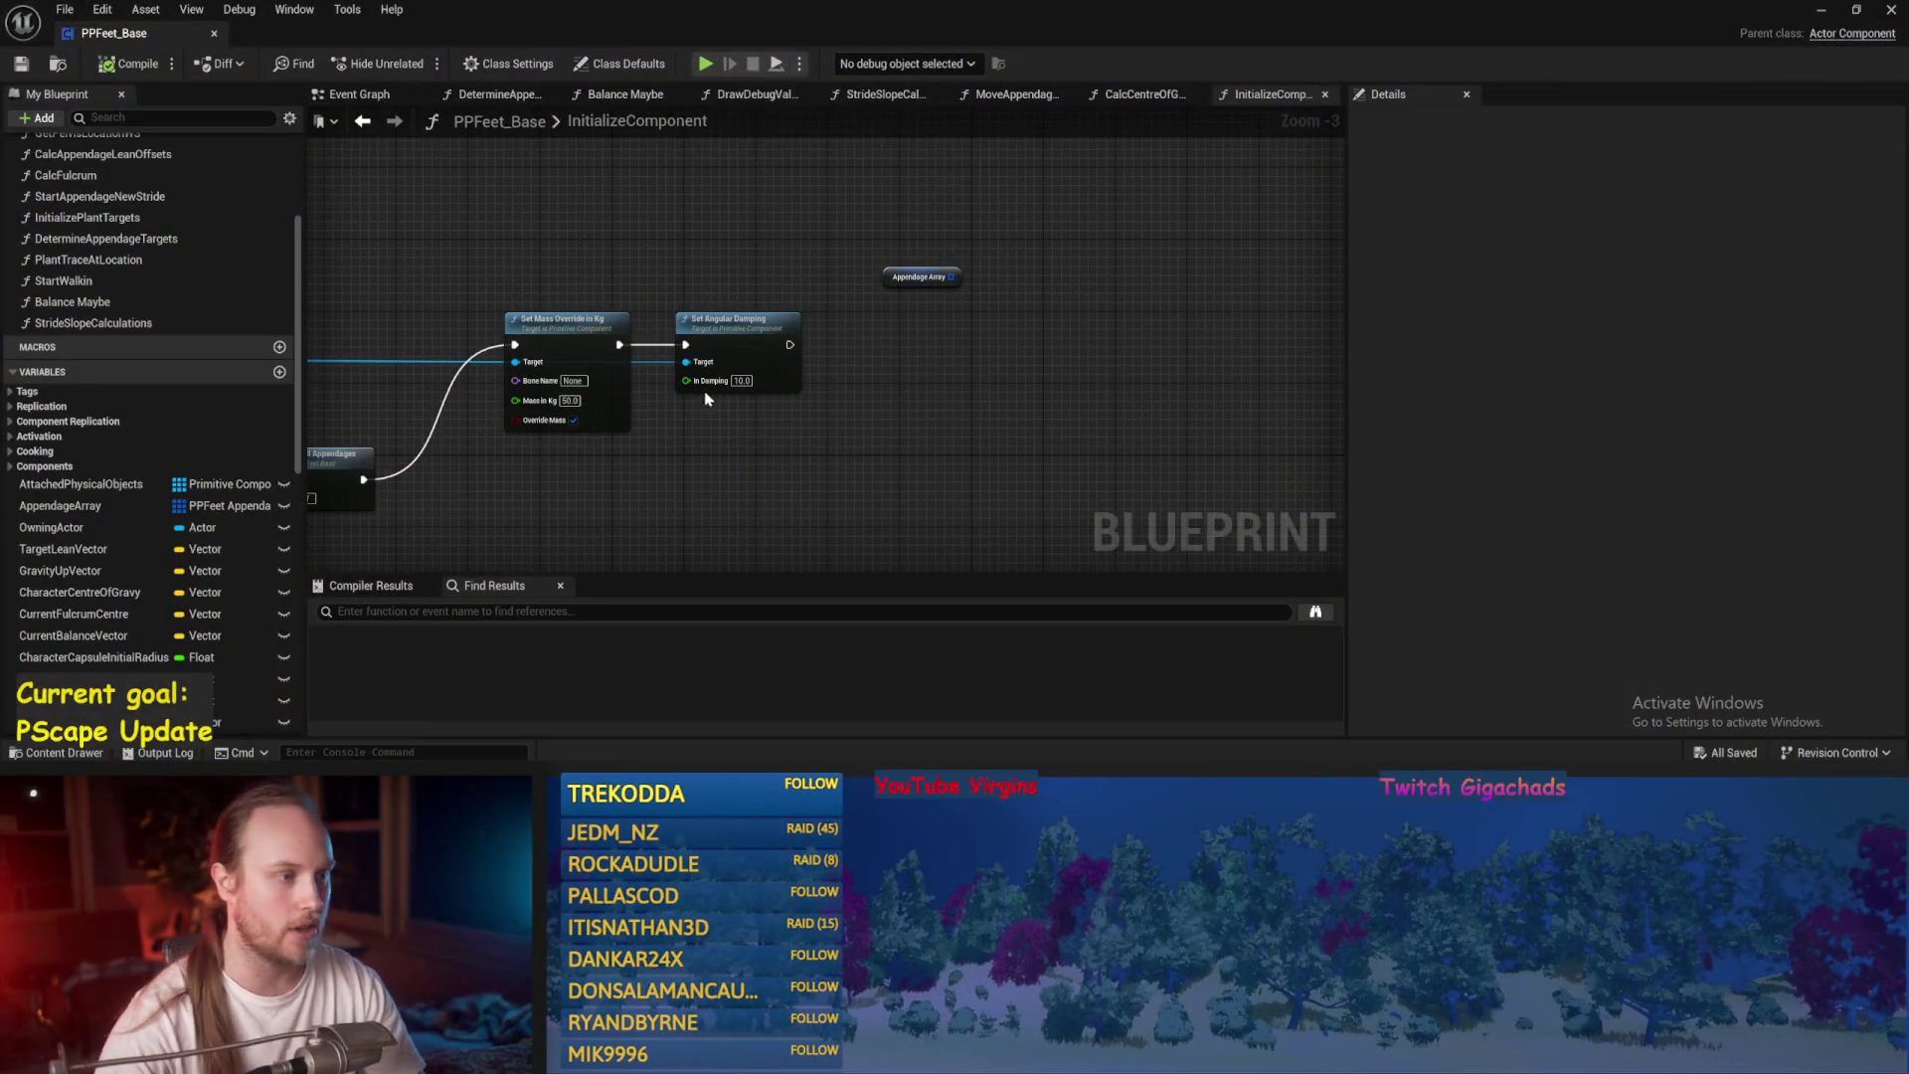
Add a For Each Loop over Appendage Array after angular damping, with a Break PPFeet Appendage Struct node.
{"action": "scroll", "coordinate": [708, 399], "scroll_direction": "up", "scroll_amount": 3}
{"action": "left_click_drag", "start_coordinate": [853, 228], "coordinate": [911, 295]}
{"action": "type", "text": "for each"}
{"action": "key", "text": "Return"}
{"action": "left_click", "coordinate": [666, 351]}
{"action": "mouse_move", "coordinate": [615, 328]}
{"action": "left_mouse_down"}
{"action": "mouse_move", "coordinate": [939, 328]}
{"action": "mouse_move", "coordinate": [959, 370]}
{"action": "mouse_move", "coordinate": [716, 338]}
{"action": "left_mouse_up"}
{"action": "type", "text": "brea"}
{"action": "key", "text": "Return"}
{"action": "left_click_drag", "start_coordinate": [815, 492], "coordinate": [786, 403]}
{"action": "left_click_drag", "start_coordinate": [1054, 326], "coordinate": [961, 362]}
Add a Set Collision Object Type node for Leg Collision, discarding a mistaken profile-name setter.
{"action": "left_click_drag", "start_coordinate": [857, 334], "coordinate": [1008, 336]}
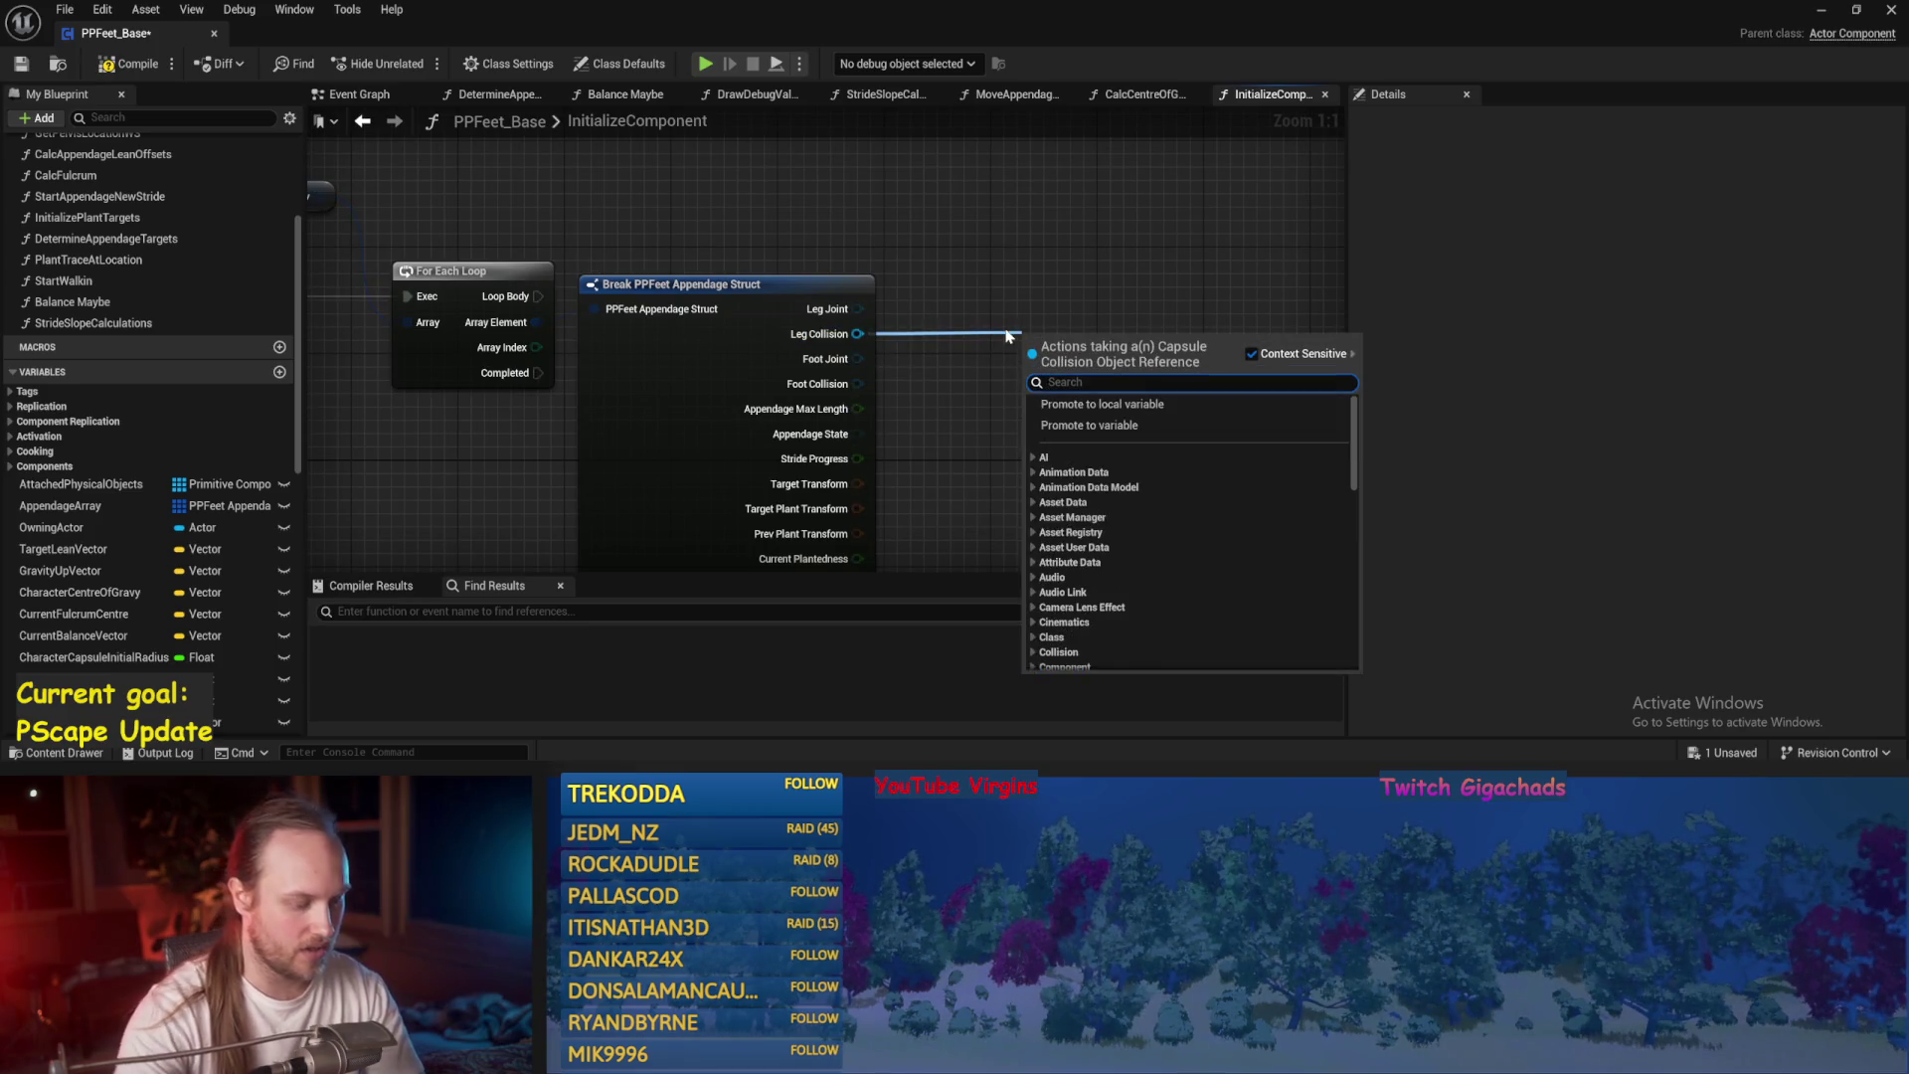
{"action": "type", "text": "set collision"}
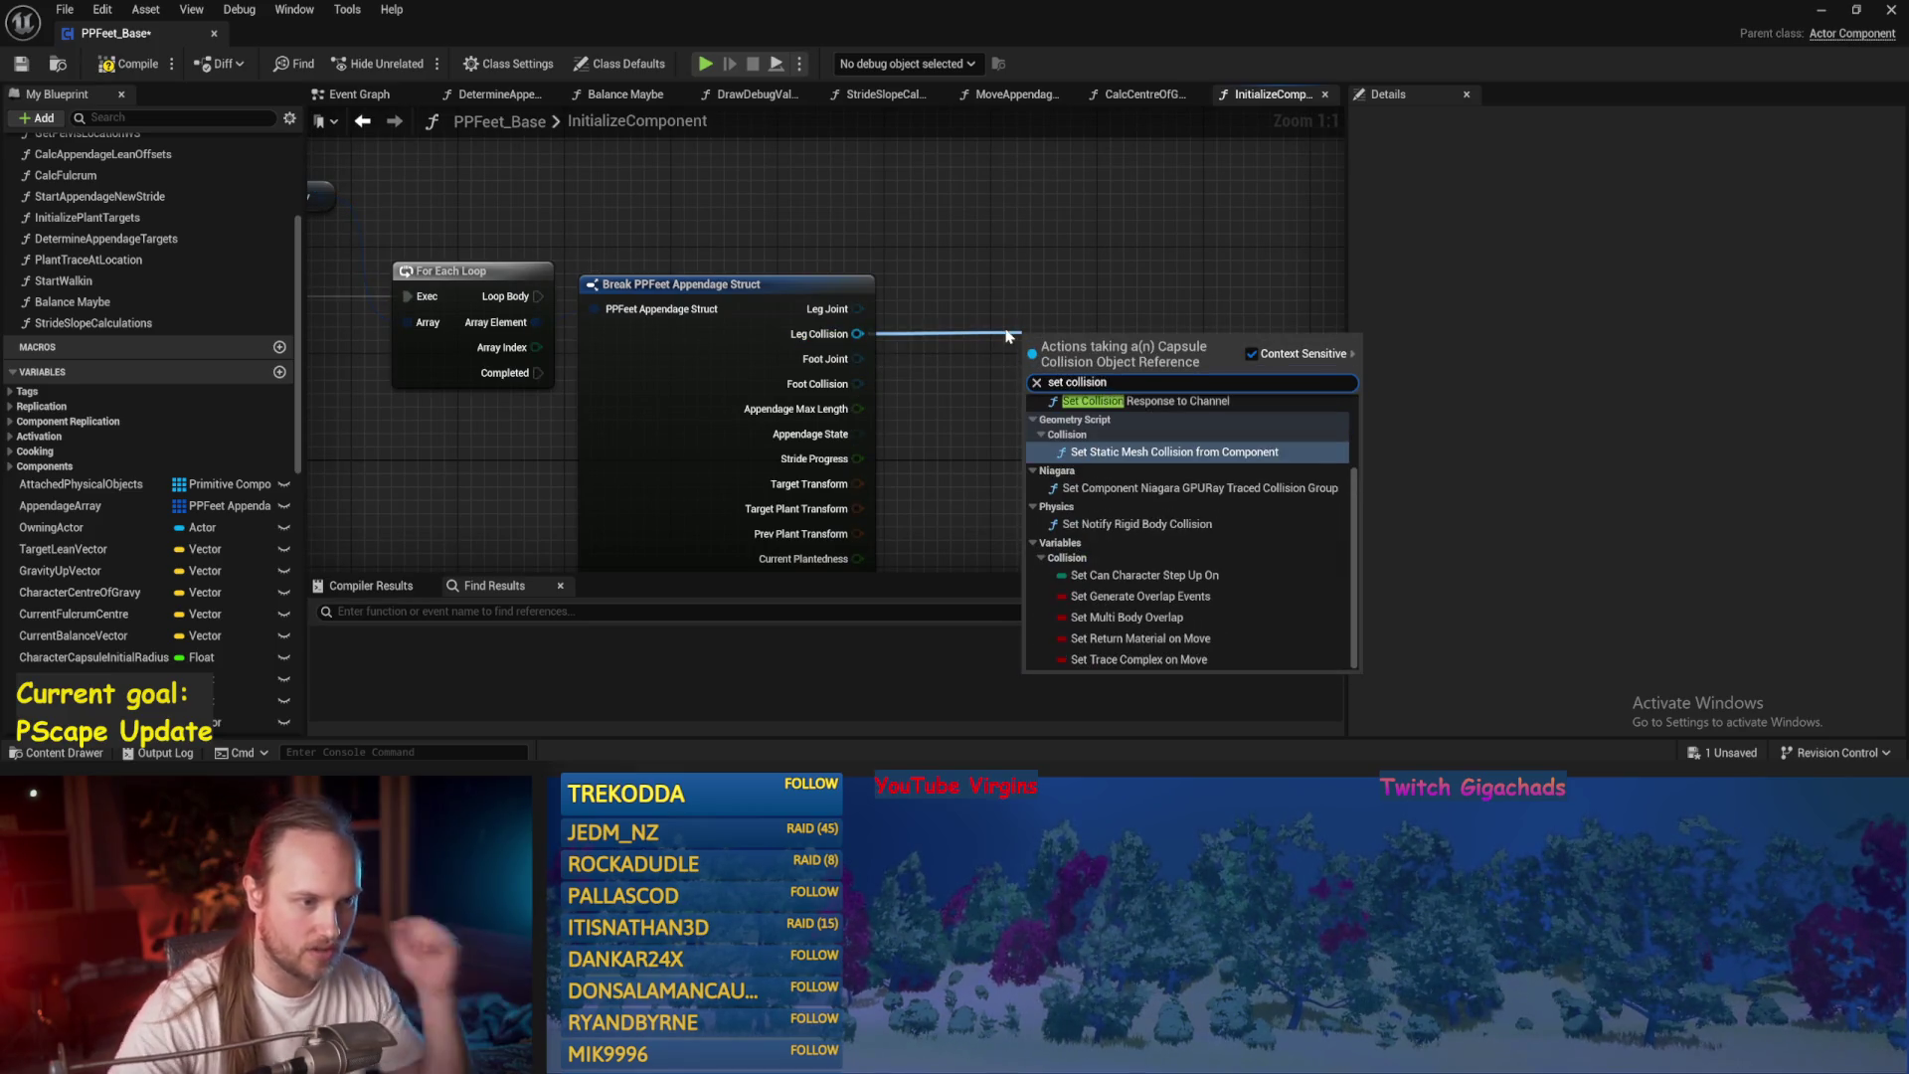
{"action": "scroll", "coordinate": [1101, 465], "scroll_direction": "up", "scroll_amount": 2}
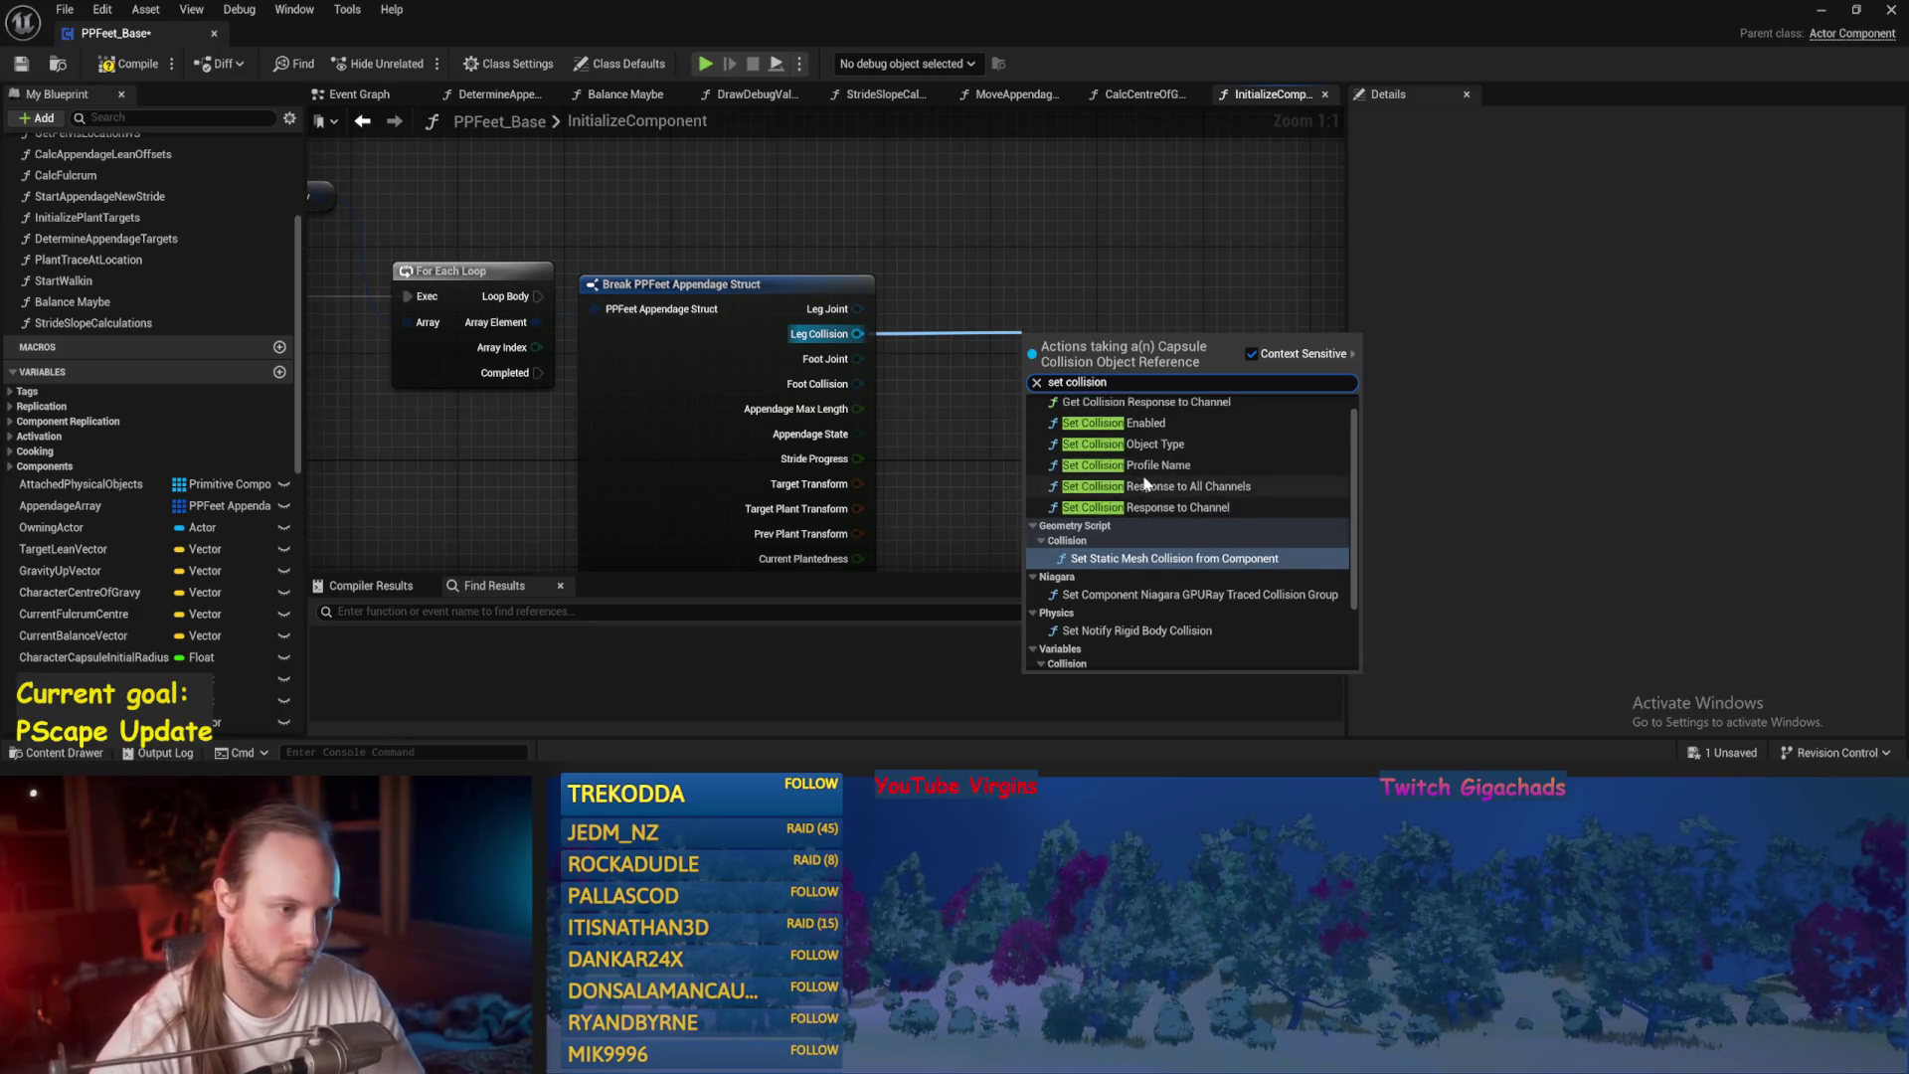
{"action": "left_click", "coordinate": [1136, 466]}
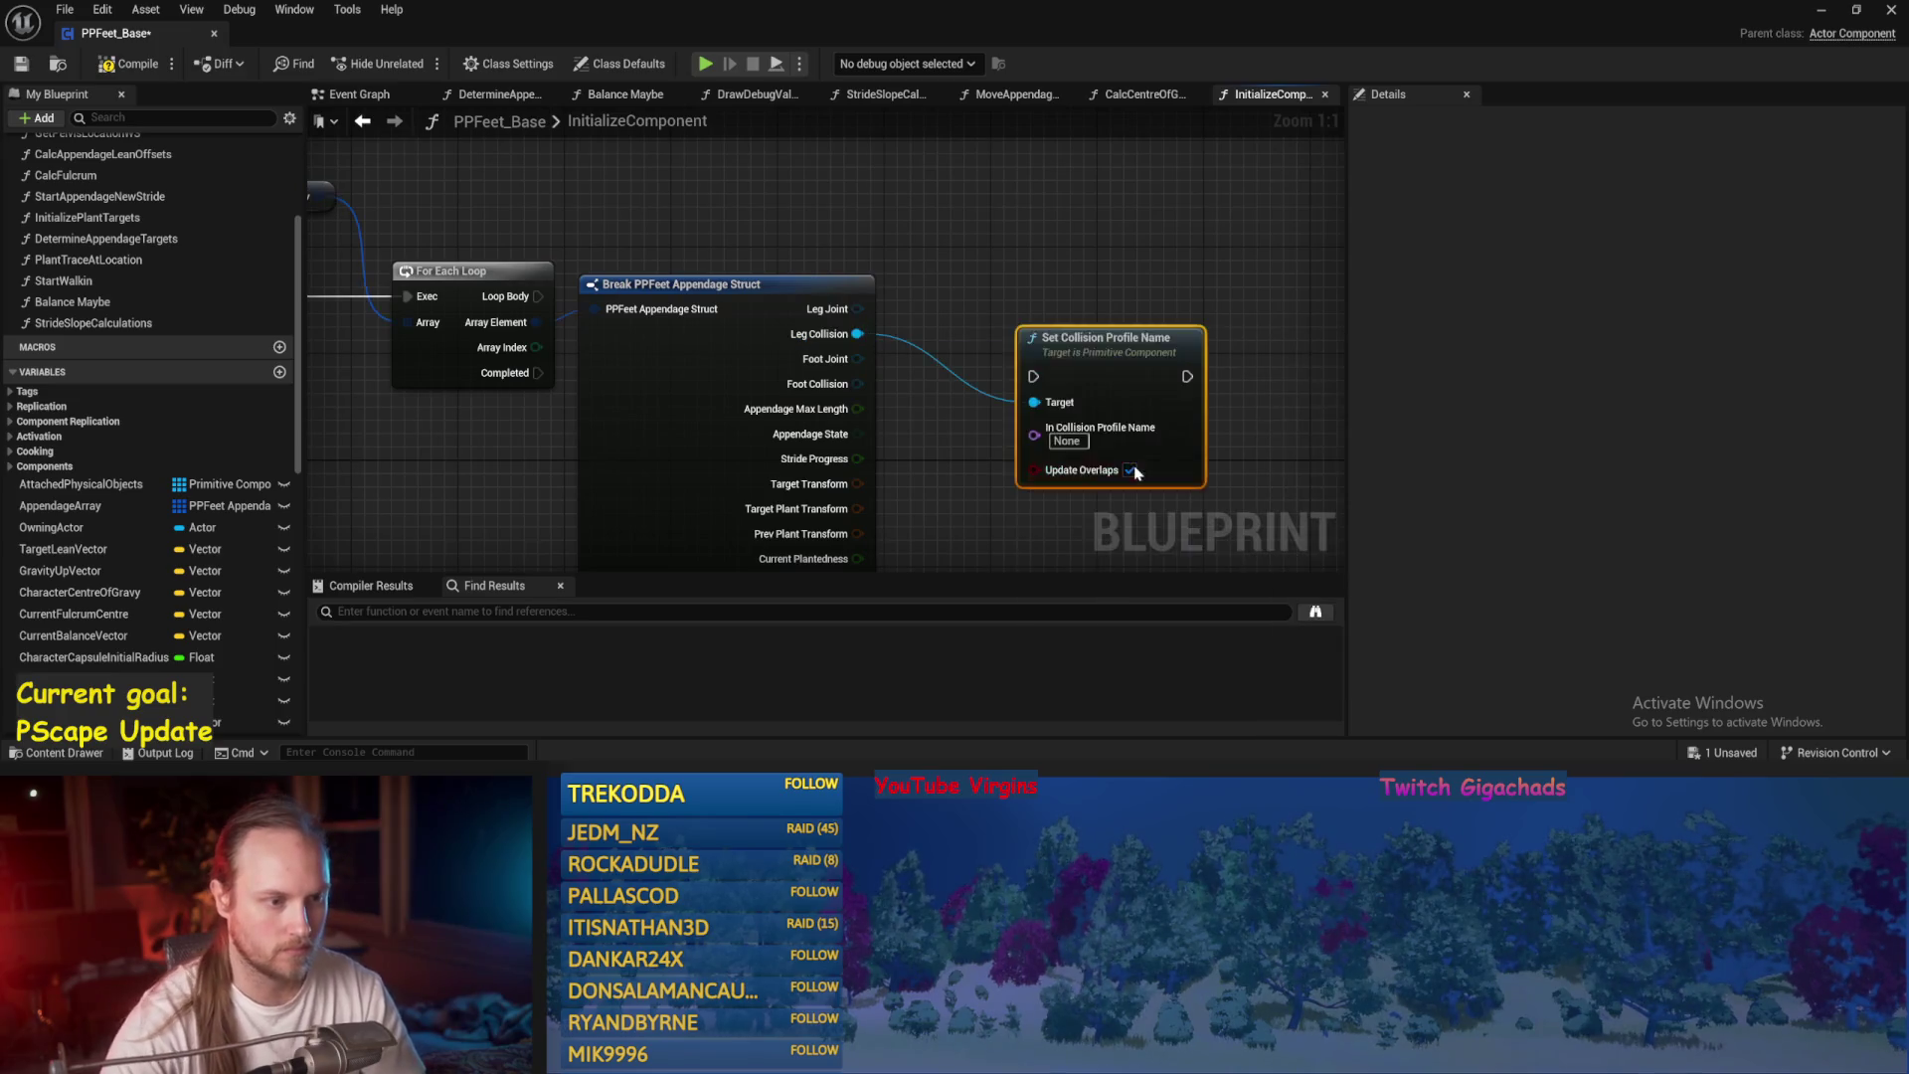
{"action": "key", "text": "ctrl+z"}
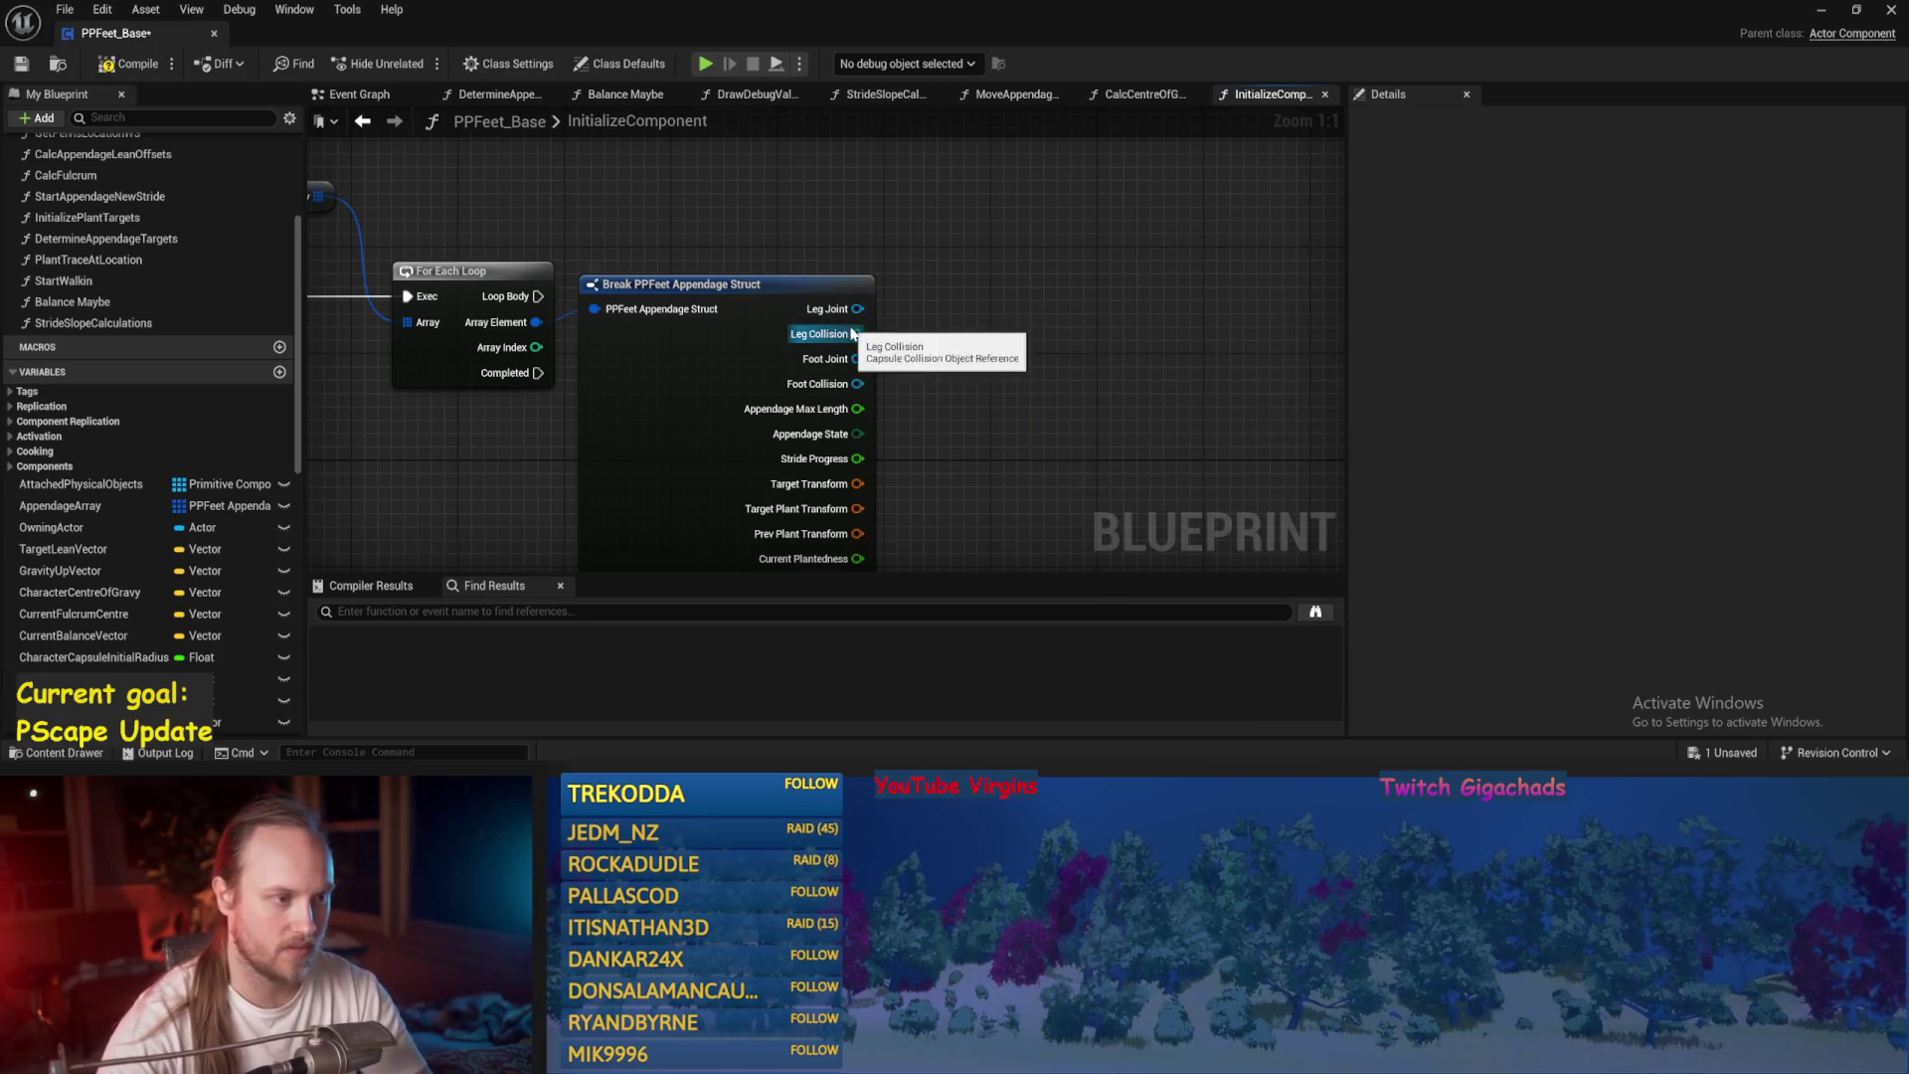
{"action": "left_click_drag", "start_coordinate": [857, 334], "coordinate": [1024, 328]}
{"action": "type", "text": "set collision"}
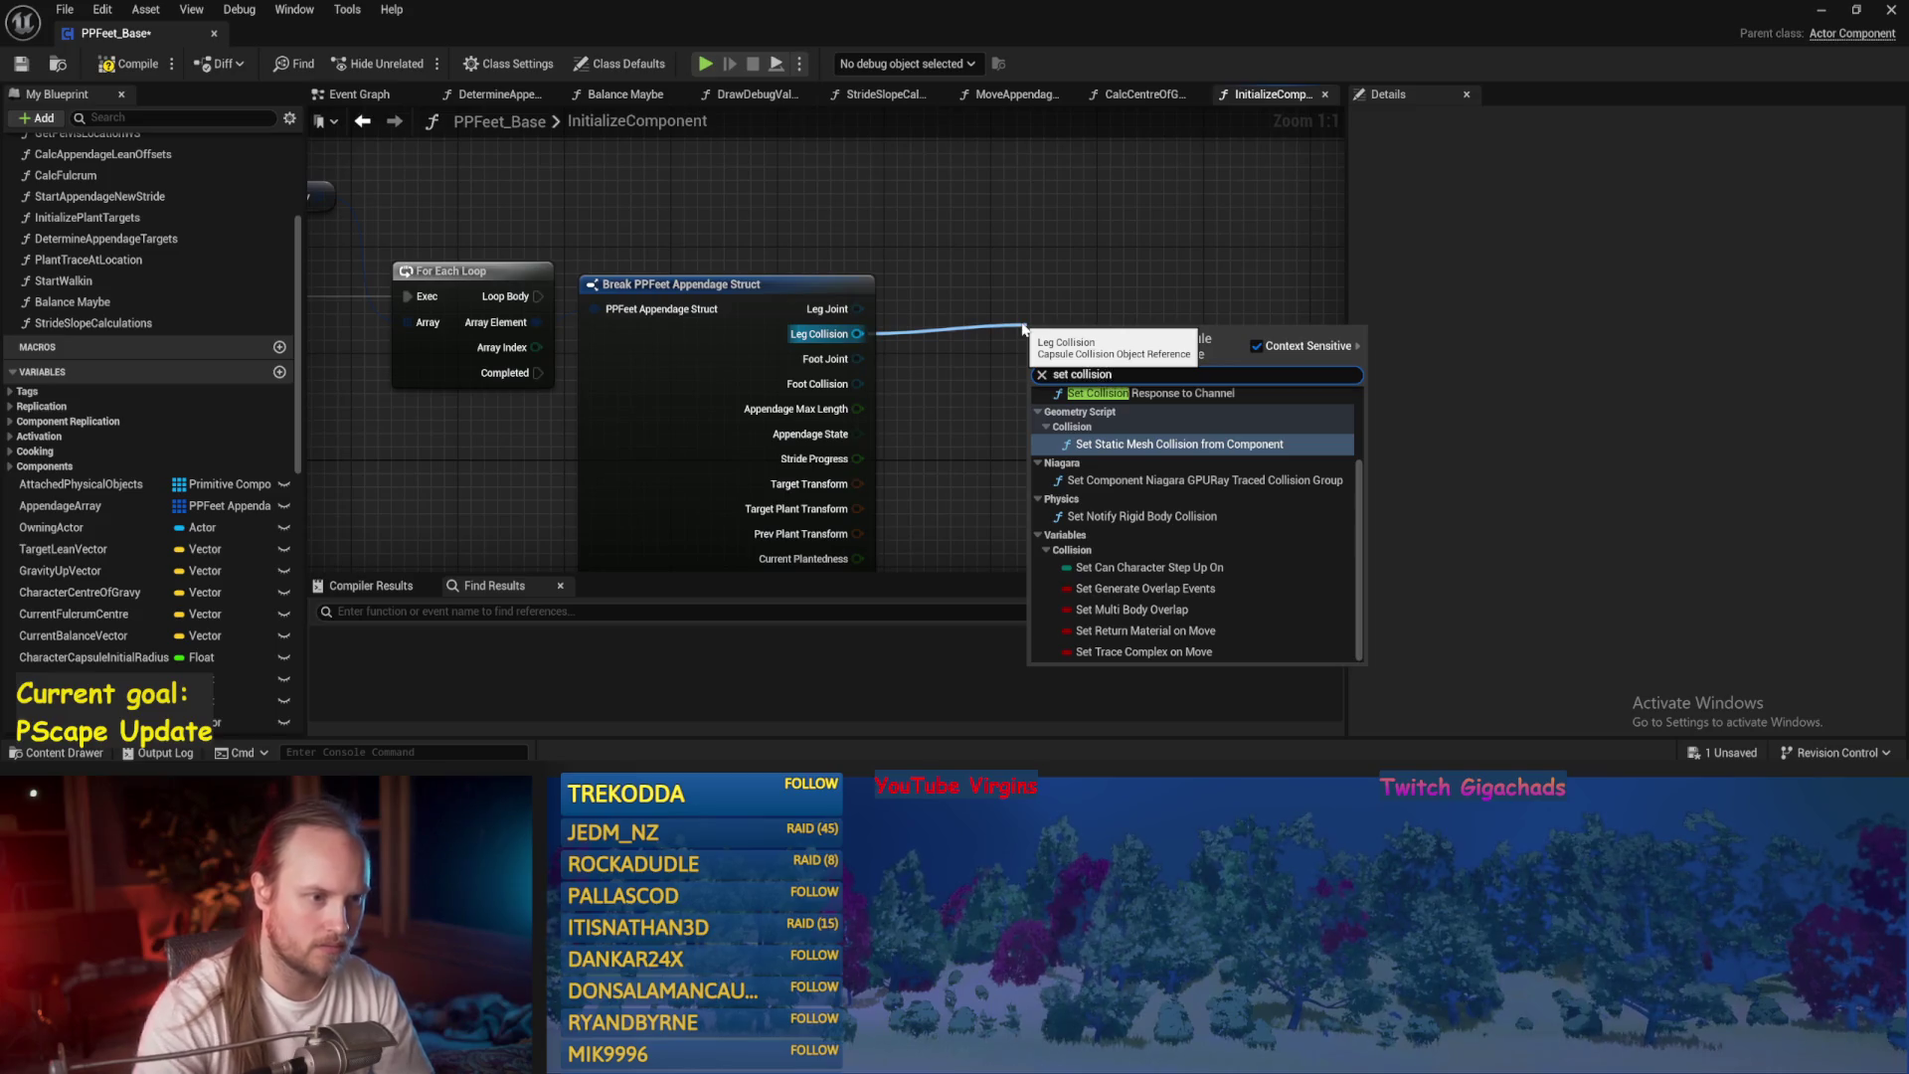
{"action": "scroll", "coordinate": [1143, 467], "scroll_direction": "up", "scroll_amount": 2}
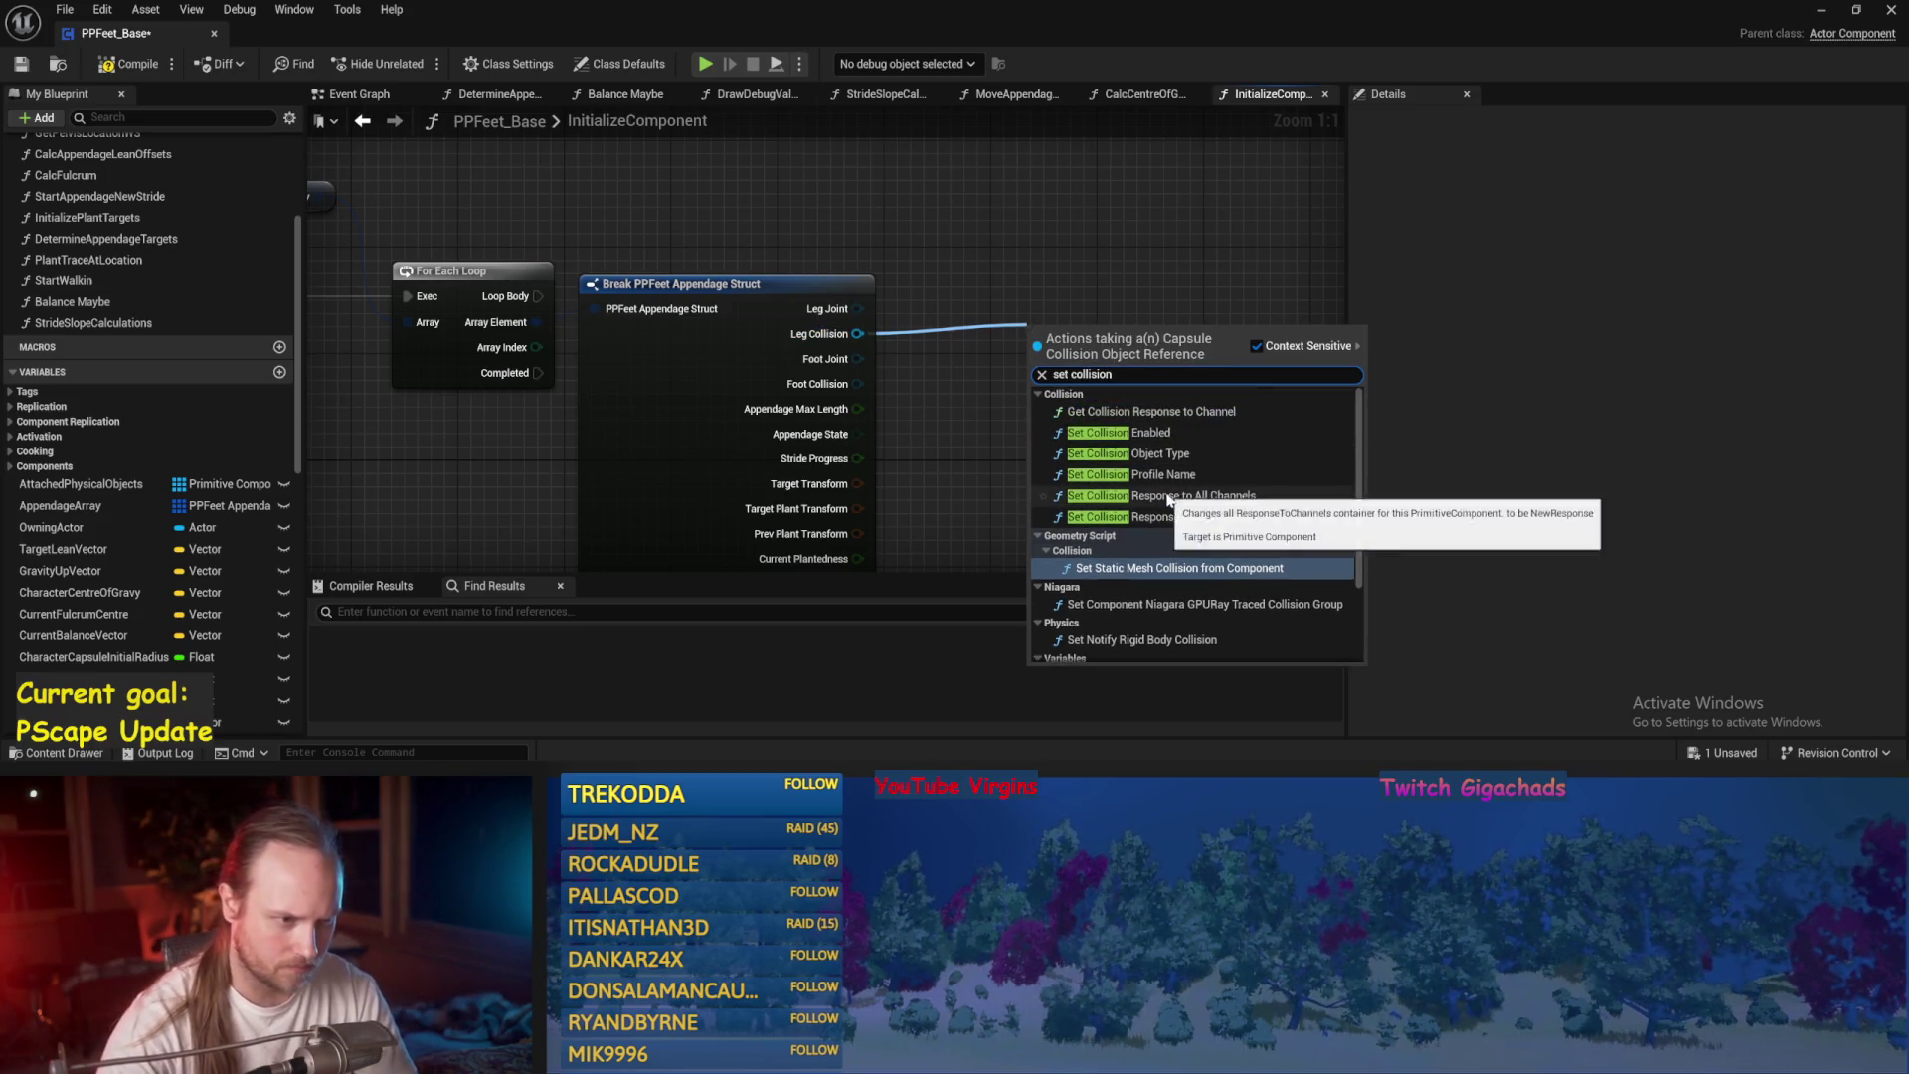
{"action": "left_click", "coordinate": [1128, 454]}
Set the object type to PhysicsBody and run the setter in the loop body.
{"action": "left_click_drag", "start_coordinate": [1122, 442], "coordinate": [1122, 301]}
{"action": "left_click", "coordinate": [1119, 299]}
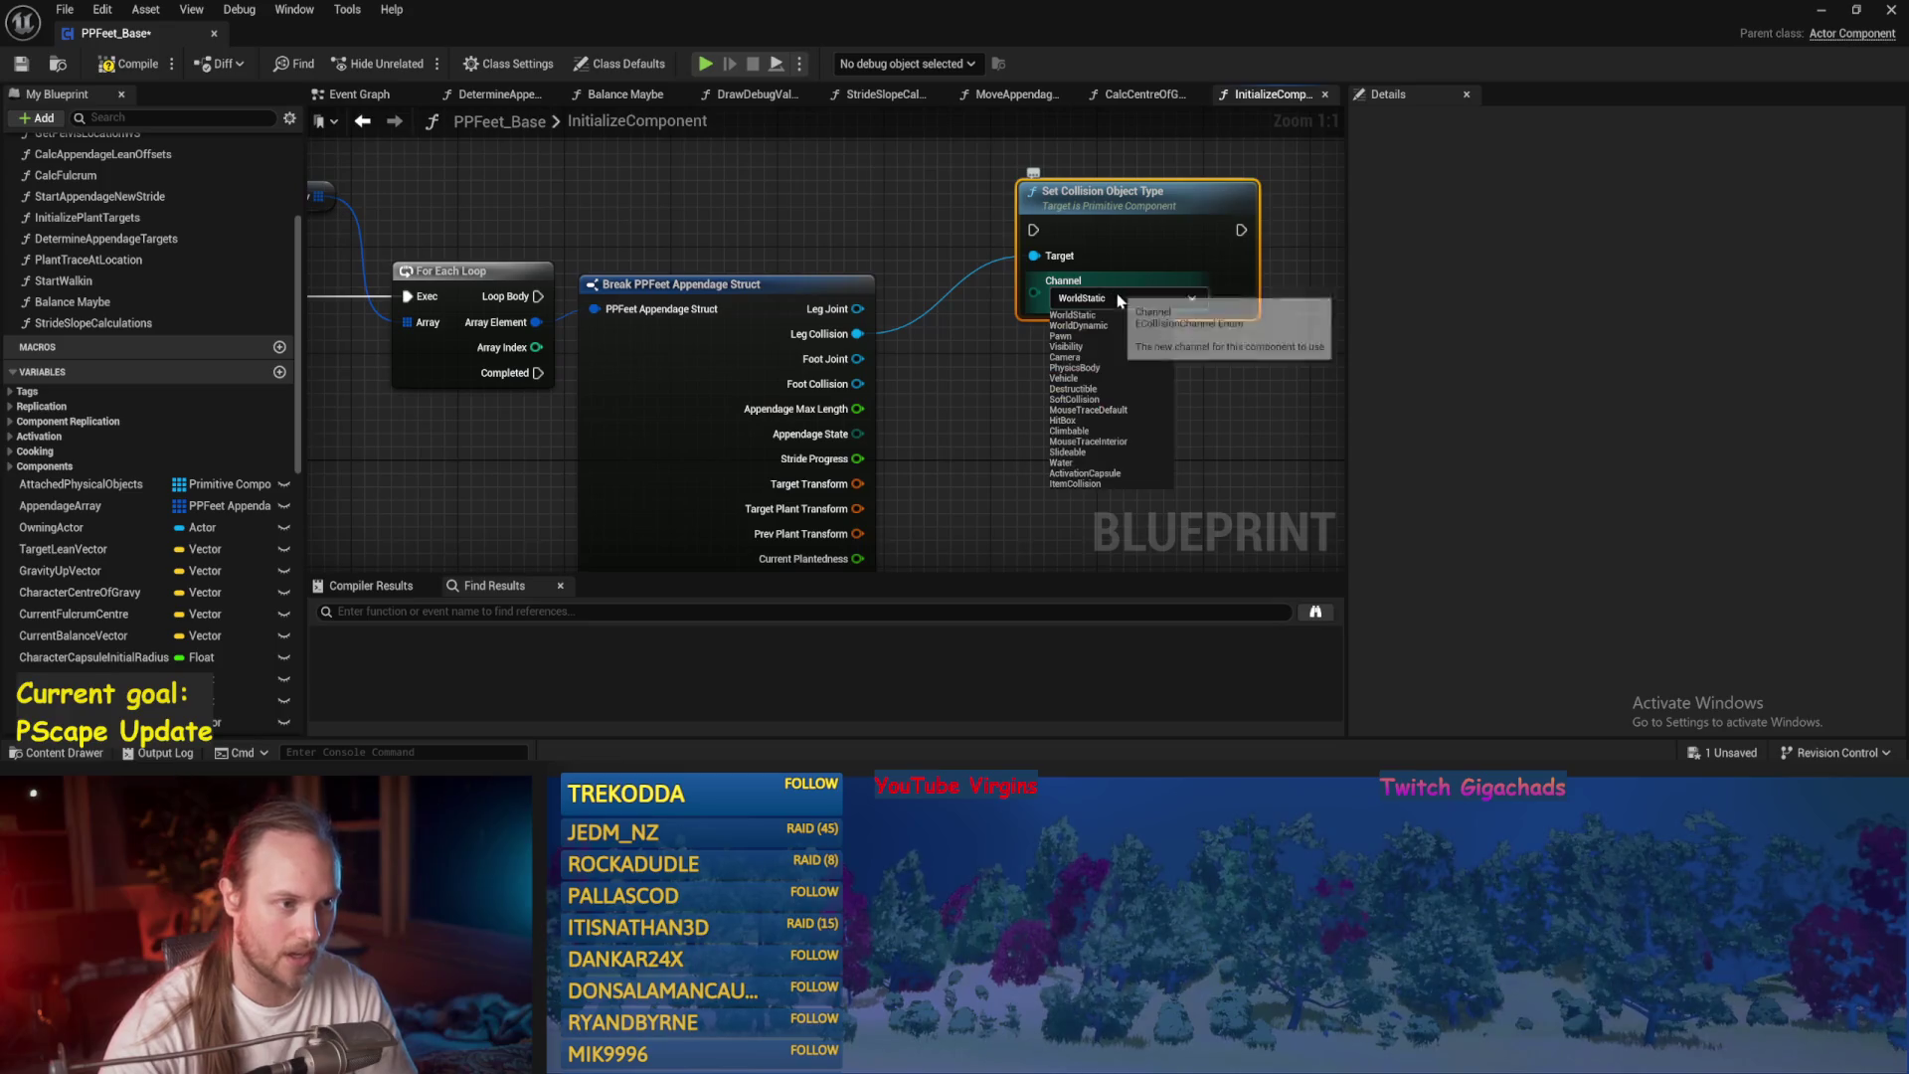
{"action": "left_click", "coordinate": [1079, 368]}
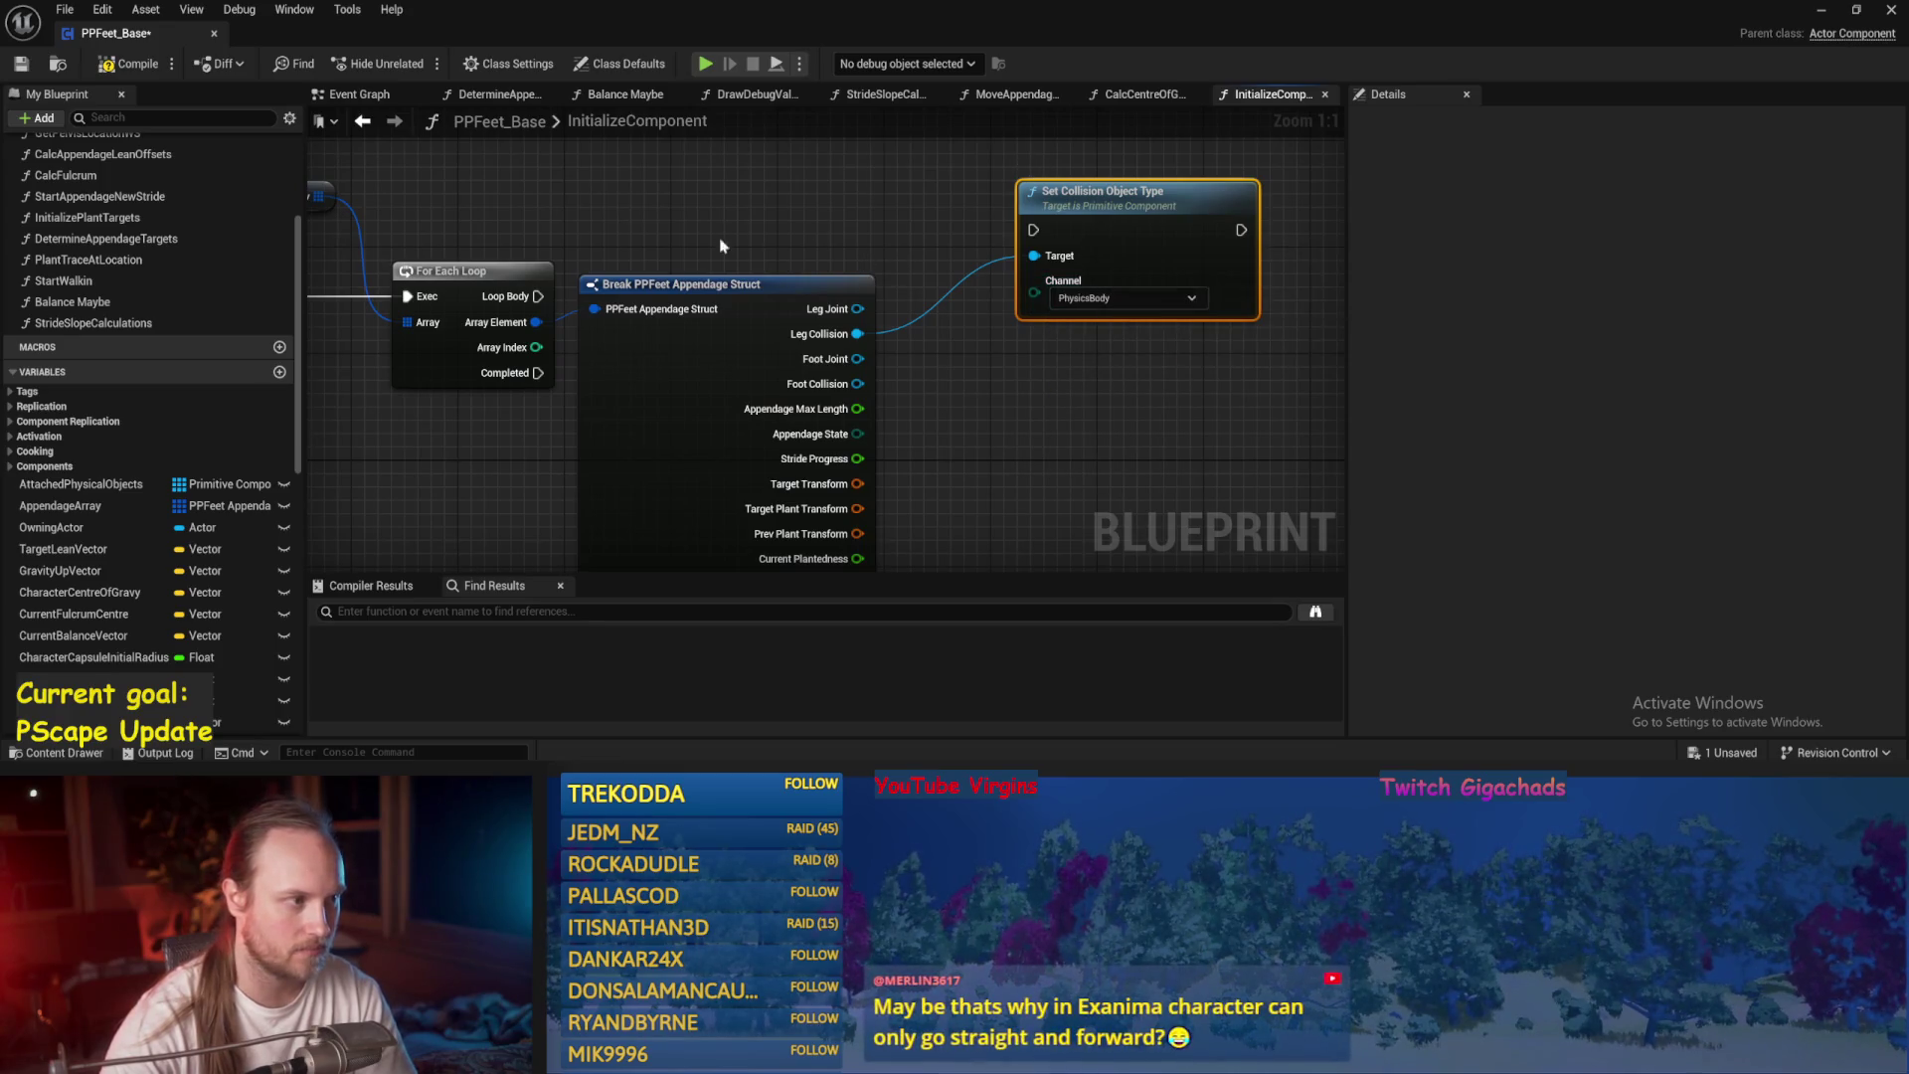
{"action": "left_click_drag", "start_coordinate": [721, 245], "coordinate": [784, 279]}
{"action": "mouse_move", "coordinate": [600, 329]}
{"action": "left_mouse_down"}
{"action": "mouse_move", "coordinate": [1096, 262]}
{"action": "mouse_move", "coordinate": [1016, 232]}
{"action": "left_mouse_up"}
Make Foot Collision a second target of the object type setter, deleting the spare duplicate.
{"action": "key", "text": "ctrl+c"}
{"action": "key", "text": "ctrl+v"}
{"action": "mouse_move", "coordinate": [764, 391]}
{"action": "left_mouse_down"}
{"action": "mouse_move", "coordinate": [942, 284]}
{"action": "mouse_move", "coordinate": [941, 264]}
{"action": "left_mouse_up"}
{"action": "left_click_drag", "start_coordinate": [1054, 410], "coordinate": [927, 426]}
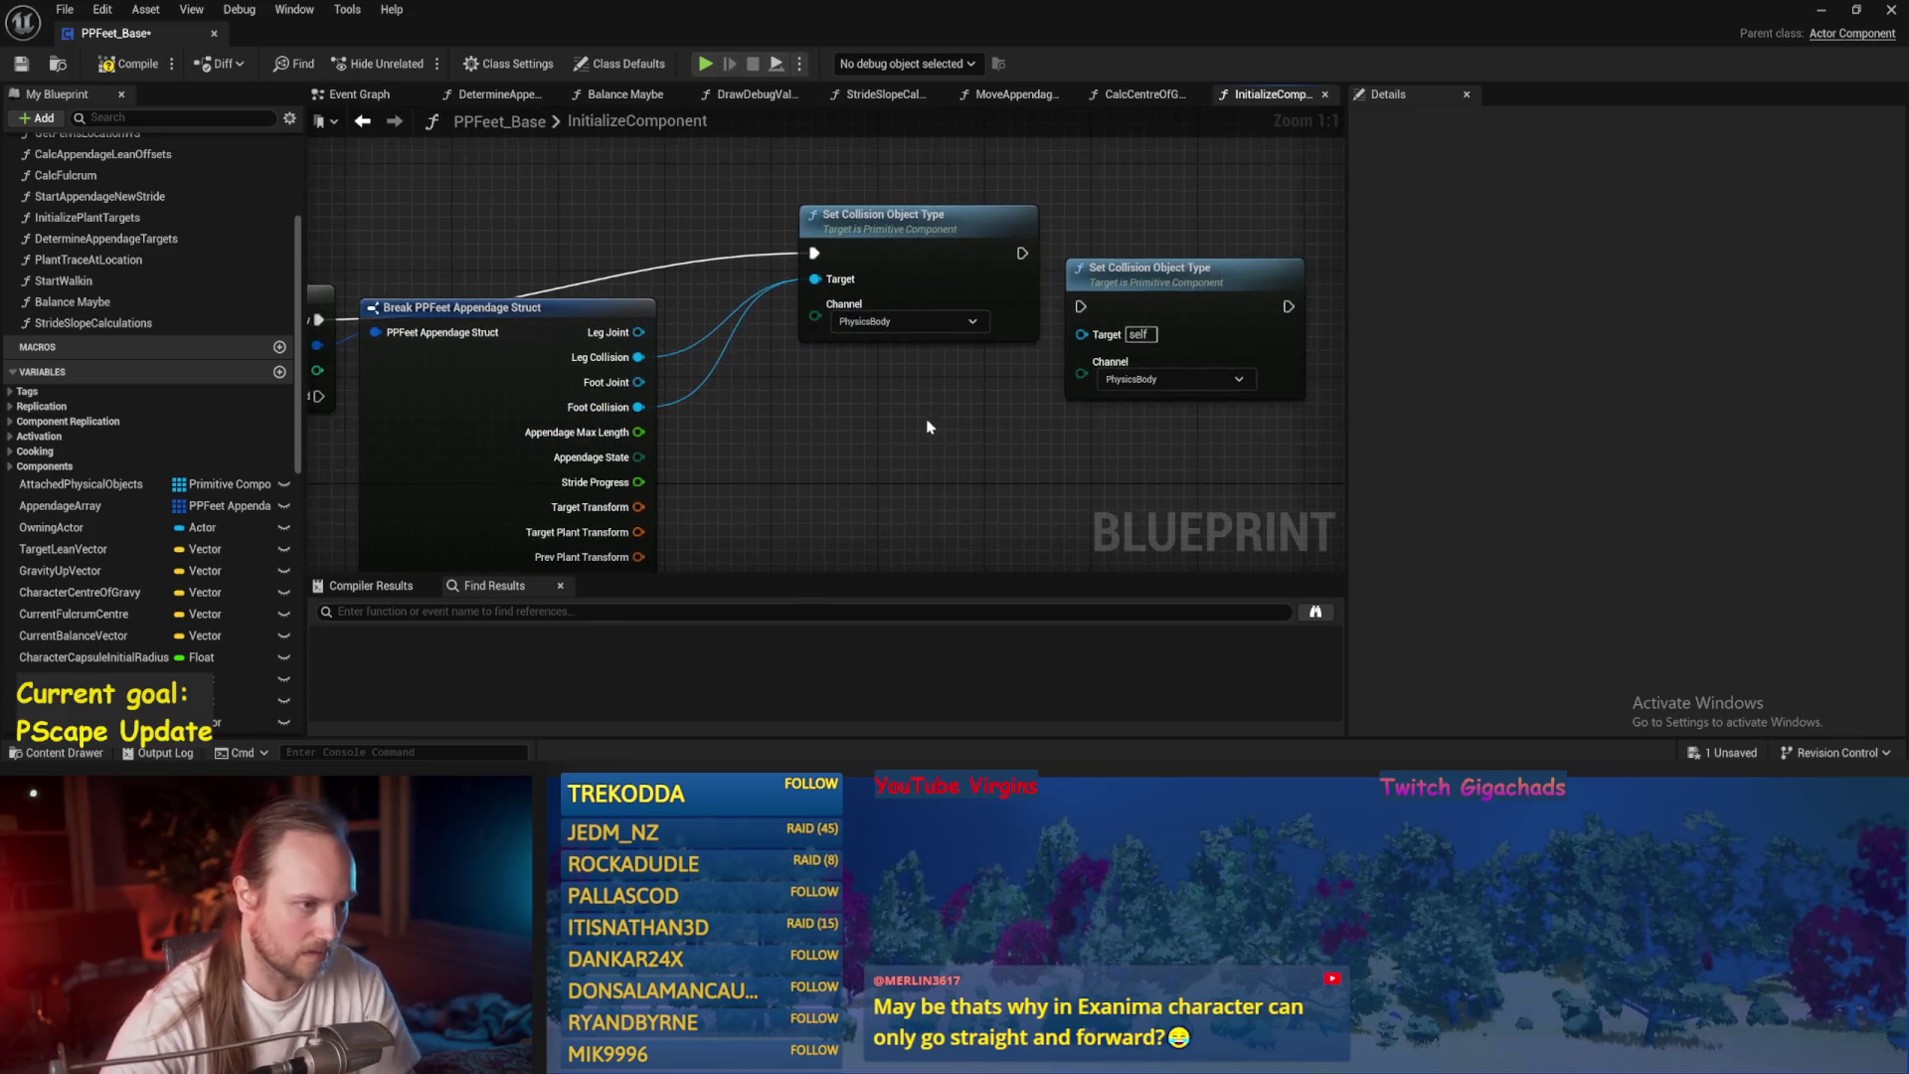
{"action": "left_click_drag", "start_coordinate": [1170, 283], "coordinate": [1186, 225]}
{"action": "key", "text": "Delete"}
Chain a Set Collision Response to Channel for PhysicsBody after the object type setter.
{"action": "left_click_drag", "start_coordinate": [639, 357], "coordinate": [1106, 342]}
{"action": "type", "text": "set response"}
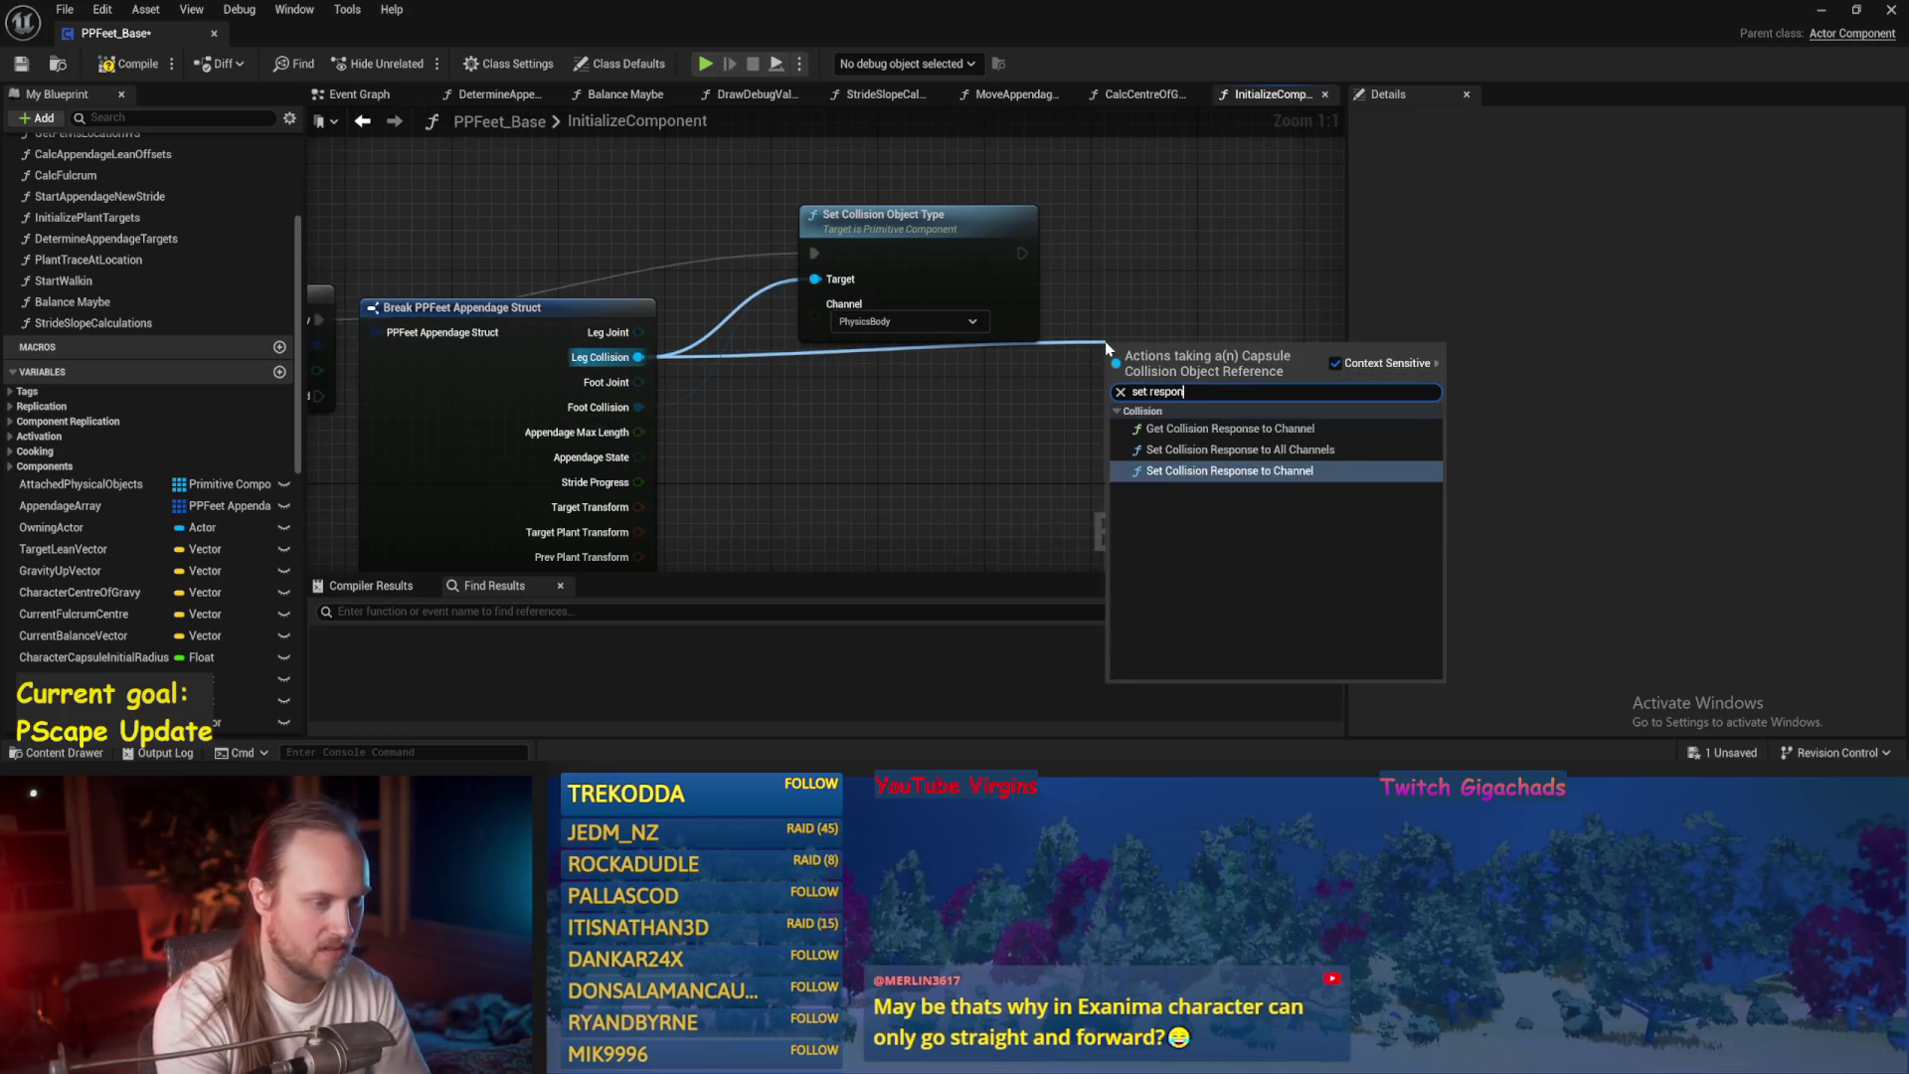
{"action": "left_click", "coordinate": [1299, 475]}
{"action": "left_click", "coordinate": [1191, 363]}
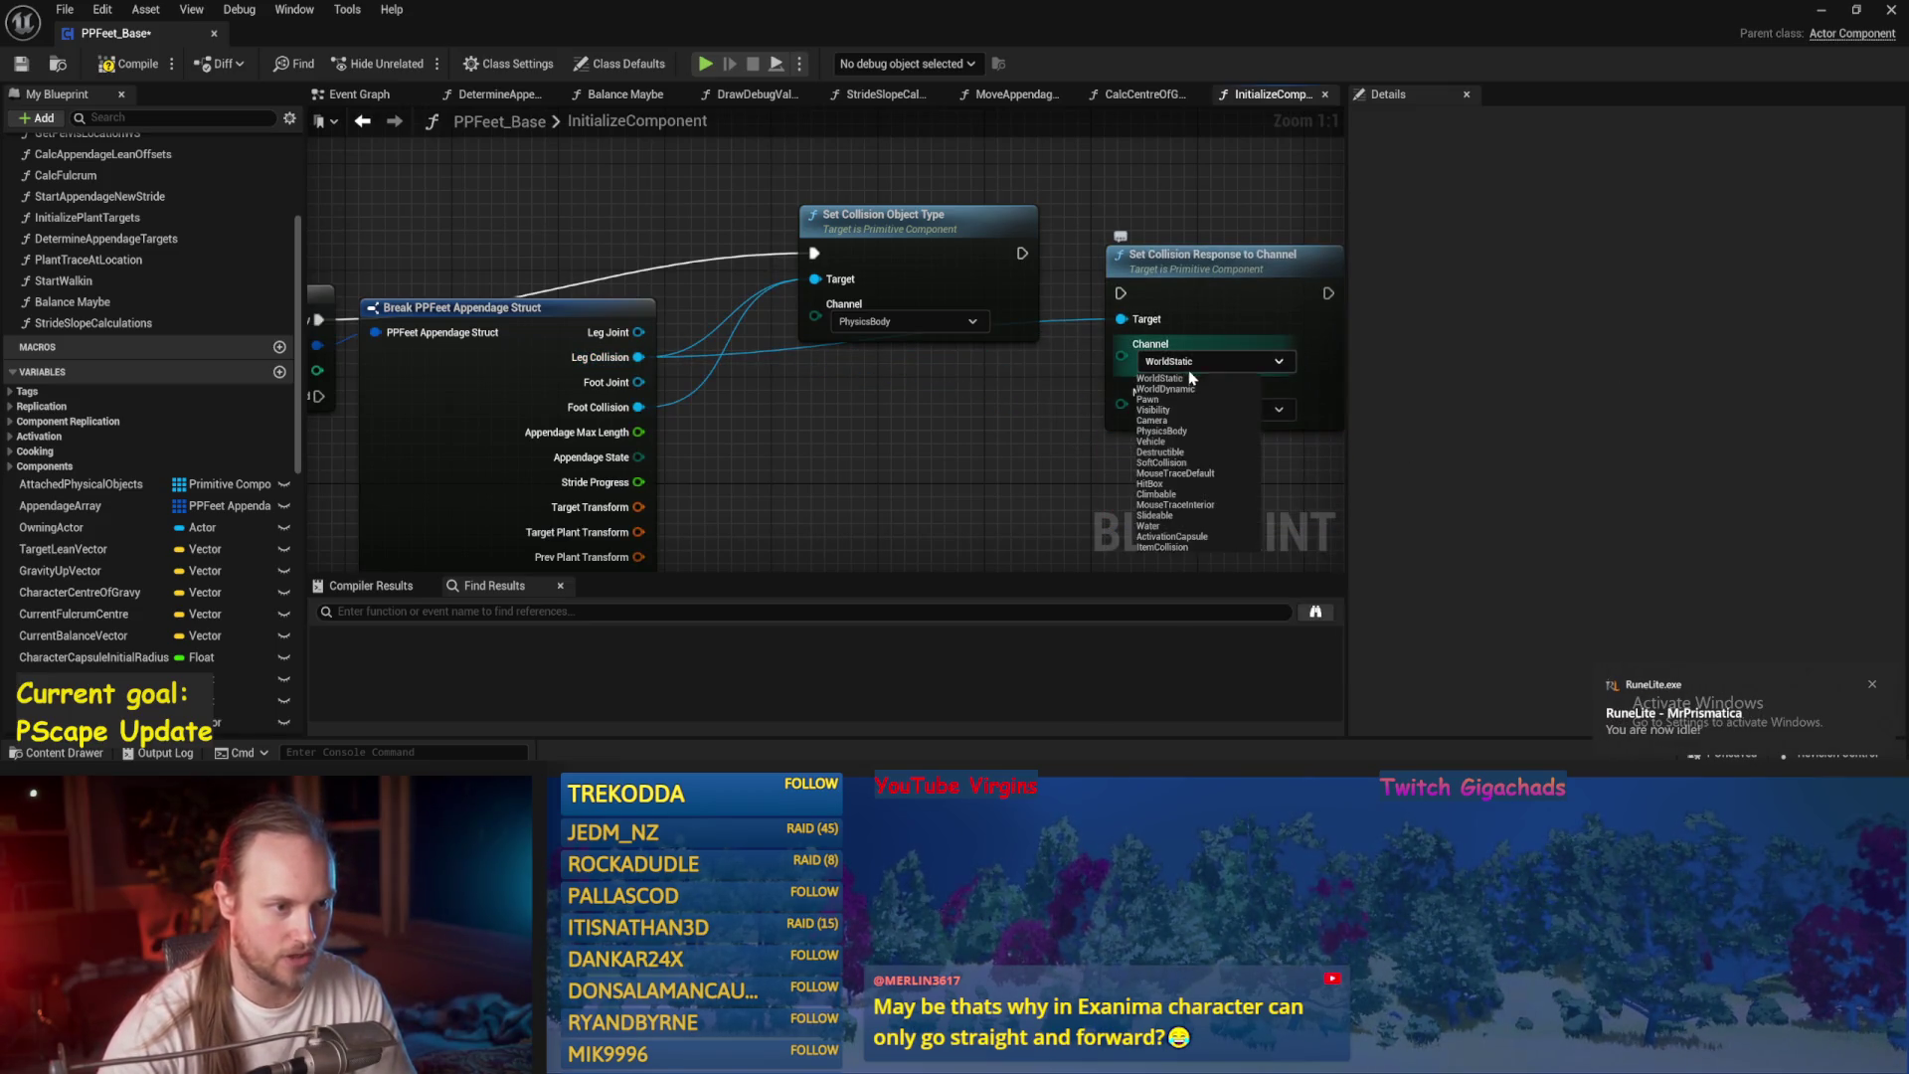
{"action": "left_click", "coordinate": [1161, 431]}
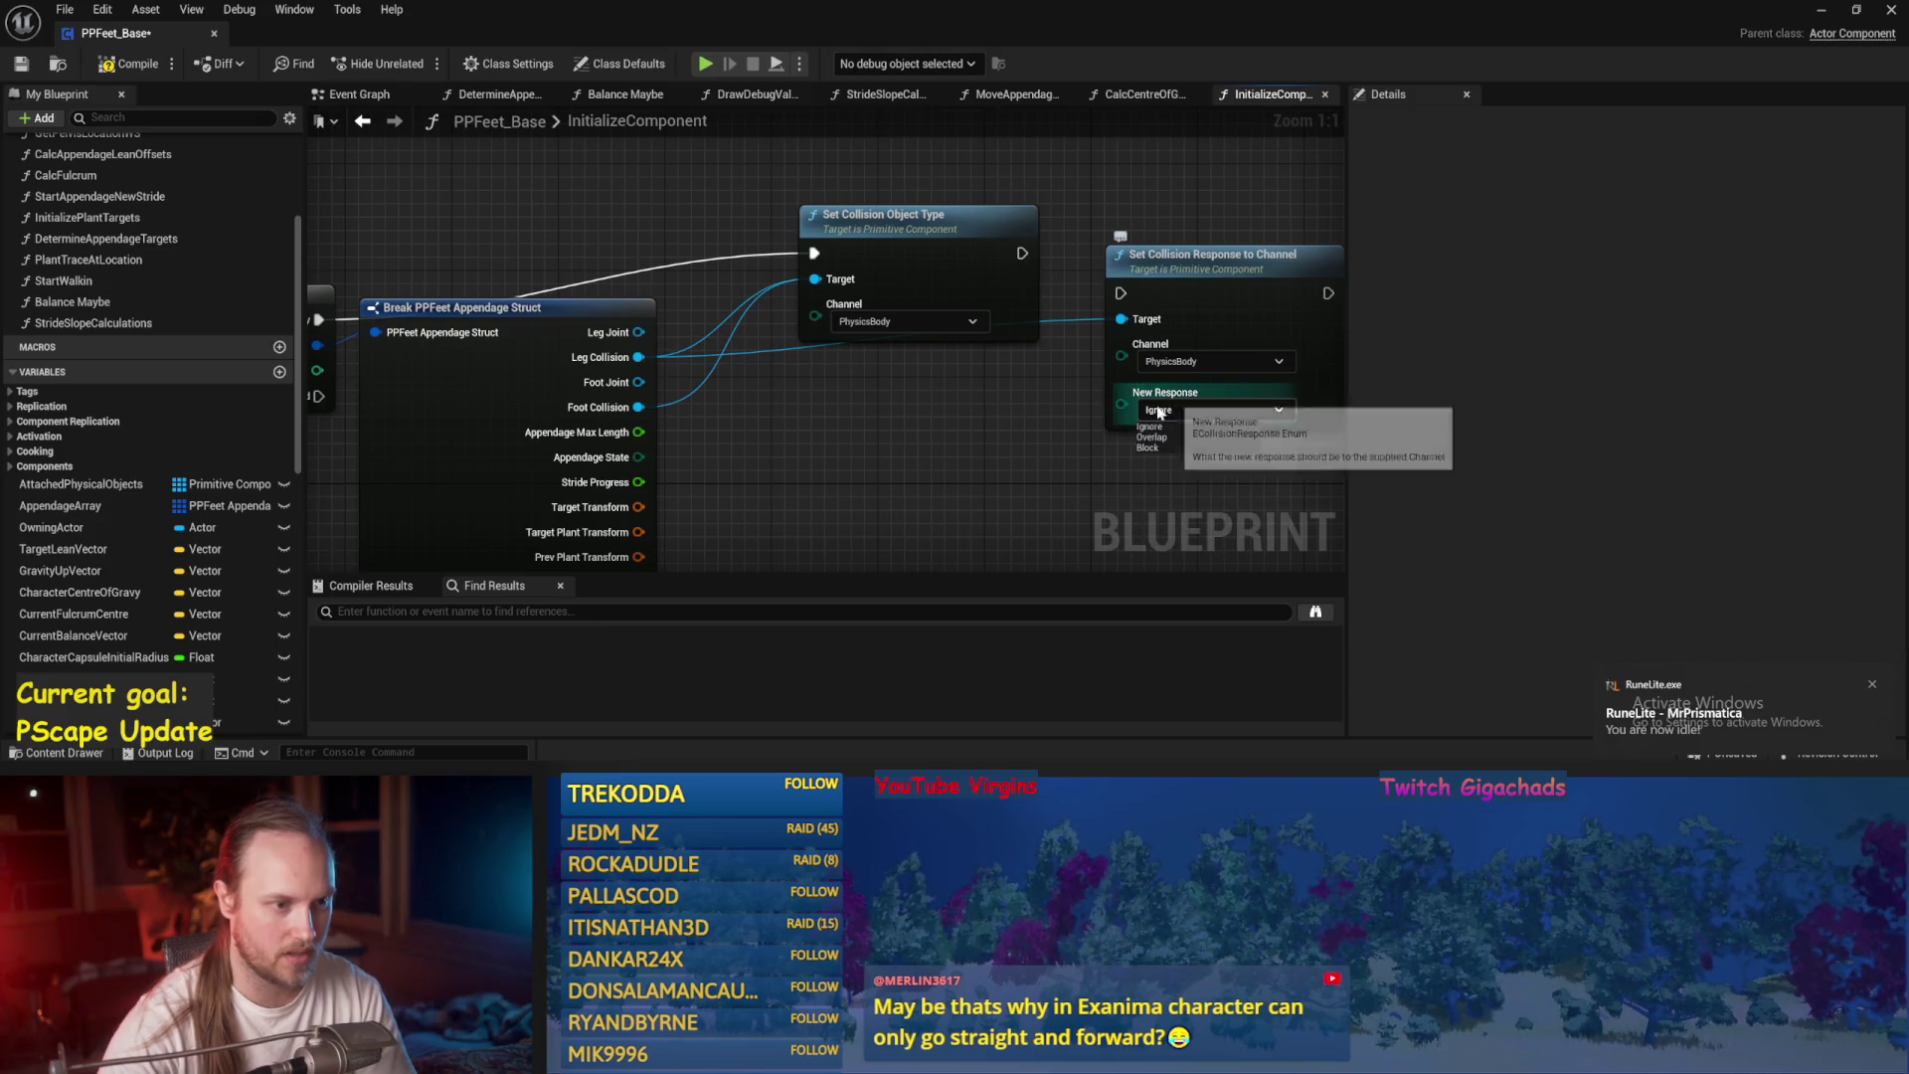
{"action": "left_click_drag", "start_coordinate": [975, 410], "coordinate": [831, 410]}
{"action": "mouse_move", "coordinate": [879, 255]}
{"action": "left_mouse_down"}
{"action": "mouse_move", "coordinate": [977, 295]}
{"action": "mouse_move", "coordinate": [1034, 237]}
{"action": "left_mouse_up"}
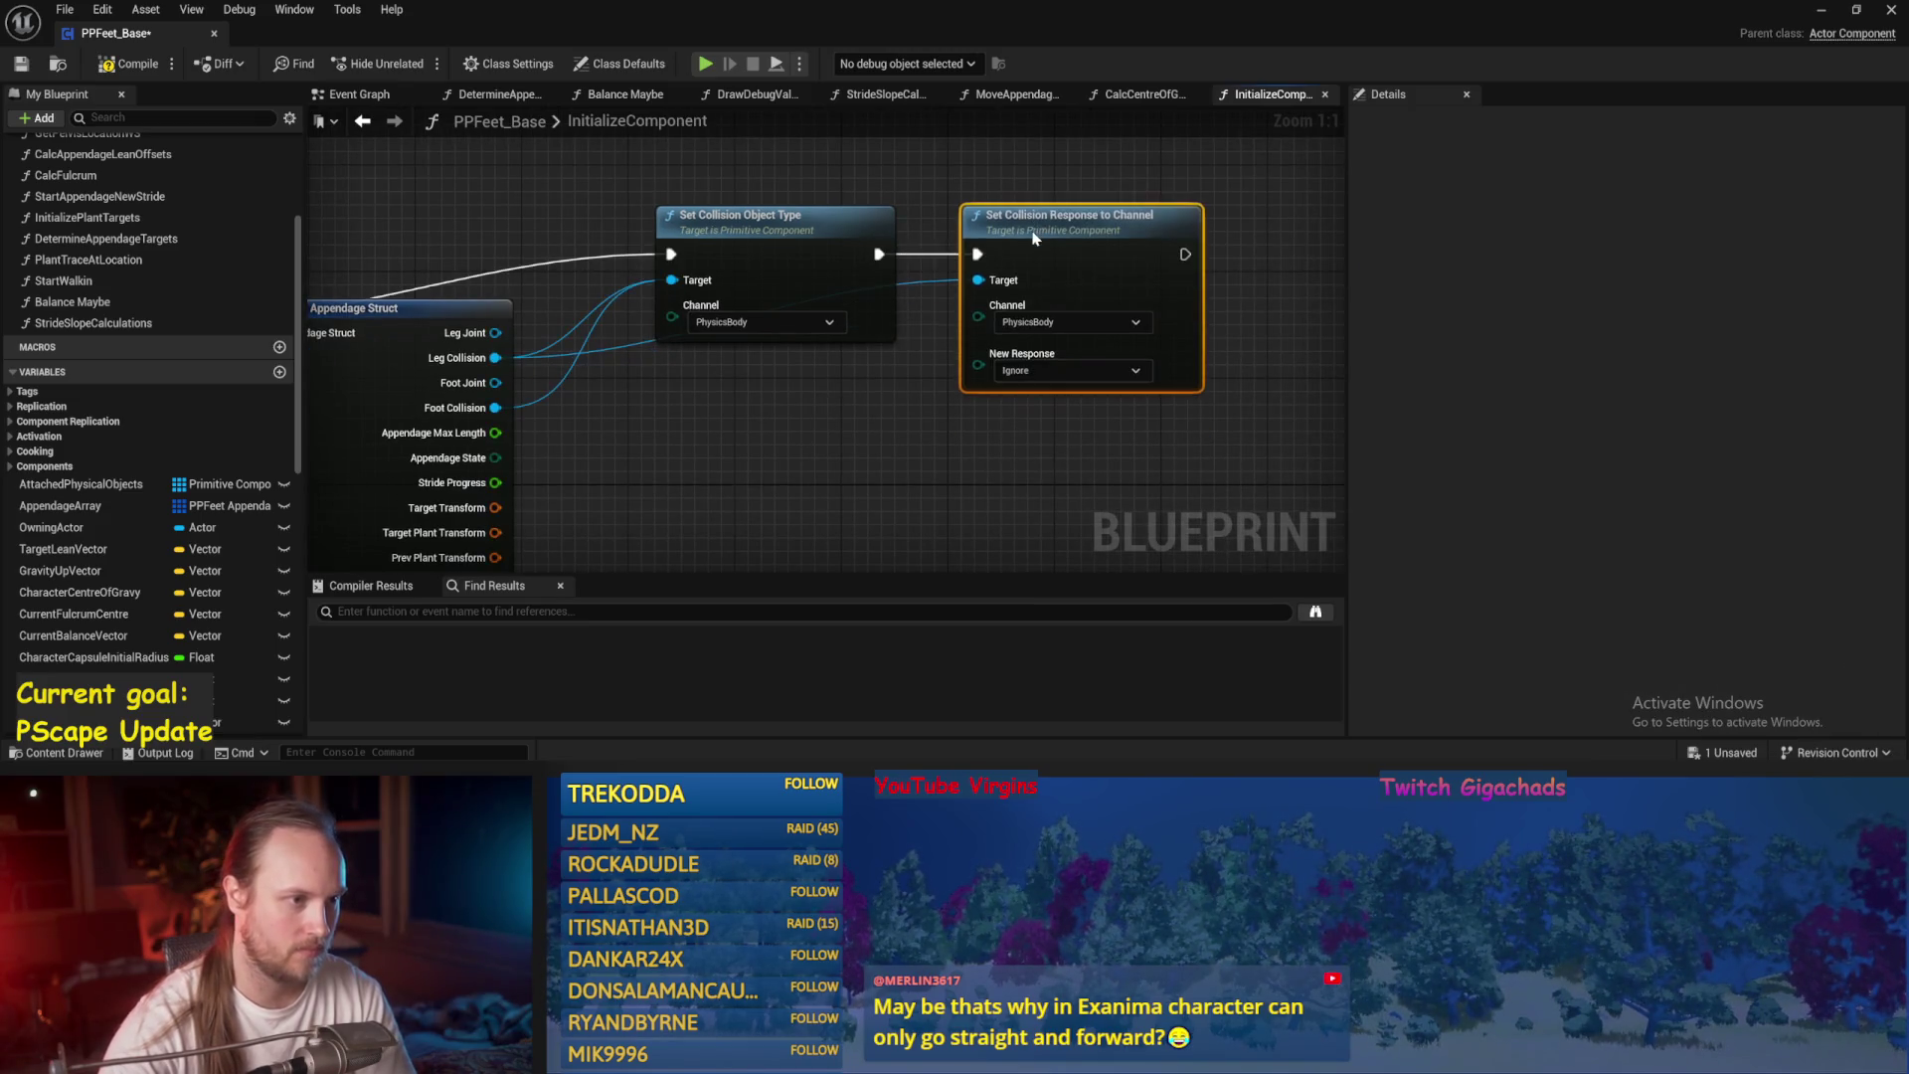
{"action": "scroll", "coordinate": [951, 348], "scroll_direction": "down", "scroll_amount": 2}
{"action": "left_click", "coordinate": [950, 350]}
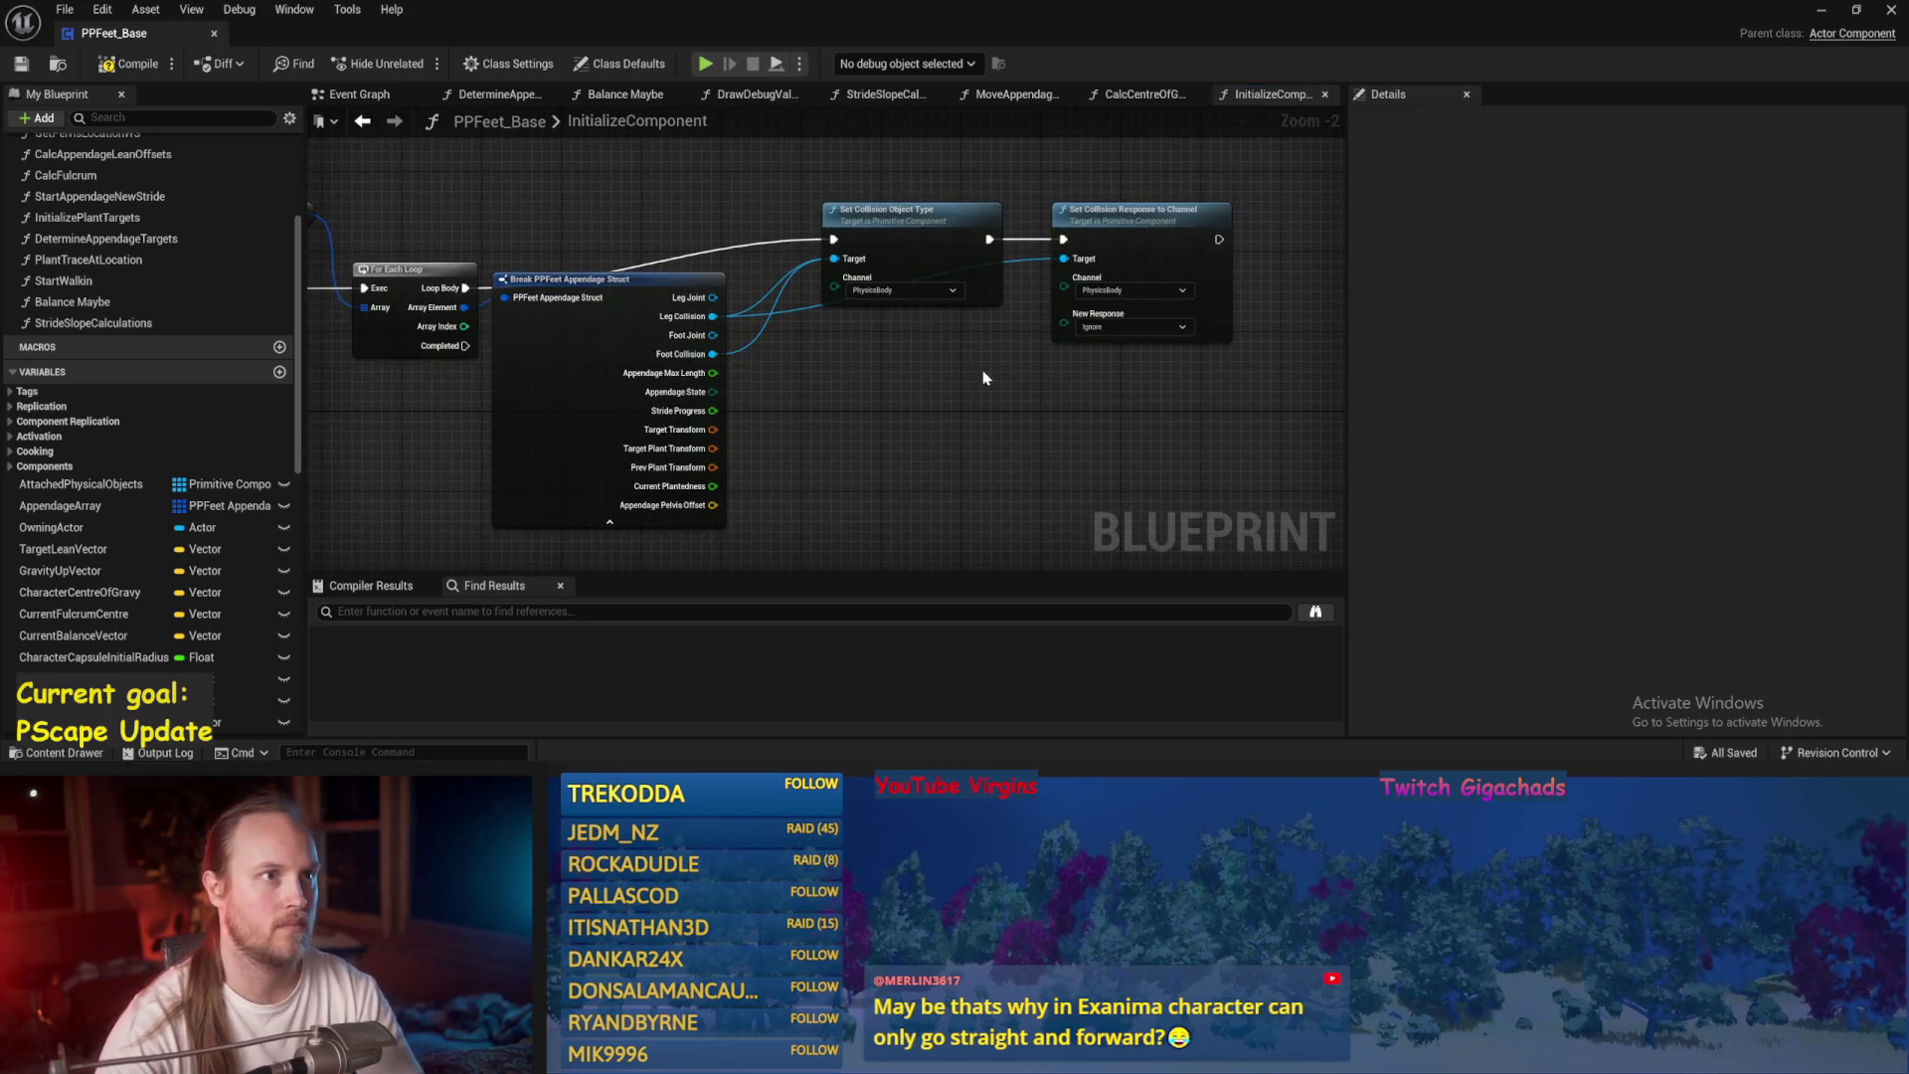
Move the Break struct node lower and compile the PPFeet_Base blueprint.
{"action": "scroll", "coordinate": [984, 378], "scroll_direction": "up", "scroll_amount": 2}
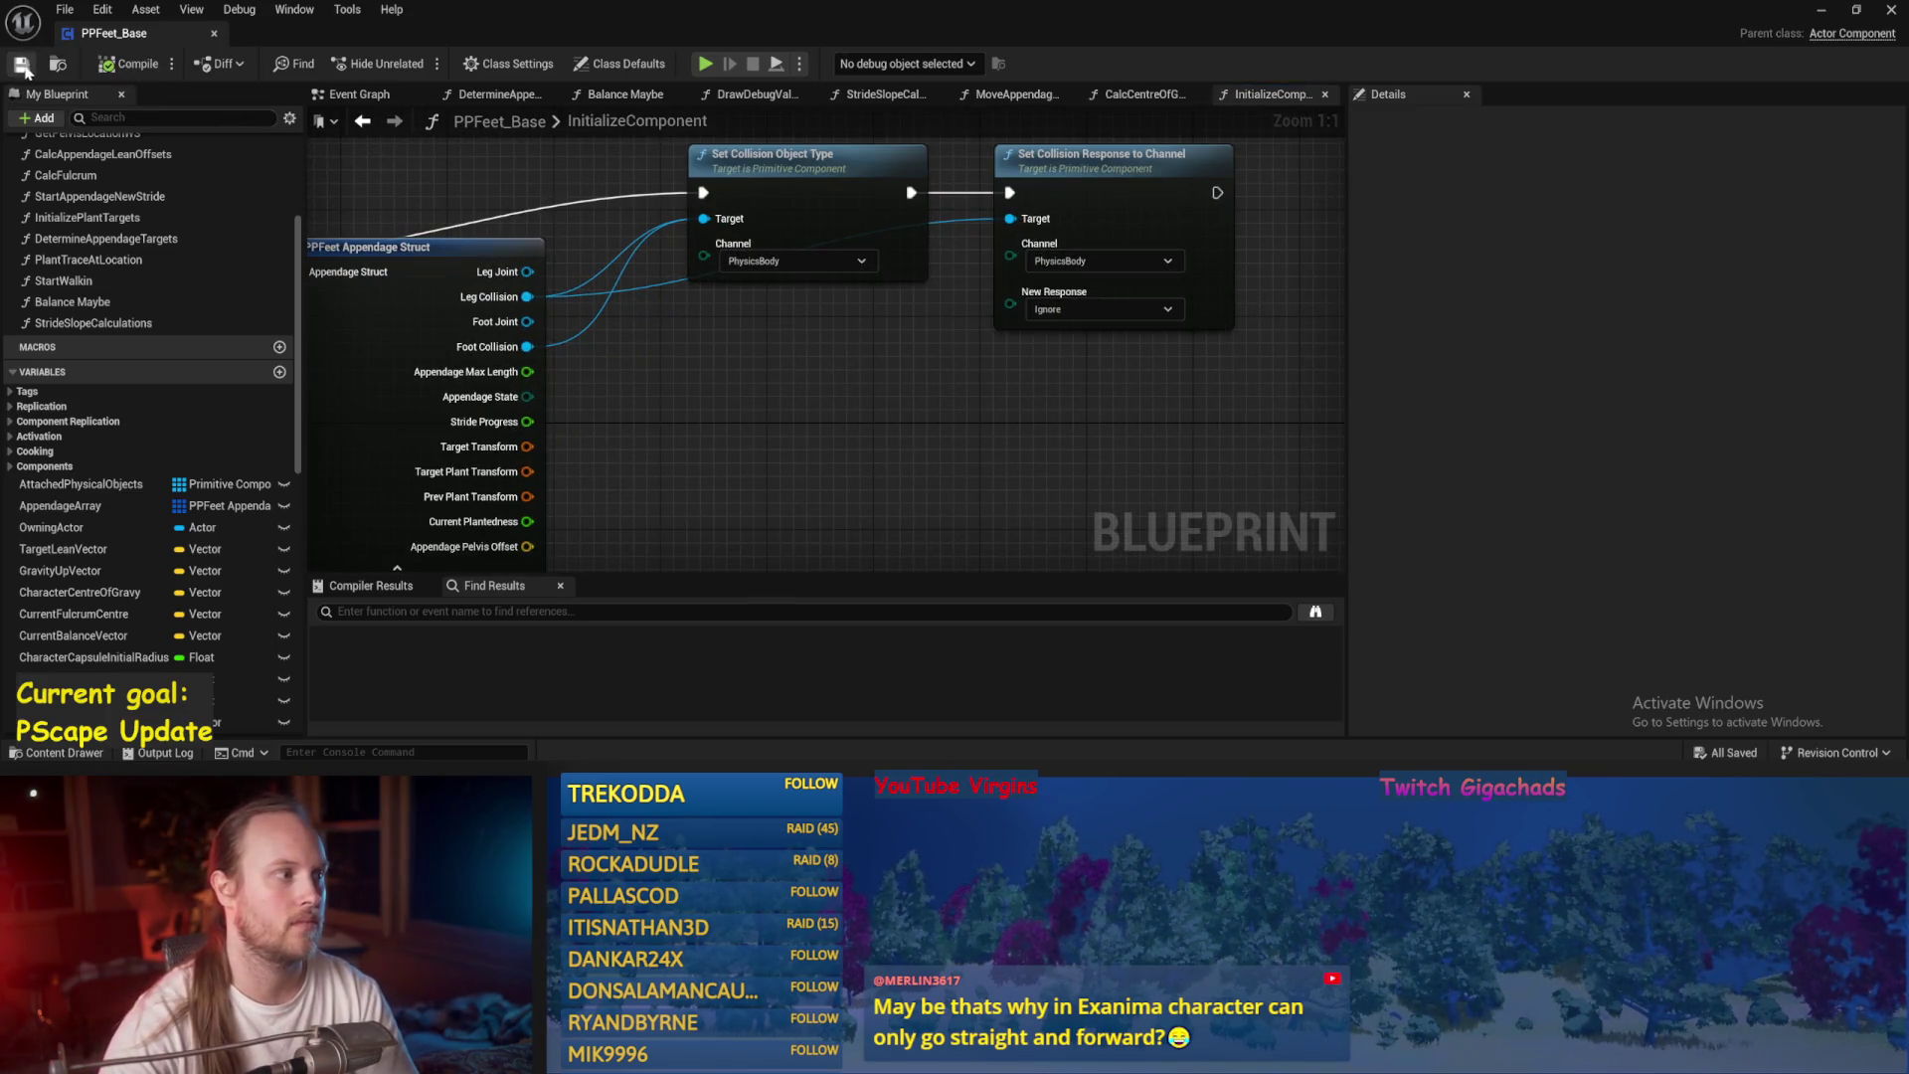
{"action": "right_click", "coordinate": [686, 326]}
{"action": "left_click", "coordinate": [832, 369]}
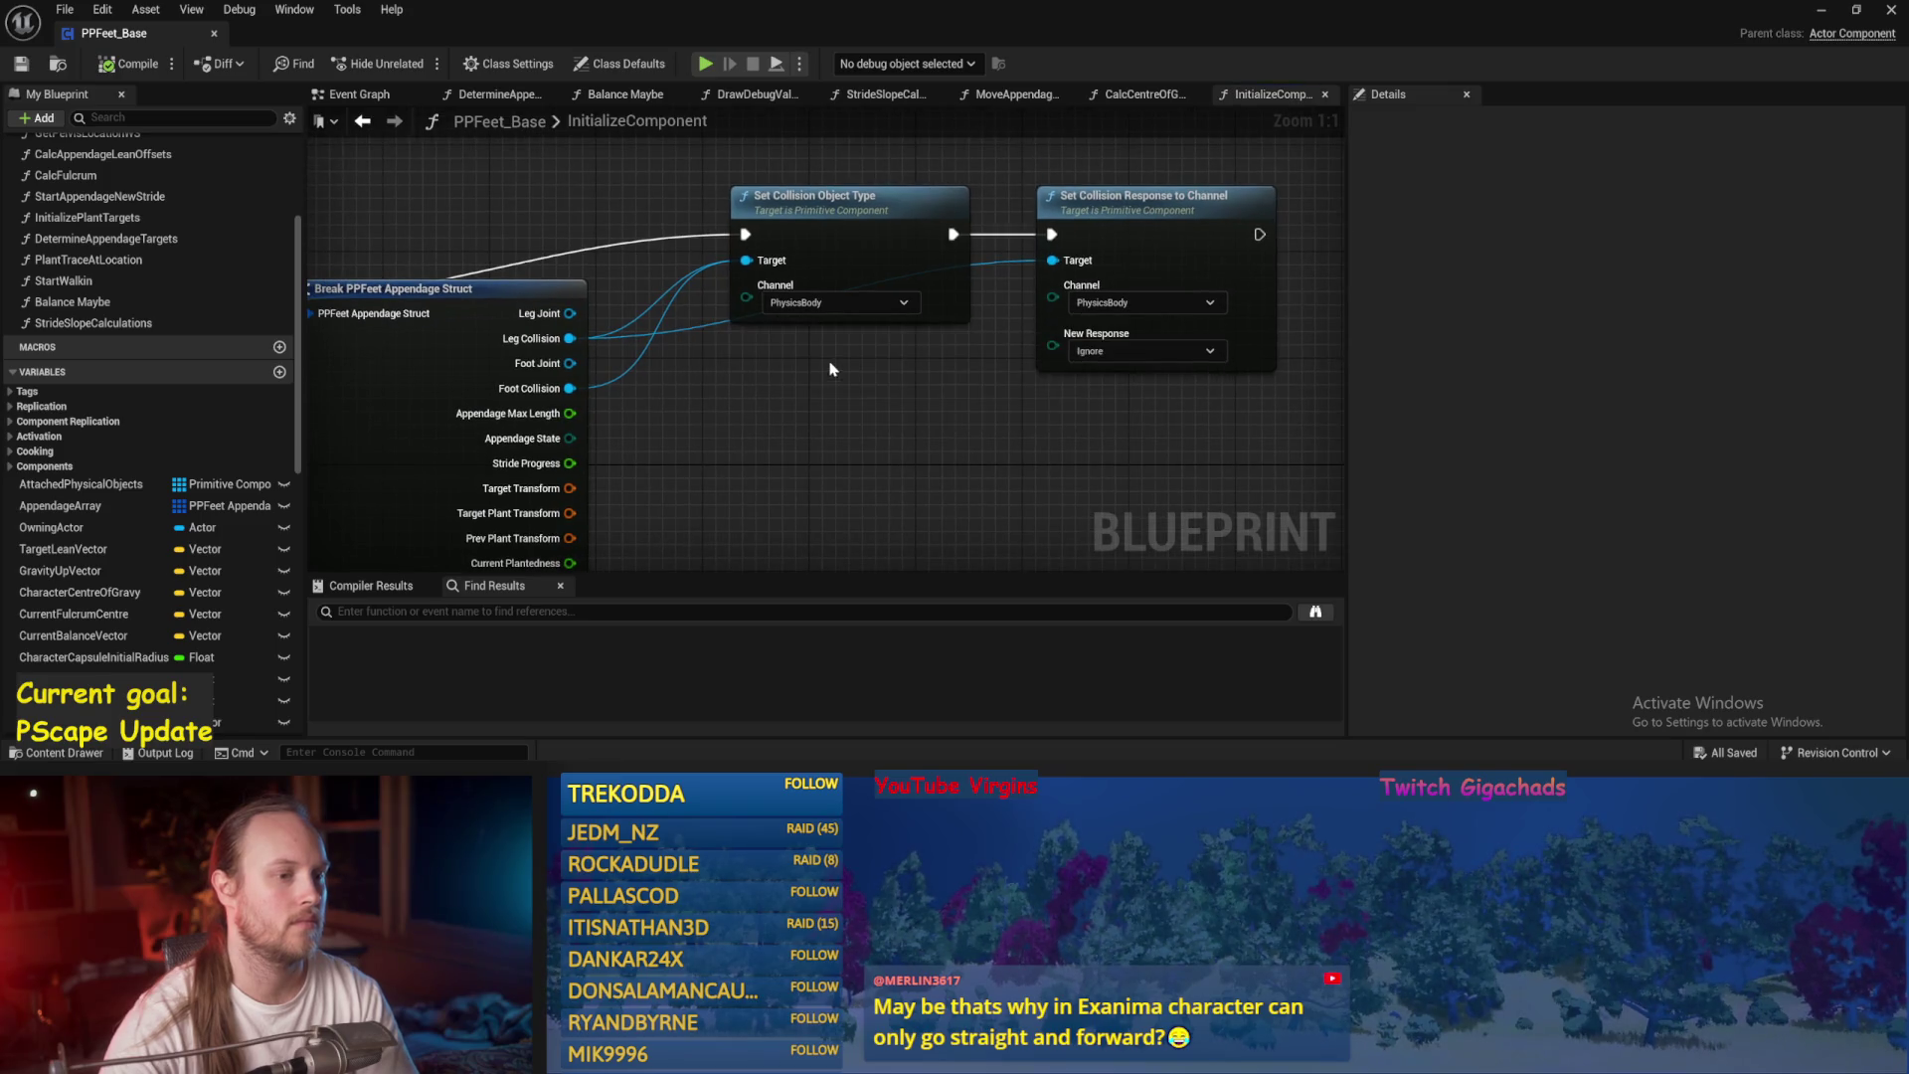
{"action": "scroll", "coordinate": [827, 321], "scroll_direction": "down", "scroll_amount": 2}
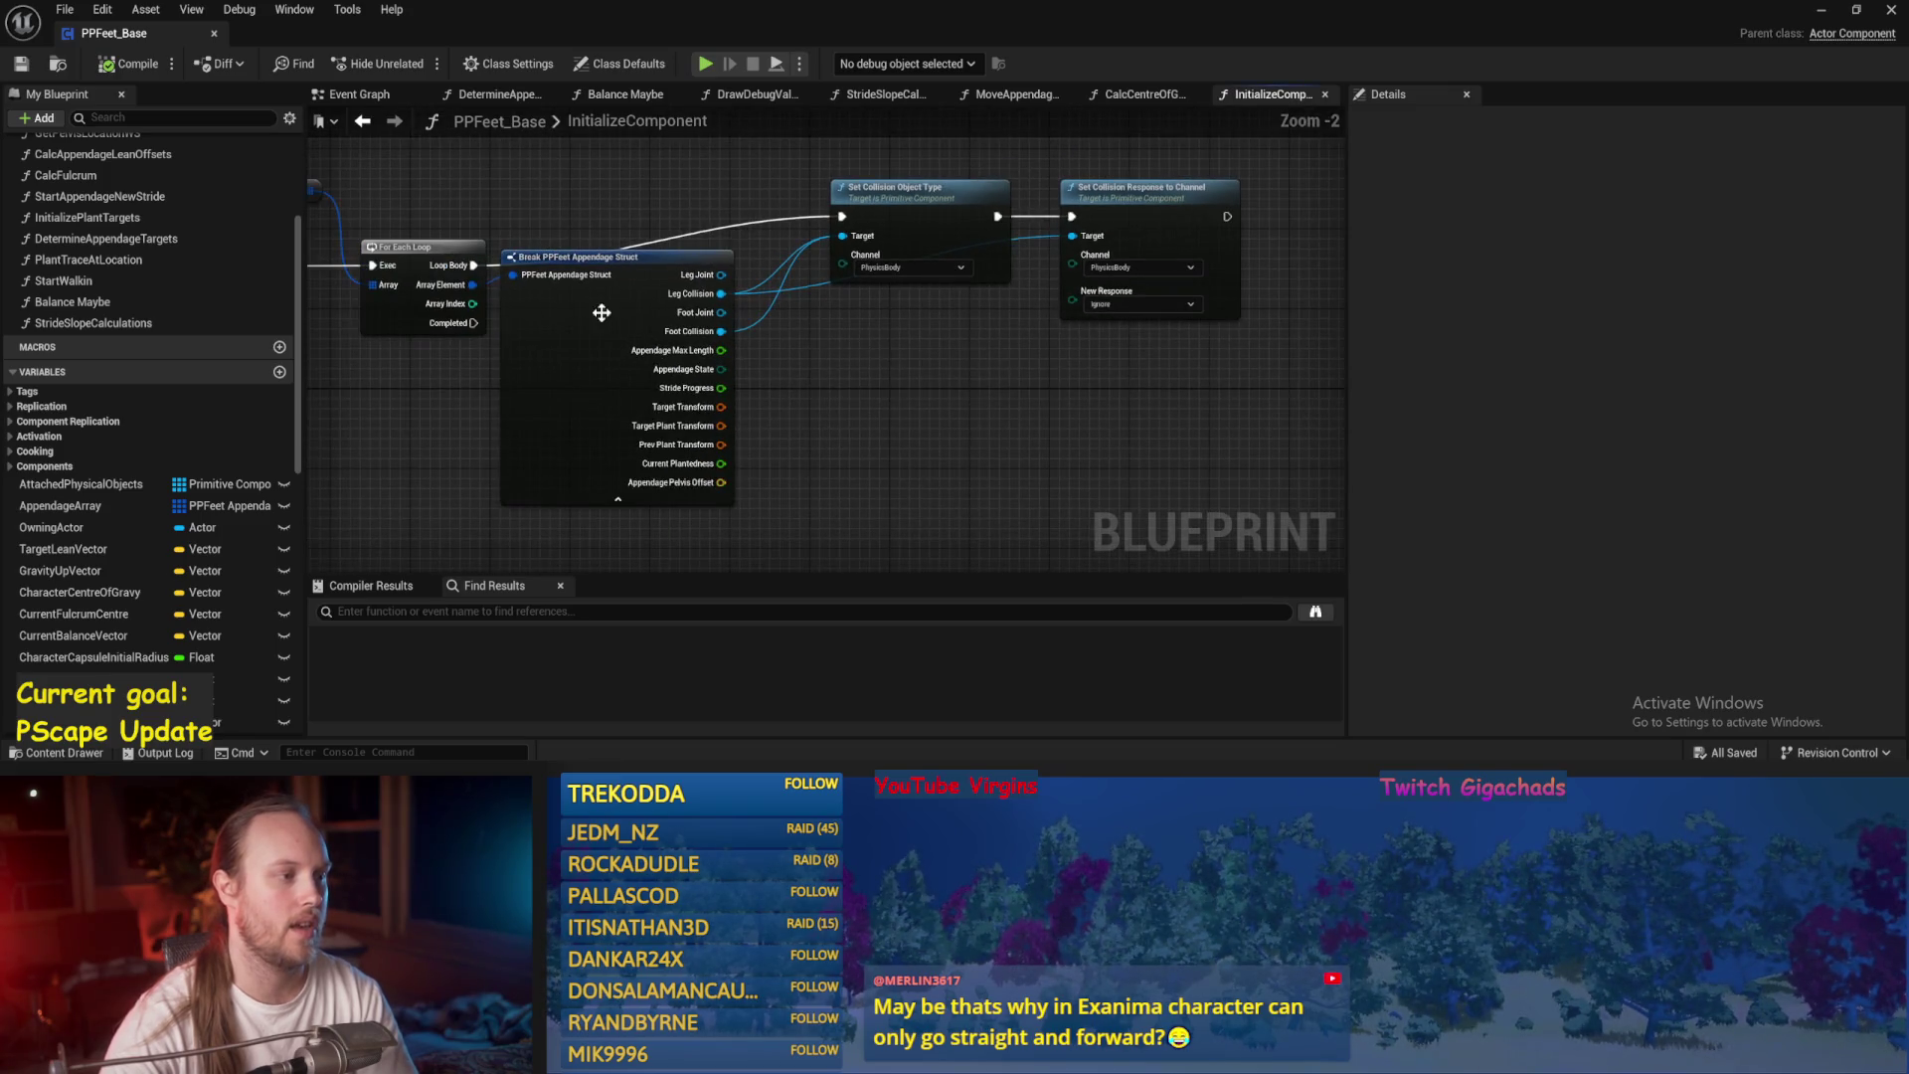
{"action": "left_click_drag", "start_coordinate": [602, 312], "coordinate": [591, 402]}
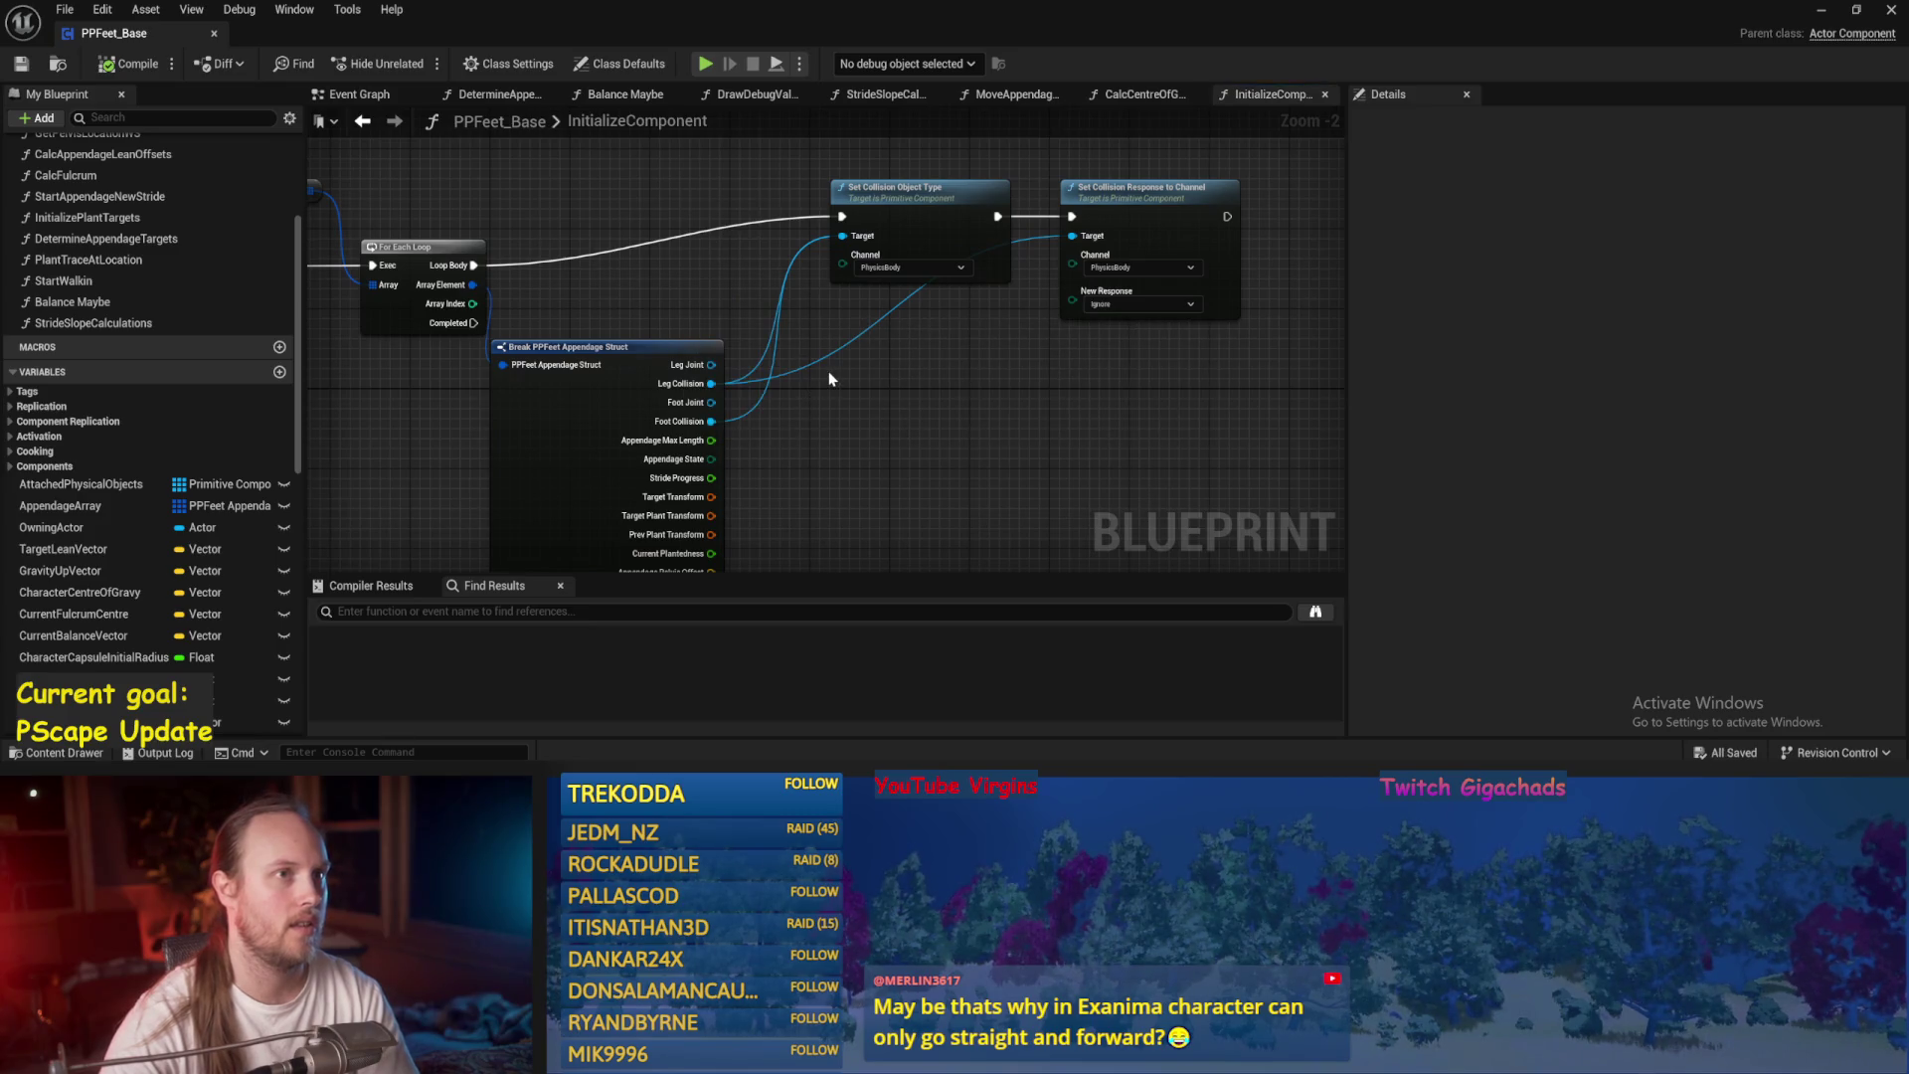
{"action": "left_click", "coordinate": [125, 64]}
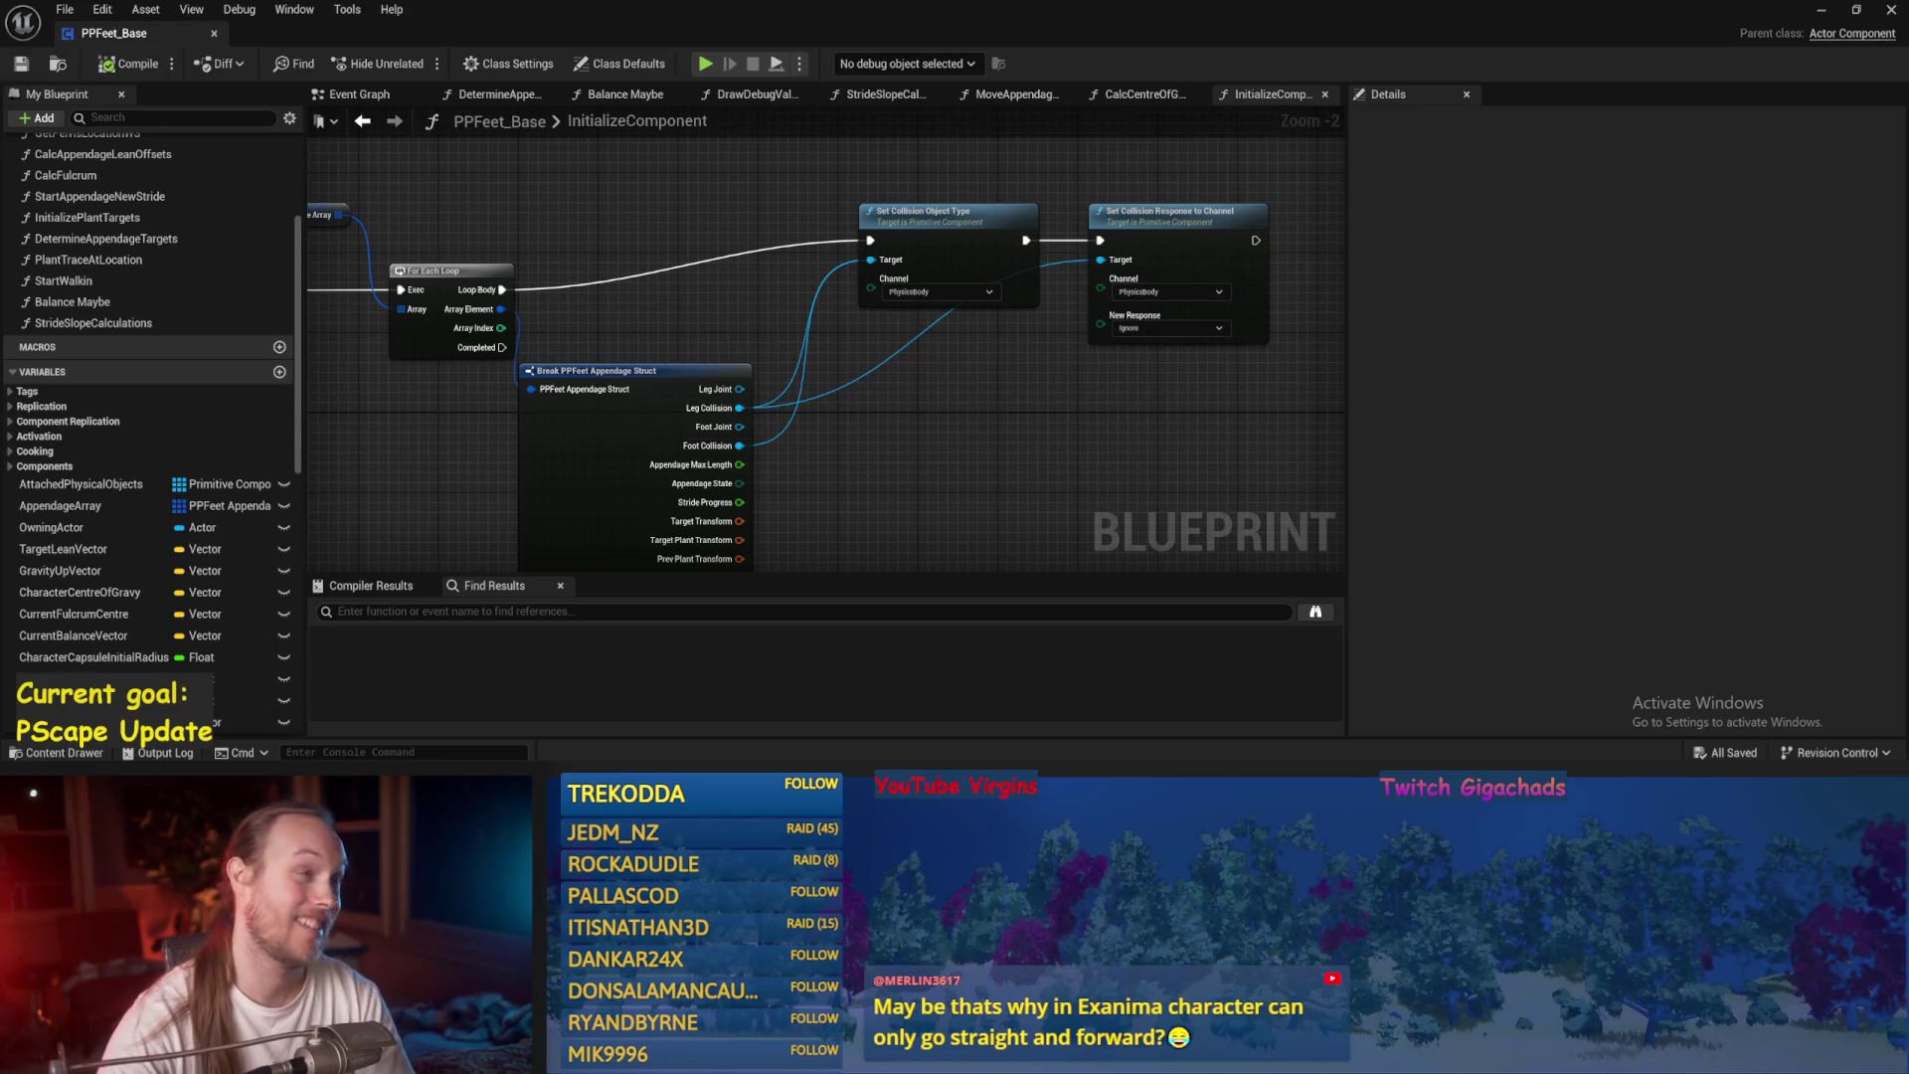
Nudge the two collision setters, then minimise the editor and play PPFeet_TestLevel.
{"action": "left_click_drag", "start_coordinate": [988, 367], "coordinate": [1253, 204]}
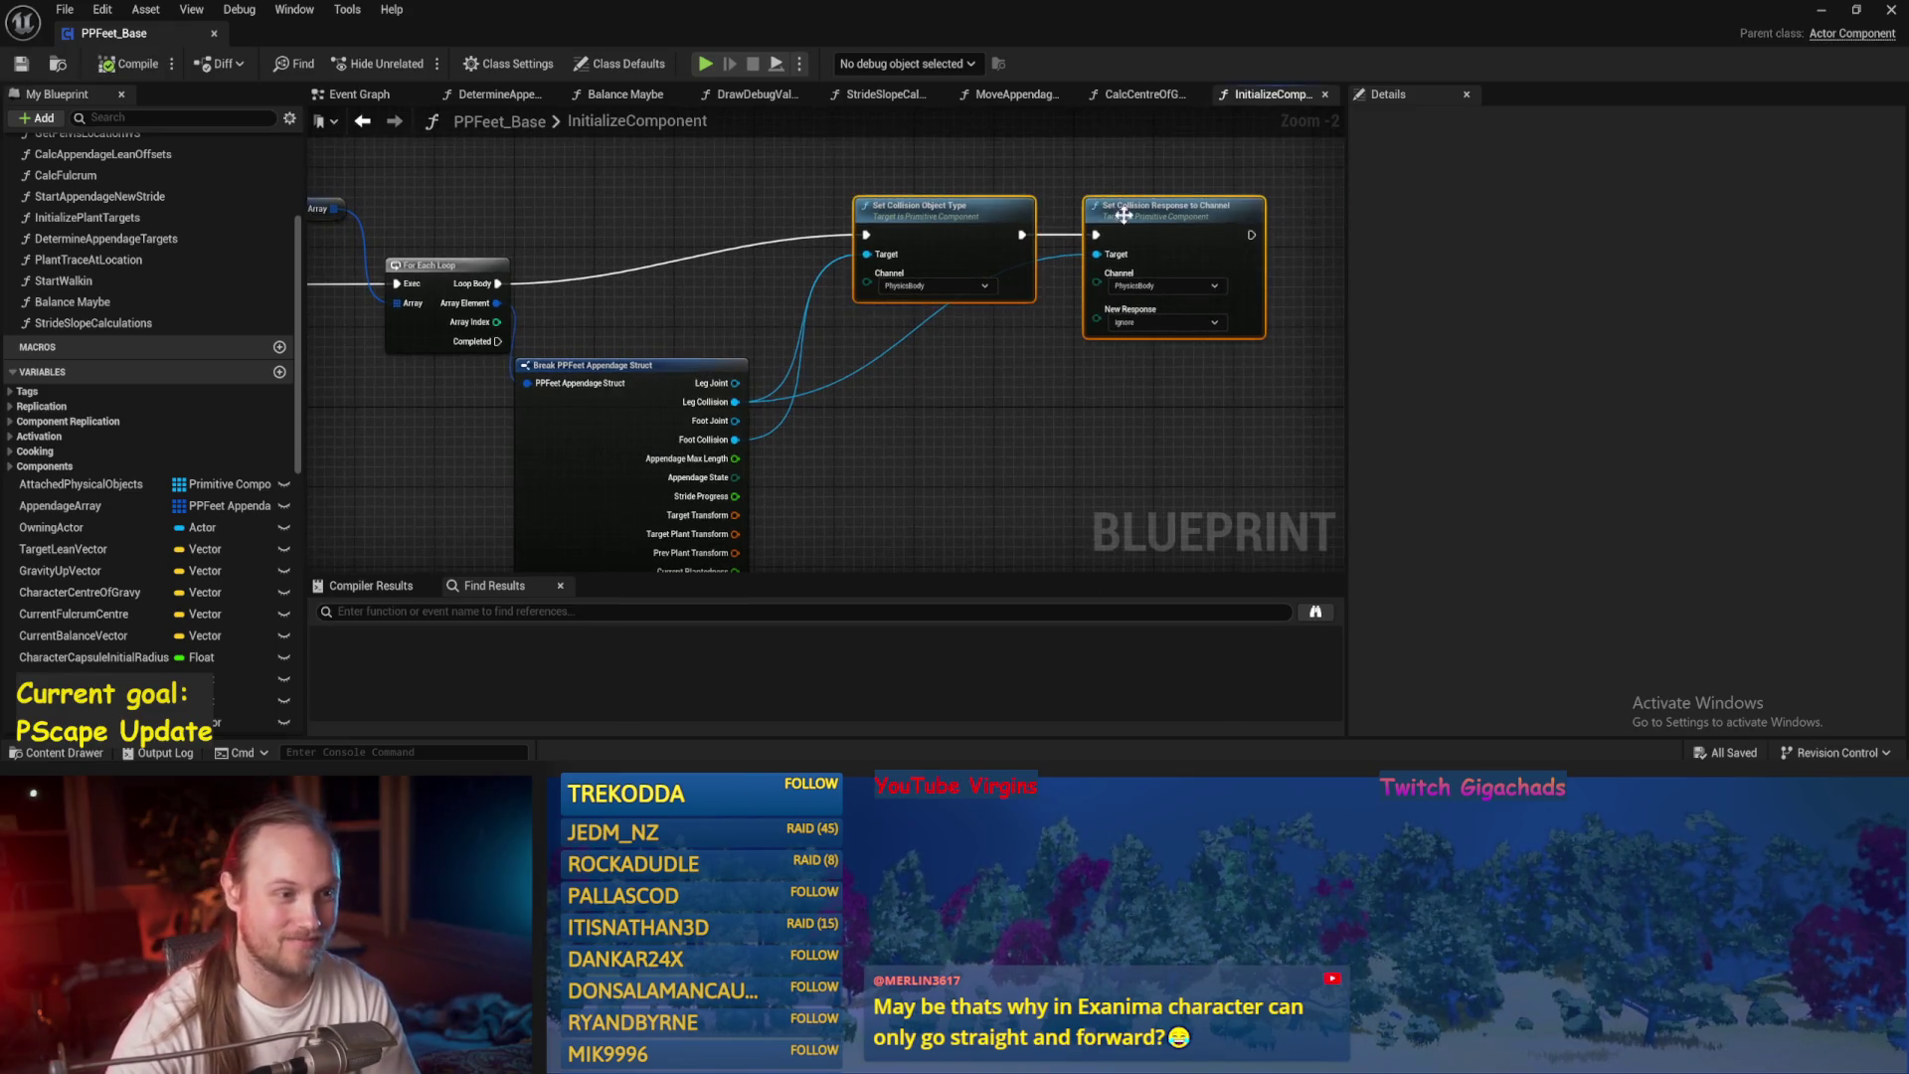
{"action": "left_click_drag", "start_coordinate": [958, 241], "coordinate": [940, 270]}
{"action": "left_click", "coordinate": [437, 326]}
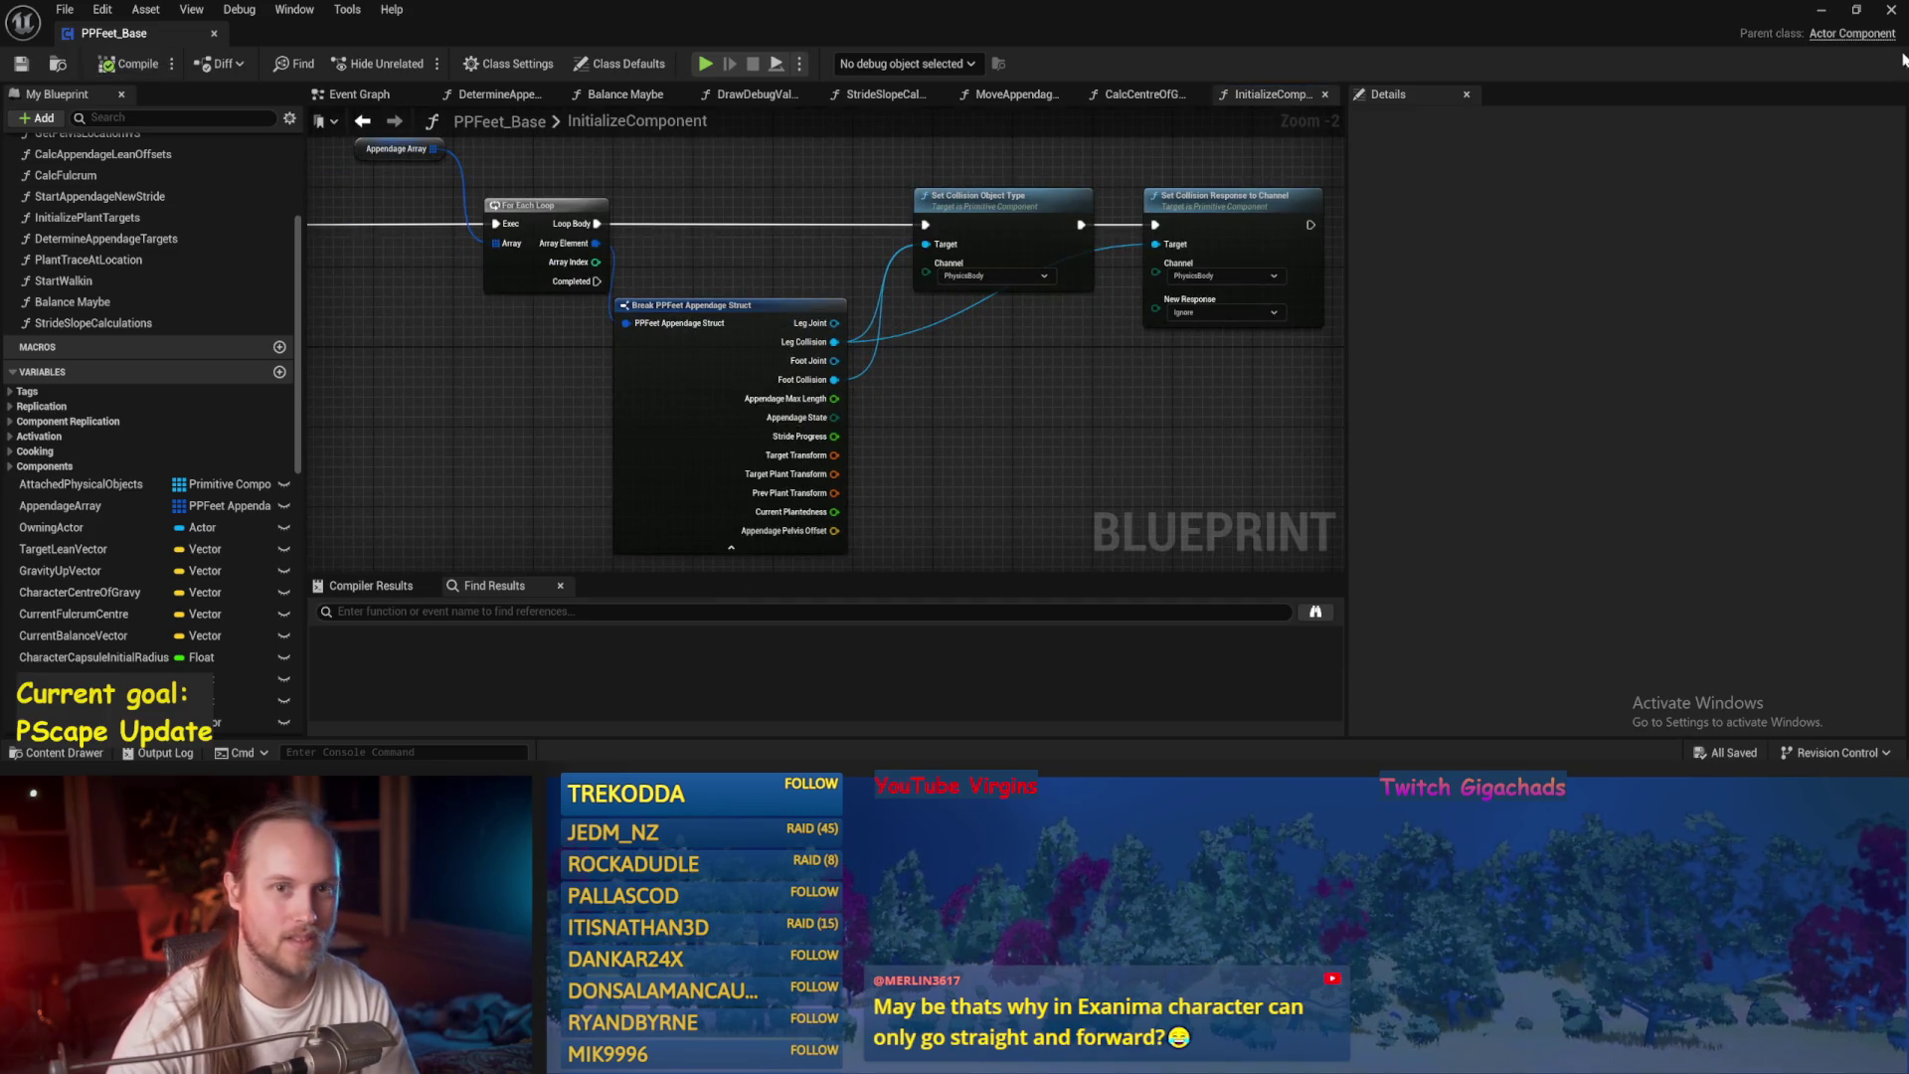
{"action": "left_click", "coordinate": [1819, 14]}
{"action": "left_click", "coordinate": [414, 64]}
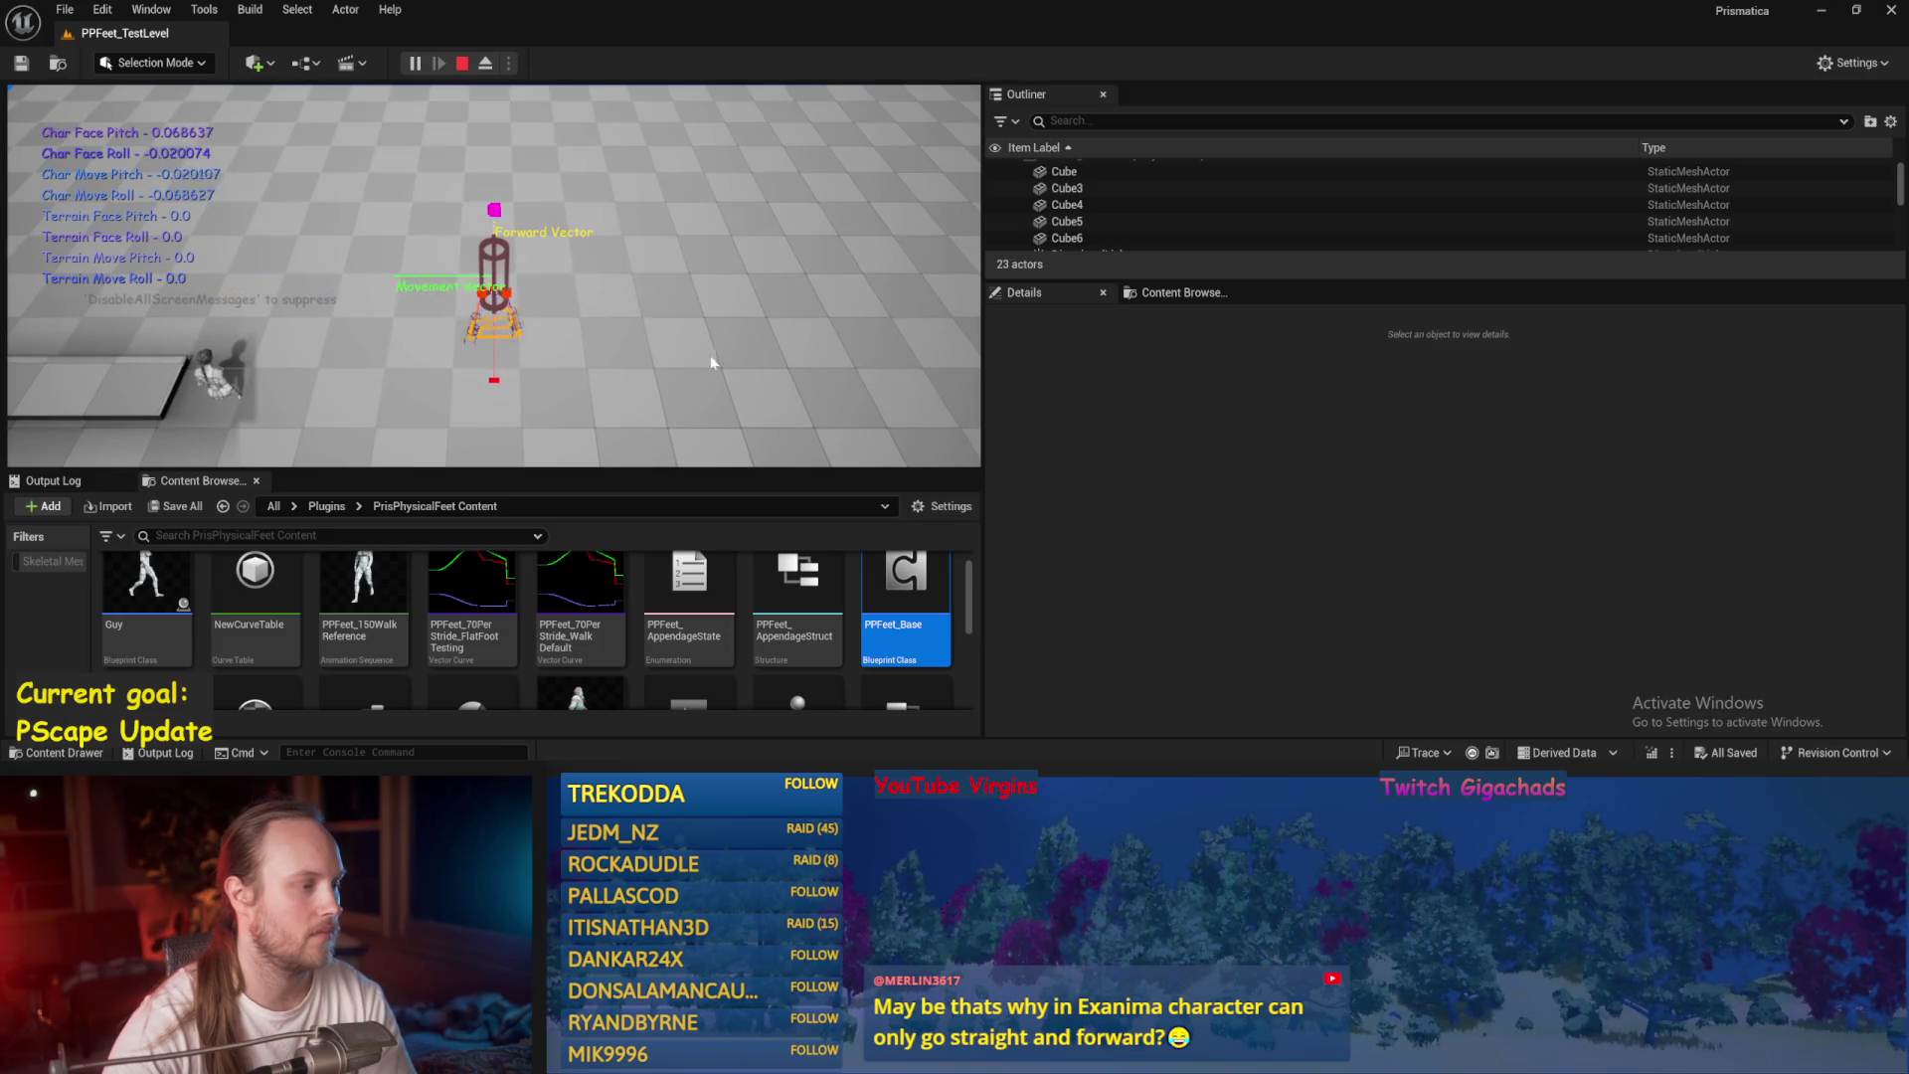
Stop the play test, reopen PPFeet_Base and add a Character Capsule getter node.
{"action": "key", "text": "Escape"}
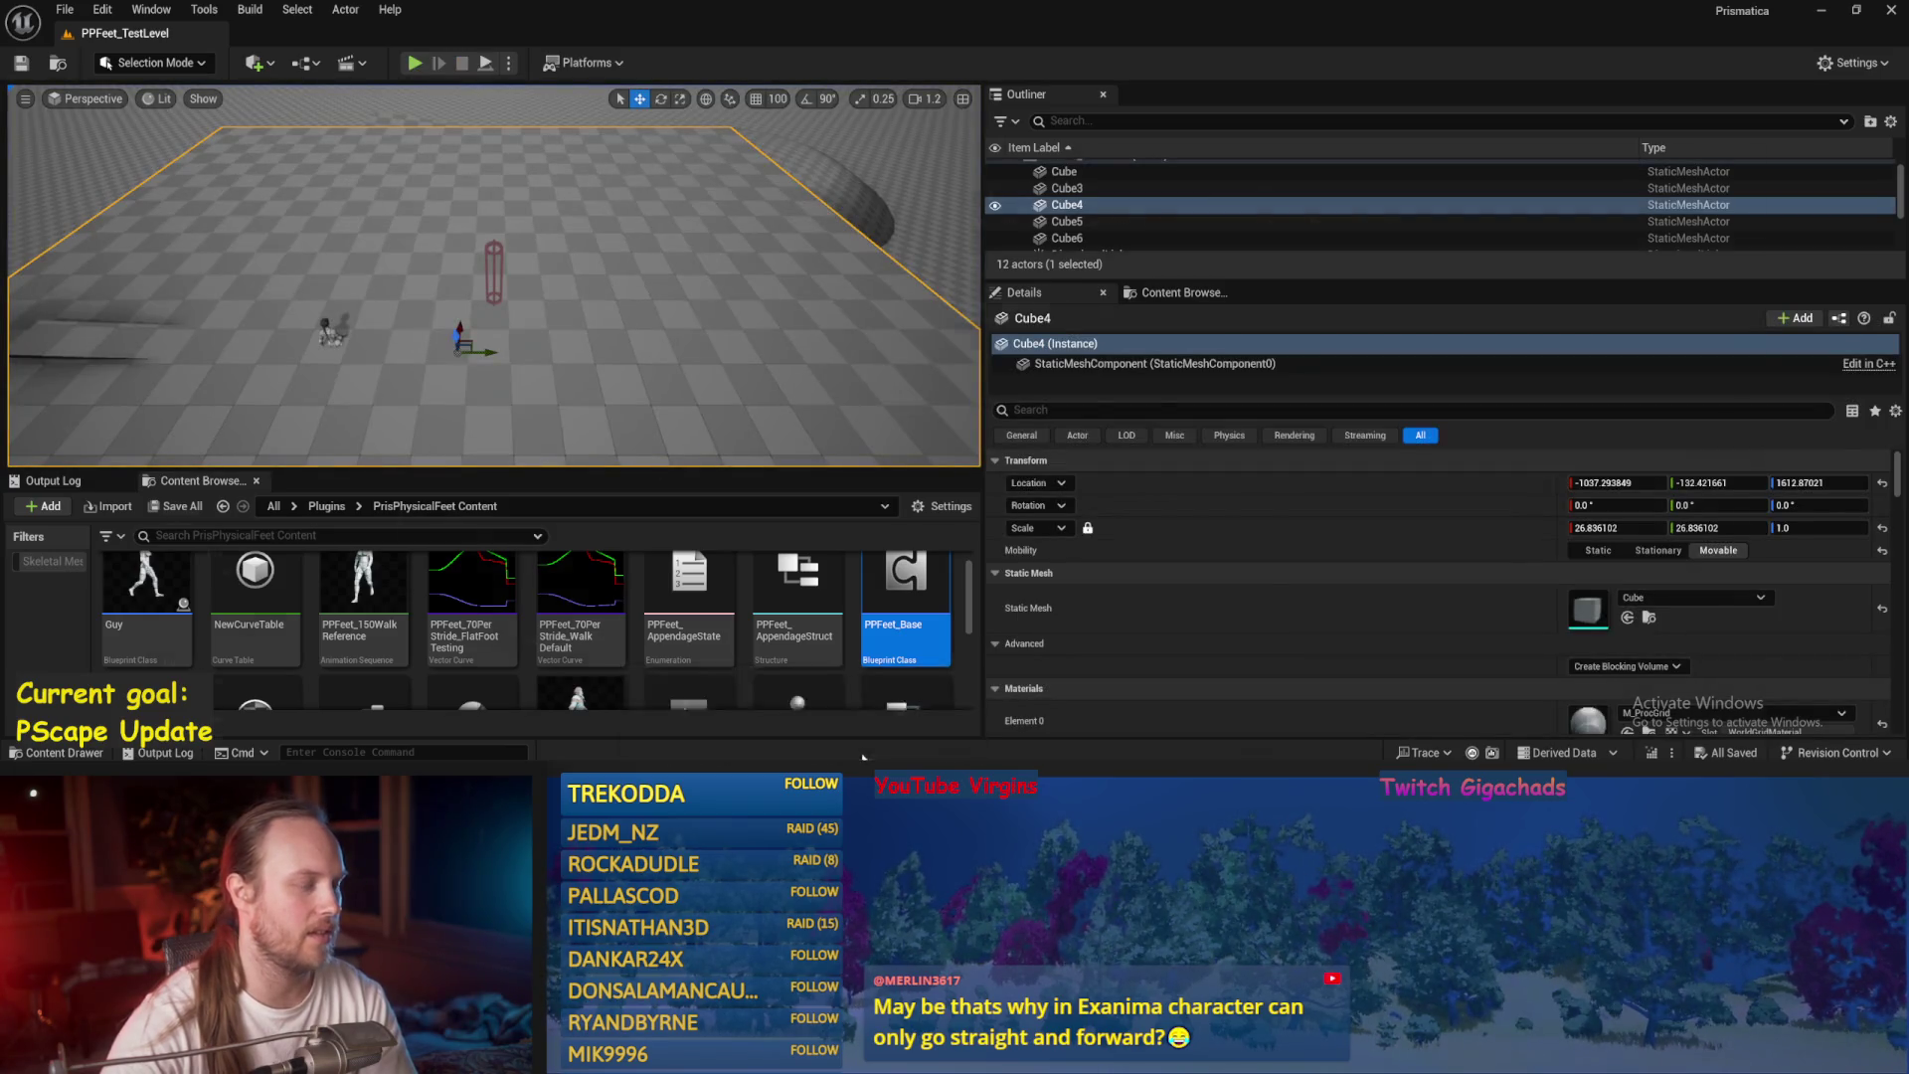
{"action": "double_click", "coordinate": [906, 597]}
{"action": "left_click_drag", "start_coordinate": [617, 270], "coordinate": [776, 266]}
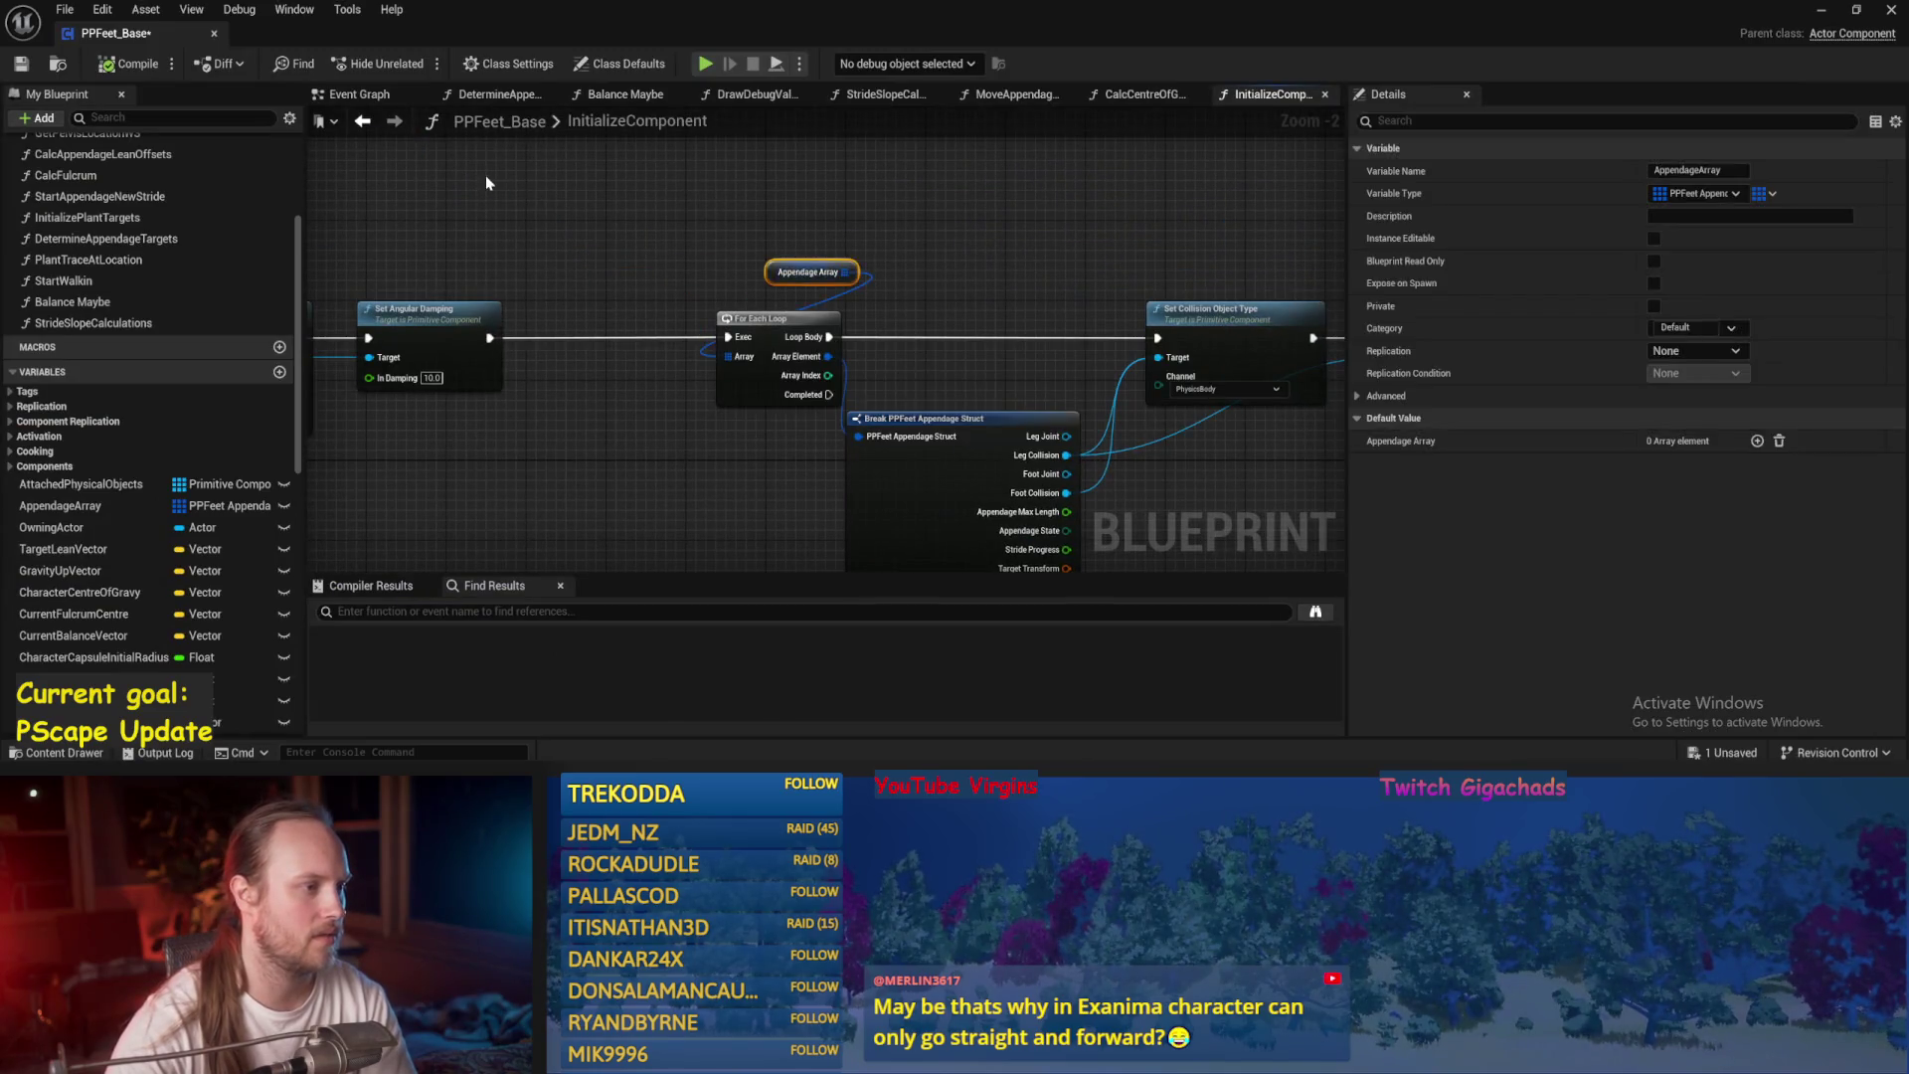
{"action": "right_click", "coordinate": [552, 201]}
{"action": "type", "text": "capsule"}
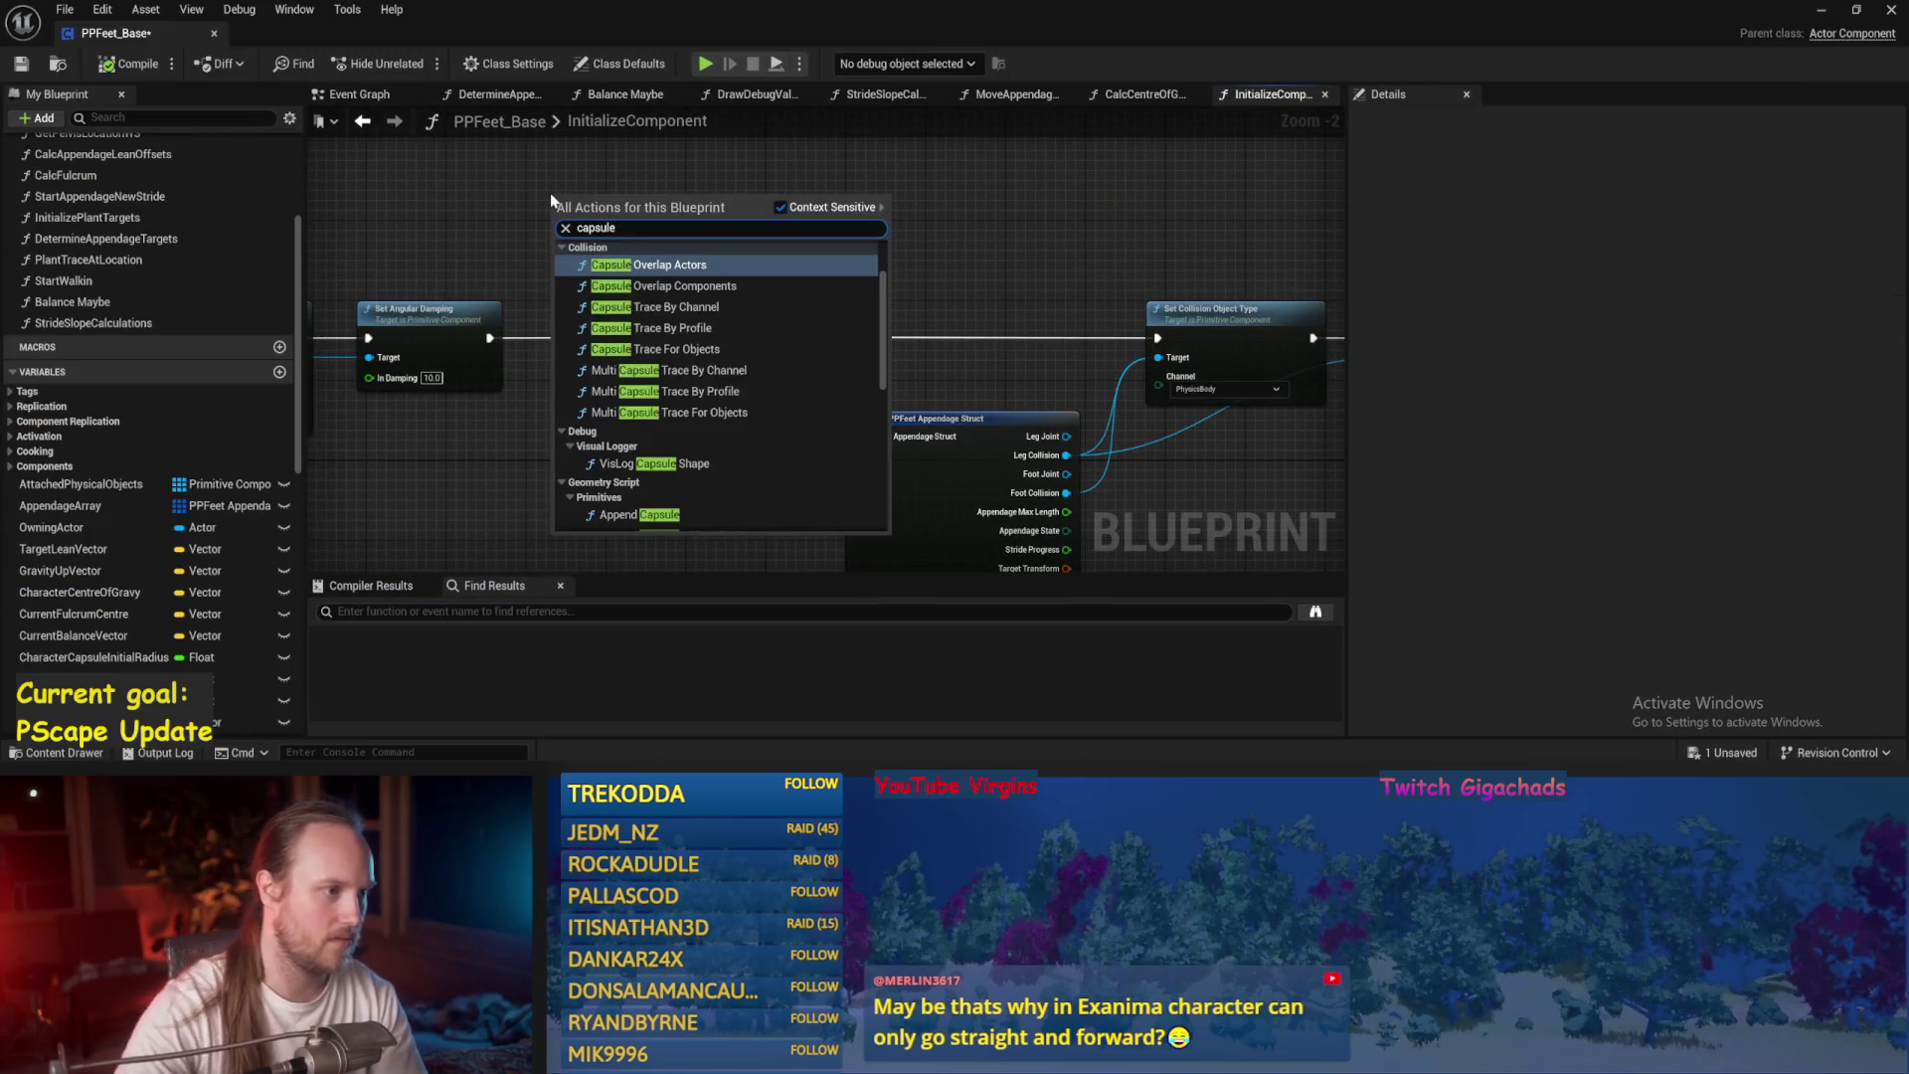
{"action": "left_click", "coordinate": [651, 285]}
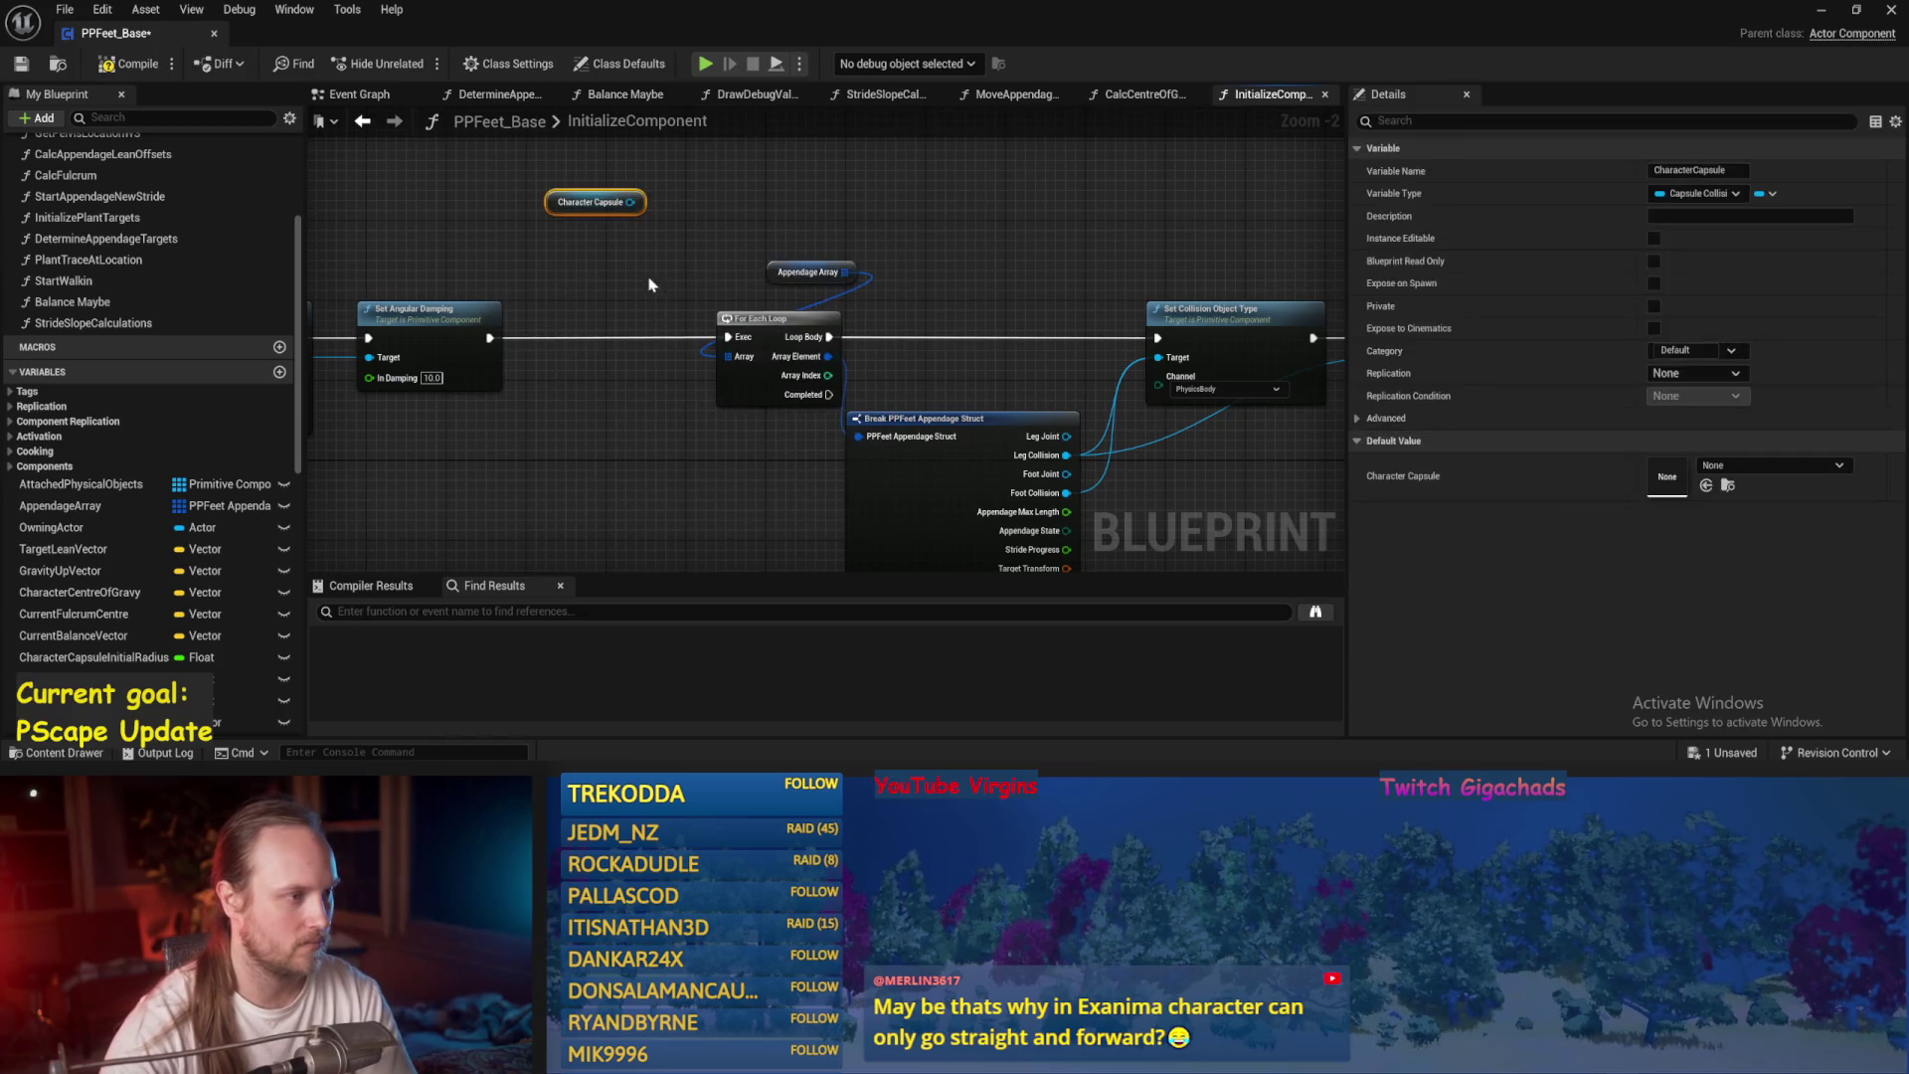
Add a Set Collision Response node fed by the Character Capsule and save.
{"action": "left_click_drag", "start_coordinate": [630, 202], "coordinate": [702, 204]}
{"action": "type", "text": "set collision"}
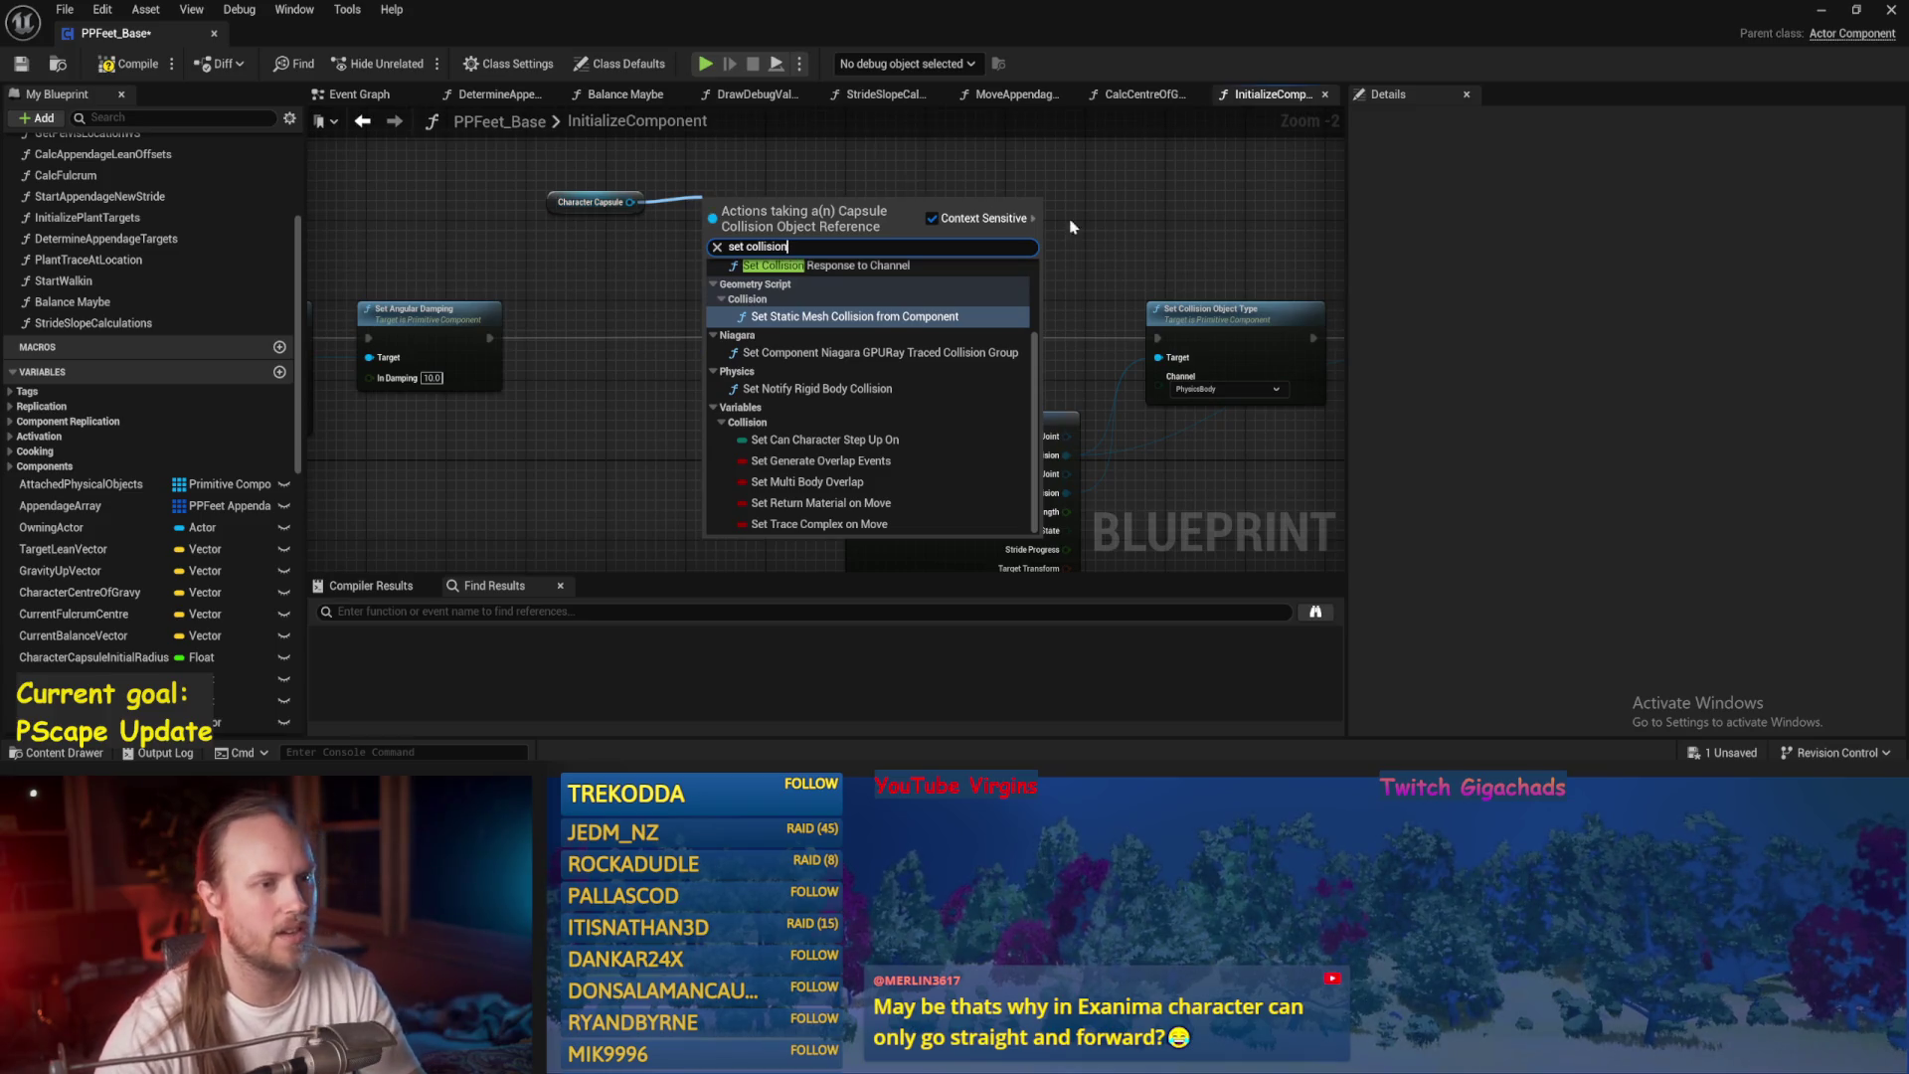
{"action": "key", "text": "Return"}
{"action": "key", "text": "ctrl+s"}
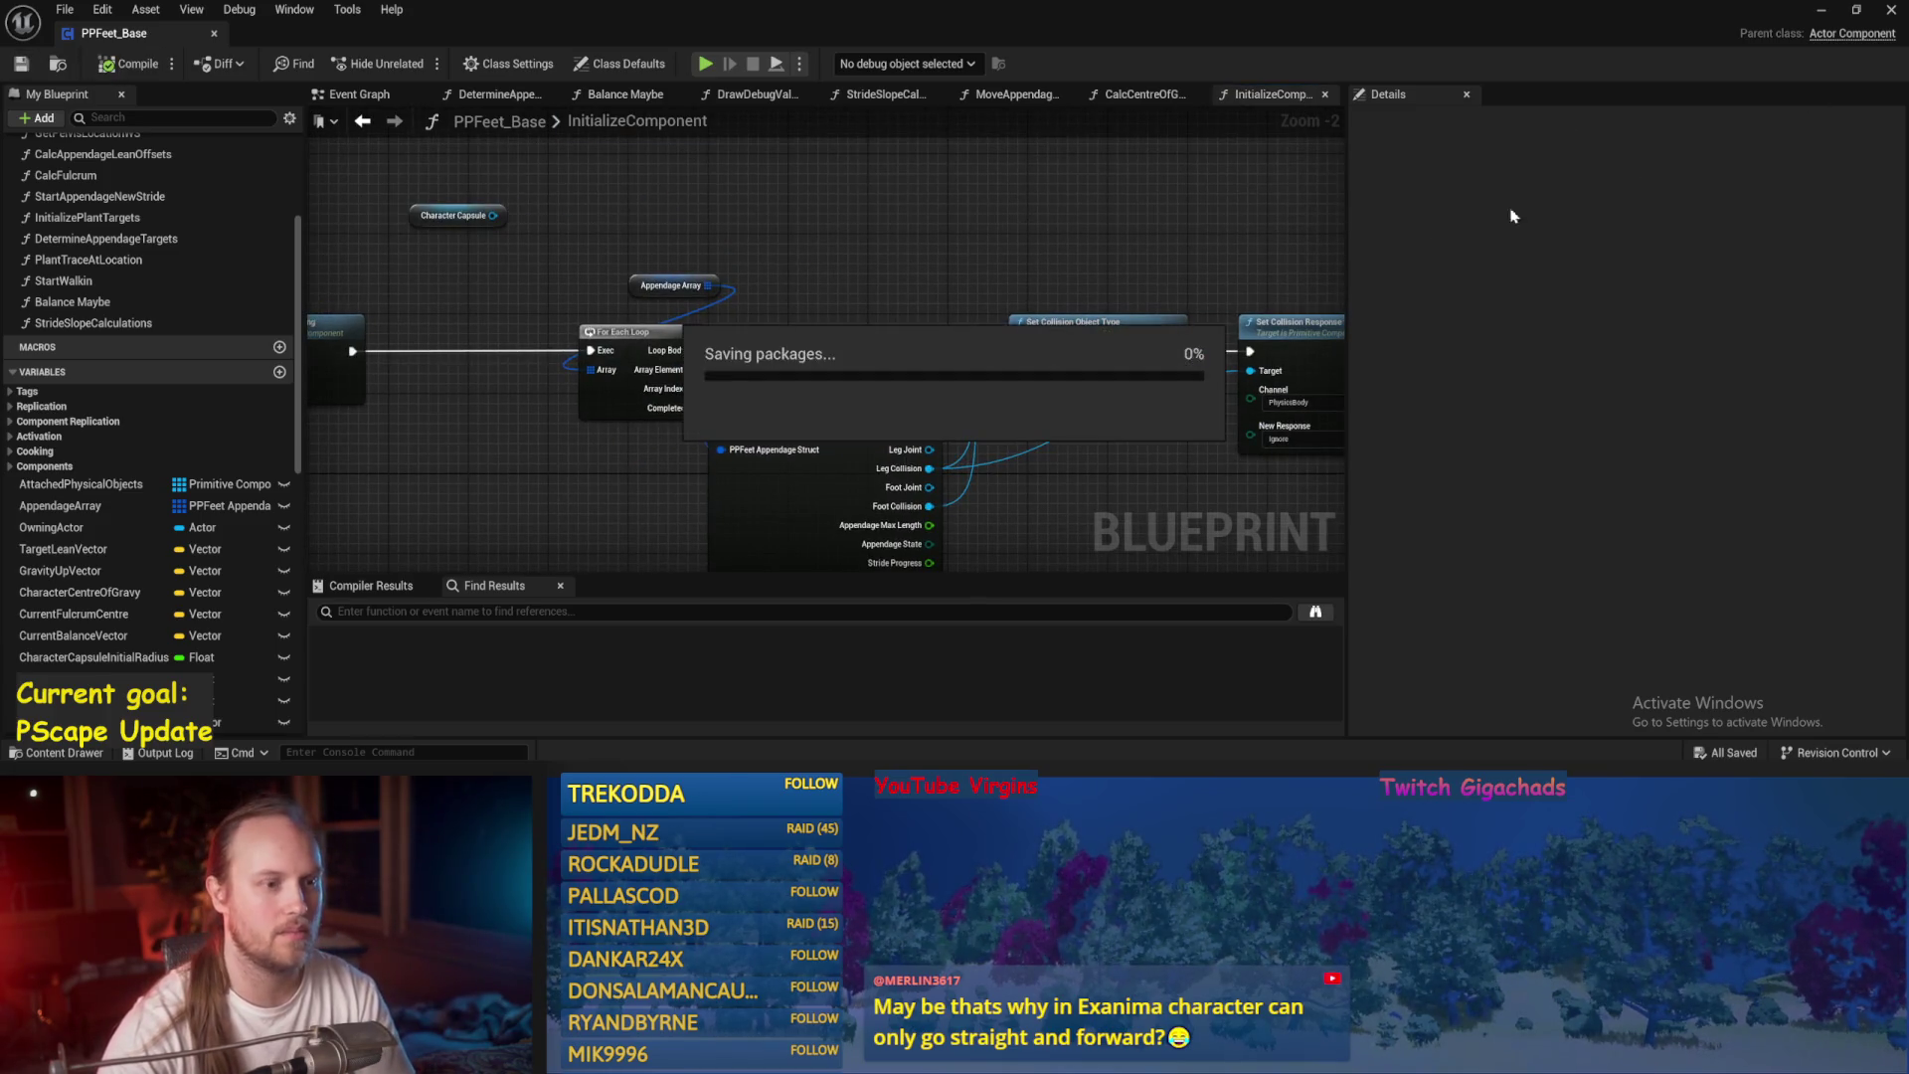
Run a quick play test of the level, then return to the blueprint editor.
{"action": "left_click", "coordinate": [1821, 10]}
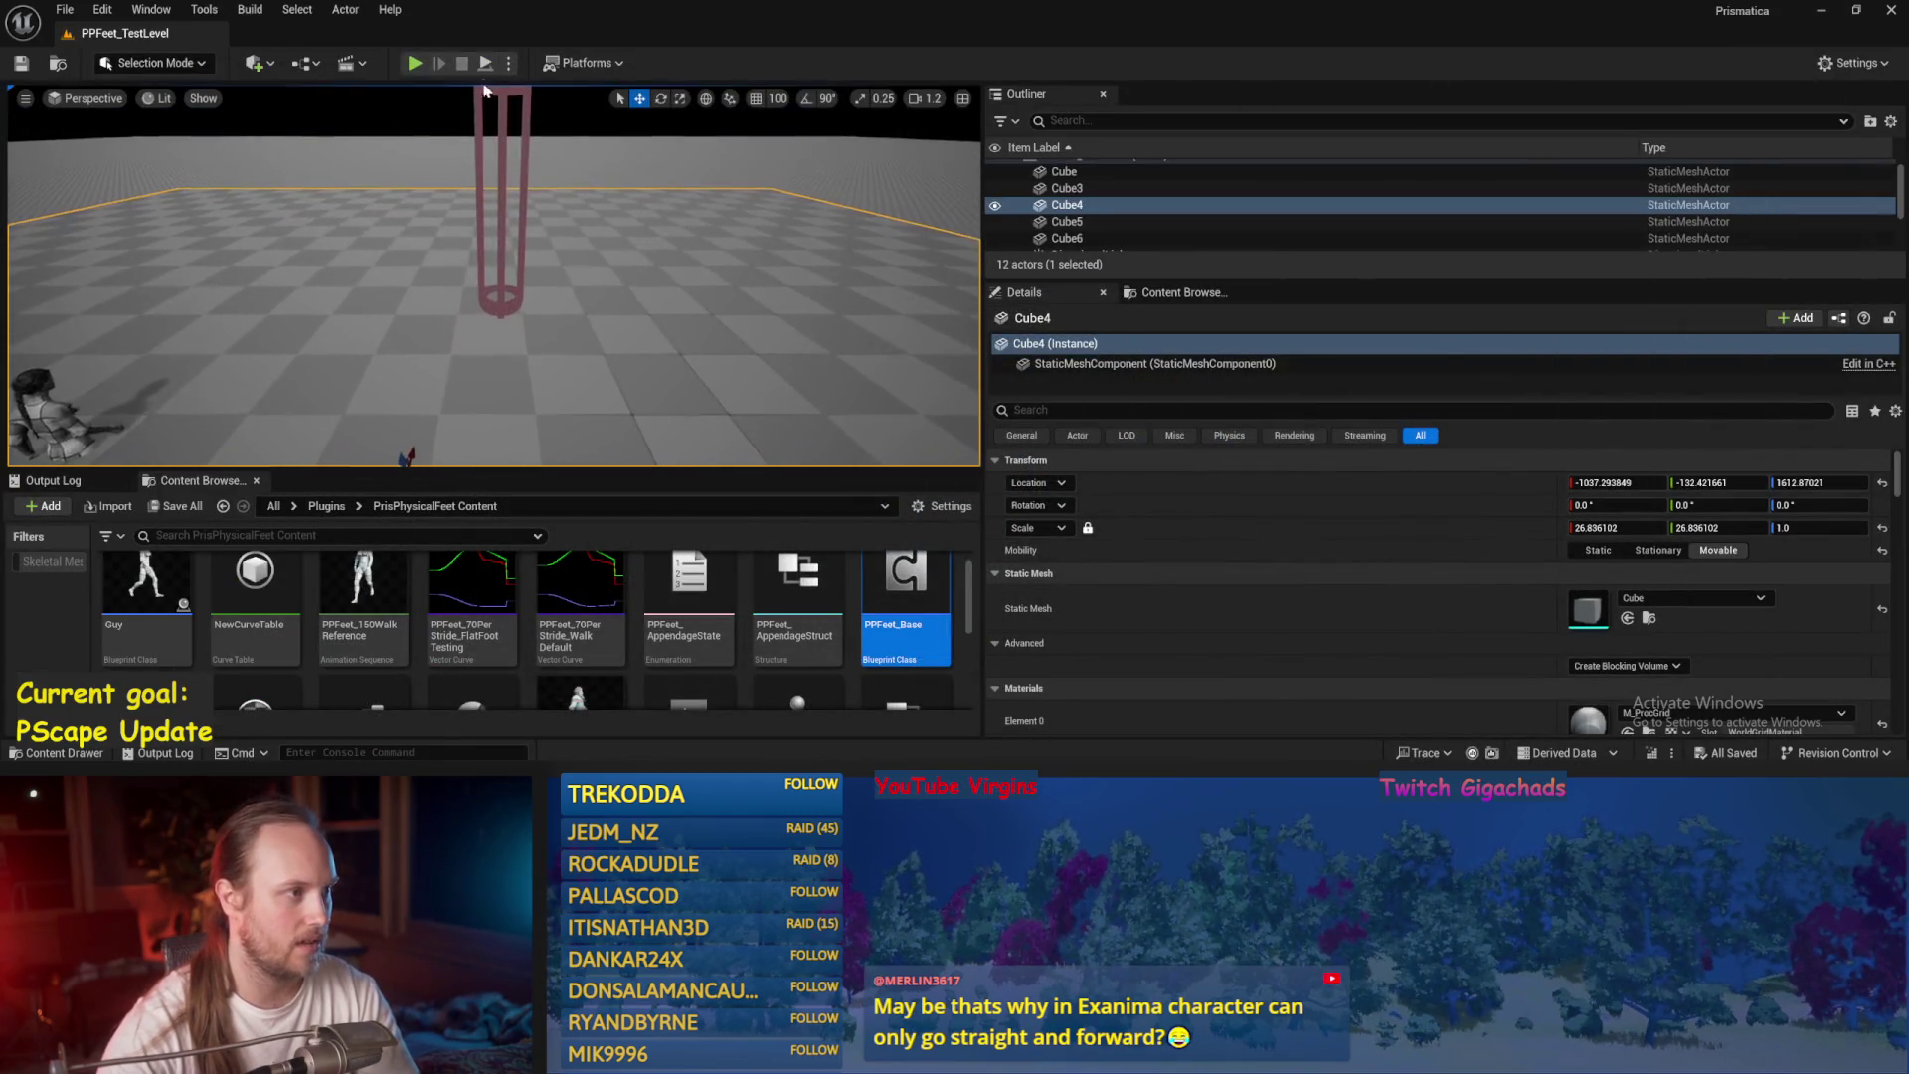
{"action": "left_click", "coordinate": [415, 62]}
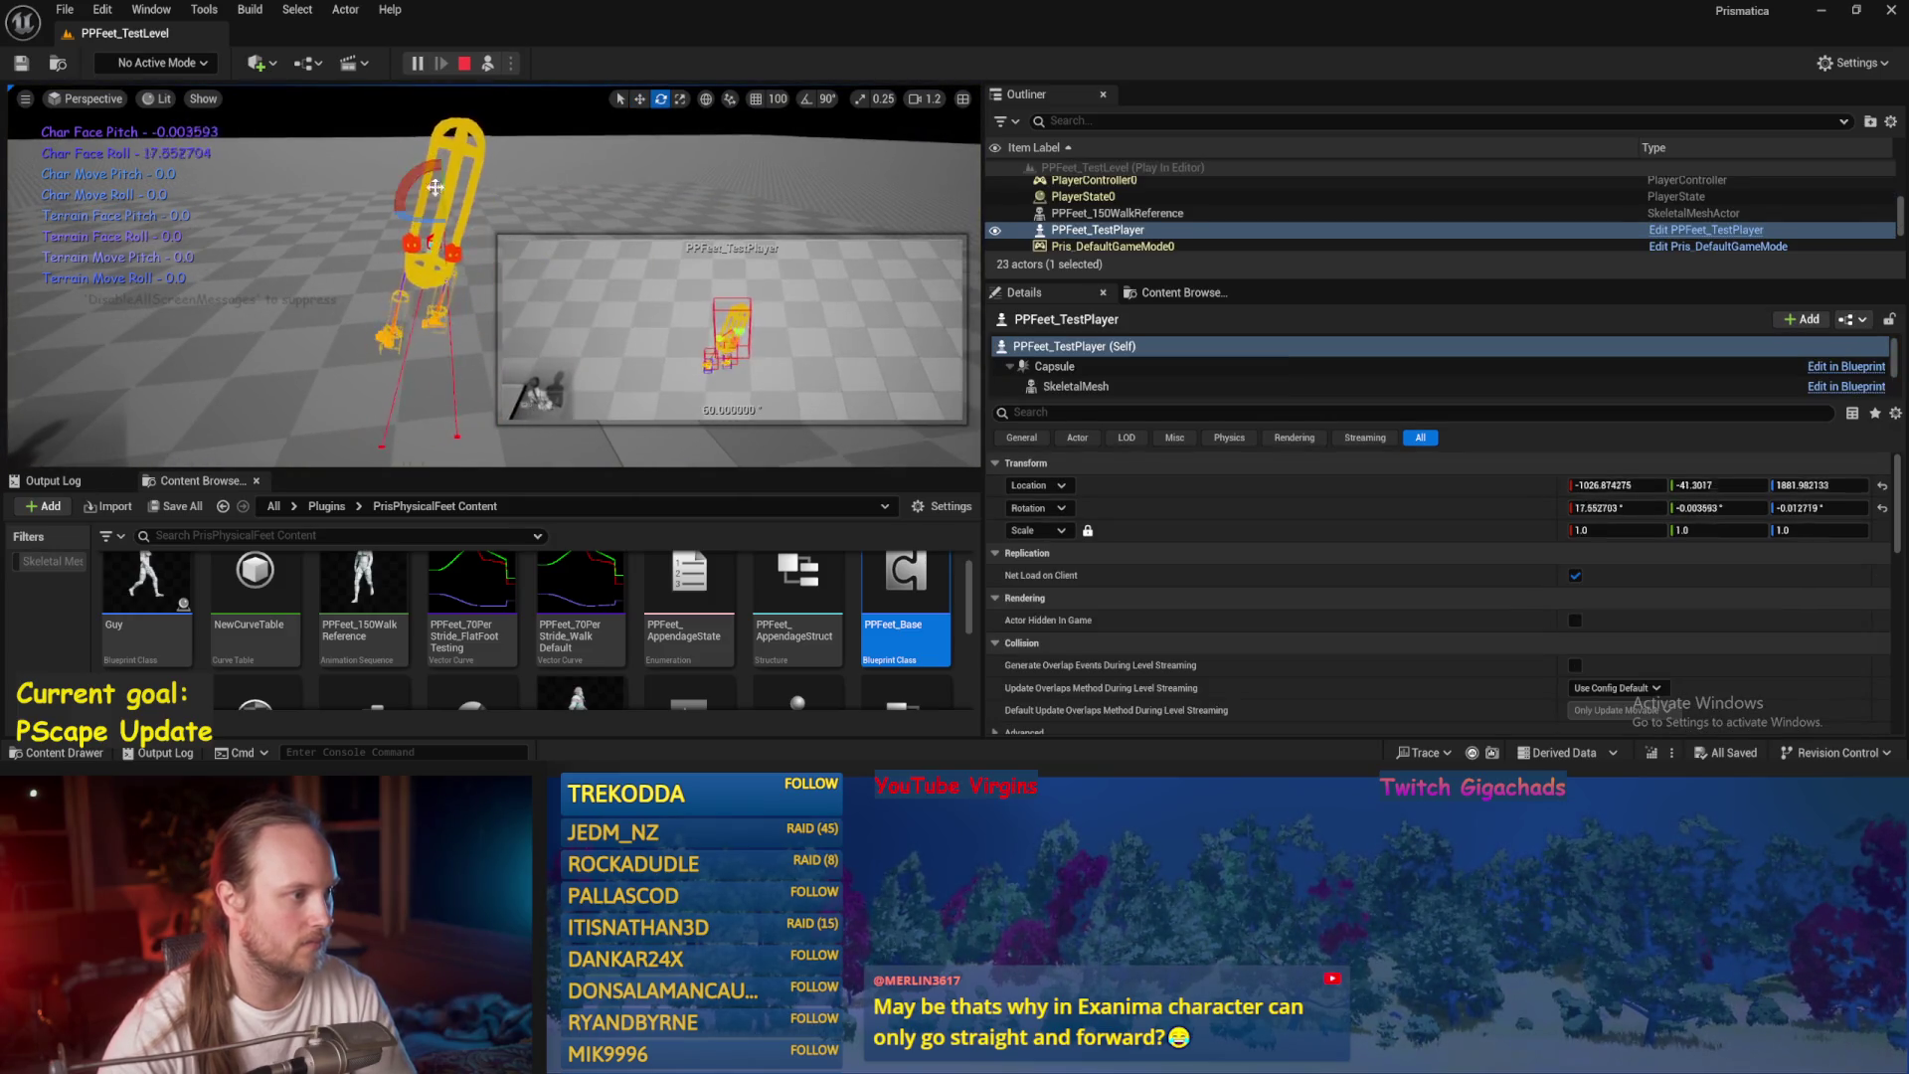
{"action": "key", "text": "Escape"}
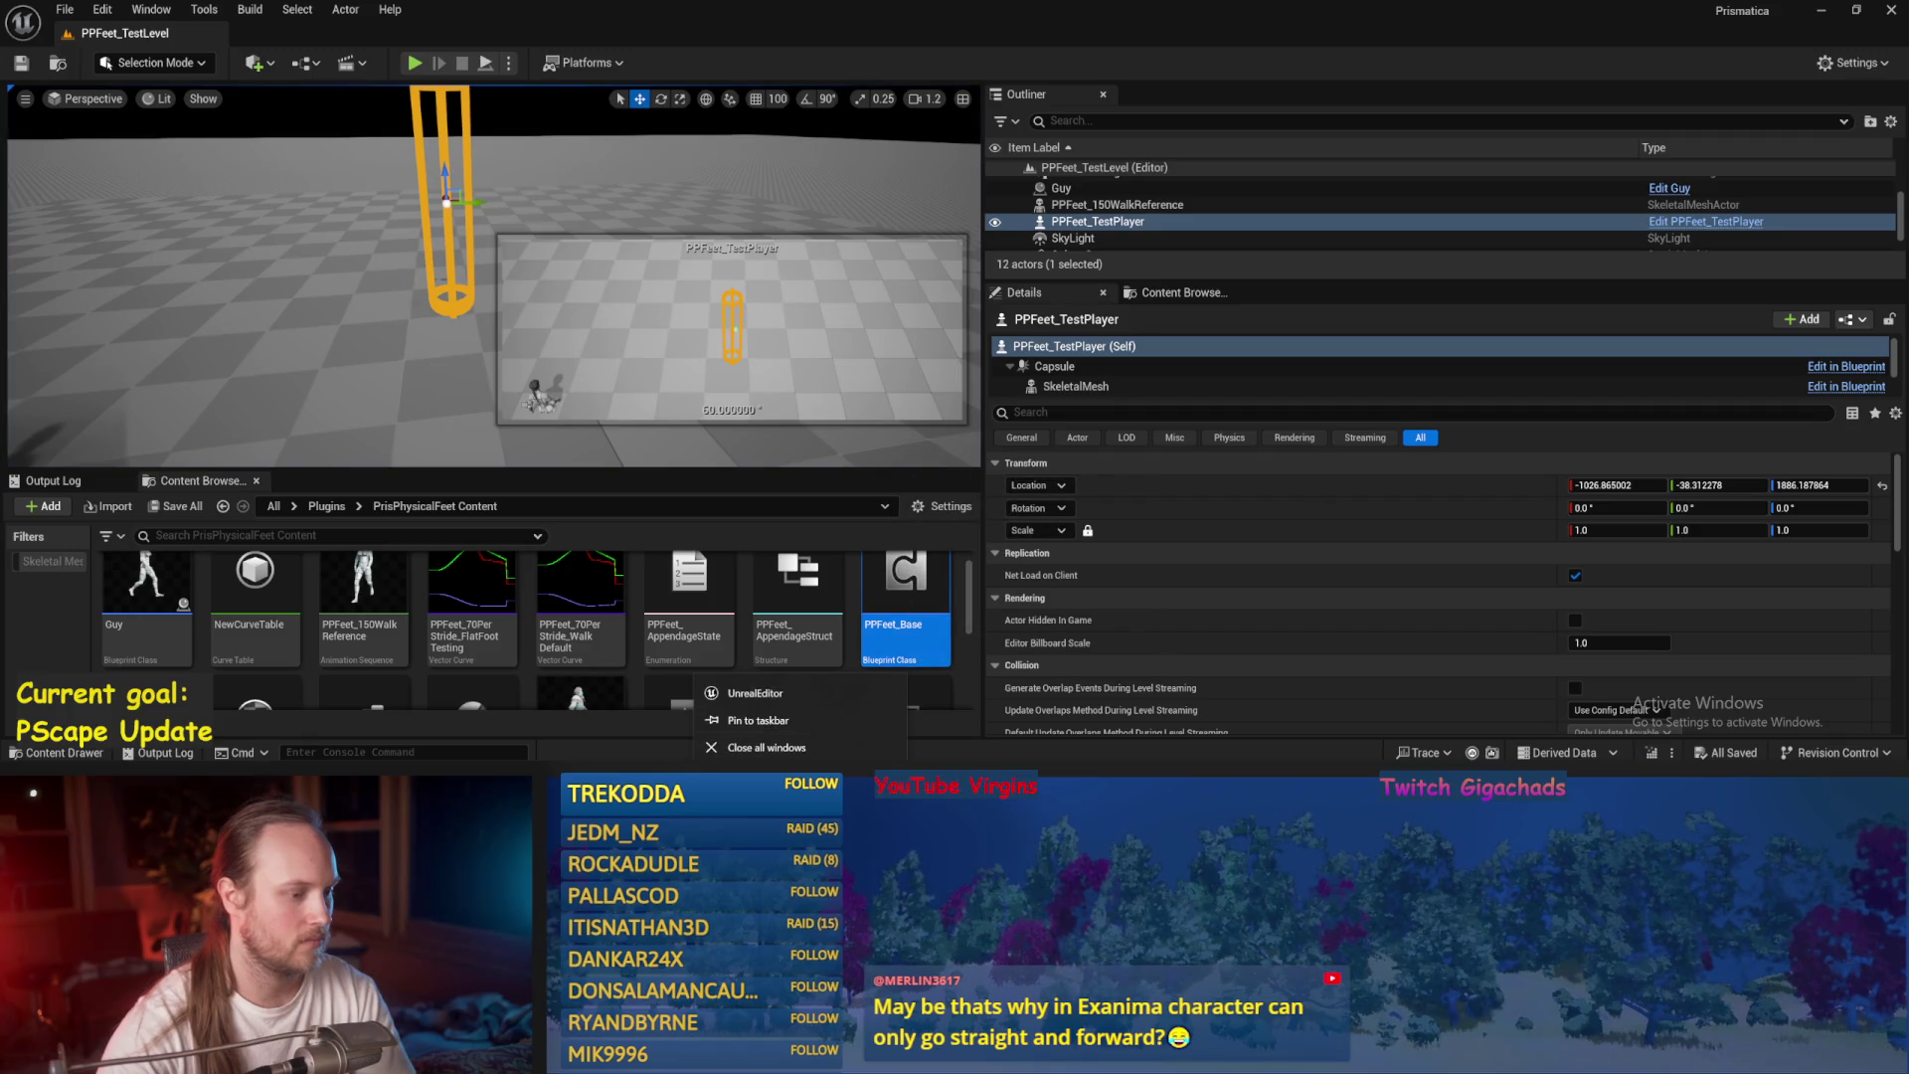
{"action": "left_click", "coordinate": [889, 713]}
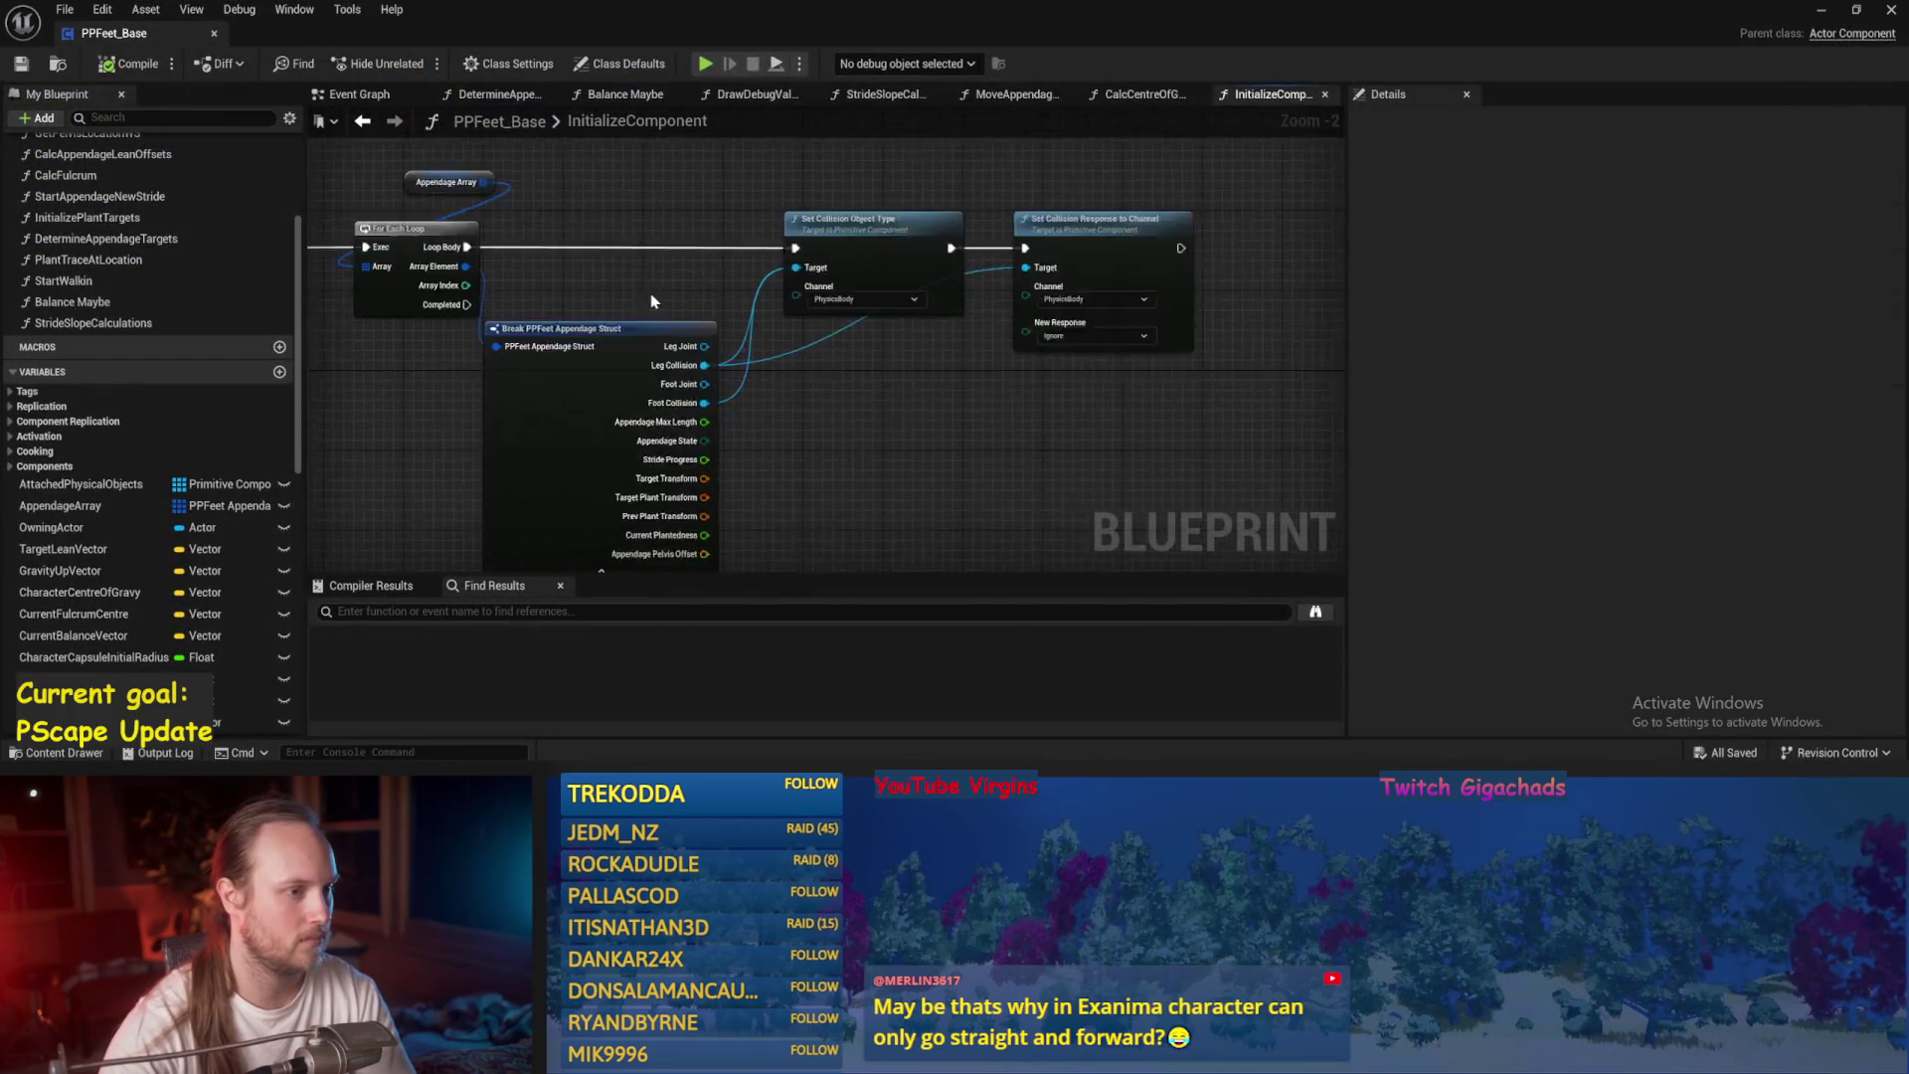
Shift the Break PPFeet Appendage Struct node right and compile PPFeet_Base.
{"action": "scroll", "coordinate": [651, 301], "scroll_direction": "down", "scroll_amount": 3}
{"action": "left_click_drag", "start_coordinate": [725, 188], "coordinate": [924, 325]}
{"action": "left_click_drag", "start_coordinate": [846, 266], "coordinate": [859, 255]}
{"action": "scroll", "coordinate": [723, 230], "scroll_direction": "up", "scroll_amount": 4}
{"action": "left_click_drag", "start_coordinate": [447, 397], "coordinate": [530, 397]}
{"action": "left_click", "coordinate": [130, 66]}
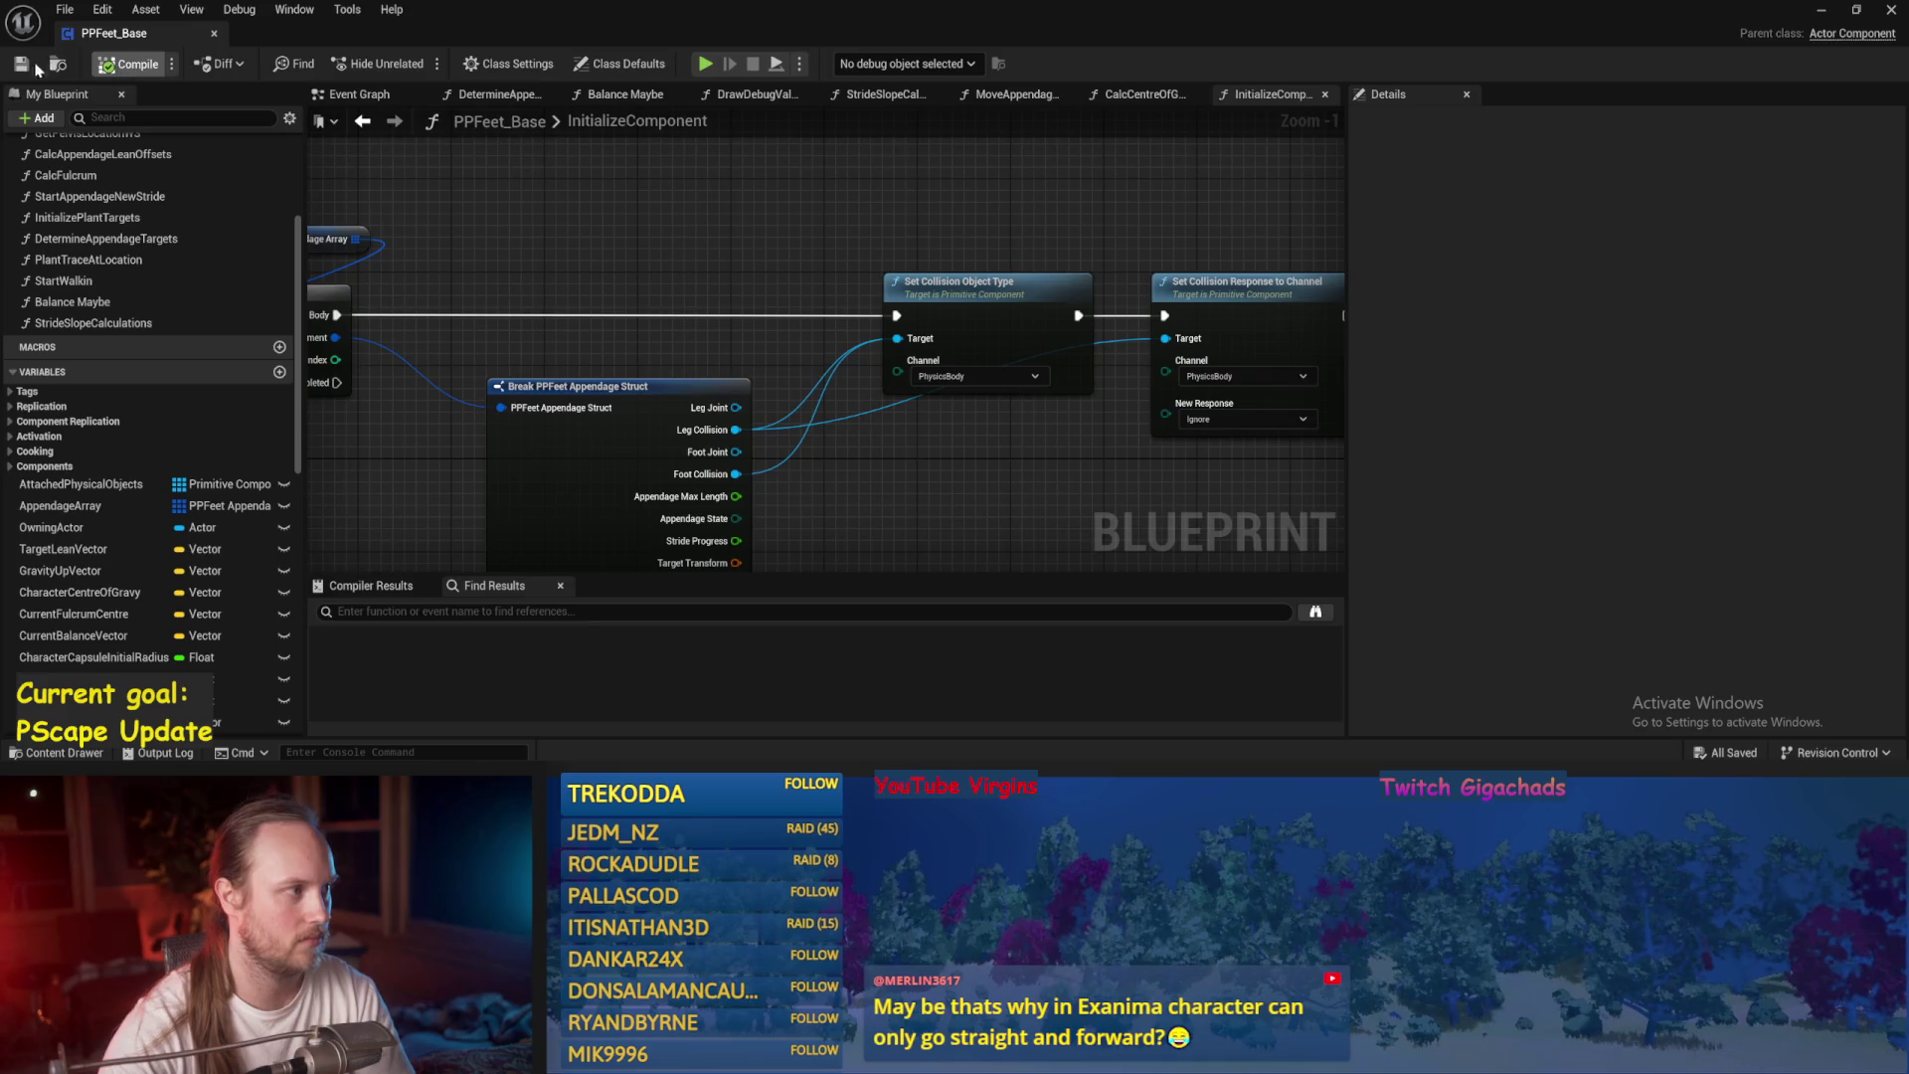
Pan along the Event Graph's Event Tick function-call chain to the Balance Maybe call.
{"action": "left_click_drag", "start_coordinate": [676, 239], "coordinate": [661, 318]}
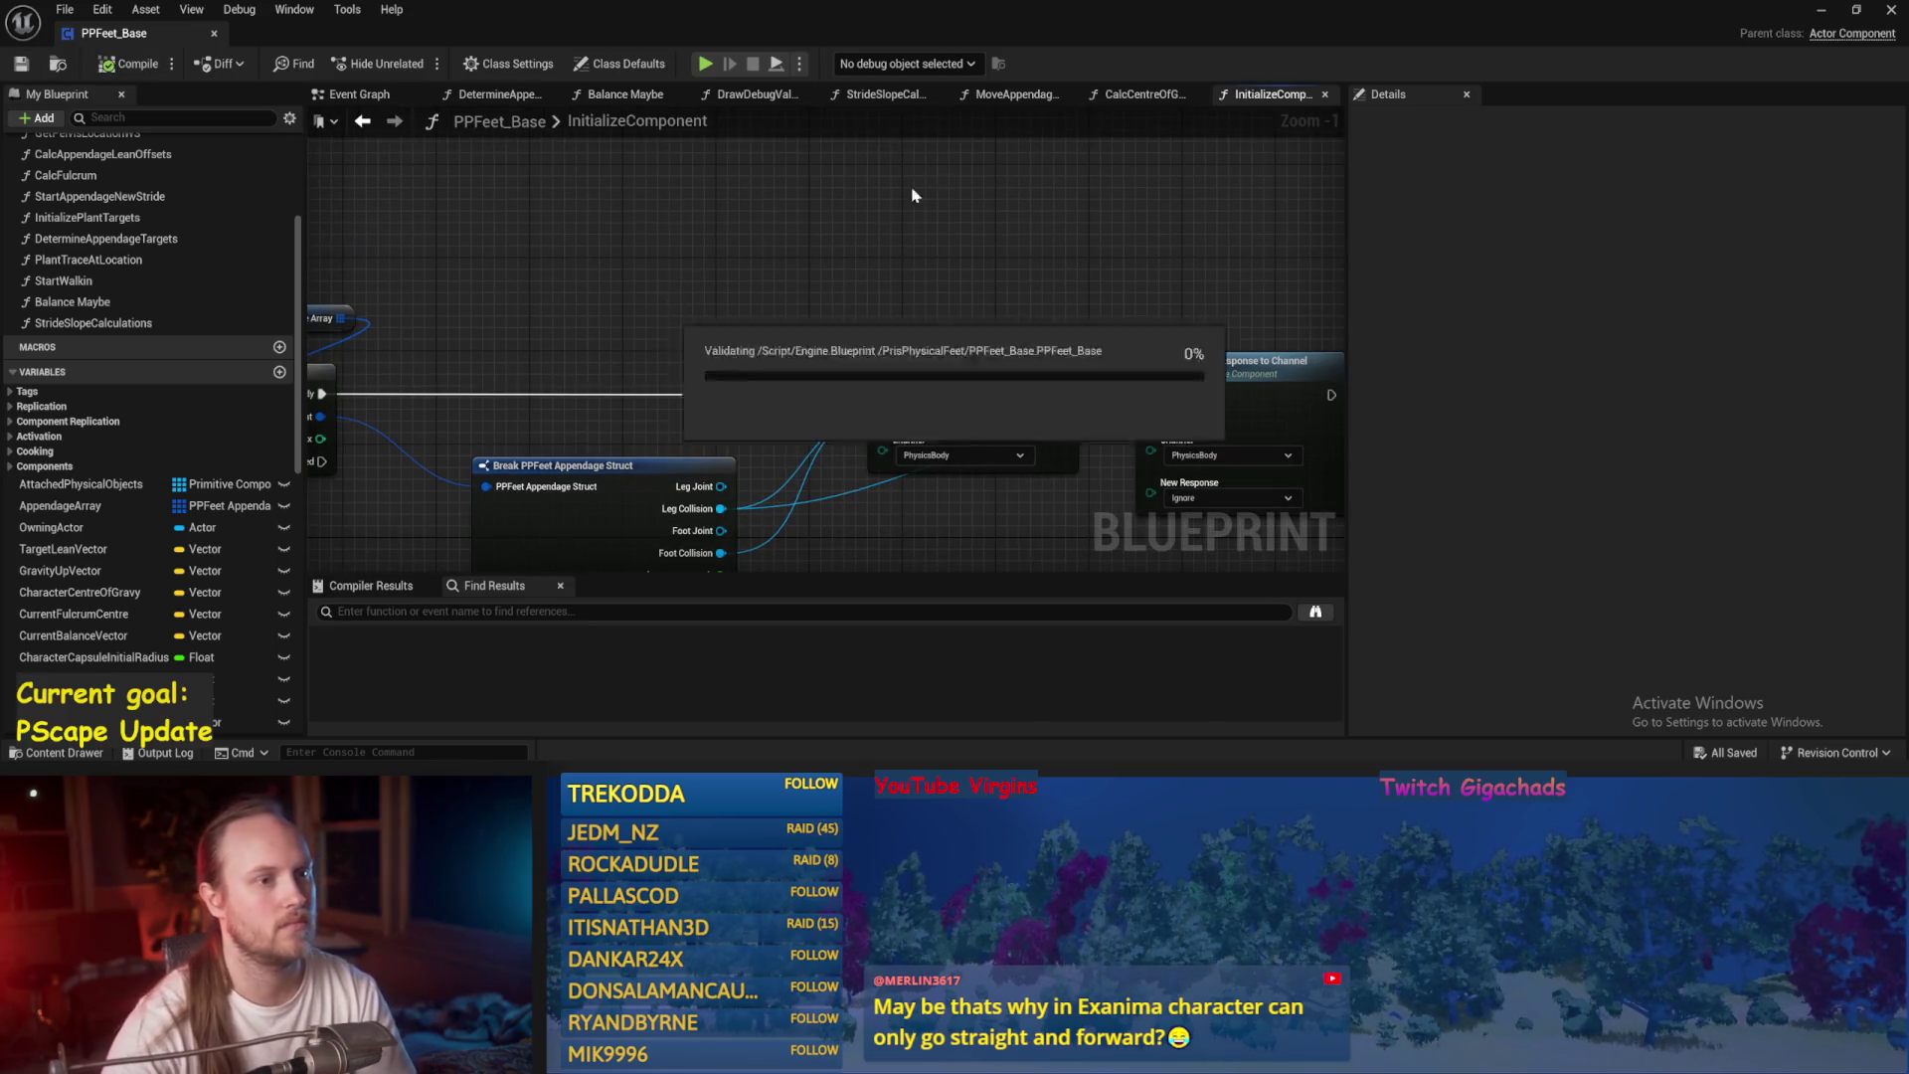
{"action": "left_click", "coordinate": [353, 95]}
{"action": "mouse_move", "coordinate": [751, 244]}
{"action": "left_mouse_down"}
{"action": "mouse_move", "coordinate": [733, 196]}
{"action": "mouse_move", "coordinate": [712, 409]}
{"action": "mouse_move", "coordinate": [864, 274]}
{"action": "left_mouse_up"}
{"action": "scroll", "coordinate": [865, 278], "scroll_direction": "down", "scroll_amount": 2}
{"action": "scroll", "coordinate": [1065, 281], "scroll_direction": "up", "scroll_amount": 2}
{"action": "left_click_drag", "start_coordinate": [1065, 281], "coordinate": [635, 259]}
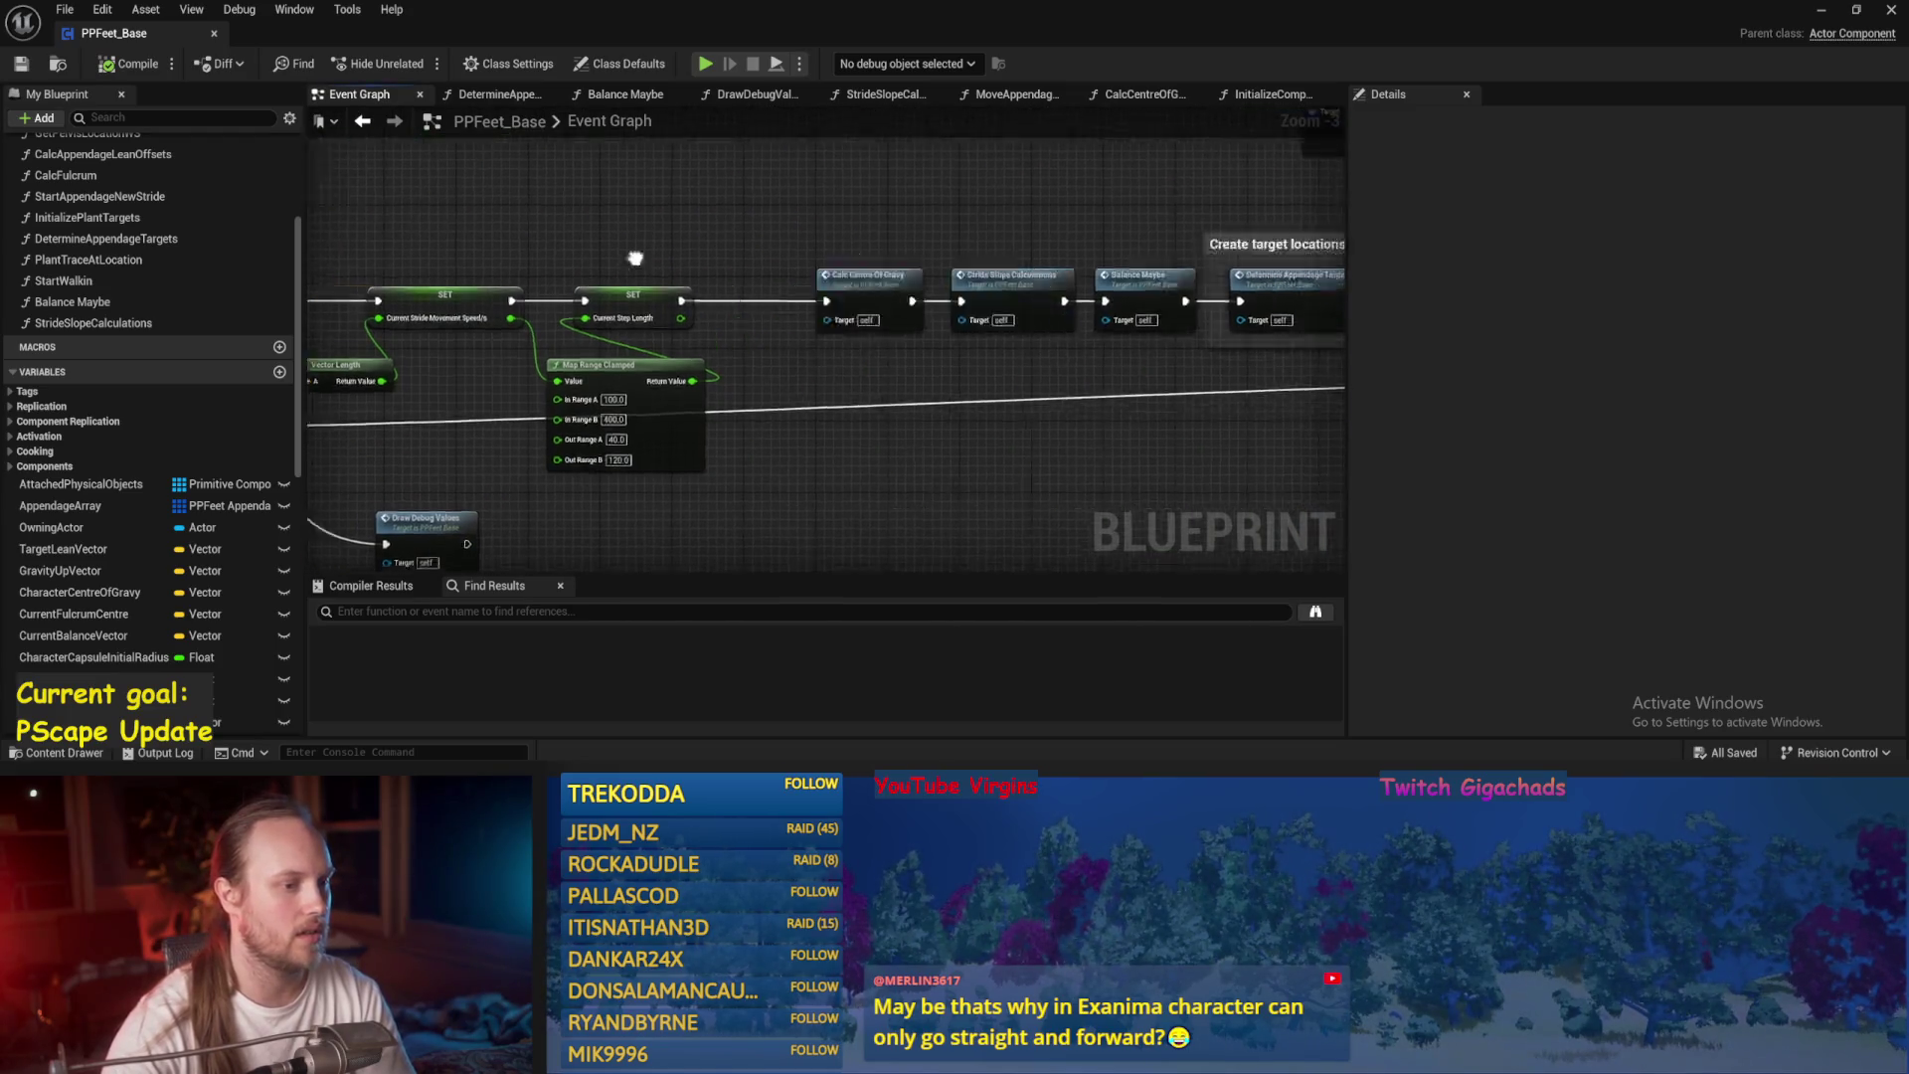
{"action": "left_click_drag", "start_coordinate": [740, 436], "coordinate": [910, 429]}
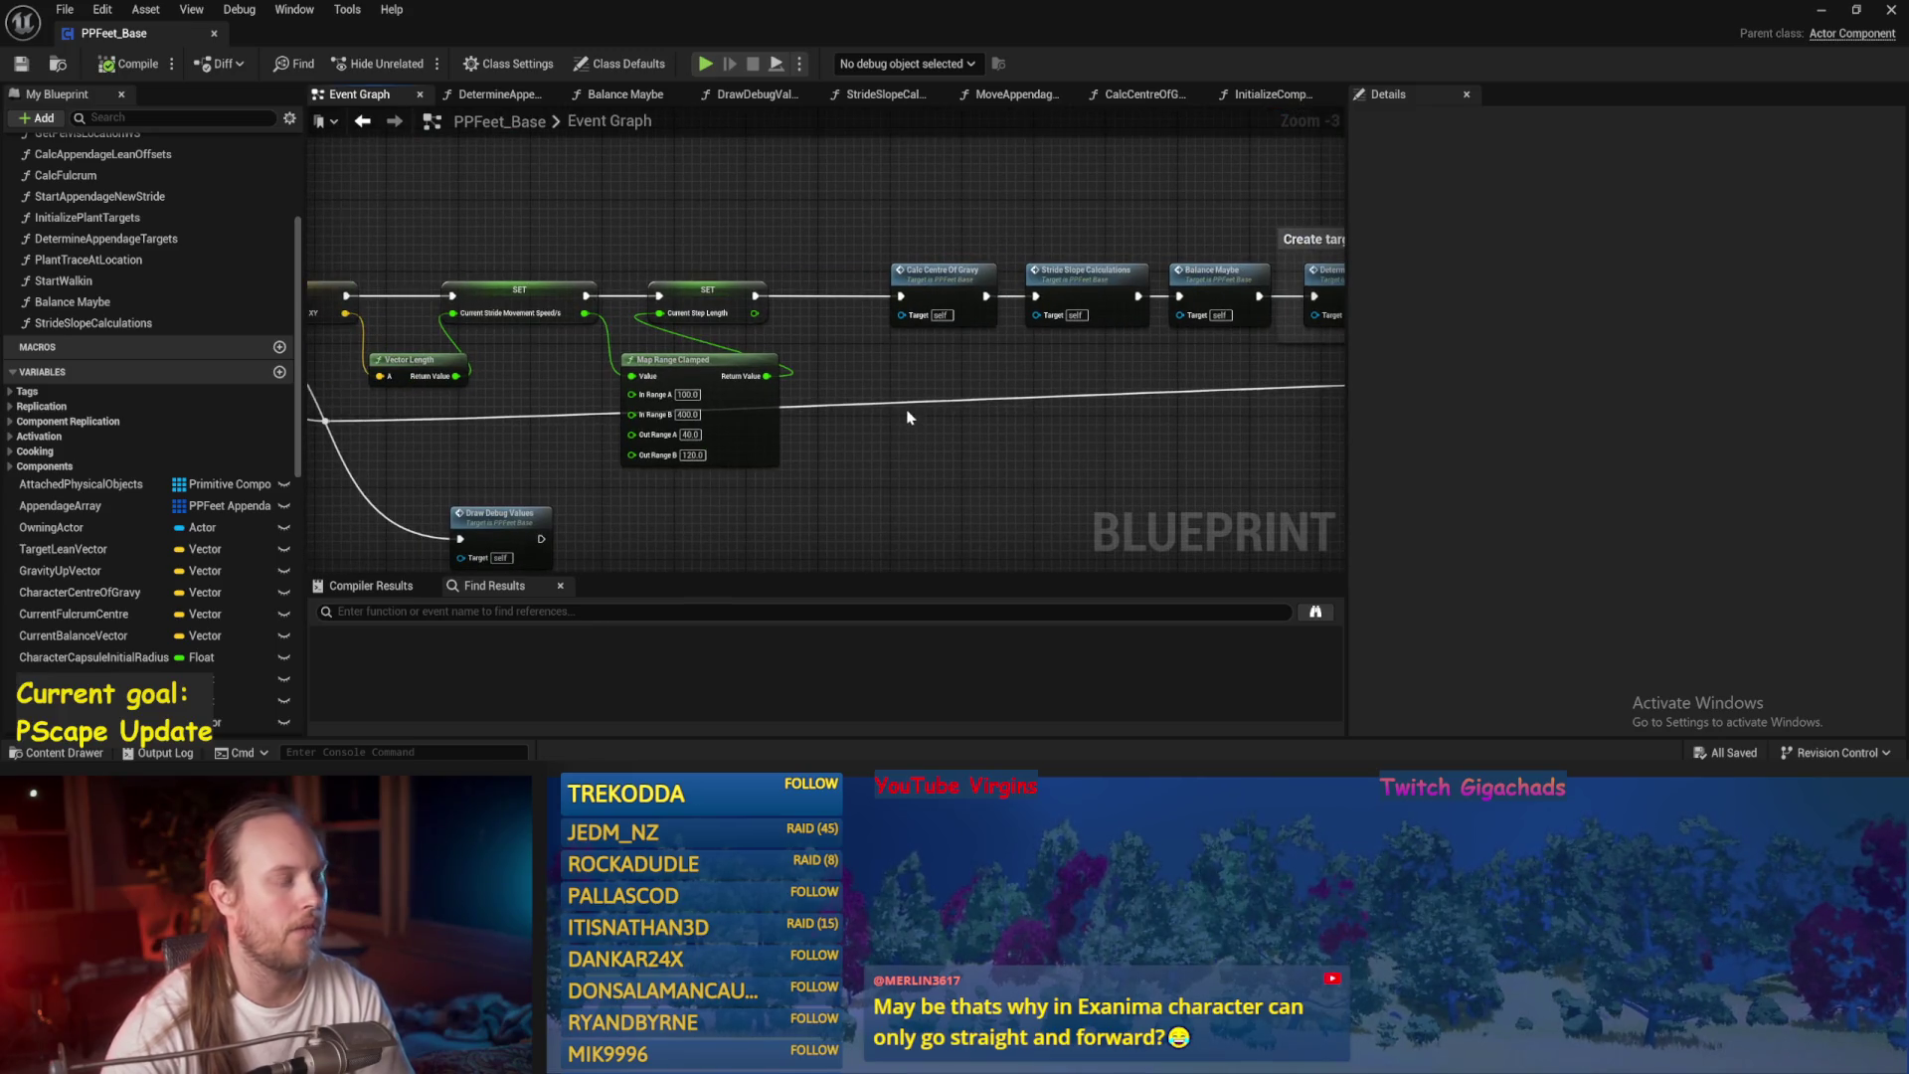
{"action": "mouse_move", "coordinate": [891, 372]}
{"action": "left_mouse_down"}
{"action": "mouse_move", "coordinate": [1165, 381]}
{"action": "mouse_move", "coordinate": [309, 336]}
{"action": "mouse_move", "coordinate": [511, 389]}
{"action": "left_mouse_up"}
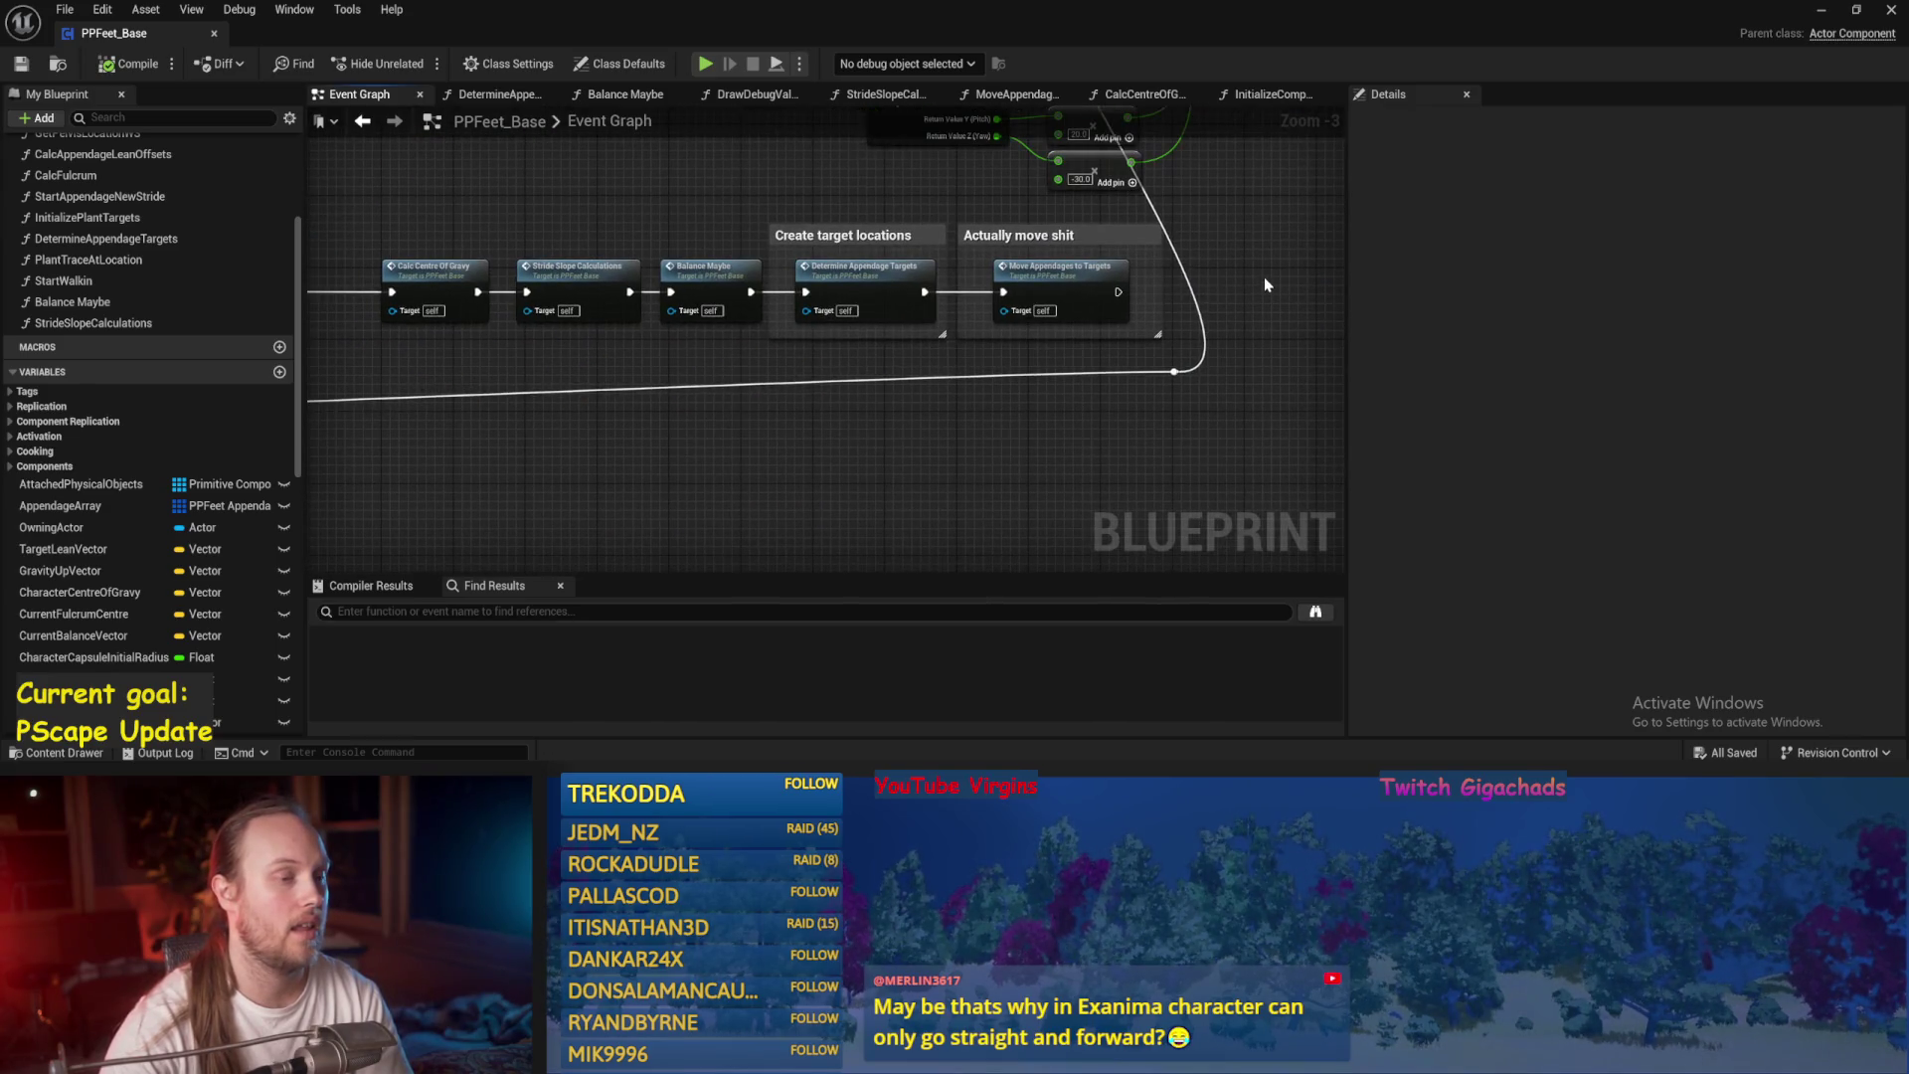
{"action": "double_click", "coordinate": [696, 271]}
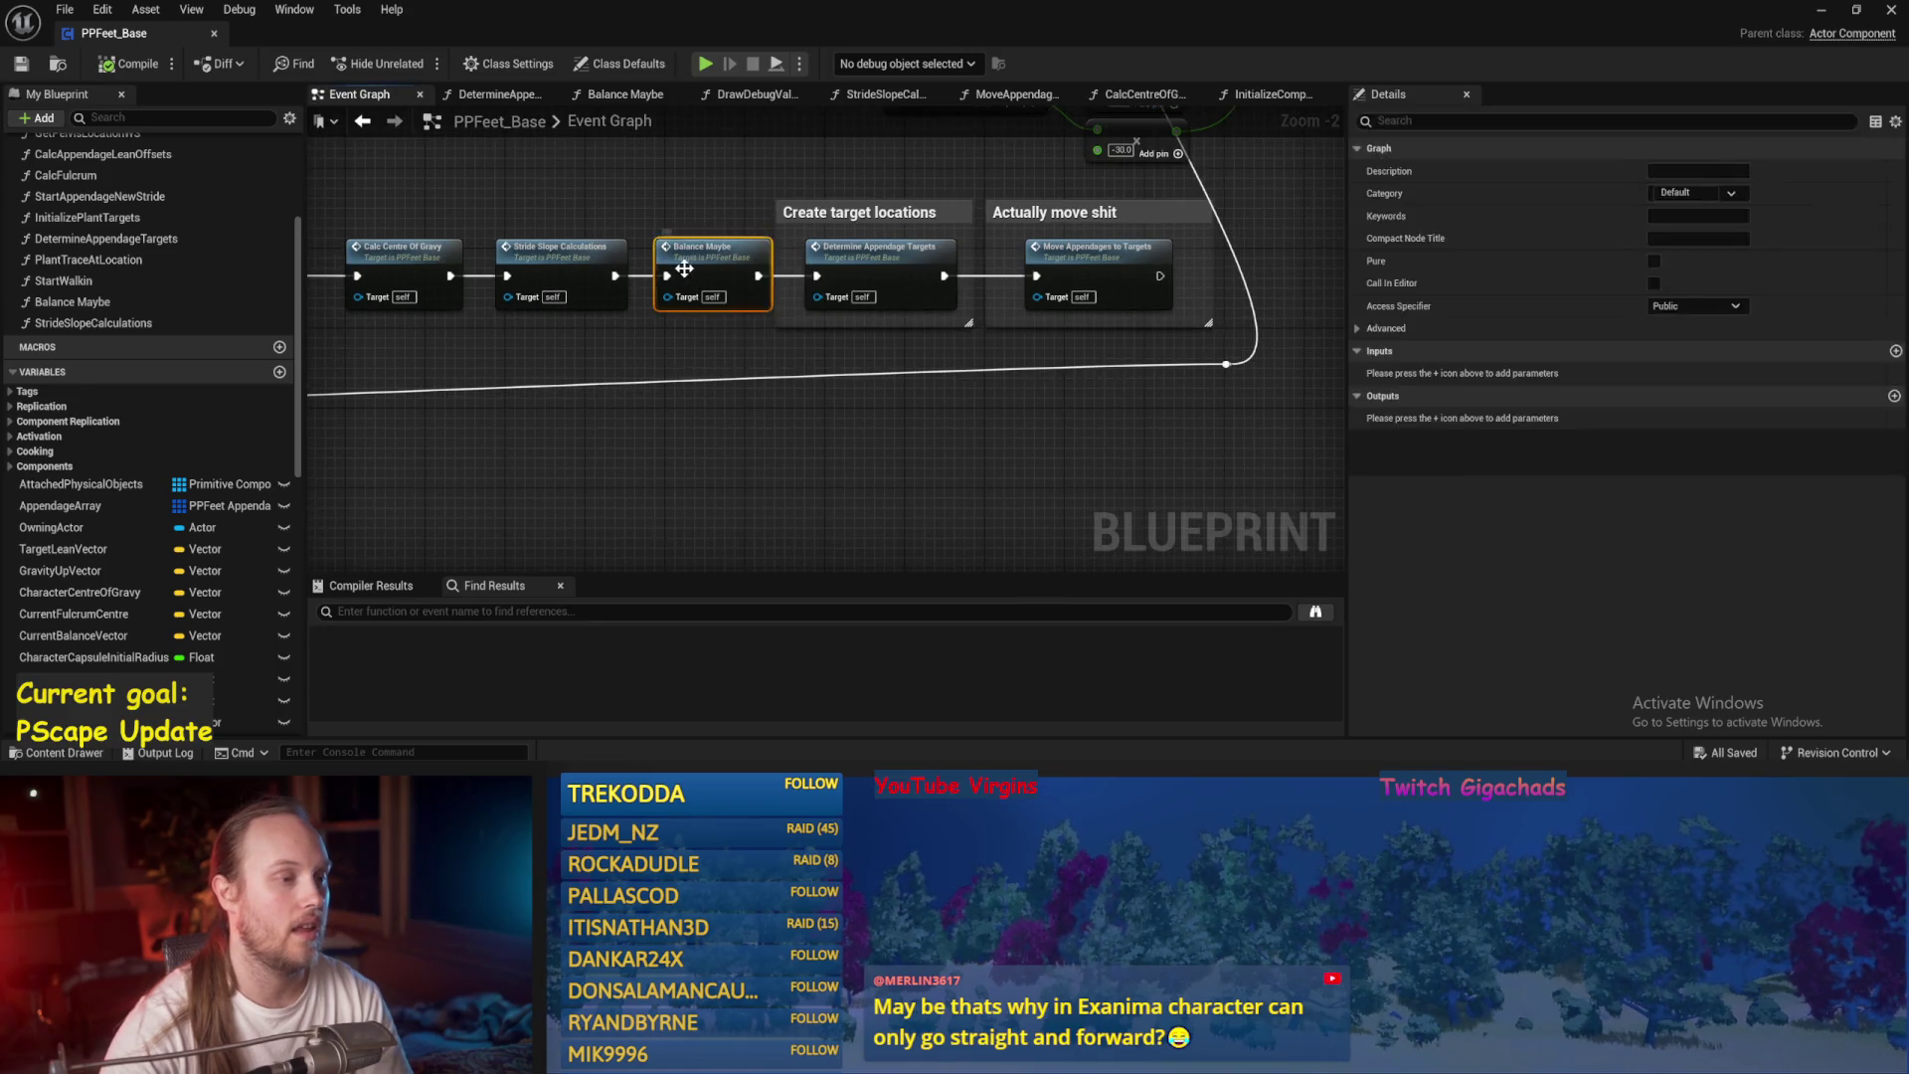
Duplicate the Balance PID variable from the Balance Maybe graph.
{"action": "mouse_move", "coordinate": [944, 549]}
{"action": "left_mouse_down"}
{"action": "mouse_move", "coordinate": [816, 295]}
{"action": "mouse_move", "coordinate": [804, 216]}
{"action": "left_mouse_up"}
{"action": "scroll", "coordinate": [861, 286], "scroll_direction": "down", "scroll_amount": 3}
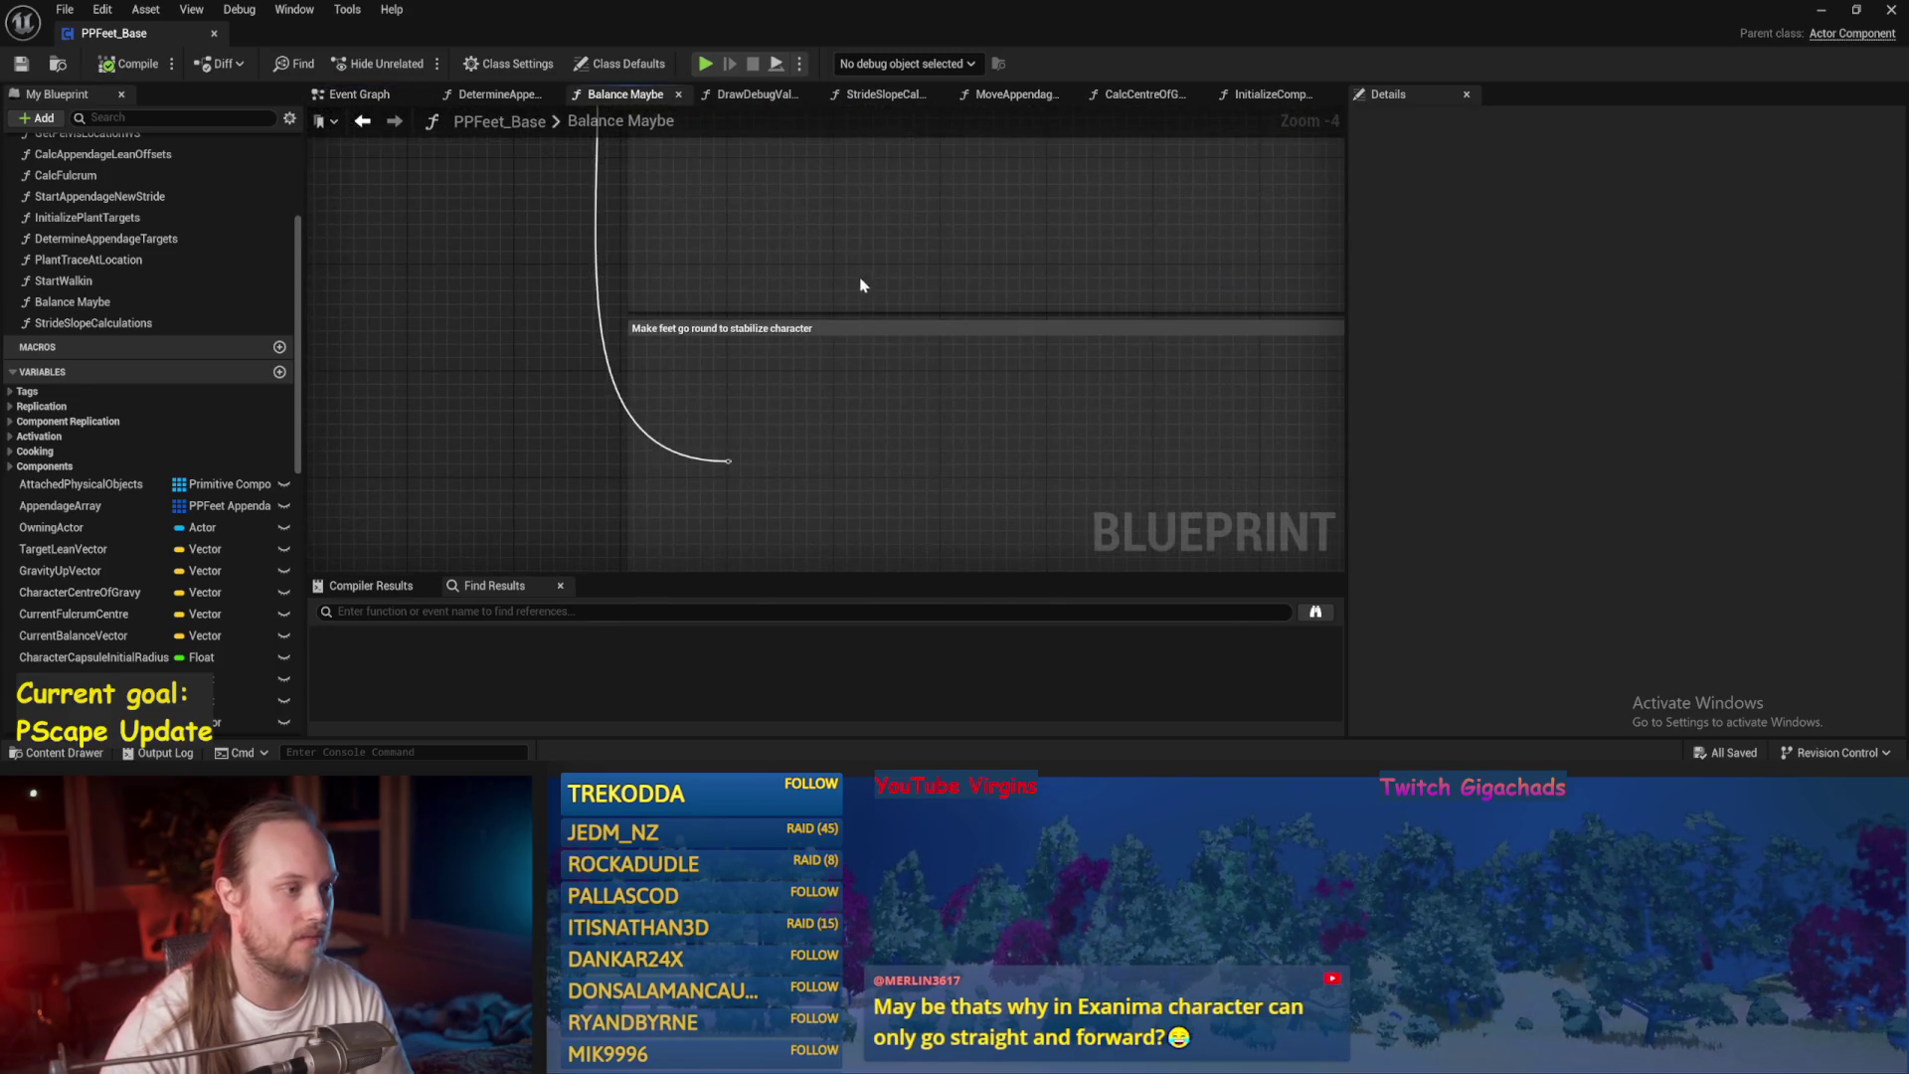
{"action": "scroll", "coordinate": [827, 414], "scroll_direction": "up", "scroll_amount": 2}
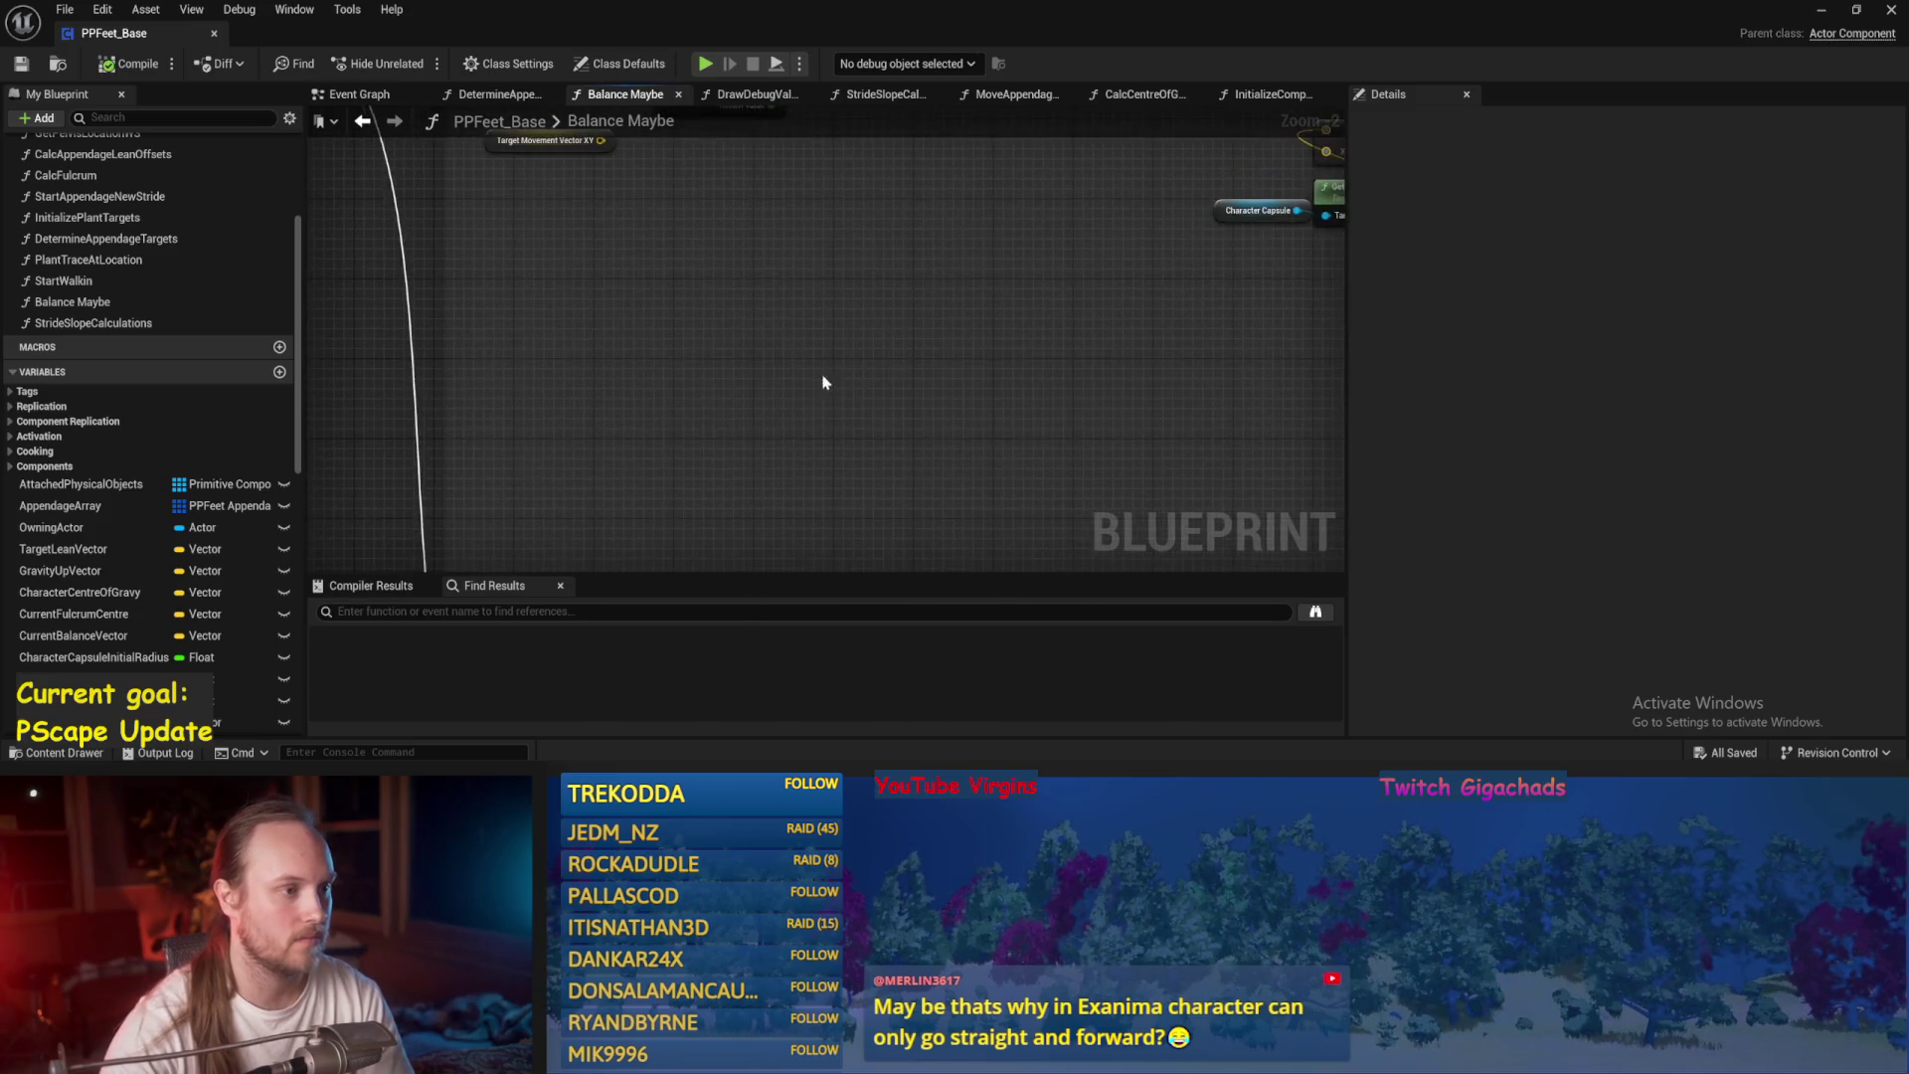
{"action": "left_click_drag", "start_coordinate": [884, 426], "coordinate": [884, 332]}
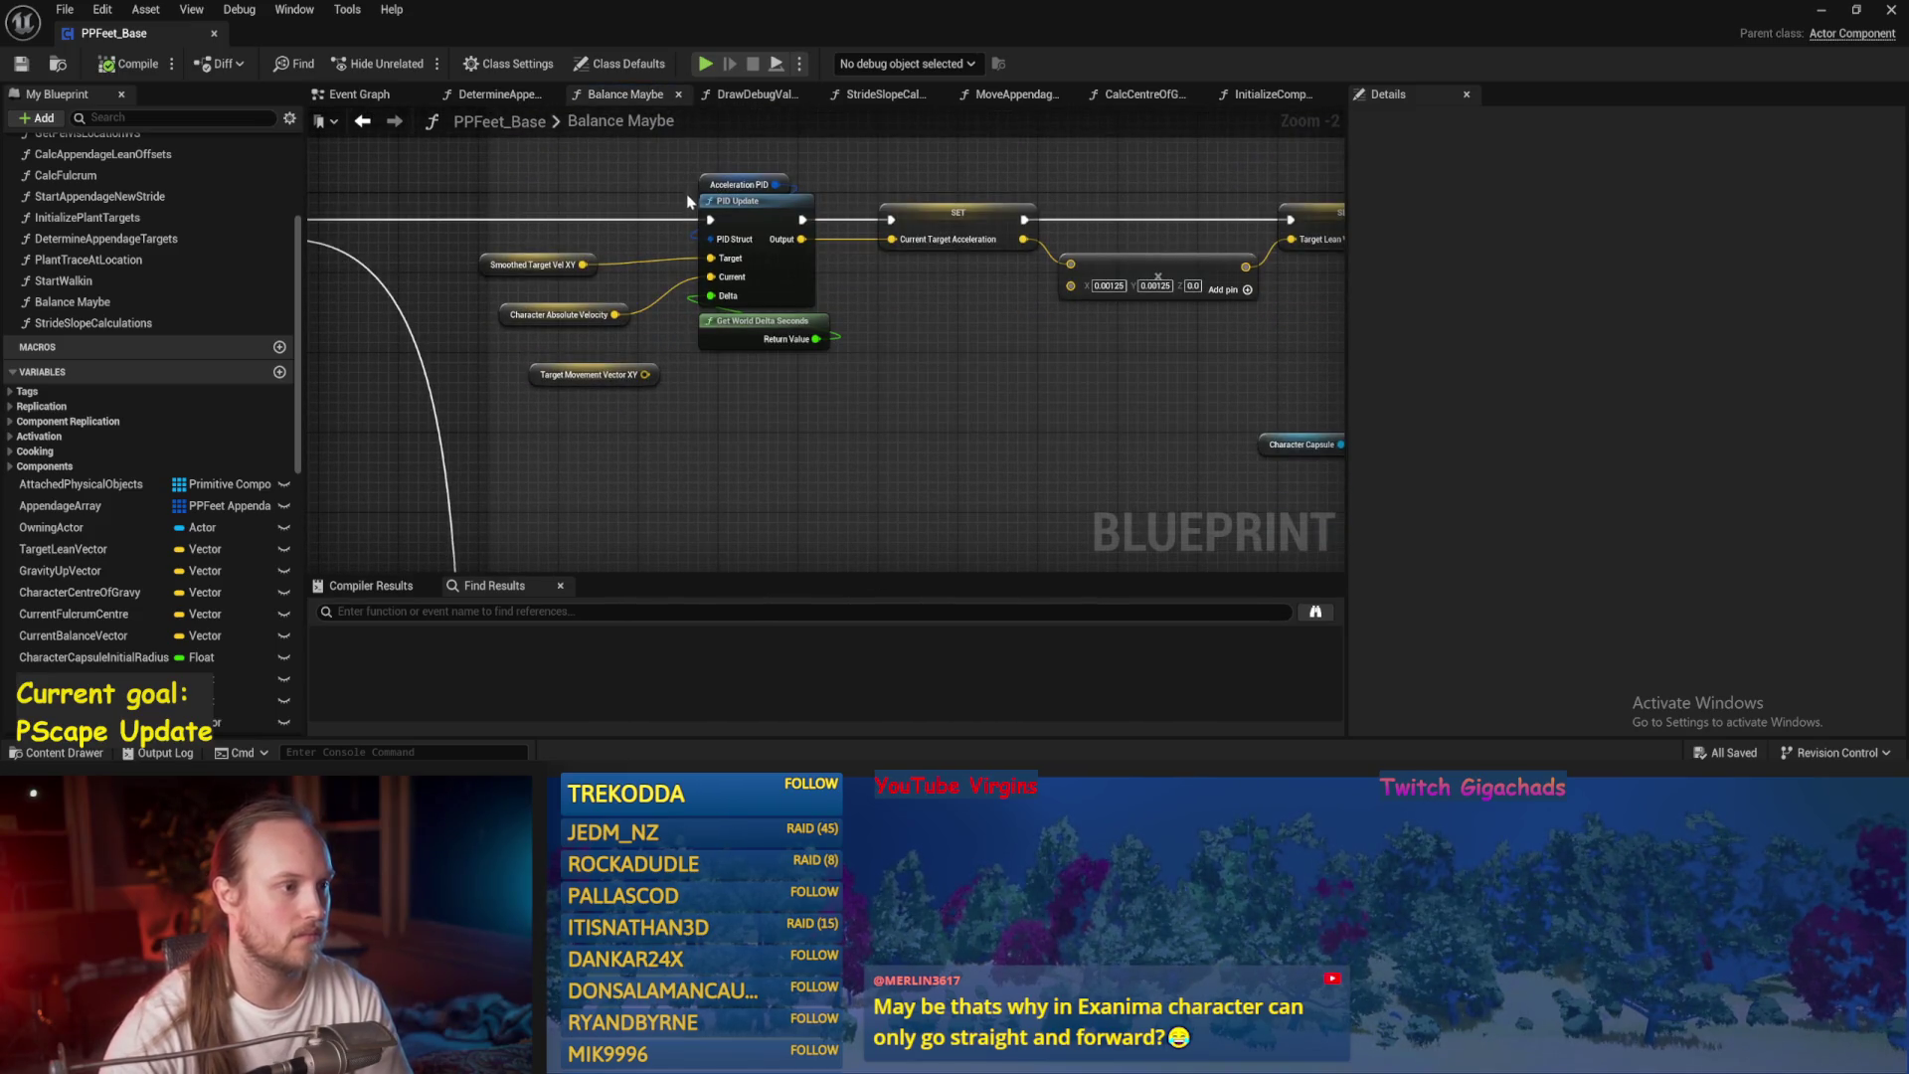
{"action": "left_click_drag", "start_coordinate": [548, 561], "coordinate": [548, 388]}
{"action": "scroll", "coordinate": [149, 448], "scroll_direction": "down", "scroll_amount": 10}
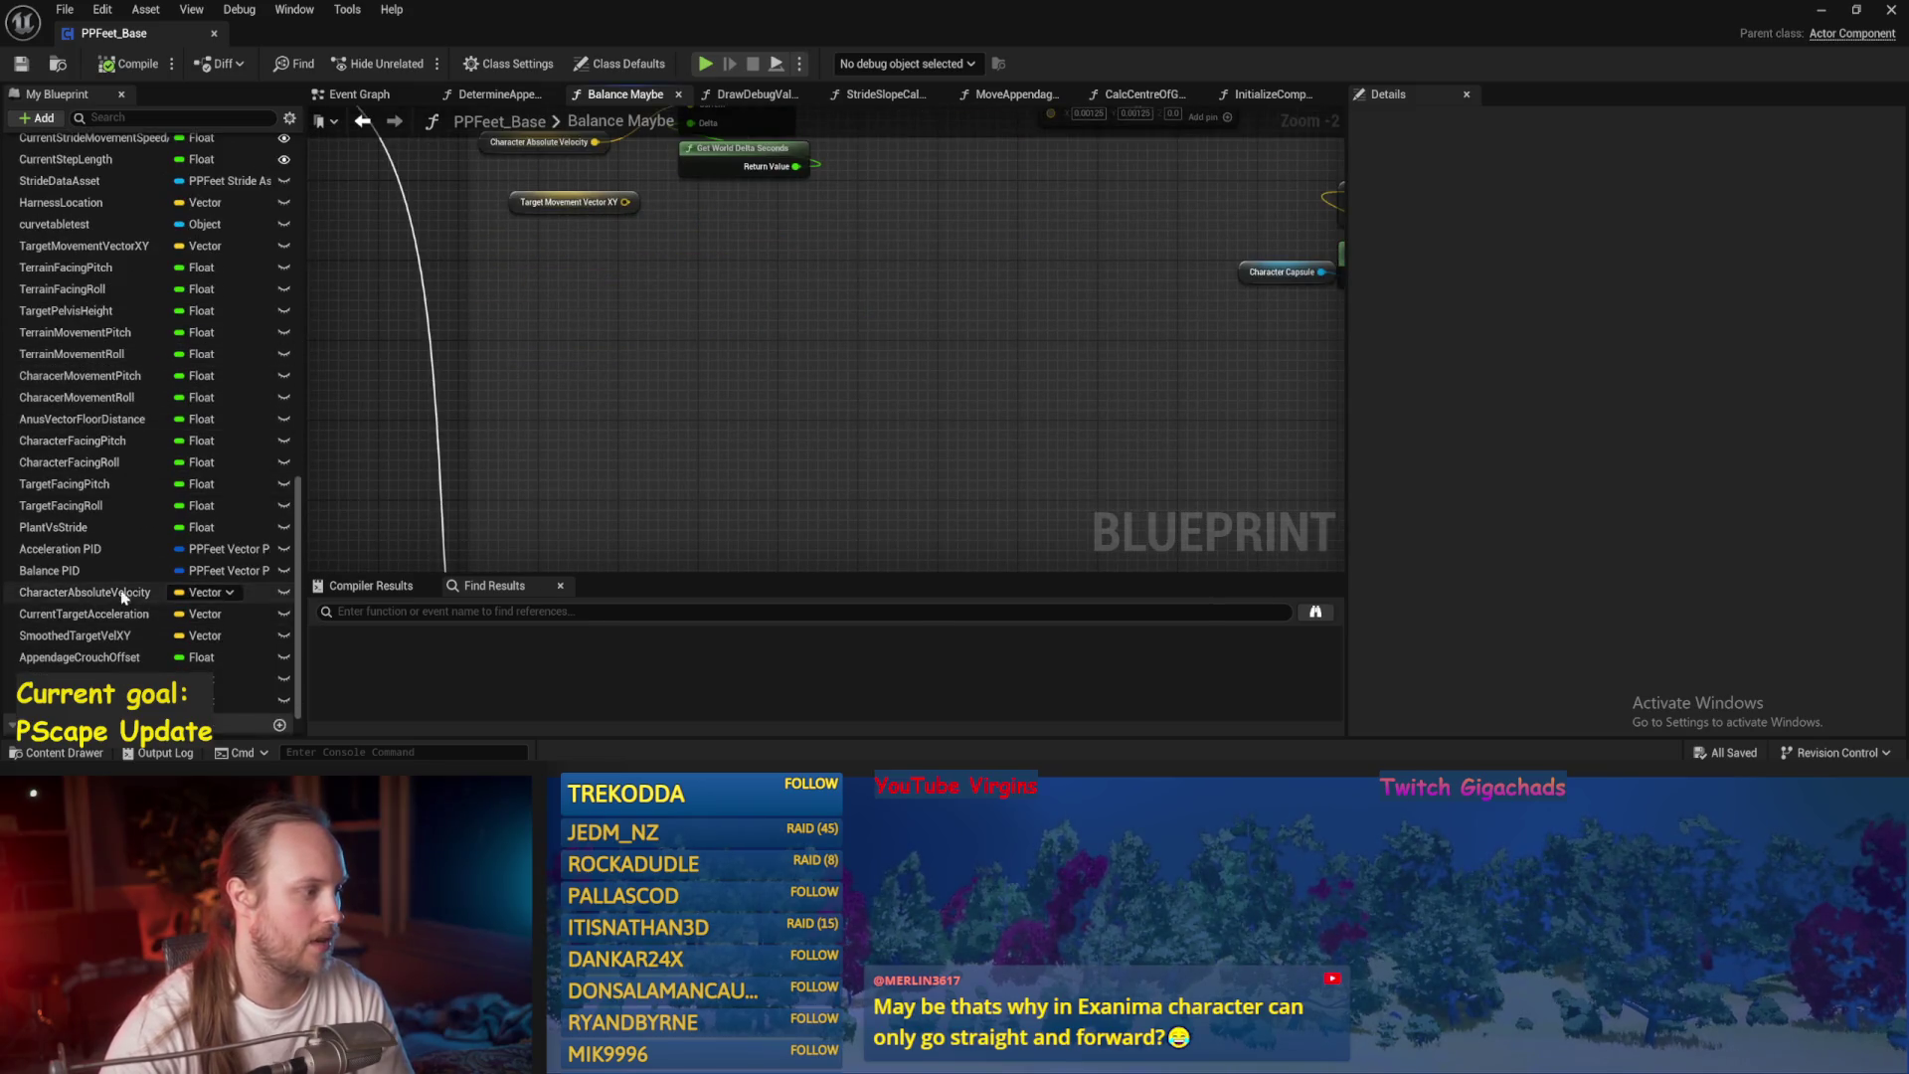
{"action": "left_click", "coordinate": [70, 591]}
{"action": "left_click", "coordinate": [70, 571]}
{"action": "right_click", "coordinate": [70, 570]}
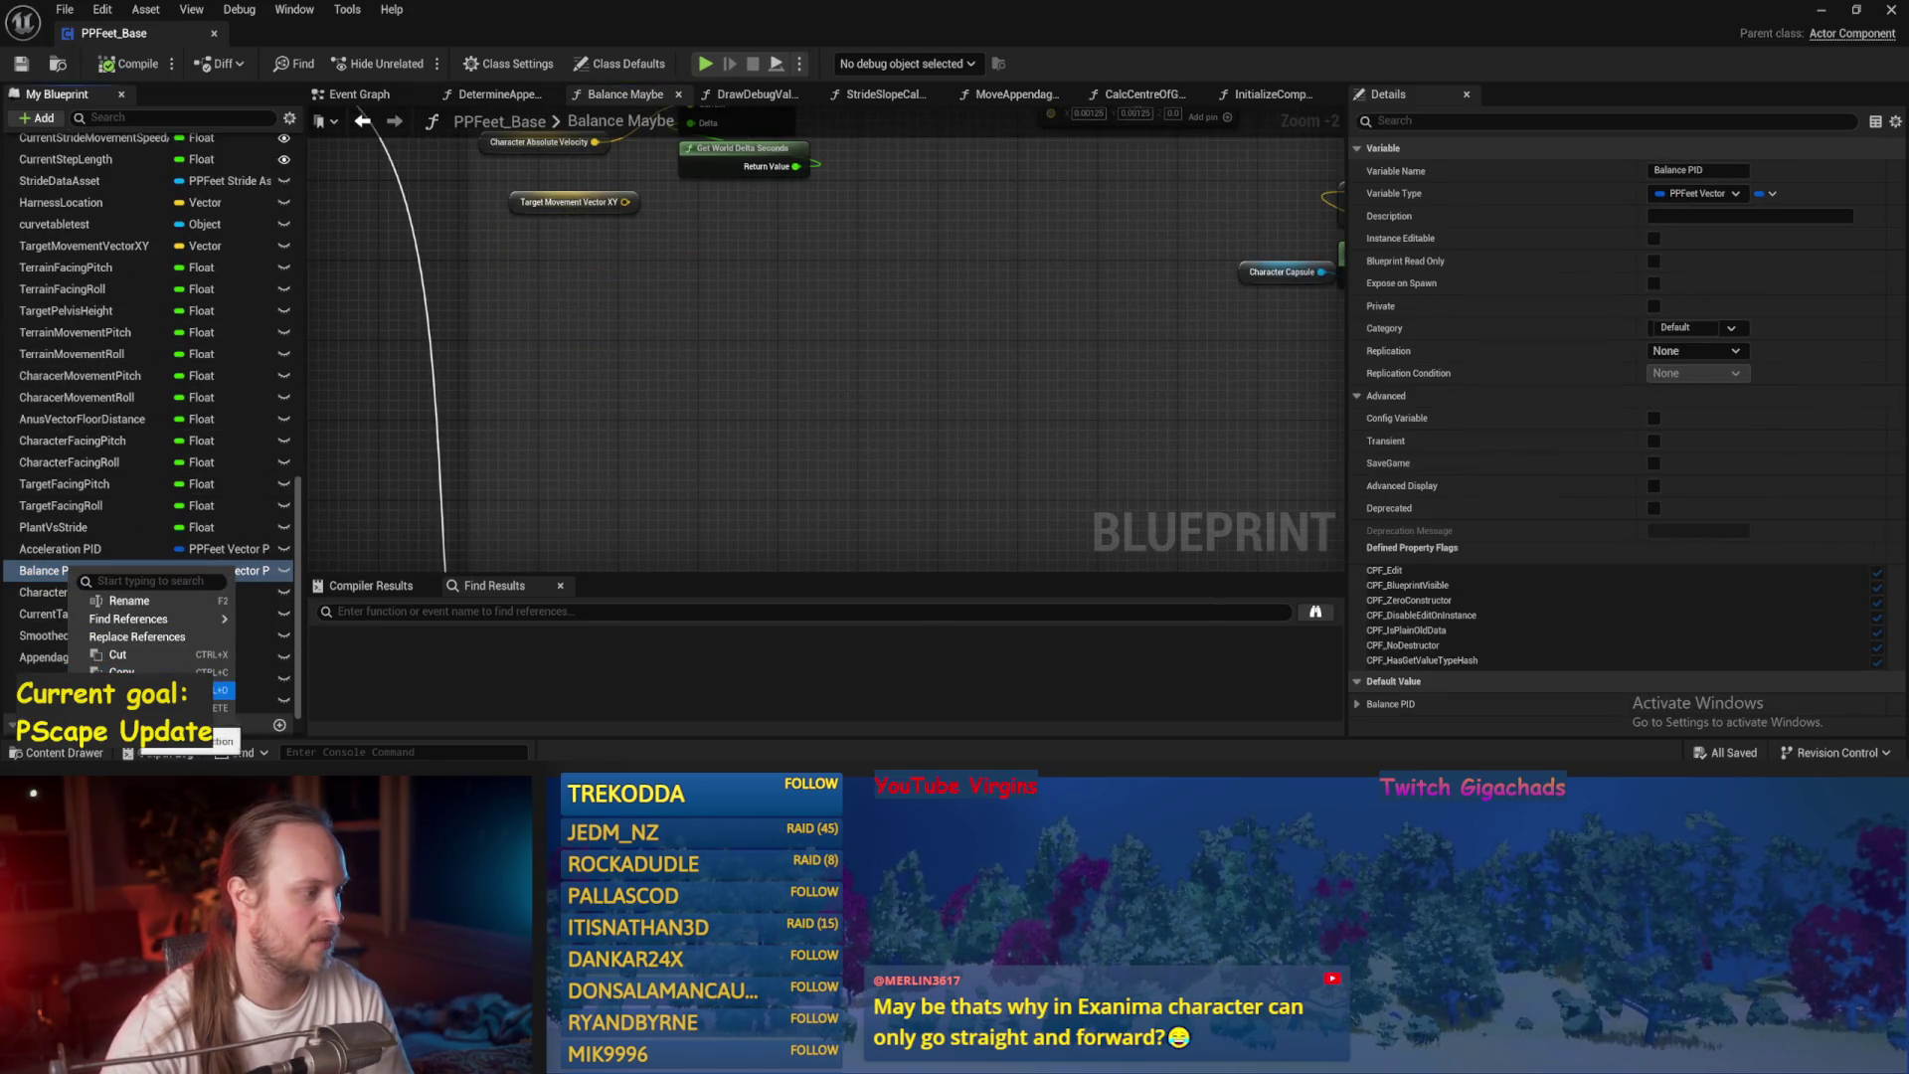
{"action": "left_click", "coordinate": [109, 690]}
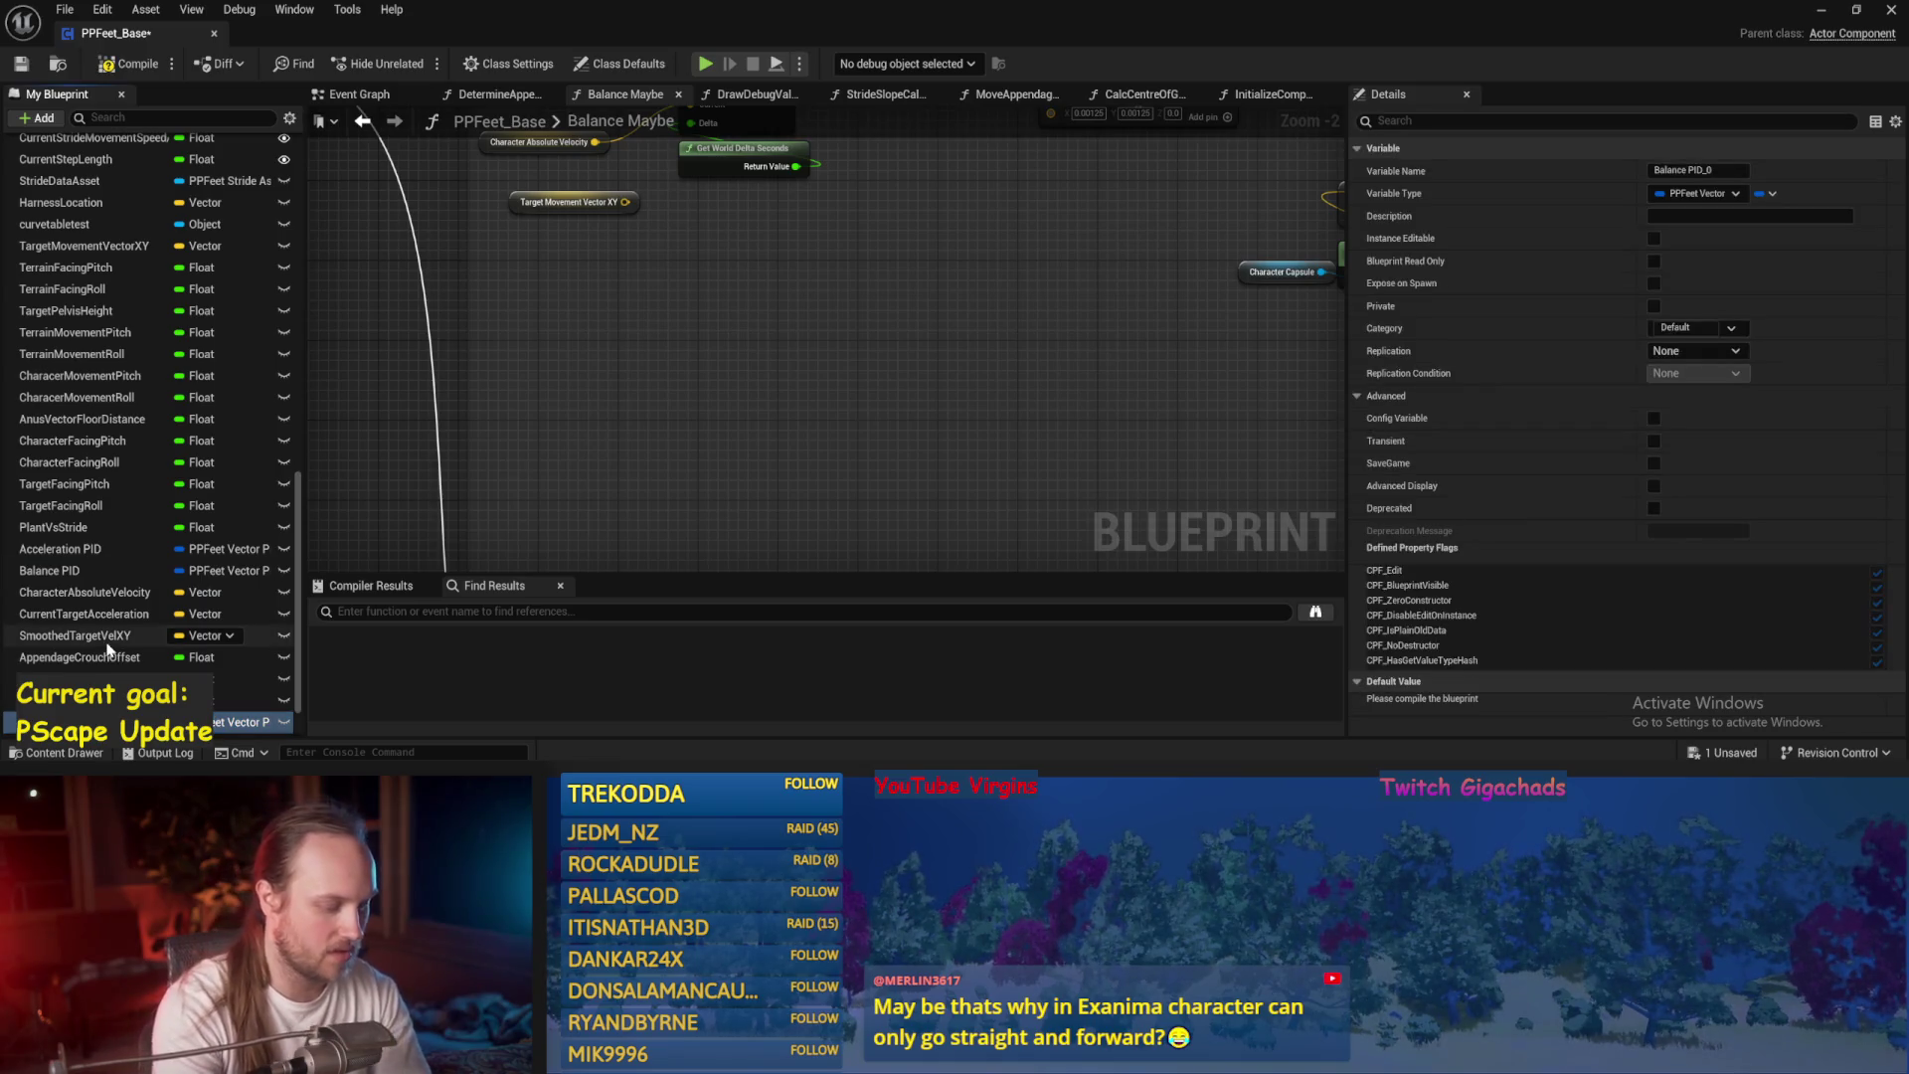
Save the blueprint and expand the new Stride PID variable's default values.
{"action": "mouse_move", "coordinate": [495, 508]}
{"action": "left_mouse_down"}
{"action": "mouse_move", "coordinate": [839, 298]}
{"action": "mouse_move", "coordinate": [846, 89]}
{"action": "left_mouse_up"}
{"action": "left_click_drag", "start_coordinate": [882, 291], "coordinate": [885, 119]}
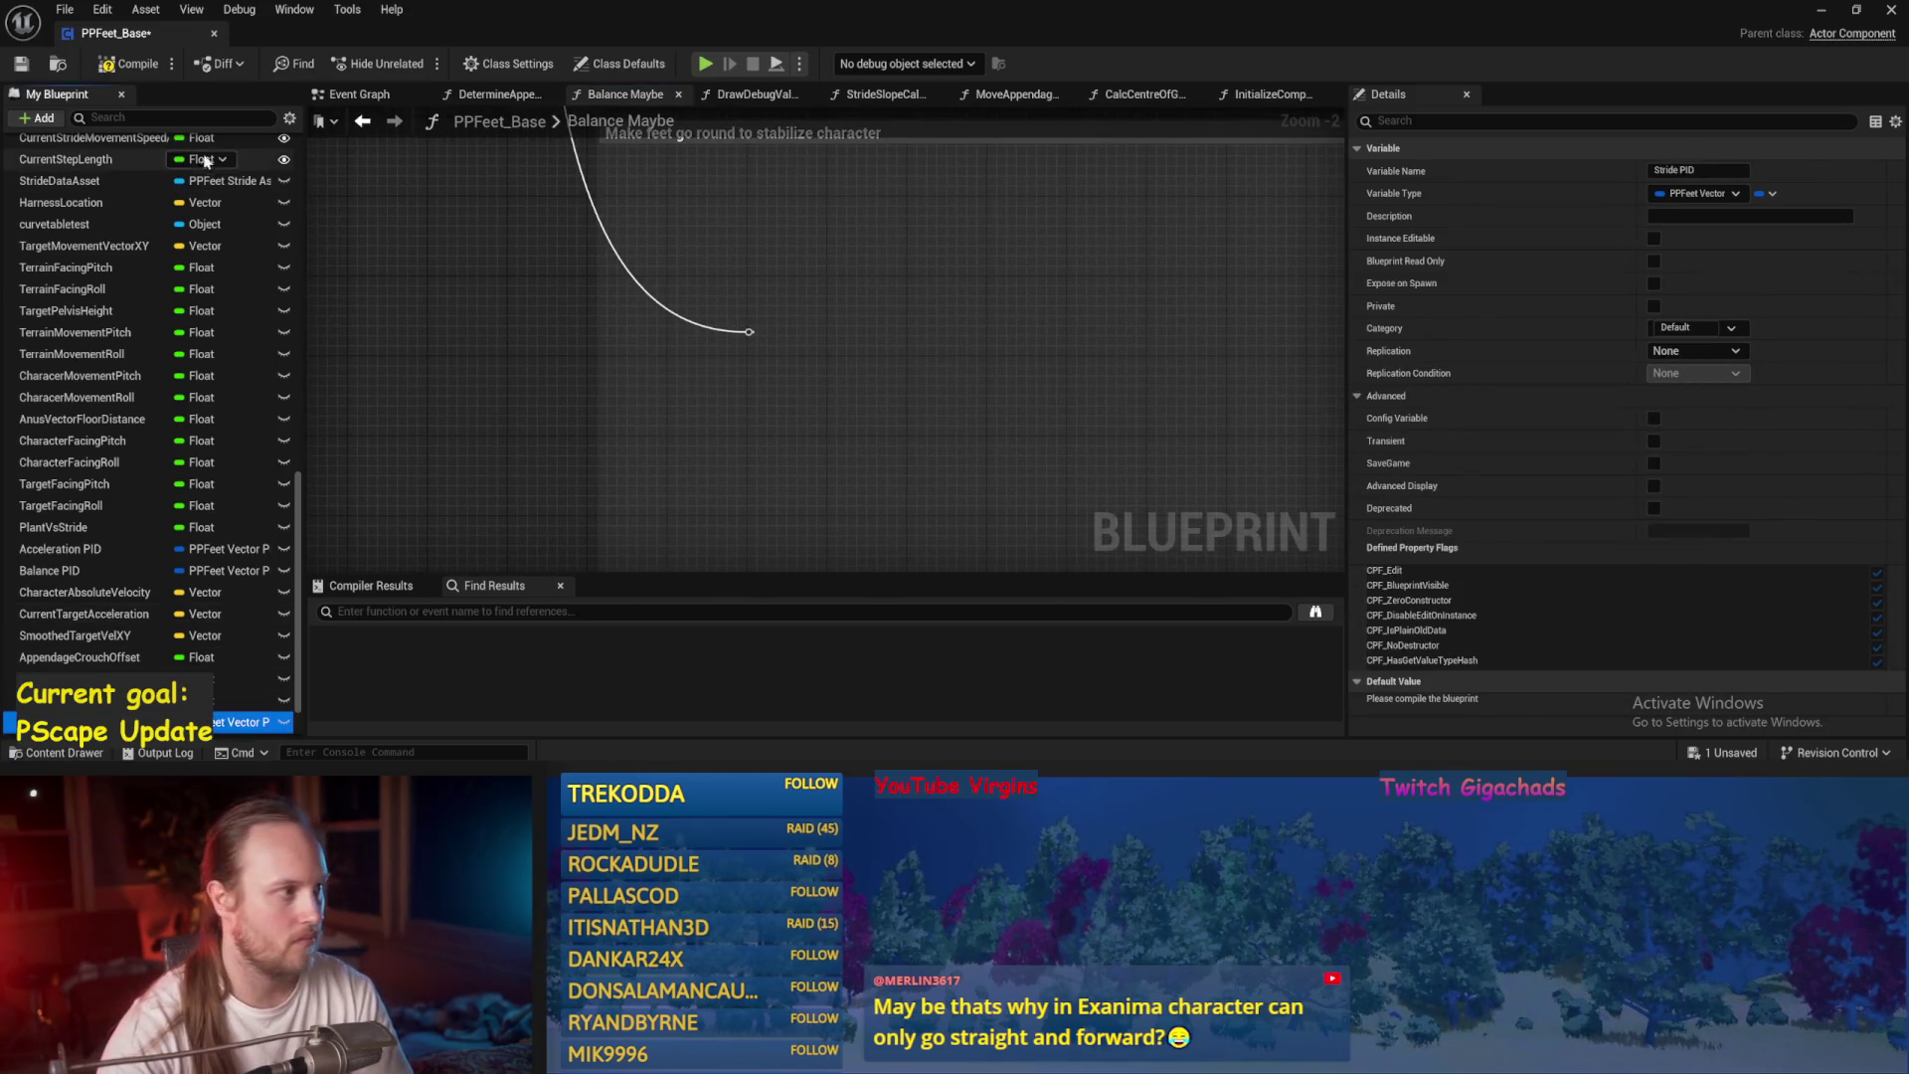
{"action": "key", "text": "ctrl+s"}
{"action": "left_click", "coordinate": [1357, 704]}
{"action": "scroll", "coordinate": [1372, 596], "scroll_direction": "down", "scroll_amount": 3}
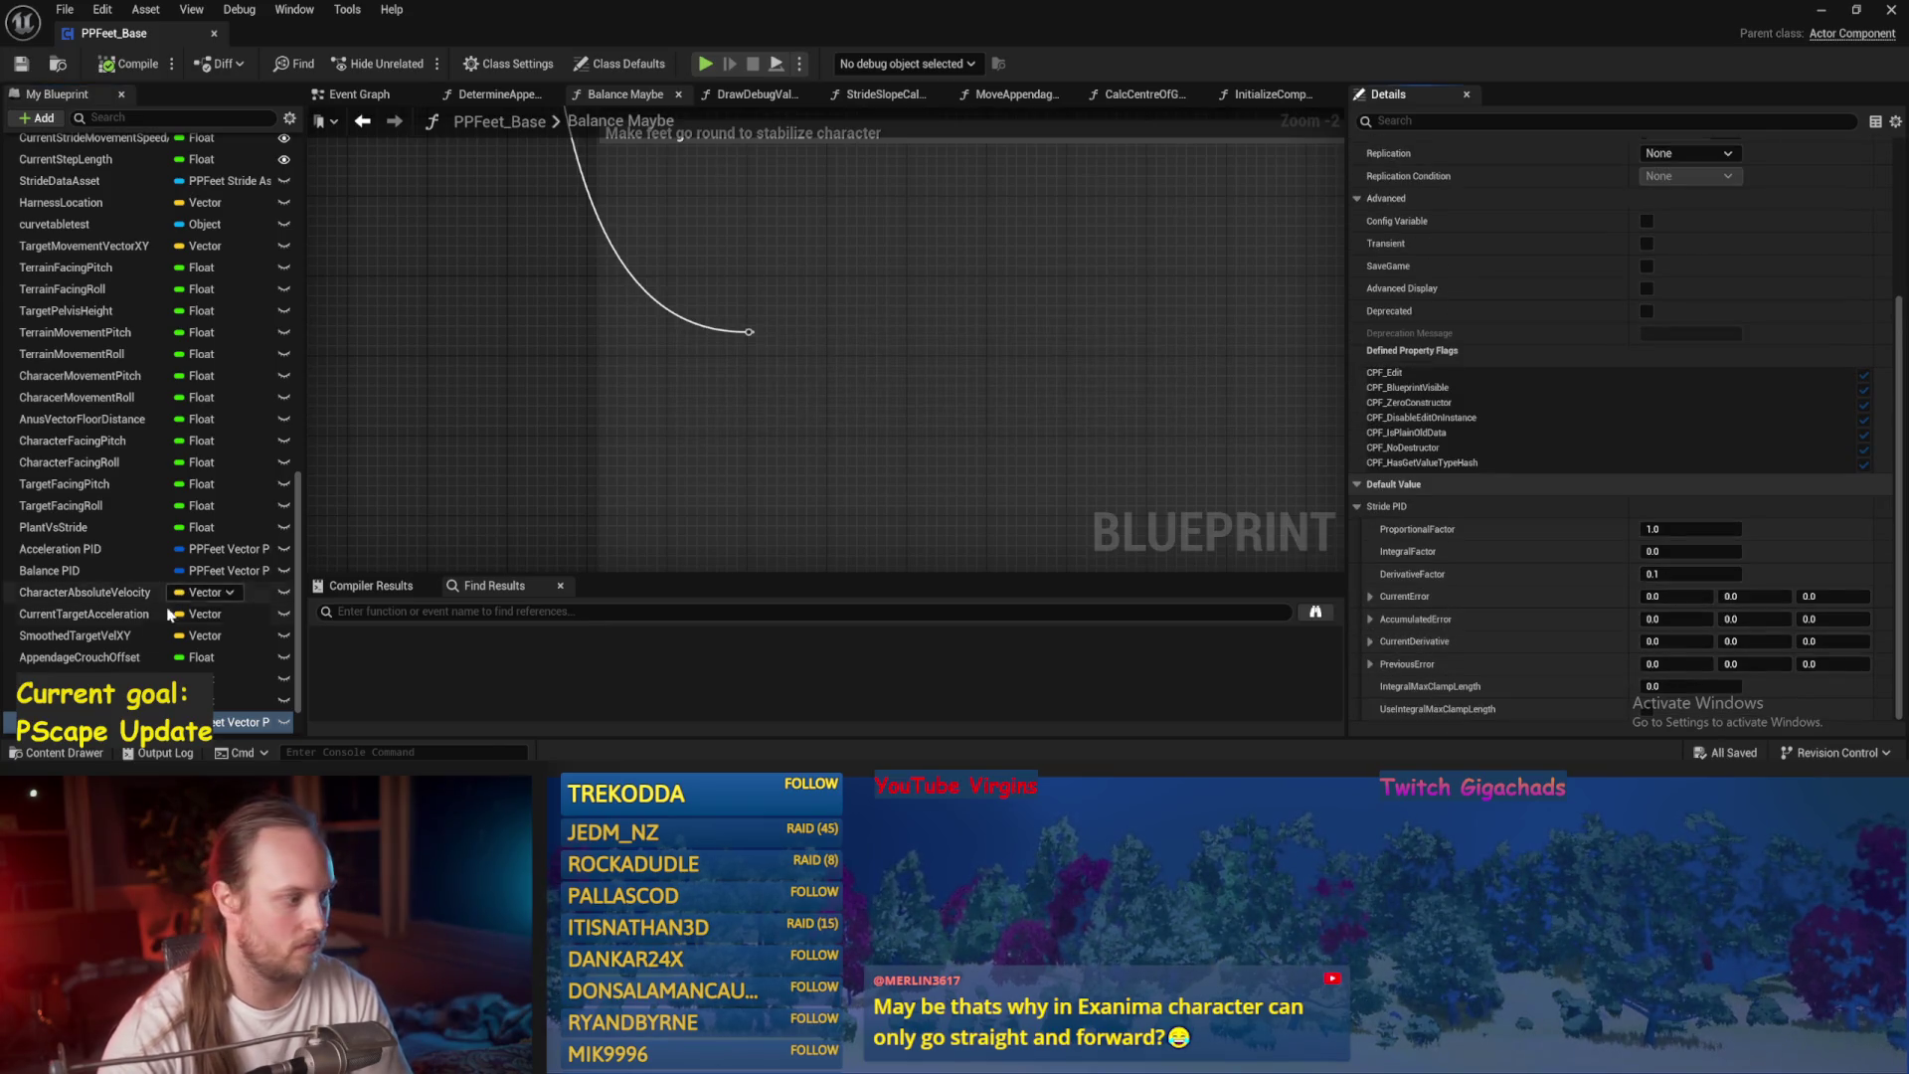
Place a Stride PID getter feeding a new PID Update node, then compile.
{"action": "mouse_move", "coordinate": [244, 721]}
{"action": "left_mouse_down"}
{"action": "mouse_move", "coordinate": [835, 255]}
{"action": "mouse_move", "coordinate": [892, 321]}
{"action": "left_mouse_up"}
{"action": "left_click", "coordinate": [831, 269]}
{"action": "type", "text": "update"}
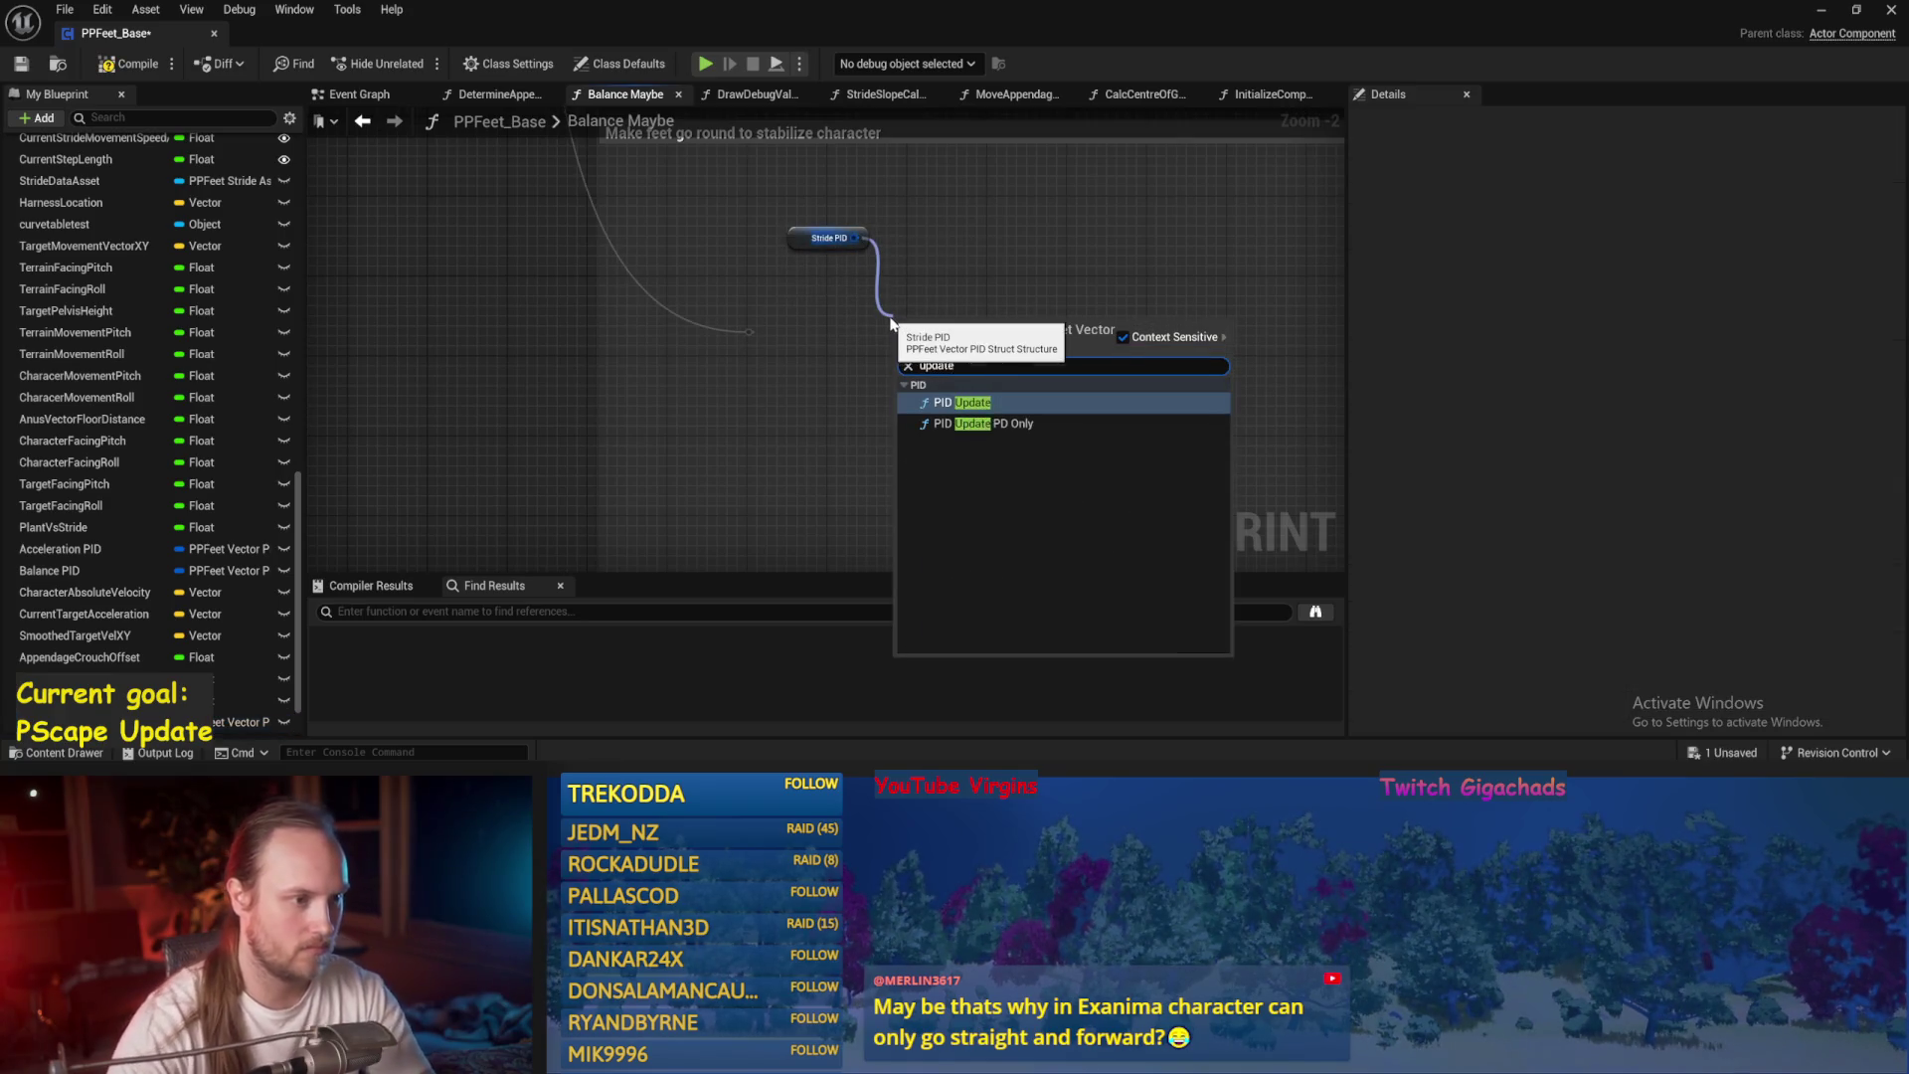
{"action": "key", "text": "Return"}
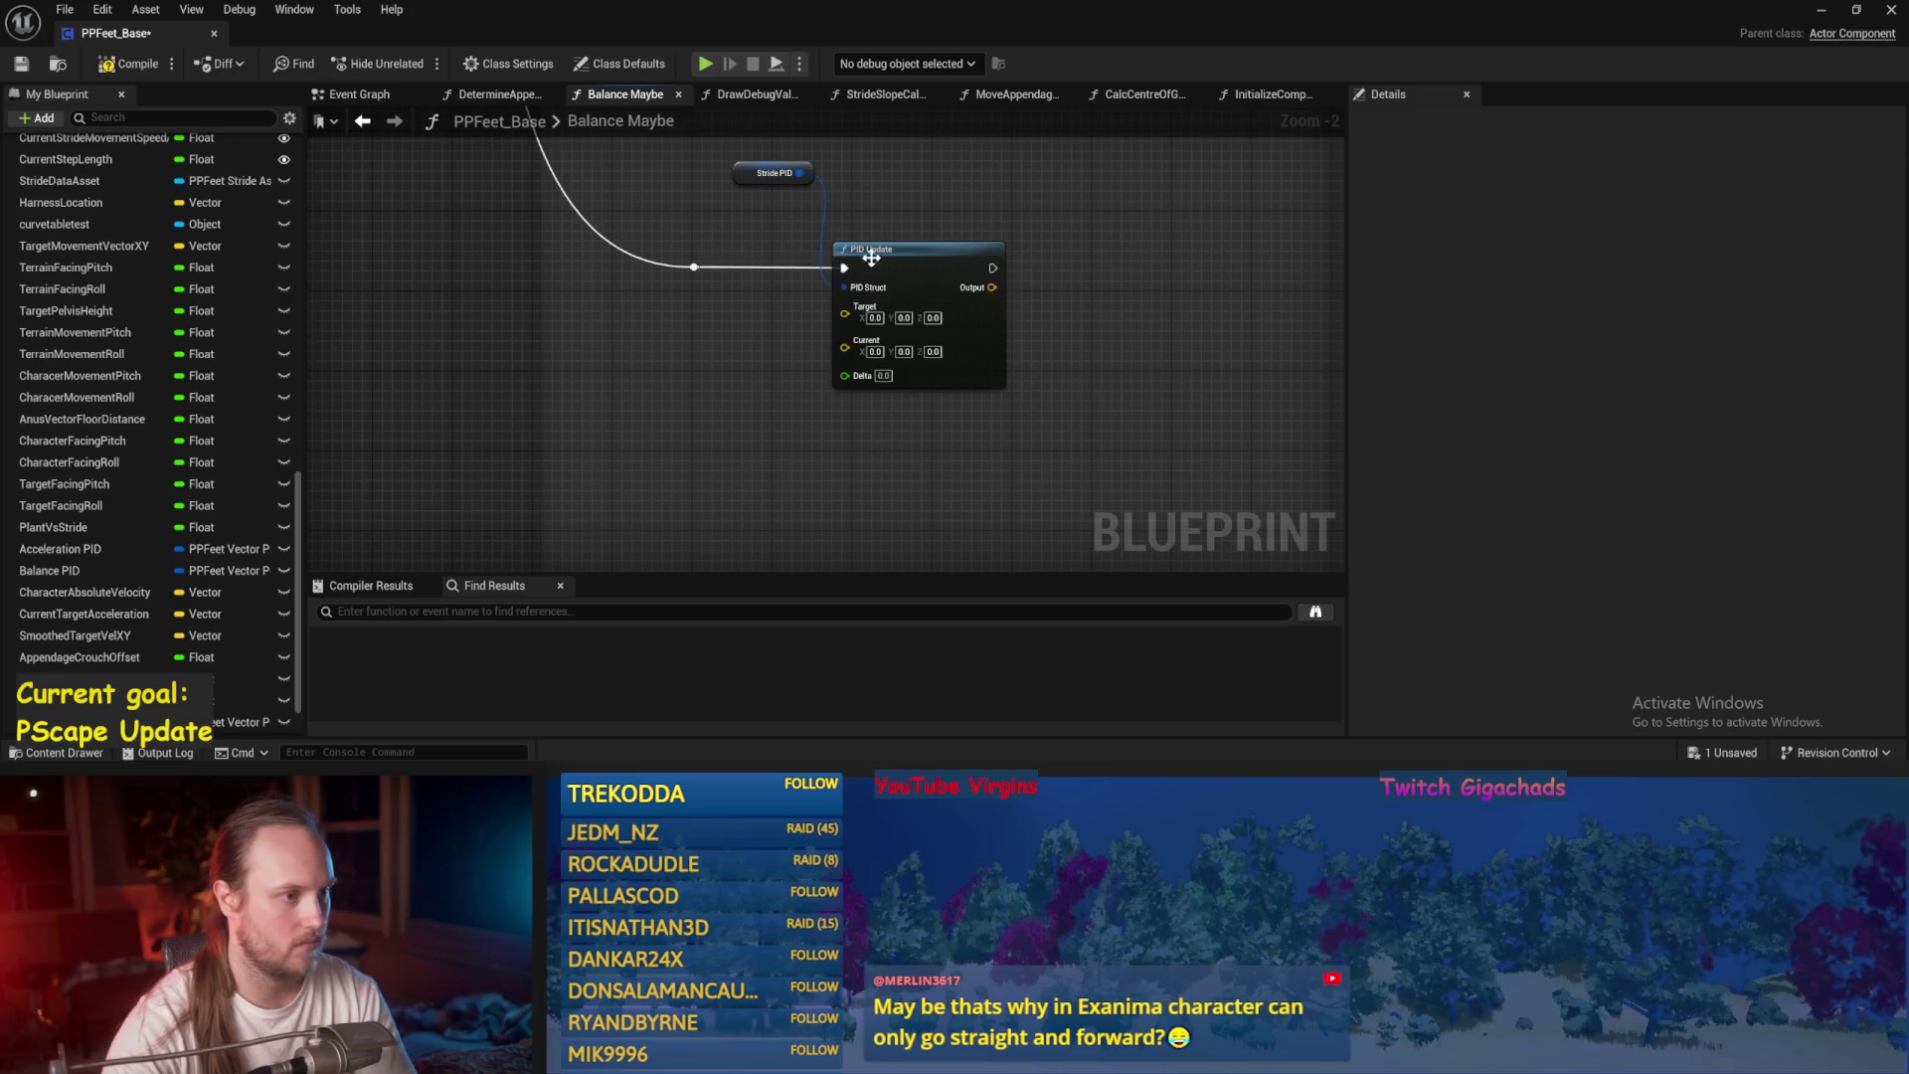
{"action": "key", "text": "ctrl+s"}
{"action": "left_click_drag", "start_coordinate": [594, 219], "coordinate": [731, 301]}
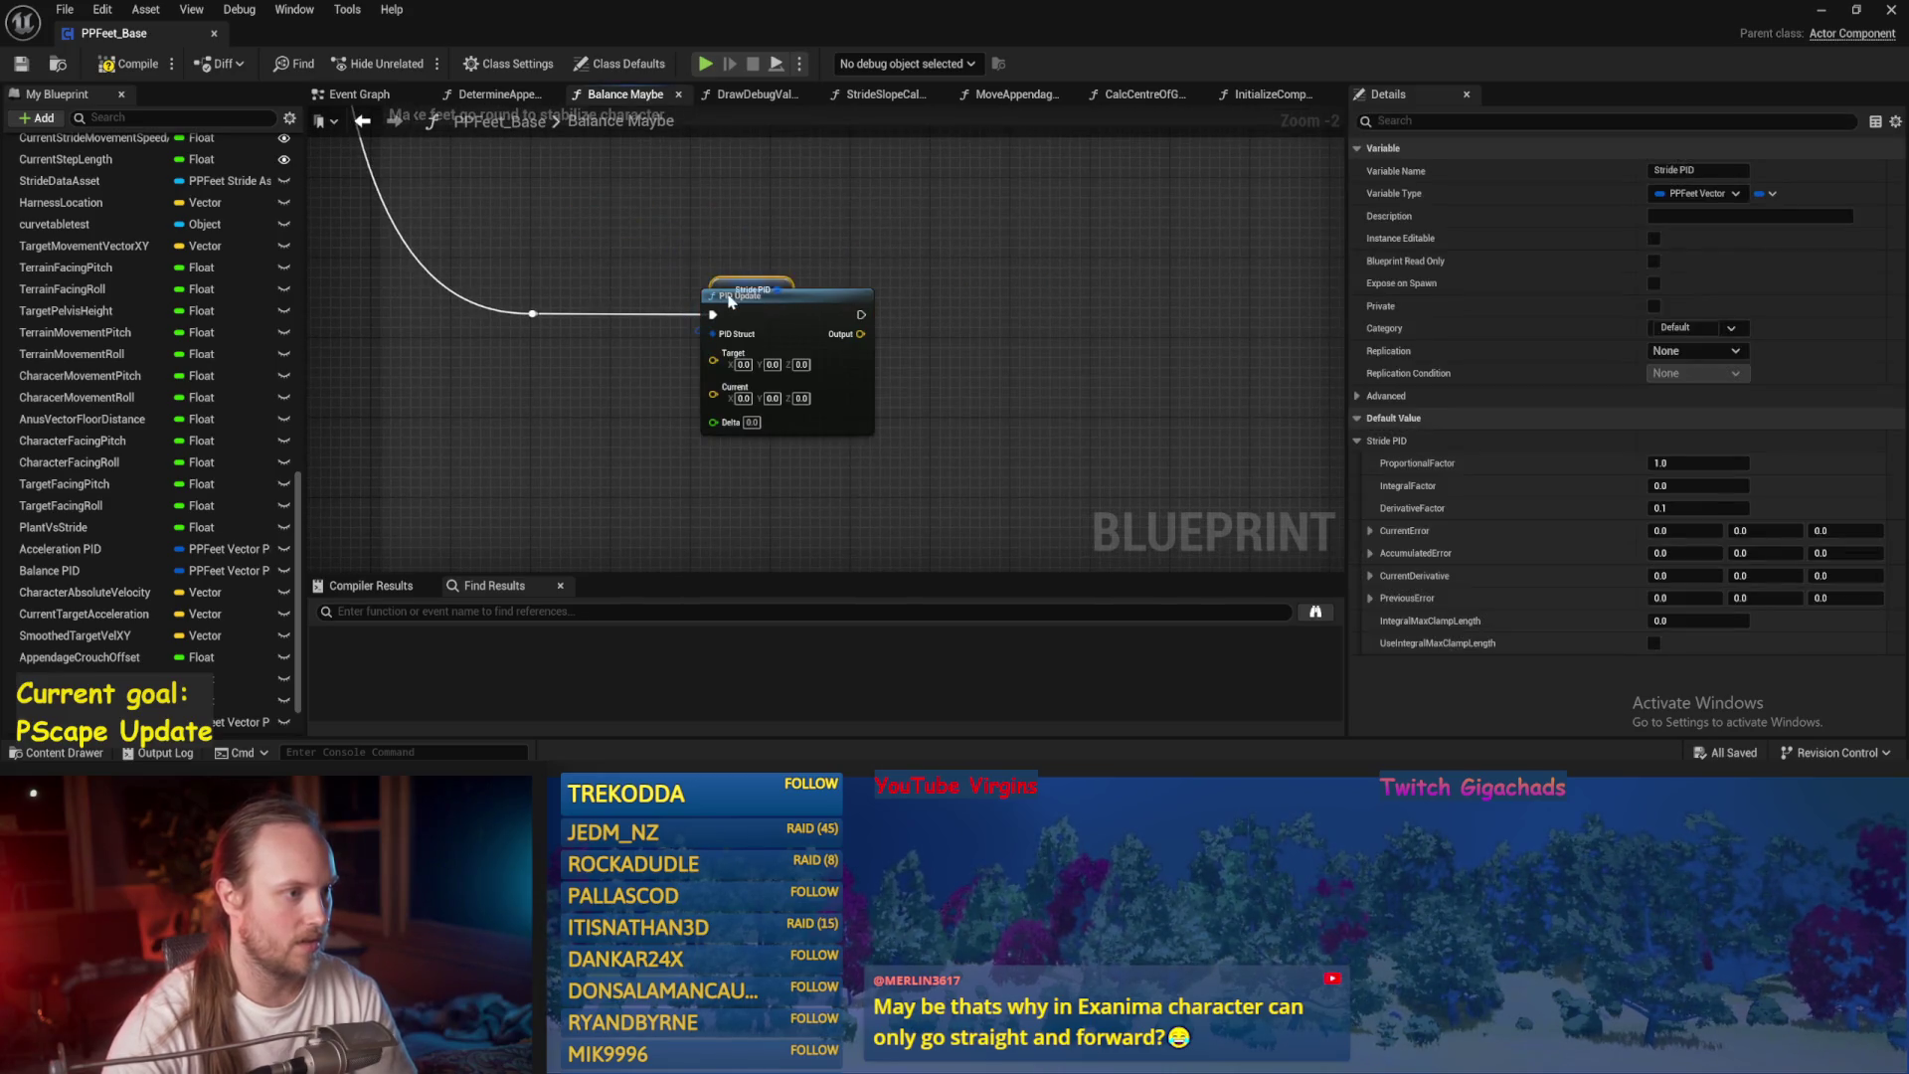
{"action": "left_click", "coordinate": [717, 224]}
{"action": "left_click", "coordinate": [130, 64]}
Zoom over the Balance Maybe graph, then minimise the blueprint editor.
{"action": "scroll", "coordinate": [235, 226], "scroll_direction": "up", "scroll_amount": 10}
{"action": "scroll", "coordinate": [234, 227], "scroll_direction": "down", "scroll_amount": 6}
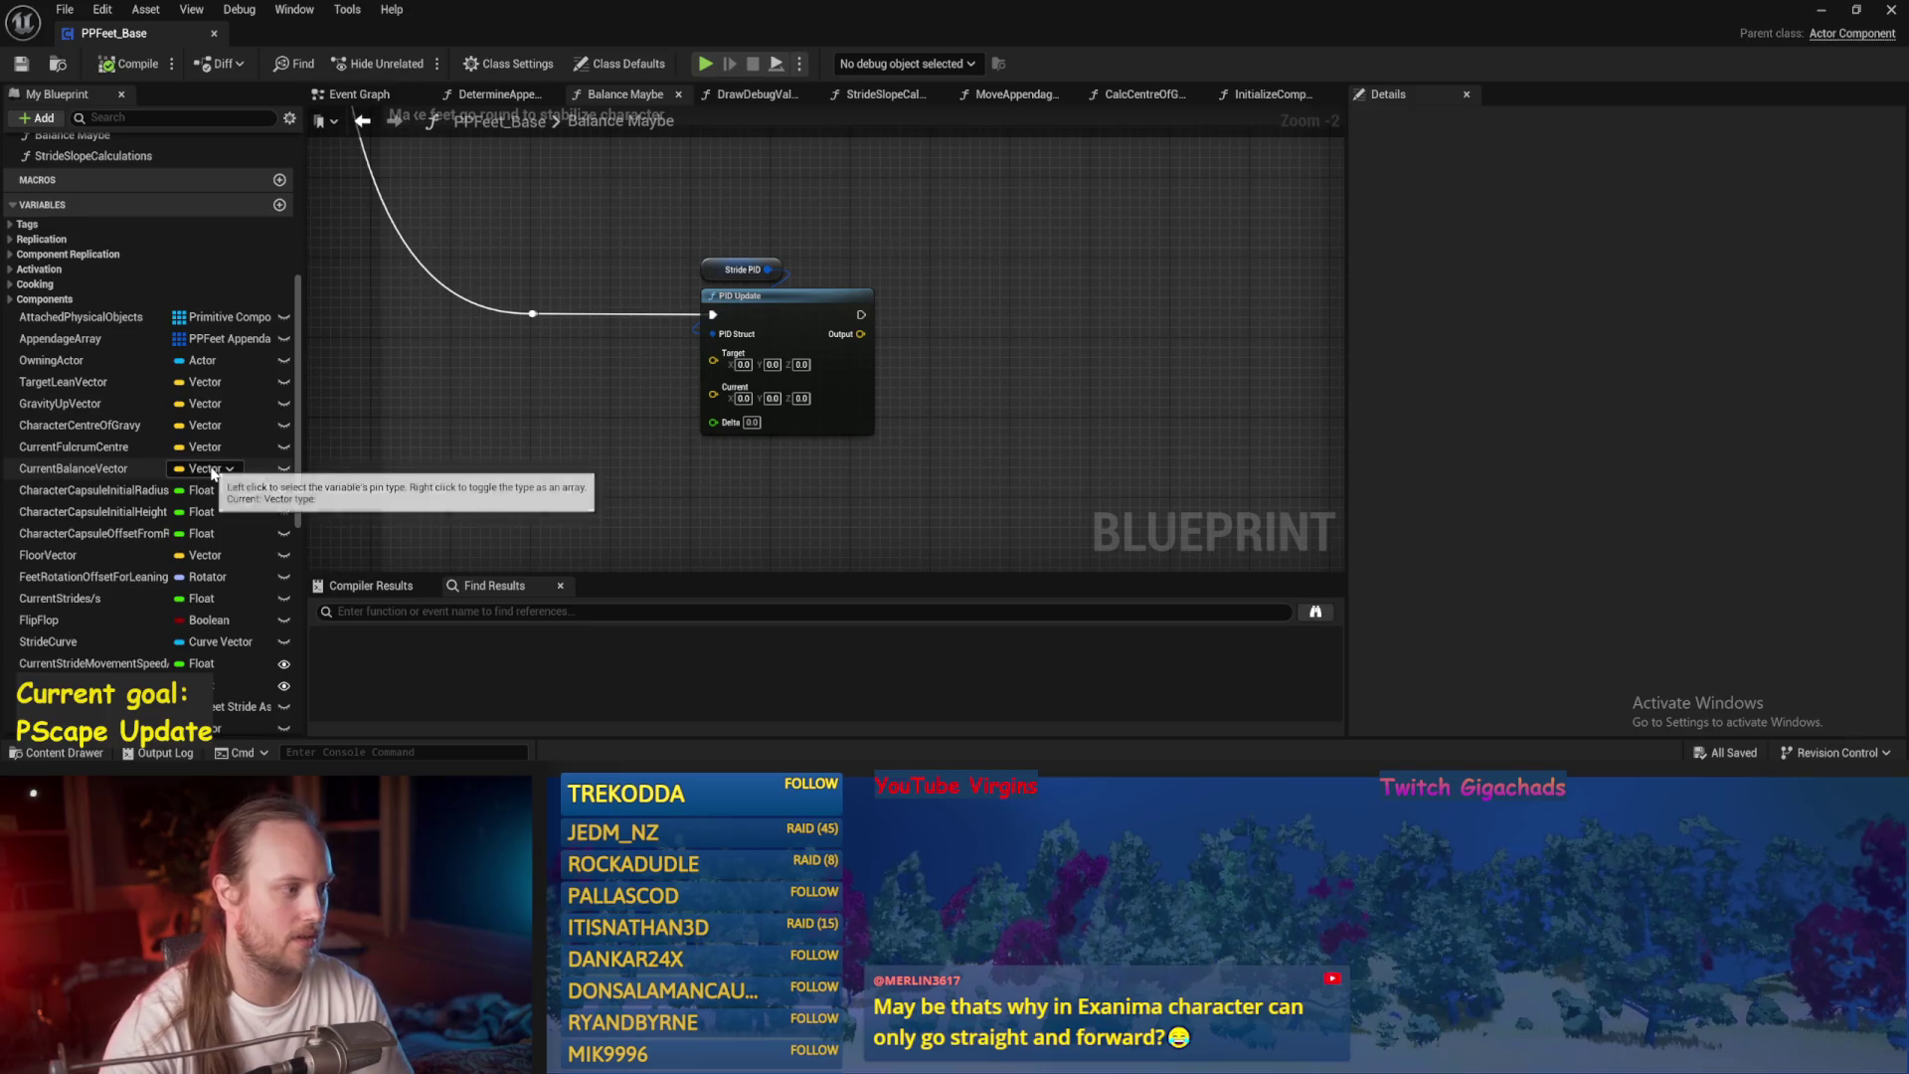
{"action": "scroll", "coordinate": [212, 472], "scroll_direction": "down", "scroll_amount": 8}
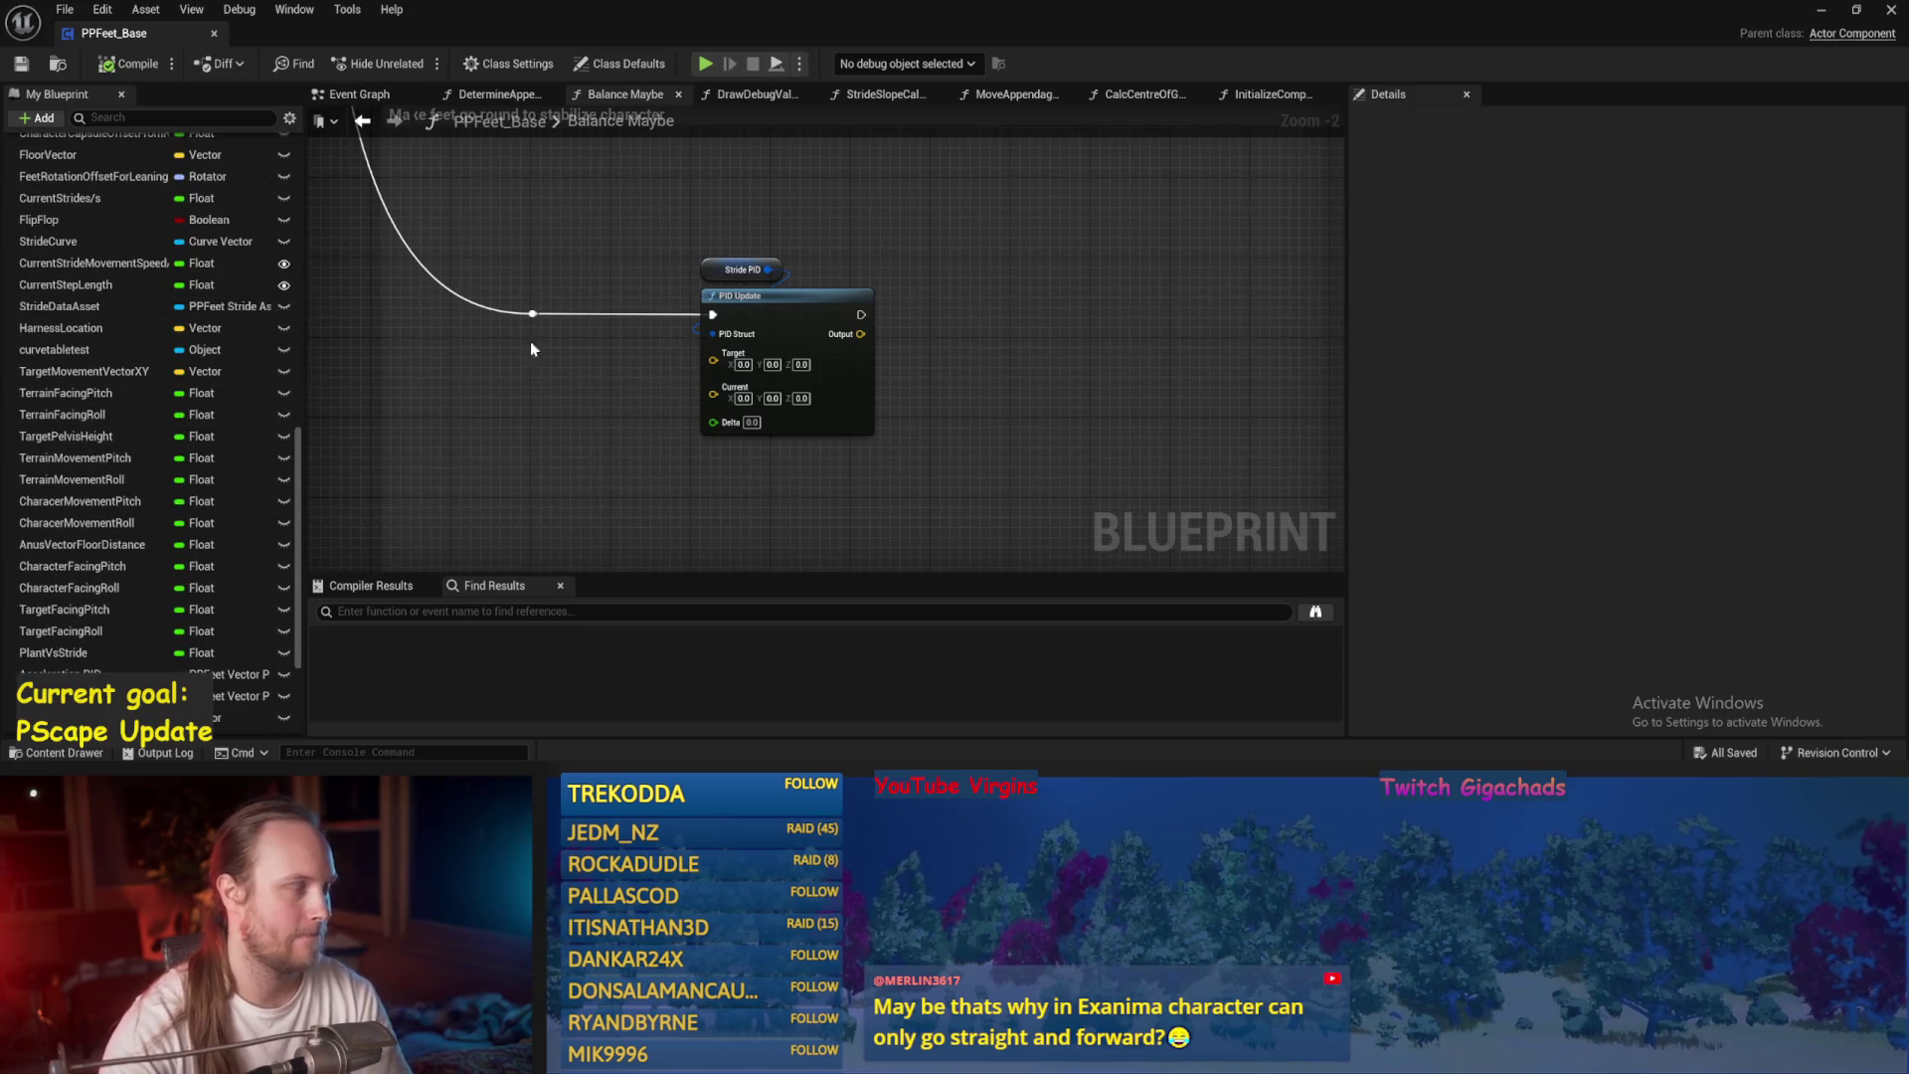
{"action": "scroll", "coordinate": [724, 298], "scroll_direction": "up", "scroll_amount": 2}
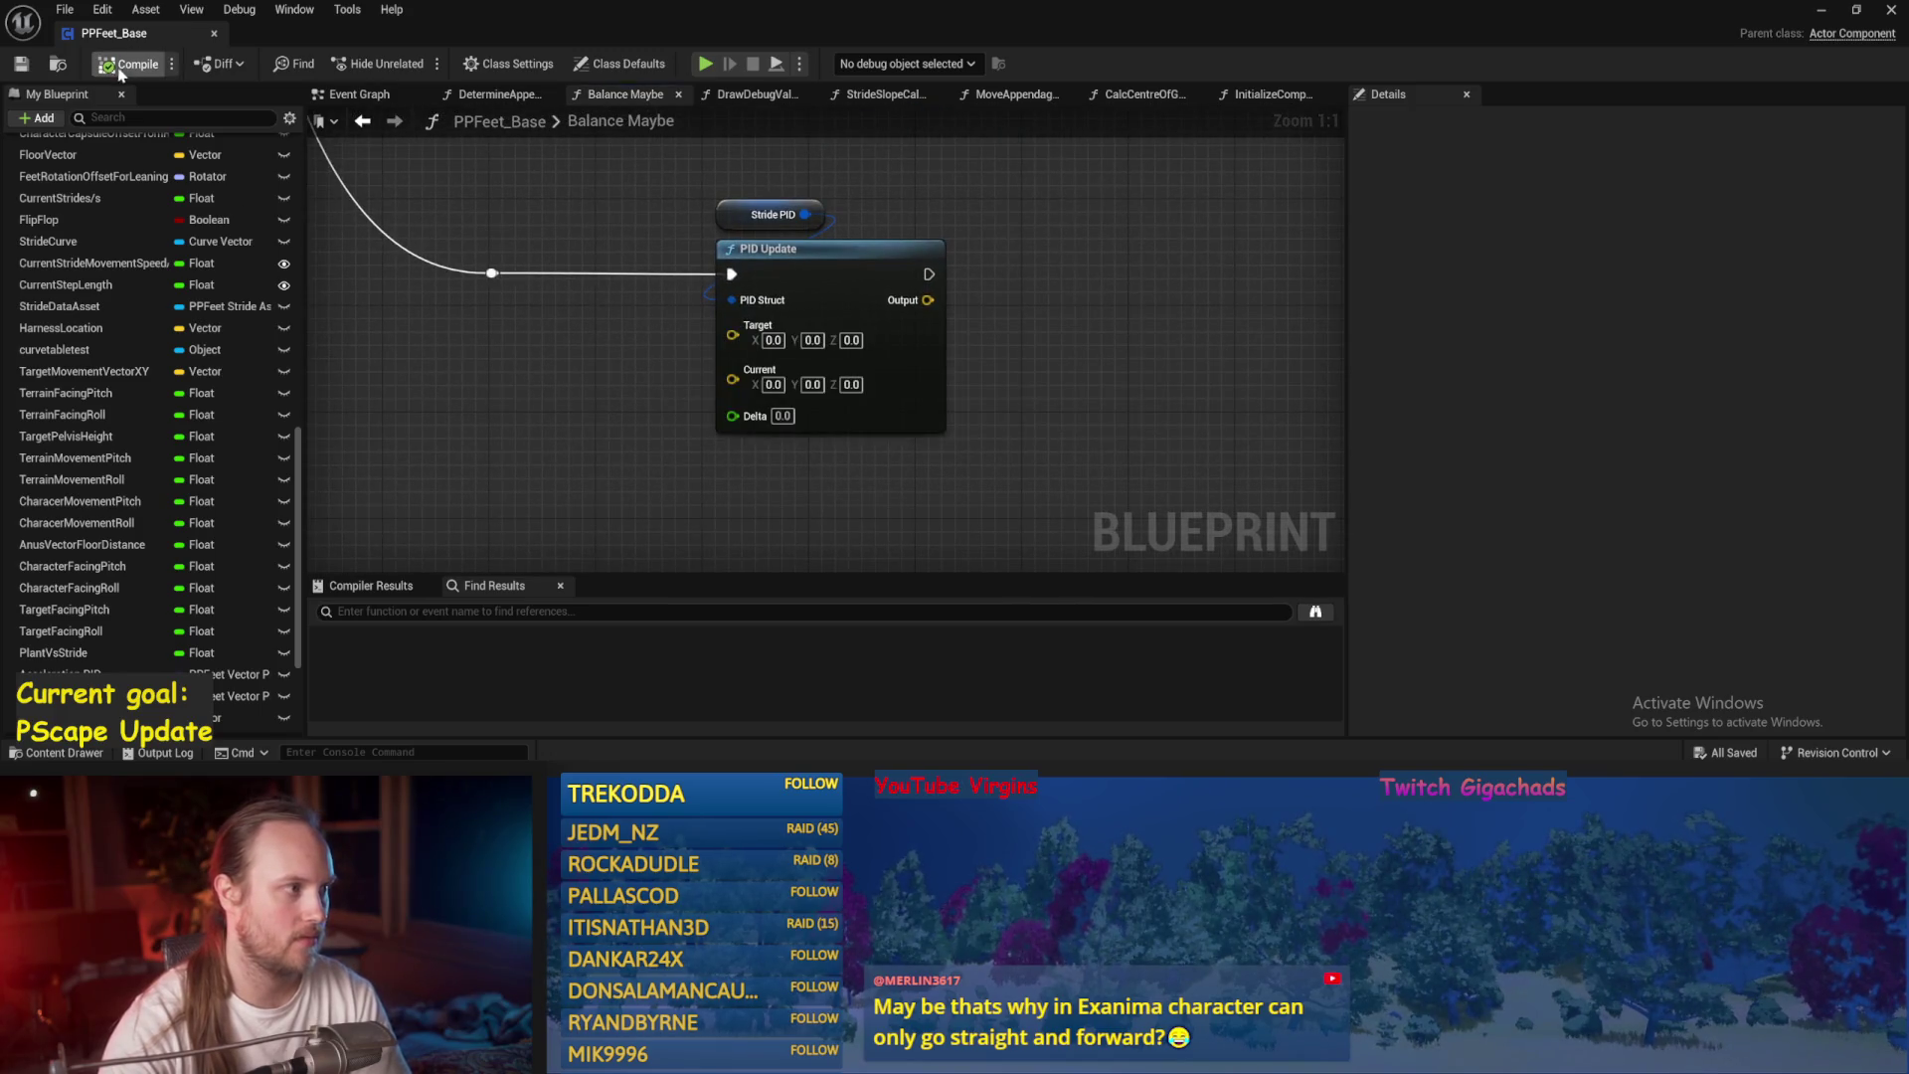
{"action": "scroll", "coordinate": [96, 660], "scroll_direction": "down", "scroll_amount": 2}
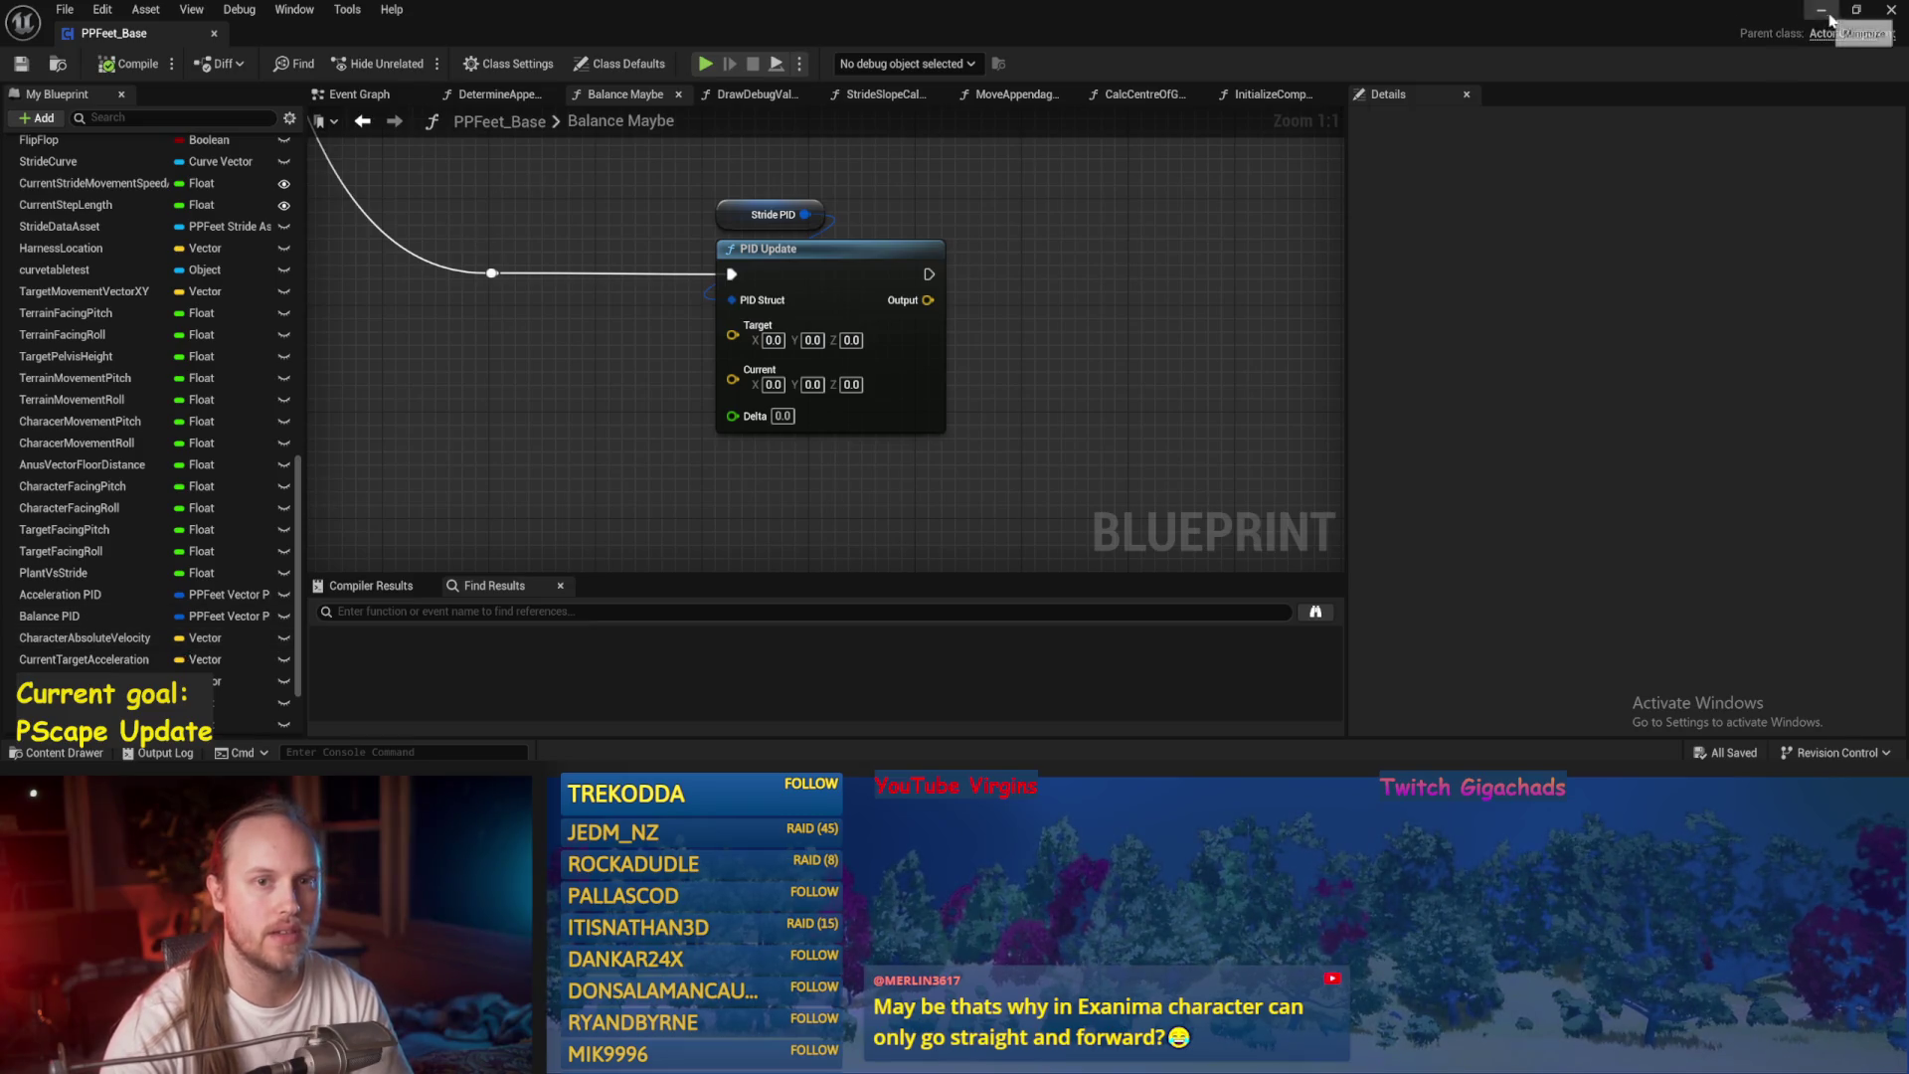
{"action": "left_click", "coordinate": [1829, 17]}
Open PPCMS_TestLevel from the plugin's content folder, play it full screen, then stop.
{"action": "left_click", "coordinate": [327, 506]}
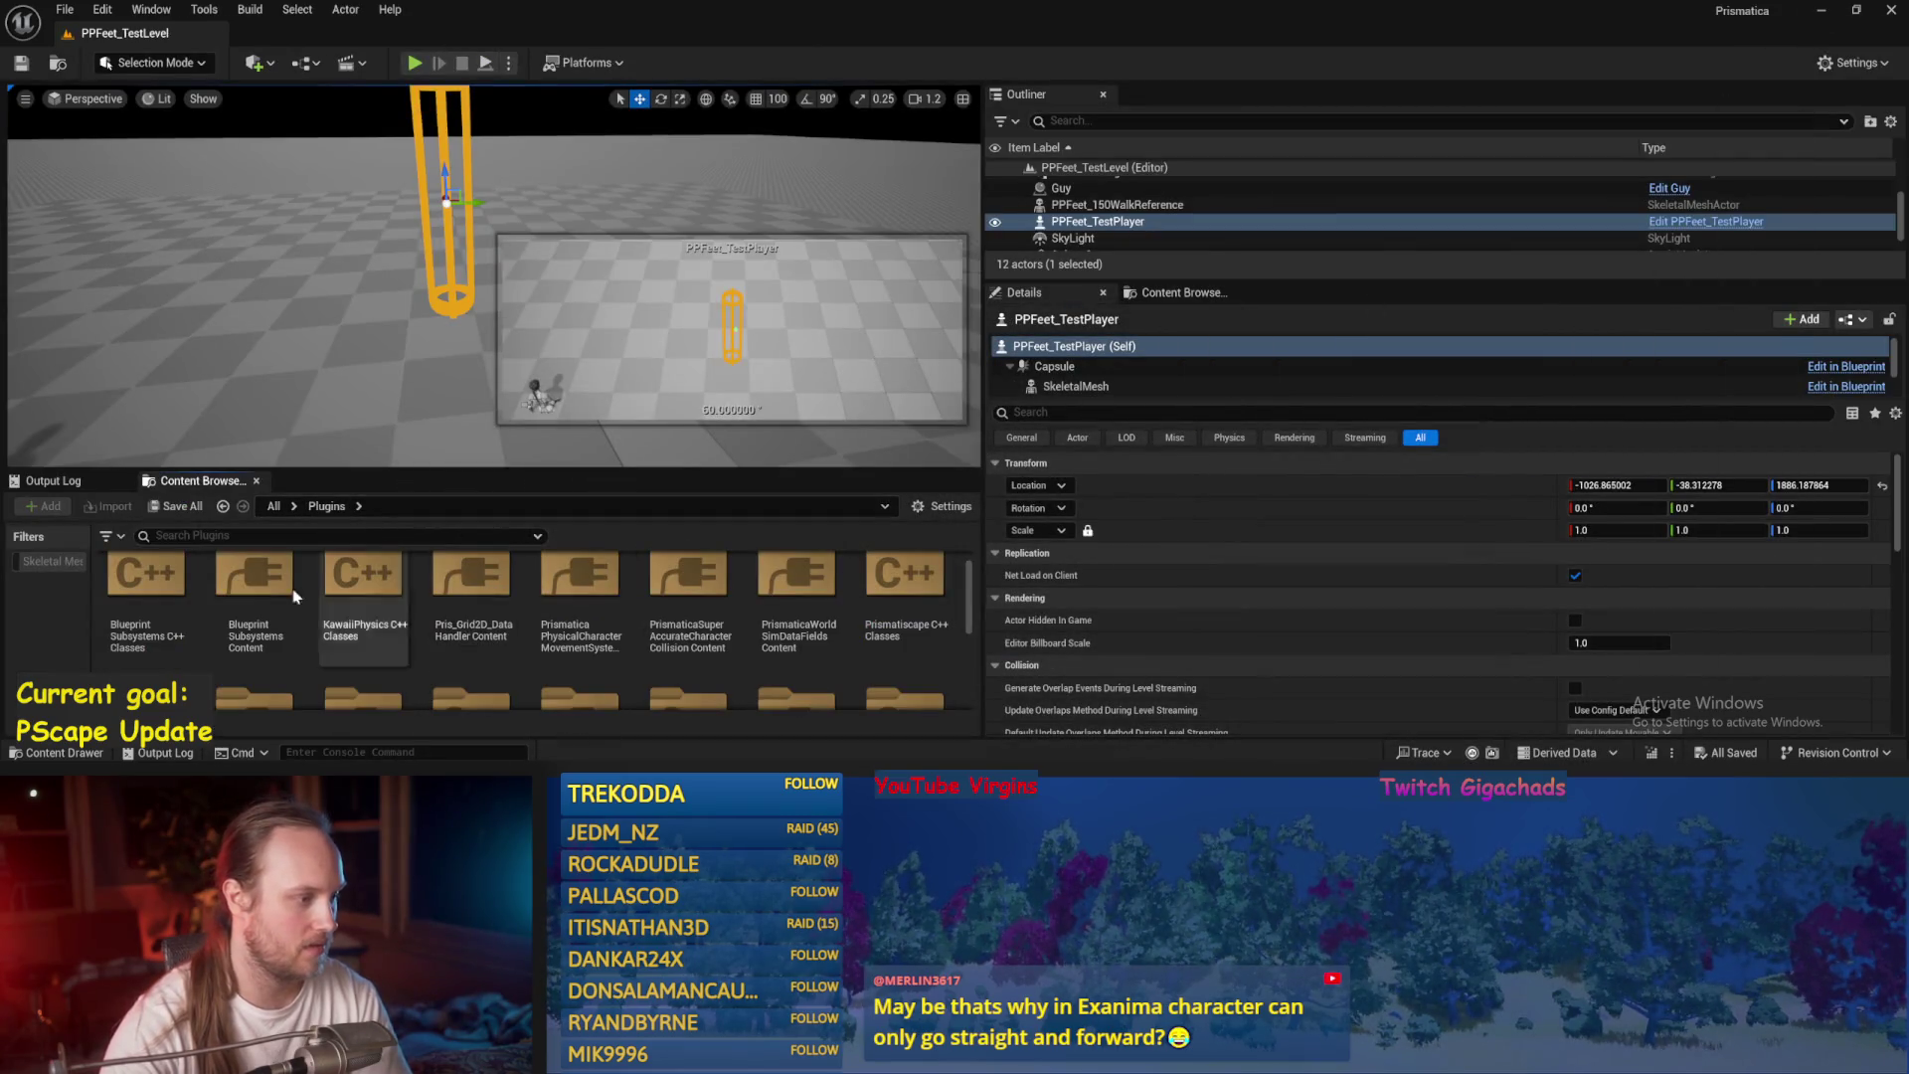
{"action": "double_click", "coordinate": [594, 582]}
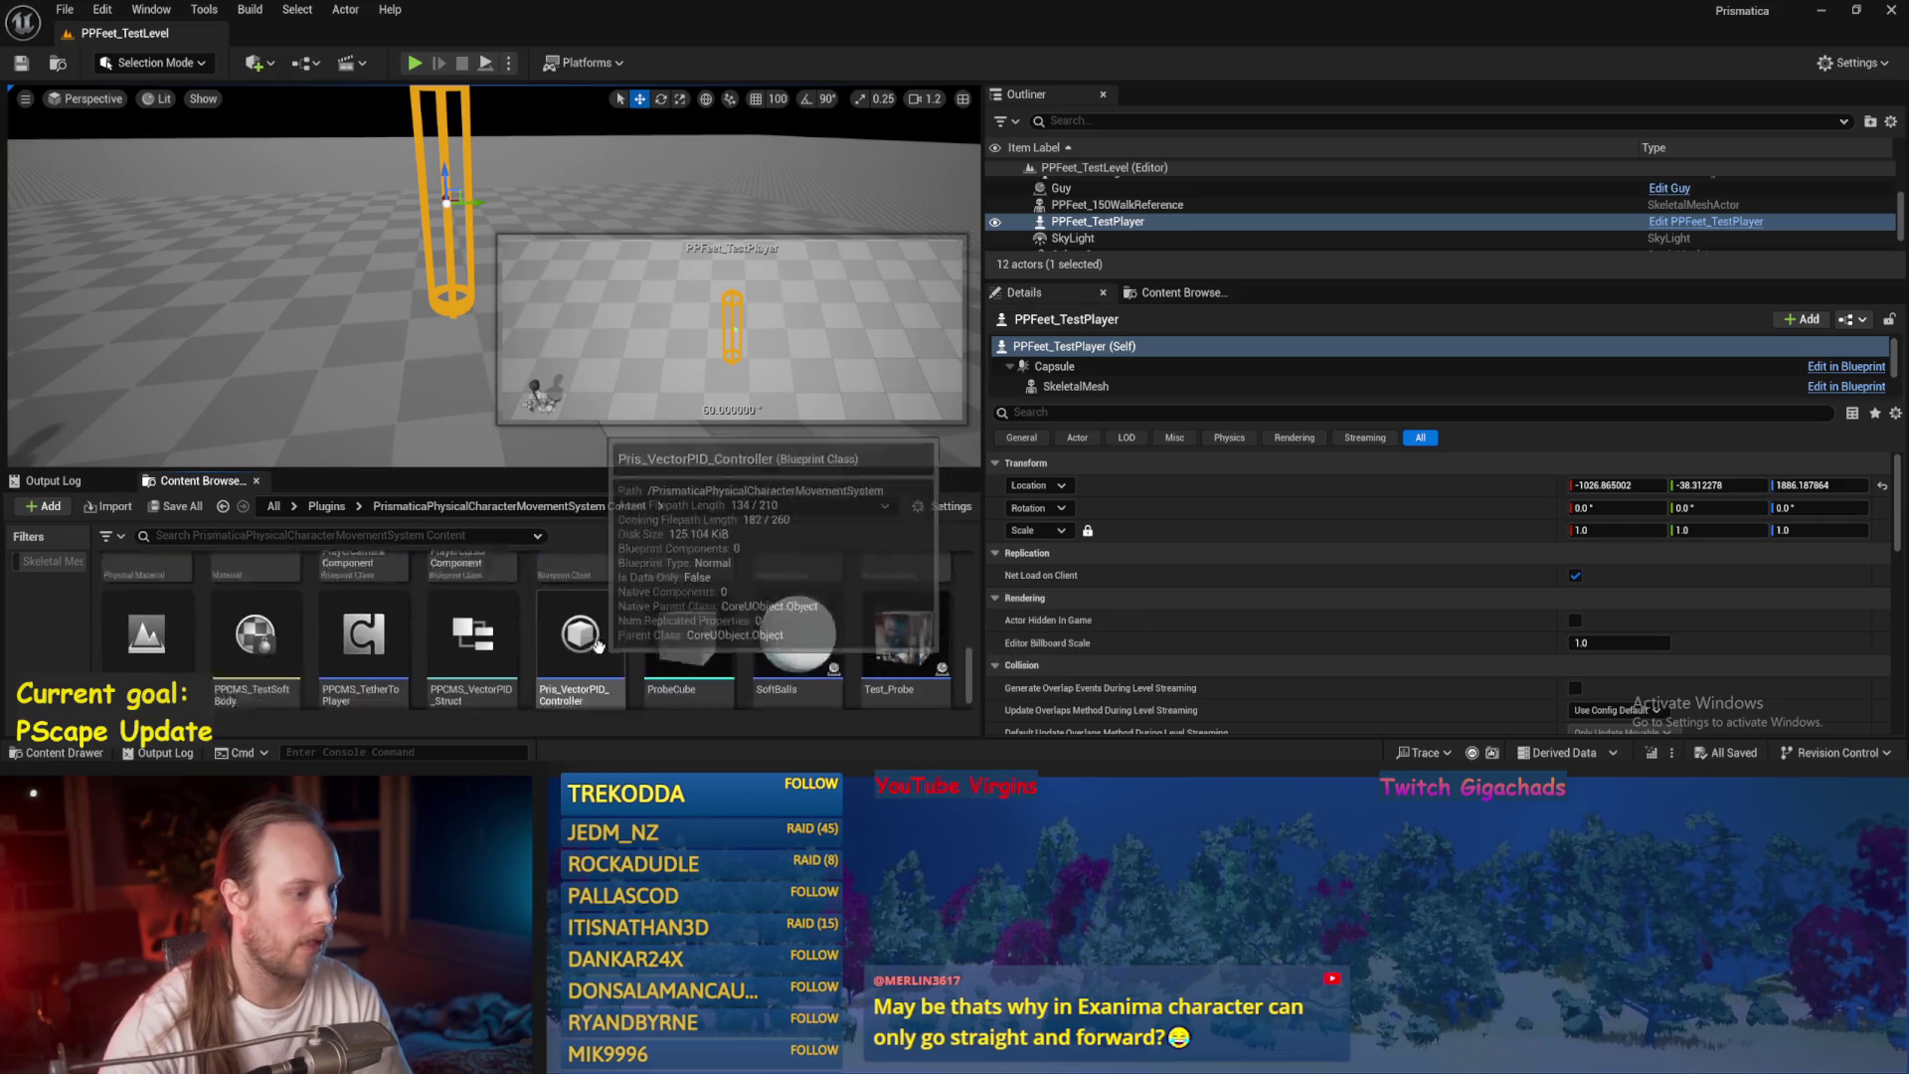
{"action": "scroll", "coordinate": [696, 626], "scroll_direction": "down", "scroll_amount": 1}
{"action": "double_click", "coordinate": [146, 607]}
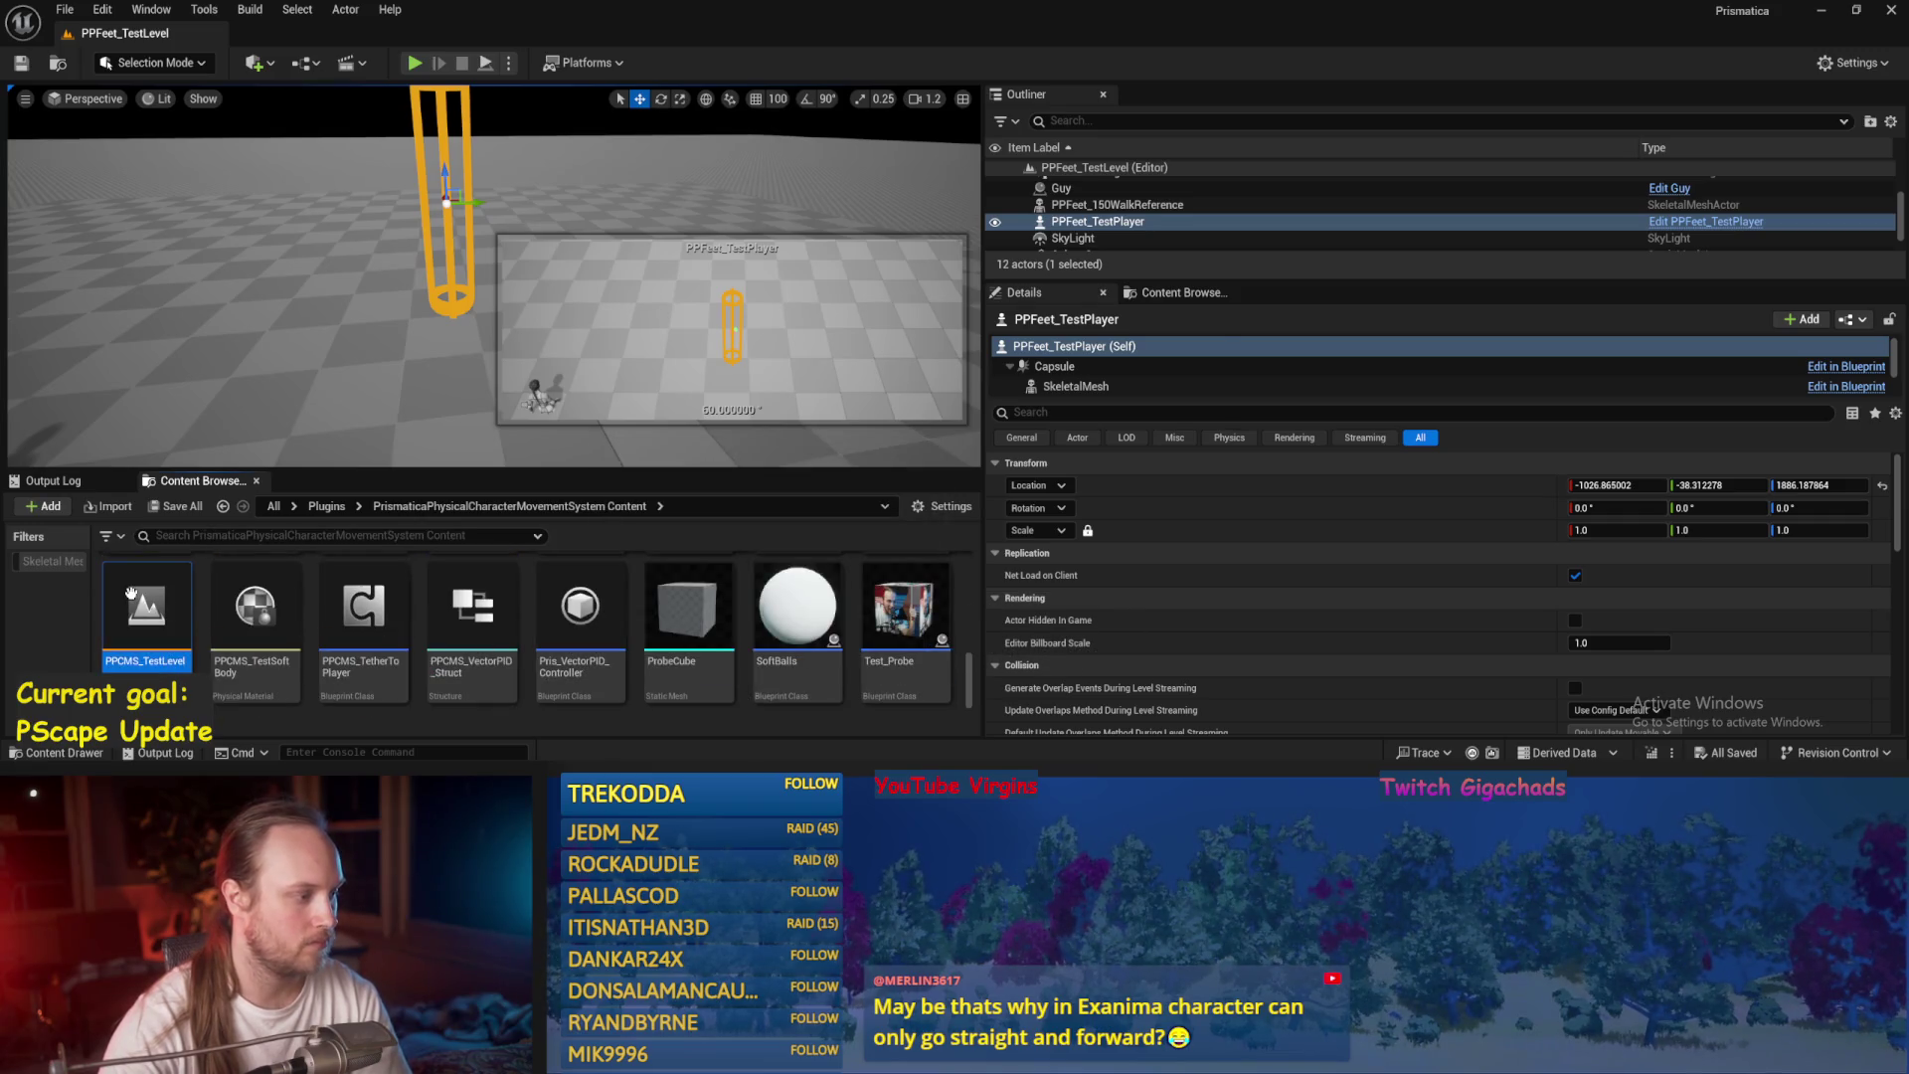
{"action": "left_click", "coordinate": [414, 65]}
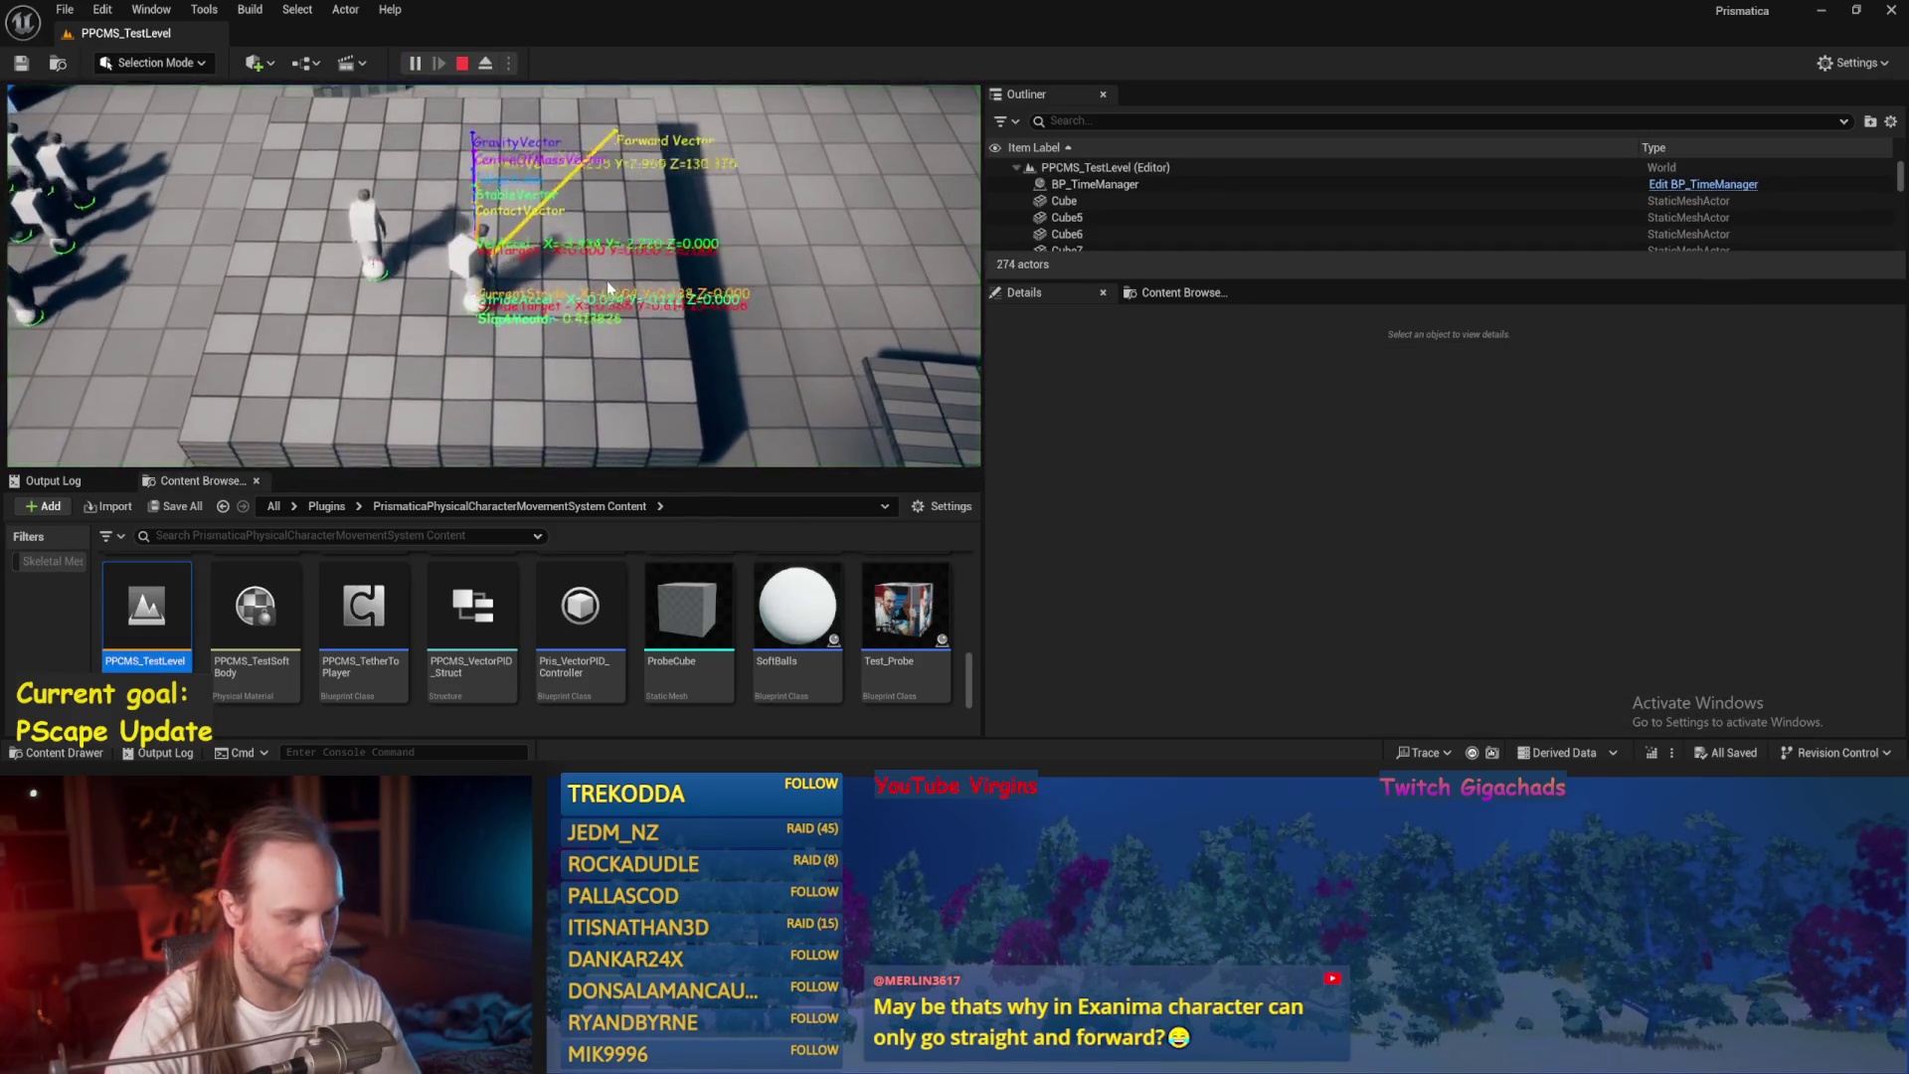
{"action": "key", "text": "F11"}
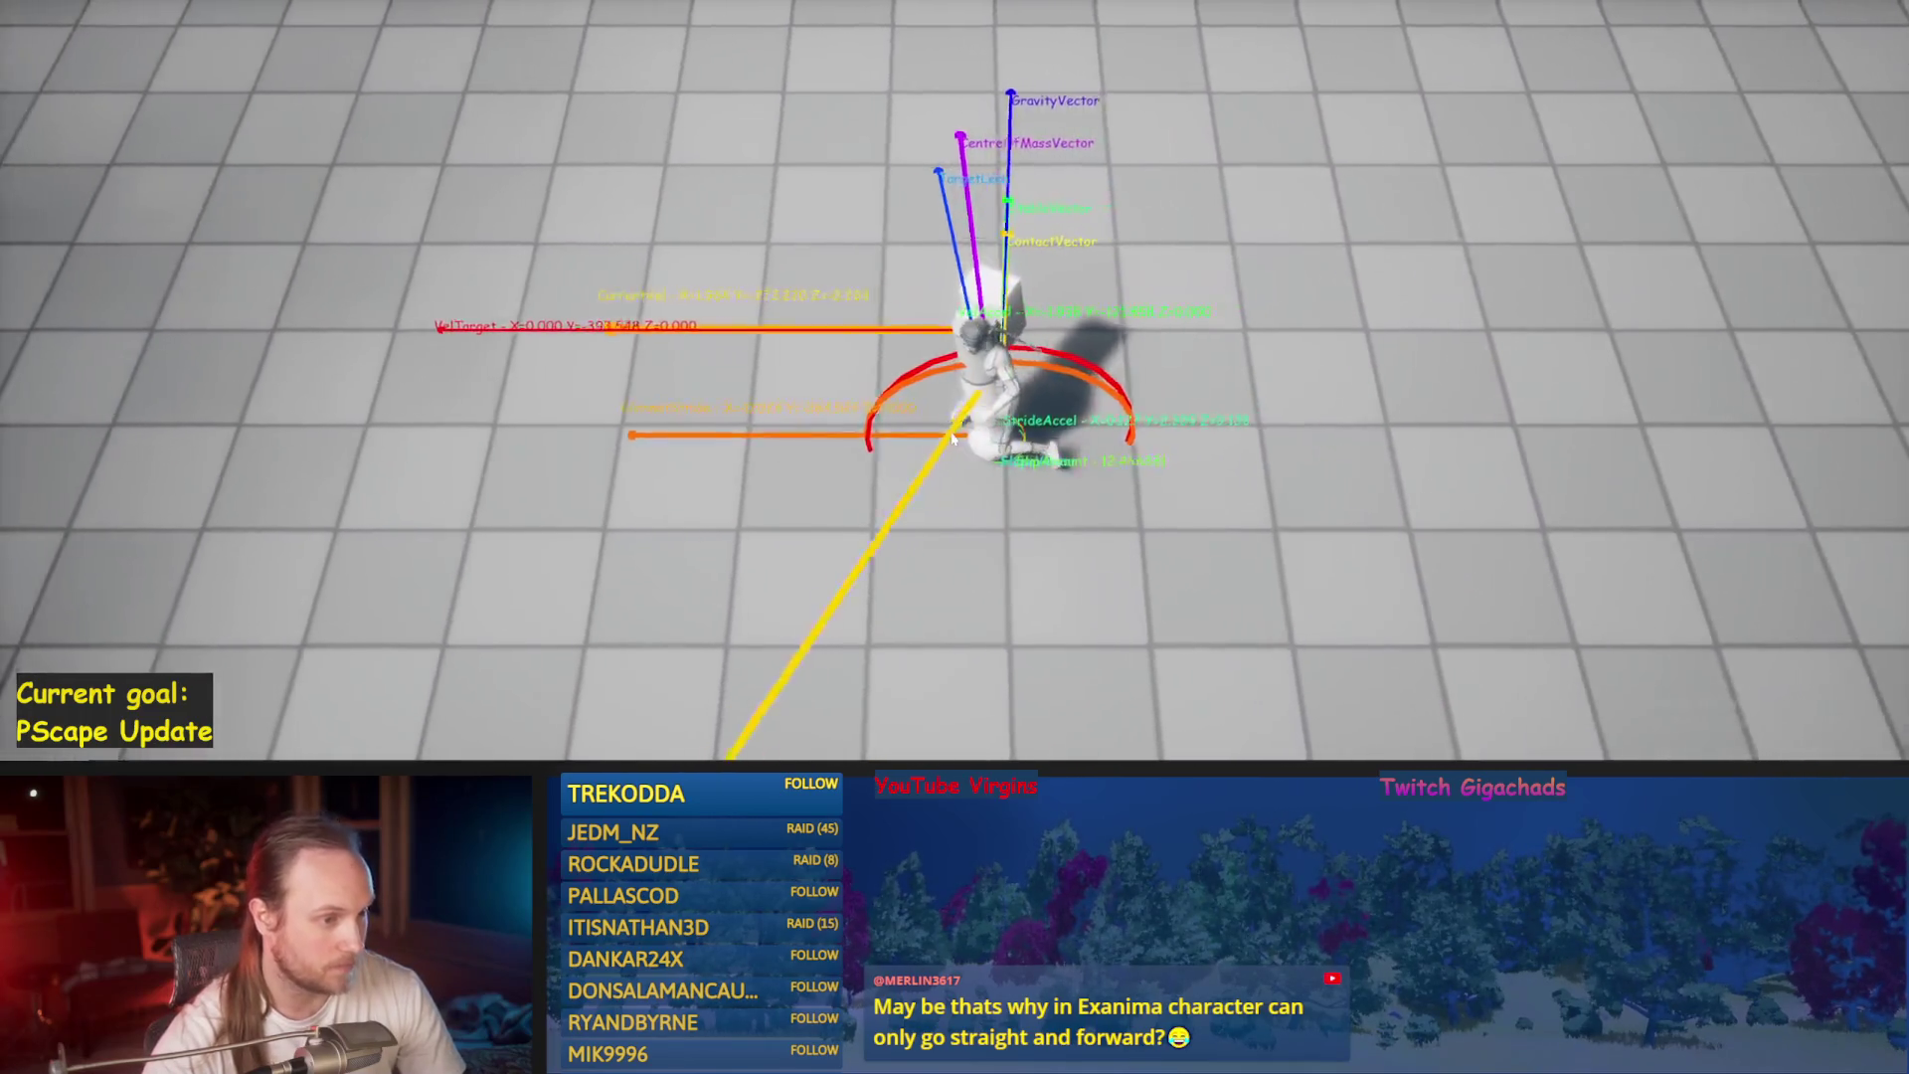
{"action": "key", "text": "Escape"}
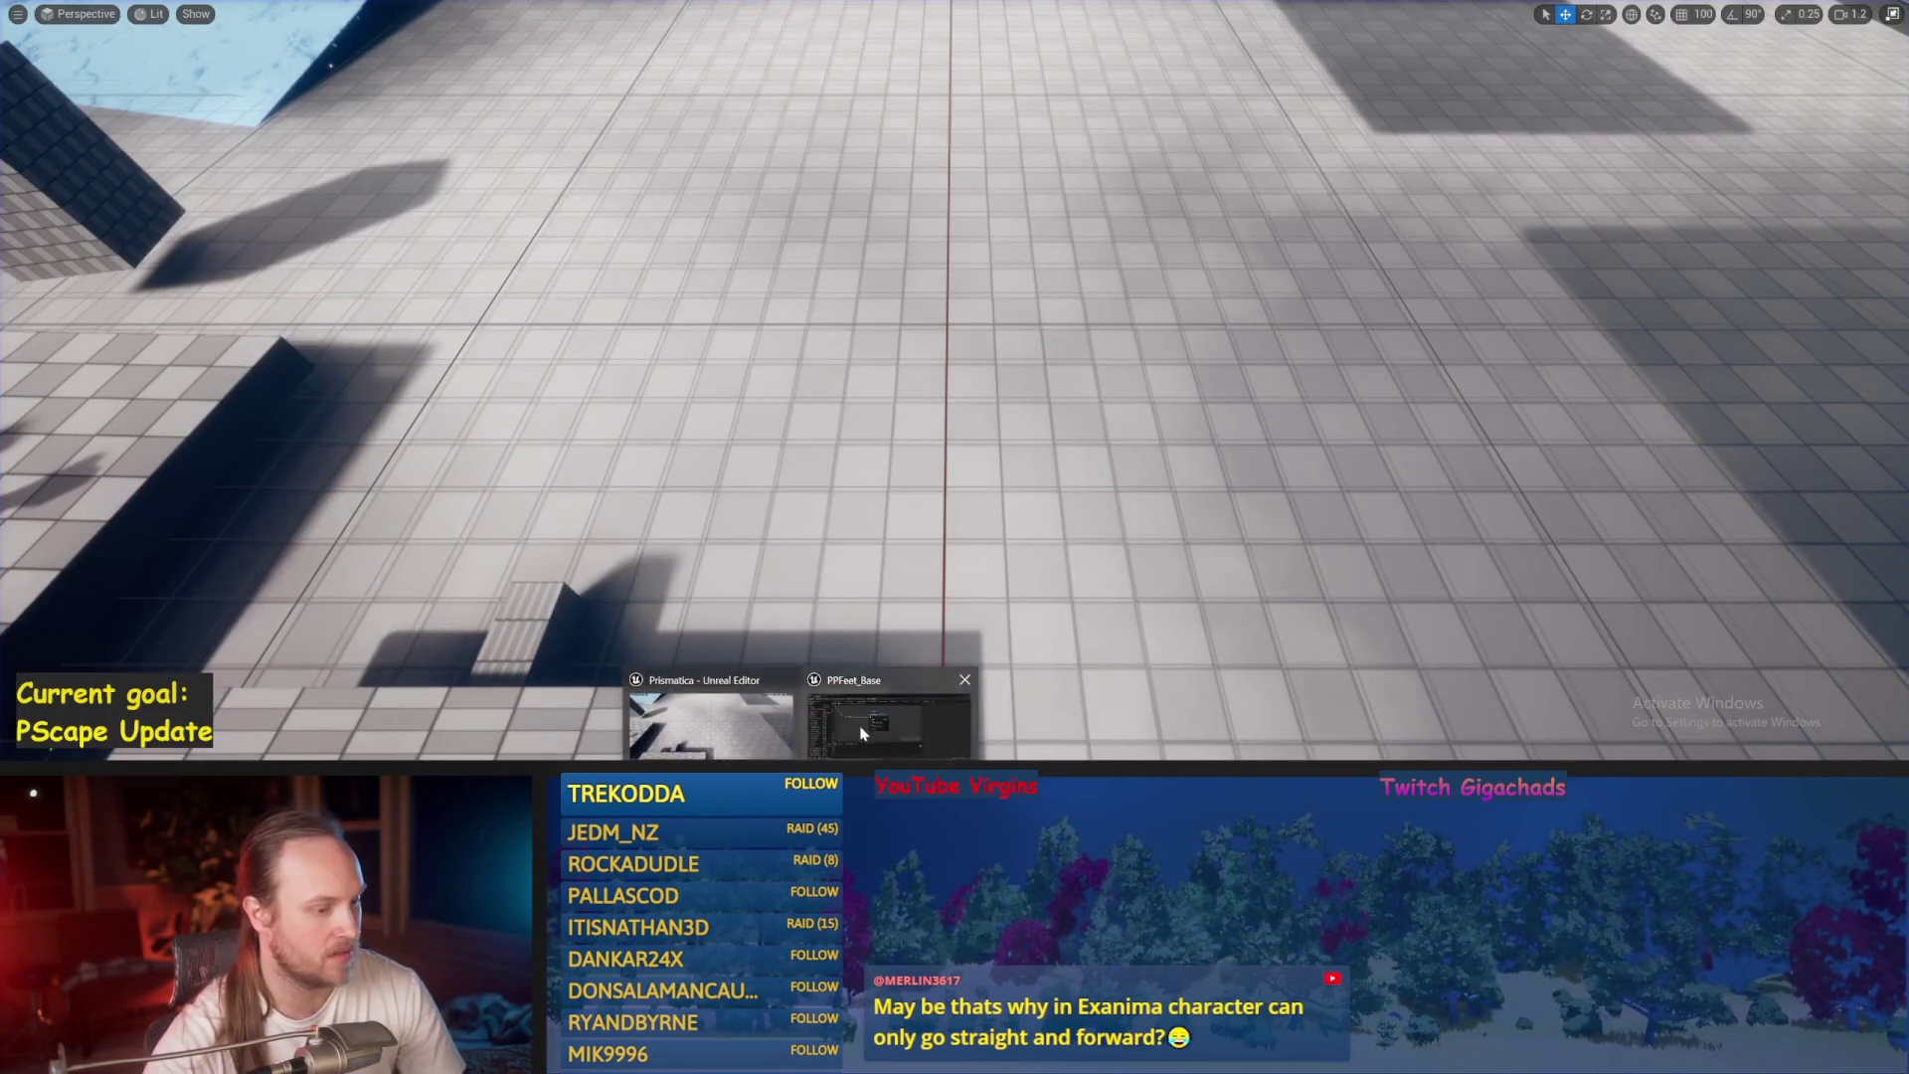
Bring PPFeet_Base forward, survey the area around the Stride PID Update node, and save.
{"action": "left_click", "coordinate": [697, 686]}
{"action": "mouse_move", "coordinate": [1044, 333]}
{"action": "left_mouse_down"}
{"action": "mouse_move", "coordinate": [1031, 393]}
{"action": "mouse_move", "coordinate": [966, 362]}
{"action": "left_mouse_up"}
{"action": "left_click_drag", "start_coordinate": [509, 382], "coordinate": [835, 340]}
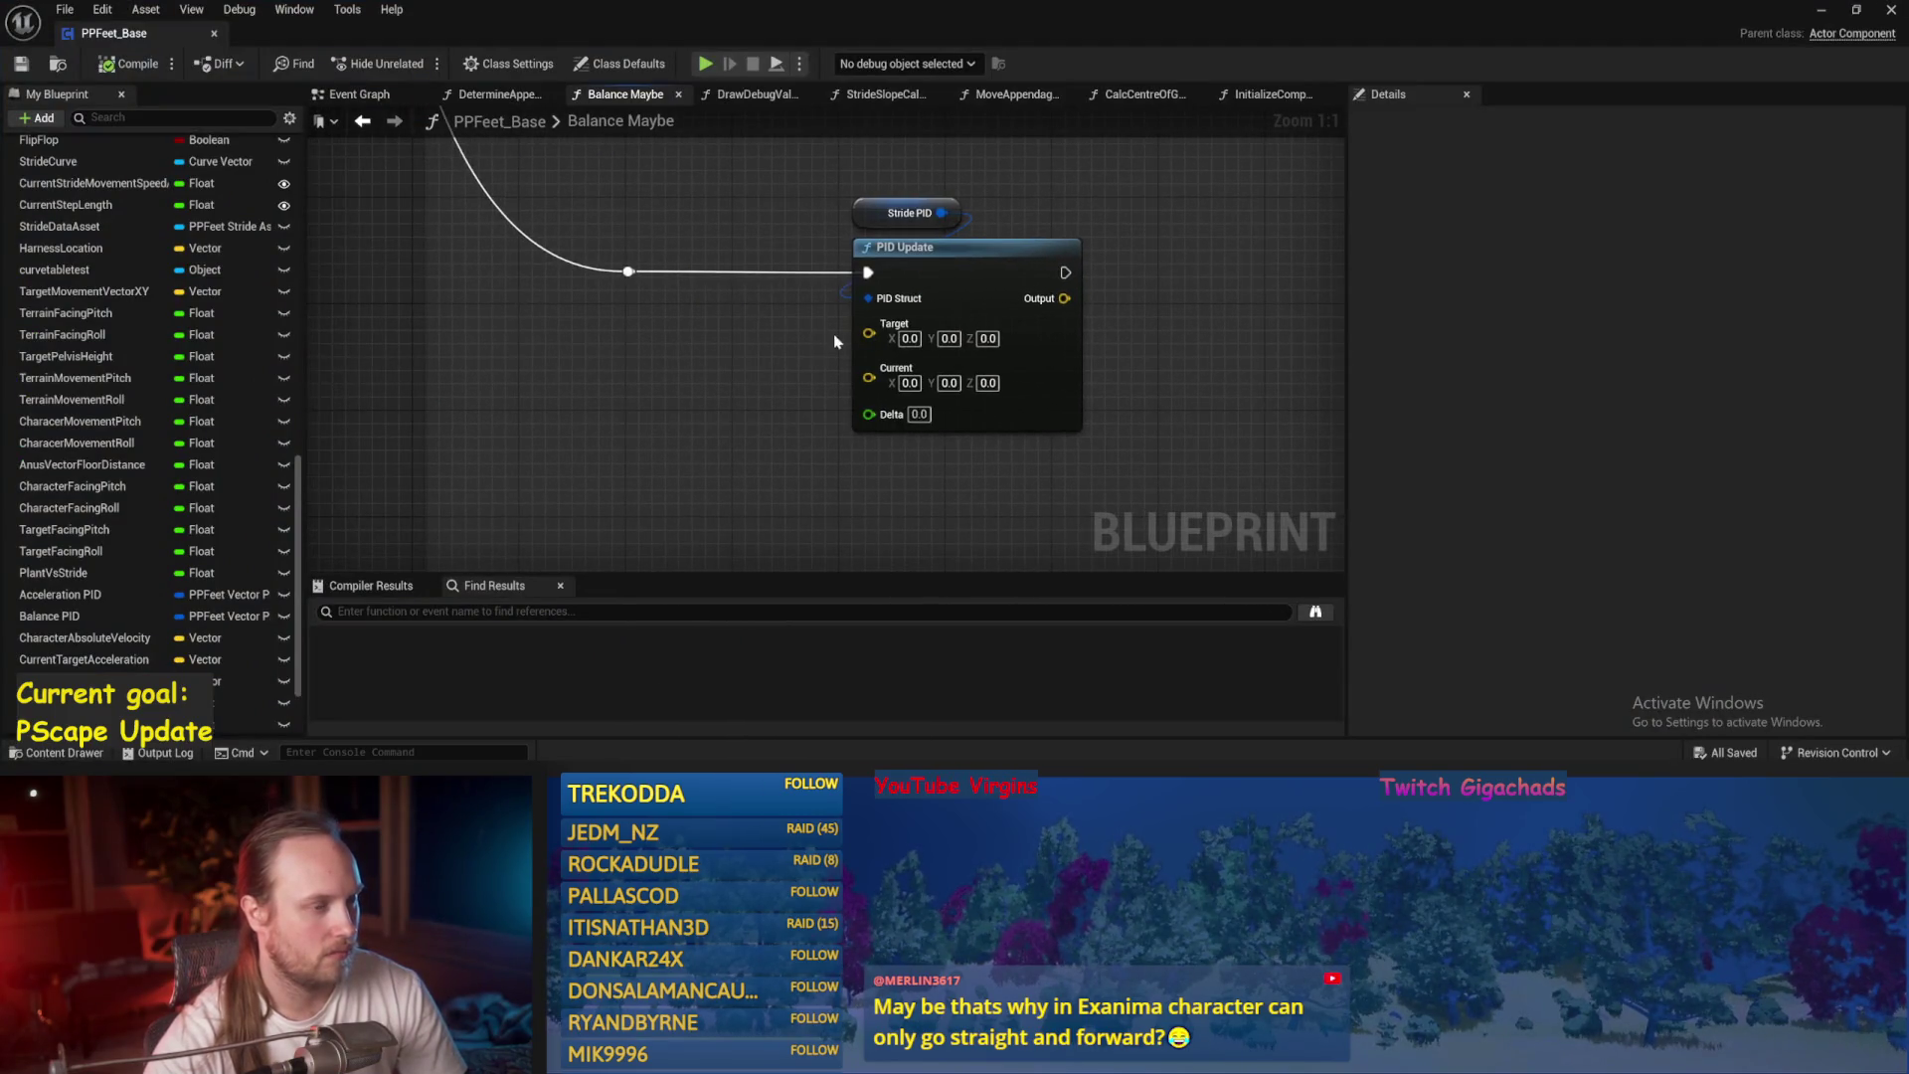
{"action": "scroll", "coordinate": [850, 331], "scroll_direction": "down", "scroll_amount": 4}
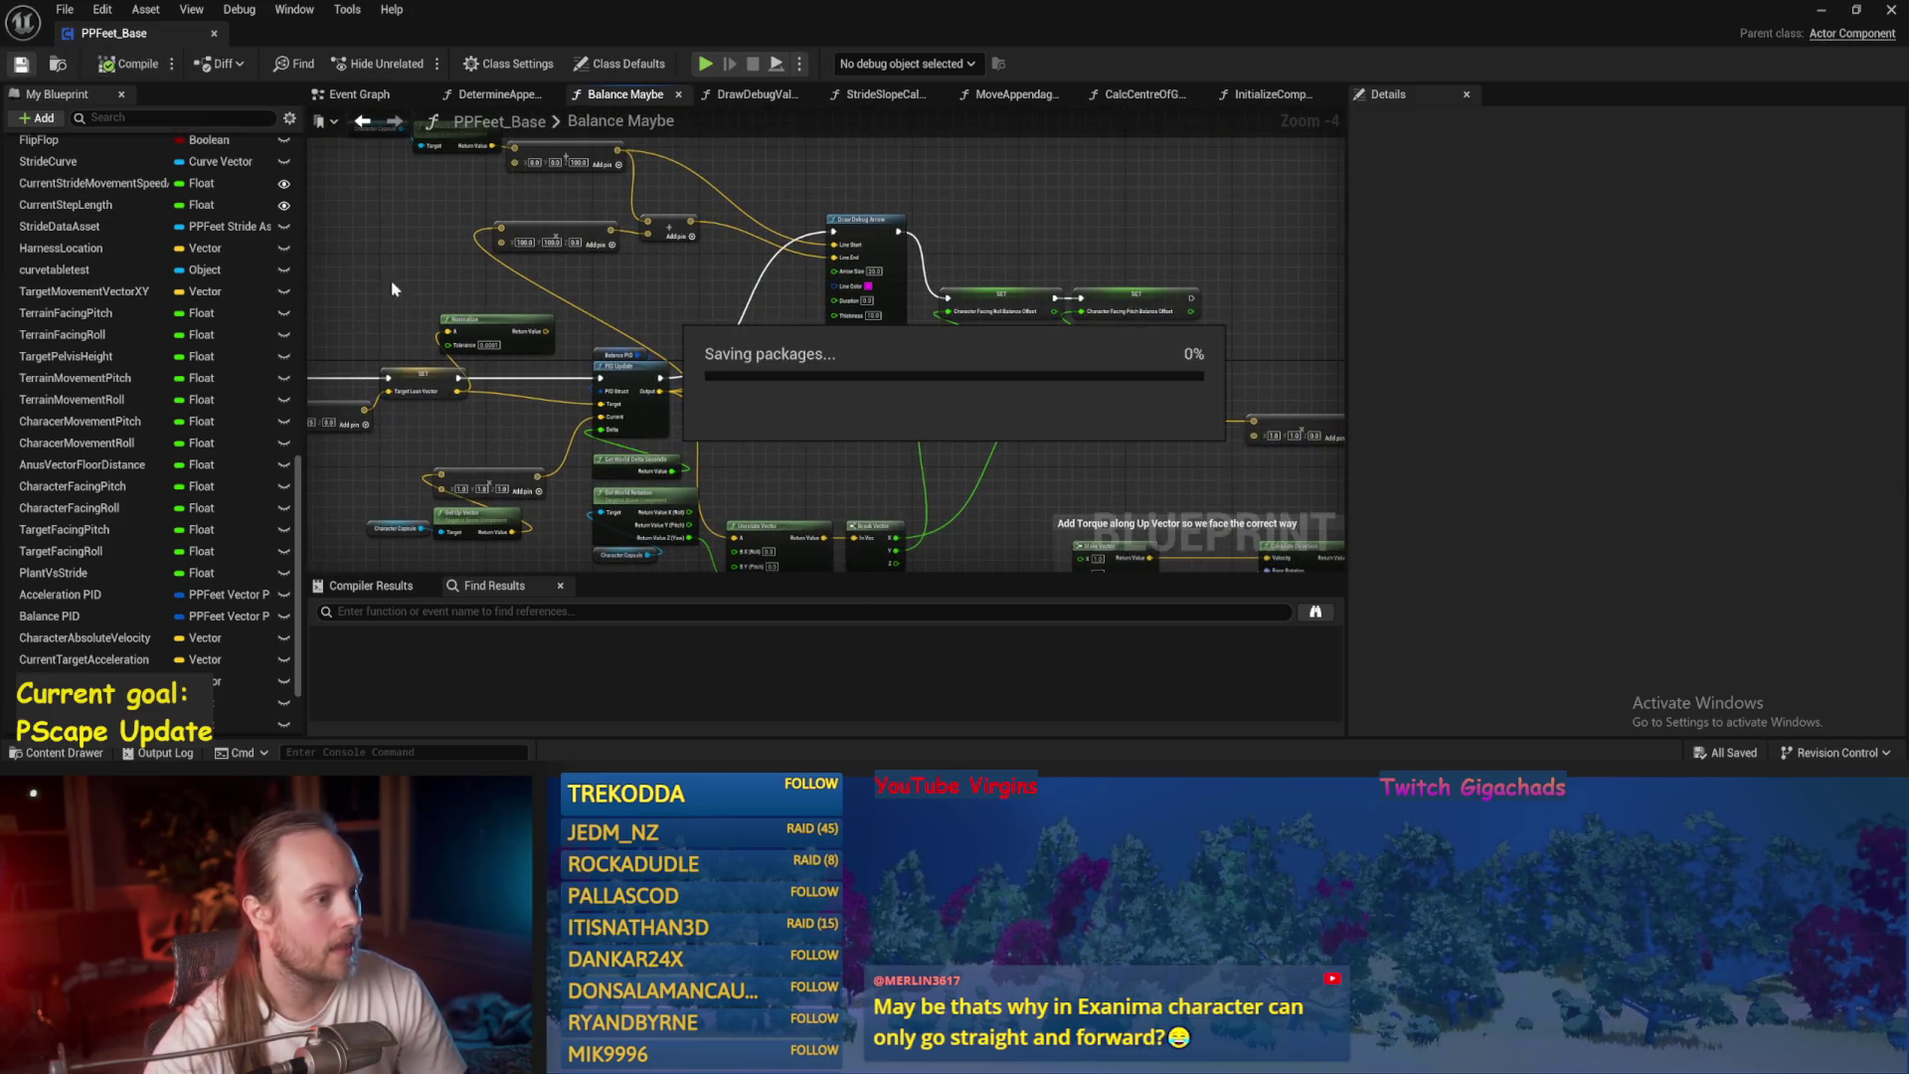
{"action": "scroll", "coordinate": [820, 423], "scroll_direction": "up", "scroll_amount": 1}
{"action": "mouse_move", "coordinate": [945, 358]}
{"action": "left_mouse_down"}
{"action": "mouse_move", "coordinate": [629, 367]}
{"action": "mouse_move", "coordinate": [328, 299]}
{"action": "mouse_move", "coordinate": [813, 348]}
{"action": "mouse_move", "coordinate": [987, 417]}
{"action": "mouse_move", "coordinate": [958, 320]}
{"action": "mouse_move", "coordinate": [933, 378]}
{"action": "mouse_move", "coordinate": [1070, 225]}
{"action": "mouse_move", "coordinate": [716, 430]}
{"action": "mouse_move", "coordinate": [895, 218]}
{"action": "mouse_move", "coordinate": [580, 500]}
{"action": "mouse_move", "coordinate": [686, 329]}
{"action": "mouse_move", "coordinate": [766, 431]}
{"action": "mouse_move", "coordinate": [716, 474]}
{"action": "mouse_move", "coordinate": [957, 387]}
{"action": "left_mouse_up"}
{"action": "key", "text": "ctrl+s"}
Pan toward the Target Lean Vector setter and select the Character Capsule and Get Up Vector nodes.
{"action": "left_click", "coordinate": [692, 260]}
{"action": "scroll", "coordinate": [676, 267], "scroll_direction": "up", "scroll_amount": 1}
{"action": "mouse_move", "coordinate": [780, 435]}
{"action": "left_mouse_down"}
{"action": "mouse_move", "coordinate": [969, 434]}
{"action": "mouse_move", "coordinate": [1116, 347]}
{"action": "left_mouse_up"}
{"action": "left_click", "coordinate": [641, 249]}
{"action": "left_click", "coordinate": [622, 207]}
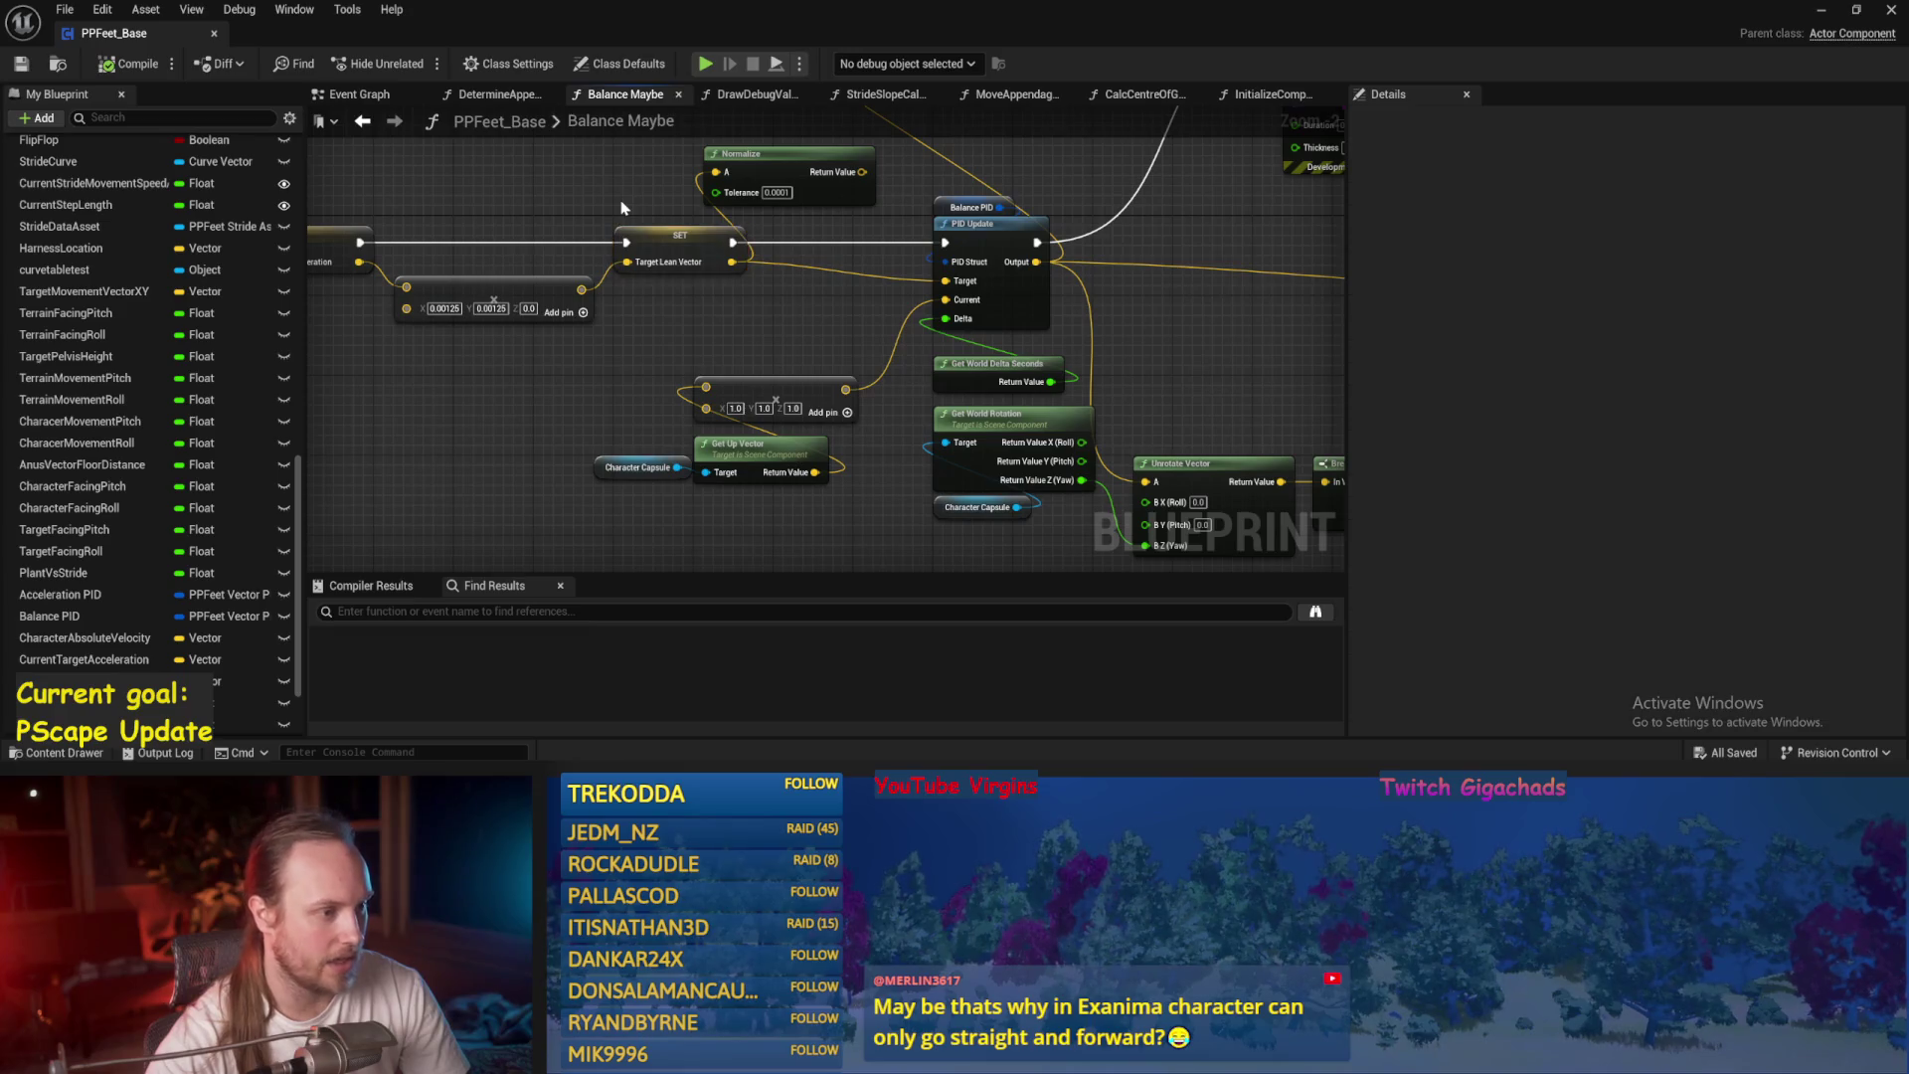
{"action": "mouse_move", "coordinate": [642, 463]}
{"action": "left_mouse_down"}
{"action": "mouse_move", "coordinate": [607, 404]}
{"action": "mouse_move", "coordinate": [772, 259]}
{"action": "left_mouse_up"}
{"action": "left_click", "coordinate": [580, 413]}
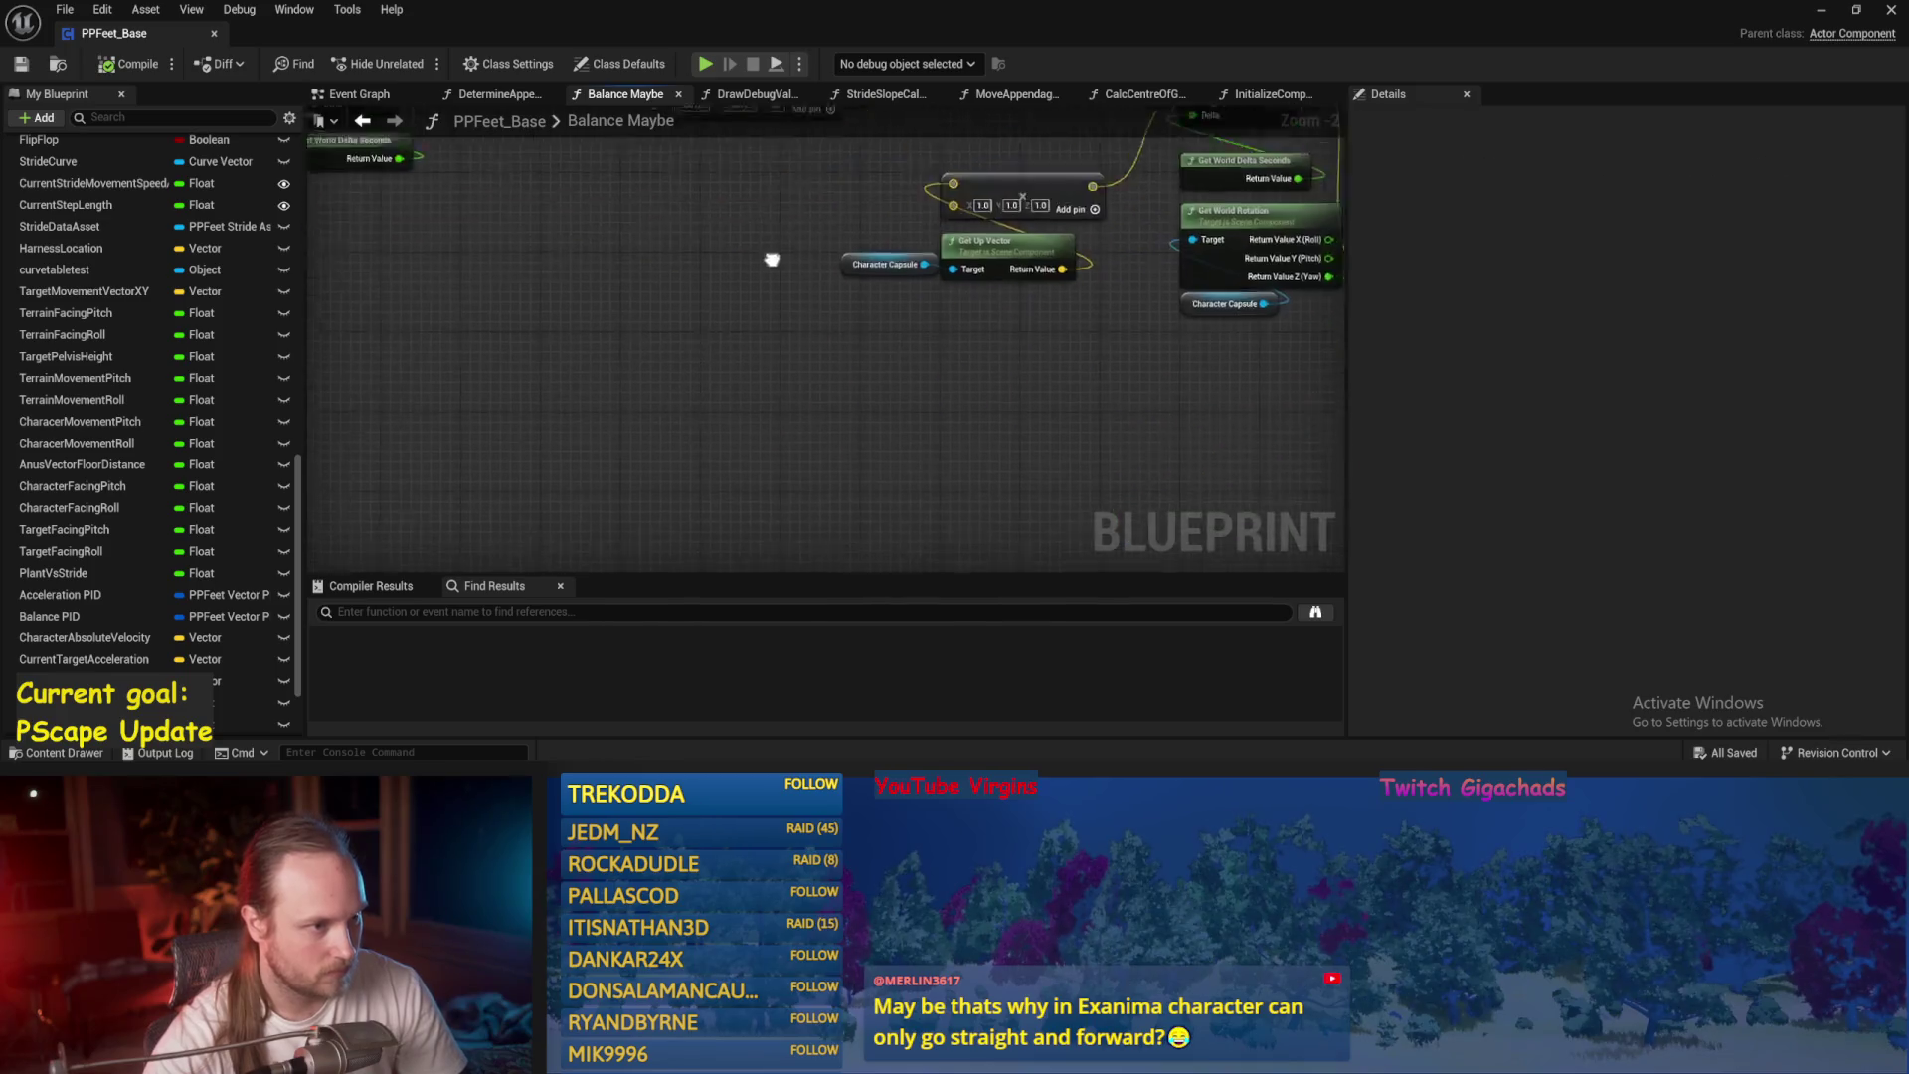
{"action": "scroll", "coordinate": [607, 391], "scroll_direction": "up", "scroll_amount": 3}
Place the (1, 1, 0) Multiply beside Get Up Vector and wire its result into PID Update's Target.
{"action": "left_click", "coordinate": [962, 469]}
{"action": "left_click_drag", "start_coordinate": [604, 428], "coordinate": [538, 441]}
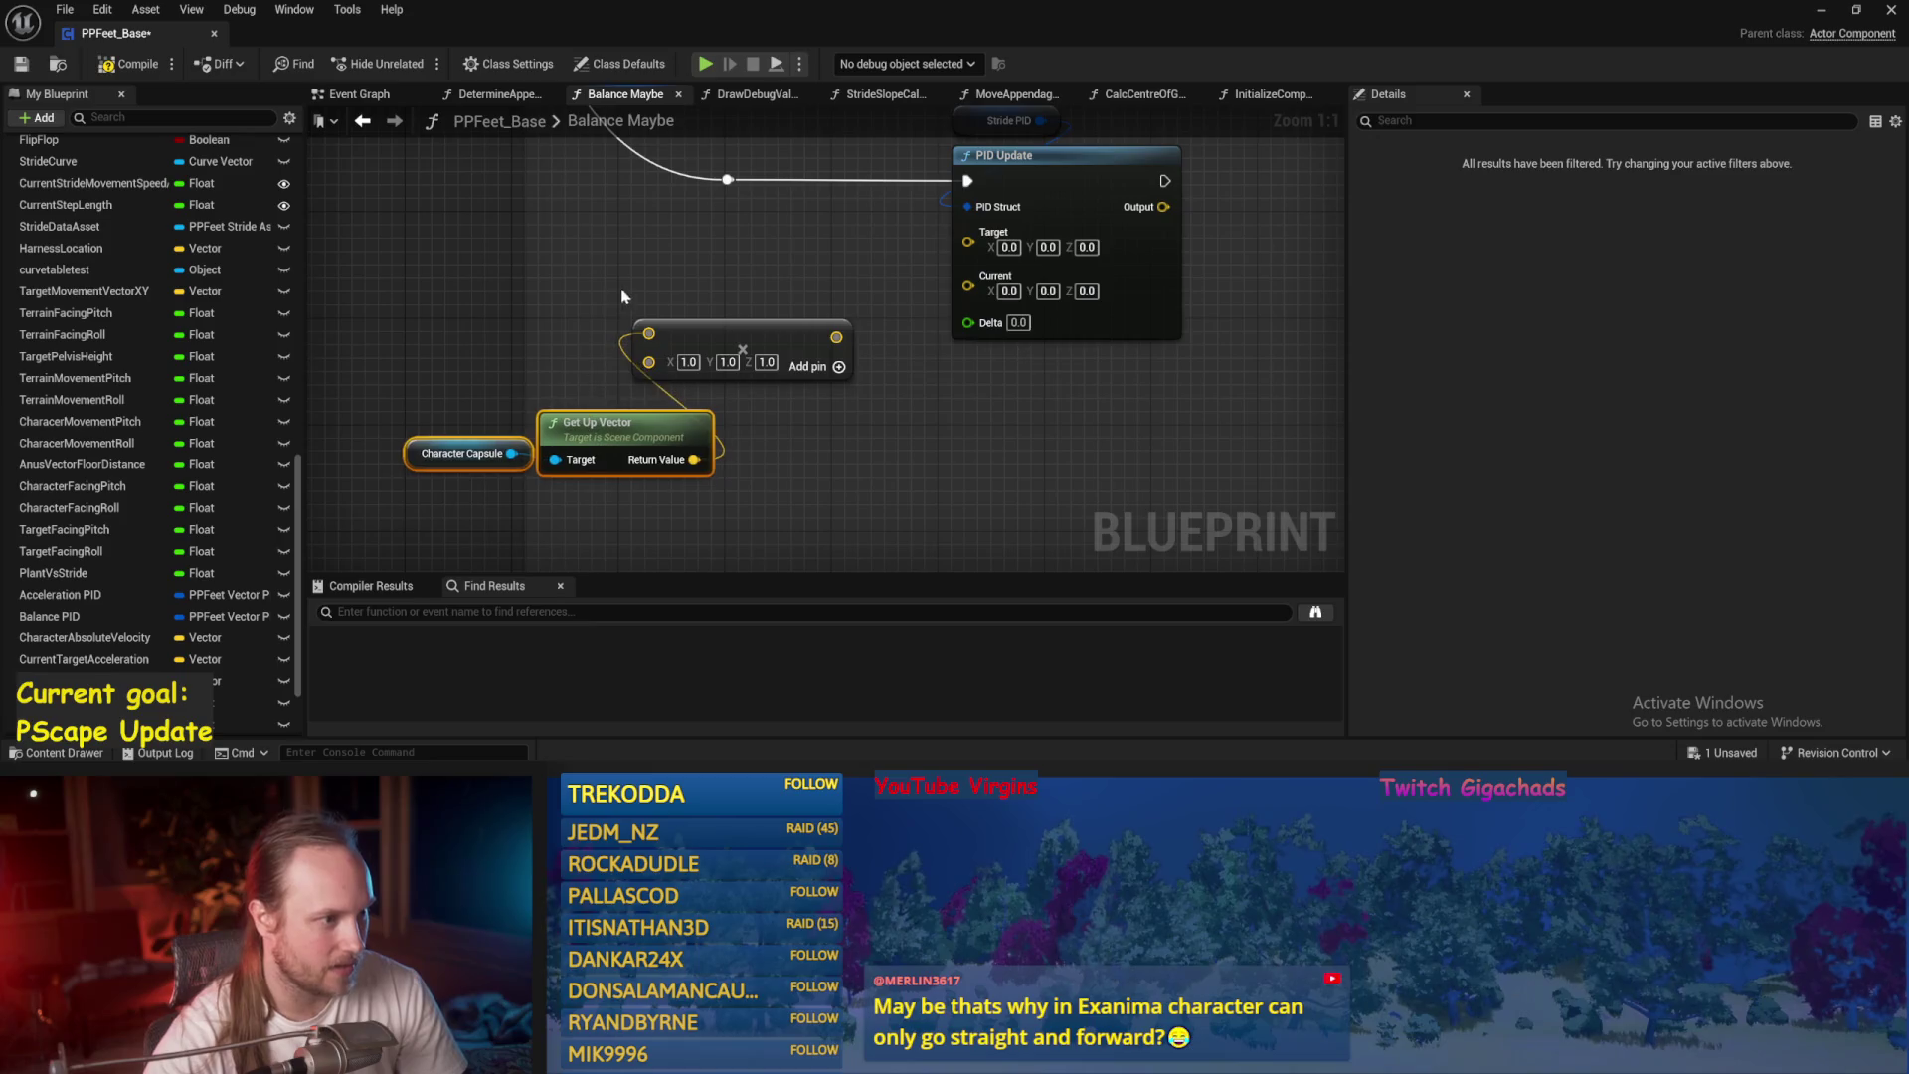
{"action": "mouse_move", "coordinate": [741, 344]}
{"action": "left_mouse_down"}
{"action": "mouse_move", "coordinate": [852, 460]}
{"action": "mouse_move", "coordinate": [739, 246]}
{"action": "mouse_move", "coordinate": [785, 344]}
{"action": "left_mouse_up"}
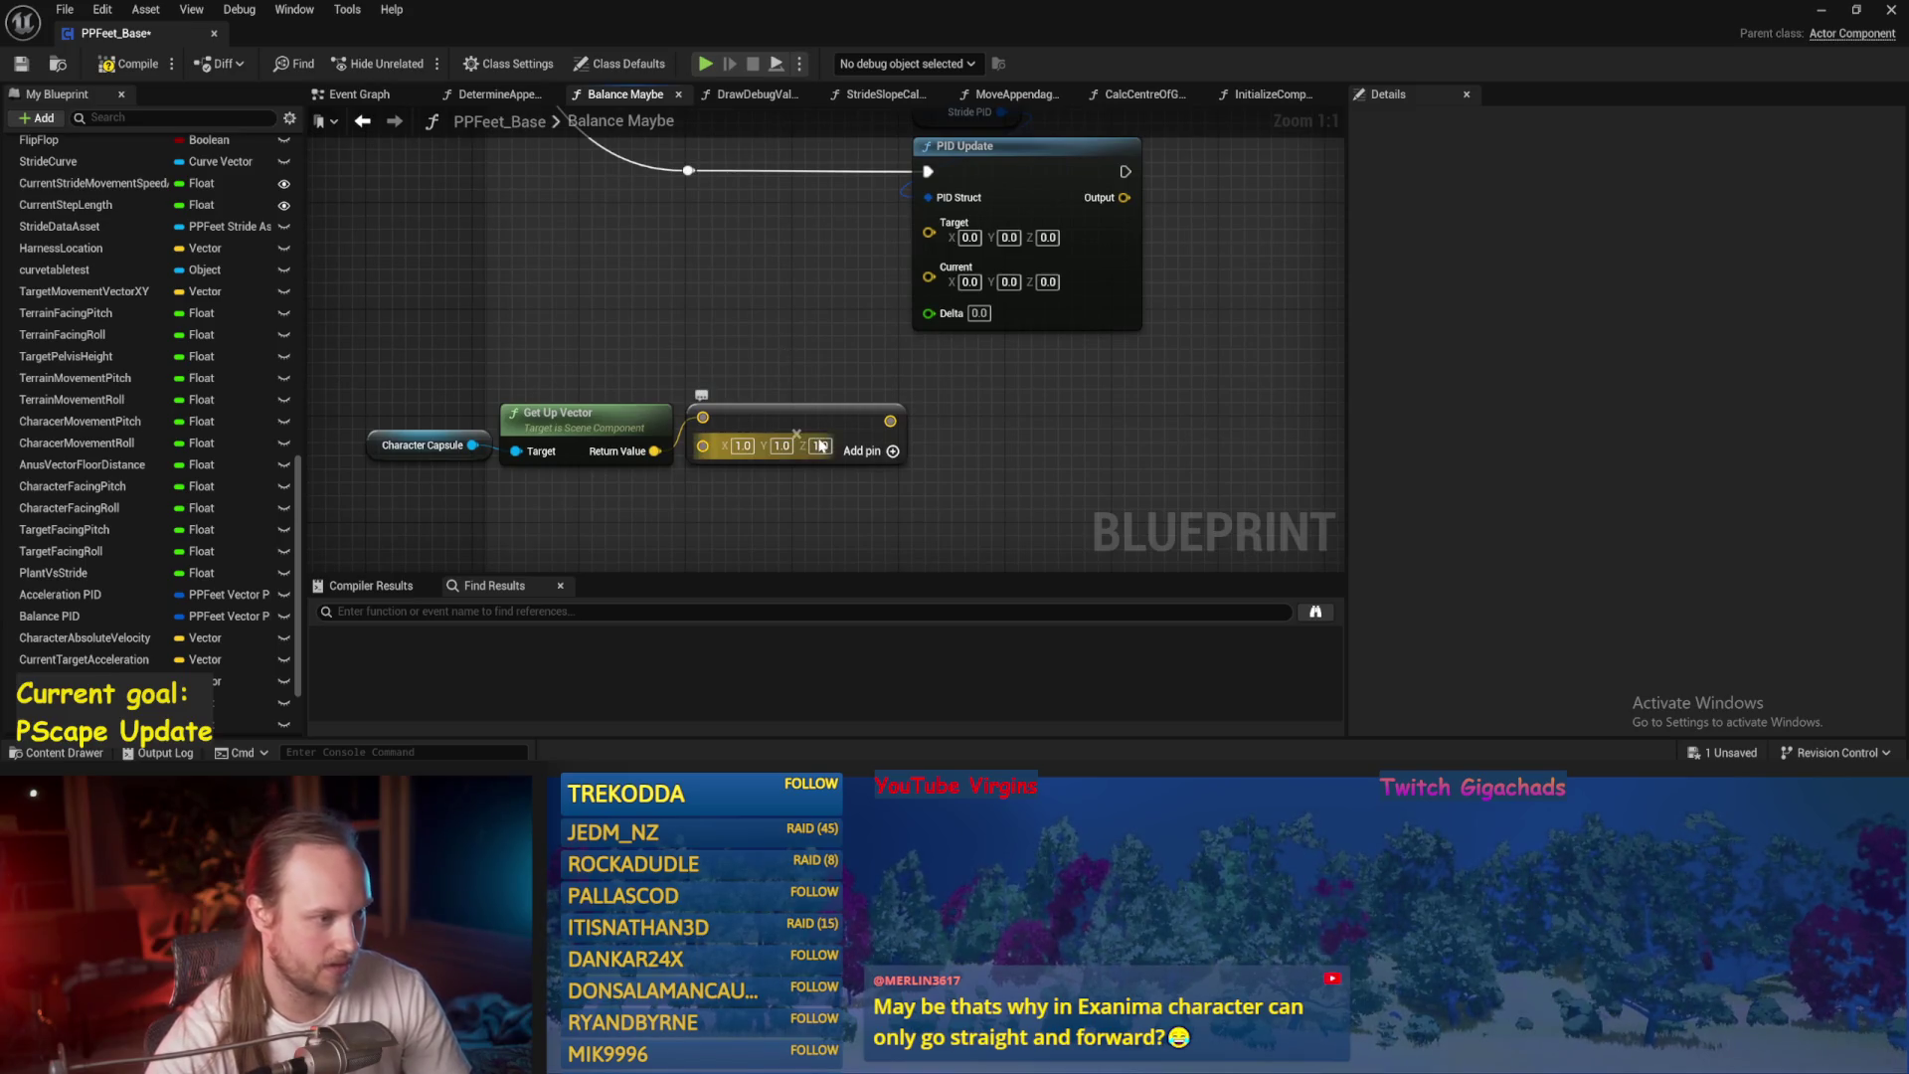
{"action": "left_click_drag", "start_coordinate": [890, 421], "coordinate": [928, 232]}
{"action": "left_click_drag", "start_coordinate": [736, 305], "coordinate": [570, 506]}
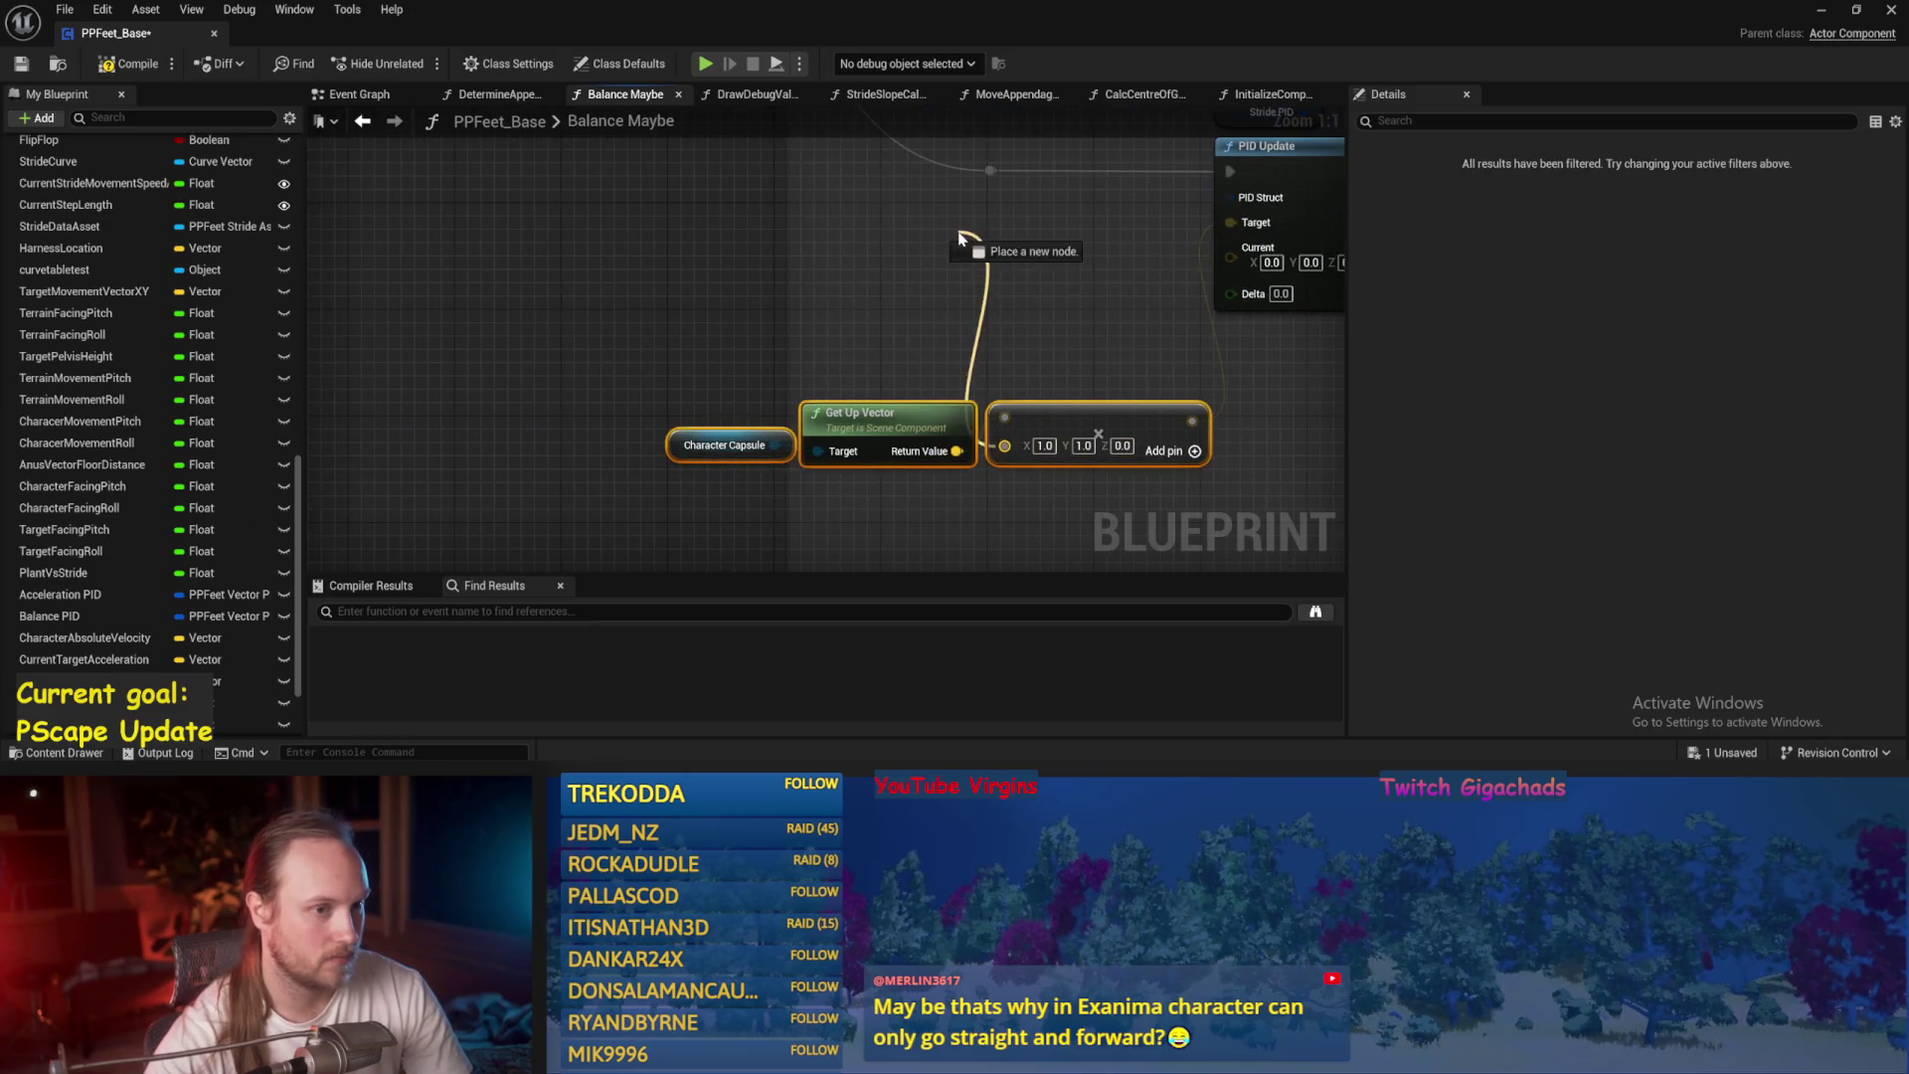
{"action": "left_click_drag", "start_coordinate": [960, 239], "coordinate": [788, 270]}
{"action": "left_click_drag", "start_coordinate": [1028, 468], "coordinate": [870, 282]}
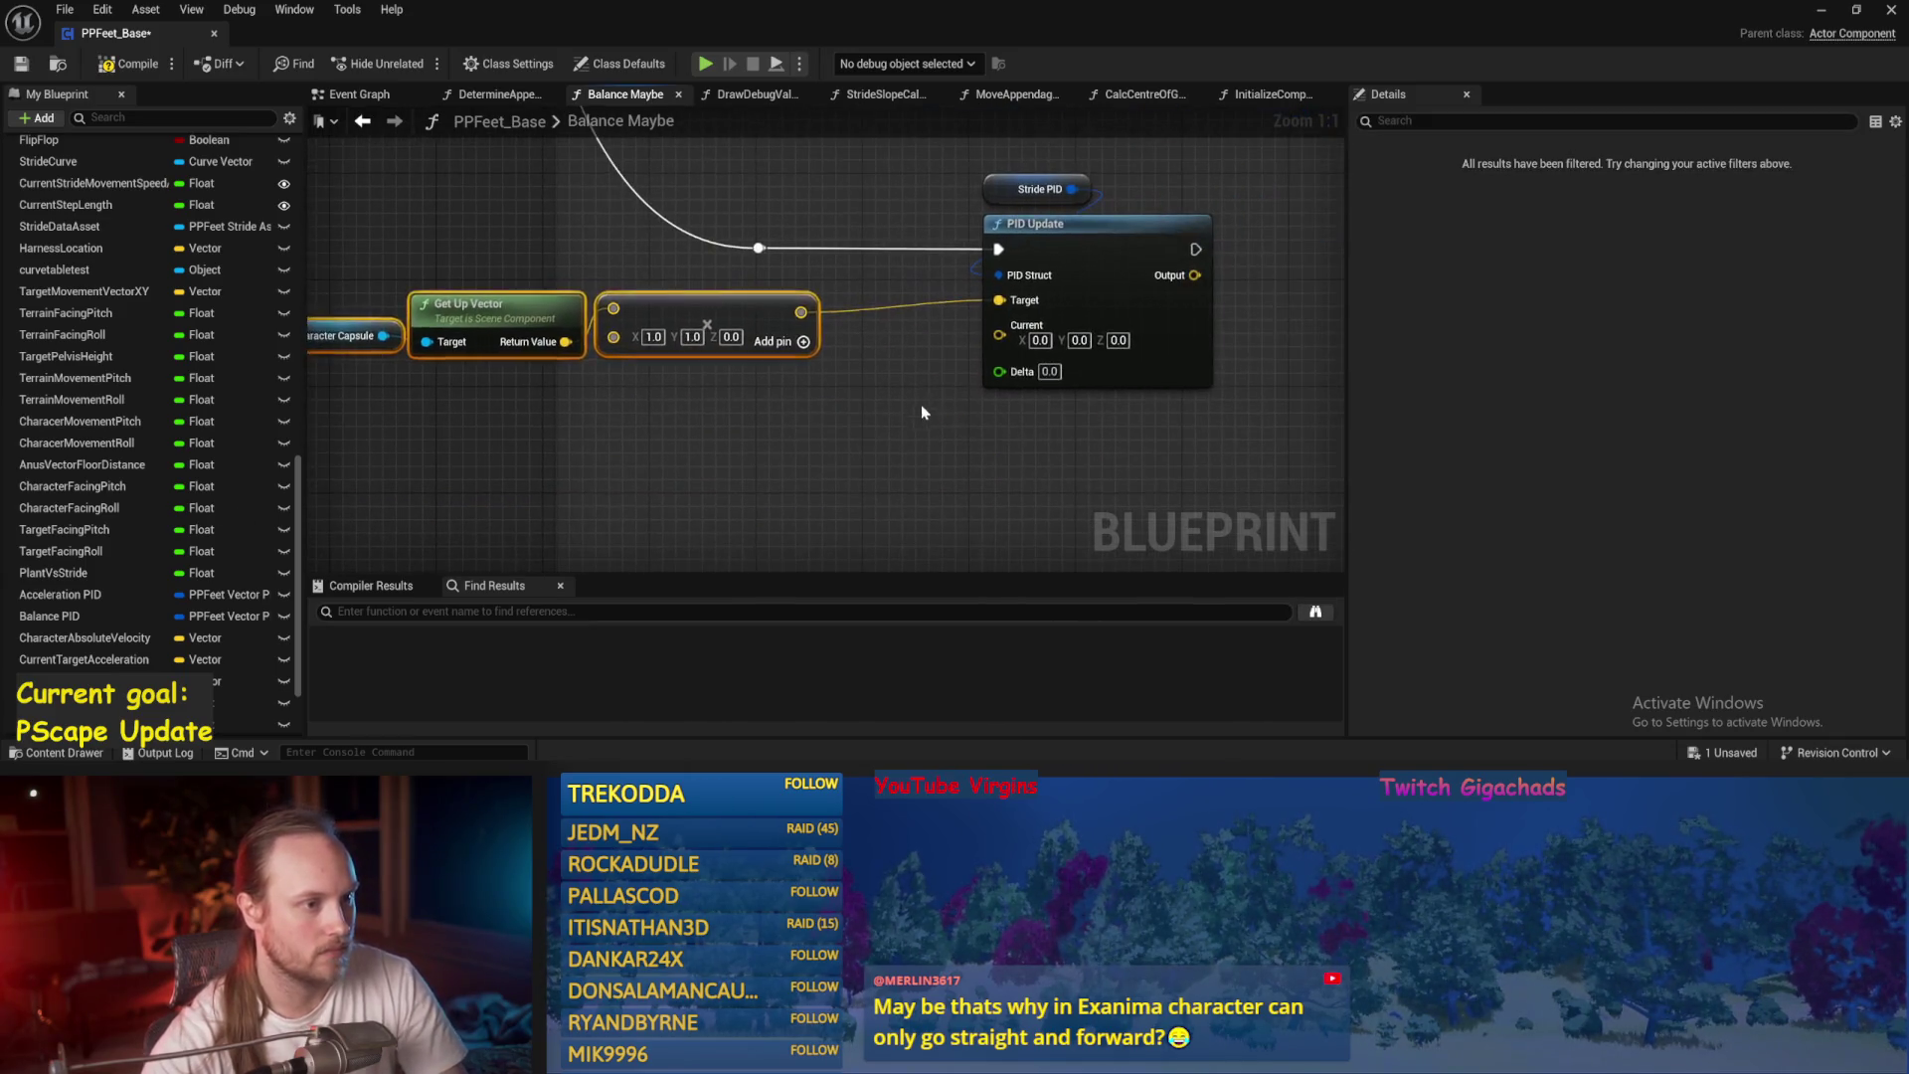
Tidy the up-vector nodes, save the blueprint, and minimize it to return to the level.
{"action": "left_click", "coordinate": [921, 404]}
{"action": "key", "text": "ctrl+s"}
{"action": "left_click_drag", "start_coordinate": [845, 380], "coordinate": [954, 357]}
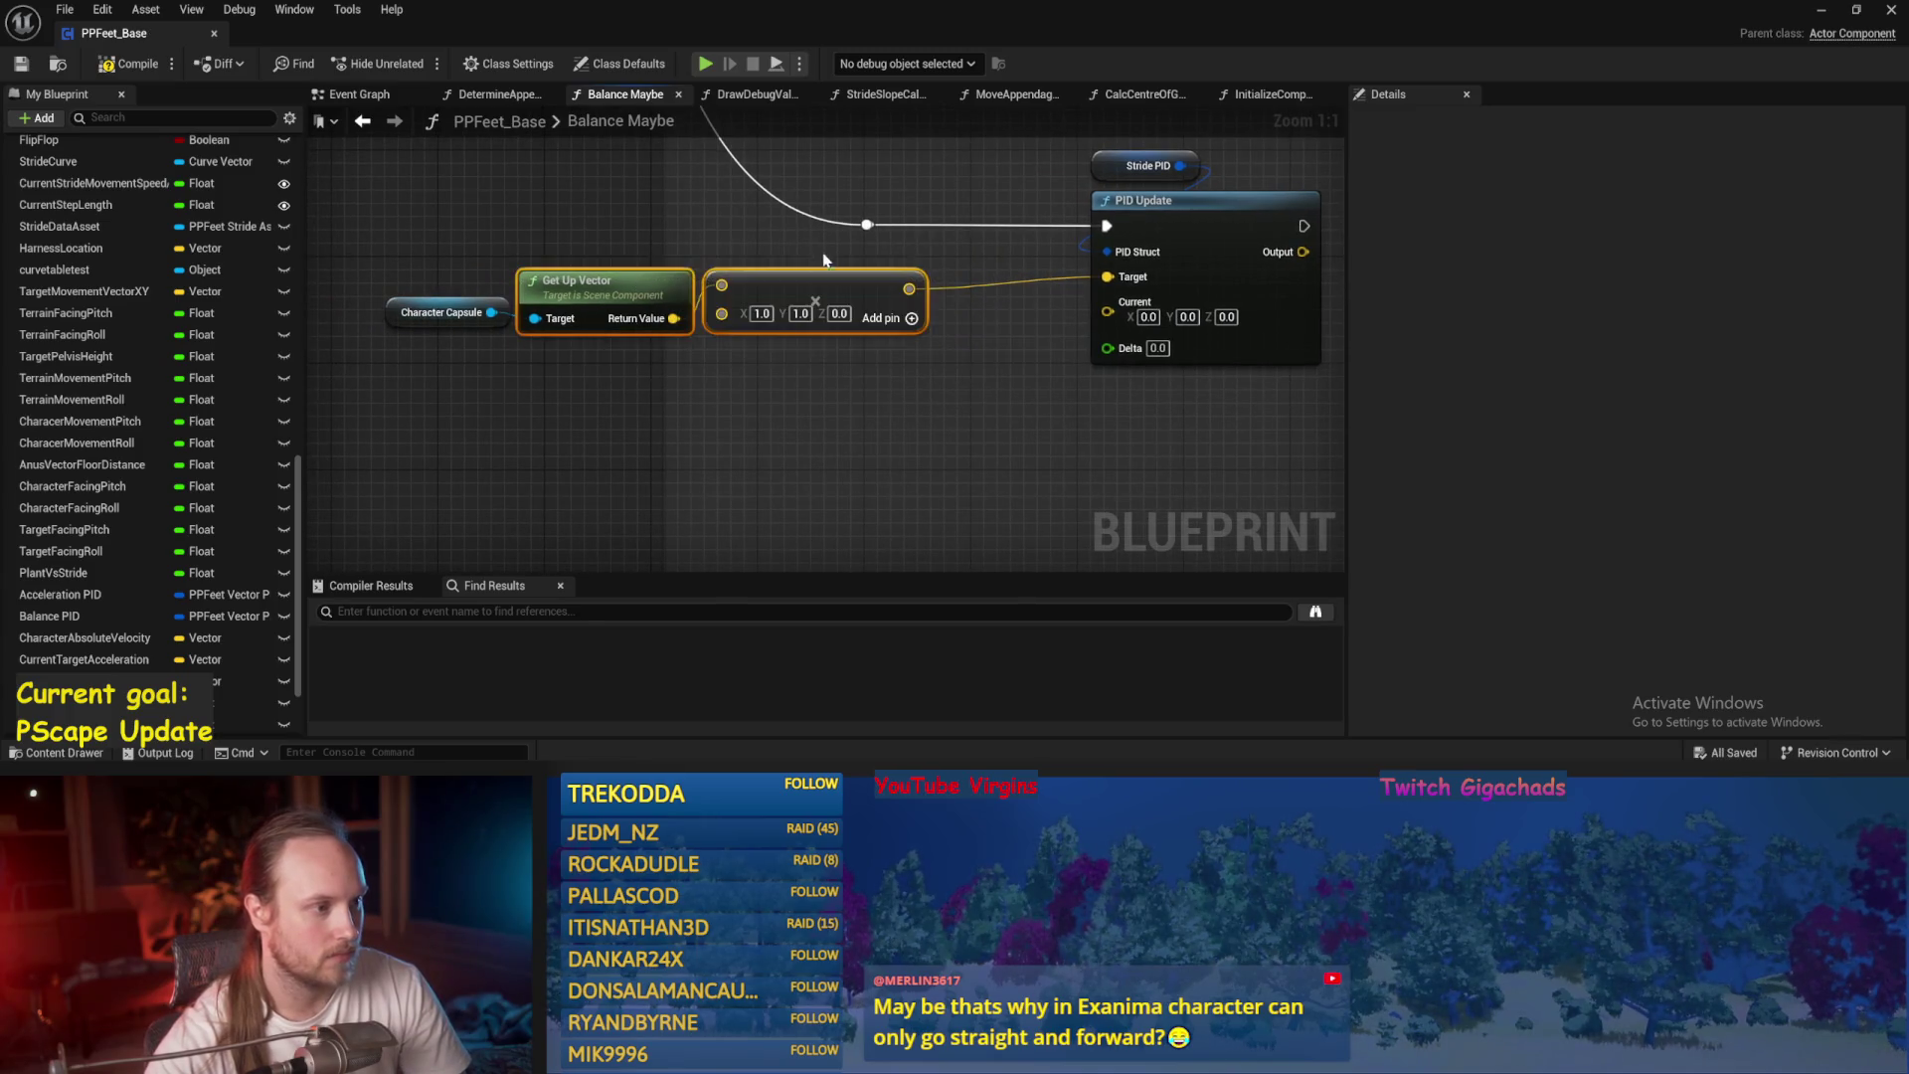
{"action": "left_click_drag", "start_coordinate": [634, 318], "coordinate": [652, 328]}
{"action": "key", "text": "ctrl+s"}
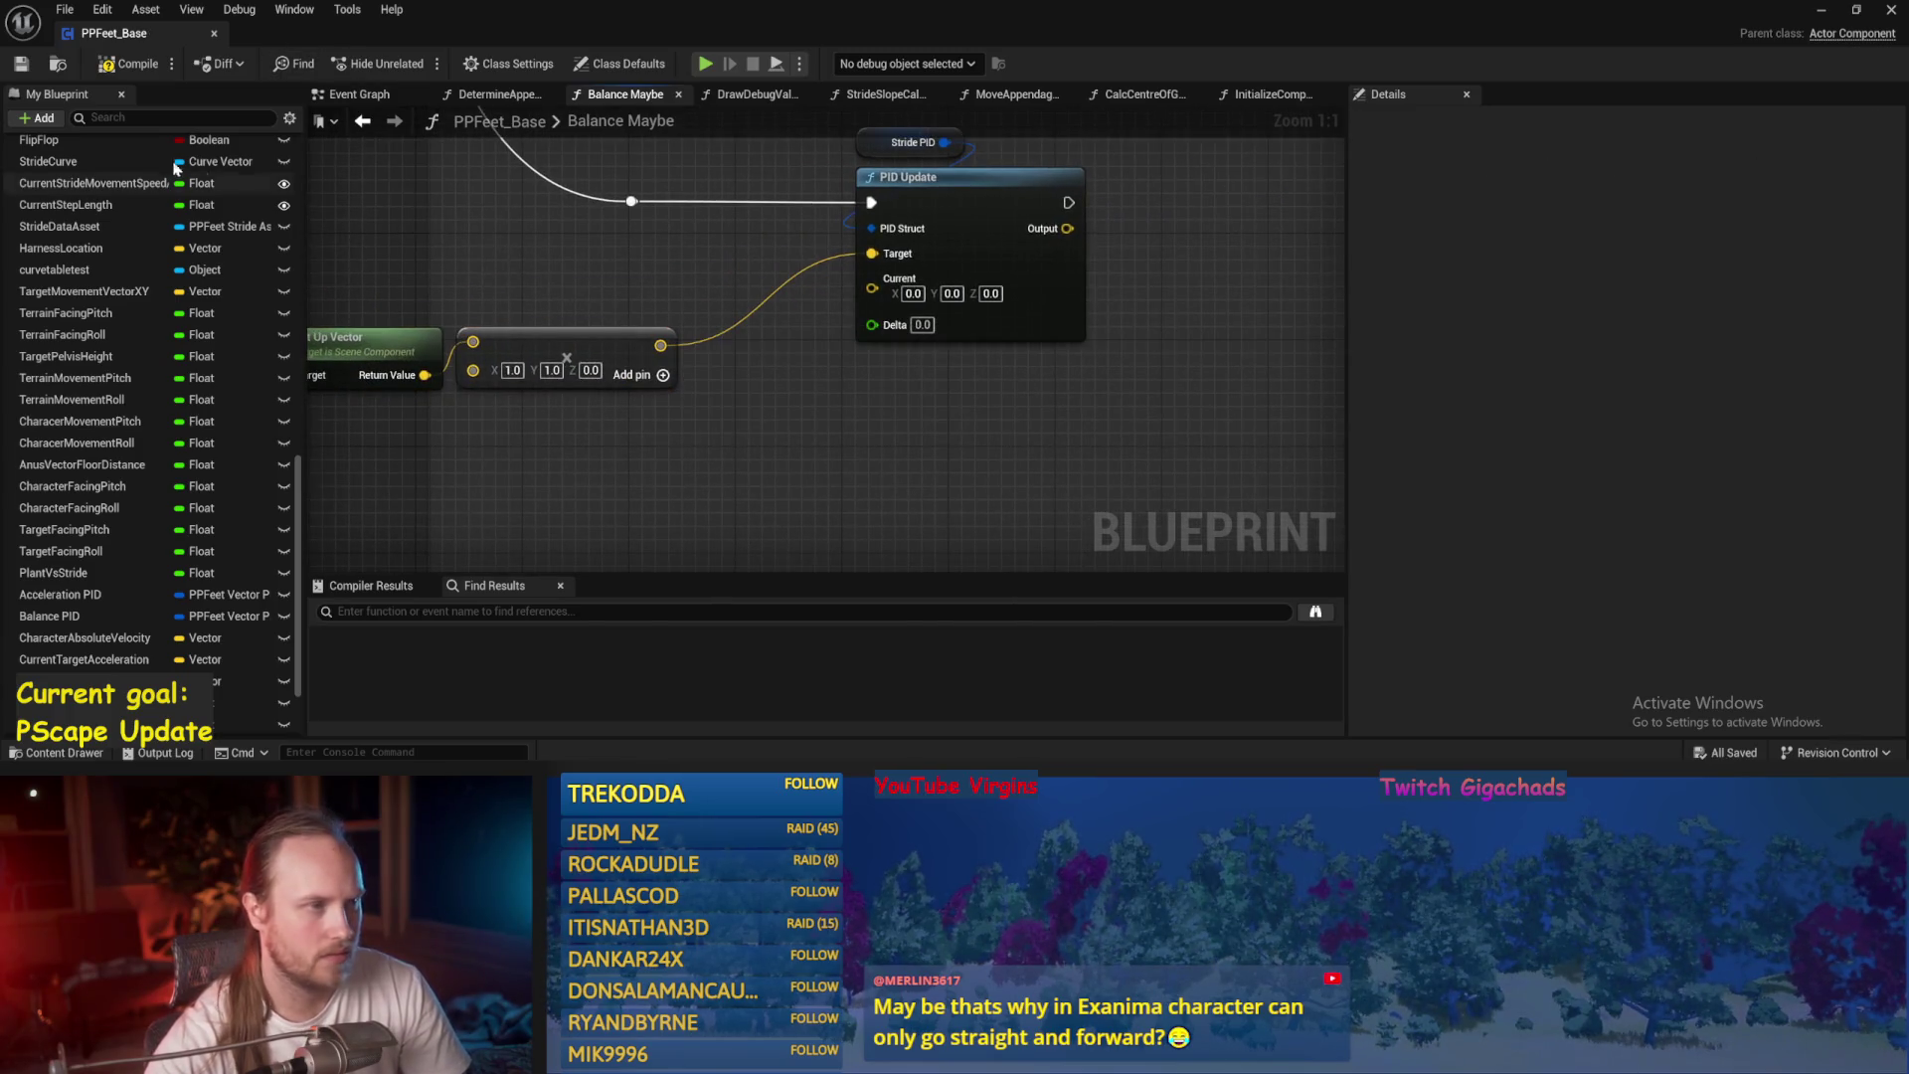
{"action": "left_click", "coordinate": [1821, 10]}
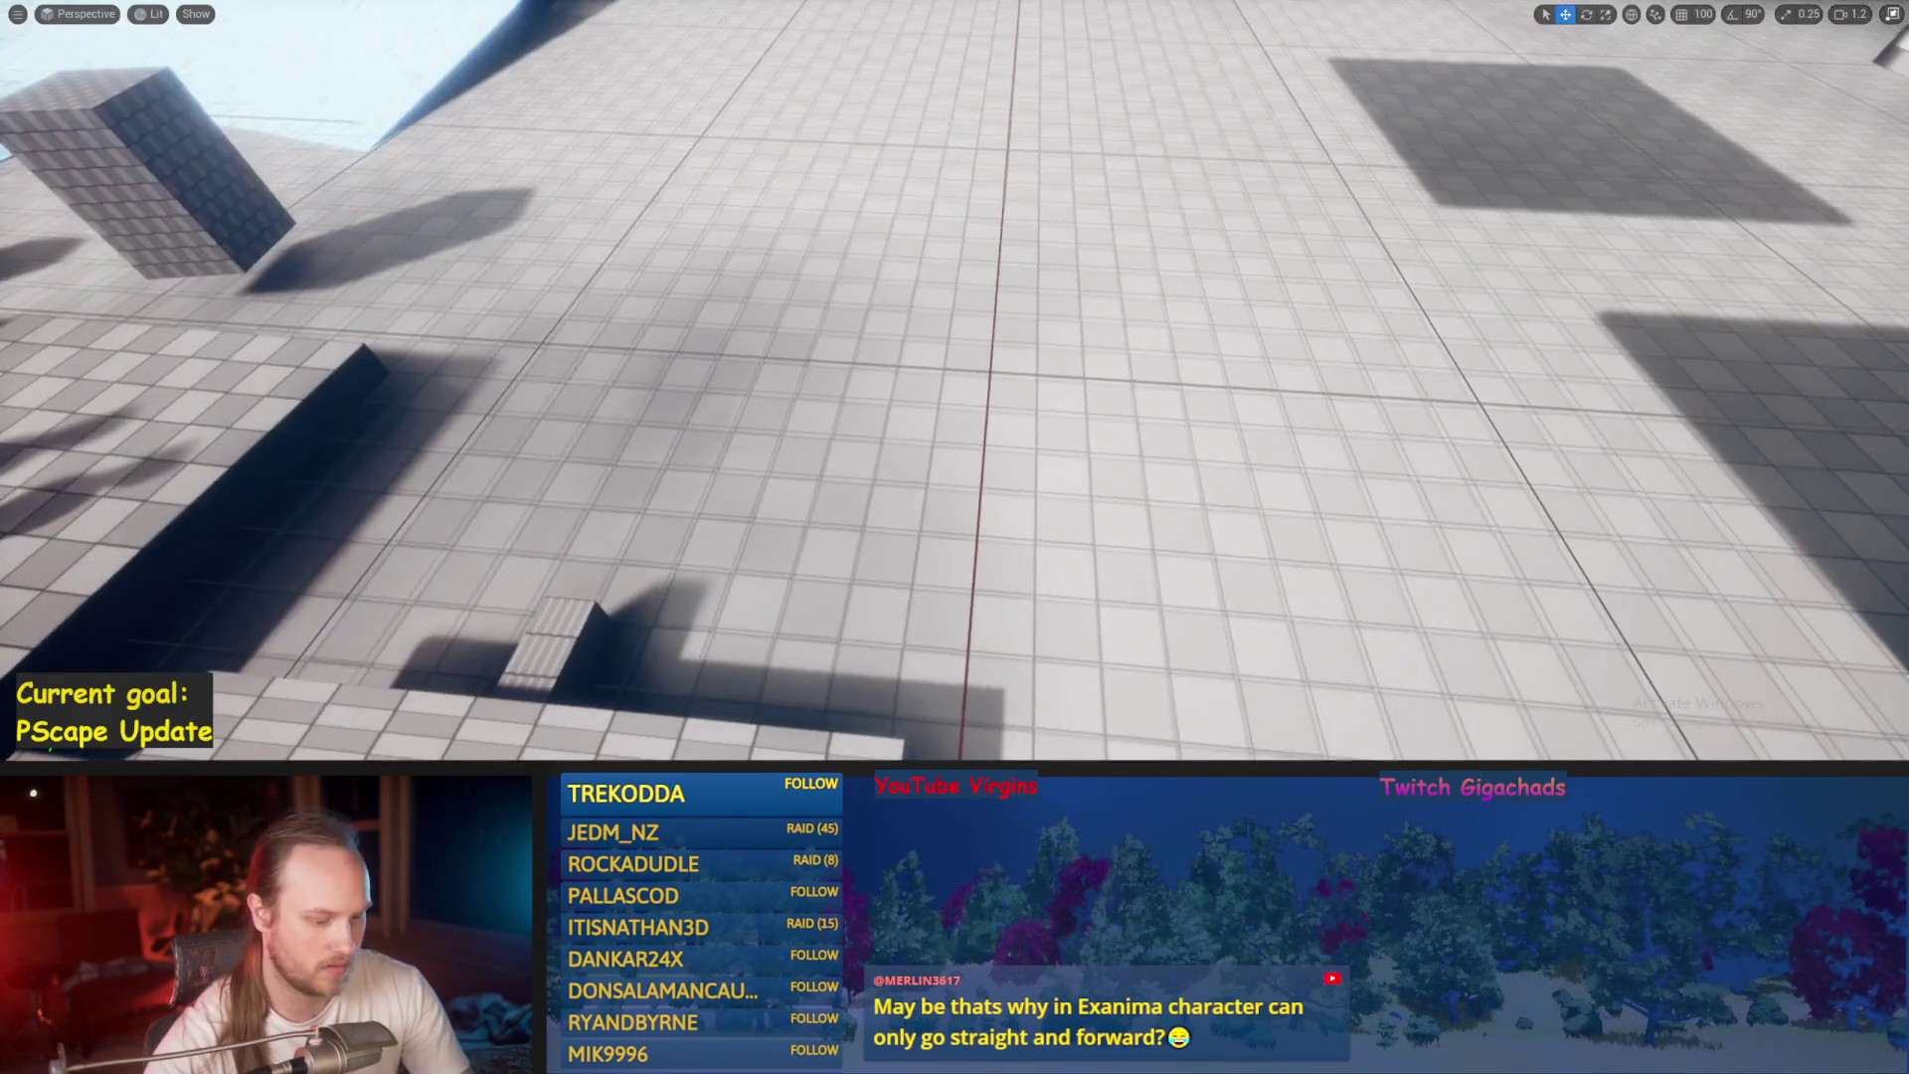
Locate PPCMS_BaseClass in the plugin's Content Browser listing and open it in the Blueprint editor.
{"action": "scroll", "coordinate": [496, 625], "scroll_direction": "down", "scroll_amount": 3}
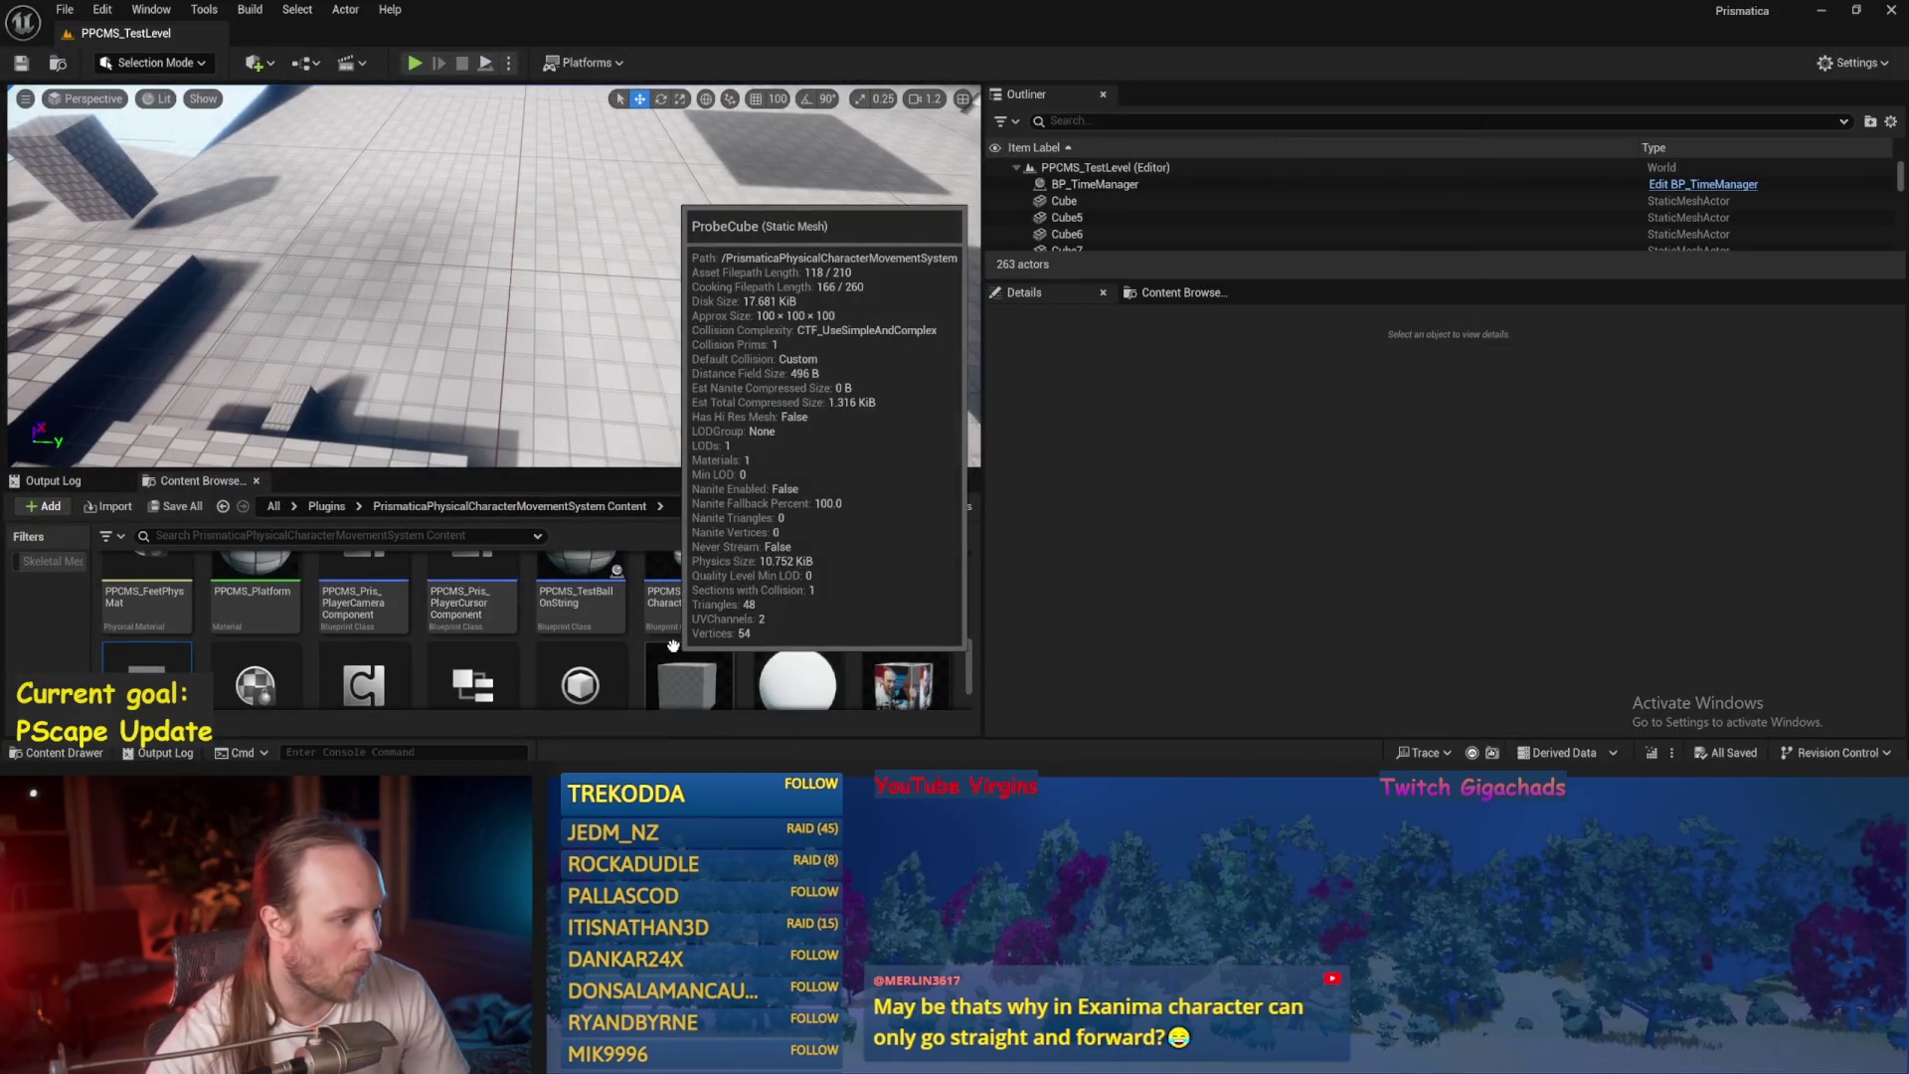
{"action": "scroll", "coordinate": [800, 627], "scroll_direction": "up", "scroll_amount": 2}
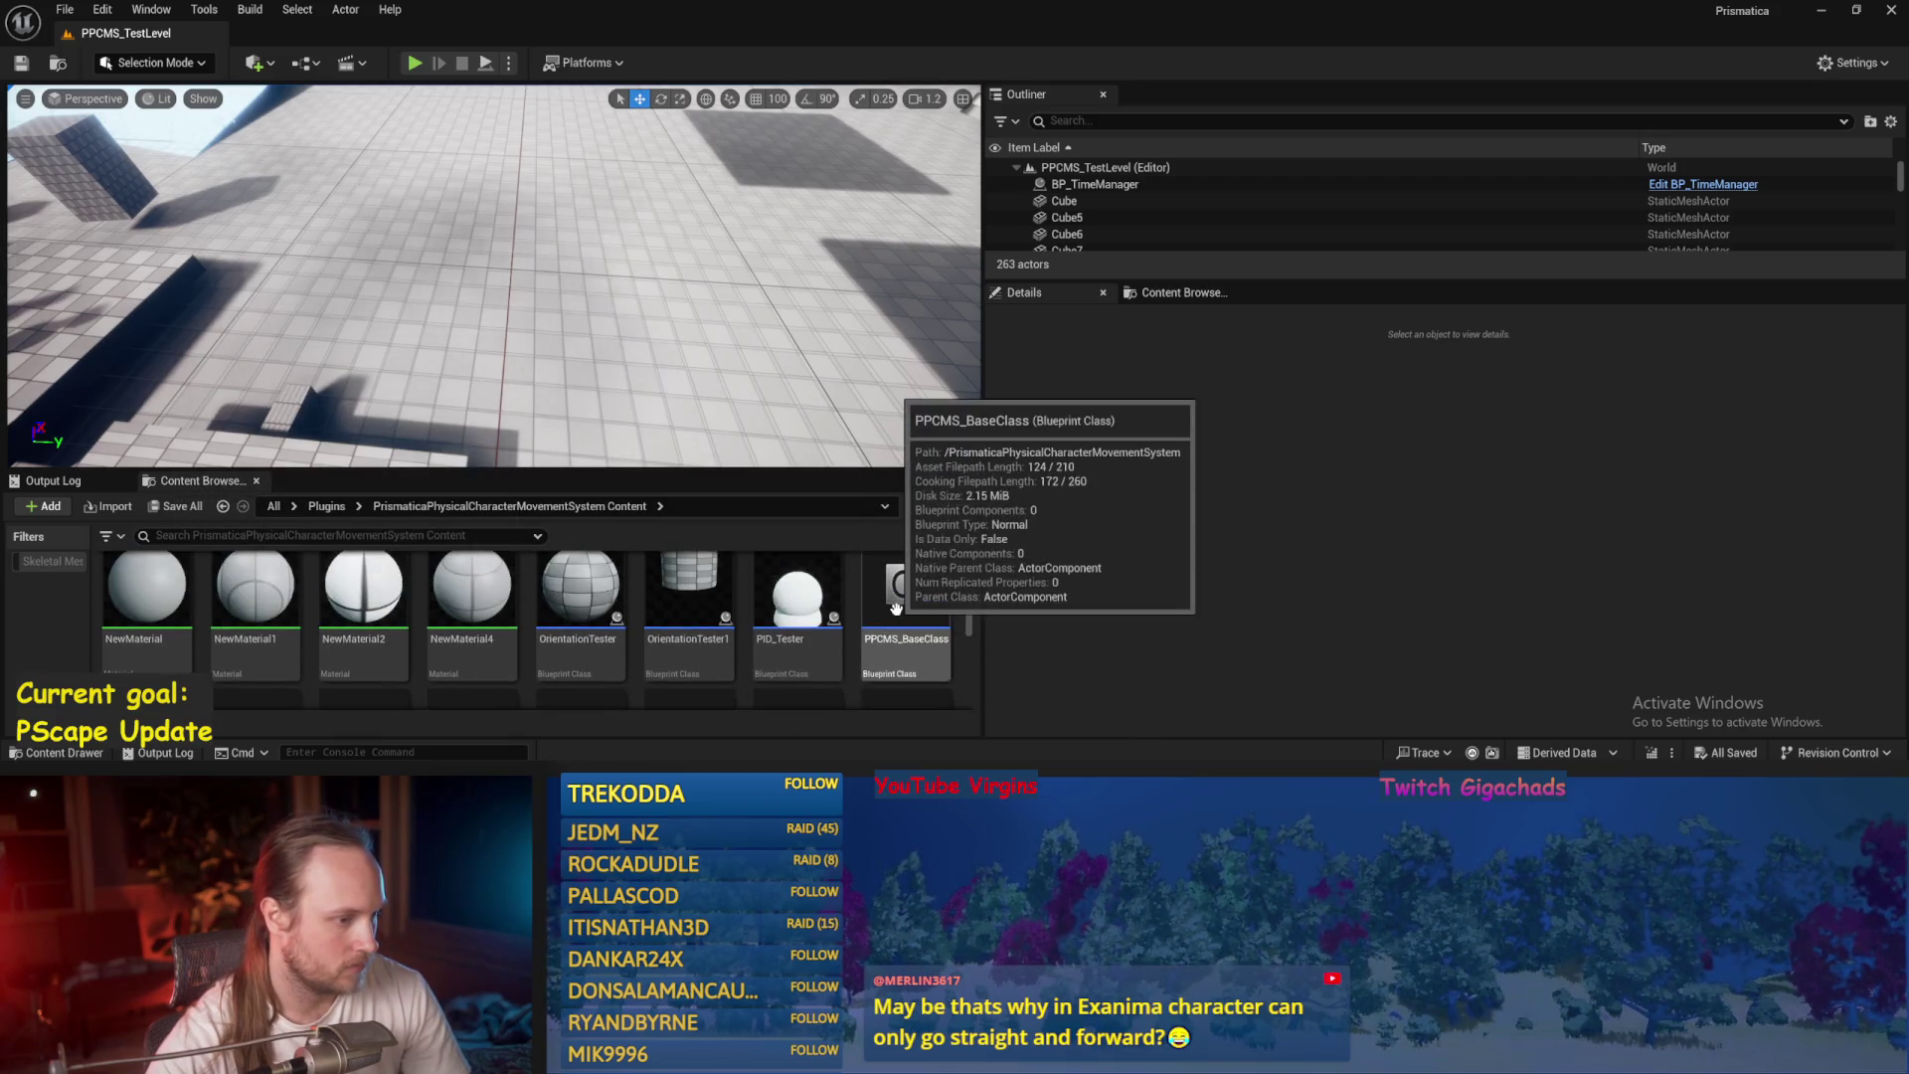
{"action": "double_click", "coordinate": [894, 612]}
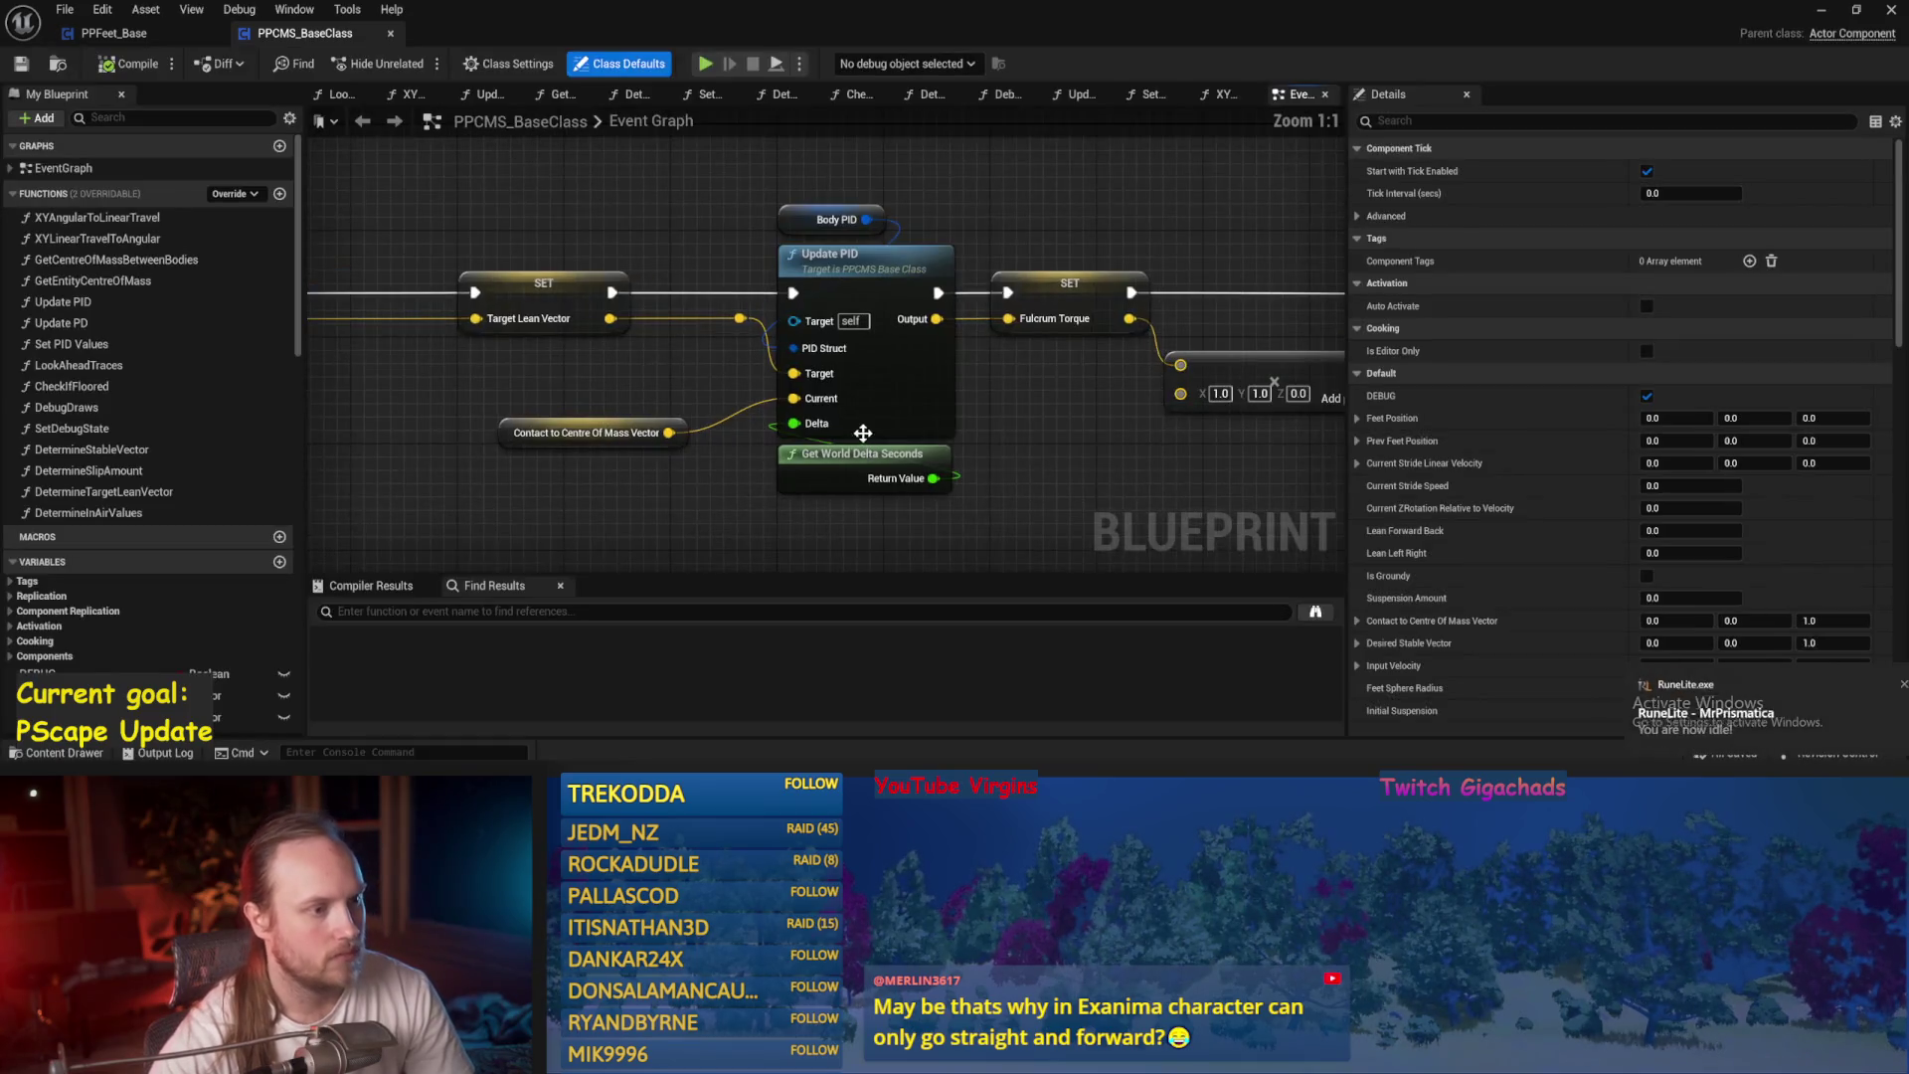
Navigate PPCMS_BaseClass's Event Graph to the Update PID node and its Current input wiring.
{"action": "scroll", "coordinate": [1141, 430], "scroll_direction": "down", "scroll_amount": 4}
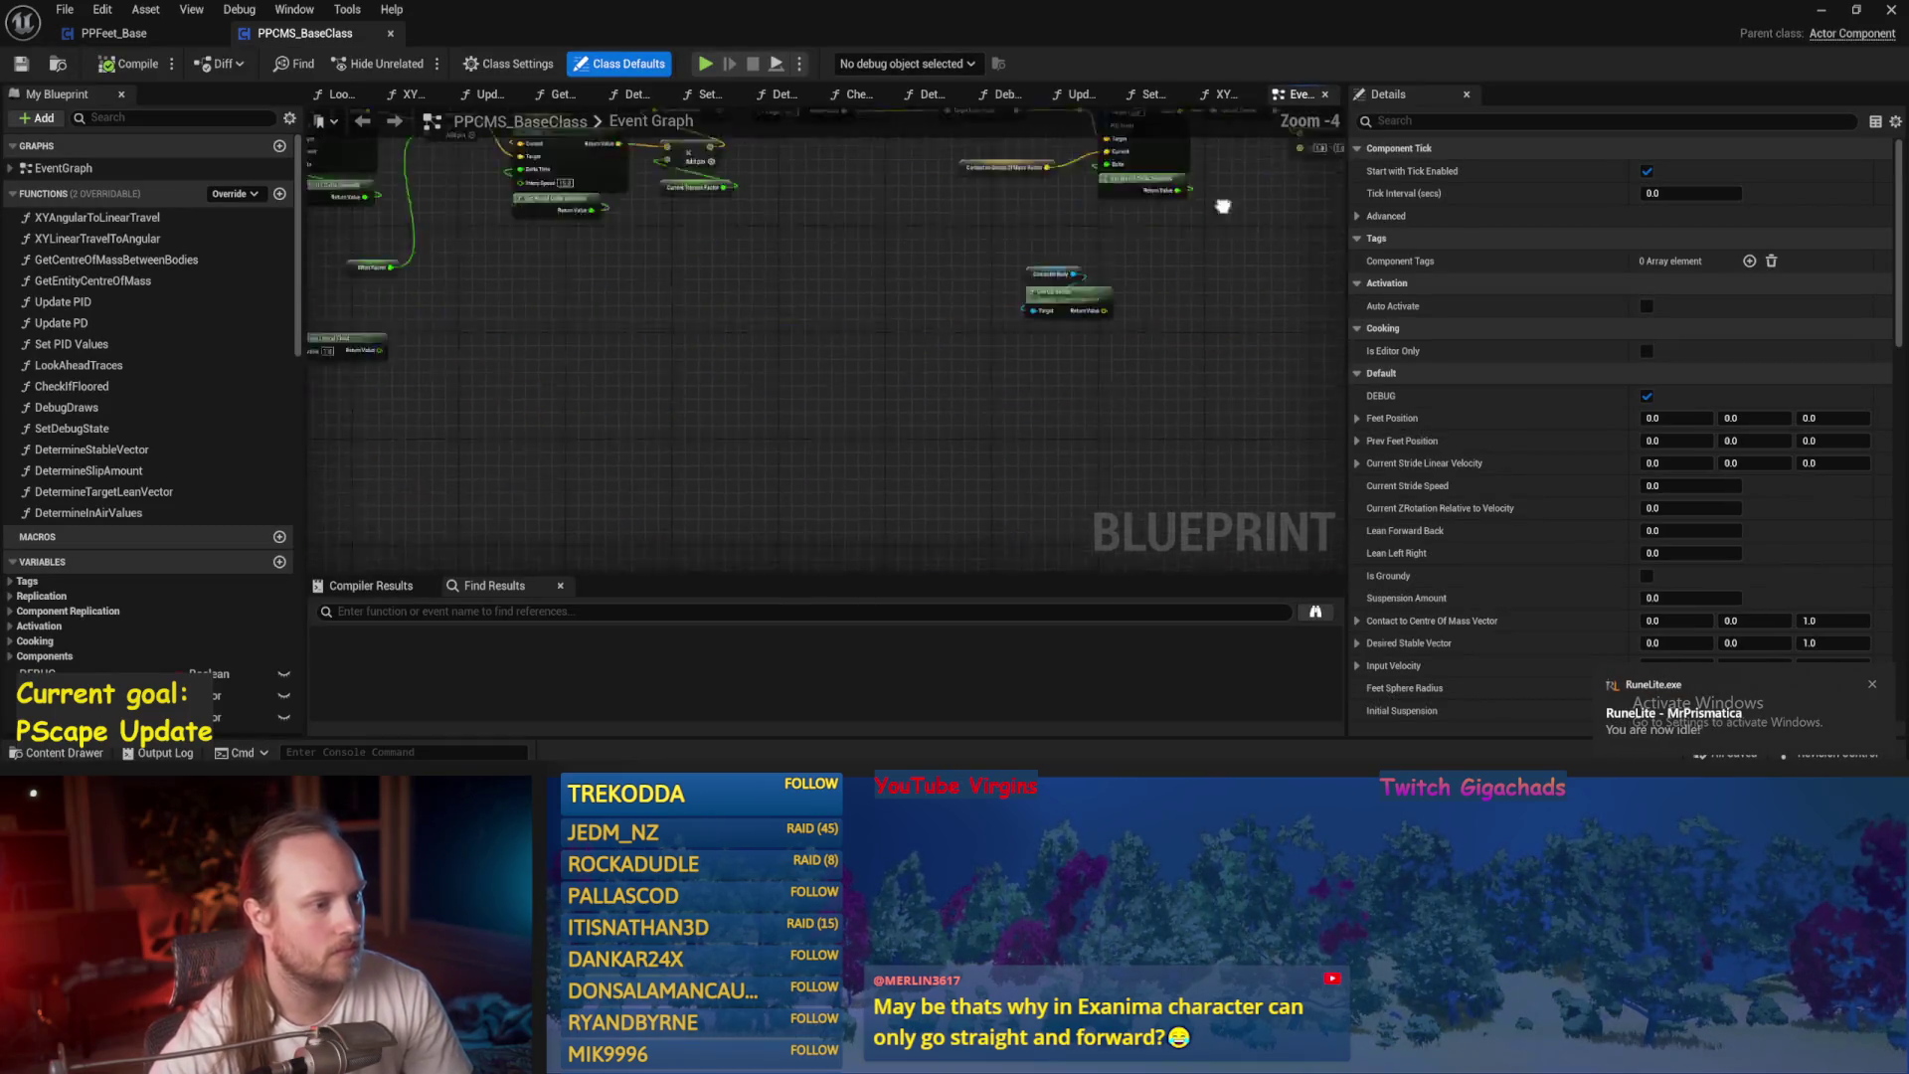
{"action": "scroll", "coordinate": [987, 501], "scroll_direction": "up", "scroll_amount": 2}
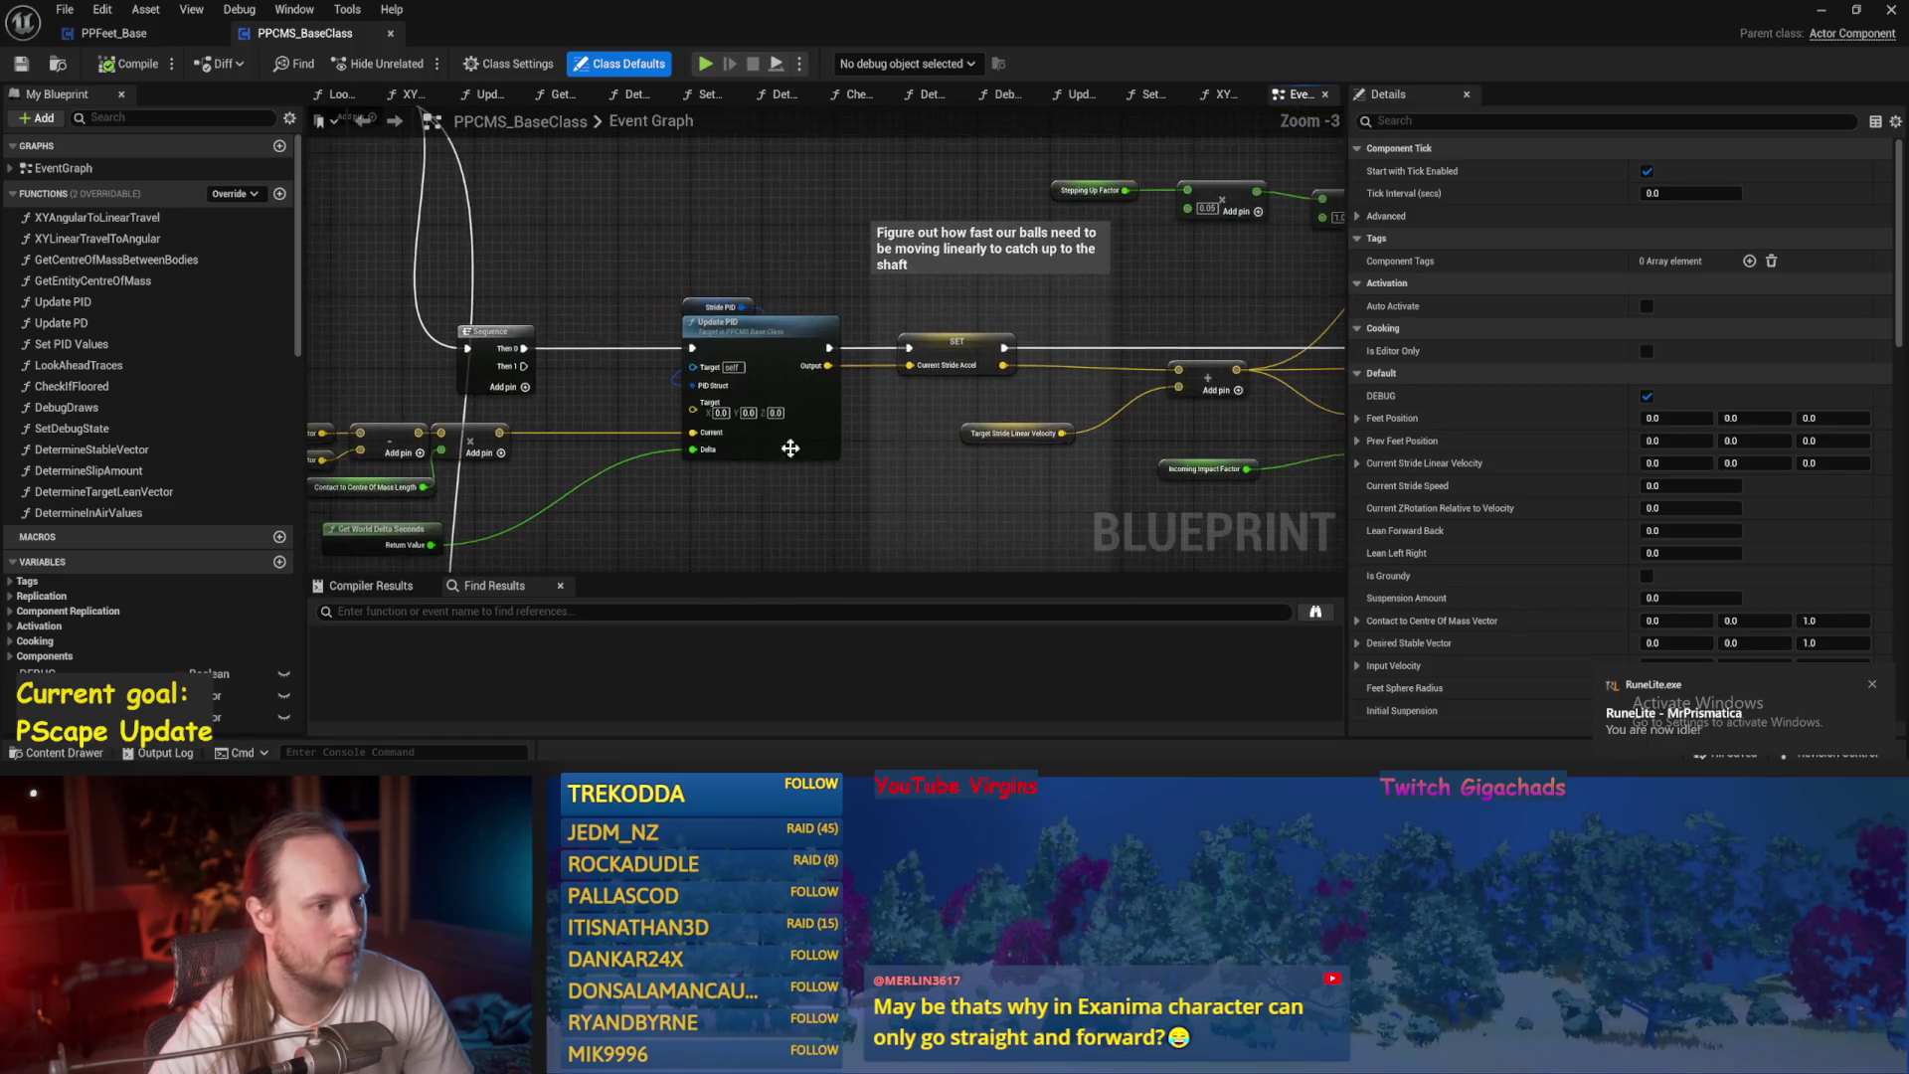
{"action": "mouse_move", "coordinate": [745, 263]}
{"action": "left_mouse_down"}
{"action": "mouse_move", "coordinate": [967, 266]}
{"action": "mouse_move", "coordinate": [769, 276]}
{"action": "left_mouse_up"}
{"action": "right_click", "coordinate": [810, 332]}
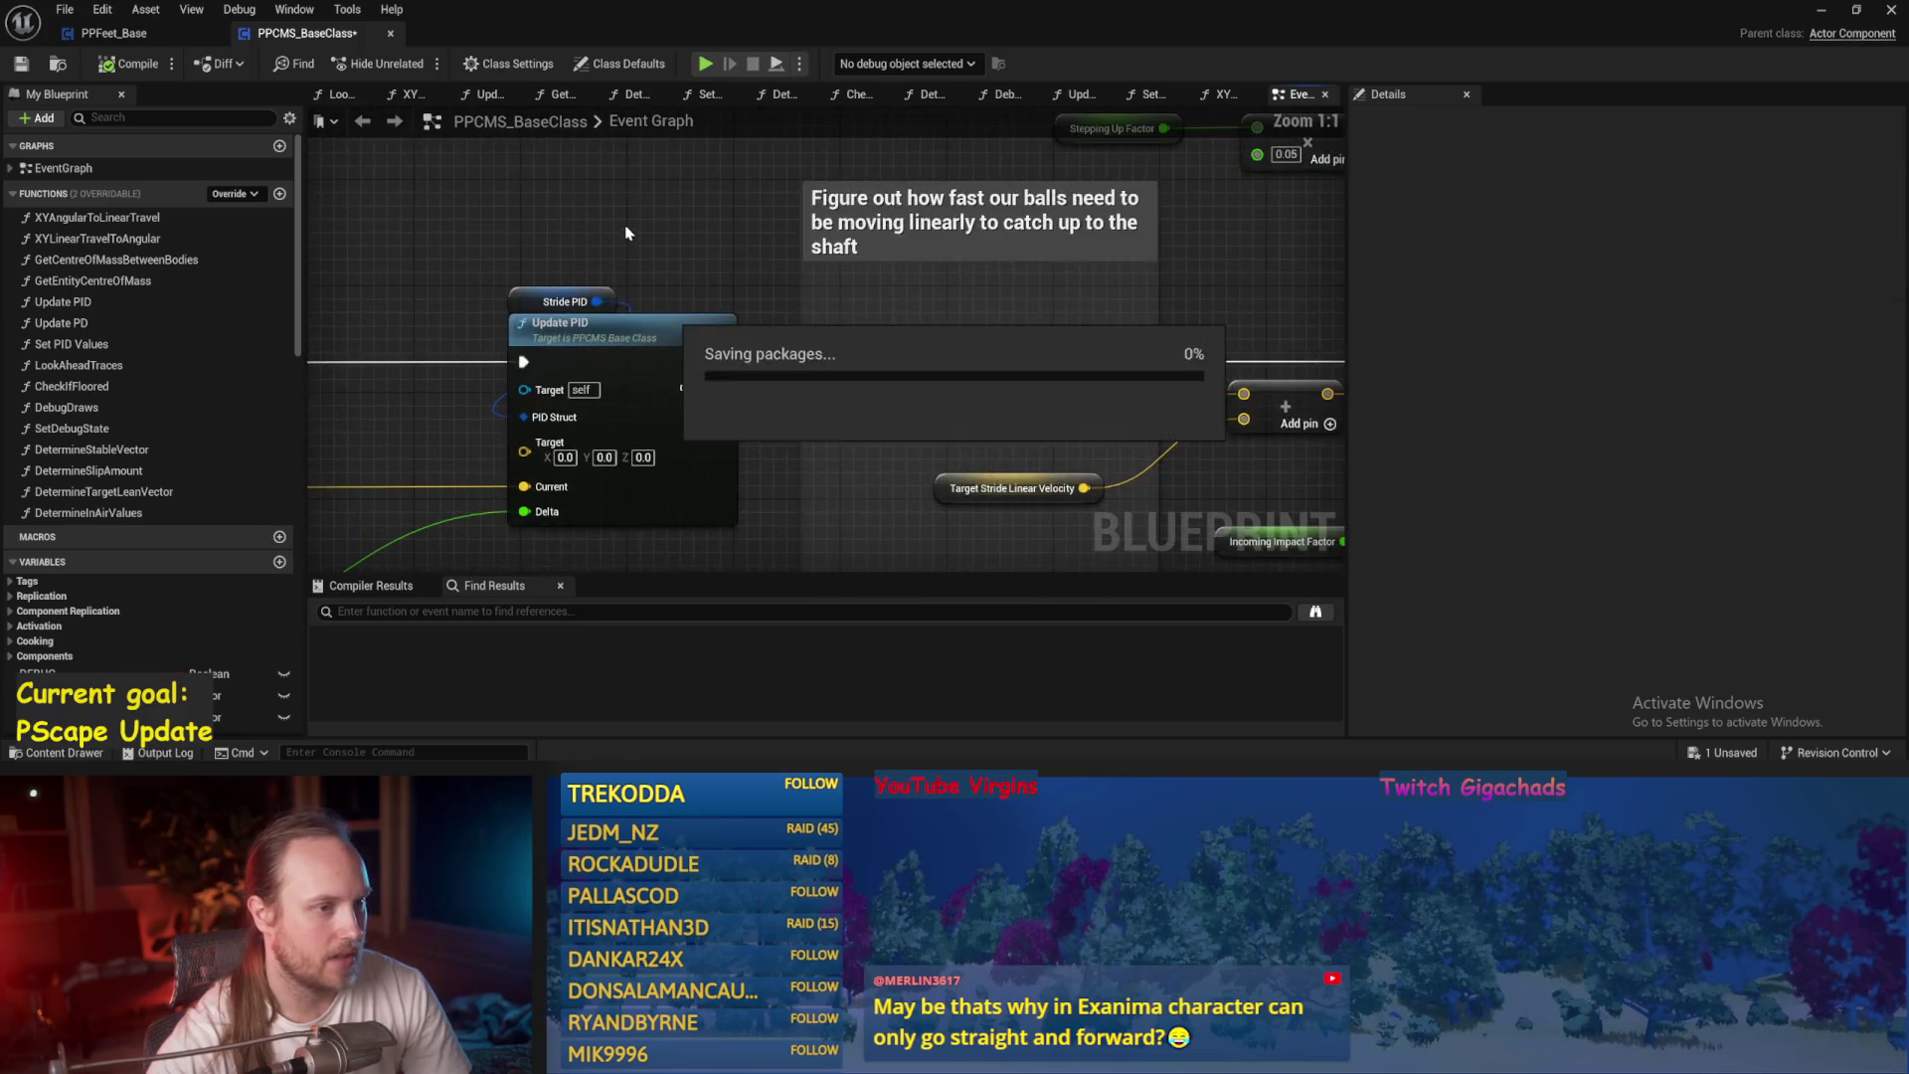
{"action": "right_click", "coordinate": [703, 343]}
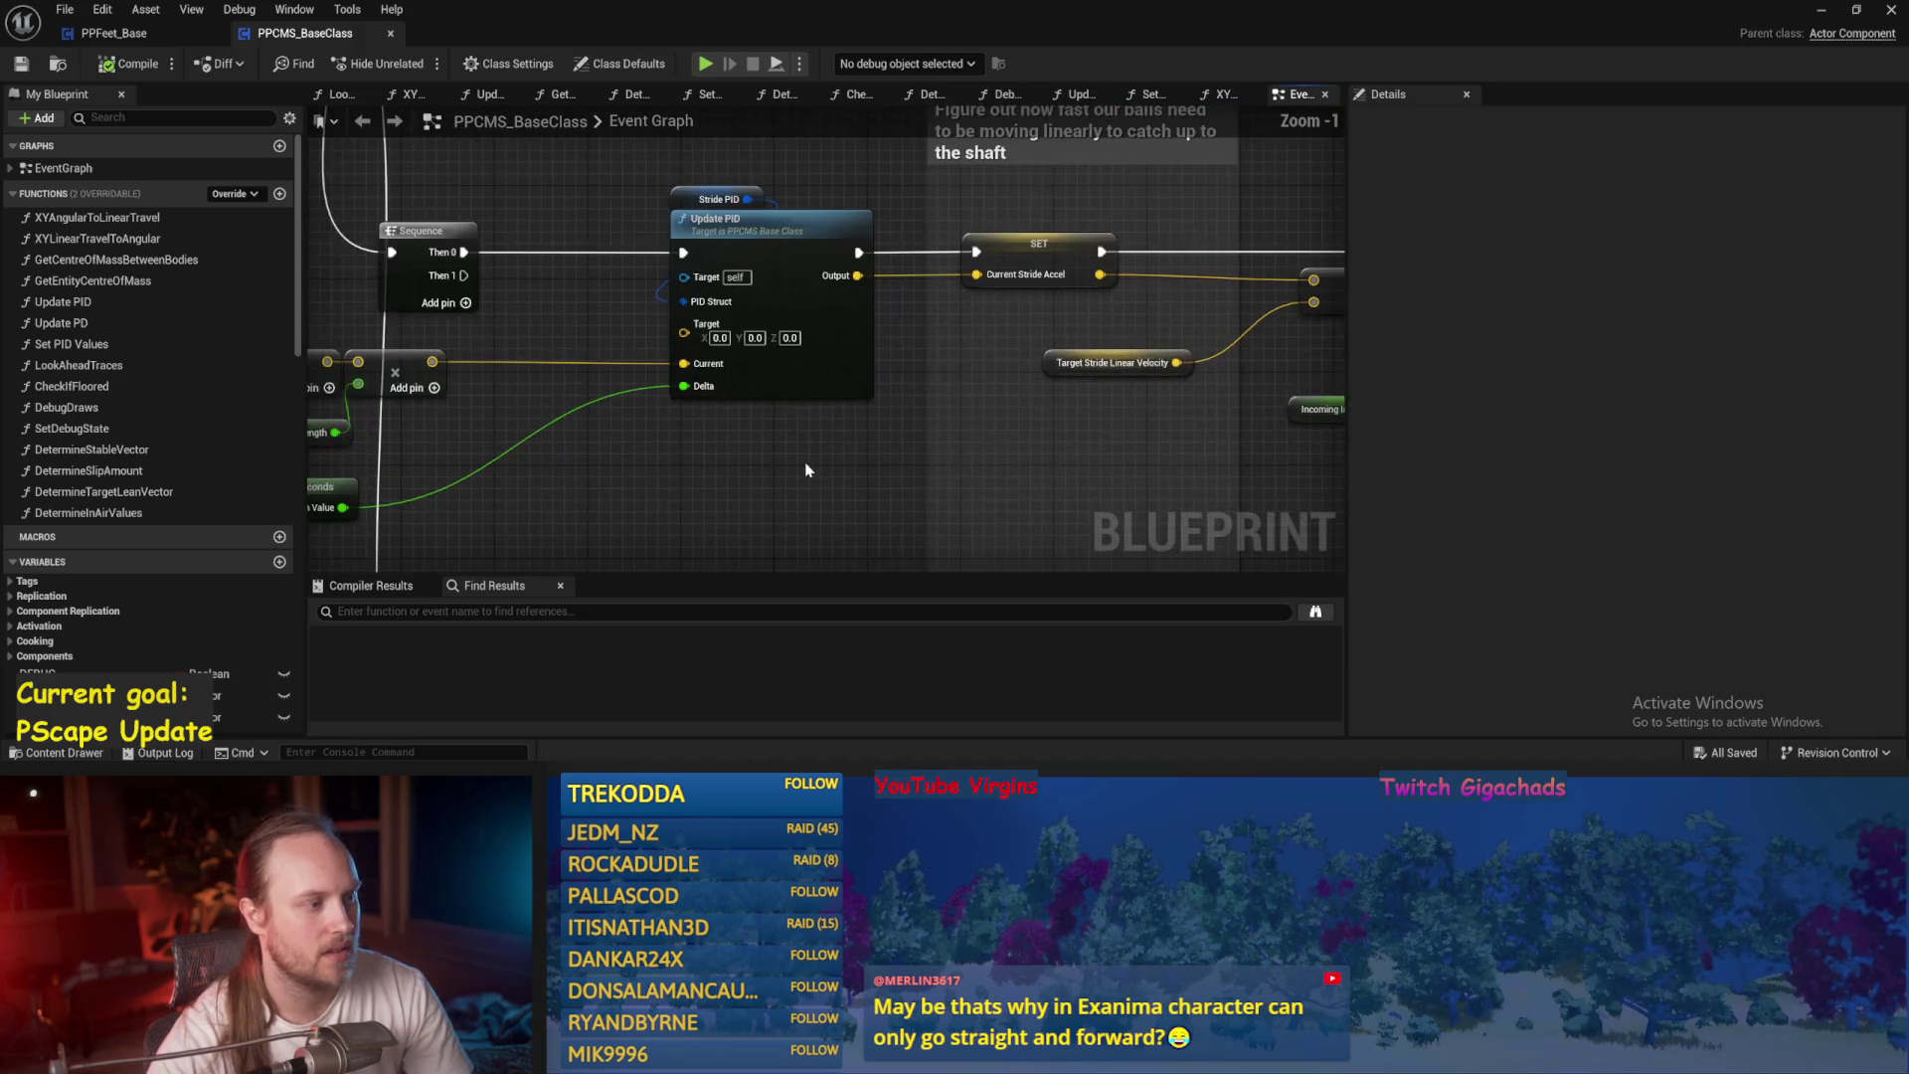
{"action": "scroll", "coordinate": [519, 323], "scroll_direction": "up", "scroll_amount": 1}
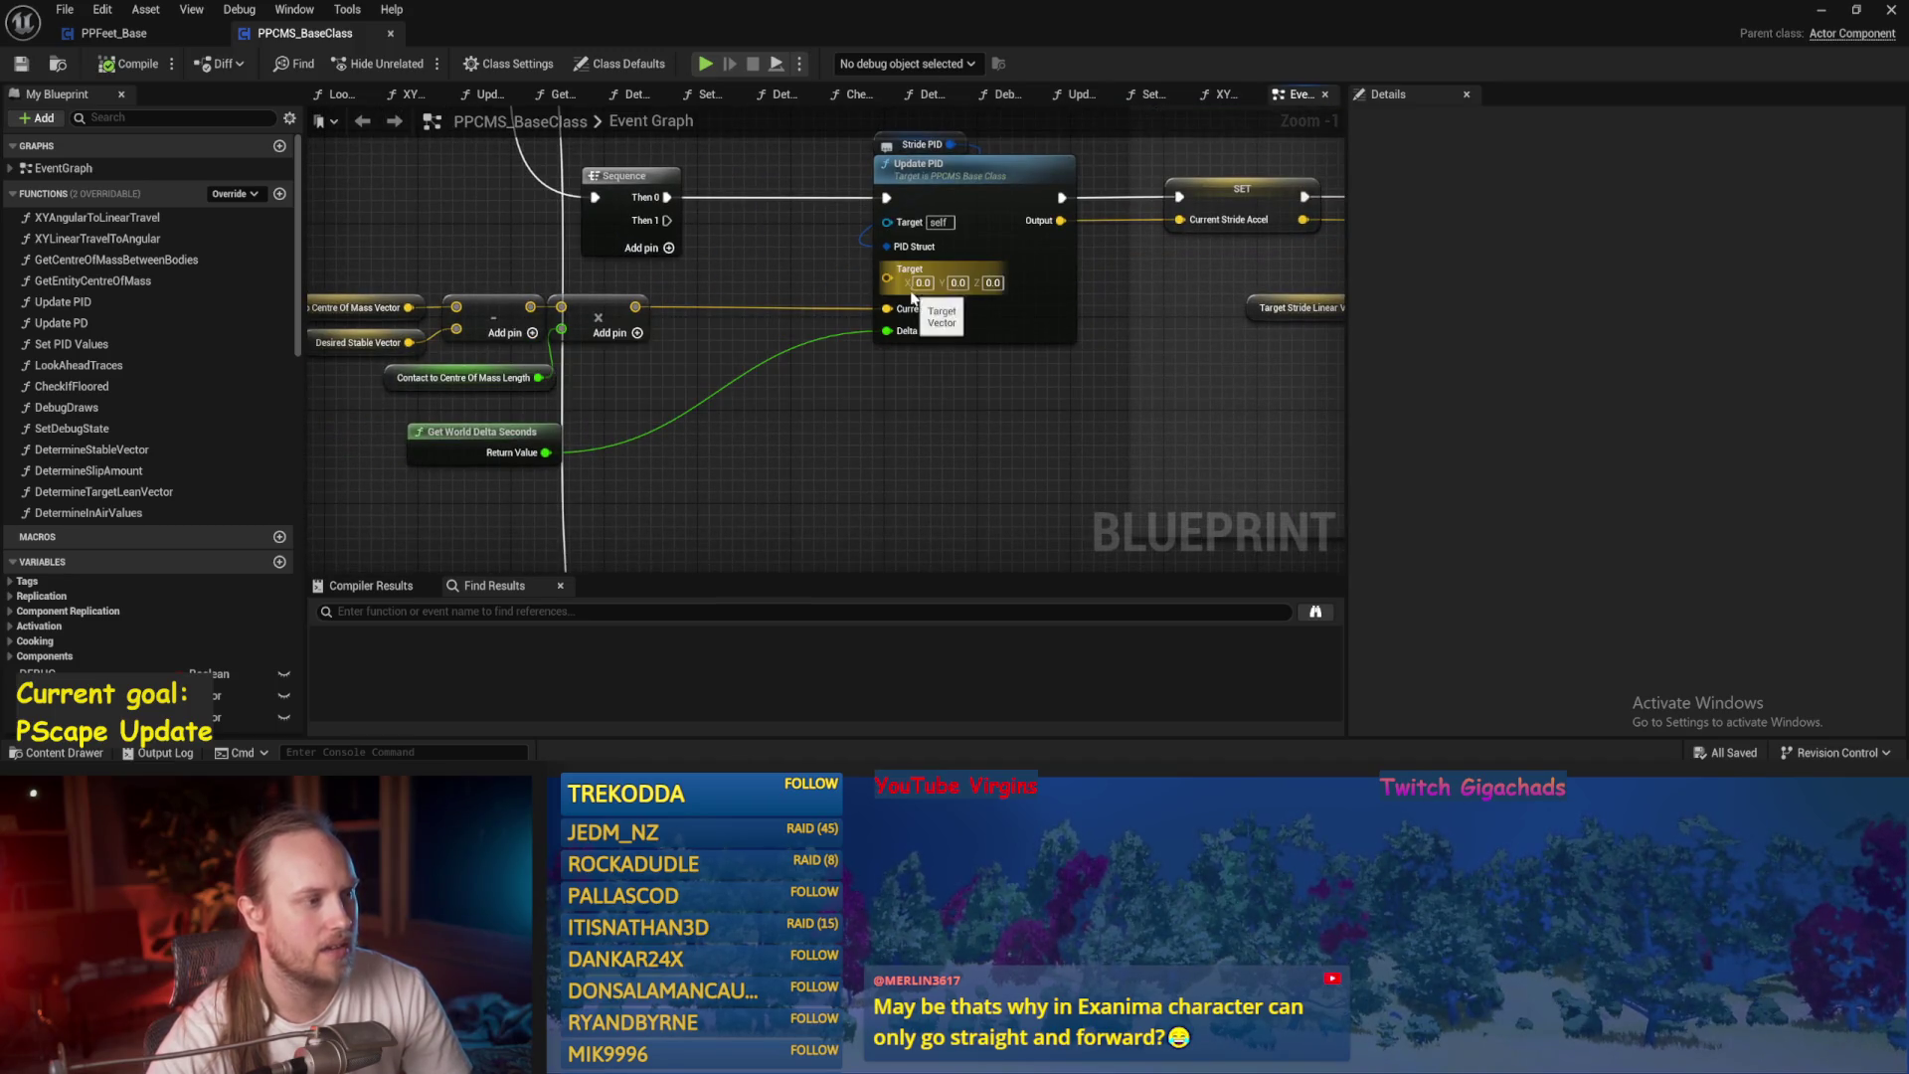
{"action": "left_click_drag", "start_coordinate": [912, 296], "coordinate": [828, 360]}
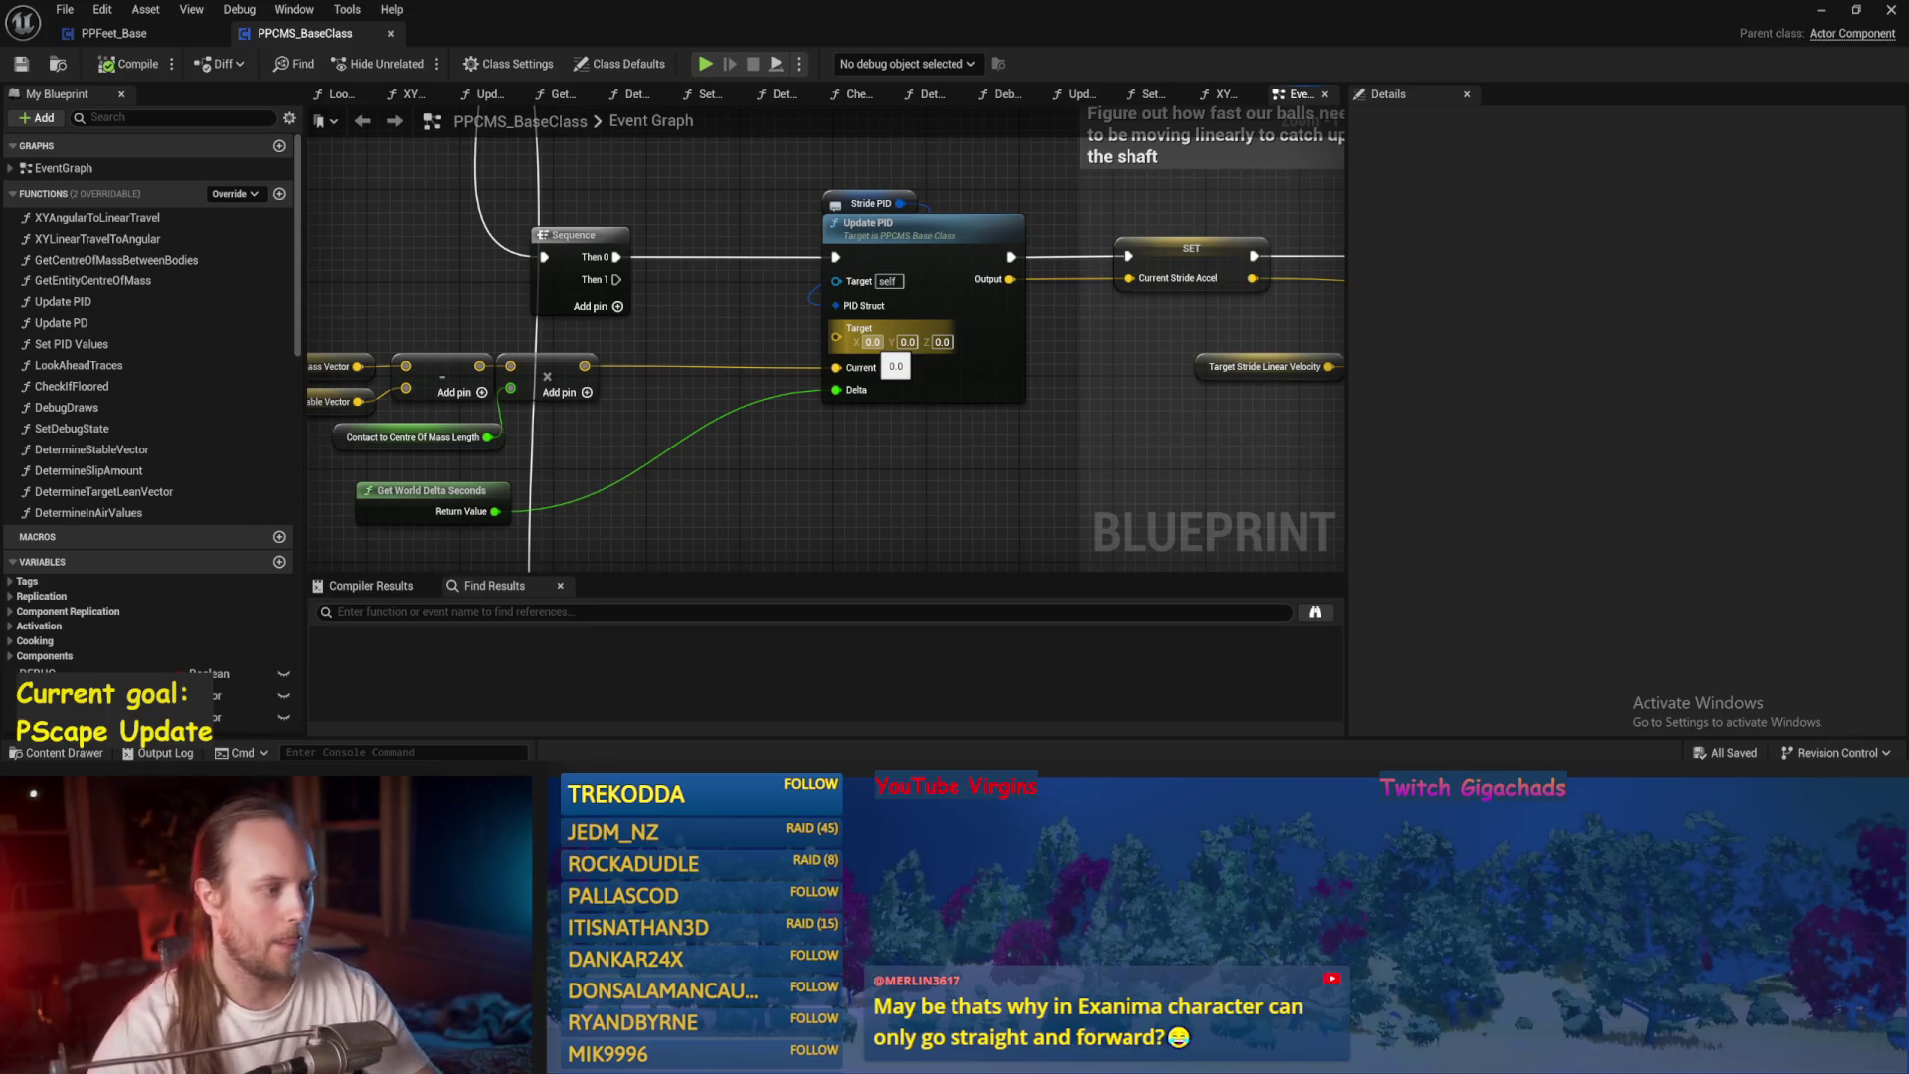
{"action": "left_click_drag", "start_coordinate": [841, 356], "coordinate": [804, 368]}
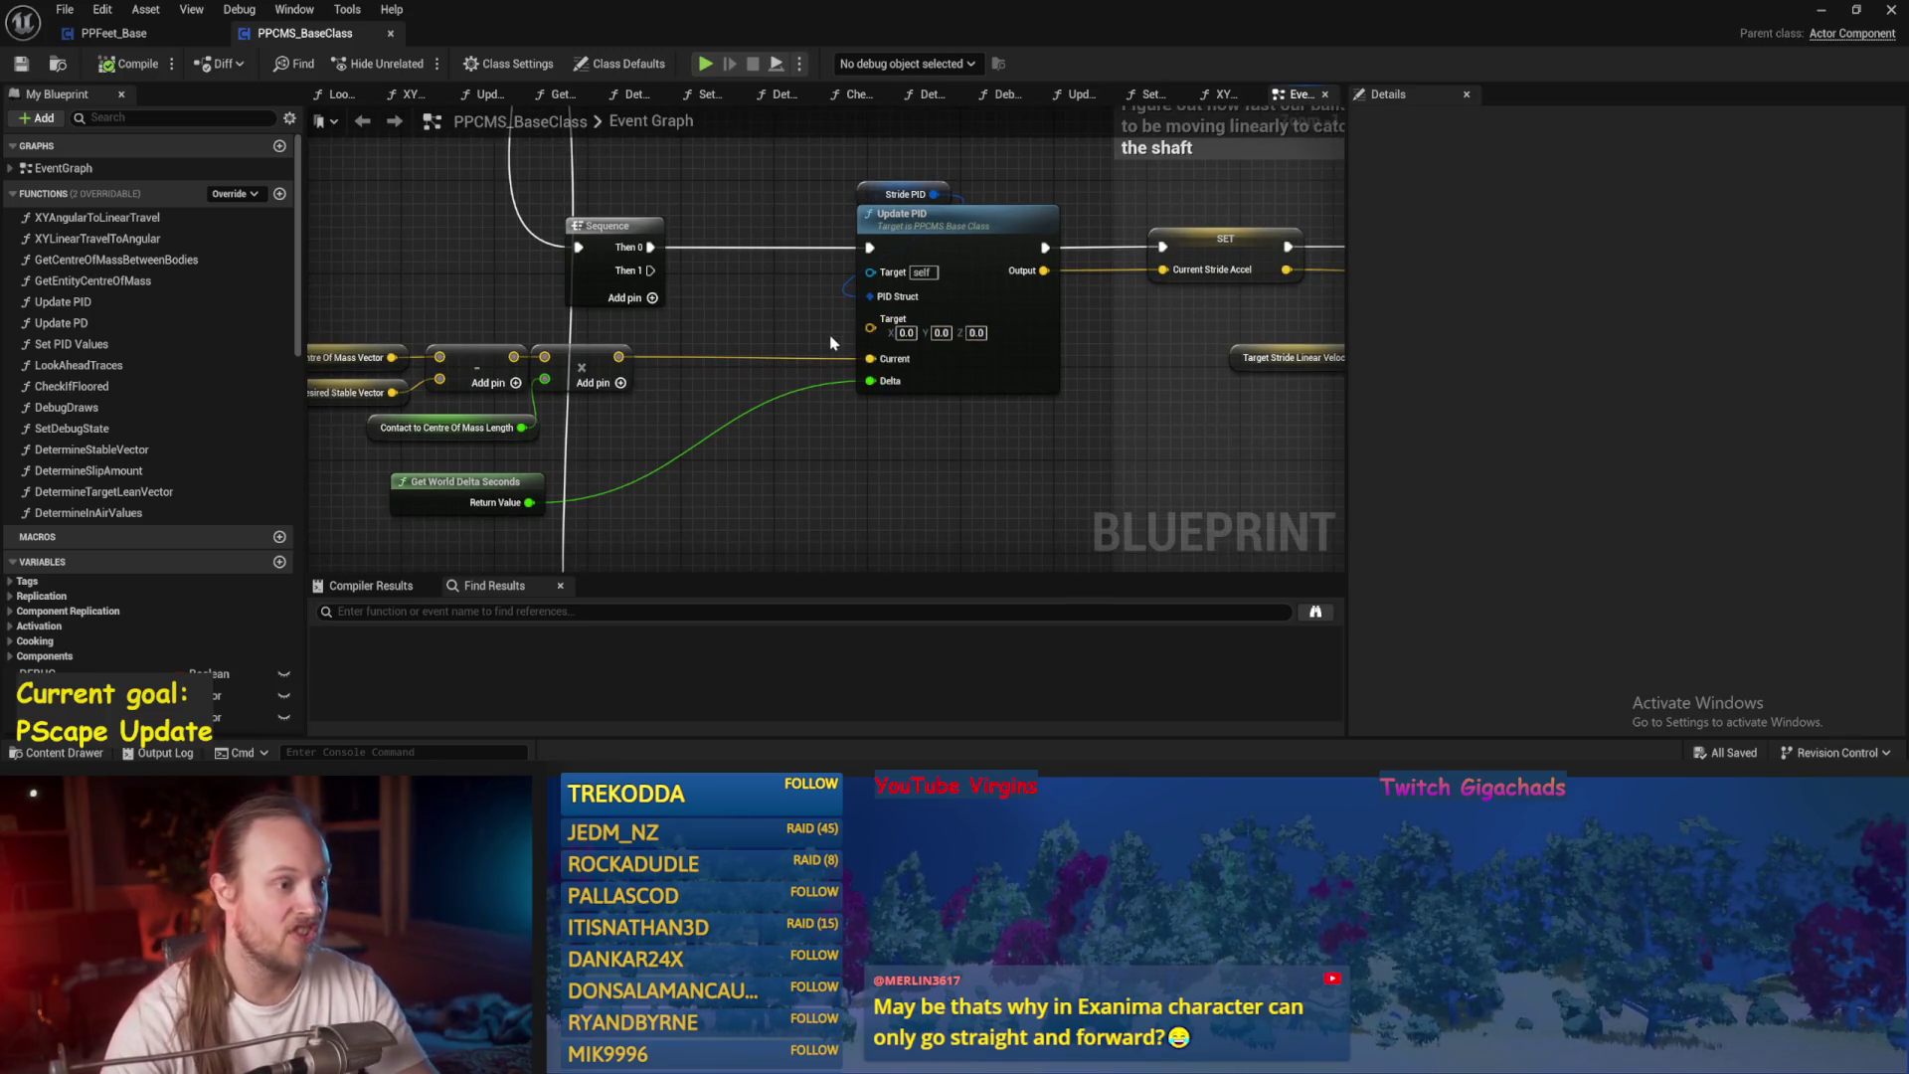
{"action": "left_click", "coordinate": [805, 326]}
{"action": "left_click_drag", "start_coordinate": [805, 326], "coordinate": [851, 287]}
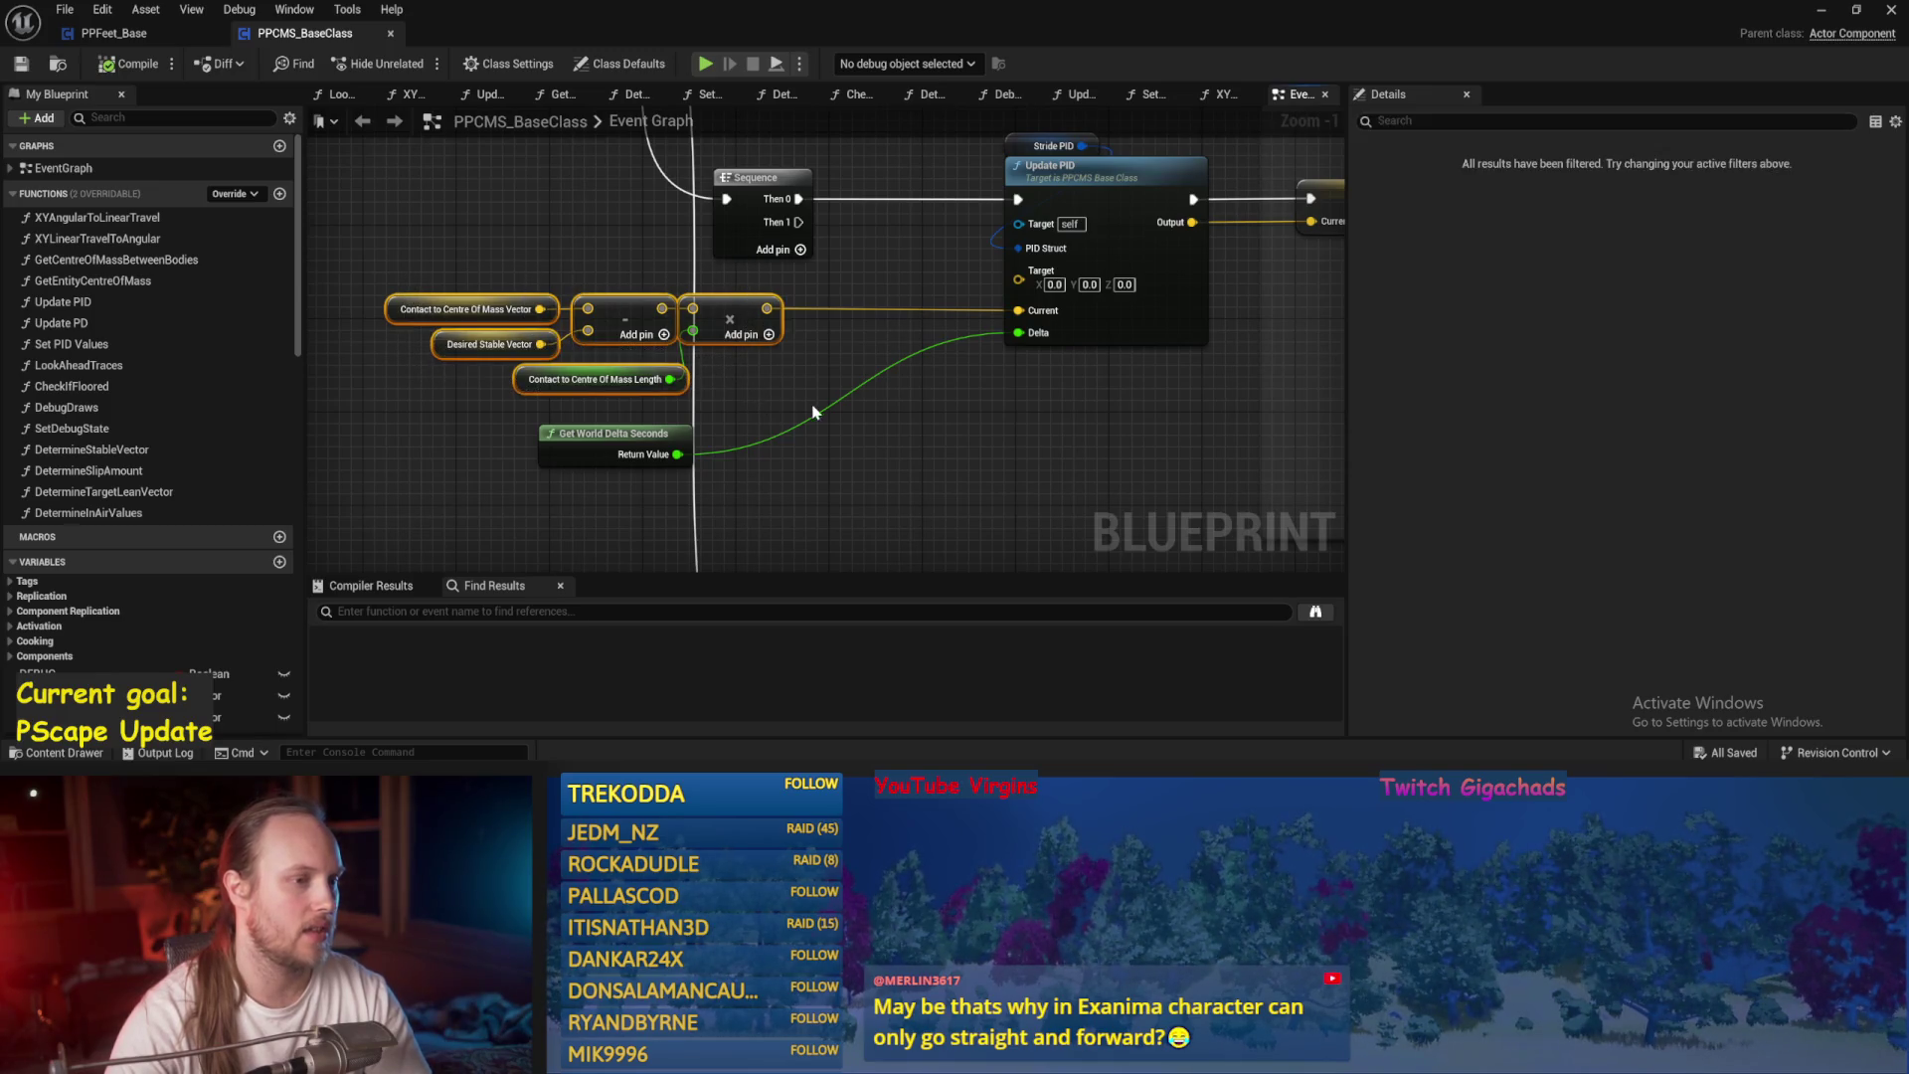
{"action": "left_click_drag", "start_coordinate": [833, 418], "coordinate": [793, 427]}
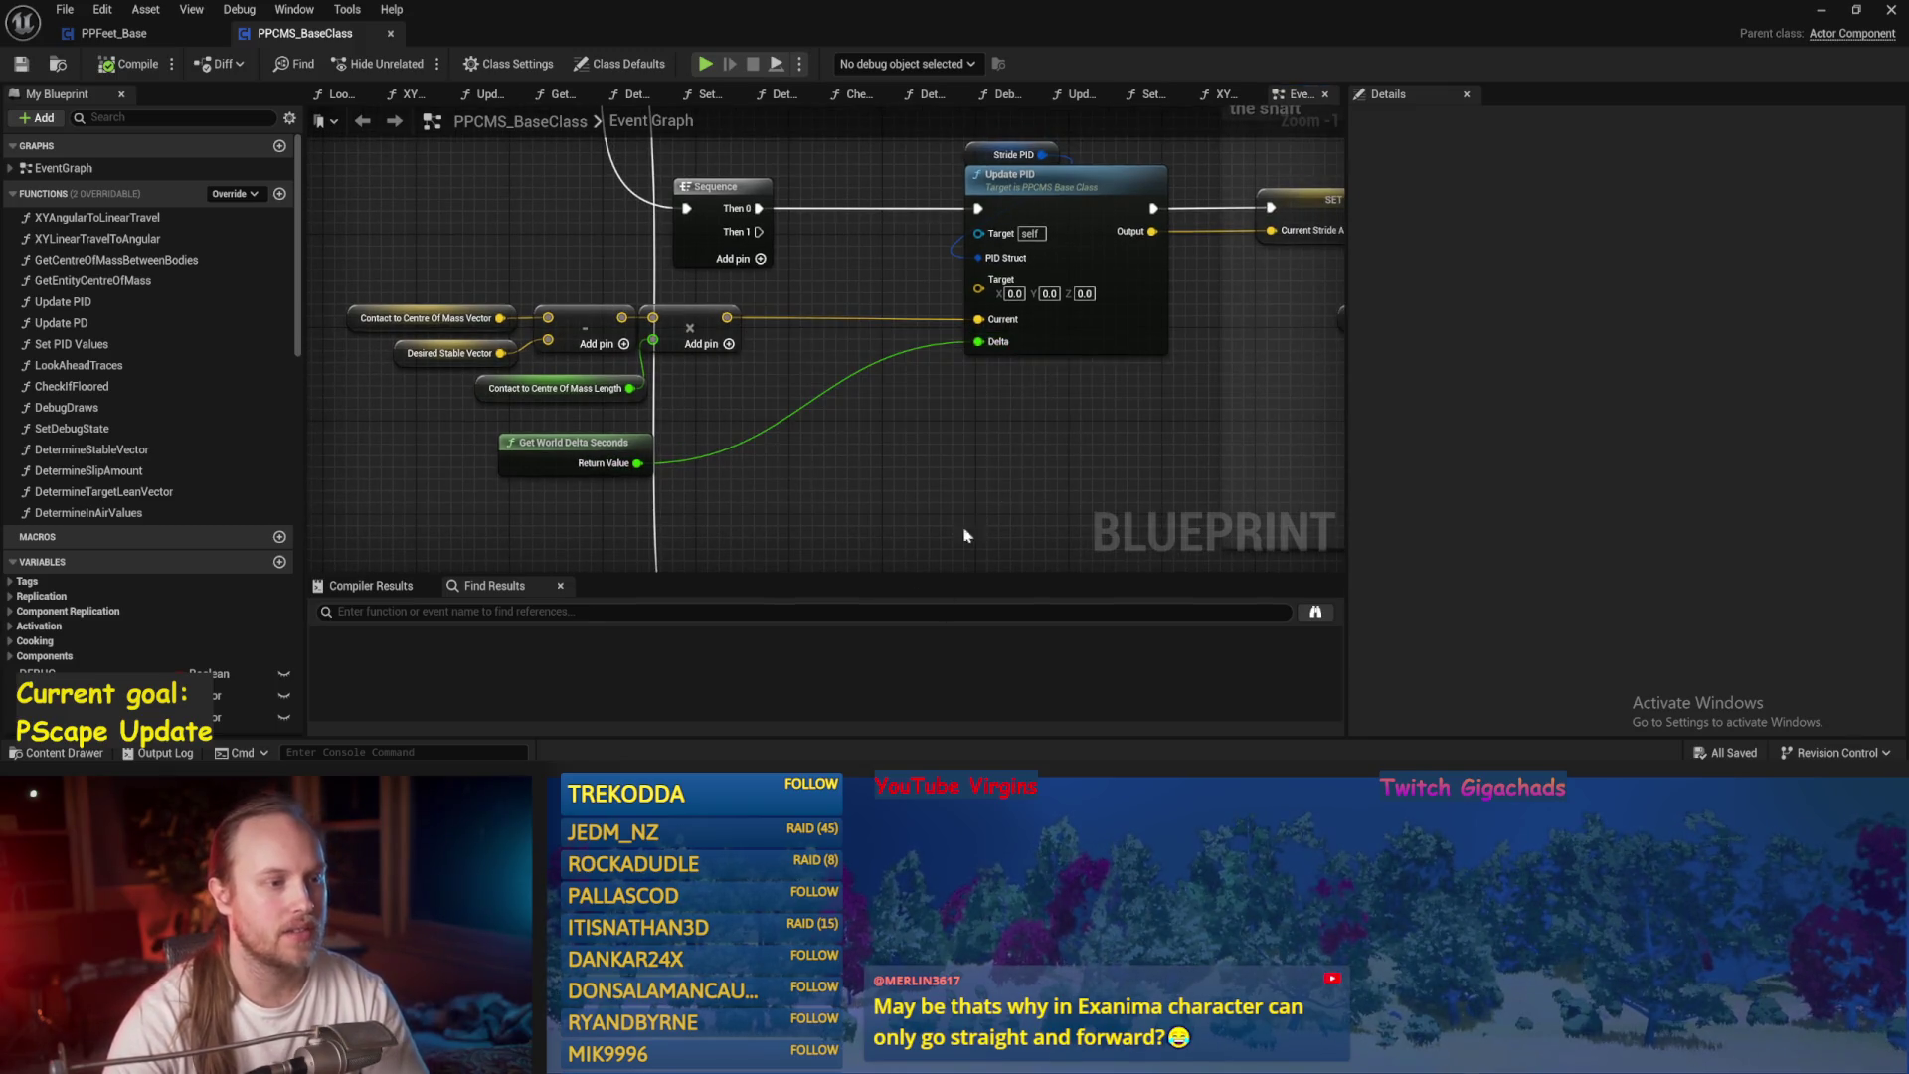
{"action": "left_click_drag", "start_coordinate": [999, 245], "coordinate": [894, 289]}
Inspect the Current Stride Accel setter, vector add and Target Stride Linear Velocity nodes feeding Update PID.
{"action": "mouse_move", "coordinate": [1062, 370]}
{"action": "left_mouse_down"}
{"action": "mouse_move", "coordinate": [596, 412]}
{"action": "mouse_move", "coordinate": [546, 439]}
{"action": "left_mouse_up"}
{"action": "left_click_drag", "start_coordinate": [667, 402], "coordinate": [693, 330]}
{"action": "left_click", "coordinate": [785, 431]}
{"action": "left_click_drag", "start_coordinate": [824, 406], "coordinate": [688, 306]}
{"action": "left_click_drag", "start_coordinate": [630, 397], "coordinate": [630, 429]}
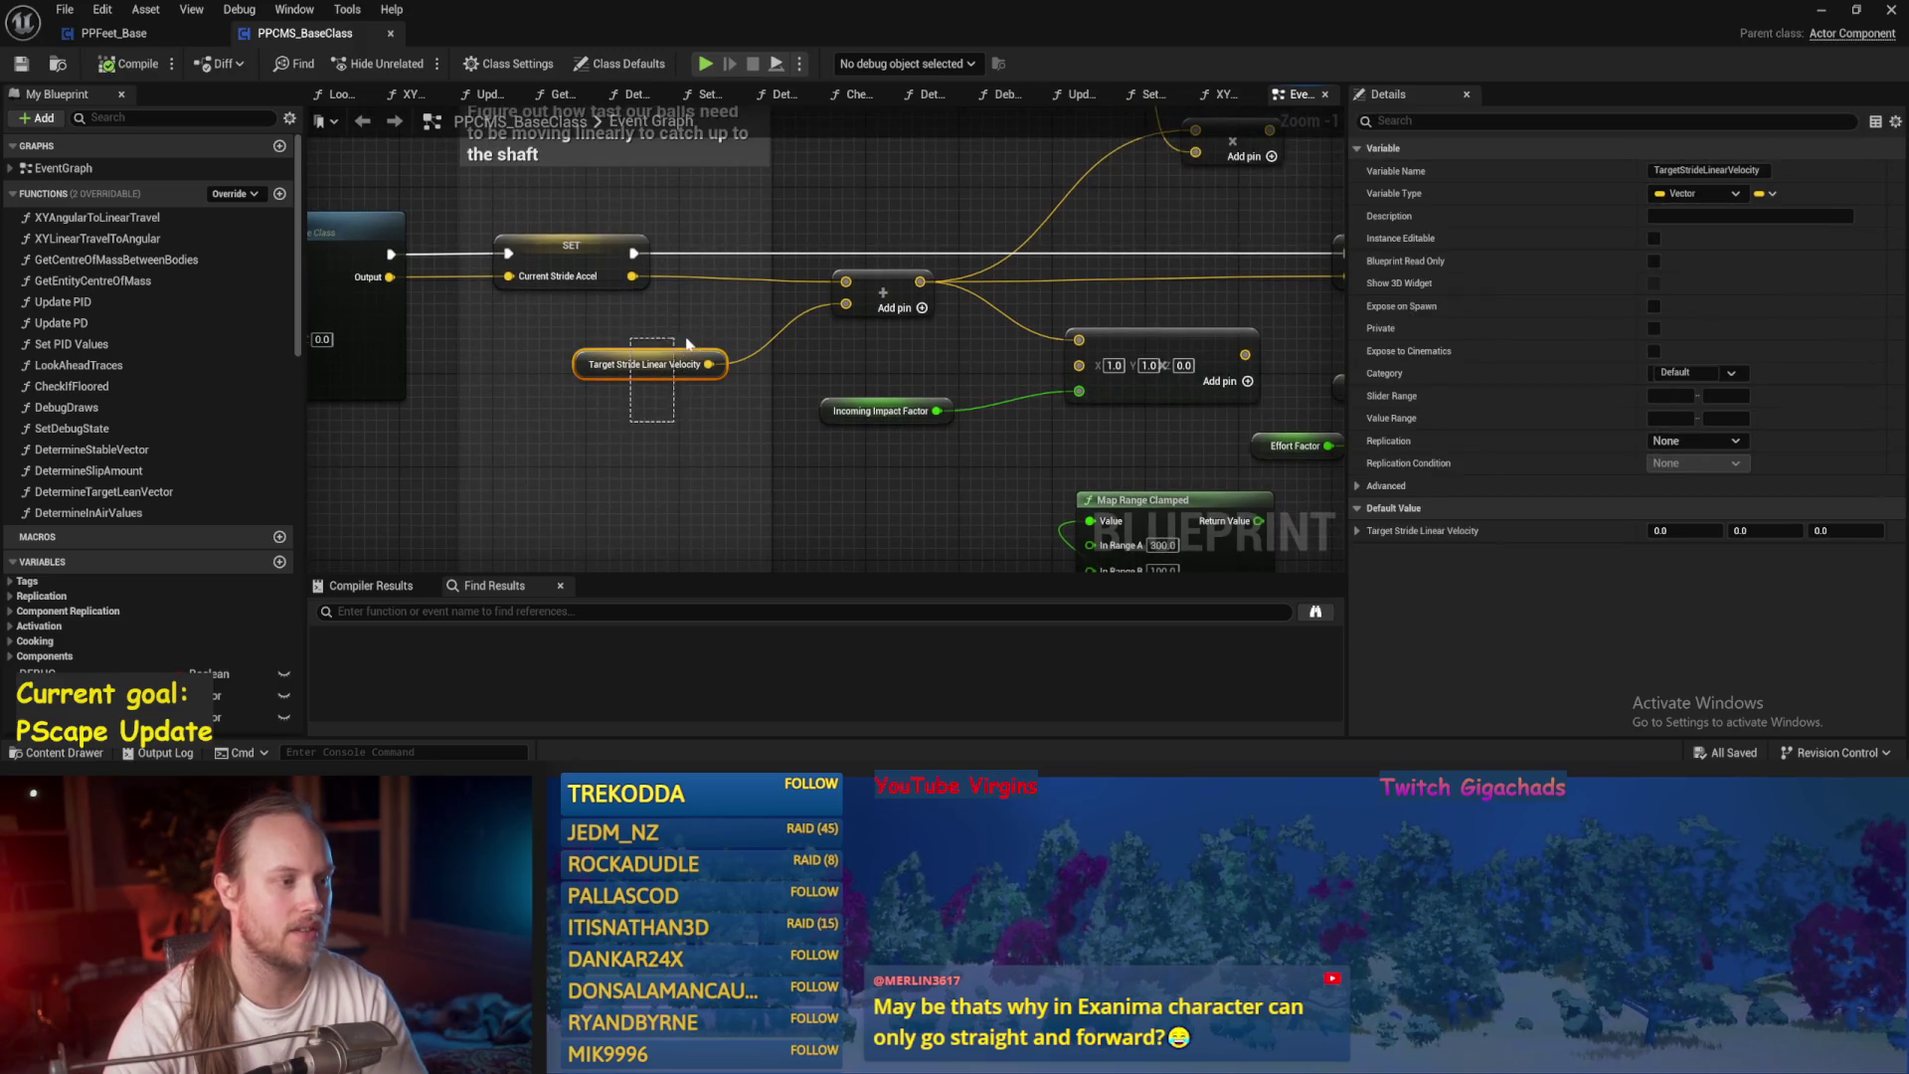
{"action": "mouse_move", "coordinate": [696, 336]}
{"action": "left_mouse_down"}
{"action": "mouse_move", "coordinate": [561, 392]}
{"action": "mouse_move", "coordinate": [667, 380]}
{"action": "left_mouse_up"}
{"action": "left_click", "coordinate": [860, 349]}
{"action": "left_click", "coordinate": [843, 415]}
{"action": "mouse_move", "coordinate": [913, 427]}
{"action": "left_mouse_down"}
{"action": "mouse_move", "coordinate": [798, 424]}
{"action": "mouse_move", "coordinate": [682, 474]}
{"action": "mouse_move", "coordinate": [541, 408]}
{"action": "mouse_move", "coordinate": [870, 426]}
{"action": "mouse_move", "coordinate": [653, 394]}
{"action": "left_mouse_up"}
{"action": "left_click_drag", "start_coordinate": [498, 420], "coordinate": [747, 412]}
{"action": "left_click", "coordinate": [616, 394]}
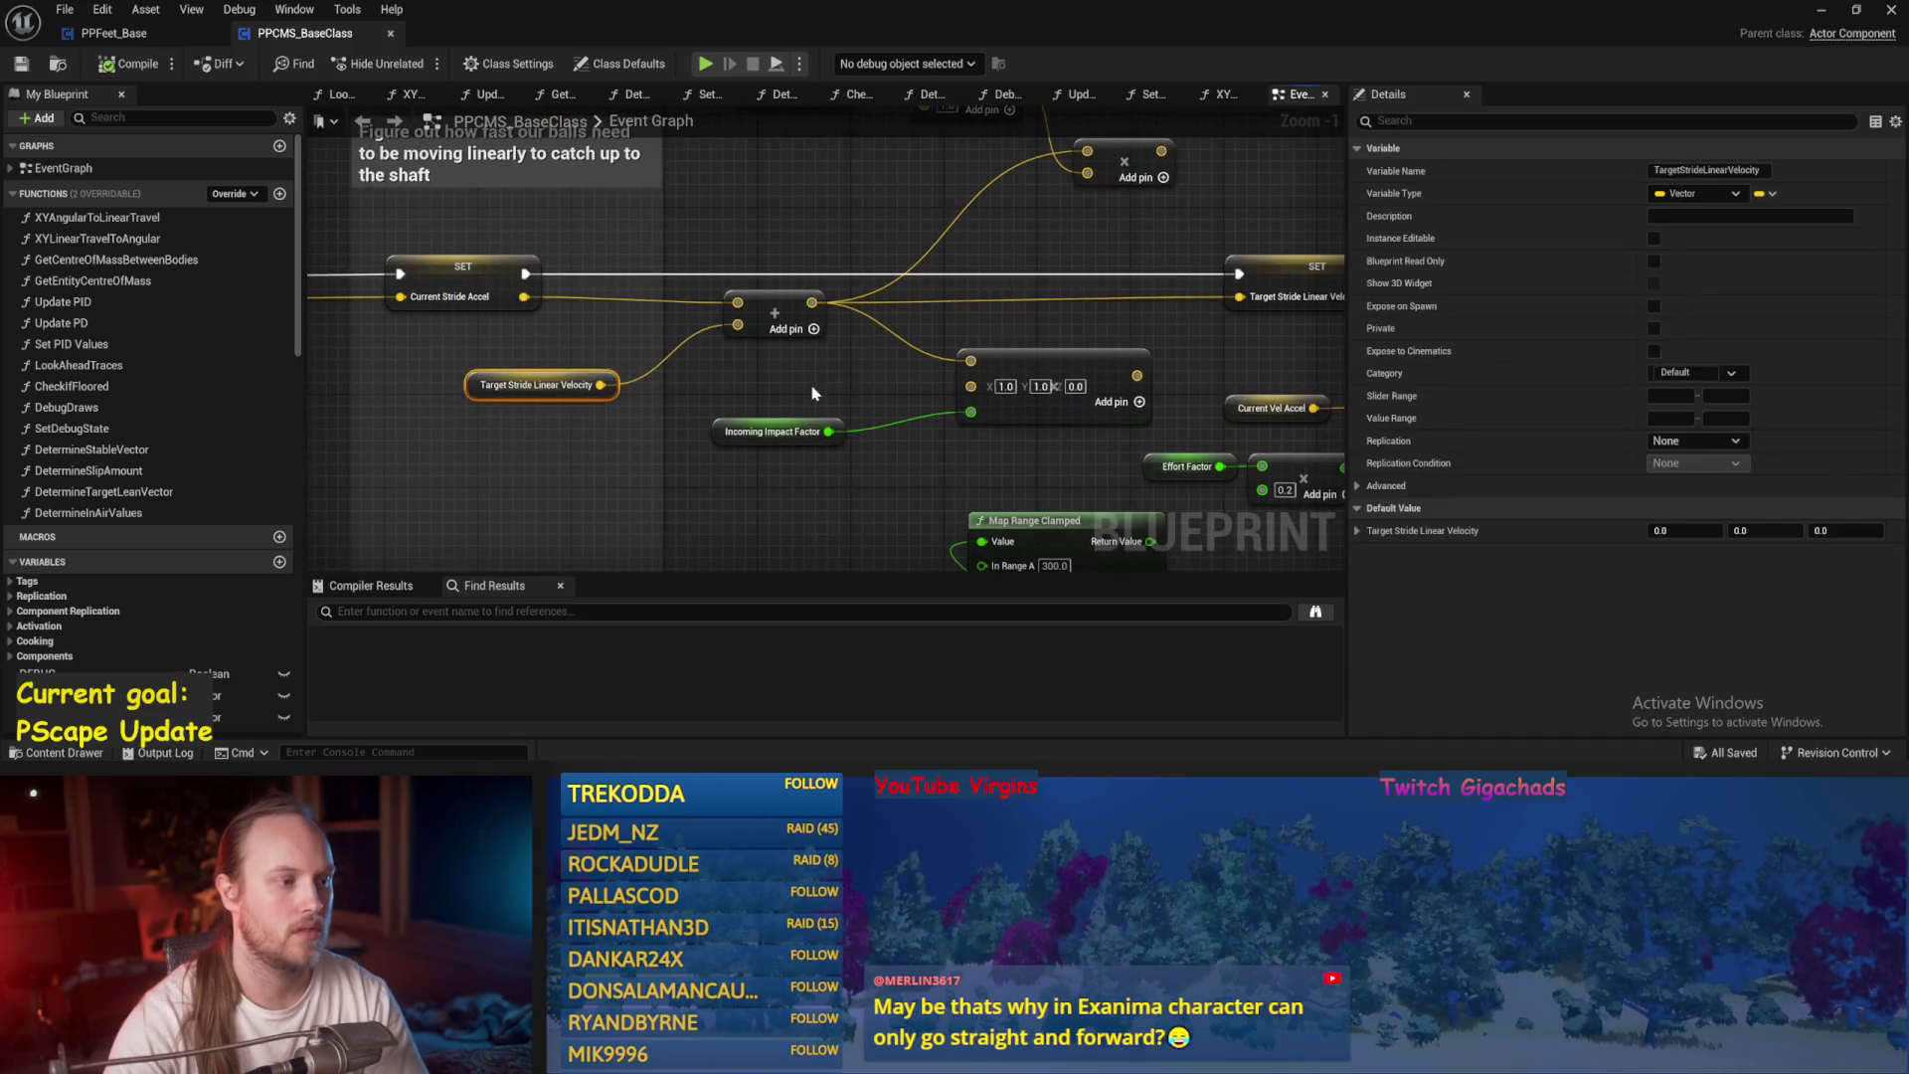
{"action": "left_click_drag", "start_coordinate": [616, 393], "coordinate": [454, 281]}
{"action": "left_click_drag", "start_coordinate": [1099, 341], "coordinate": [1099, 341]}
{"action": "left_click_drag", "start_coordinate": [636, 398], "coordinate": [1171, 439]}
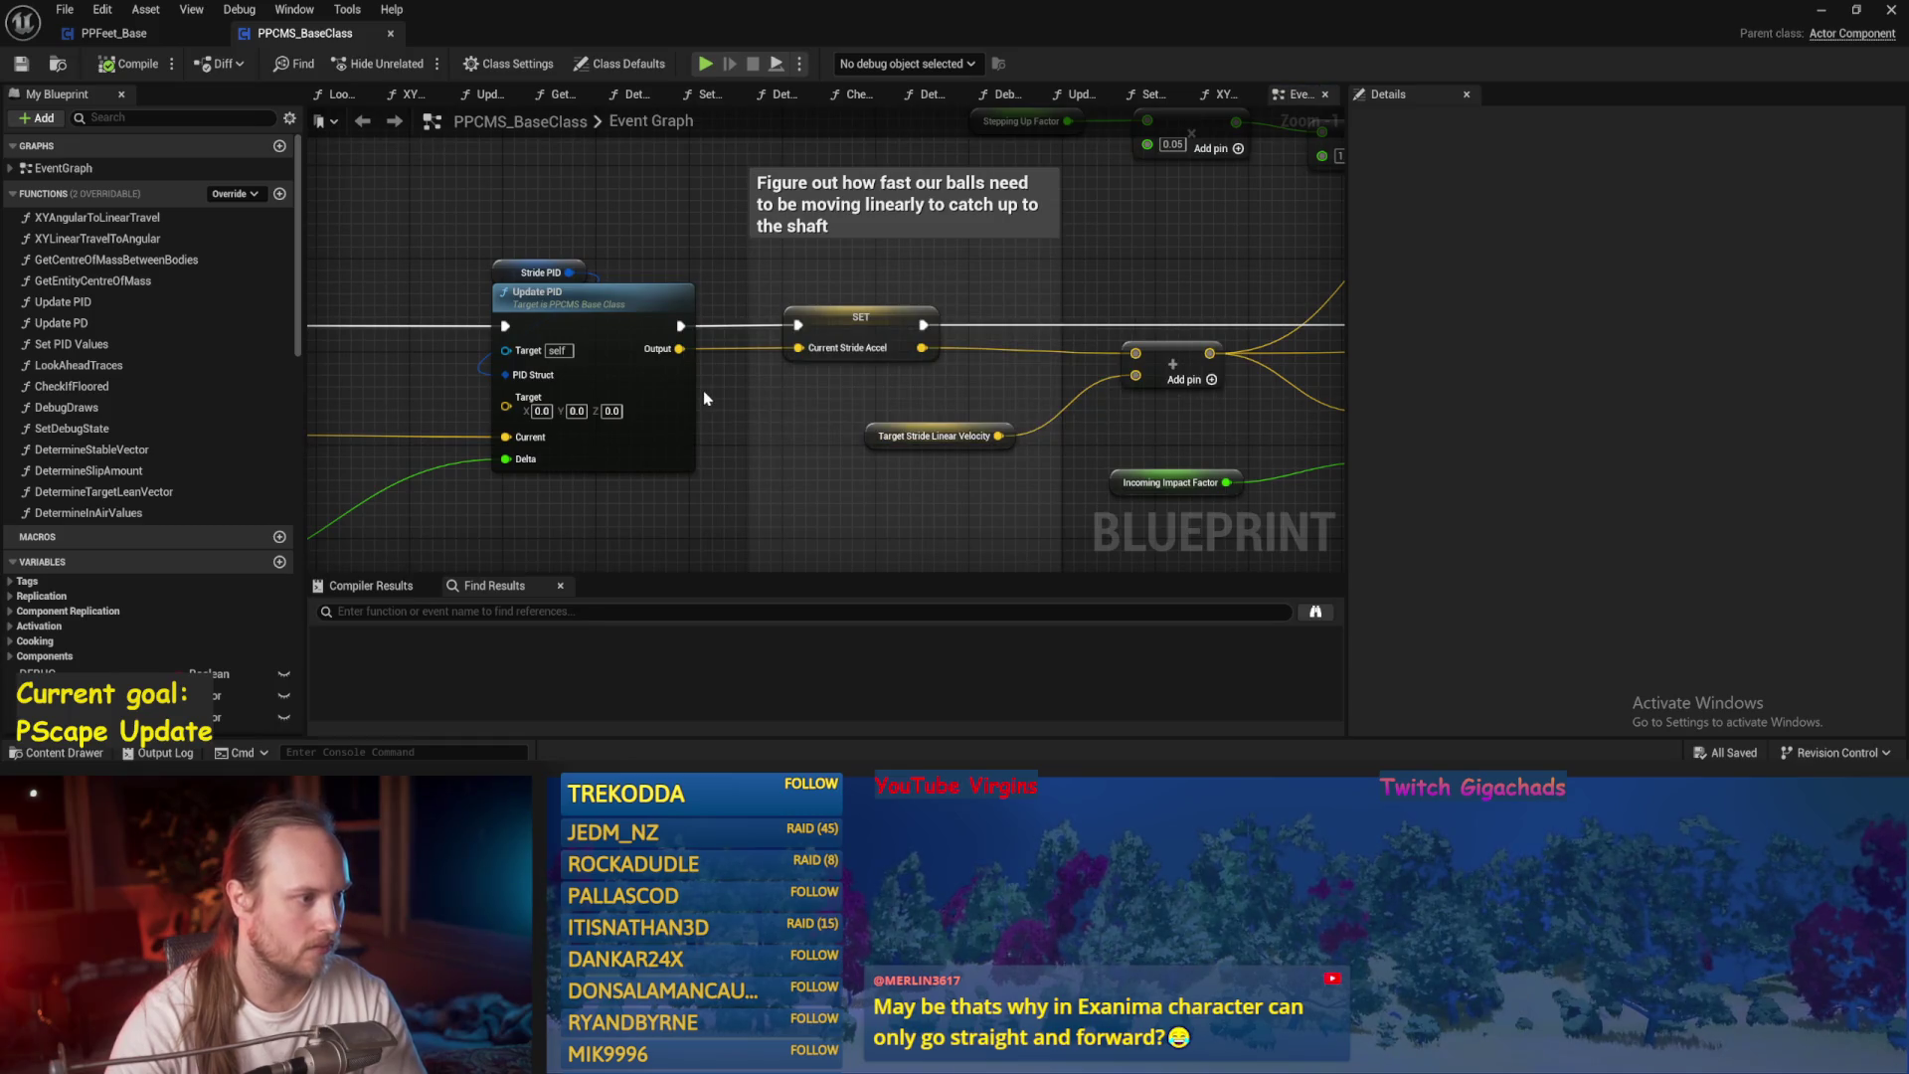
Save PPCMS_BaseClass, switch back to PPFeet_Base, and save it too.
{"action": "key", "text": "ctrl+s"}
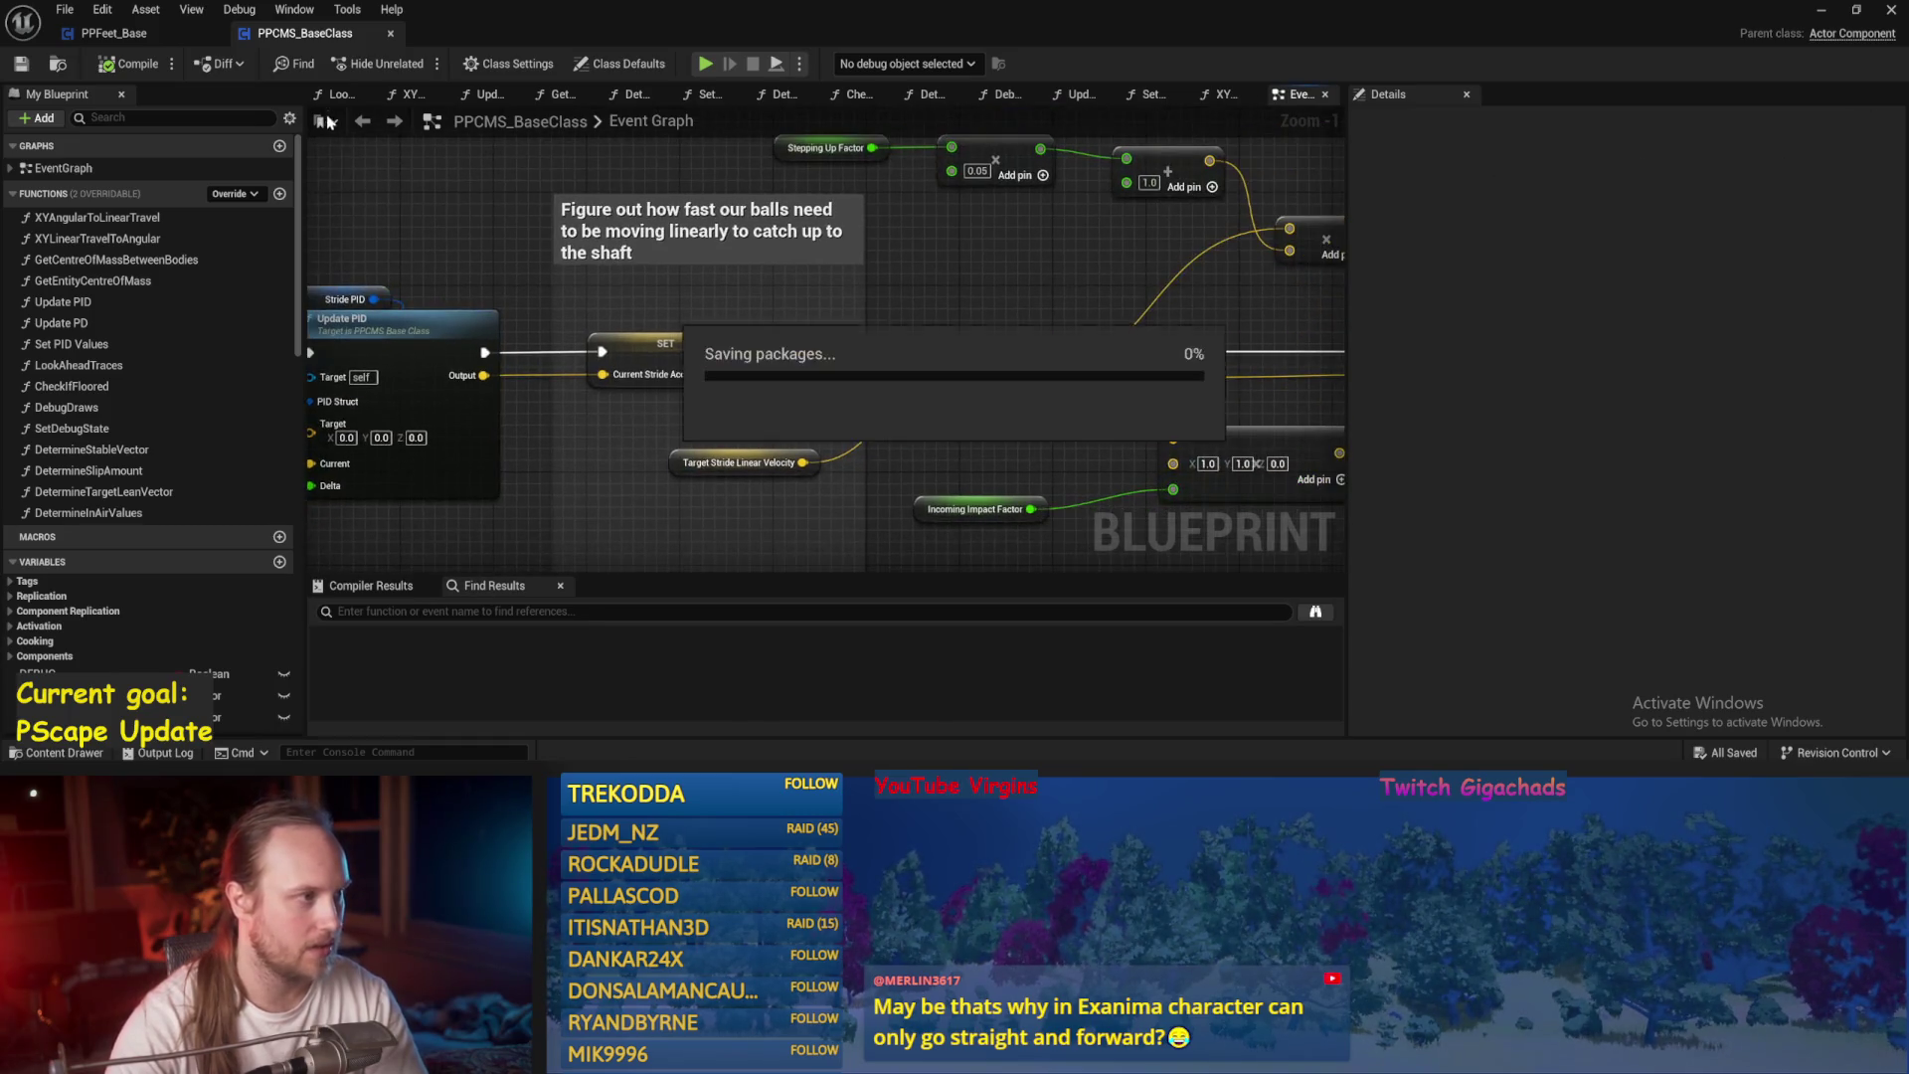
{"action": "left_click", "coordinate": [115, 33]}
{"action": "key", "text": "ctrl+s"}
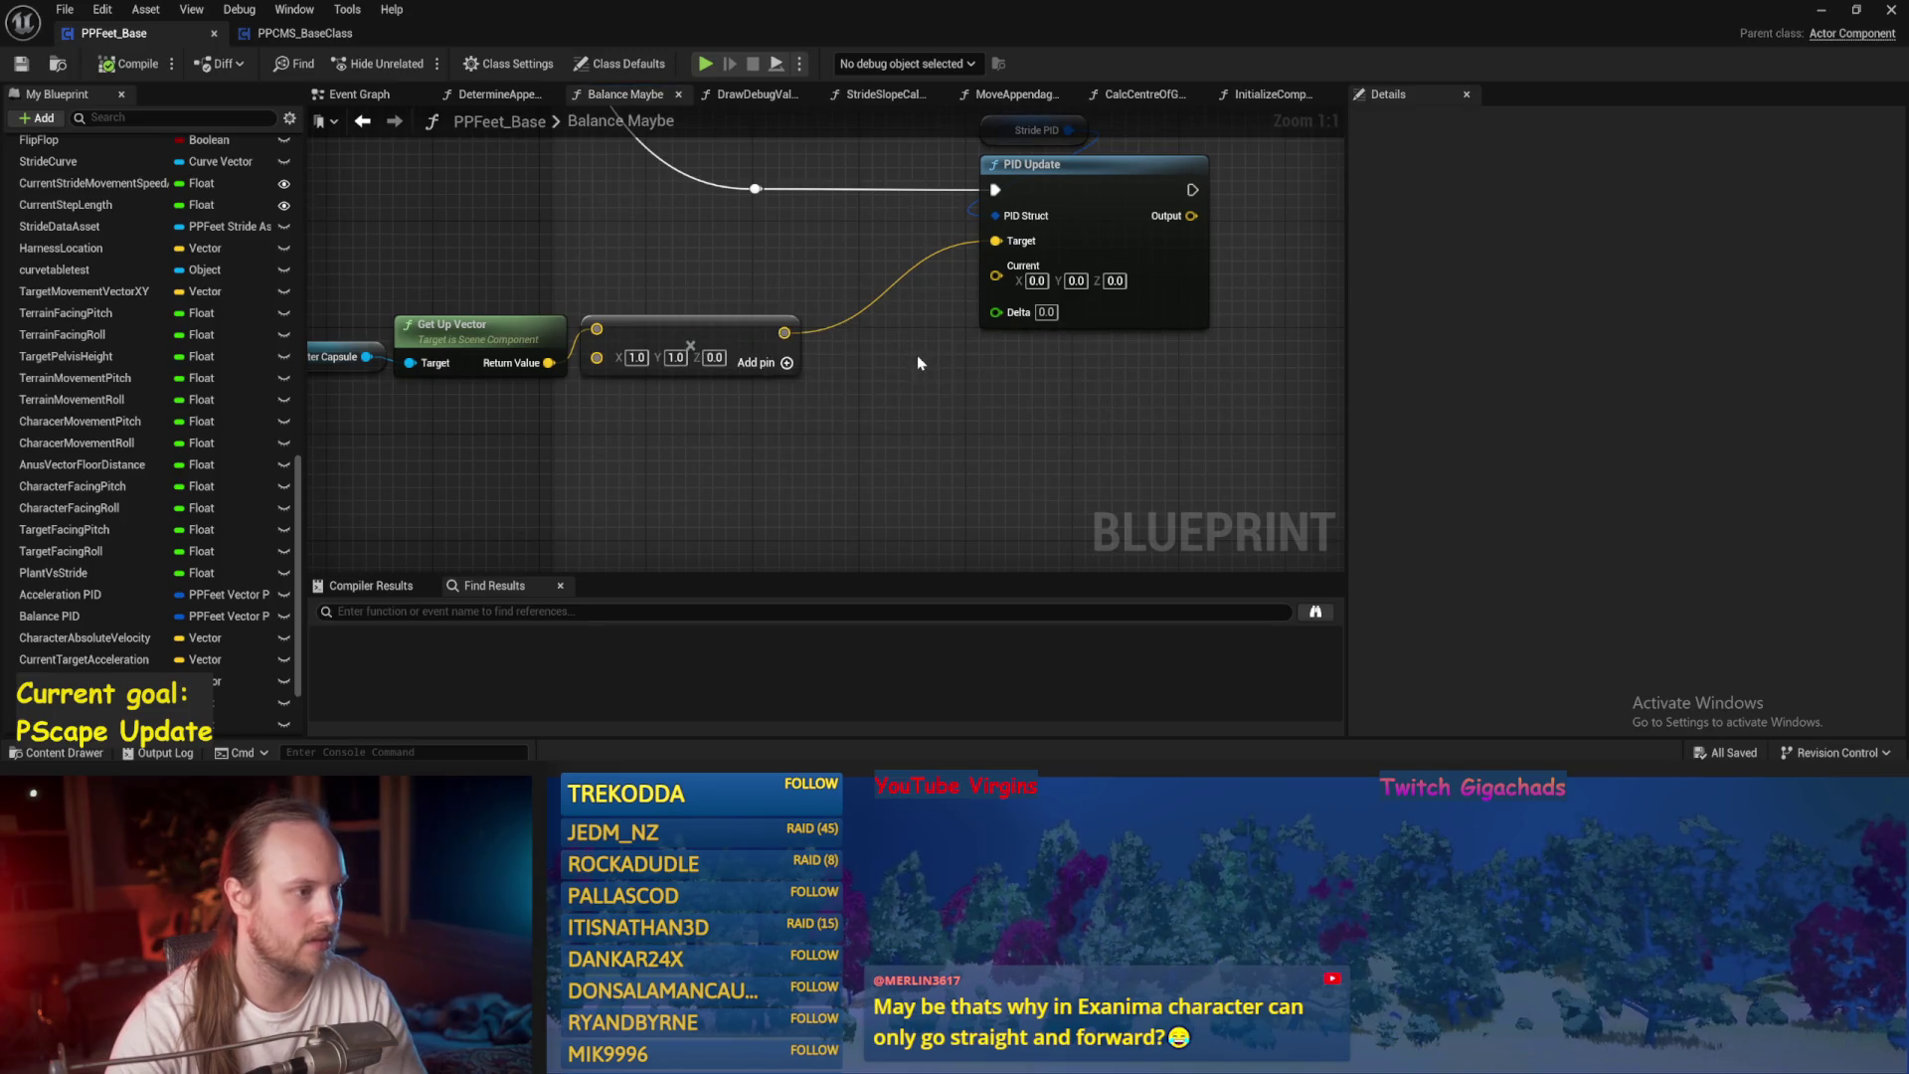
{"action": "left_click_drag", "start_coordinate": [995, 240], "coordinate": [996, 275]}
{"action": "left_click", "coordinate": [992, 241], "text": "alt"}
{"action": "left_click", "coordinate": [714, 357]}
{"action": "type", "text": "1"}
{"action": "key", "text": "Return"}
{"action": "left_click_drag", "start_coordinate": [822, 412], "coordinate": [587, 461]}
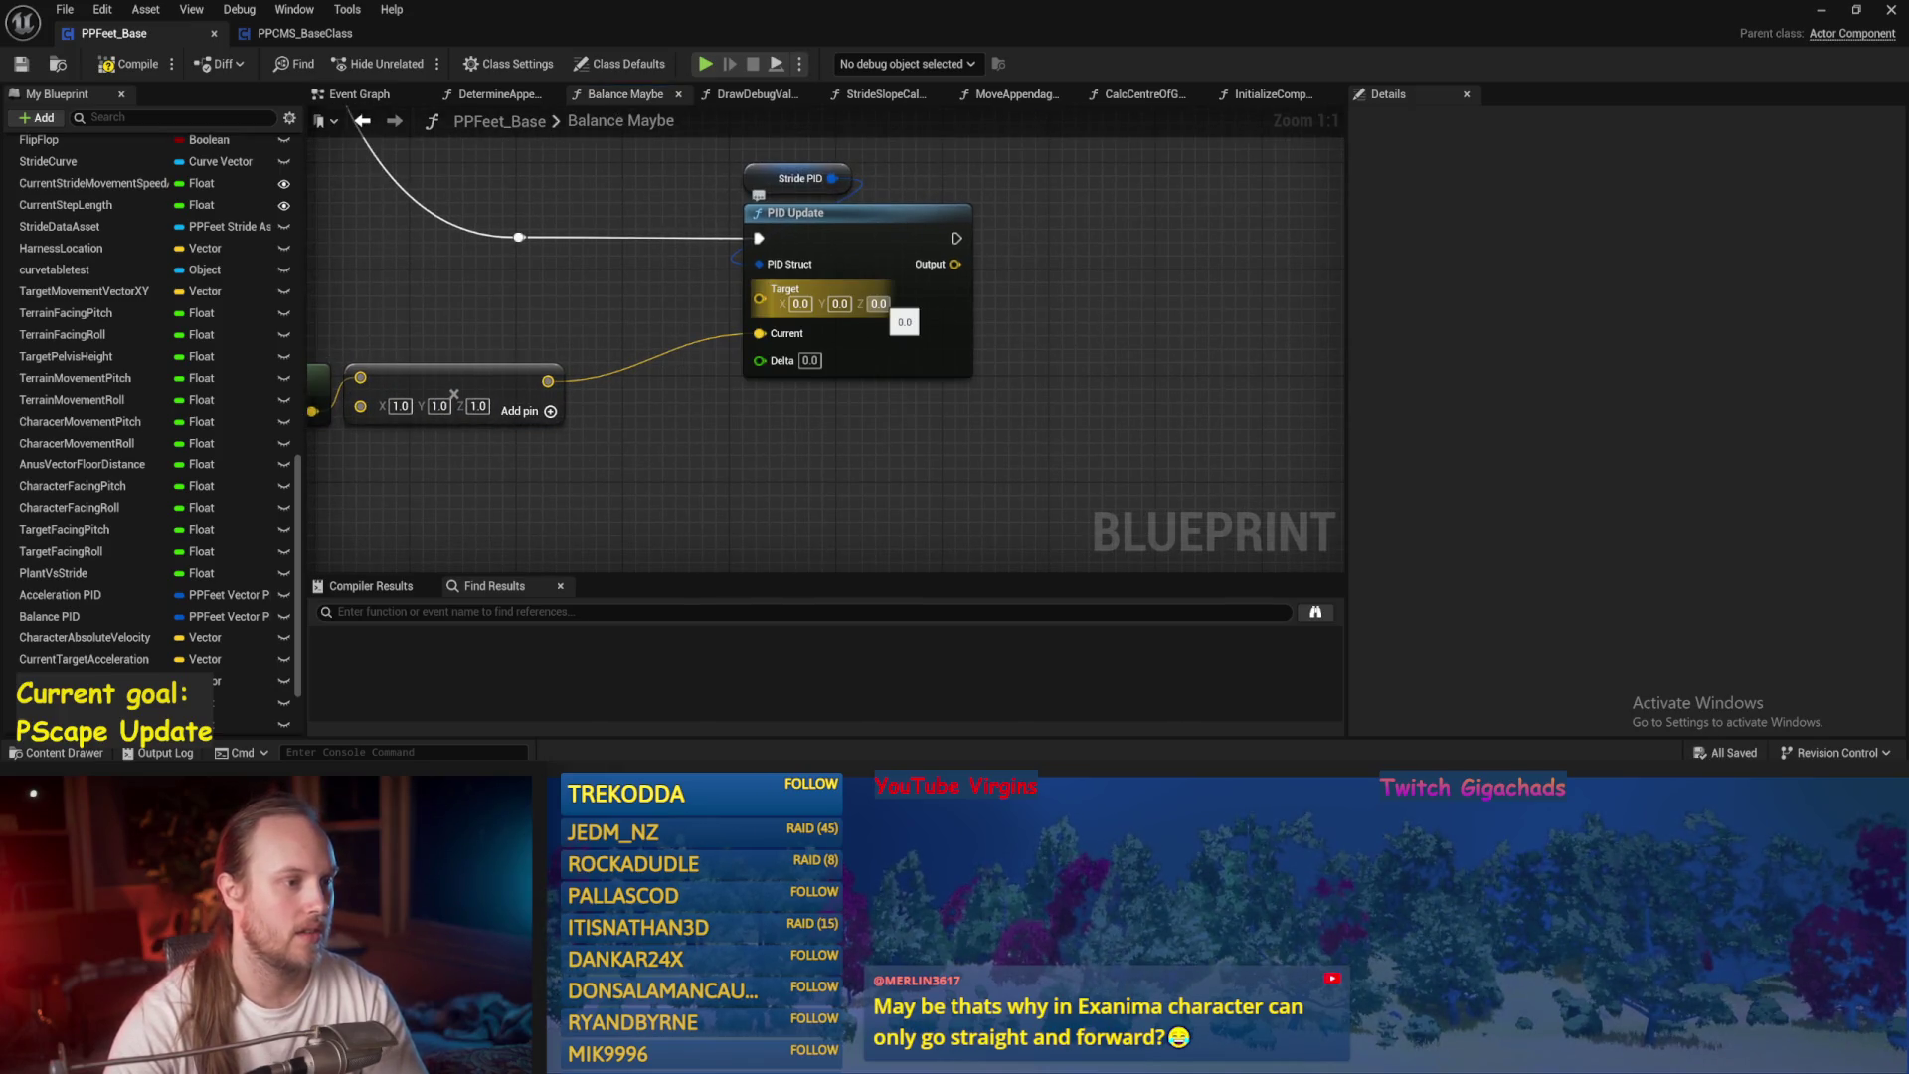
{"action": "left_click", "coordinate": [22, 65]}
{"action": "mouse_move", "coordinate": [1085, 261]}
{"action": "left_mouse_down"}
{"action": "mouse_move", "coordinate": [903, 306]}
{"action": "mouse_move", "coordinate": [937, 340]}
{"action": "mouse_move", "coordinate": [790, 352]}
{"action": "left_mouse_up"}
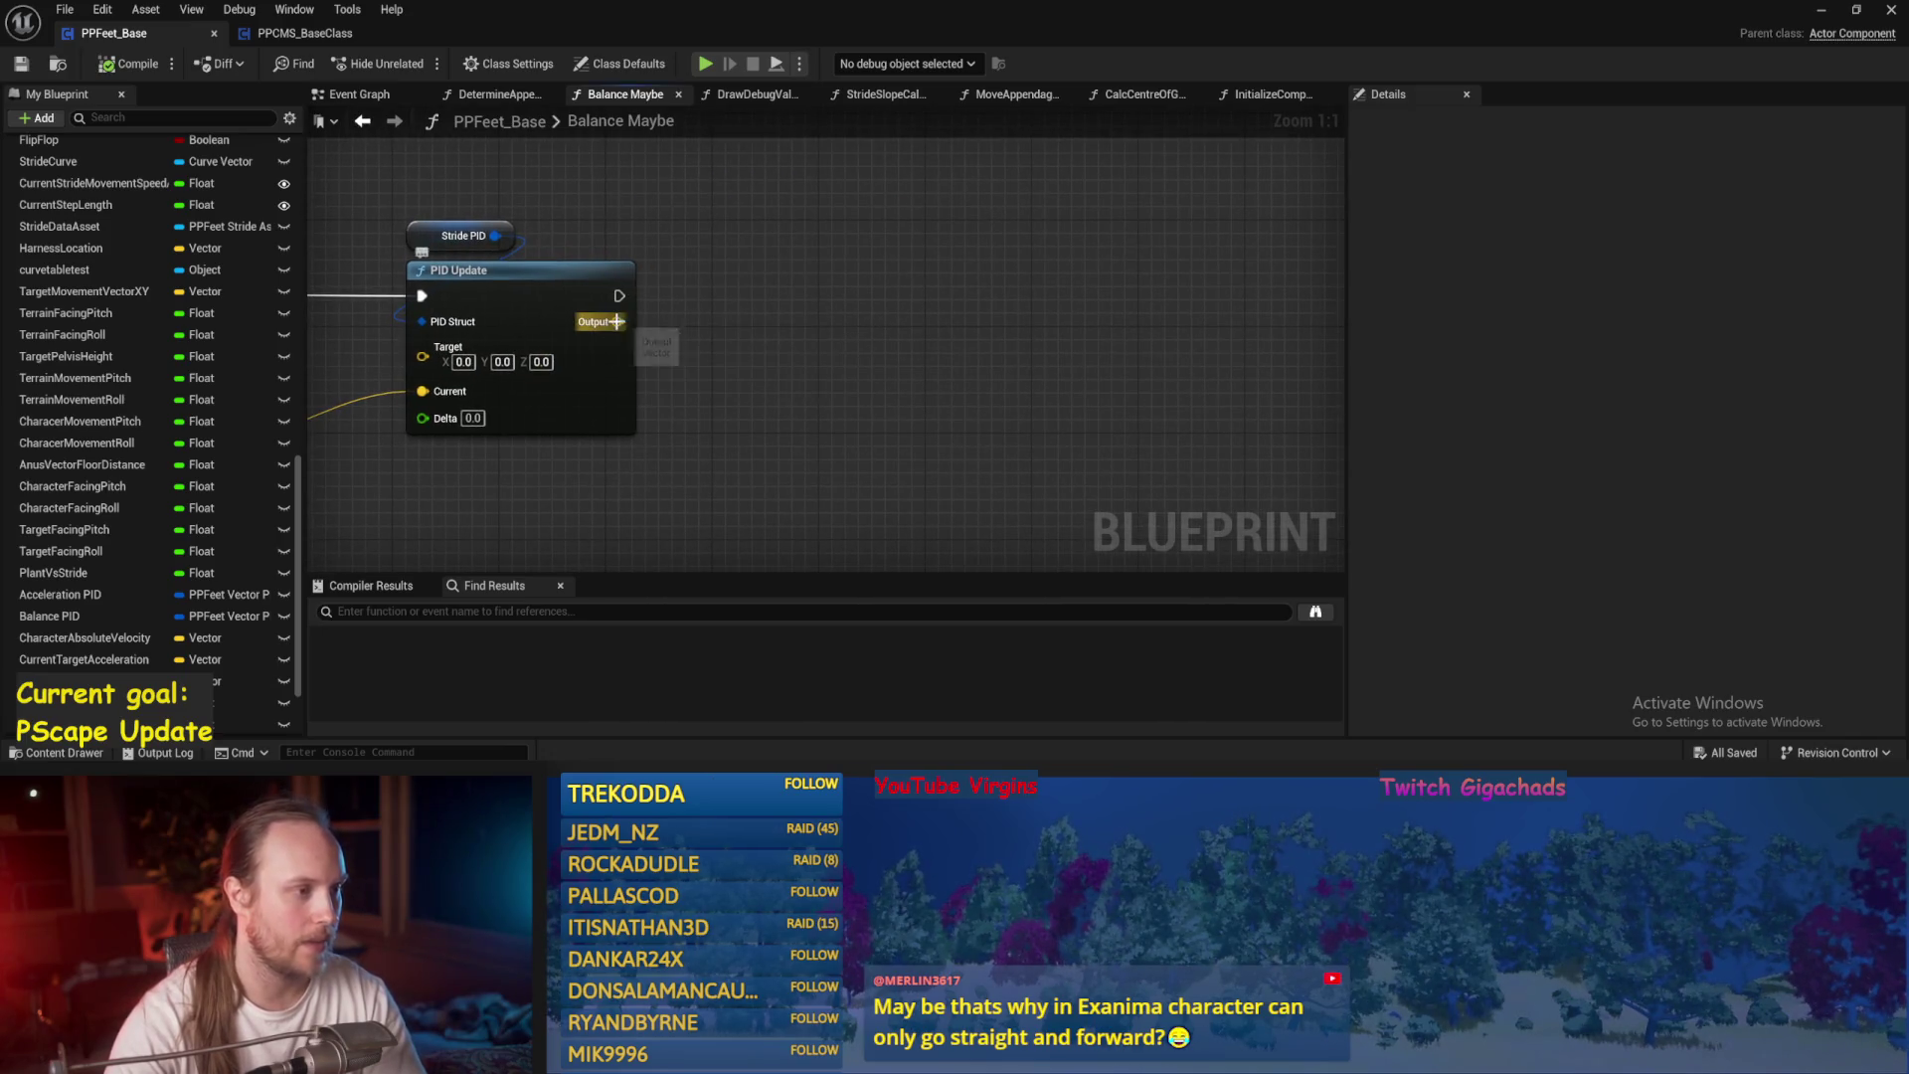
{"action": "left_click_drag", "start_coordinate": [619, 321], "coordinate": [791, 326]}
{"action": "left_click", "coordinate": [334, 459]}
{"action": "scroll", "coordinate": [239, 243], "scroll_direction": "up", "scroll_amount": 10}
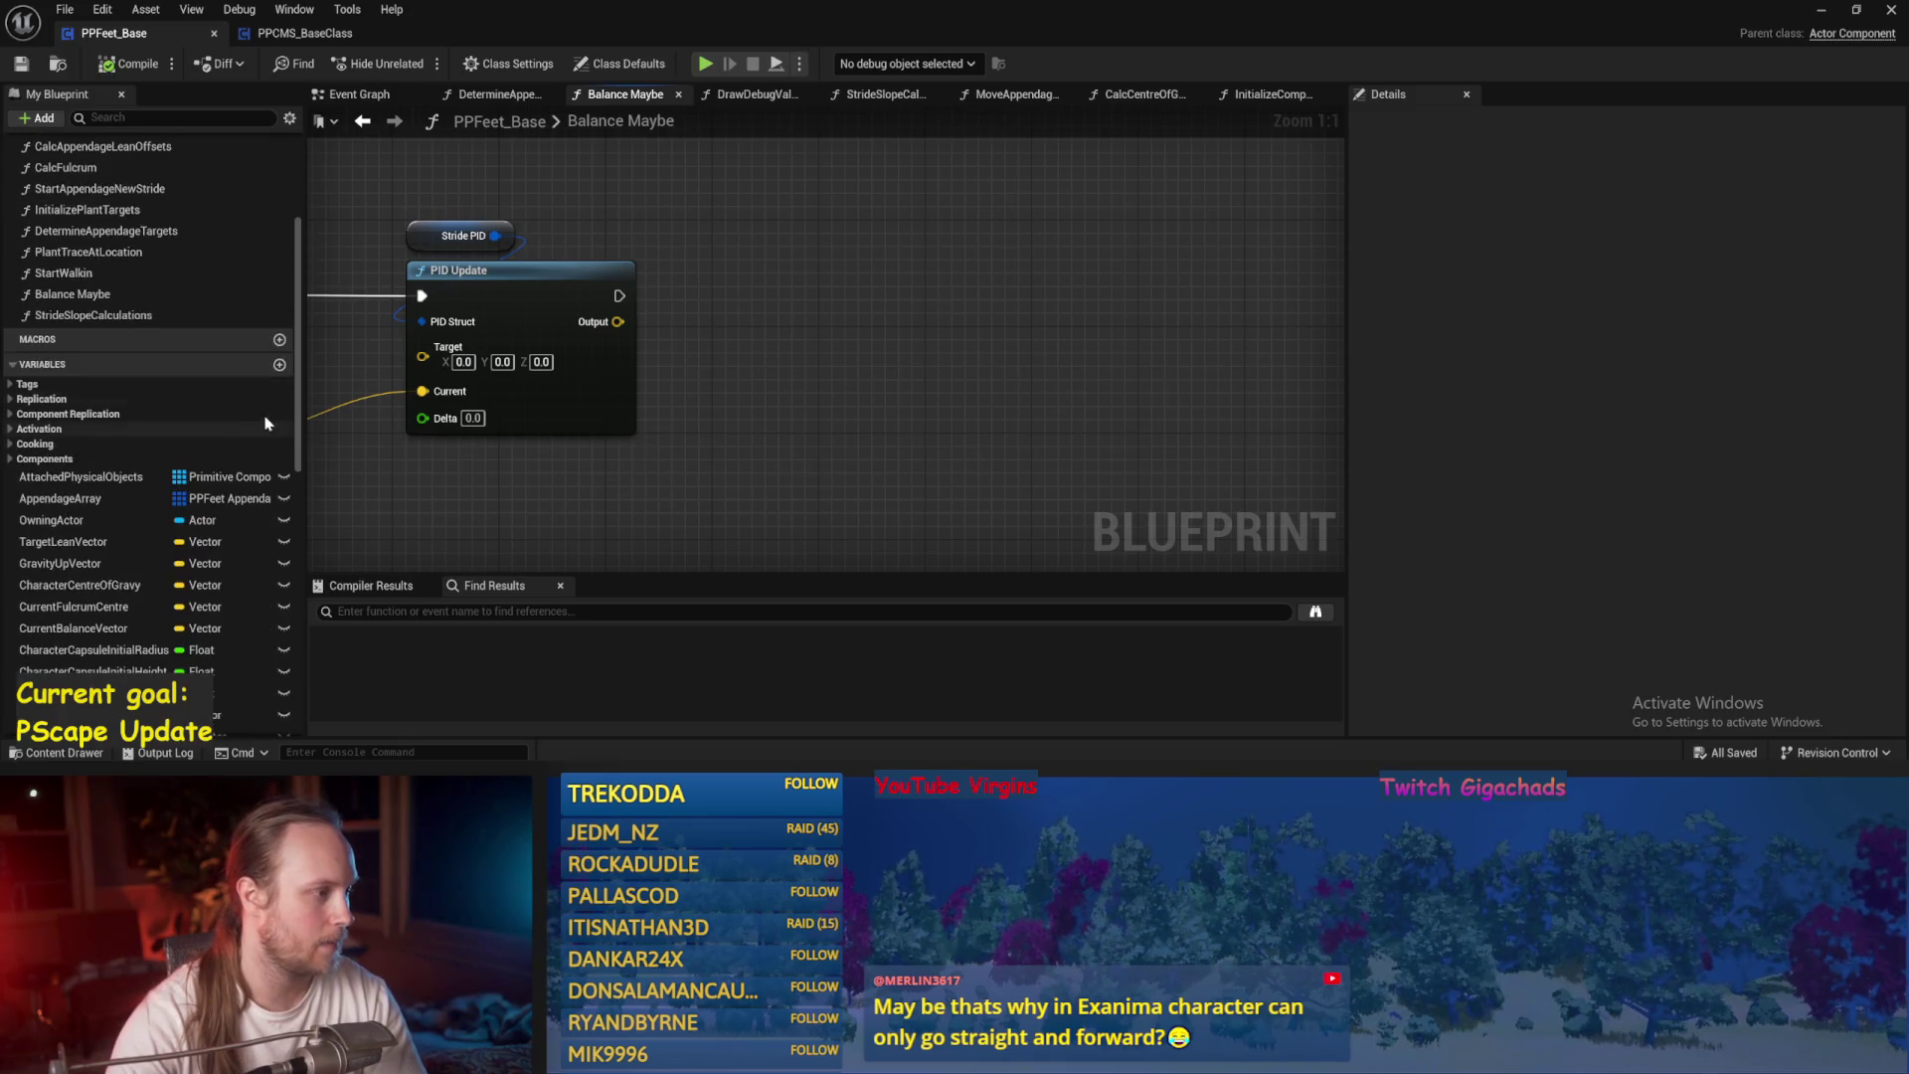
{"action": "left_click", "coordinate": [279, 364]}
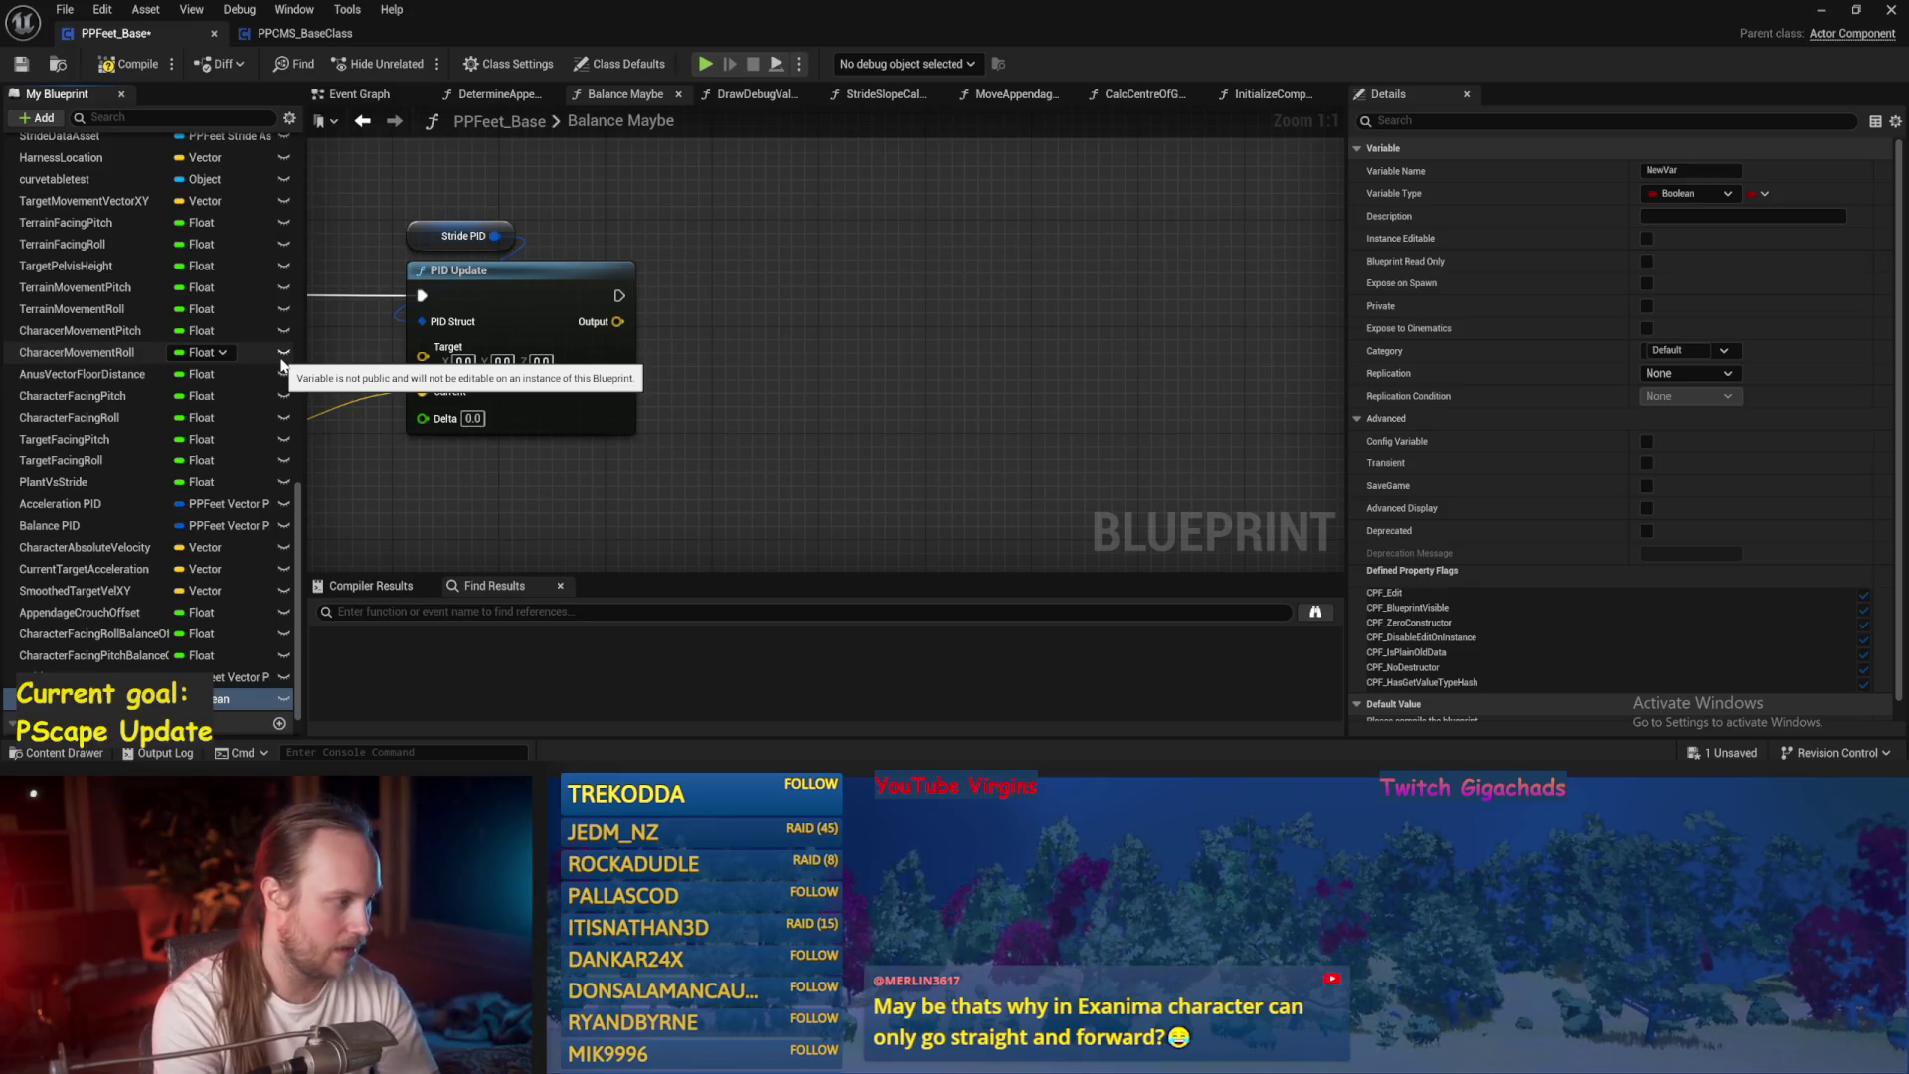
Name the new variable TargetStrideVelocityXY, make it a Vector, save, and drop its getter beside PID Update.
{"action": "key", "text": "Return"}
{"action": "left_click", "coordinate": [227, 701]}
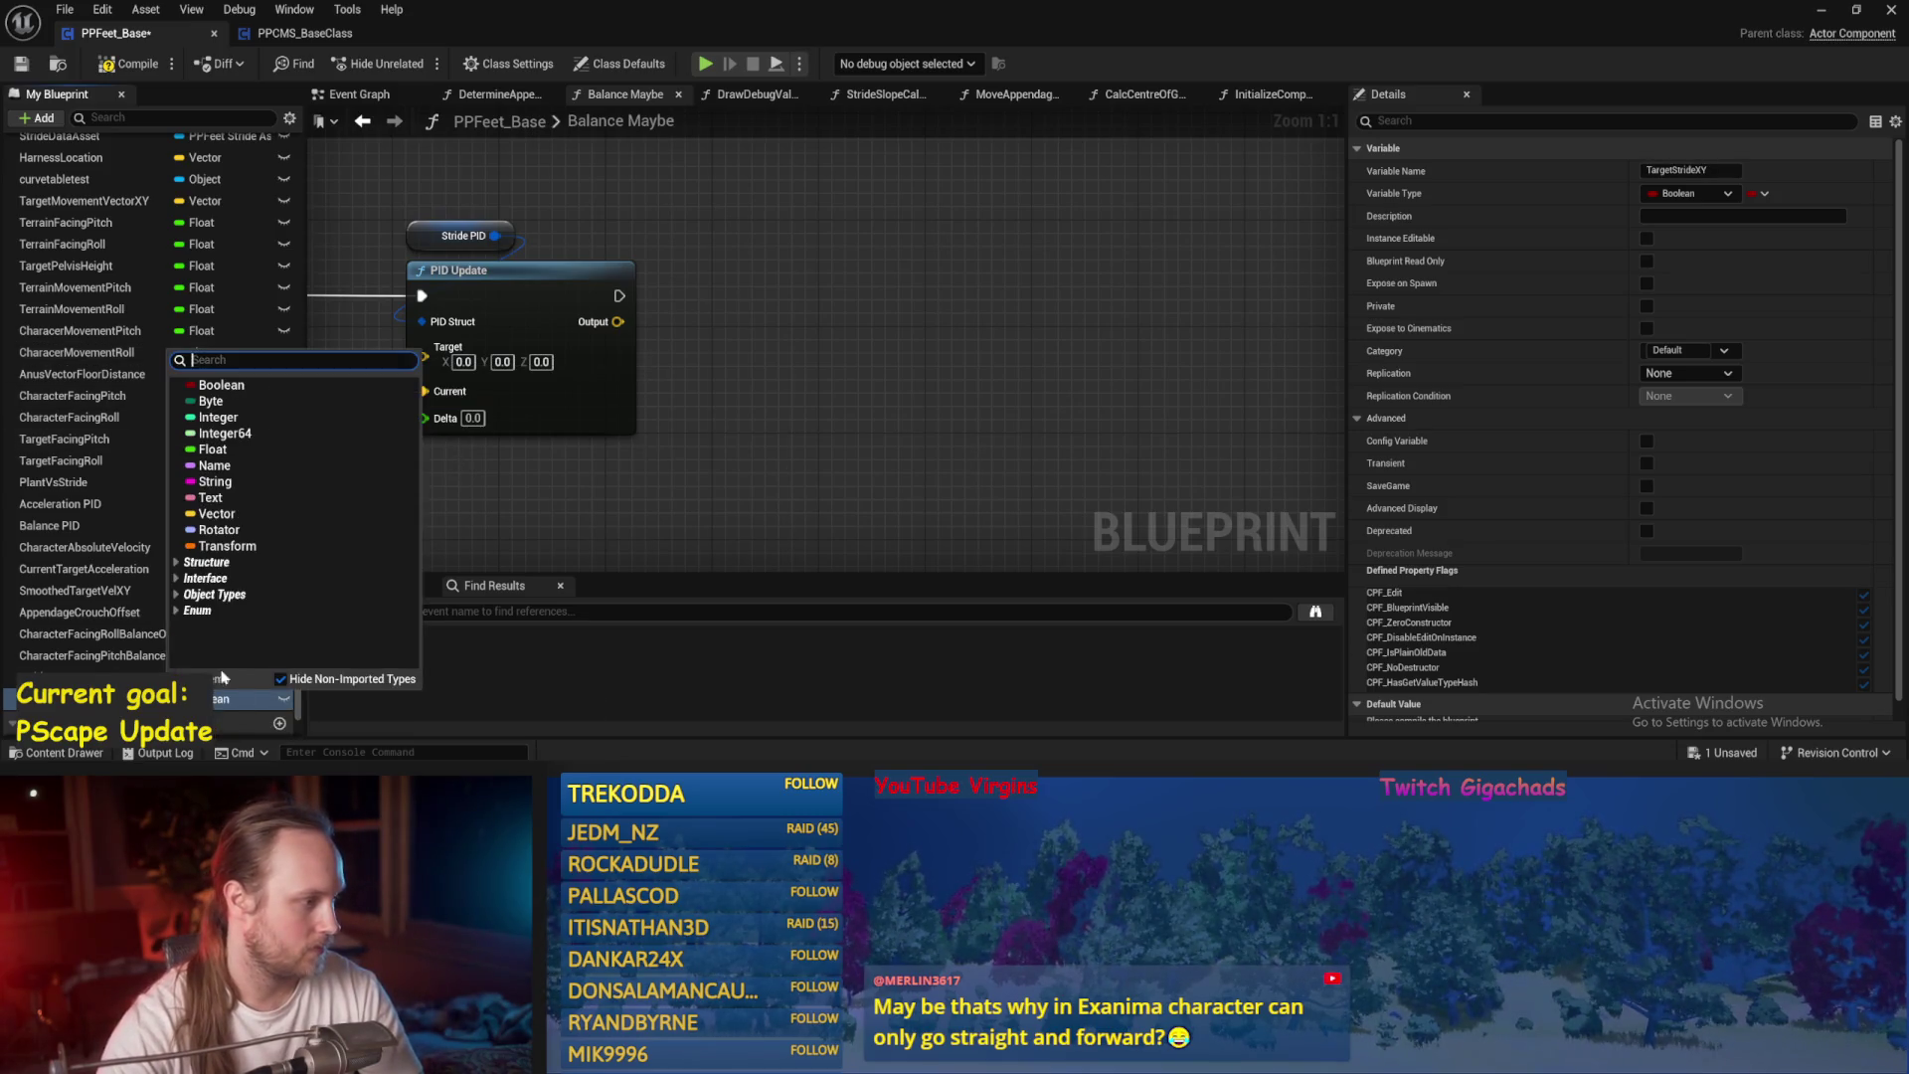
{"action": "left_click", "coordinate": [209, 534]}
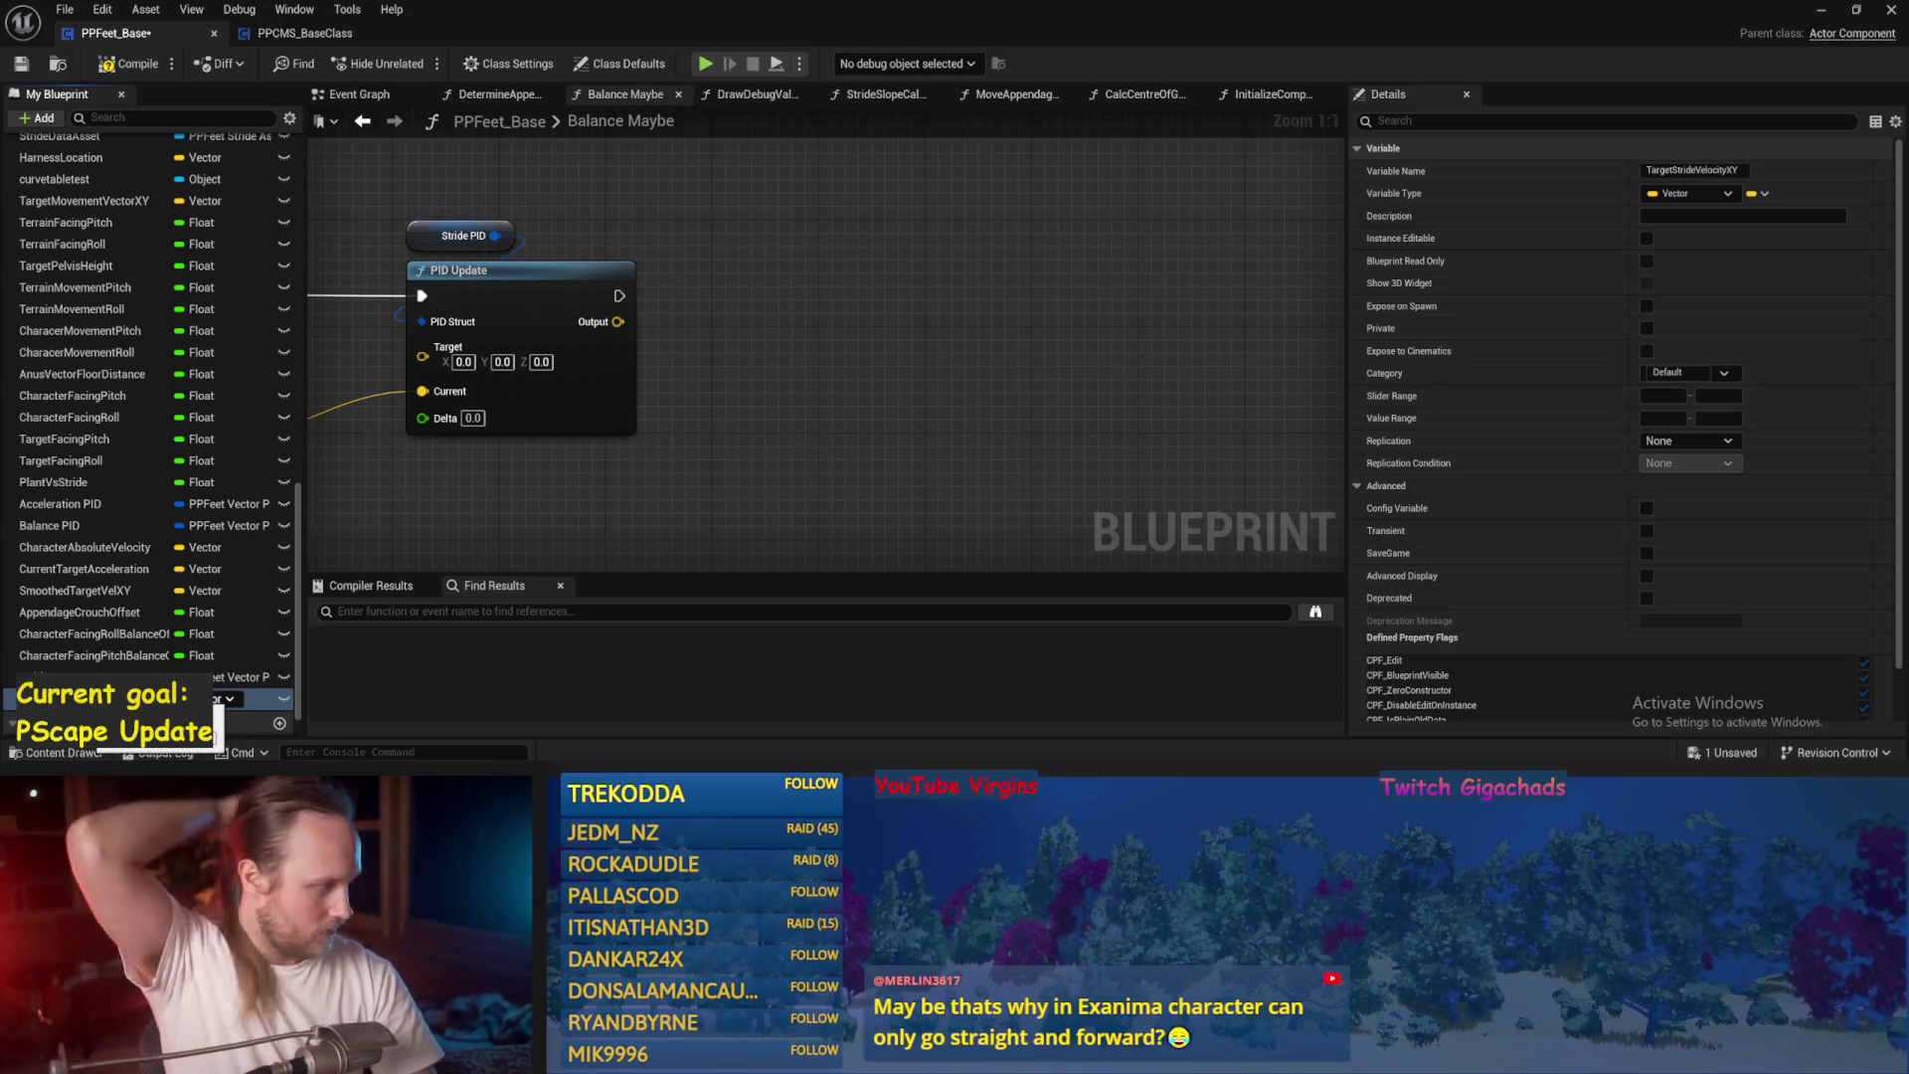
{"action": "key", "text": "ctrl+s"}
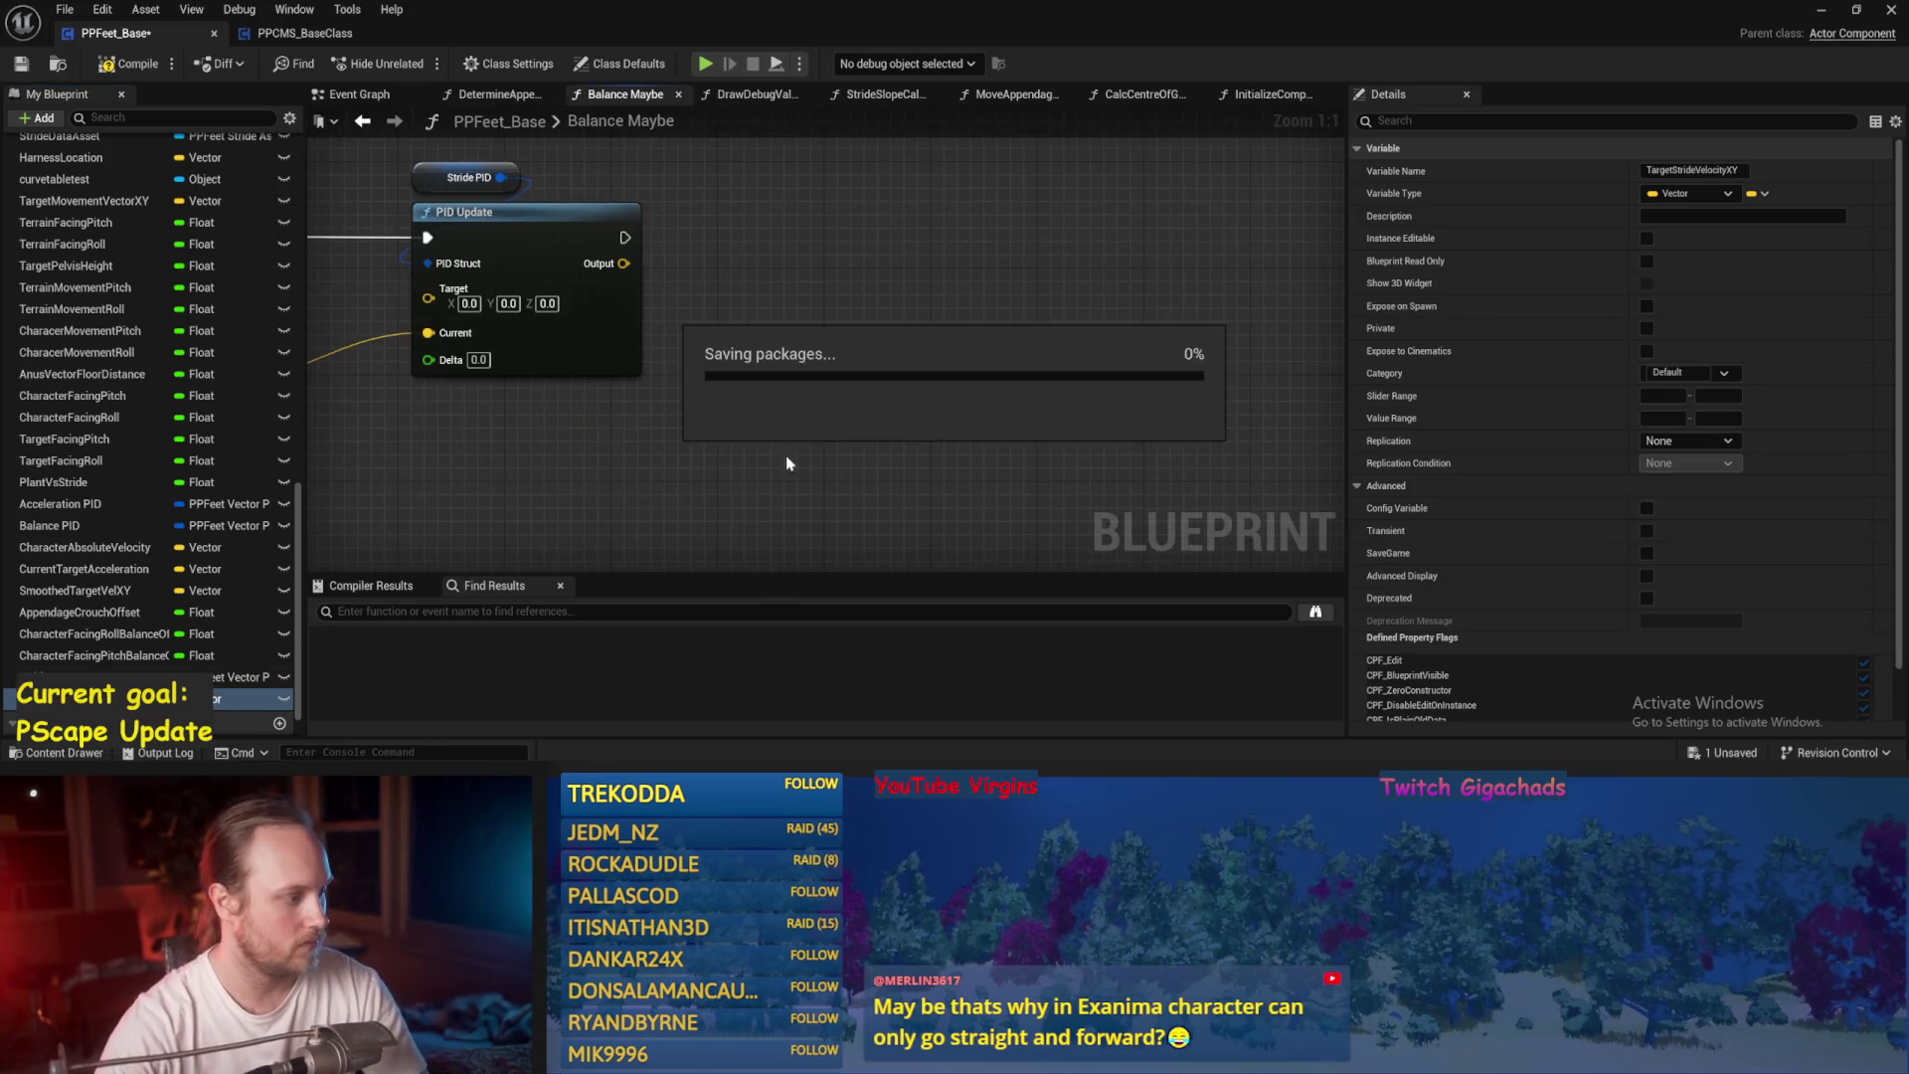
{"action": "left_click_drag", "start_coordinate": [239, 699], "coordinate": [679, 394]}
{"action": "left_click", "coordinate": [715, 419]}
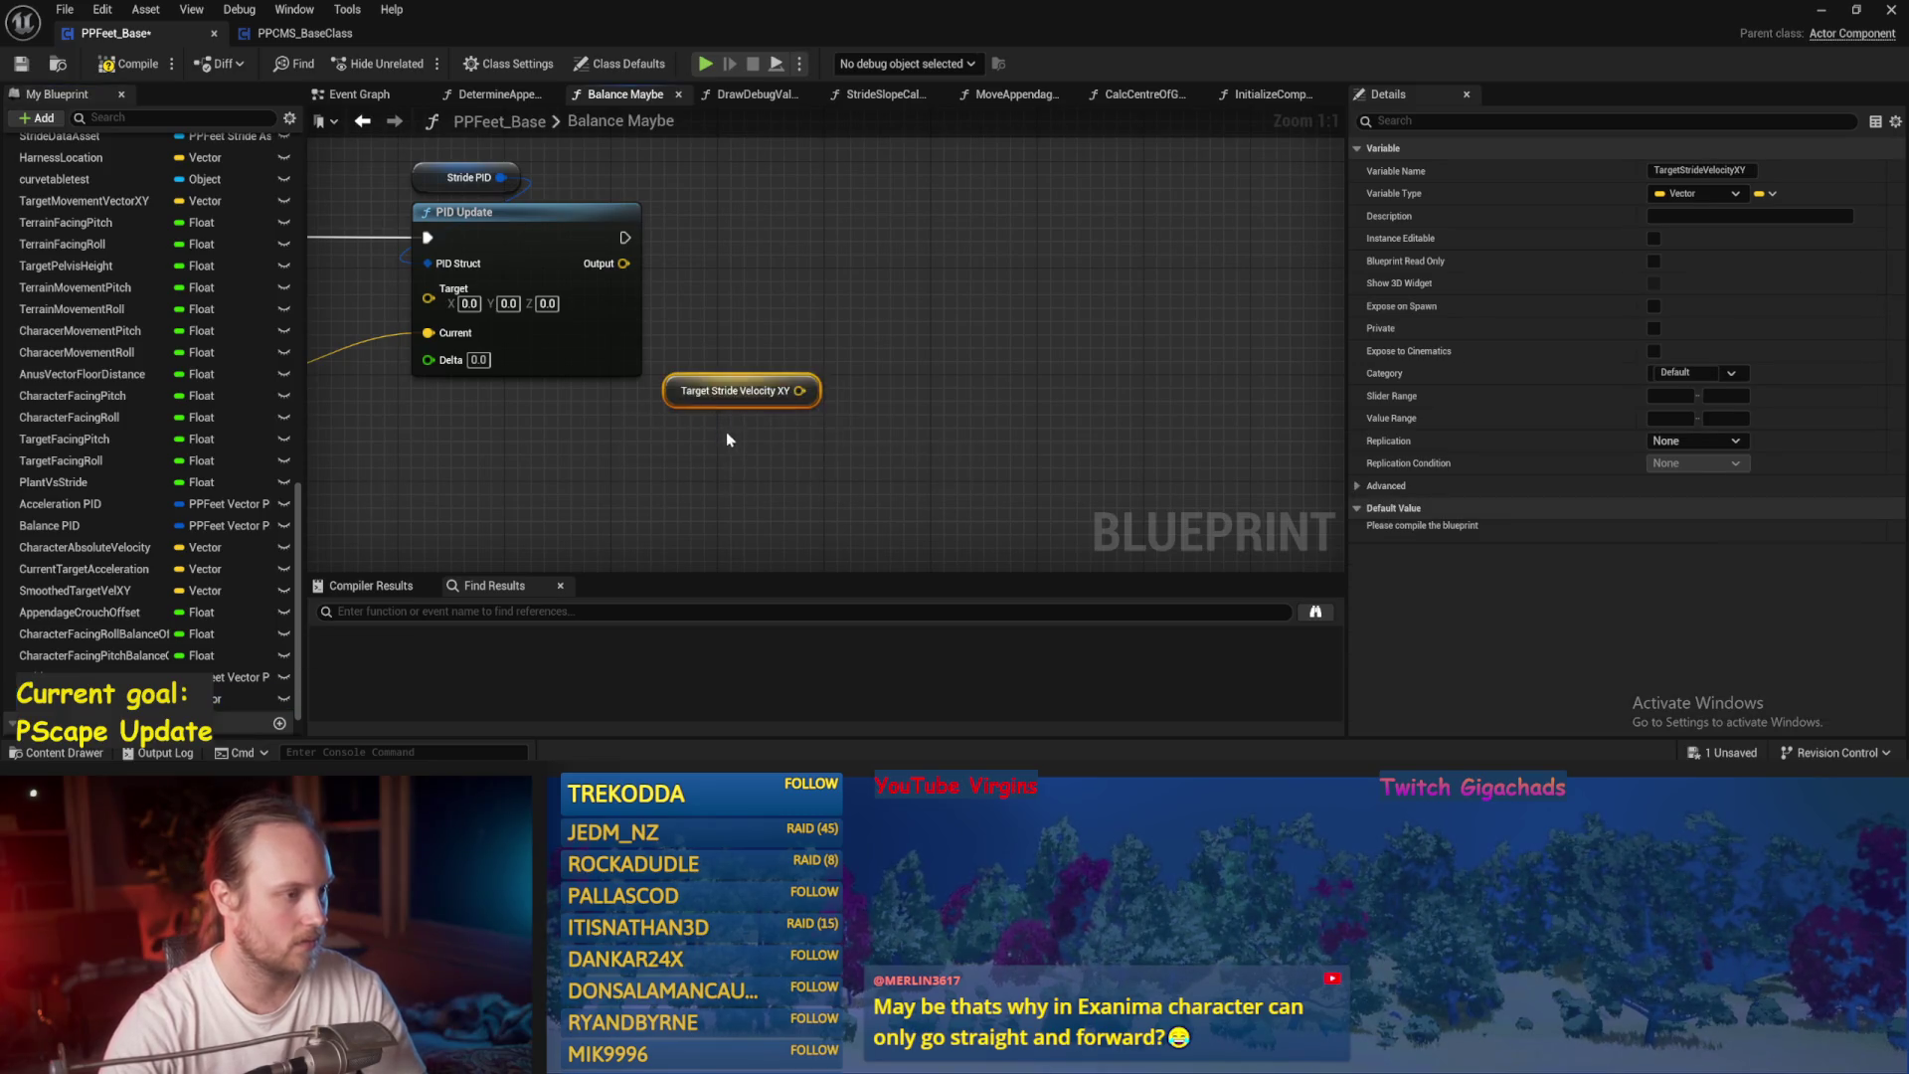
Add PID Update's Output to the Target Stride Velocity XY getter with a + node and save.
{"action": "left_click_drag", "start_coordinate": [591, 306], "coordinate": [847, 322]}
{"action": "type", "text": "+"}
{"action": "key", "text": "Return"}
{"action": "mouse_move", "coordinate": [765, 432]}
{"action": "left_mouse_down"}
{"action": "mouse_move", "coordinate": [861, 354]}
{"action": "mouse_move", "coordinate": [975, 340]}
{"action": "left_mouse_up"}
{"action": "key", "text": "ctrl+s"}
Store the sum with a SET Target Stride Velocity XY node run after PID Update, then save and compile.
{"action": "type", "text": "set target vel"}
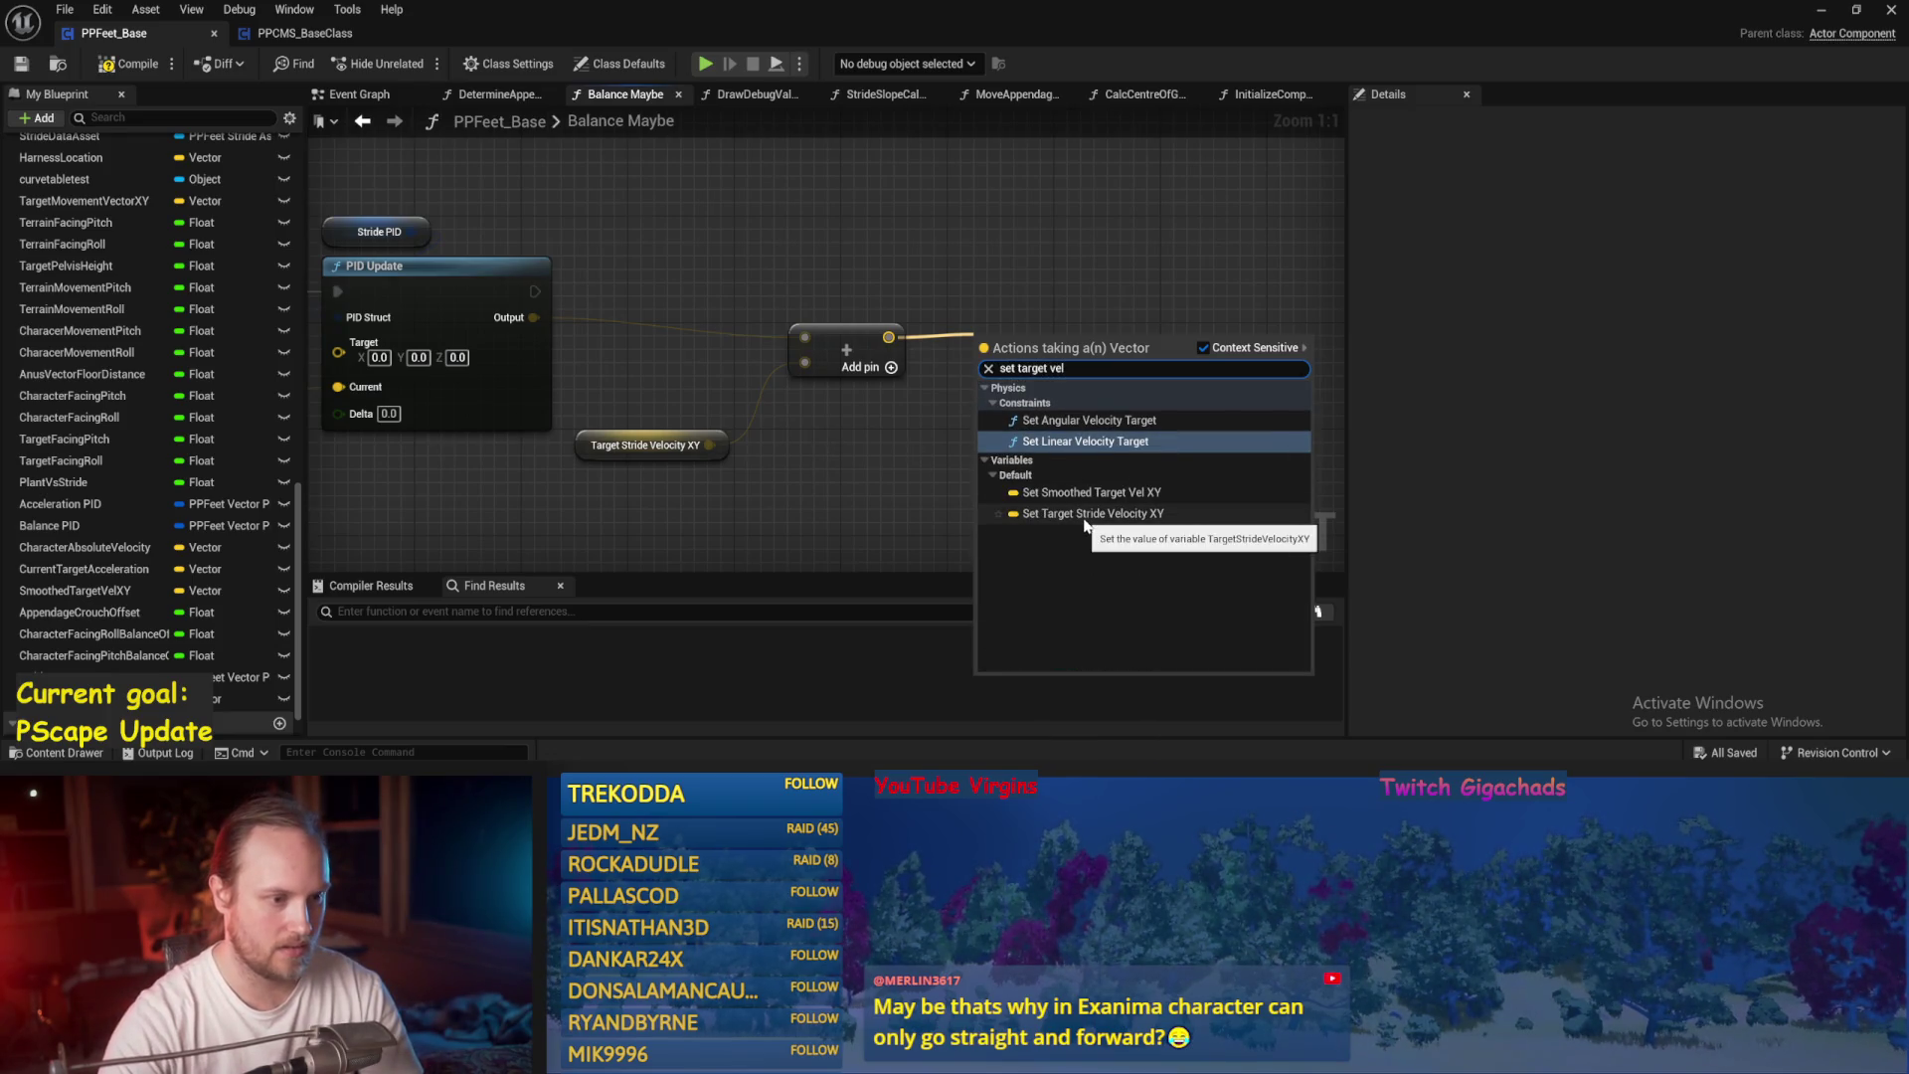
{"action": "left_click", "coordinate": [1086, 515]}
{"action": "mouse_move", "coordinate": [535, 291]}
{"action": "left_mouse_down"}
{"action": "mouse_move", "coordinate": [895, 341]}
{"action": "mouse_move", "coordinate": [979, 345]}
{"action": "mouse_move", "coordinate": [1012, 324]}
{"action": "left_mouse_up"}
{"action": "left_click_drag", "start_coordinate": [535, 291], "coordinate": [979, 318]}
{"action": "left_click_drag", "start_coordinate": [1062, 315], "coordinate": [1062, 288]}
{"action": "key", "text": "ctrl+s"}
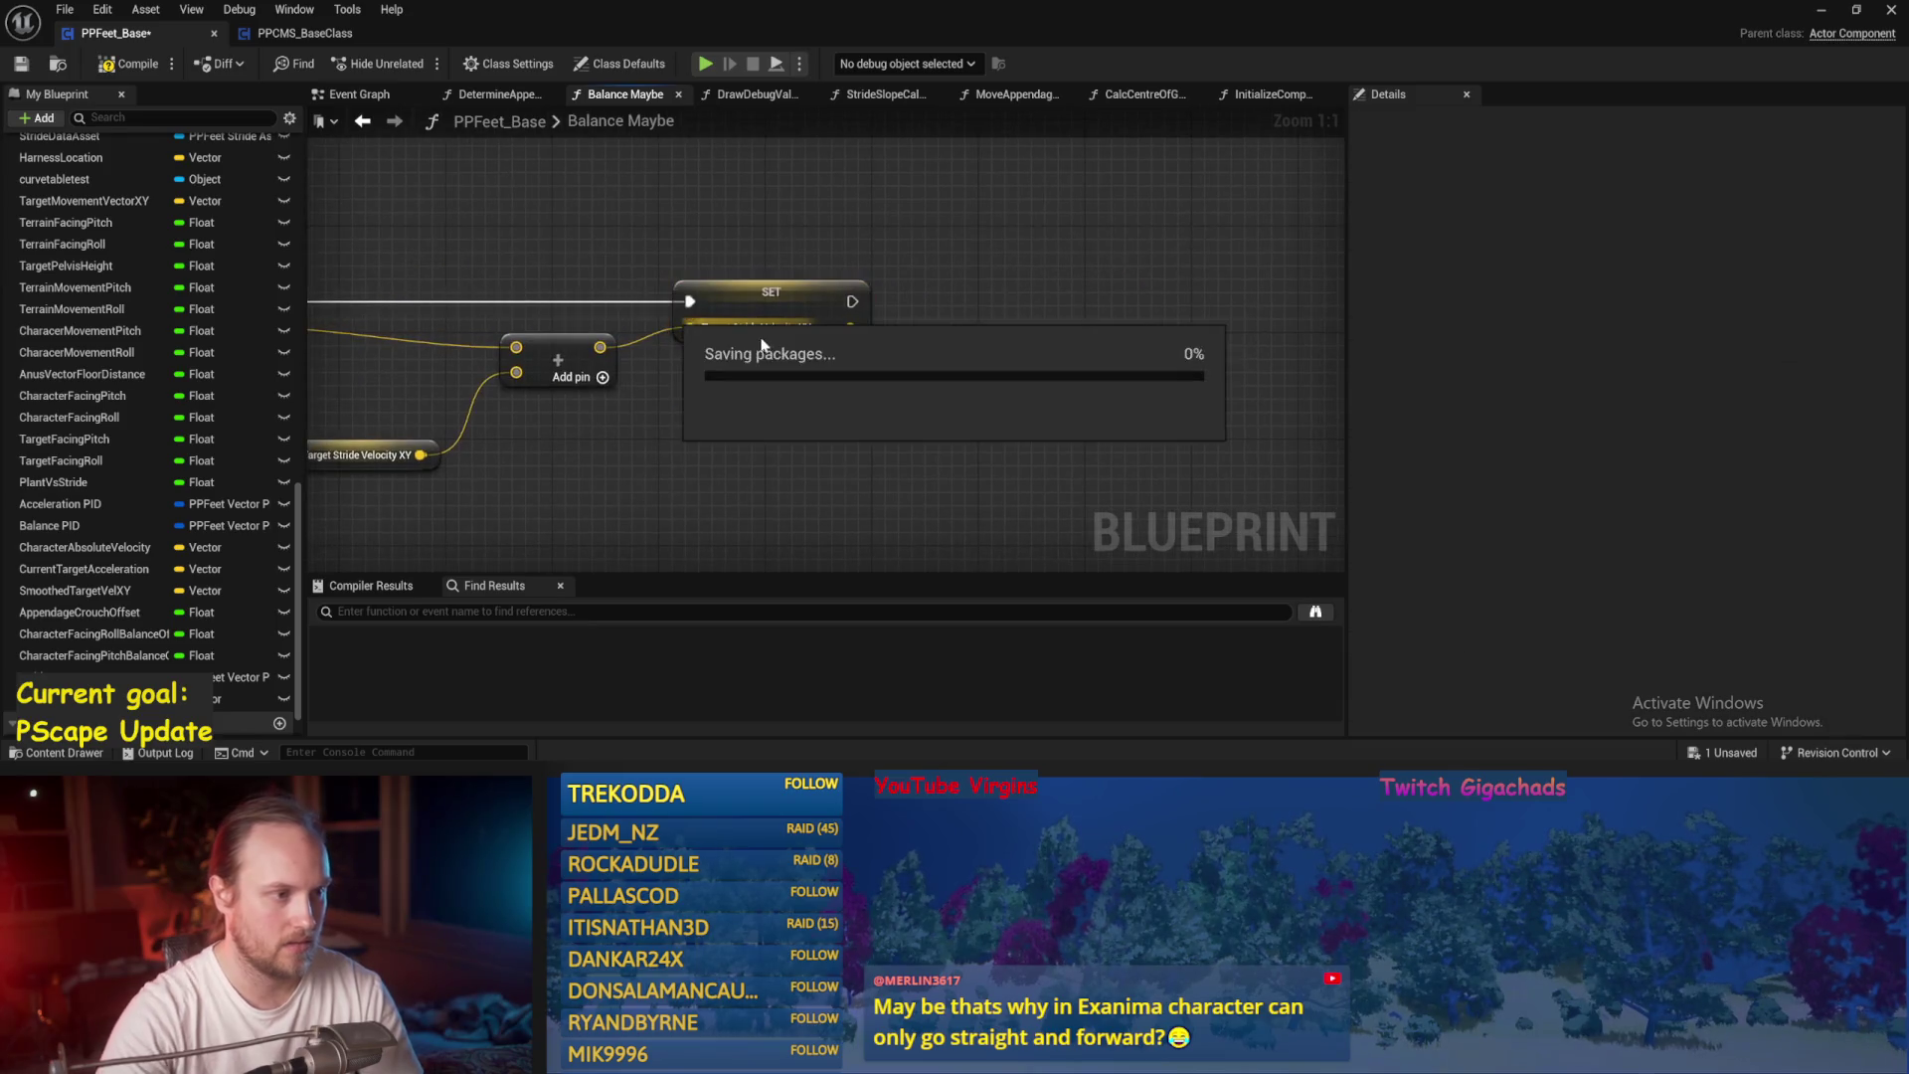
{"action": "key", "text": "ctrl+s"}
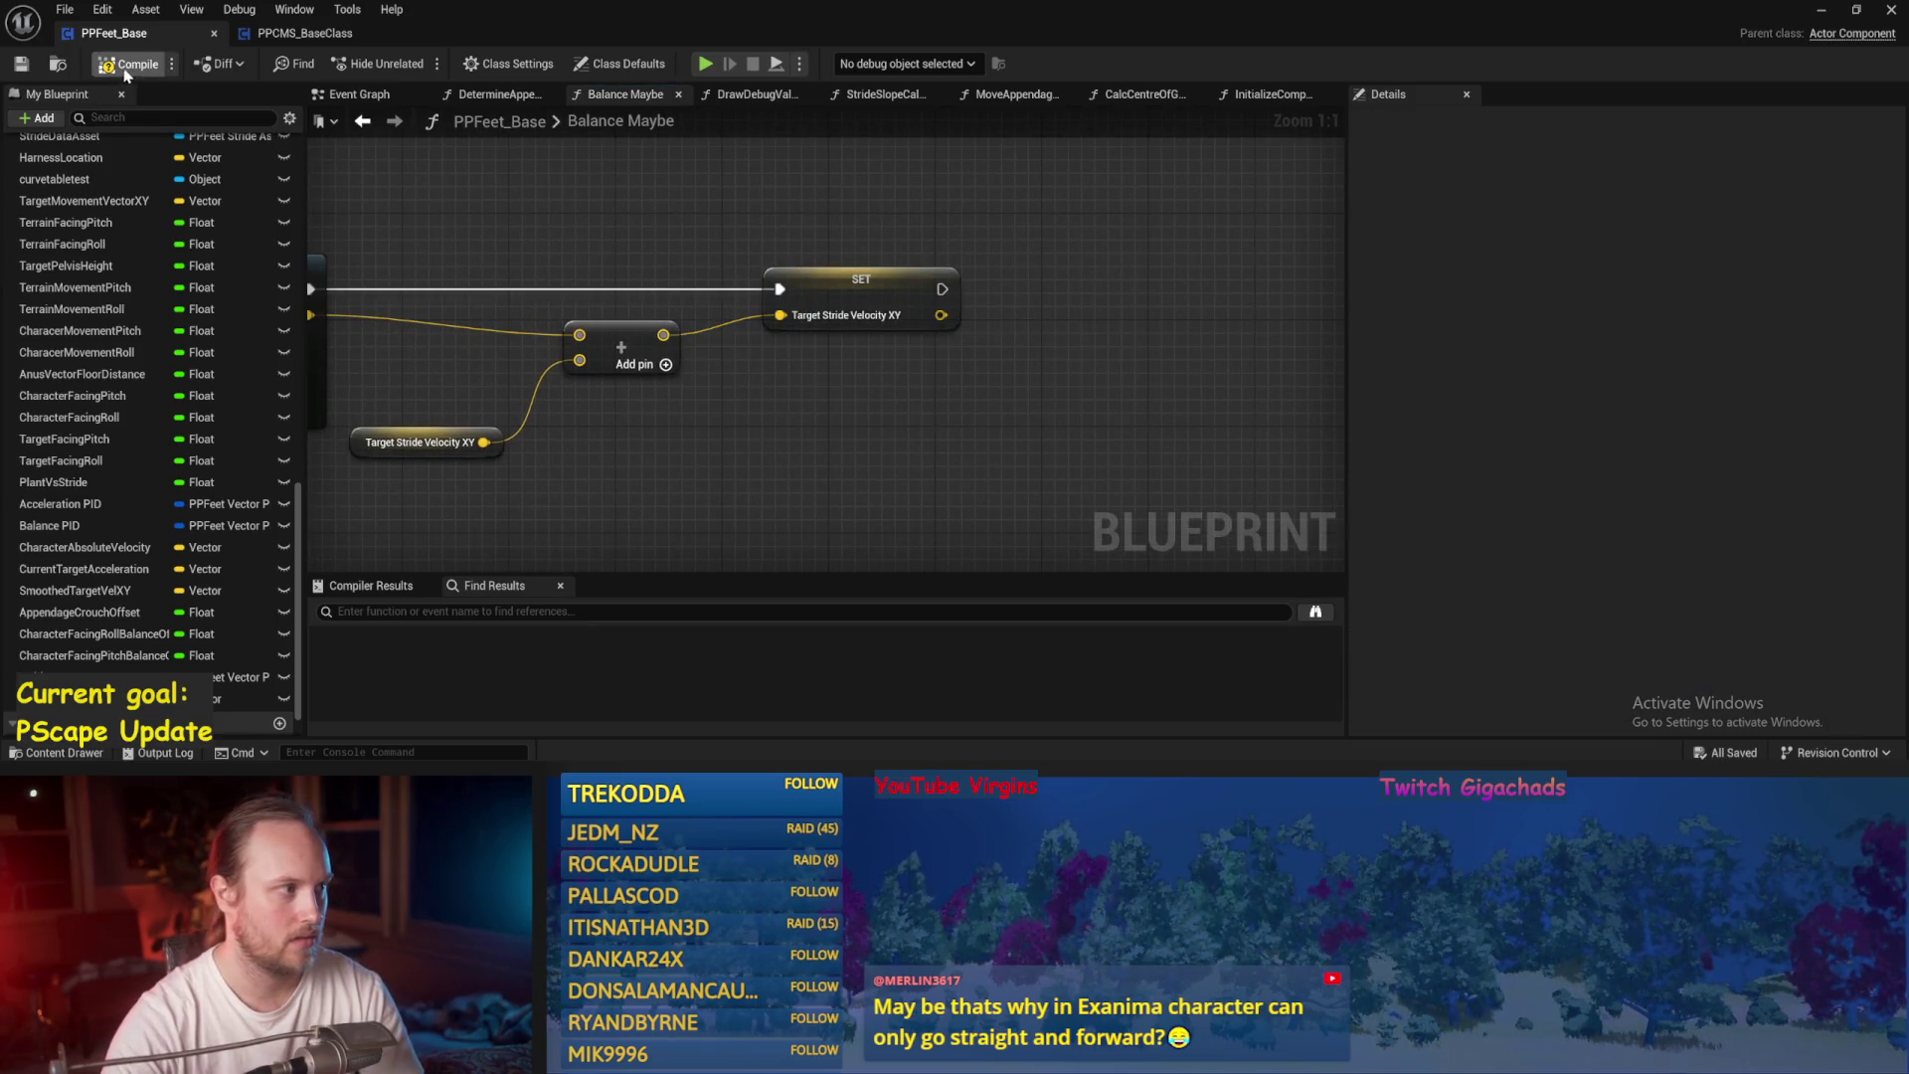
{"action": "left_click", "coordinate": [21, 63]}
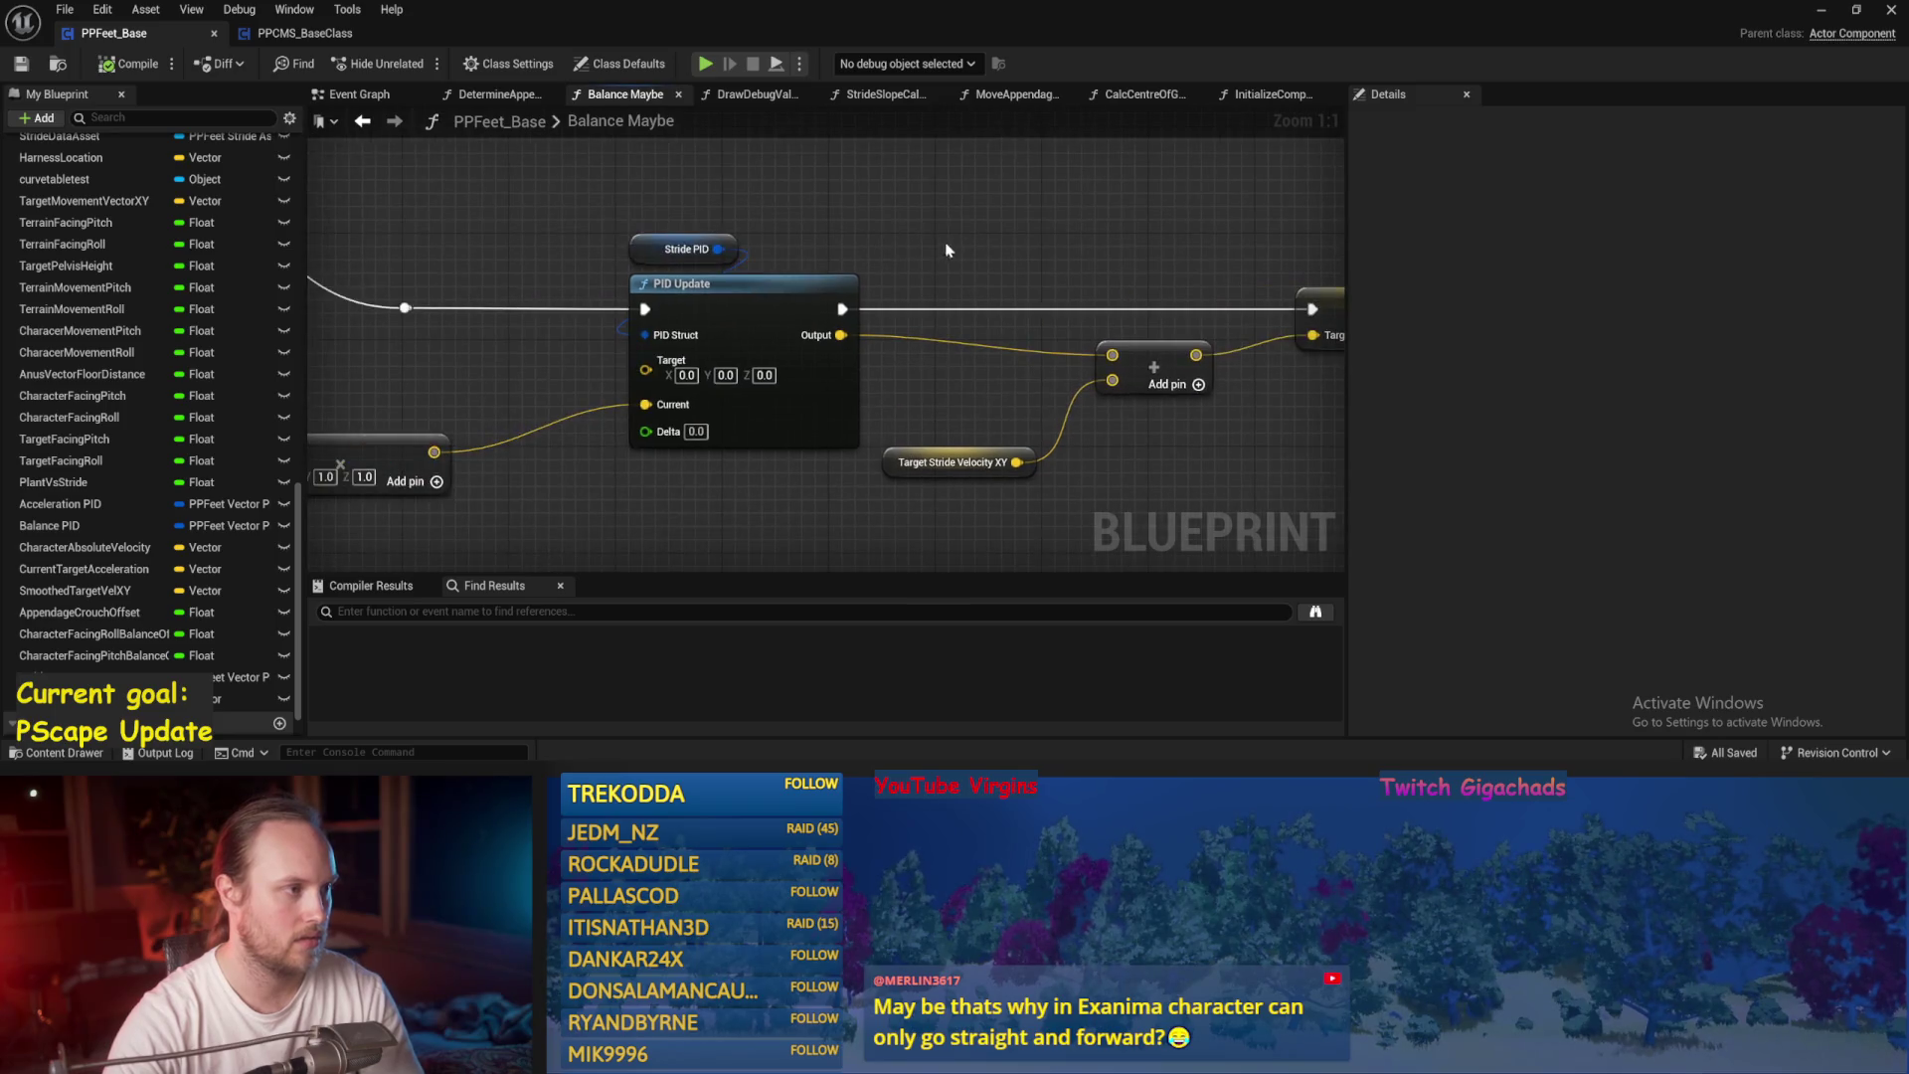
{"action": "left_click", "coordinate": [283, 35]}
{"action": "left_click_drag", "start_coordinate": [1002, 300], "coordinate": [785, 320]}
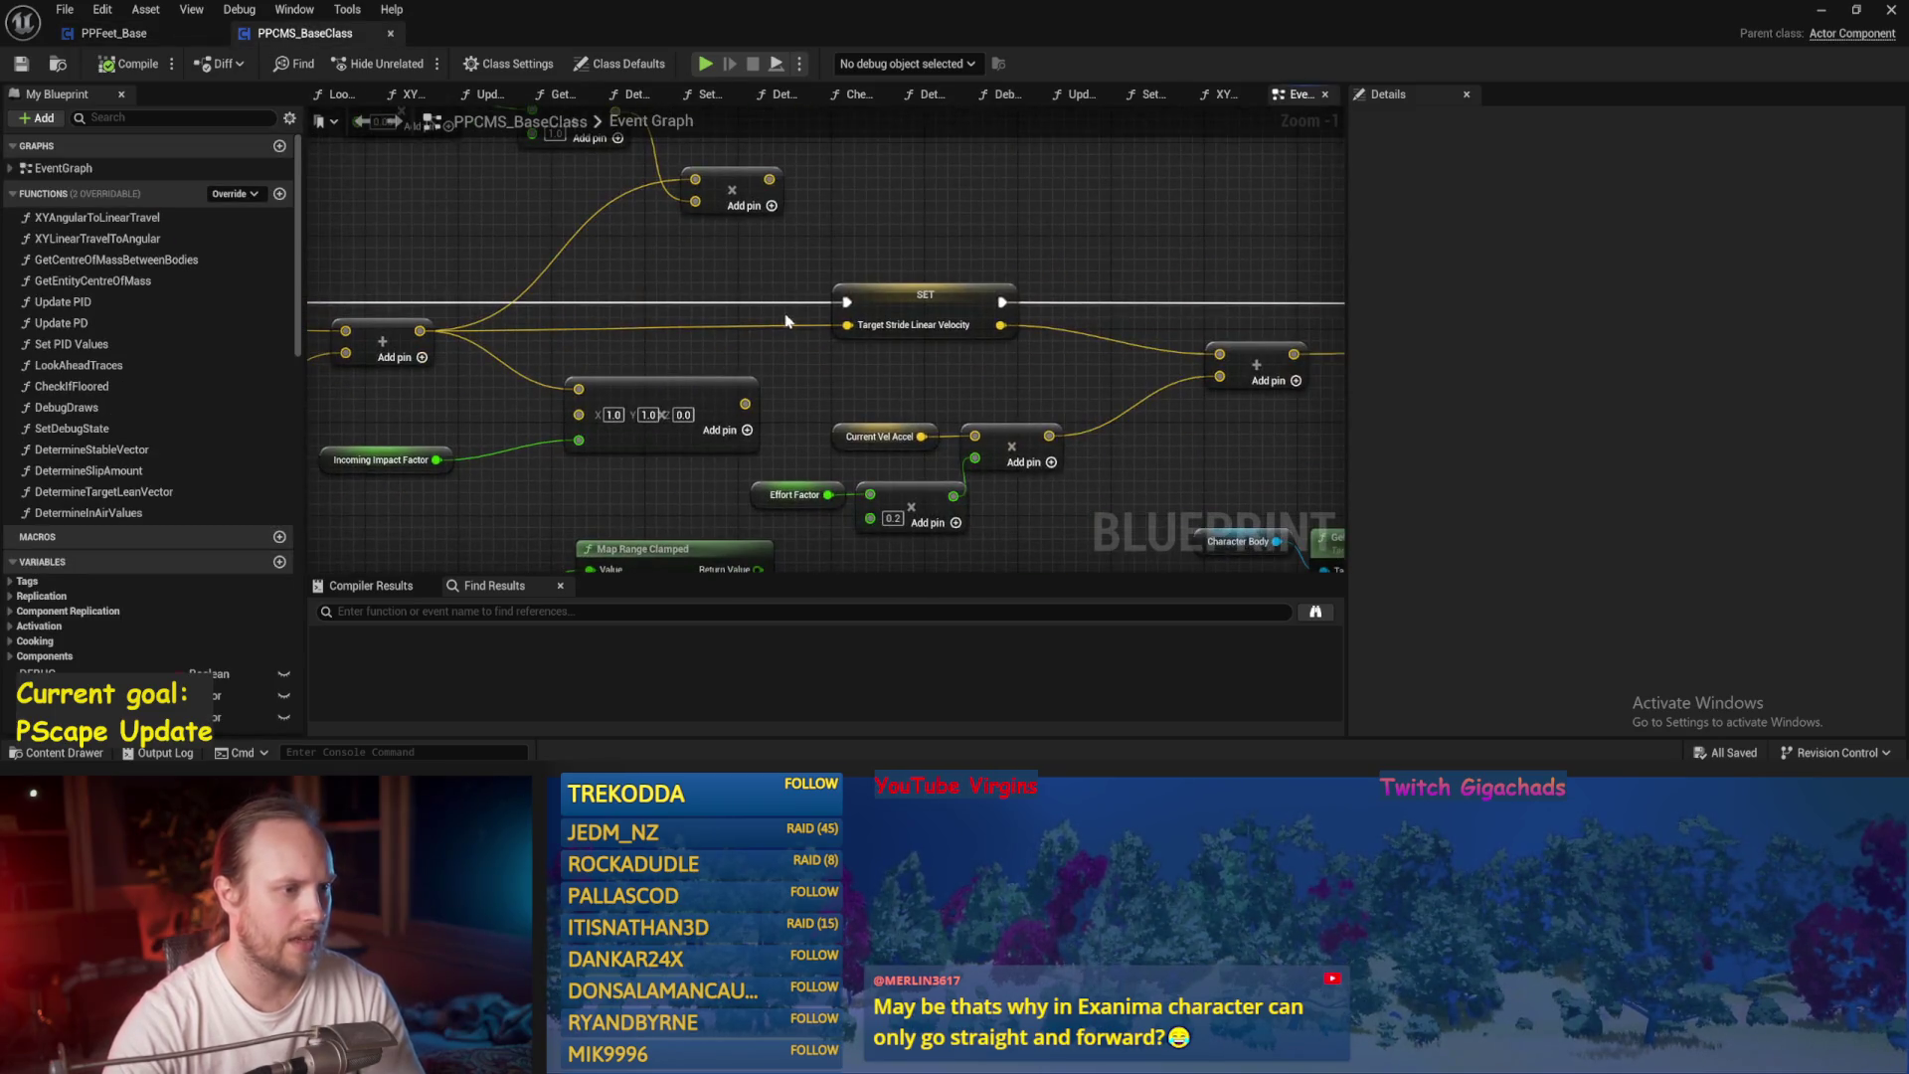
{"action": "left_click", "coordinate": [885, 288]}
{"action": "mouse_move", "coordinate": [1091, 395]}
{"action": "left_mouse_down"}
{"action": "mouse_move", "coordinate": [703, 371]}
{"action": "mouse_move", "coordinate": [822, 388]}
{"action": "mouse_move", "coordinate": [857, 343]}
{"action": "left_mouse_up"}
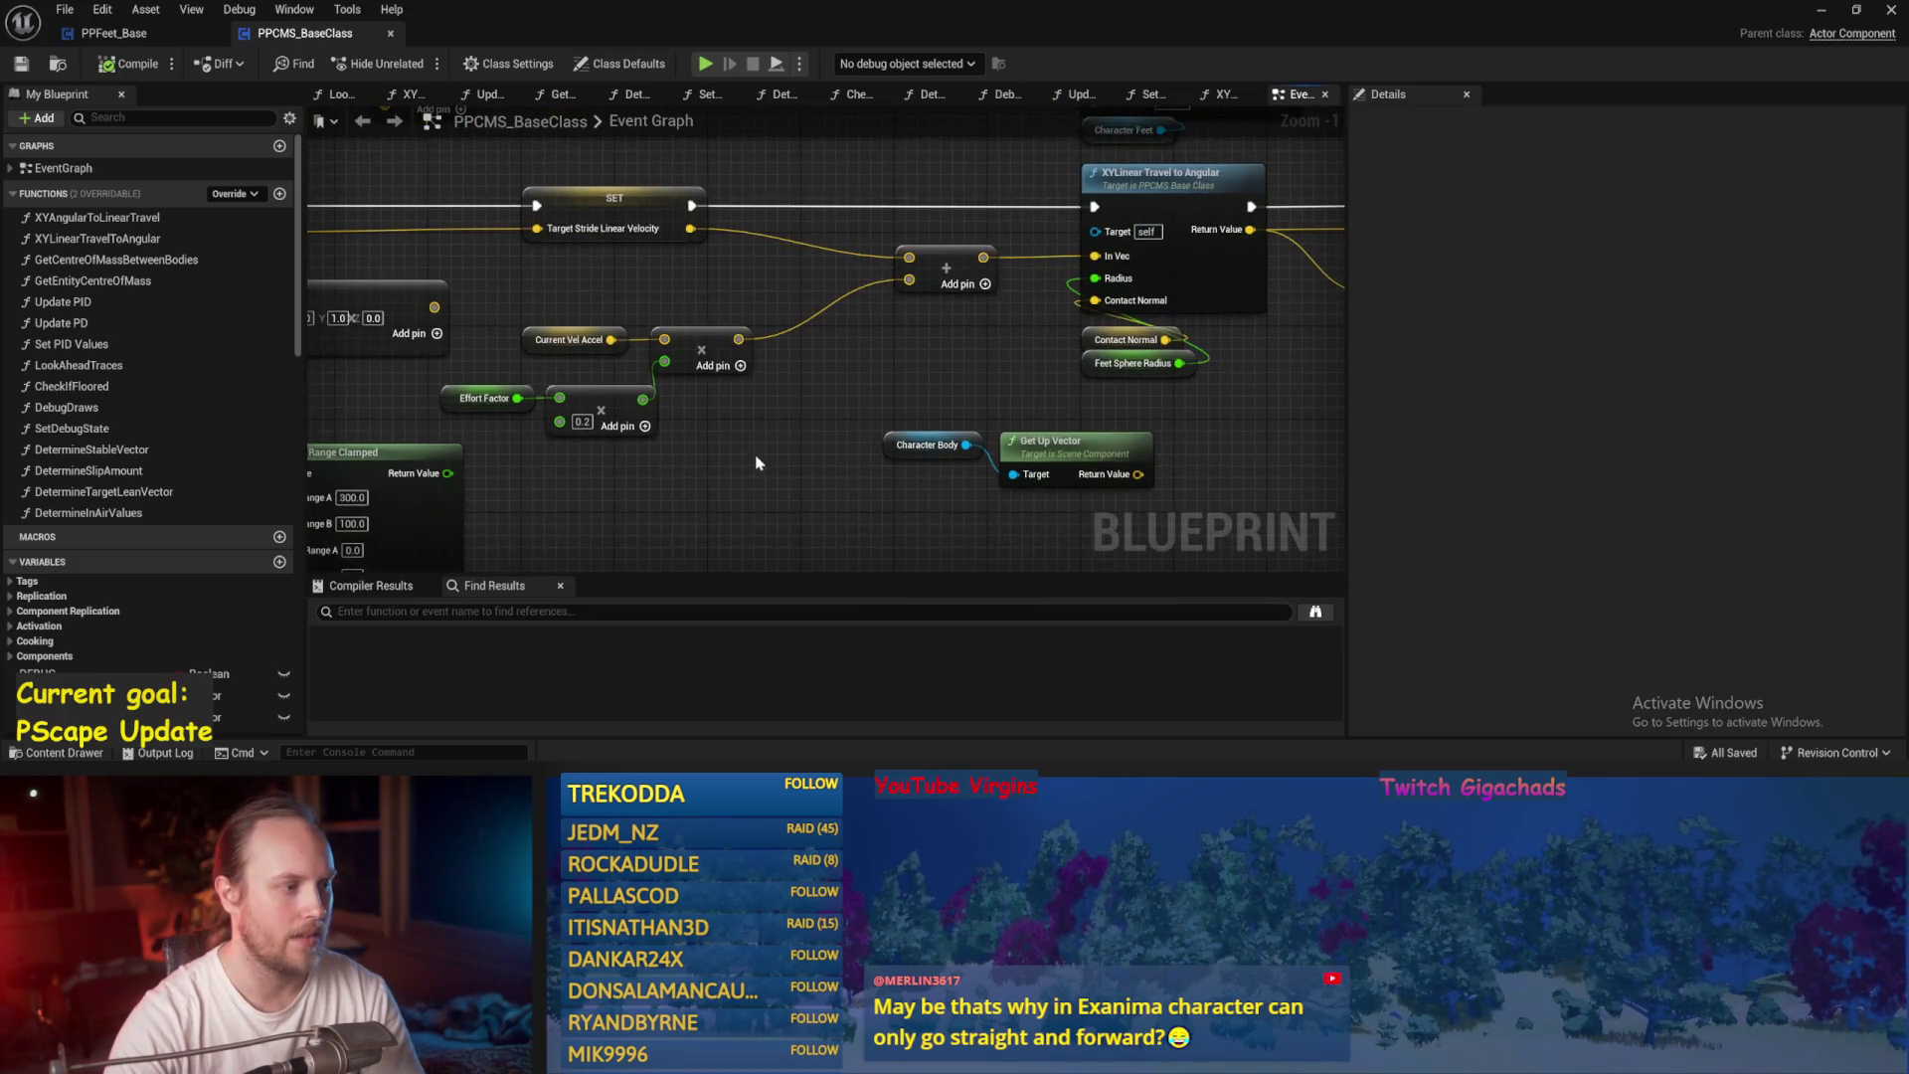
{"action": "left_click", "coordinate": [584, 346]}
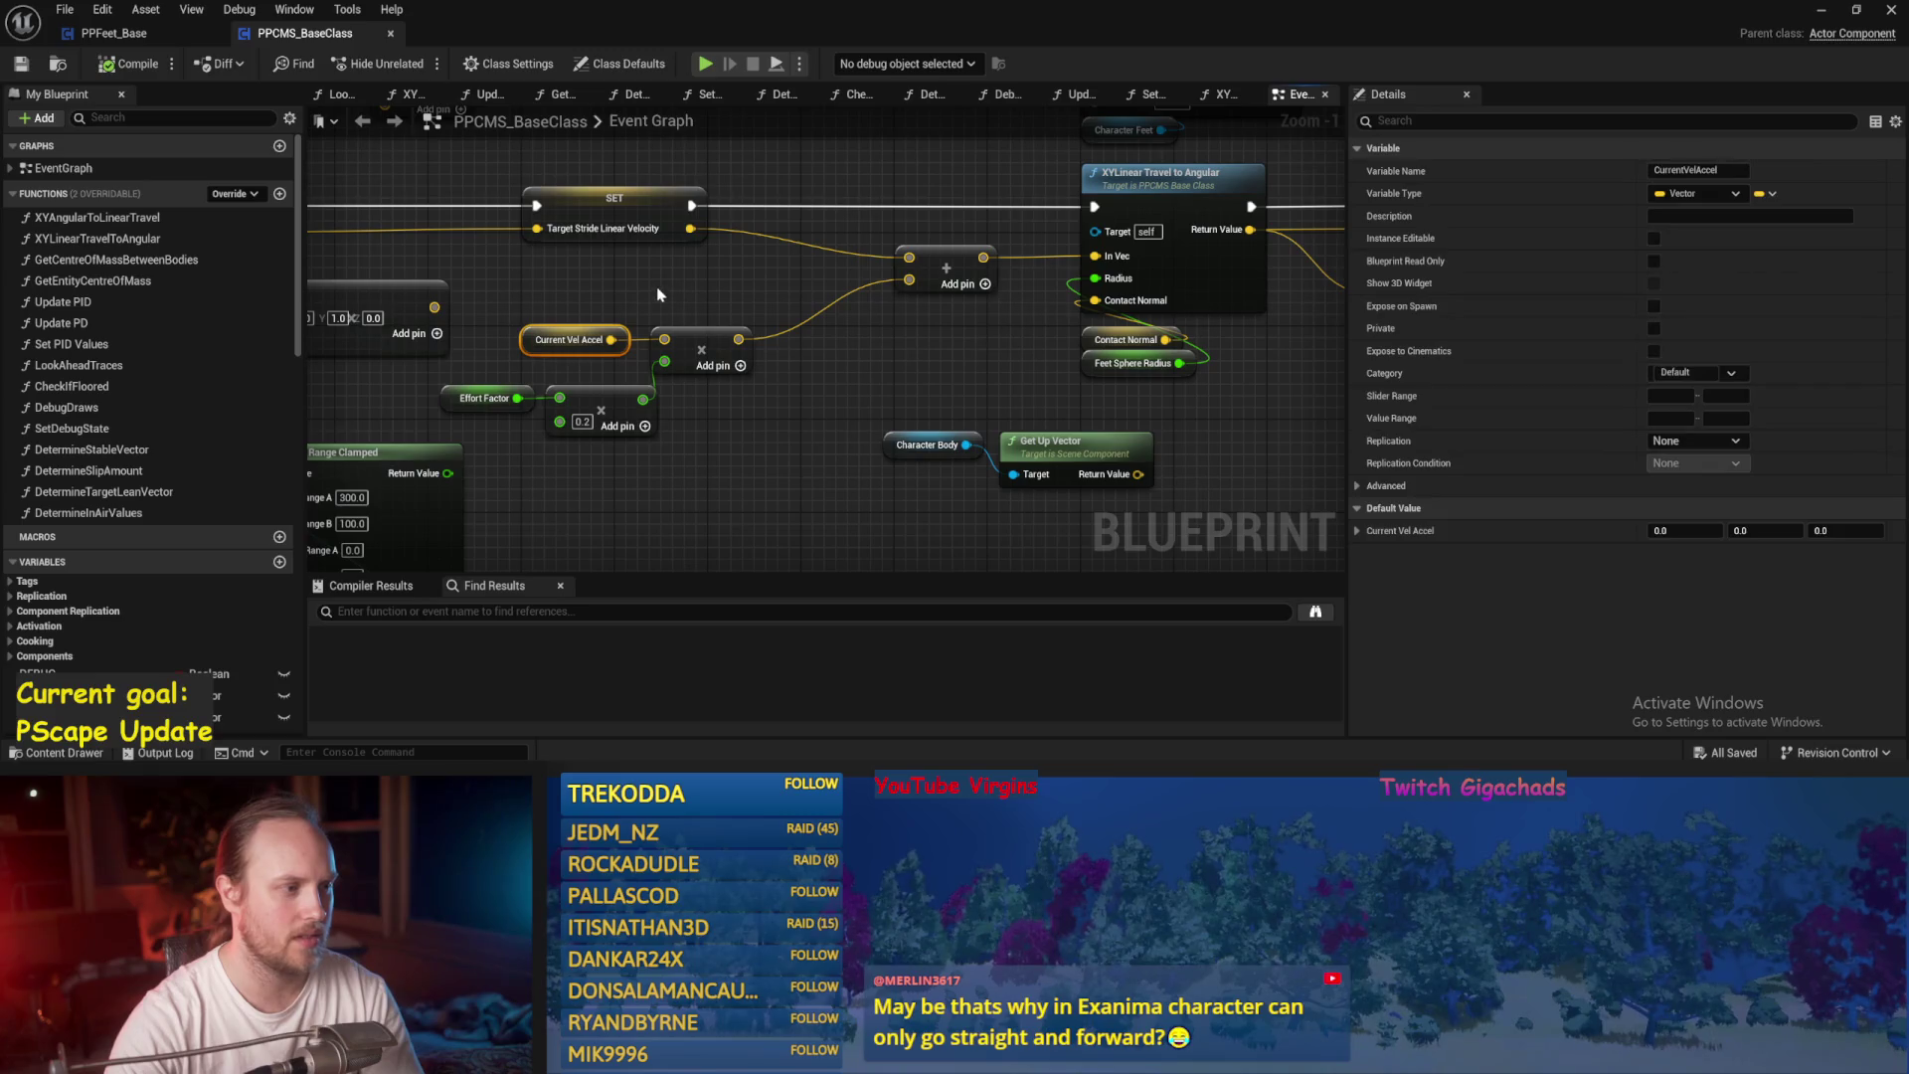
{"action": "mouse_move", "coordinate": [664, 276]}
{"action": "left_mouse_down"}
{"action": "mouse_move", "coordinate": [606, 316]}
{"action": "mouse_move", "coordinate": [677, 351]}
{"action": "left_mouse_up"}
{"action": "left_click", "coordinate": [679, 321]}
{"action": "left_click_drag", "start_coordinate": [864, 228], "coordinate": [828, 261]}
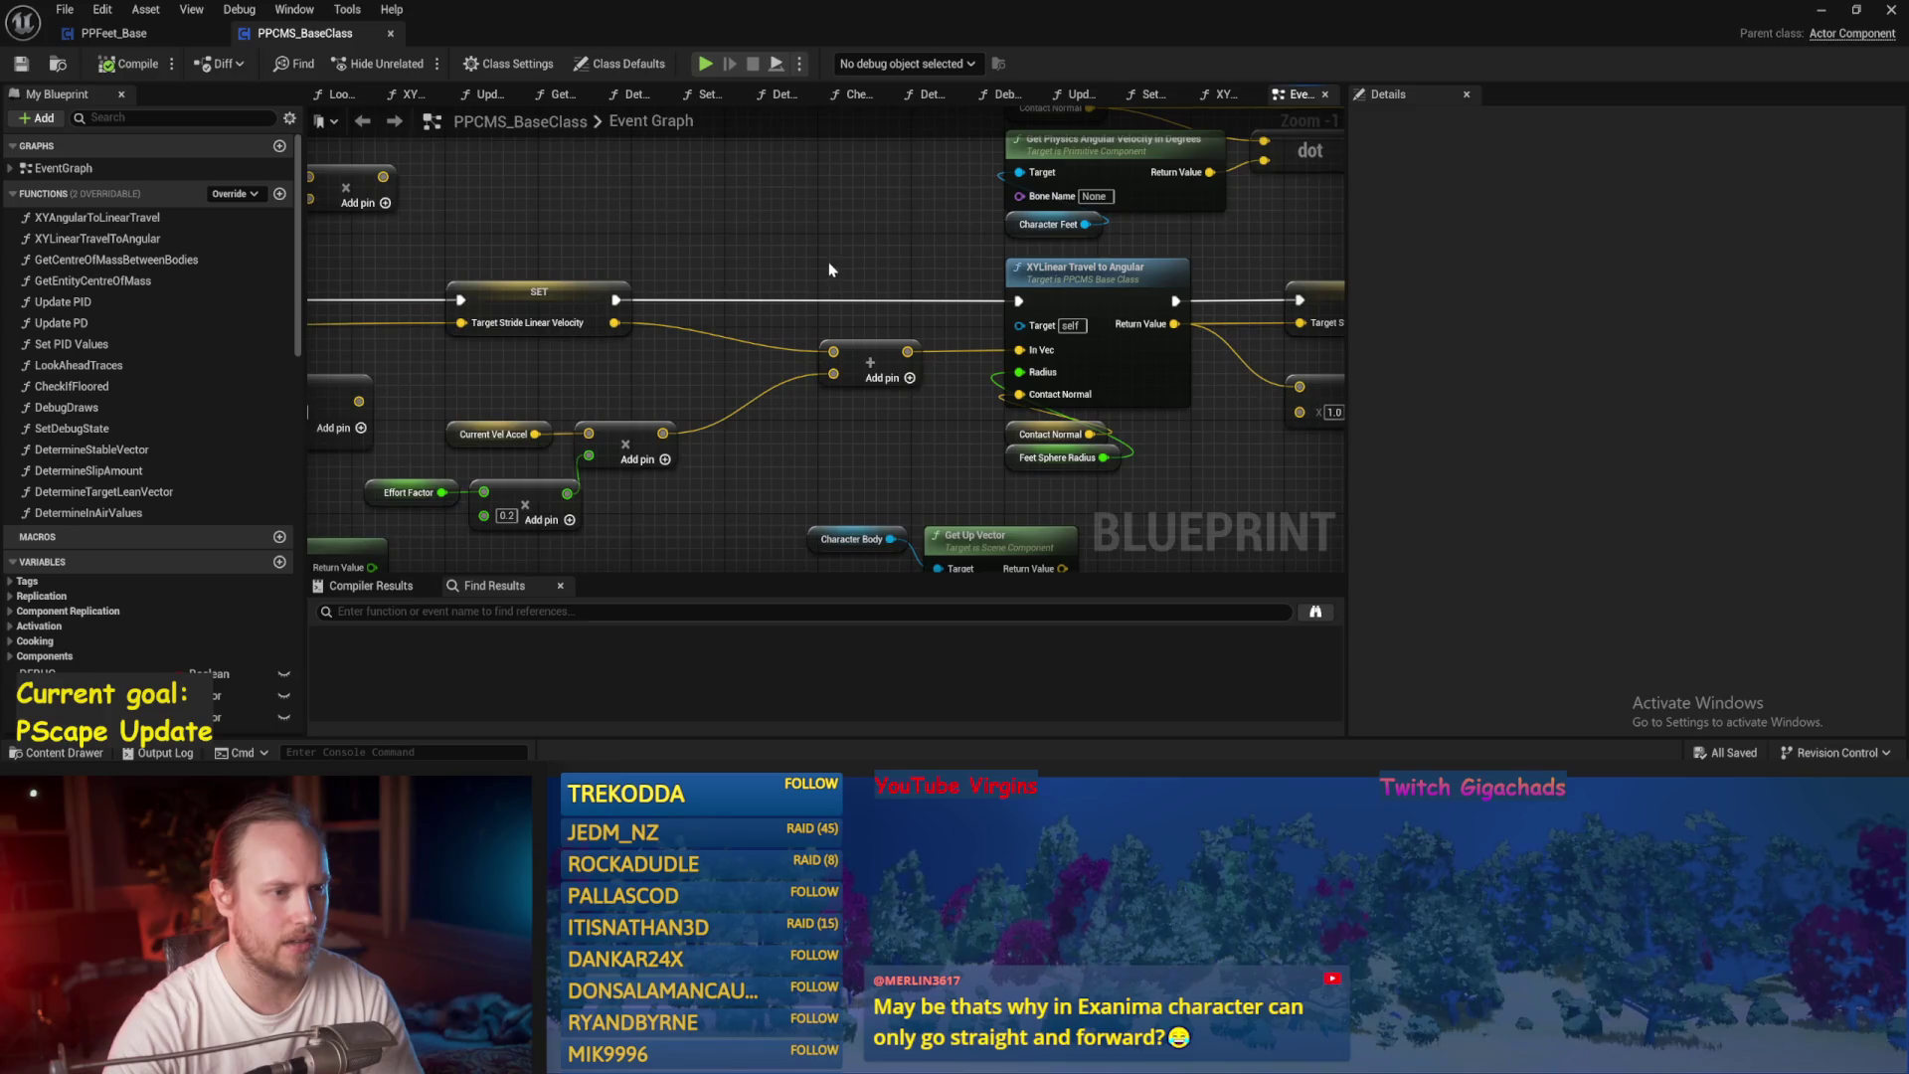
{"action": "left_click_drag", "start_coordinate": [667, 386], "coordinate": [317, 360]}
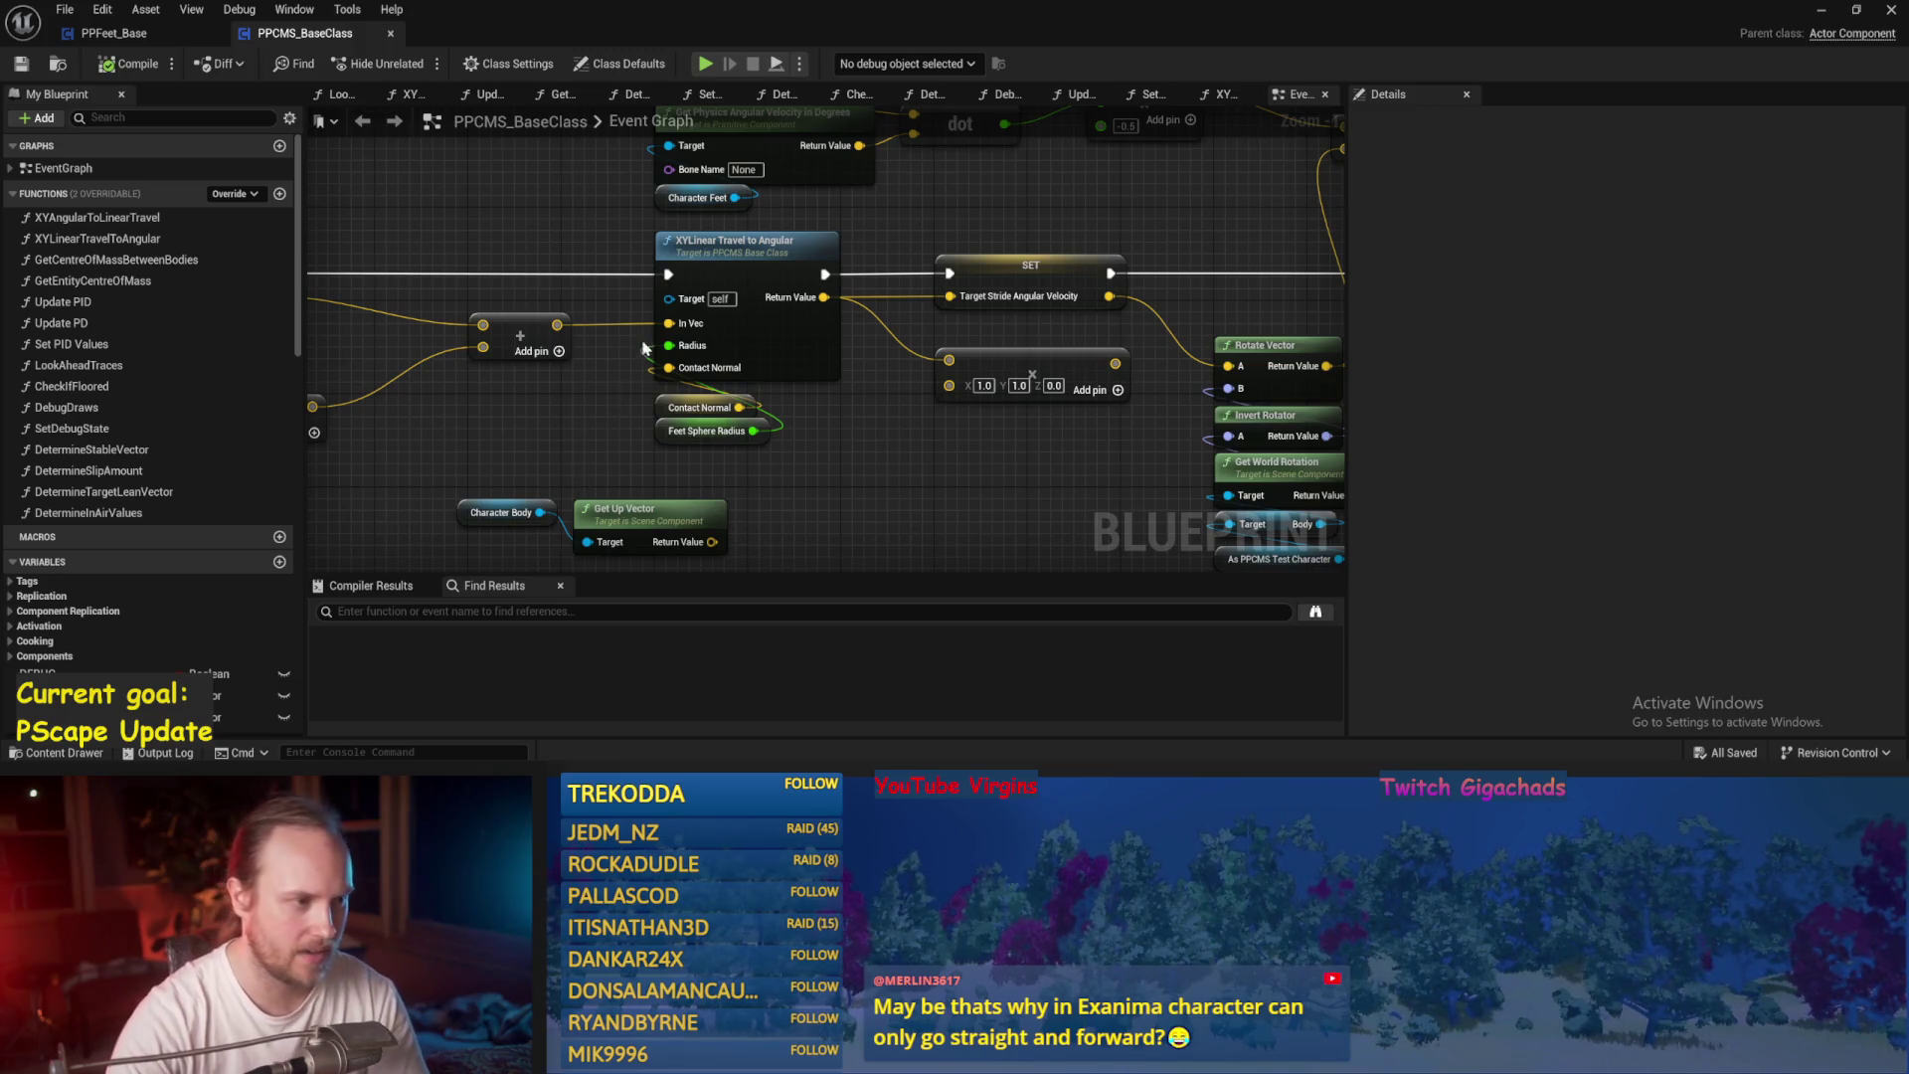
{"action": "left_click_drag", "start_coordinate": [609, 411], "coordinate": [670, 360]}
{"action": "mouse_move", "coordinate": [945, 402]}
{"action": "left_mouse_down"}
{"action": "mouse_move", "coordinate": [1007, 444]}
{"action": "mouse_move", "coordinate": [796, 464]}
{"action": "mouse_move", "coordinate": [761, 448]}
{"action": "left_mouse_up"}
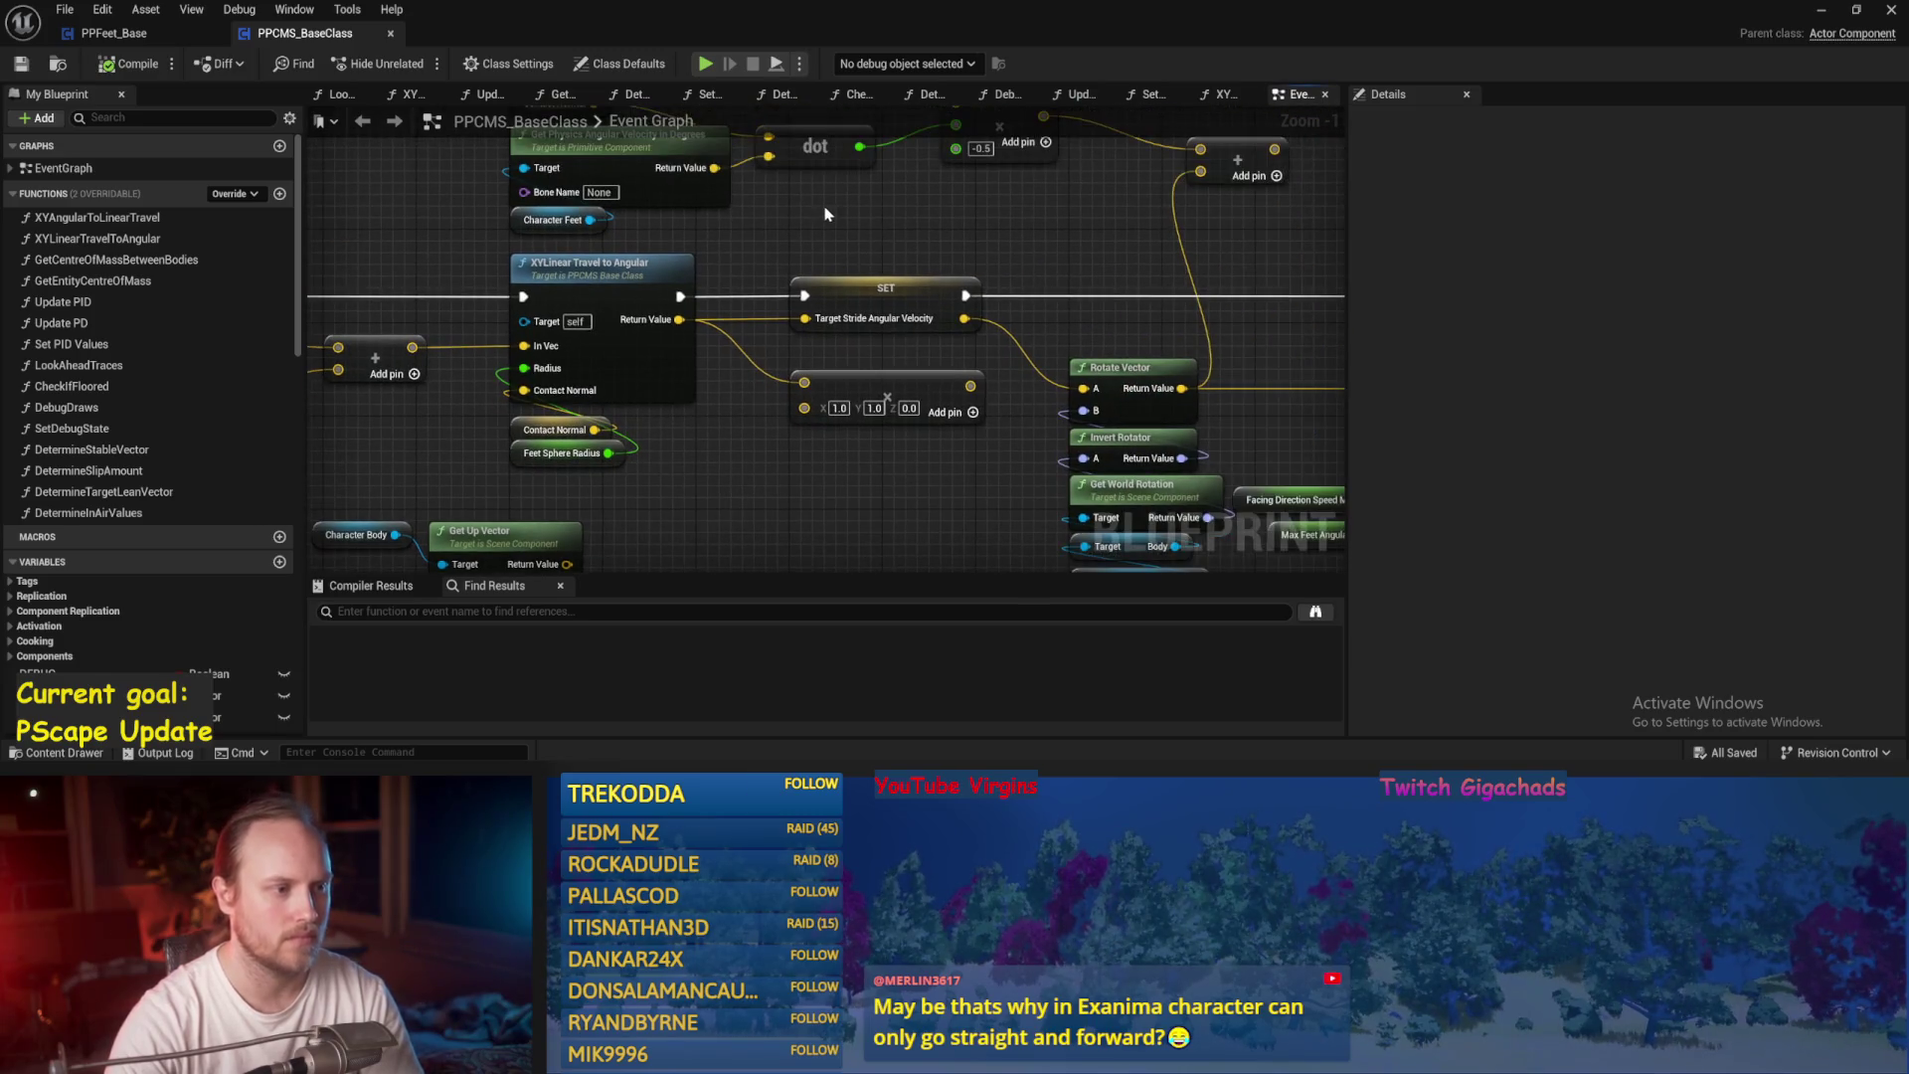
{"action": "mouse_move", "coordinate": [861, 242]}
{"action": "left_mouse_down"}
{"action": "mouse_move", "coordinate": [640, 243]}
{"action": "mouse_move", "coordinate": [473, 283]}
{"action": "mouse_move", "coordinate": [1095, 170]}
{"action": "mouse_move", "coordinate": [1240, 268]}
{"action": "mouse_move", "coordinate": [752, 251]}
{"action": "mouse_move", "coordinate": [776, 418]}
{"action": "mouse_move", "coordinate": [840, 418]}
{"action": "mouse_move", "coordinate": [813, 299]}
{"action": "left_mouse_up"}
{"action": "scroll", "coordinate": [473, 283], "scroll_direction": "down", "scroll_amount": 1}
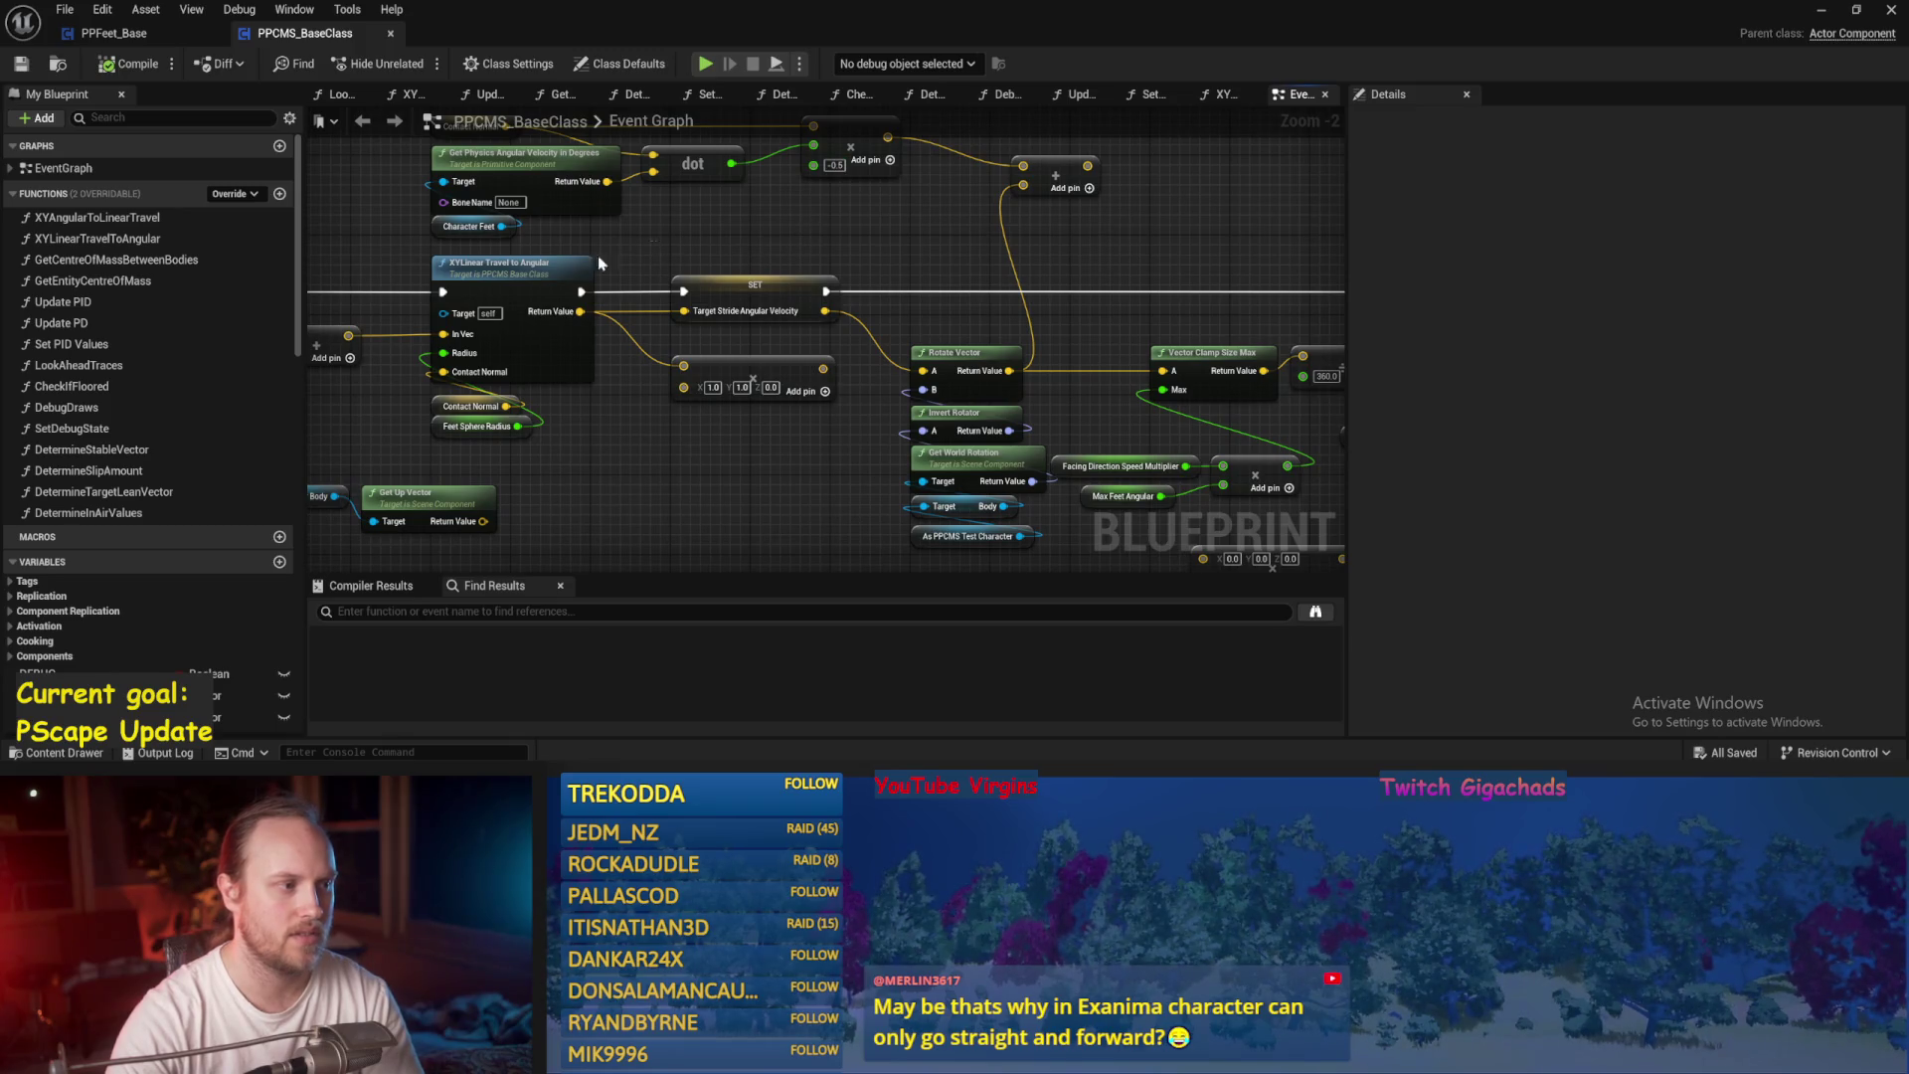
{"action": "mouse_move", "coordinate": [599, 254]}
{"action": "left_mouse_down"}
{"action": "mouse_move", "coordinate": [989, 362]}
{"action": "mouse_move", "coordinate": [1128, 296]}
{"action": "mouse_move", "coordinate": [1332, 248]}
{"action": "left_mouse_up"}
{"action": "scroll", "coordinate": [1066, 302], "scroll_direction": "up", "scroll_amount": 2}
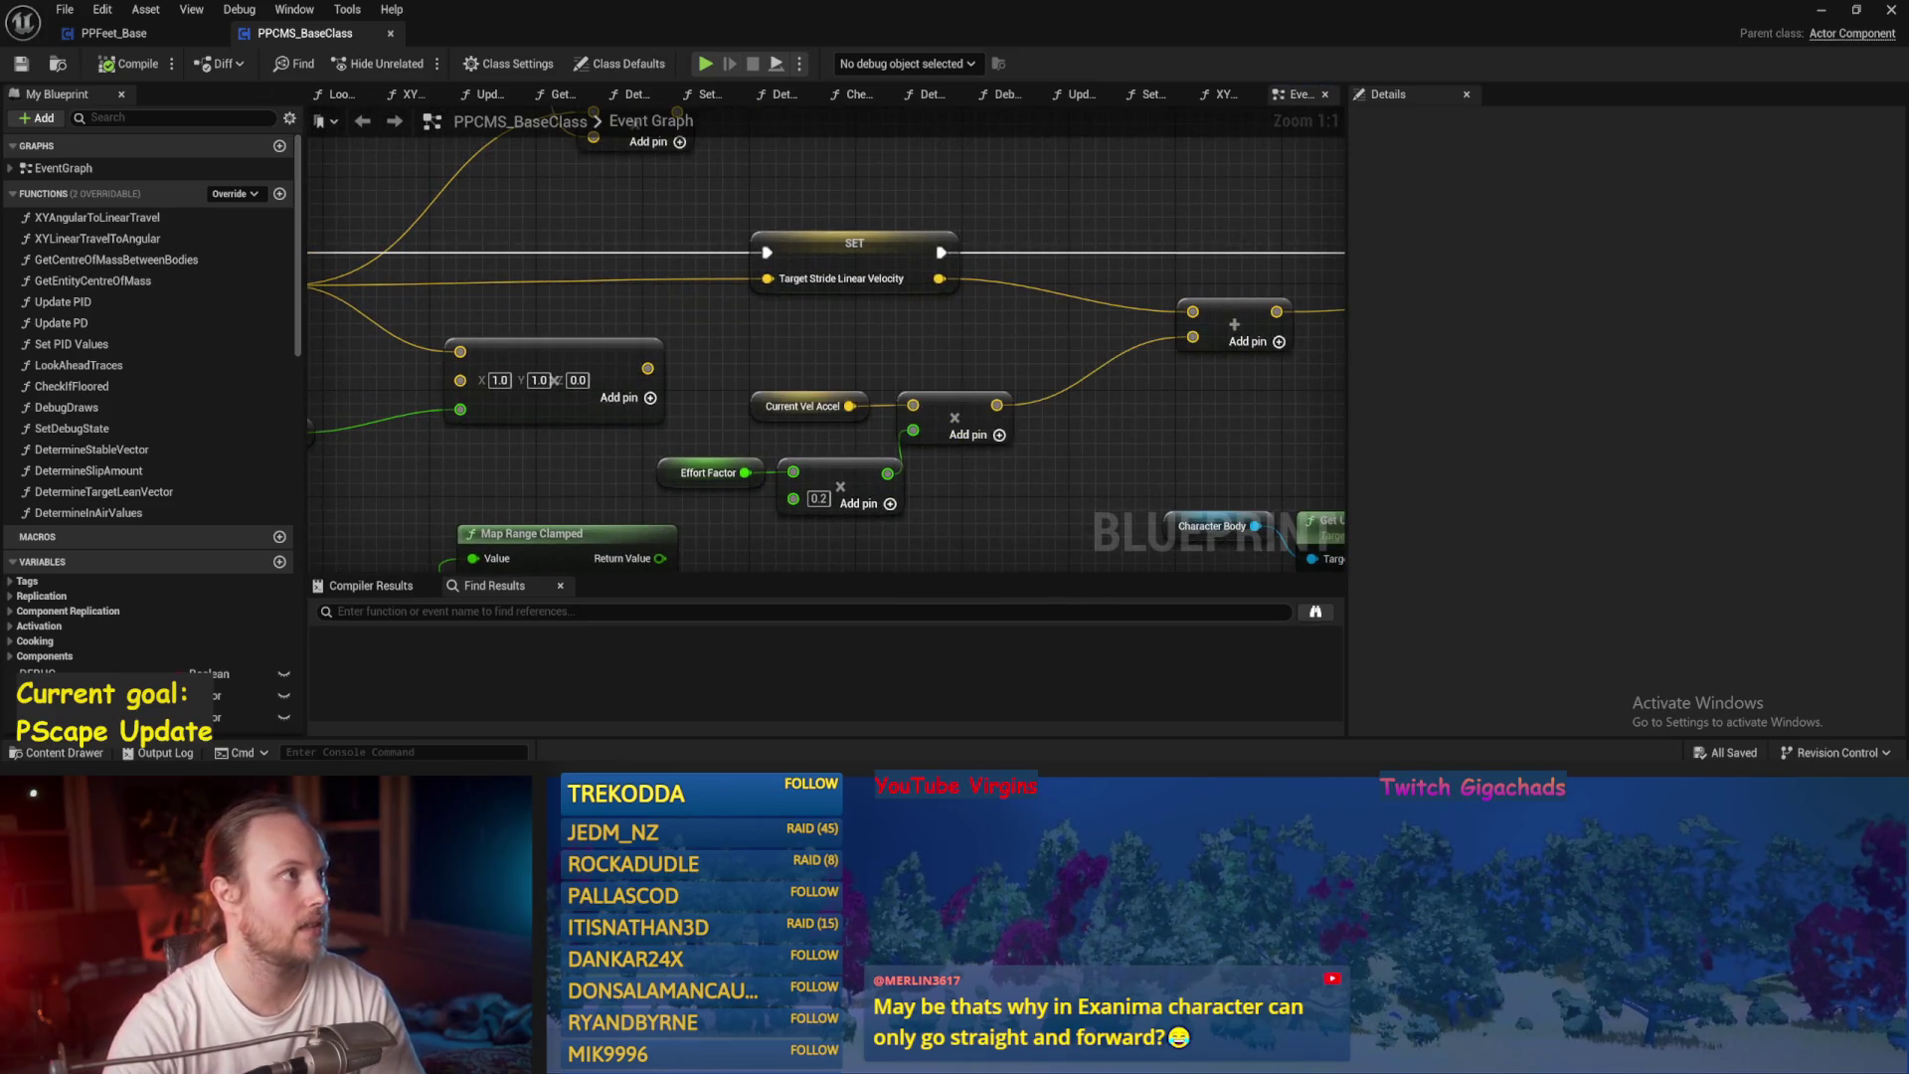
{"action": "left_click_drag", "start_coordinate": [720, 348], "coordinate": [801, 351]}
{"action": "left_click_drag", "start_coordinate": [676, 358], "coordinate": [885, 358]}
{"action": "mouse_move", "coordinate": [423, 423]}
{"action": "left_mouse_down"}
{"action": "mouse_move", "coordinate": [880, 423]}
{"action": "mouse_move", "coordinate": [690, 423]}
{"action": "left_mouse_up"}
{"action": "left_click", "coordinate": [114, 32]}
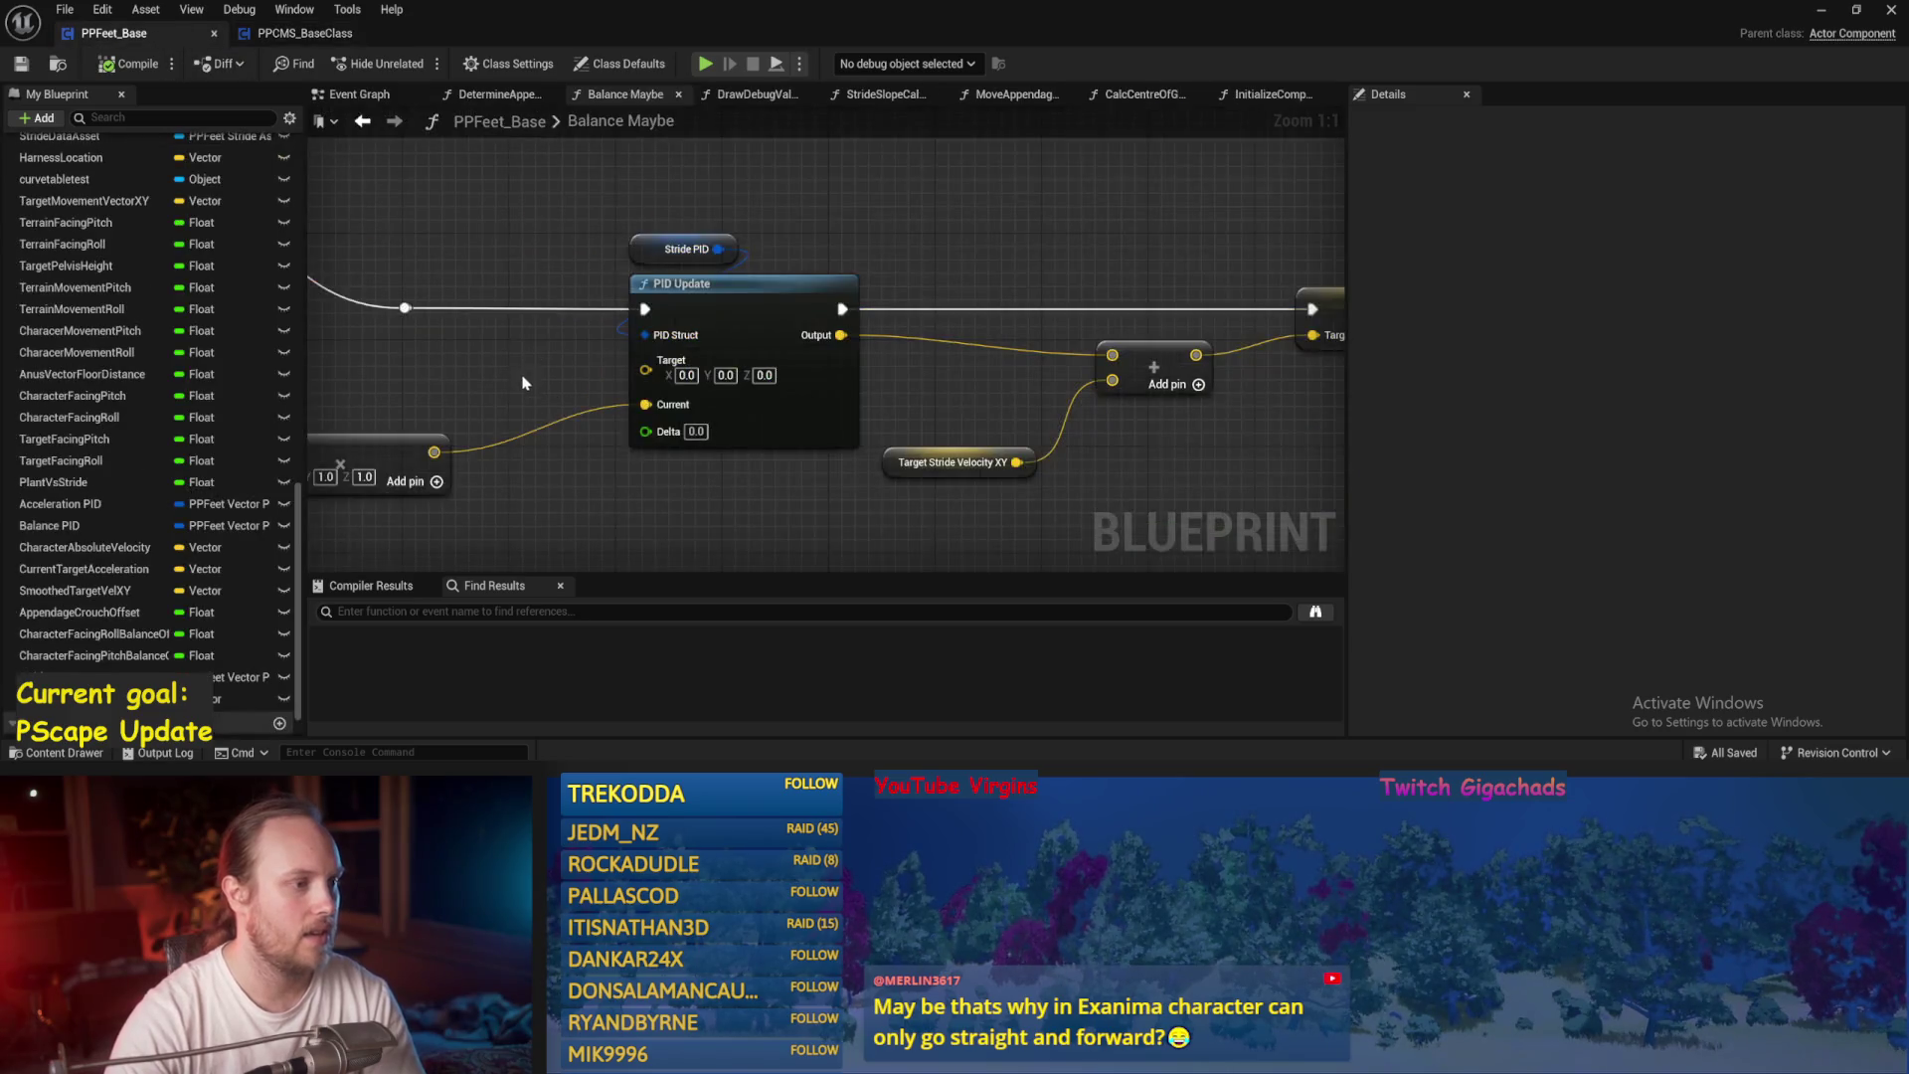
Check the Stride PID's default gain values in PPCMS_BaseClass.
{"action": "left_click", "coordinate": [303, 33]}
{"action": "scroll", "coordinate": [739, 288], "scroll_direction": "up", "scroll_amount": 1}
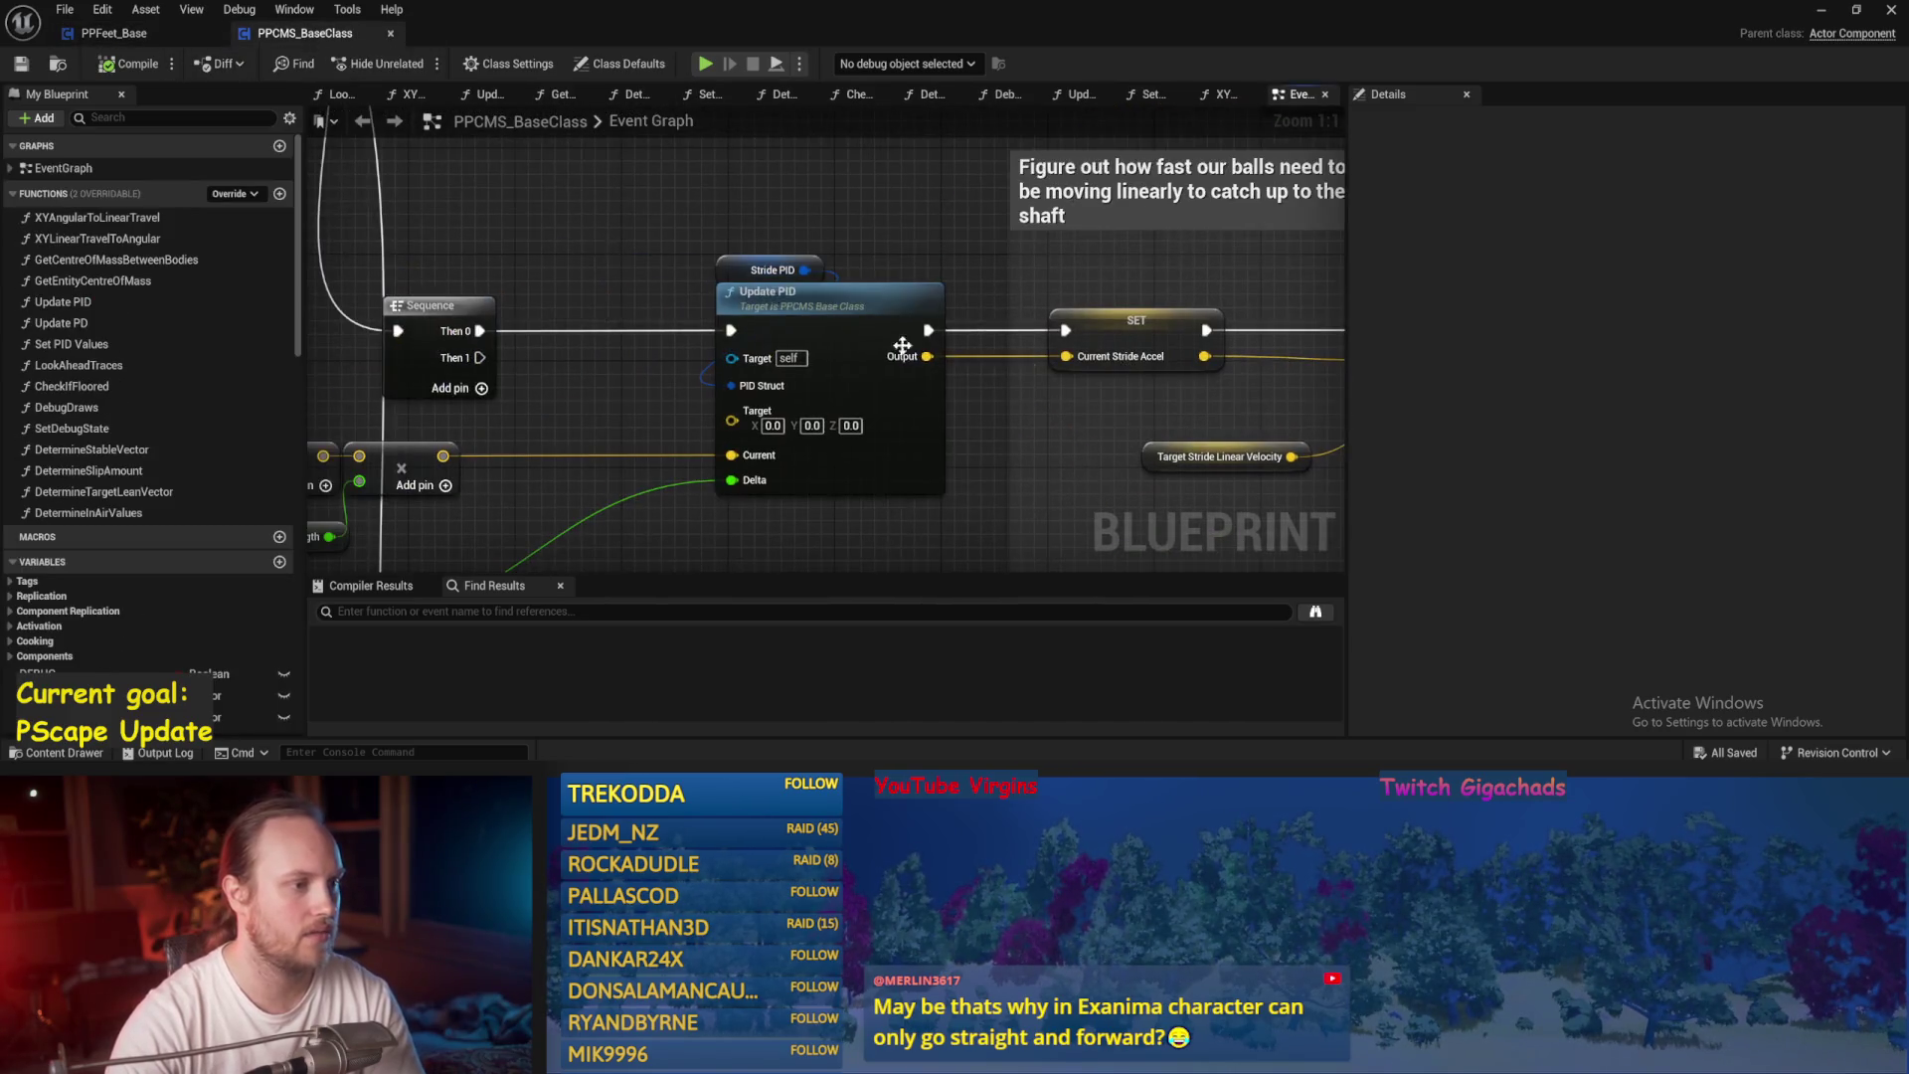
{"action": "left_click", "coordinate": [739, 281]}
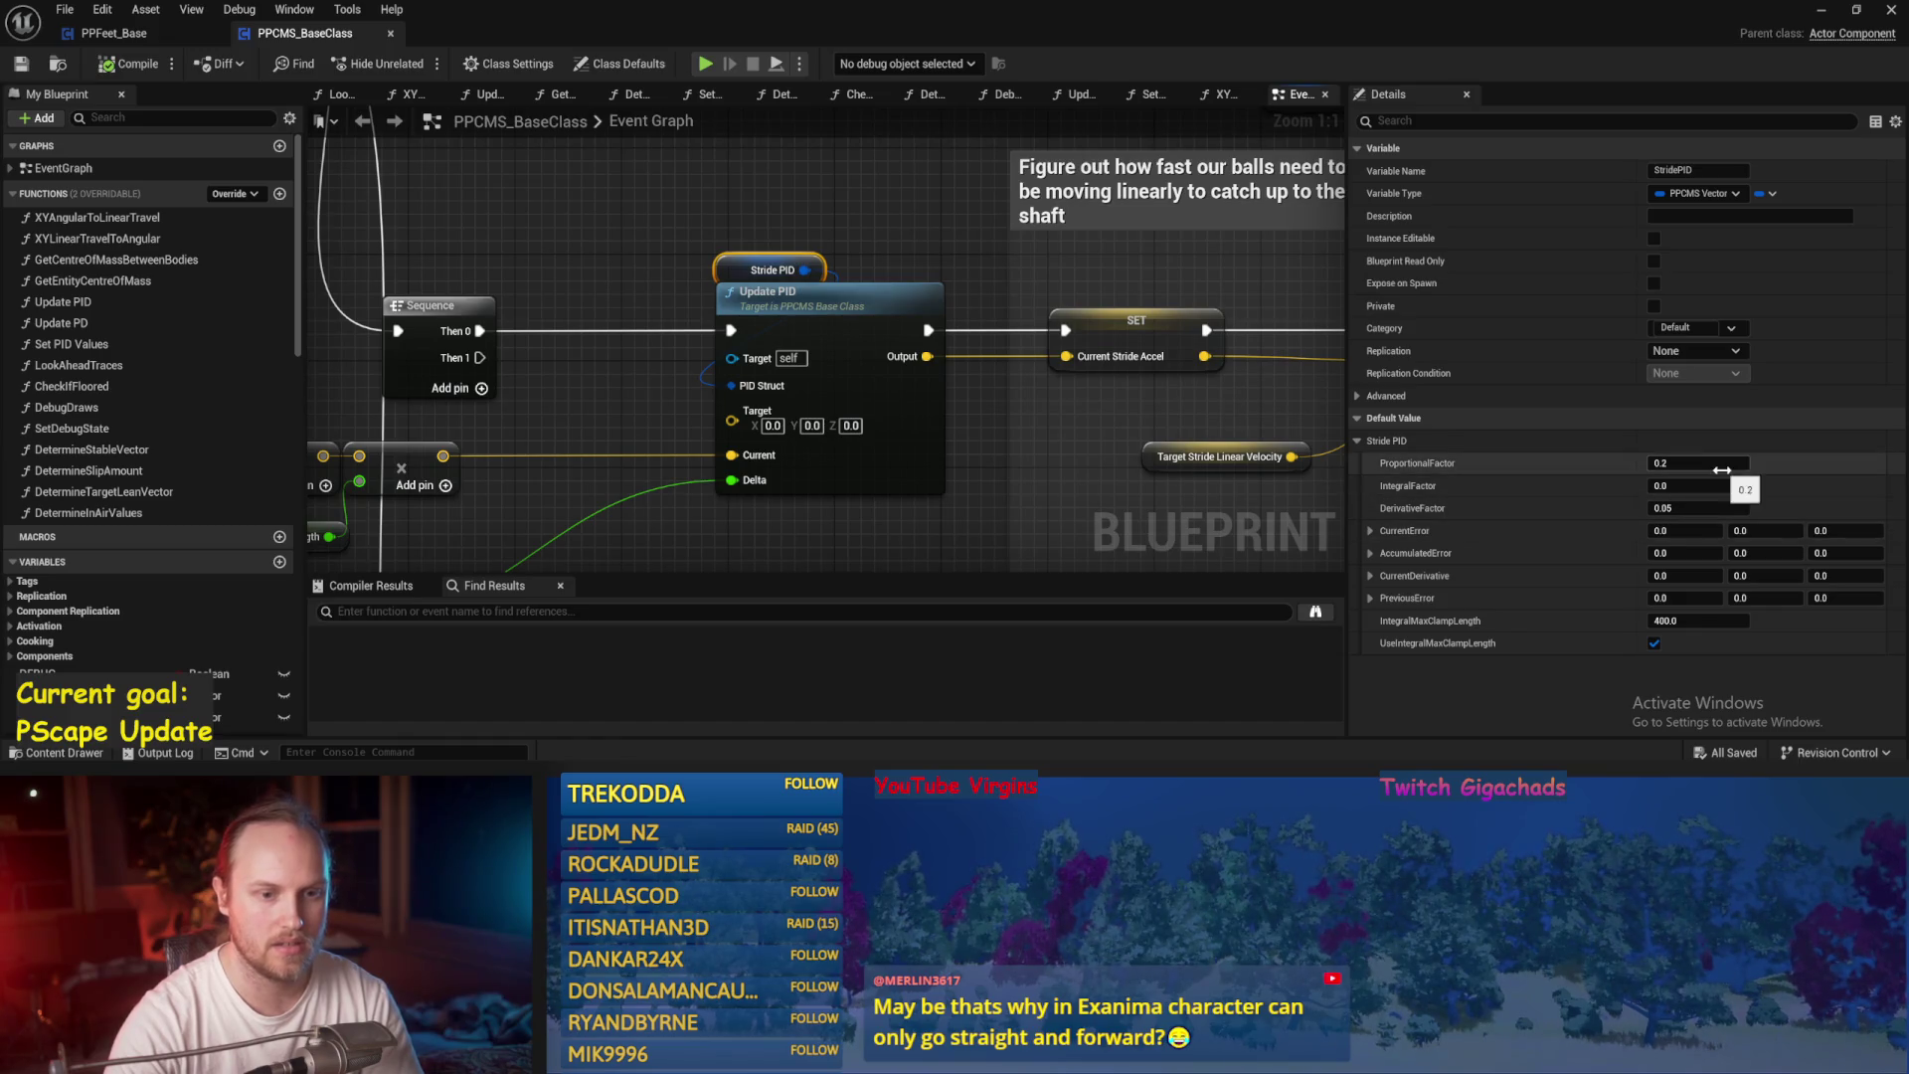
{"action": "scroll", "coordinate": [891, 242], "scroll_direction": "down", "scroll_amount": 4}
{"action": "scroll", "coordinate": [891, 241], "scroll_direction": "up", "scroll_amount": 2}
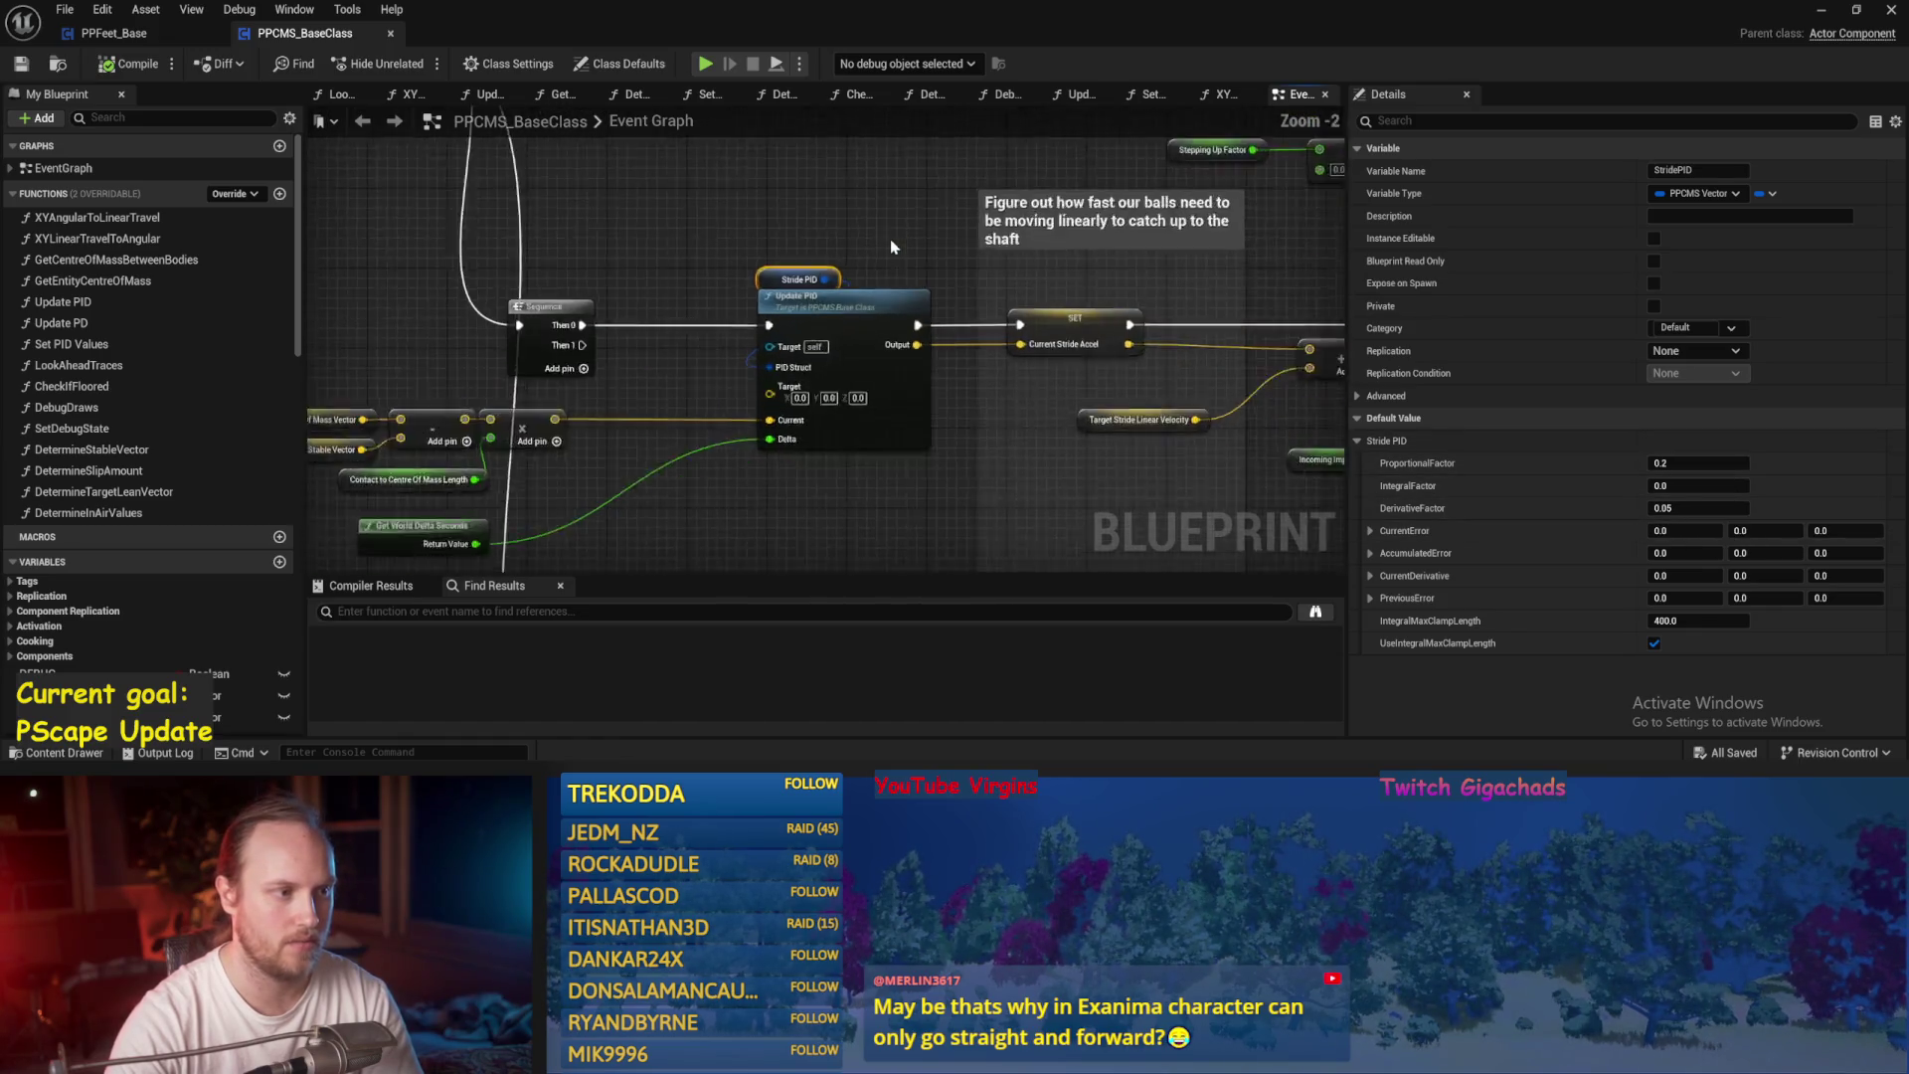
{"action": "scroll", "coordinate": [891, 247], "scroll_direction": "up", "scroll_amount": 1}
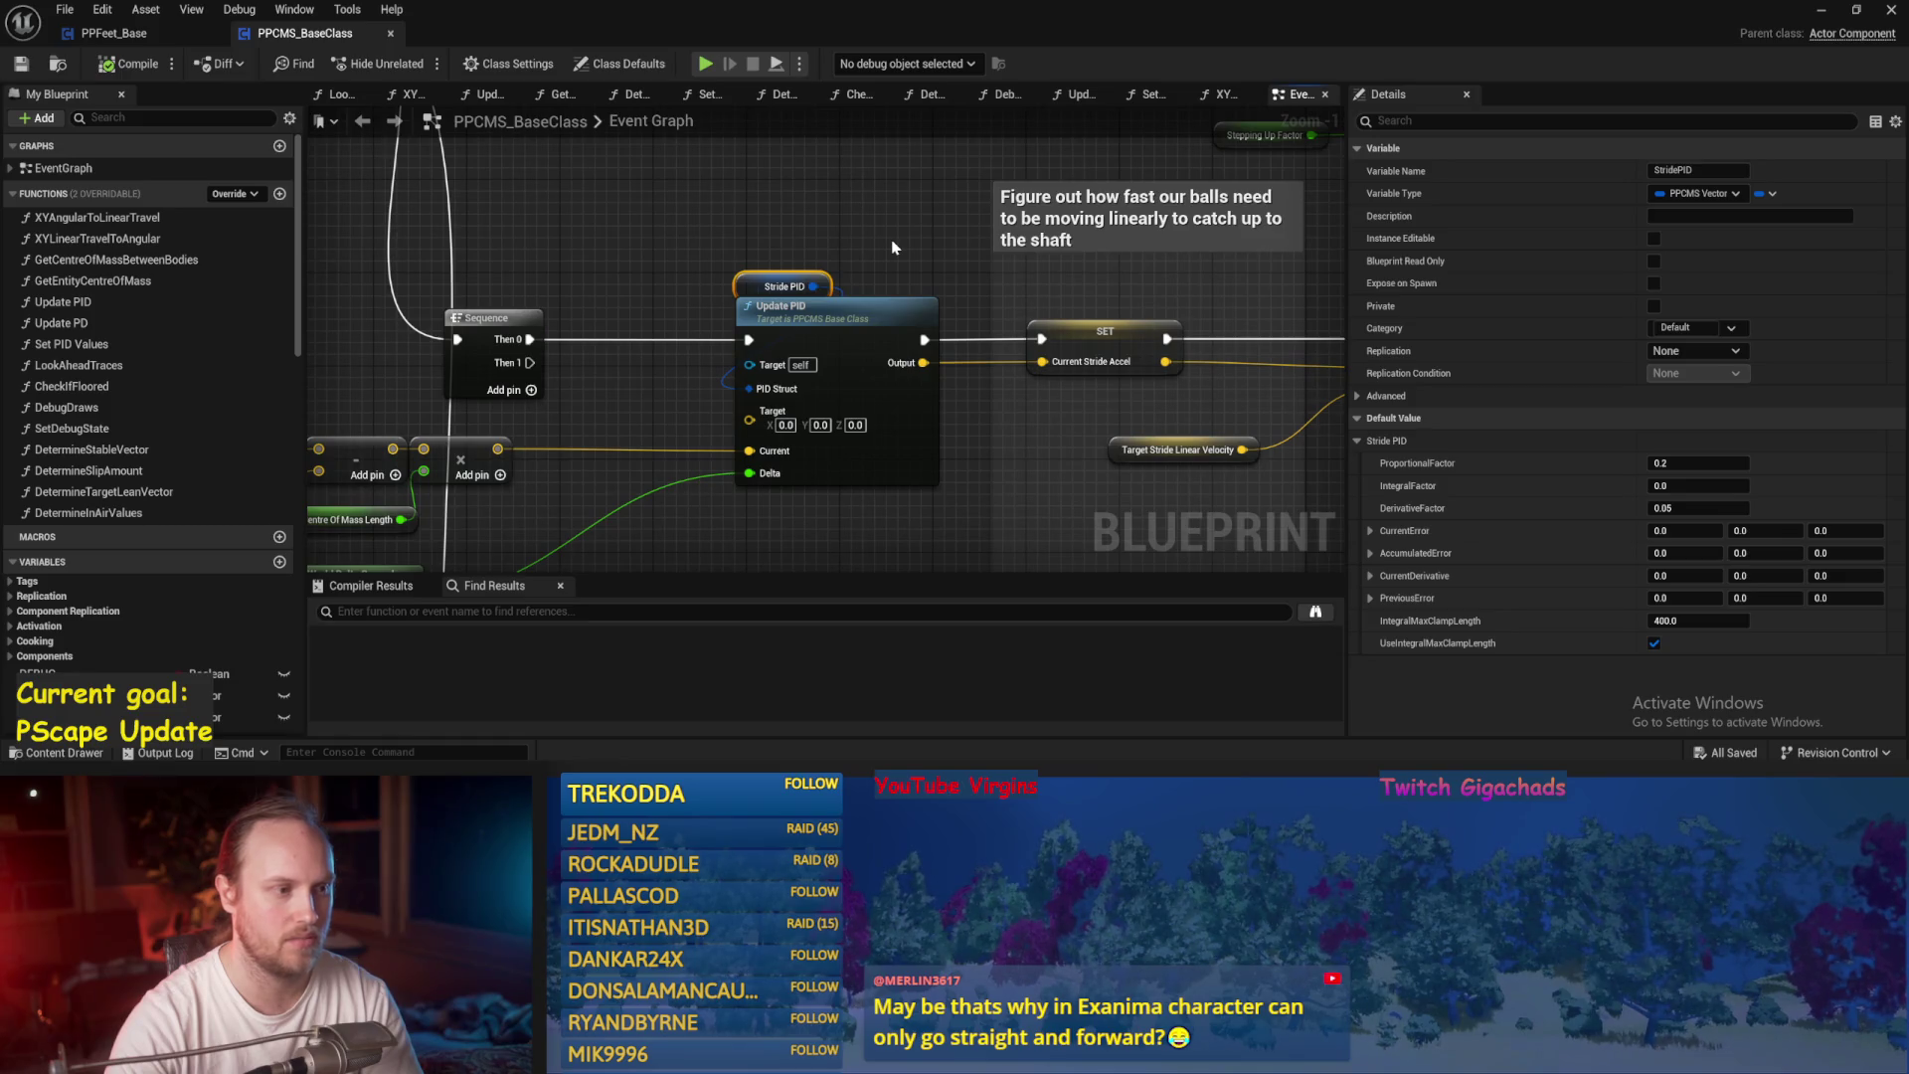
Set PPFeet_Base's Stride PID ProportionalFactor to 0.2 and save the blueprint.
{"action": "left_click", "coordinate": [114, 33]}
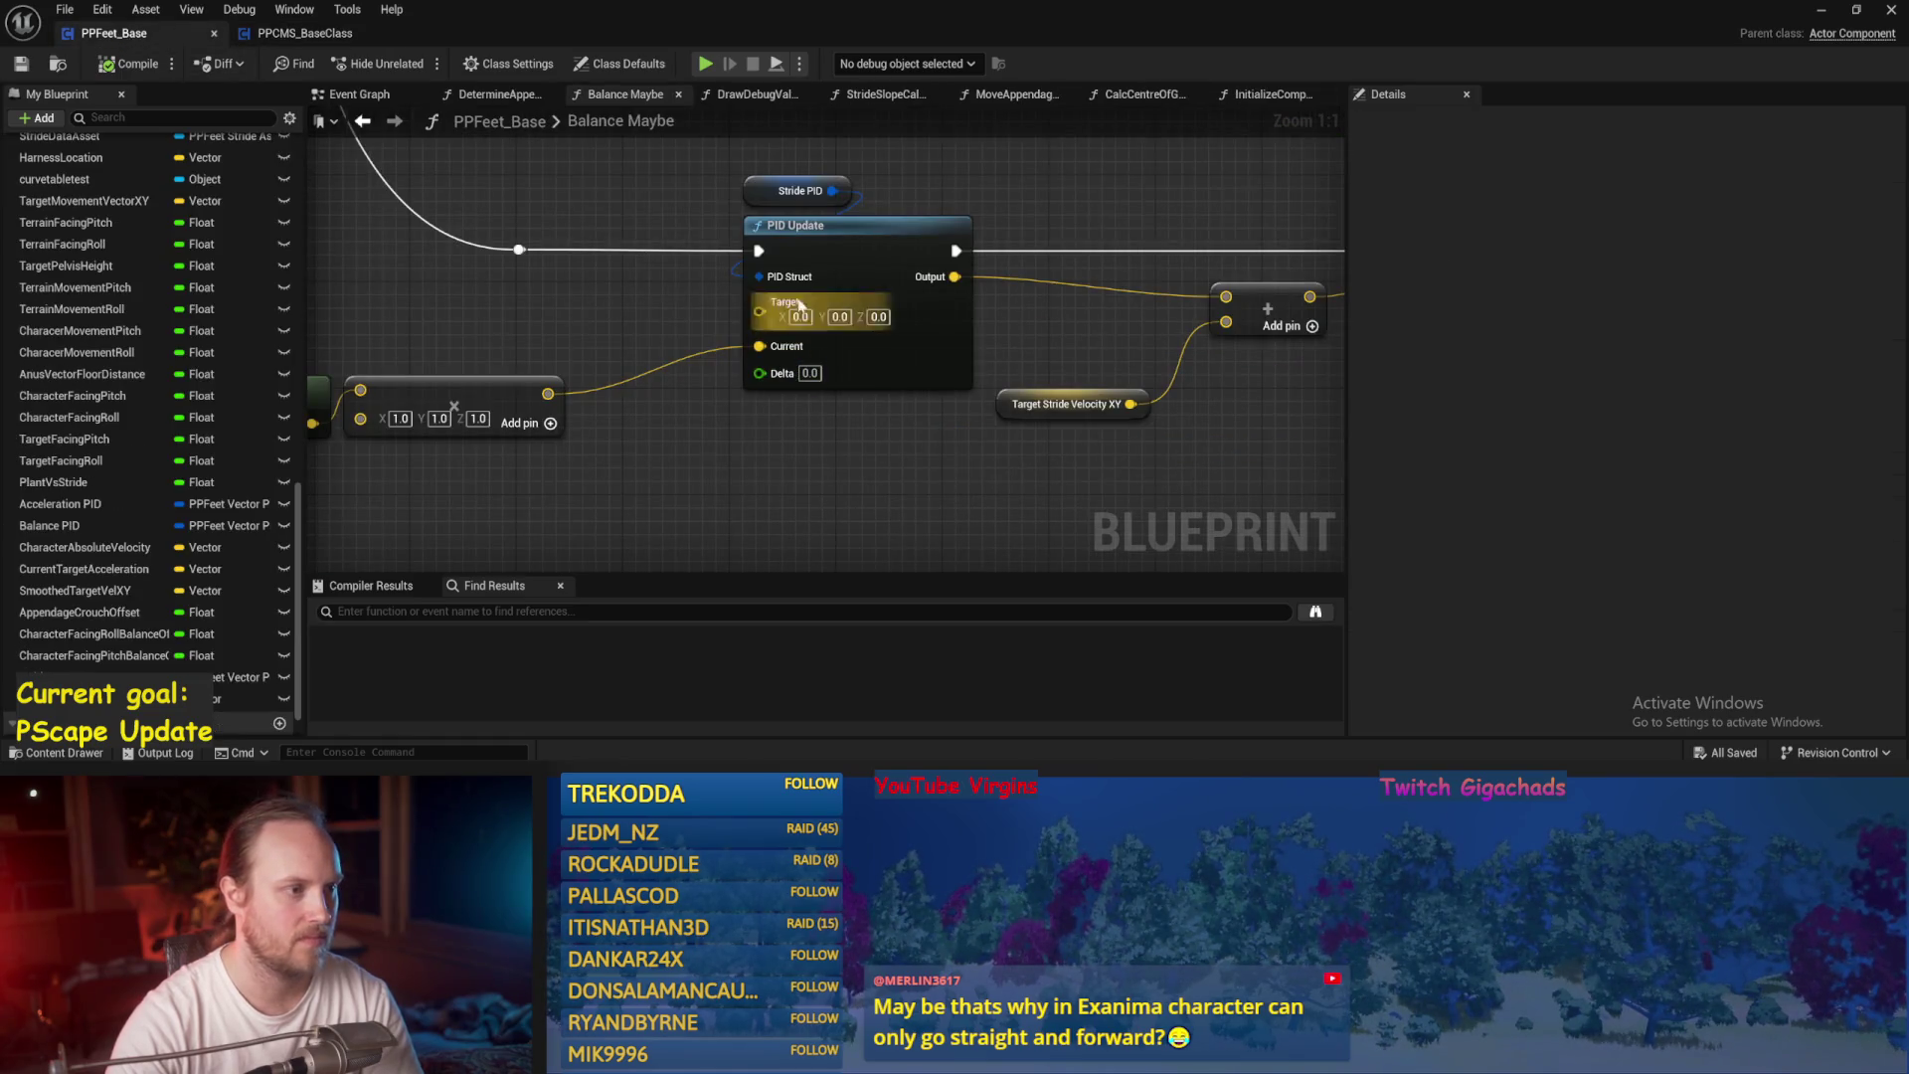
{"action": "left_click", "coordinate": [800, 181]}
{"action": "type", "text": ".2"}
{"action": "key", "text": "Tab"}
{"action": "key", "text": "Tab"}
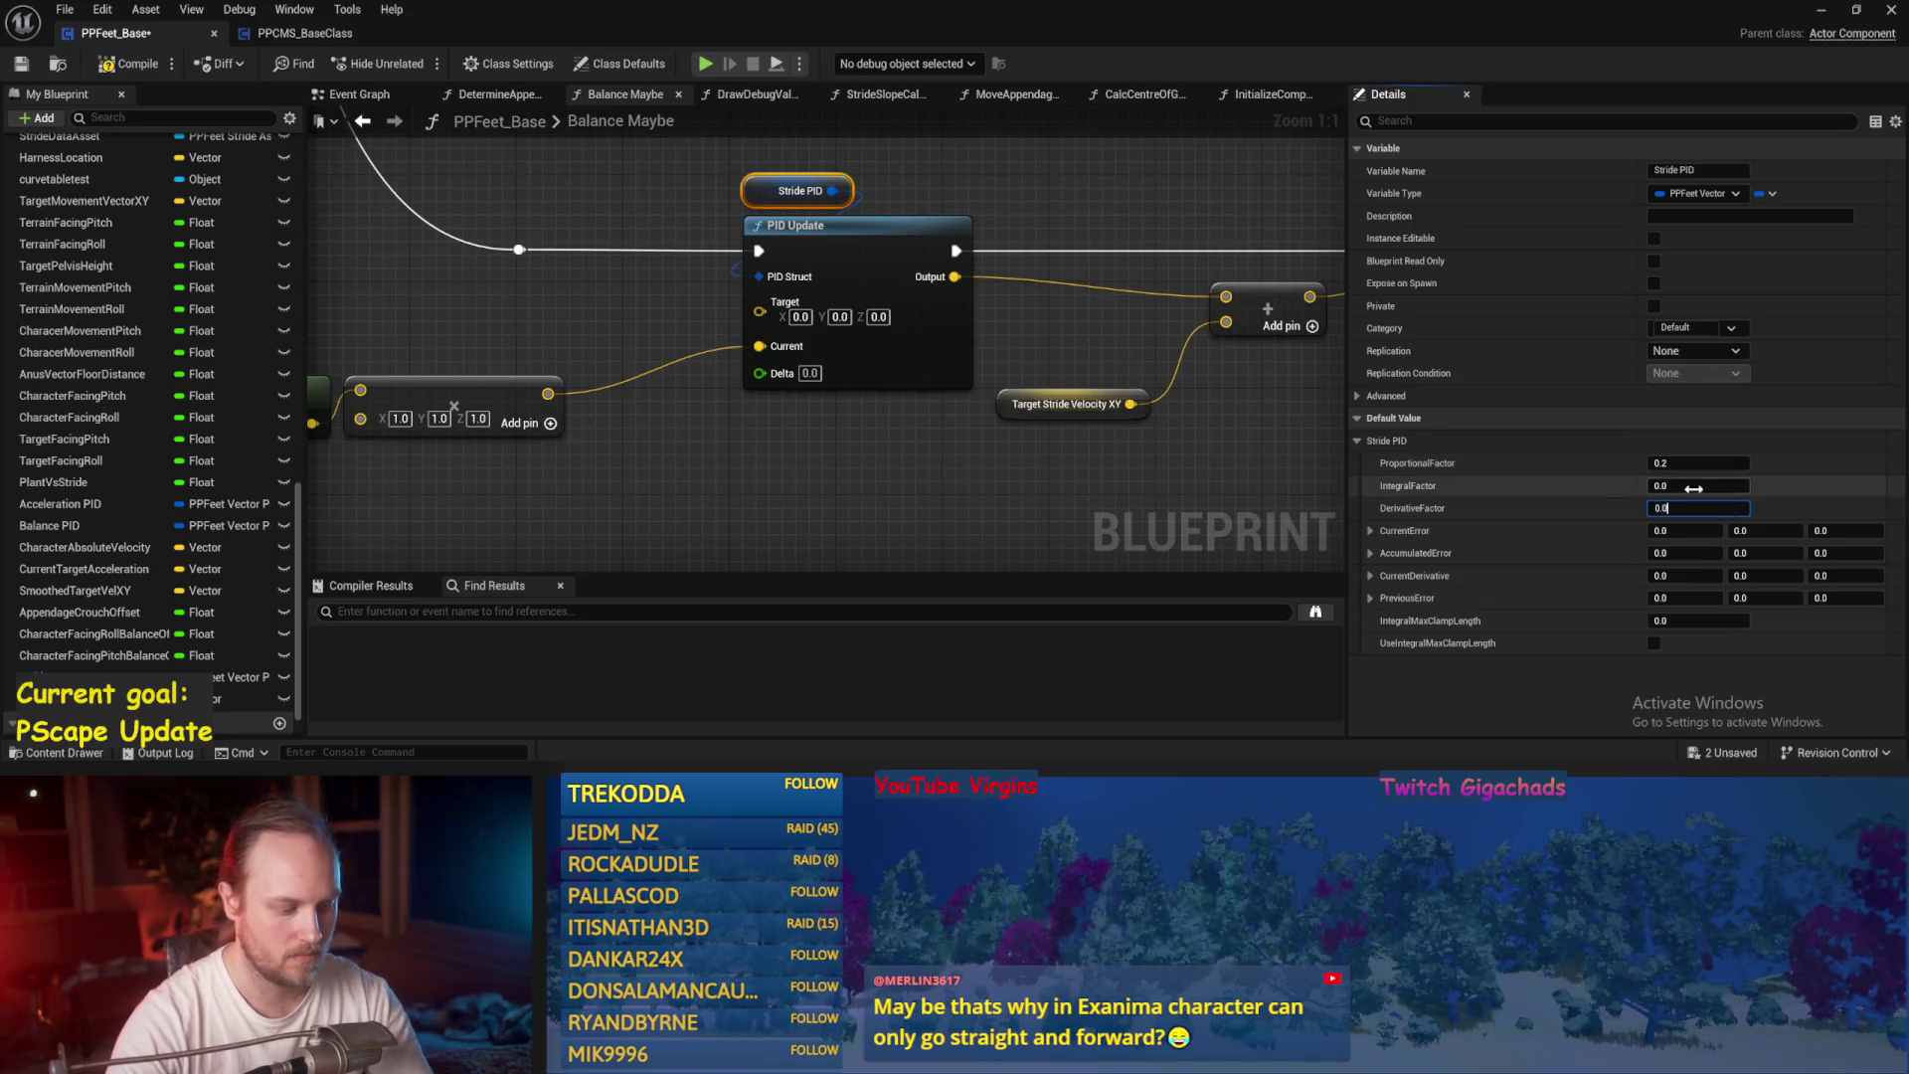
{"action": "left_click", "coordinate": [398, 298]}
{"action": "scroll", "coordinate": [398, 298], "scroll_direction": "down", "scroll_amount": 3}
{"action": "key", "text": "ctrl+s"}
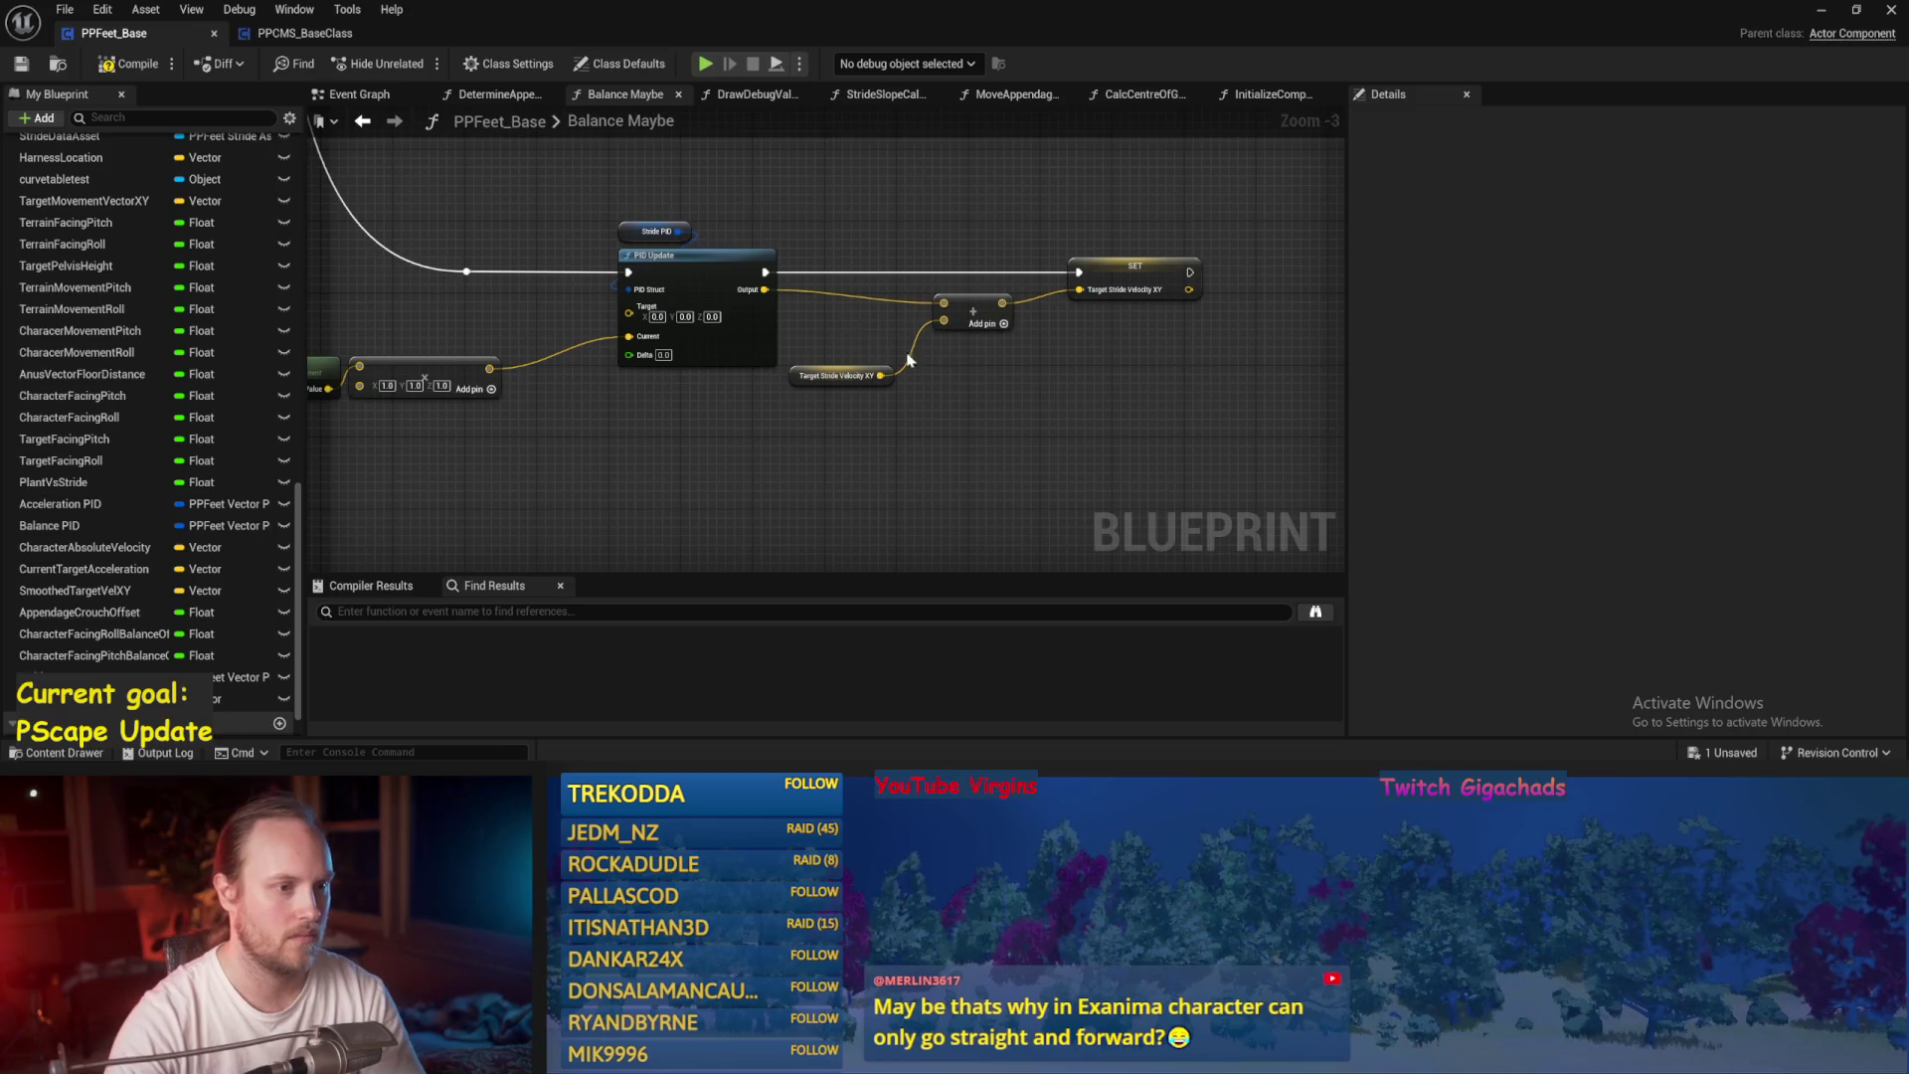
Bring the SET Target Stride Velocity XY node into view and select it.
{"action": "left_click_drag", "start_coordinate": [908, 360], "coordinate": [835, 369]}
{"action": "left_click", "coordinate": [753, 296]}
{"action": "scroll", "coordinate": [776, 398], "scroll_direction": "up", "scroll_amount": 2}
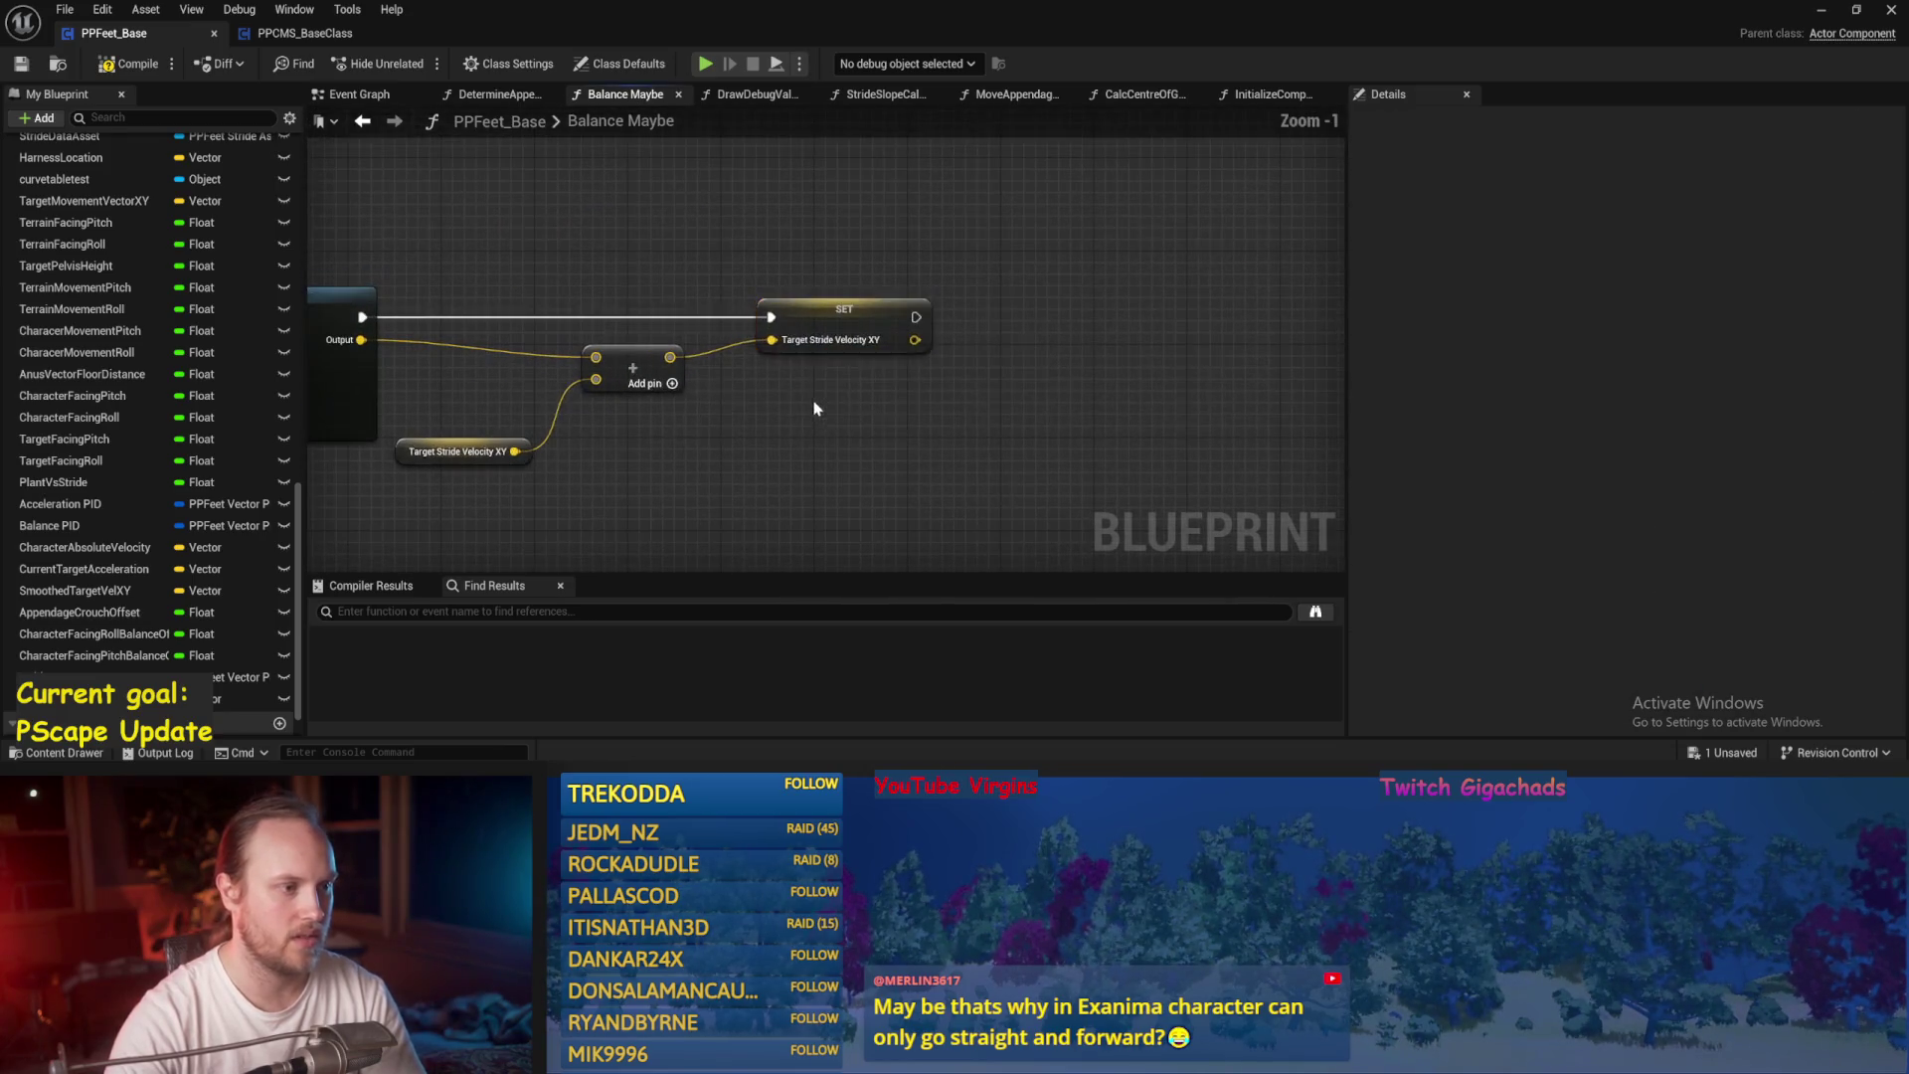
Pull a connection from the SET node's stored vector and search for a length node.
{"action": "left_click", "coordinate": [813, 405]}
{"action": "left_click_drag", "start_coordinate": [797, 409], "coordinate": [861, 326]}
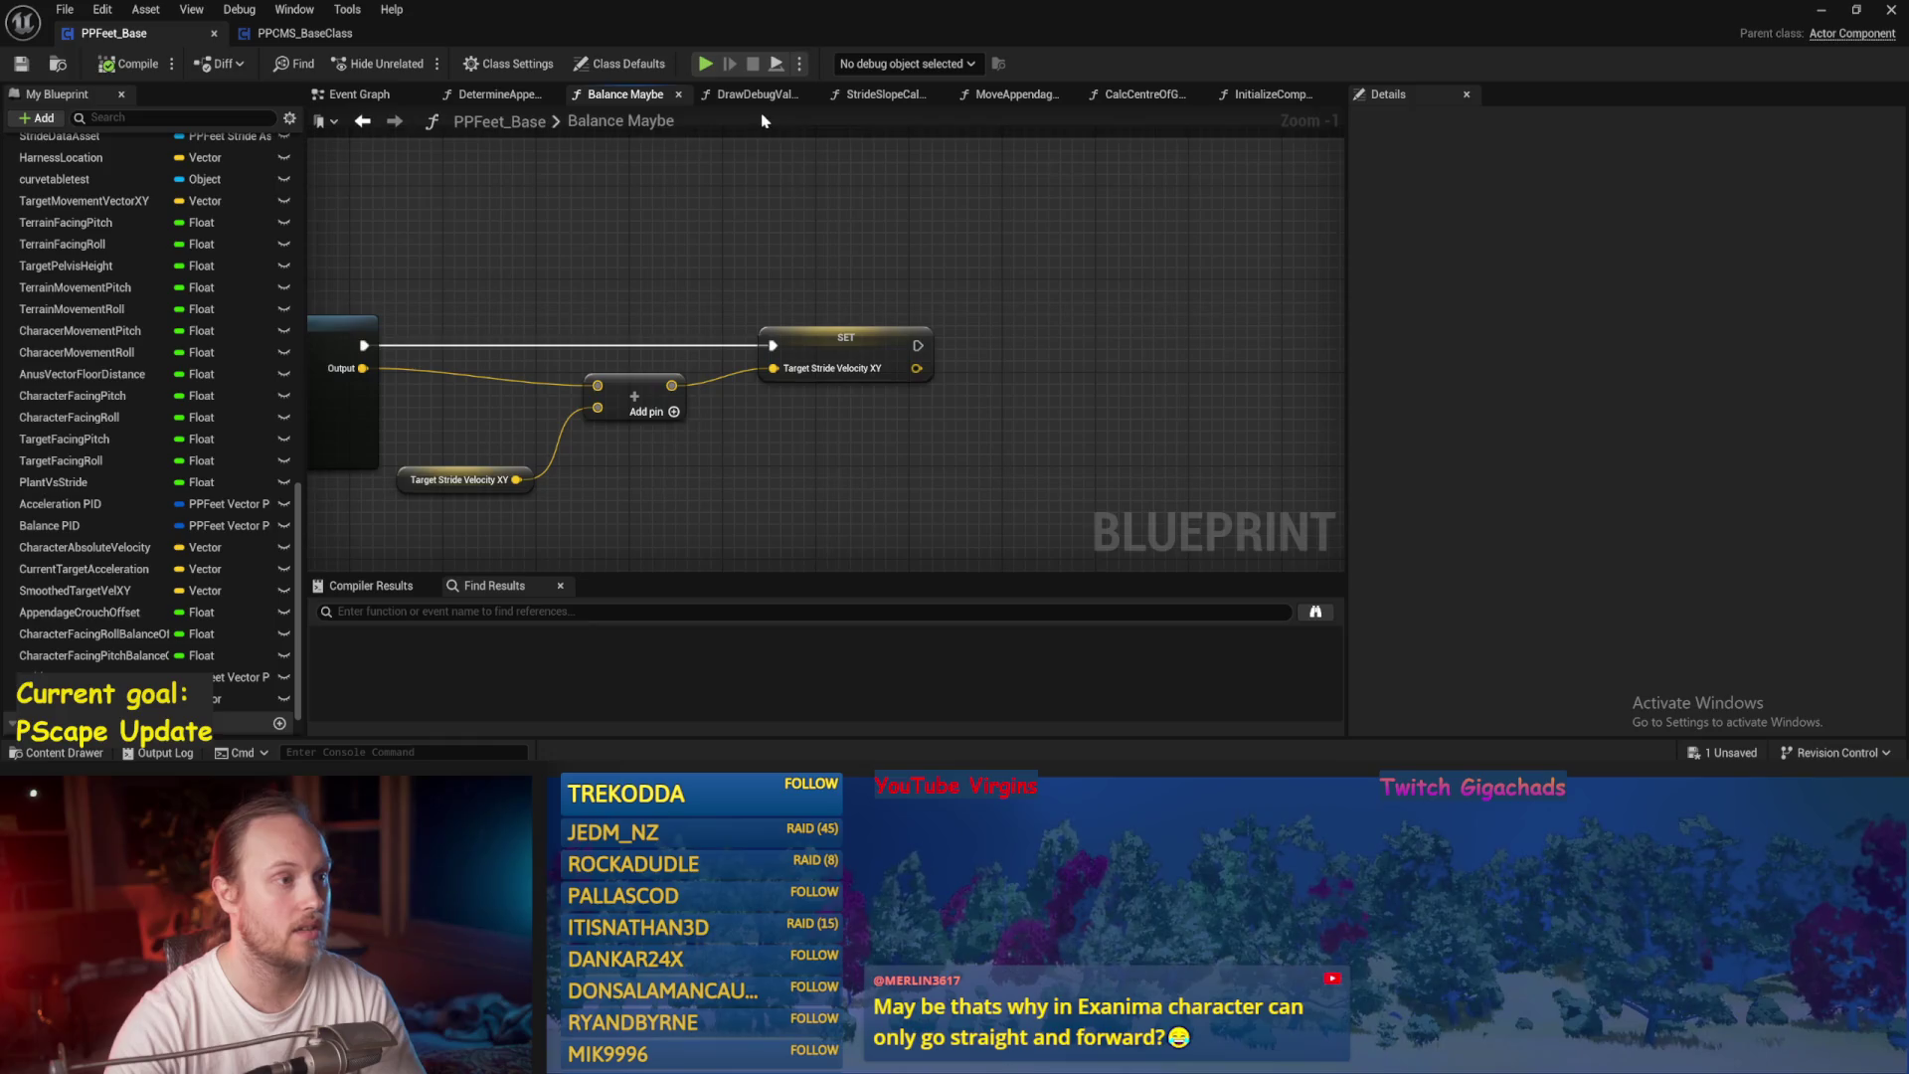
{"action": "left_click_drag", "start_coordinate": [1144, 288], "coordinate": [786, 265]}
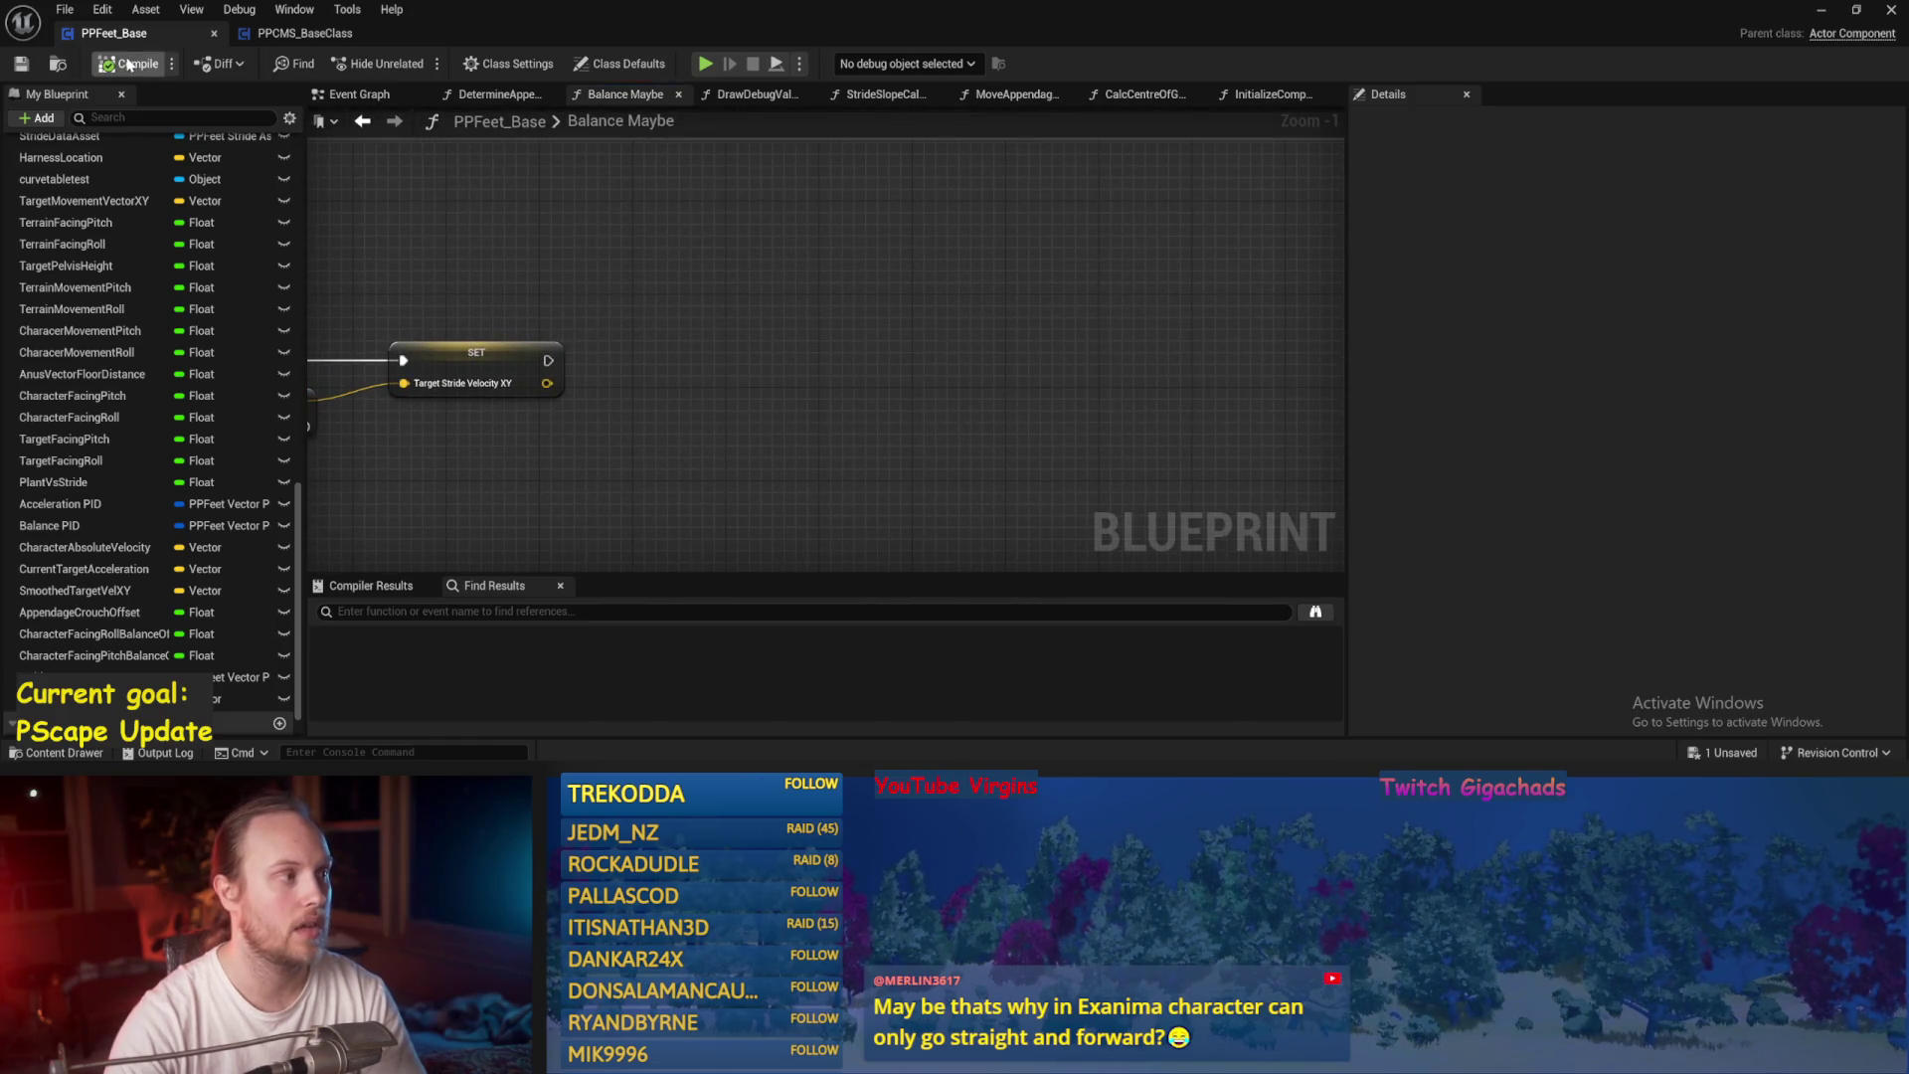
{"action": "left_click", "coordinate": [546, 383]}
{"action": "mouse_move", "coordinate": [547, 383]}
{"action": "left_mouse_down"}
{"action": "mouse_move", "coordinate": [853, 397]}
{"action": "mouse_move", "coordinate": [997, 452]}
{"action": "left_mouse_up"}
{"action": "type", "text": "leangt"}
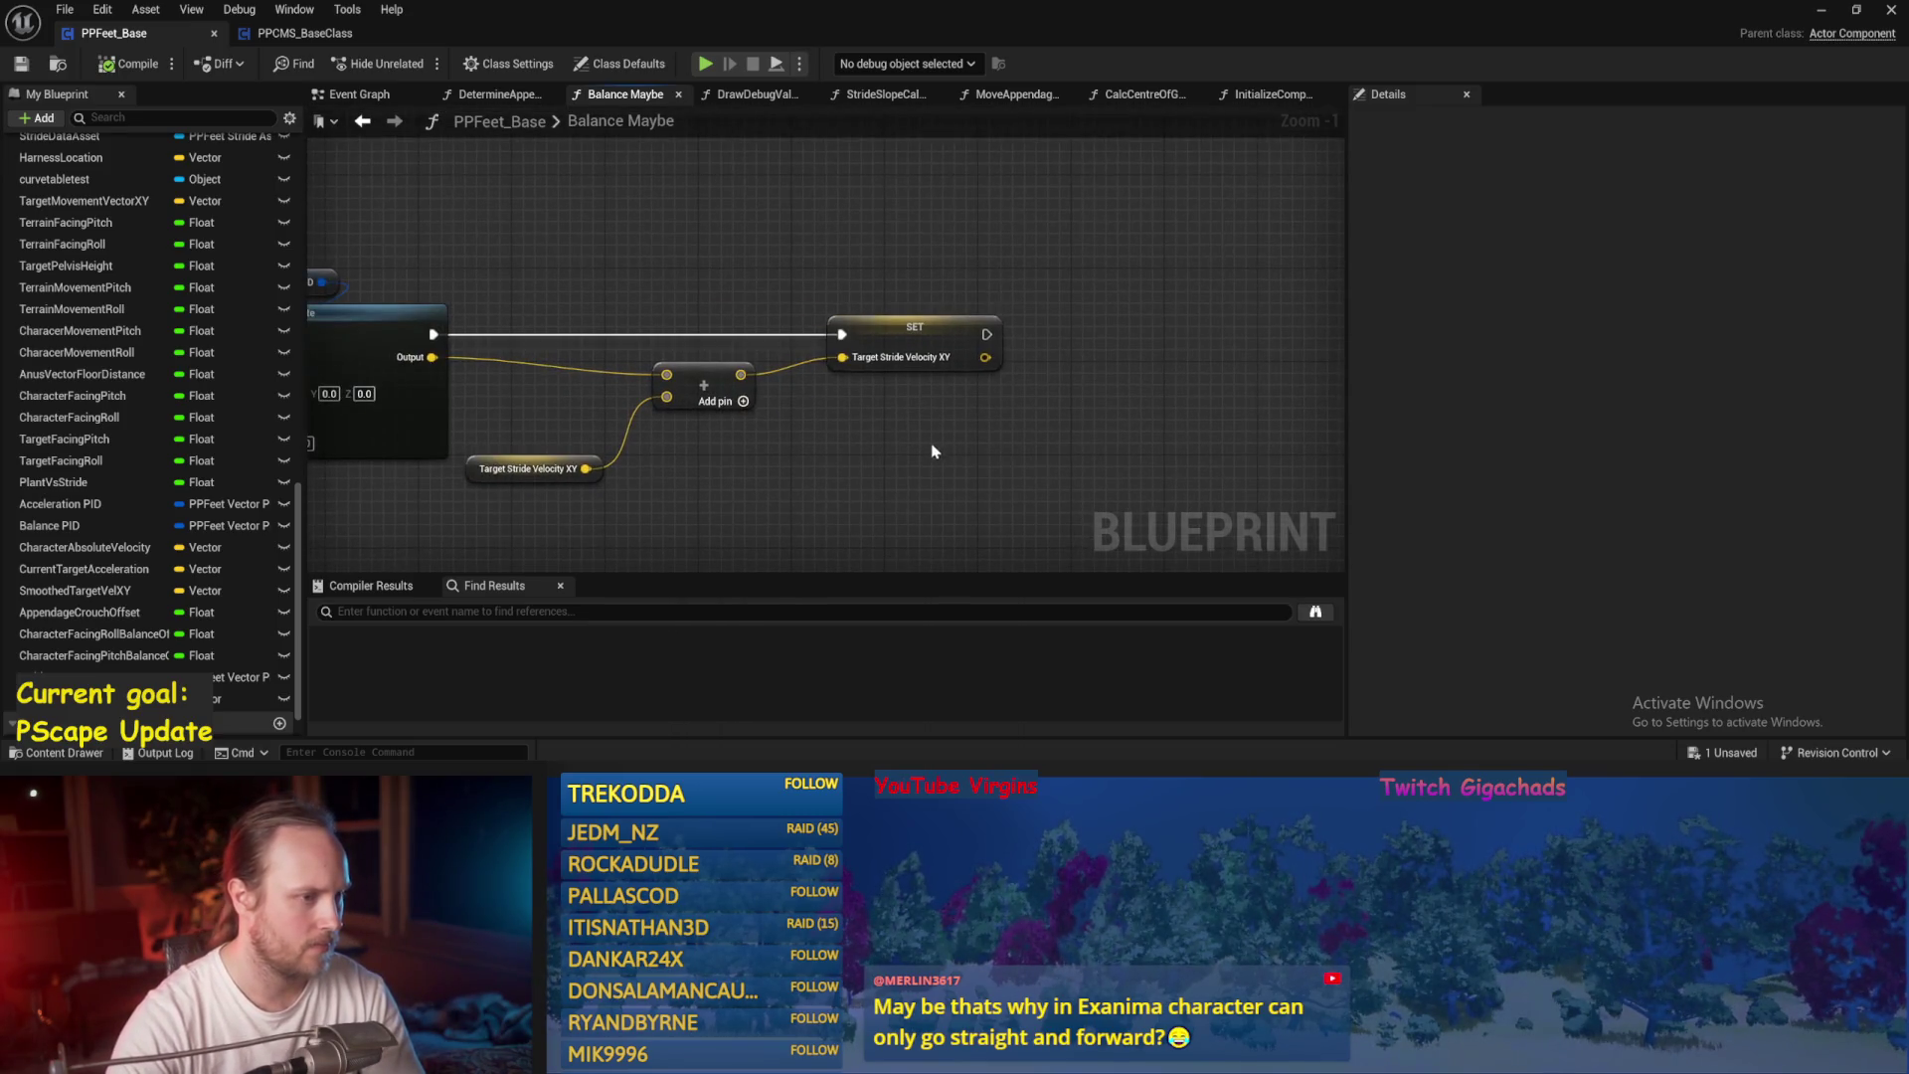
Add a Vector Length node fed by the Target Stride Velocity XY setter's output.
{"action": "left_click", "coordinate": [915, 338]}
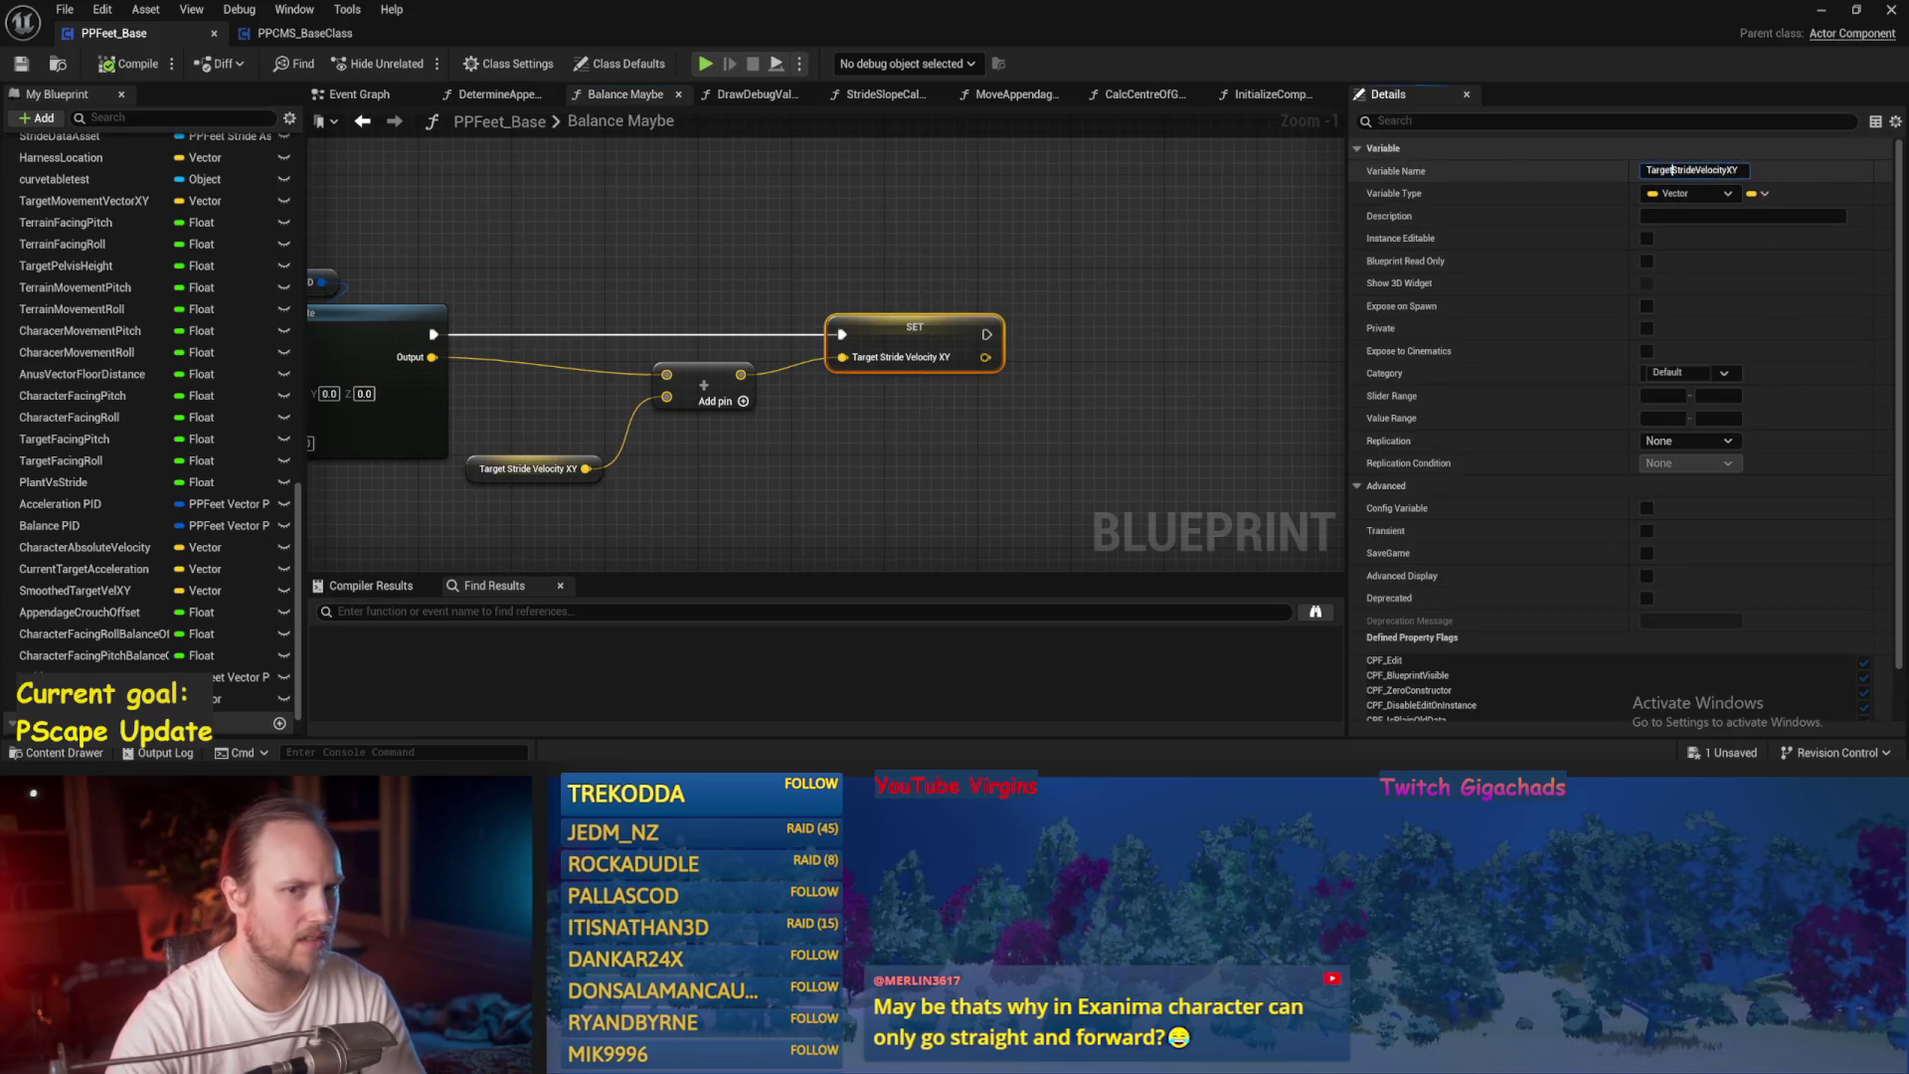
{"action": "mouse_move", "coordinate": [808, 473]}
{"action": "left_mouse_down"}
{"action": "mouse_move", "coordinate": [1405, 453]}
{"action": "mouse_move", "coordinate": [763, 454]}
{"action": "left_mouse_up"}
{"action": "left_click", "coordinate": [781, 338]}
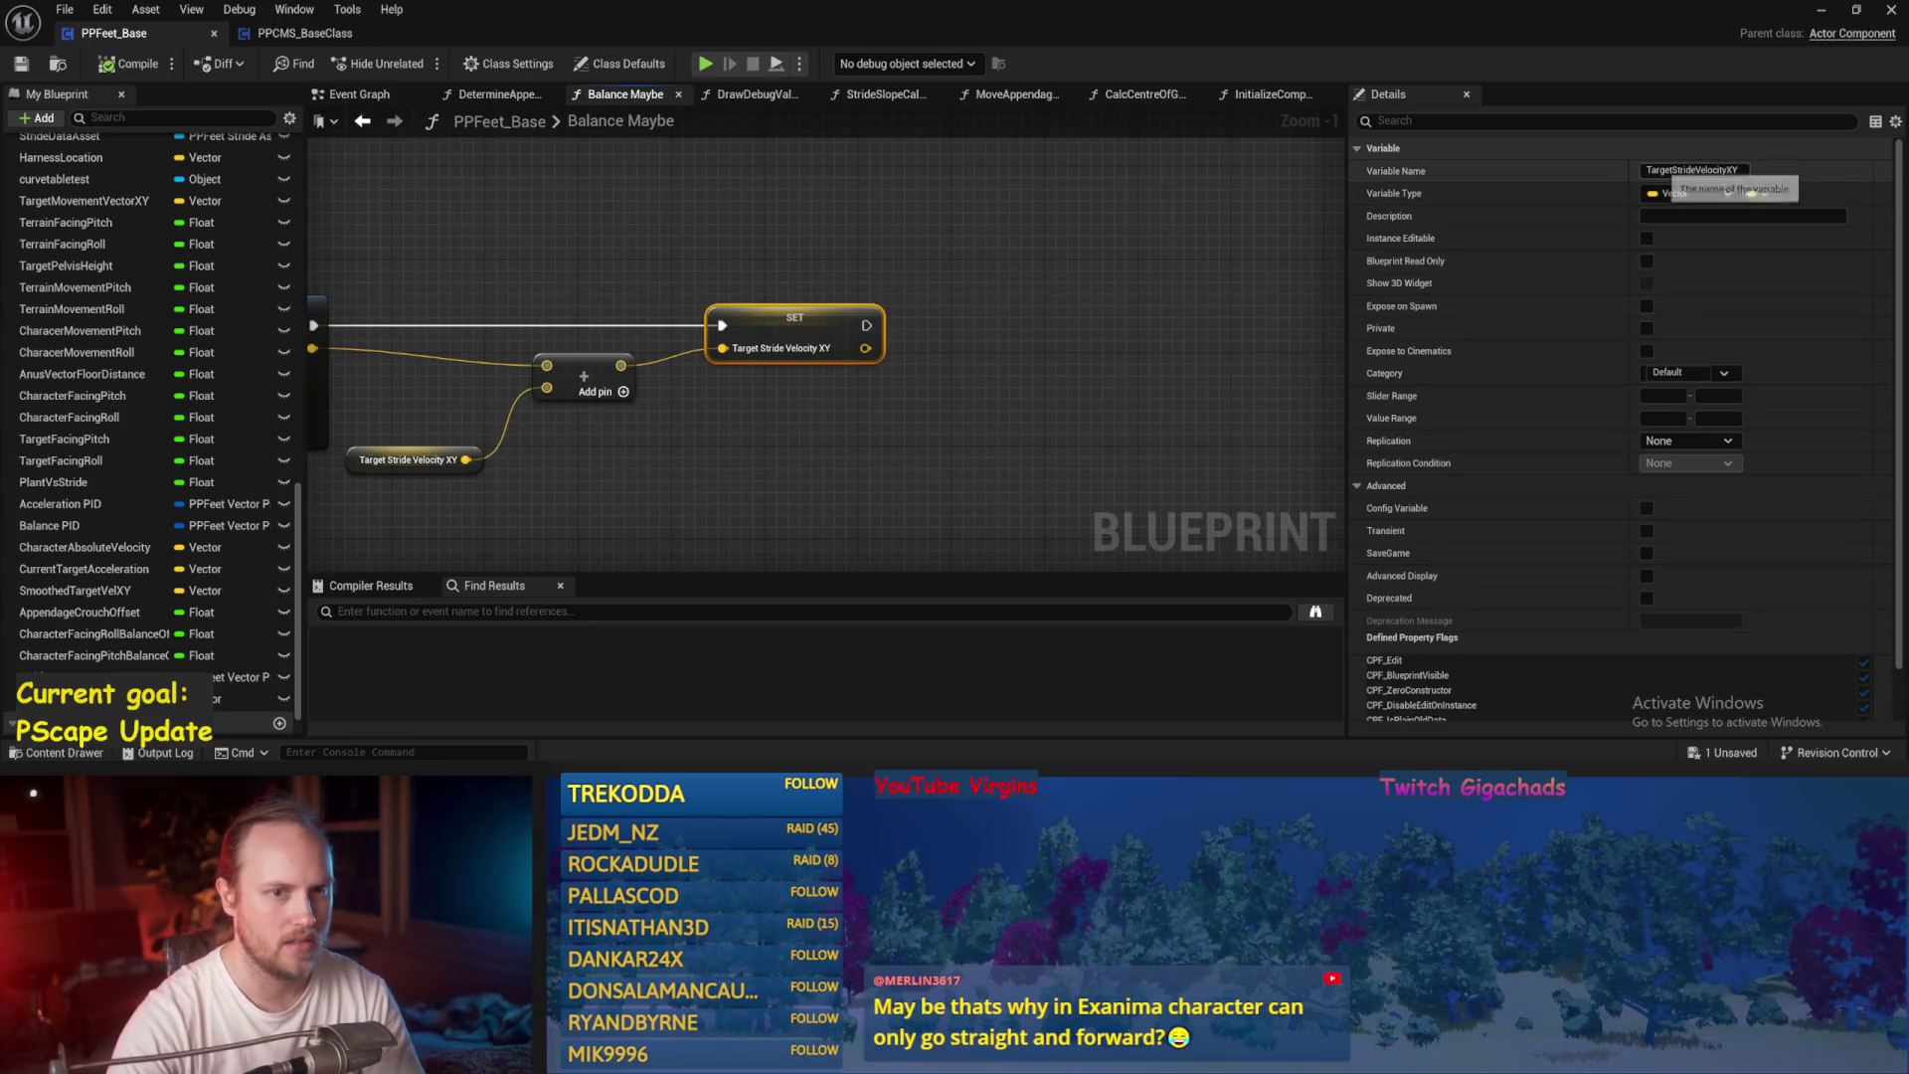
{"action": "double_click", "coordinate": [1659, 170]}
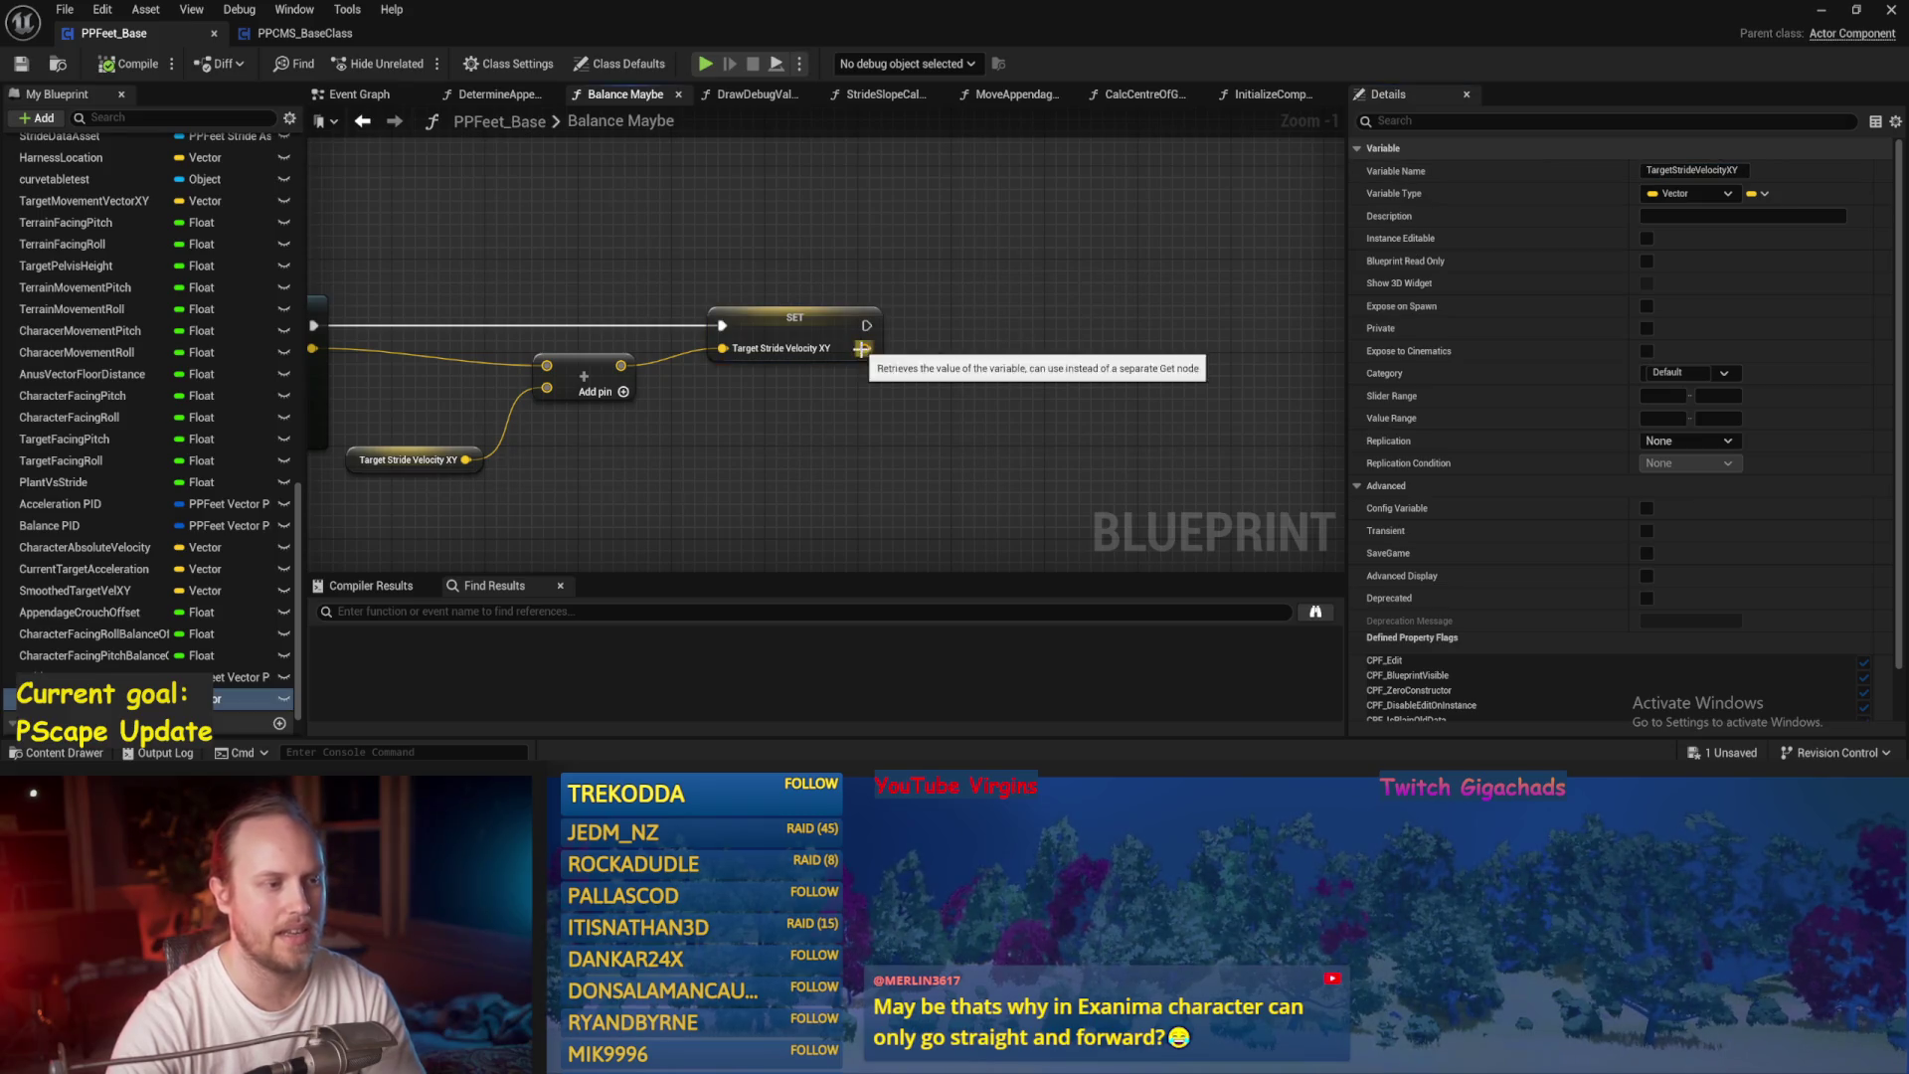
{"action": "left_click_drag", "start_coordinate": [866, 348], "coordinate": [1020, 339]}
{"action": "type", "text": "vector length"}
{"action": "key", "text": "Return"}
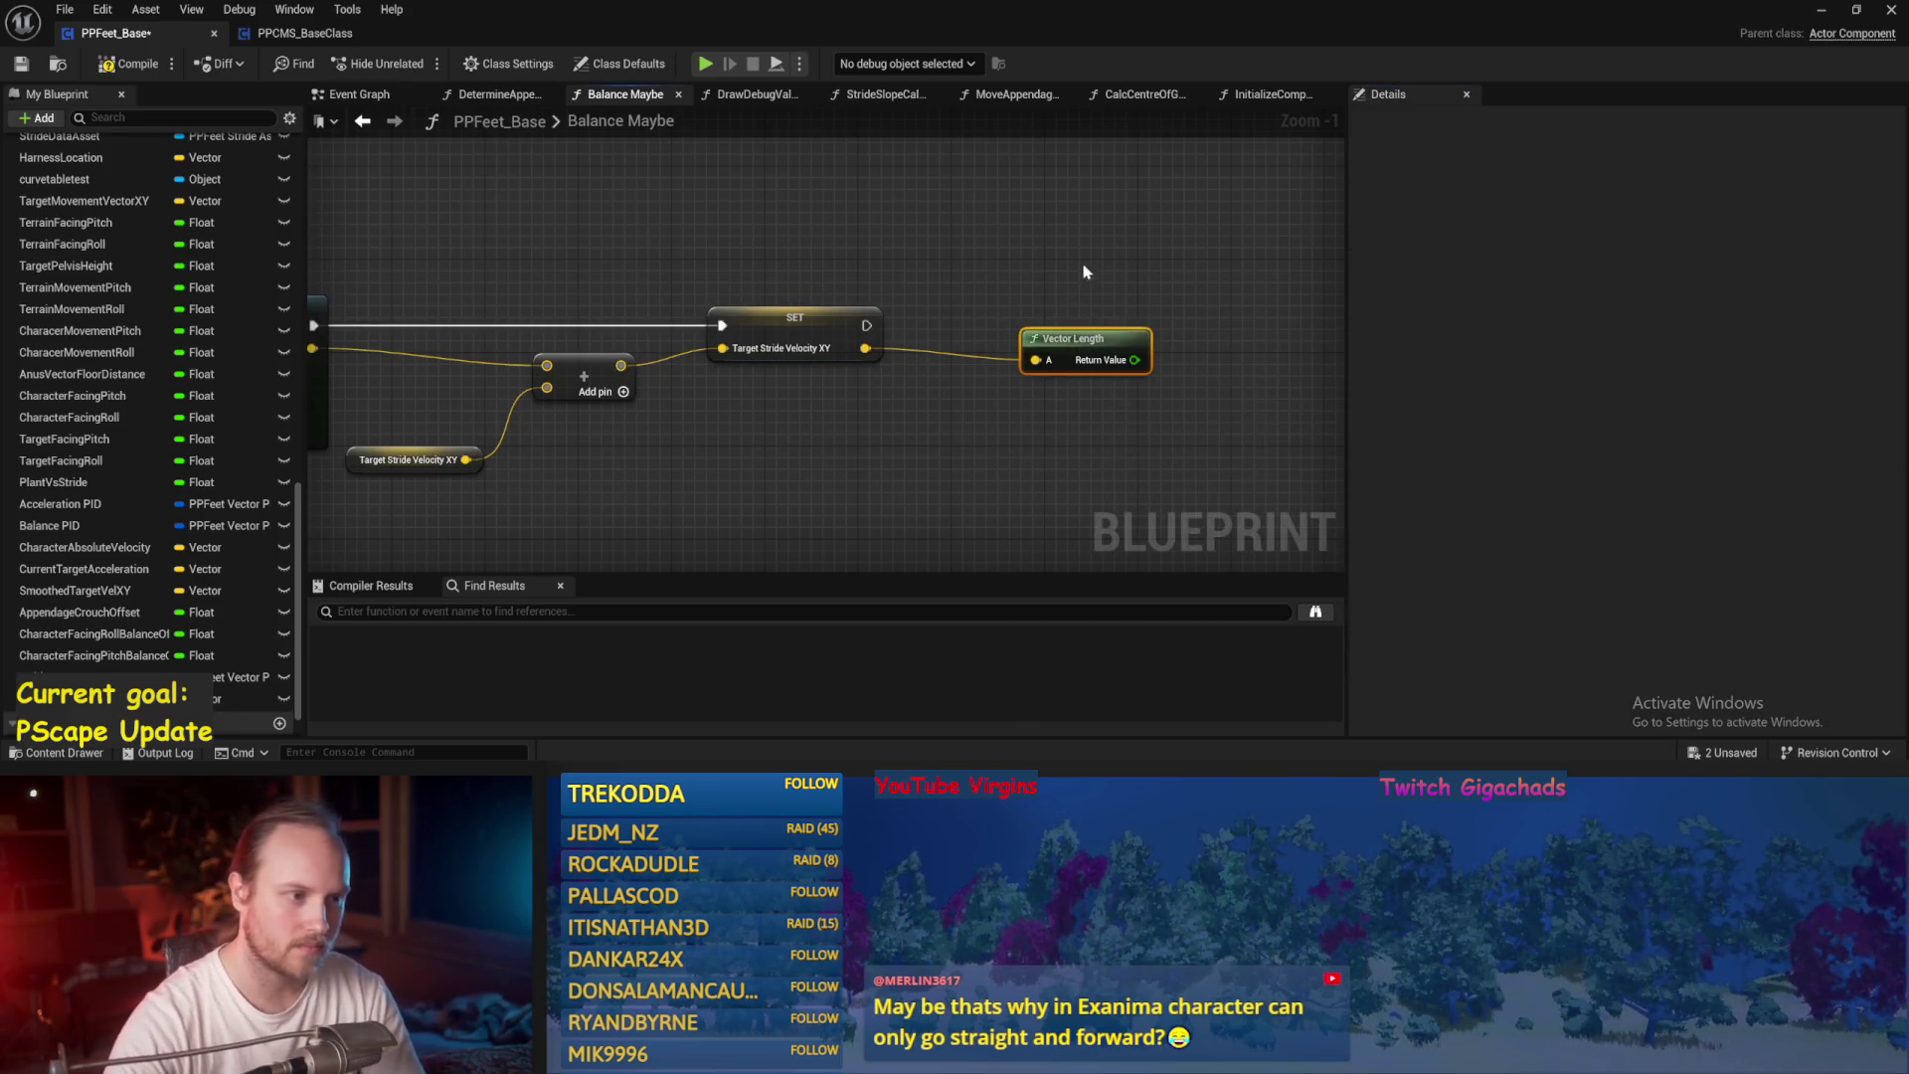
Set CurrentStrideMovementSpeed/s from the Vector Length, chain it after the velocity setter, and compile.
{"action": "left_click_drag", "start_coordinate": [1084, 271], "coordinate": [966, 240]}
{"action": "left_click_drag", "start_coordinate": [951, 307], "coordinate": [891, 377]}
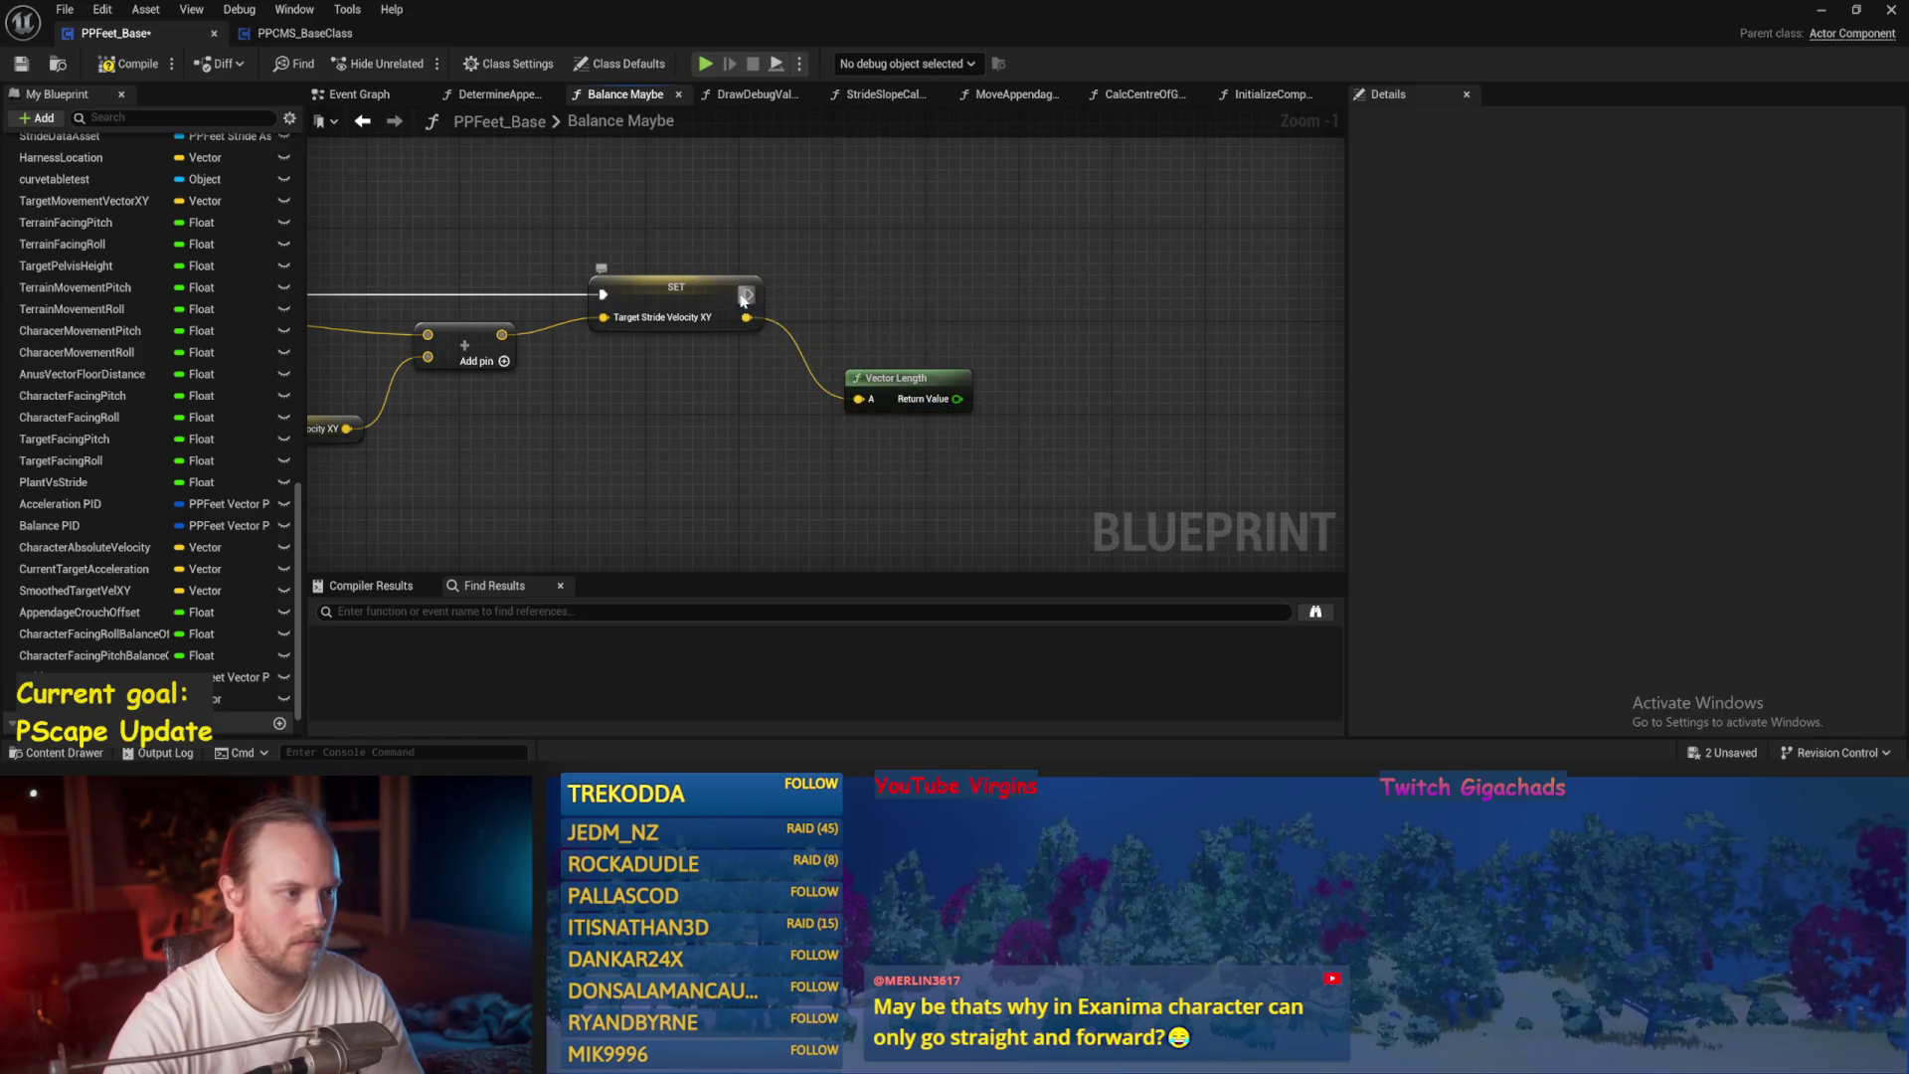
{"action": "scroll", "coordinate": [98, 517], "scroll_direction": "up", "scroll_amount": 2}
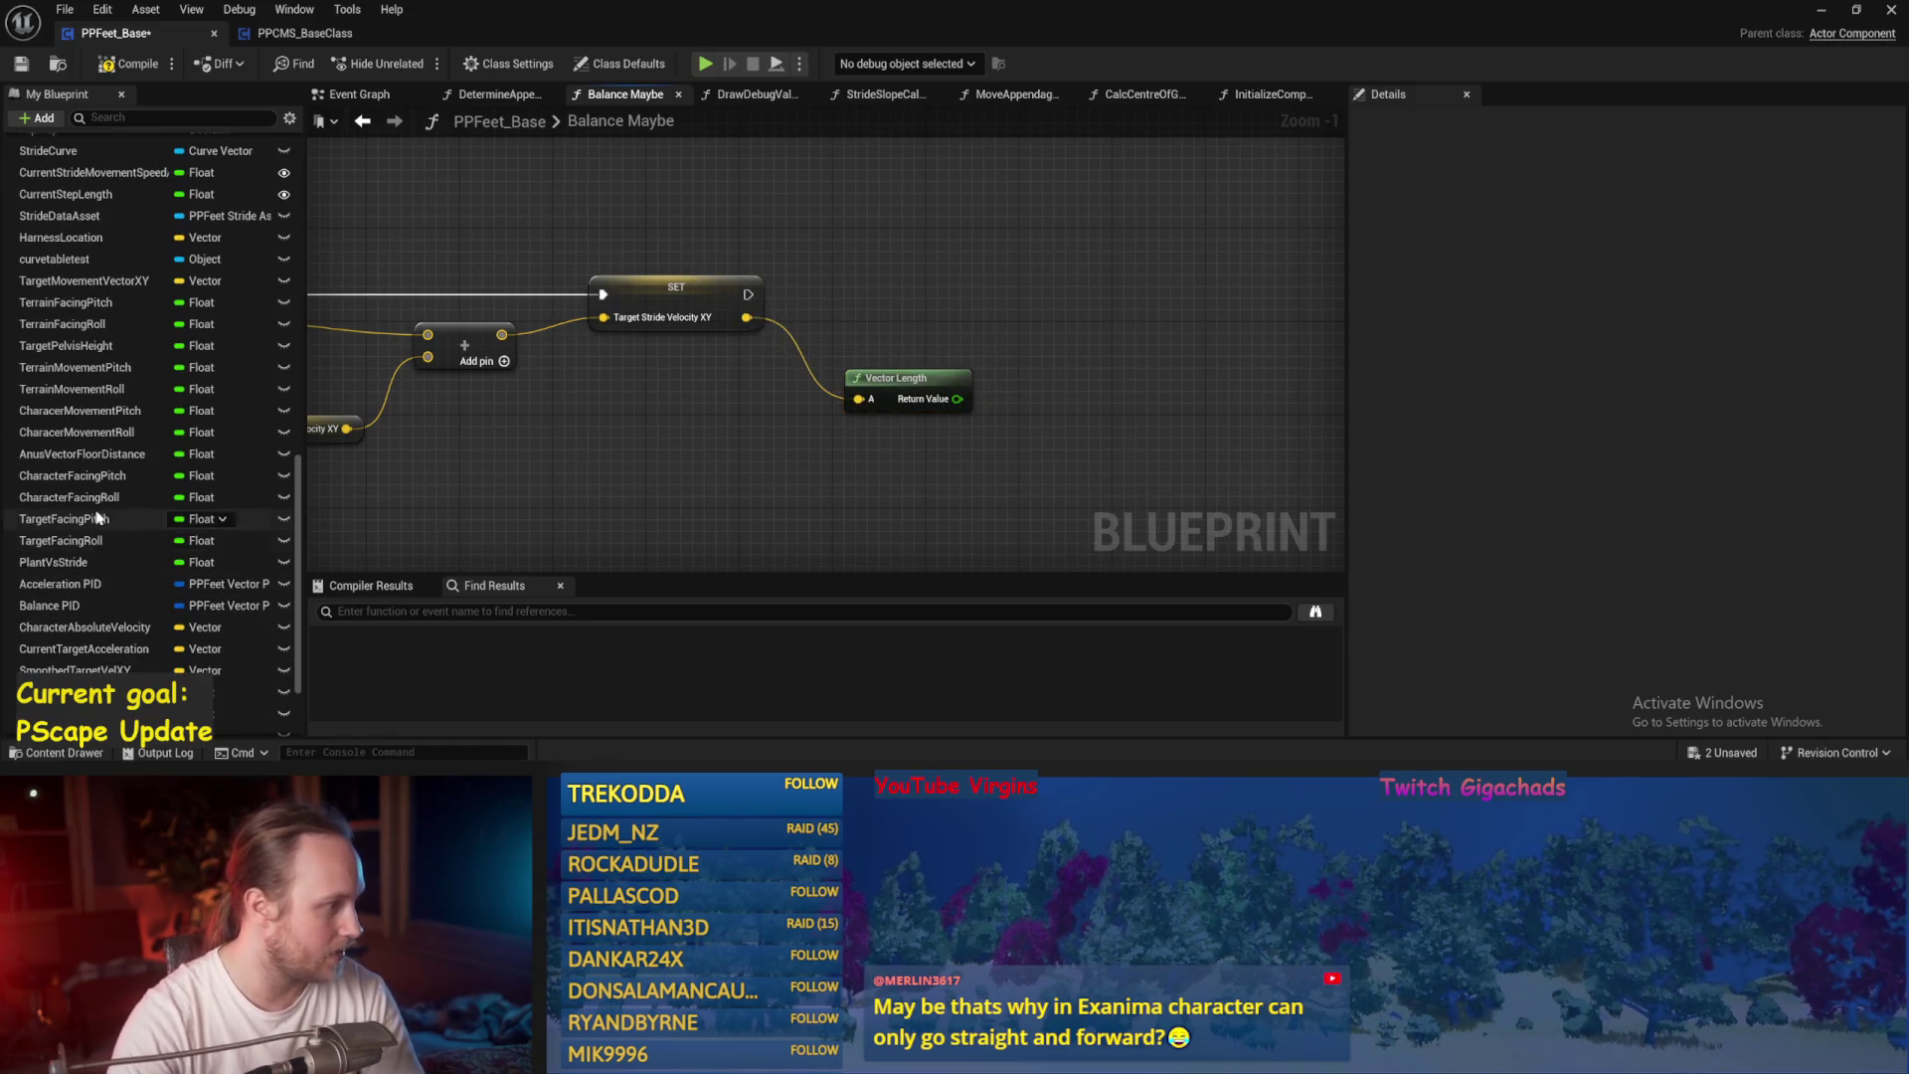
{"action": "scroll", "coordinate": [98, 527], "scroll_direction": "up", "scroll_amount": 2}
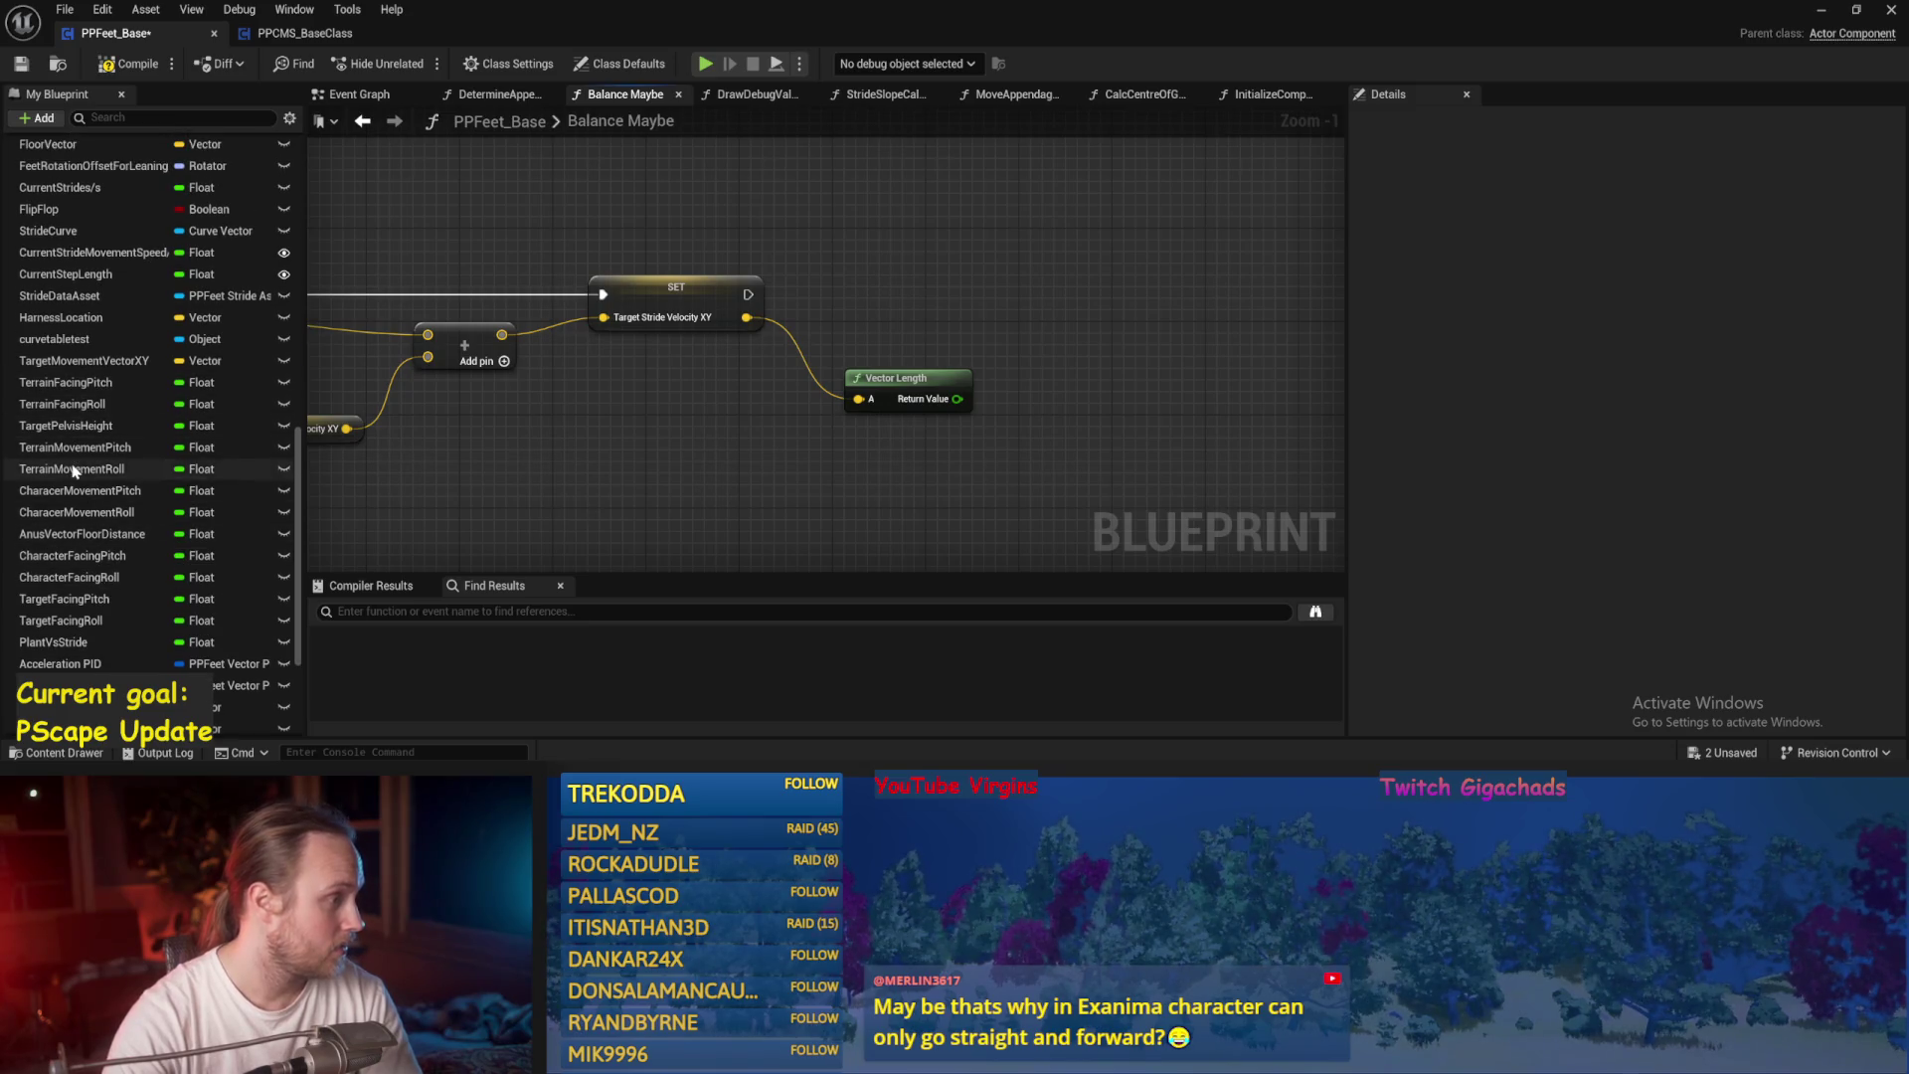
{"action": "scroll", "coordinate": [73, 472], "scroll_direction": "up", "scroll_amount": 3}
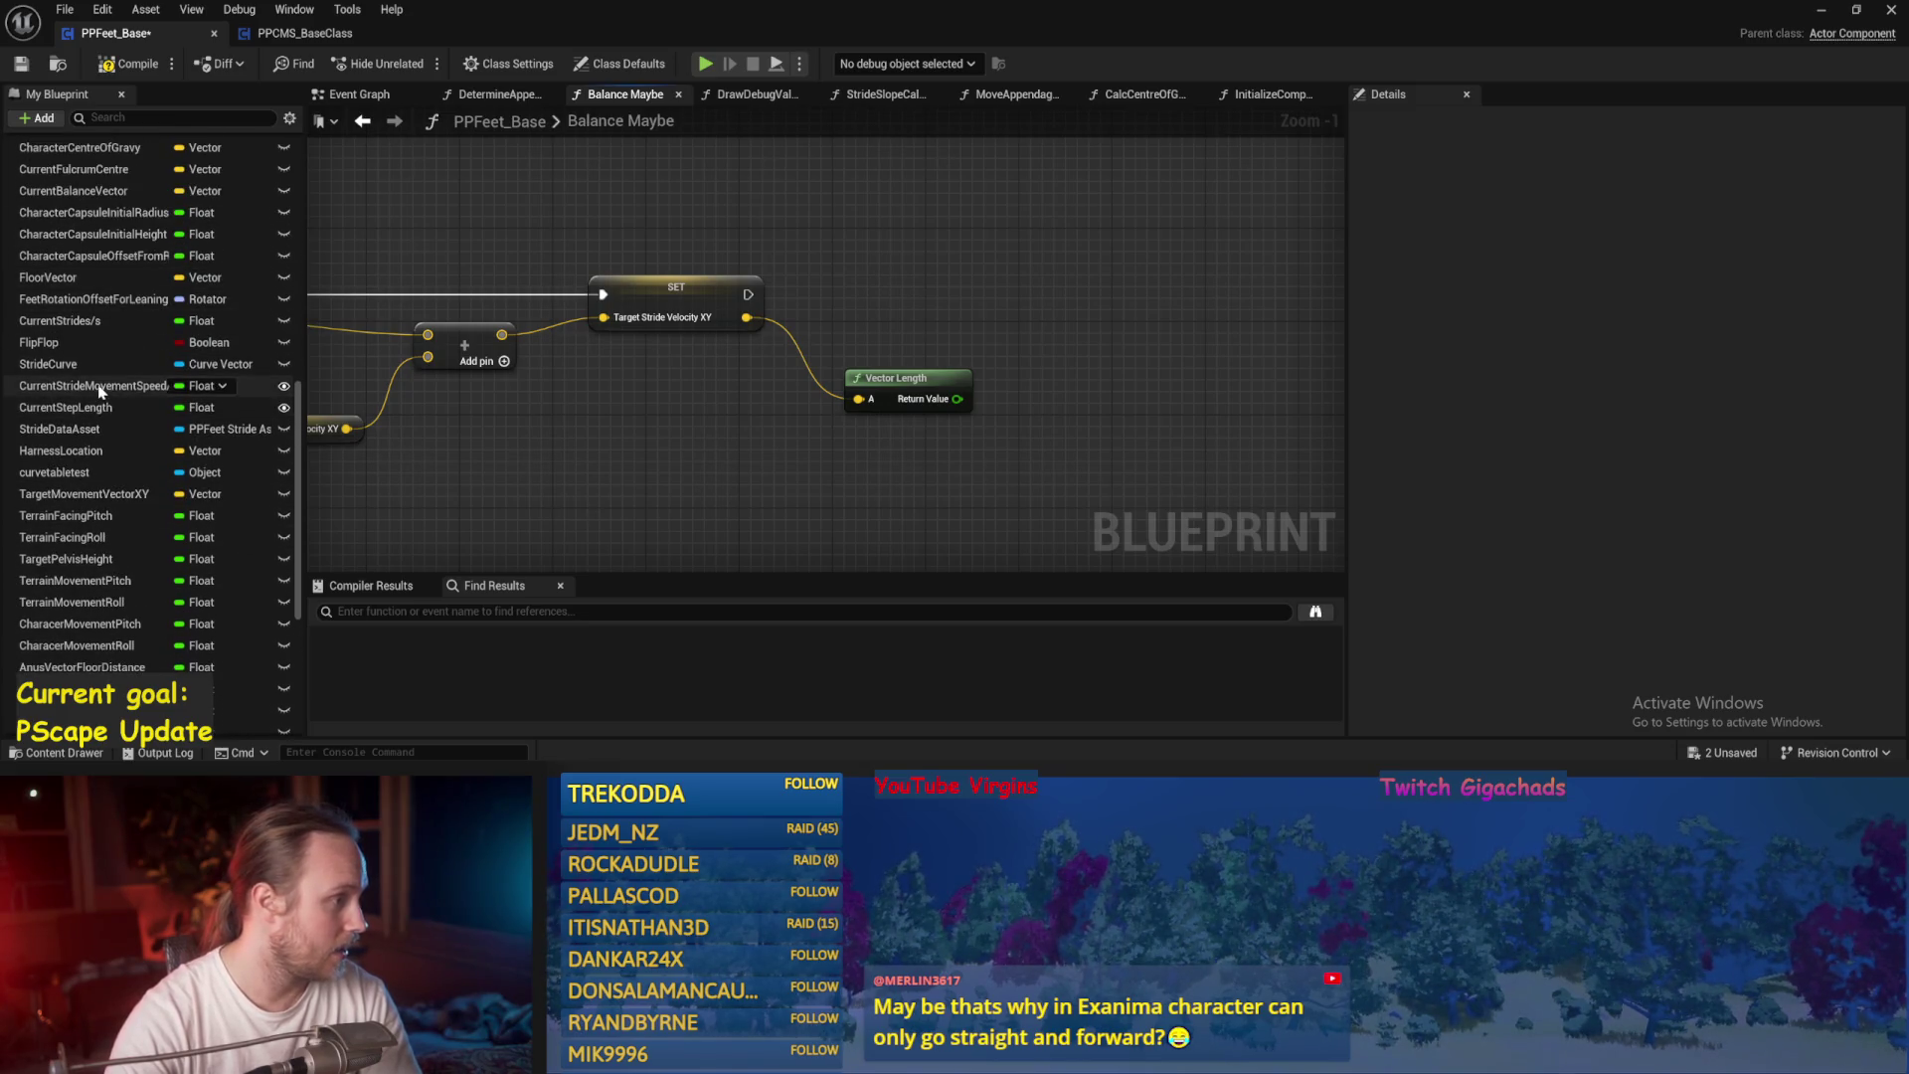
{"action": "left_click_drag", "start_coordinate": [99, 390], "coordinate": [1051, 348]}
{"action": "left_click", "coordinate": [1056, 331]}
{"action": "left_click_drag", "start_coordinate": [957, 399], "coordinate": [1023, 317]}
{"action": "left_click_drag", "start_coordinate": [750, 302], "coordinate": [1022, 295]}
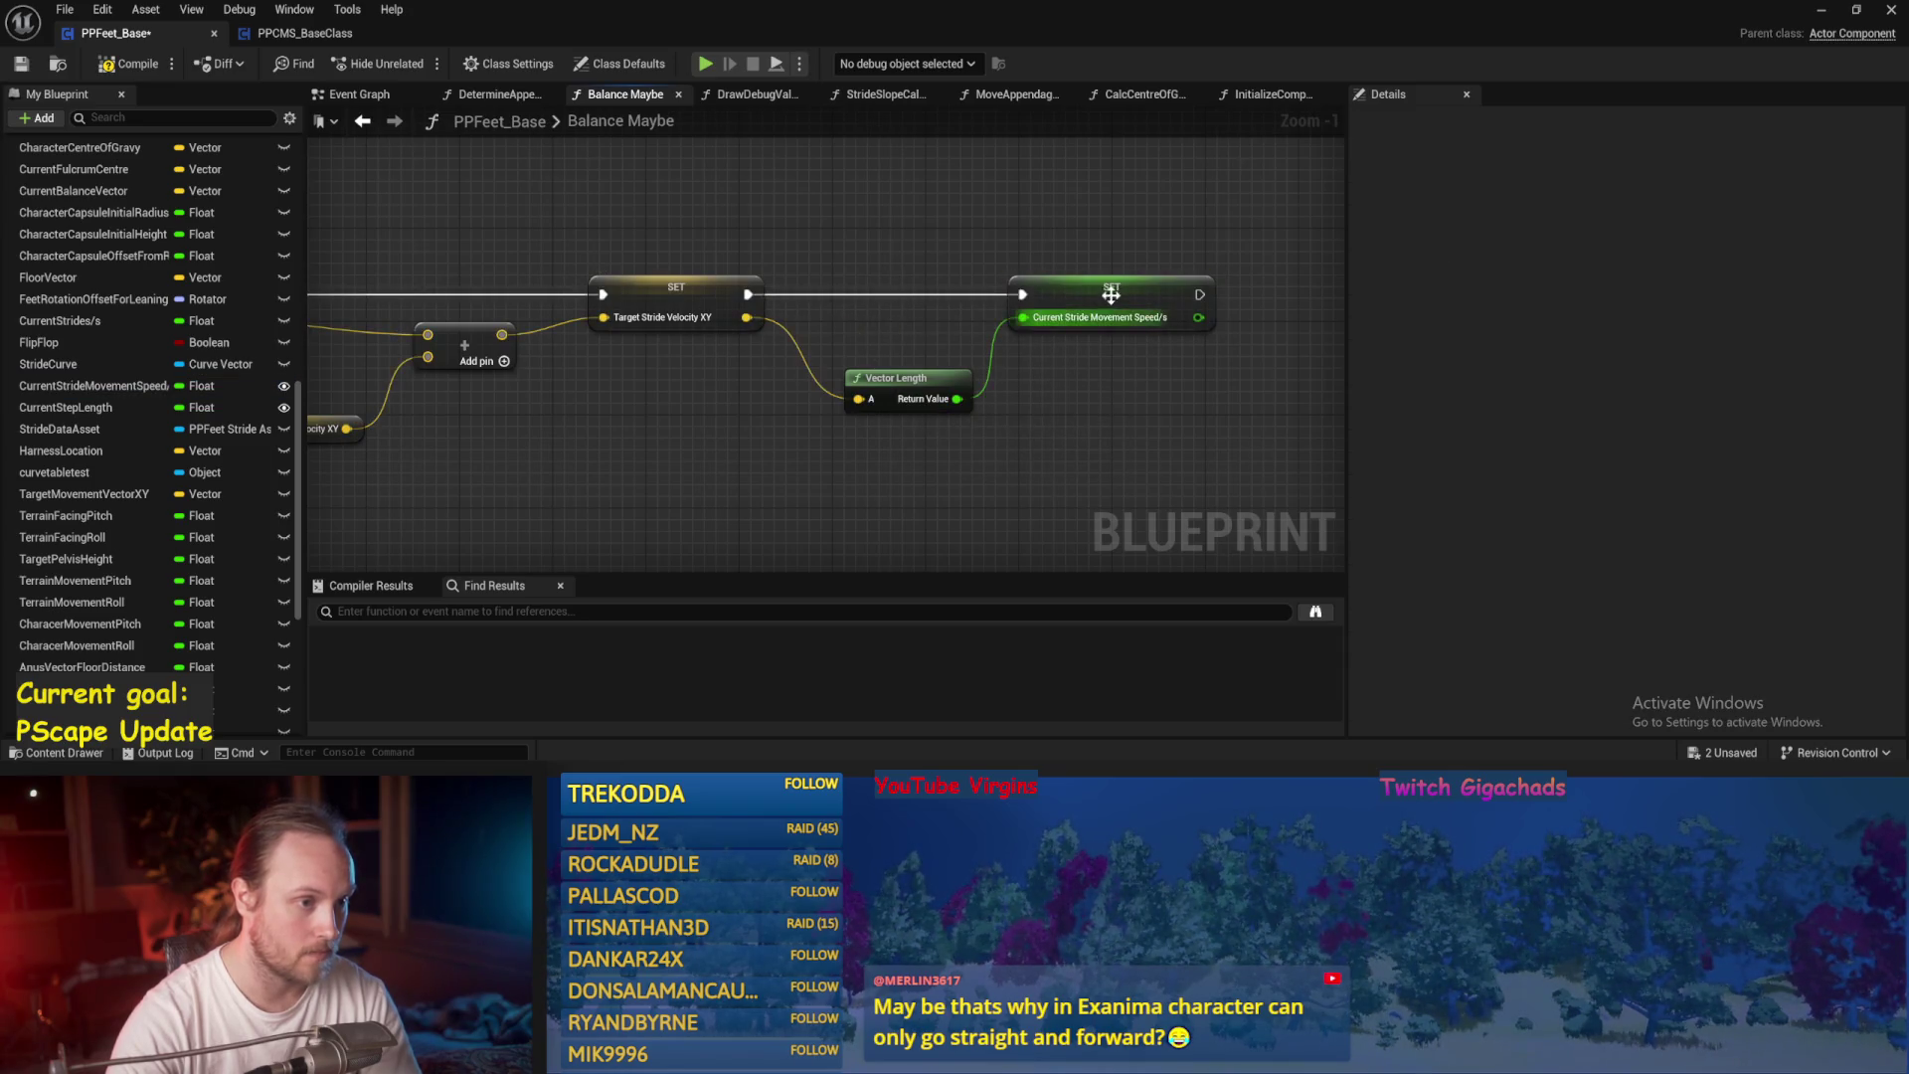
{"action": "left_click", "coordinate": [109, 68]}
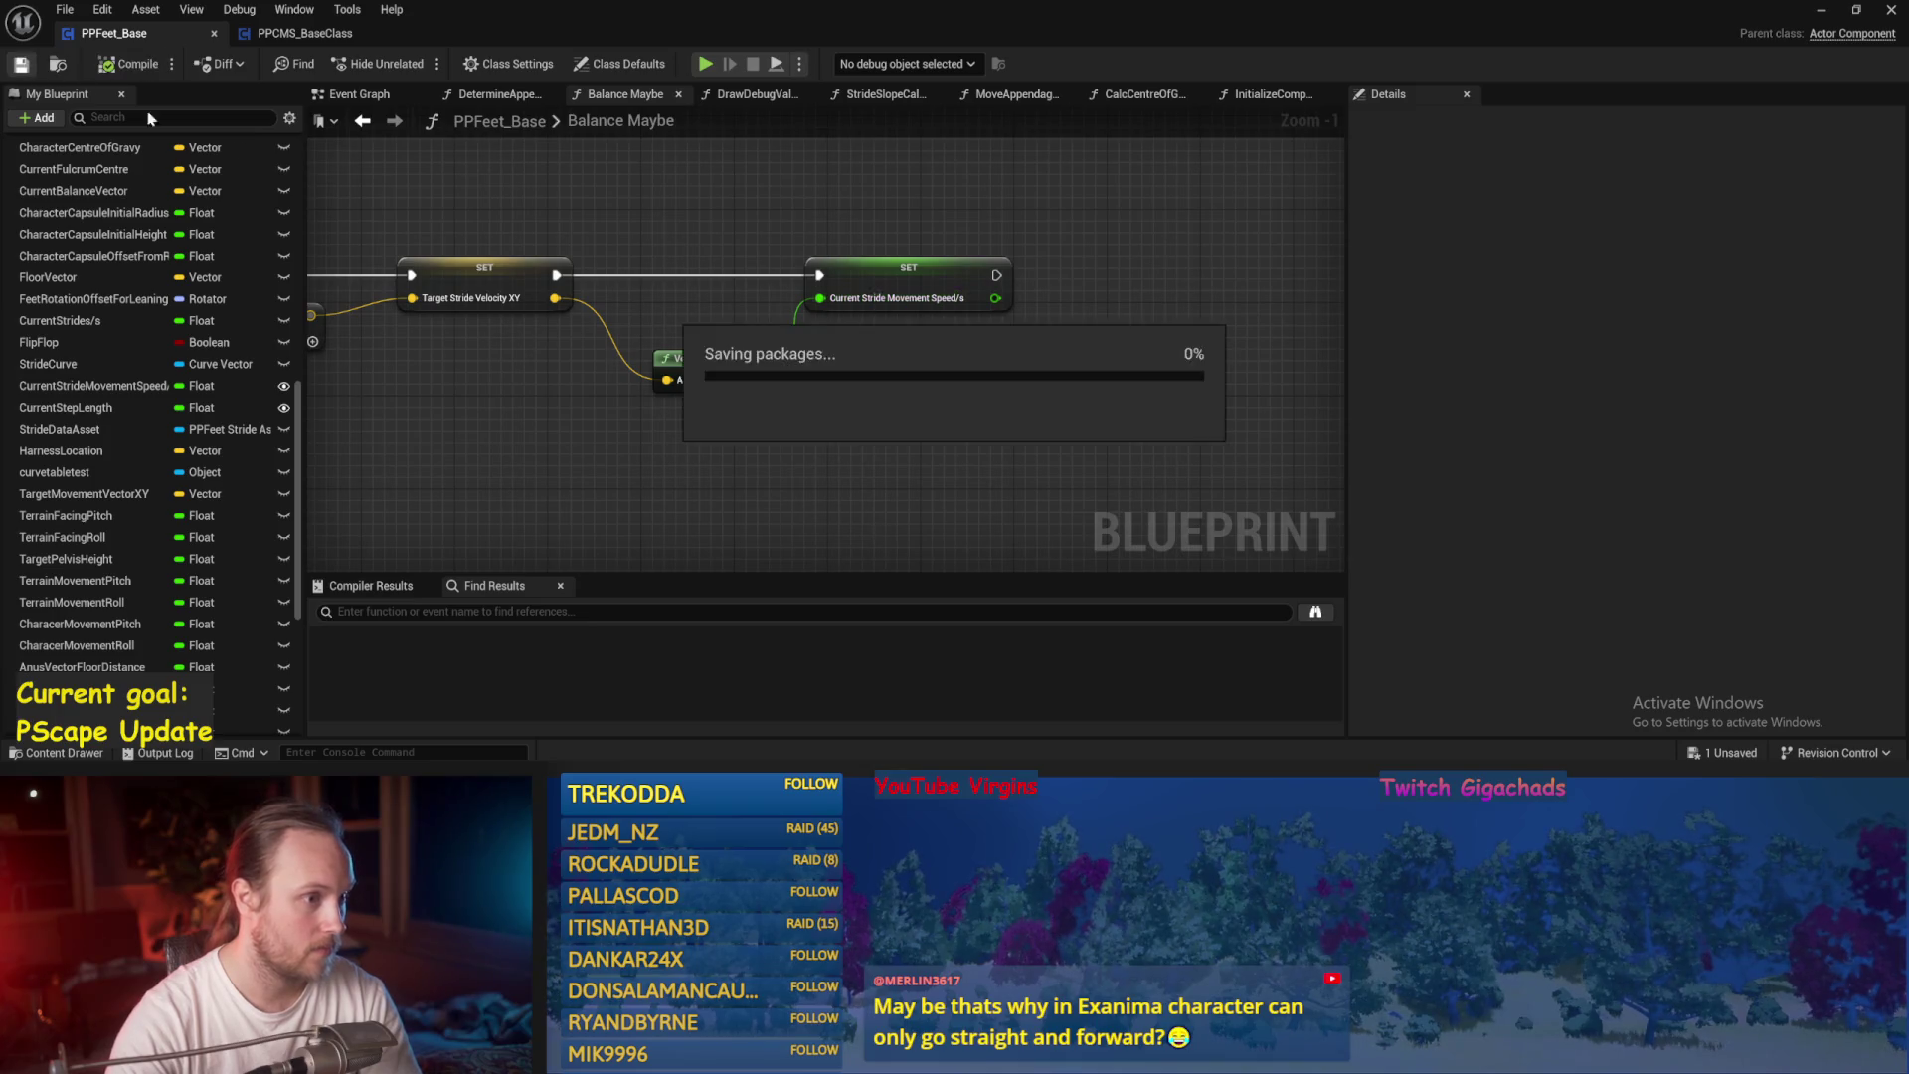
Add a Current Step Length setter chained after the stride speed setter.
{"action": "left_click_drag", "start_coordinate": [540, 430], "coordinate": [311, 465]}
{"action": "mouse_move", "coordinate": [65, 406]}
{"action": "left_mouse_down"}
{"action": "mouse_move", "coordinate": [431, 366]}
{"action": "mouse_move", "coordinate": [1094, 244]}
{"action": "mouse_move", "coordinate": [1133, 304]}
{"action": "left_mouse_up"}
{"action": "left_click_drag", "start_coordinate": [767, 310], "coordinate": [1091, 311]}
{"action": "left_click", "coordinate": [954, 356]}
{"action": "left_click_drag", "start_coordinate": [766, 333], "coordinate": [836, 374]}
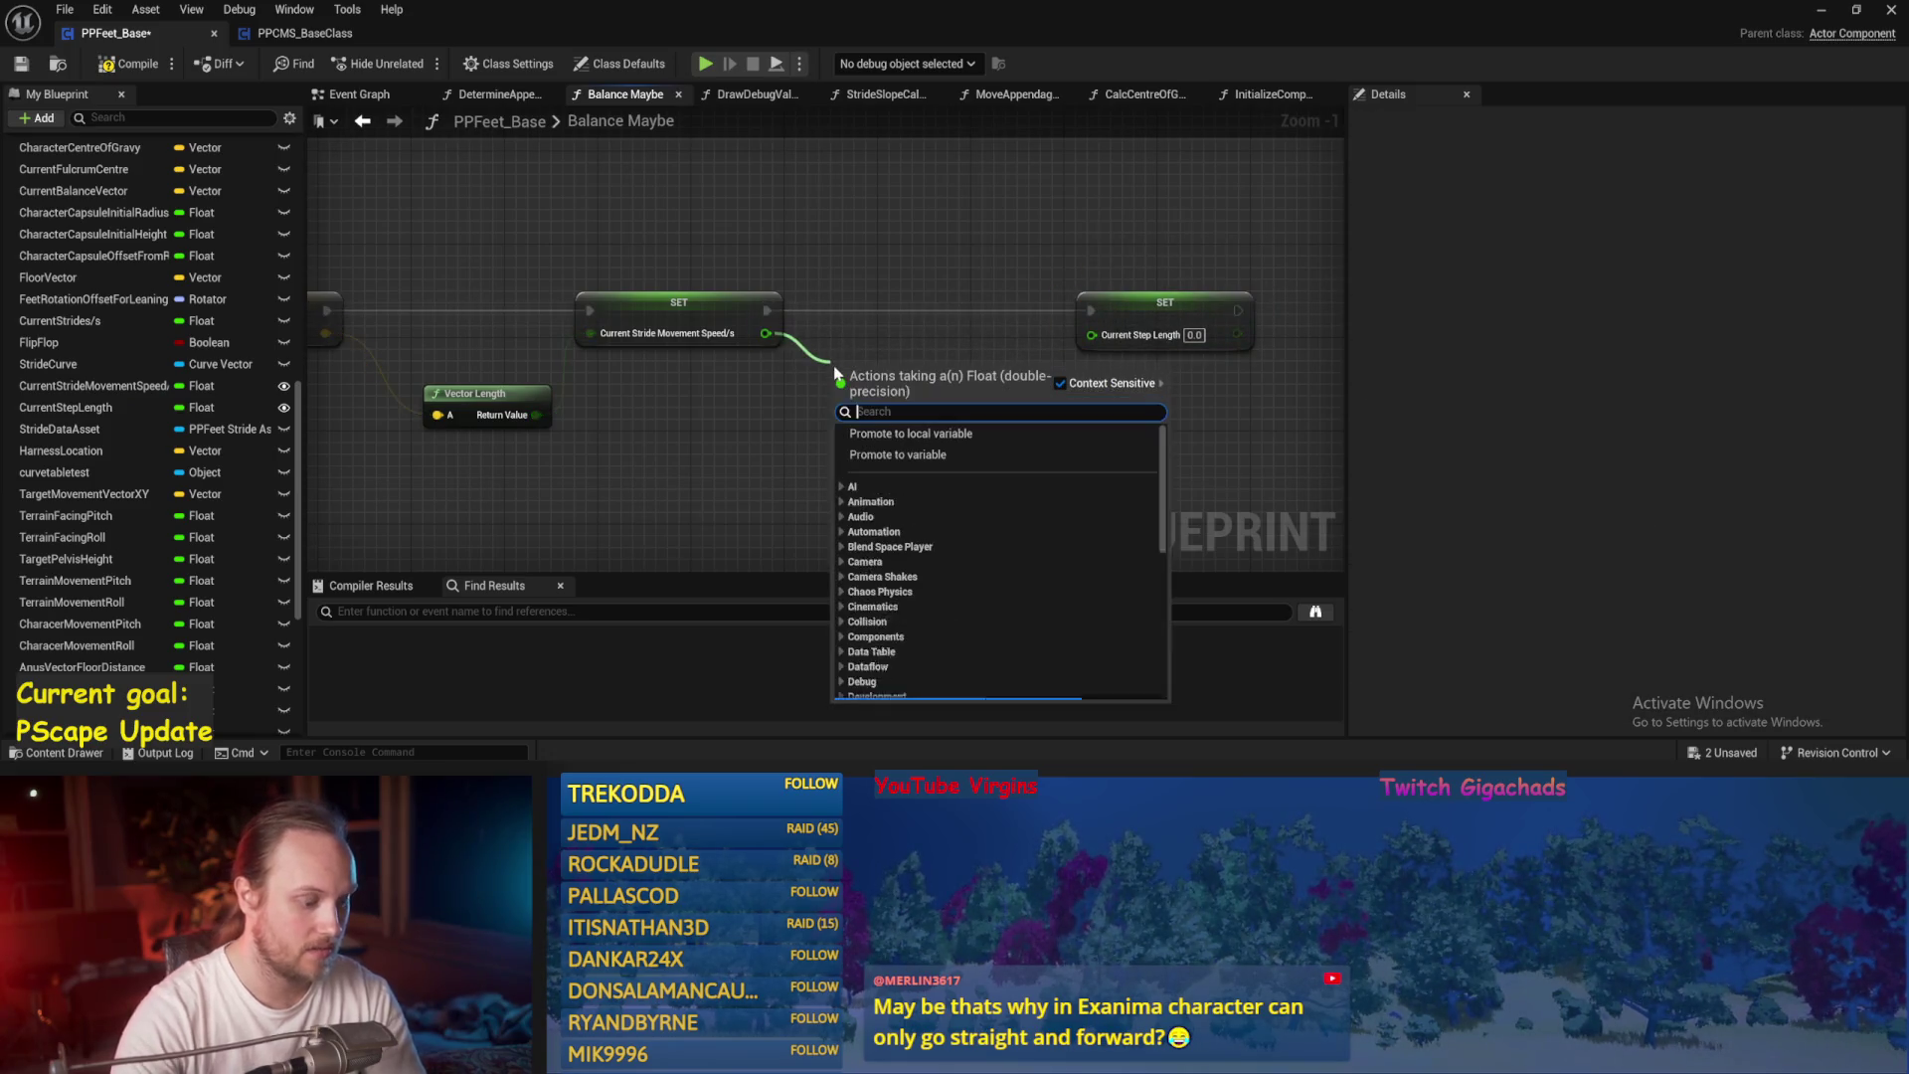
Map stride speed 0–400 to 20–120 with Map Range Clamped into Current Step Length, then compile.
{"action": "type", "text": "rang"}
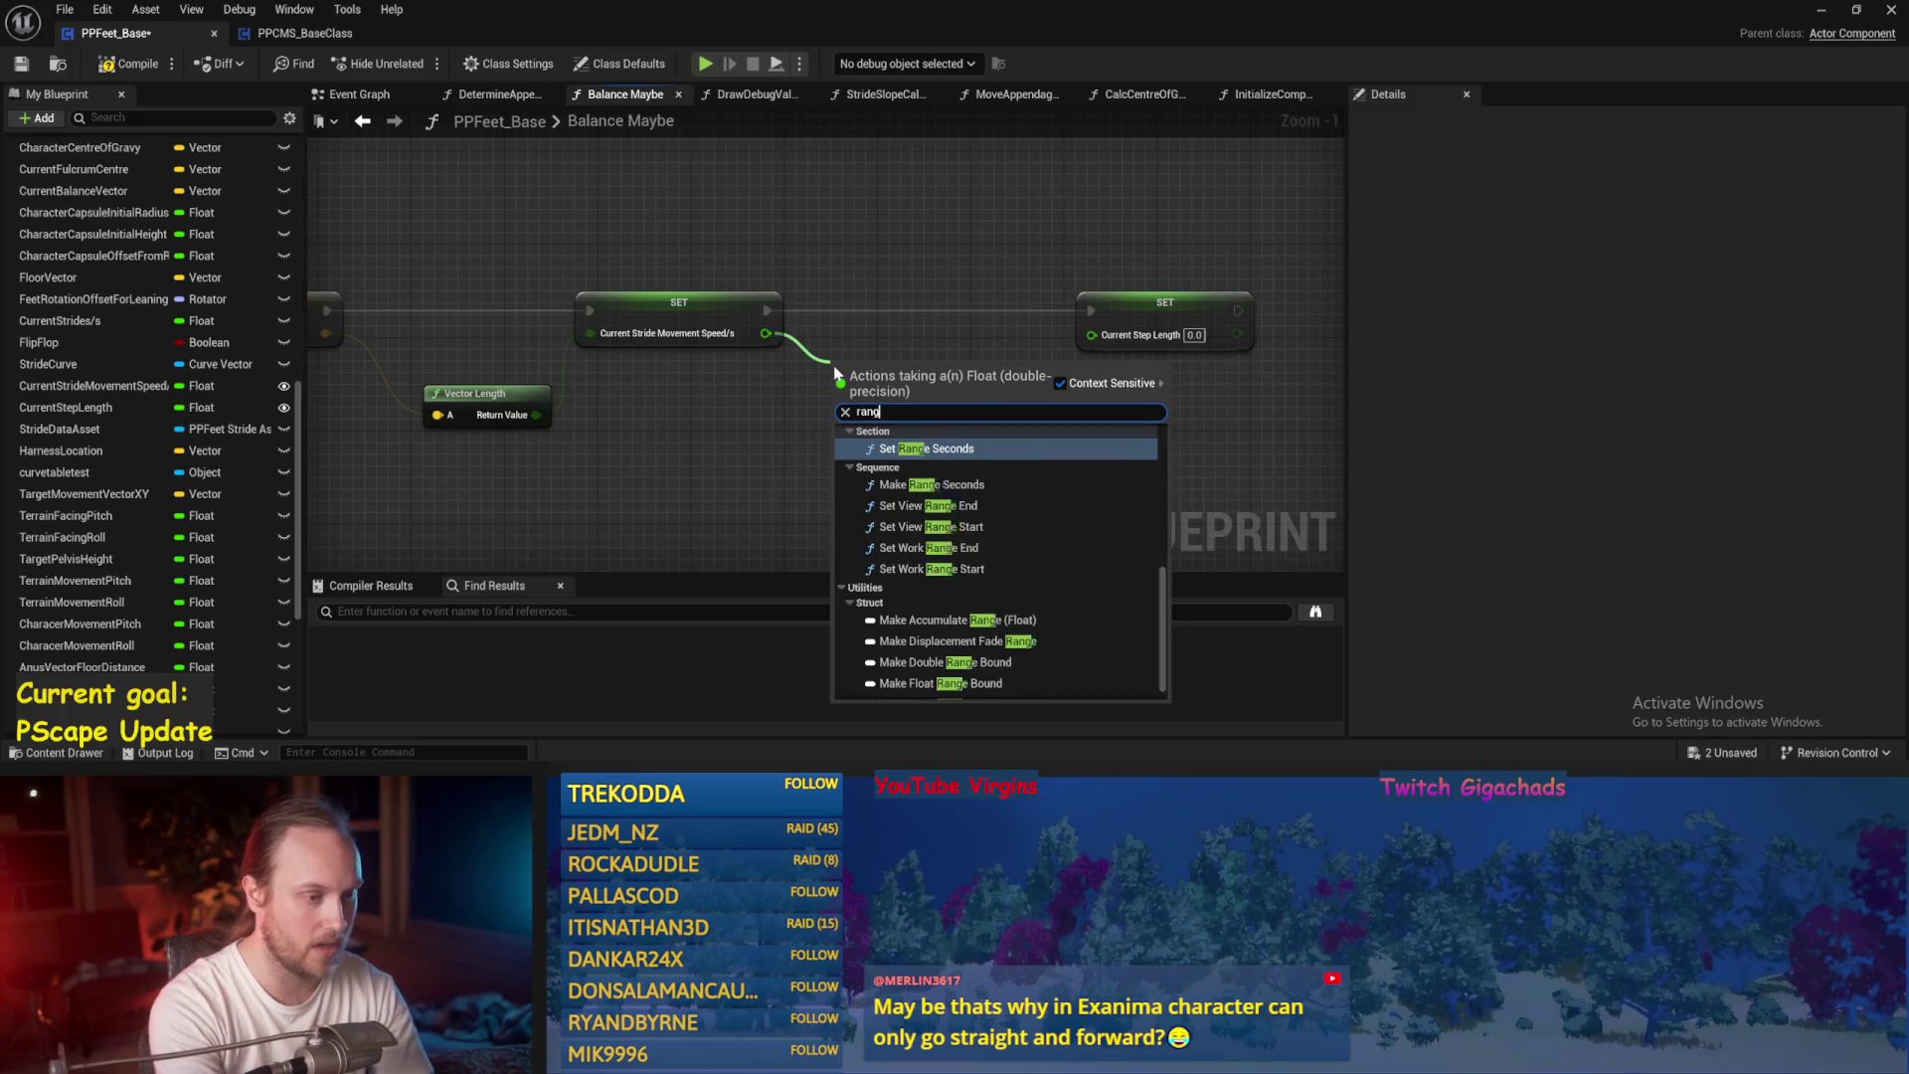
{"action": "type", "text": " clamped"}
{"action": "left_click", "coordinate": [961, 526]}
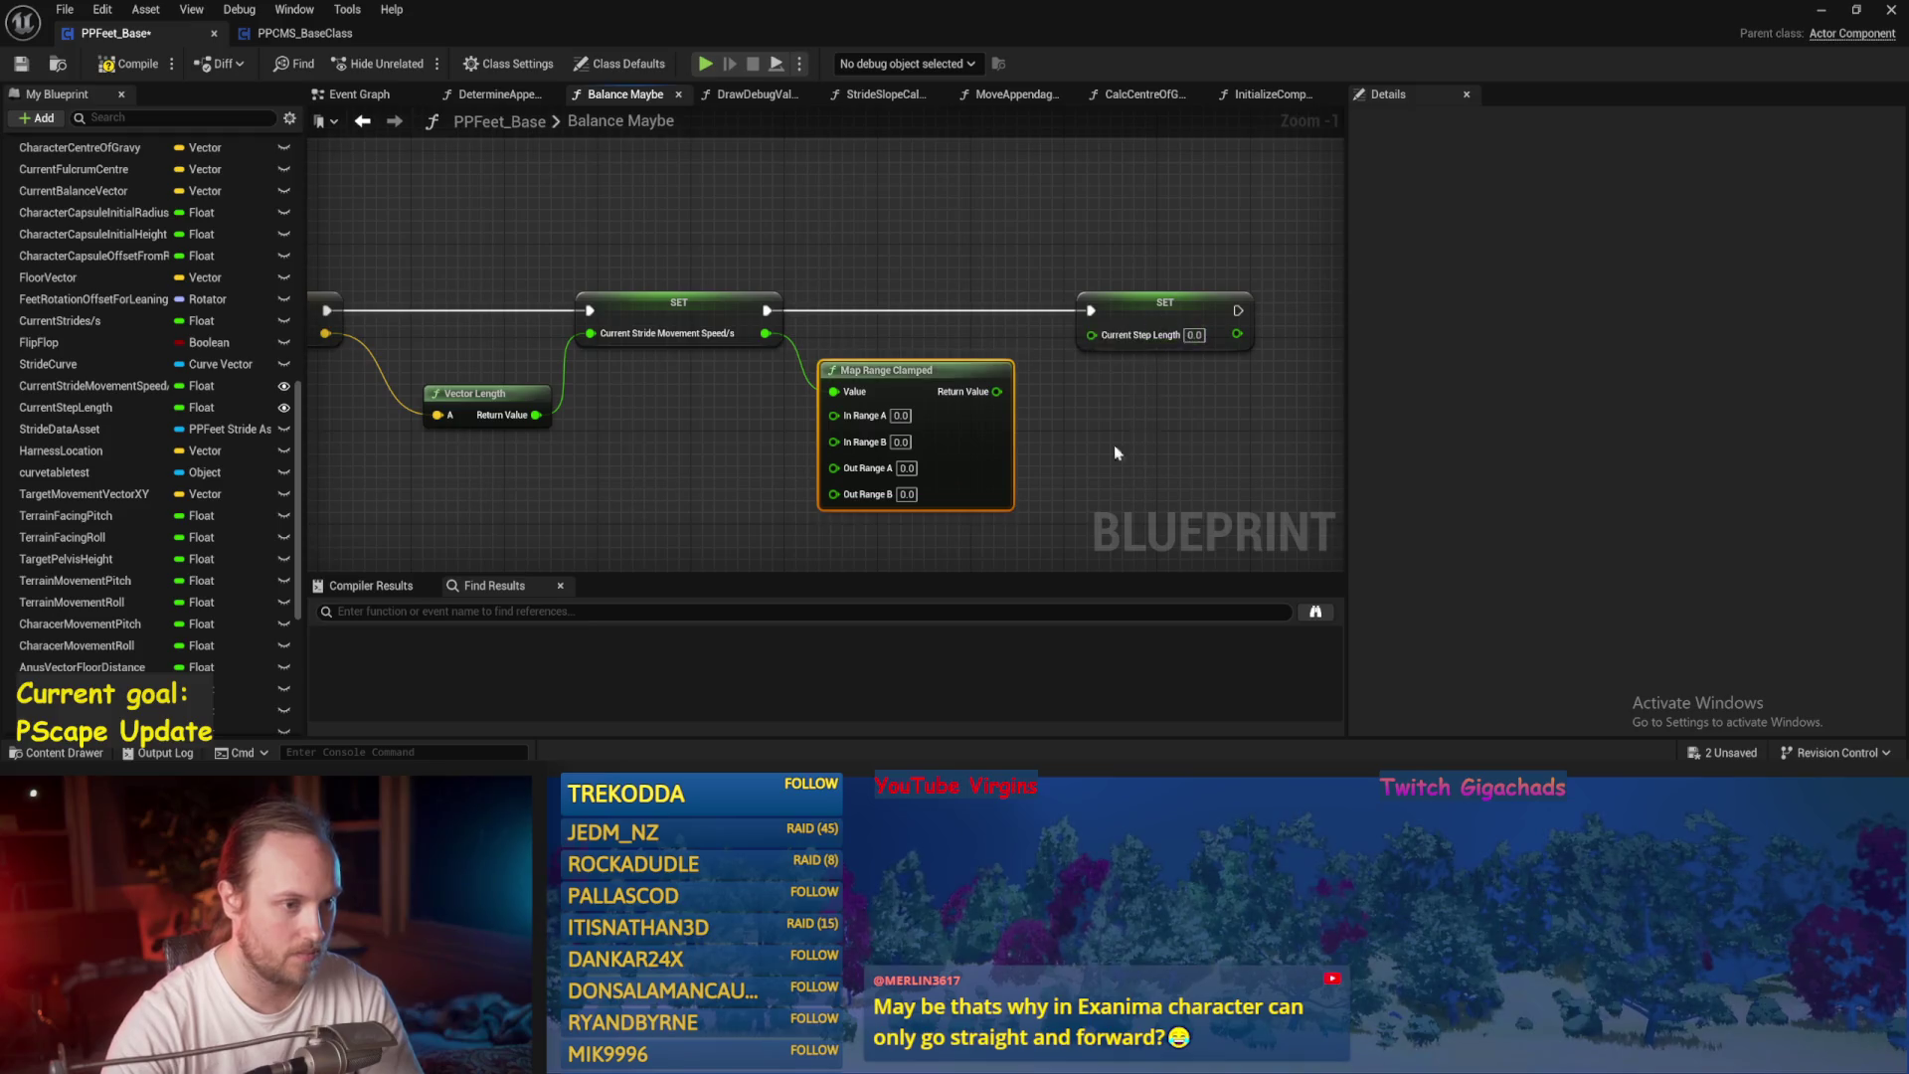
{"action": "left_click_drag", "start_coordinate": [952, 382], "coordinate": [1047, 328]}
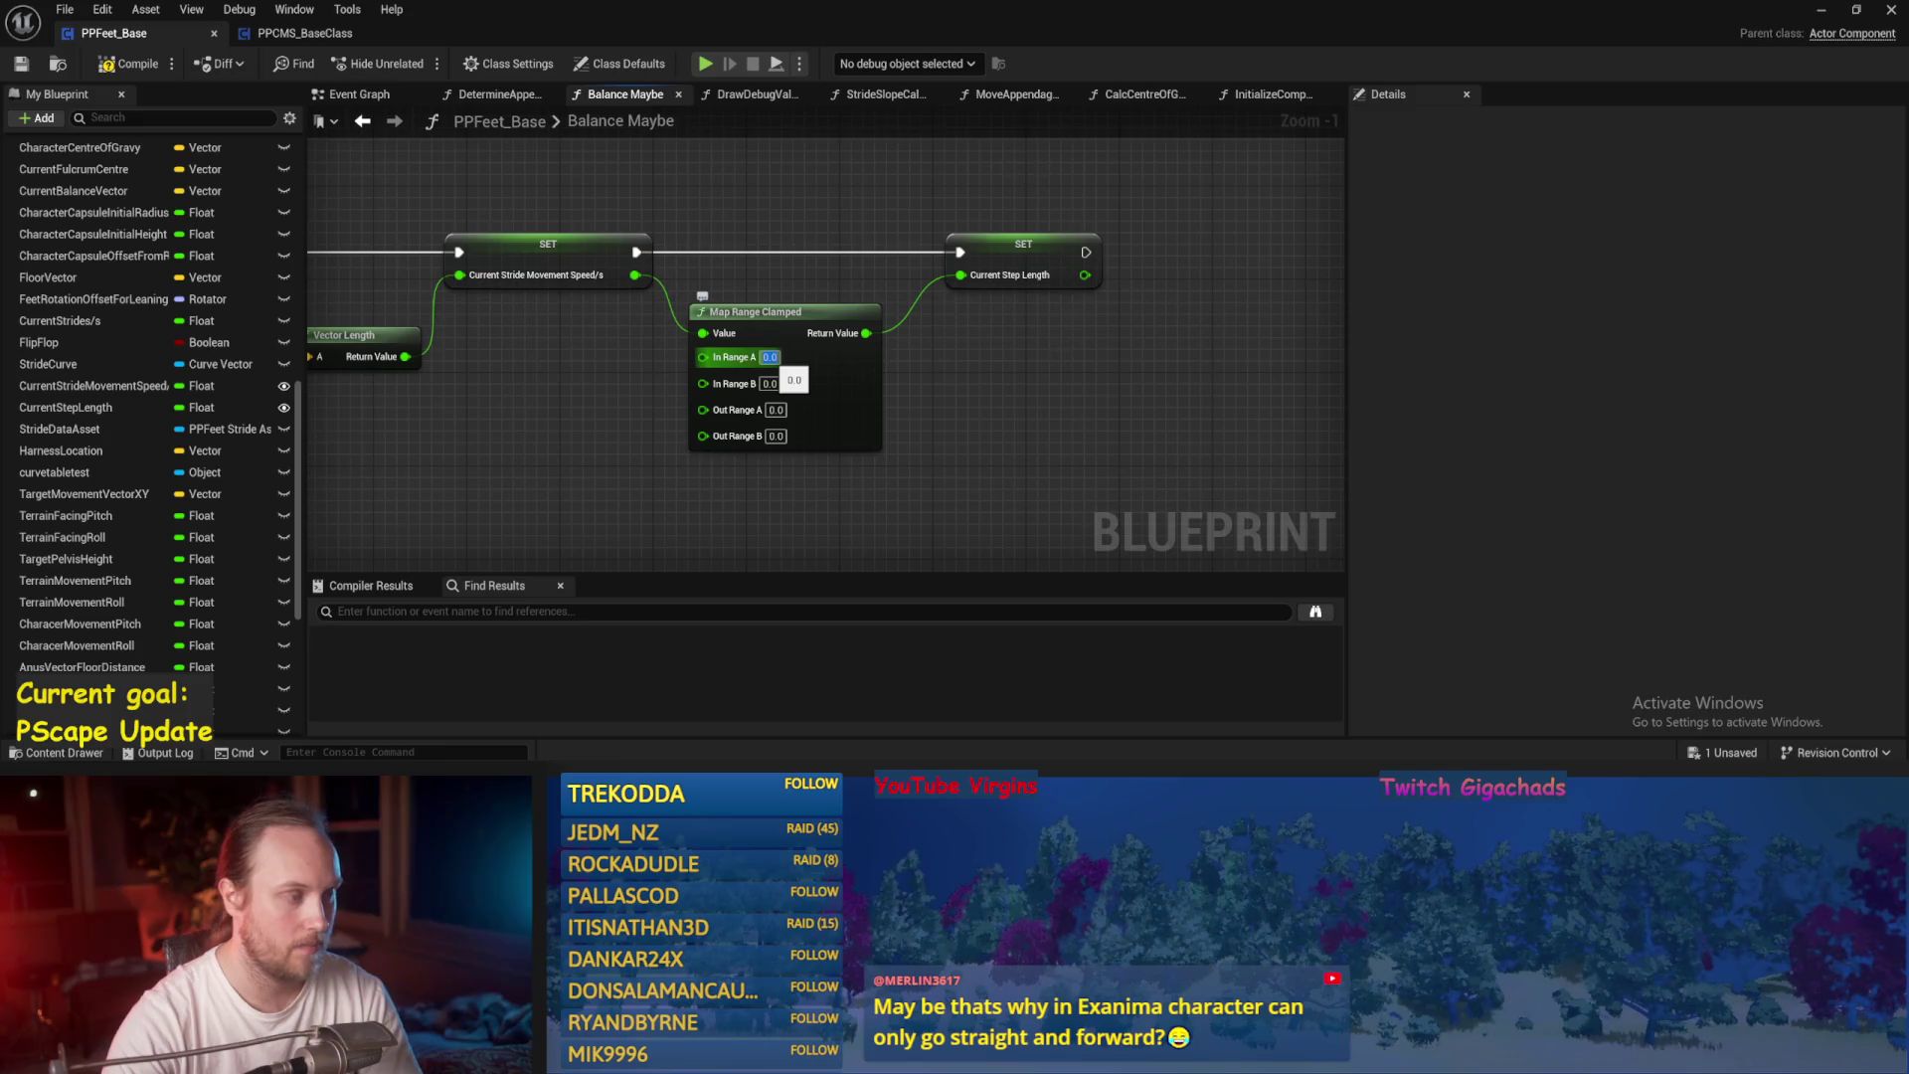
{"action": "left_click_drag", "start_coordinate": [735, 315], "coordinate": [736, 302]}
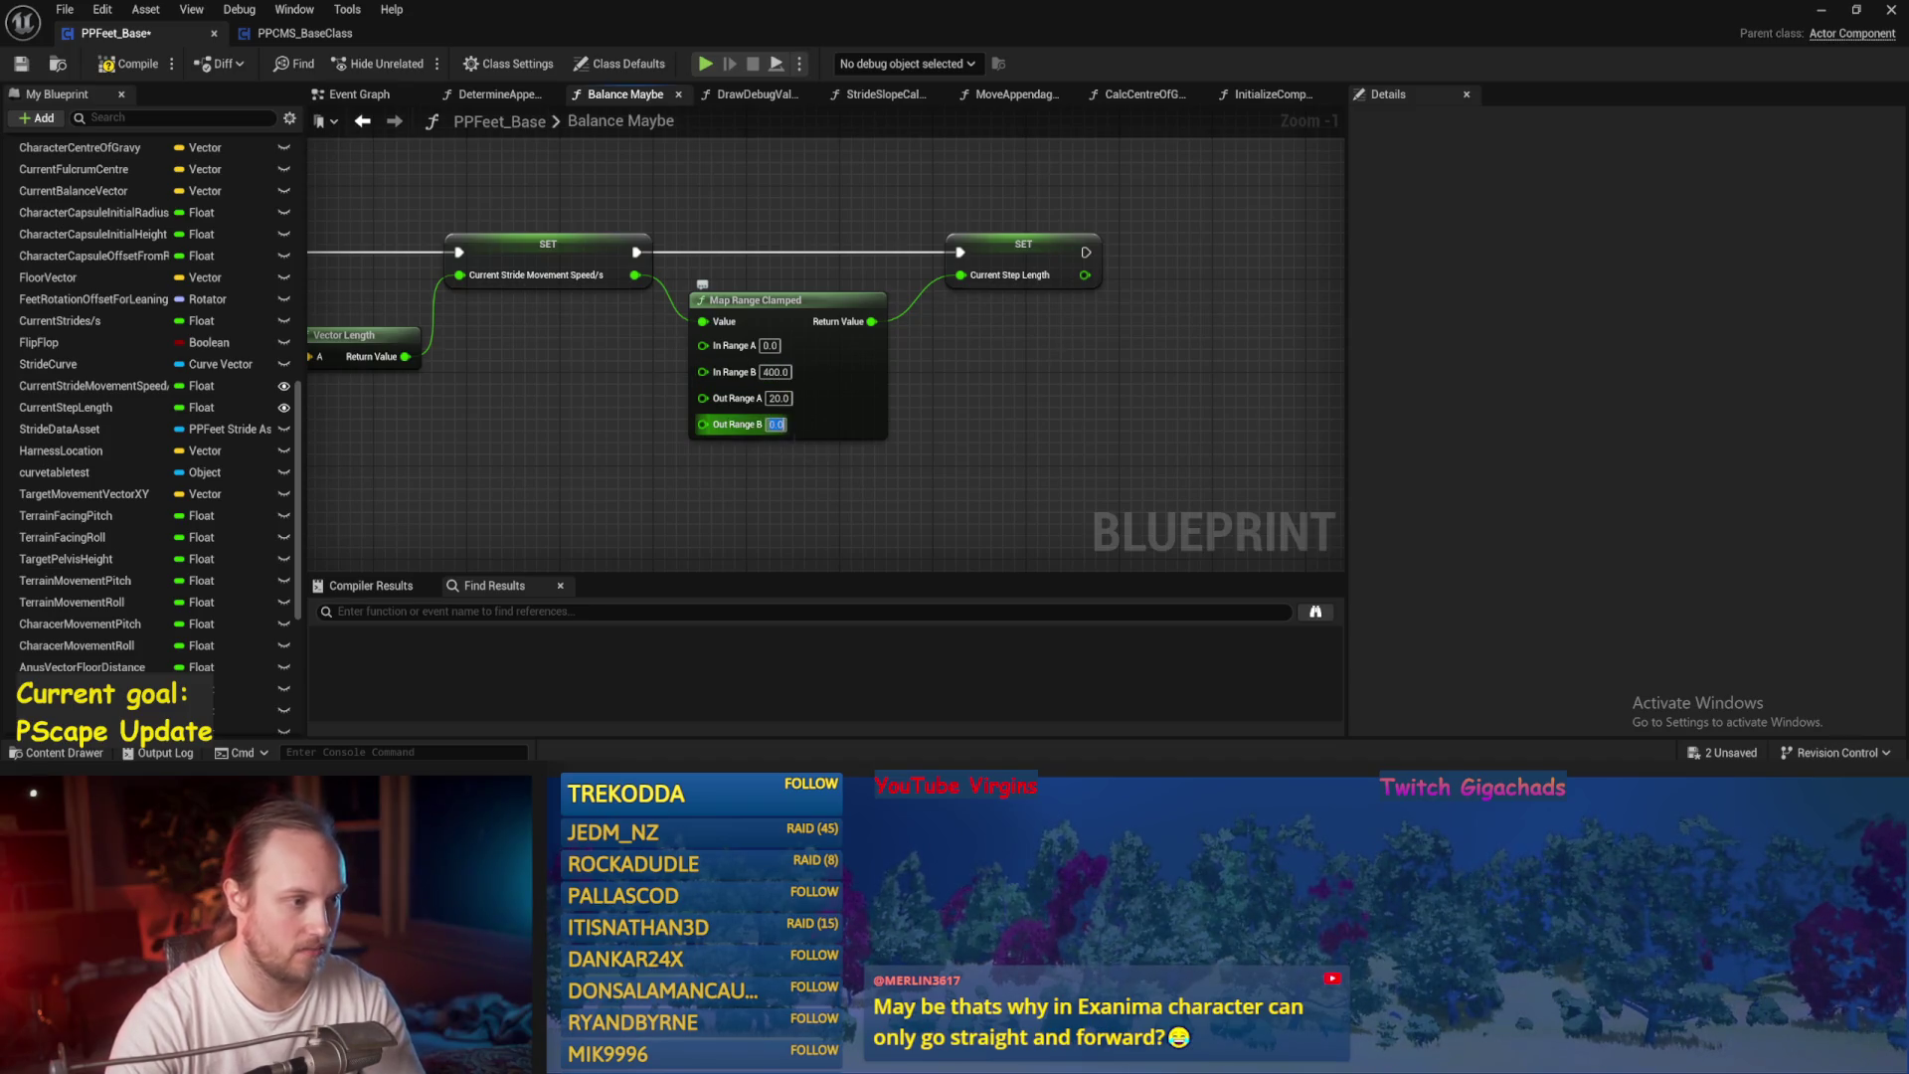
{"action": "type", "text": "0"}
{"action": "key", "text": "ctrl+s"}
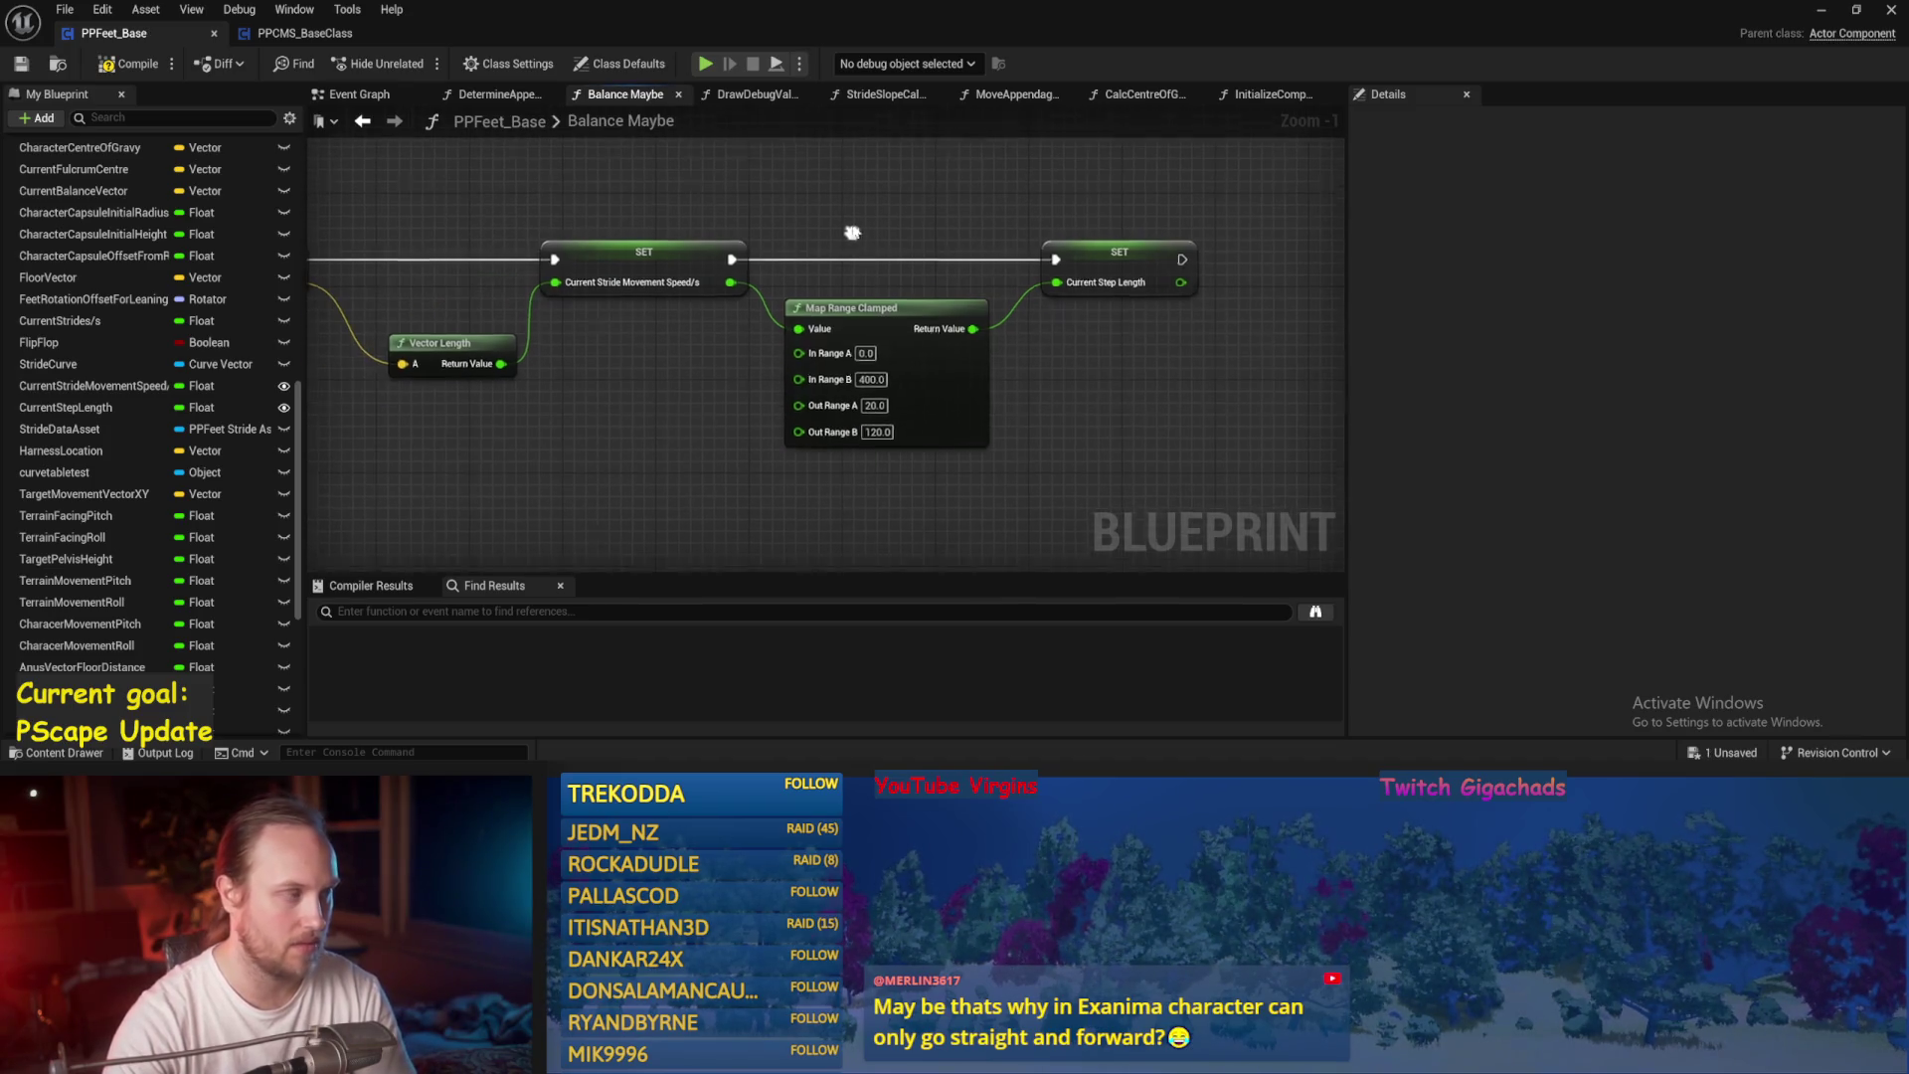
{"action": "left_click", "coordinate": [20, 63]}
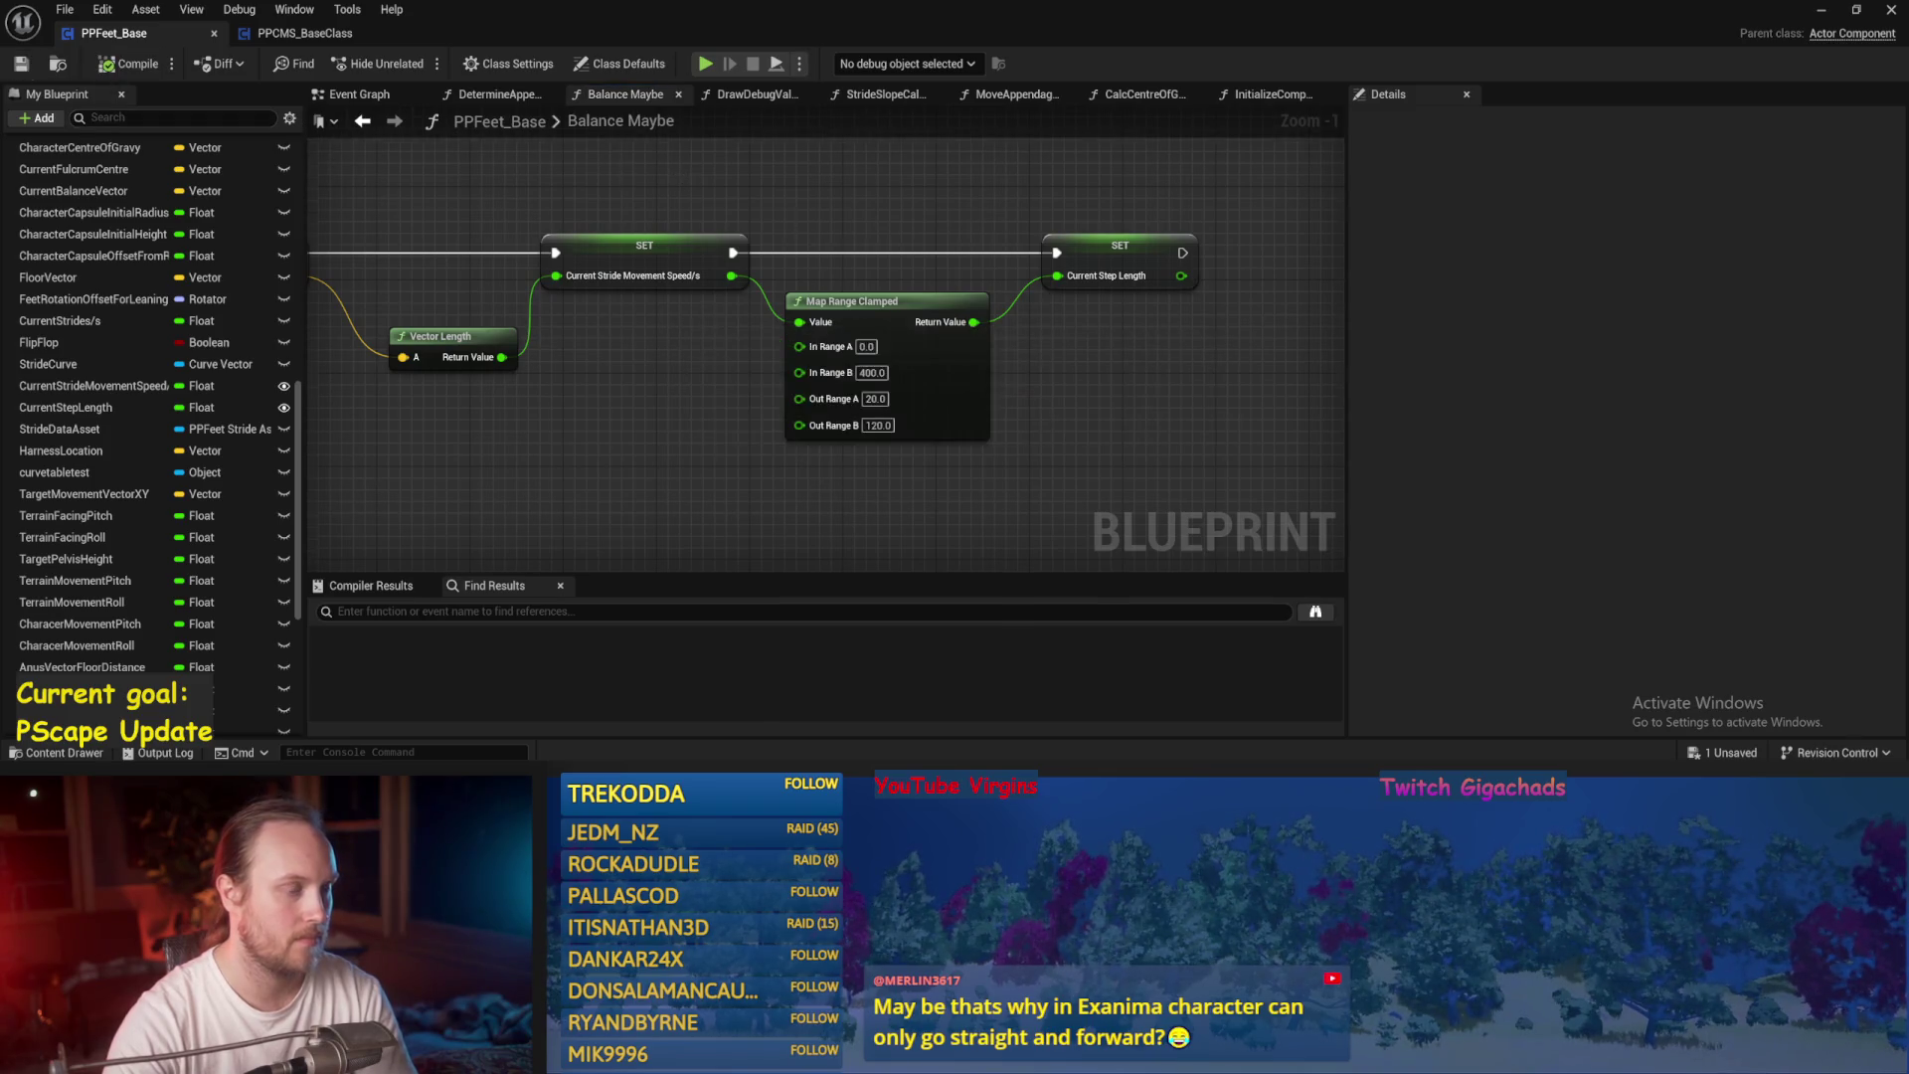
Shift the mapping and step length nodes right, save, and bring PID Update into view.
{"action": "scroll", "coordinate": [797, 221], "scroll_direction": "down", "scroll_amount": 2}
{"action": "left_click_drag", "start_coordinate": [709, 333], "coordinate": [861, 318]}
{"action": "left_click", "coordinate": [810, 219]}
{"action": "key", "text": "ctrl+s"}
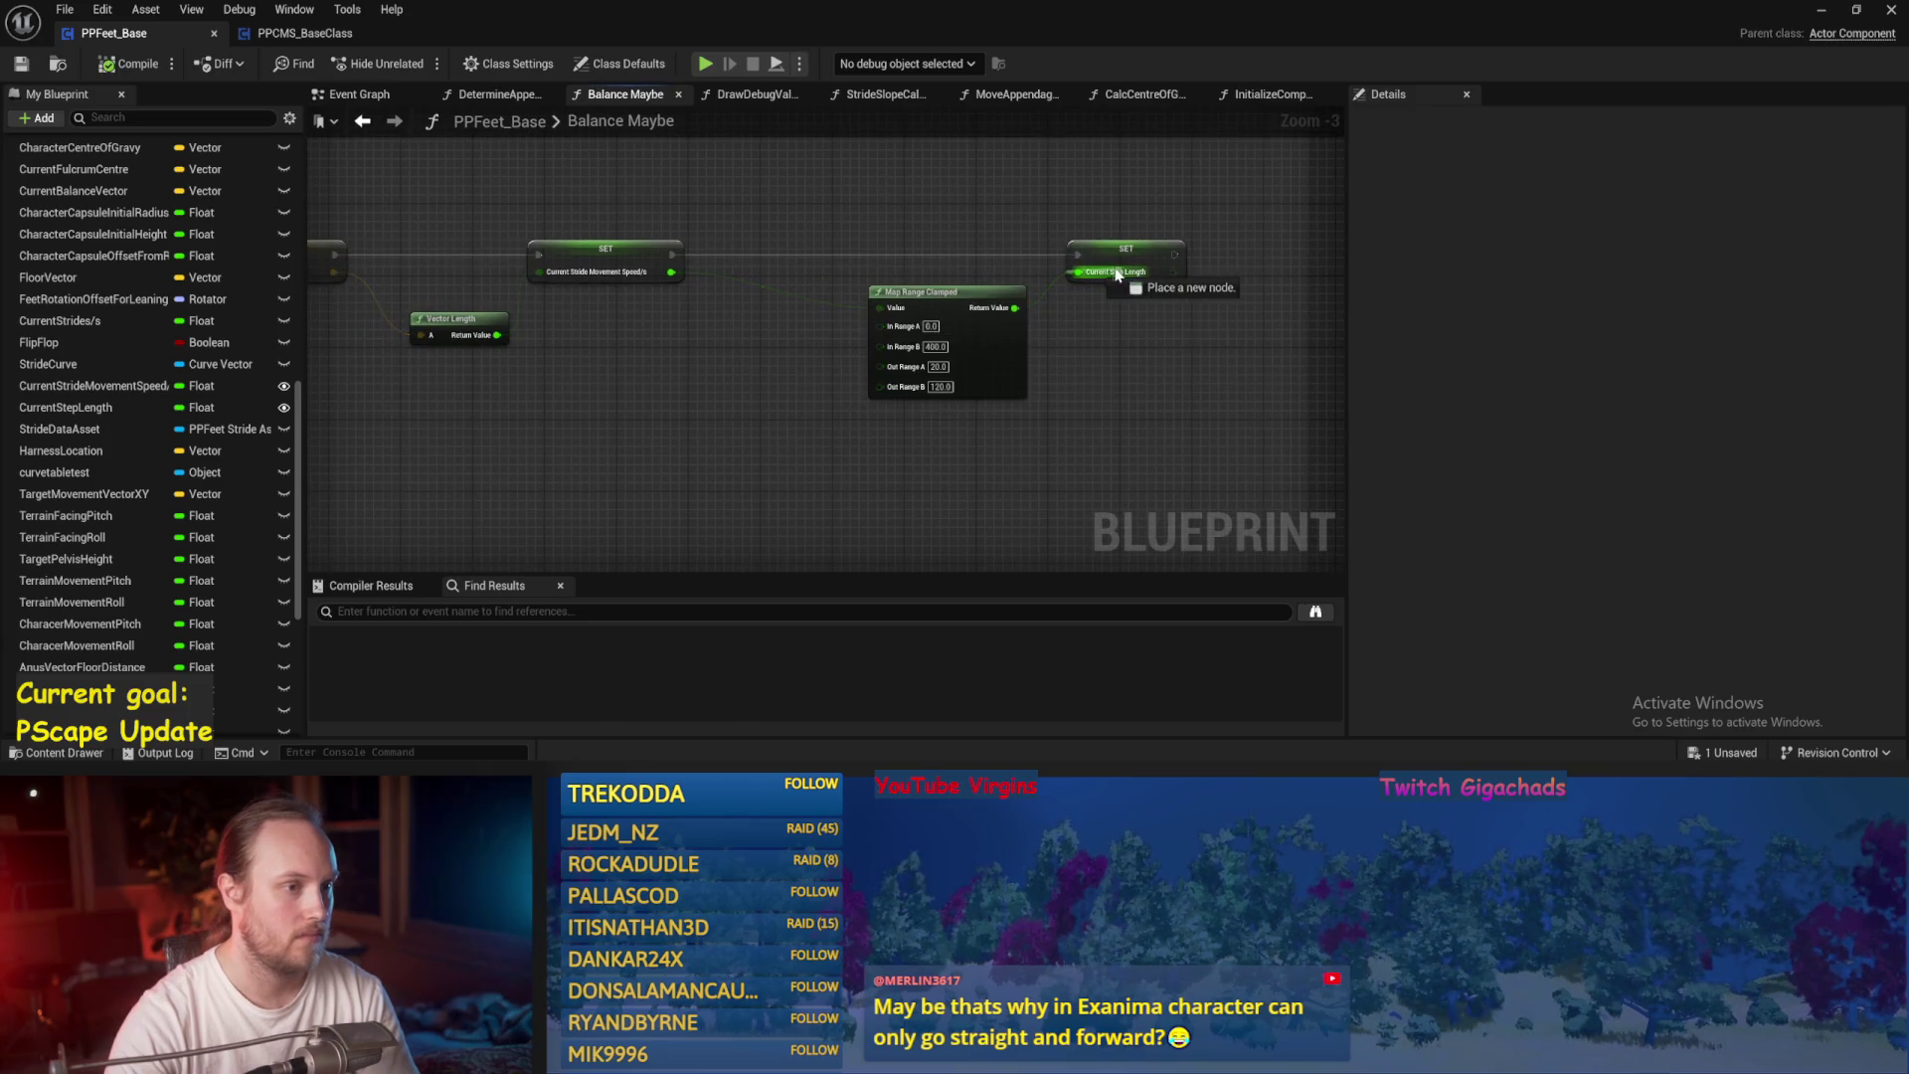
{"action": "scroll", "coordinate": [865, 262], "scroll_direction": "up", "scroll_amount": 3}
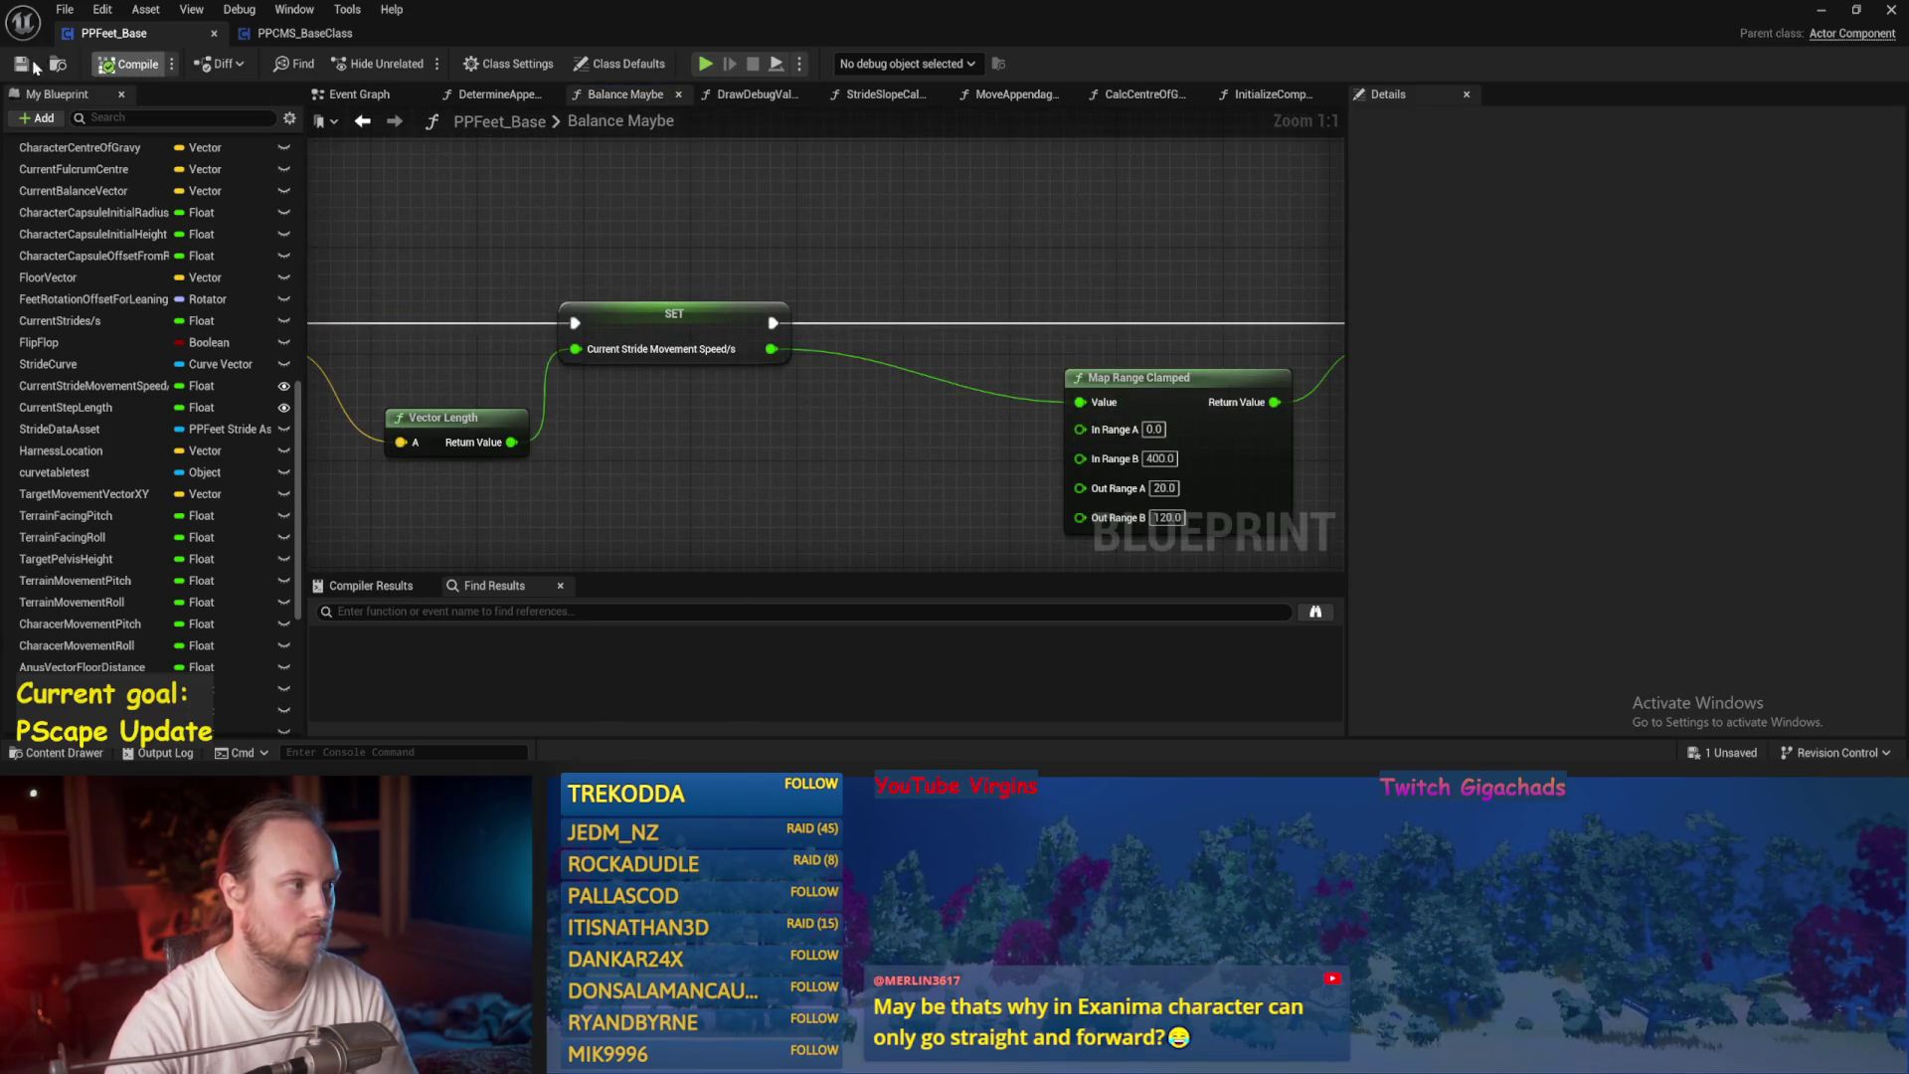
{"action": "scroll", "coordinate": [843, 427], "scroll_direction": "down", "scroll_amount": 3}
{"action": "mouse_move", "coordinate": [822, 212]}
{"action": "left_mouse_down"}
{"action": "mouse_move", "coordinate": [874, 299]}
{"action": "mouse_move", "coordinate": [1011, 264]}
{"action": "left_mouse_up"}
{"action": "key", "text": "ctrl+s"}
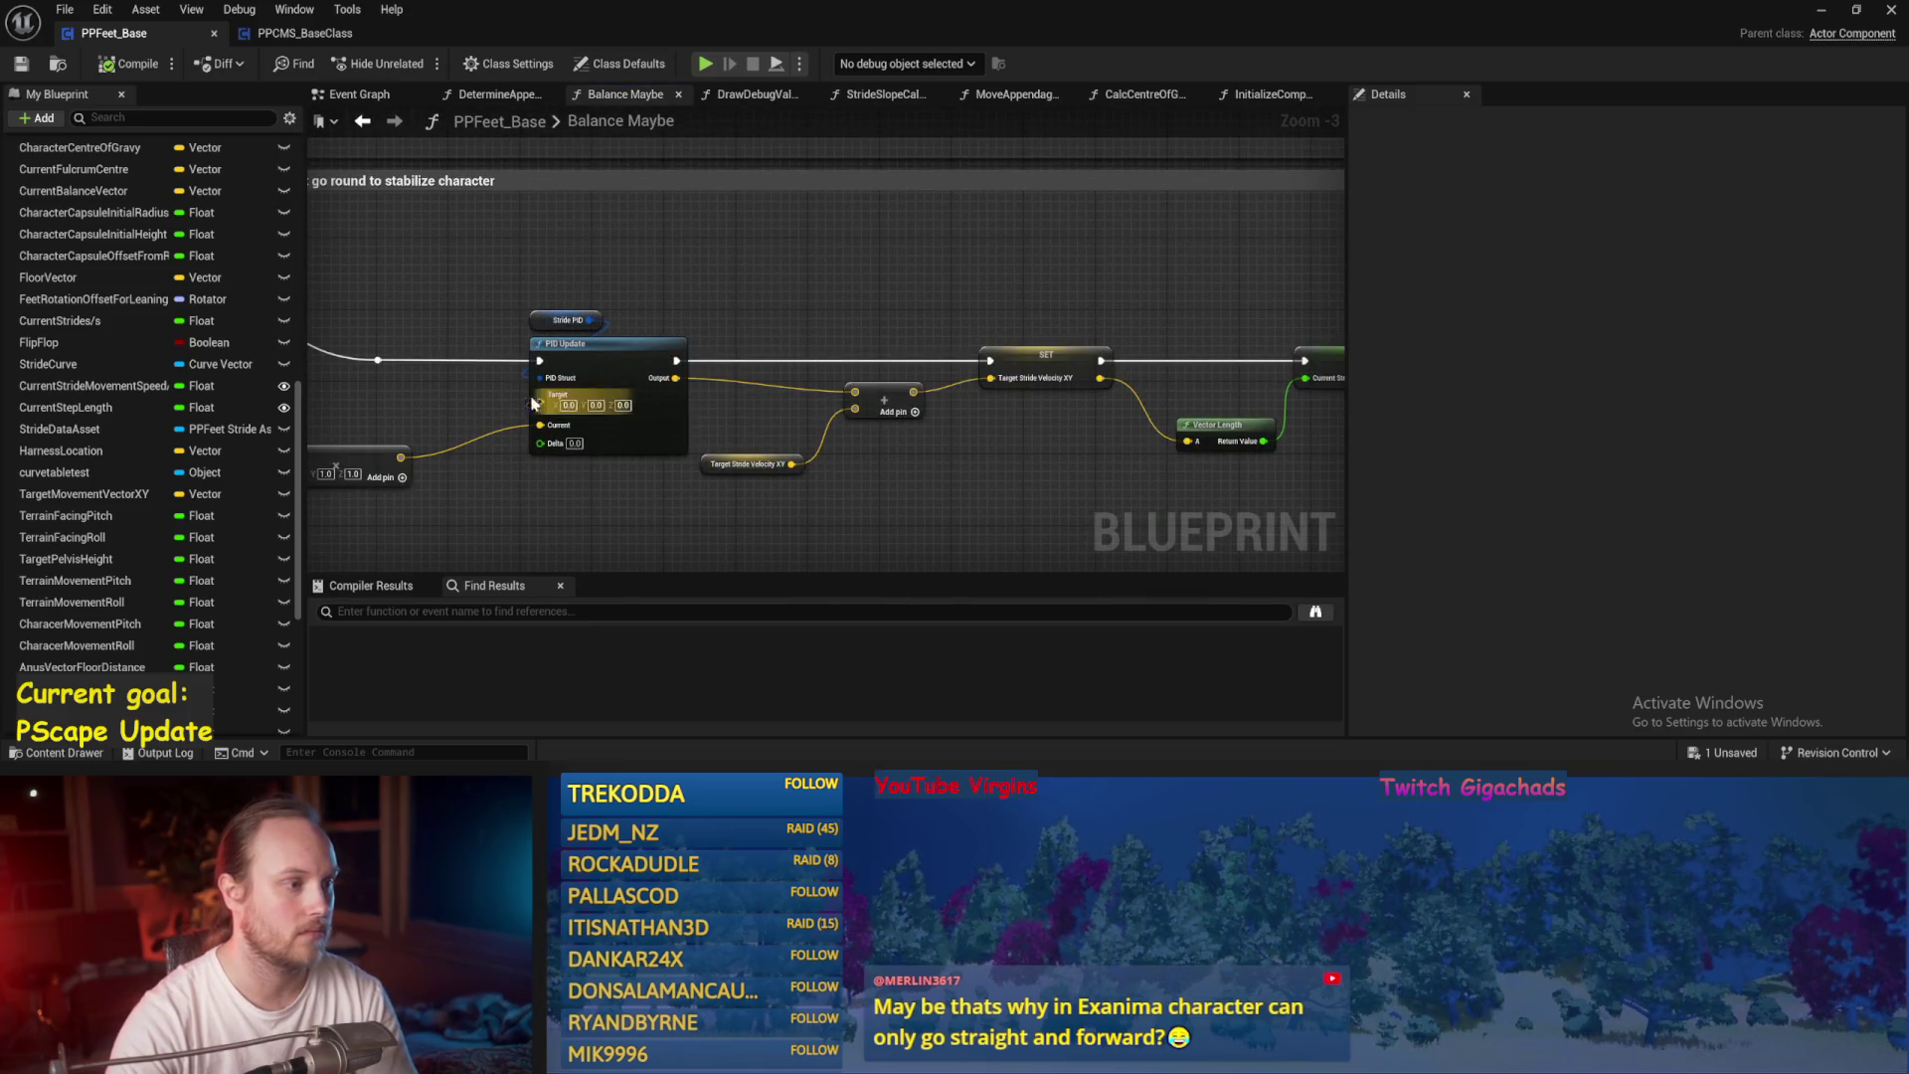
Wire a Get World Delta Seconds node into the Stride PID Update's Delta input and save.
{"action": "left_click_drag", "start_coordinate": [665, 415], "coordinate": [875, 294]}
{"action": "right_click", "coordinate": [664, 416]}
{"action": "type", "text": "delta worl"}
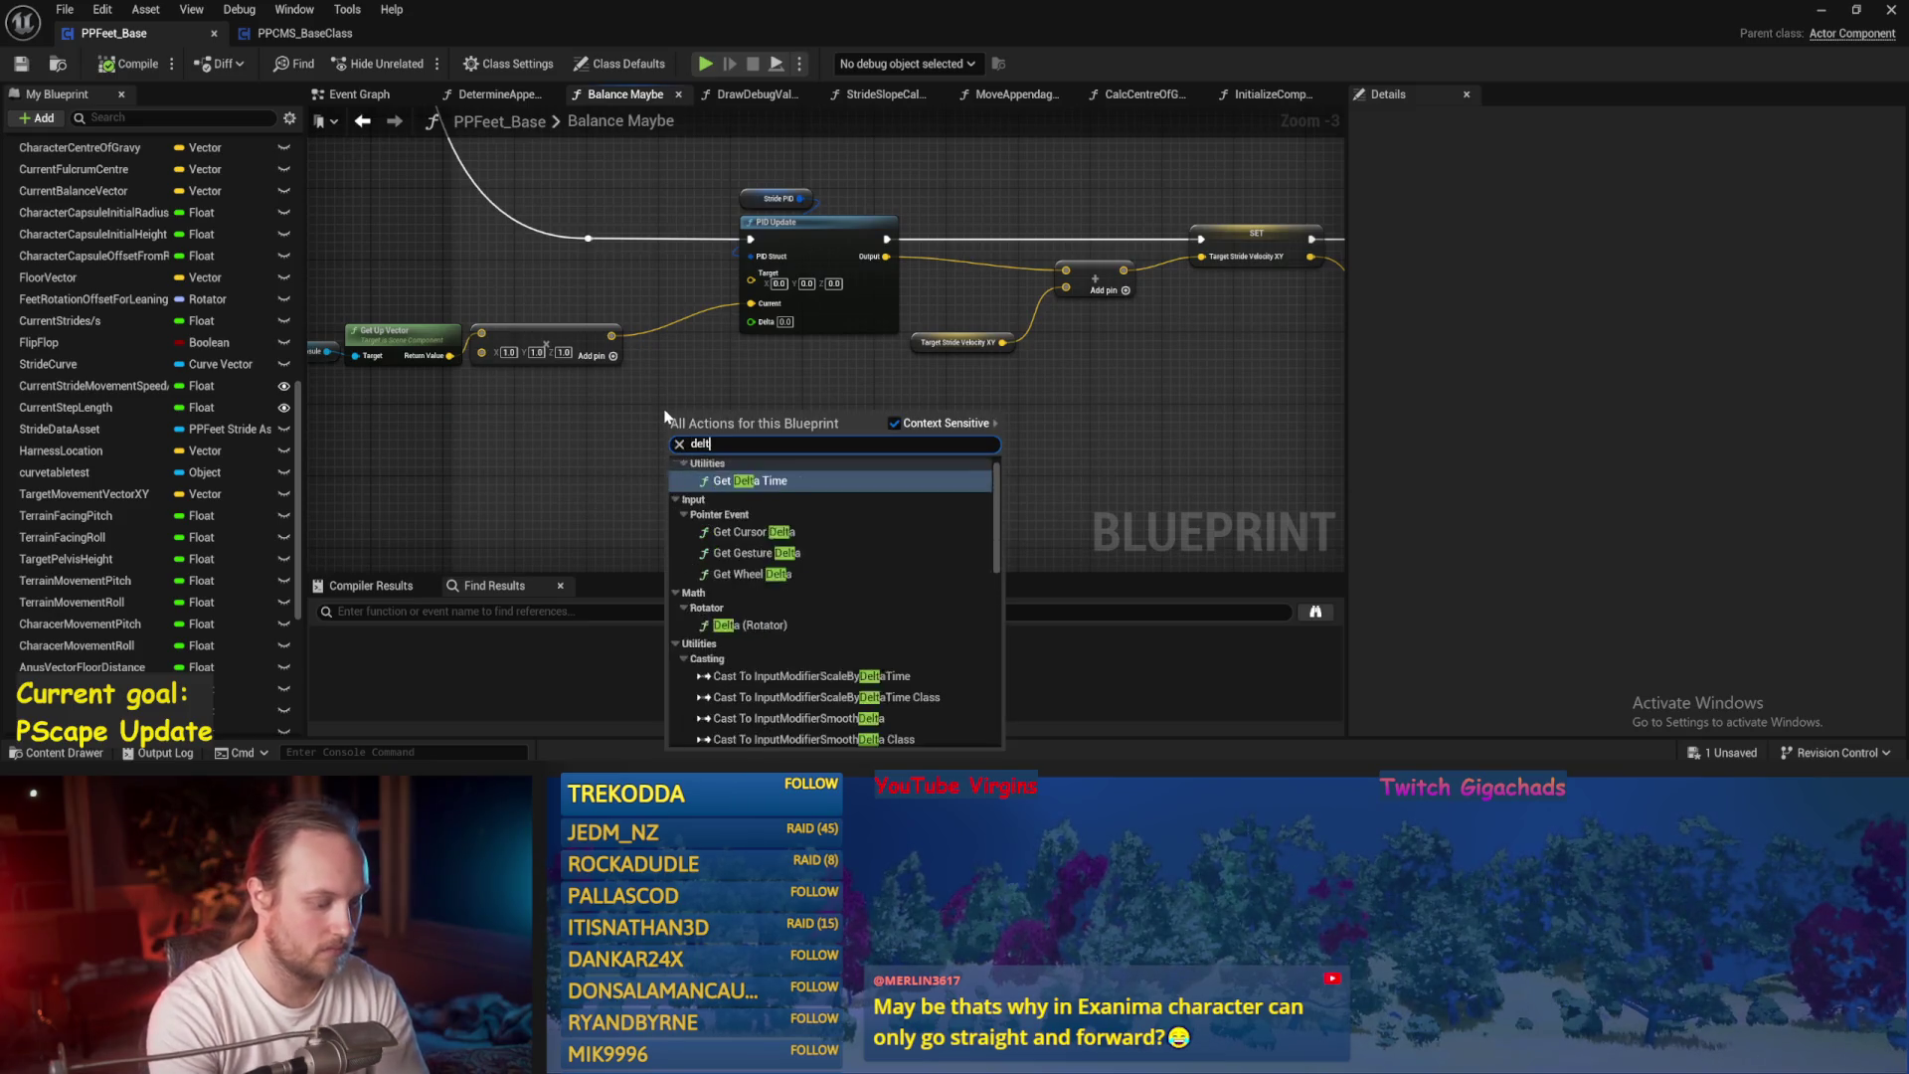
{"action": "key", "text": "Return"}
{"action": "scroll", "coordinate": [664, 416], "scroll_direction": "up", "scroll_amount": 3}
{"action": "left_click_drag", "start_coordinate": [803, 447], "coordinate": [785, 298]}
{"action": "key", "text": "ctrl+s"}
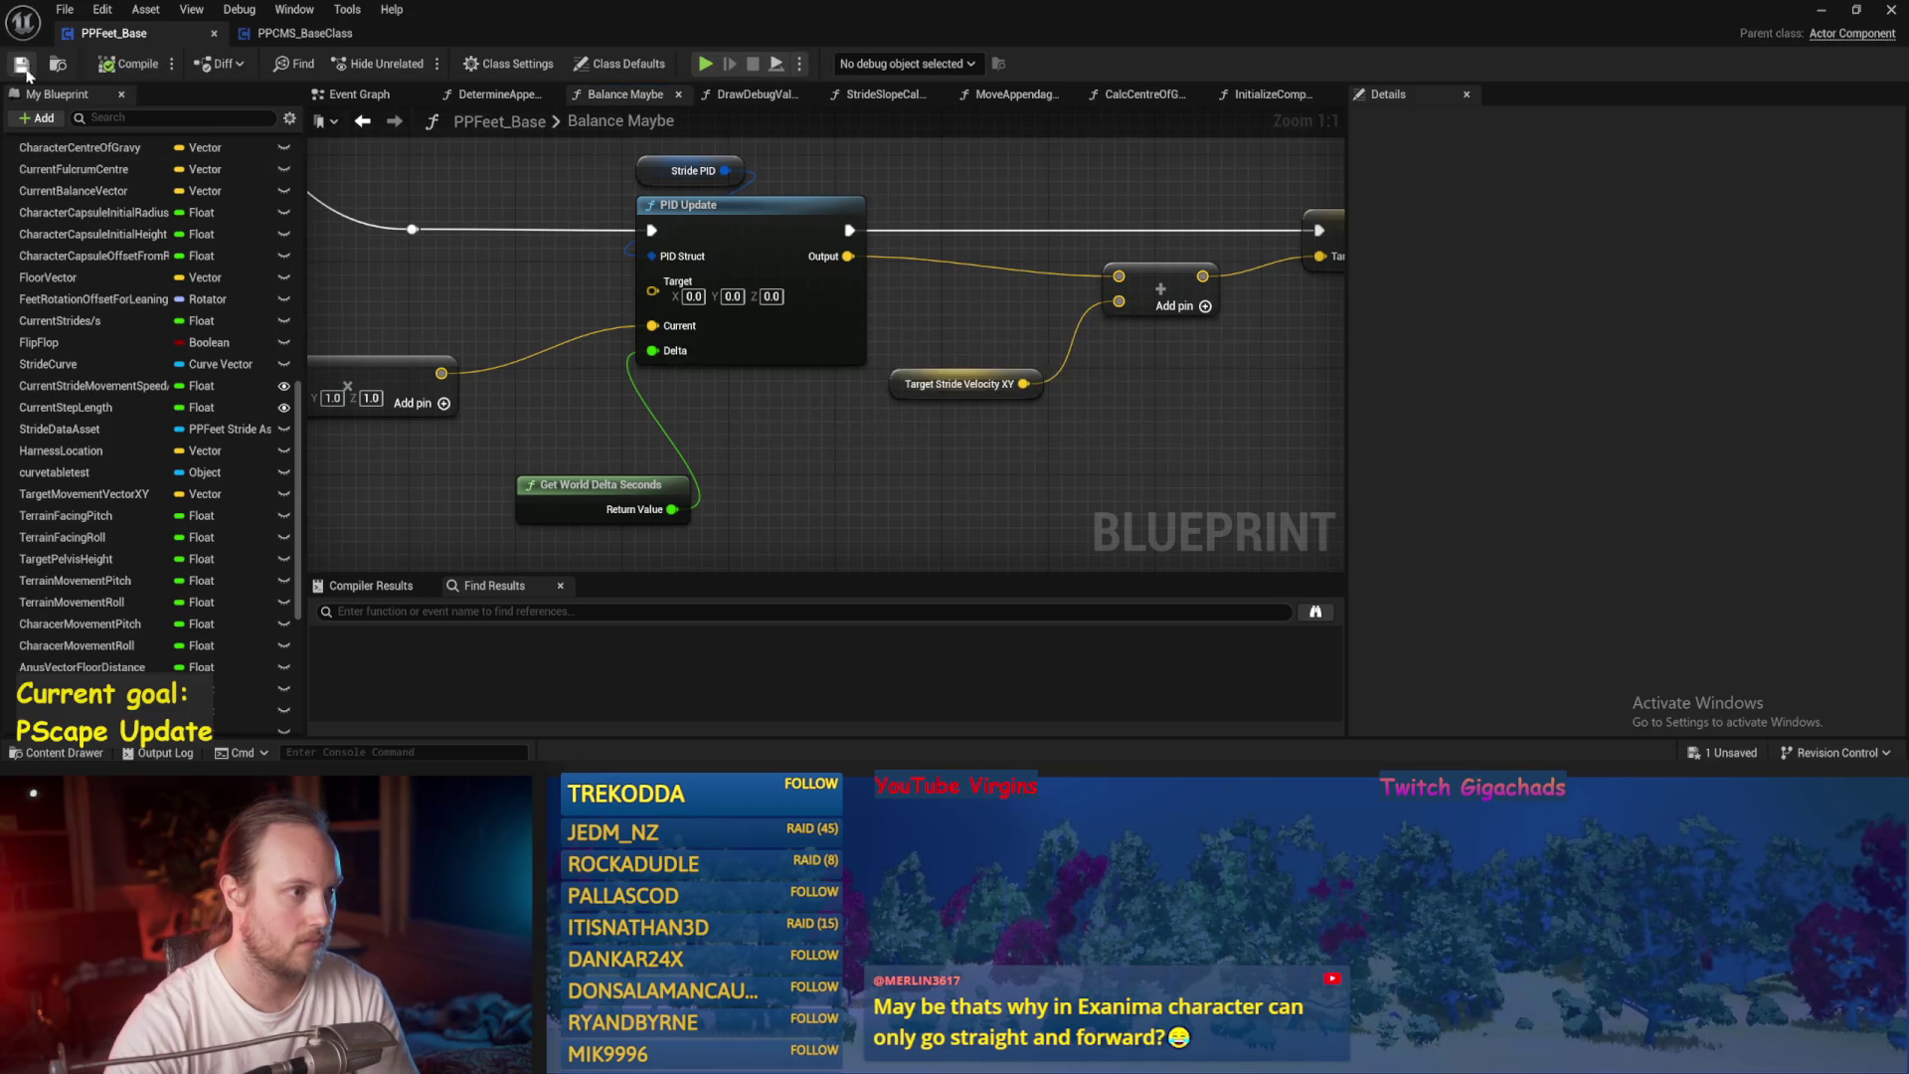
Open the CalcCentreOfGravy graph, then the StrideSlopeCalculations function graph.
{"action": "scroll", "coordinate": [874, 268], "scroll_direction": "down", "scroll_amount": 2}
{"action": "left_click", "coordinate": [1149, 94]}
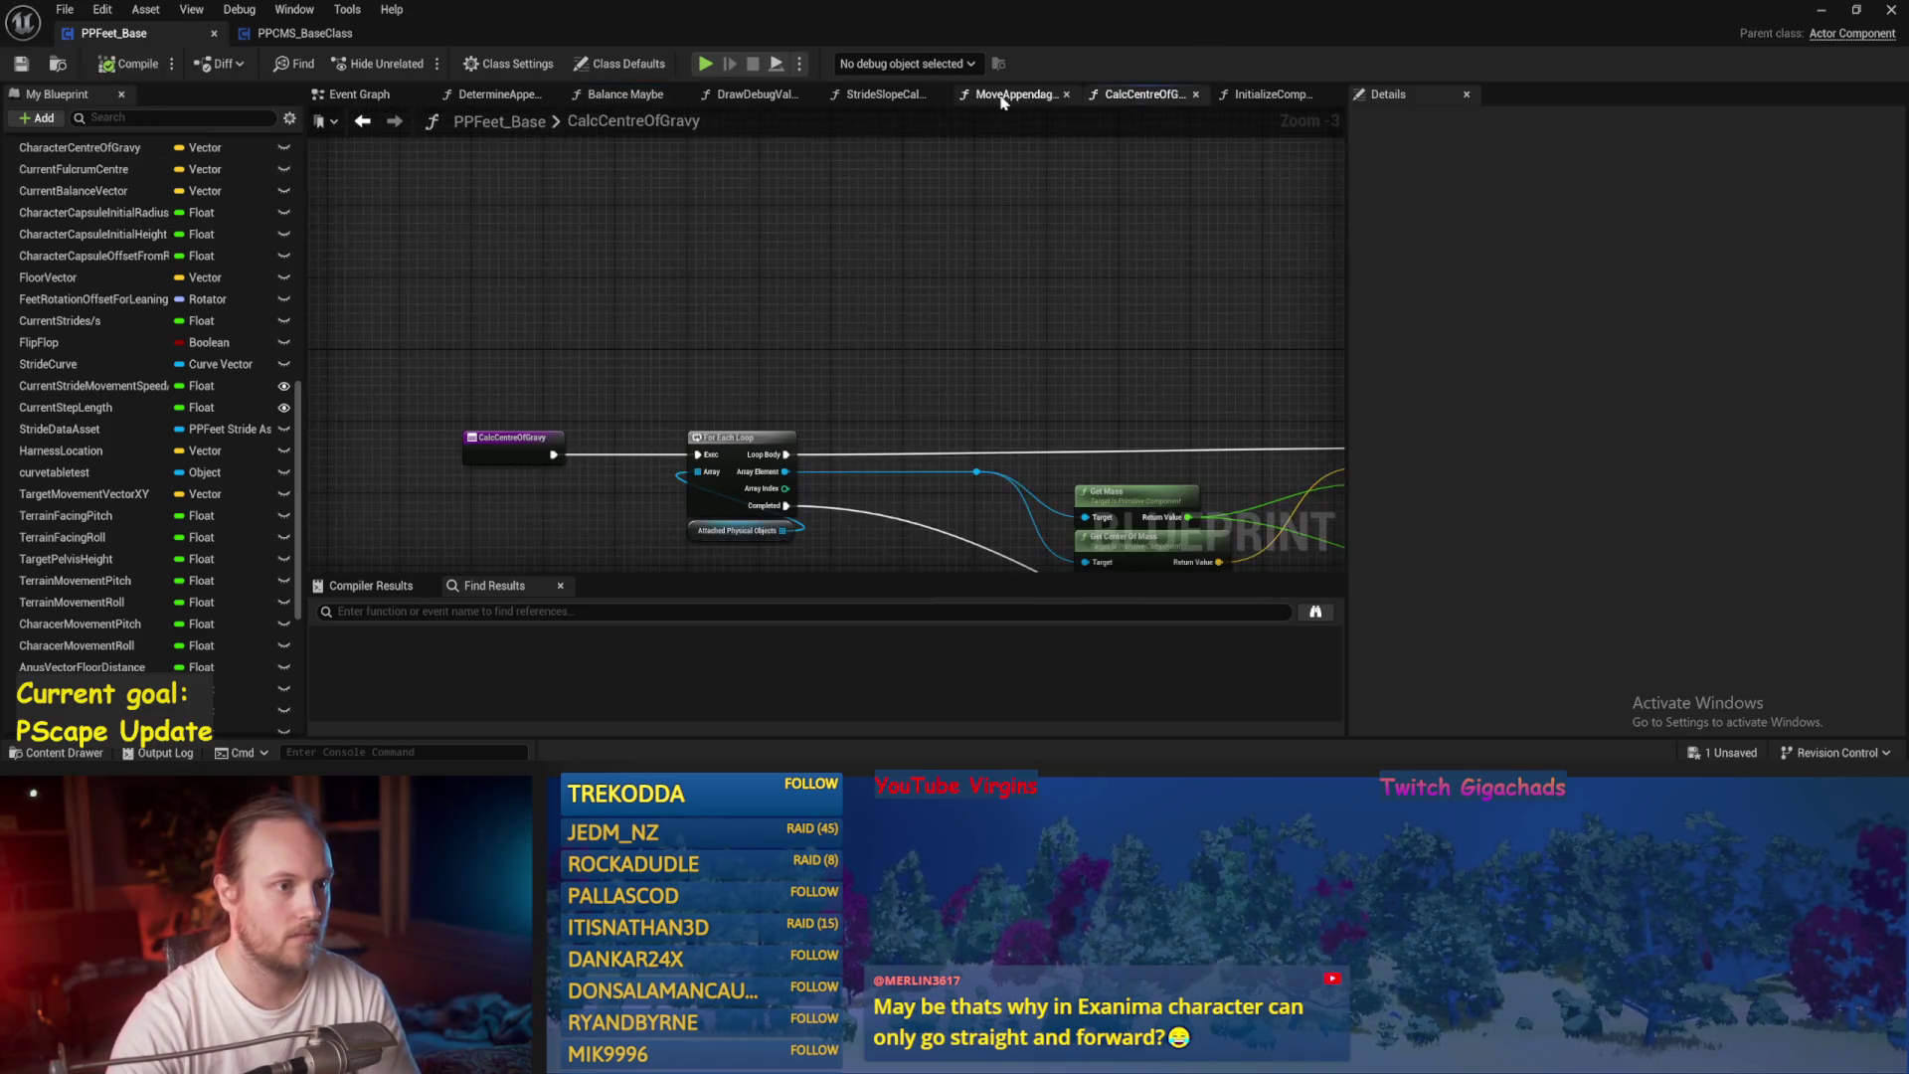
{"action": "left_click", "coordinate": [1013, 94]}
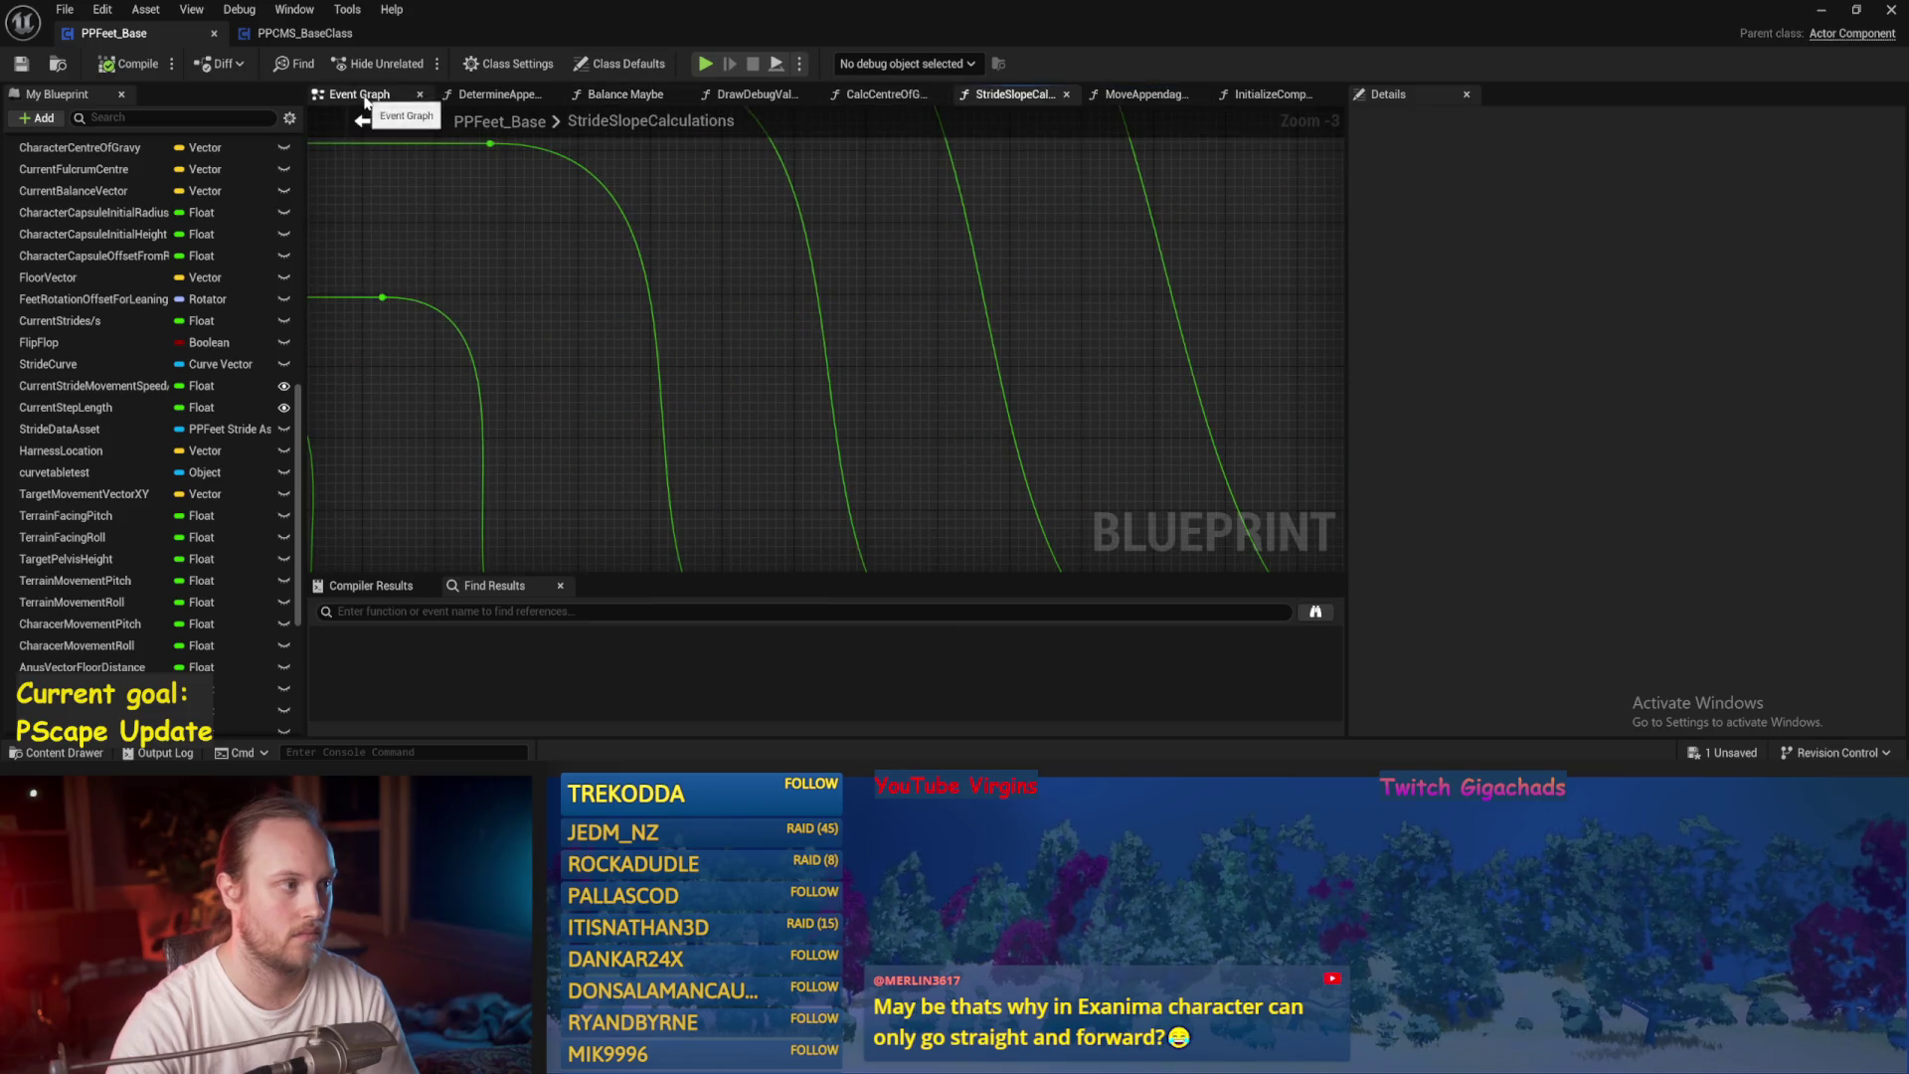
In the Event Graph, reconnect the SET execution wire directly to Calc Centre Of Gravy.
{"action": "left_click", "coordinate": [360, 93]}
{"action": "scroll", "coordinate": [792, 345], "scroll_direction": "down", "scroll_amount": 2}
{"action": "scroll", "coordinate": [775, 392], "scroll_direction": "up", "scroll_amount": 2}
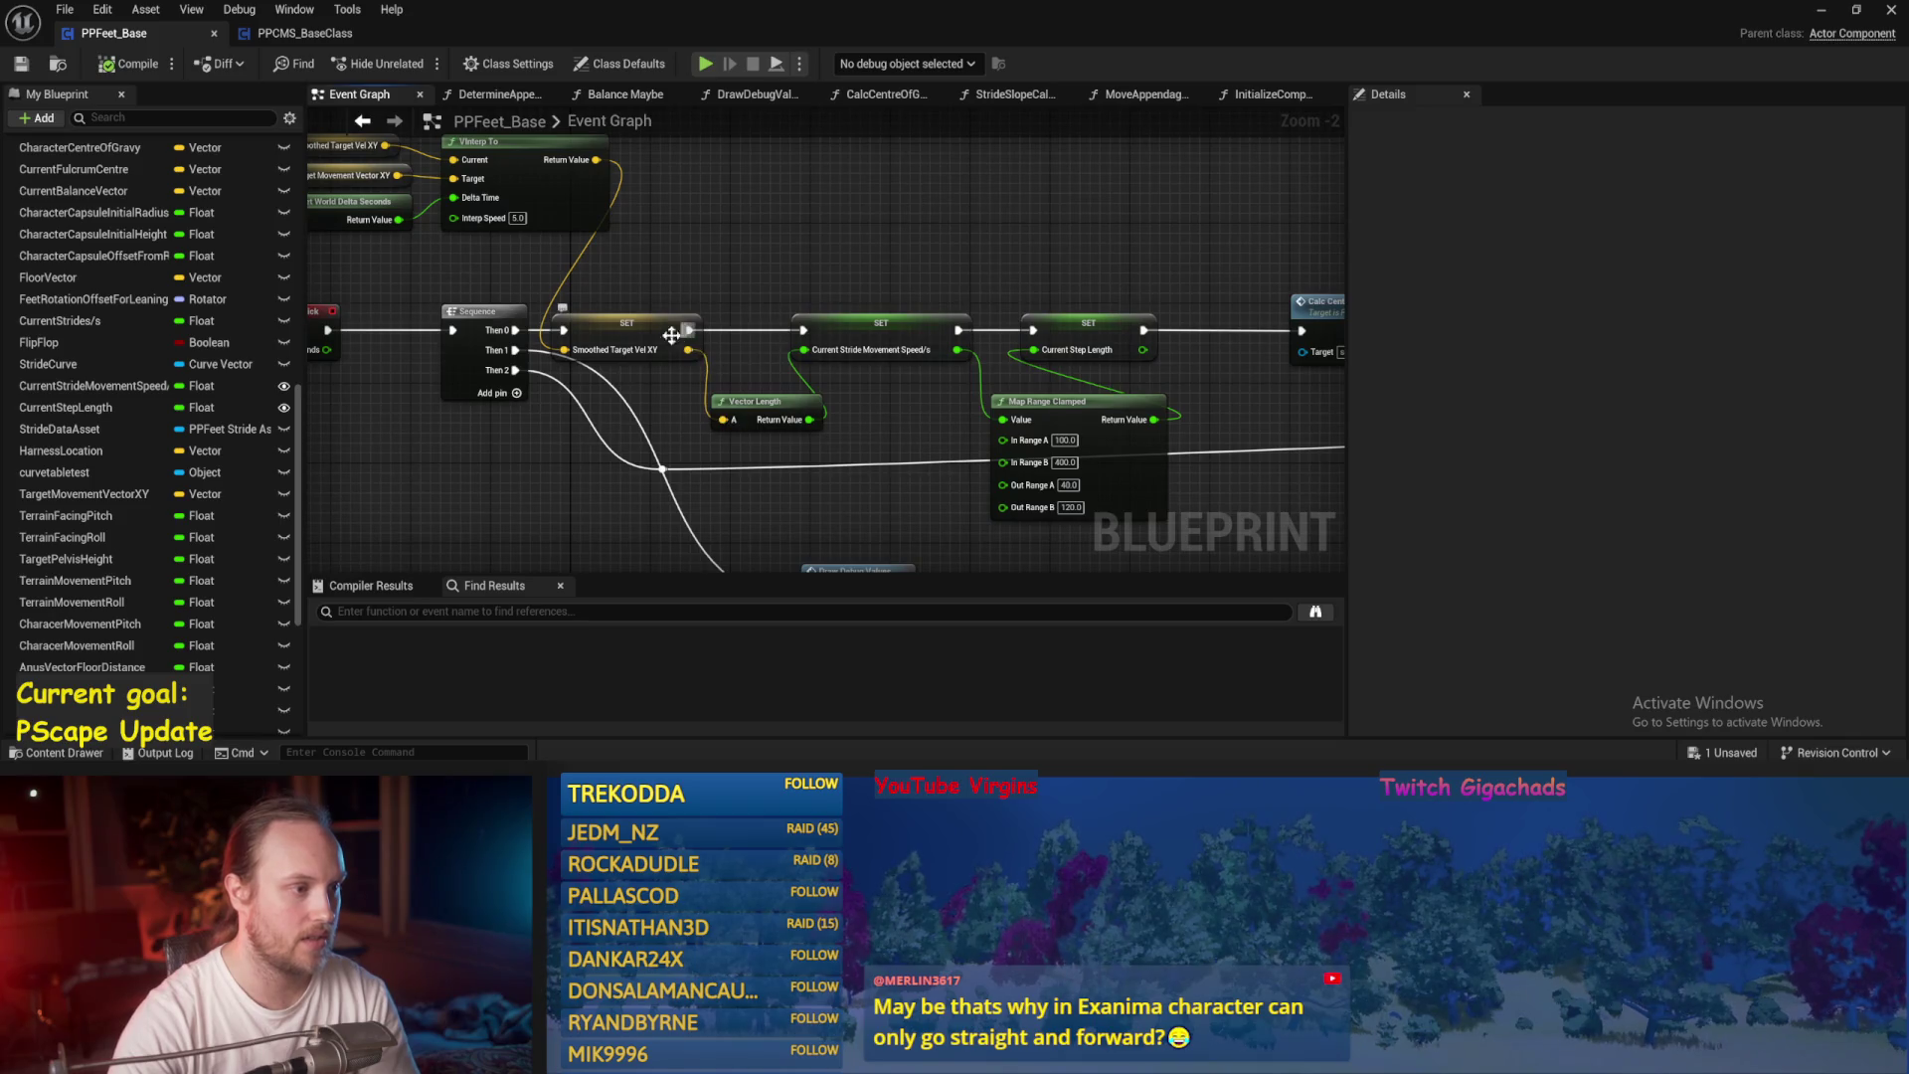
{"action": "mouse_move", "coordinate": [689, 329]}
{"action": "left_mouse_down"}
{"action": "mouse_move", "coordinate": [1364, 392]}
{"action": "mouse_move", "coordinate": [1274, 345]}
{"action": "left_mouse_up"}
Delete the old SET, Vector Length and Map Range Clamped stride nodes and save the blueprint.
{"action": "left_click_drag", "start_coordinate": [1007, 325], "coordinate": [766, 410]}
{"action": "mouse_move", "coordinate": [1273, 260]}
{"action": "left_mouse_down"}
{"action": "mouse_move", "coordinate": [716, 554]}
{"action": "mouse_move", "coordinate": [730, 491]}
{"action": "left_mouse_up"}
{"action": "left_click", "coordinate": [895, 240]}
{"action": "left_click_drag", "start_coordinate": [895, 240], "coordinate": [664, 230]}
{"action": "key", "text": "ctrl+s"}
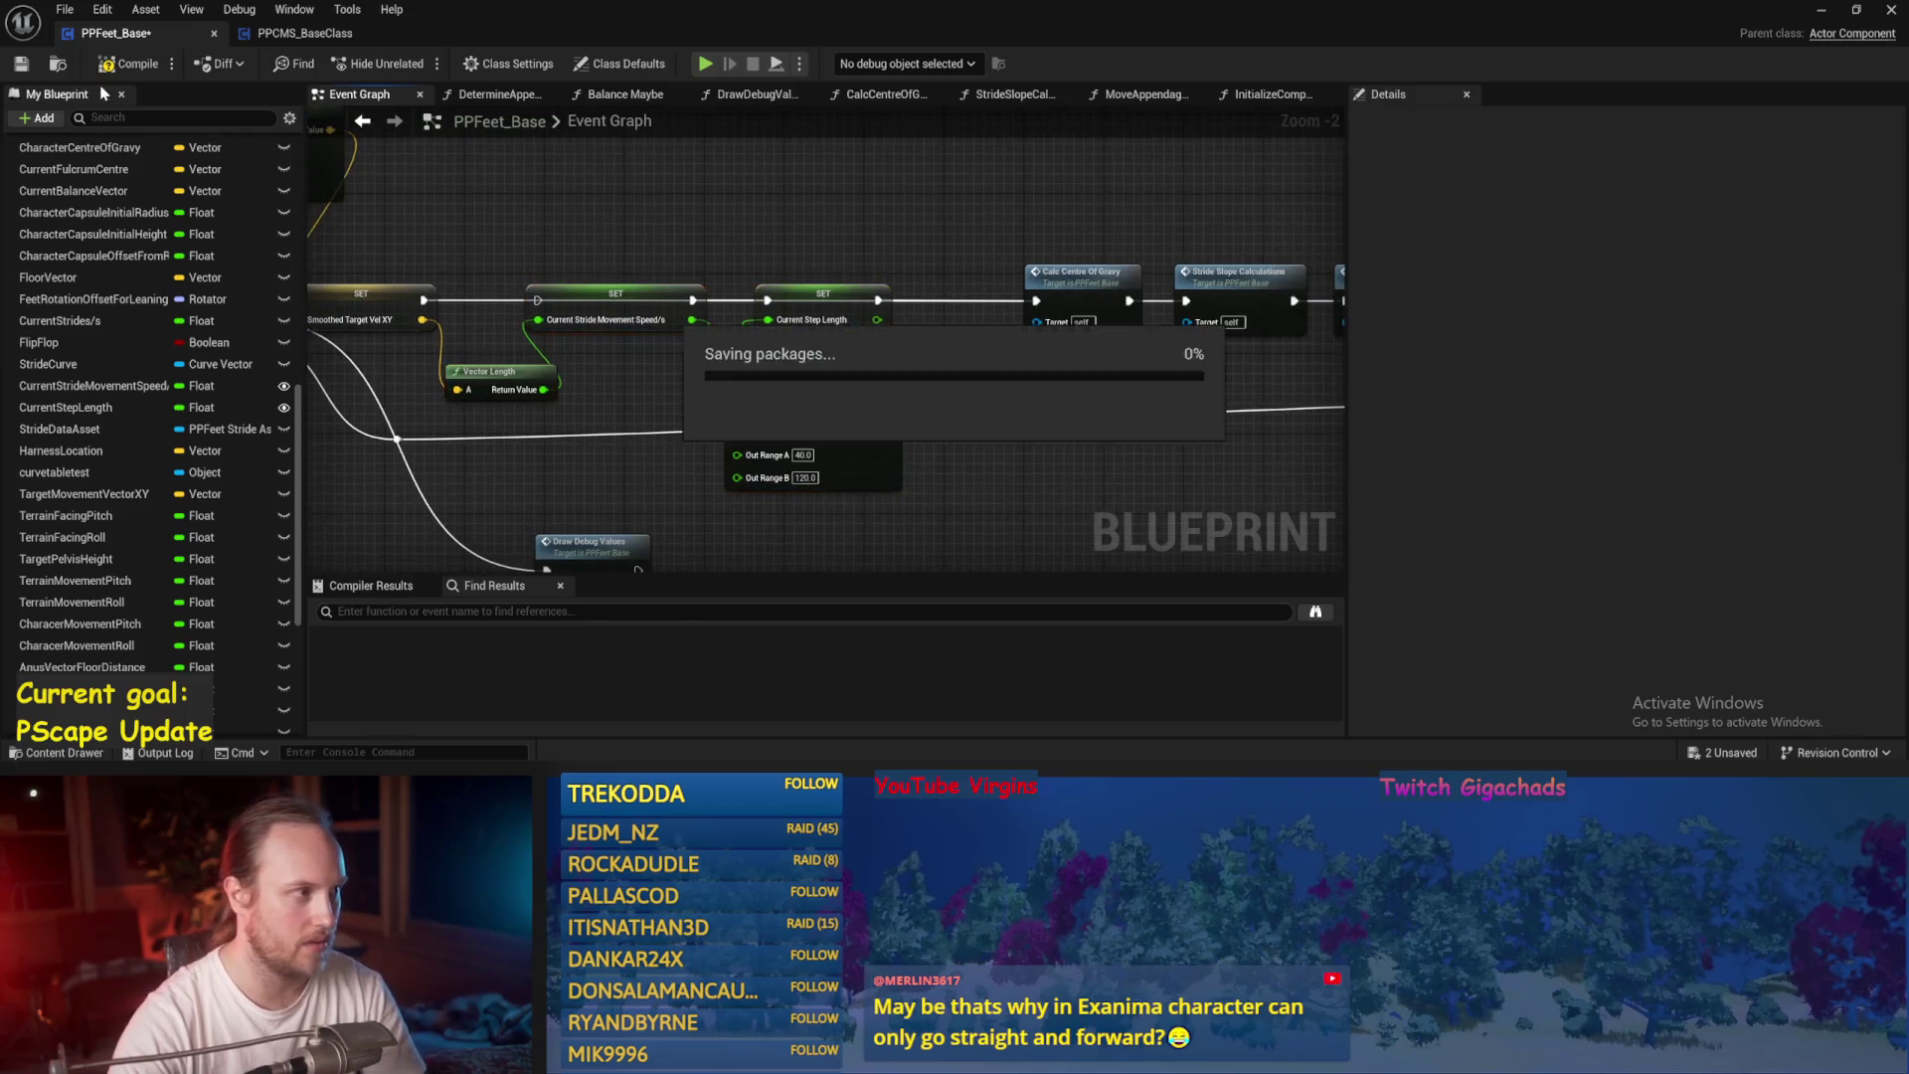
{"action": "left_click_drag", "start_coordinate": [903, 262], "coordinate": [491, 415]}
{"action": "key", "text": "Delete"}
{"action": "left_click_drag", "start_coordinate": [678, 253], "coordinate": [737, 157]}
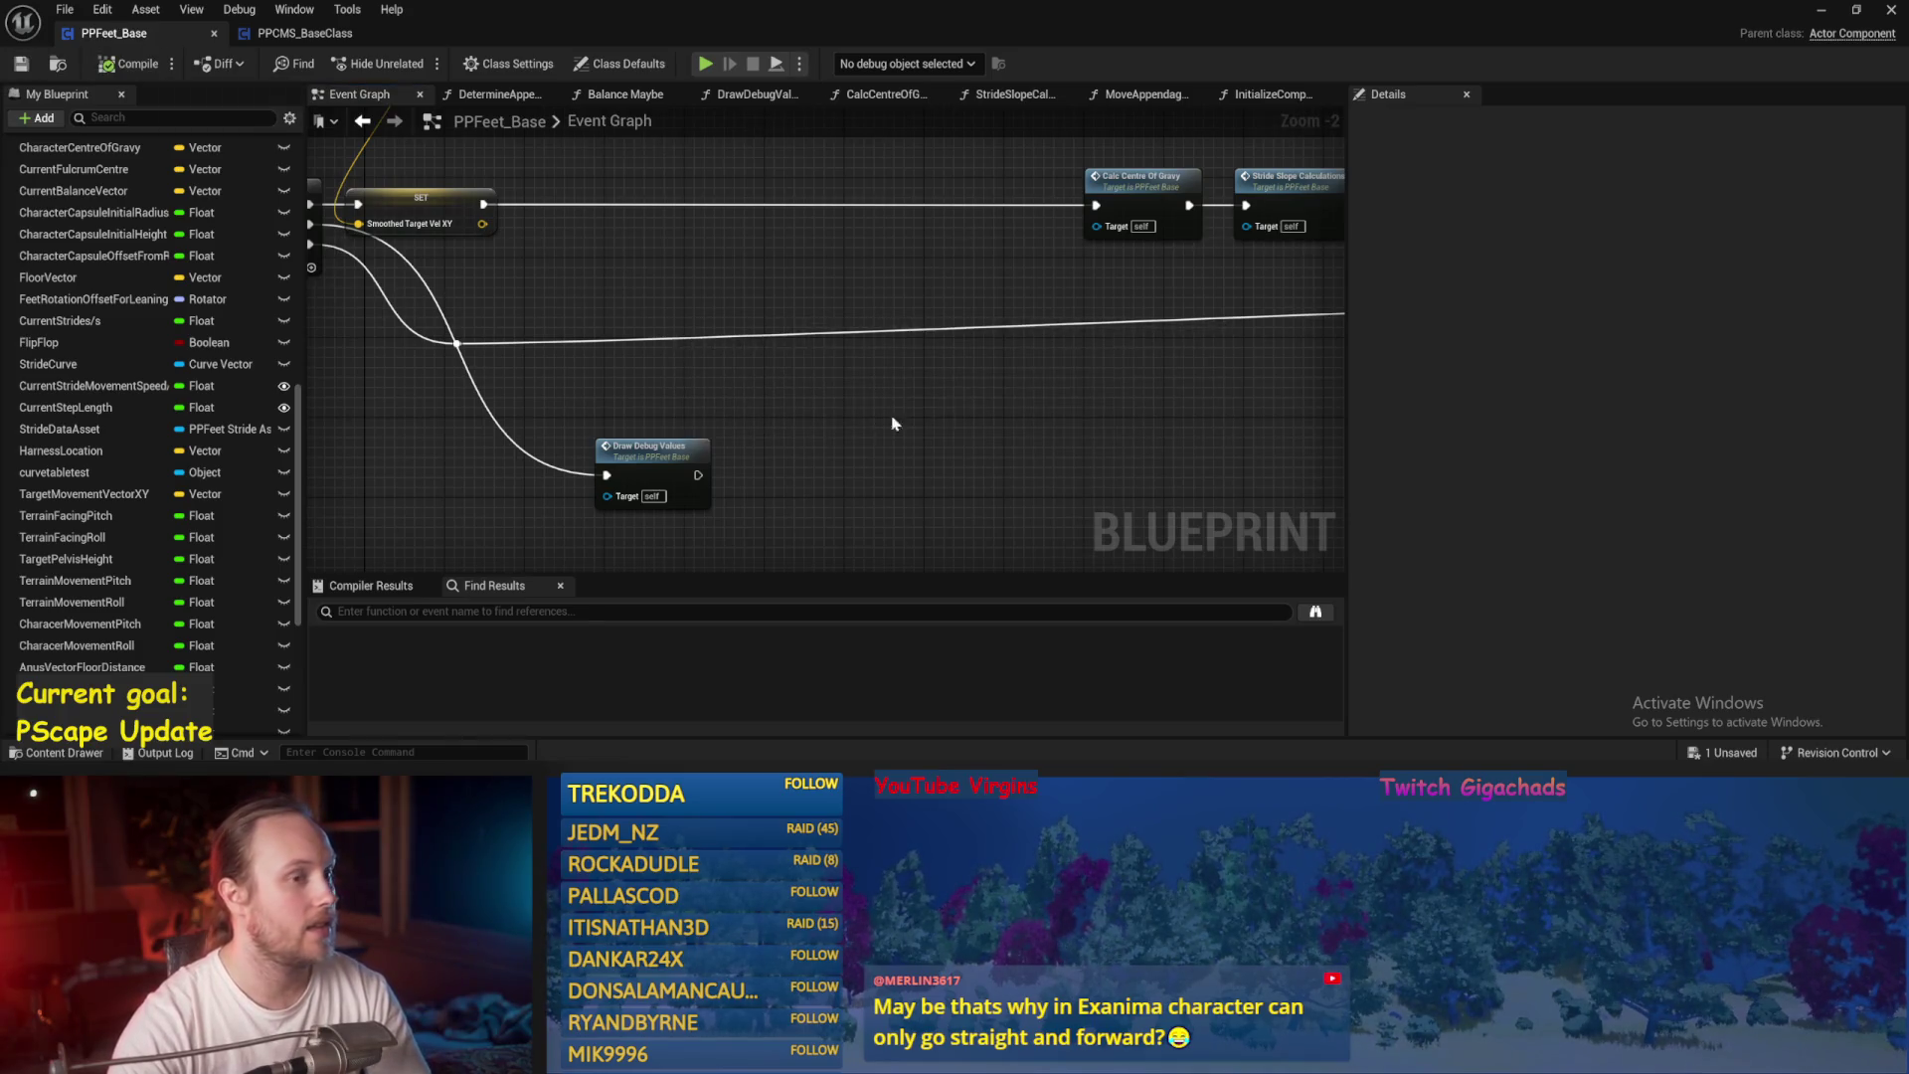
{"action": "scroll", "coordinate": [867, 442], "scroll_direction": "up", "scroll_amount": 2}
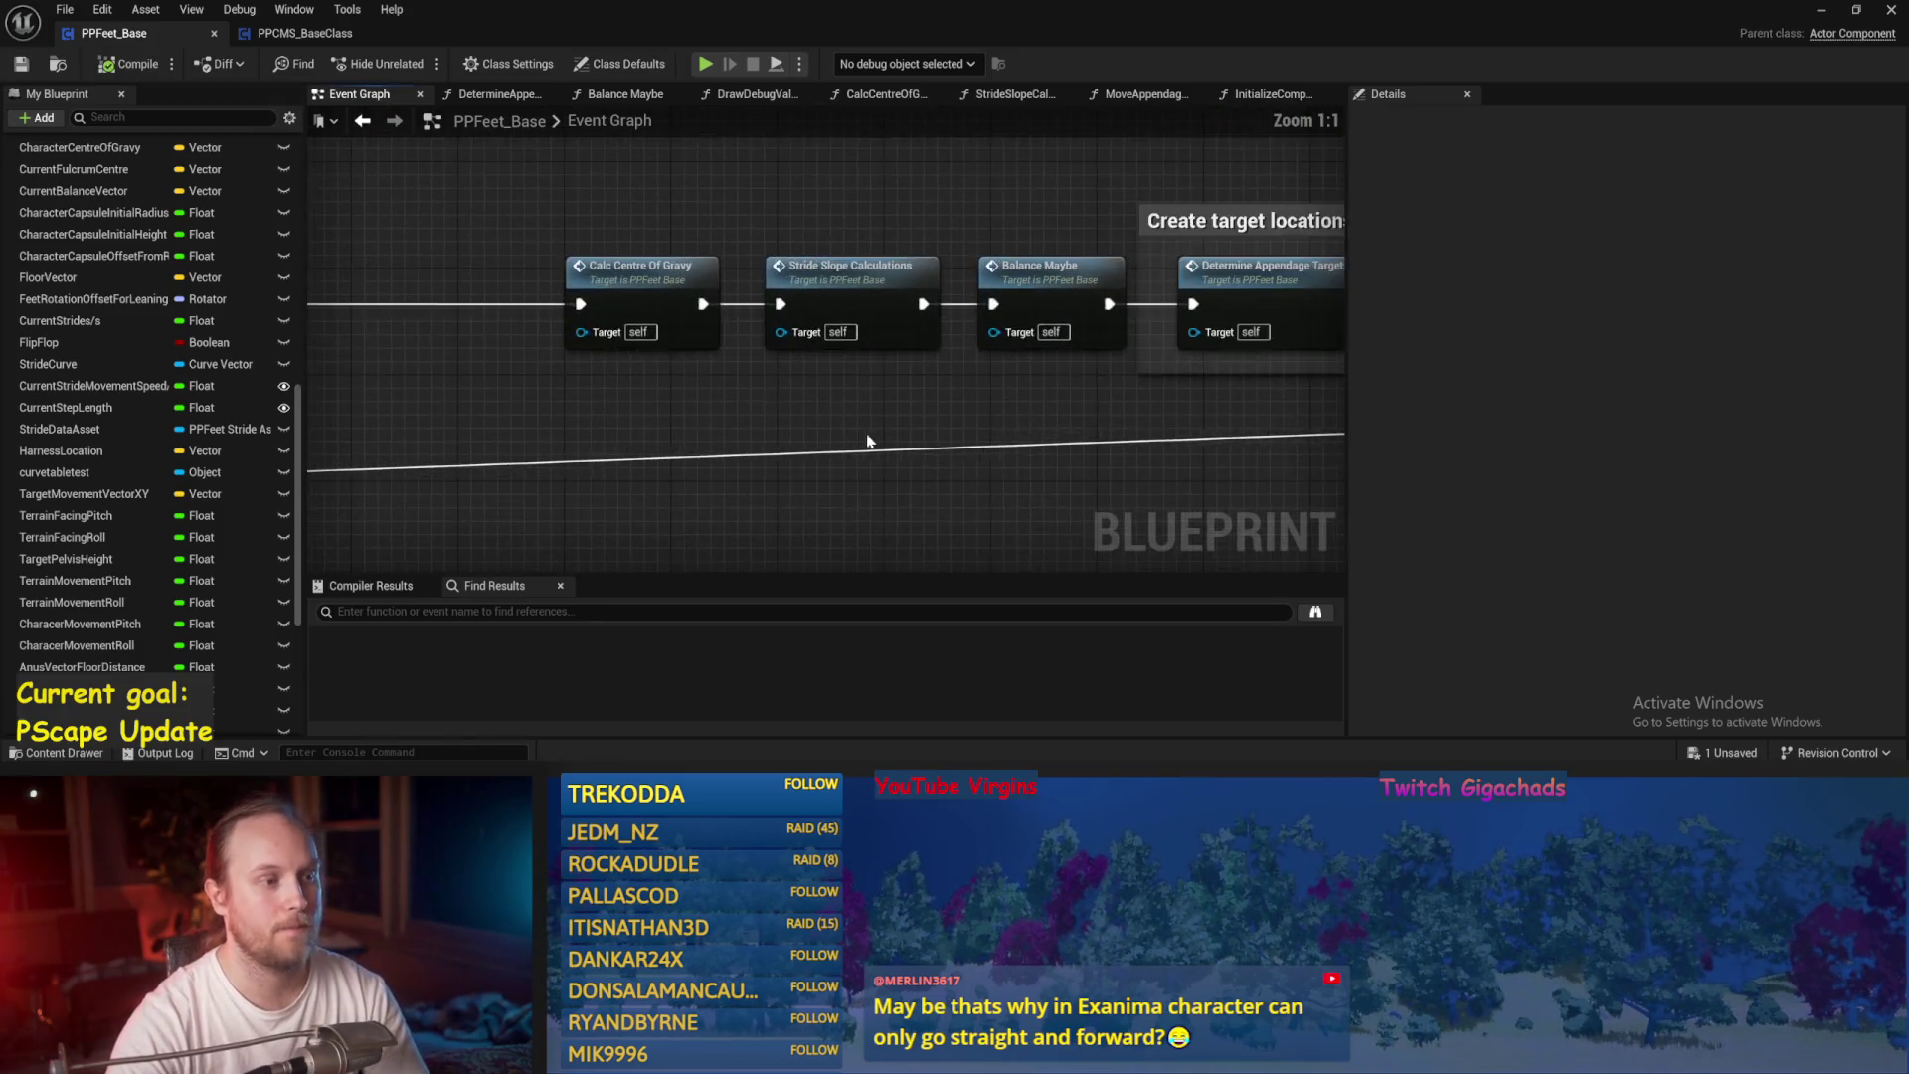
Check the Balance Maybe graph, then open the DetermineAppendageTargets function graph.
{"action": "left_click_drag", "start_coordinate": [868, 442], "coordinate": [492, 236]}
{"action": "double_click", "coordinate": [815, 282]}
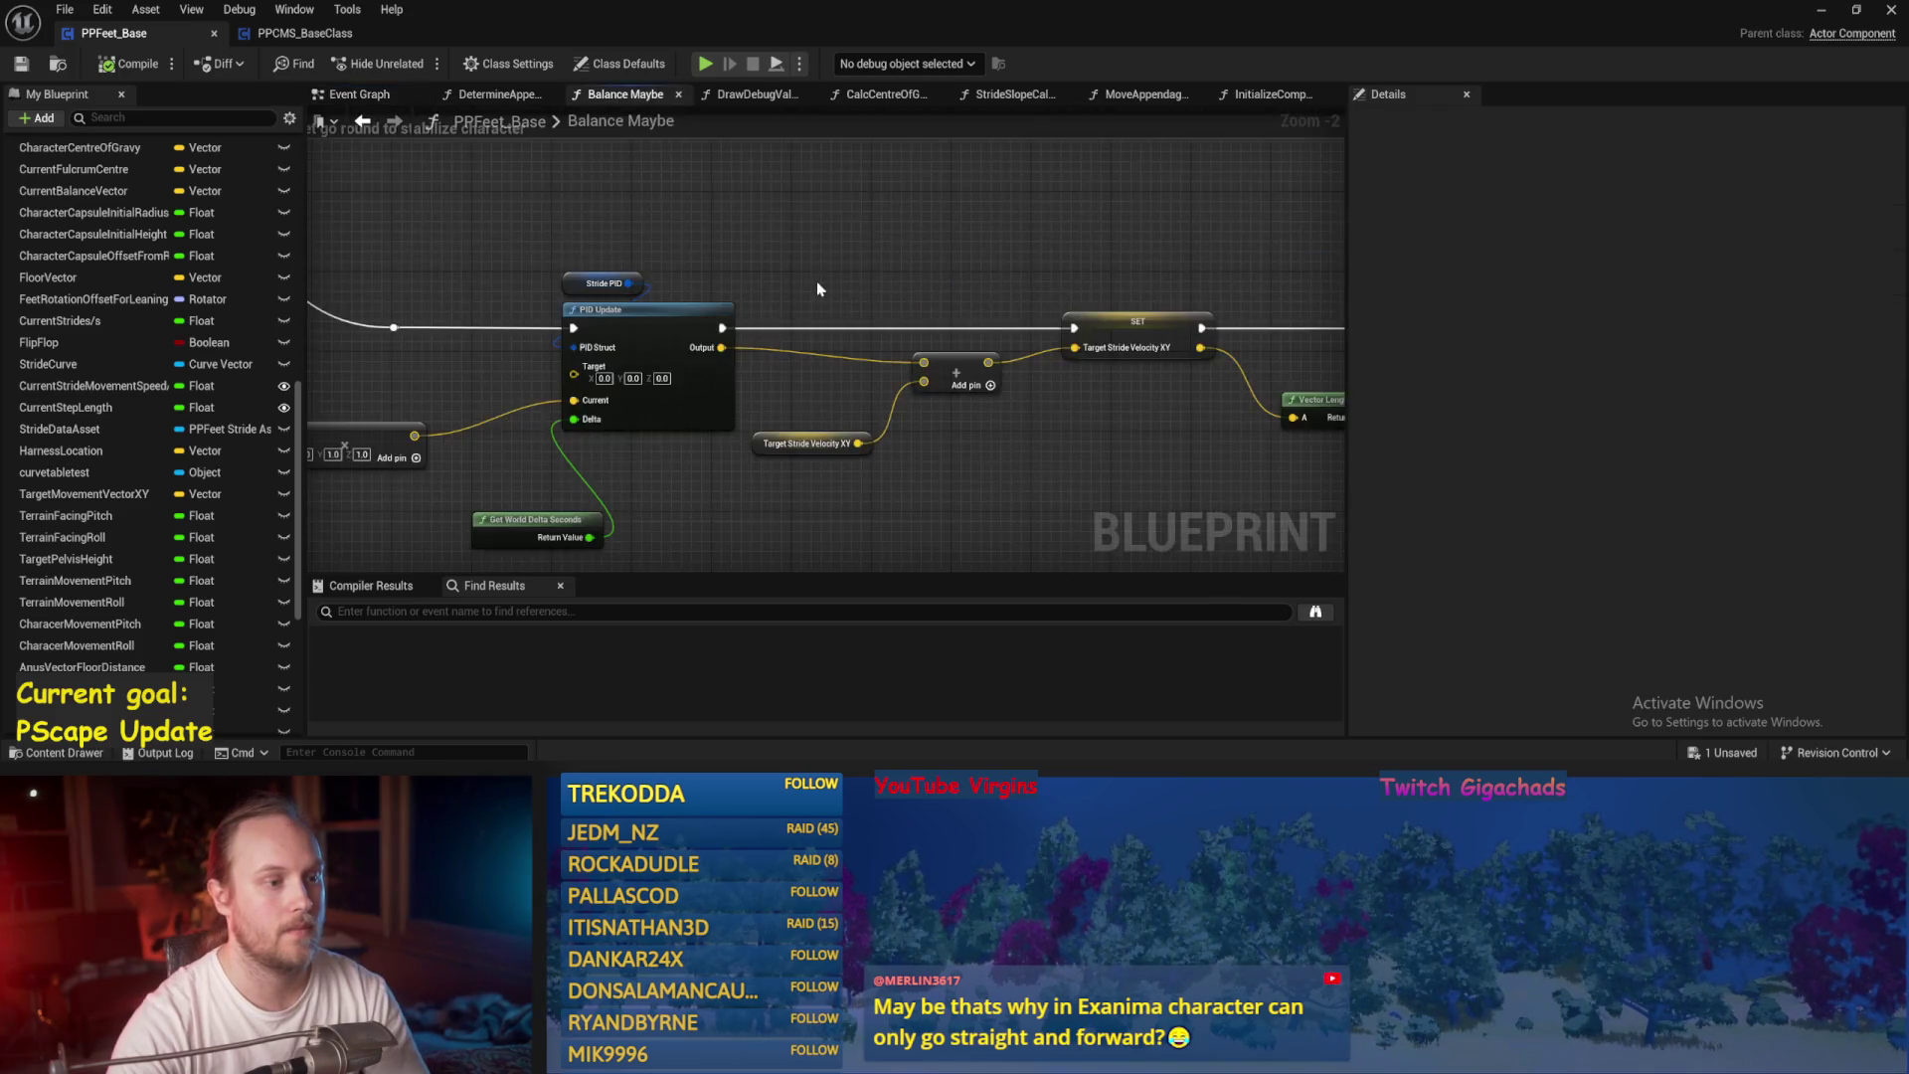
{"action": "left_click_drag", "start_coordinate": [955, 269], "coordinate": [938, 294]}
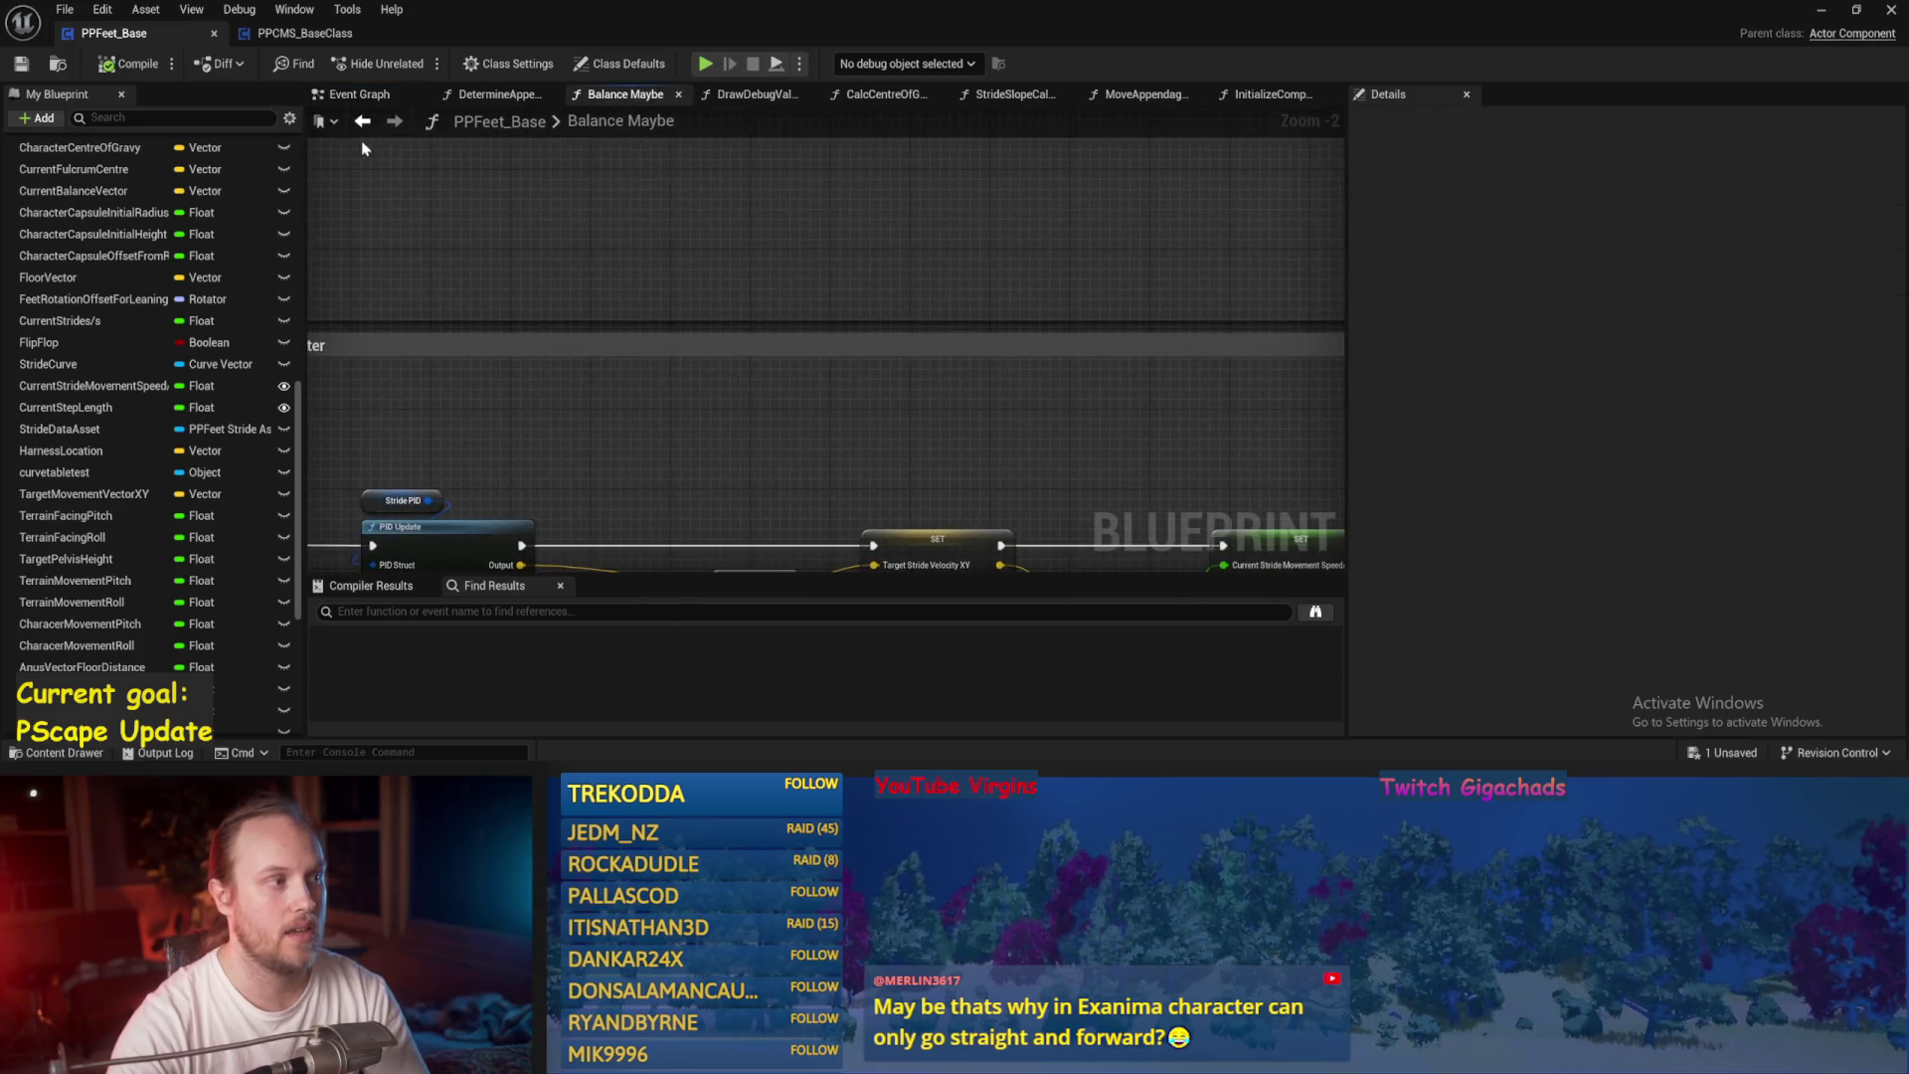
{"action": "left_click", "coordinate": [359, 93]}
{"action": "double_click", "coordinate": [1044, 280]}
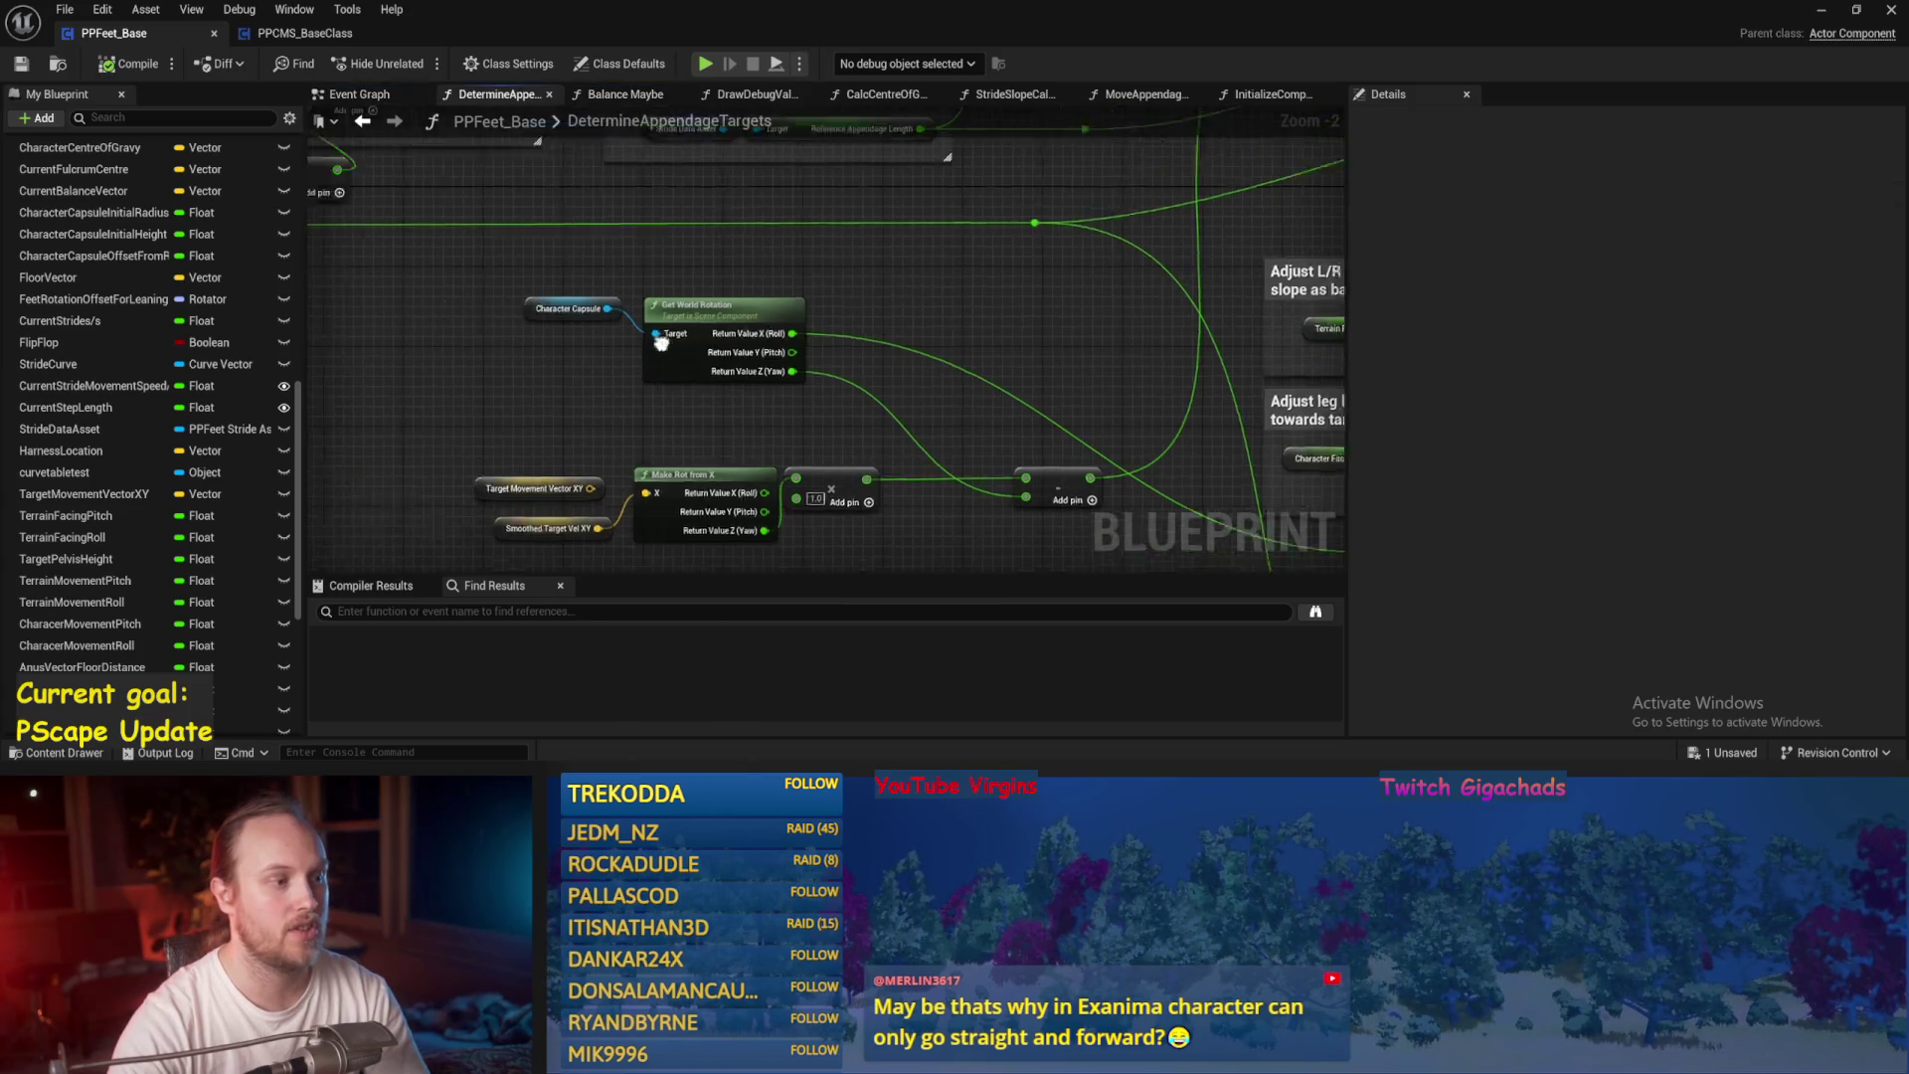
Add a Get Target Stride Velocity XY node feeding the Make Rot from X node.
{"action": "right_click", "coordinate": [760, 431]}
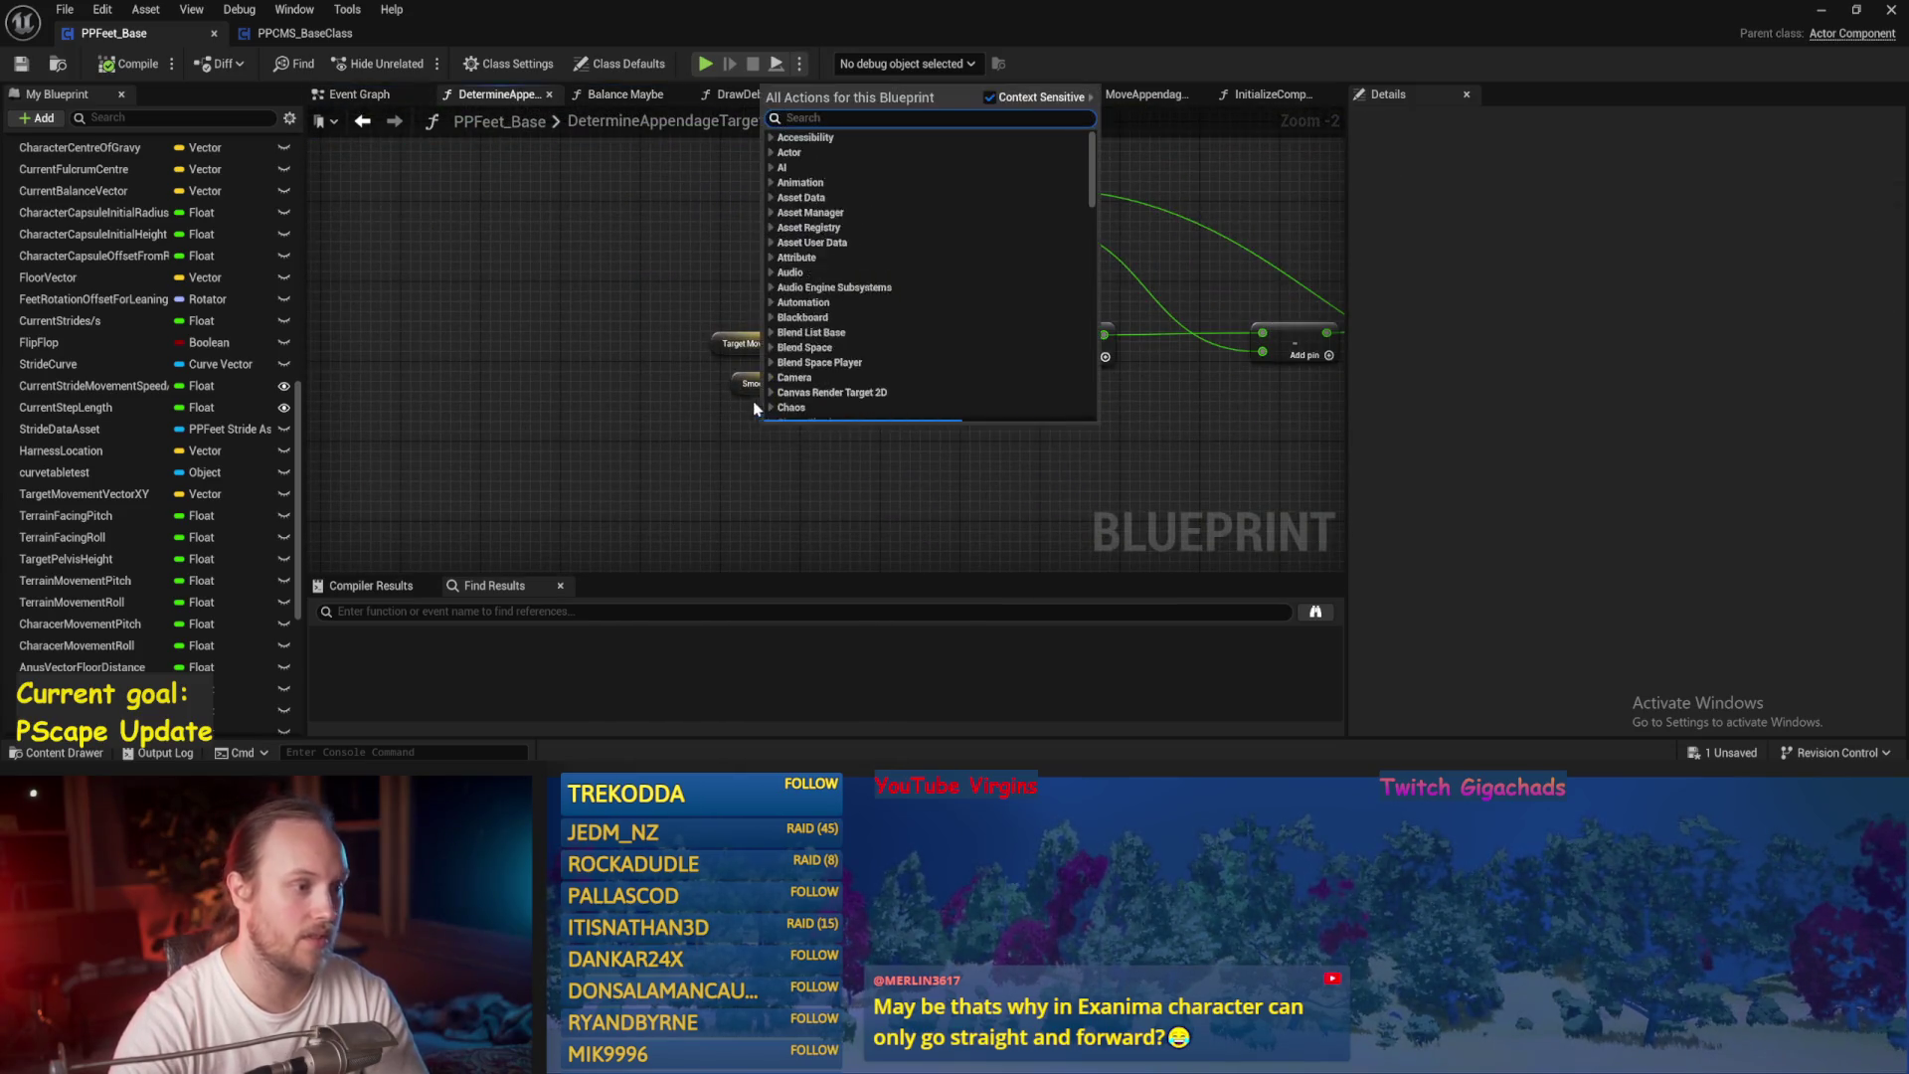
{"action": "scroll", "coordinate": [766, 438], "scroll_direction": "up", "scroll_amount": 2}
{"action": "right_click", "coordinate": [771, 463]}
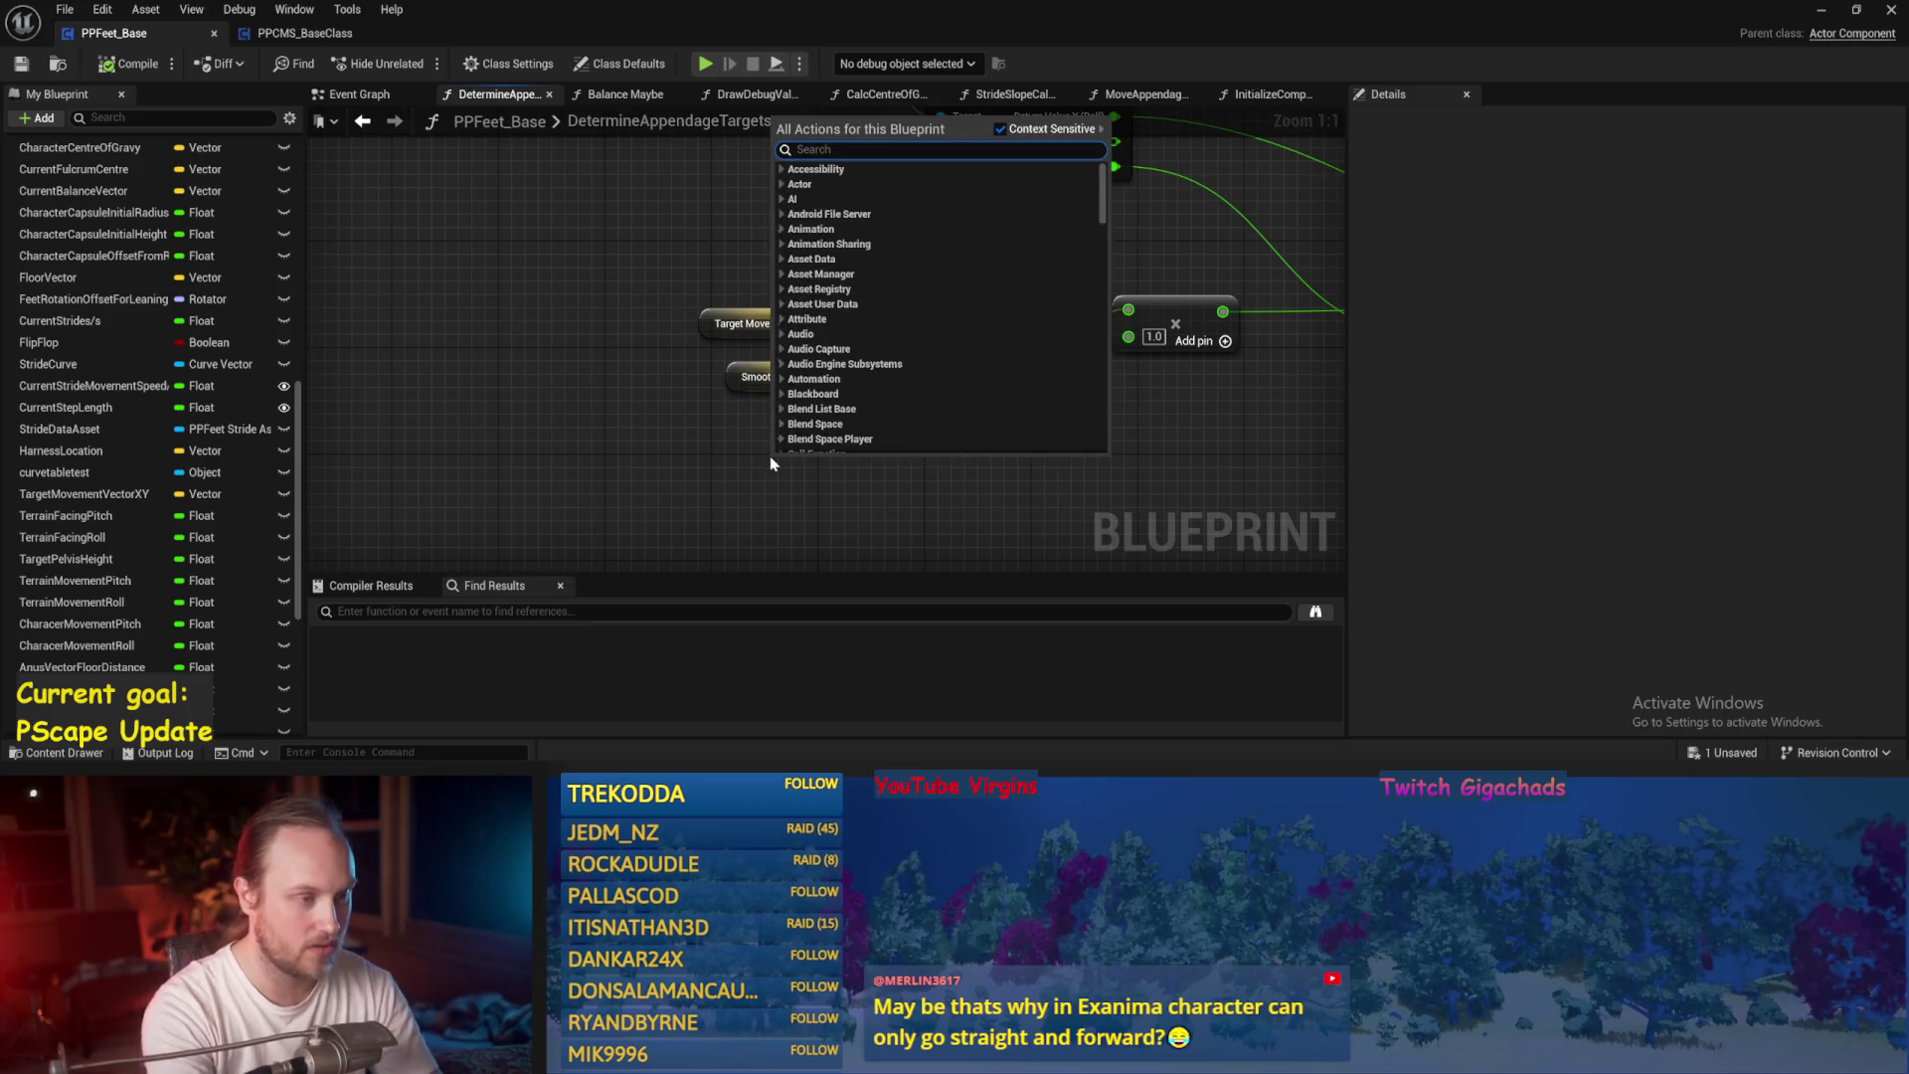
{"action": "type", "text": "stride"}
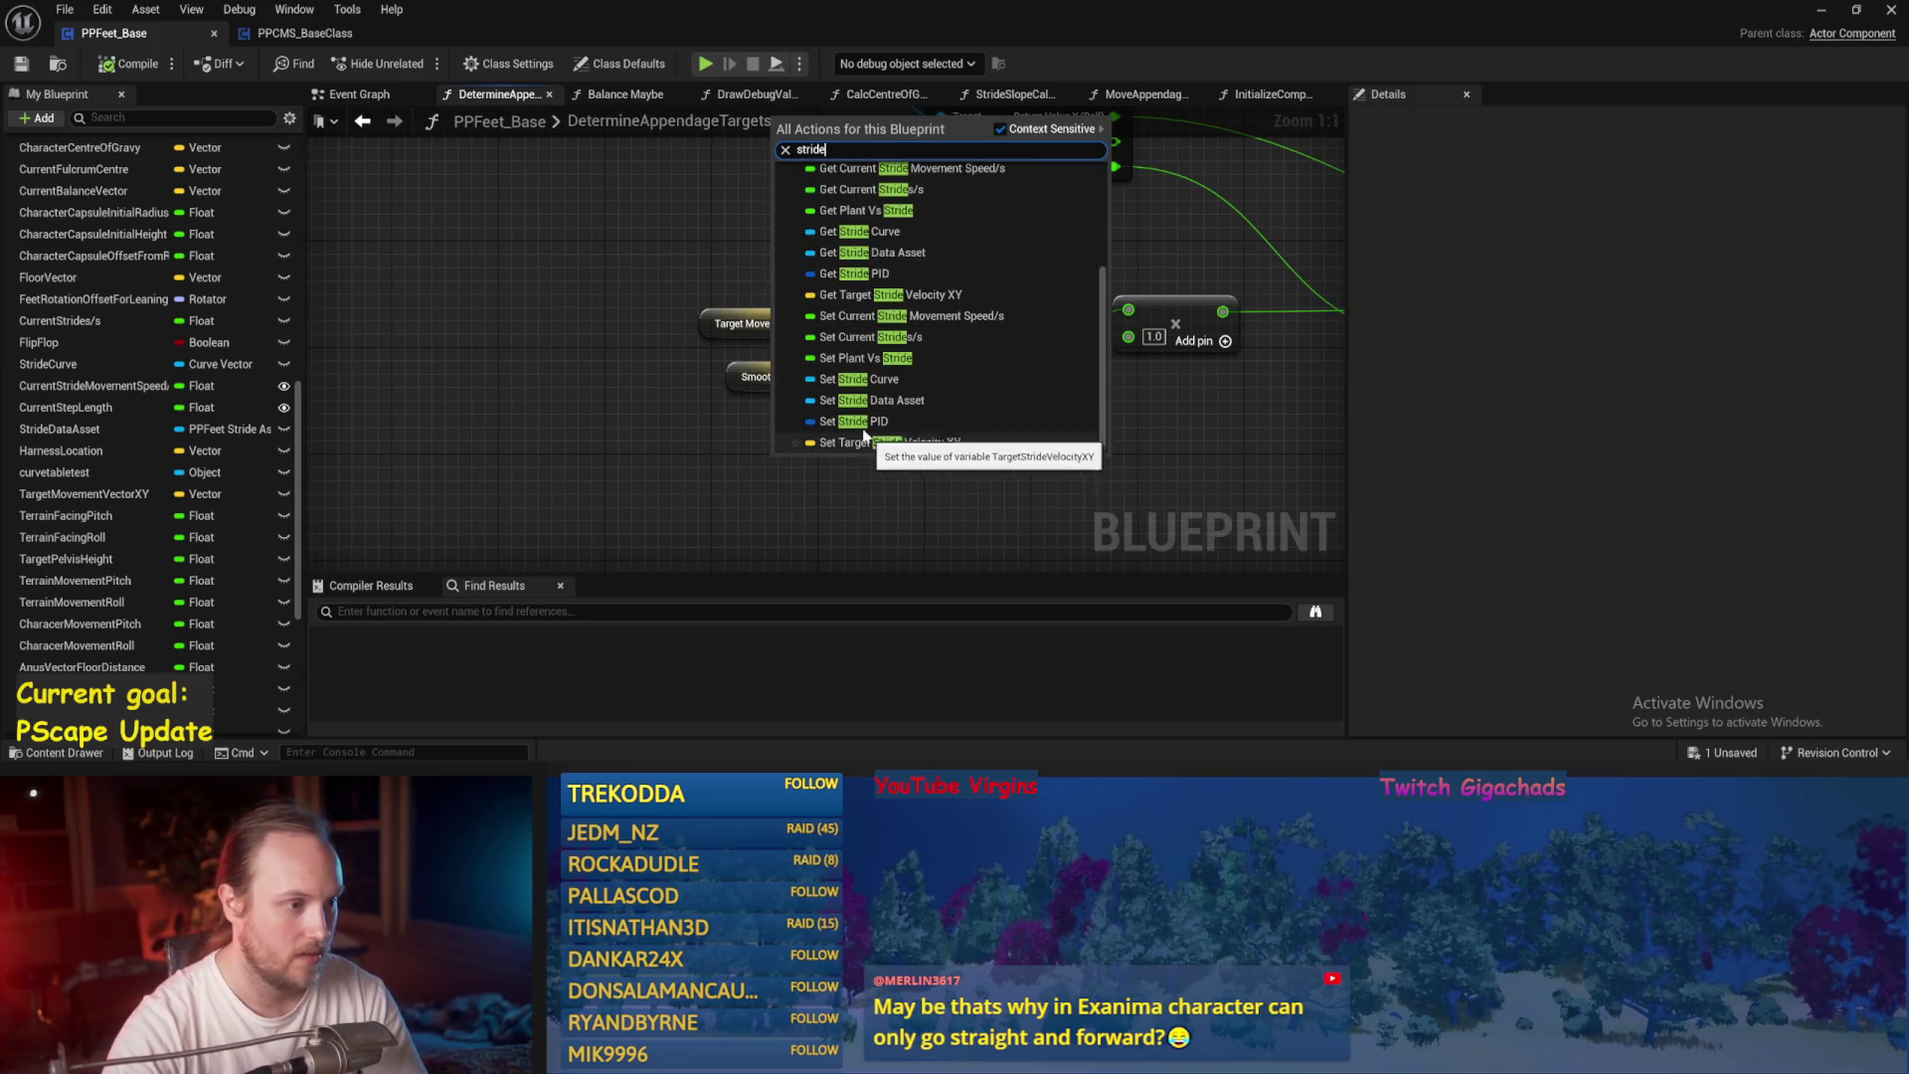
{"action": "left_click", "coordinate": [833, 302]}
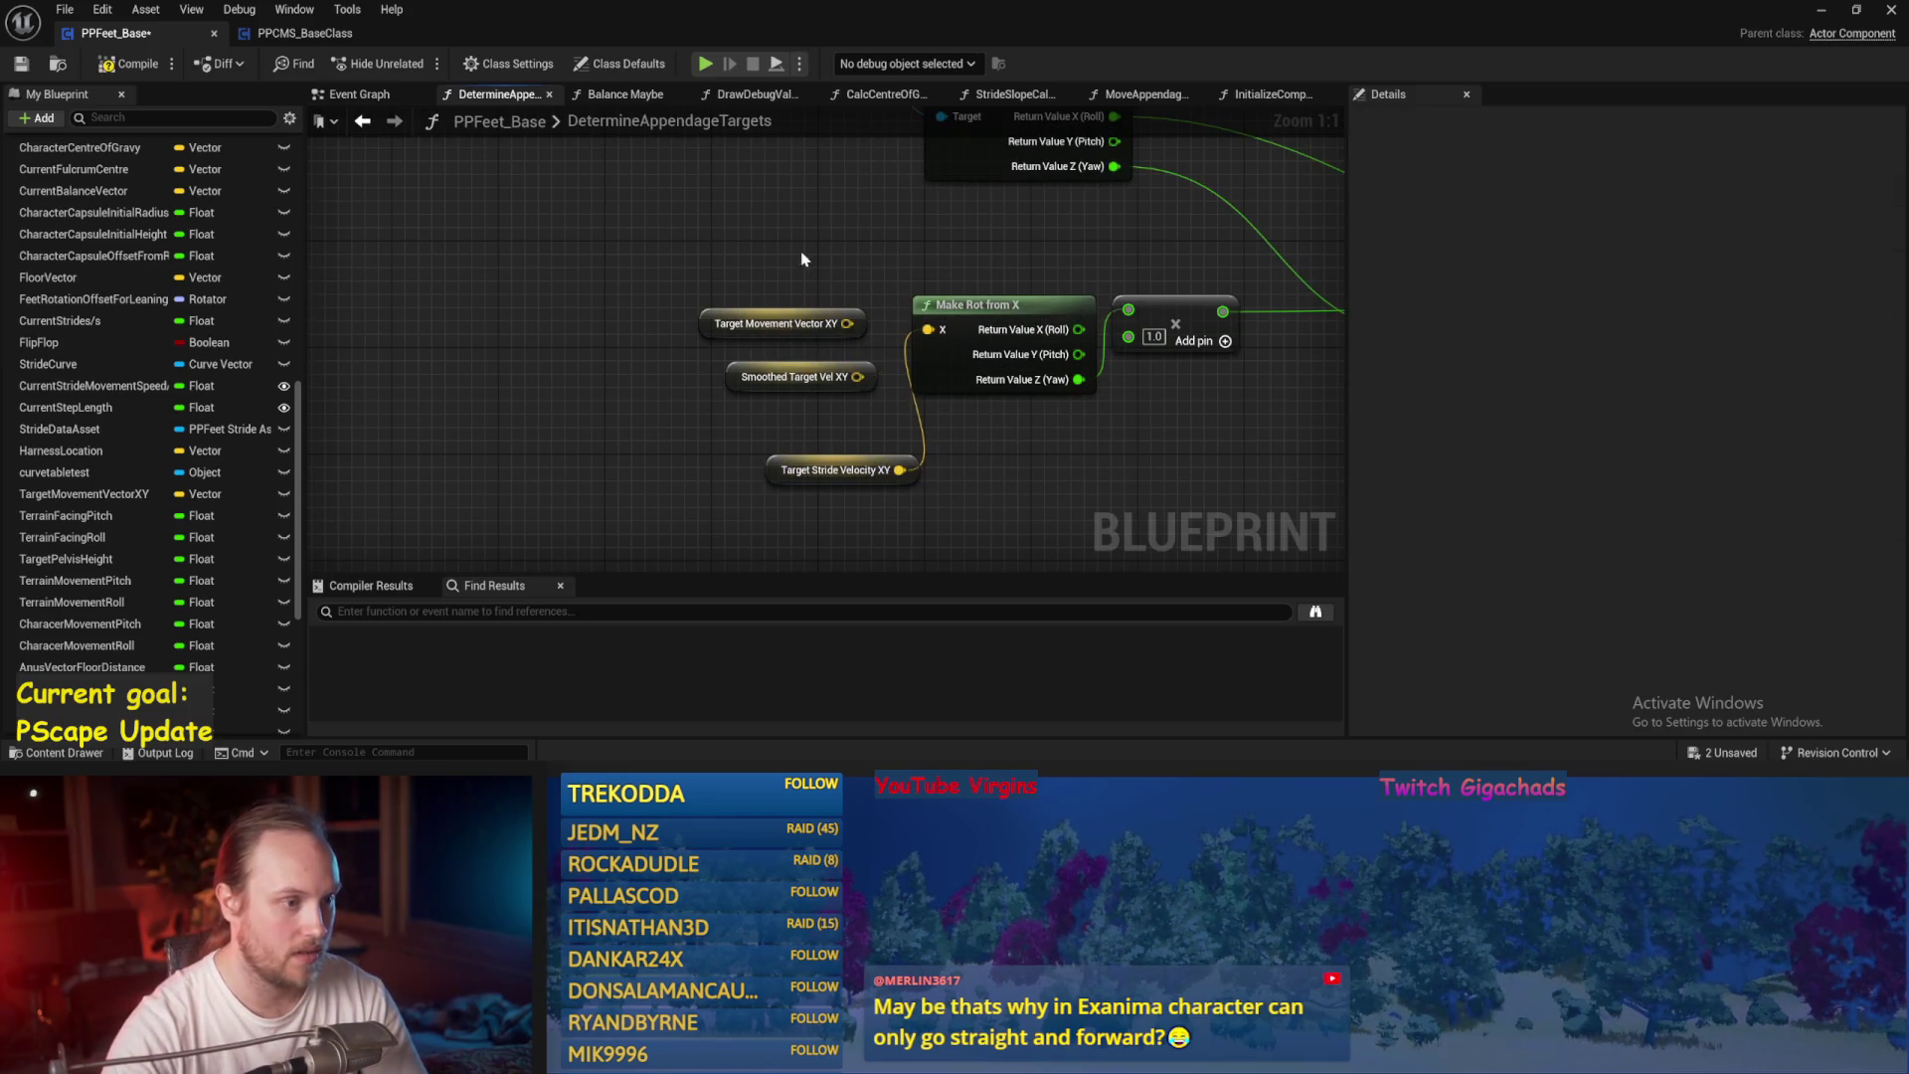
Delete the two unused getter nodes, then save and compile the blueprint.
{"action": "left_click_drag", "start_coordinate": [804, 260], "coordinate": [767, 426]}
{"action": "key", "text": "Delete"}
{"action": "scroll", "coordinate": [766, 427], "scroll_direction": "down", "scroll_amount": 5}
{"action": "key", "text": "ctrl+s"}
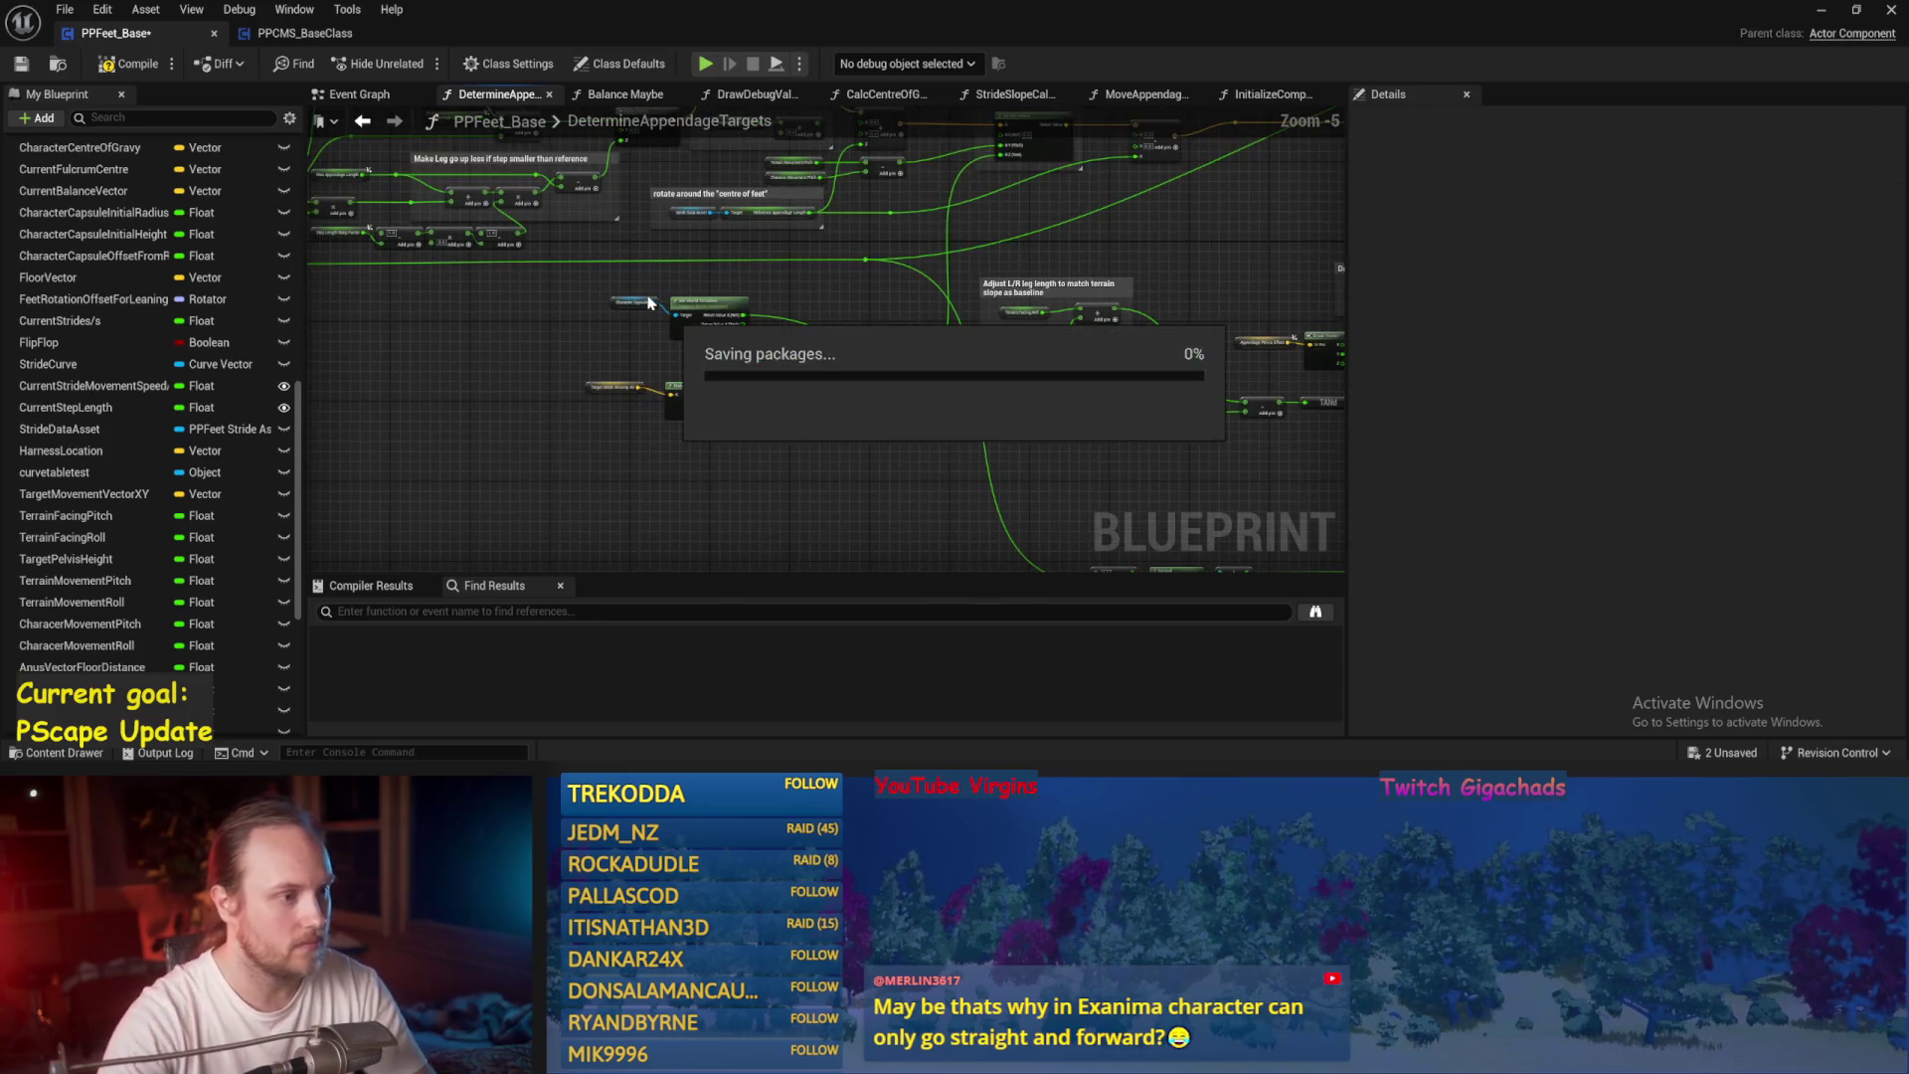
{"action": "left_click", "coordinate": [21, 65]}
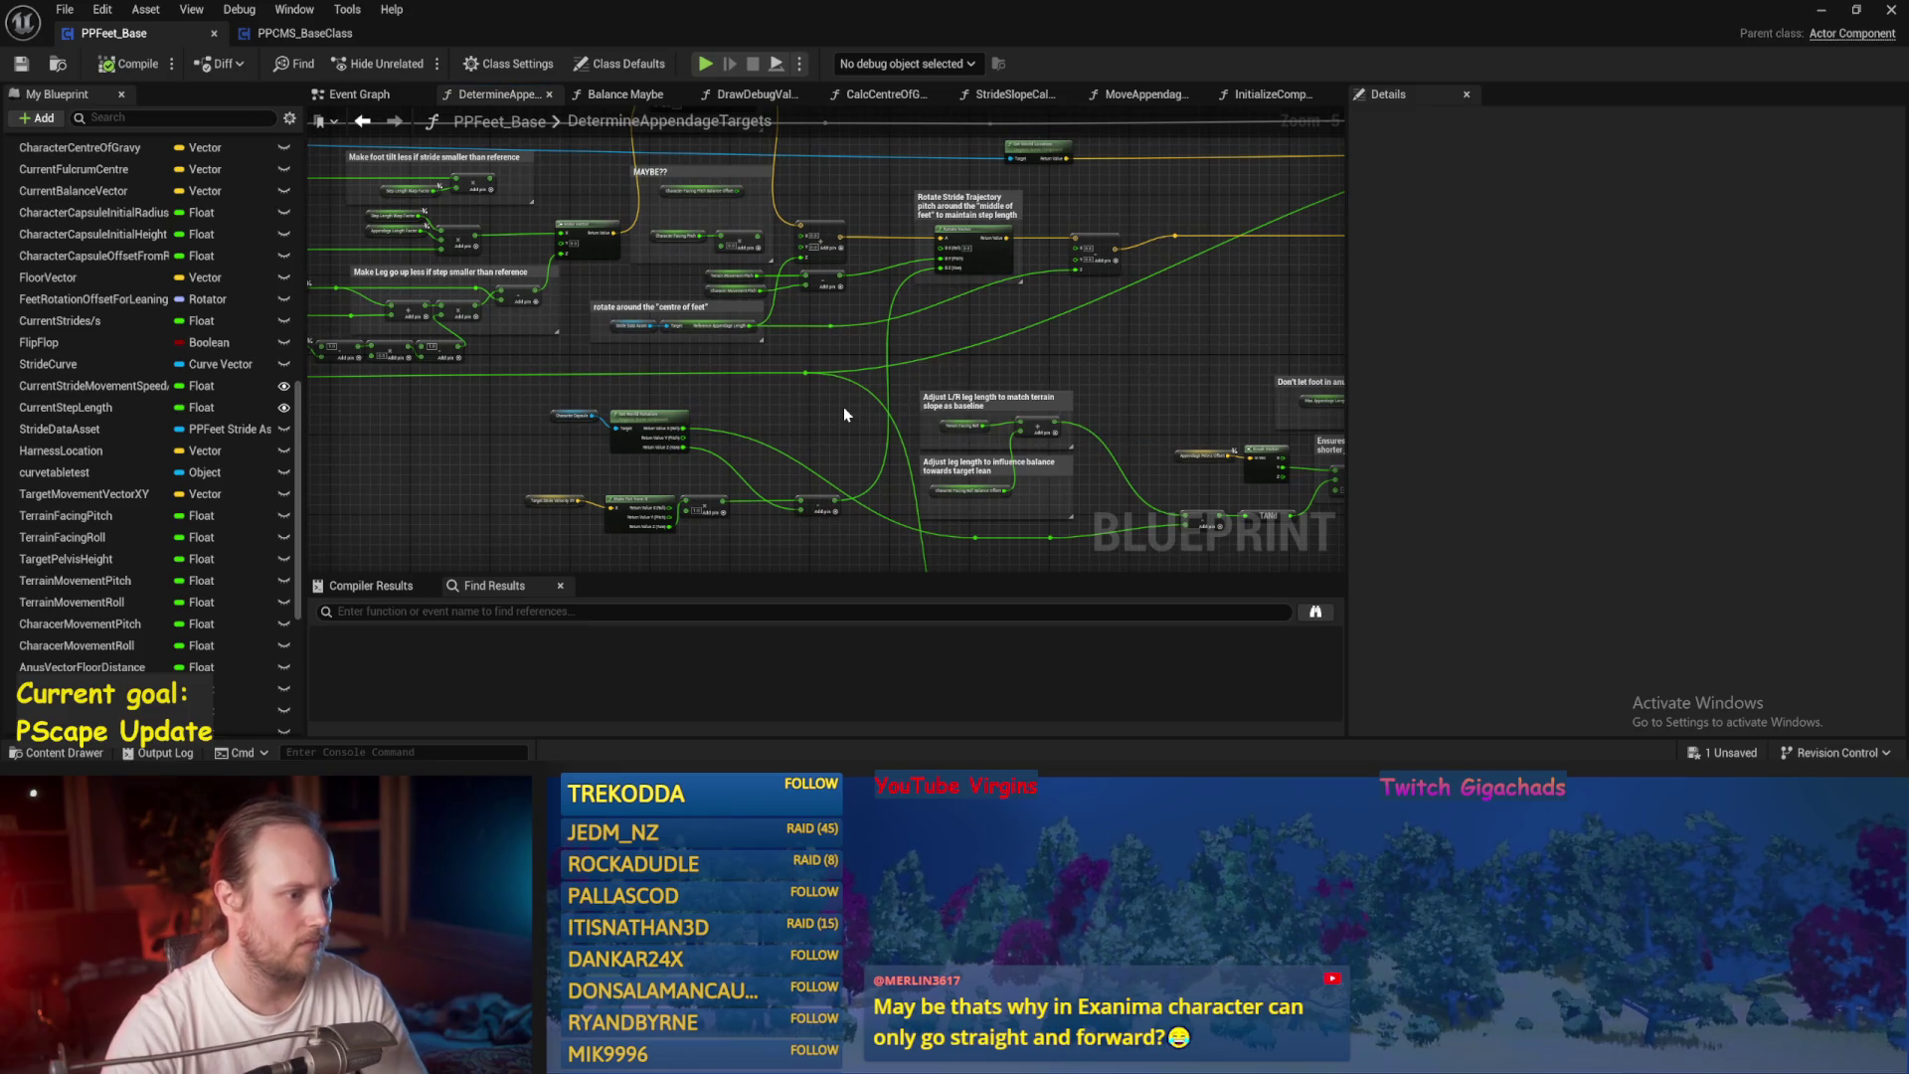
{"action": "left_click_drag", "start_coordinate": [762, 459], "coordinate": [893, 434]}
{"action": "left_click", "coordinate": [686, 474]}
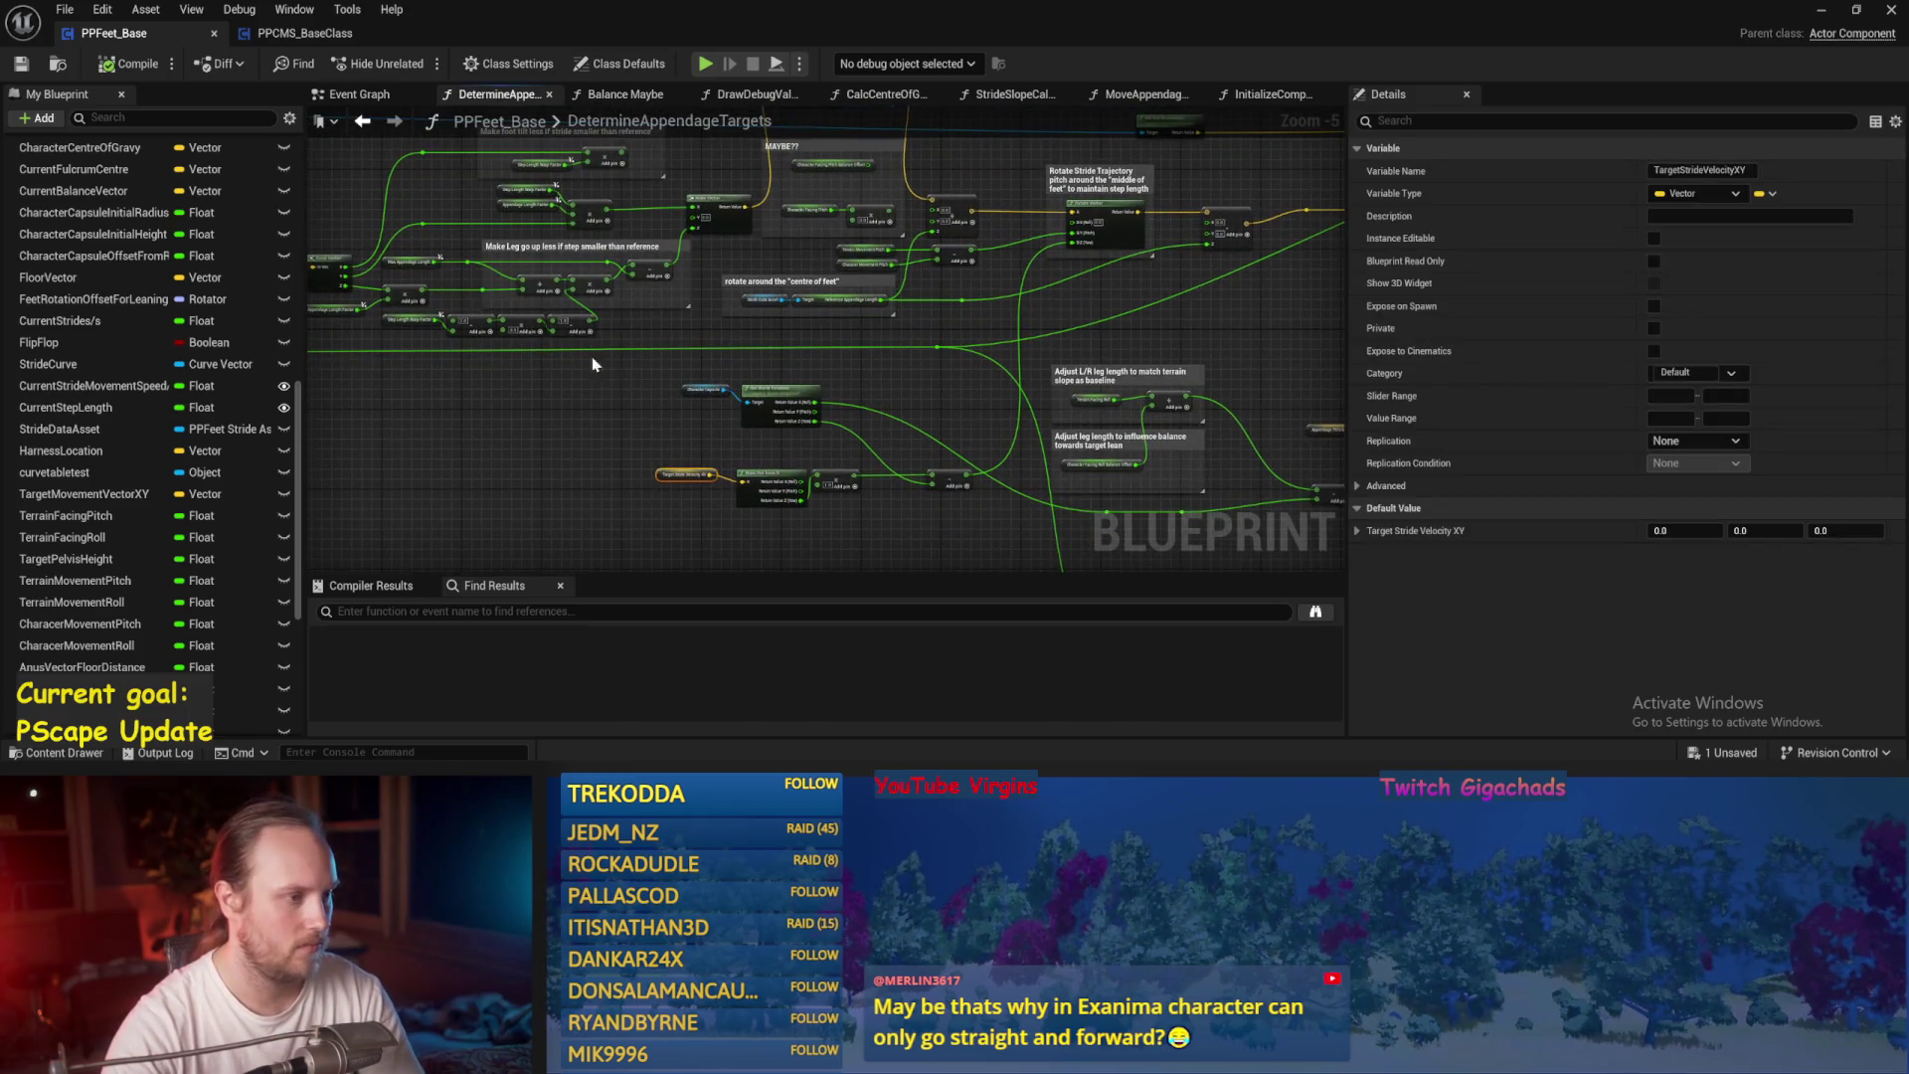
Review the Rotate Stride Trajectory and foot-rotation sections, then minimize the PPFeet_Base editor.
{"action": "scroll", "coordinate": [596, 378], "scroll_direction": "up", "scroll_amount": 2}
{"action": "mouse_move", "coordinate": [600, 394]}
{"action": "left_mouse_down"}
{"action": "mouse_move", "coordinate": [961, 505]}
{"action": "mouse_move", "coordinate": [1835, 450]}
{"action": "left_mouse_up"}
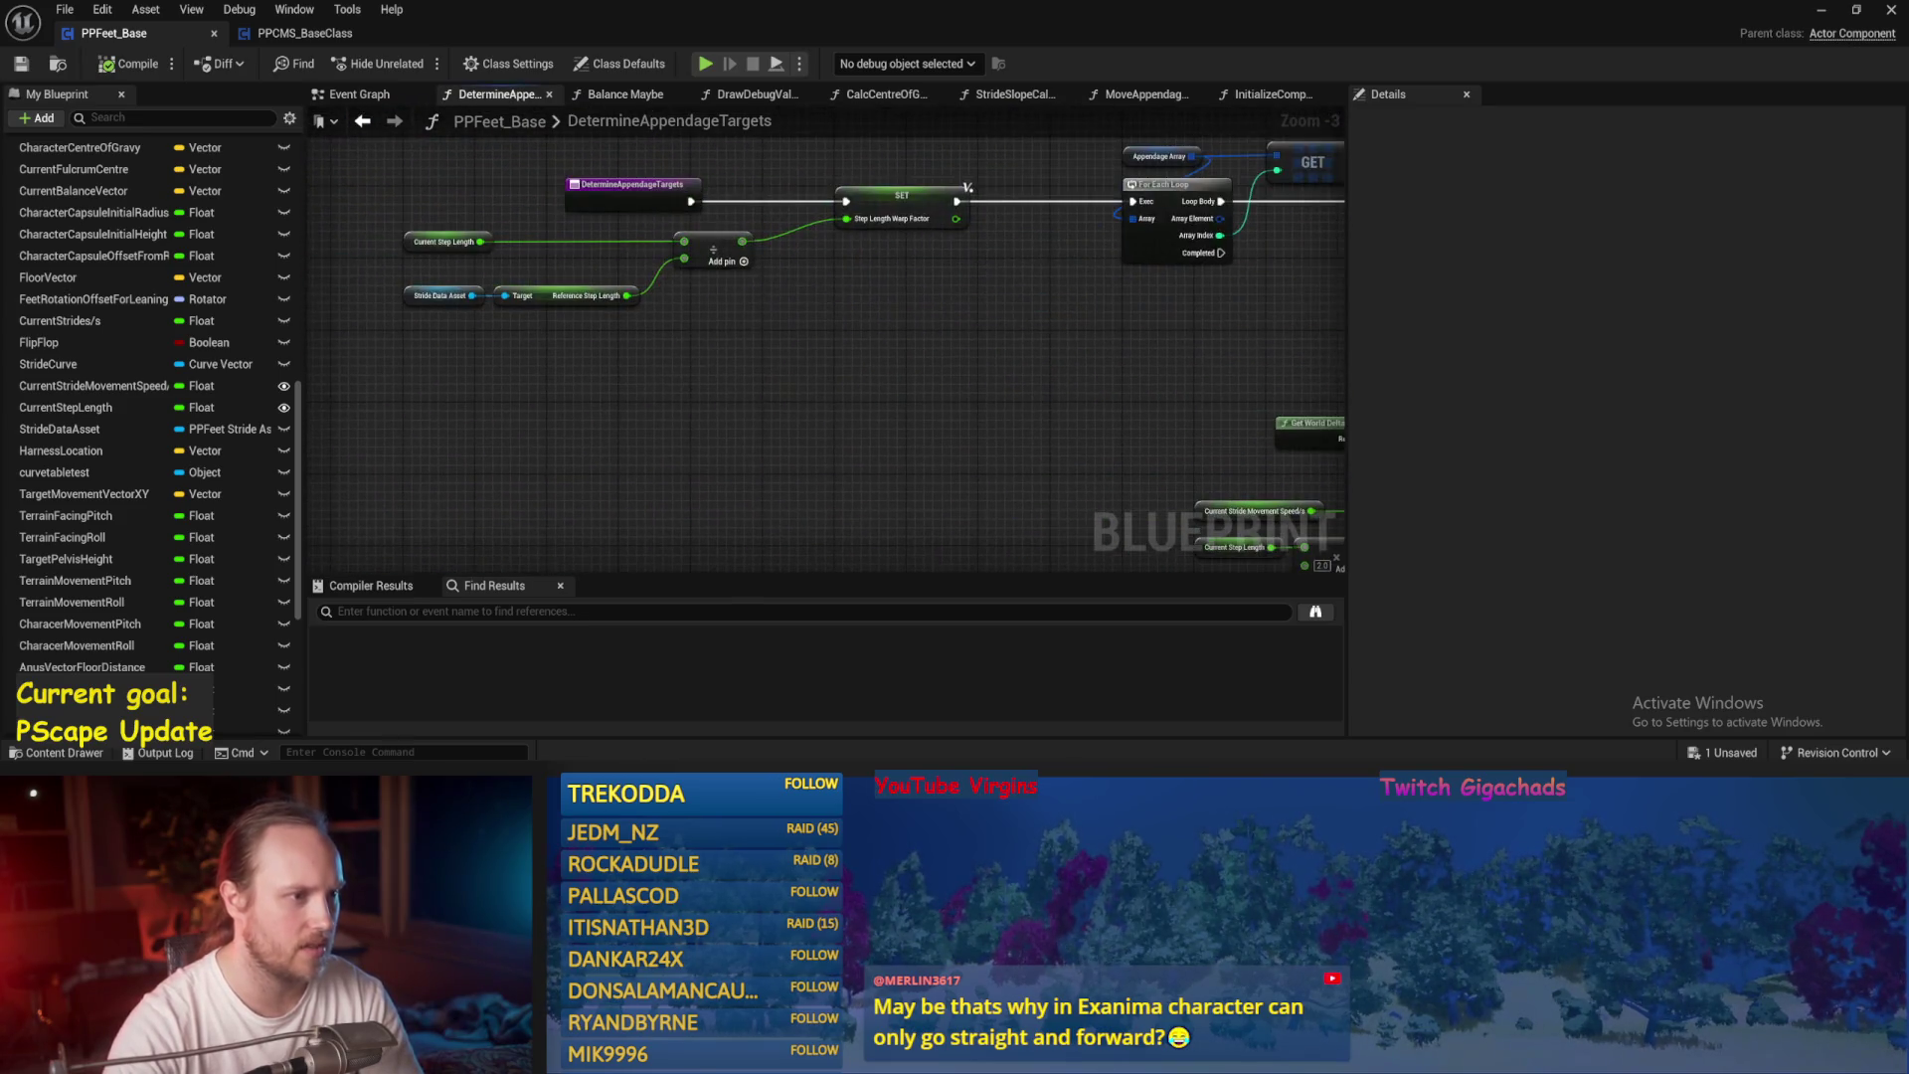
{"action": "scroll", "coordinate": [825, 349], "scroll_direction": "up", "scroll_amount": 2}
{"action": "mouse_move", "coordinate": [825, 307]}
{"action": "left_mouse_down"}
{"action": "mouse_move", "coordinate": [724, 555]}
{"action": "mouse_move", "coordinate": [280, 319]}
{"action": "left_mouse_up"}
{"action": "mouse_move", "coordinate": [1094, 464]}
{"action": "left_mouse_down"}
{"action": "mouse_move", "coordinate": [863, 383]}
{"action": "mouse_move", "coordinate": [554, 319]}
{"action": "left_mouse_up"}
{"action": "scroll", "coordinate": [707, 307], "scroll_direction": "down", "scroll_amount": 2}
{"action": "left_click_drag", "start_coordinate": [707, 307], "coordinate": [442, 333]}
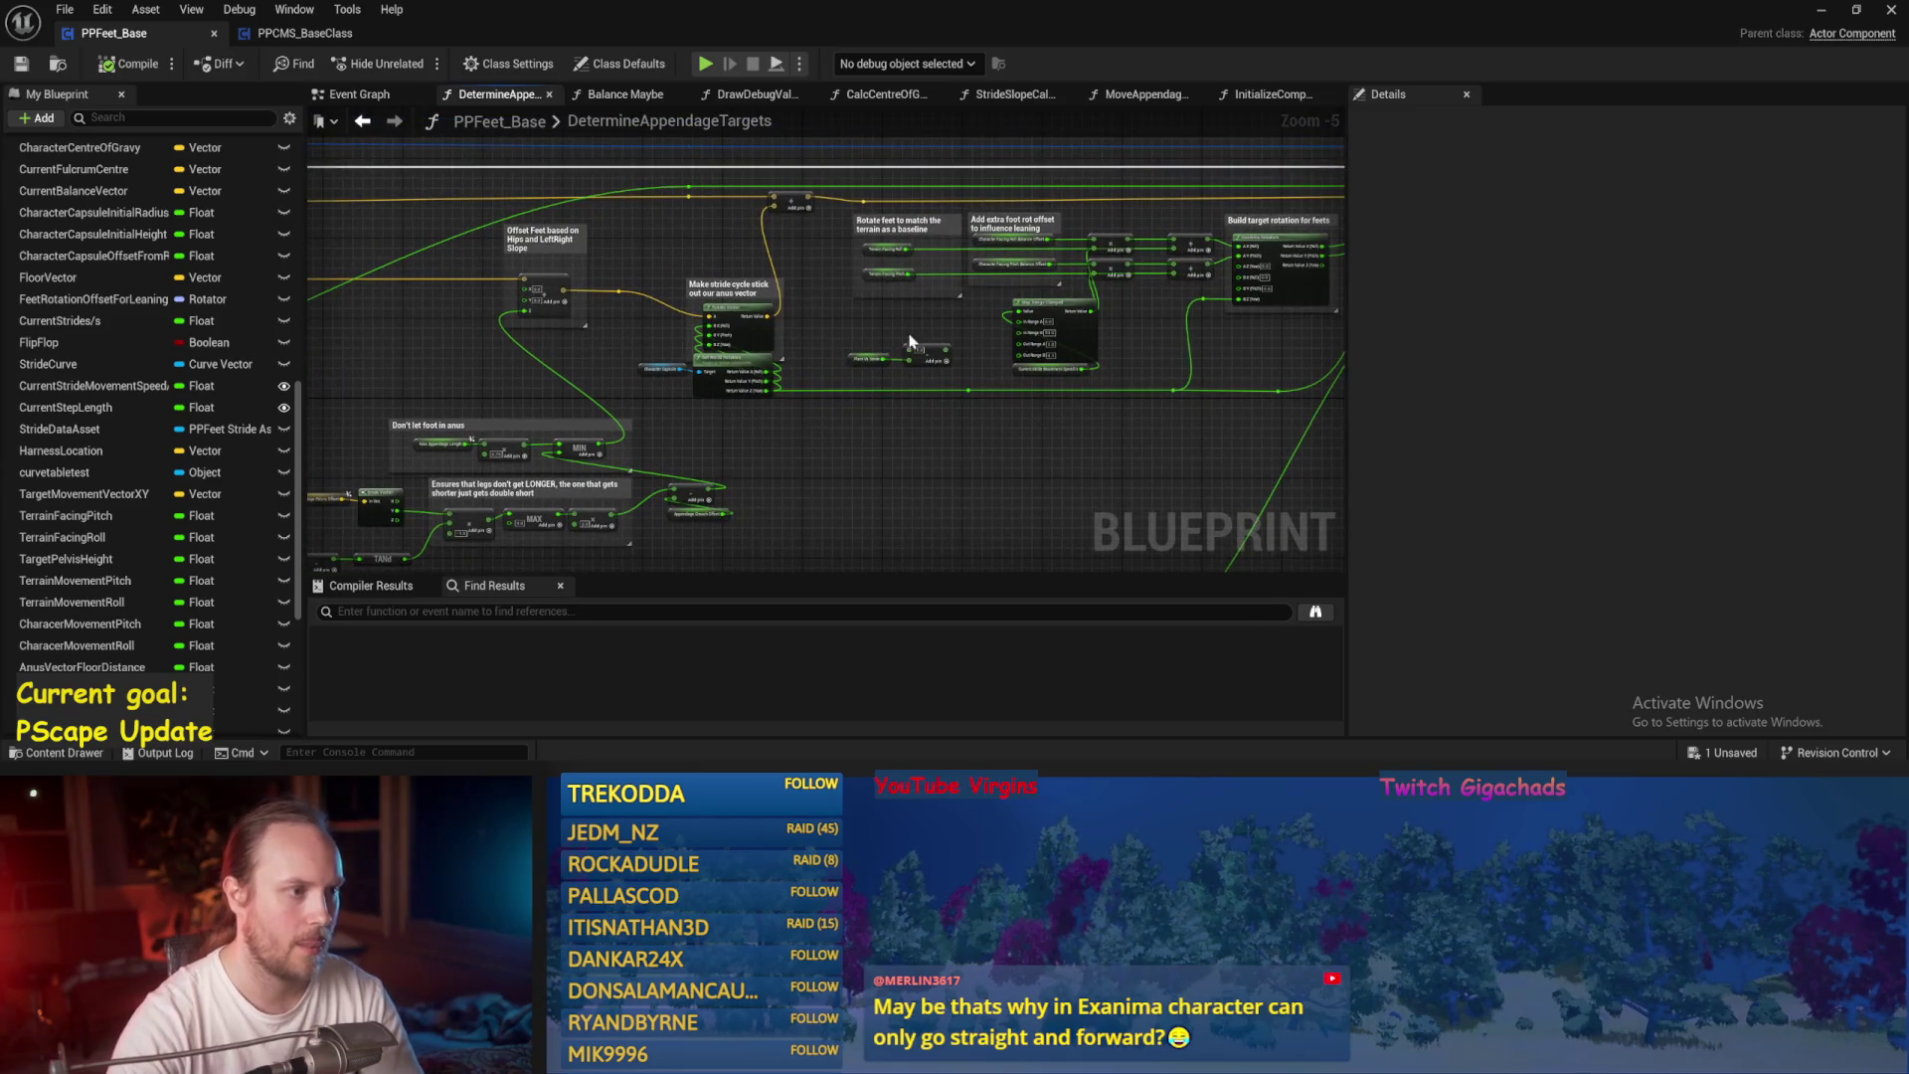
{"action": "left_click_drag", "start_coordinate": [910, 341], "coordinate": [759, 311]}
{"action": "left_click", "coordinate": [1821, 11]}
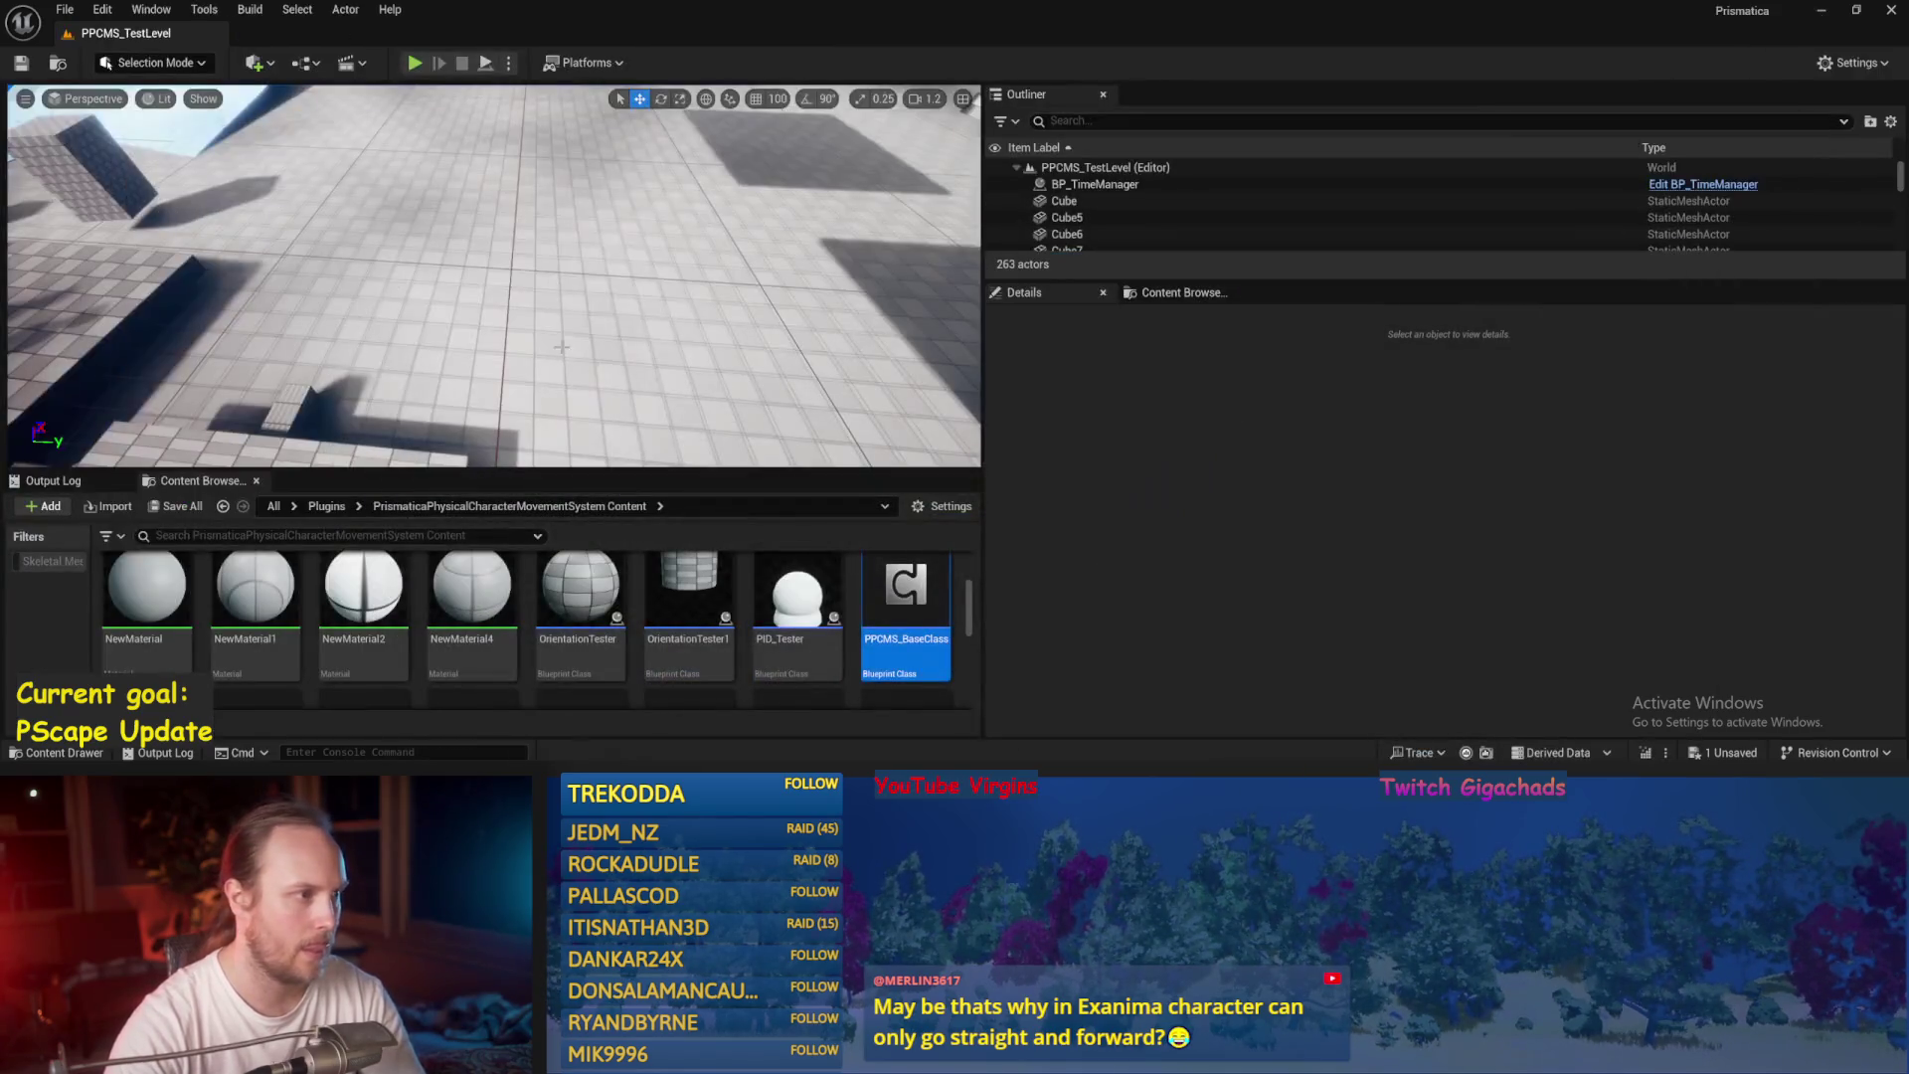
Open PPFeet_TestLevel from PrisPhysicalFeet Content, saving changed assets, then return to the Event Graph.
{"action": "left_click", "coordinate": [223, 507]}
{"action": "left_click", "coordinate": [222, 507]}
{"action": "scroll", "coordinate": [449, 601], "scroll_direction": "down", "scroll_amount": 1}
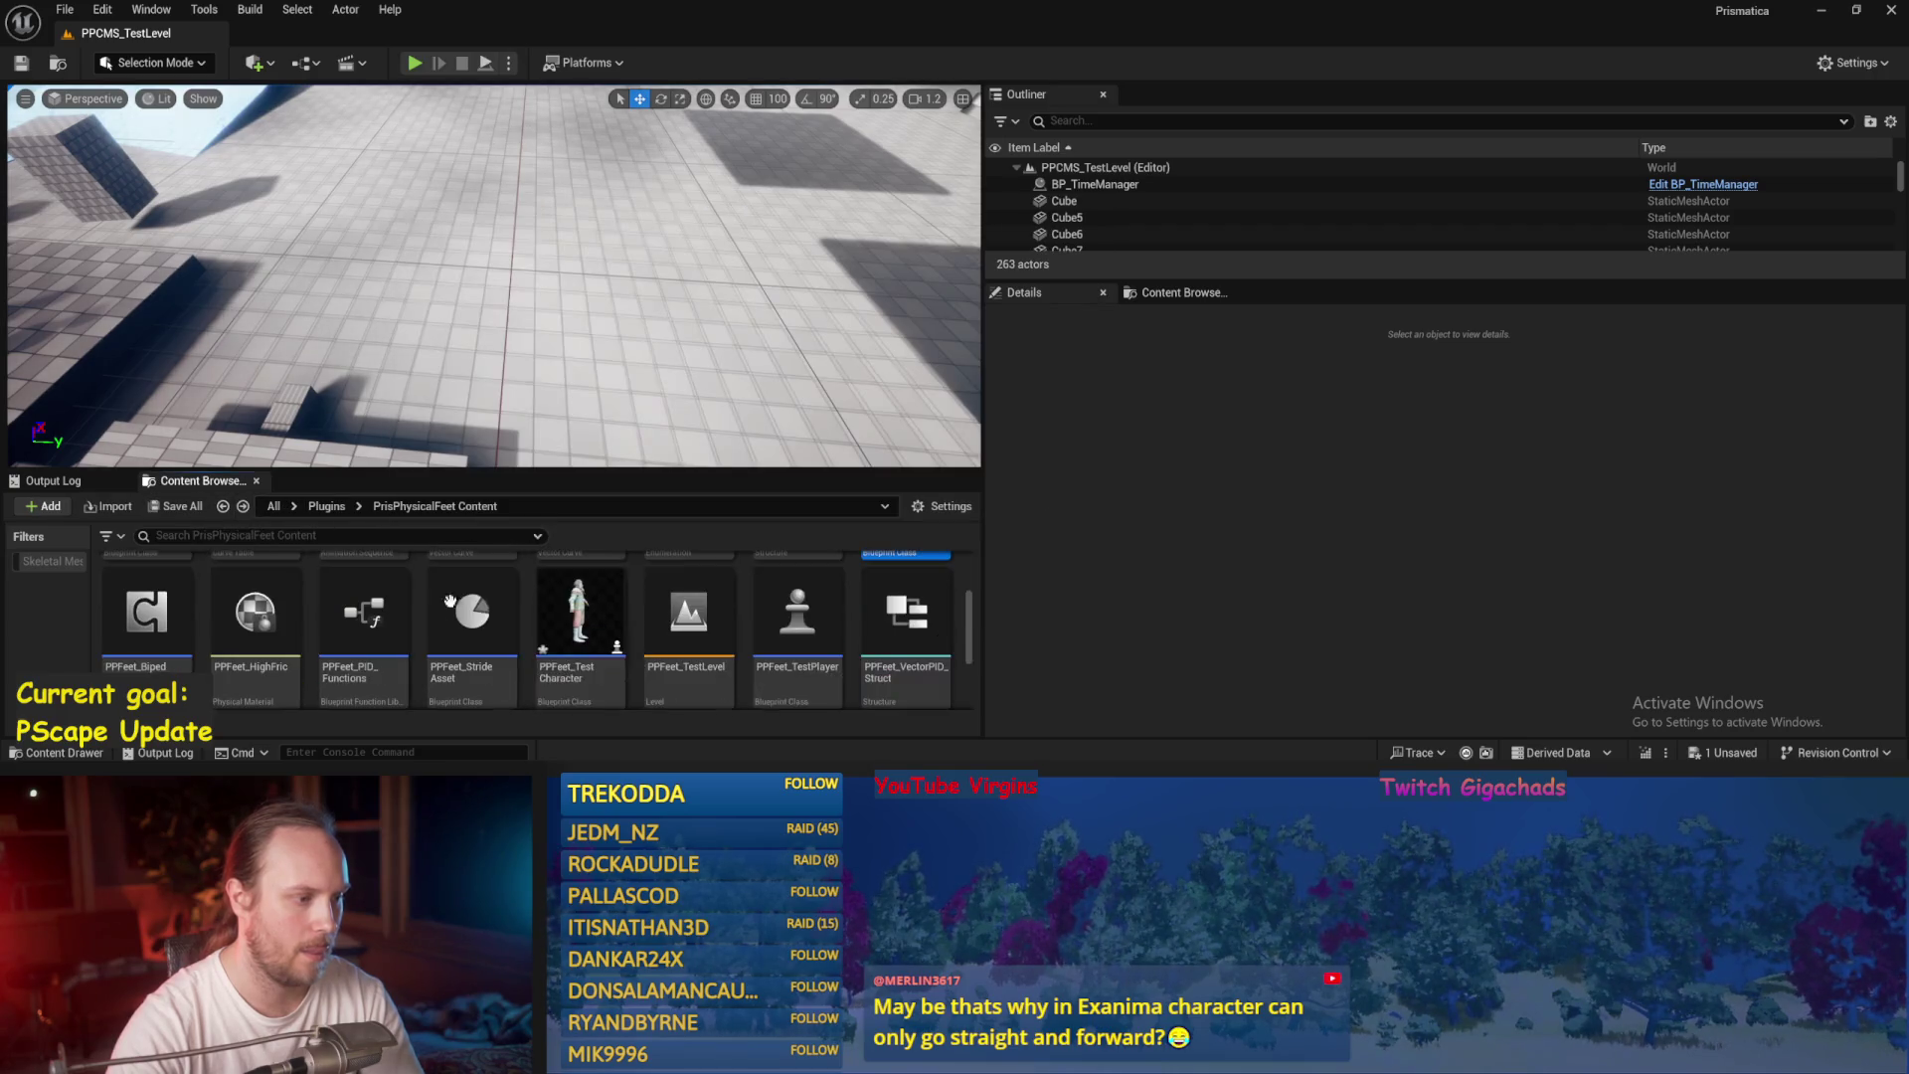
{"action": "double_click", "coordinate": [732, 637]}
{"action": "left_click", "coordinate": [1013, 581]}
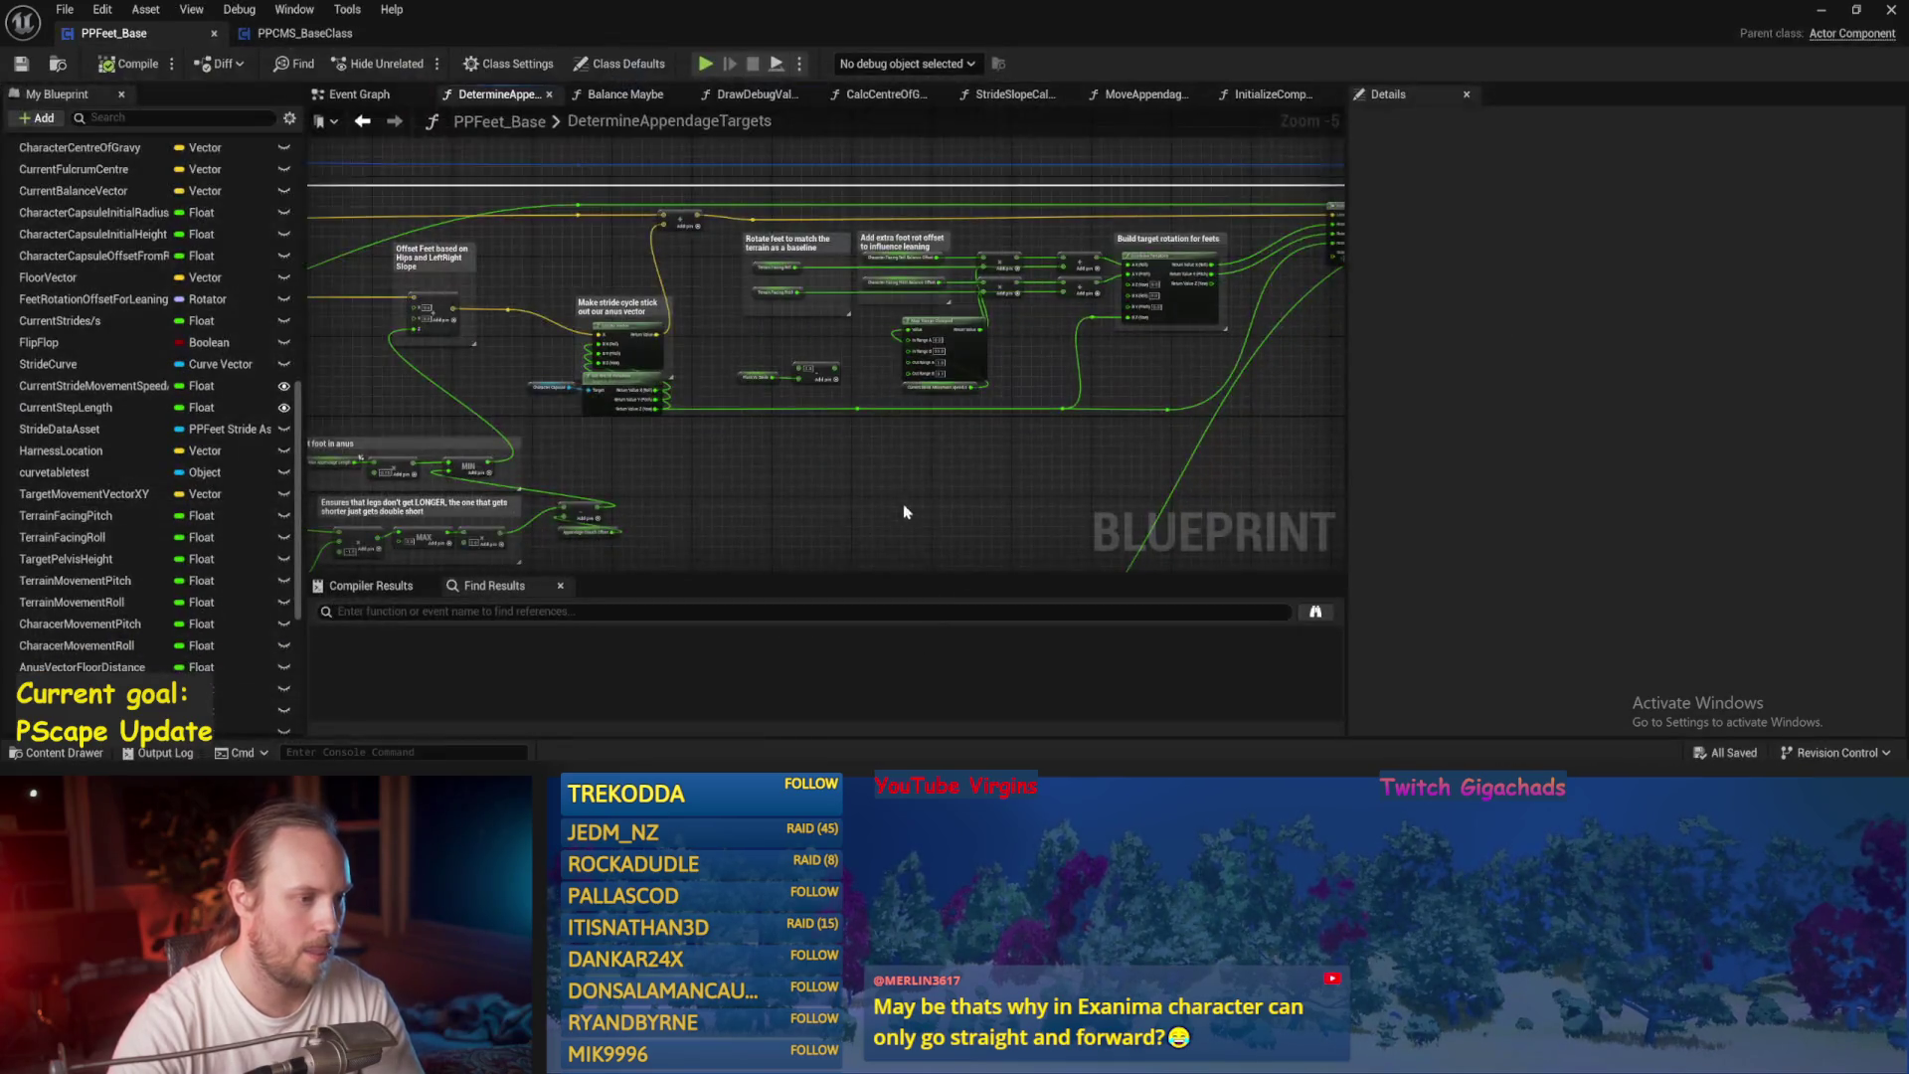
{"action": "left_click", "coordinate": [370, 96]}
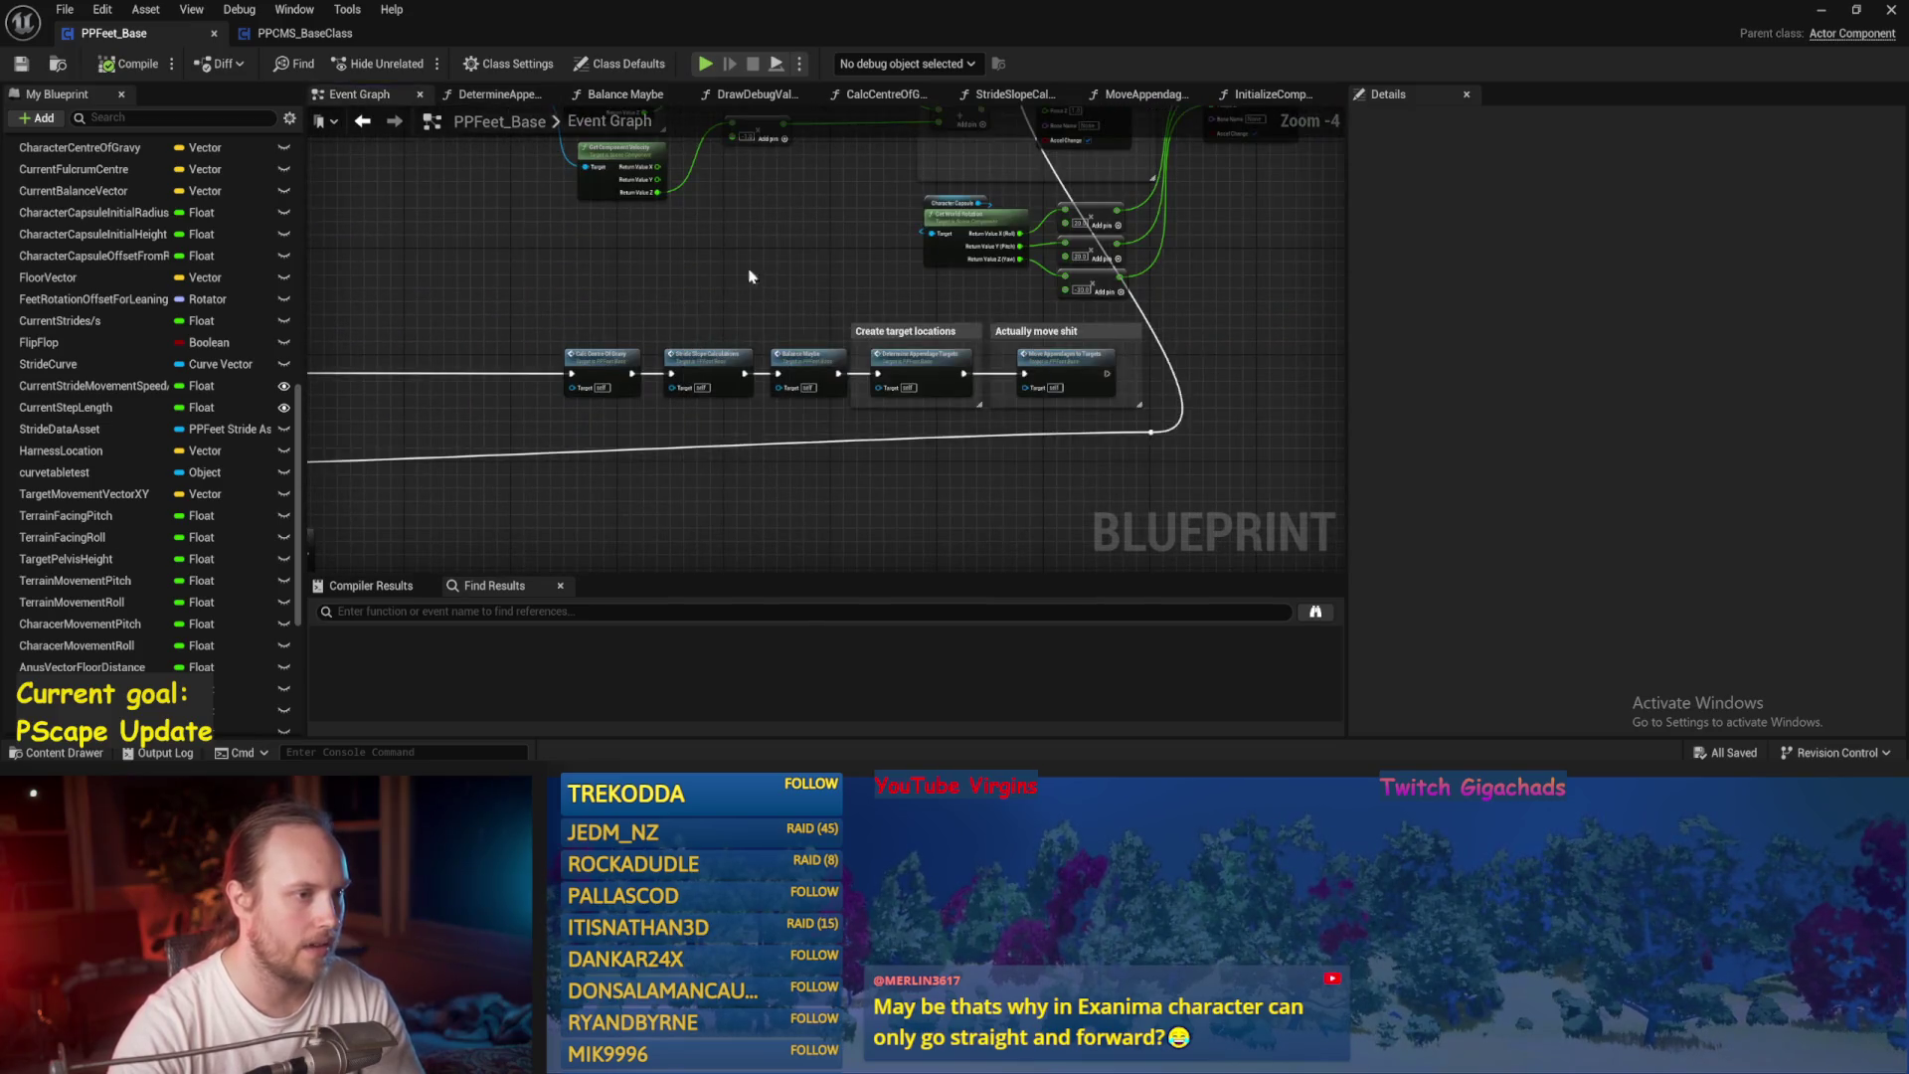
Save the blueprint and run three quick play tests of PPFeet_TestLevel.
{"action": "left_click", "coordinate": [21, 64]}
{"action": "left_click", "coordinate": [1822, 10]}
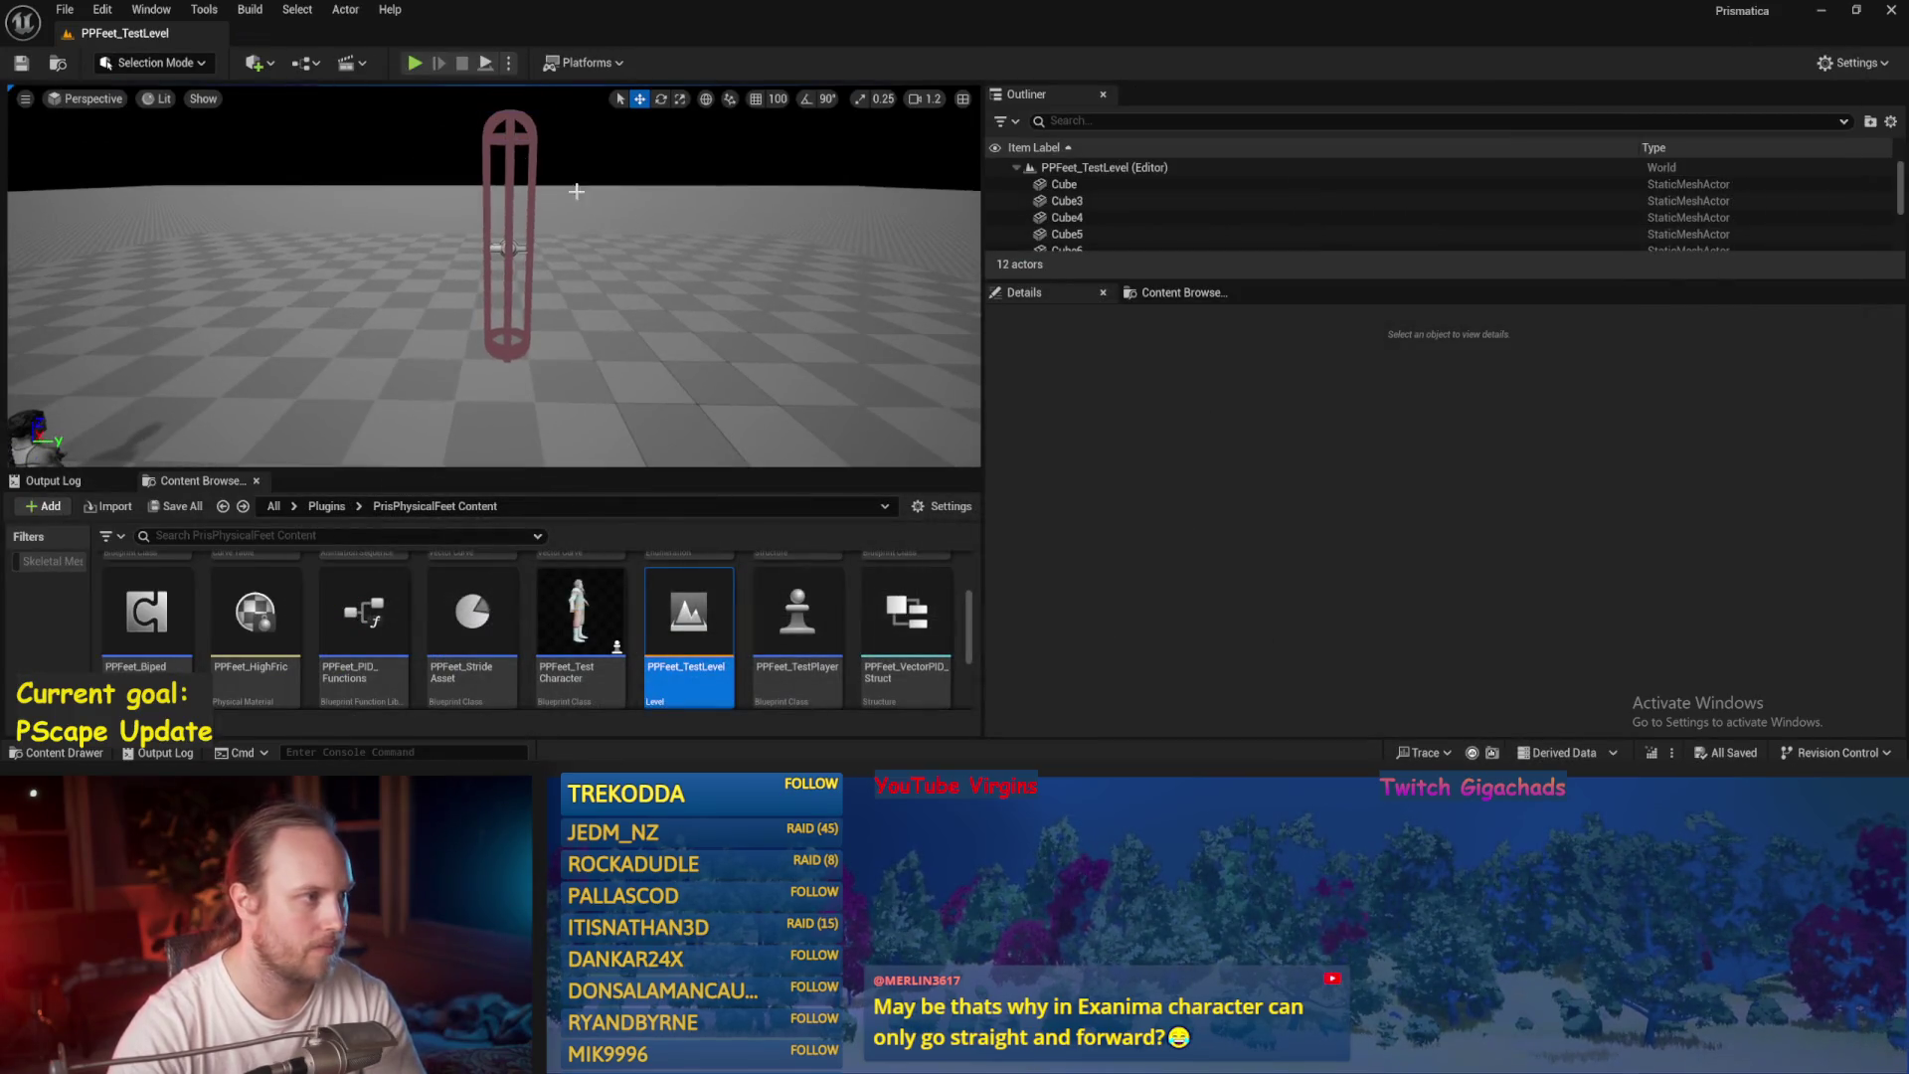
{"action": "left_click", "coordinate": [414, 66]}
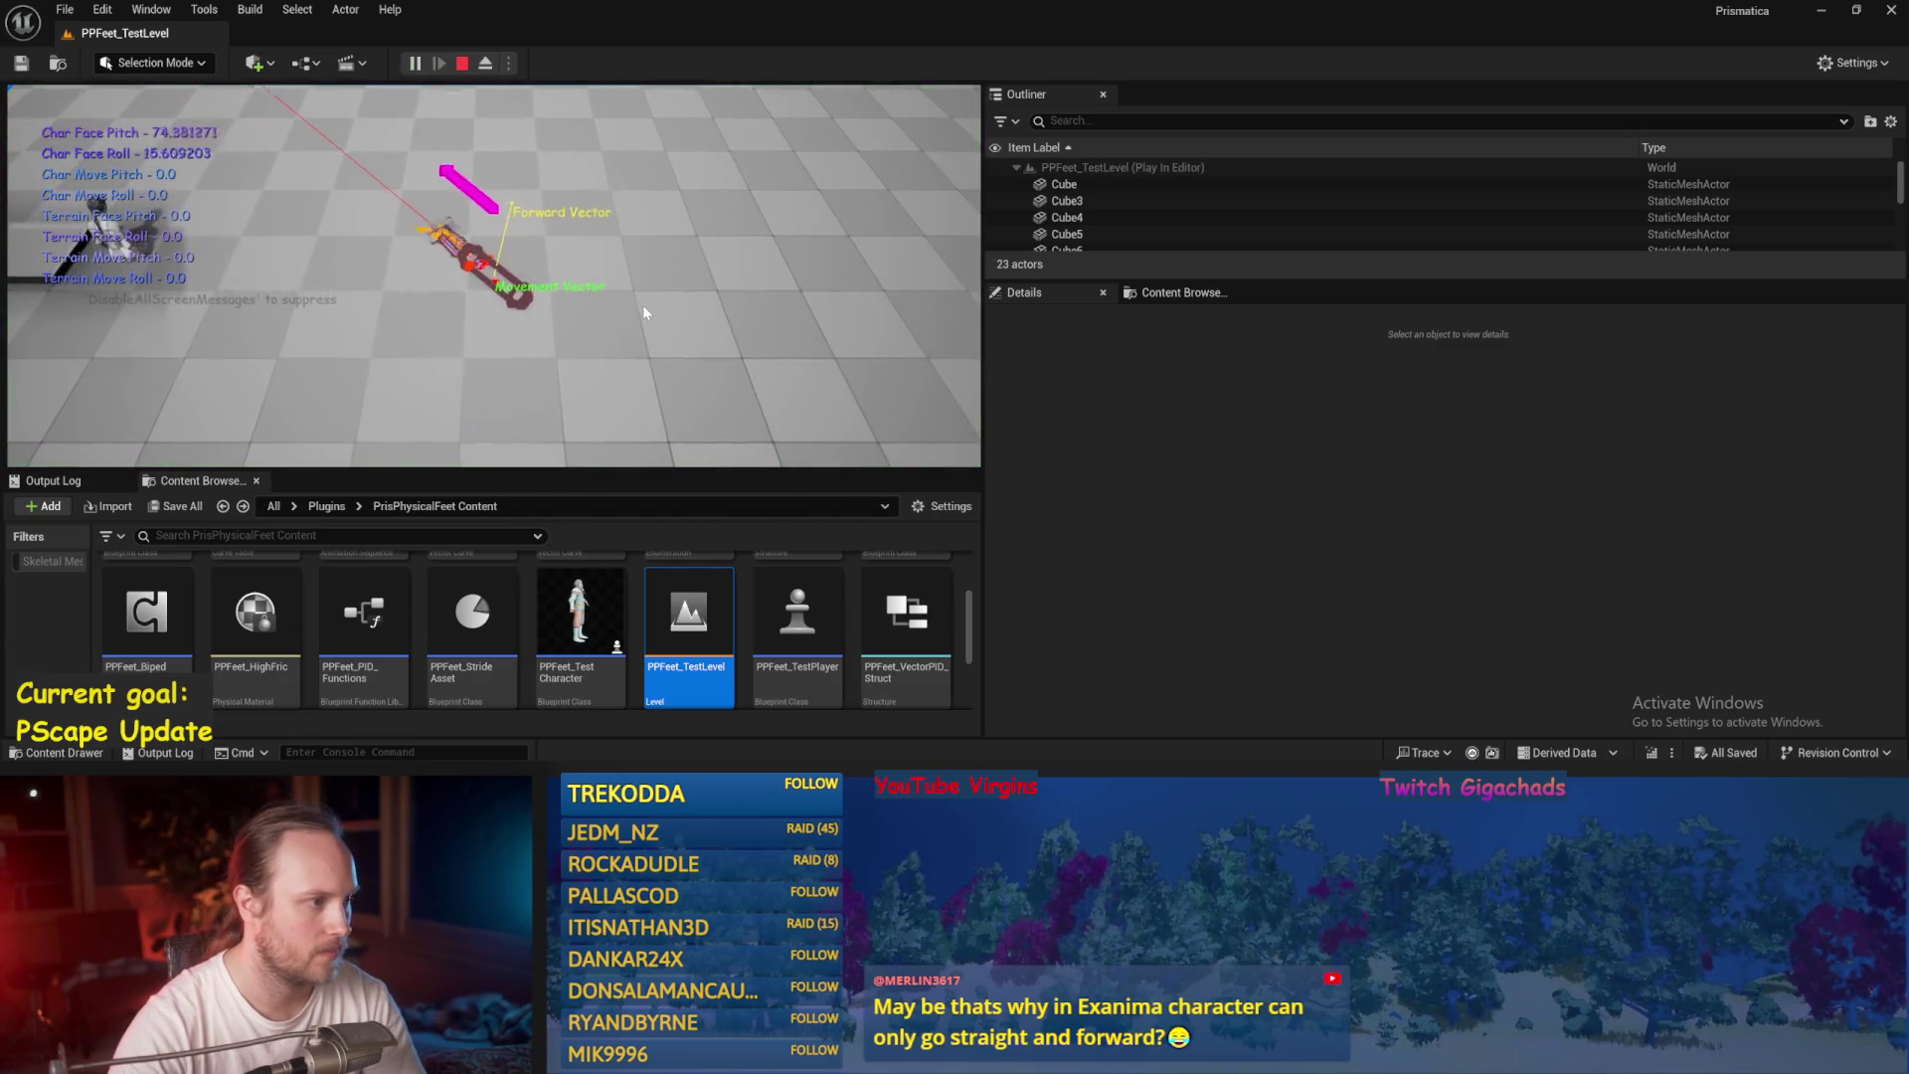
{"action": "key", "text": "Escape"}
{"action": "left_click", "coordinate": [450, 158]}
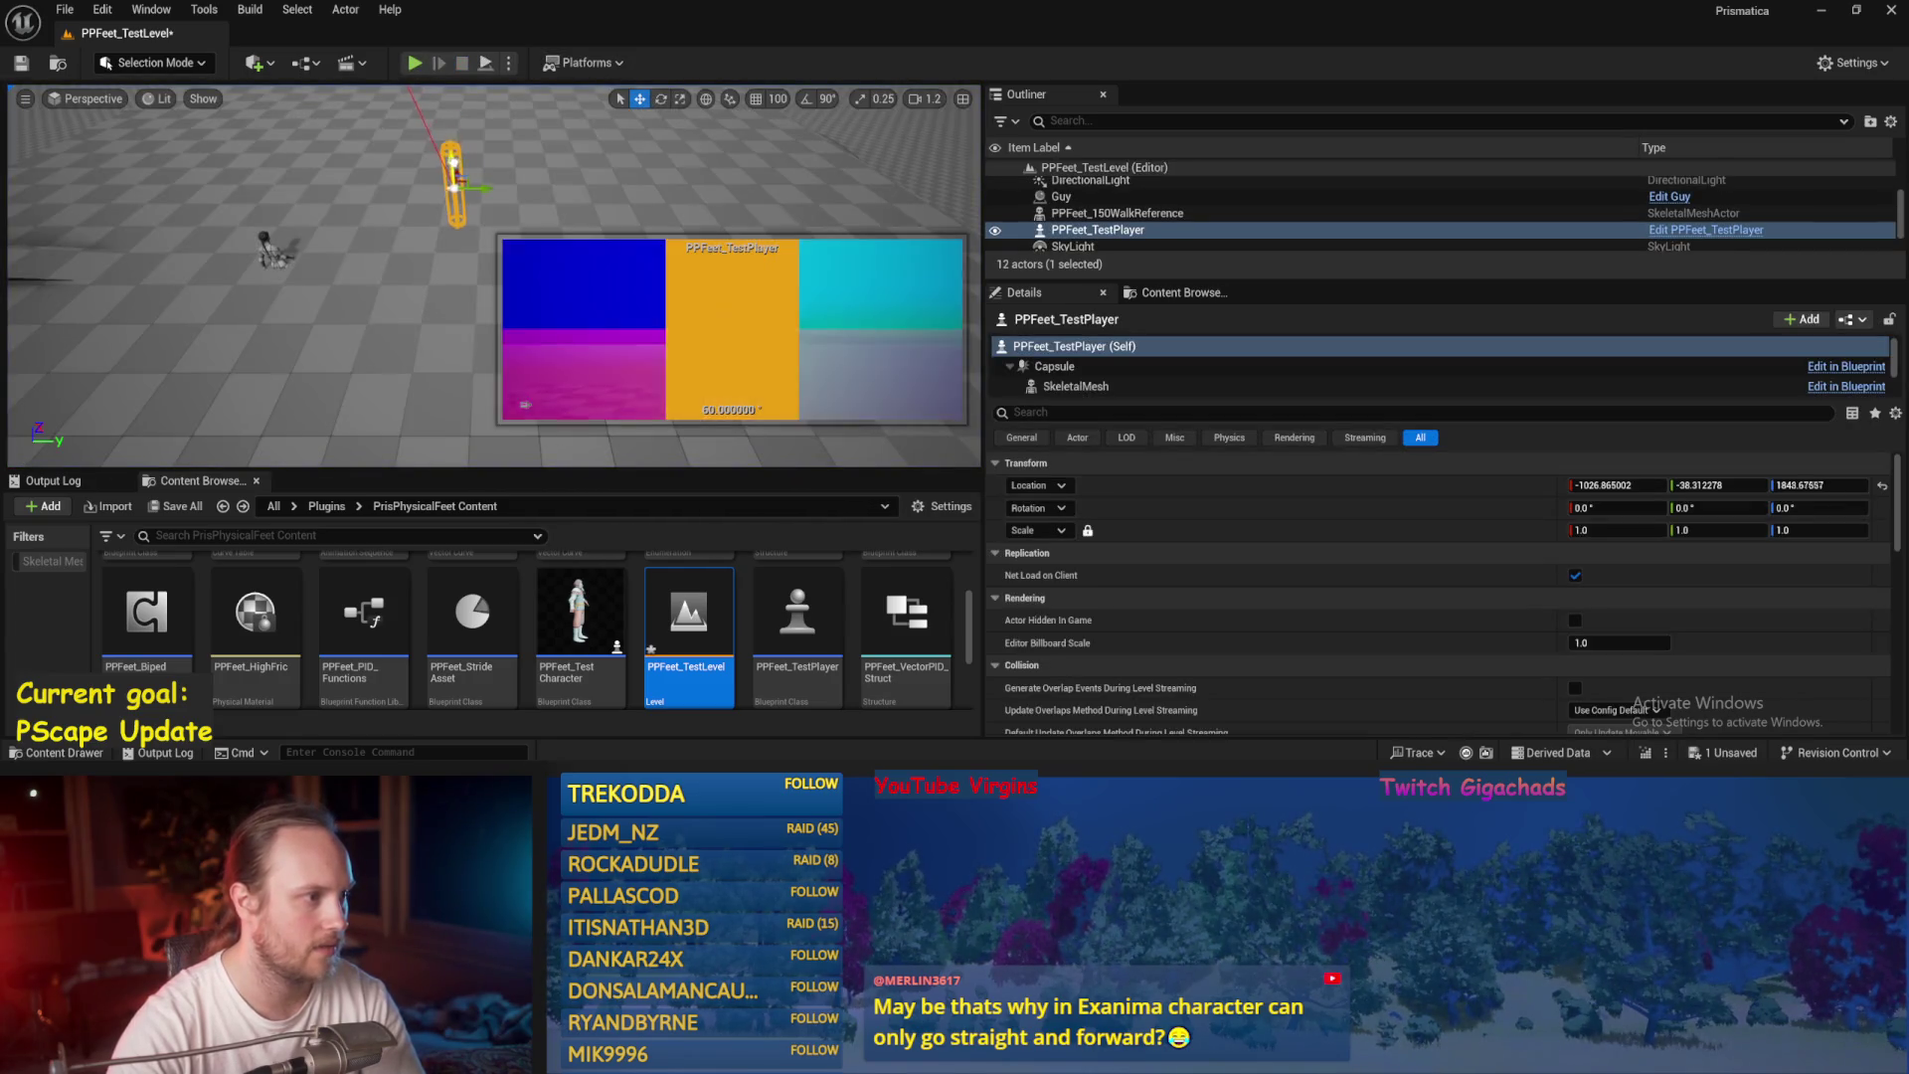
{"action": "left_click", "coordinate": [415, 64]}
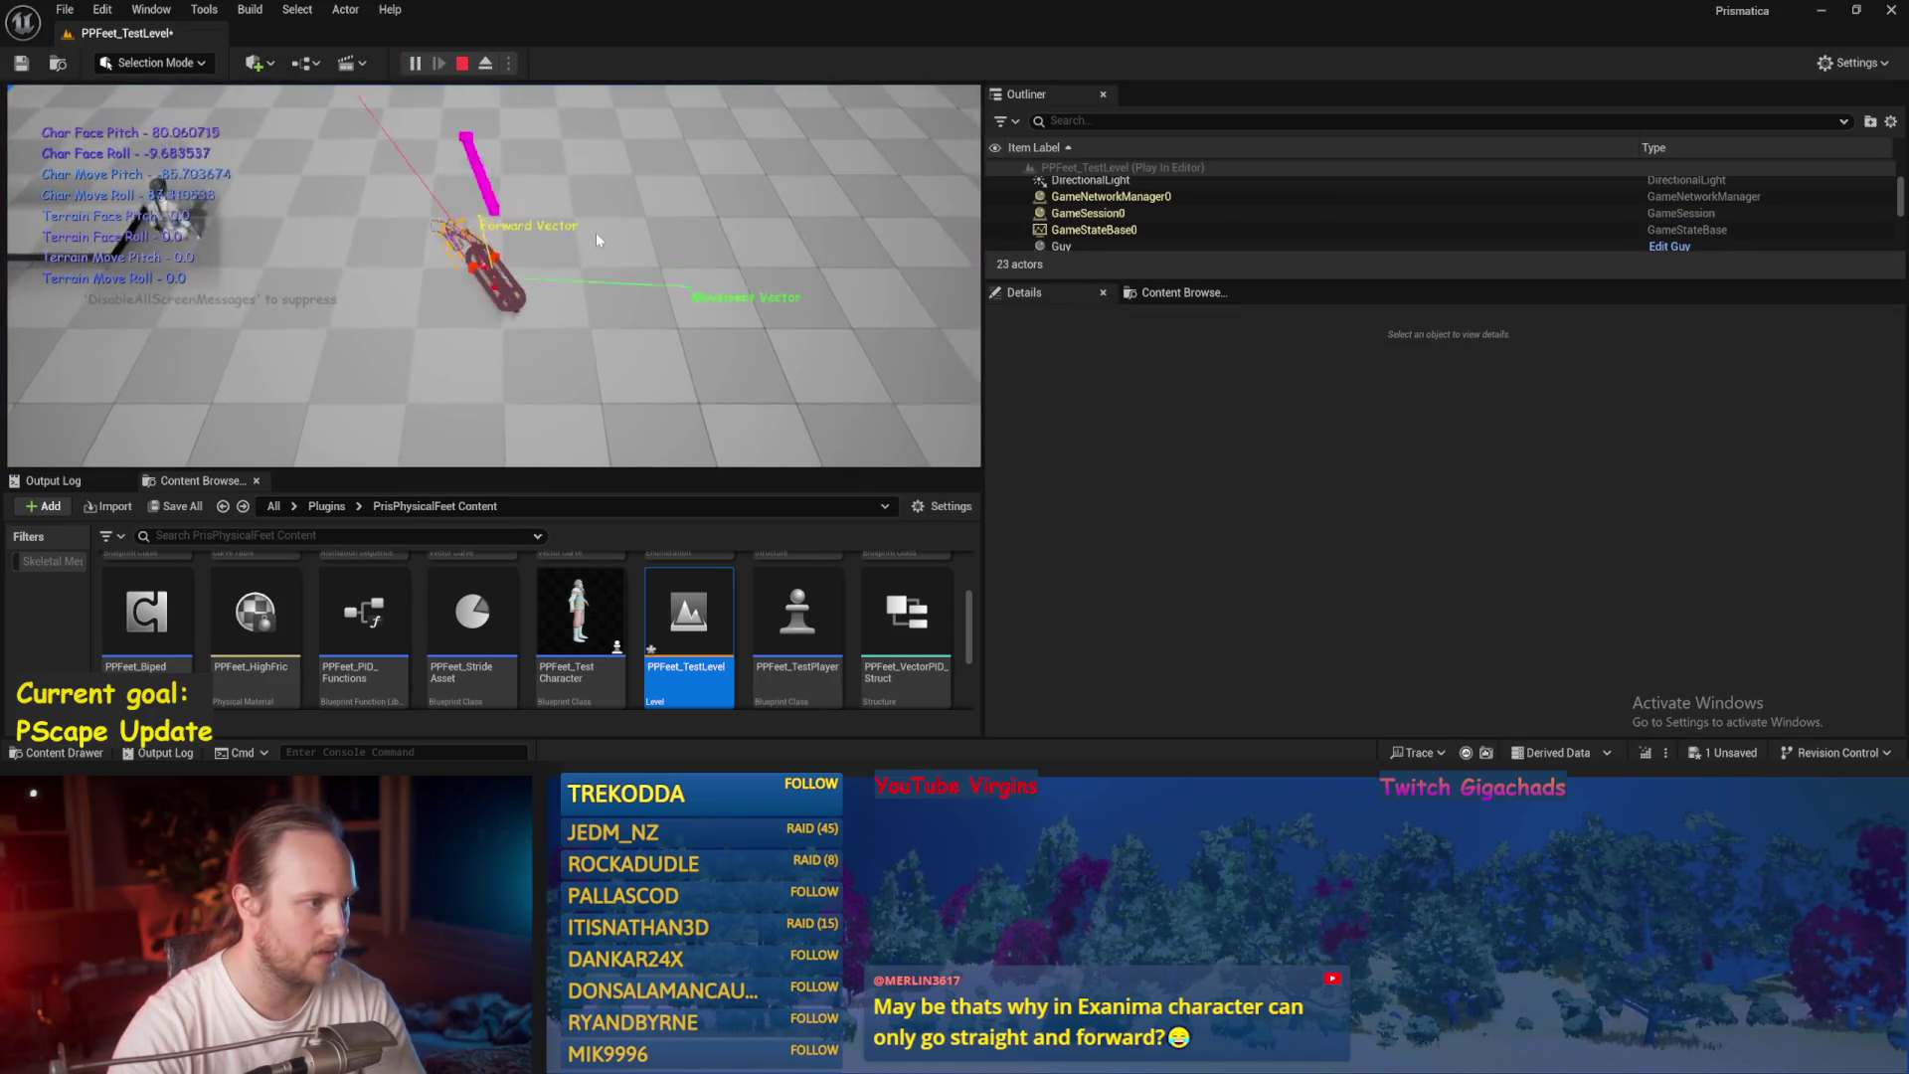
{"action": "key", "text": "Escape"}
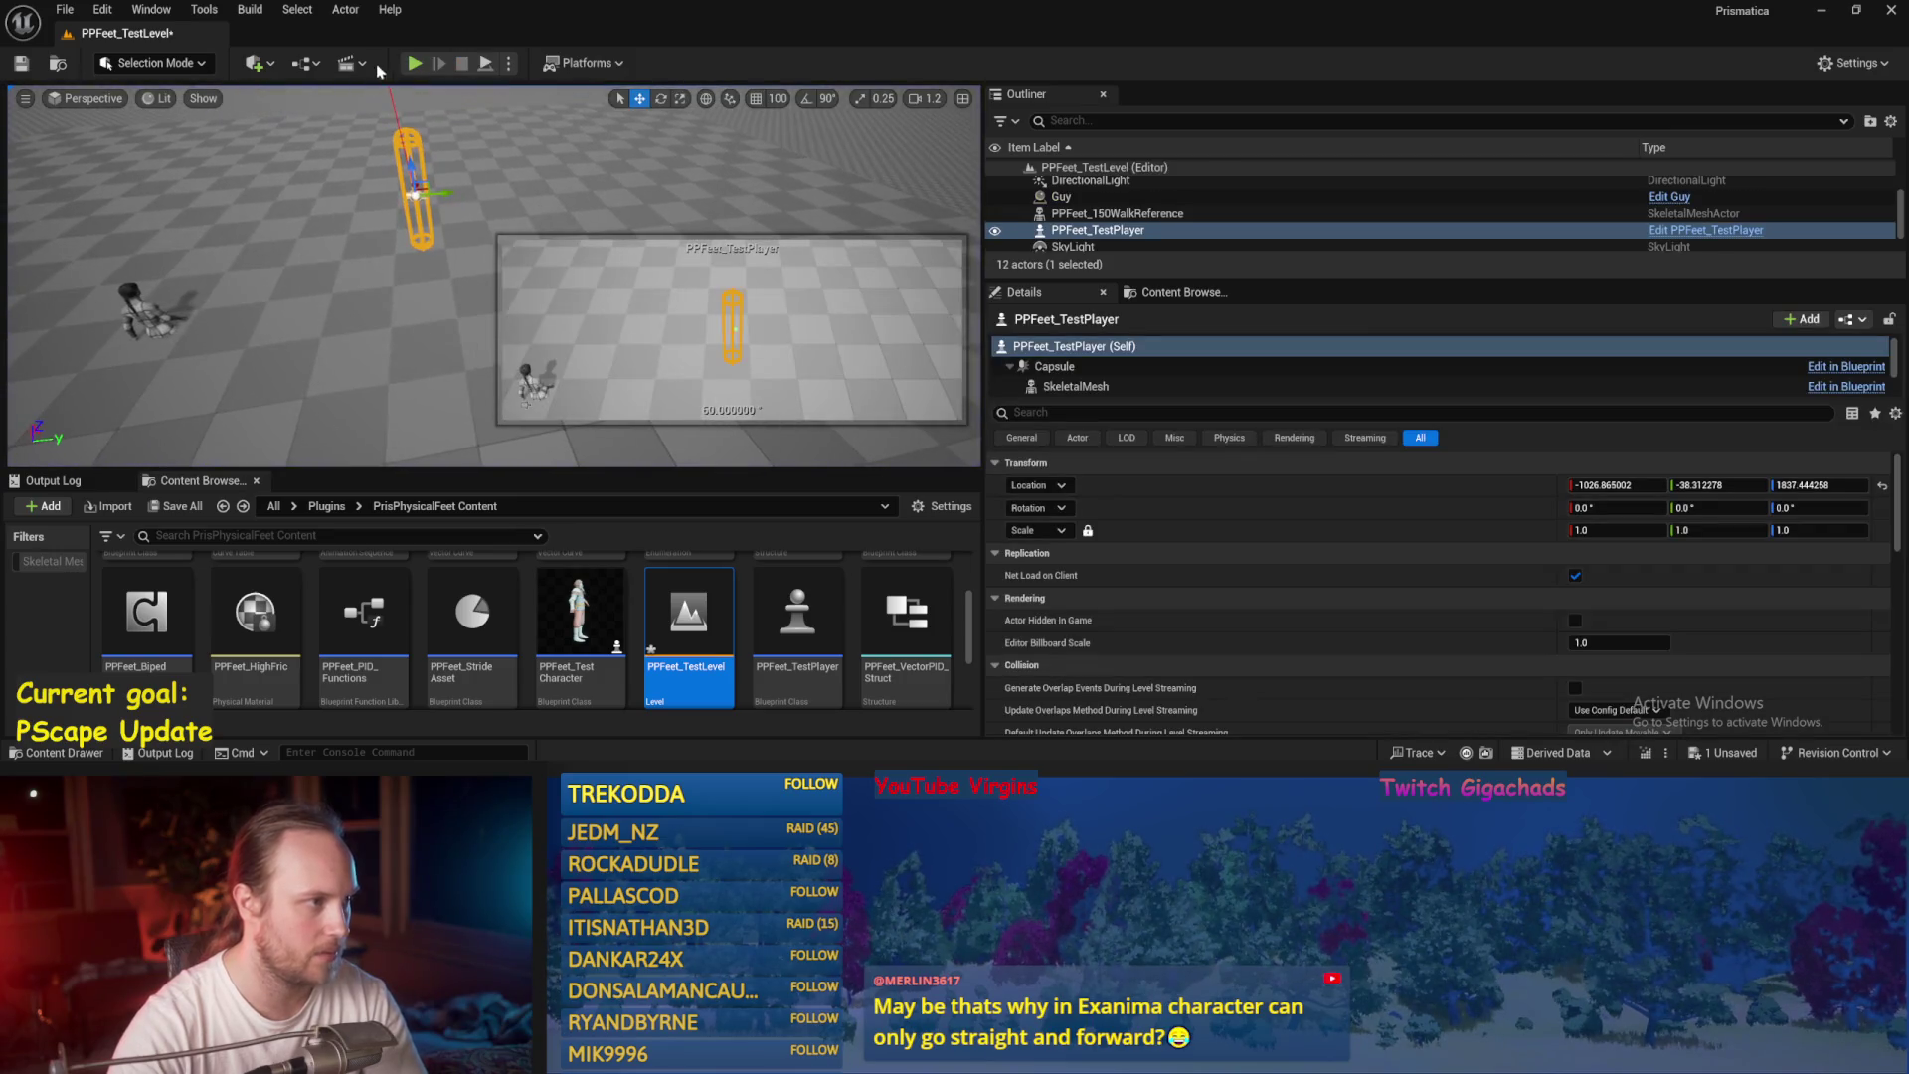
{"action": "left_click", "coordinate": [415, 64]}
{"action": "key", "text": "Escape"}
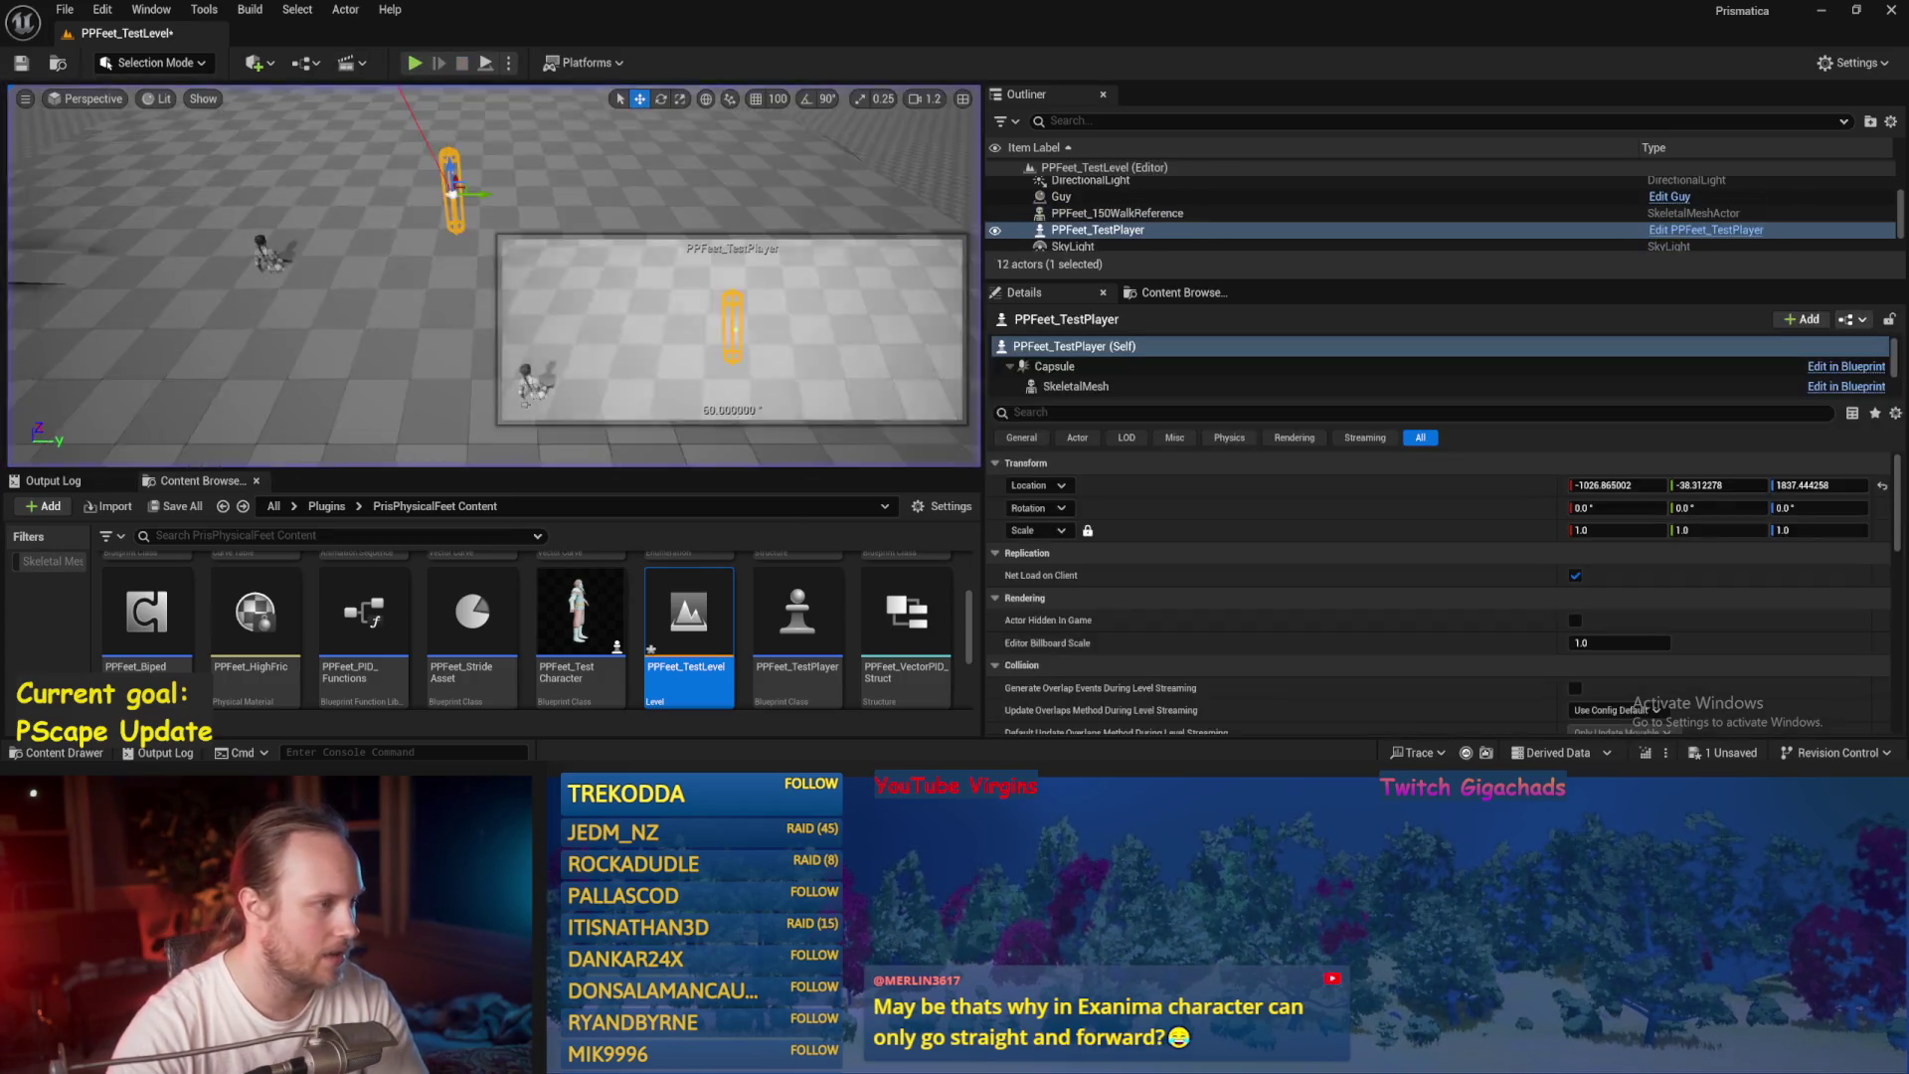
Raise PPFeet_TestPlayer higher, play-test twice more, and save the map.
{"action": "left_click_drag", "start_coordinate": [493, 242], "coordinate": [442, 87]}
{"action": "left_click", "coordinate": [416, 65]}
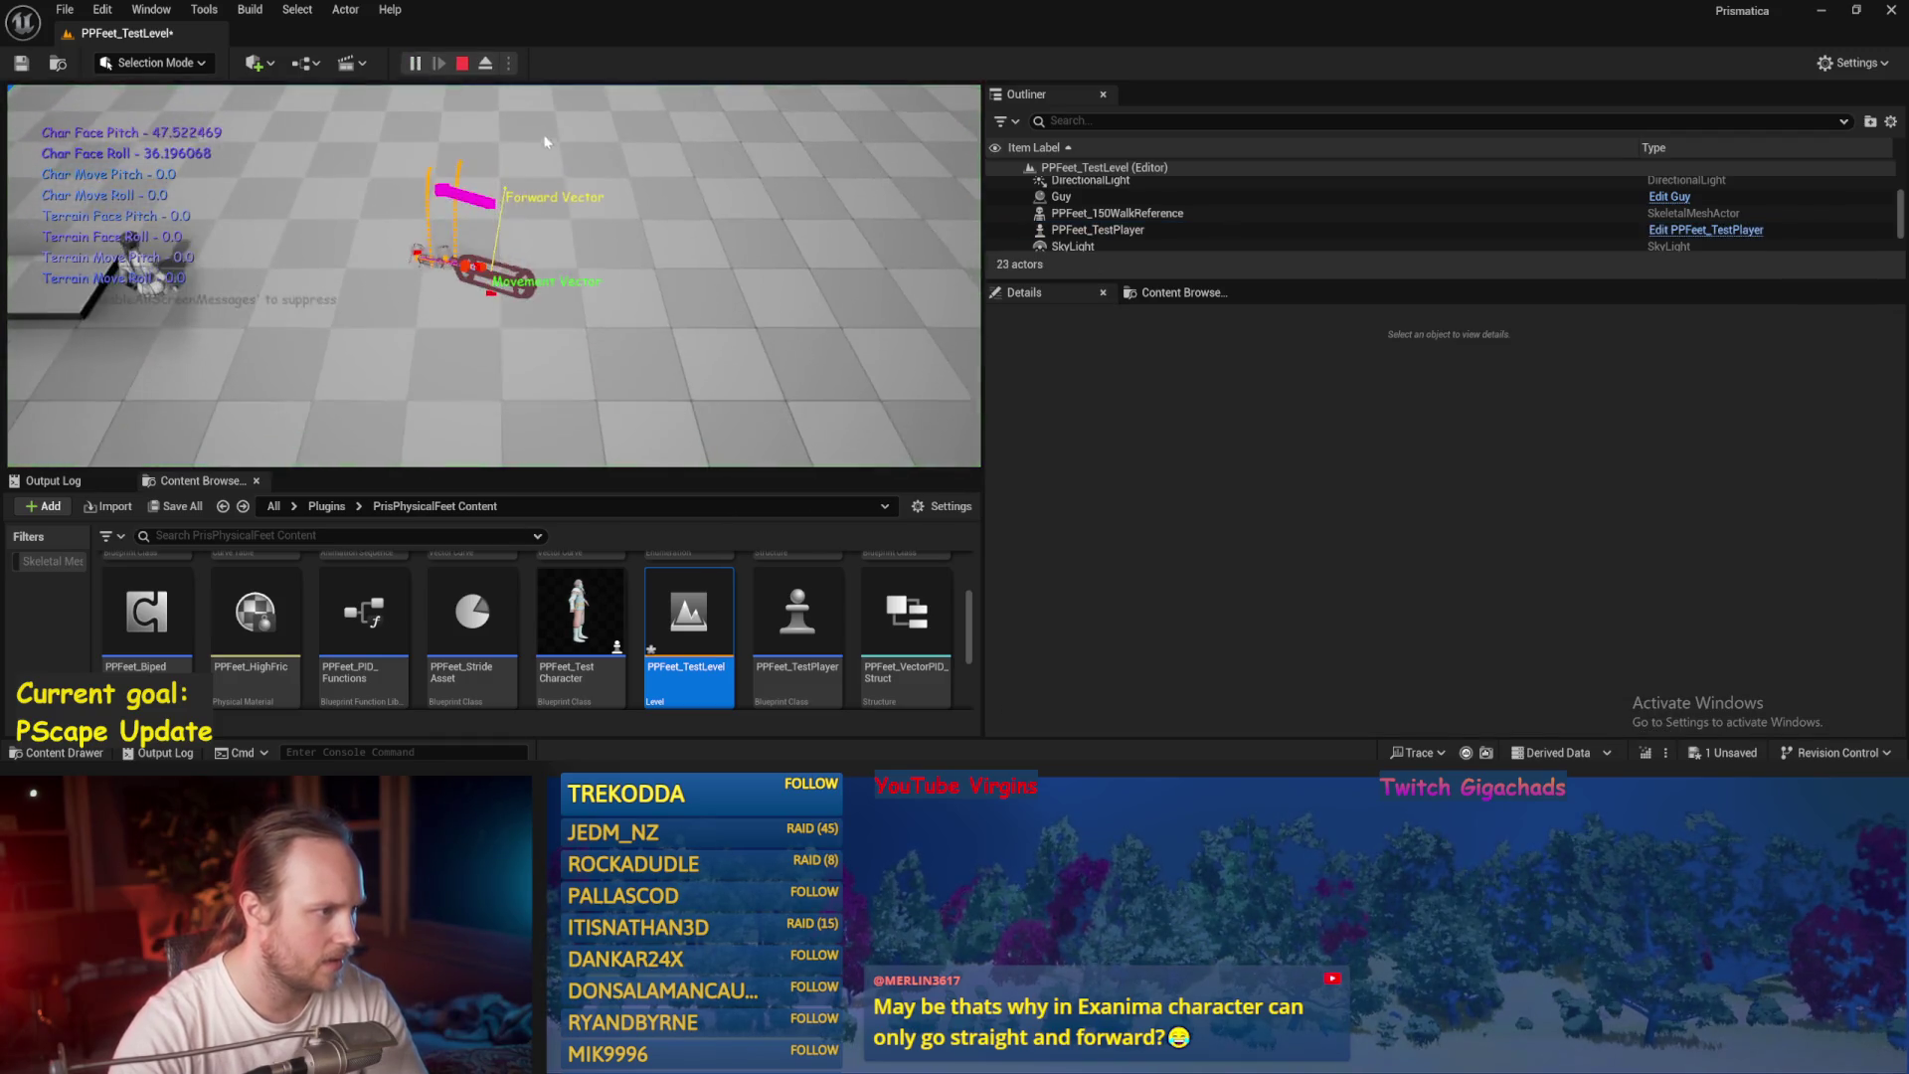
{"action": "key", "text": "Escape"}
{"action": "key", "text": "alt+p"}
{"action": "key", "text": "Escape"}
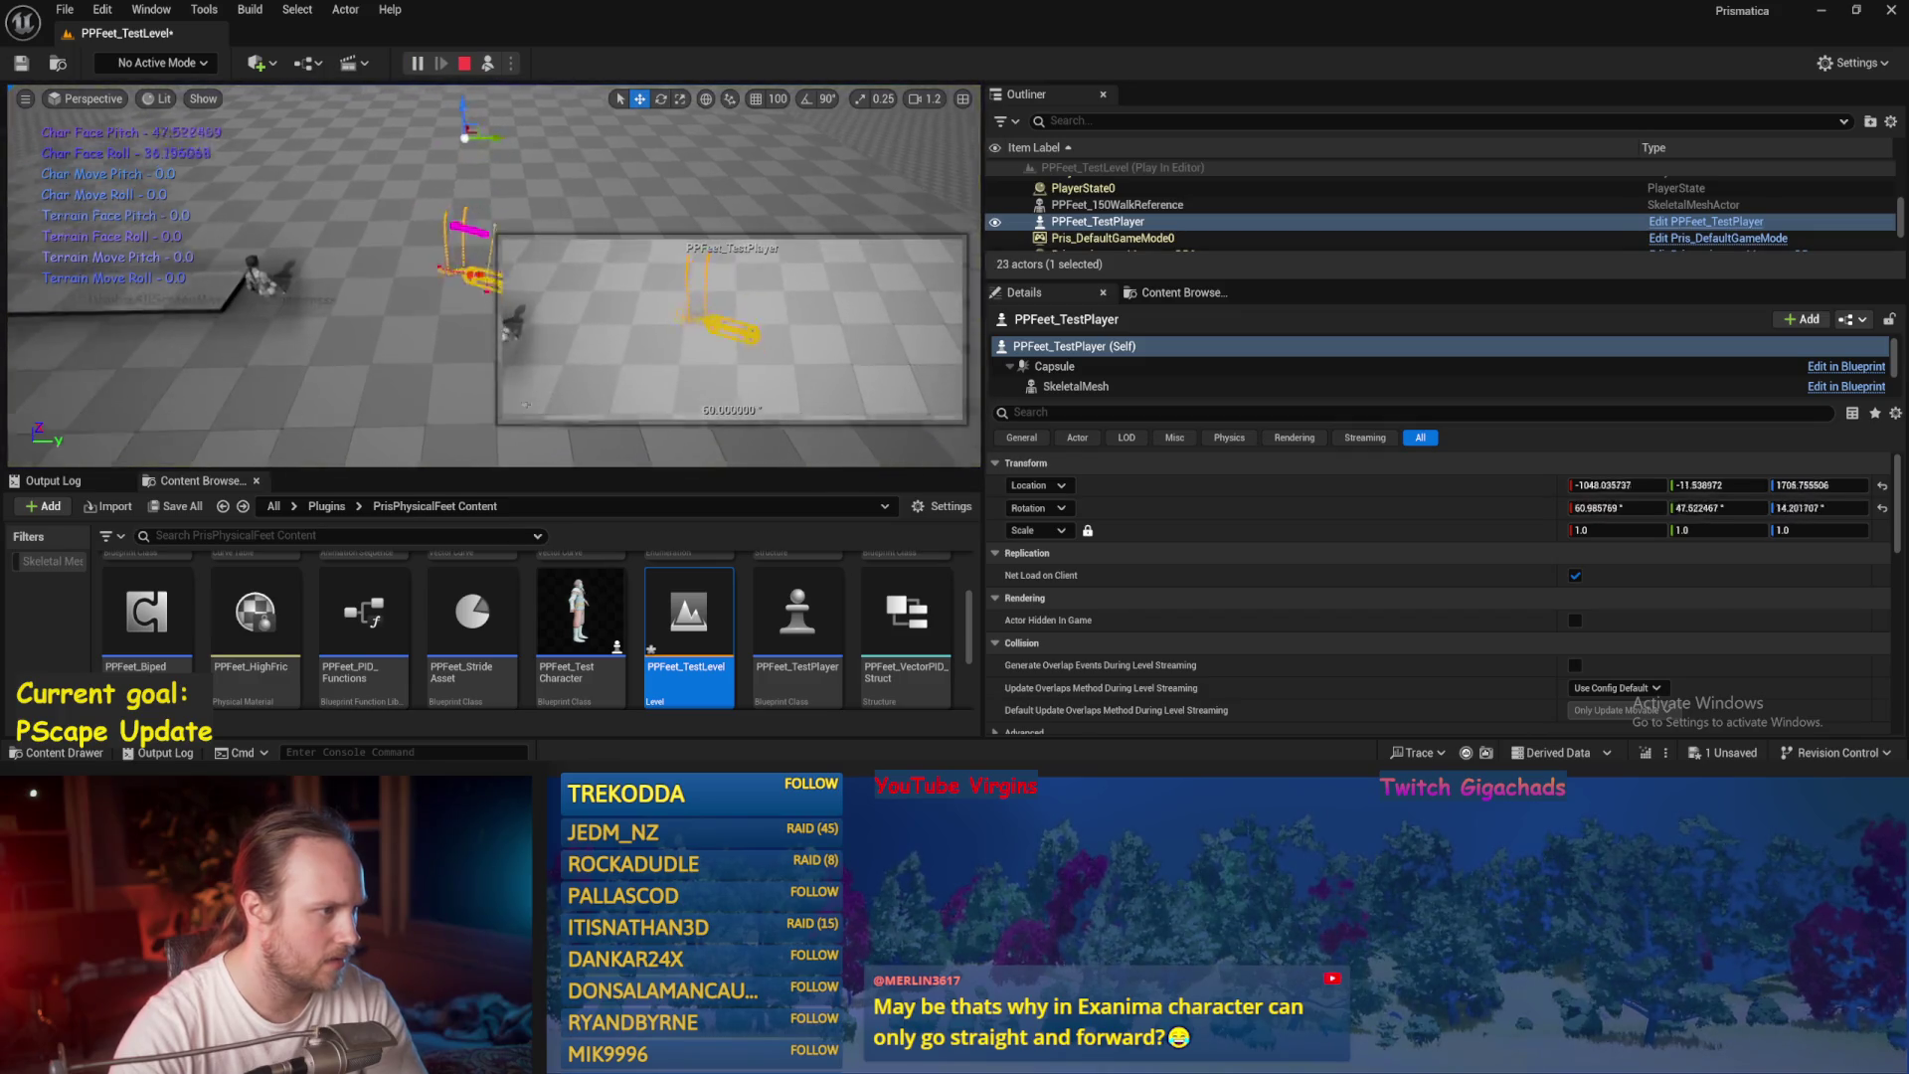
{"action": "key", "text": "ctrl+s"}
{"action": "key", "text": "alt+Tab"}
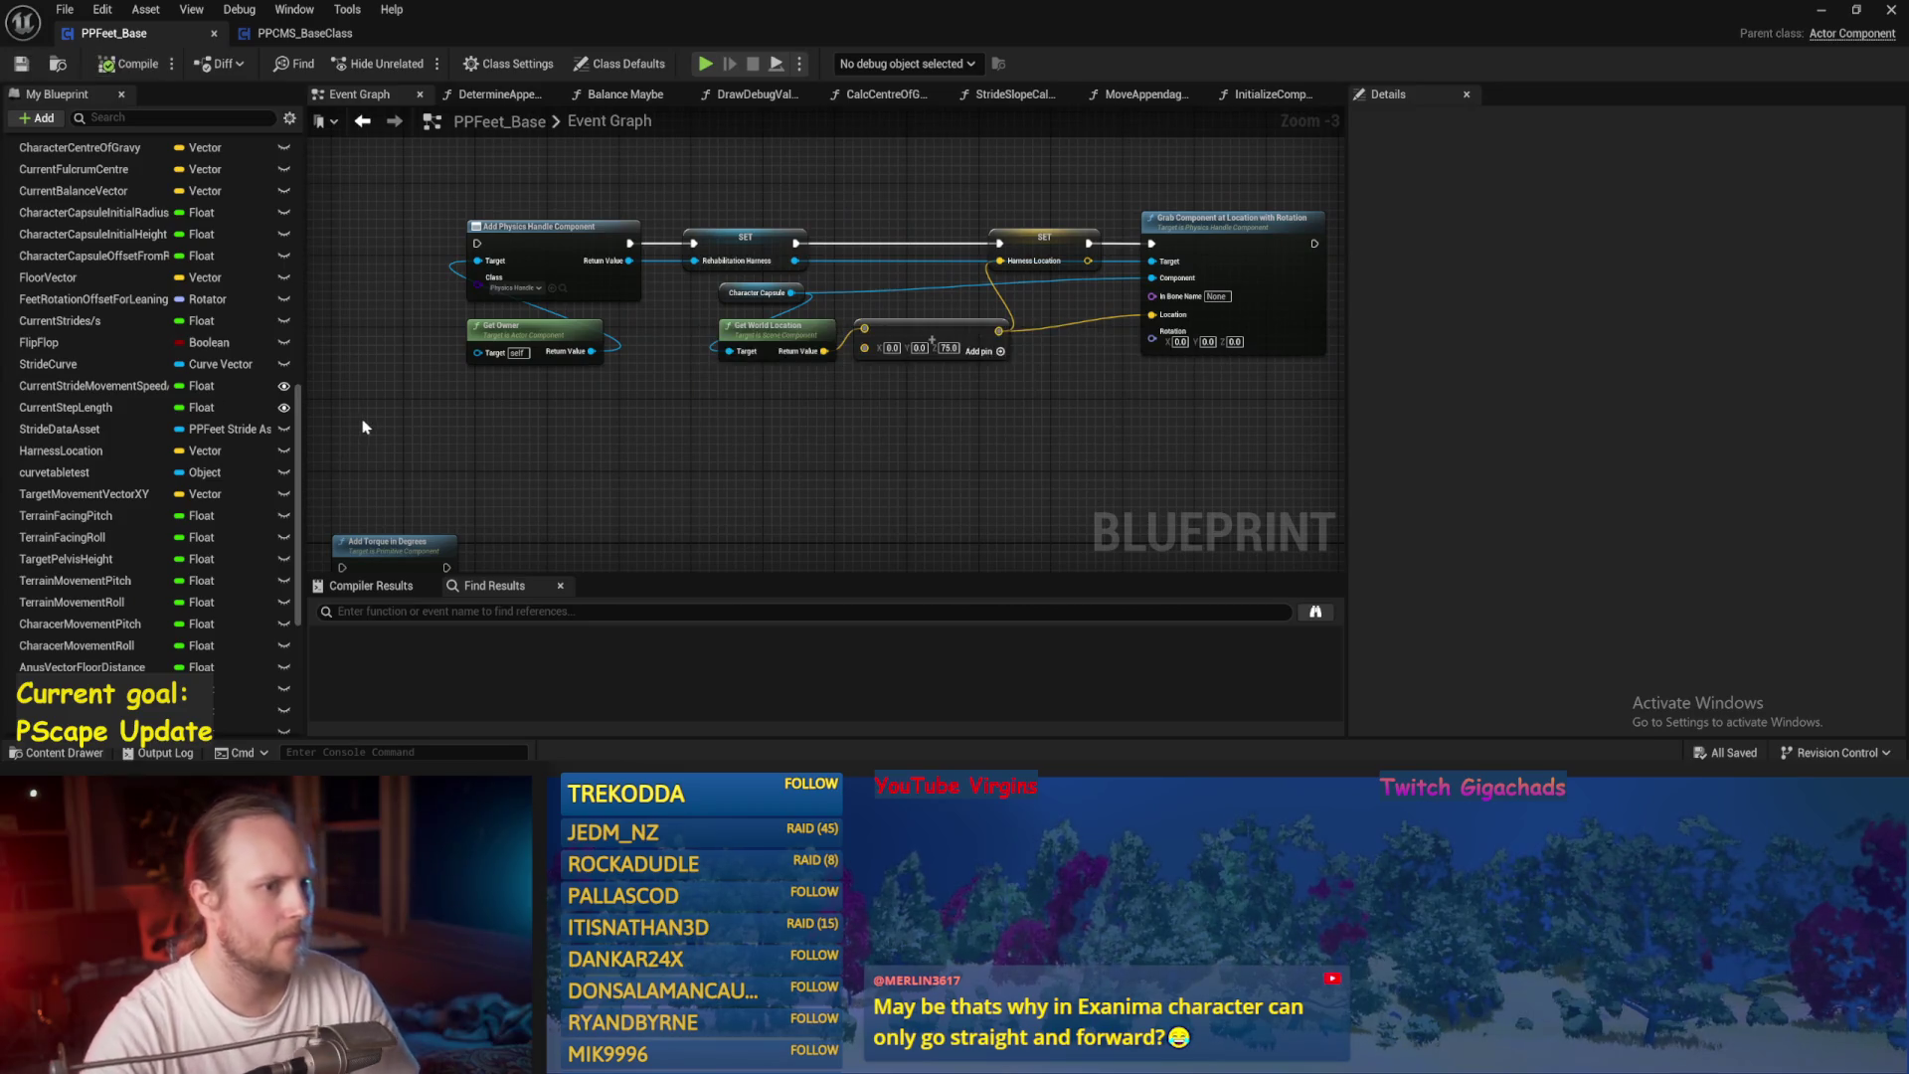
Save the blueprint and review the Event Graph's physics-awake, Delay and Calc Centre nodes.
{"action": "scroll", "coordinate": [873, 503], "scroll_direction": "down", "scroll_amount": 1}
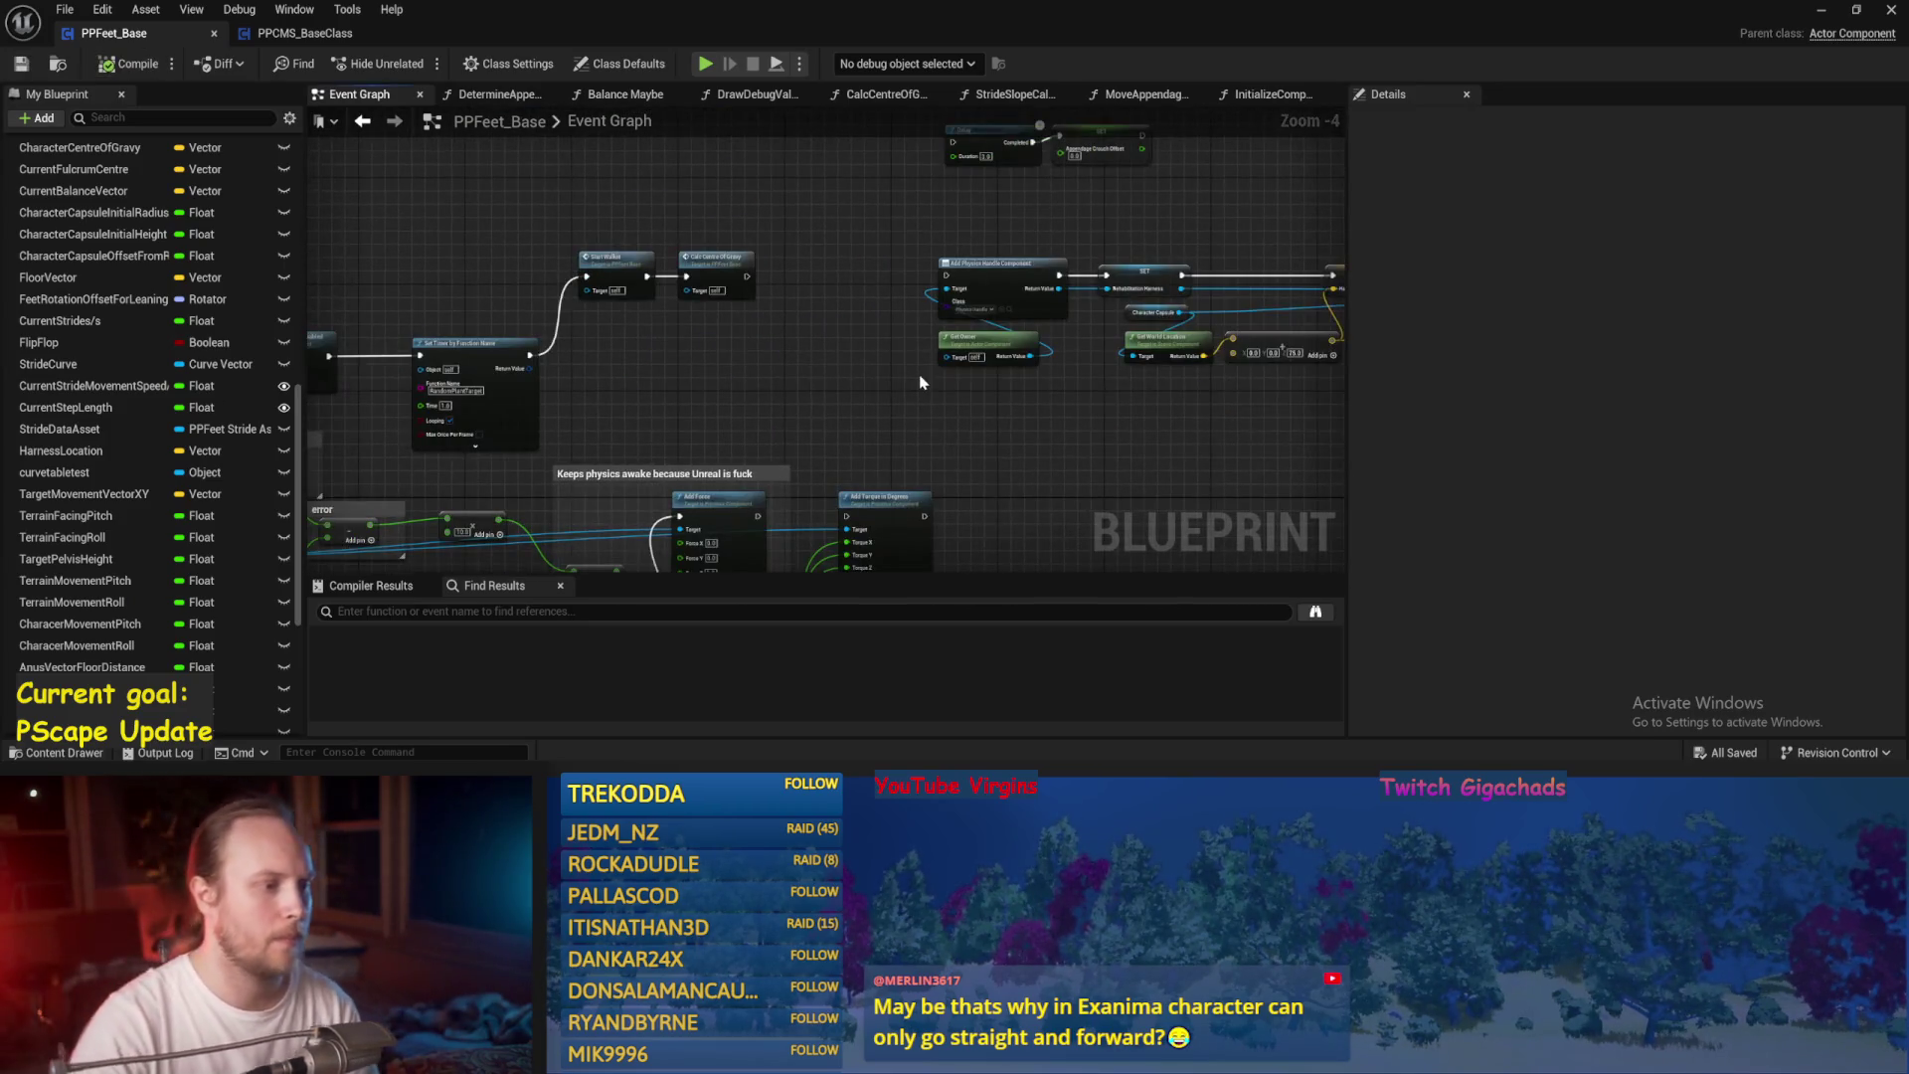
{"action": "key", "text": "ctrl+s"}
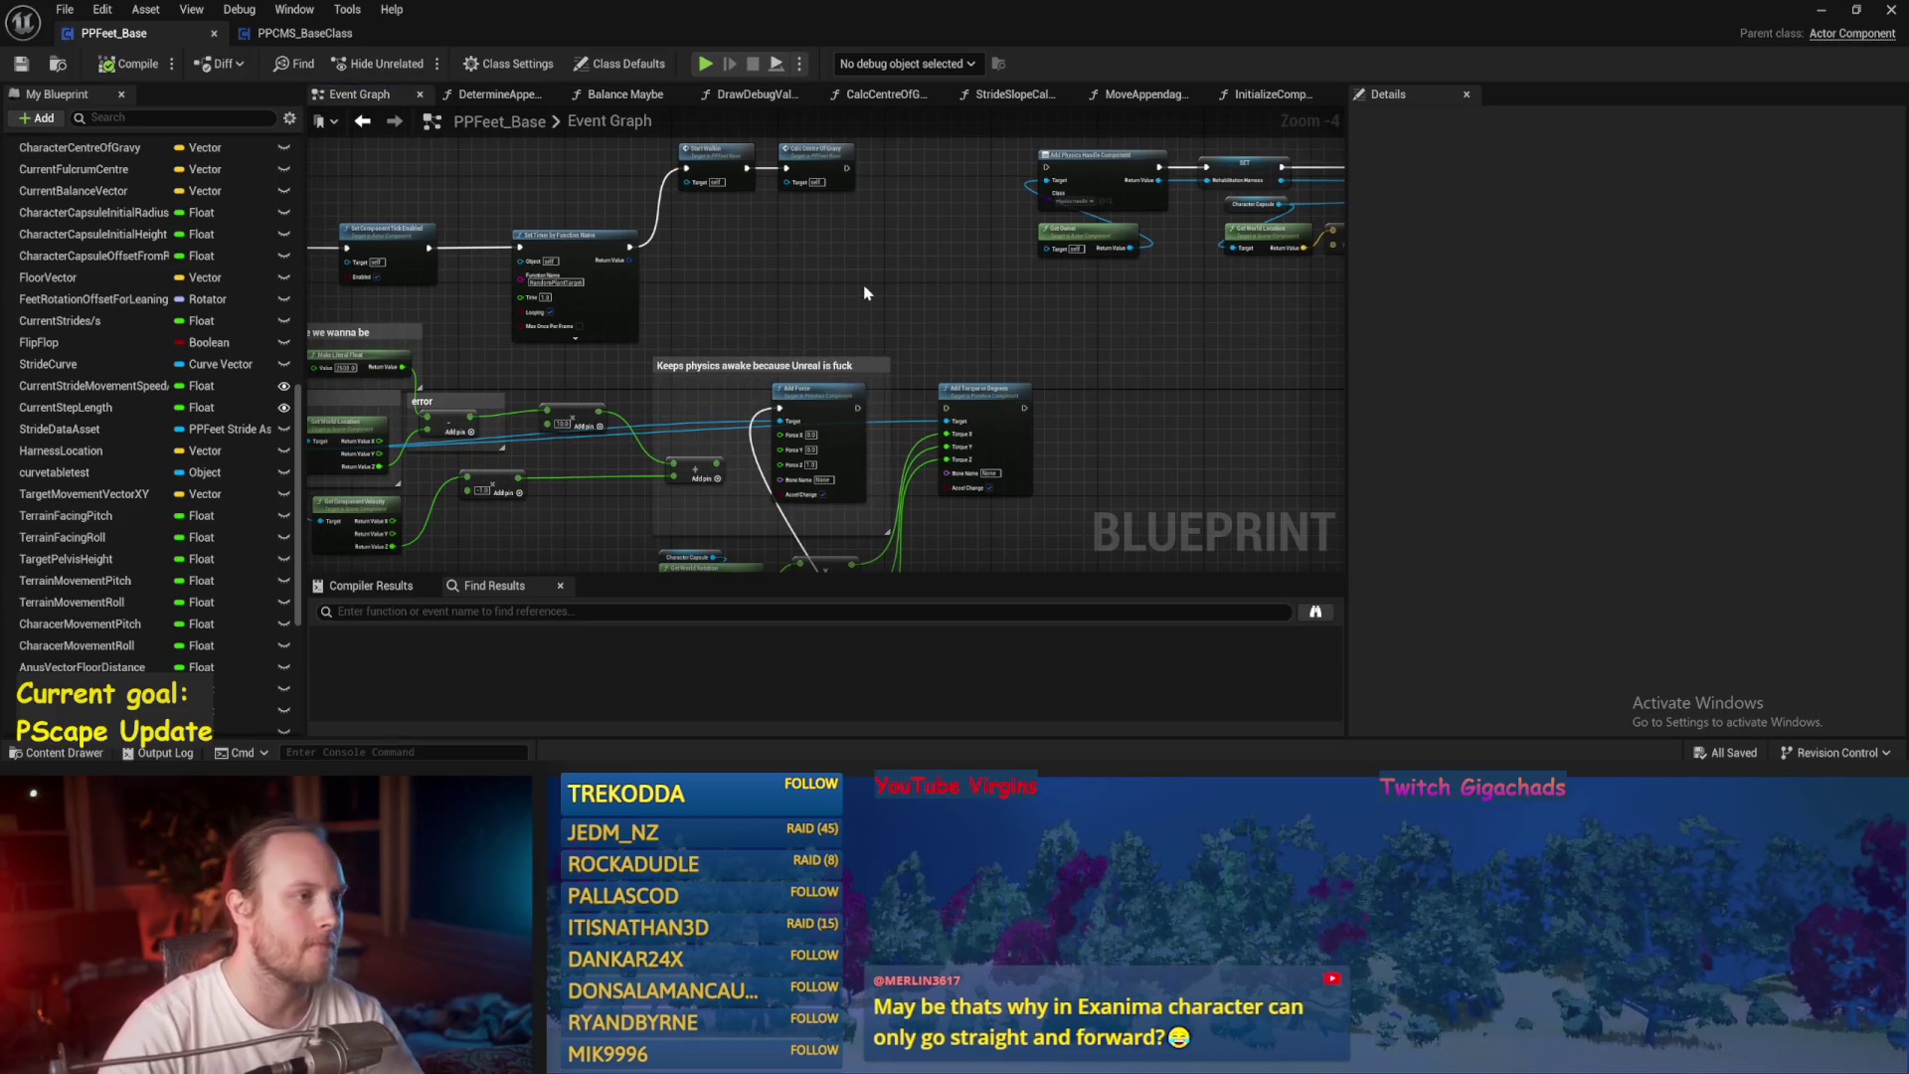
{"action": "mouse_move", "coordinate": [903, 289]}
{"action": "left_mouse_down"}
{"action": "mouse_move", "coordinate": [746, 339]}
{"action": "mouse_move", "coordinate": [816, 344]}
{"action": "mouse_move", "coordinate": [827, 377]}
{"action": "left_mouse_up"}
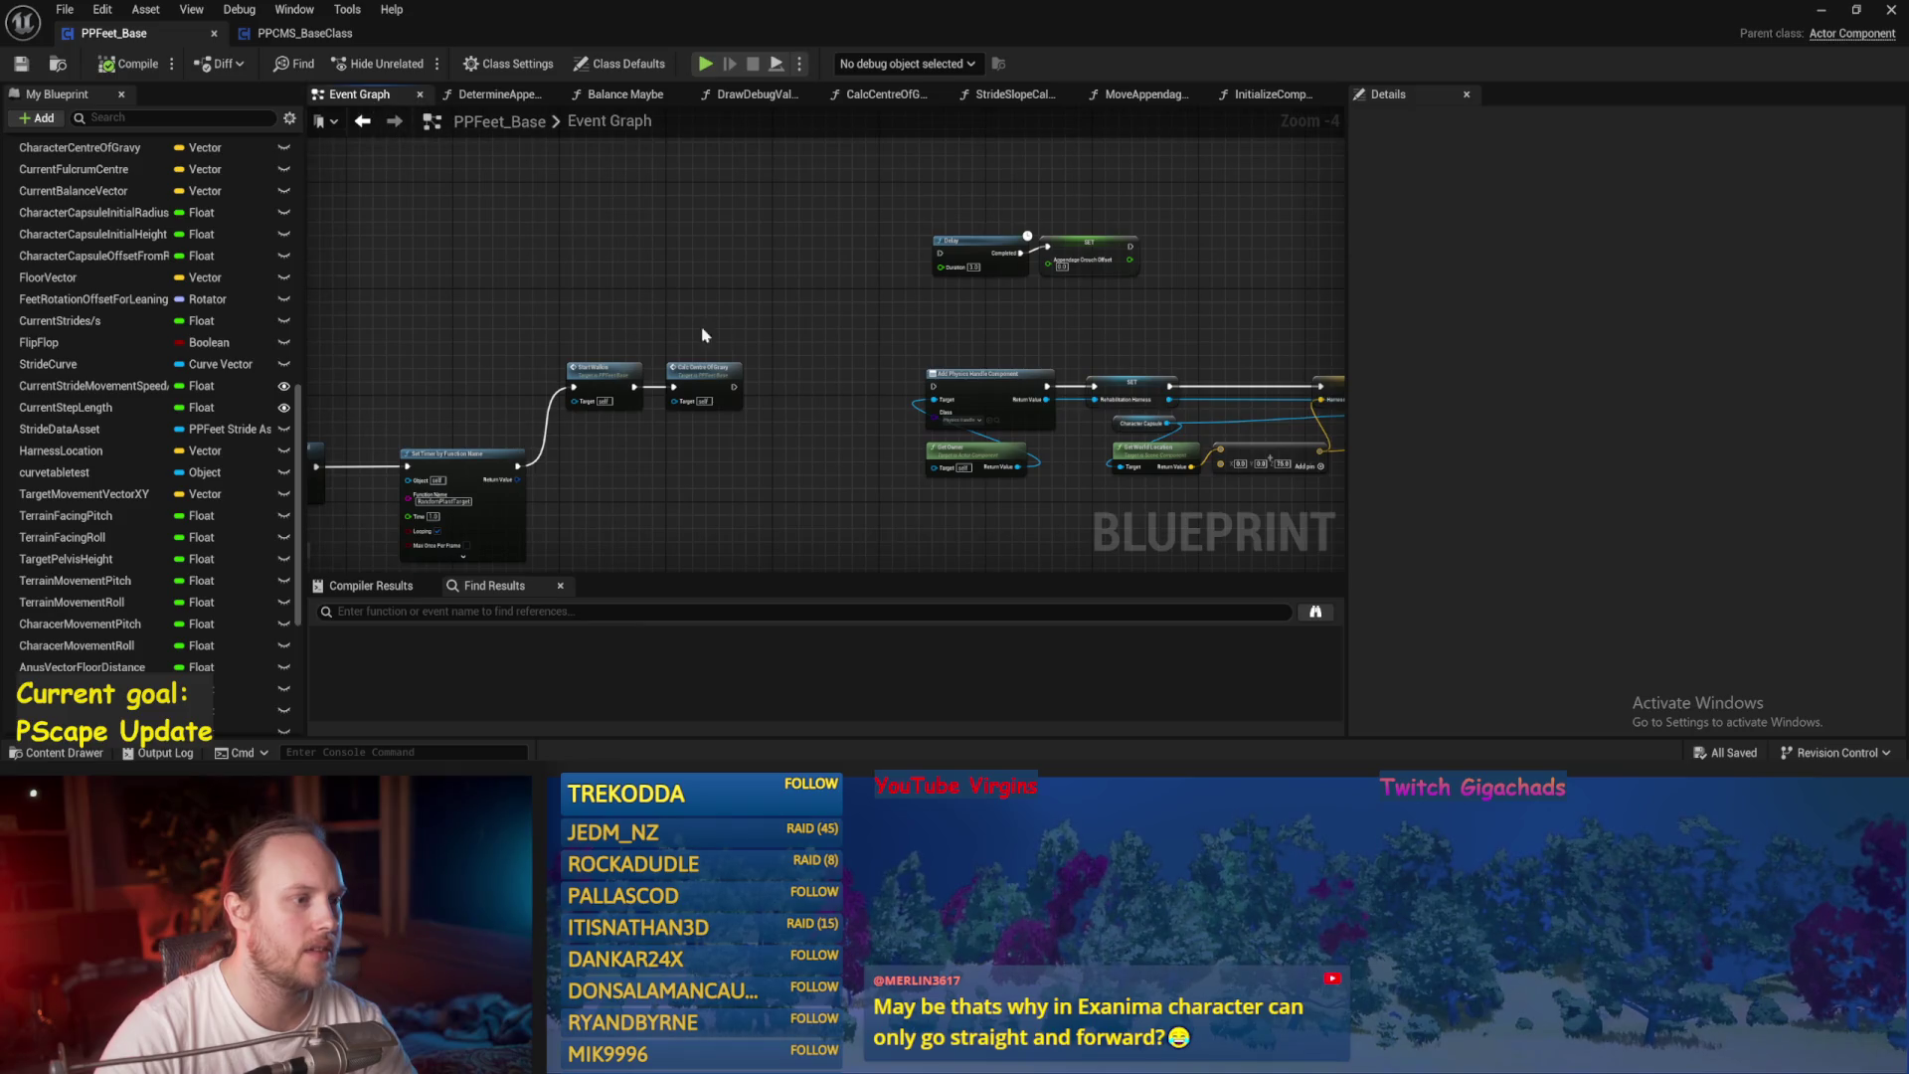
{"action": "left_click_drag", "start_coordinate": [702, 335], "coordinate": [775, 255]}
{"action": "left_click_drag", "start_coordinate": [391, 267], "coordinate": [716, 211]}
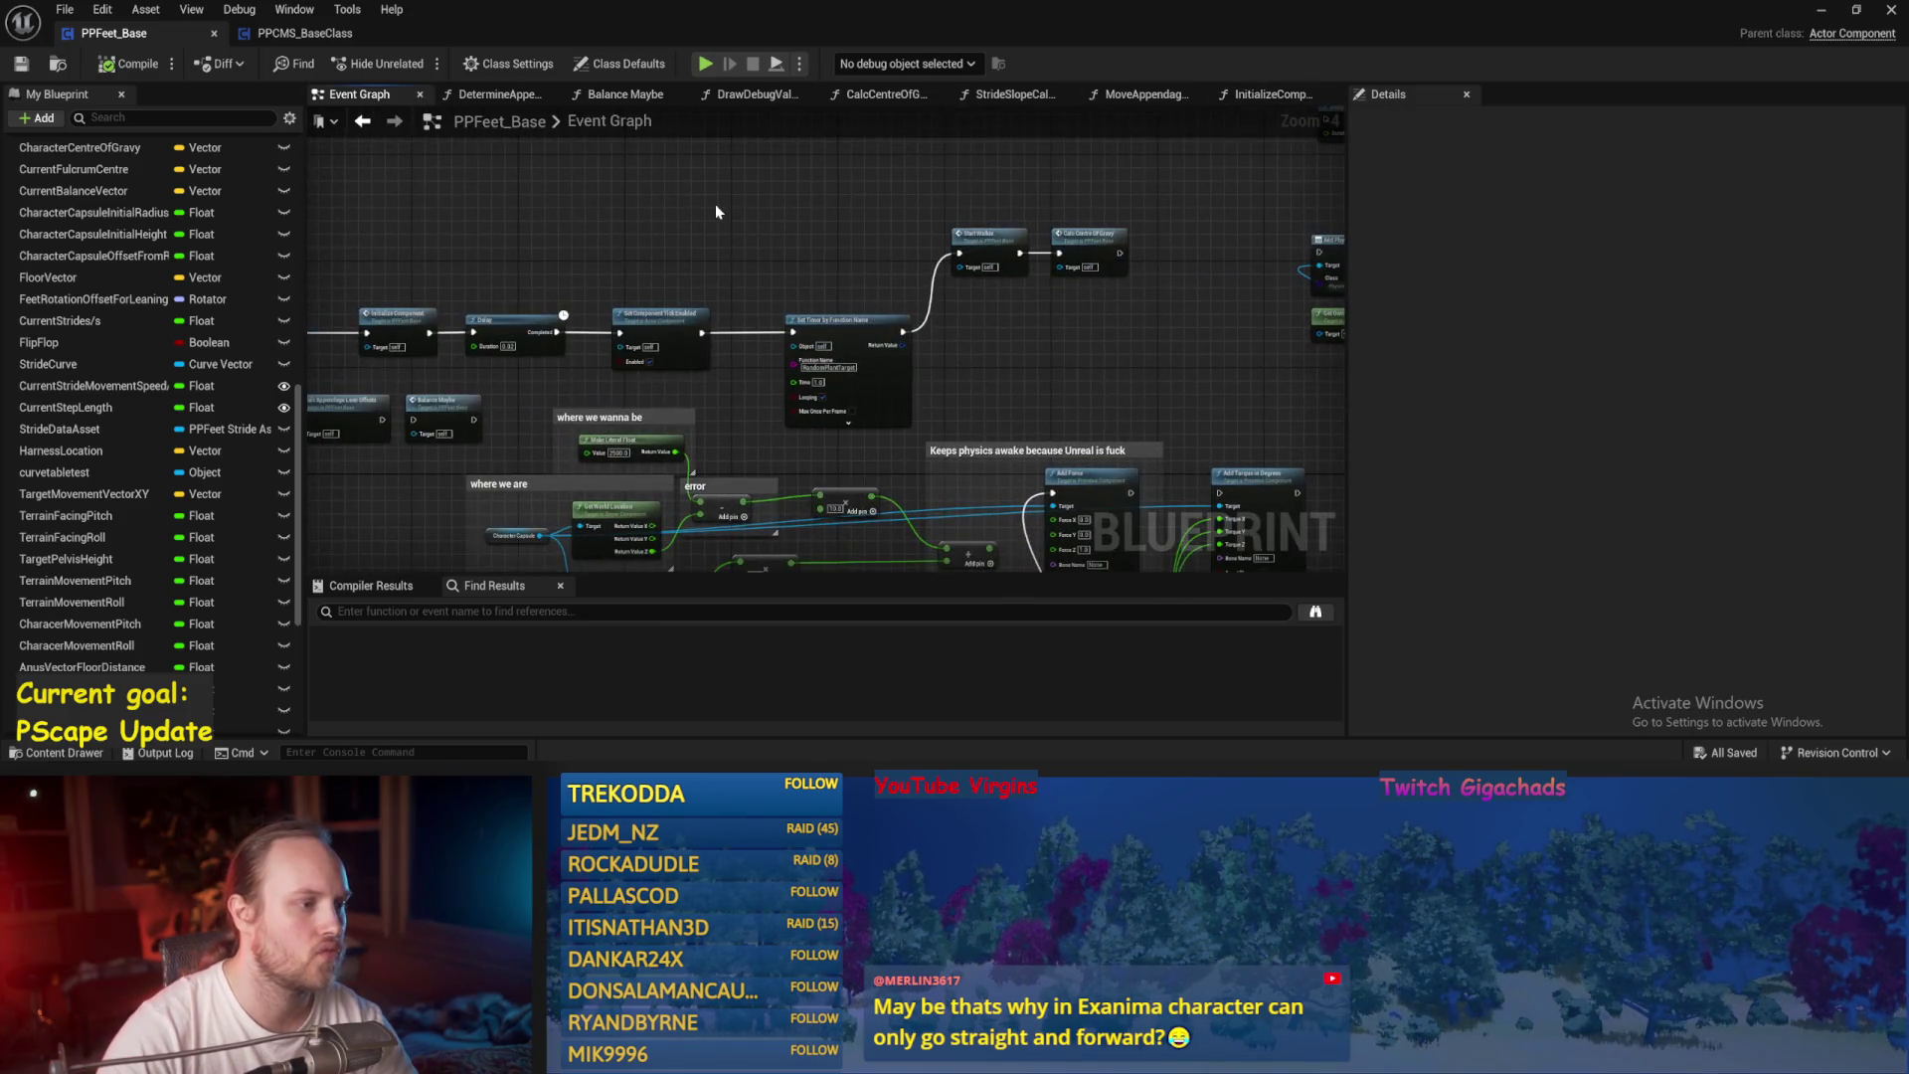
{"action": "left_click_drag", "start_coordinate": [1013, 391], "coordinate": [925, 225]}
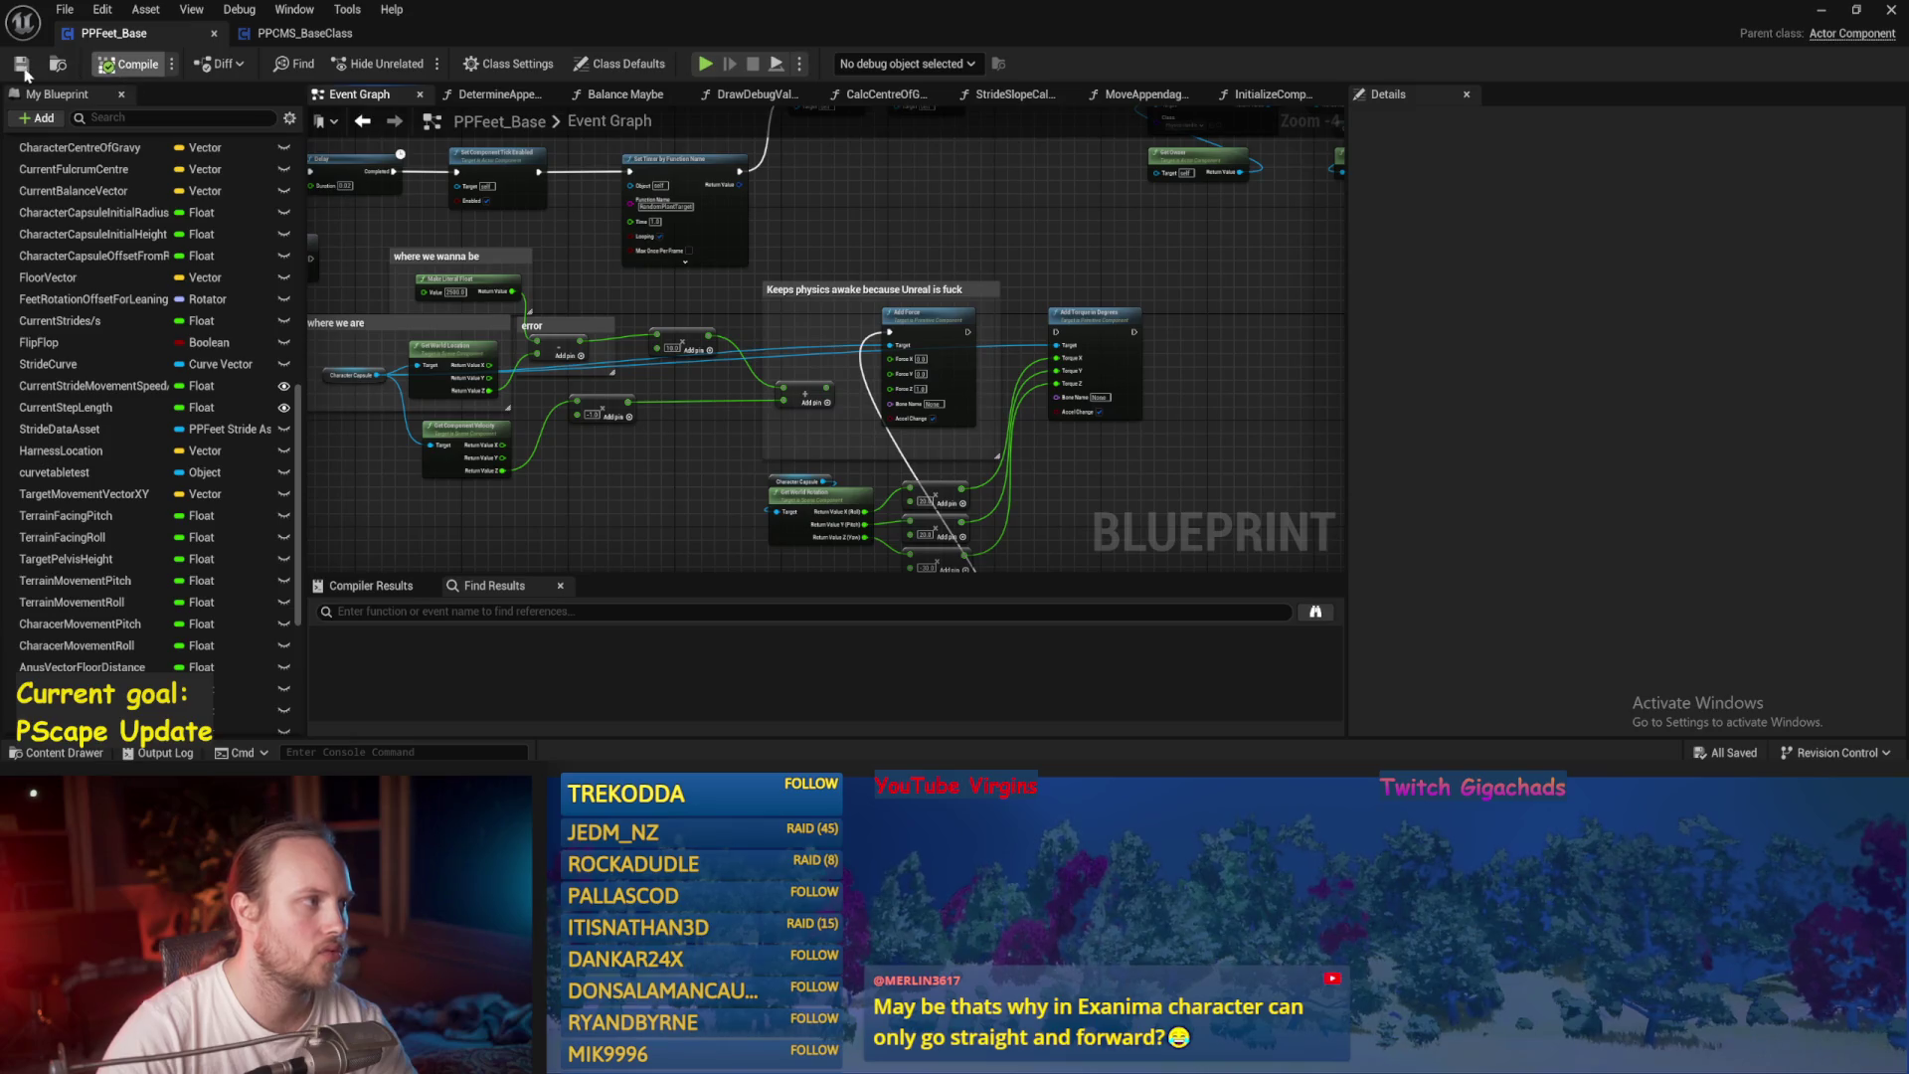
{"action": "left_click_drag", "start_coordinate": [911, 291], "coordinate": [988, 289]}
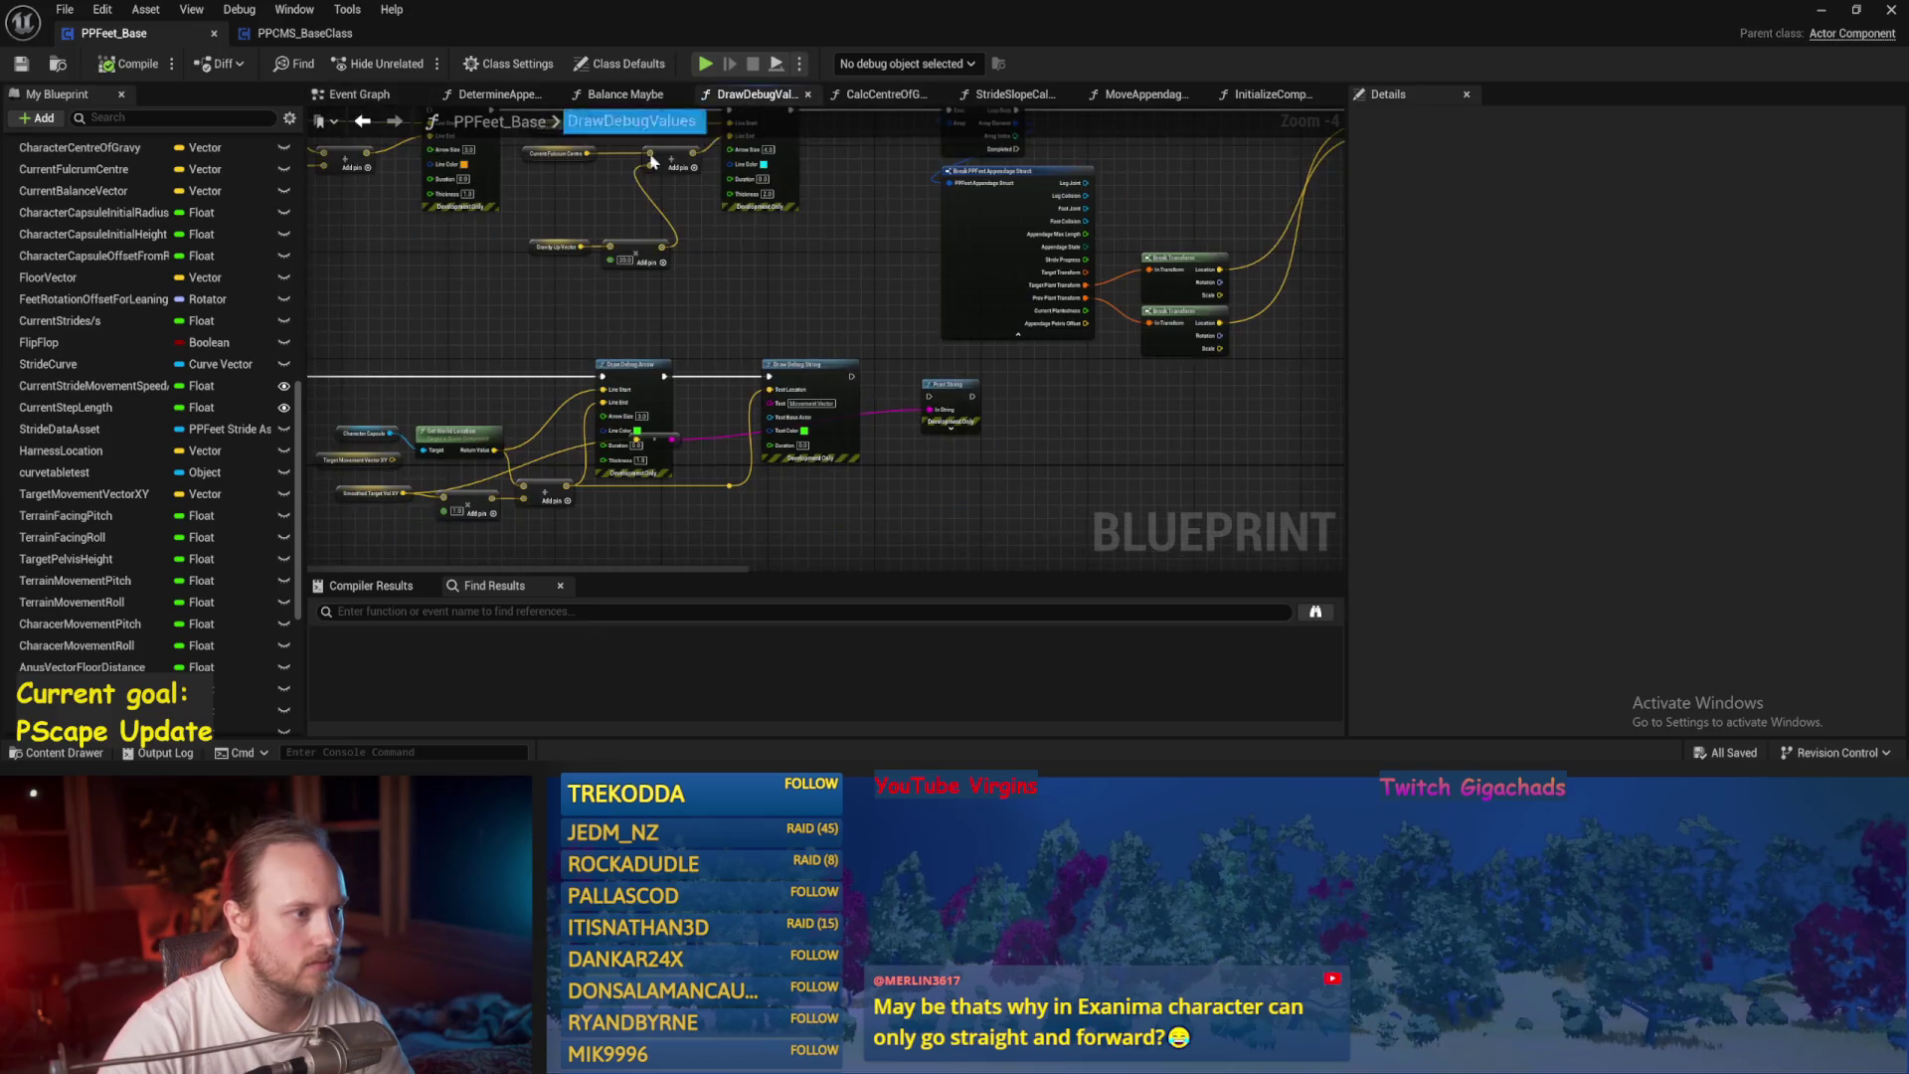
Look through DrawDebugValues and Balance Maybe, then open DetermineAppendageTargets and save.
{"action": "left_click", "coordinate": [740, 100]}
{"action": "left_click", "coordinate": [610, 99]}
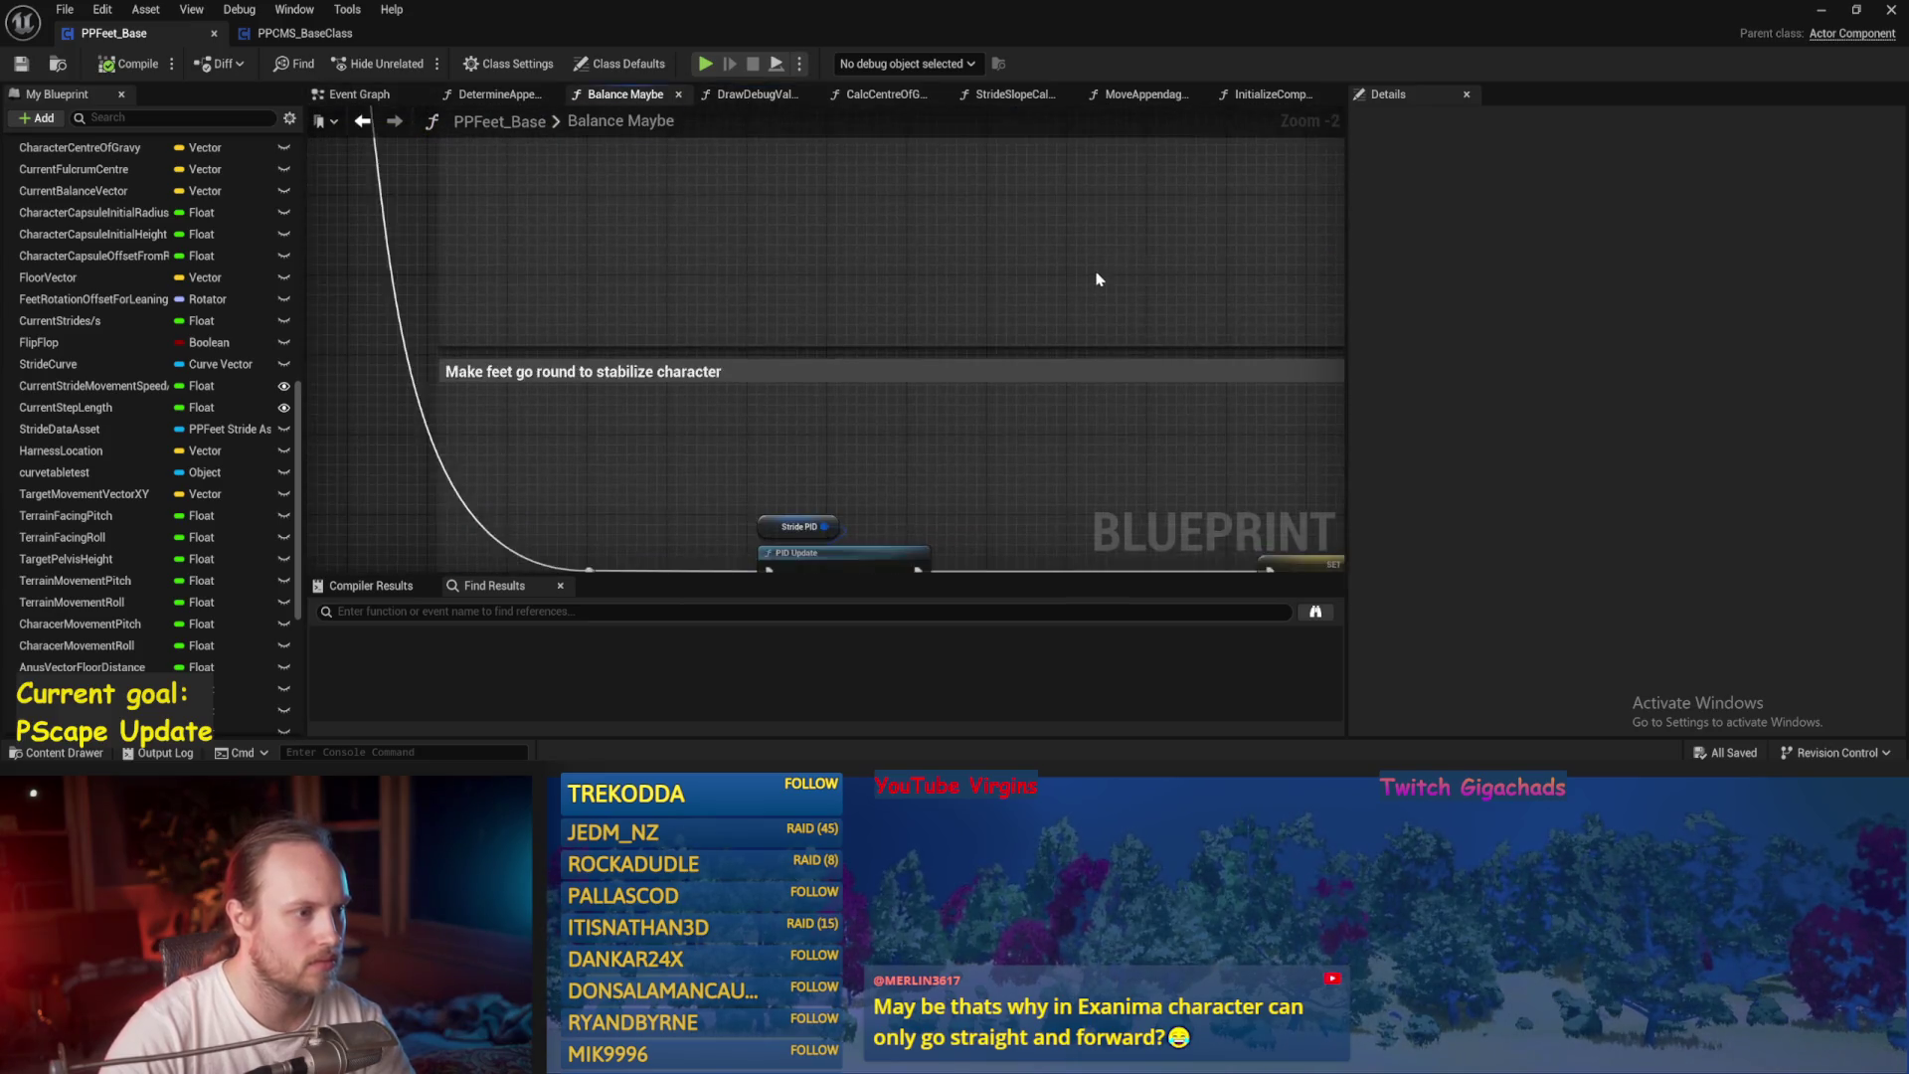
{"action": "left_click", "coordinate": [478, 97]}
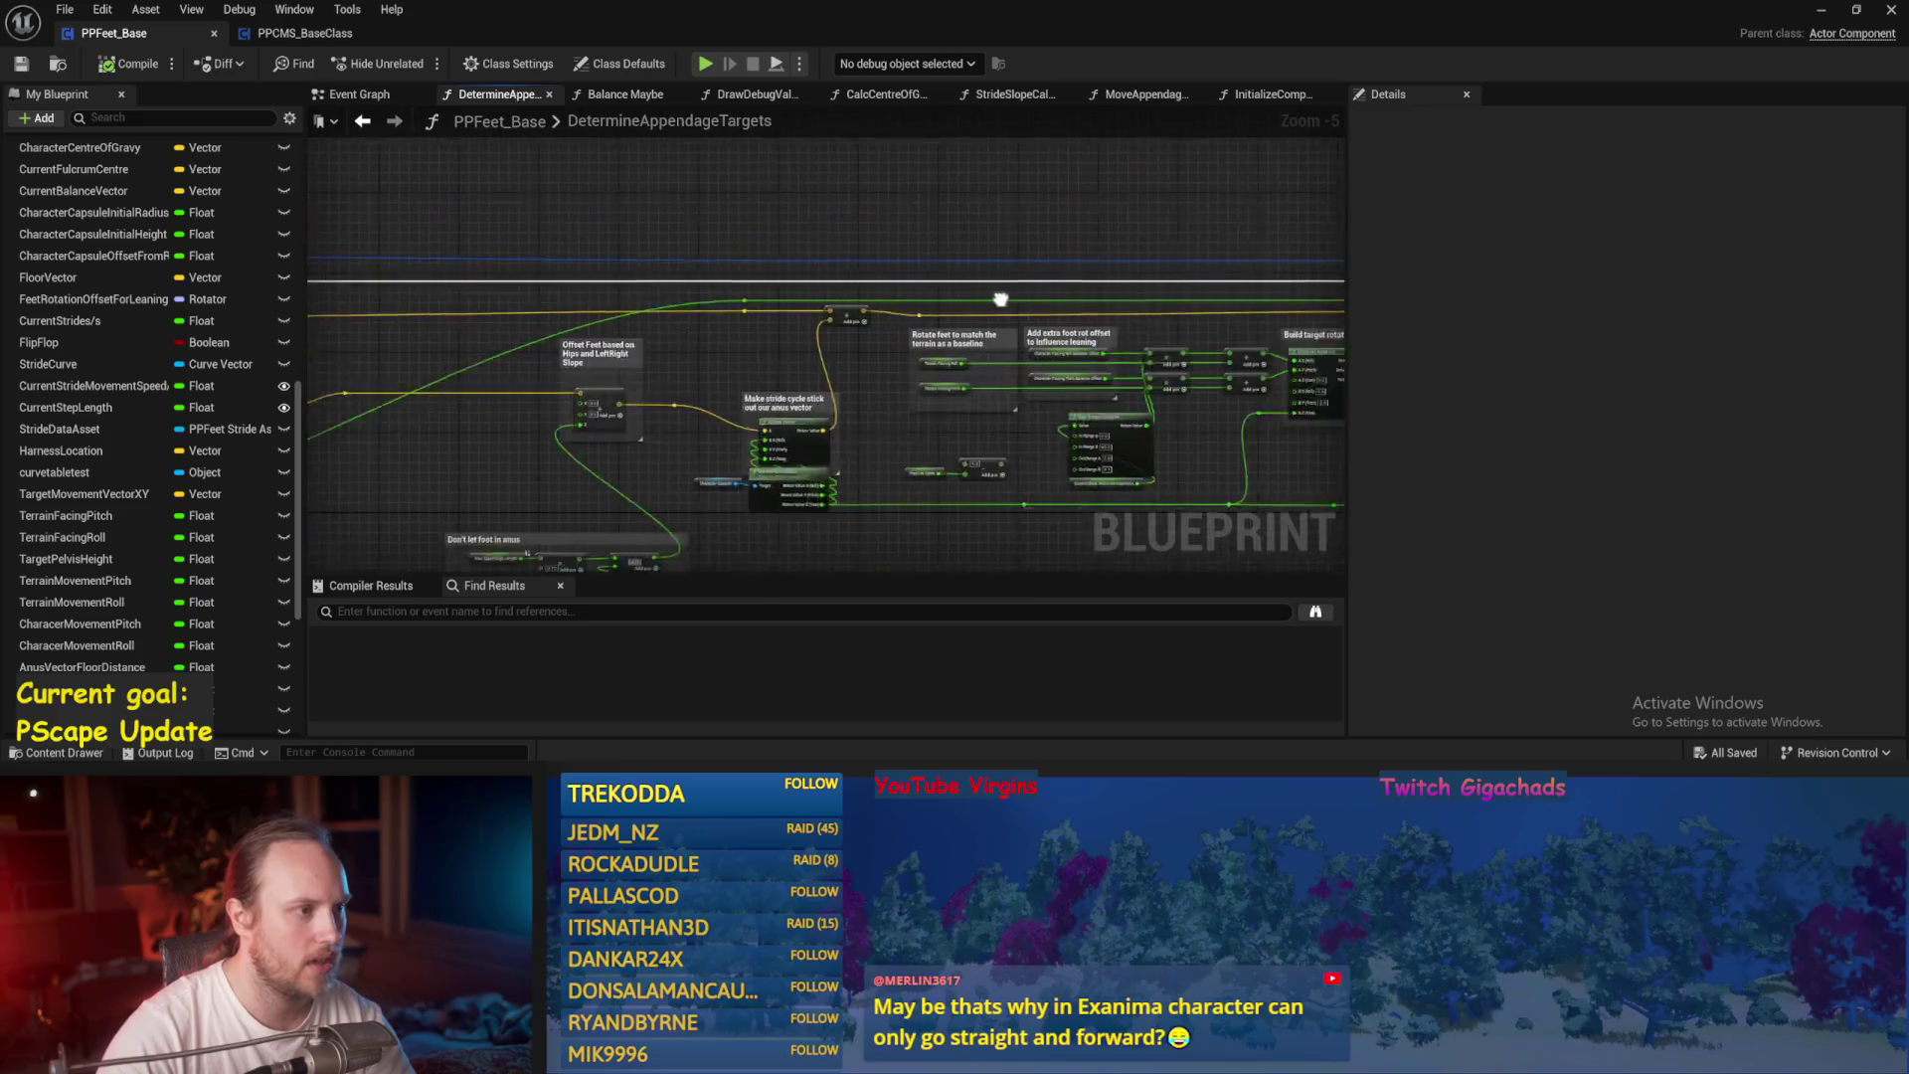
{"action": "key", "text": "ctrl+s"}
{"action": "scroll", "coordinate": [861, 355], "scroll_direction": "up", "scroll_amount": 2}
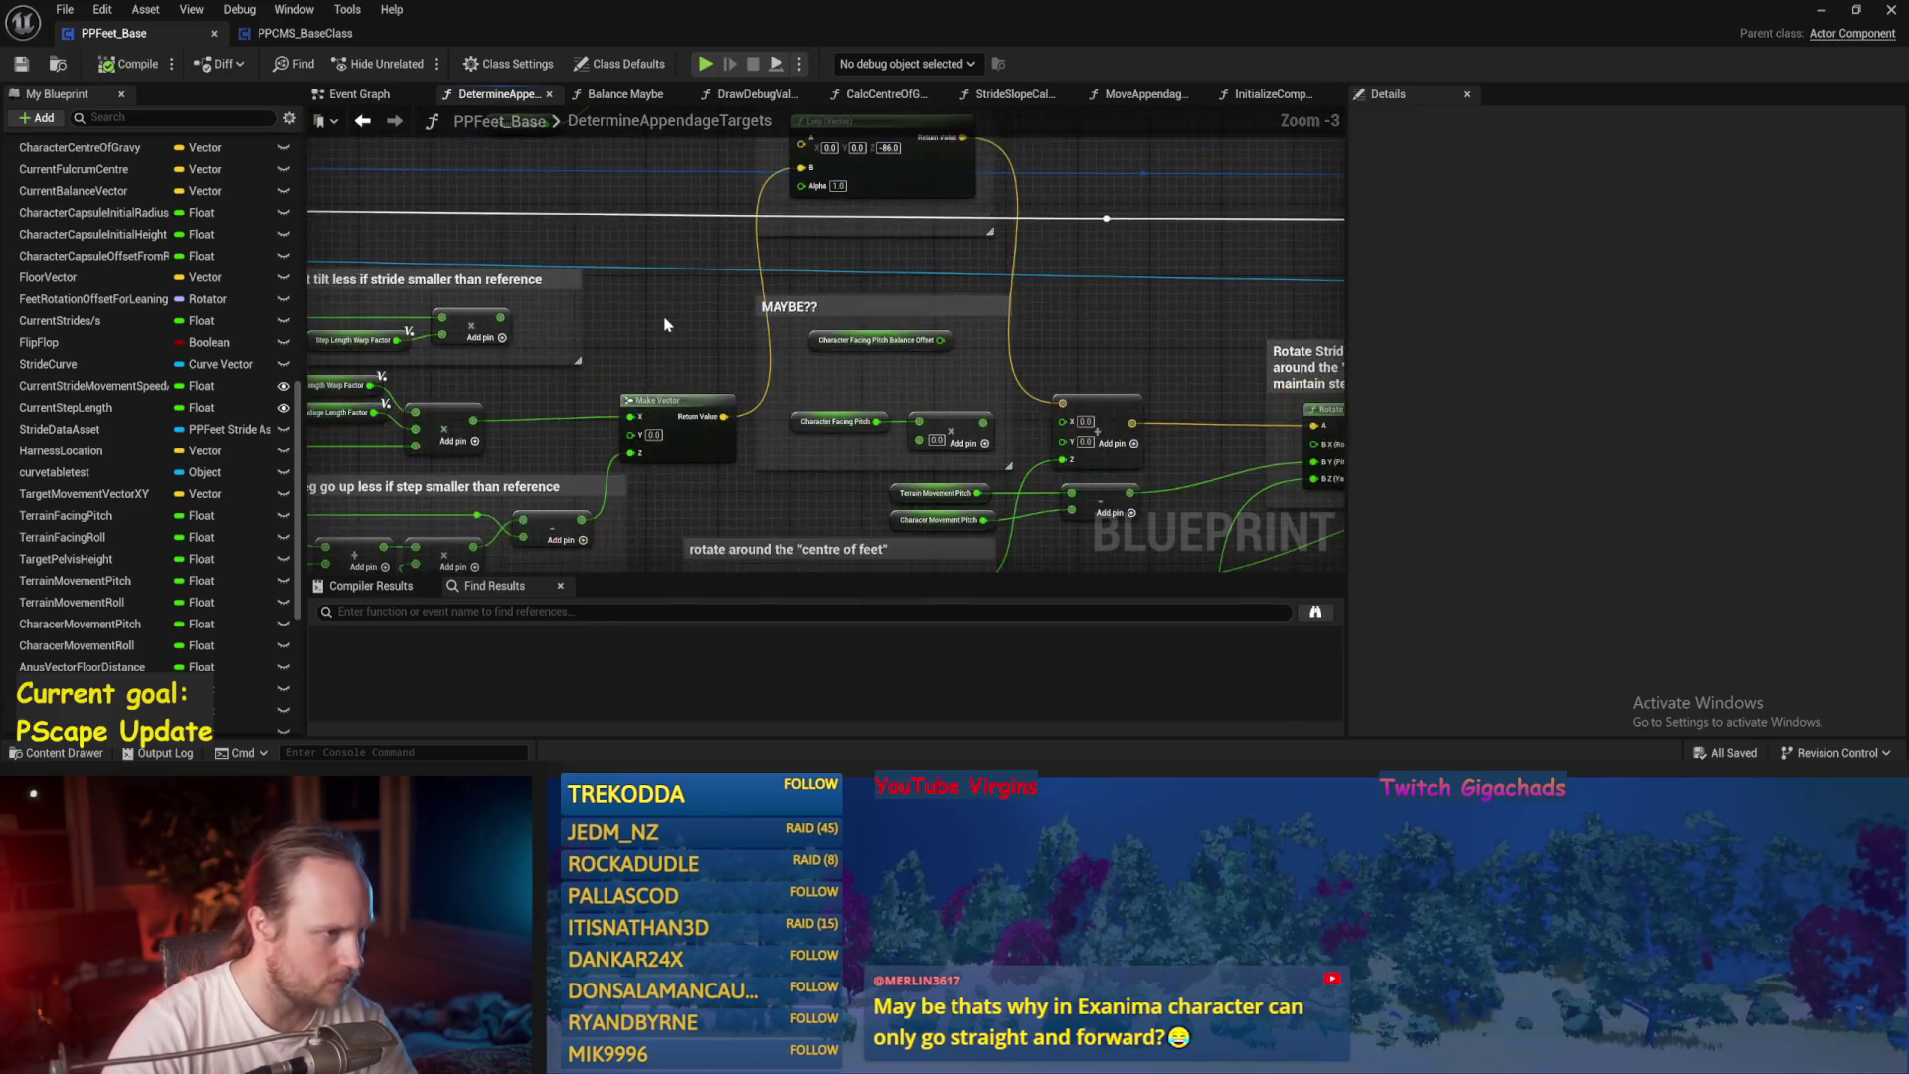
Wire the MIN node's output into the idle-pose-to-striding Lerp (Vector) Alpha pin.
{"action": "left_click_drag", "start_coordinate": [1037, 308], "coordinate": [992, 226]}
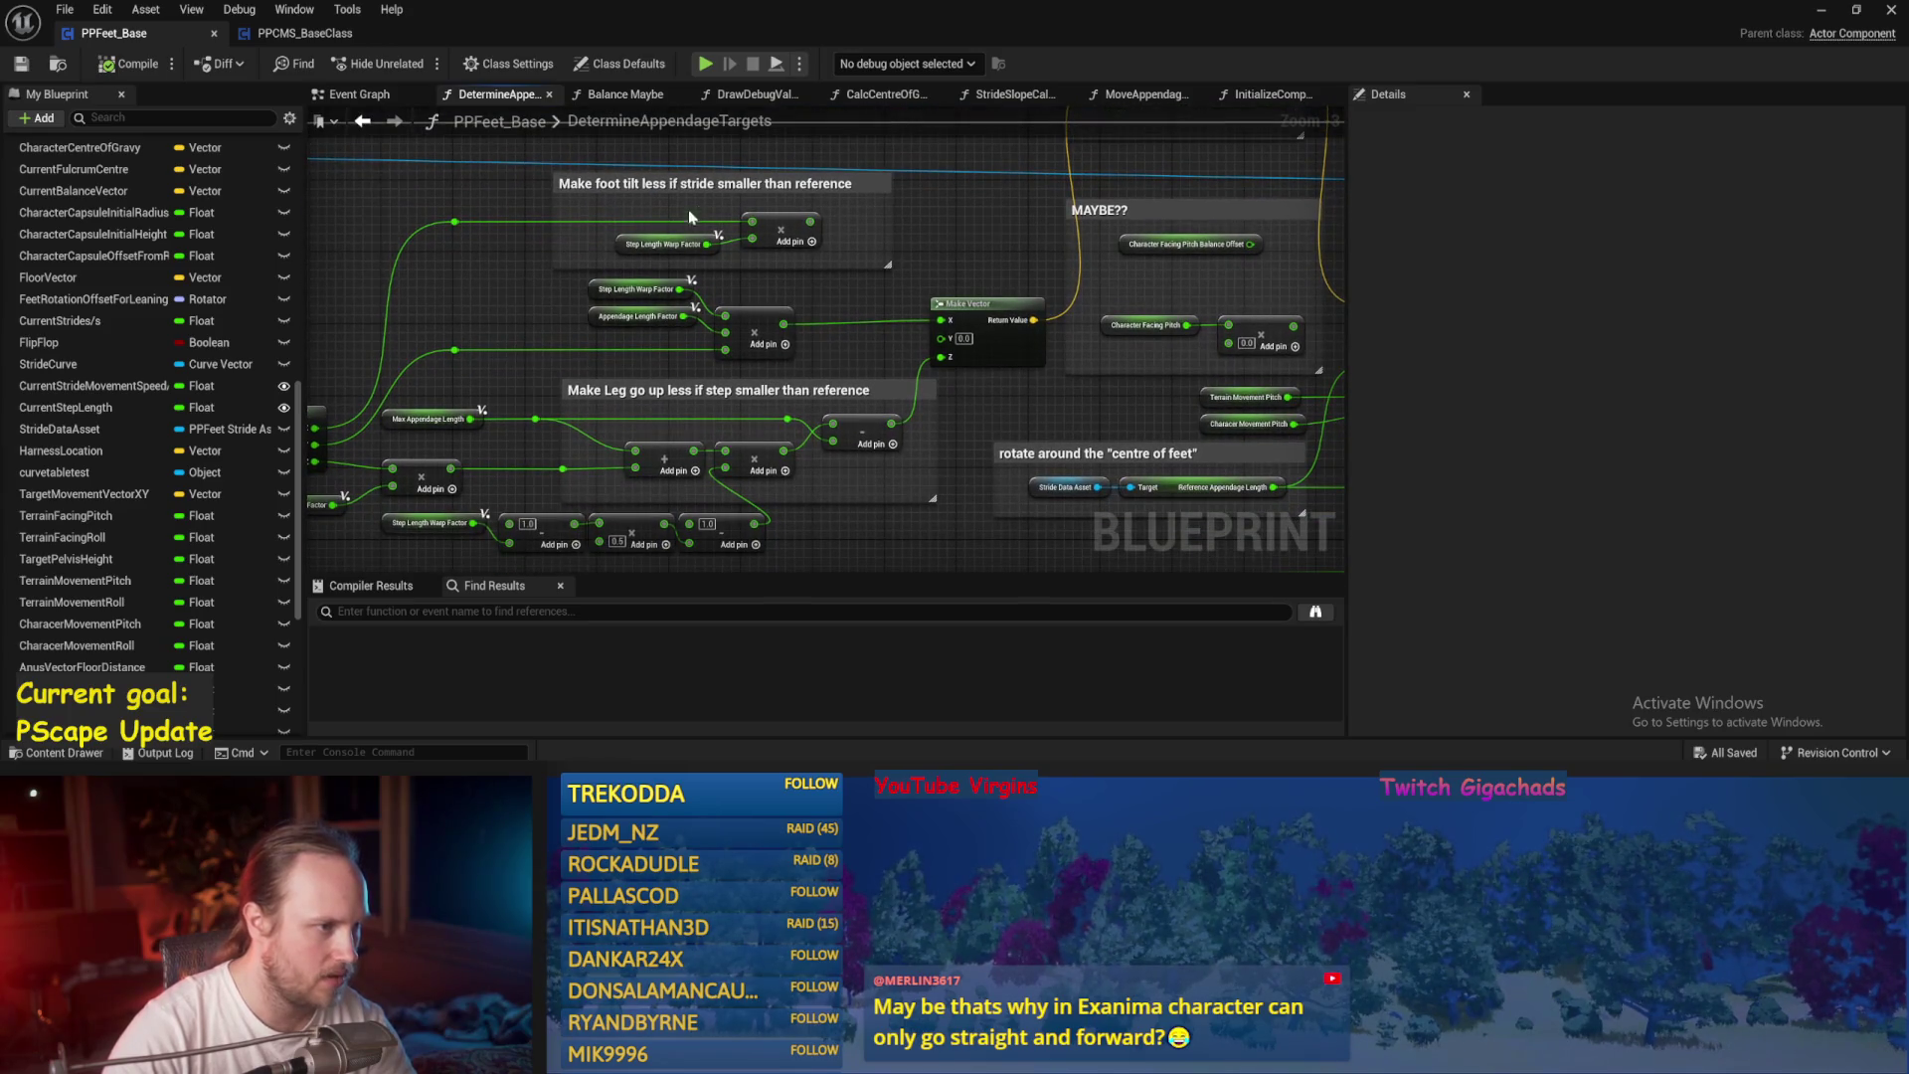
{"action": "mouse_move", "coordinate": [510, 333]}
{"action": "left_mouse_down"}
{"action": "mouse_move", "coordinate": [606, 255]}
{"action": "mouse_move", "coordinate": [557, 328]}
{"action": "mouse_move", "coordinate": [596, 289]}
{"action": "mouse_move", "coordinate": [789, 448]}
{"action": "left_mouse_up"}
{"action": "scroll", "coordinate": [752, 220], "scroll_direction": "up", "scroll_amount": 1}
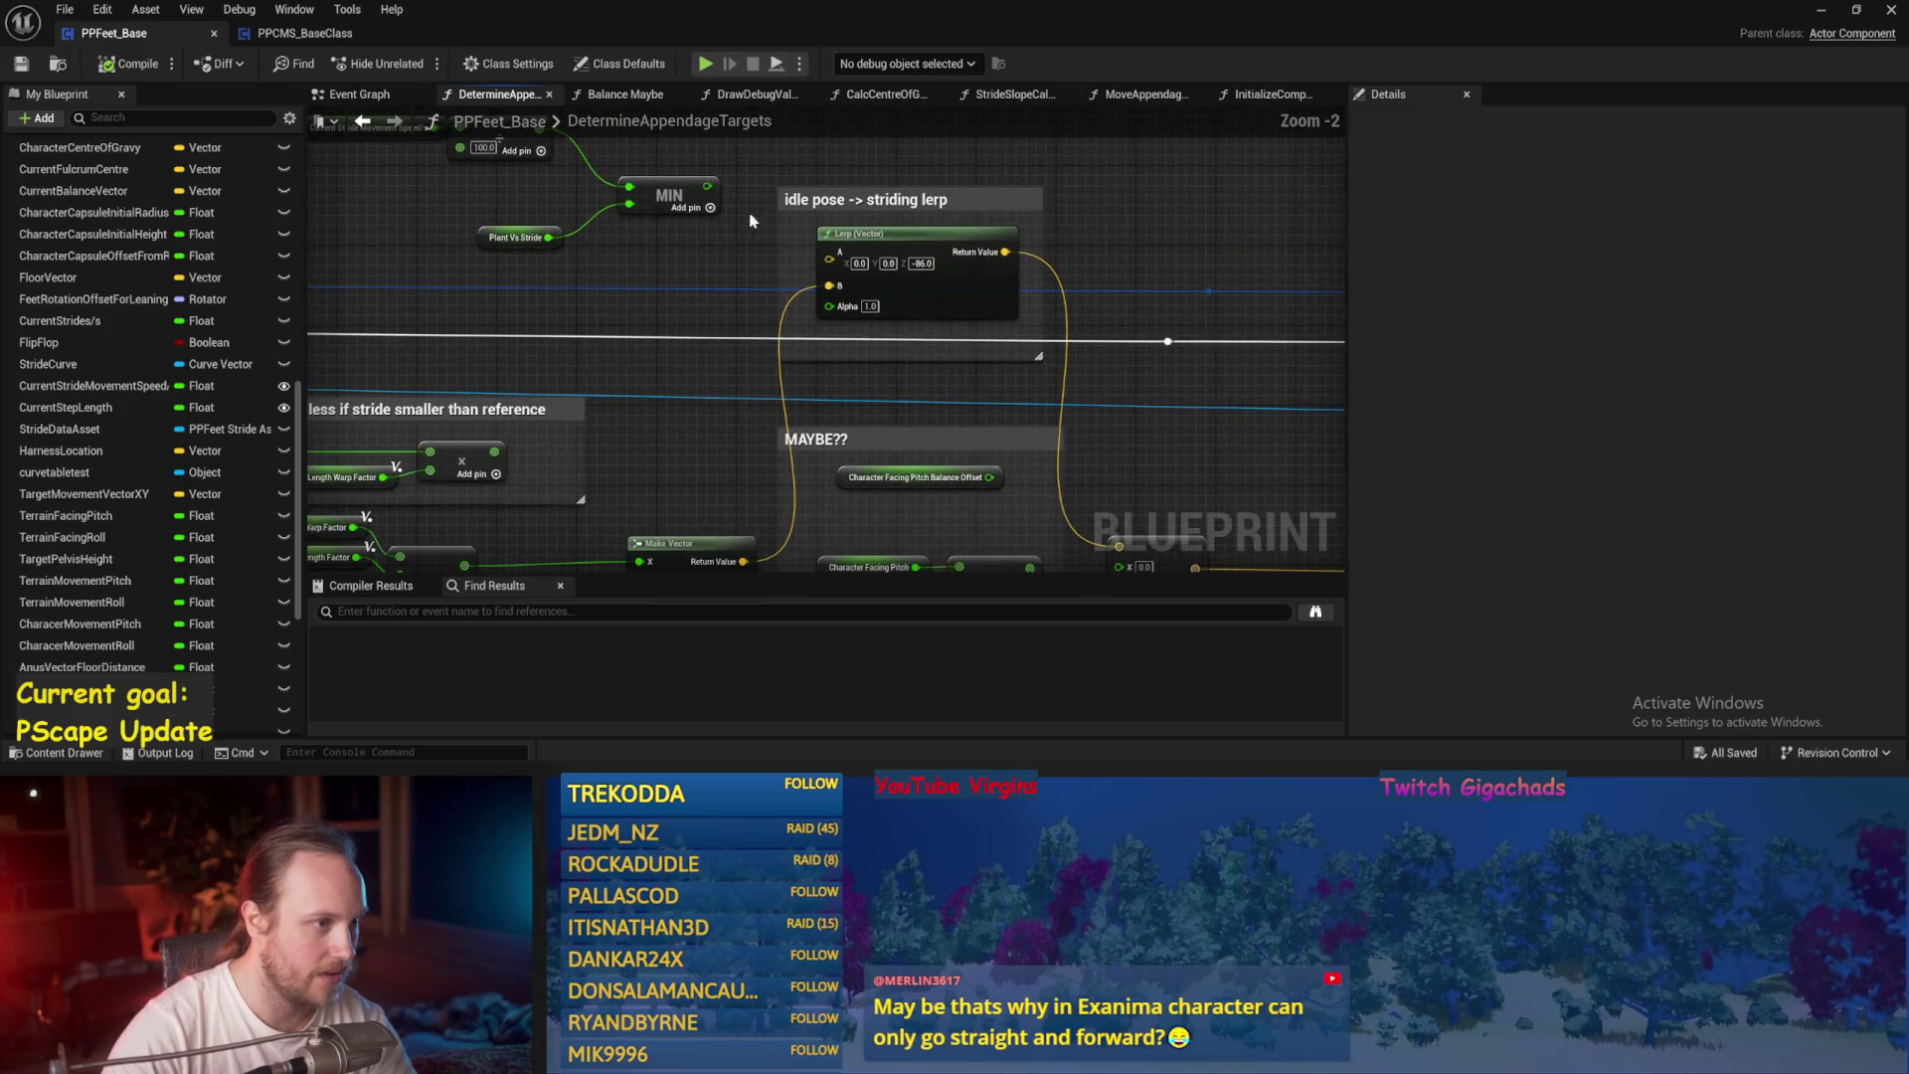
{"action": "left_click_drag", "start_coordinate": [705, 189], "coordinate": [829, 307]}
{"action": "left_click_drag", "start_coordinate": [618, 238], "coordinate": [700, 313]}
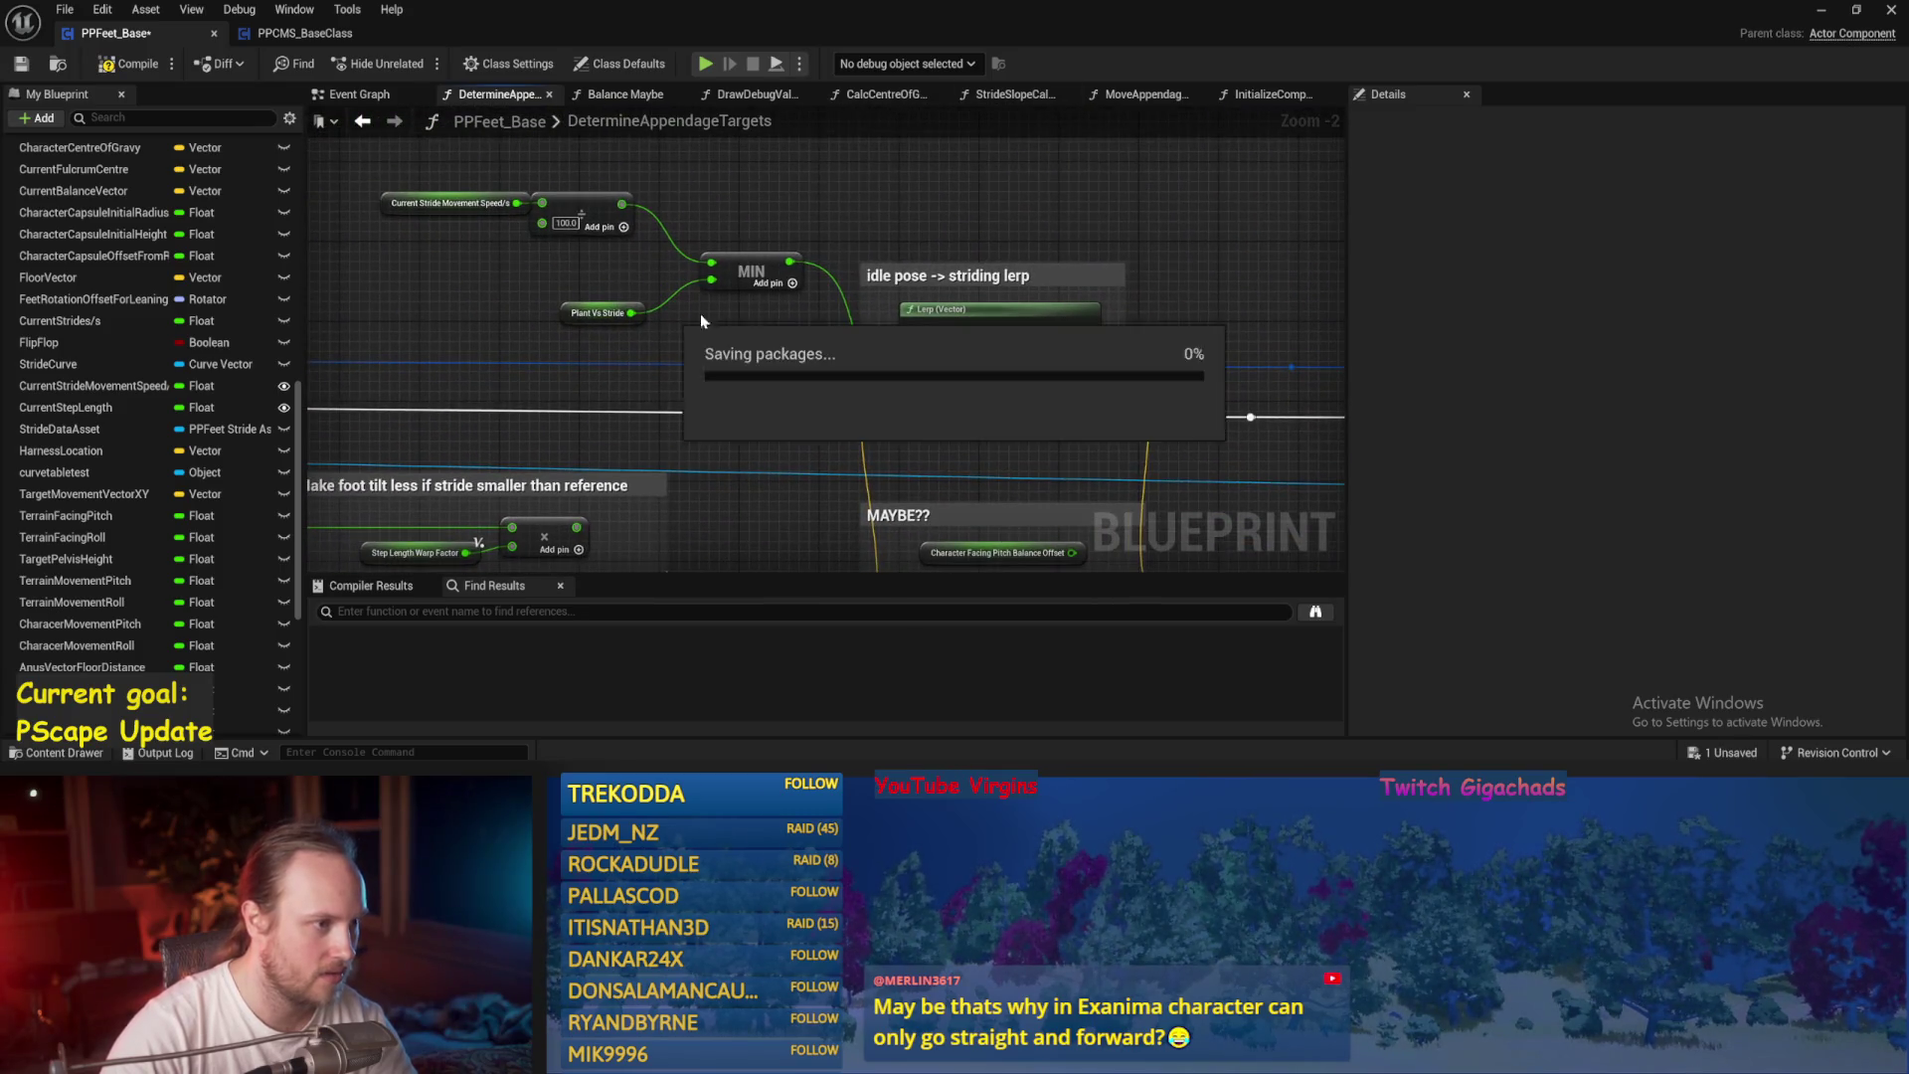
{"action": "left_click", "coordinate": [1855, 9]}
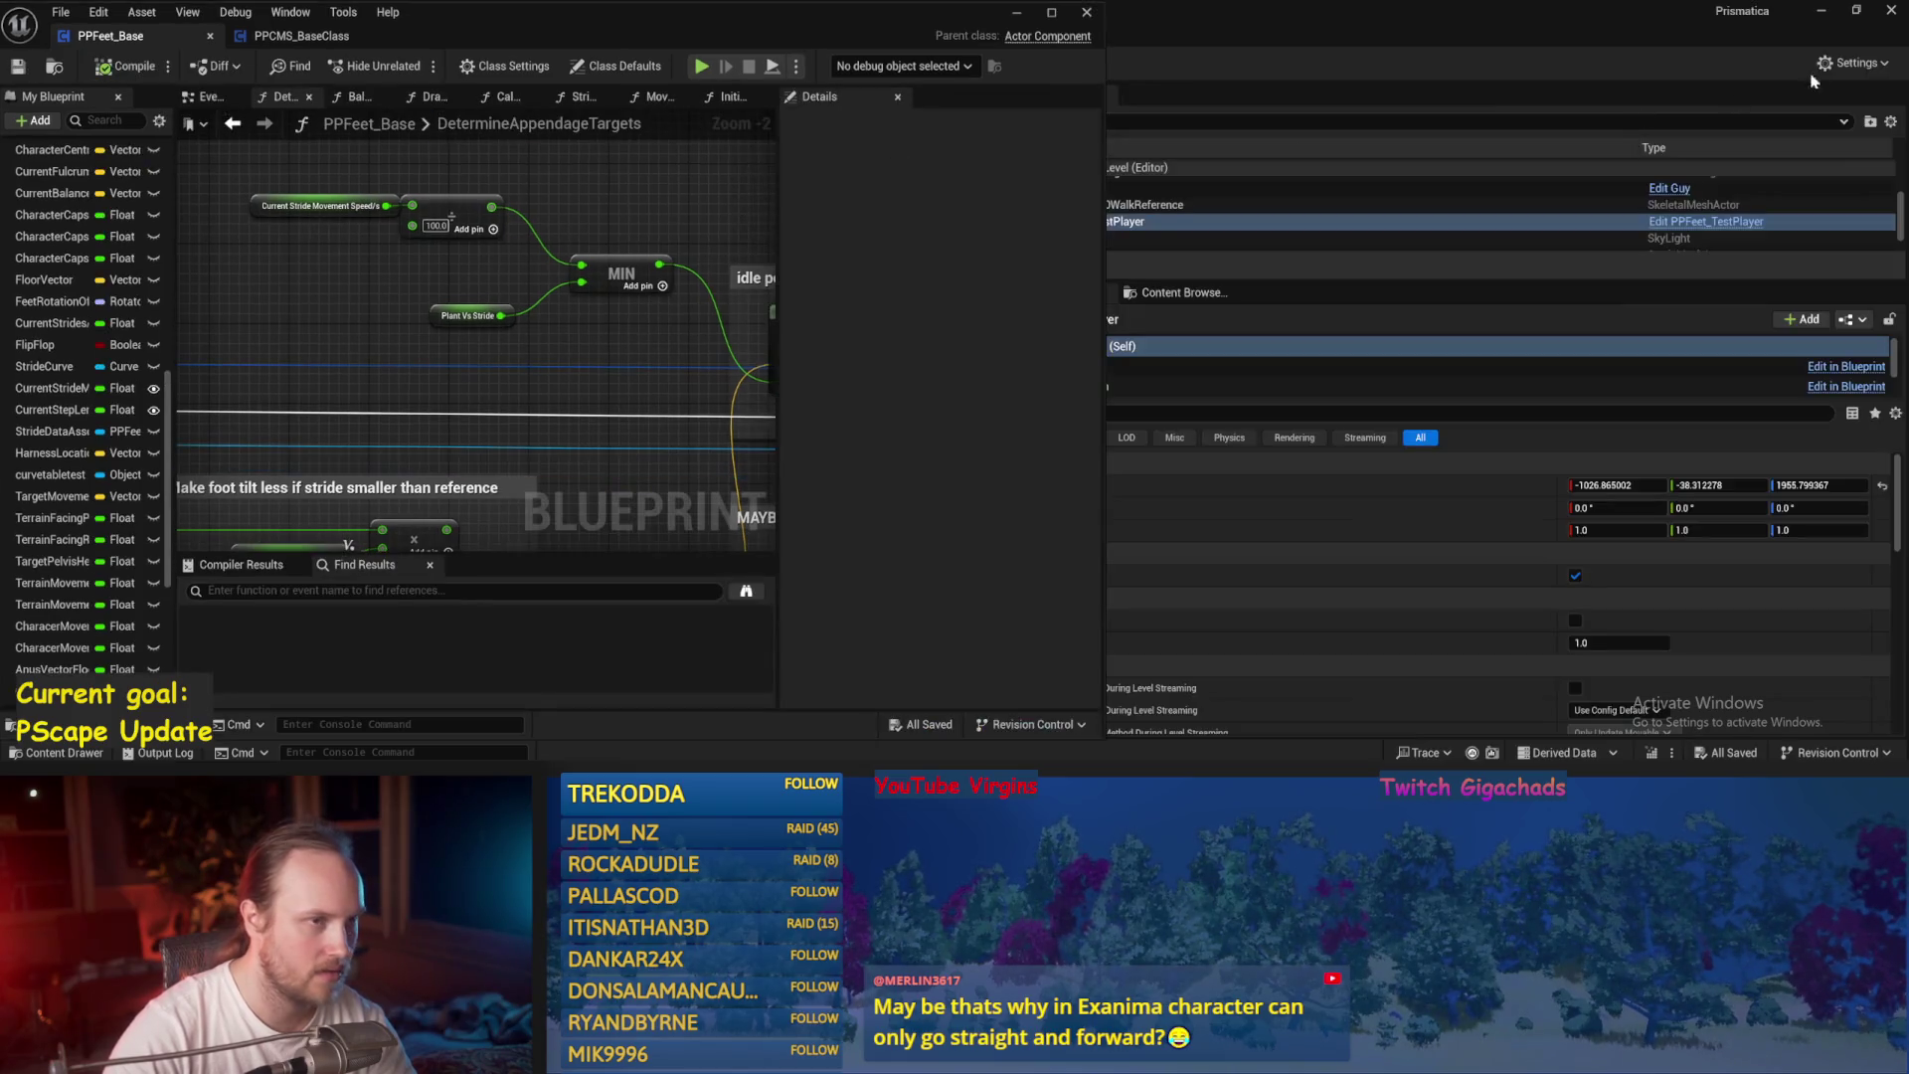
Play-test the level, move the test player to Z 1792.48, and play-test again.
{"action": "left_click", "coordinate": [1824, 11]}
{"action": "key", "text": "alt+Tab"}
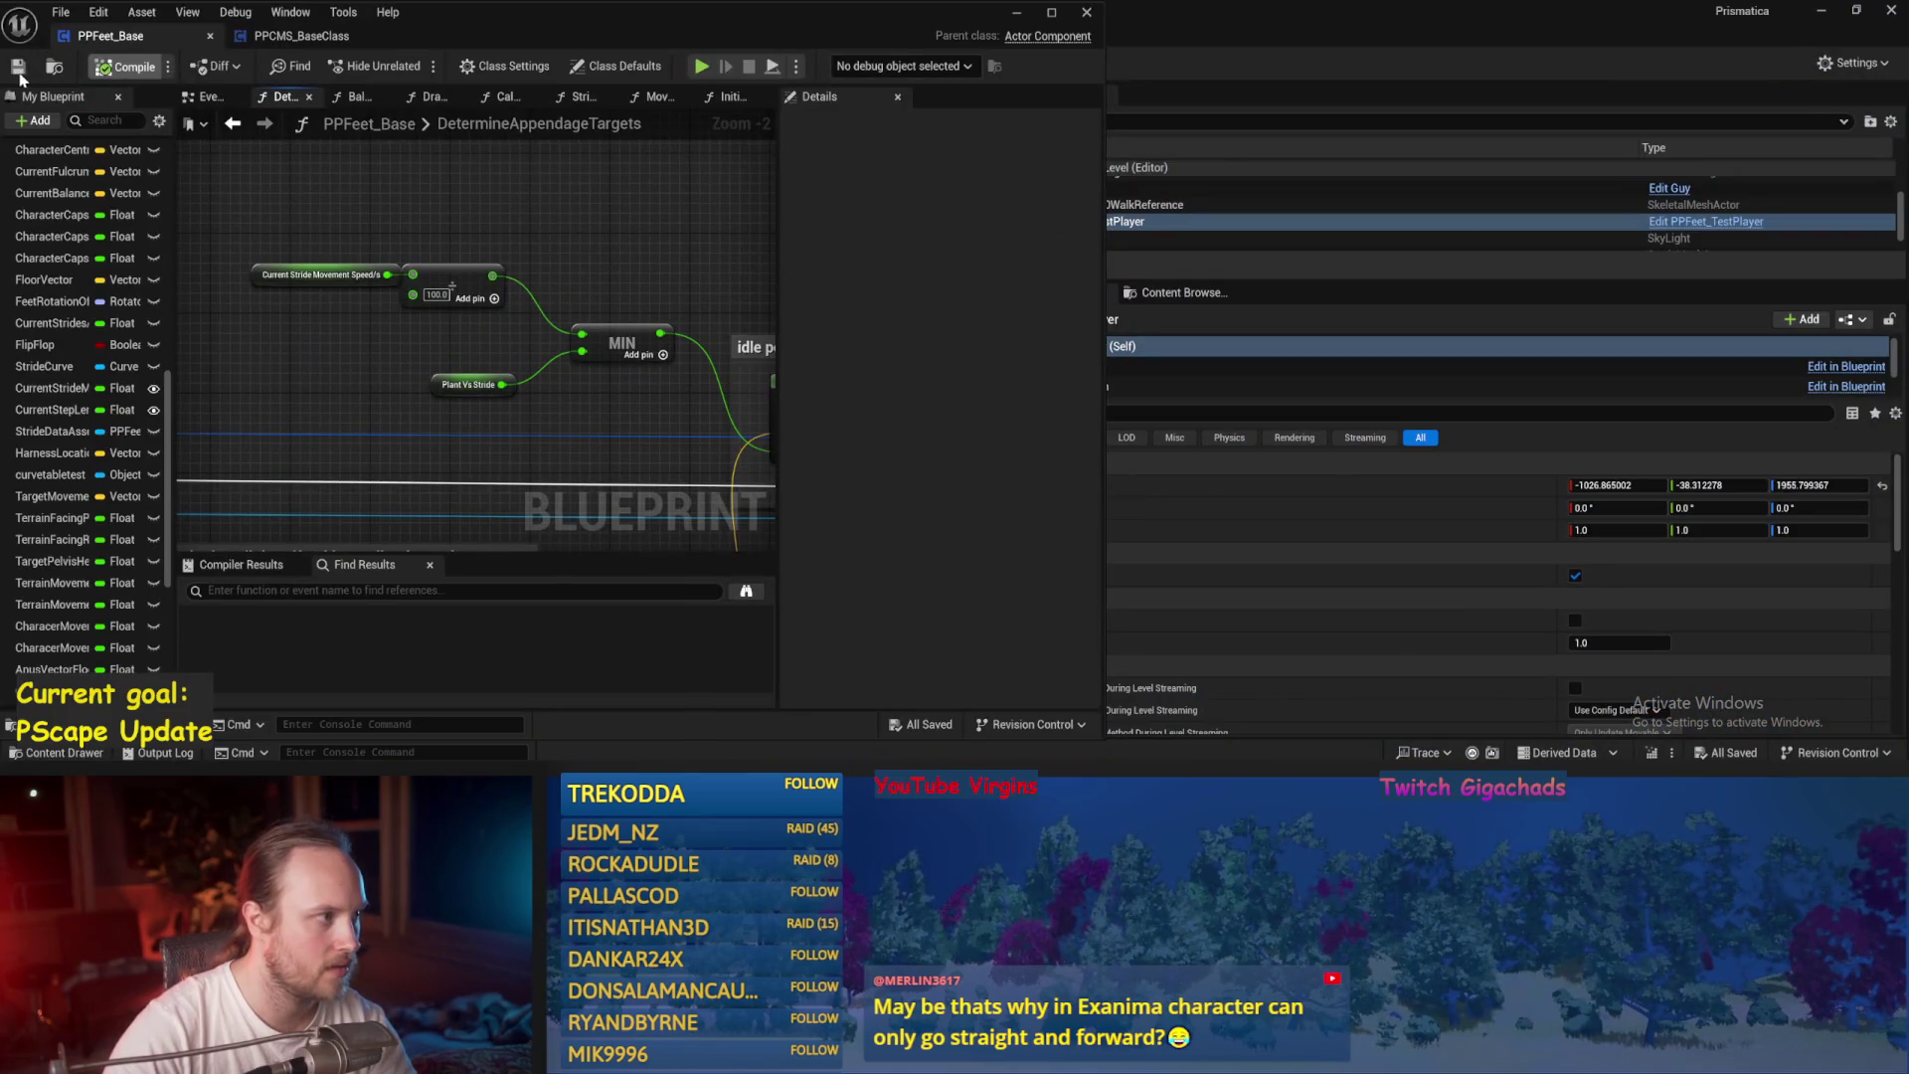
{"action": "left_click", "coordinate": [1020, 14]}
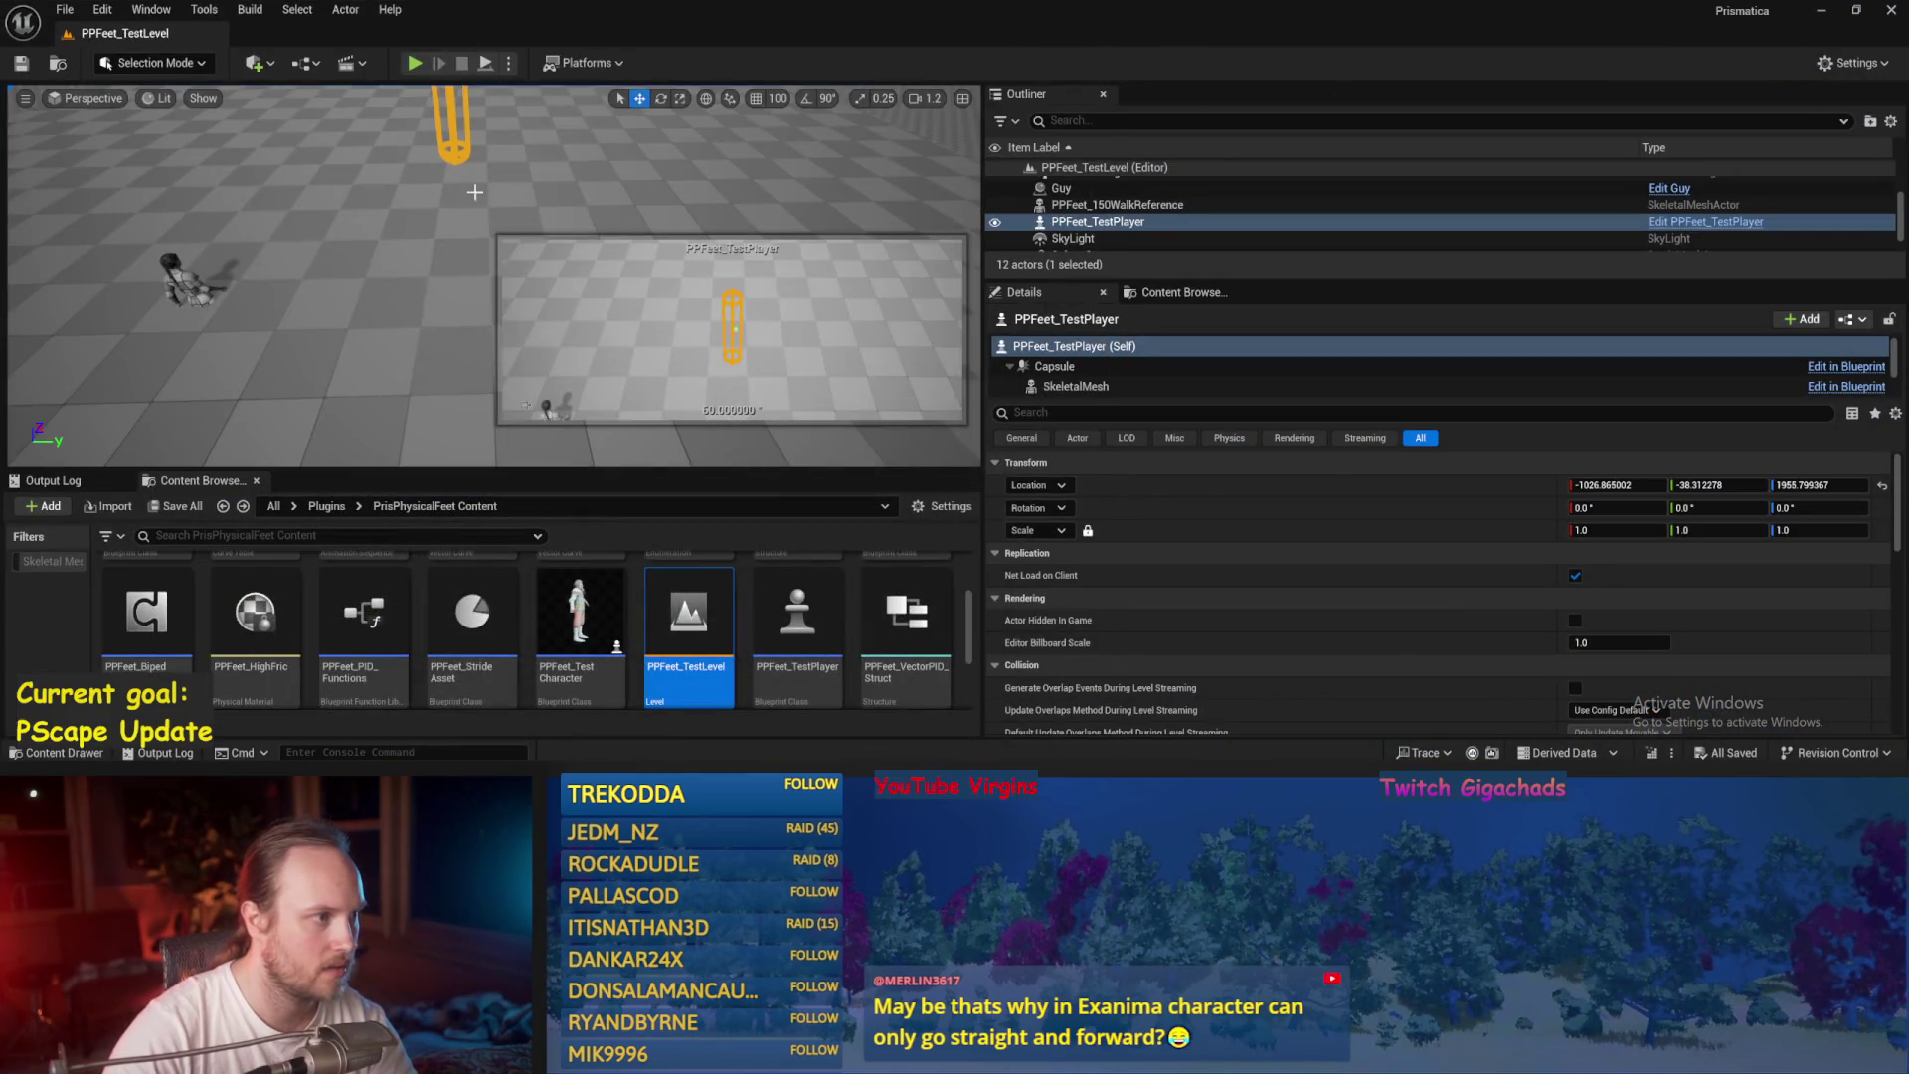
{"action": "key", "text": "alt+p"}
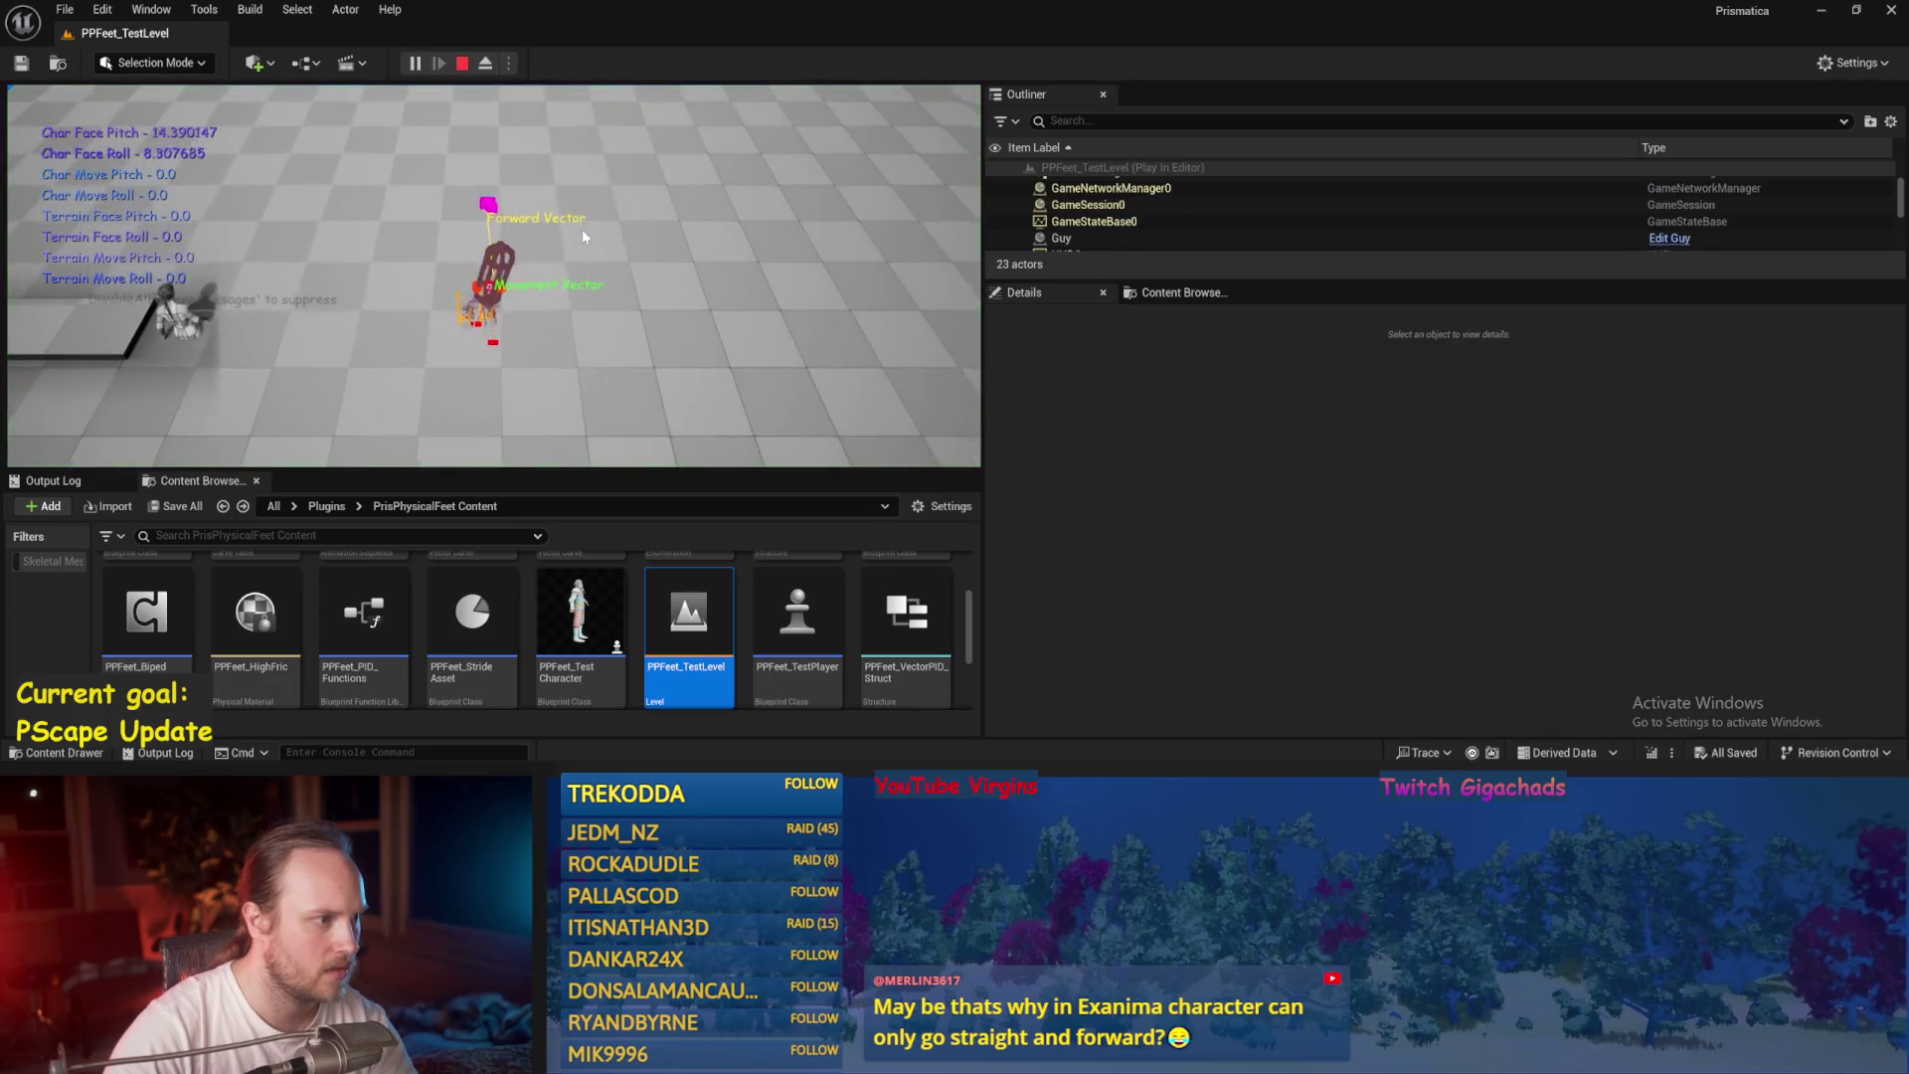
{"action": "key", "text": "Escape"}
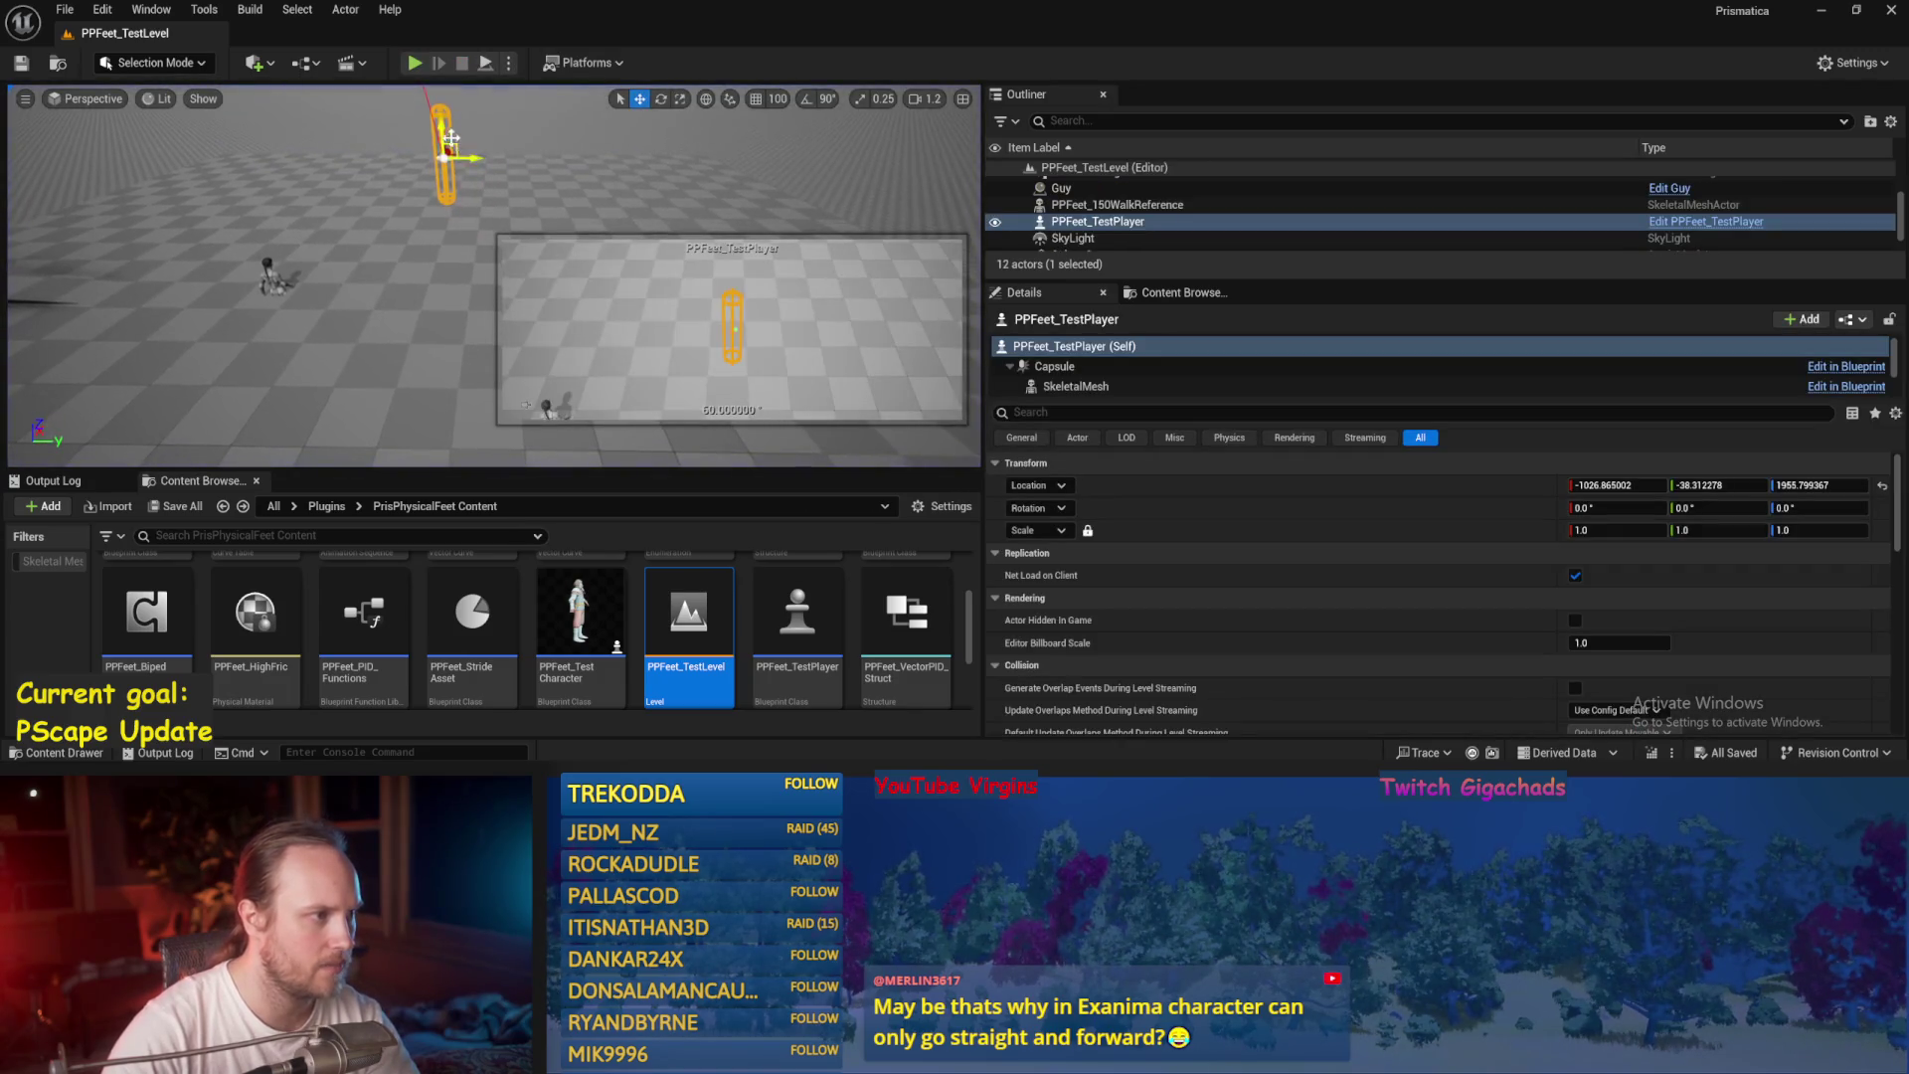
{"action": "left_click_drag", "start_coordinate": [450, 231], "coordinate": [426, 211]}
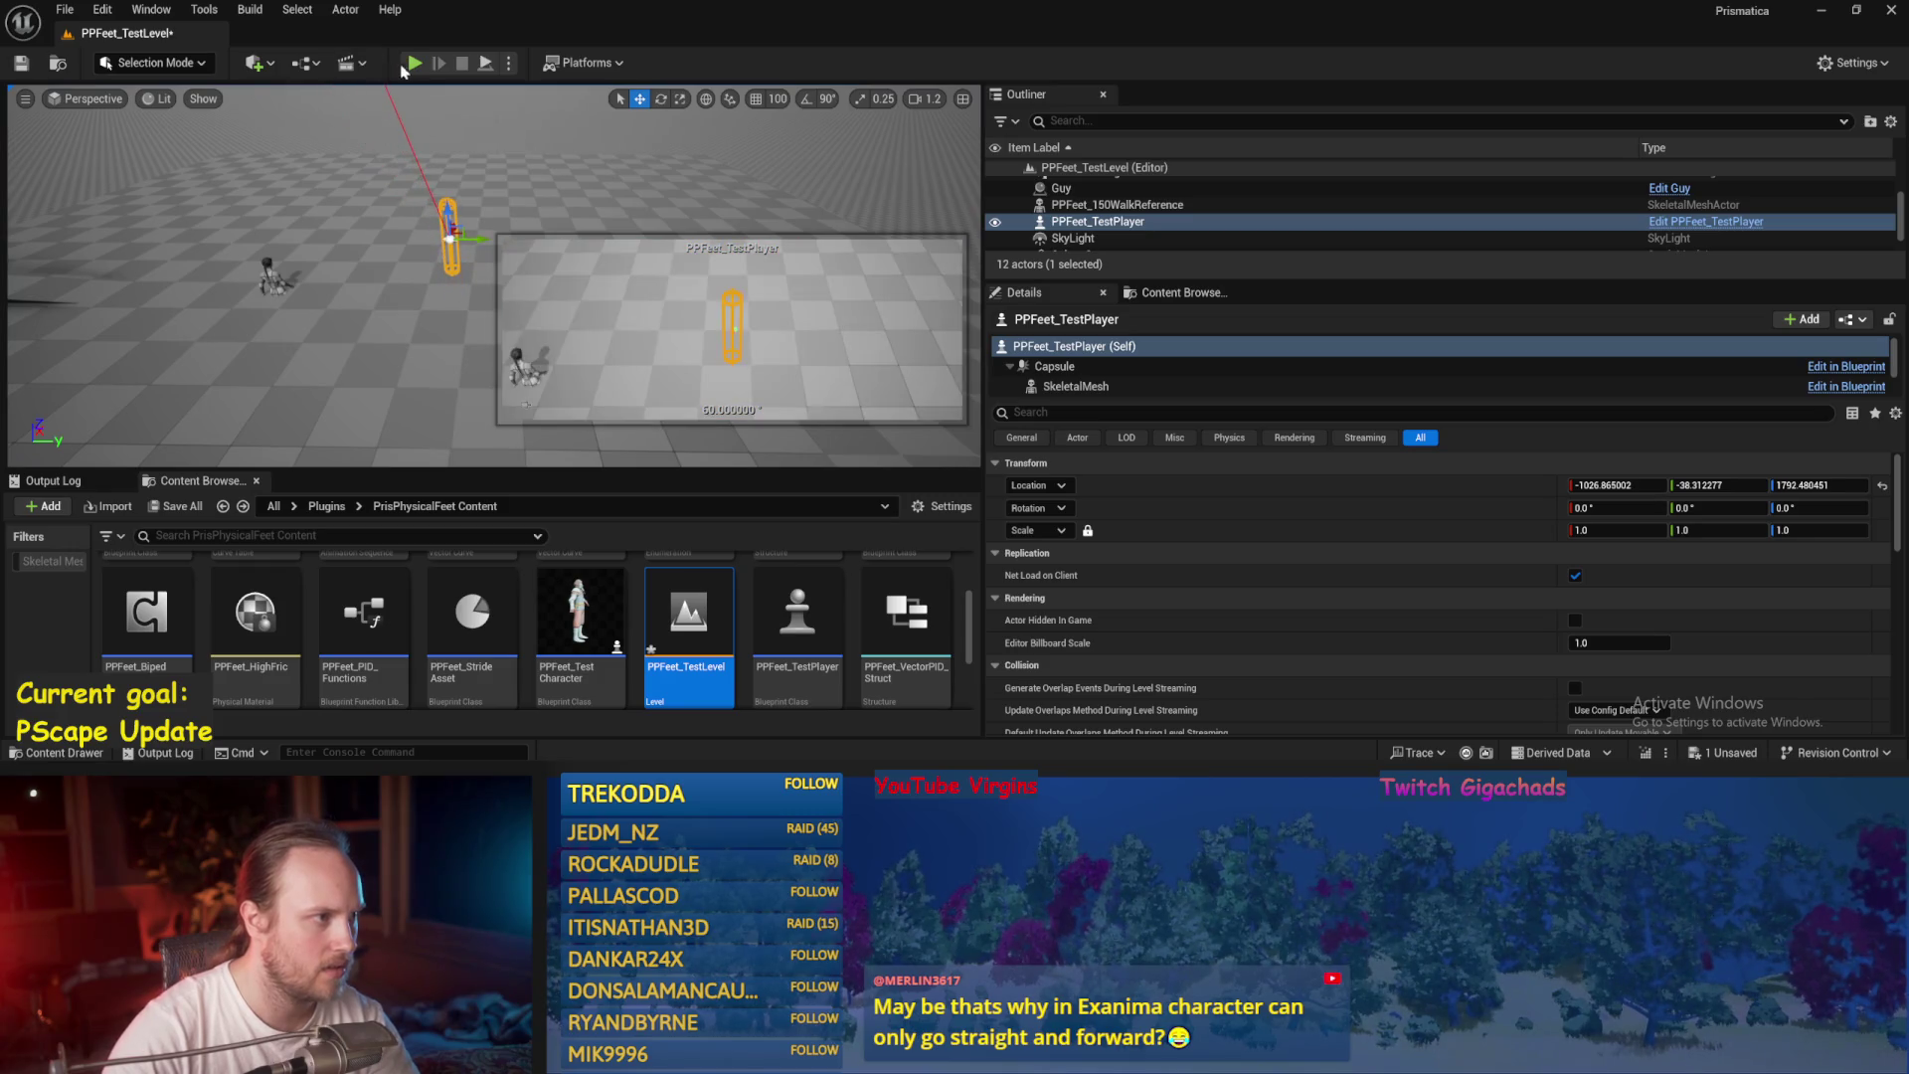
{"action": "left_click", "coordinate": [411, 63]}
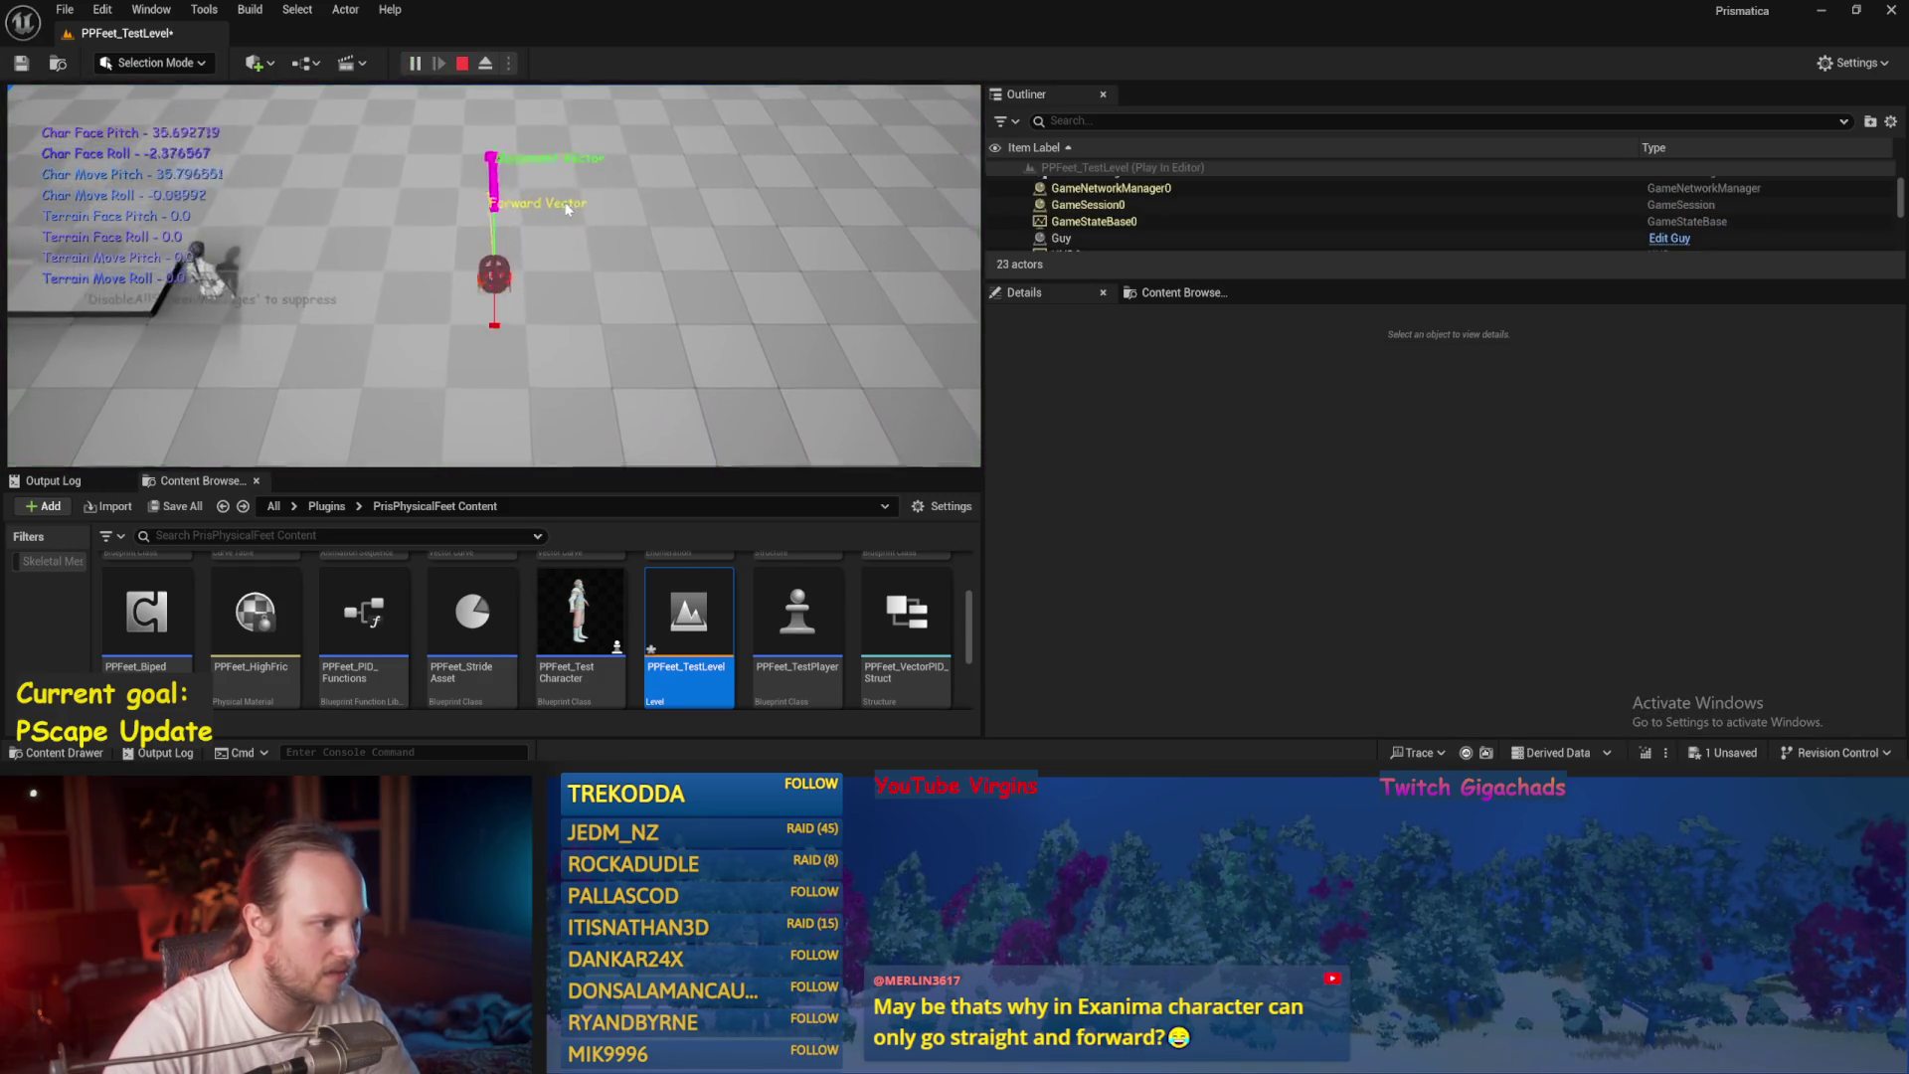
{"action": "key", "text": "Escape"}
Play-test in full-screen view, walking the character forward with W to test striding.
{"action": "key", "text": "F11"}
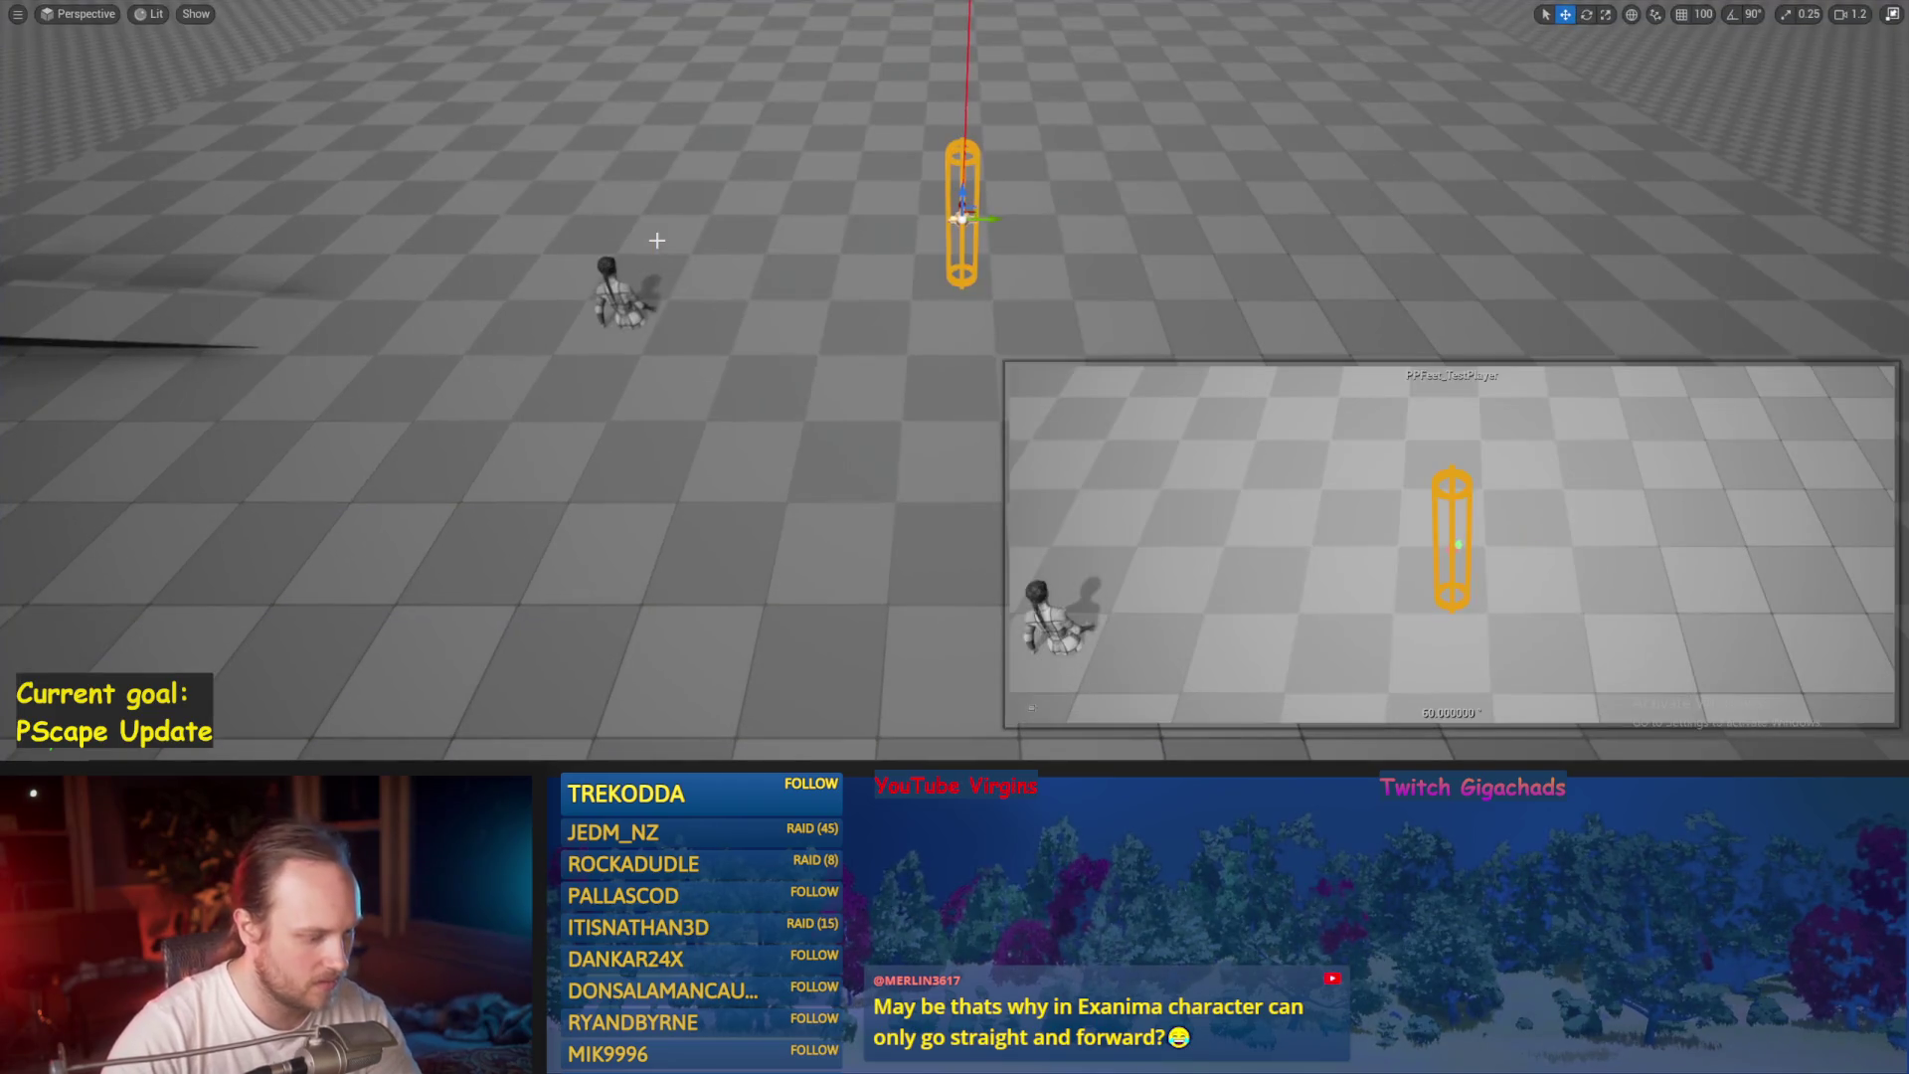
{"action": "key", "text": "alt+p"}
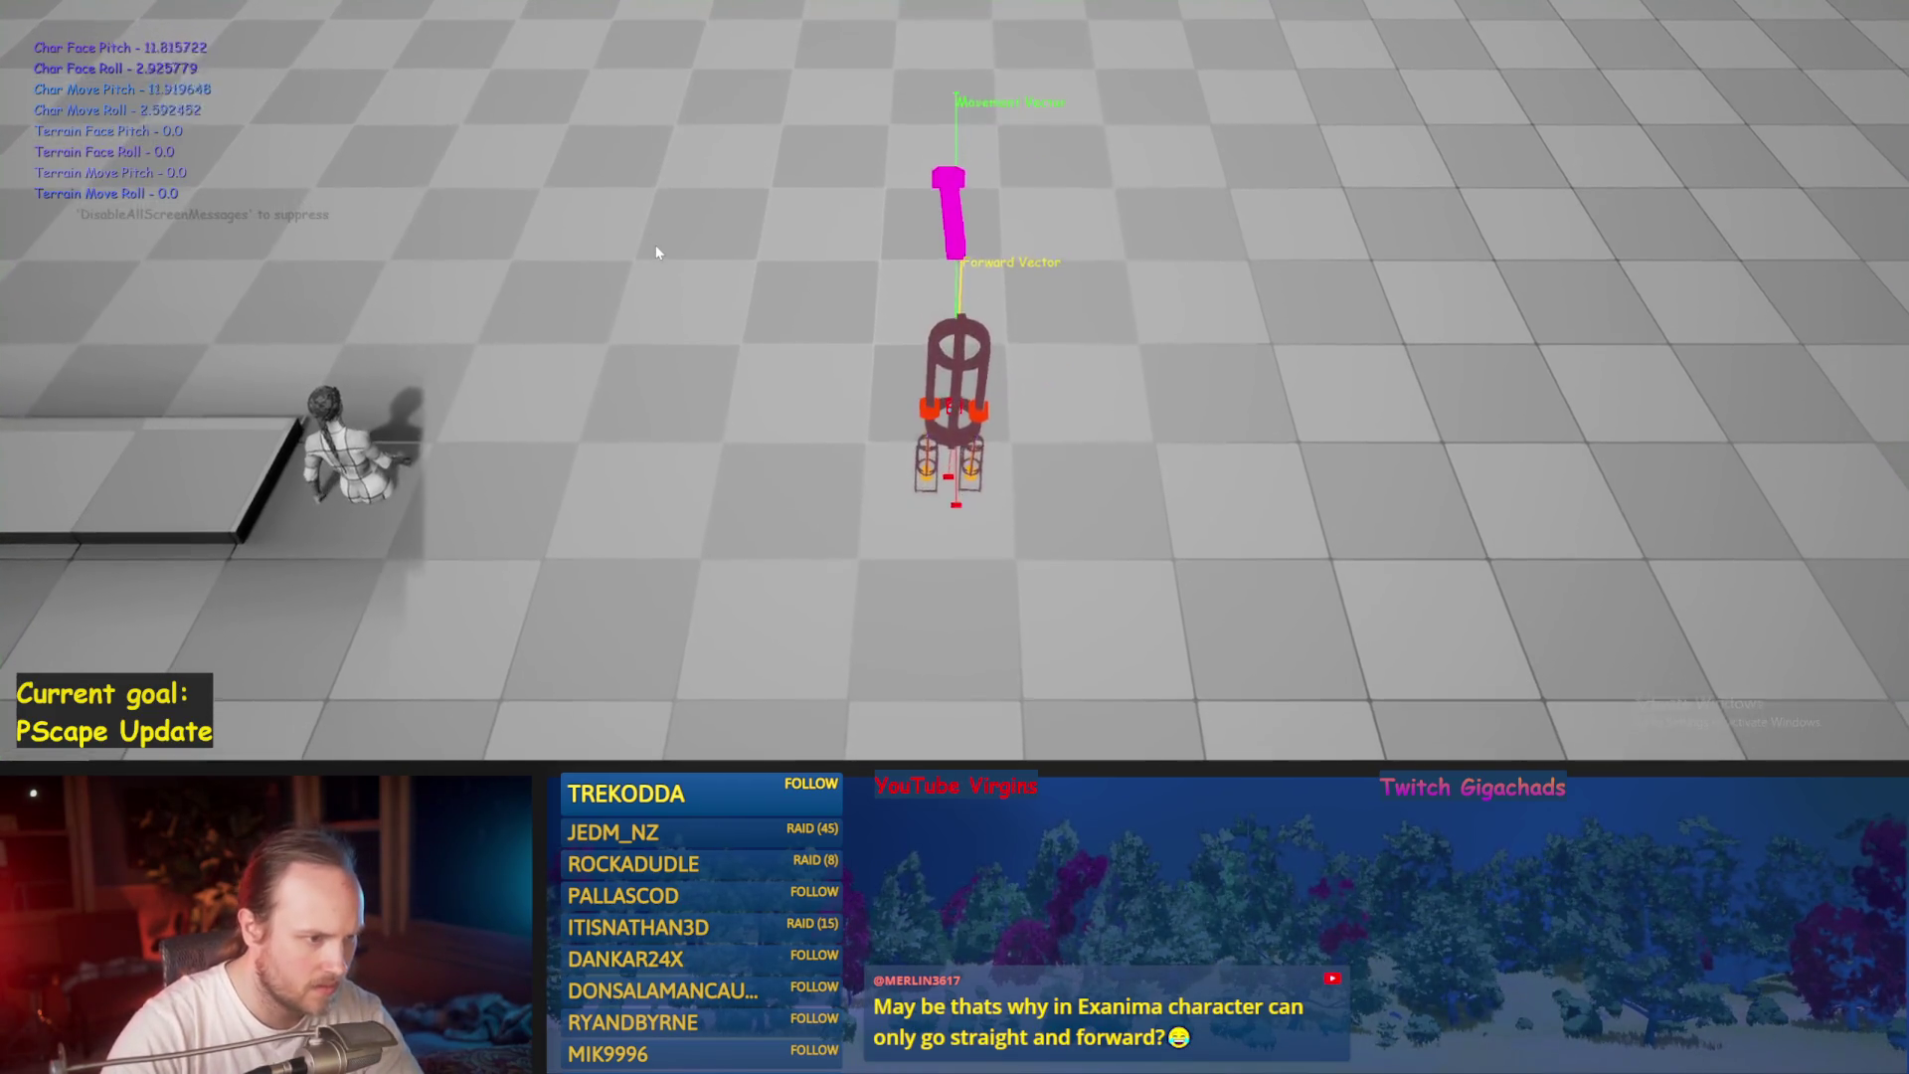
{"action": "key", "text": "Escape"}
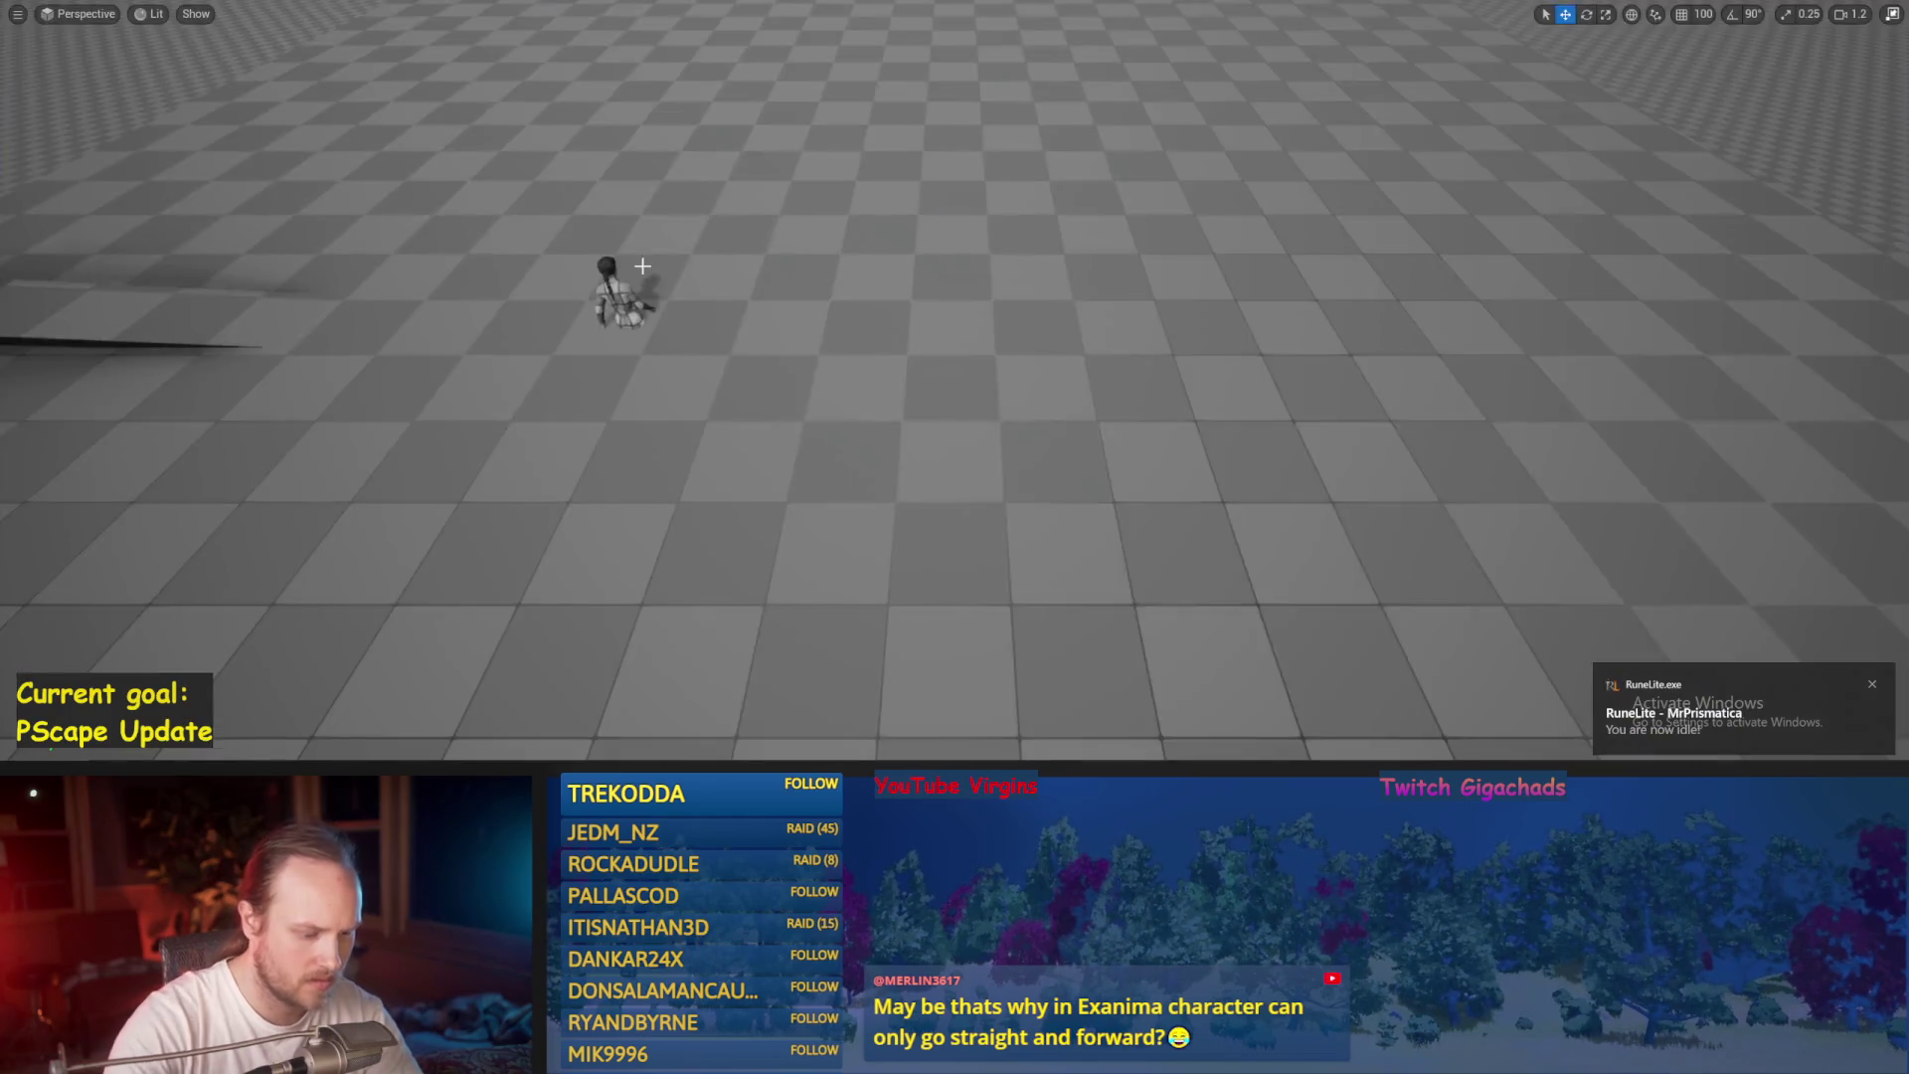
{"action": "key", "text": "alt+p"}
{"action": "key", "text": "w"}
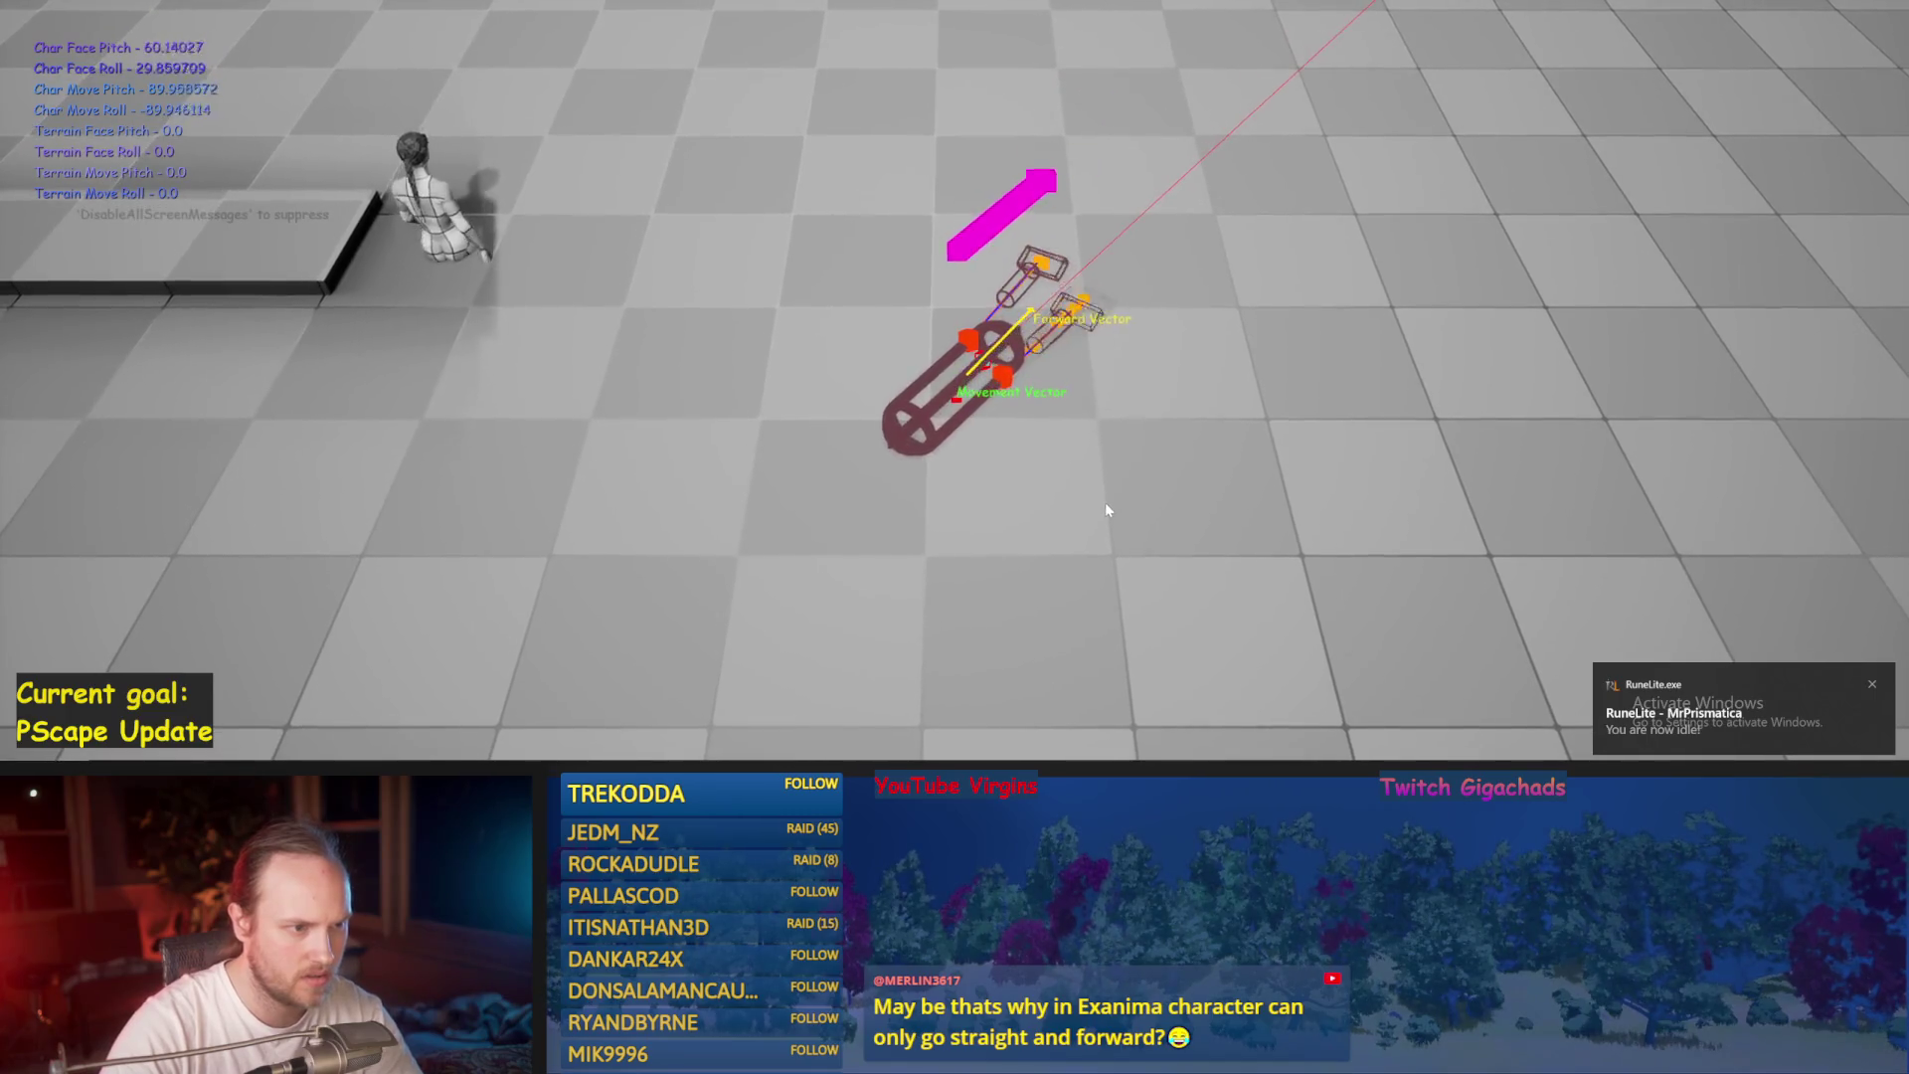
{"action": "key", "text": "Escape"}
{"action": "key", "text": "alt+p"}
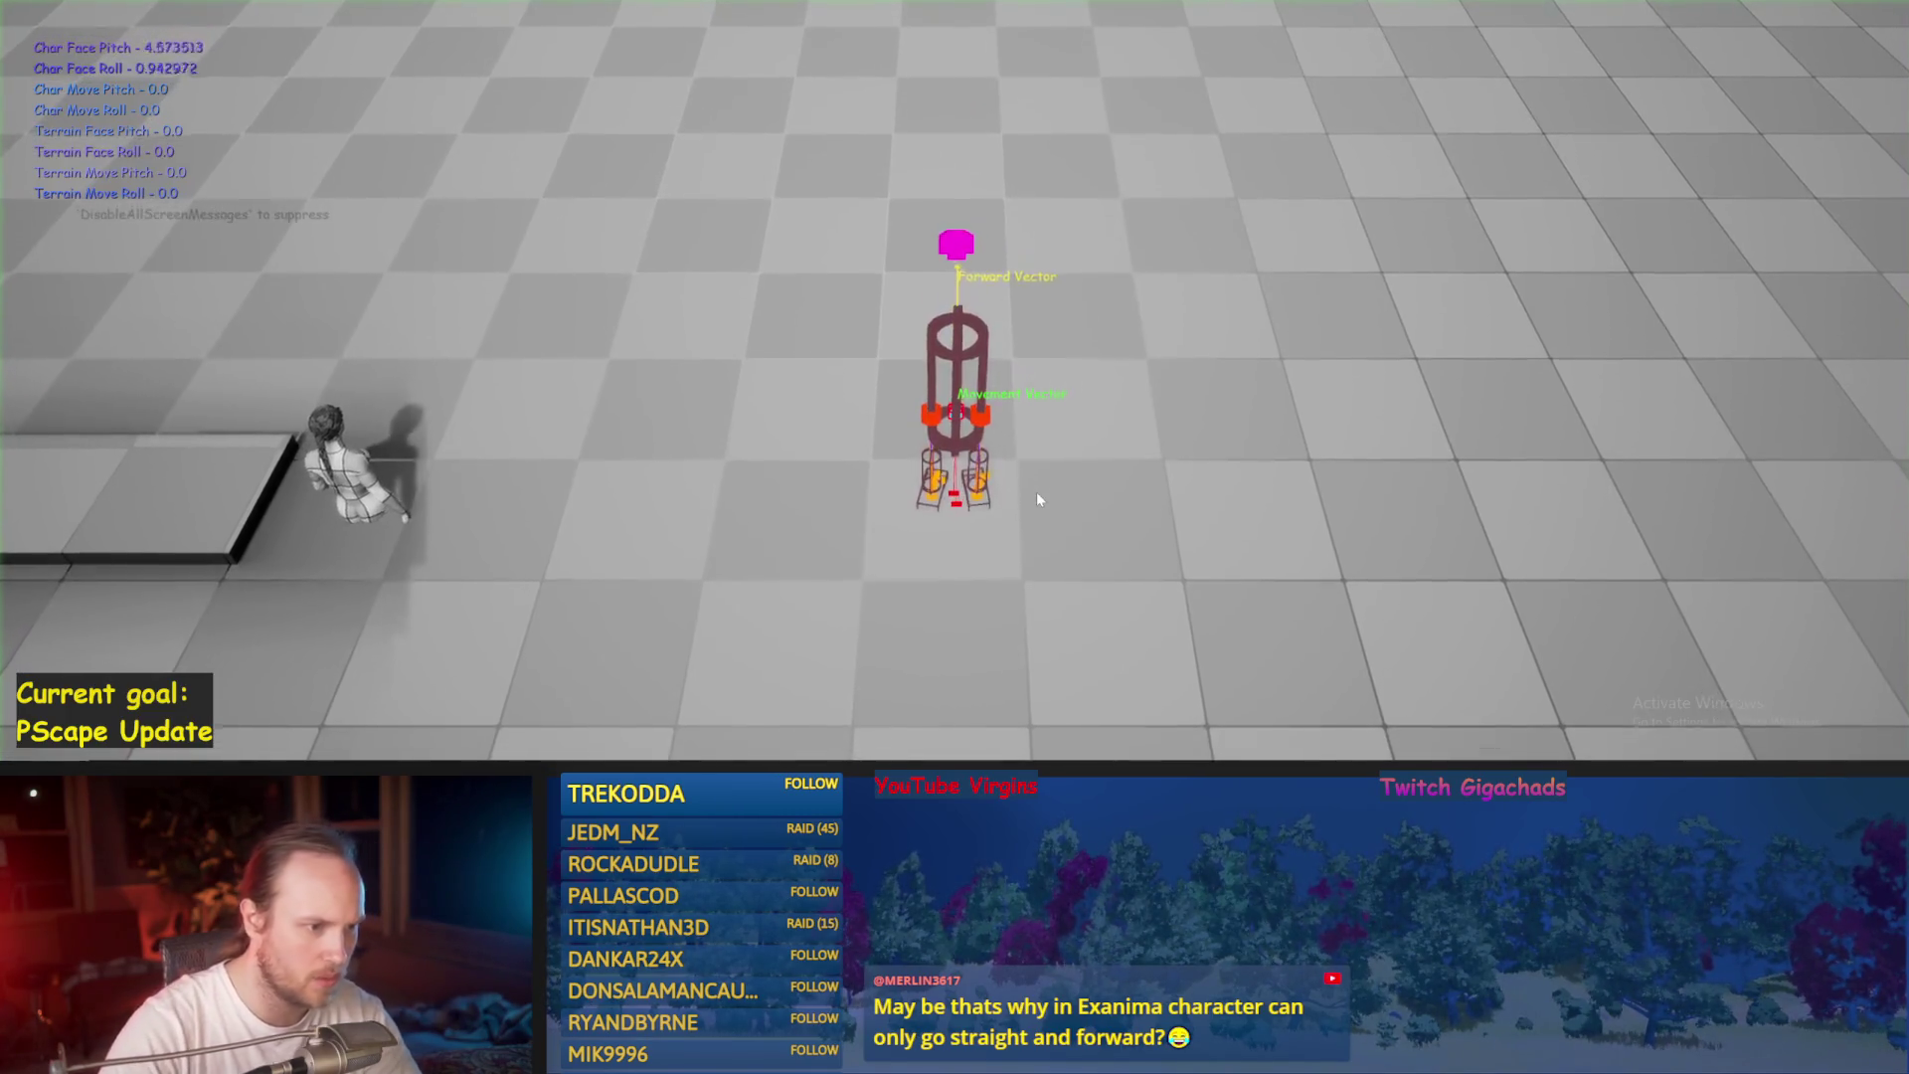
{"action": "key", "text": "Escape"}
Frame the player capsule and run the simulation three times from a level camera view.
{"action": "key", "text": "f"}
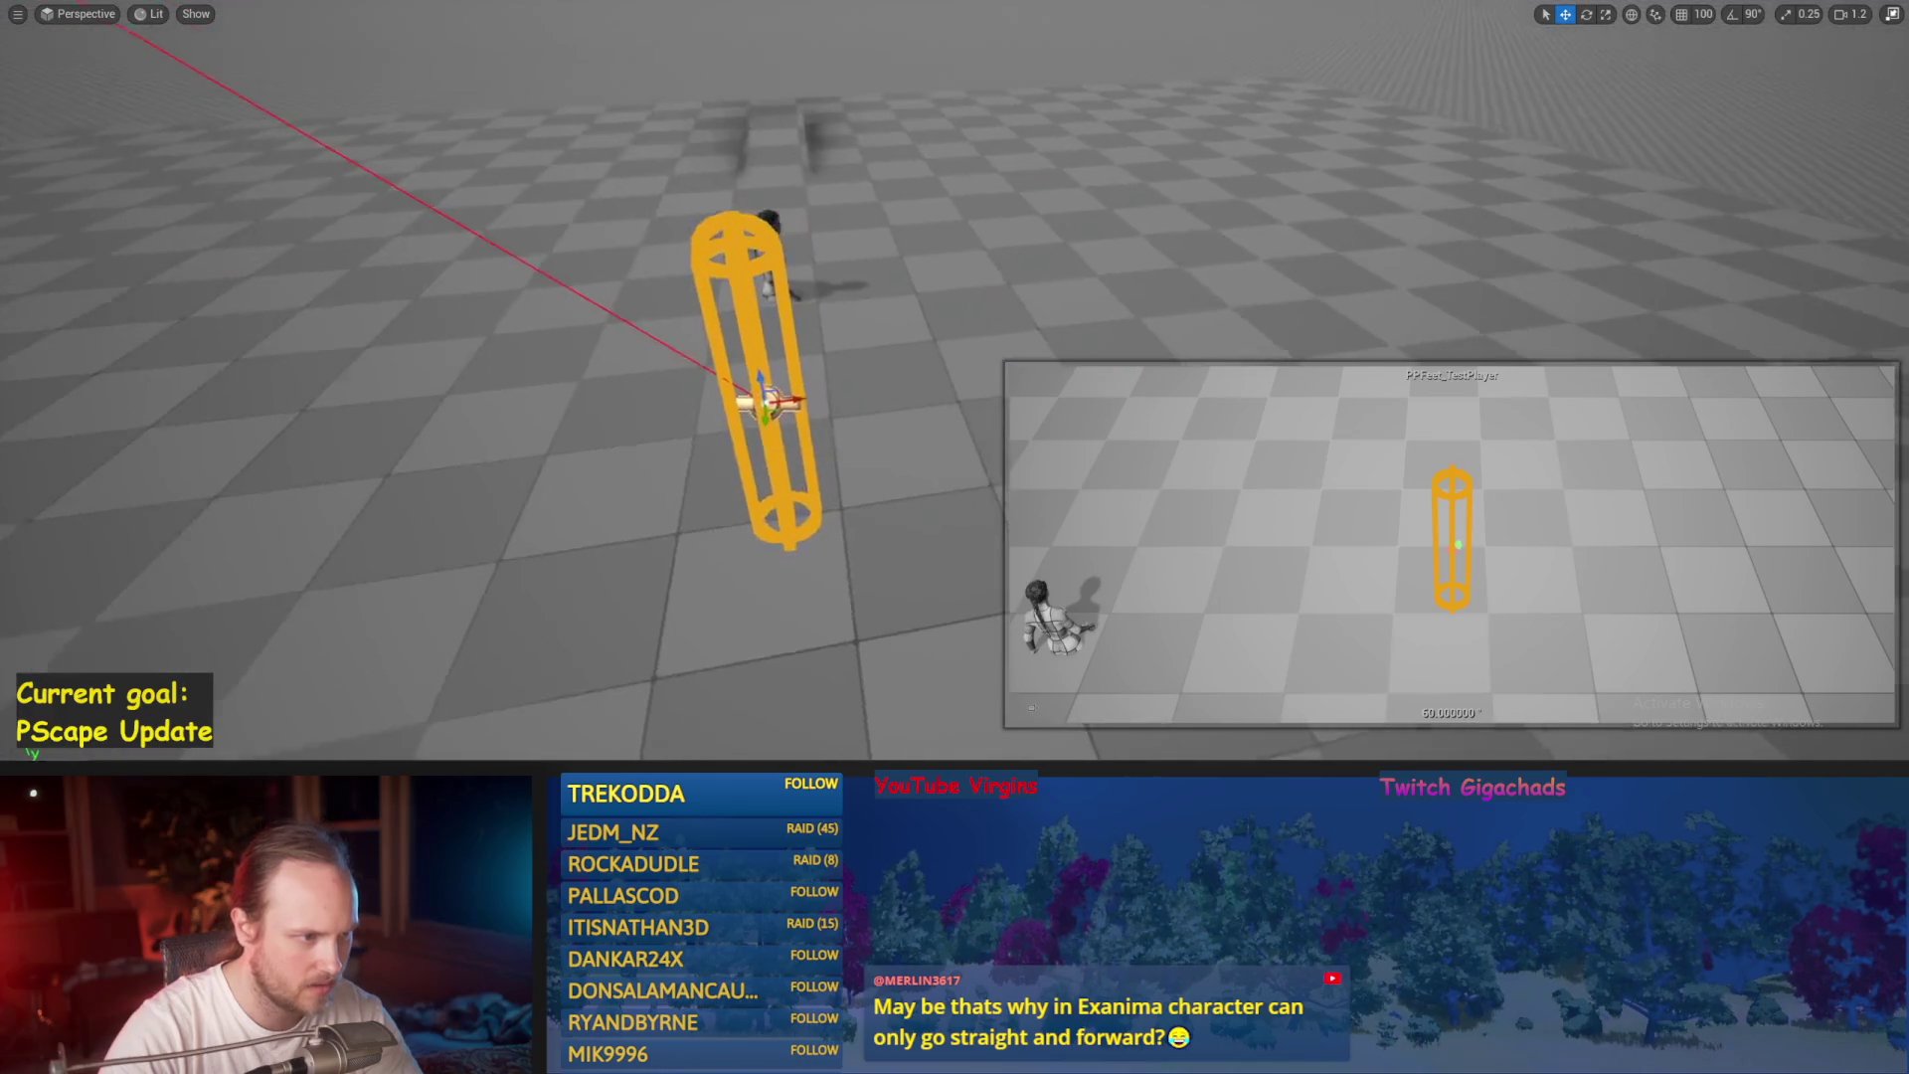
{"action": "key", "text": "alt+s"}
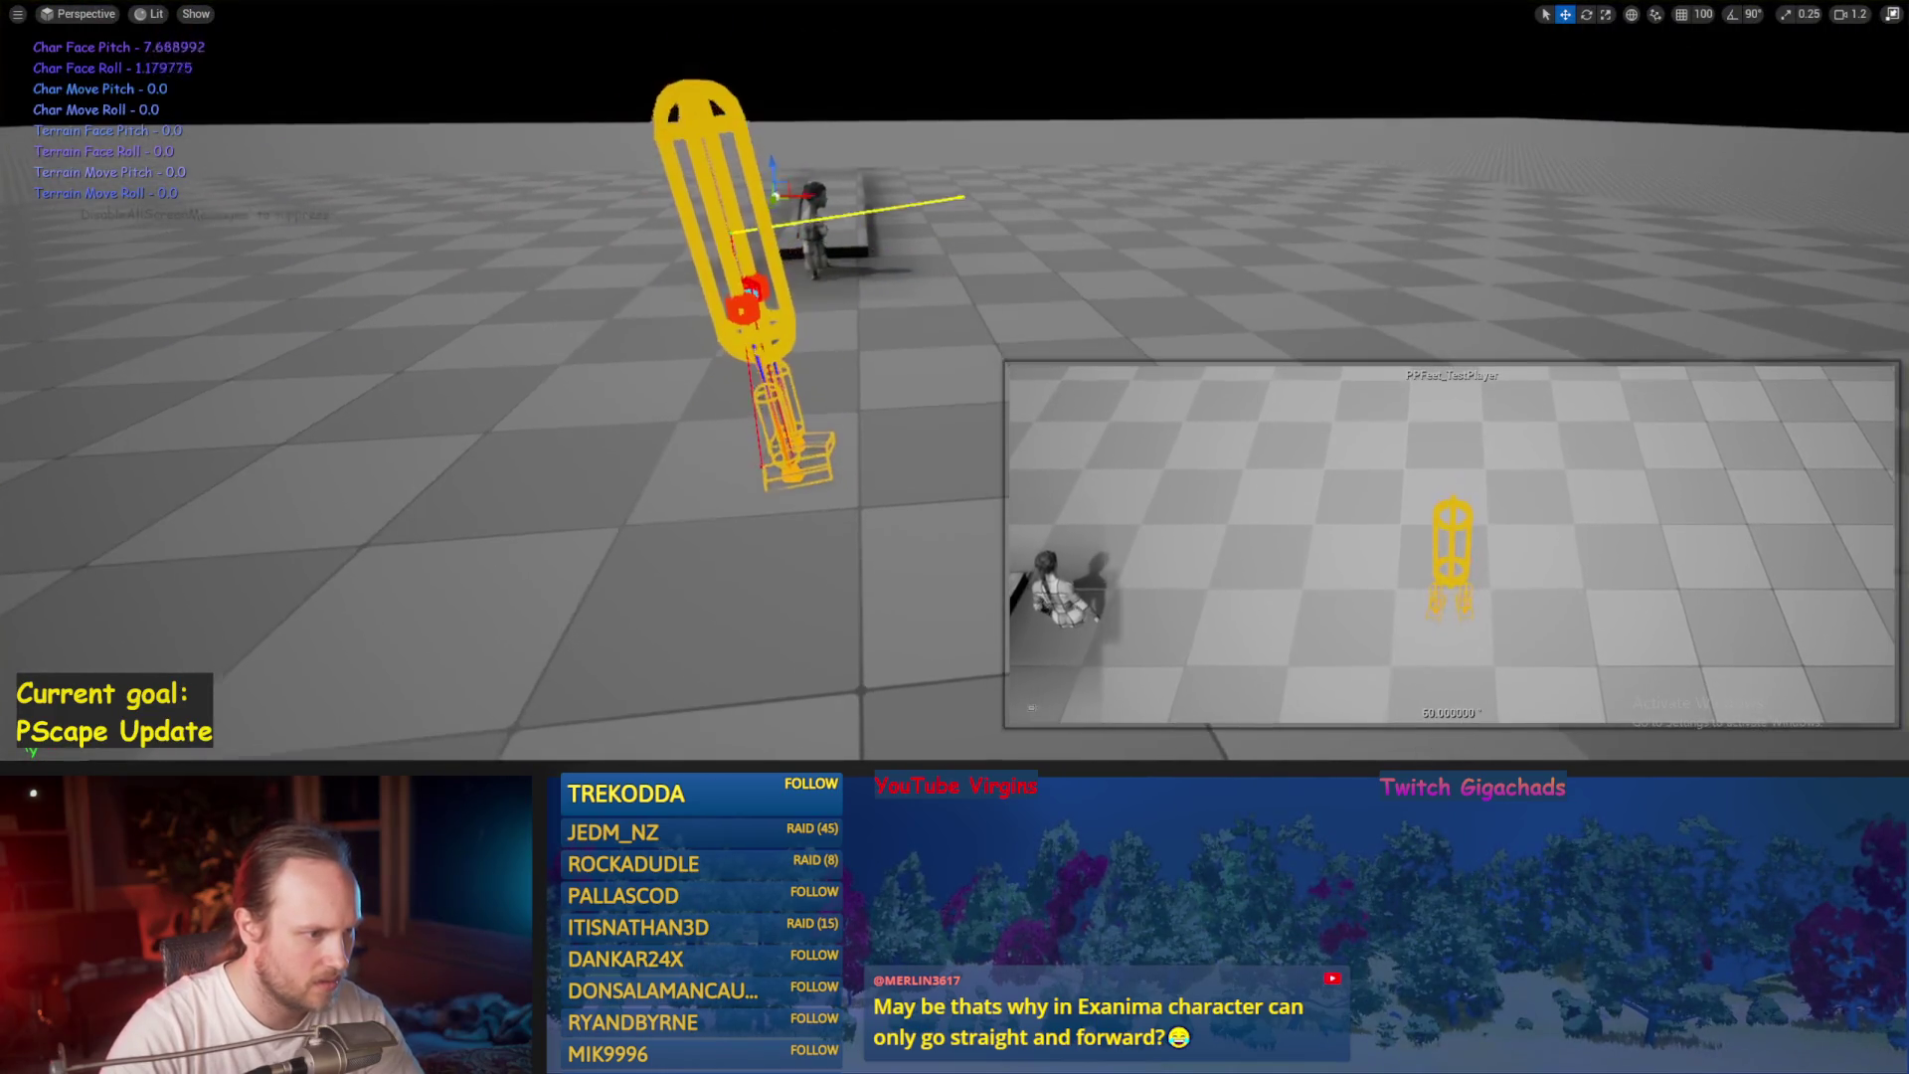
{"action": "left_click_drag", "start_coordinate": [841, 513], "coordinate": [796, 292]}
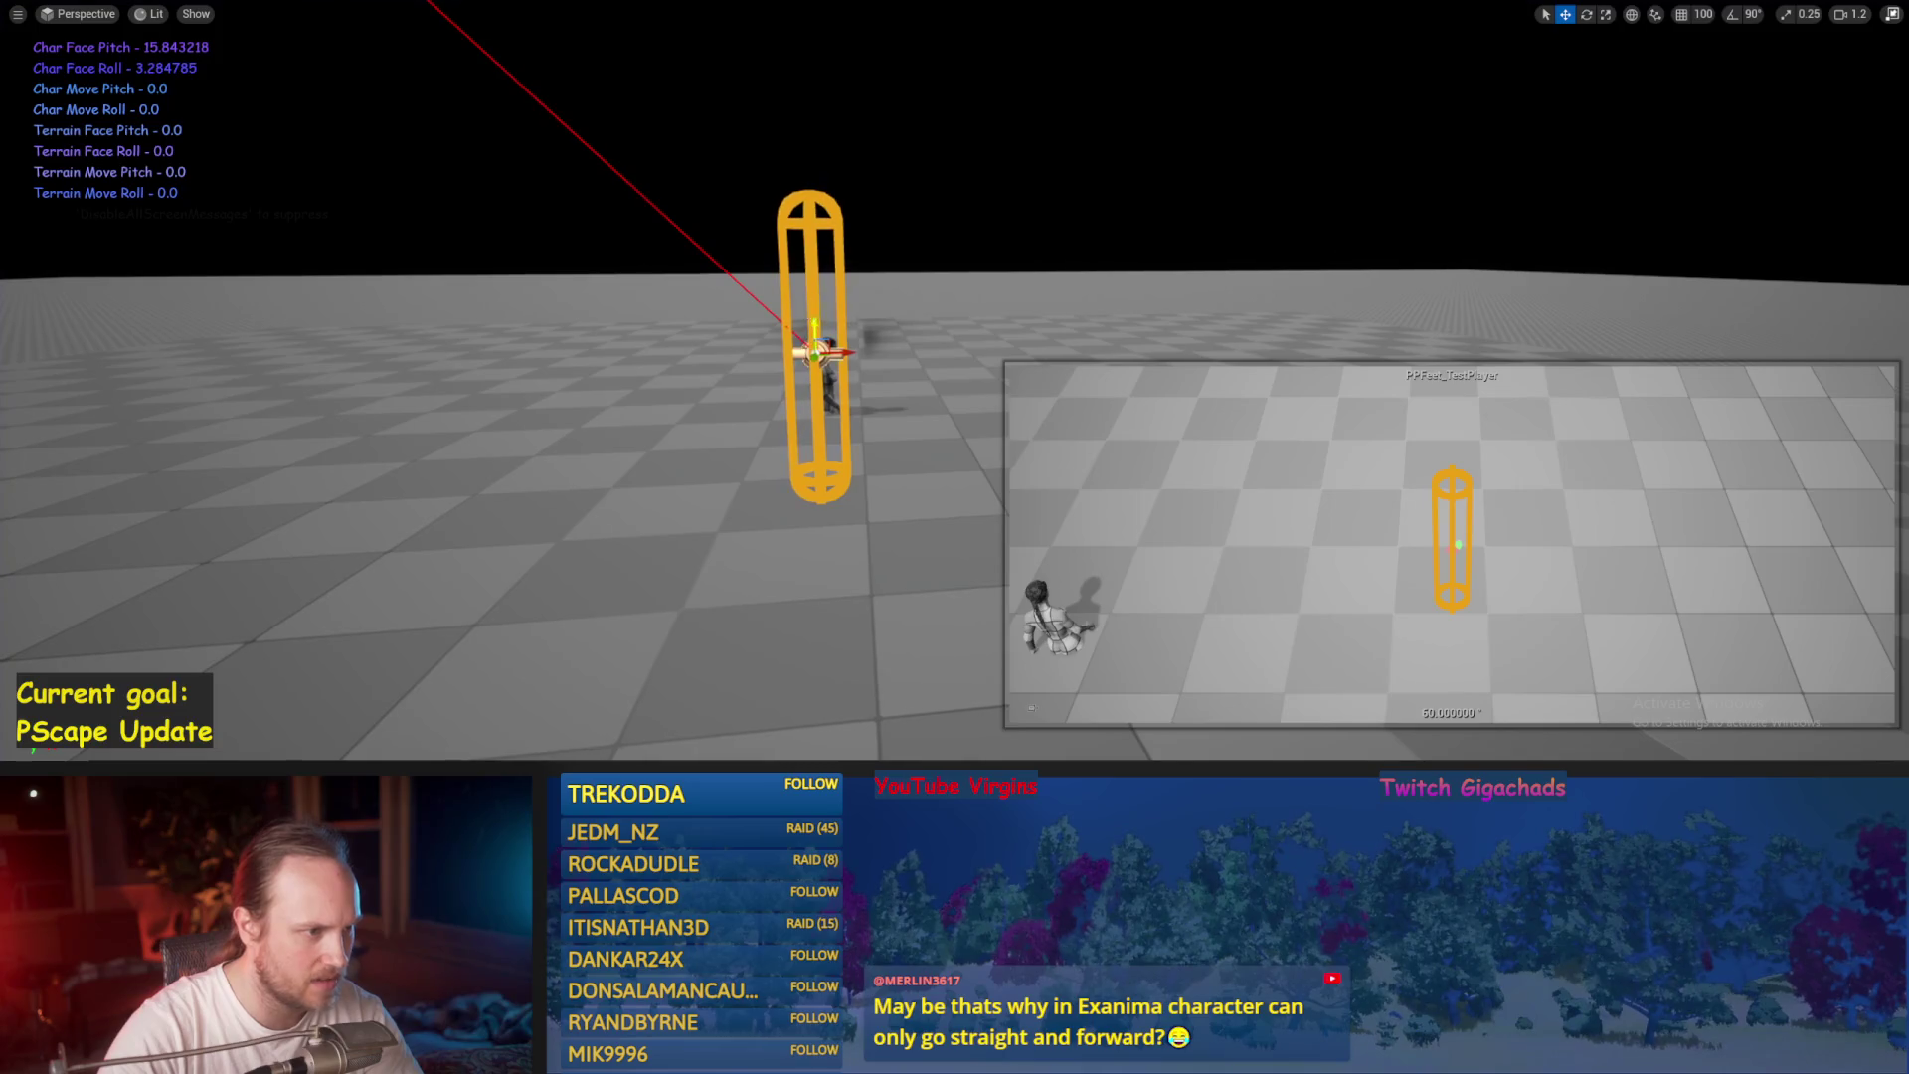
{"action": "key", "text": "alt+s"}
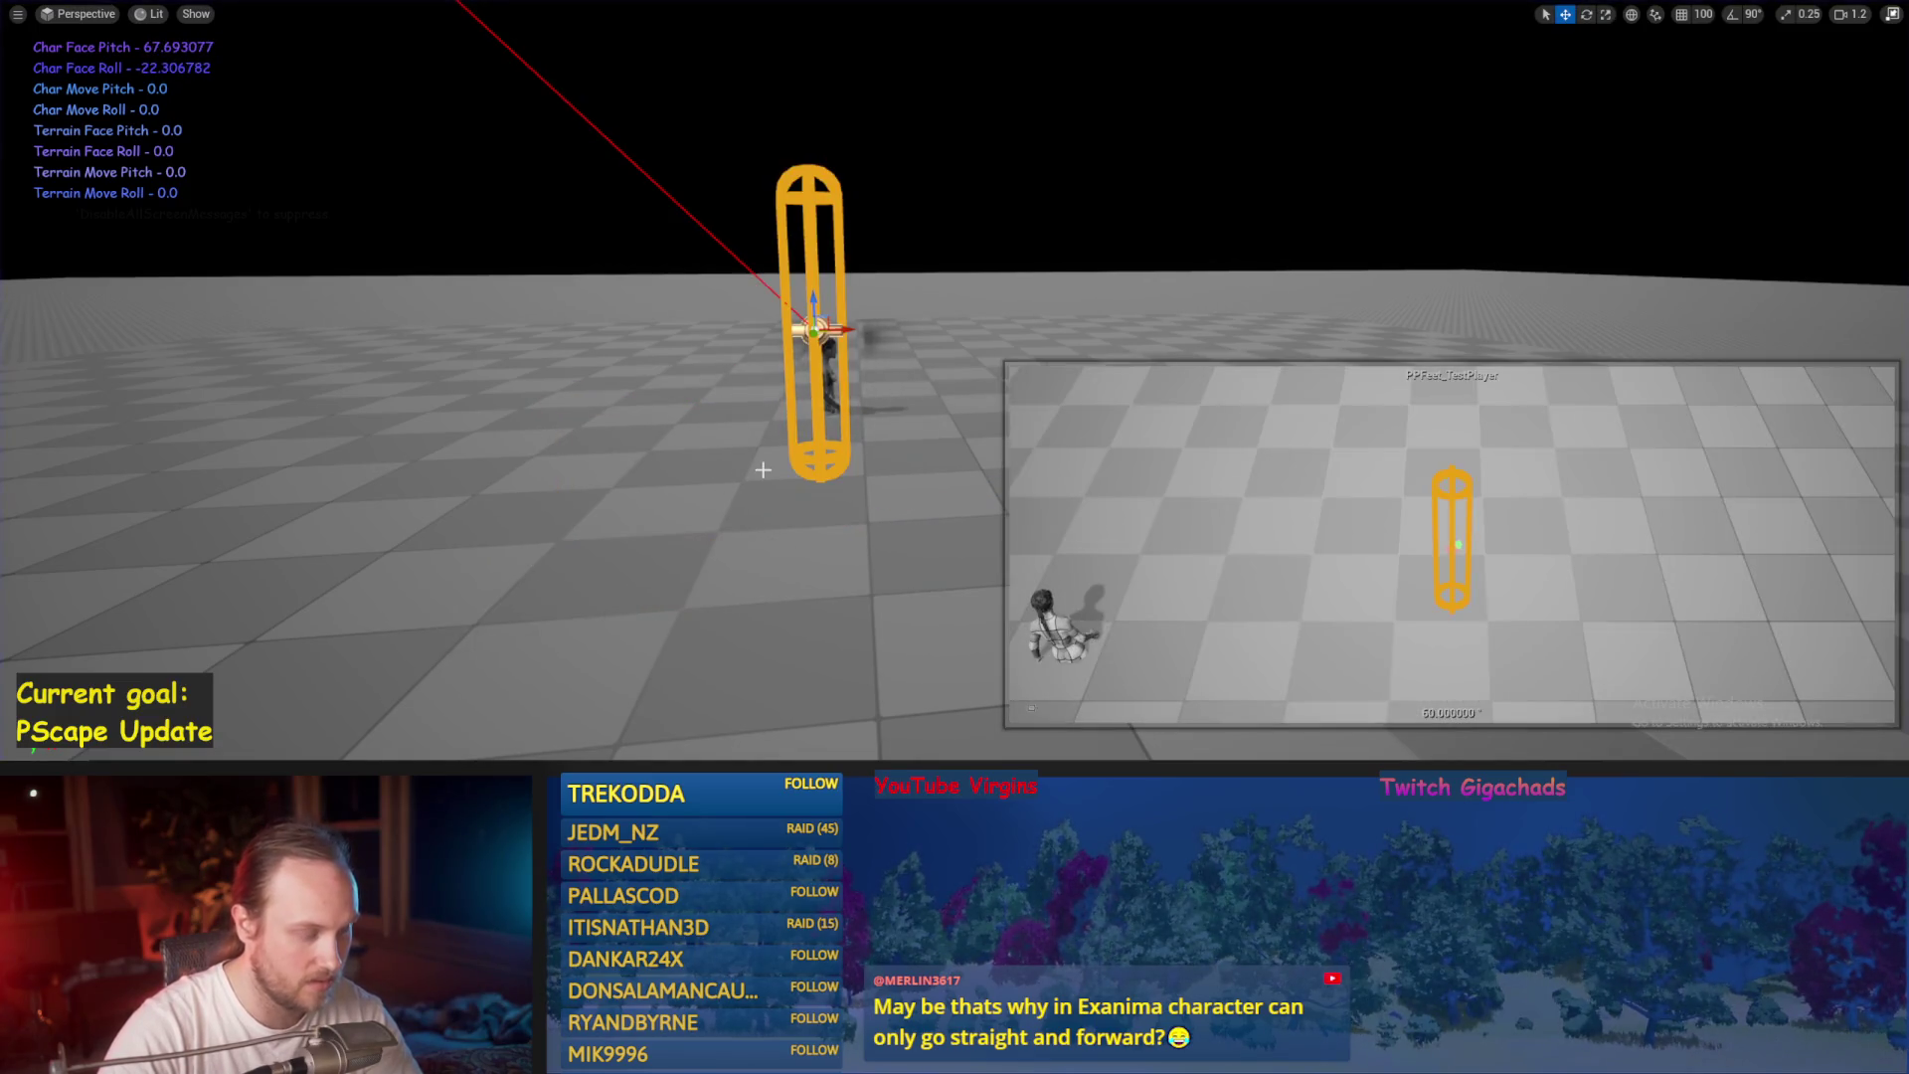
{"action": "key", "text": "alt+s"}
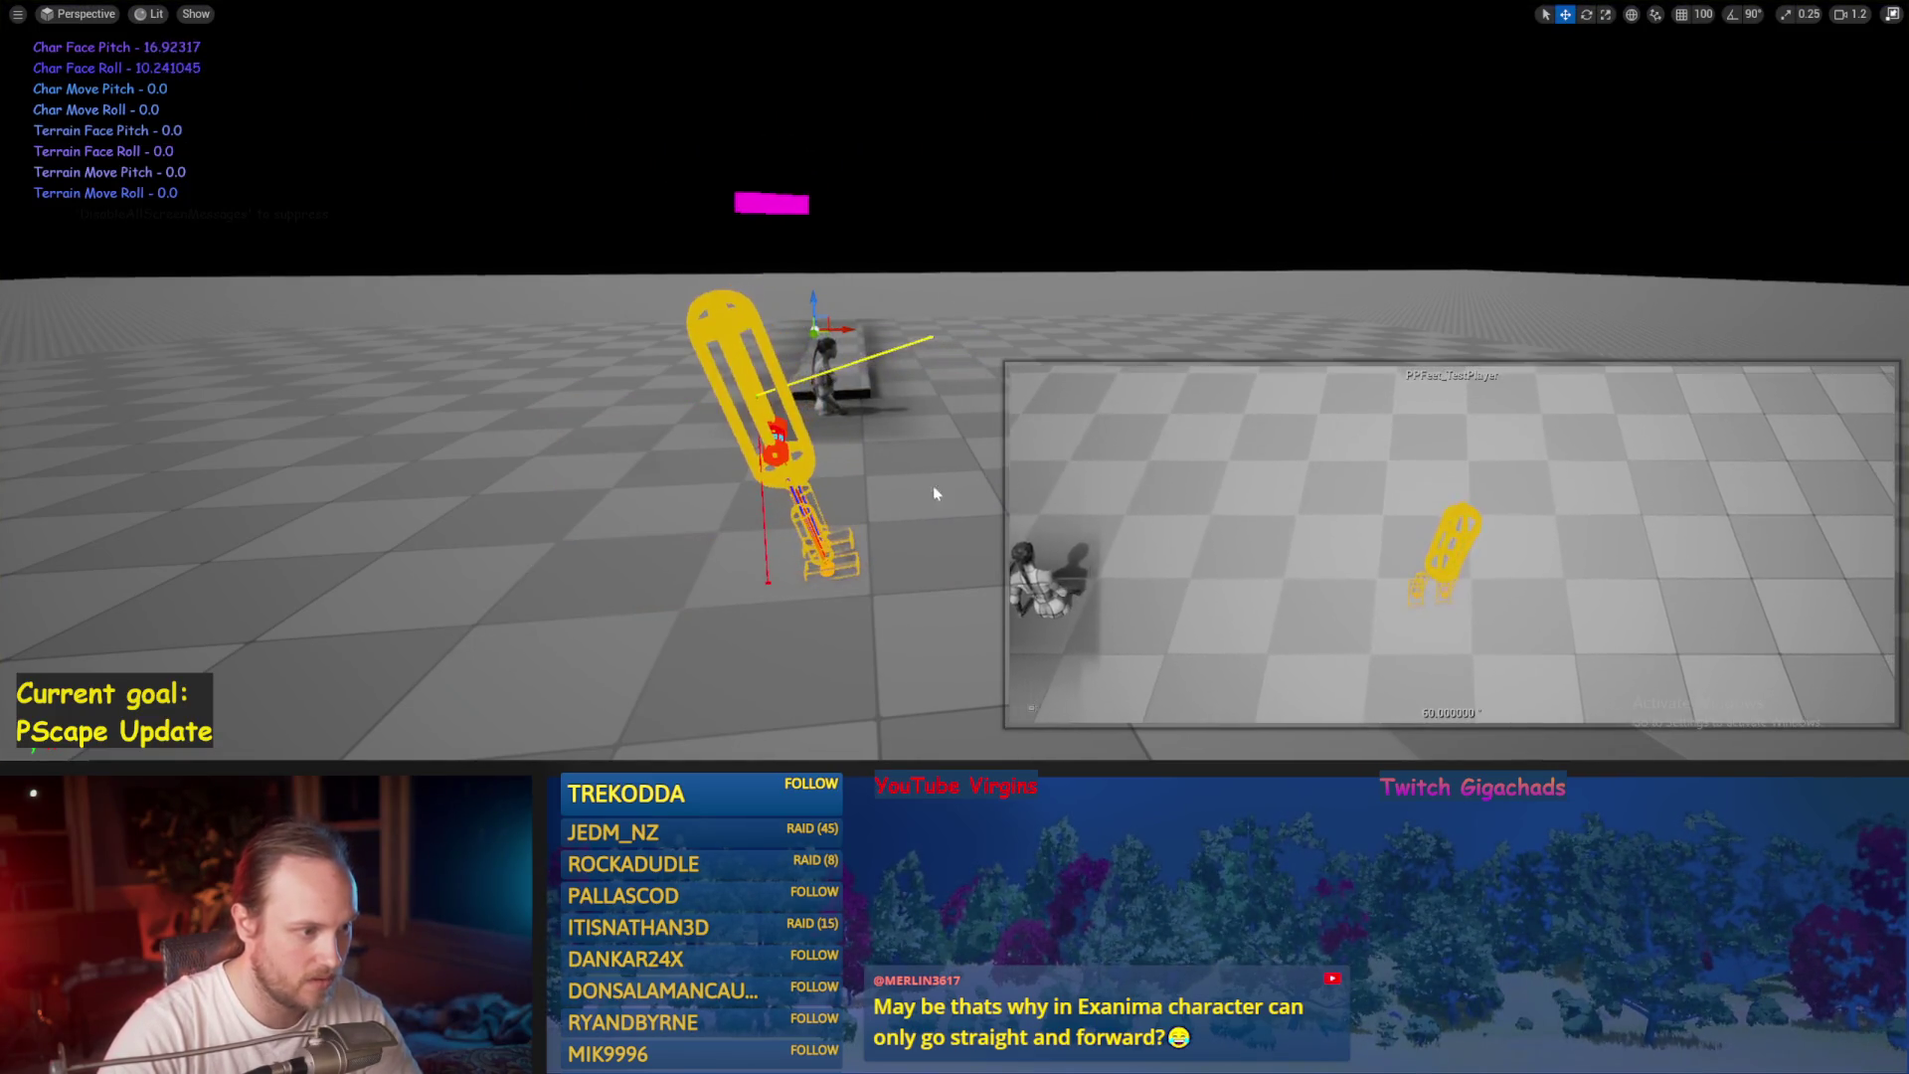
{"action": "key", "text": "Escape"}
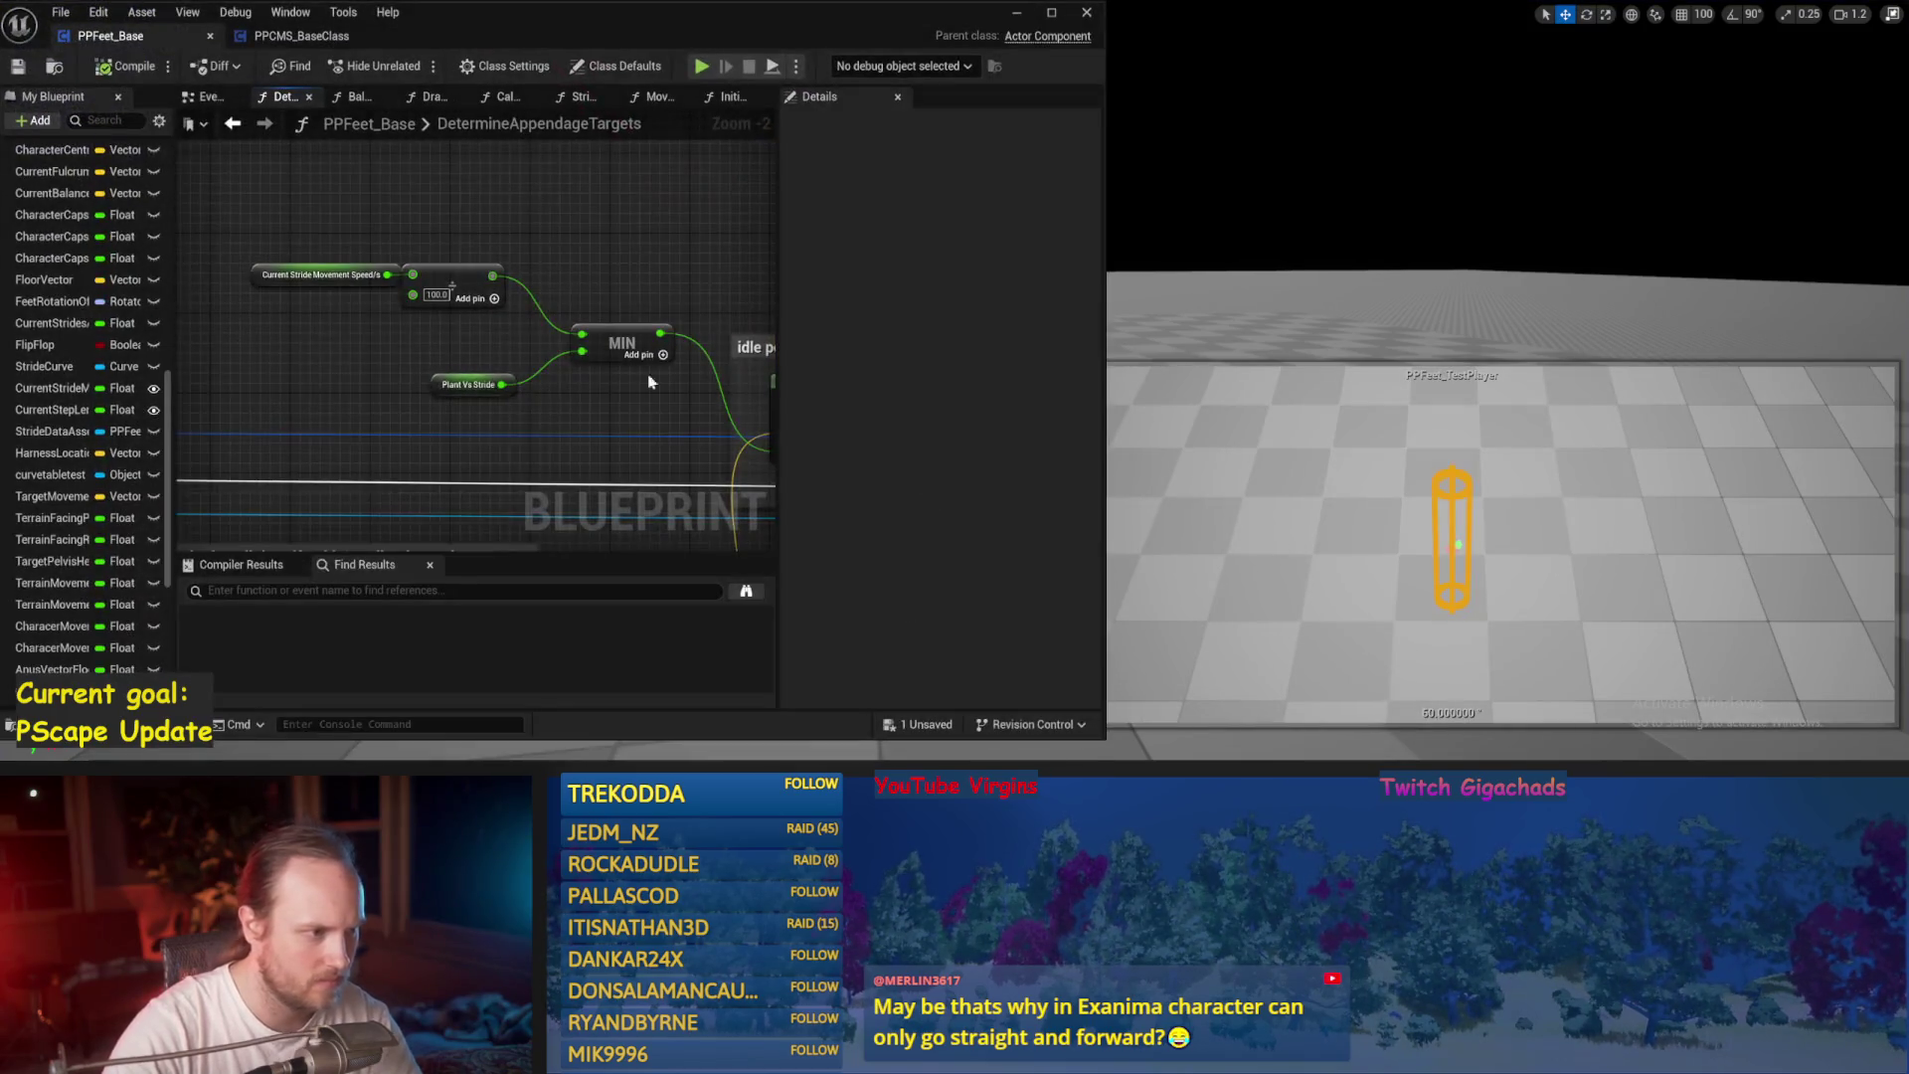
Maximize the PPFeet_Base editor and zoom into the terrain-rotation and Combine Rotators nodes.
{"action": "key", "text": "ctrl+s"}
{"action": "double_click", "coordinate": [1061, 45]}
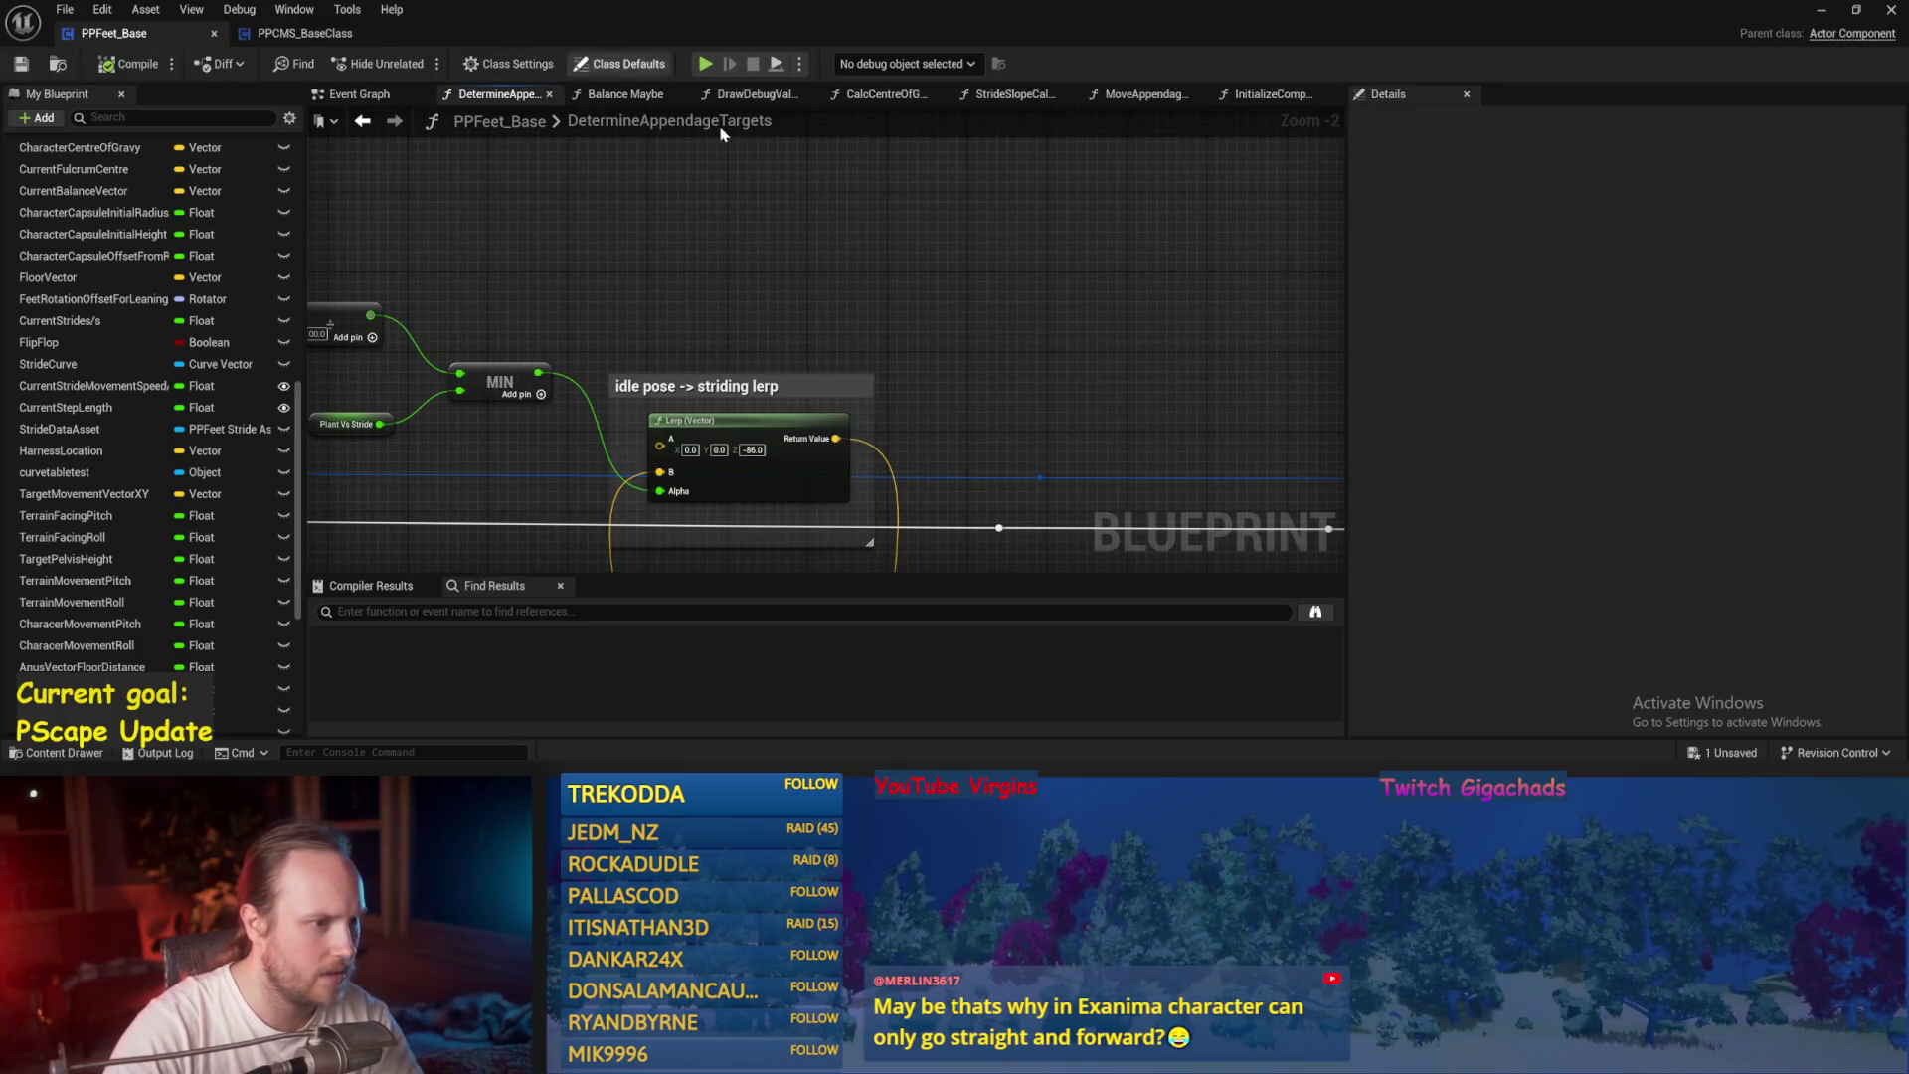
{"action": "scroll", "coordinate": [952, 290], "scroll_direction": "down", "scroll_amount": 1}
{"action": "mouse_move", "coordinate": [1047, 401]}
{"action": "left_mouse_down"}
{"action": "mouse_move", "coordinate": [712, 384]}
{"action": "mouse_move", "coordinate": [673, 303]}
{"action": "left_mouse_up"}
{"action": "scroll", "coordinate": [830, 430], "scroll_direction": "up", "scroll_amount": 2}
{"action": "left_click_drag", "start_coordinate": [831, 429], "coordinate": [622, 346]}
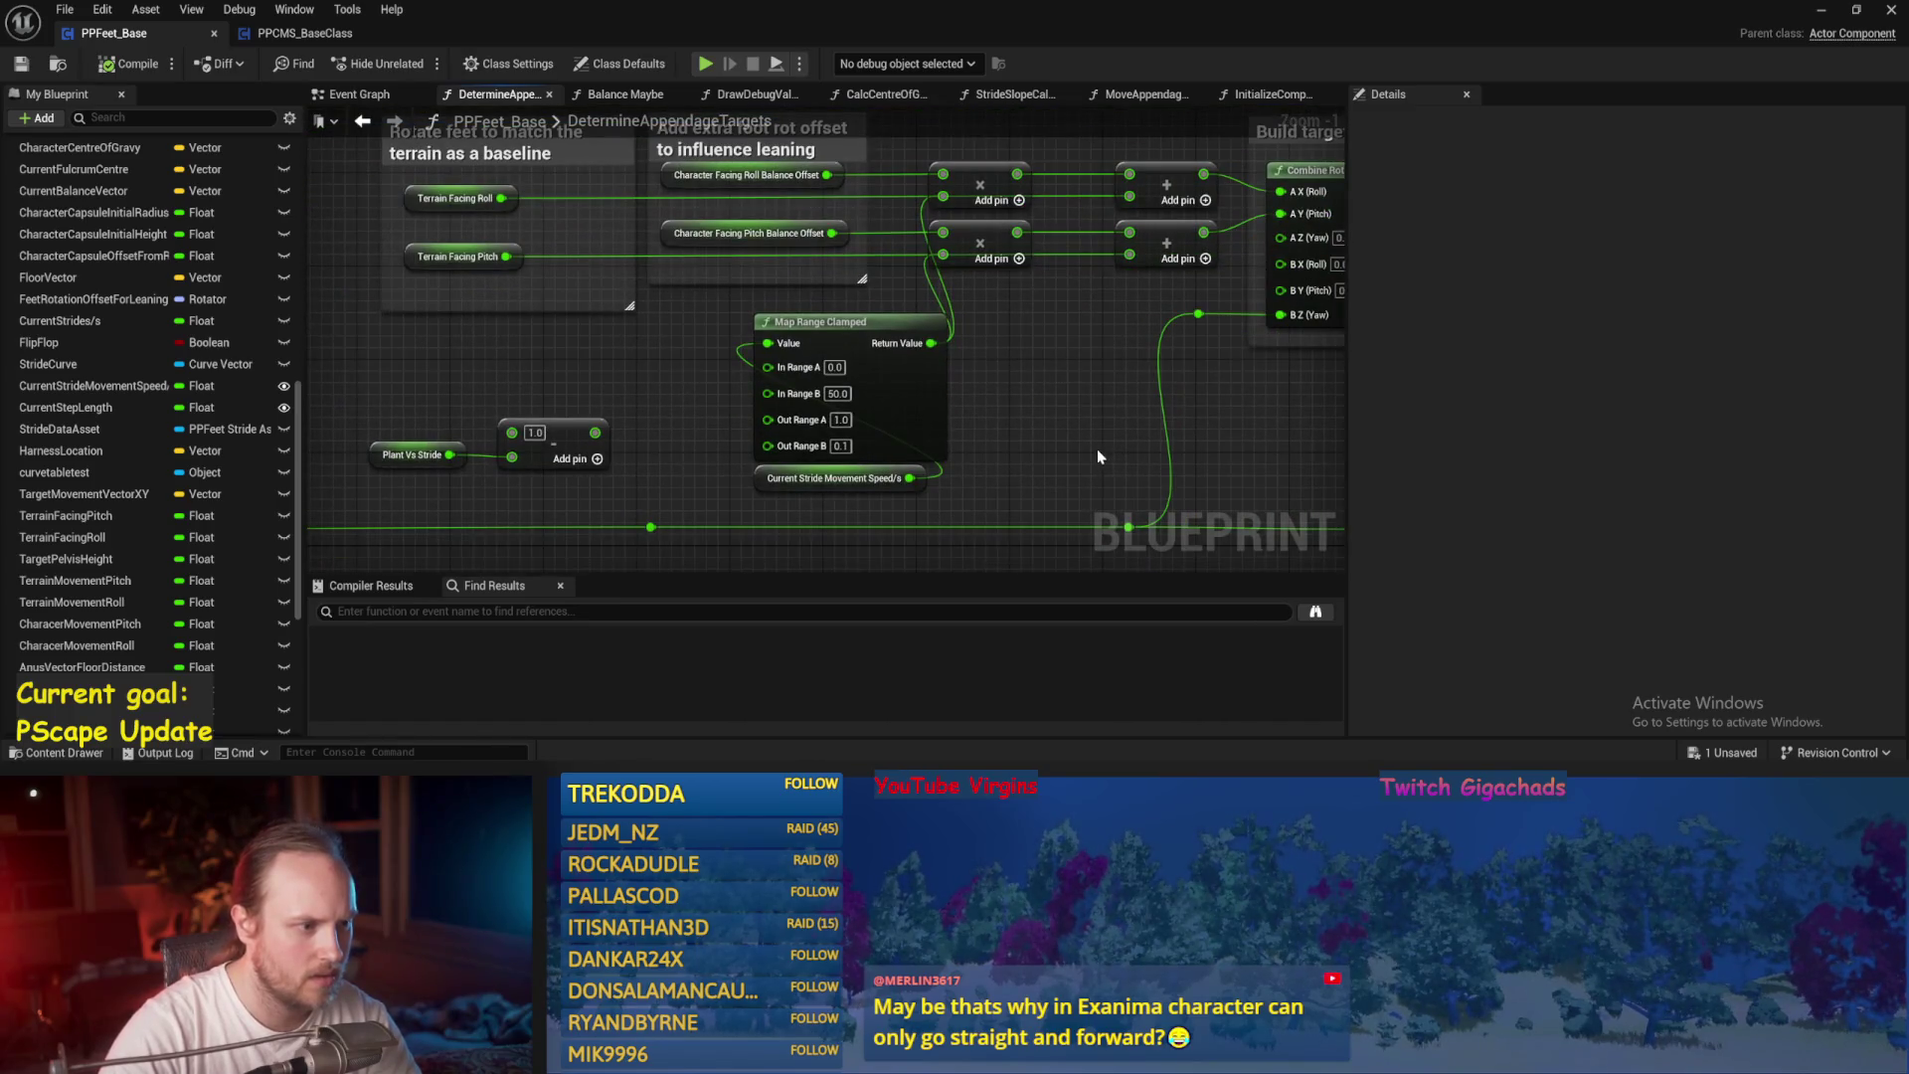
Check the Map Range Clamped values (0–50 to 1.0–0.1), then open the Event Graph.
{"action": "left_click_drag", "start_coordinate": [886, 491], "coordinate": [826, 529]}
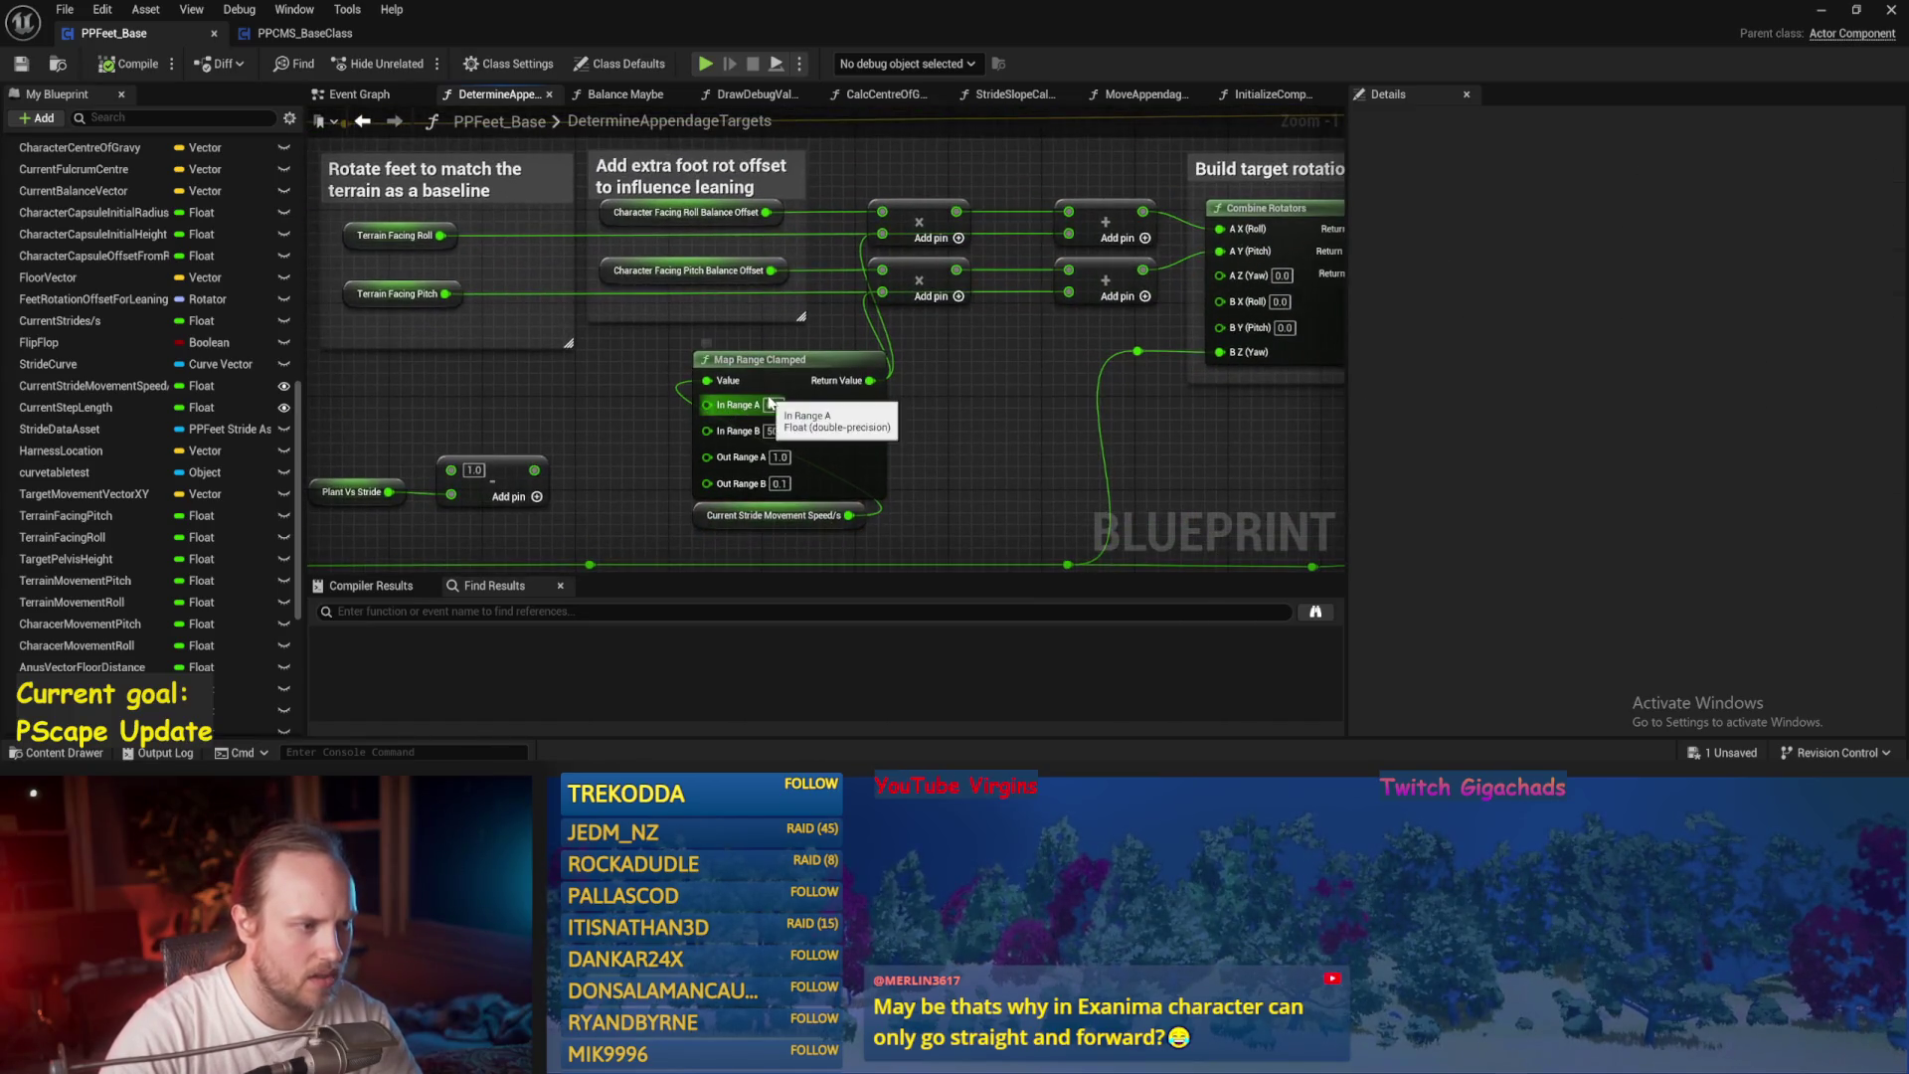
{"action": "mouse_move", "coordinate": [942, 417]}
{"action": "left_mouse_down"}
{"action": "mouse_move", "coordinate": [929, 462]}
{"action": "mouse_move", "coordinate": [682, 440]}
{"action": "left_mouse_up"}
{"action": "left_click_drag", "start_coordinate": [863, 422], "coordinate": [1035, 417]}
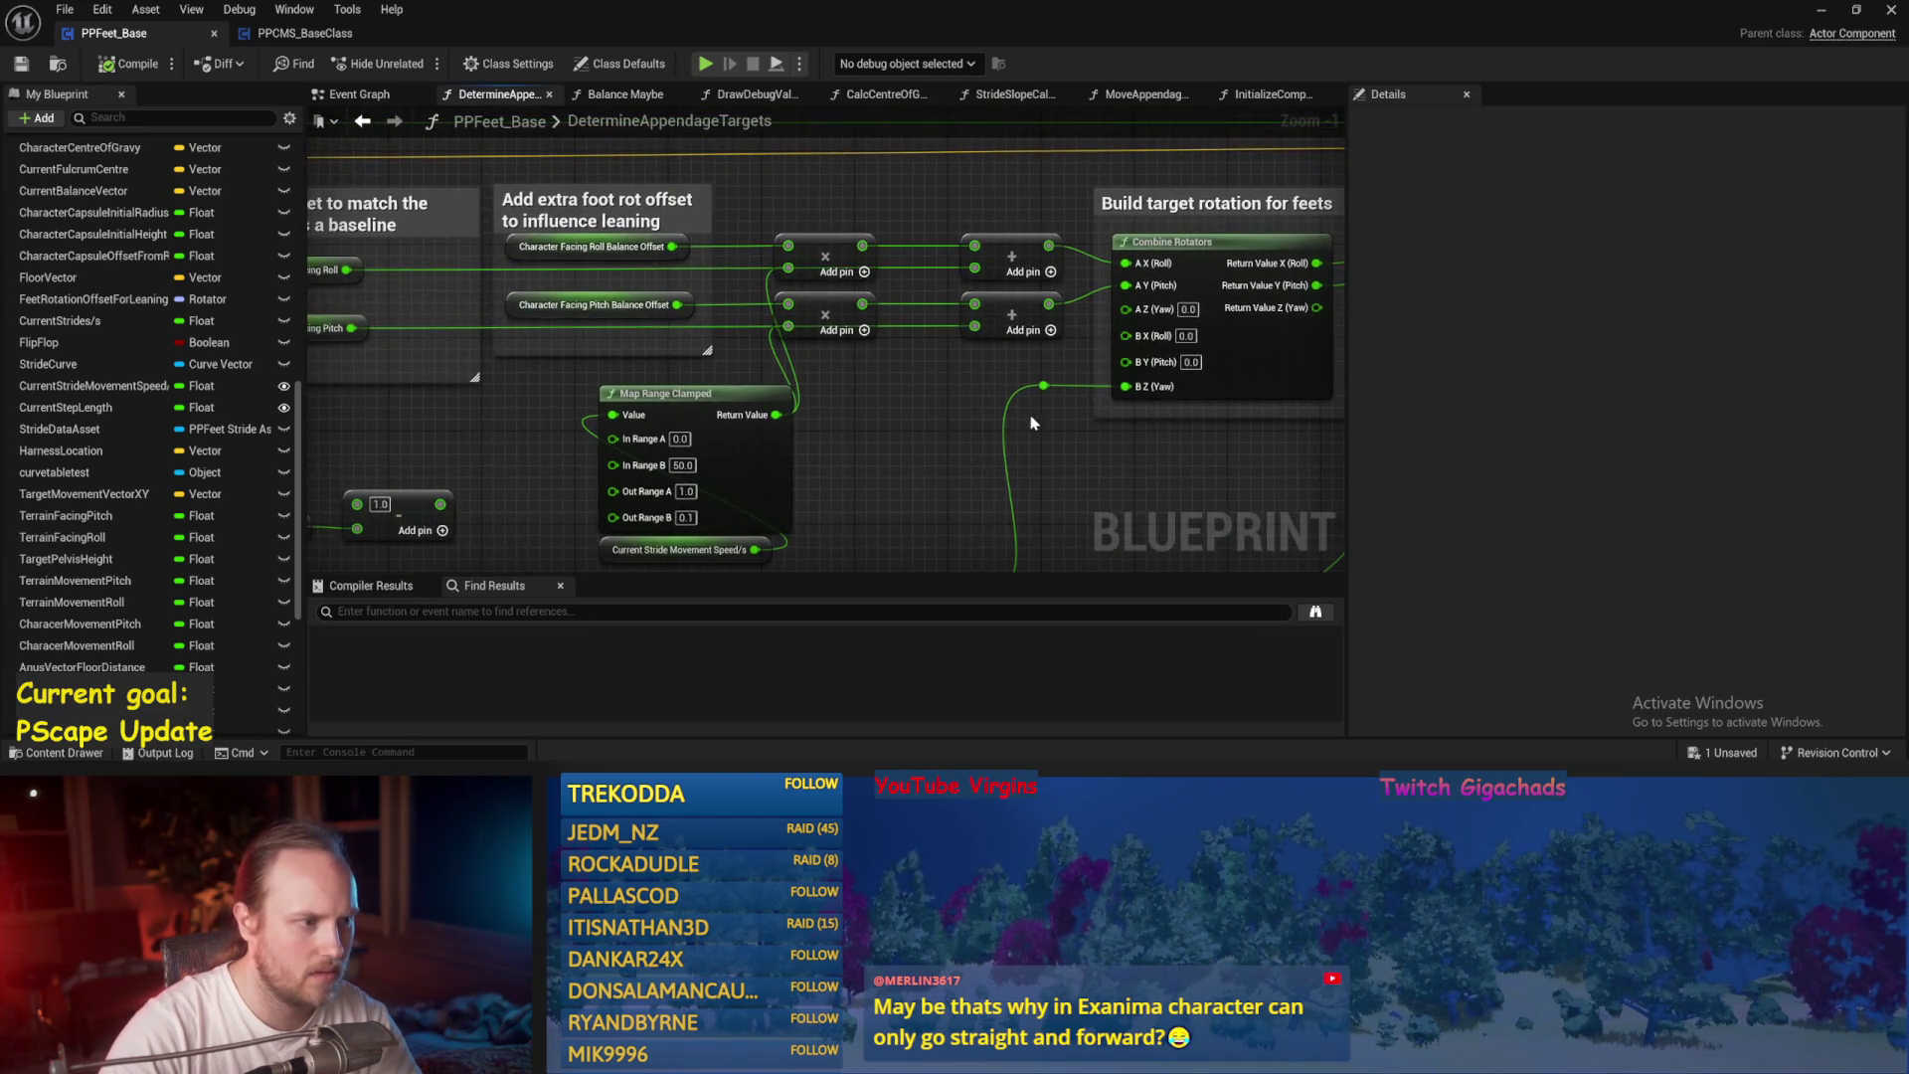
{"action": "left_click_drag", "start_coordinate": [885, 482], "coordinate": [920, 455]}
{"action": "scroll", "coordinate": [835, 368], "scroll_direction": "up", "scroll_amount": 1}
{"action": "scroll", "coordinate": [865, 388], "scroll_direction": "down", "scroll_amount": 1}
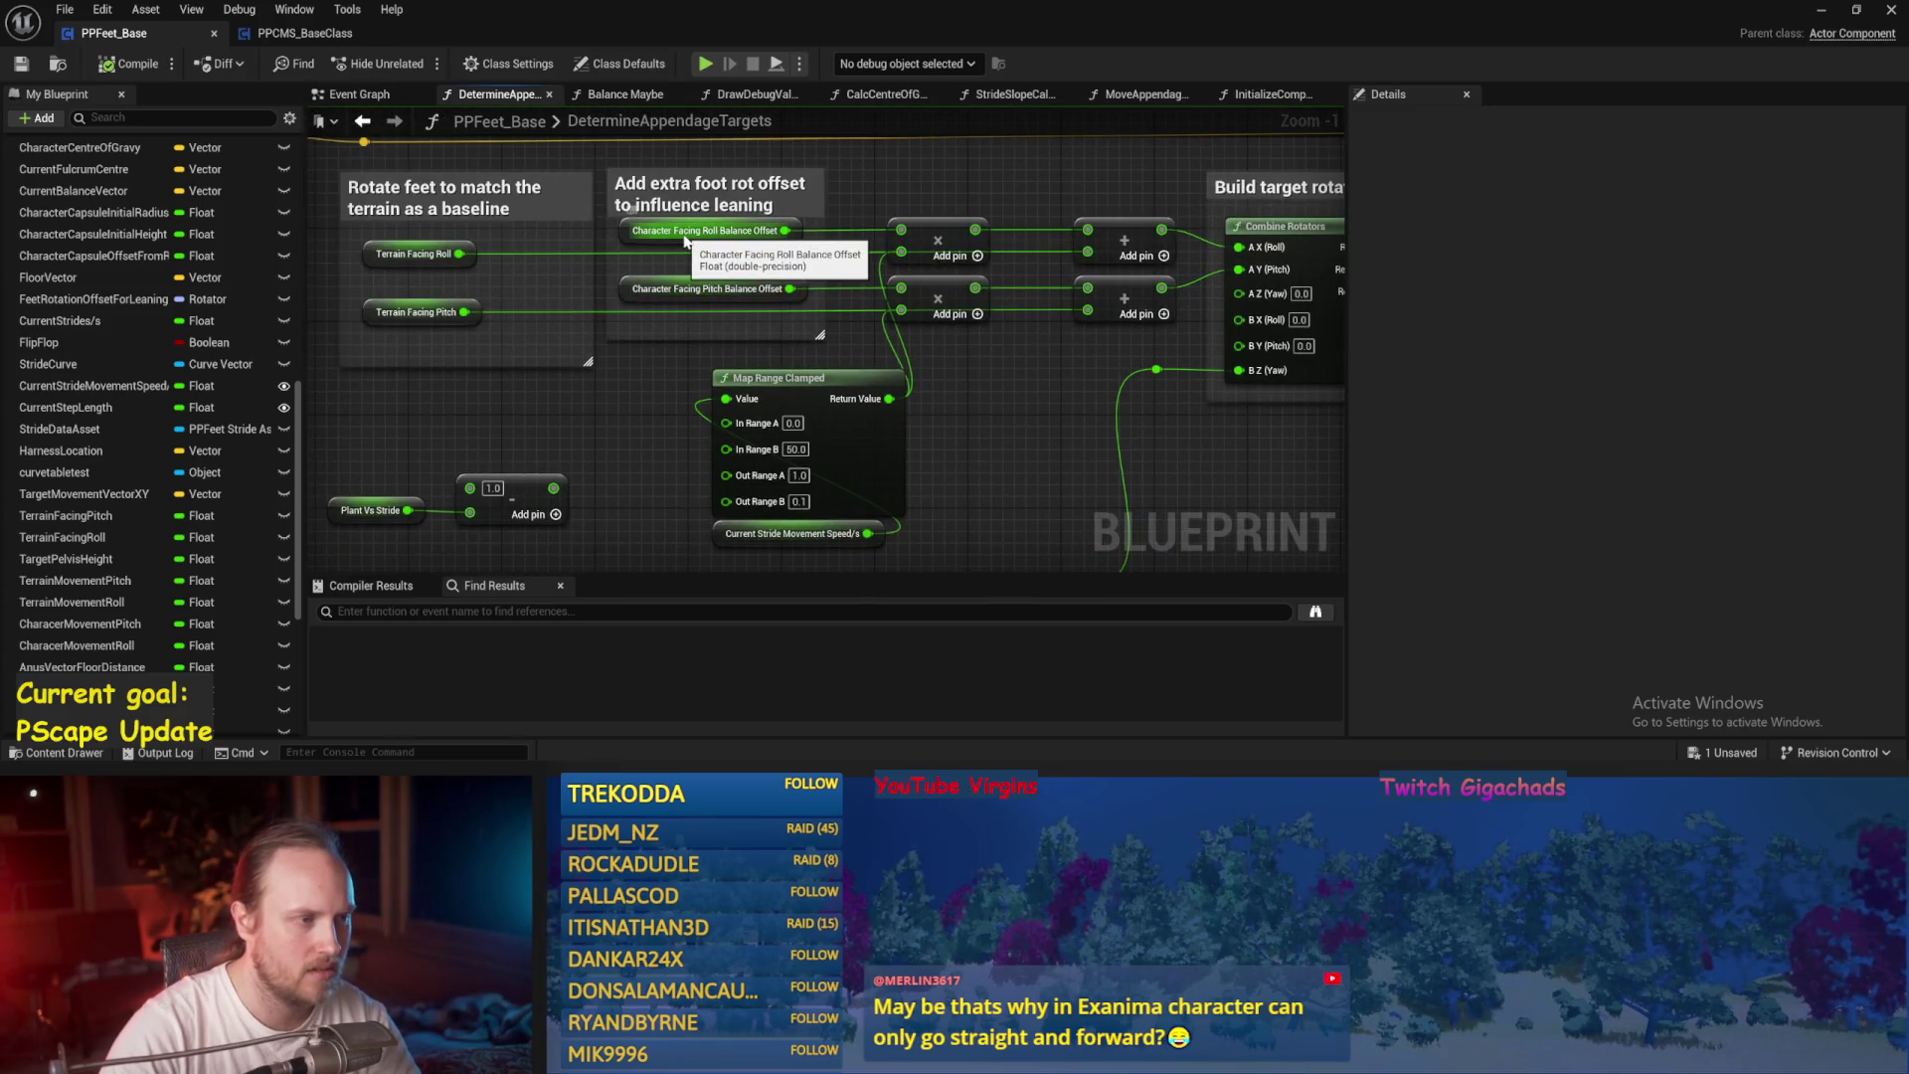
{"action": "left_click", "coordinate": [358, 93]}
{"action": "scroll", "coordinate": [895, 318], "scroll_direction": "down", "scroll_amount": 4}
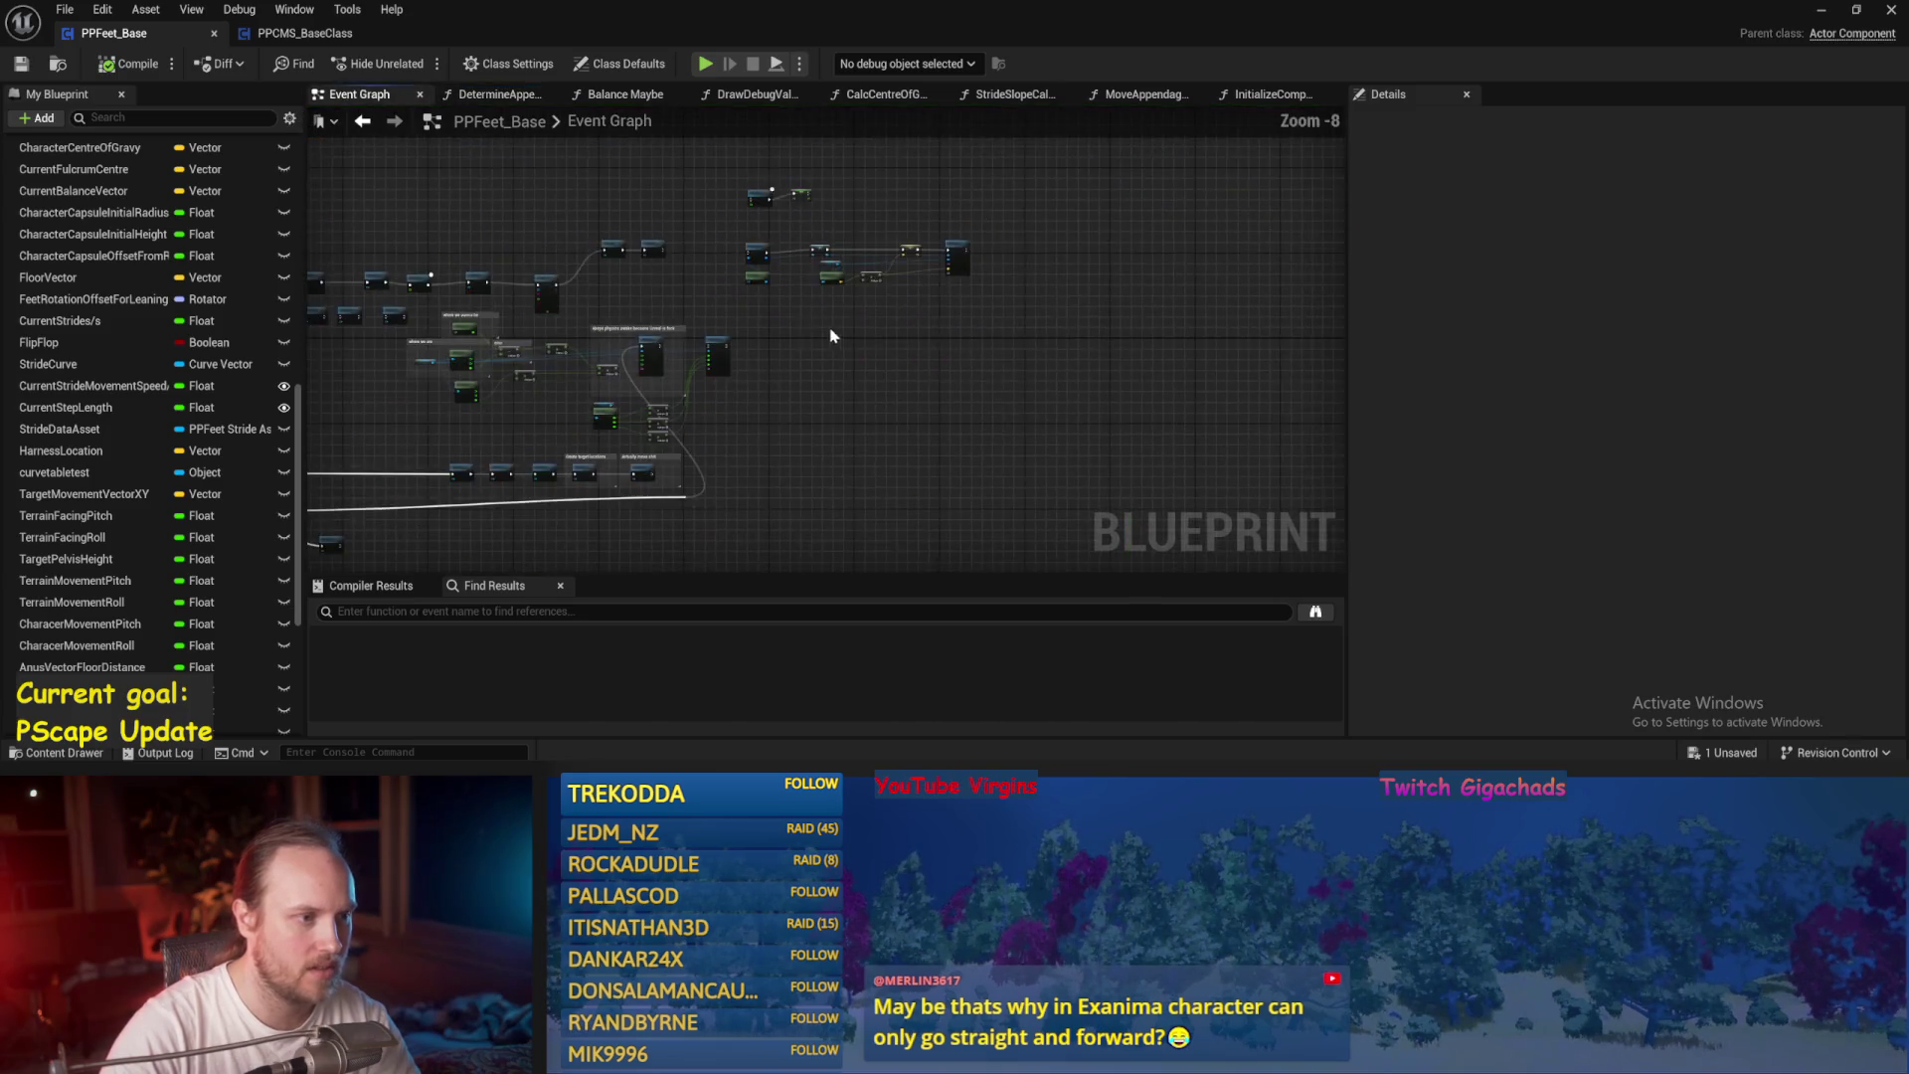
Open the Balance Maybe graph and bring the PID Update and rotation nodes into view.
{"action": "scroll", "coordinate": [740, 335], "scroll_direction": "up", "scroll_amount": 3}
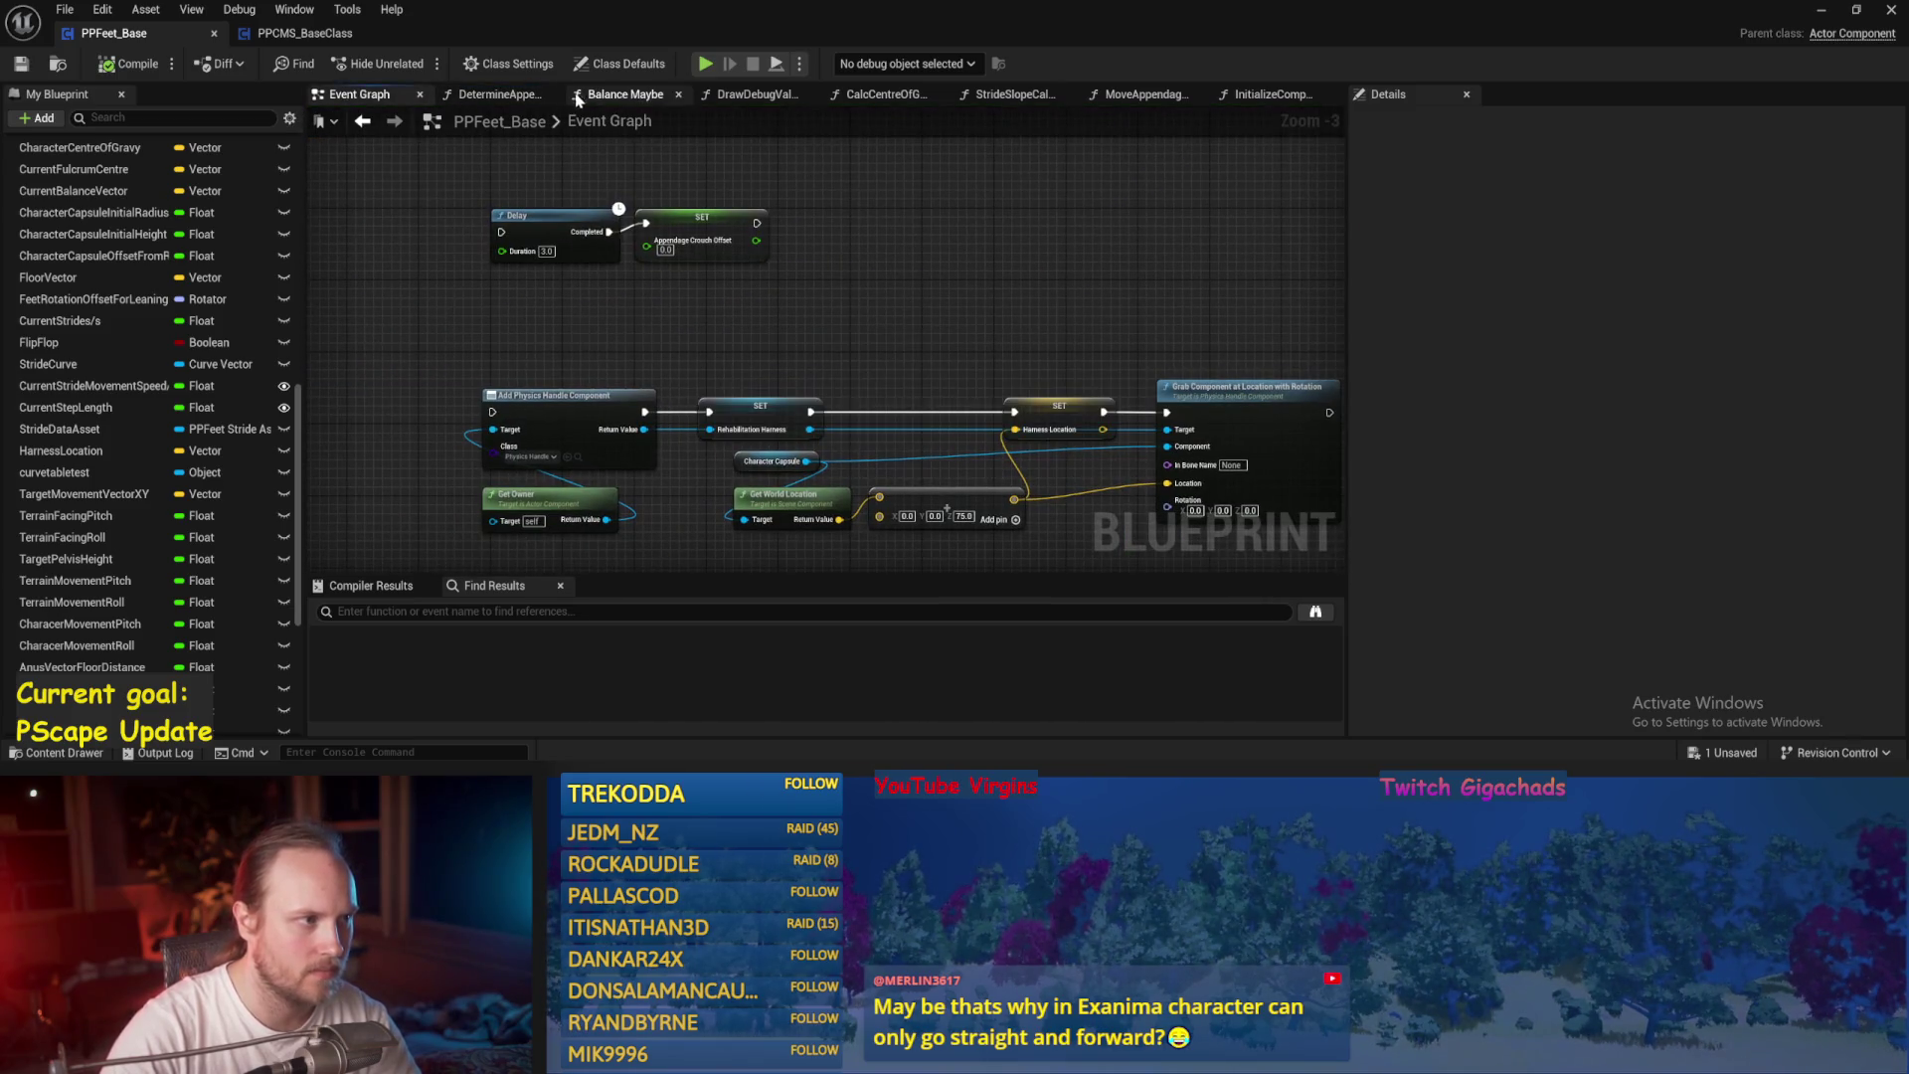
{"action": "left_click", "coordinate": [578, 99]}
{"action": "scroll", "coordinate": [802, 427], "scroll_direction": "down", "scroll_amount": 3}
{"action": "scroll", "coordinate": [880, 418], "scroll_direction": "up", "scroll_amount": 3}
{"action": "mouse_move", "coordinate": [880, 417]}
{"action": "left_mouse_down"}
{"action": "mouse_move", "coordinate": [789, 213]}
{"action": "mouse_move", "coordinate": [1005, 200]}
{"action": "mouse_move", "coordinate": [882, 311]}
{"action": "mouse_move", "coordinate": [923, 343]}
{"action": "left_mouse_up"}
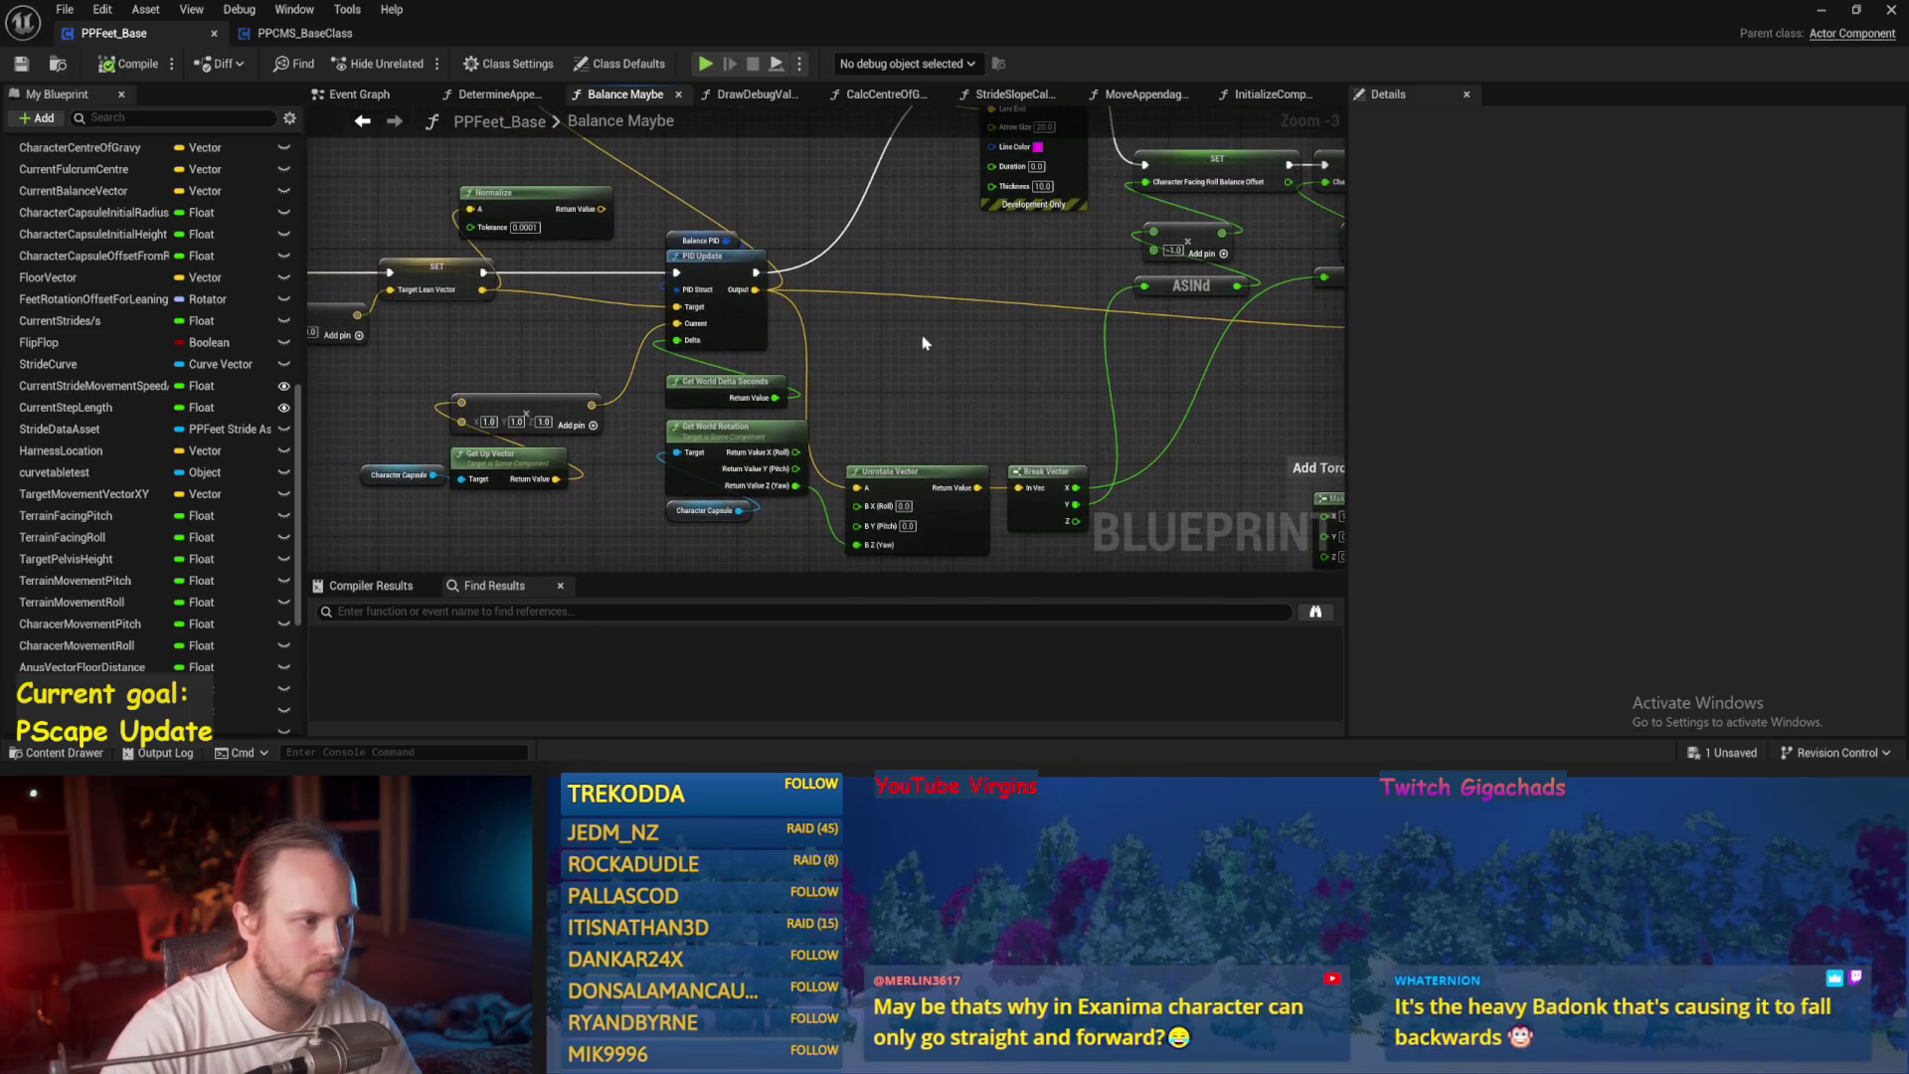
{"action": "scroll", "coordinate": [696, 278], "scroll_direction": "up", "scroll_amount": 2}
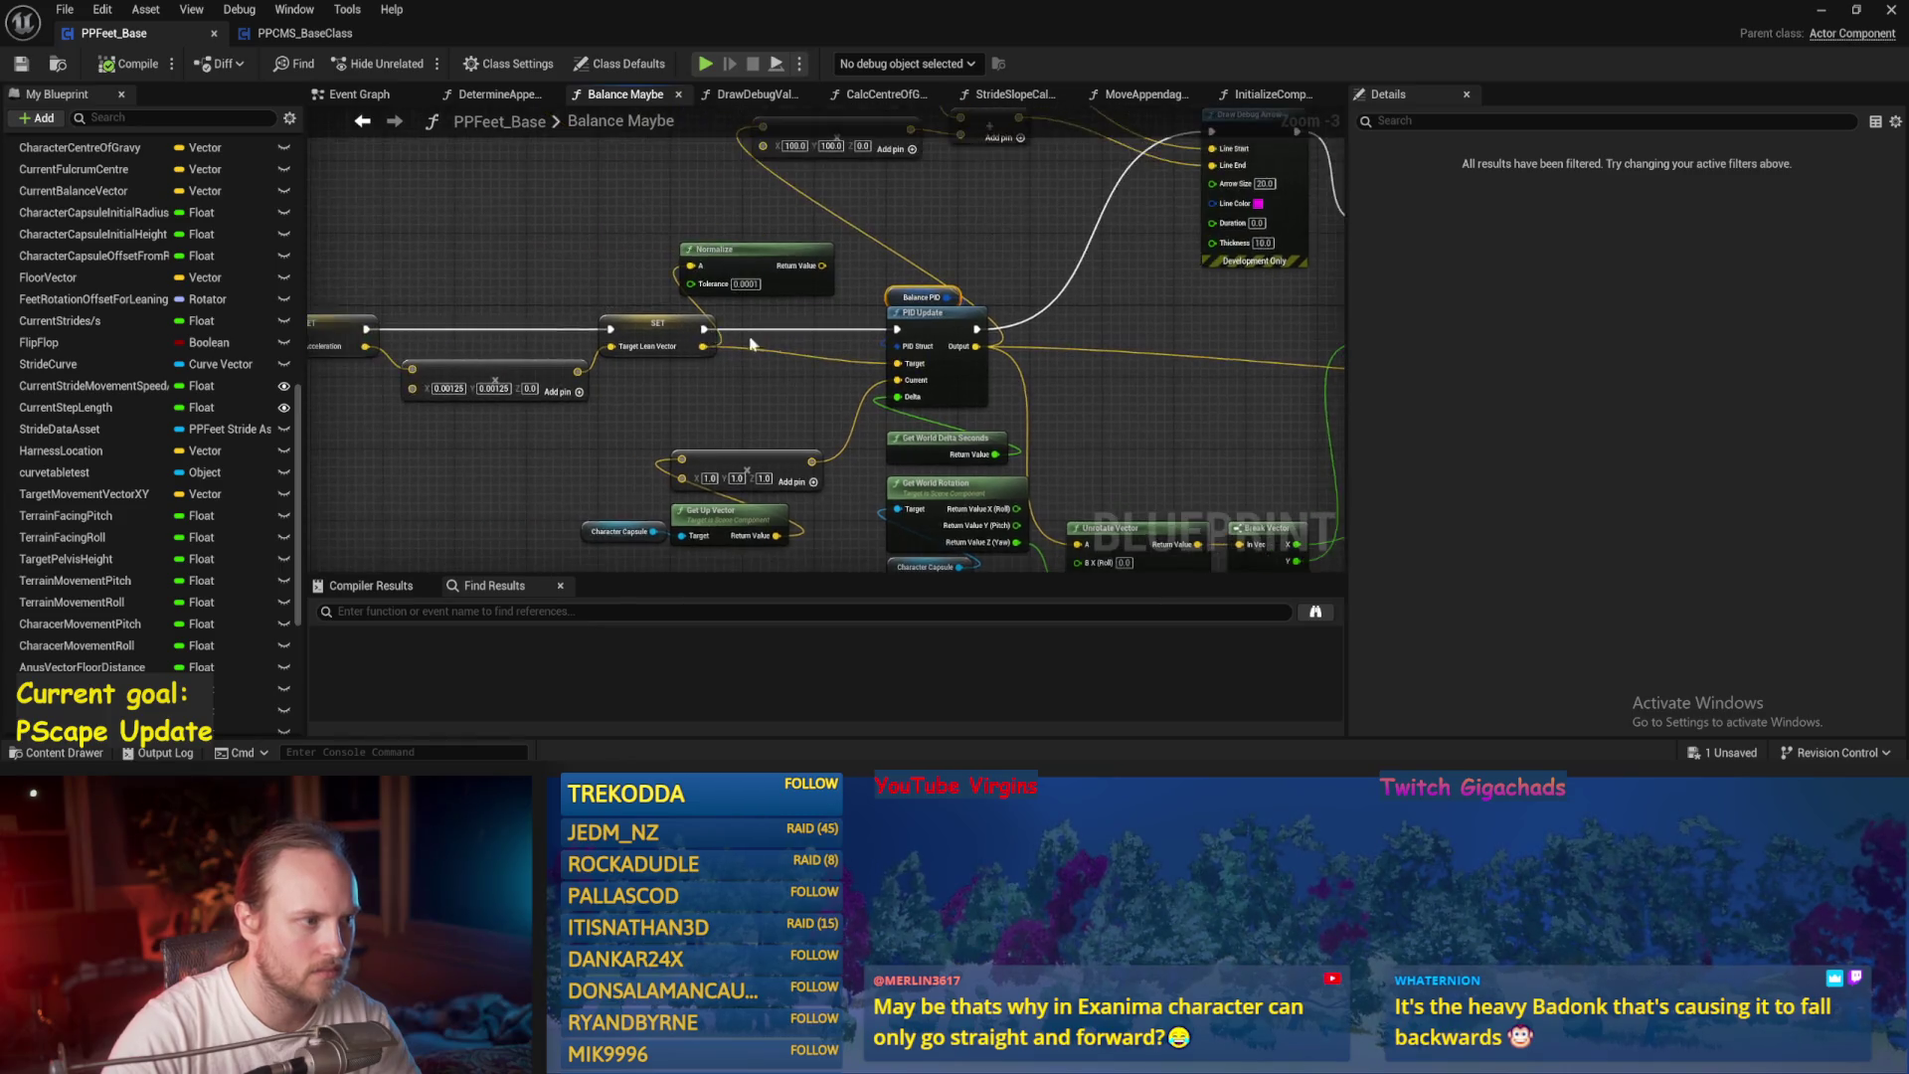
{"action": "left_click", "coordinate": [944, 237]}
Set the Balance PID ProportionalFactor to 2 in Details and save the blueprint.
{"action": "left_click", "coordinate": [624, 64]}
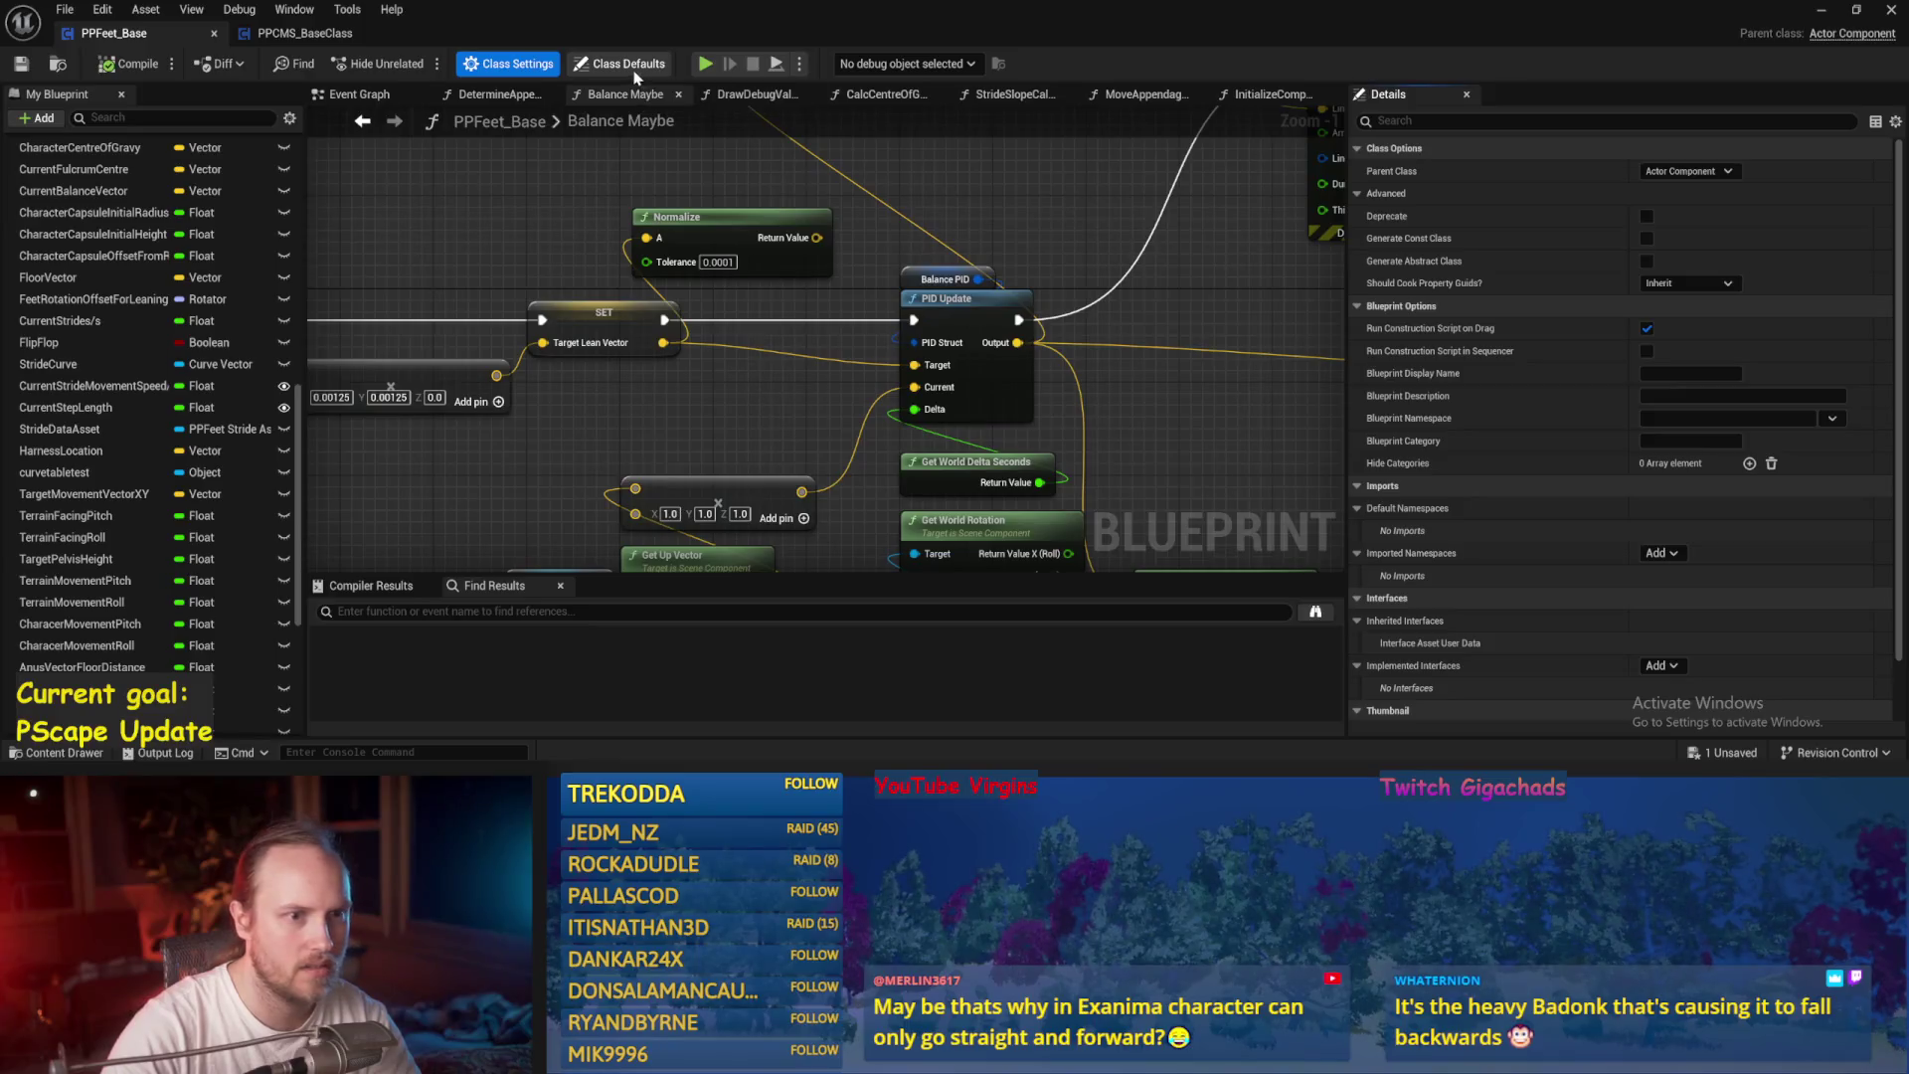
{"action": "left_click", "coordinate": [925, 282]}
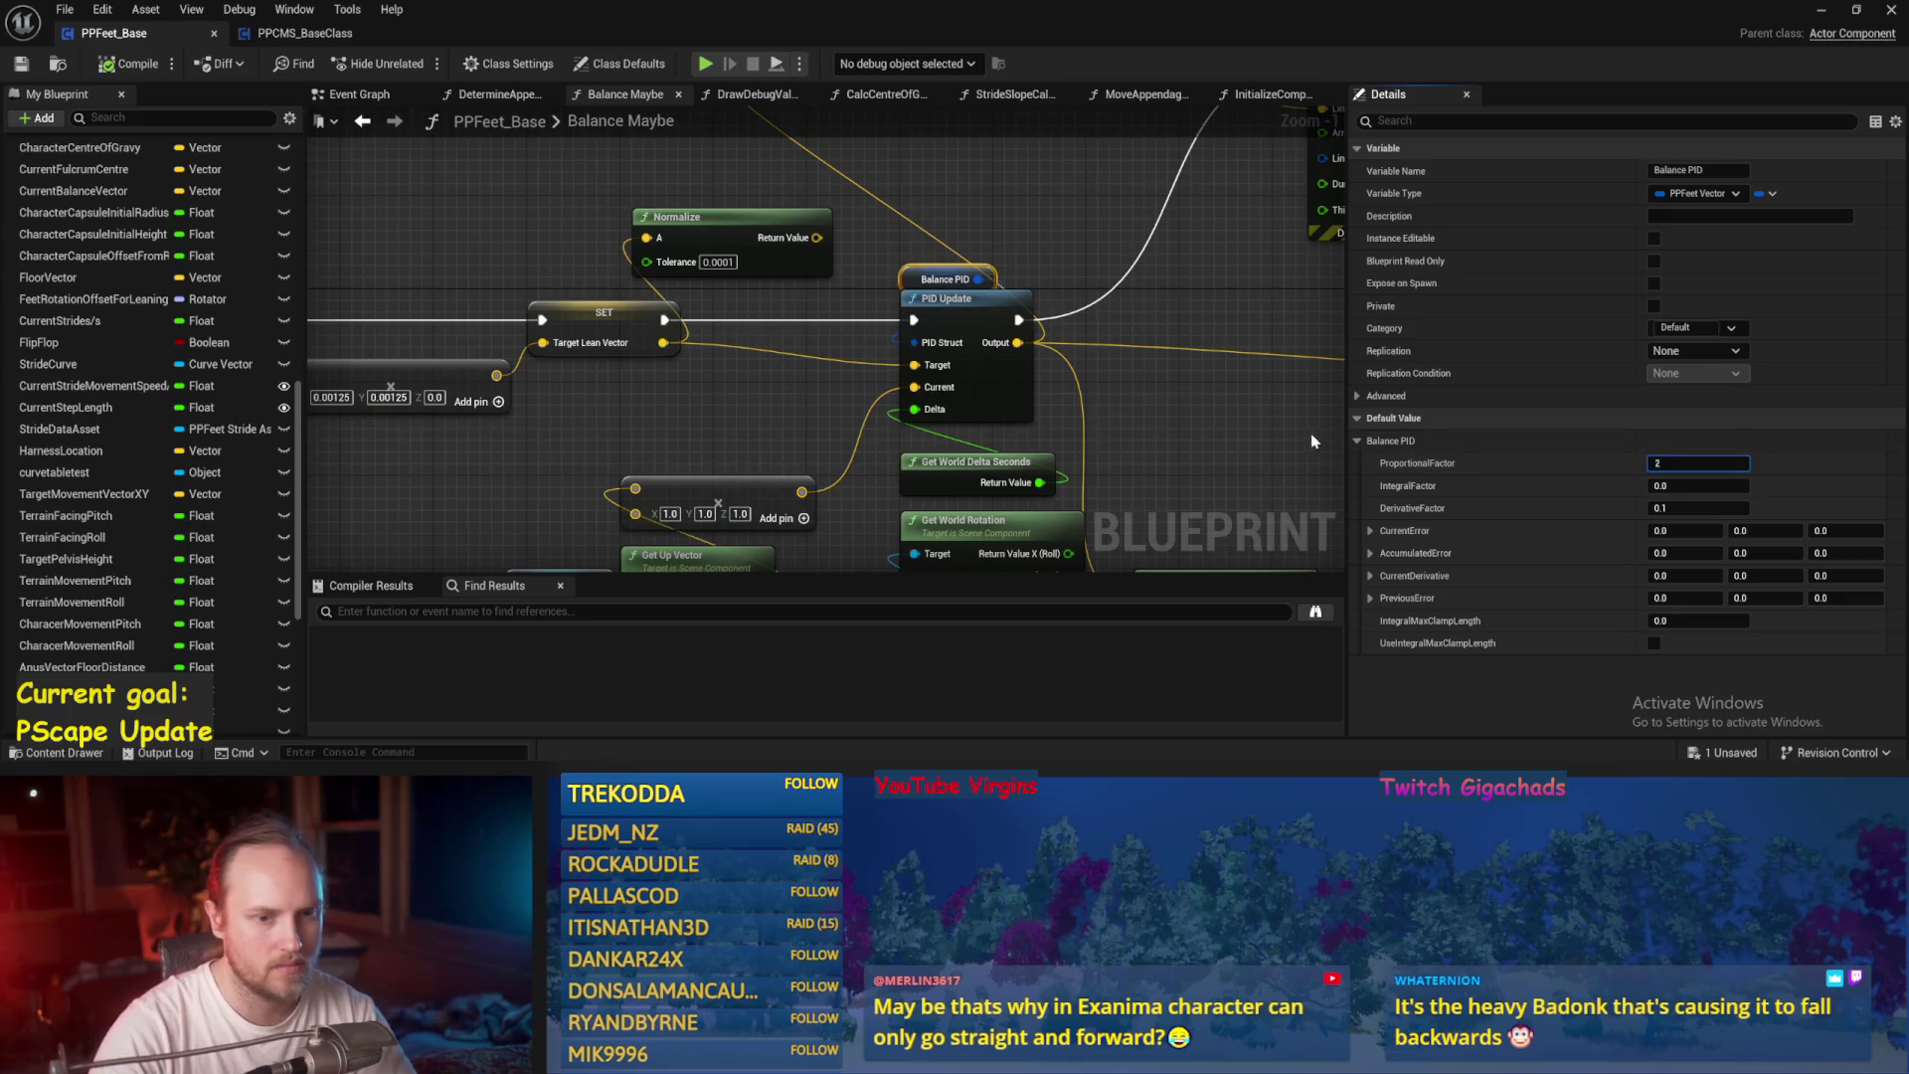
{"action": "left_click_drag", "start_coordinate": [1313, 430], "coordinate": [1119, 286]}
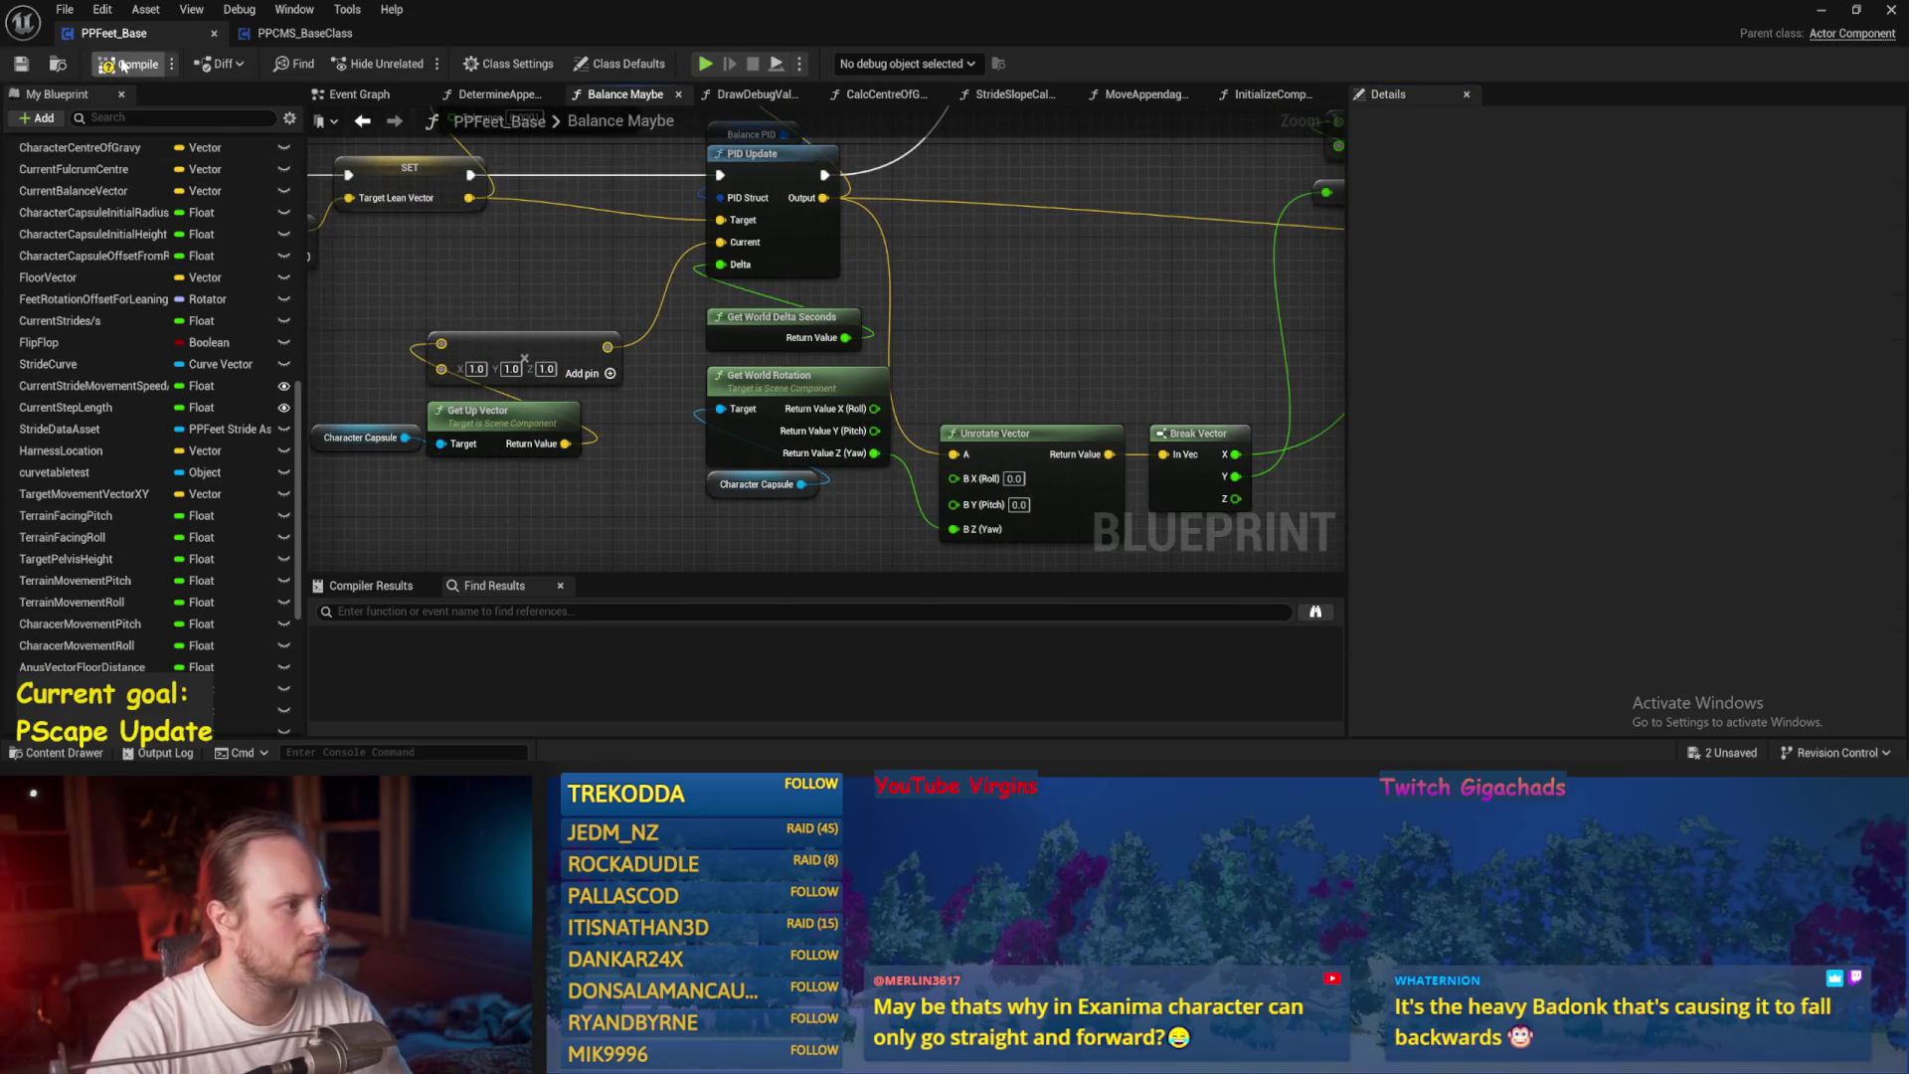
{"action": "scroll", "coordinate": [557, 346], "scroll_direction": "down", "scroll_amount": 3}
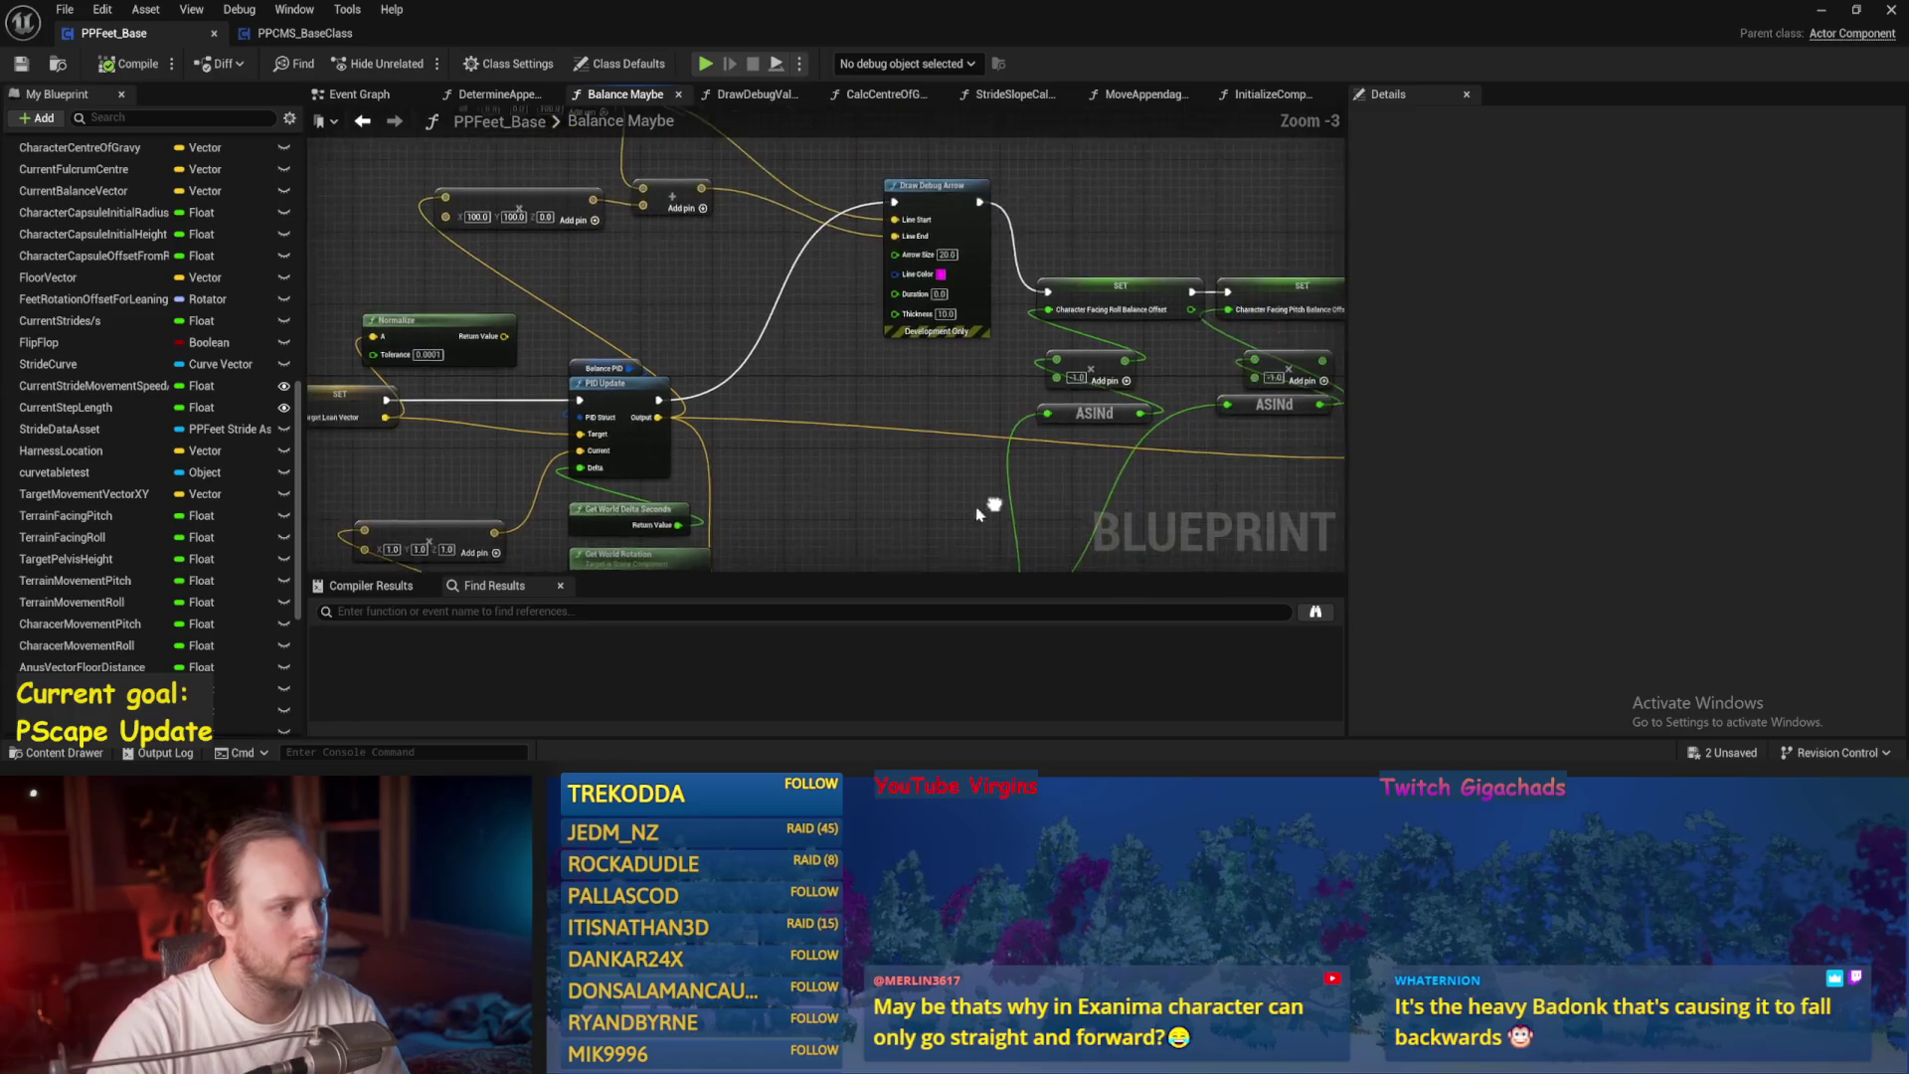
{"action": "key", "text": "ctrl+s"}
{"action": "left_click", "coordinate": [705, 62]}
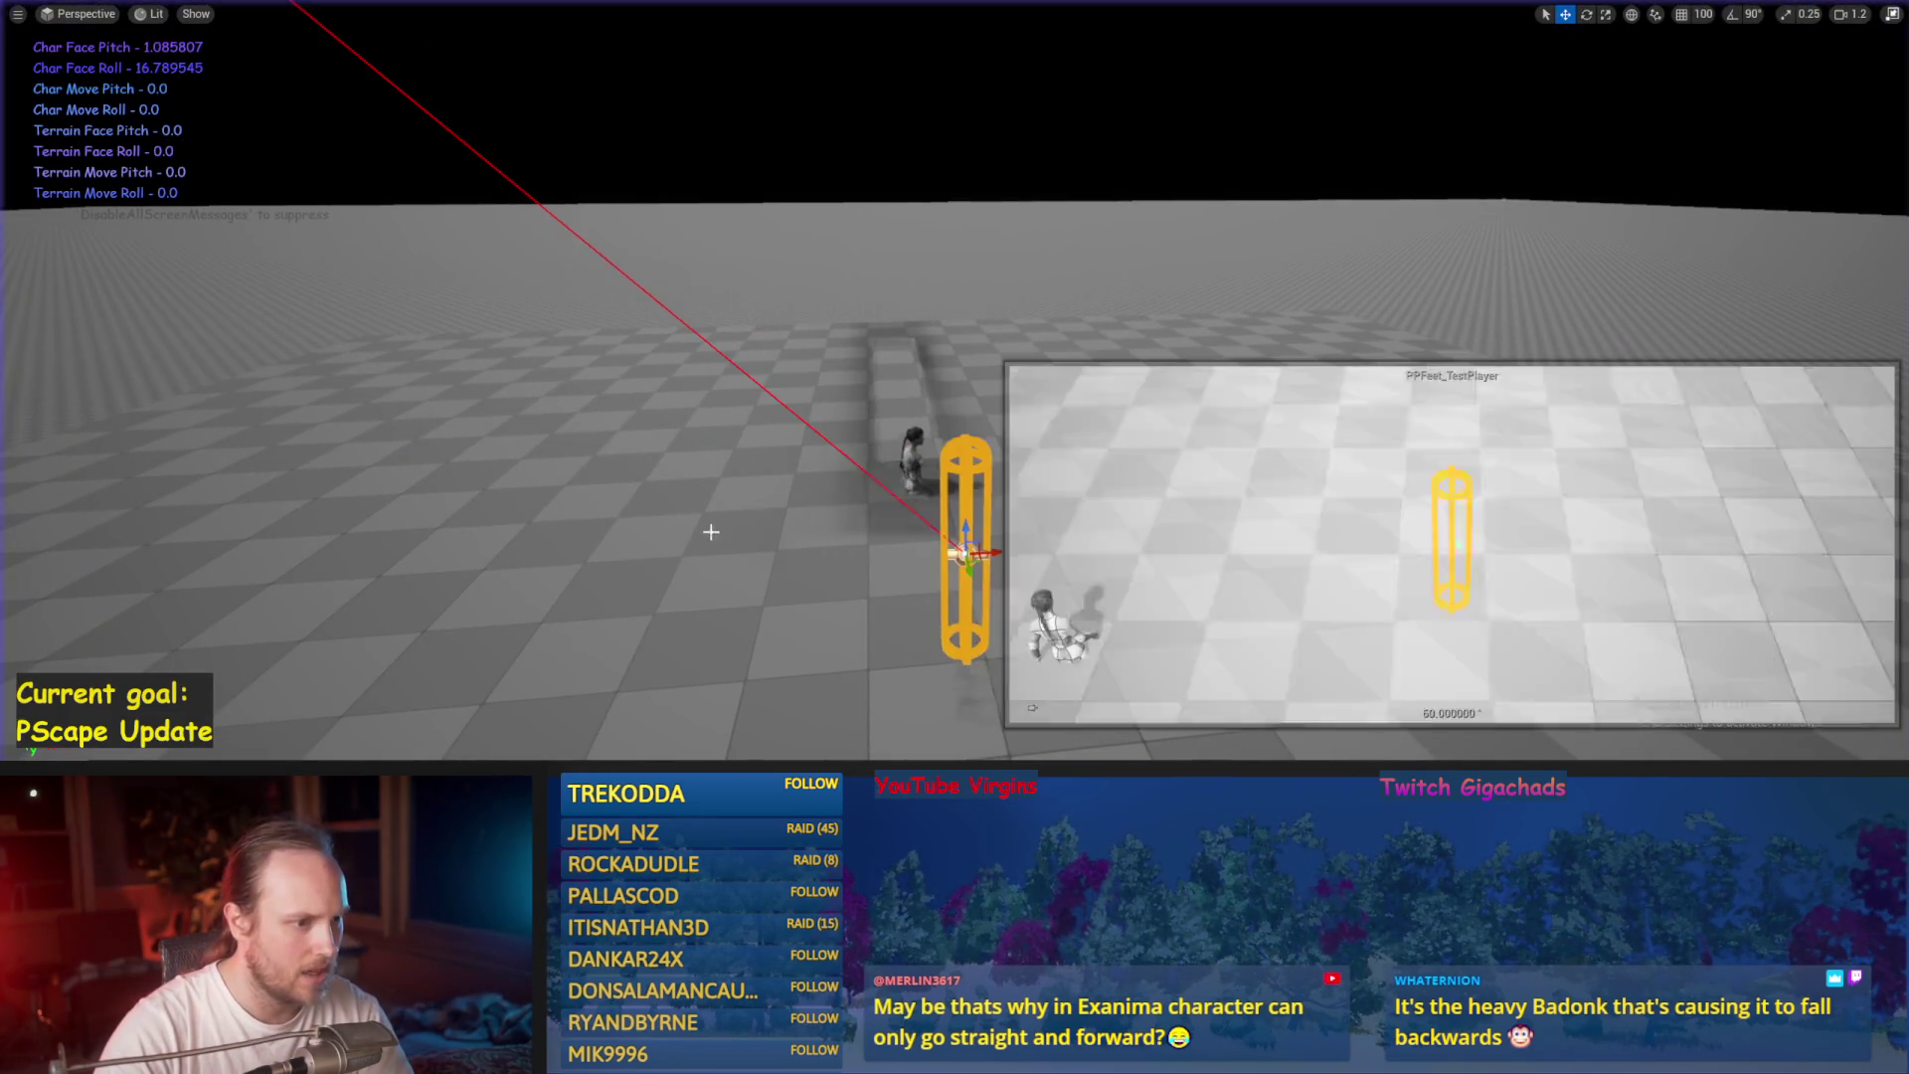
Stop the play session and return to PPFeet_Base's Balance Maybe graph.
{"action": "key", "text": "Escape"}
{"action": "double_click", "coordinate": [801, 646]}
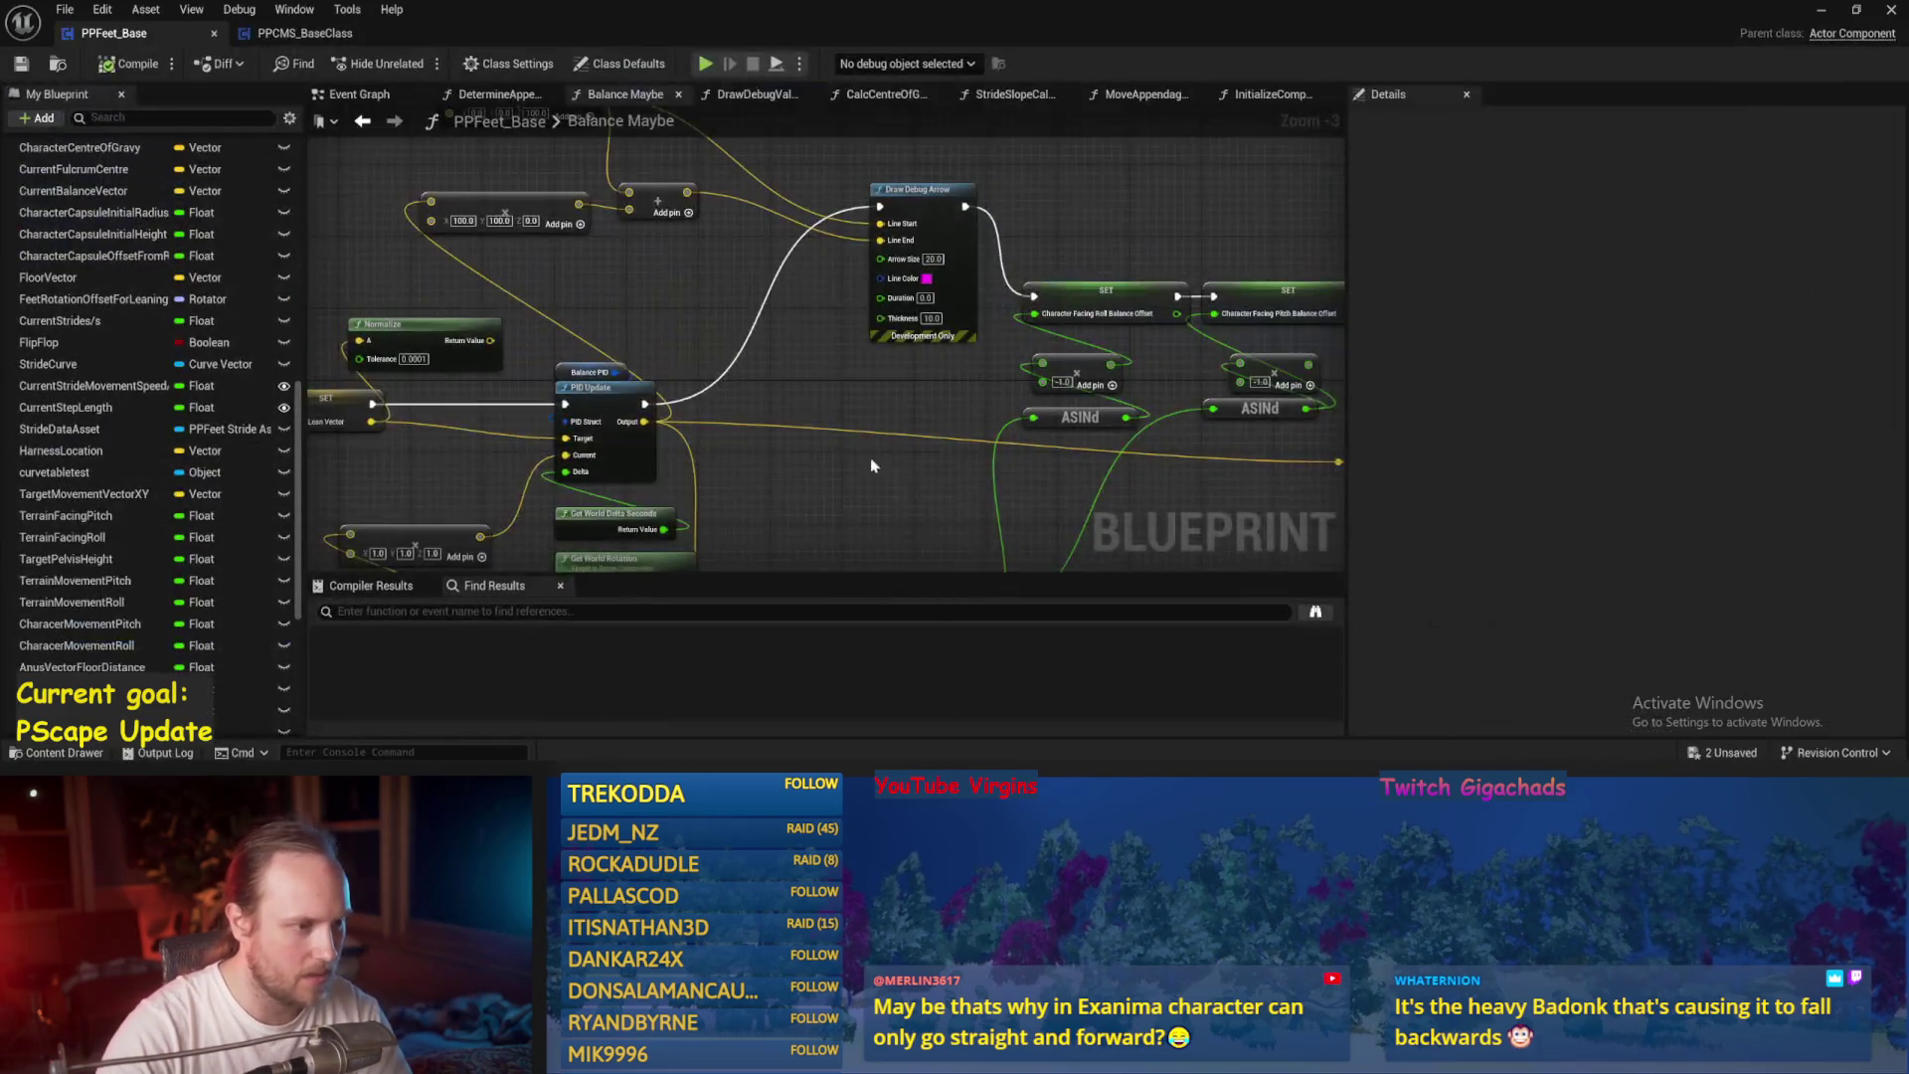
Save the blueprint and bring the timer and Start Walkin nodes into view in the Event Graph.
{"action": "key", "text": "ctrl+s"}
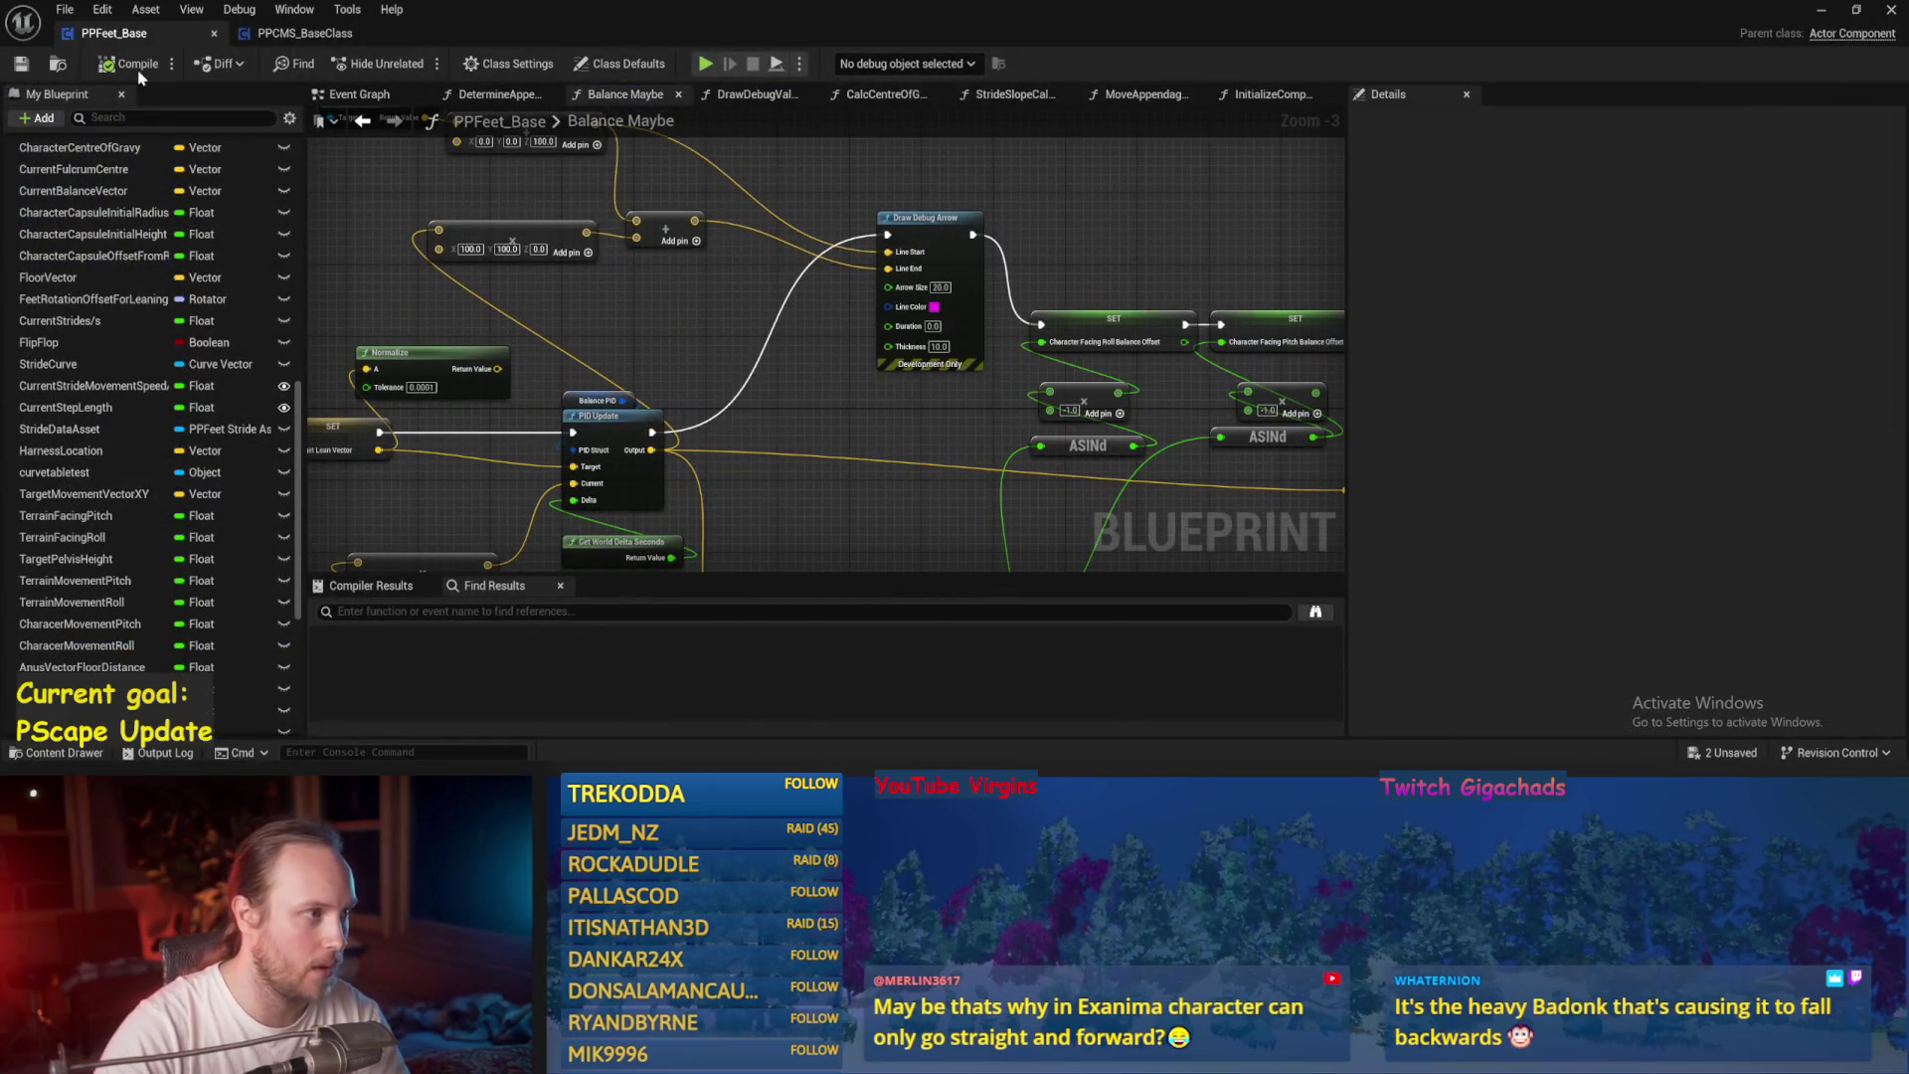
{"action": "left_click", "coordinate": [370, 95]}
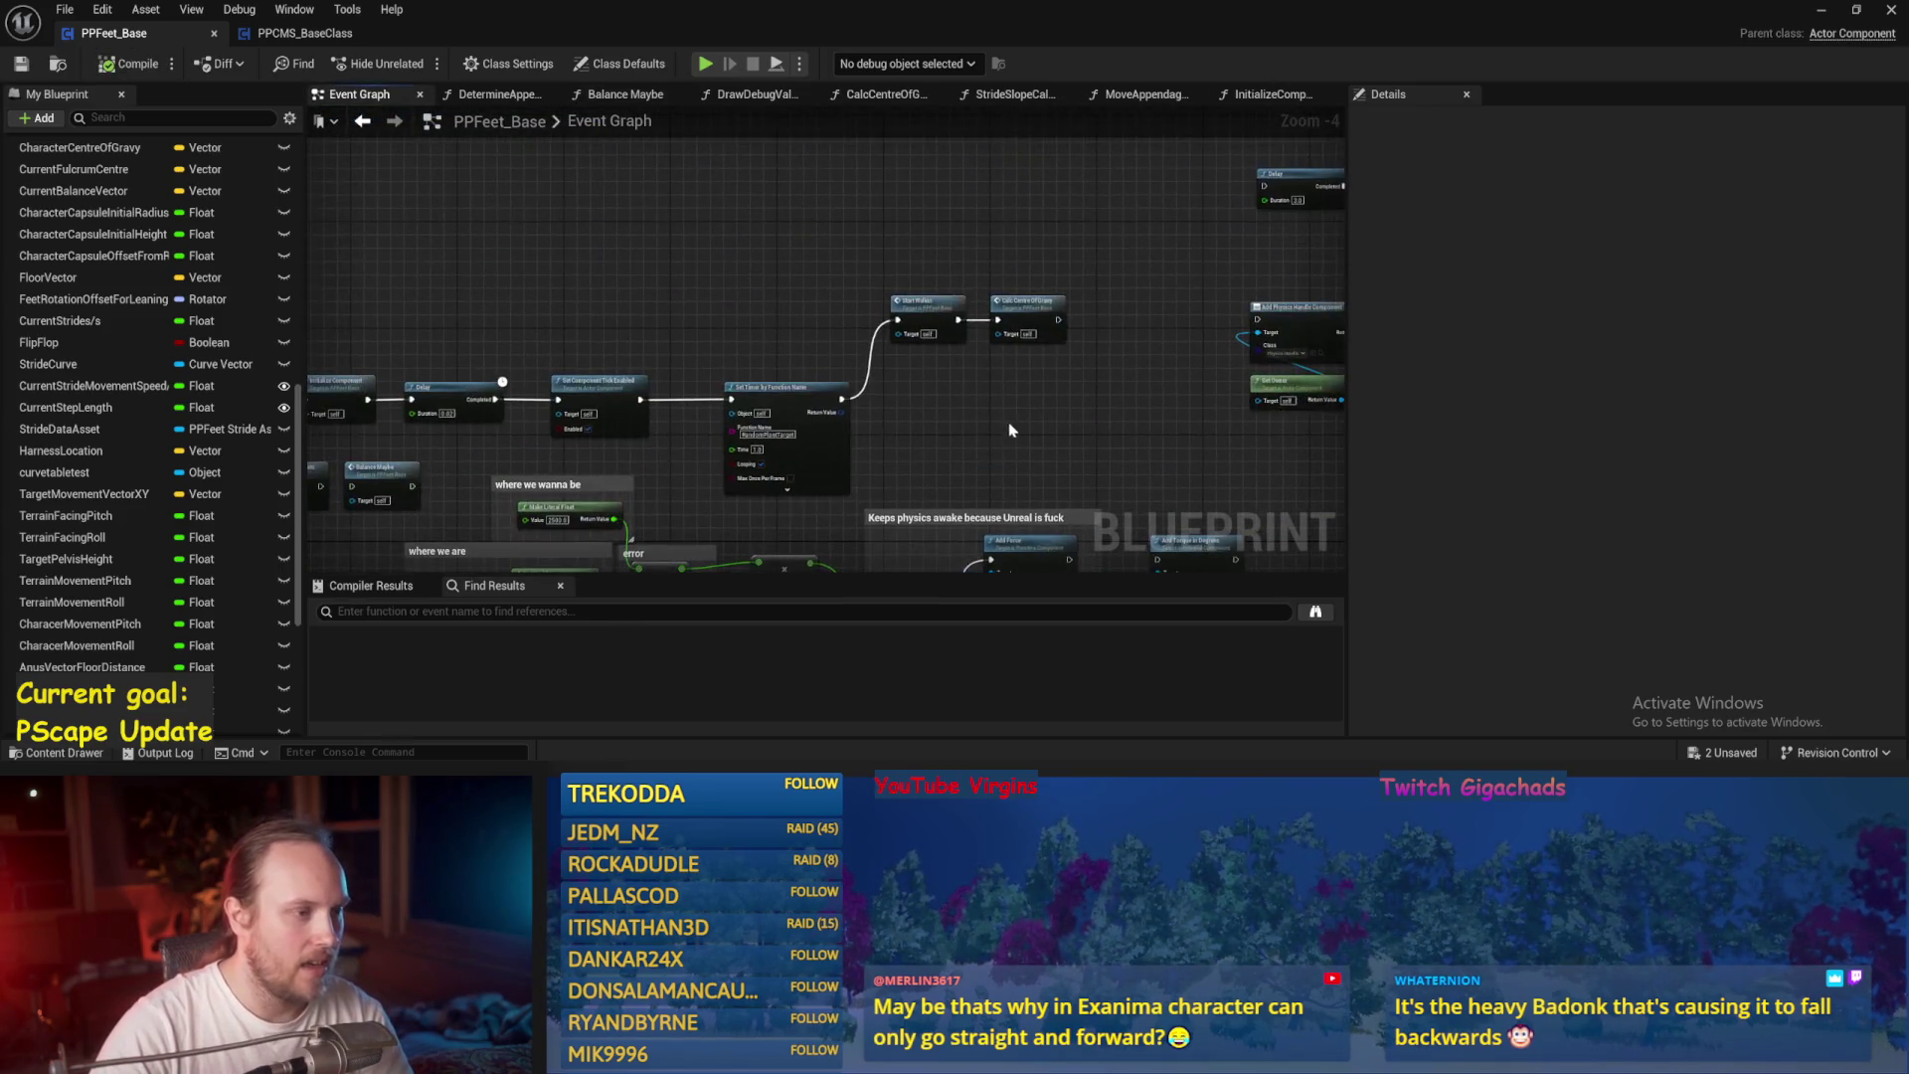
{"action": "scroll", "coordinate": [933, 428], "scroll_direction": "up", "scroll_amount": 1}
{"action": "mouse_move", "coordinate": [932, 428]}
{"action": "left_mouse_down"}
{"action": "mouse_move", "coordinate": [921, 414]}
{"action": "mouse_move", "coordinate": [1442, 210]}
{"action": "mouse_move", "coordinate": [691, 482]}
{"action": "left_mouse_up"}
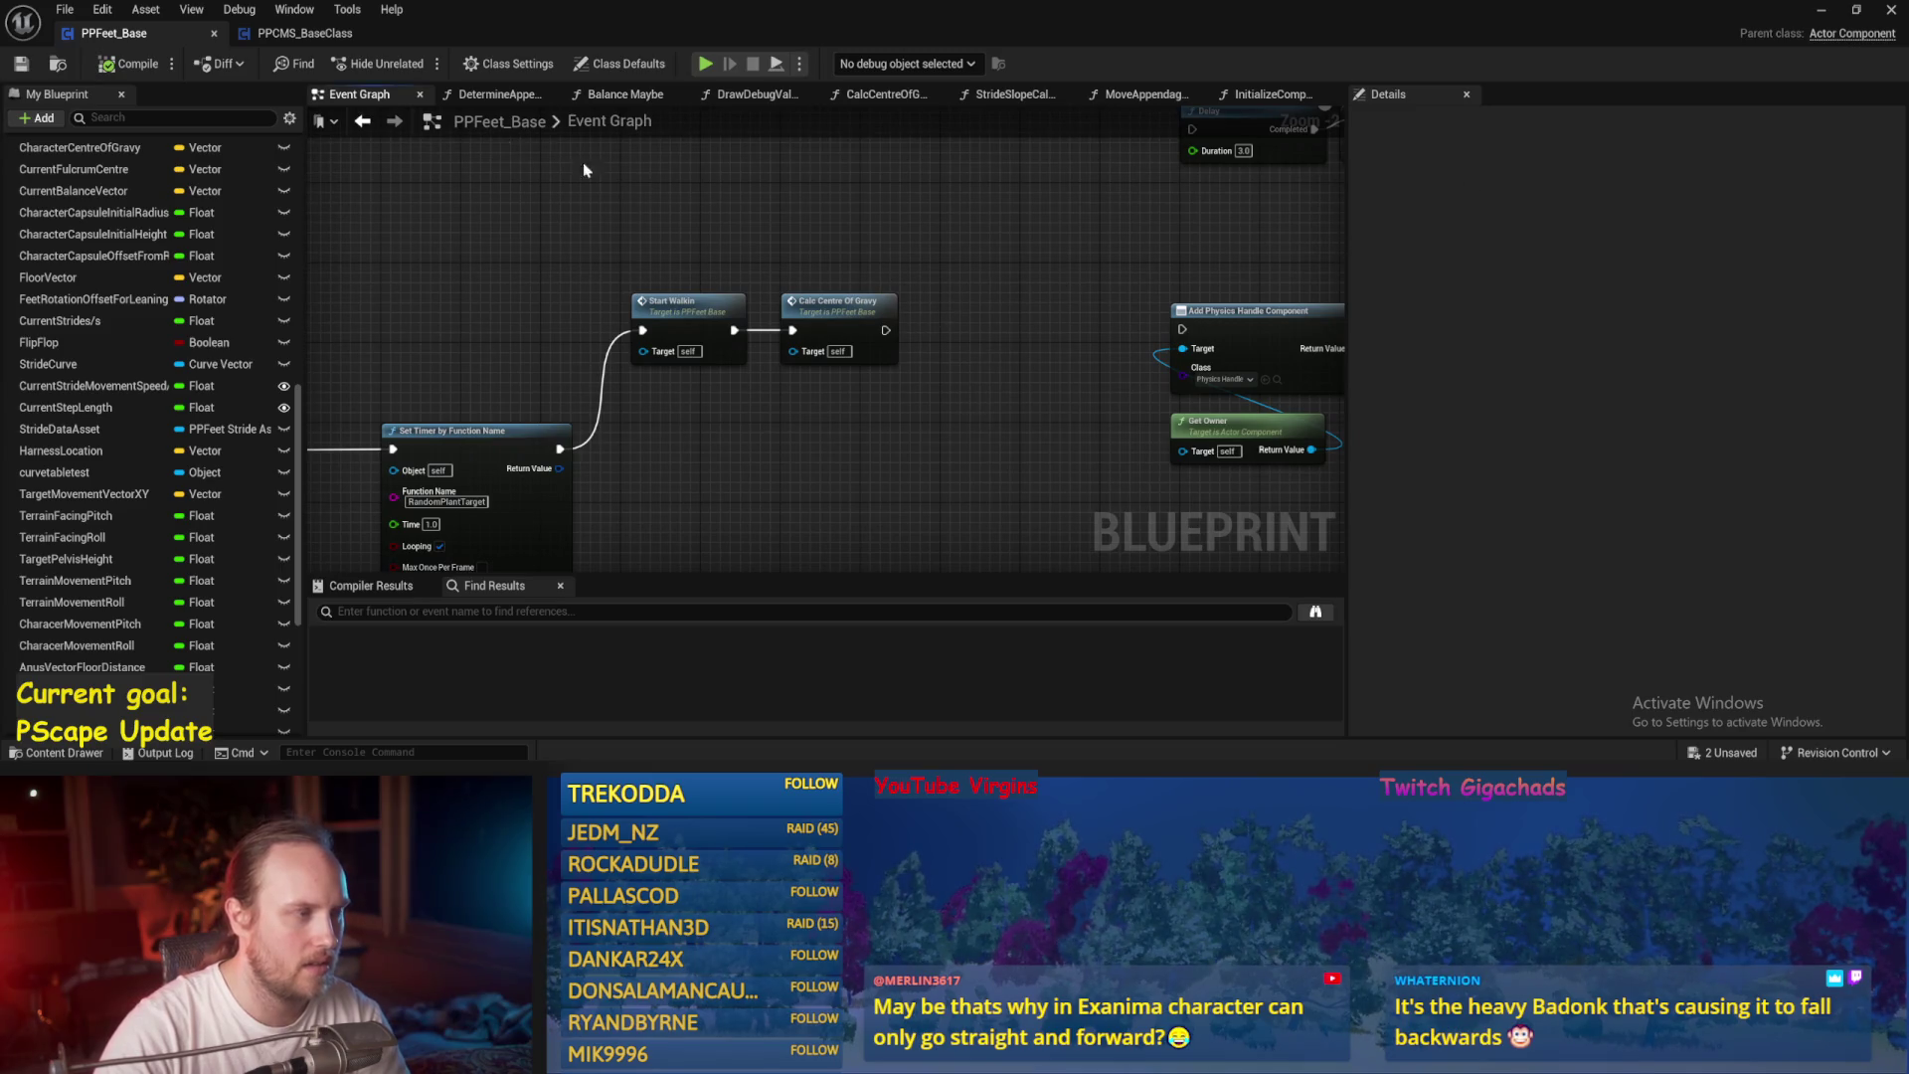
In PPCMS_BaseClass, select the Stride PID node to view its ProportionalFactor 0.2 gain.
{"action": "left_click", "coordinate": [284, 35]}
{"action": "left_click_drag", "start_coordinate": [855, 226], "coordinate": [824, 239]}
{"action": "left_click_drag", "start_coordinate": [688, 307], "coordinate": [699, 308]}
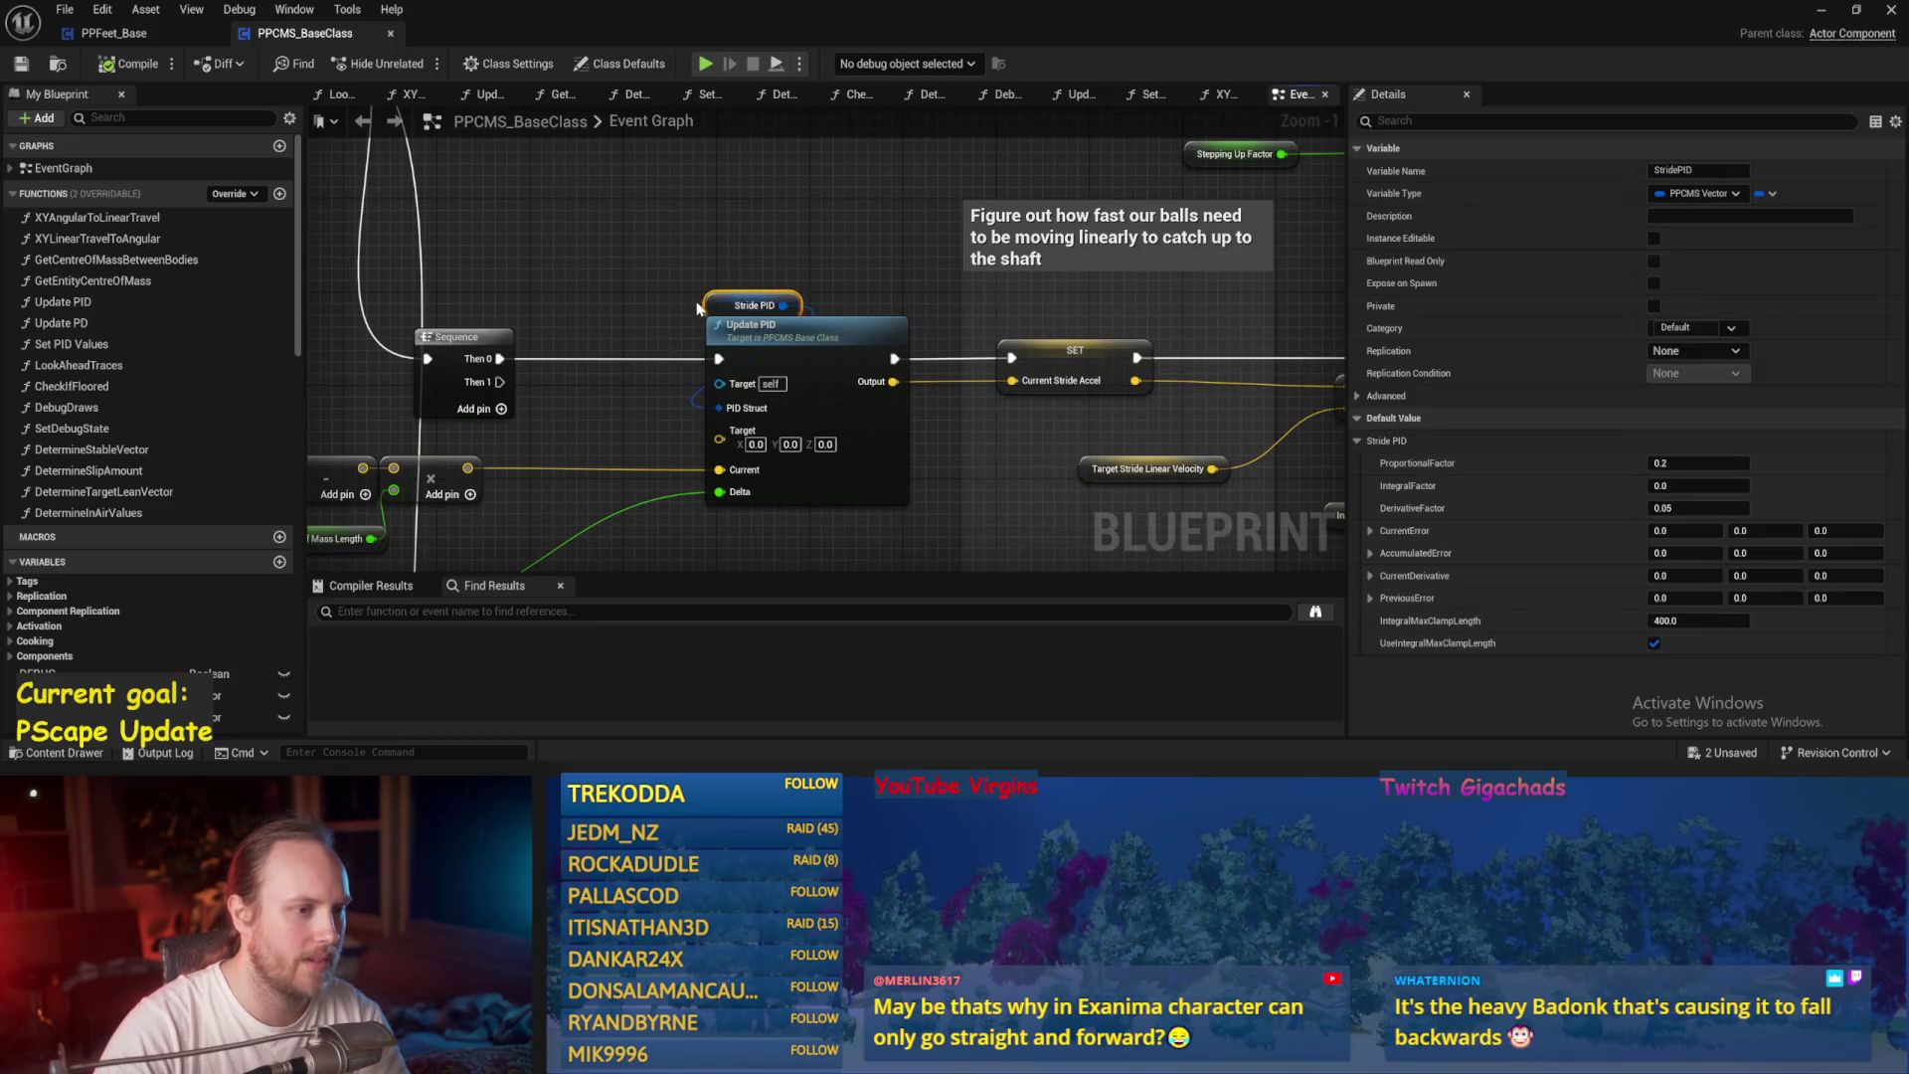
Inspect the nodes feeding Stride PID, selecting the Contact to Centre of Mass Vector node.
{"action": "left_click_drag", "start_coordinate": [664, 231], "coordinate": [881, 202]}
{"action": "scroll", "coordinate": [881, 203], "scroll_direction": "down", "scroll_amount": 1}
{"action": "mouse_move", "coordinate": [458, 396]}
{"action": "left_mouse_down"}
{"action": "mouse_move", "coordinate": [538, 364]}
{"action": "mouse_move", "coordinate": [541, 381]}
{"action": "mouse_move", "coordinate": [495, 348]}
{"action": "left_mouse_up"}
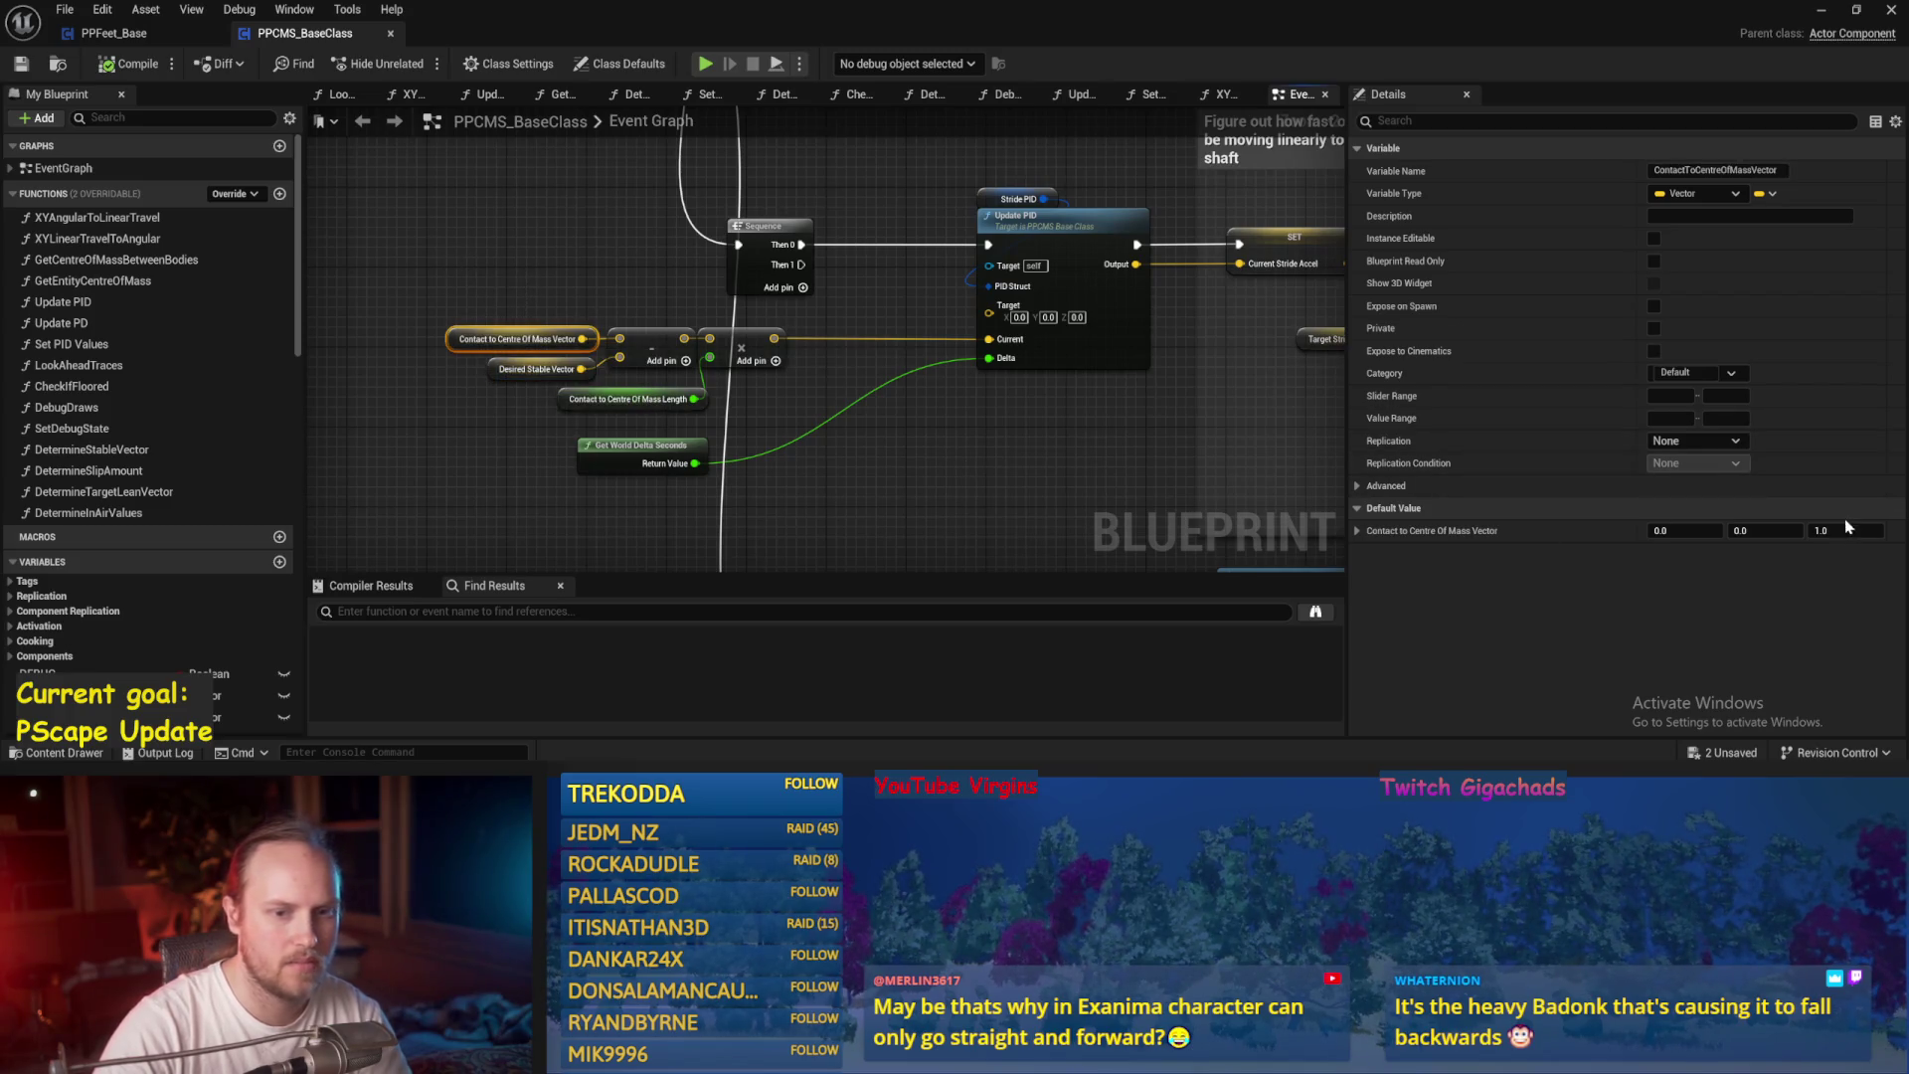
{"action": "left_click", "coordinate": [975, 472]}
{"action": "scroll", "coordinate": [363, 161], "scroll_direction": "down", "scroll_amount": 1}
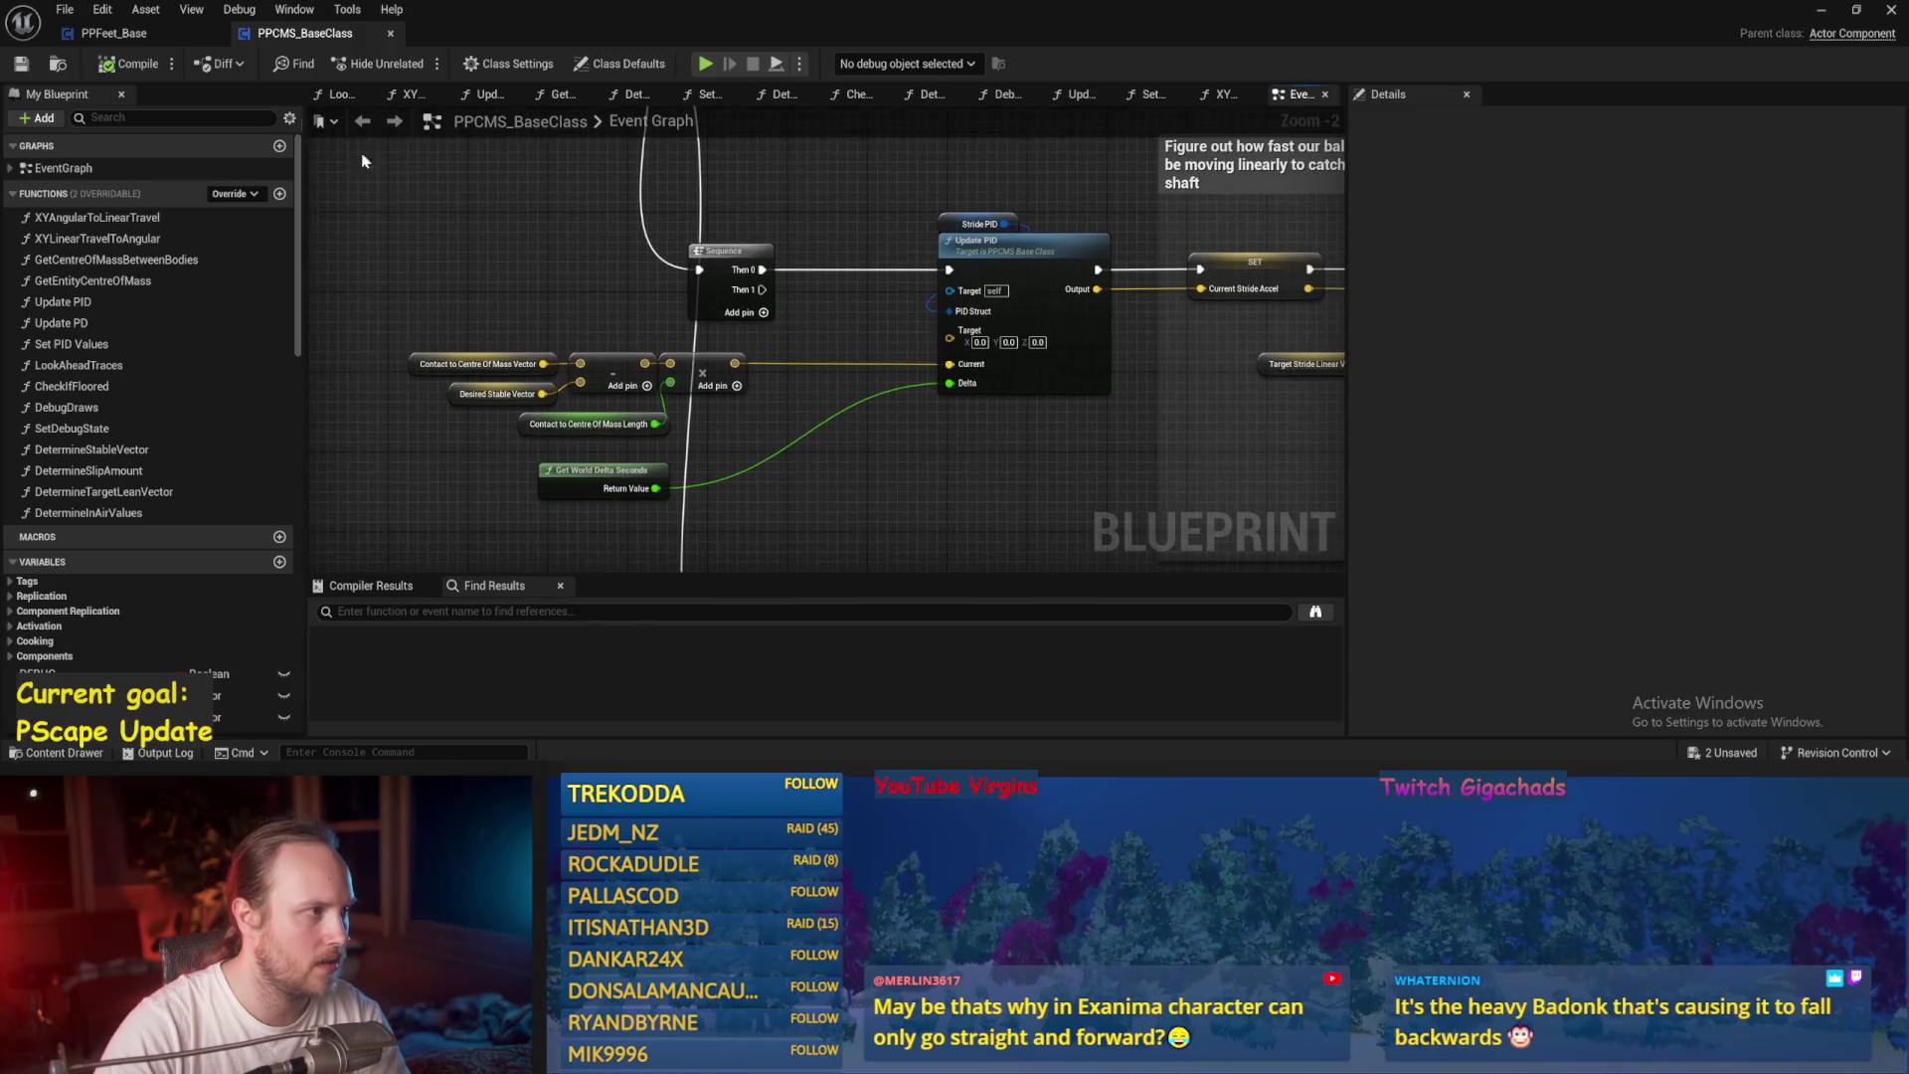
In PPFeet_Base, open the StartWalkin function, then return to the Event Graph.
{"action": "left_click", "coordinate": [114, 33]}
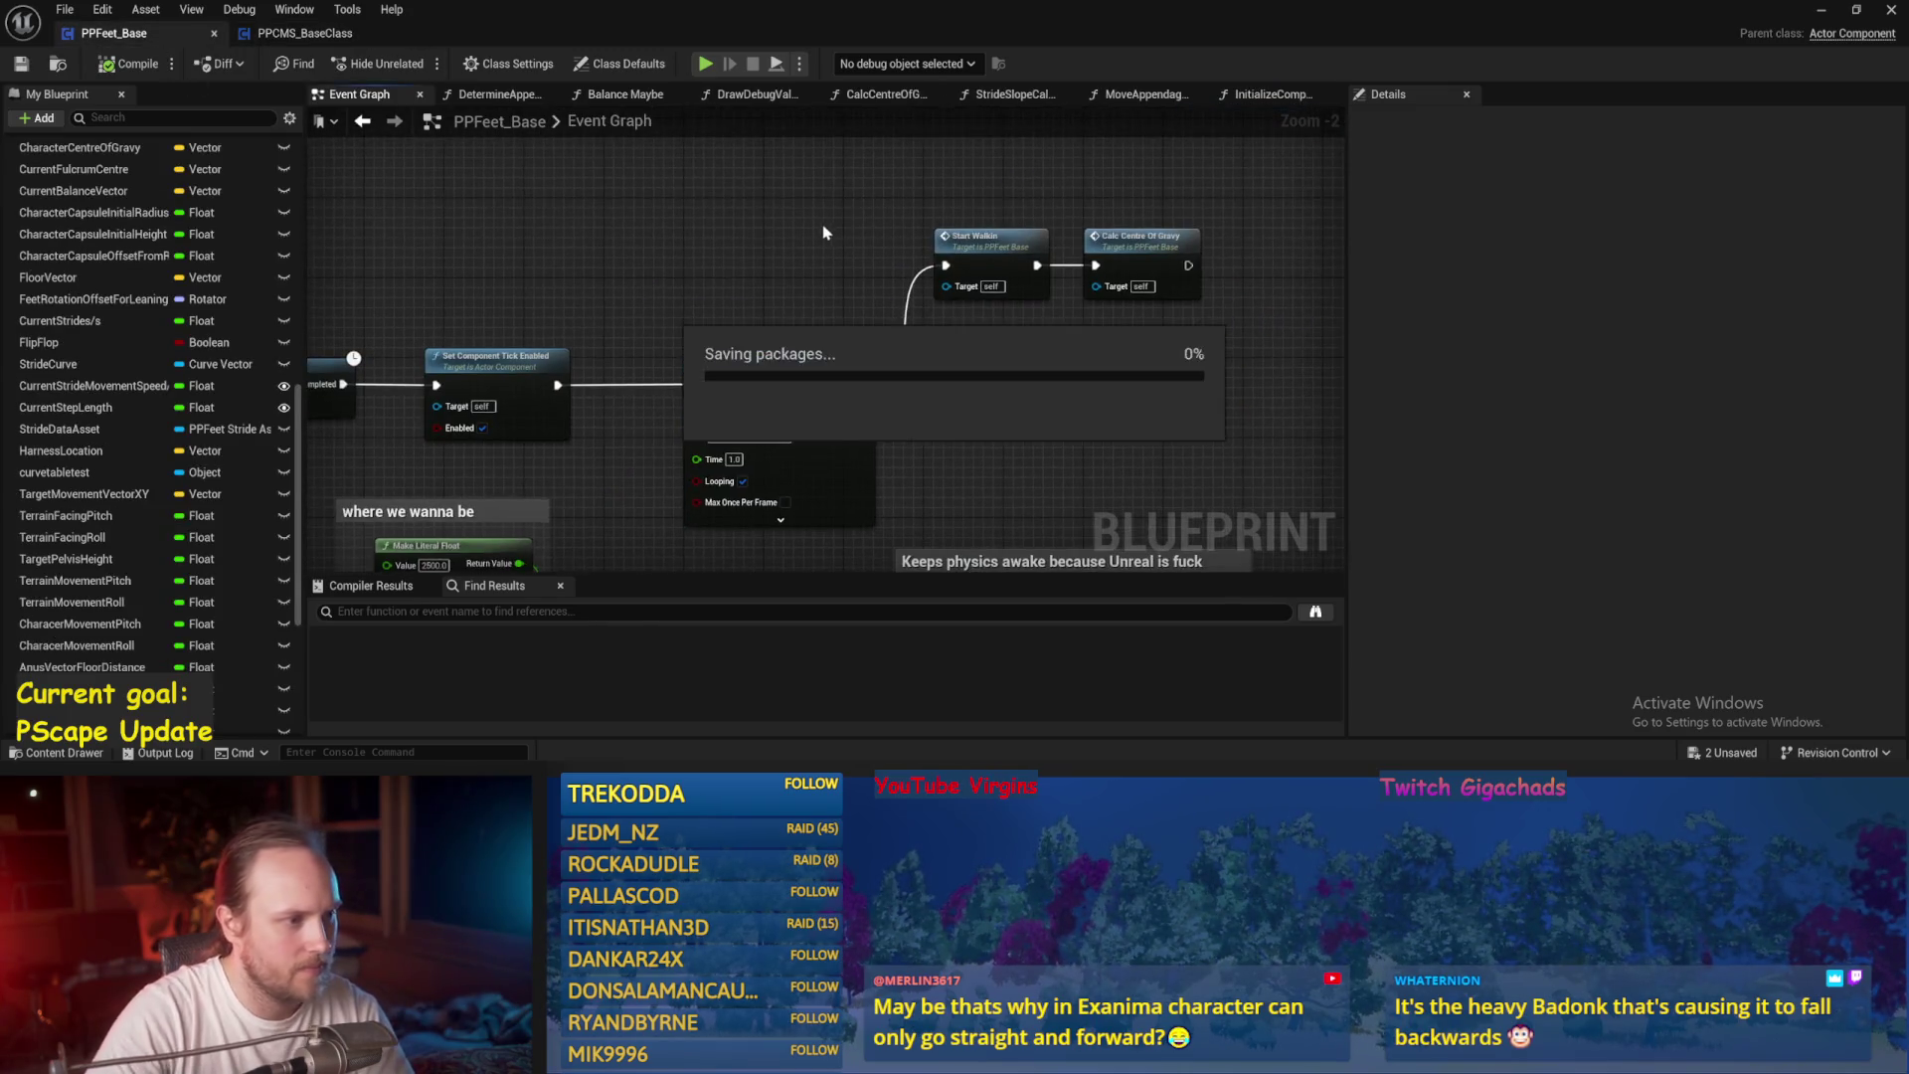
{"action": "scroll", "coordinate": [685, 296], "scroll_direction": "down", "scroll_amount": 2}
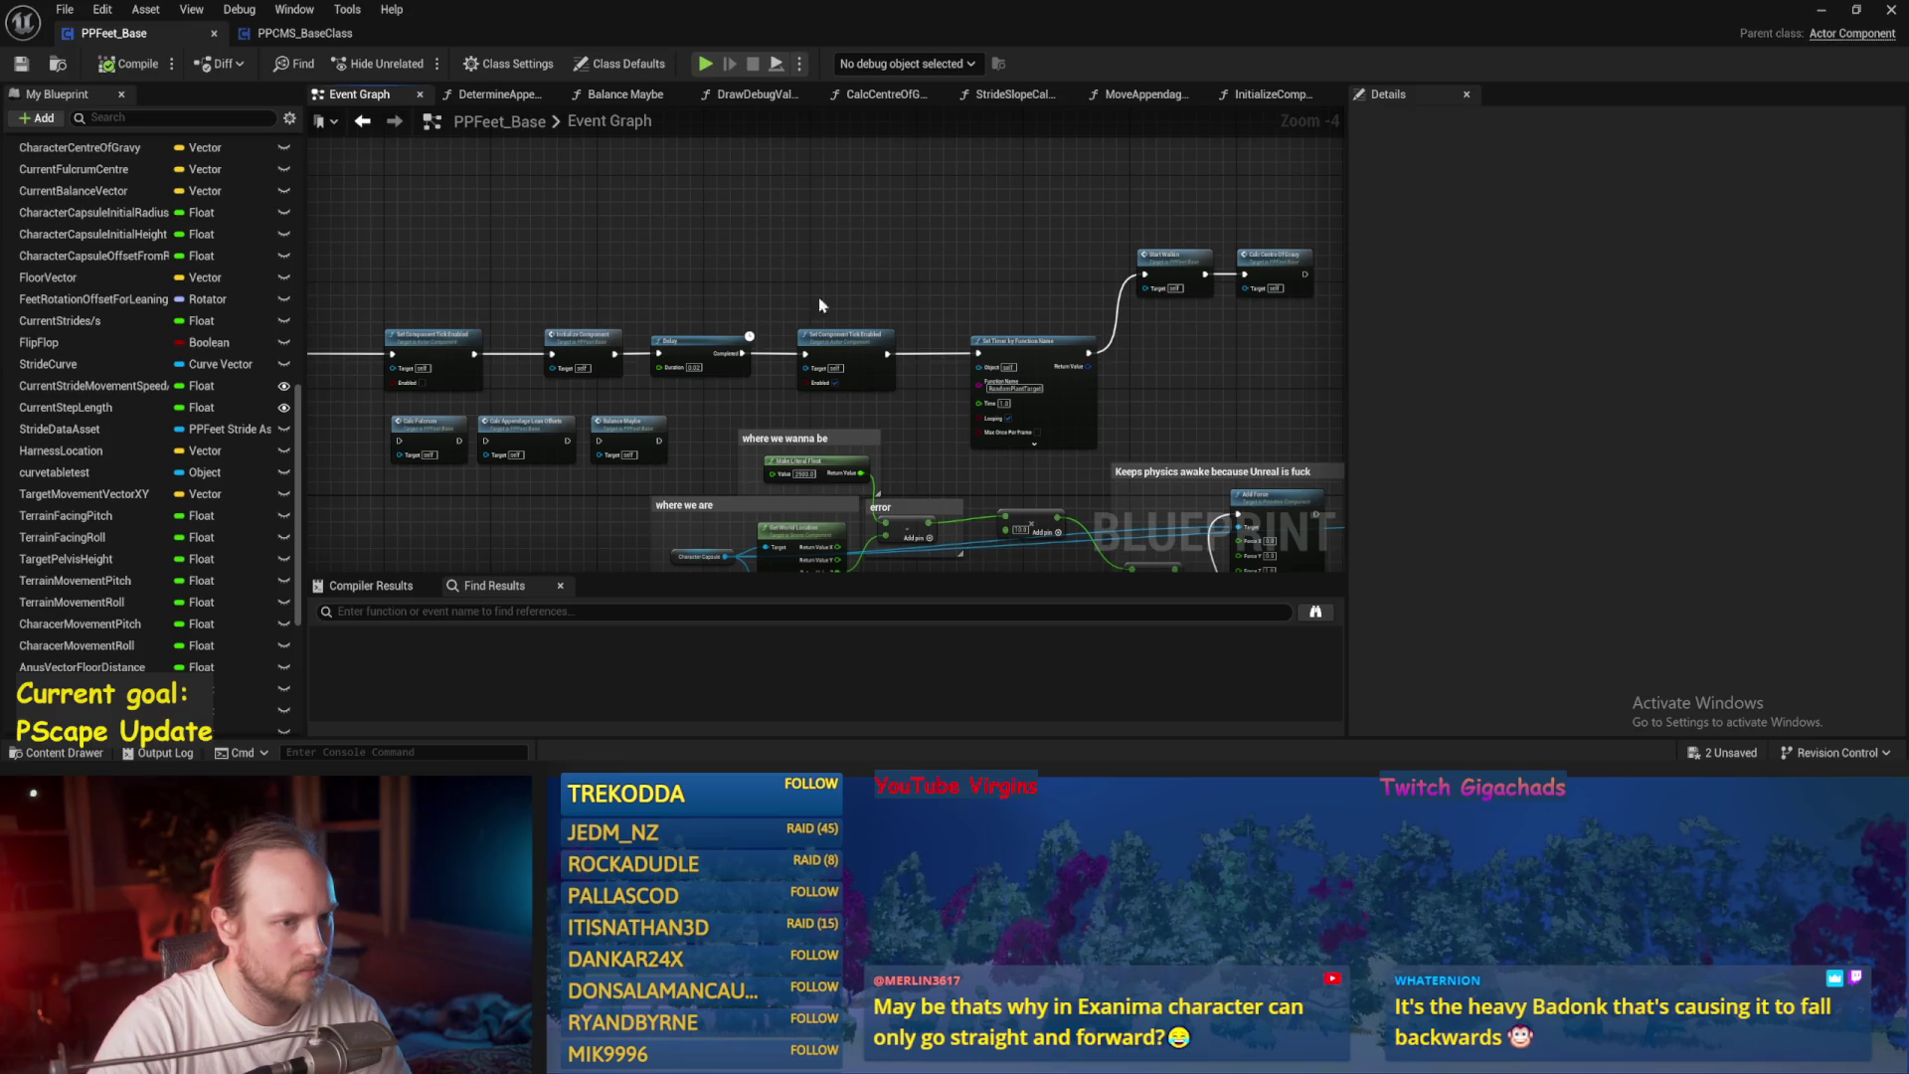
{"action": "scroll", "coordinate": [905, 377], "scroll_direction": "up", "scroll_amount": 2}
{"action": "double_click", "coordinate": [843, 289]}
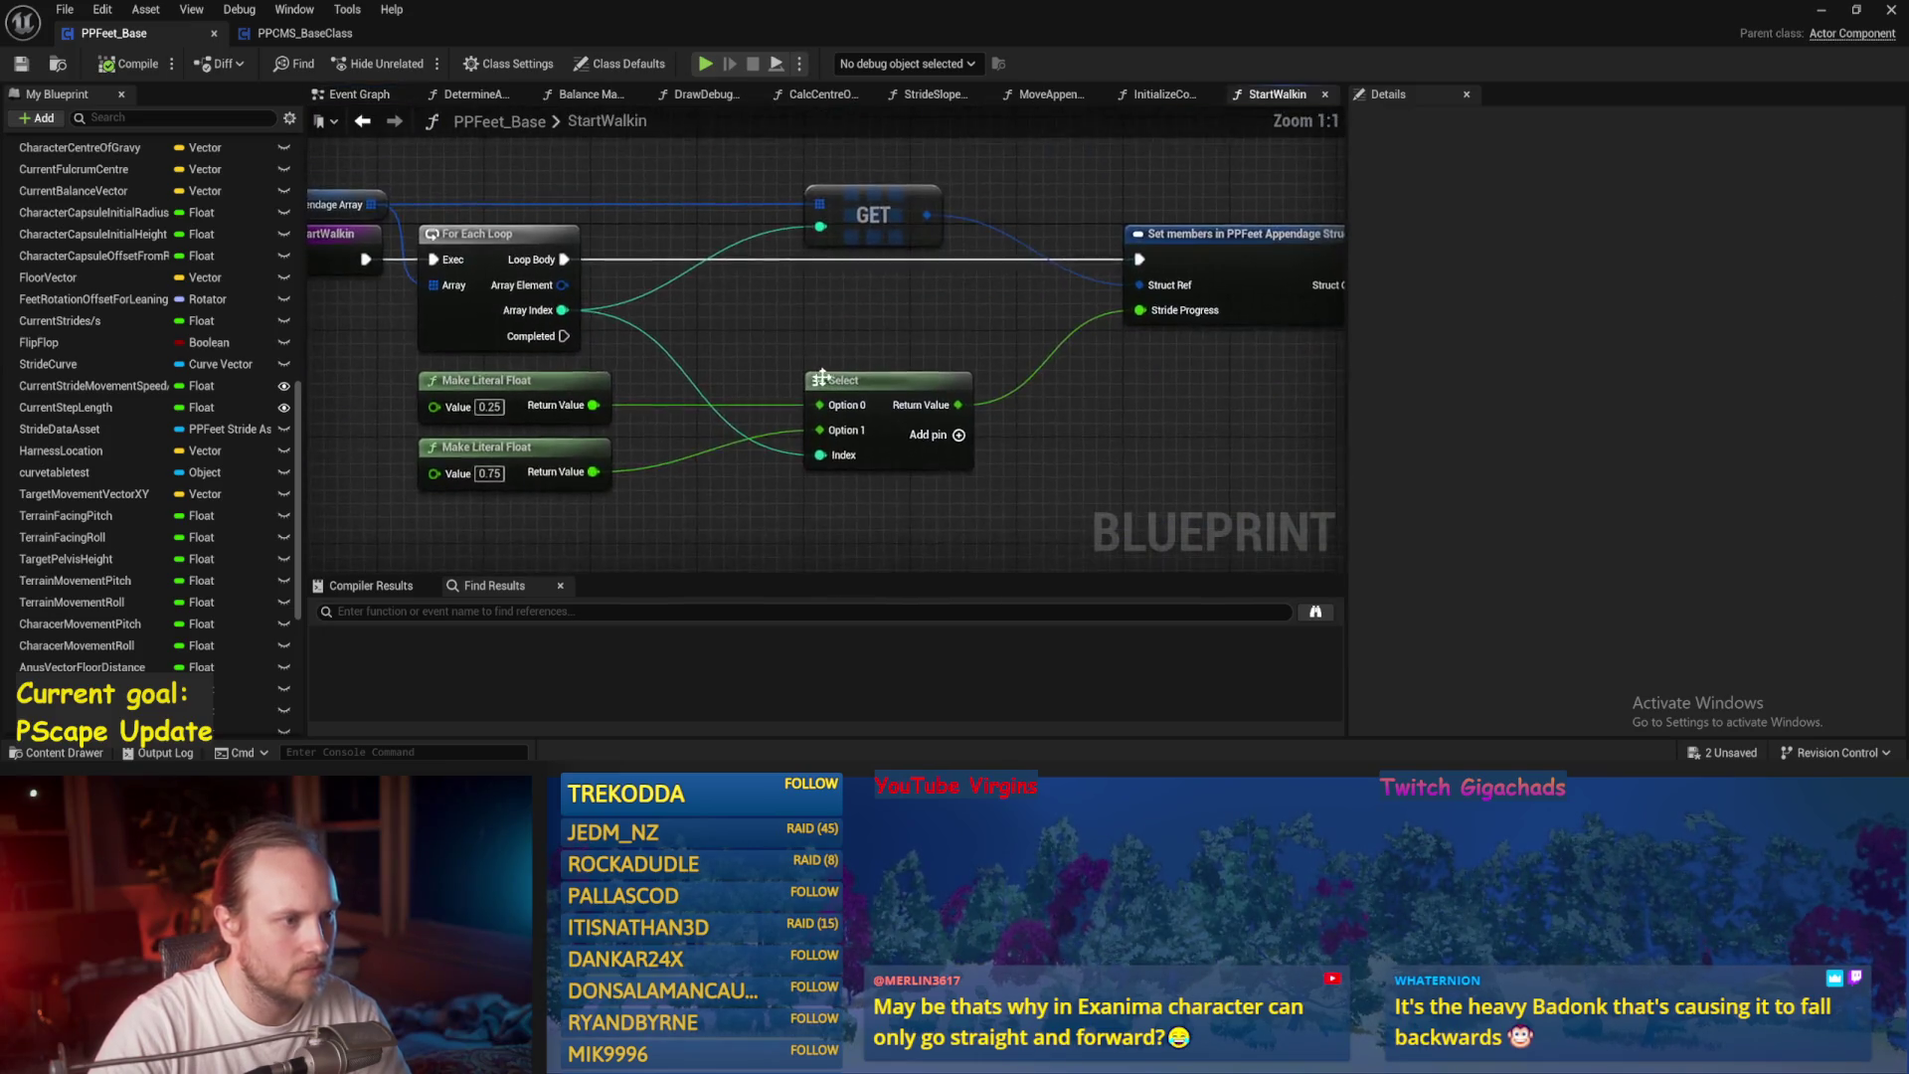
{"action": "left_click", "coordinate": [376, 96]}
Minimize the Blueprint editor and play-test PPFeet_TestLevel.
{"action": "scroll", "coordinate": [833, 373], "scroll_direction": "down", "scroll_amount": 2}
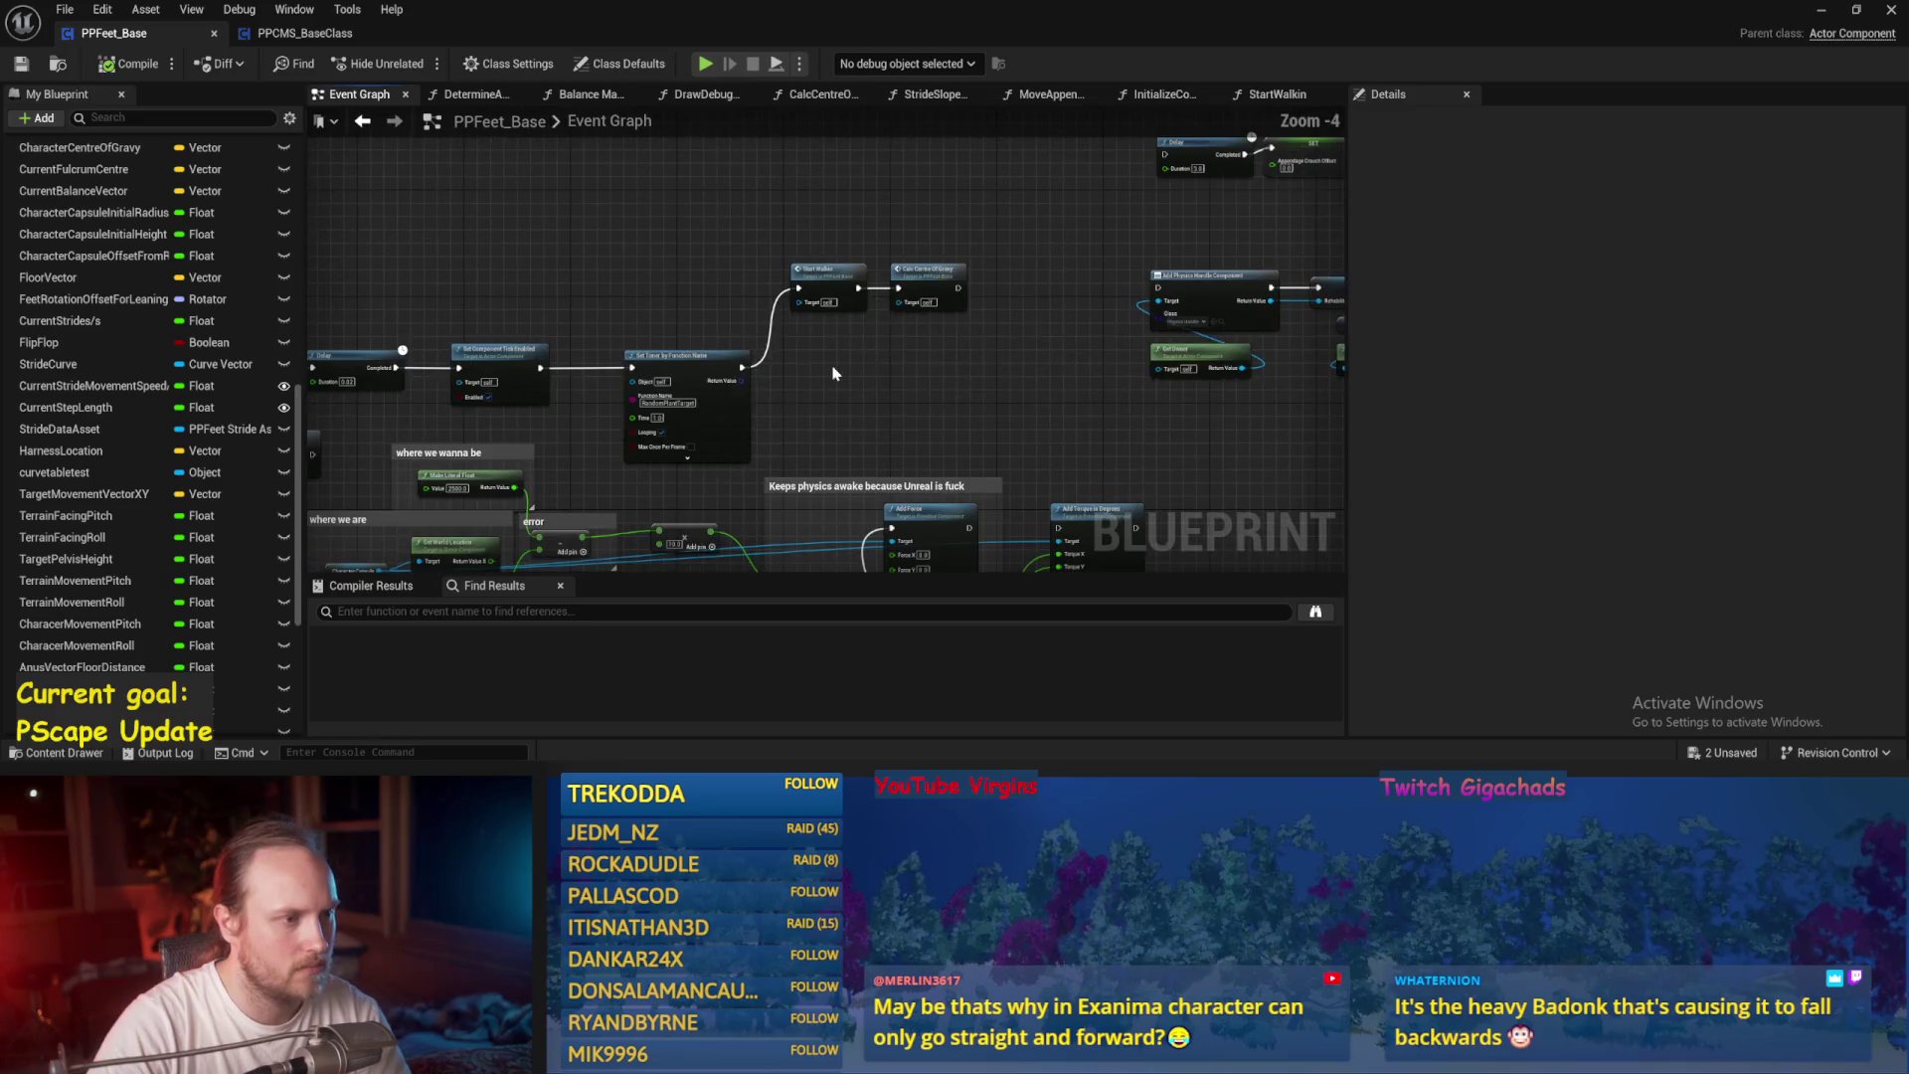
{"action": "left_click_drag", "start_coordinate": [841, 416], "coordinate": [629, 443]}
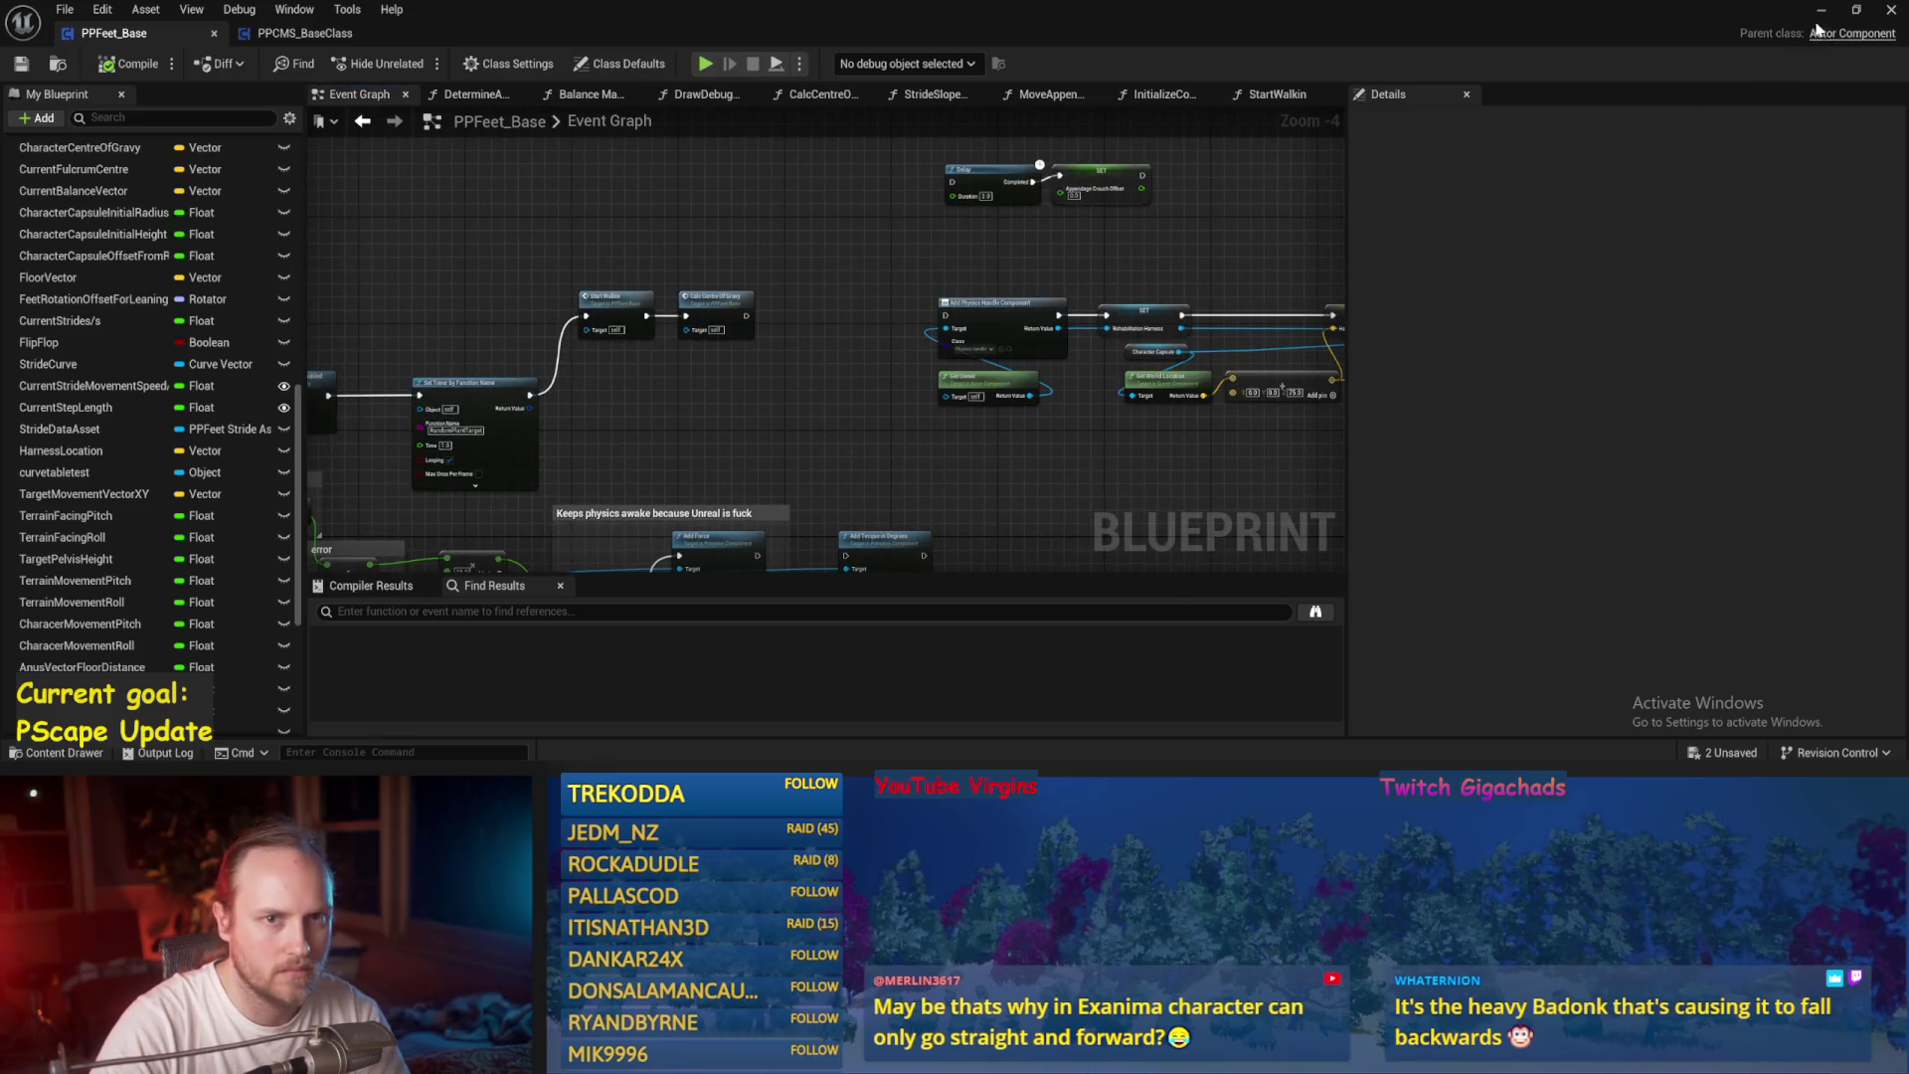
{"action": "left_click", "coordinate": [1821, 10]}
{"action": "left_click", "coordinate": [415, 65]}
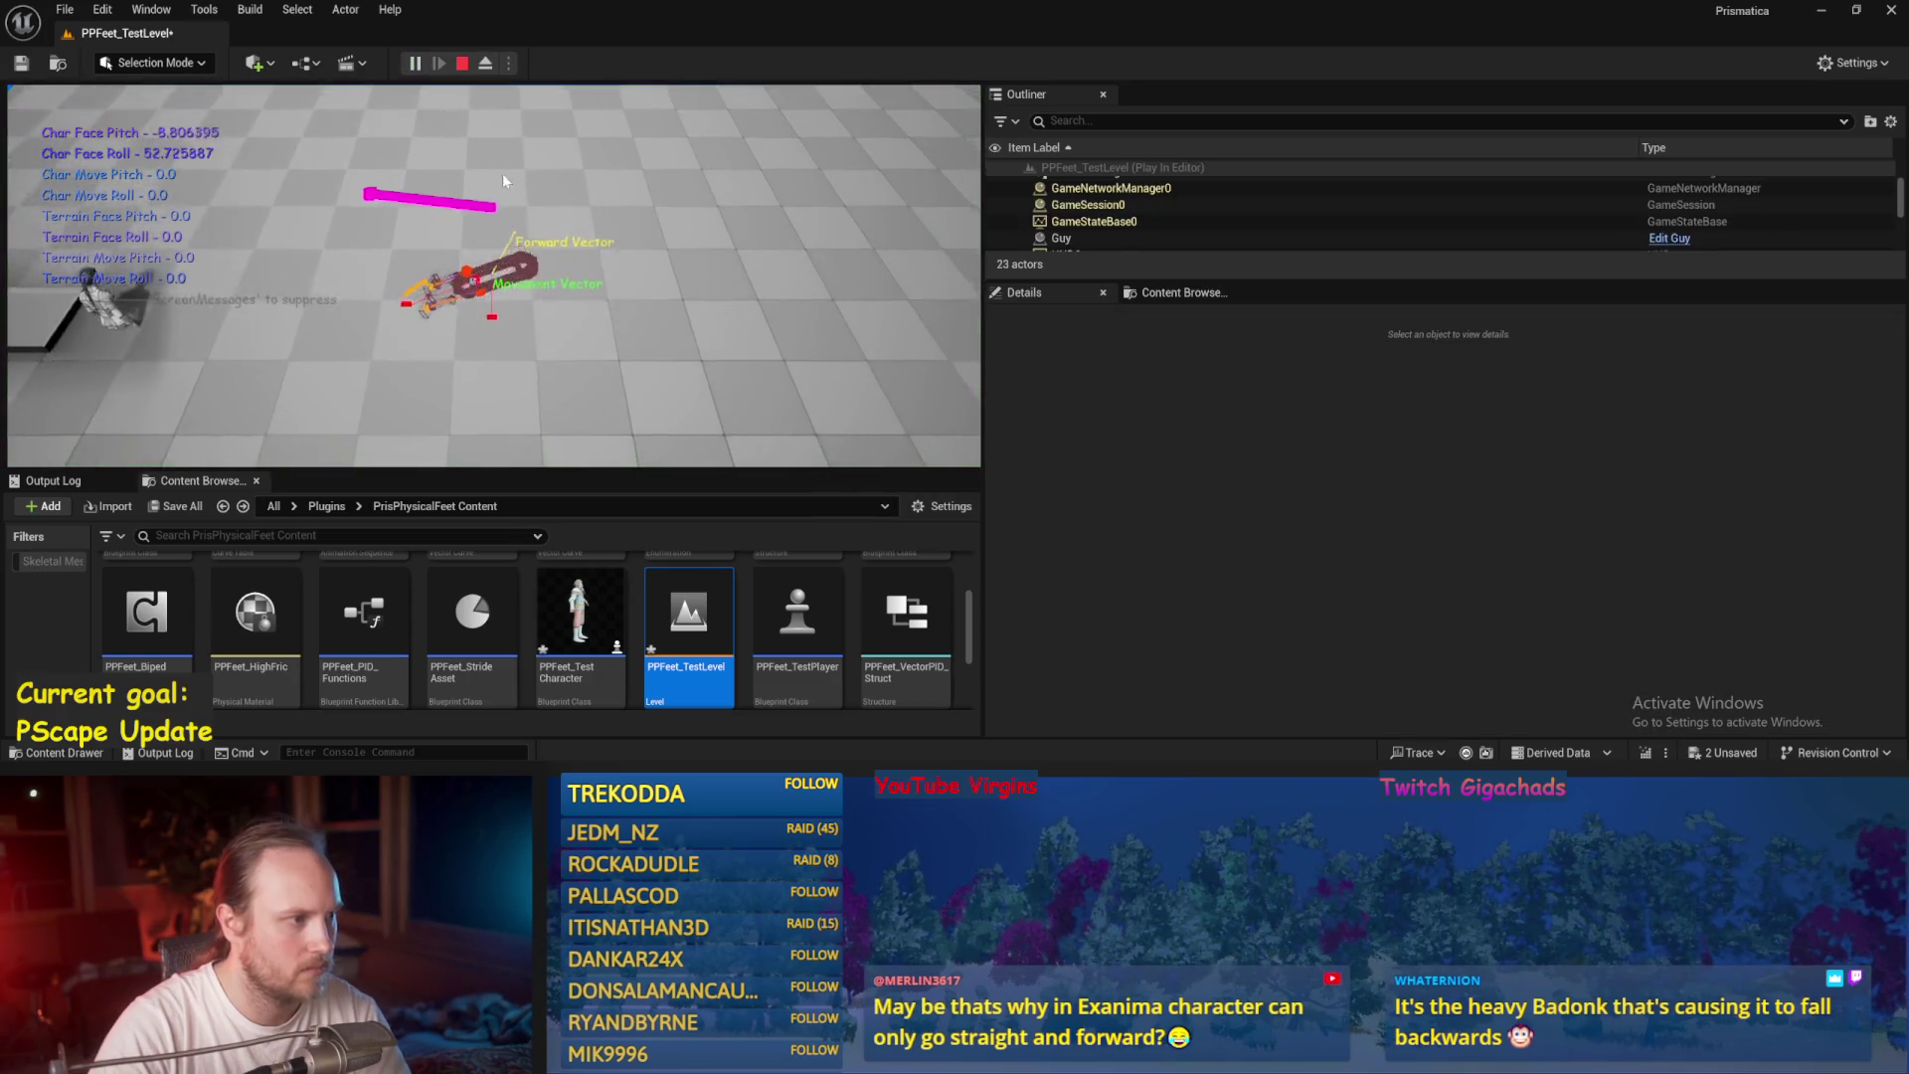
Stop play, replay with Alt+P, stop again, and move the Balance Maybe tab to second place.
{"action": "key", "text": "Escape"}
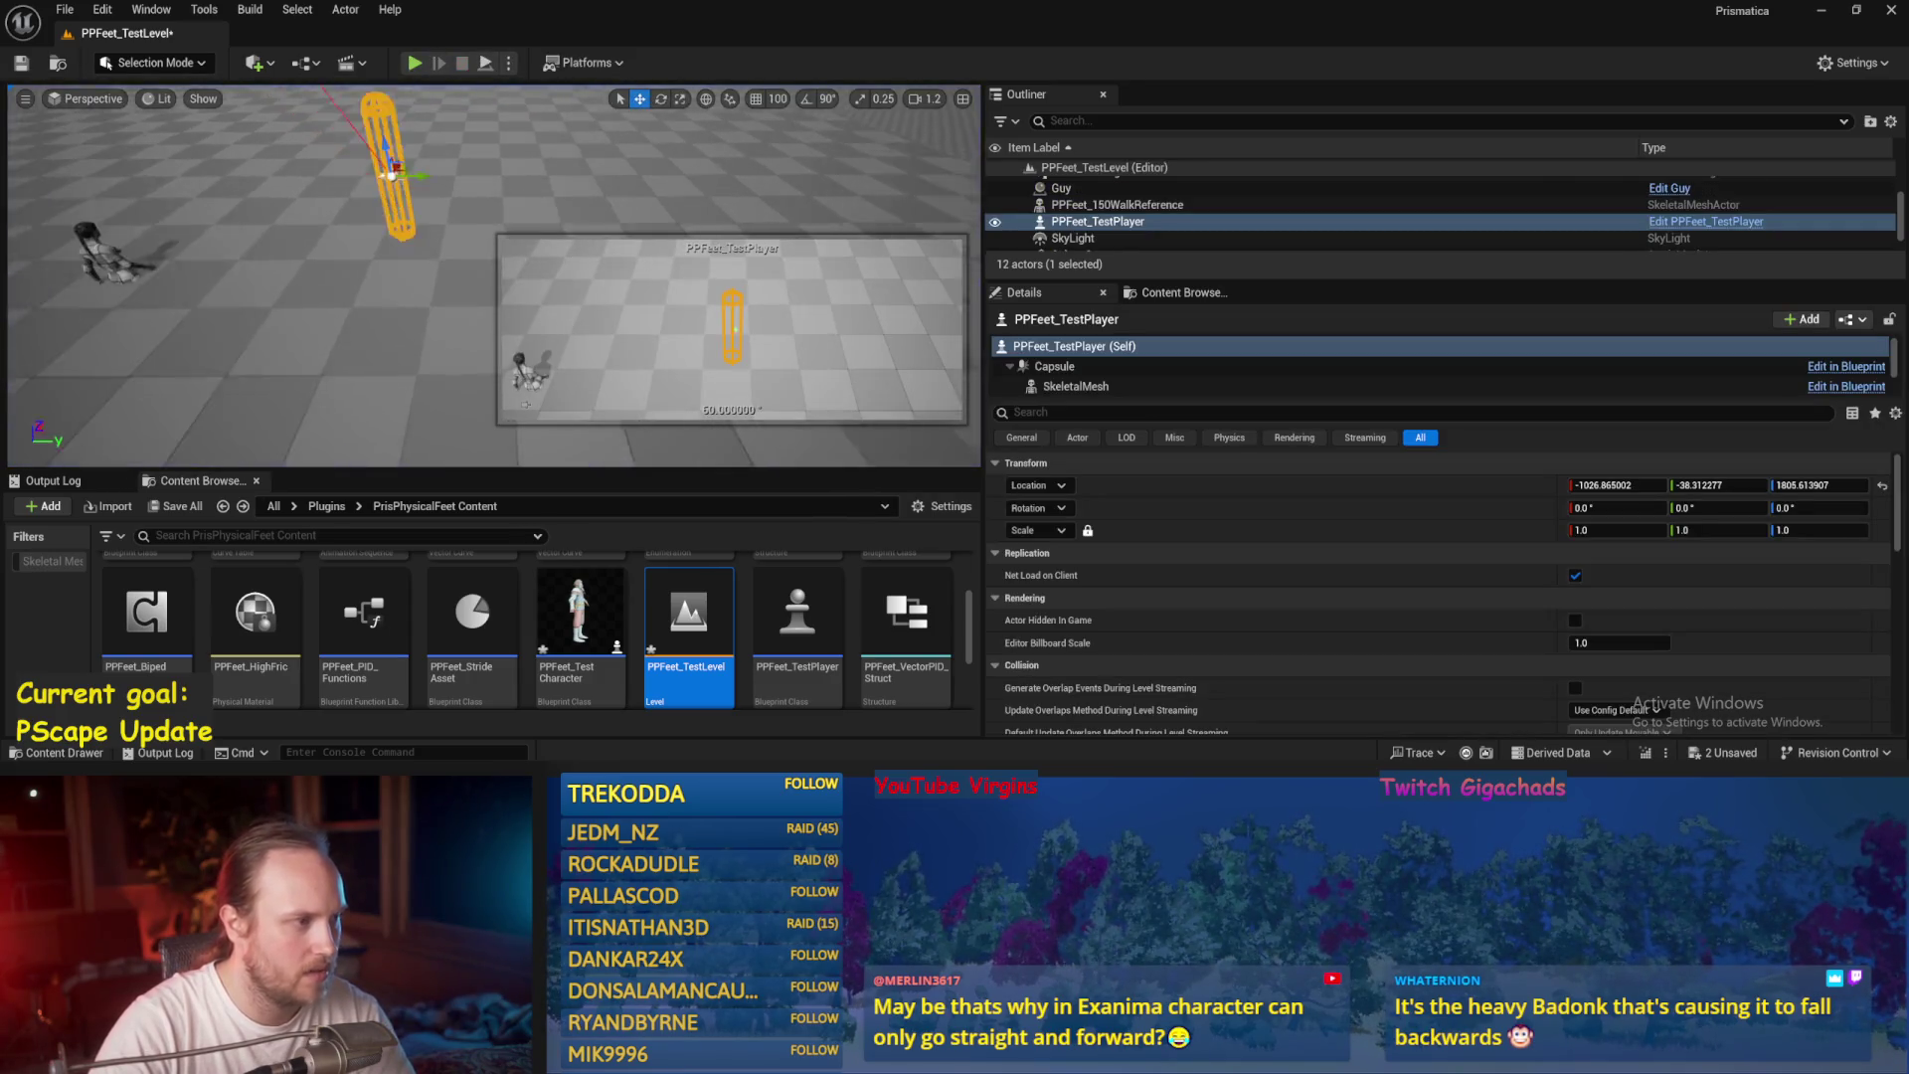
{"action": "key", "text": "alt+p"}
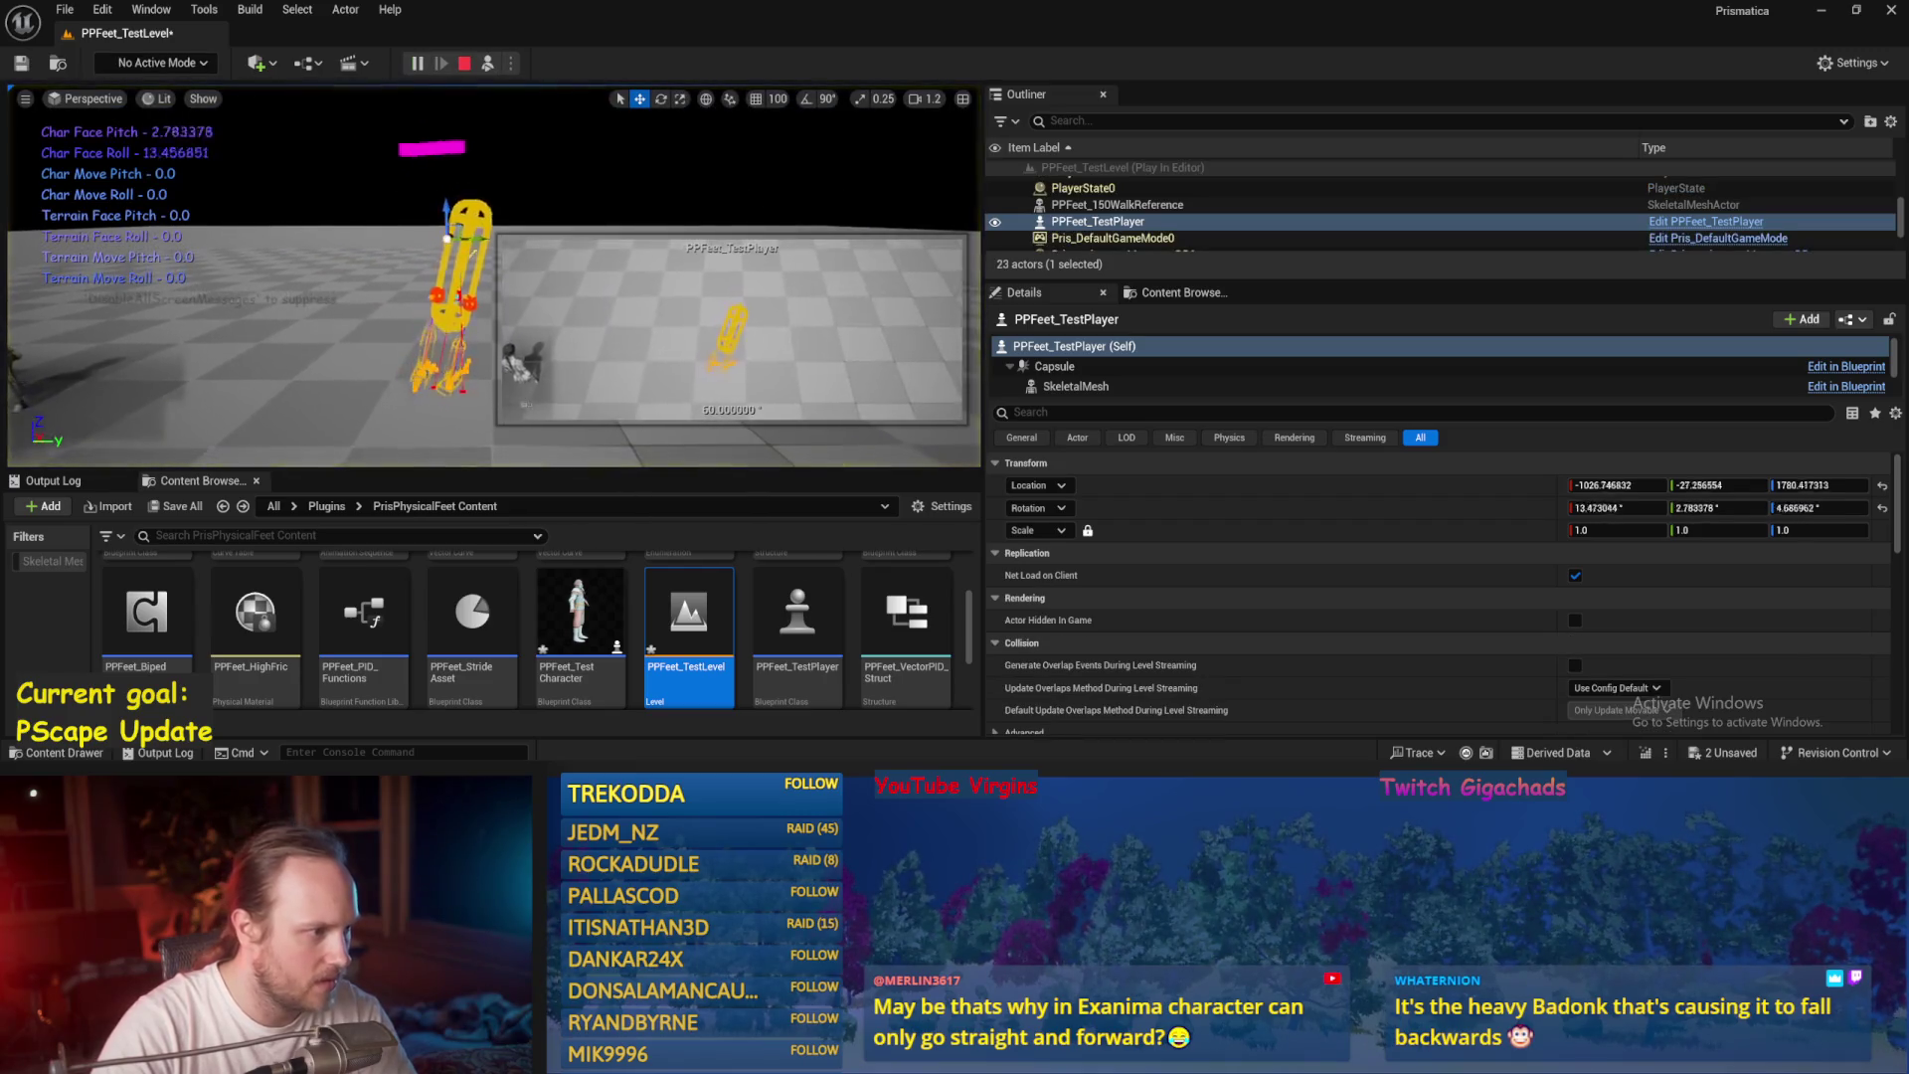
{"action": "key", "text": "Escape"}
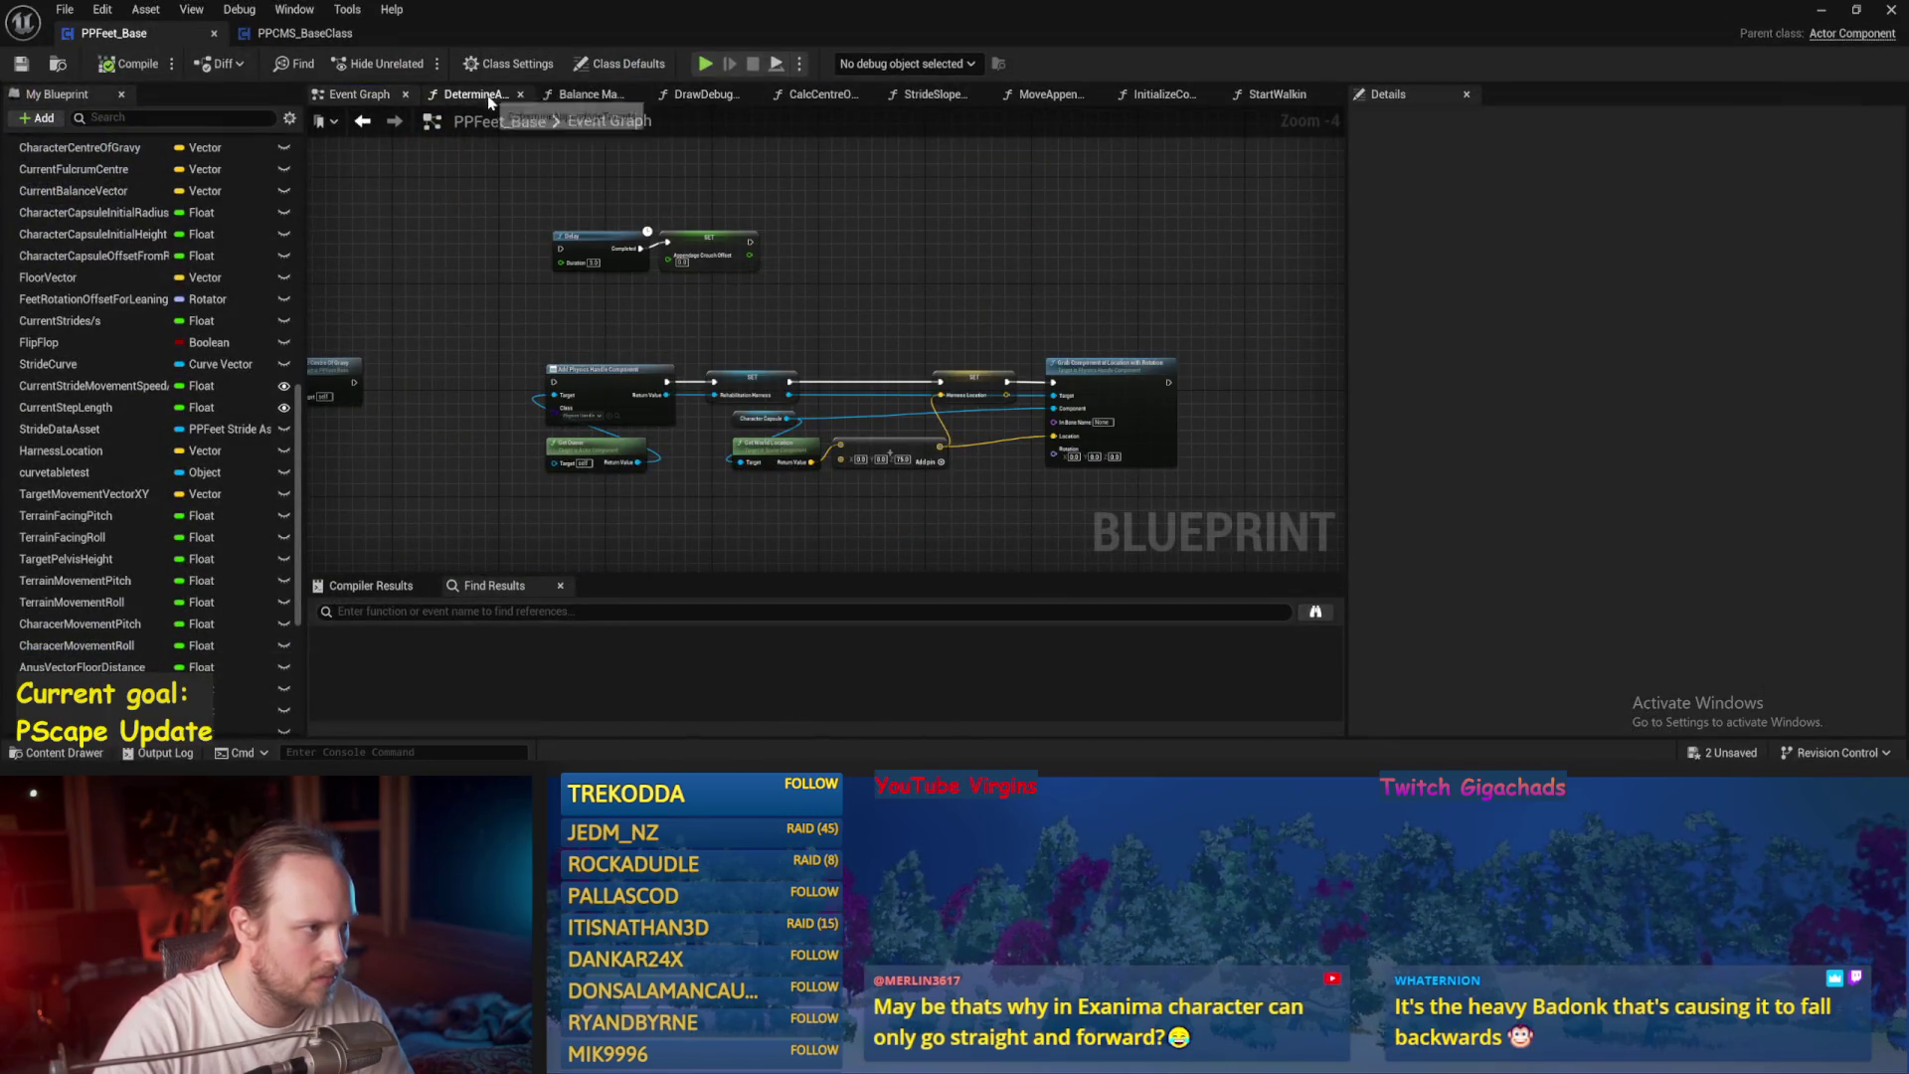
{"action": "left_click_drag", "start_coordinate": [491, 102], "coordinate": [495, 110]}
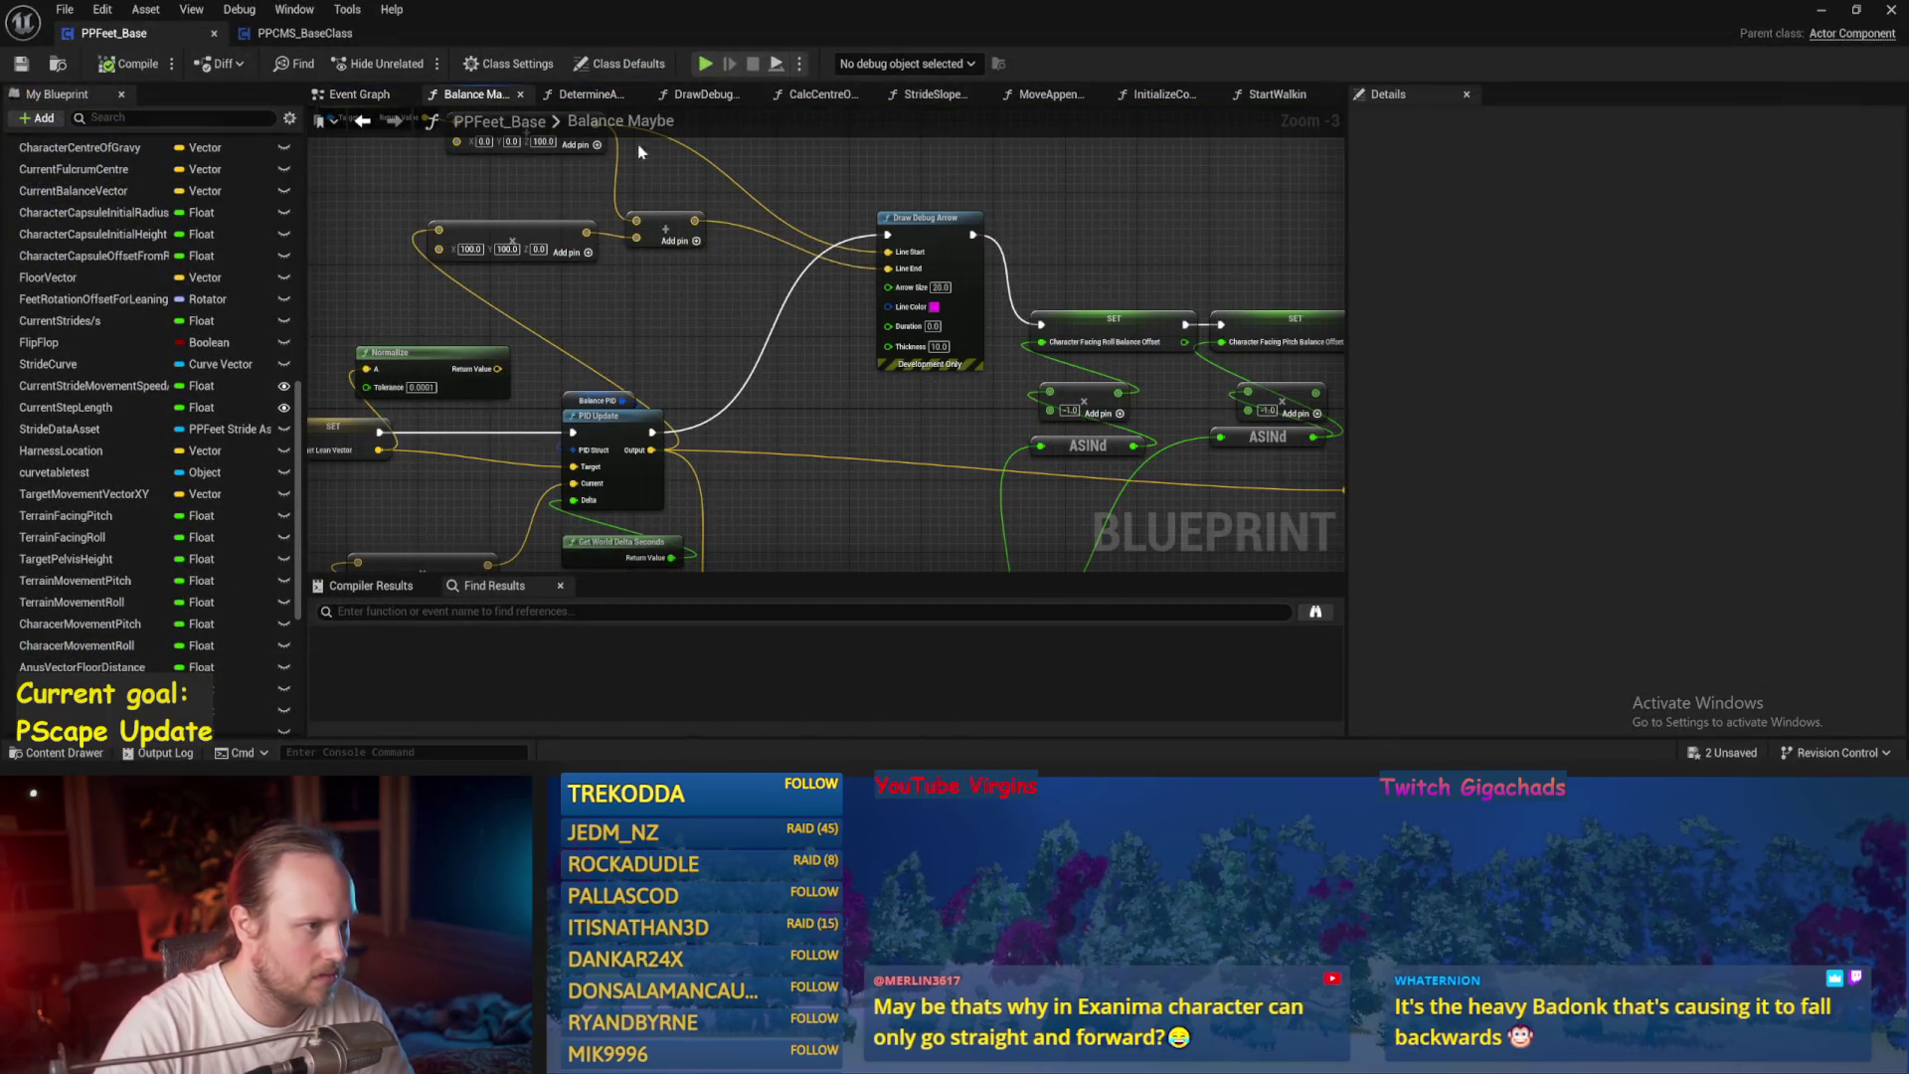
In DetermineAppendageTargets, select Current Stride Movement Speed/s feeding Map Range Clamped (0–50 to 1.0–0.1).
{"action": "left_click", "coordinate": [589, 93]}
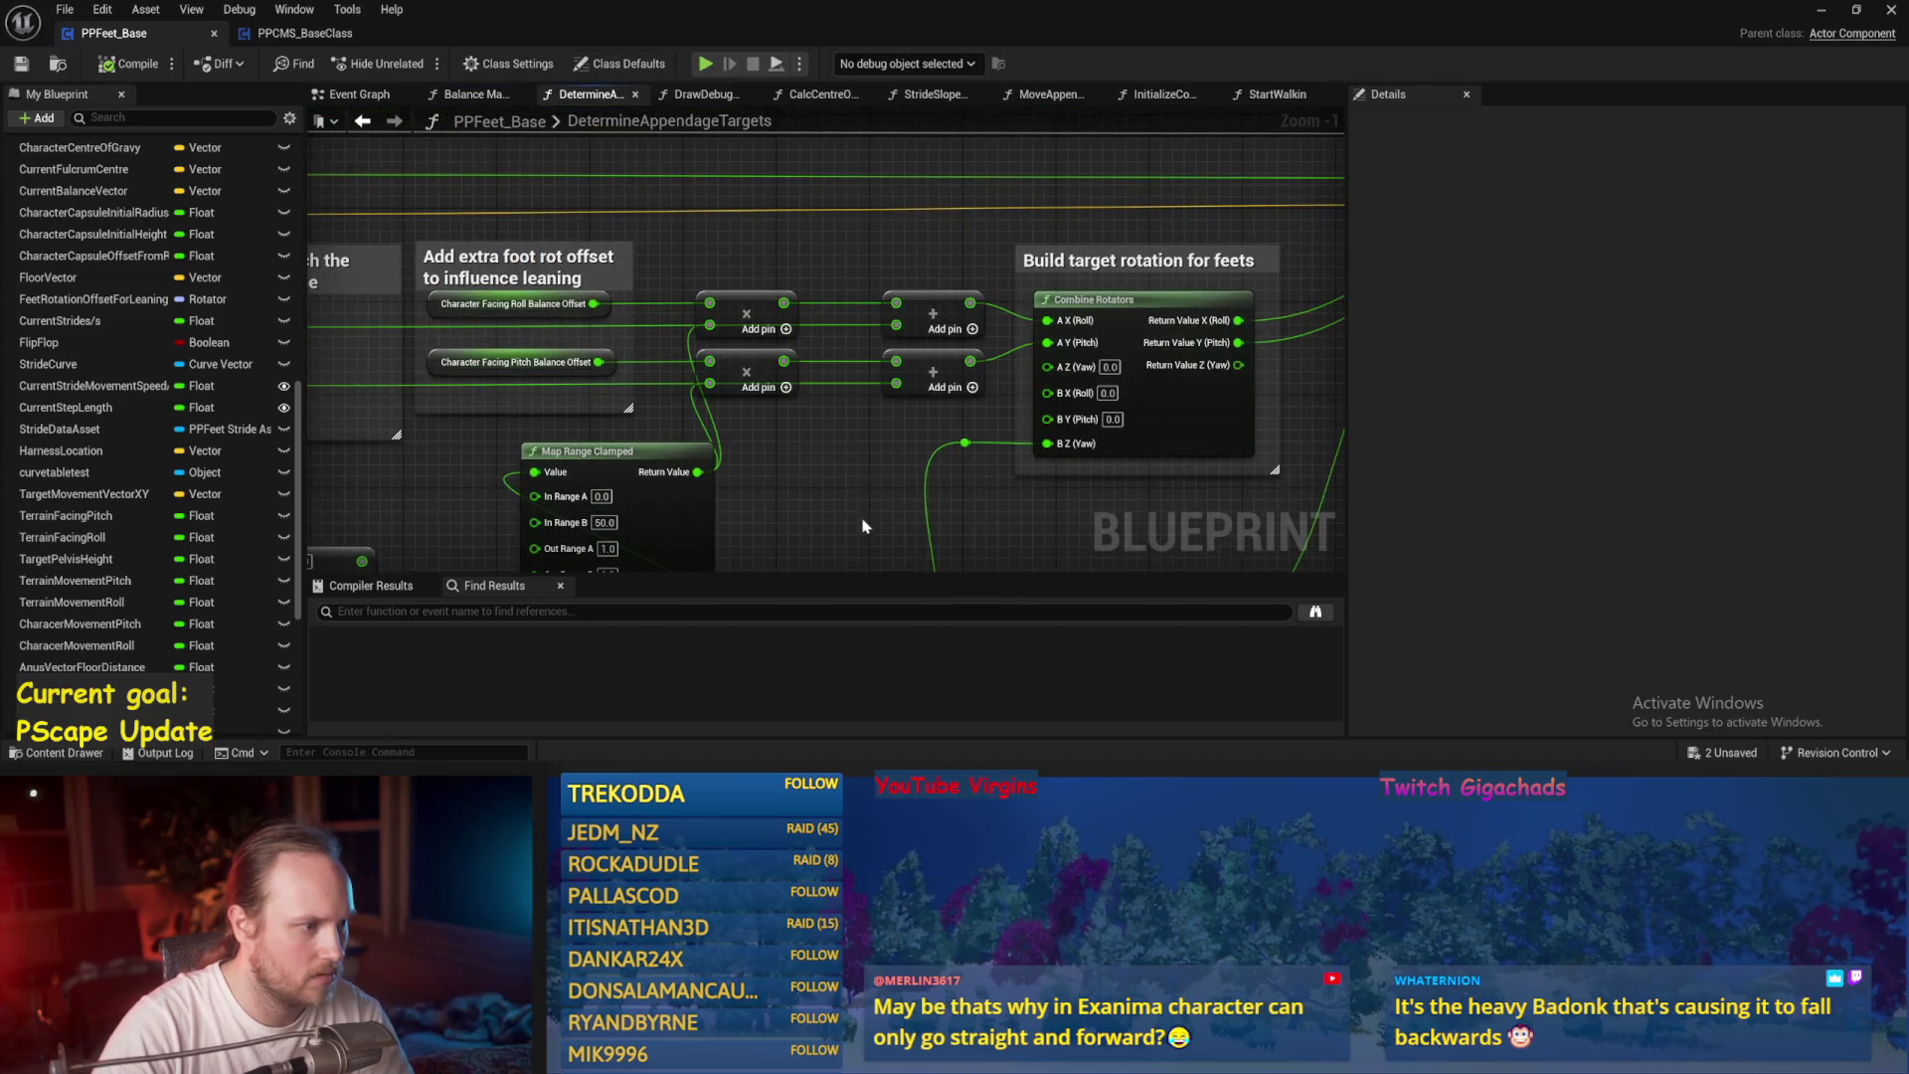
{"action": "scroll", "coordinate": [695, 420], "scroll_direction": "up", "scroll_amount": 1}
{"action": "left_click_drag", "start_coordinate": [540, 483], "coordinate": [762, 506]}
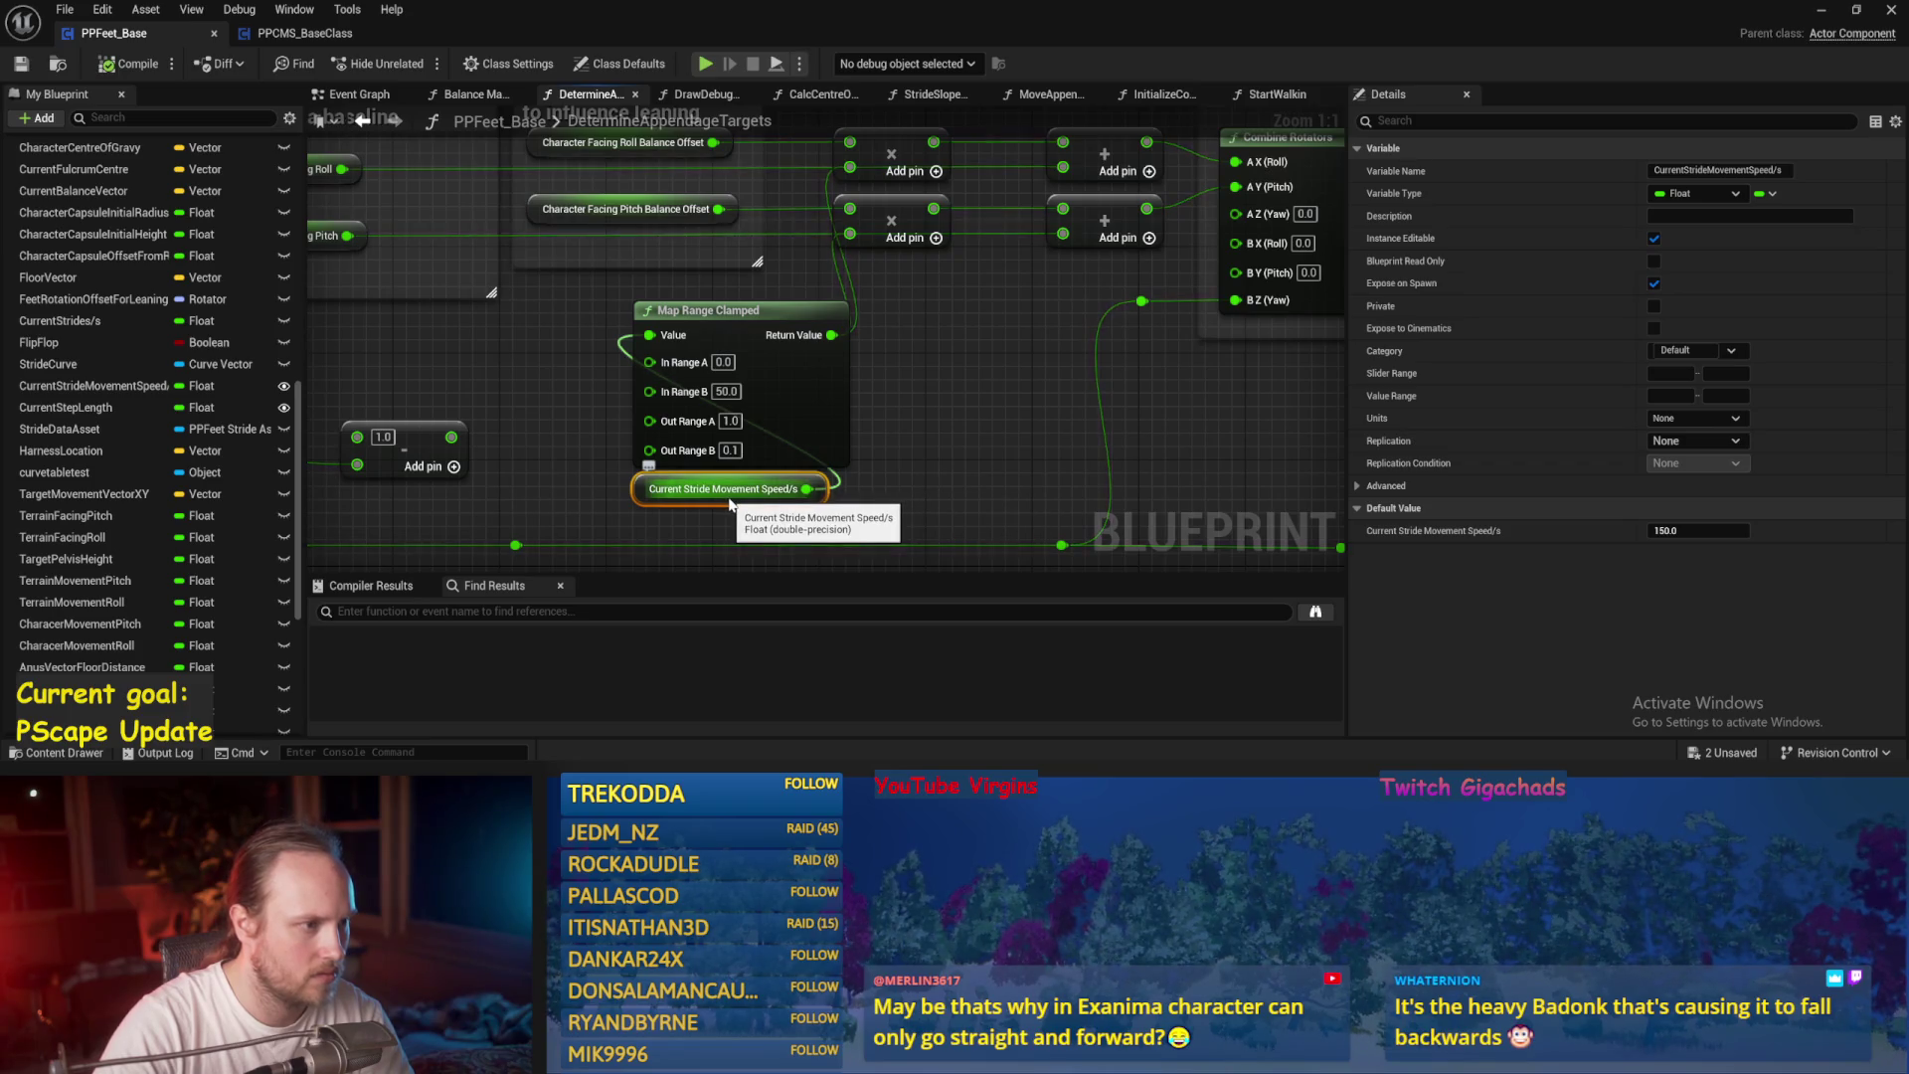
{"action": "left_click", "coordinate": [807, 440]}
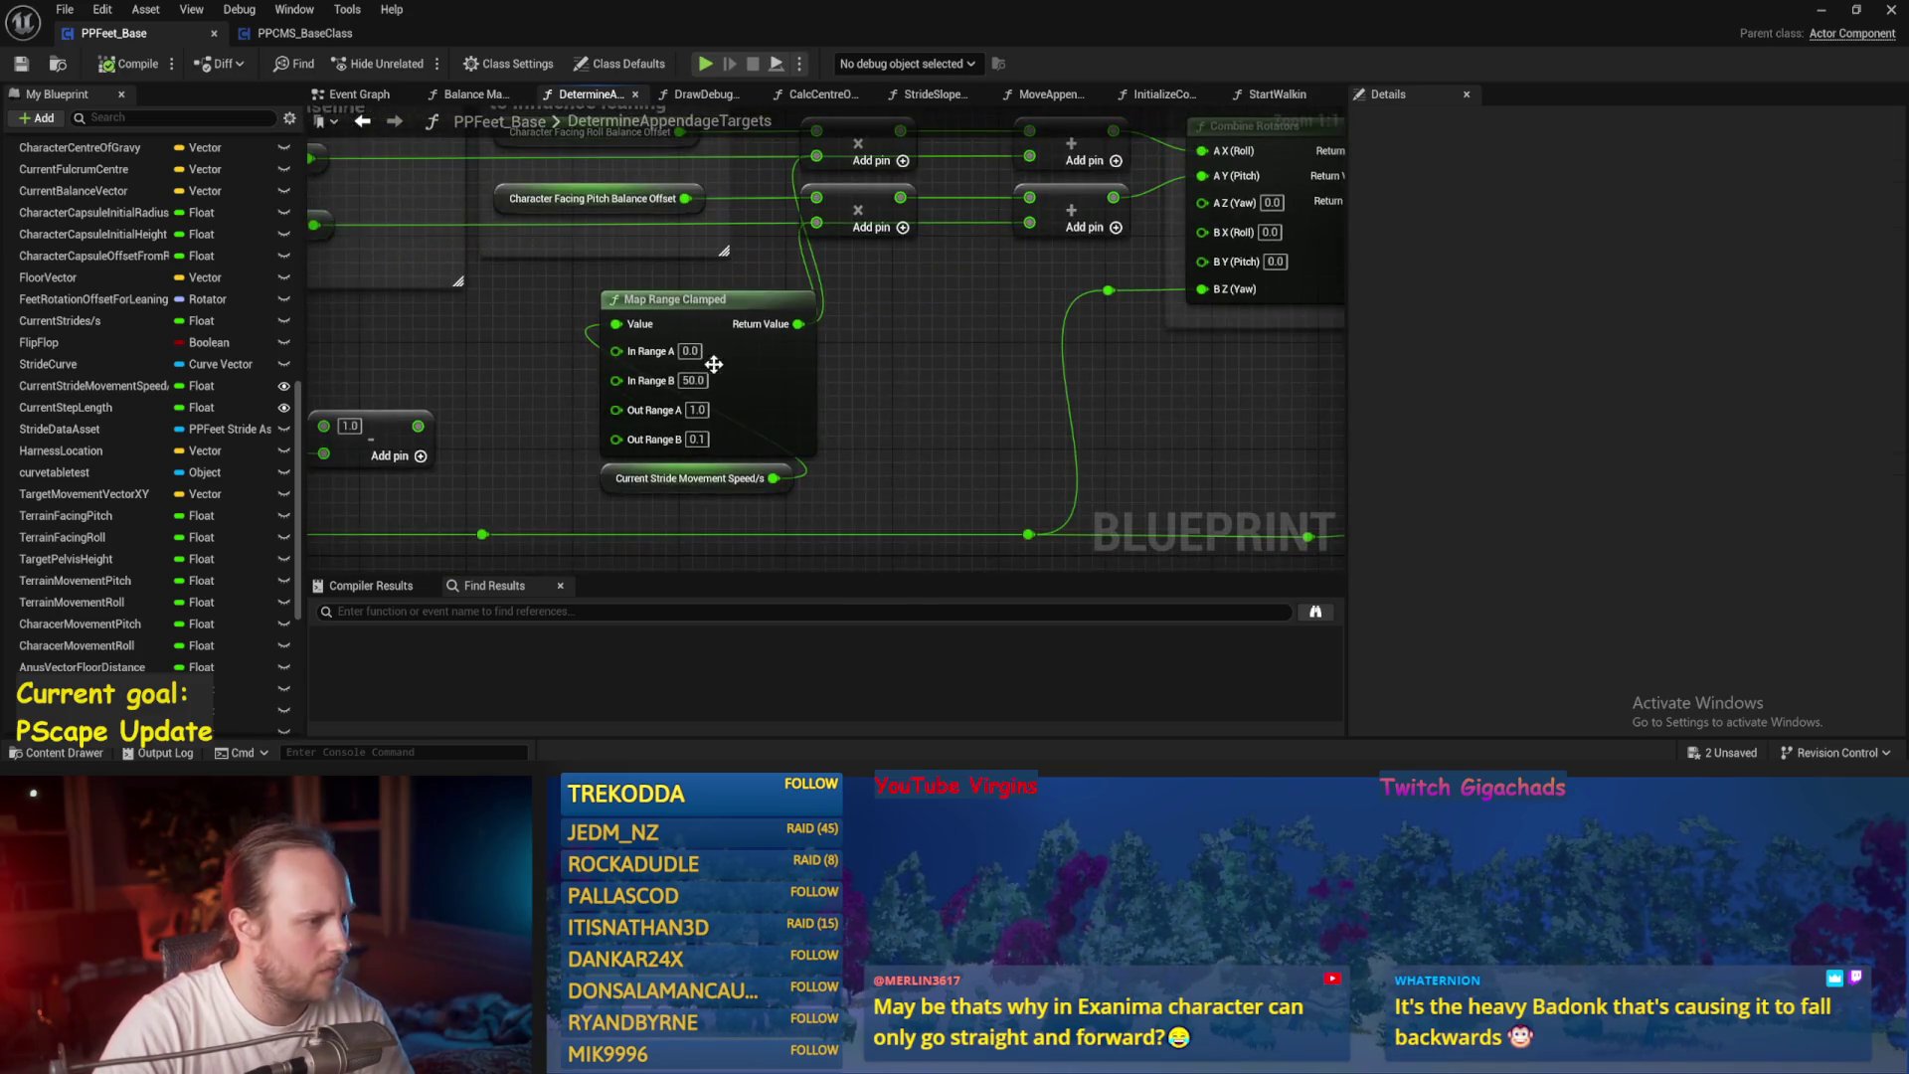
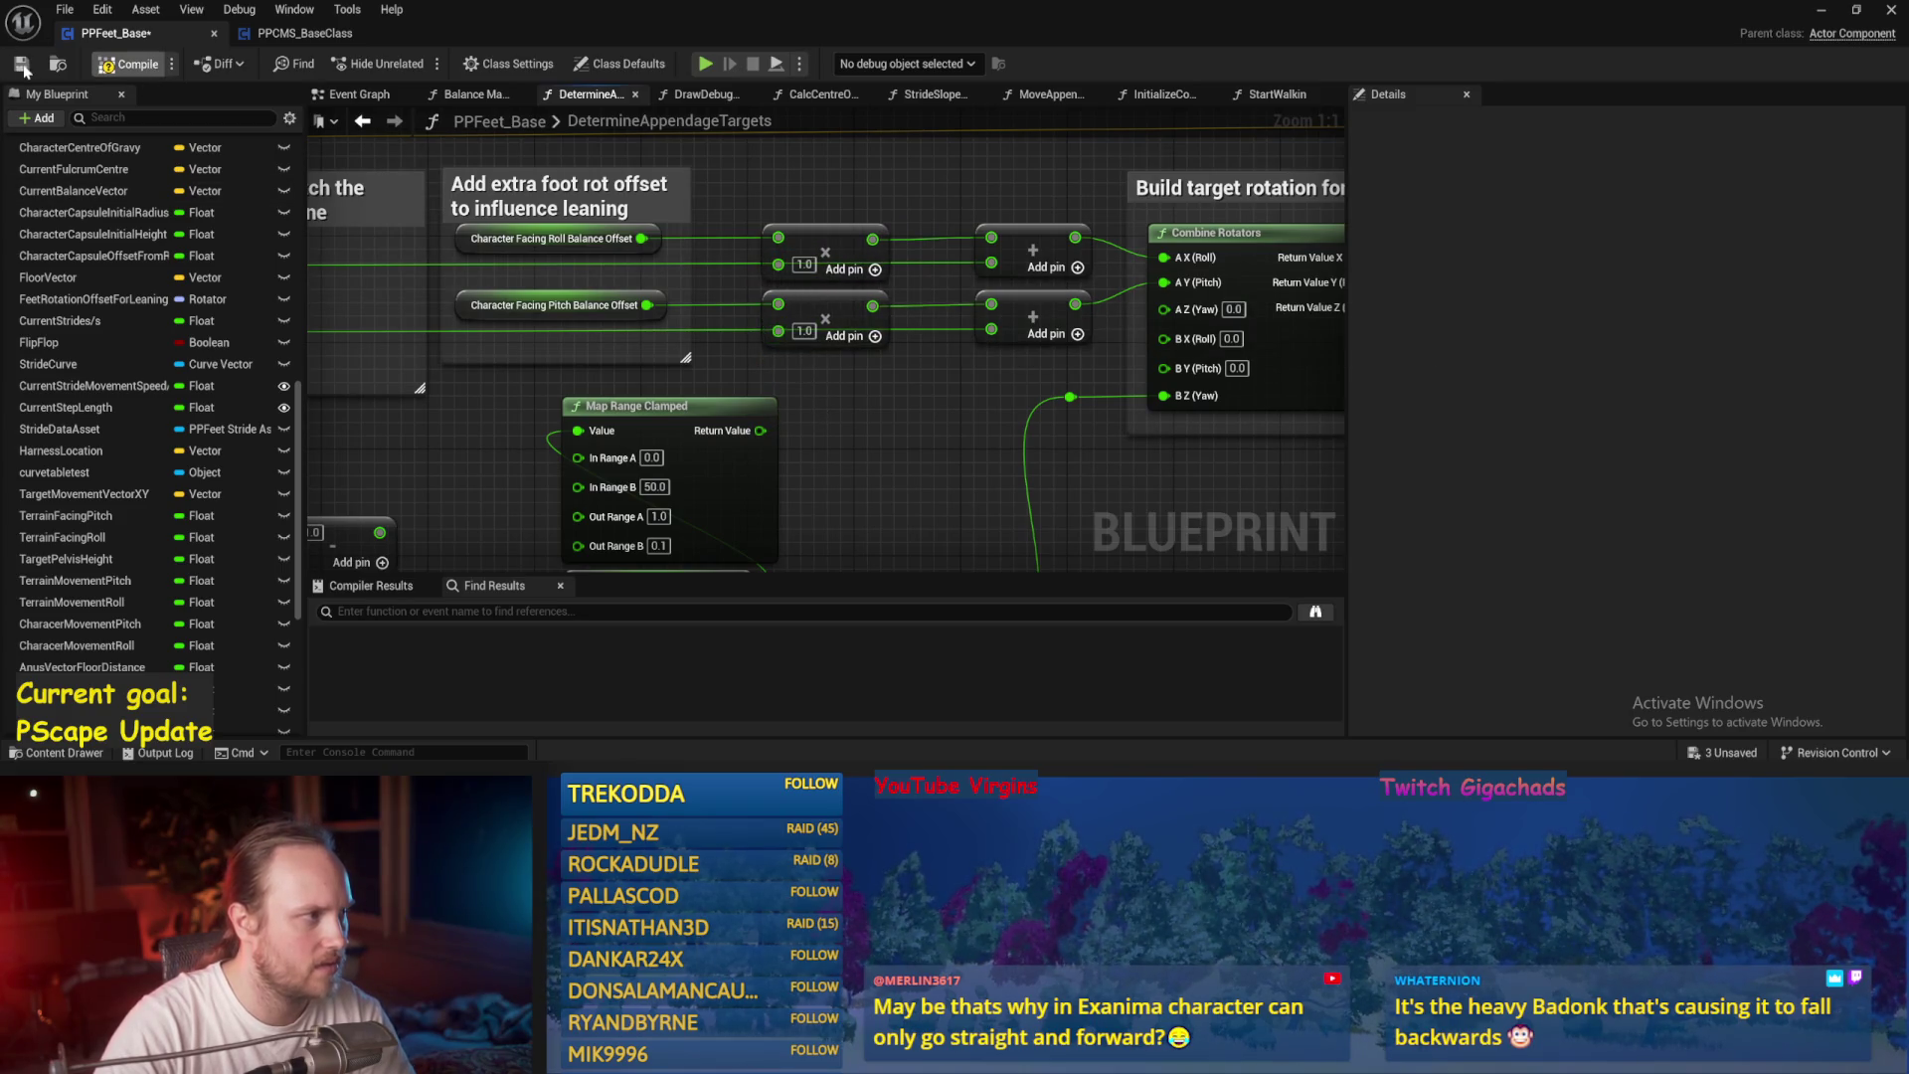
Play-test the capsule character in the test level and stop the session.
{"action": "left_click", "coordinate": [1821, 11]}
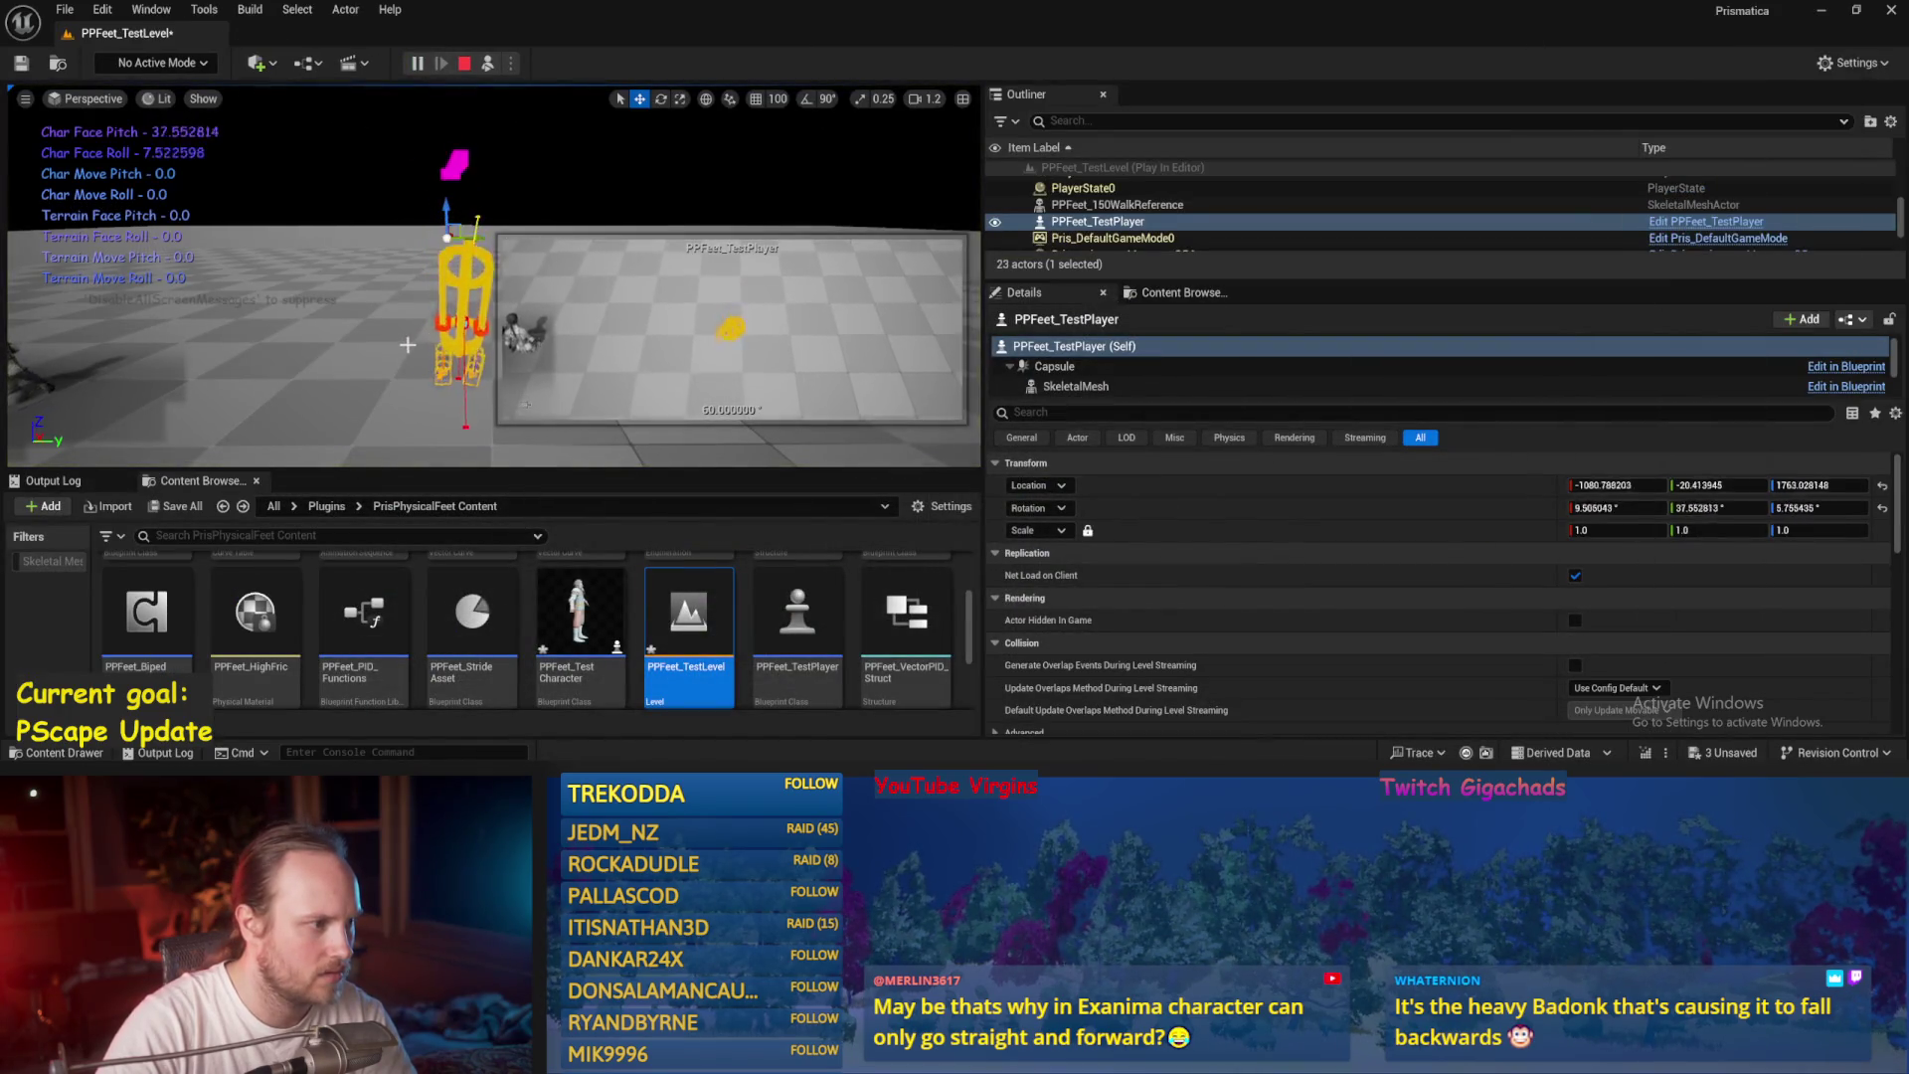
{"action": "key", "text": "Escape"}
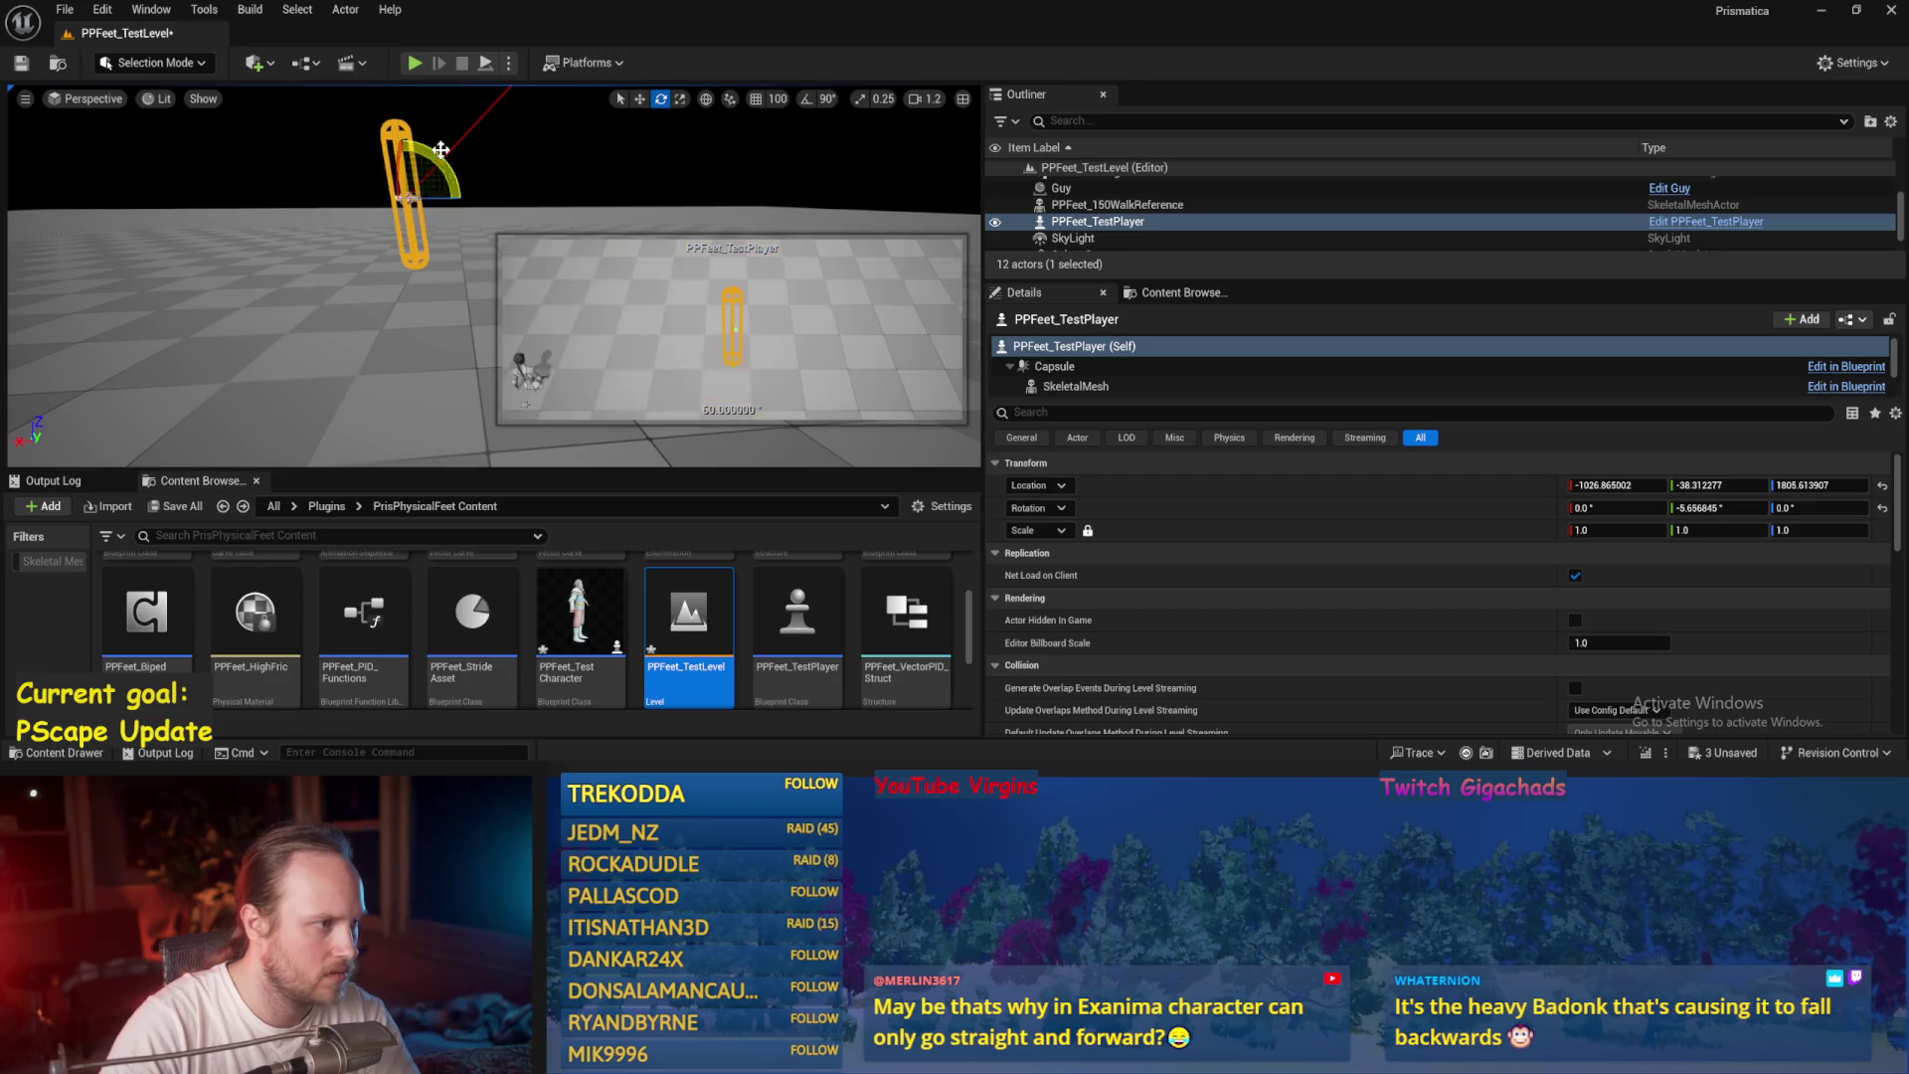
{"action": "left_click", "coordinate": [485, 66]}
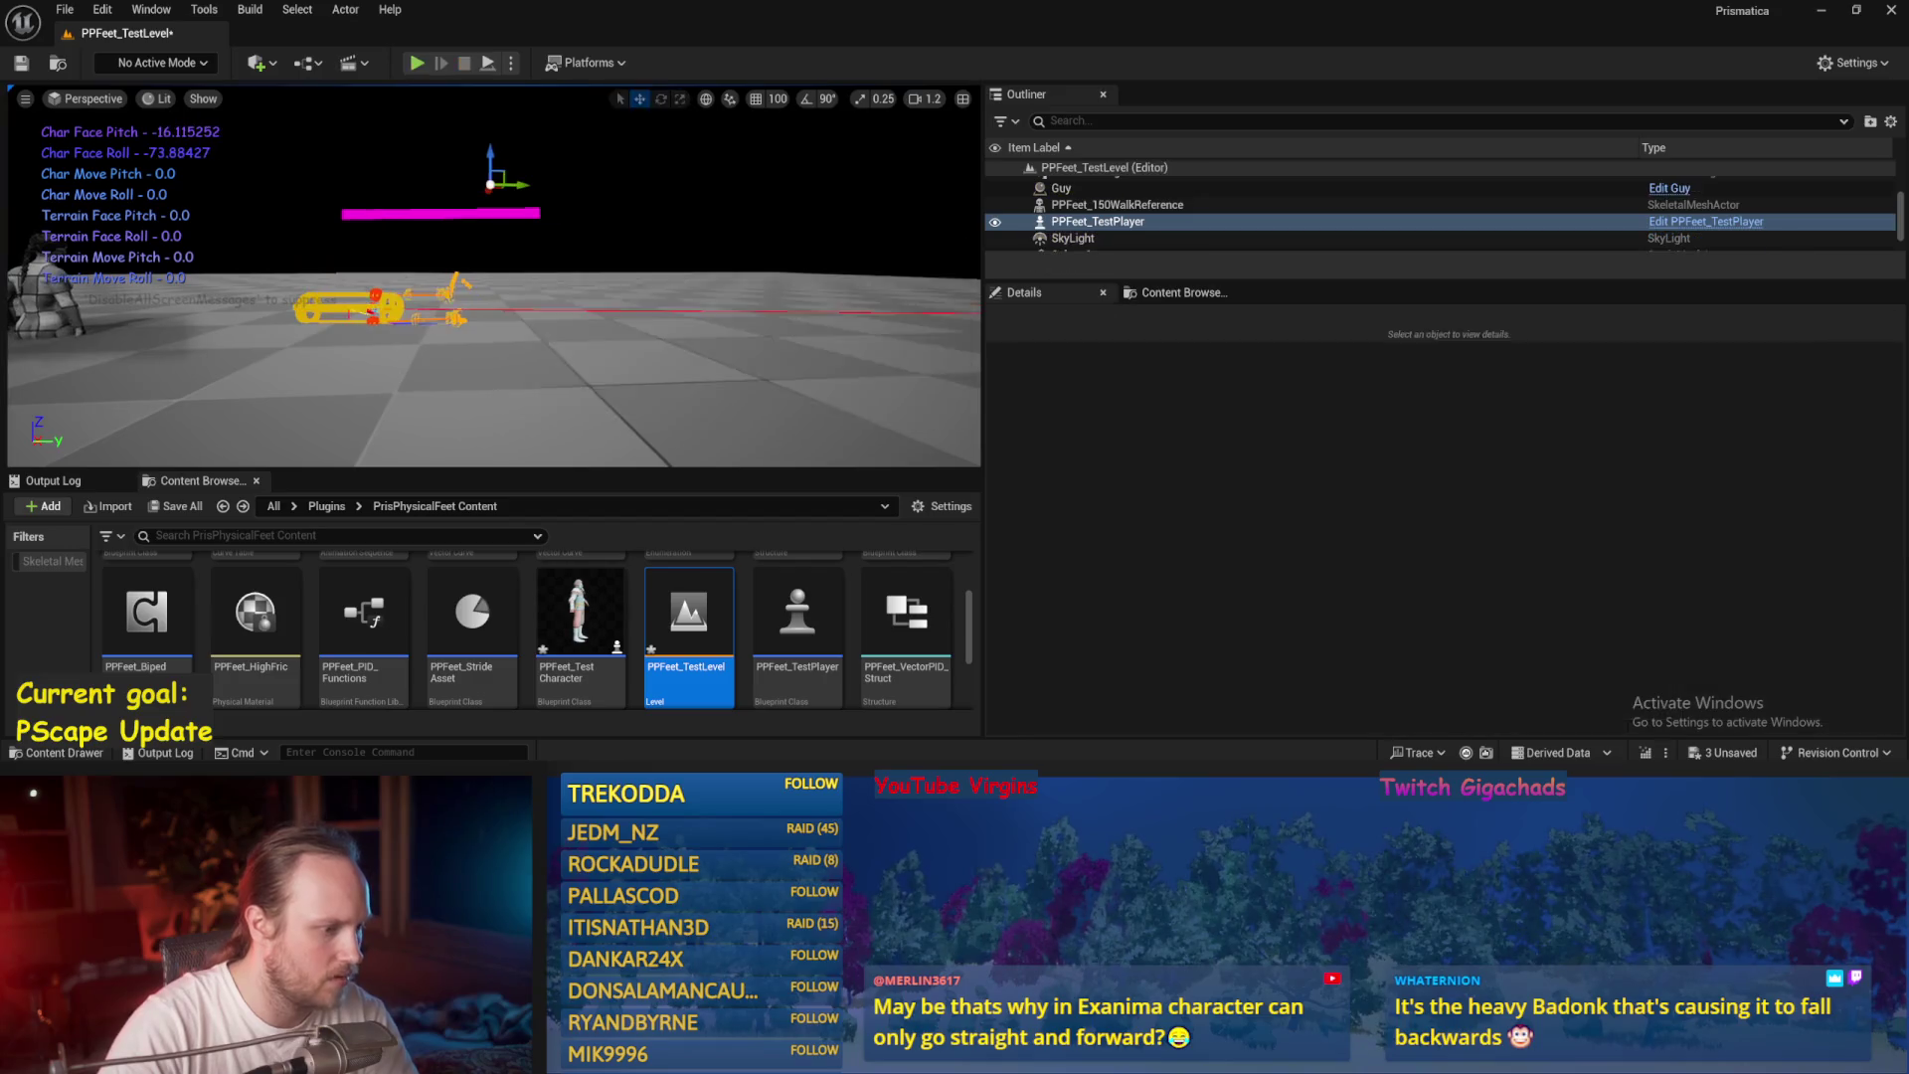
{"action": "key", "text": "Escape"}
Save PPFeet_Base and open the Balance Maybe function graph from the Event Graph.
{"action": "scroll", "coordinate": [772, 233], "scroll_direction": "down", "scroll_amount": 2}
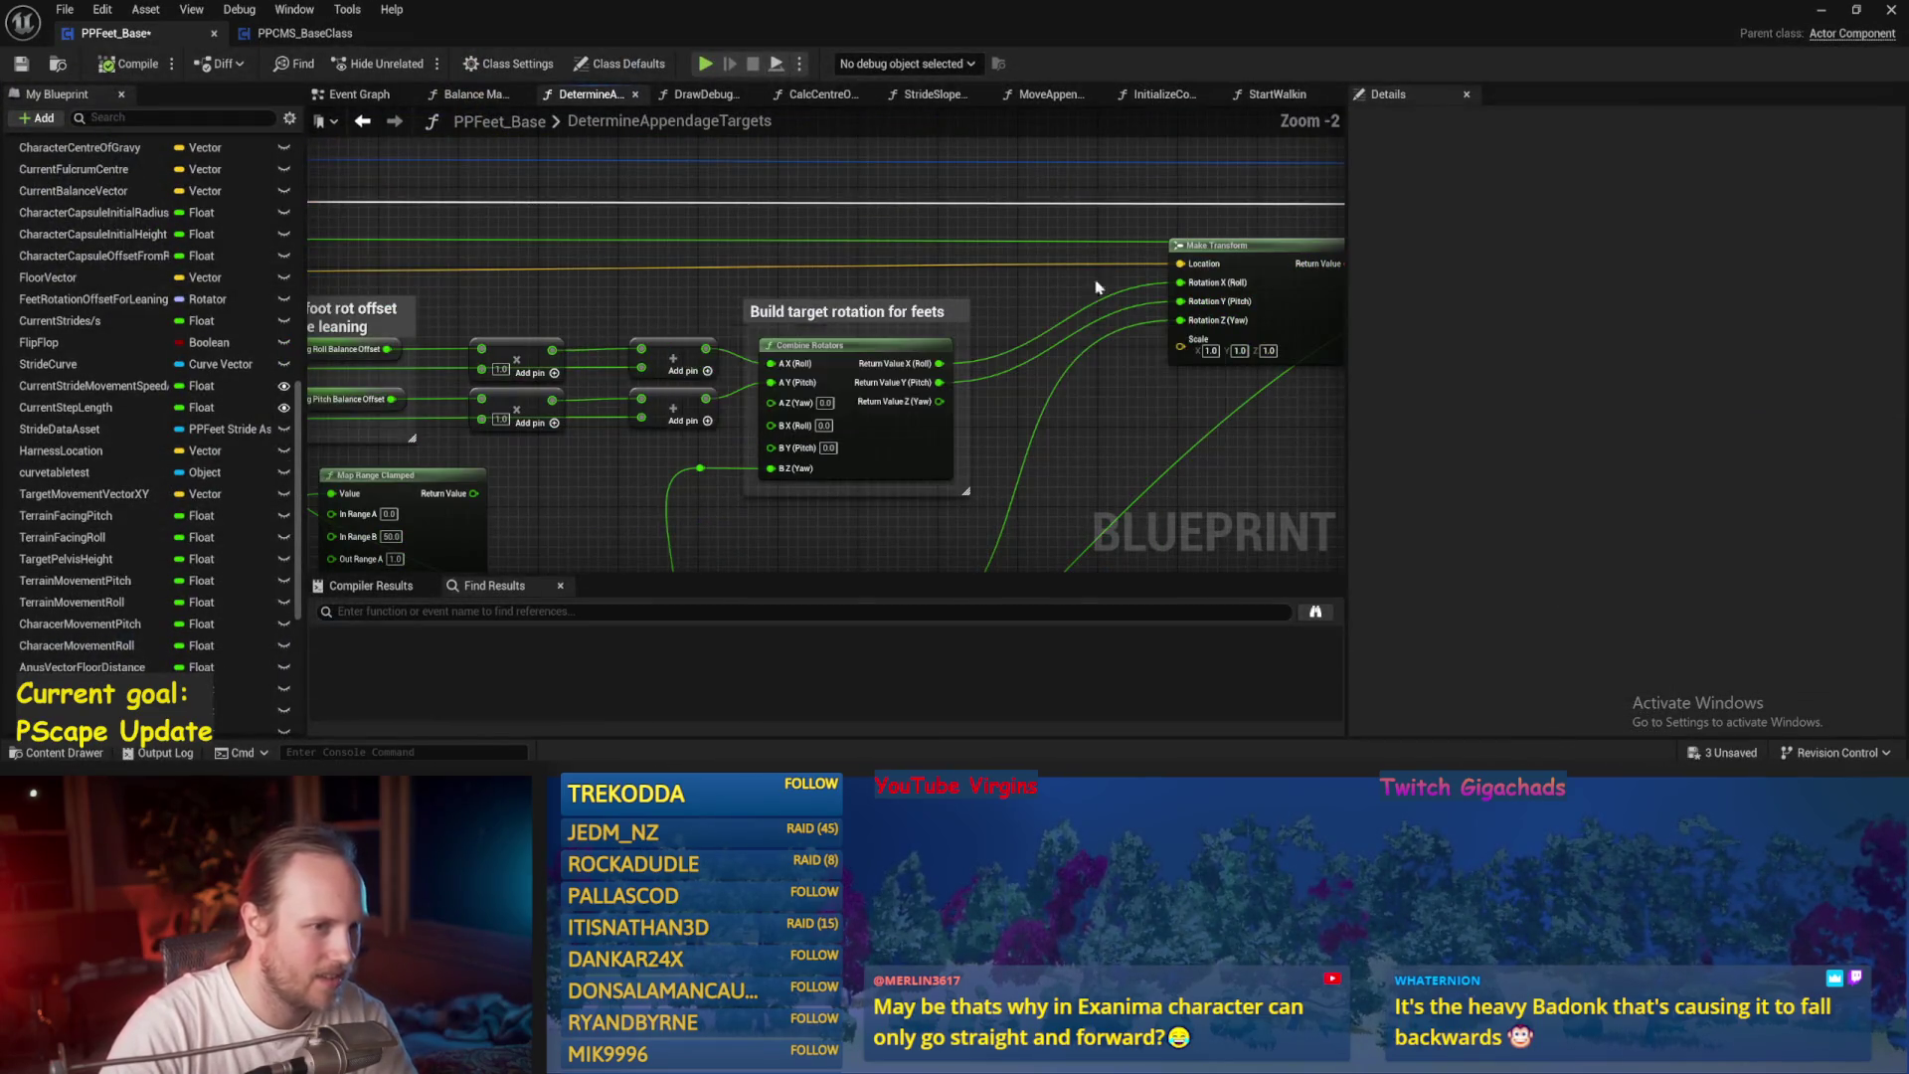
{"action": "scroll", "coordinate": [1097, 287], "scroll_direction": "down", "scroll_amount": 3}
{"action": "key", "text": "ctrl+s"}
{"action": "left_click", "coordinate": [359, 94]}
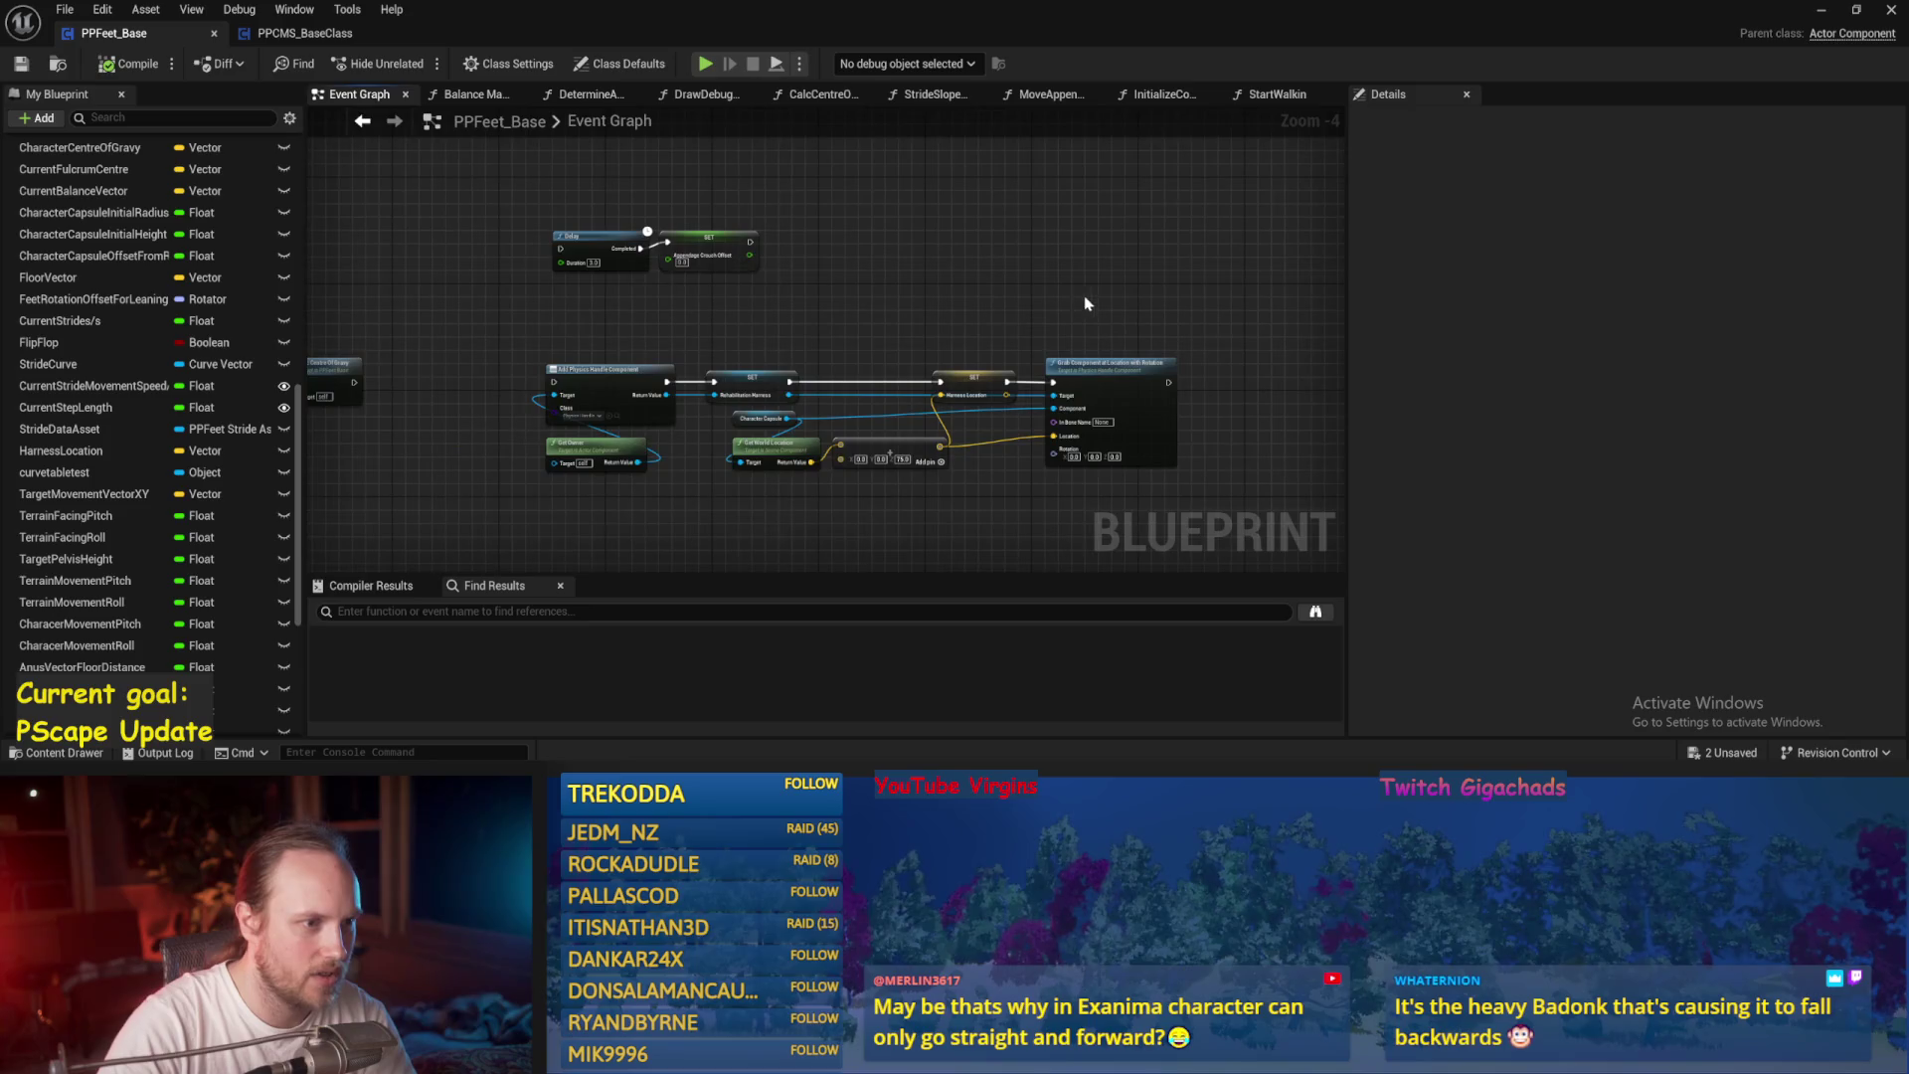
{"action": "scroll", "coordinate": [716, 307], "scroll_direction": "down", "scroll_amount": 2}
{"action": "scroll", "coordinate": [716, 312], "scroll_direction": "up", "scroll_amount": 2}
{"action": "scroll", "coordinate": [807, 378], "scroll_direction": "down", "scroll_amount": 2}
{"action": "scroll", "coordinate": [873, 426], "scroll_direction": "up", "scroll_amount": 3}
{"action": "left_click_drag", "start_coordinate": [1096, 387], "coordinate": [1255, 56]}
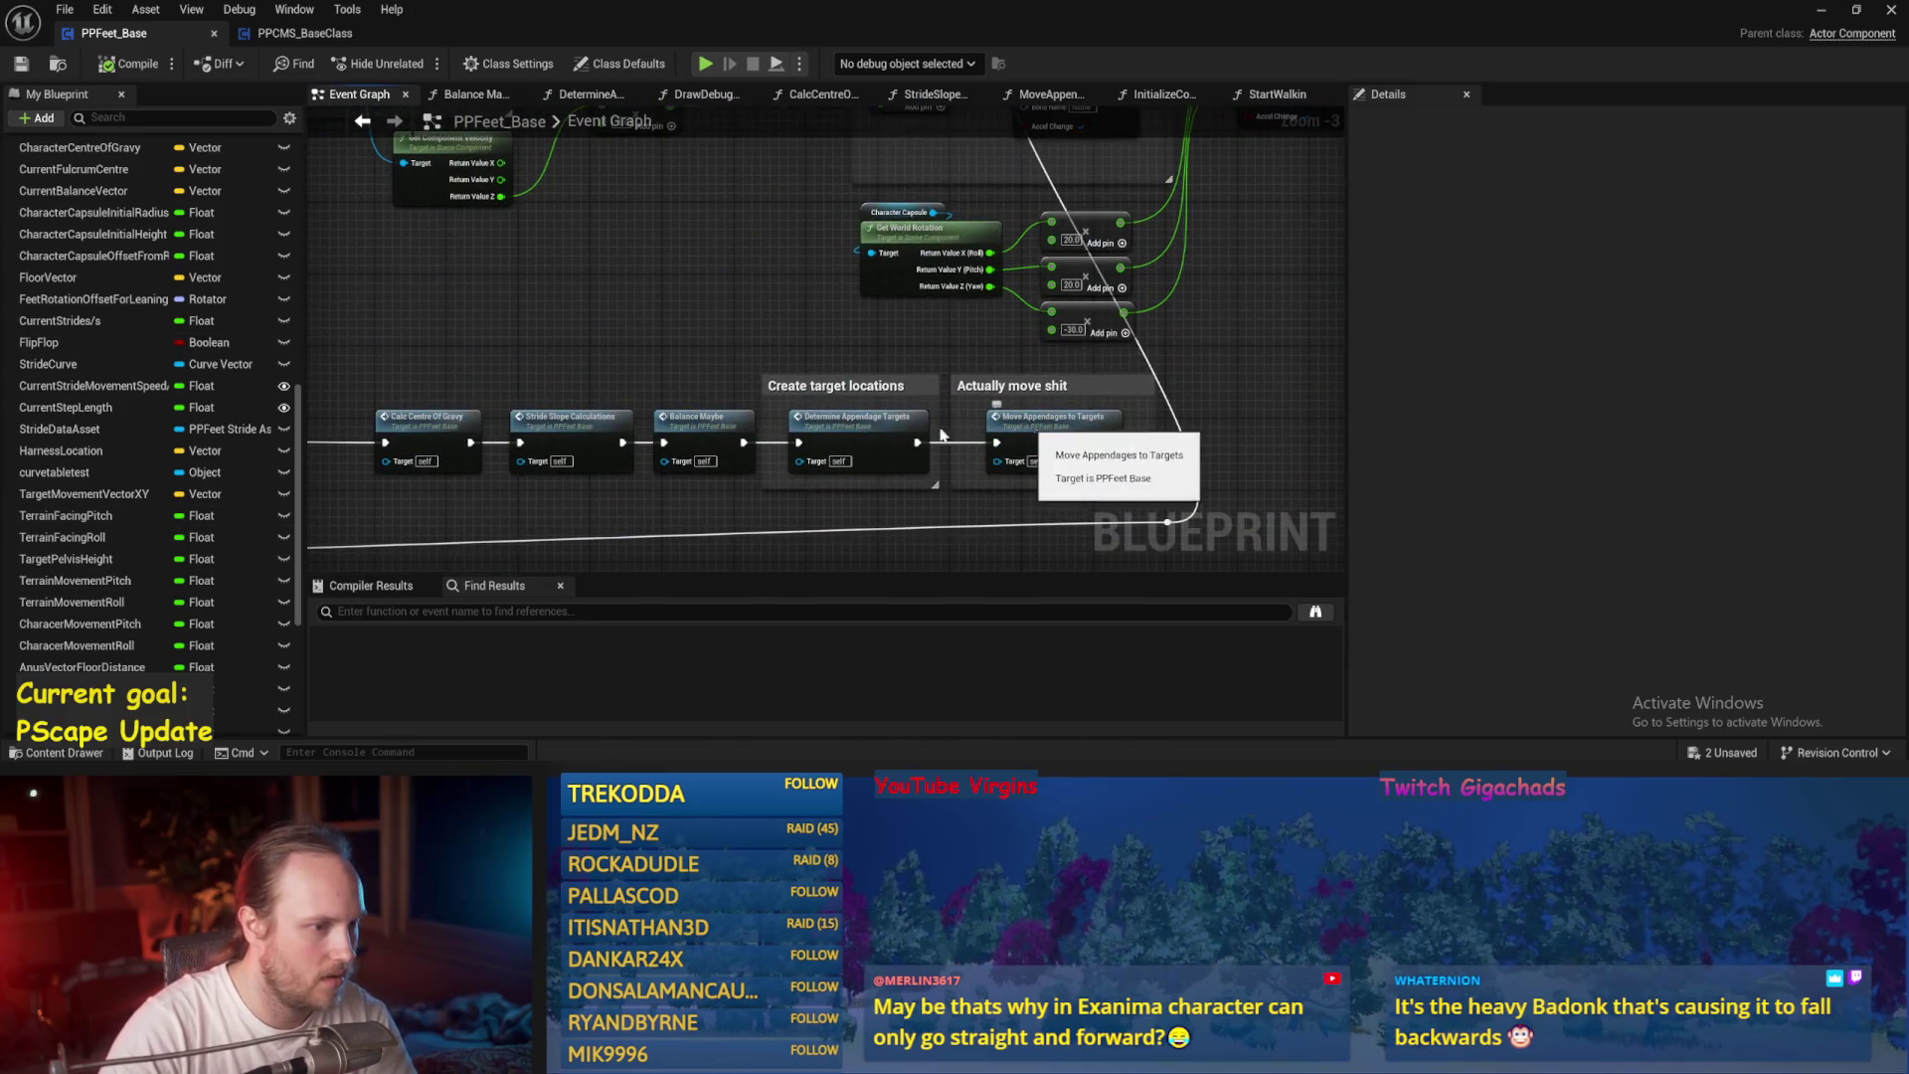
{"action": "left_click_drag", "start_coordinate": [717, 429], "coordinate": [911, 368]}
{"action": "double_click", "coordinate": [911, 368]}
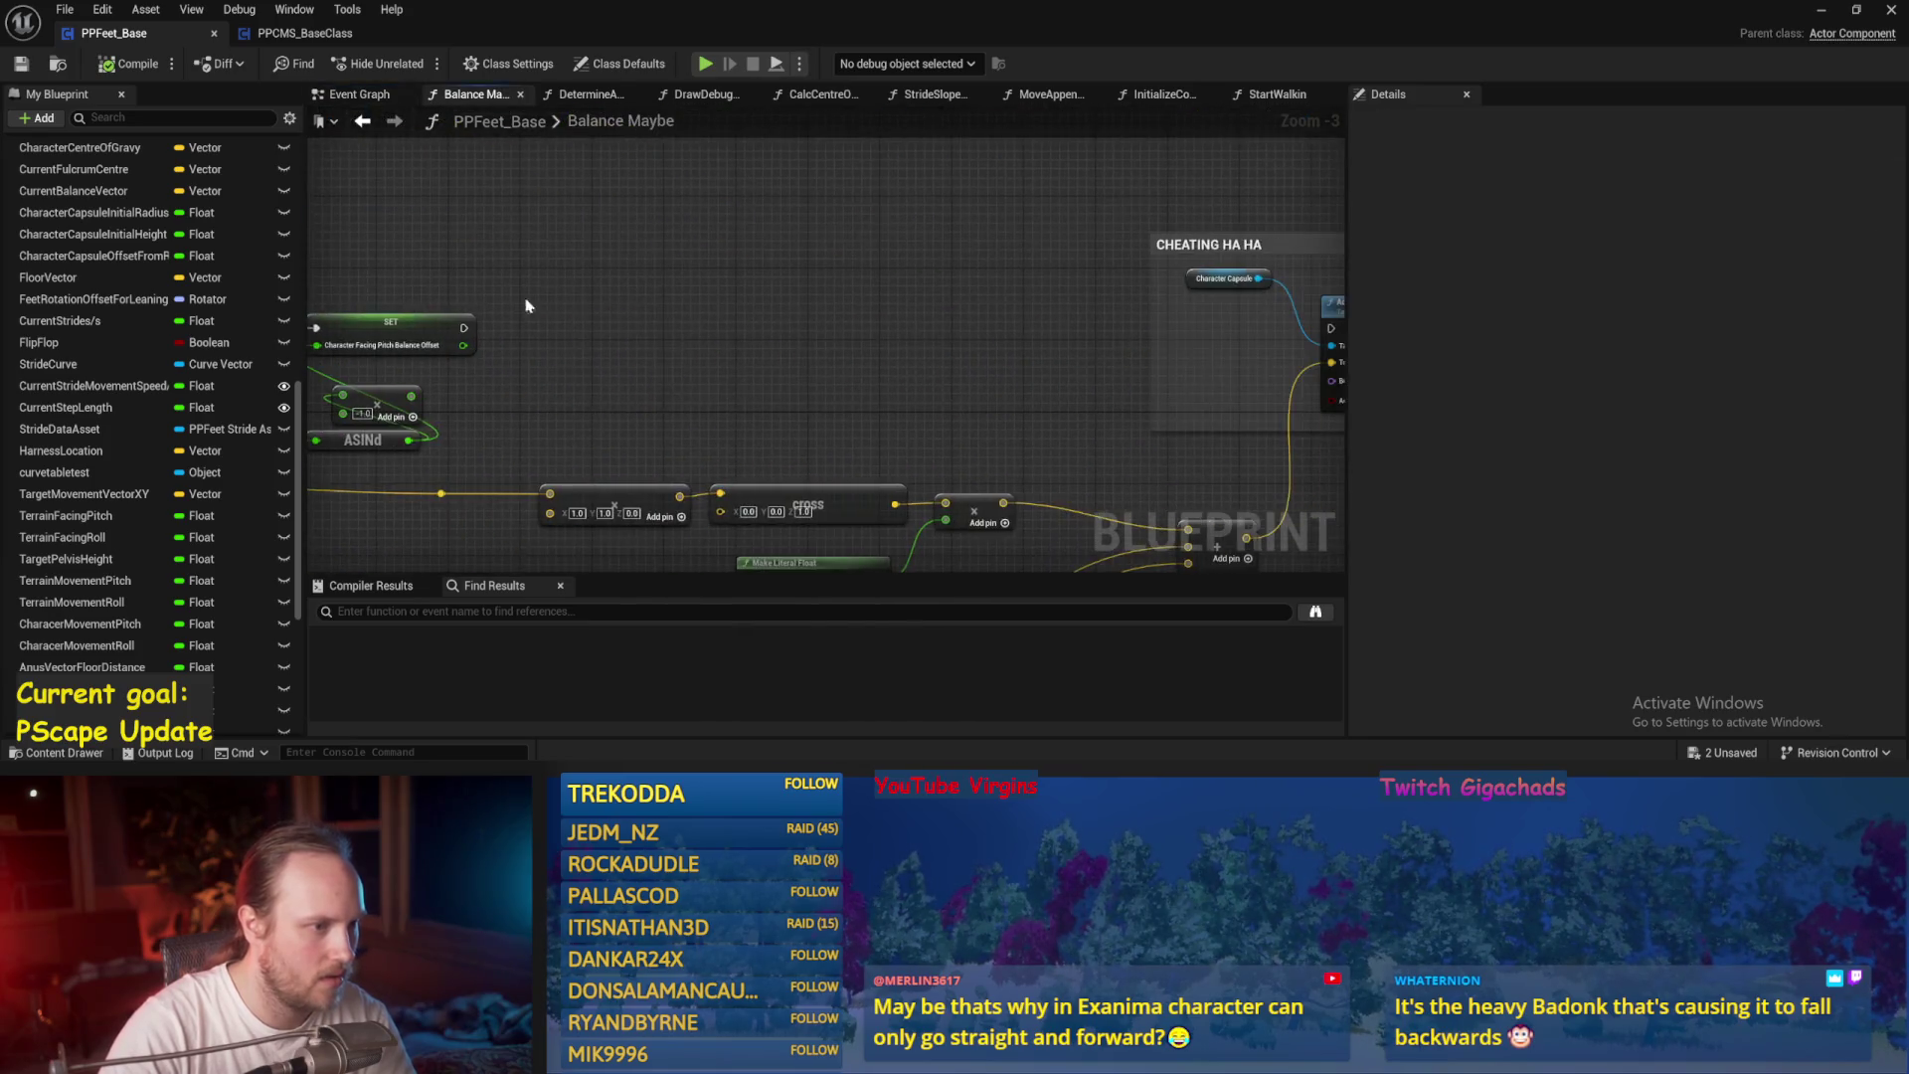
Connect the SET node's execution to Add Torque in Degrees, compile, and play-test.
{"action": "left_click_drag", "start_coordinate": [584, 261], "coordinate": [1104, 262]}
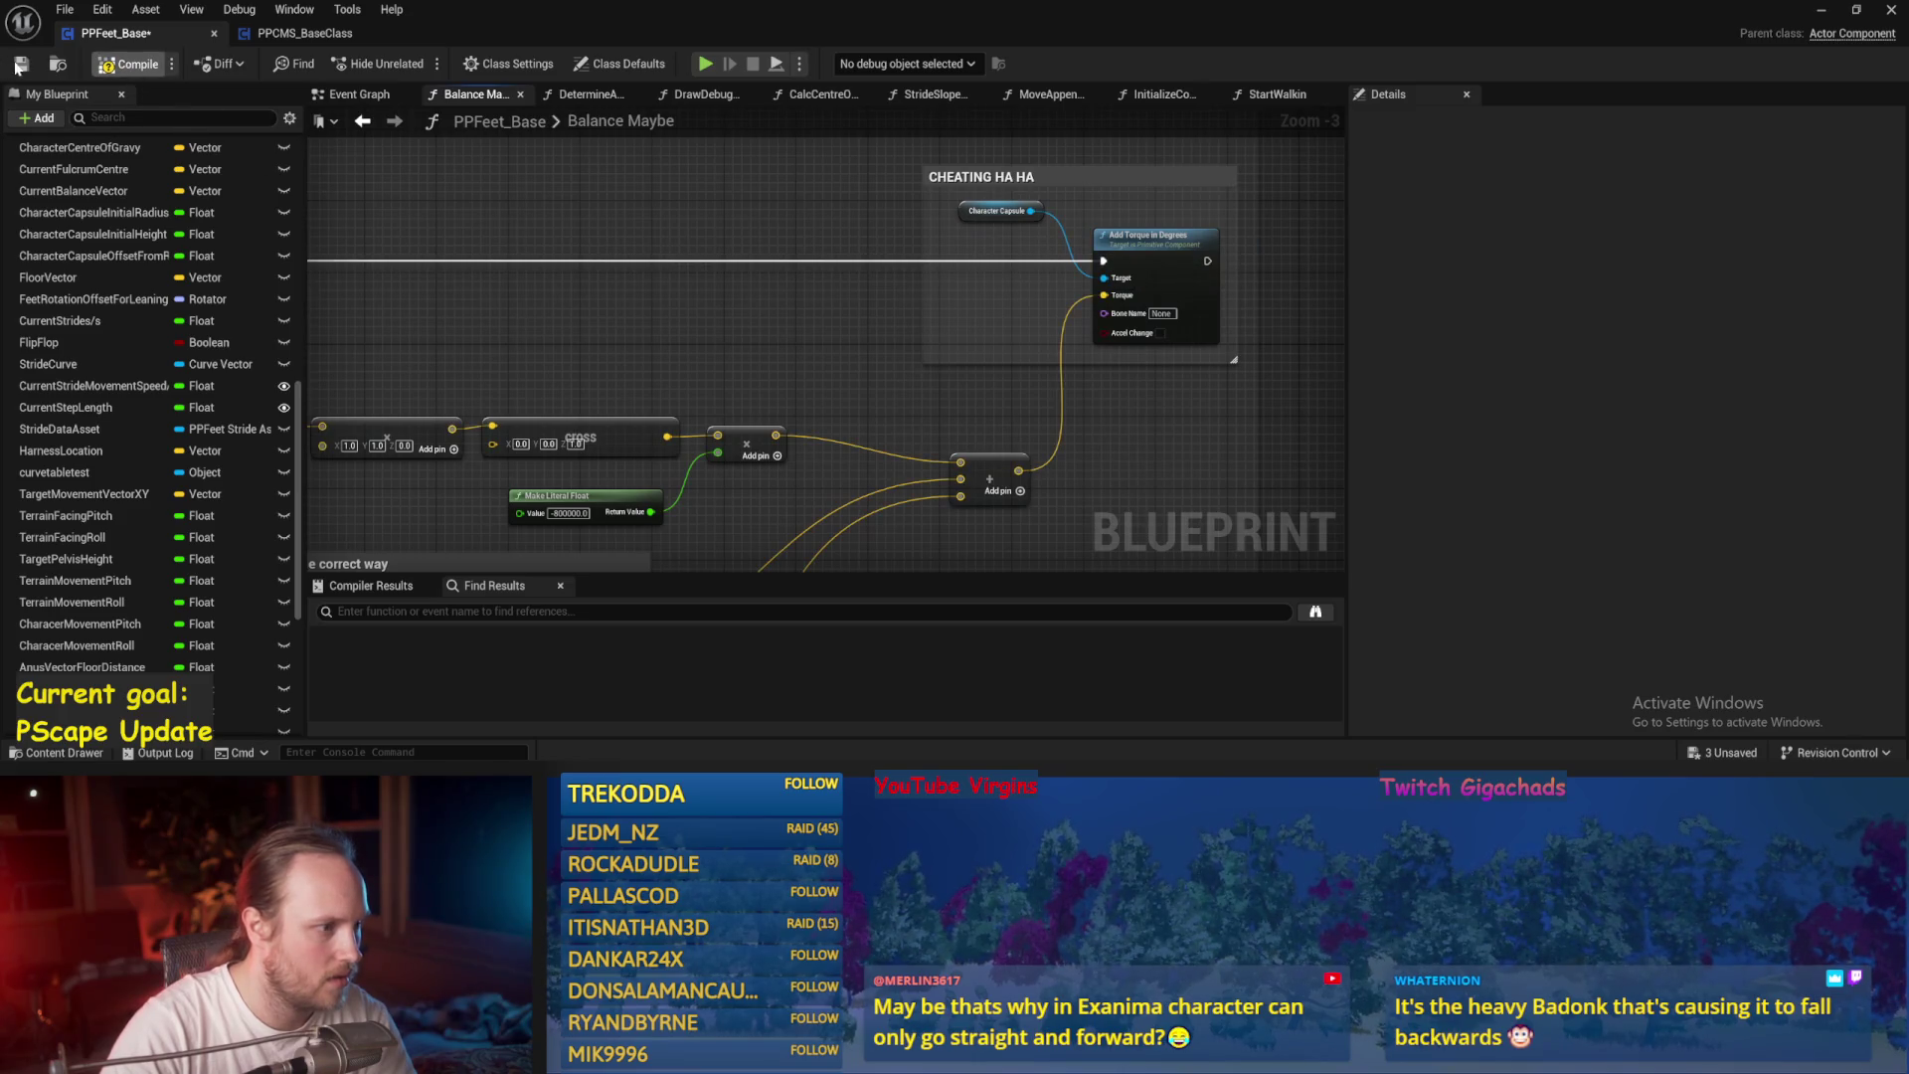
{"action": "left_click", "coordinate": [20, 63]}
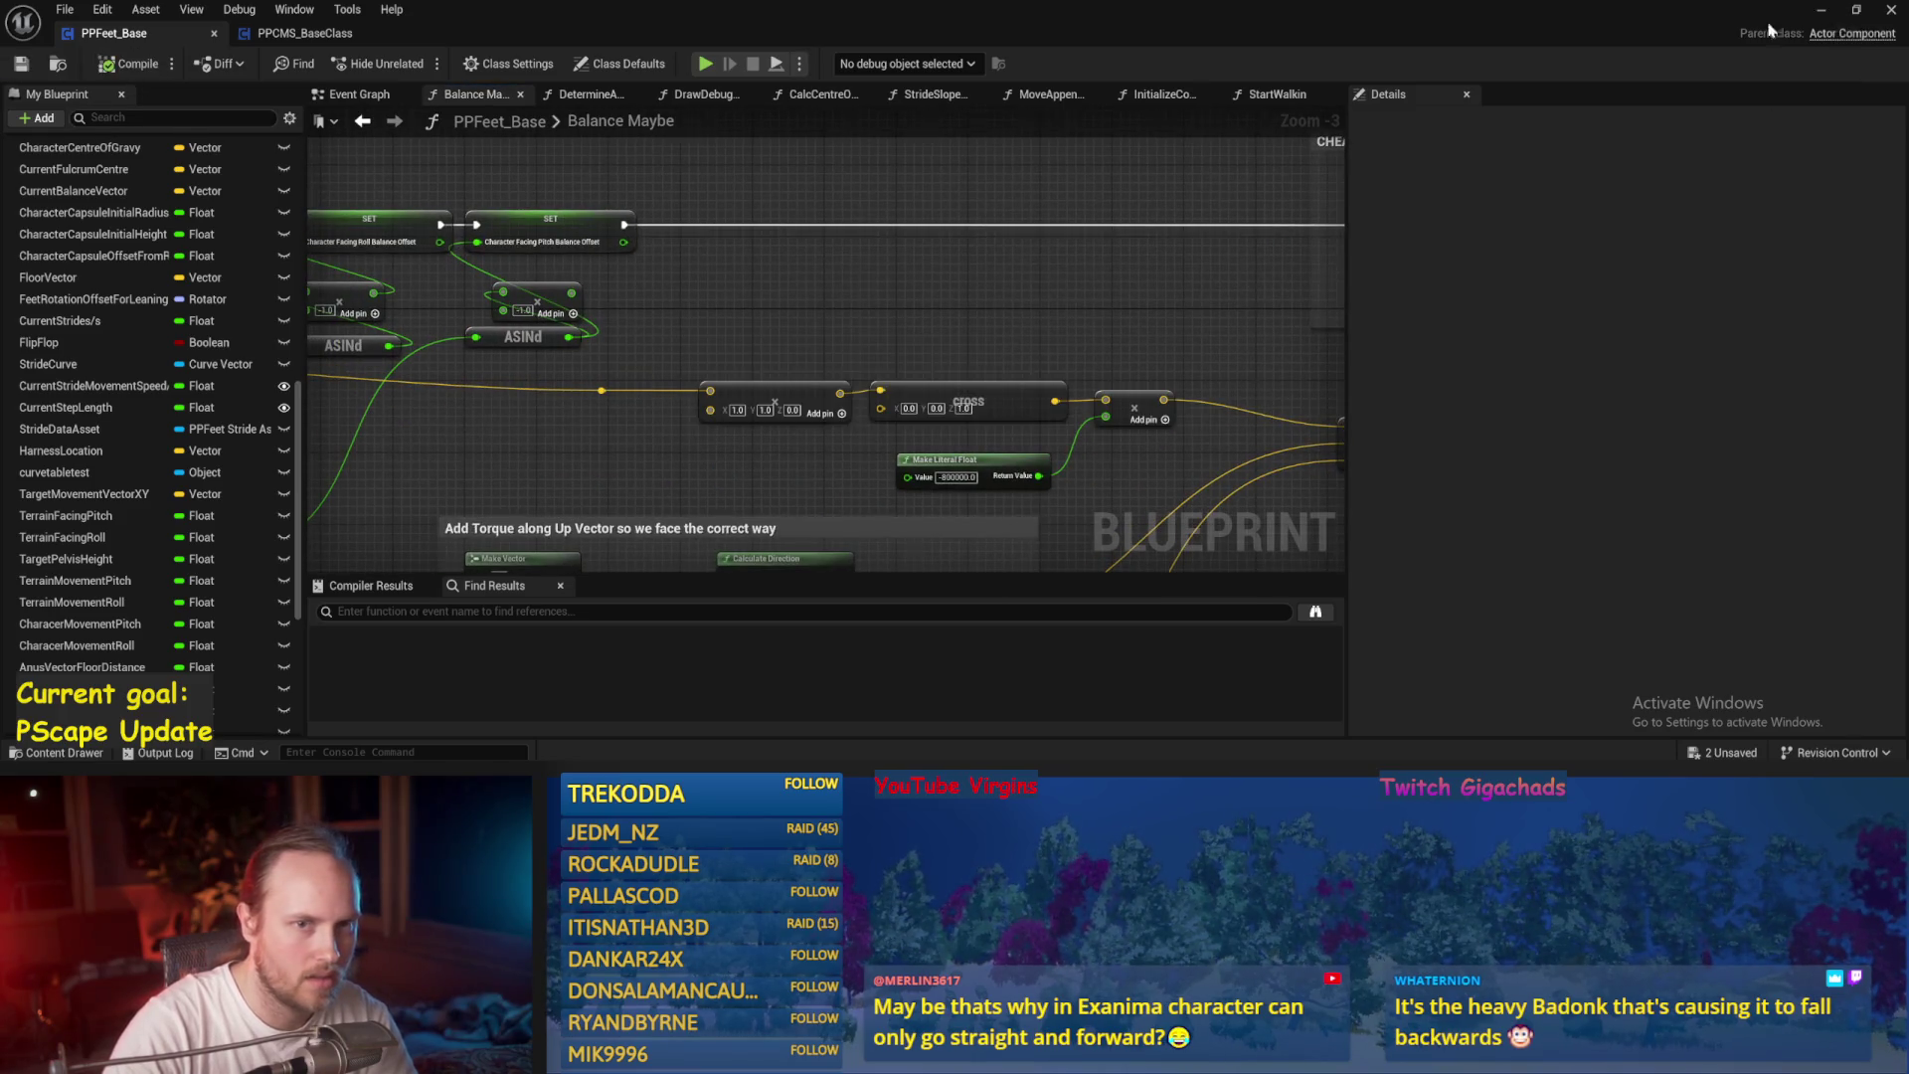
{"action": "left_click", "coordinate": [1821, 10]}
{"action": "left_click", "coordinate": [486, 64]}
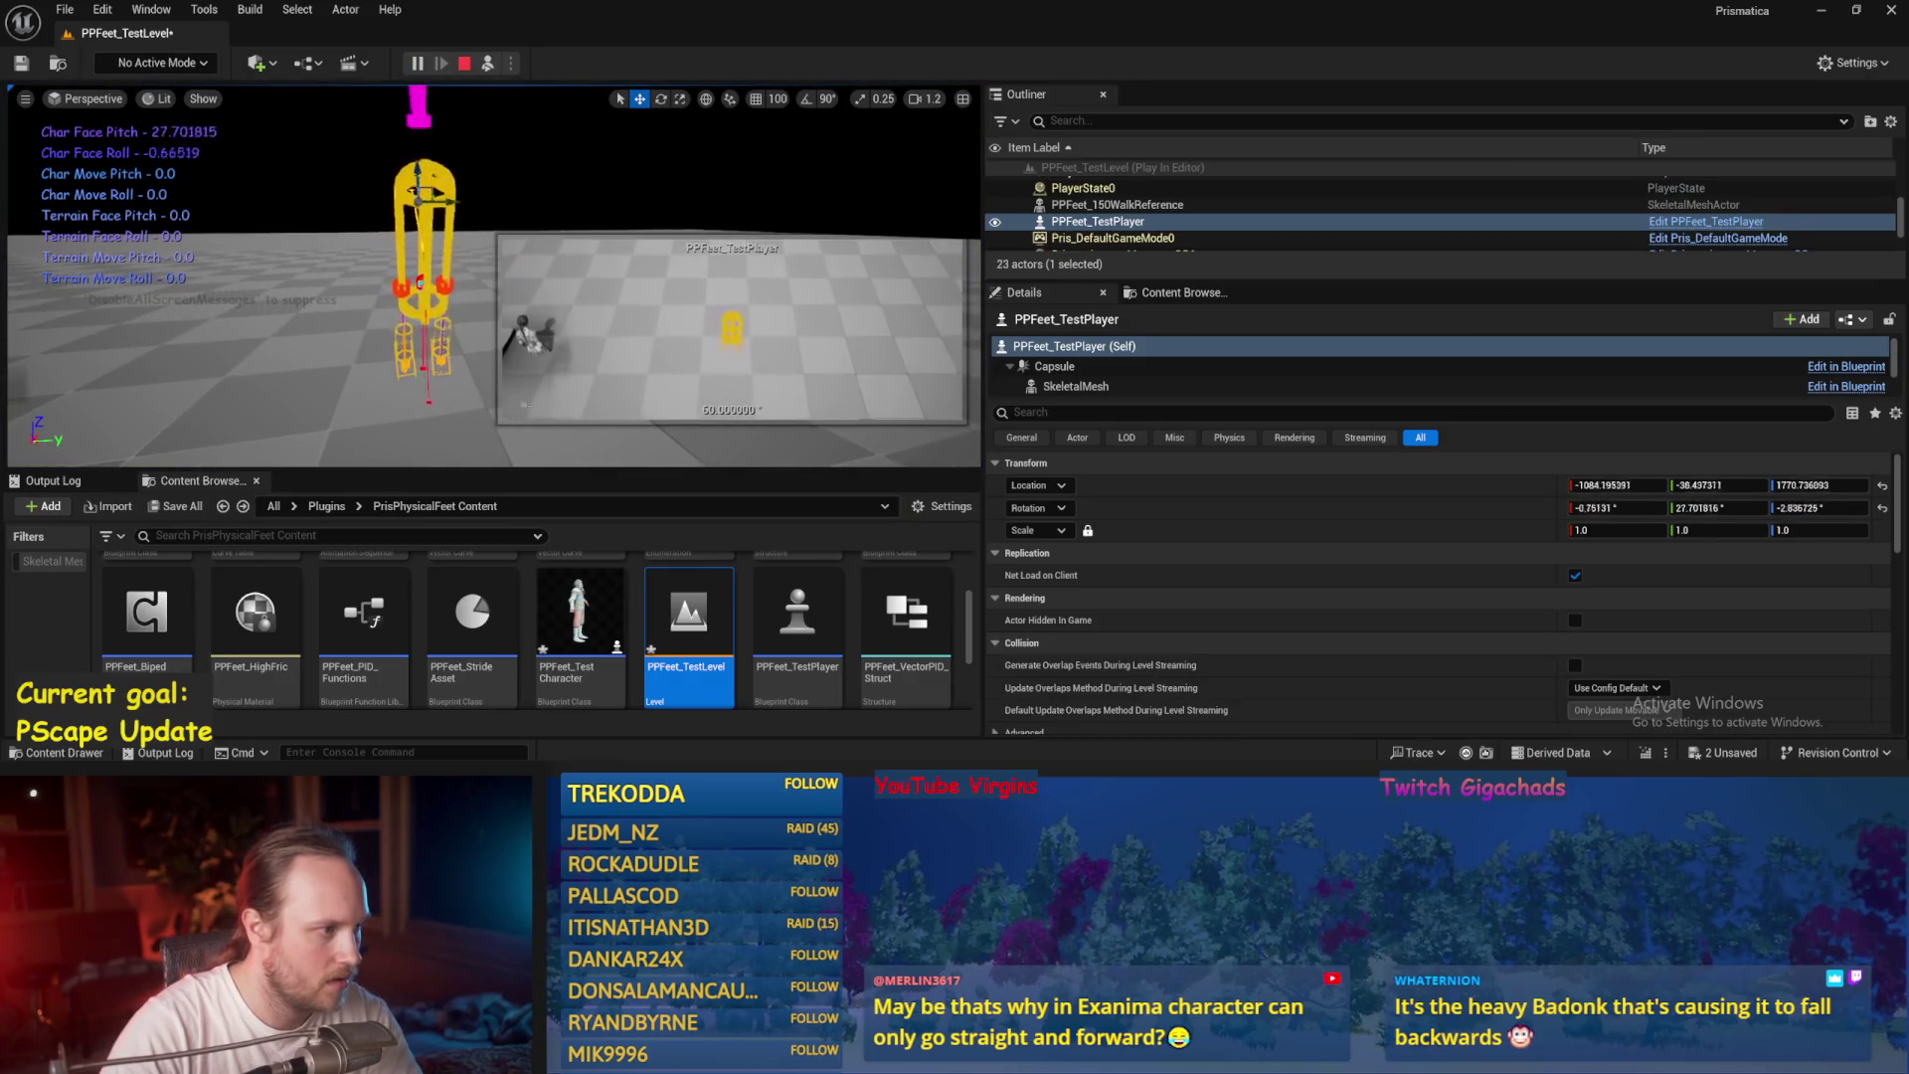
{"action": "key", "text": "Escape"}
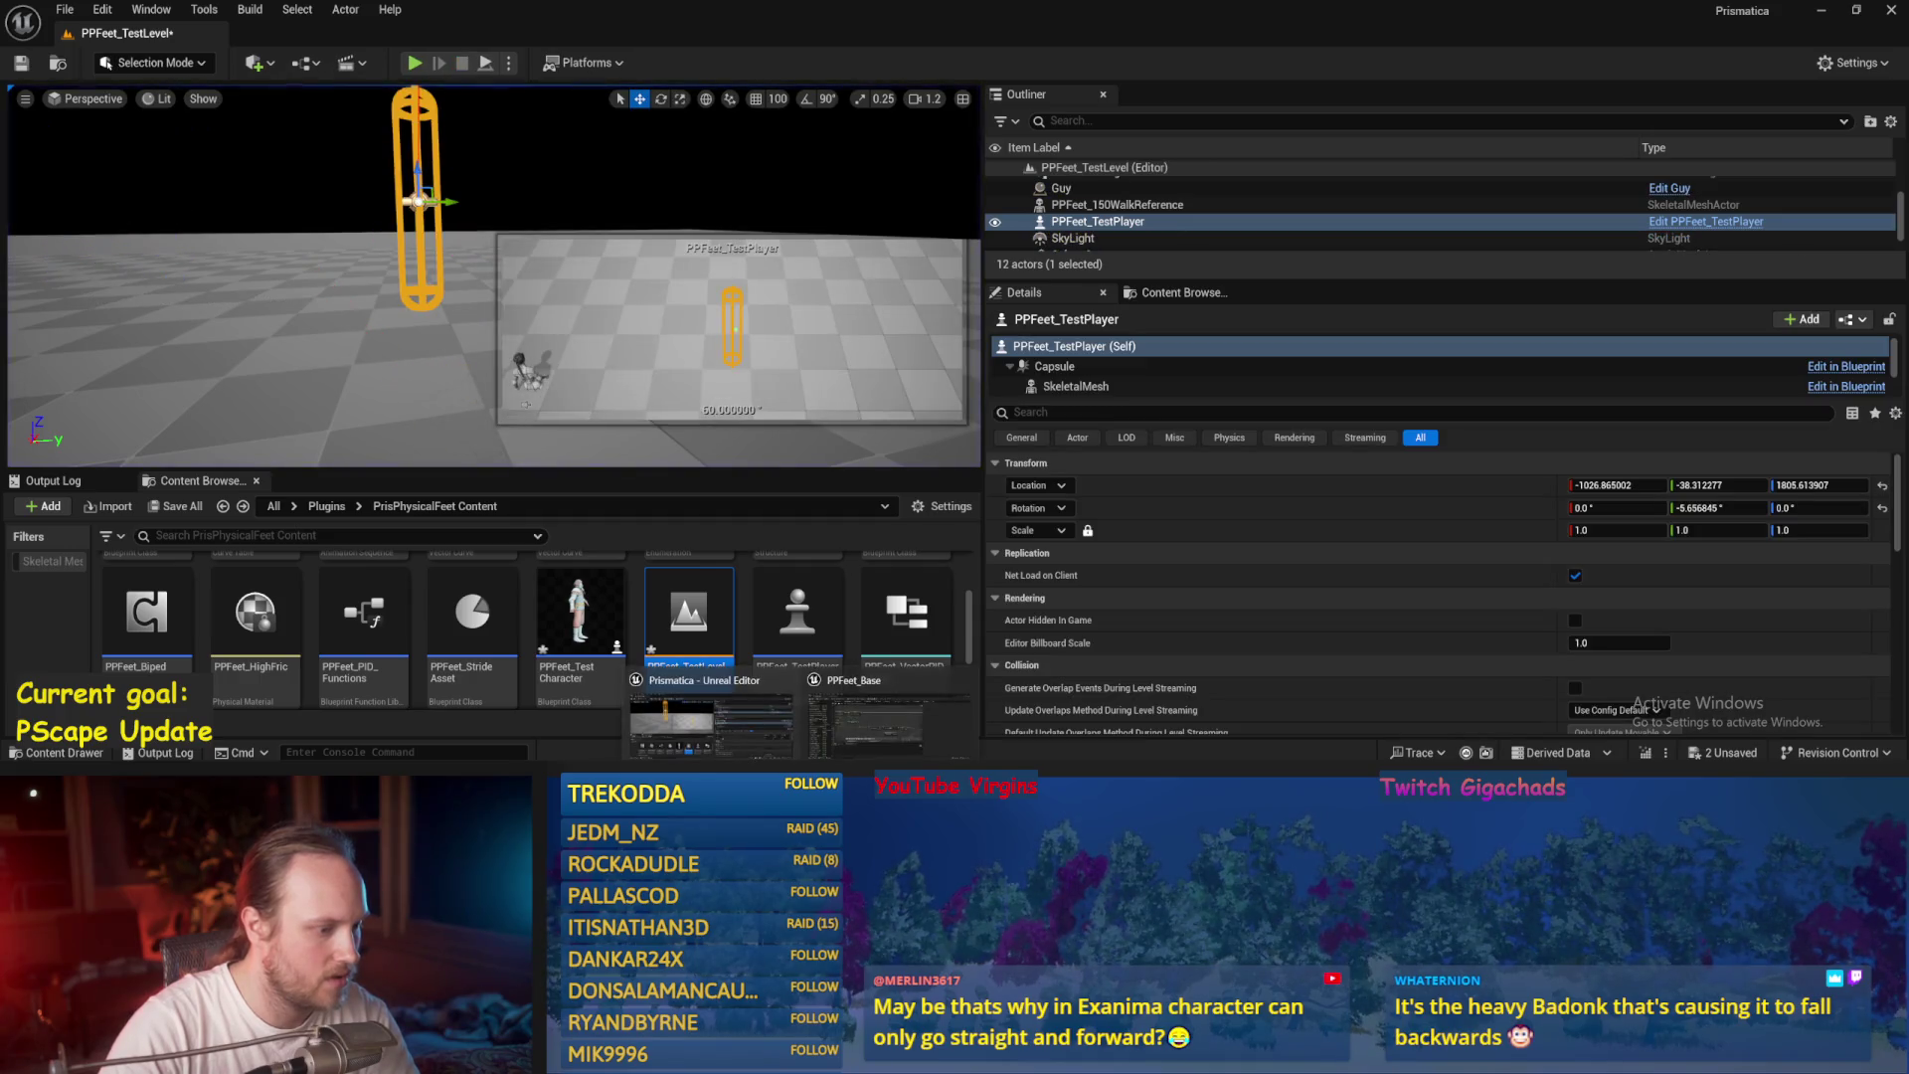
Save the retuned PPFeet_Base Blueprint and play-test the character again.
{"action": "left_click", "coordinate": [872, 729]}
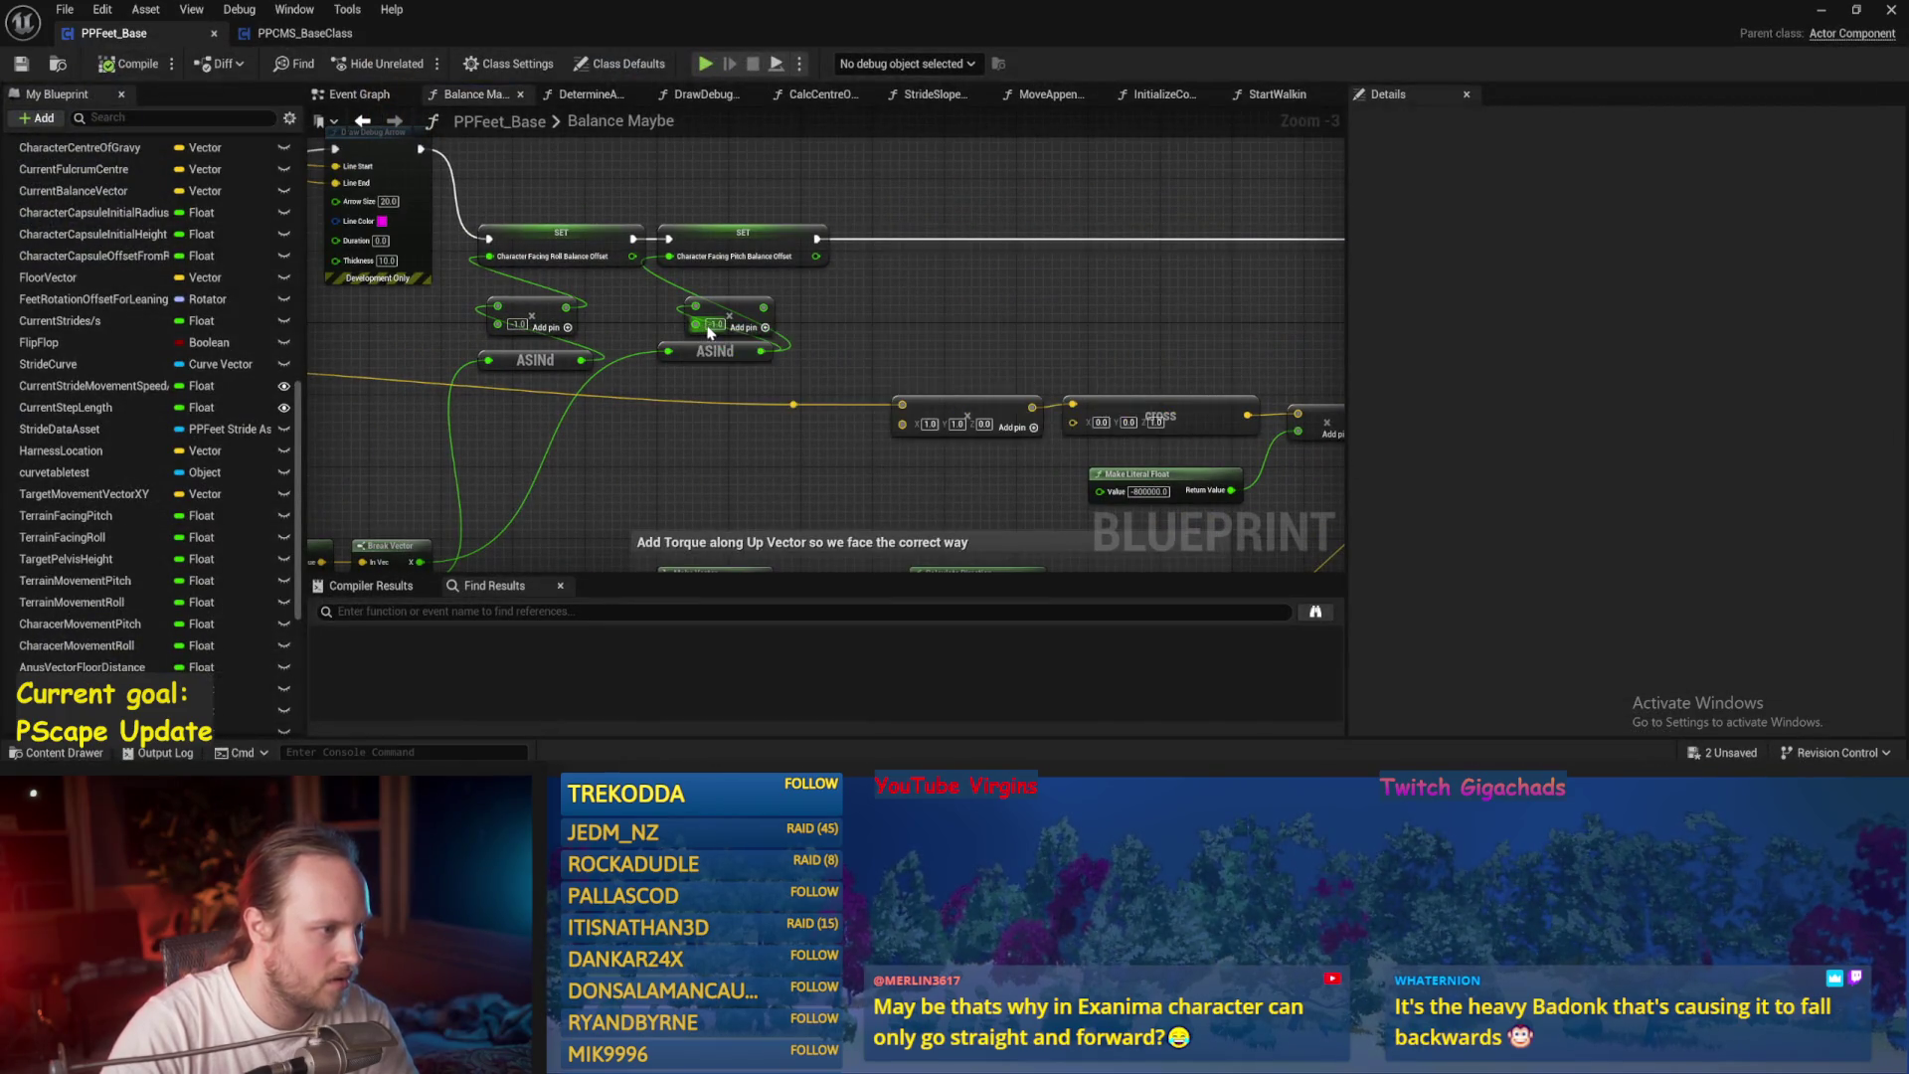
{"action": "scroll", "coordinate": [709, 331], "scroll_direction": "up", "scroll_amount": 1}
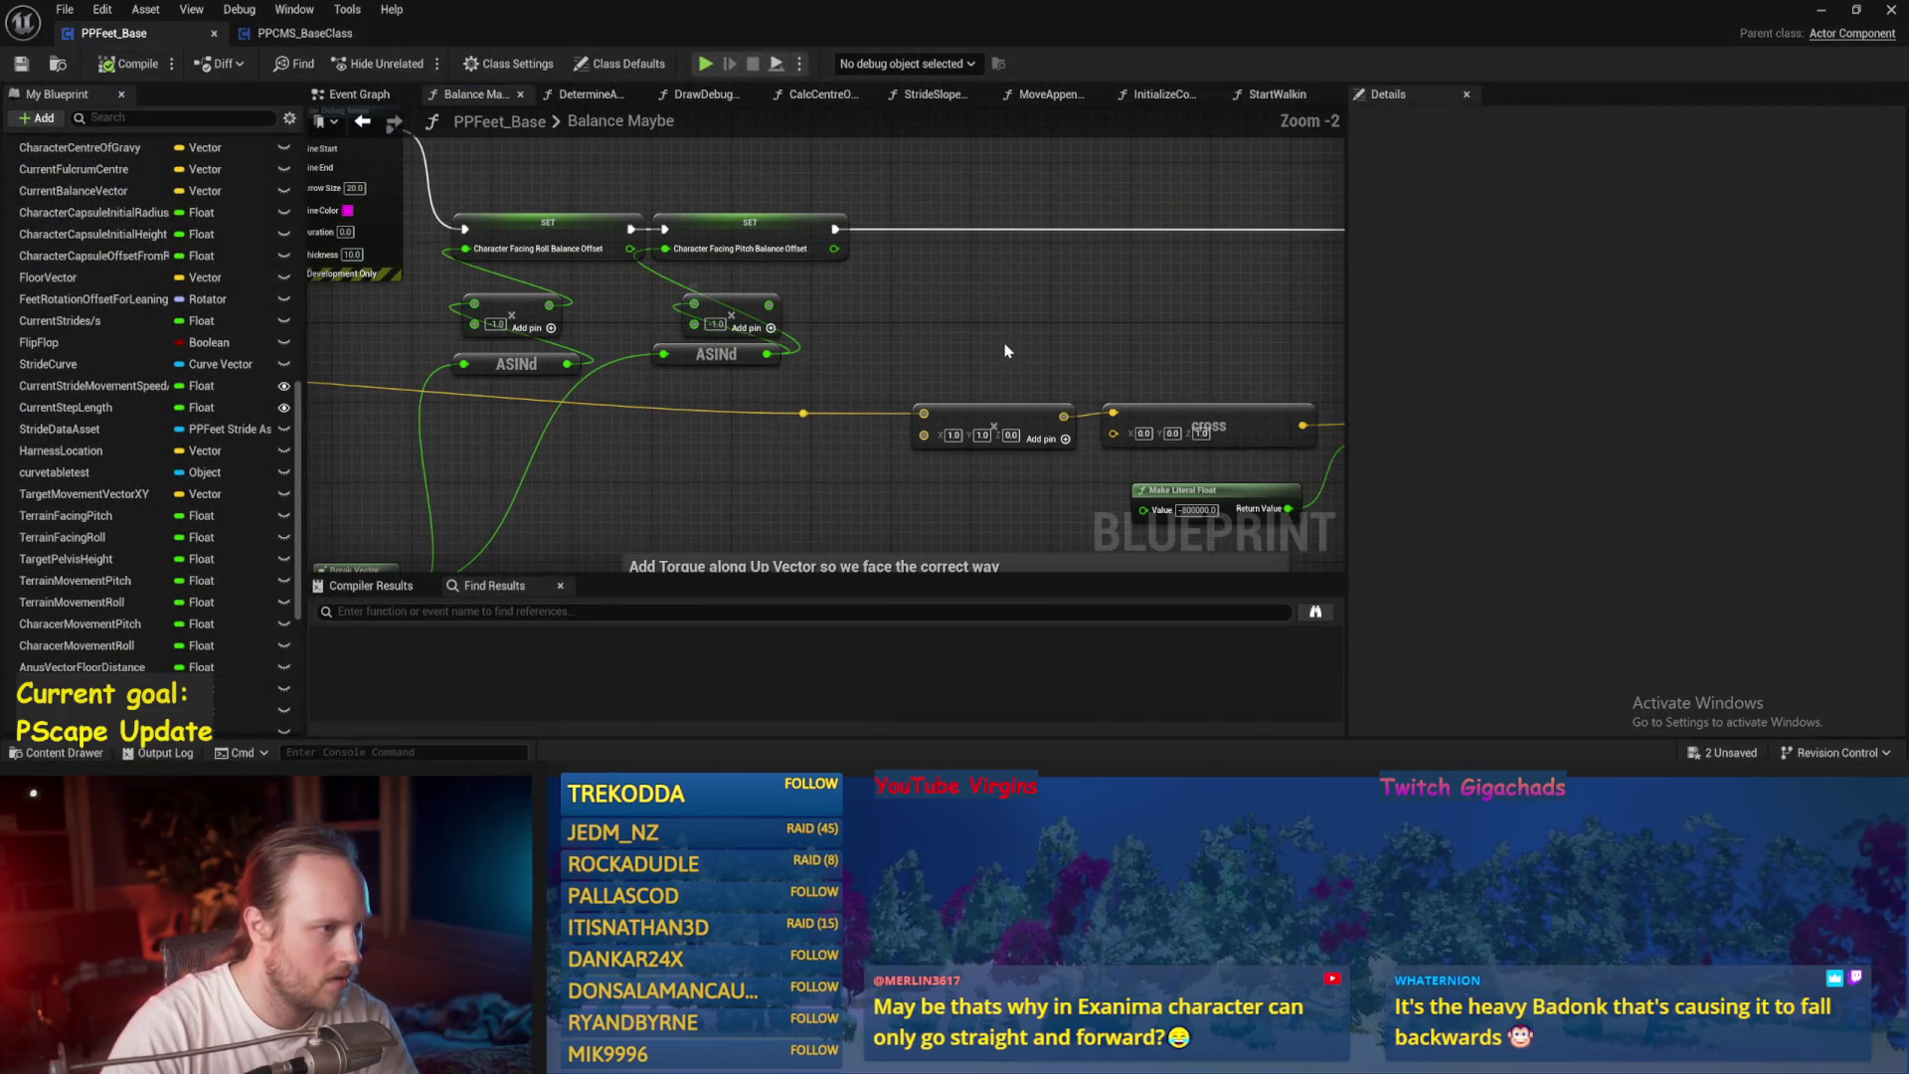
{"action": "left_click", "coordinate": [25, 67]}
{"action": "key", "text": "alt+Tab"}
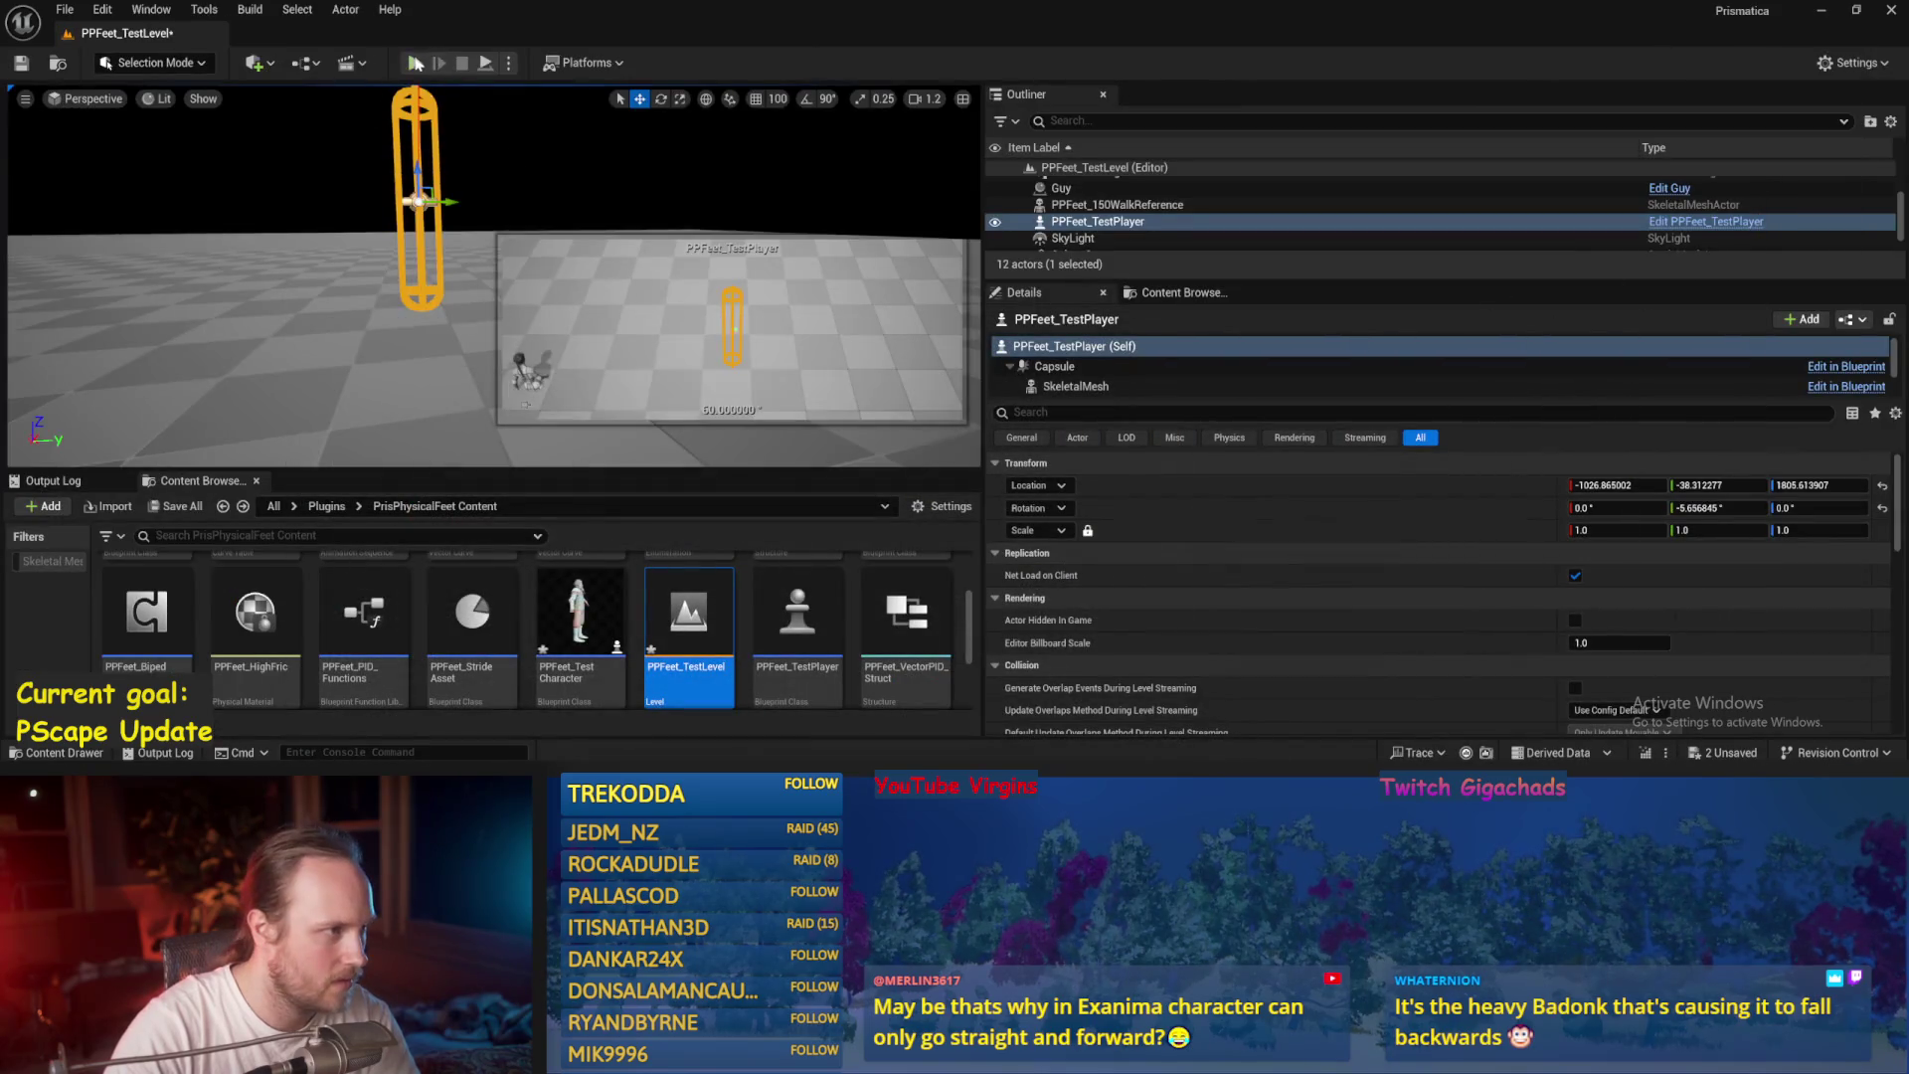
{"action": "left_click", "coordinate": [416, 62]}
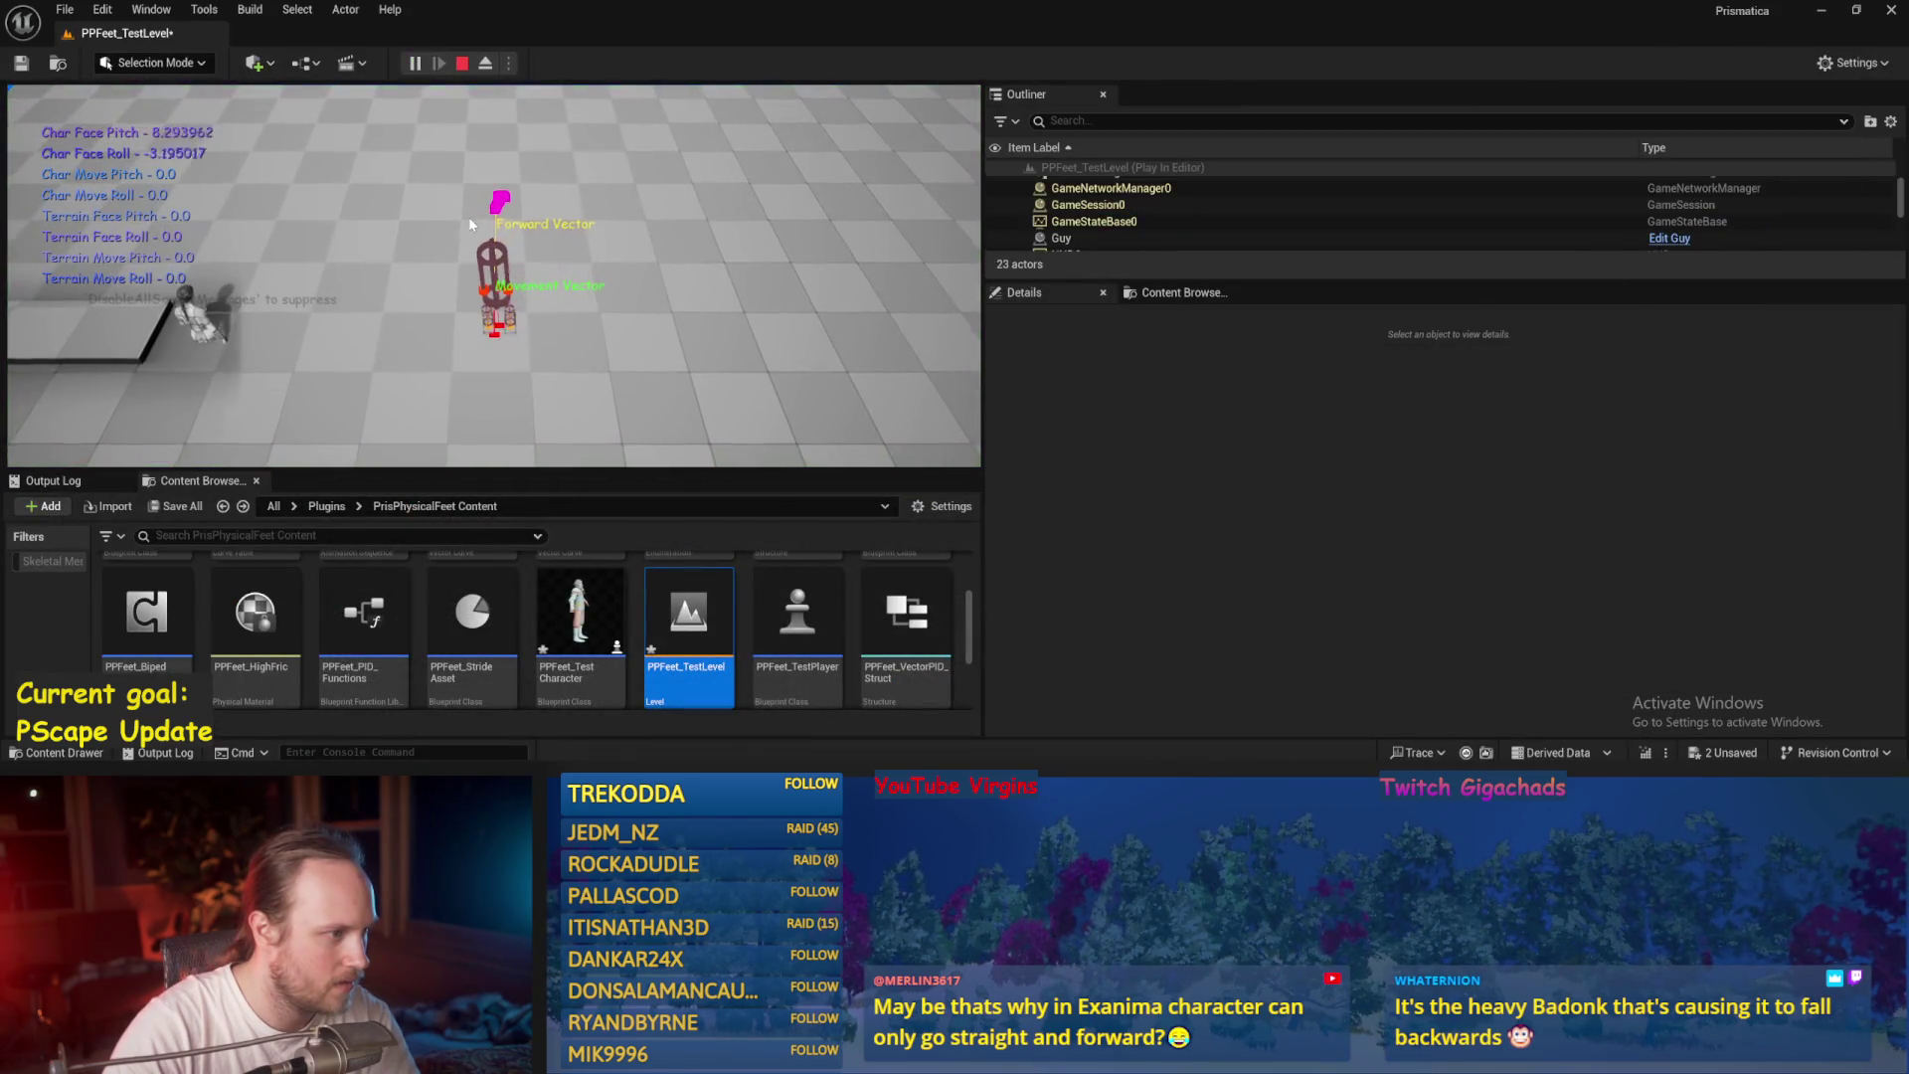
{"action": "key", "text": "Escape"}
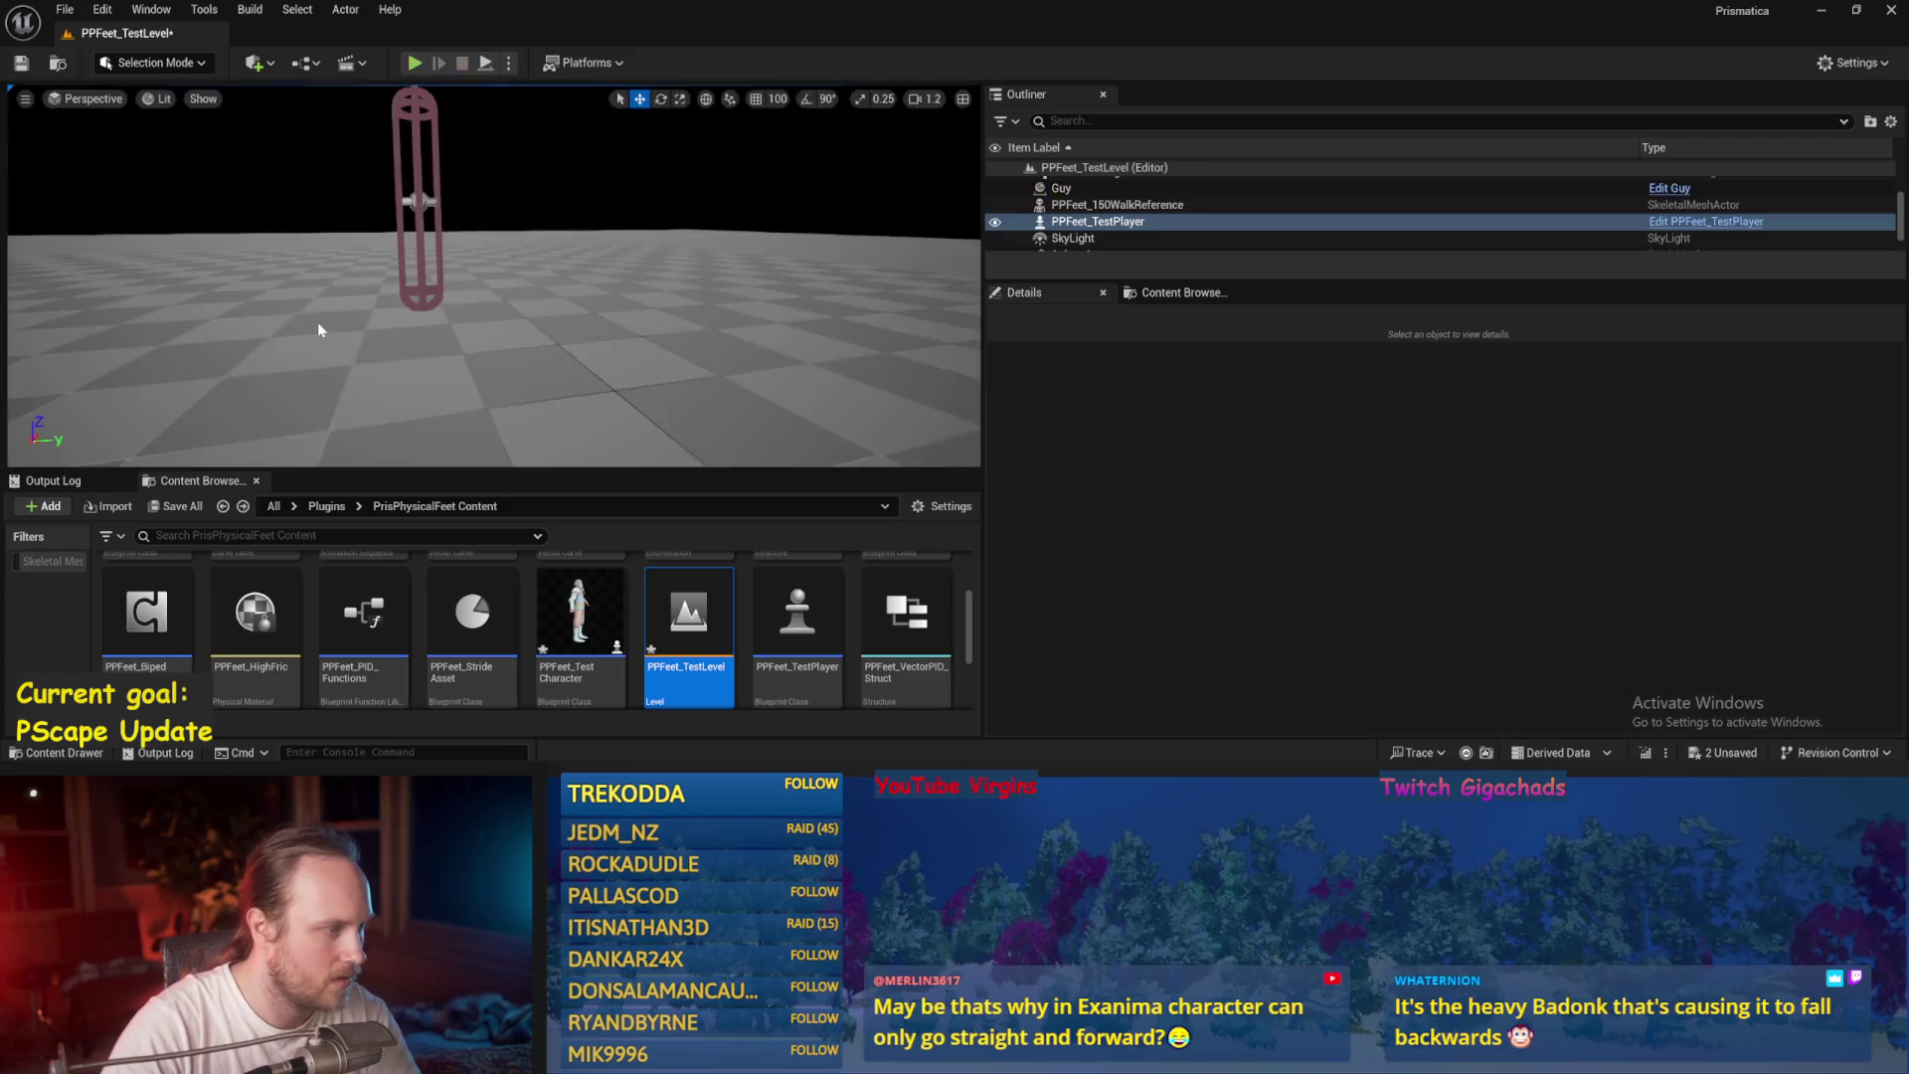
Select the floor cube Cube4, reframe the view, and run another play test.
{"action": "left_click", "coordinate": [318, 329]}
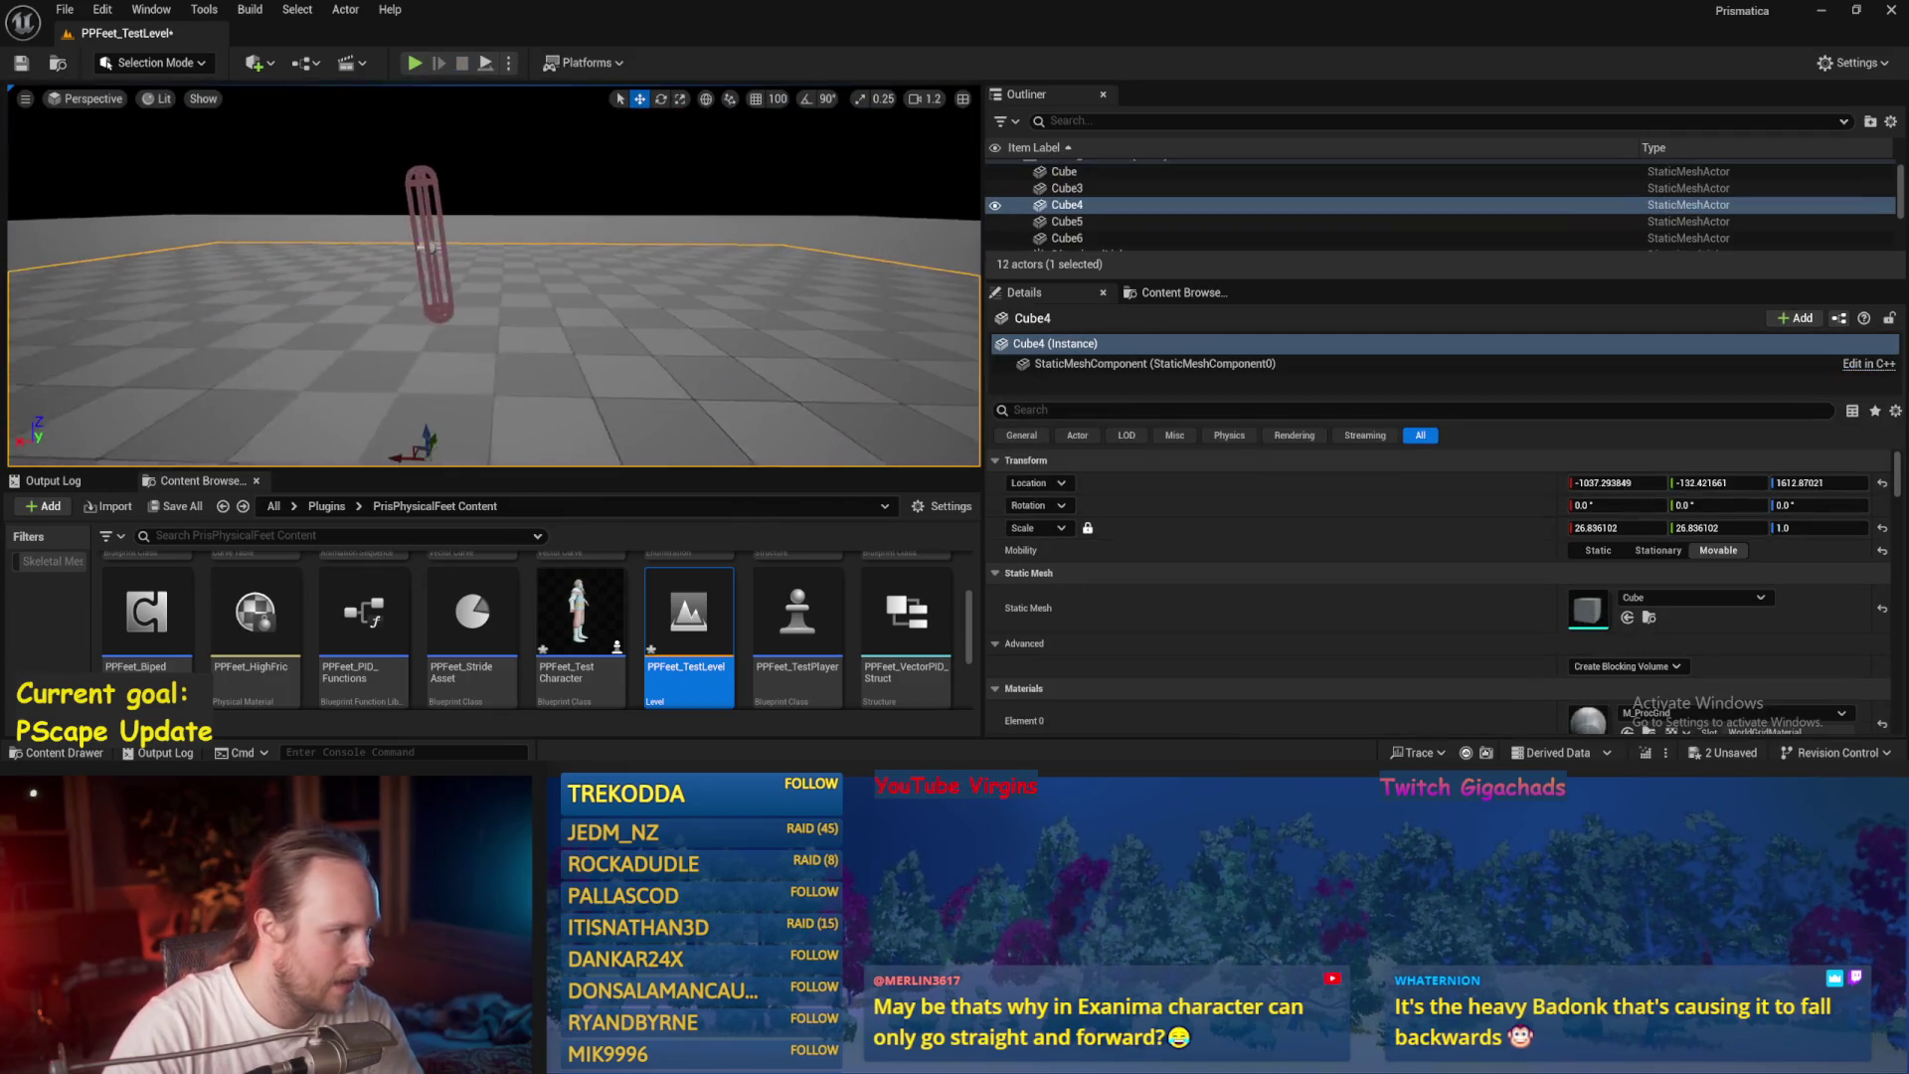
{"action": "left_click_drag", "start_coordinate": [387, 118], "coordinate": [386, 119]}
{"action": "left_click", "coordinate": [488, 62]}
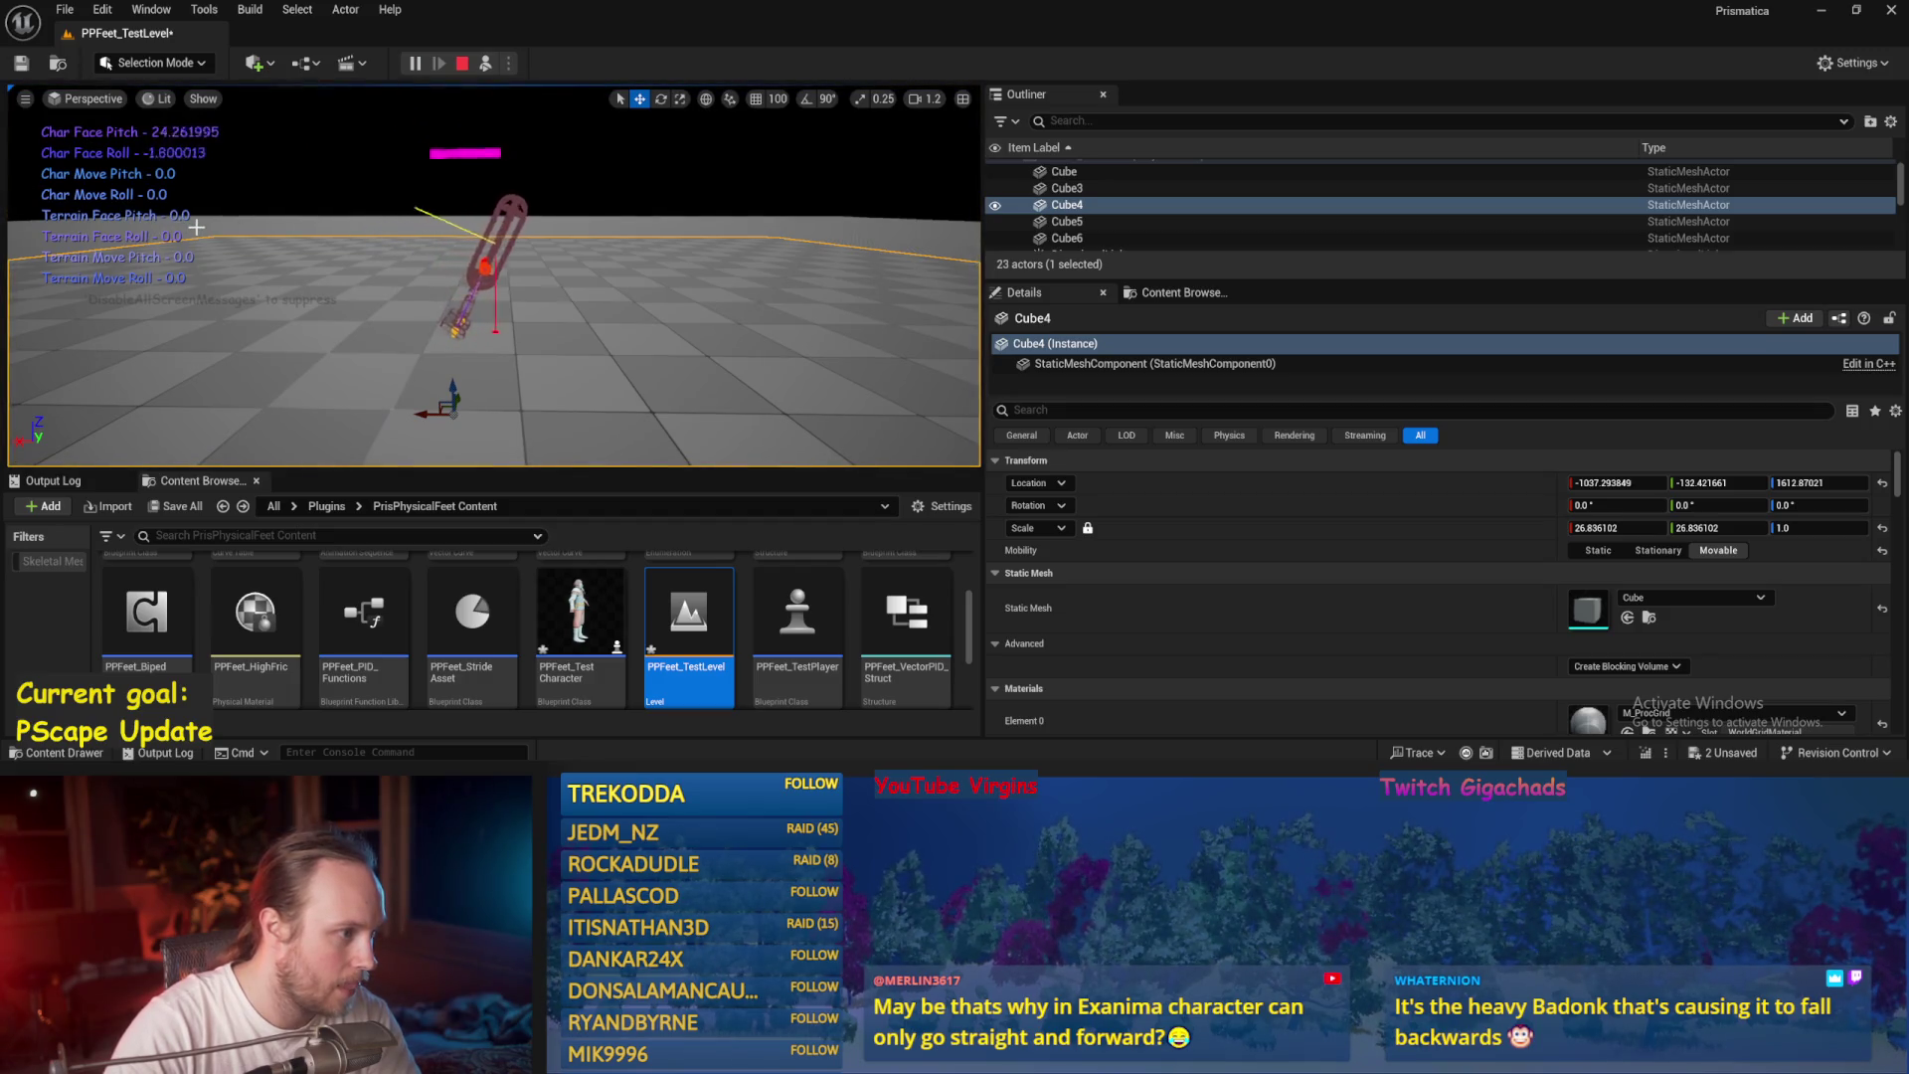
{"action": "key", "text": "Escape"}
{"action": "key", "text": "alt+Tab"}
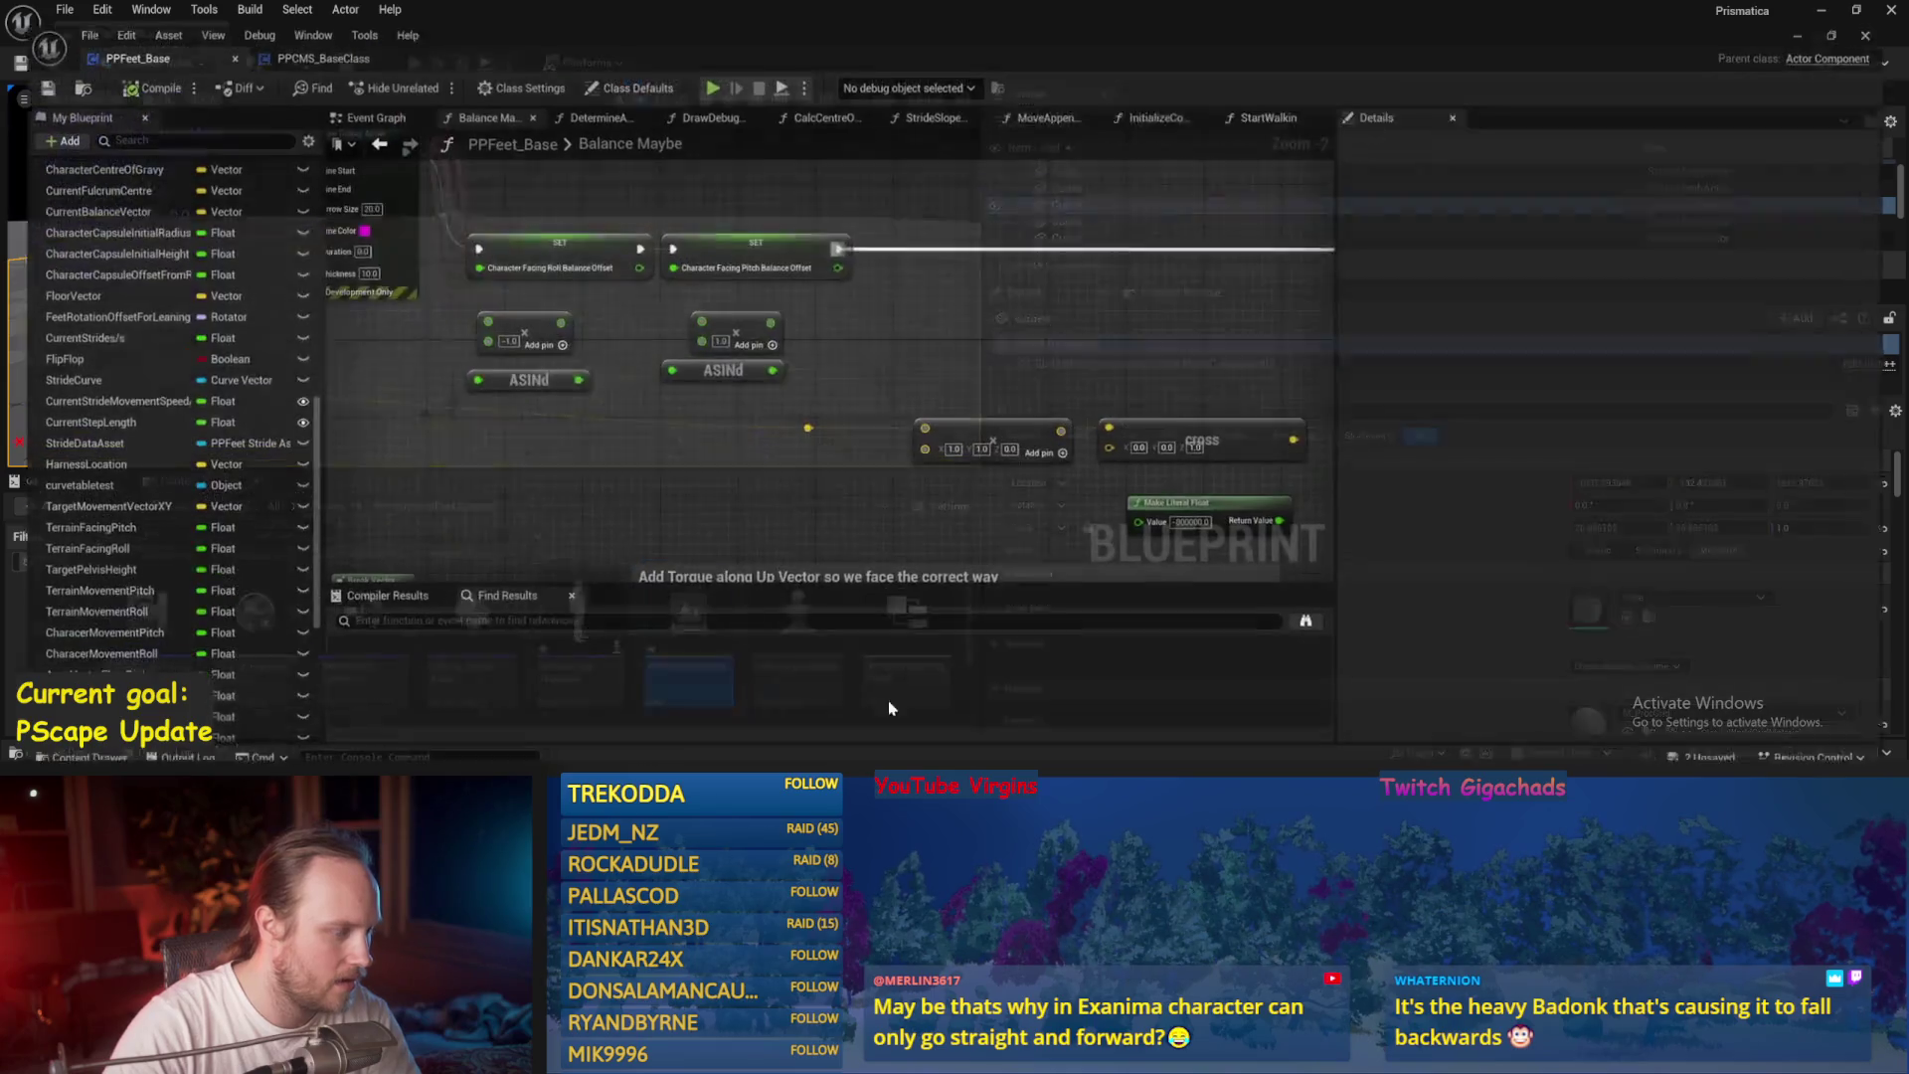
Inspect the PID Update, SET Target Lean Vector, and lean vector multiplier nodes.
{"action": "scroll", "coordinate": [507, 388], "scroll_direction": "down", "scroll_amount": 1}
{"action": "mouse_move", "coordinate": [507, 388]}
{"action": "left_mouse_down"}
{"action": "mouse_move", "coordinate": [696, 346]}
{"action": "mouse_move", "coordinate": [750, 318]}
{"action": "mouse_move", "coordinate": [554, 348]}
{"action": "mouse_move", "coordinate": [847, 265]}
{"action": "left_mouse_up"}
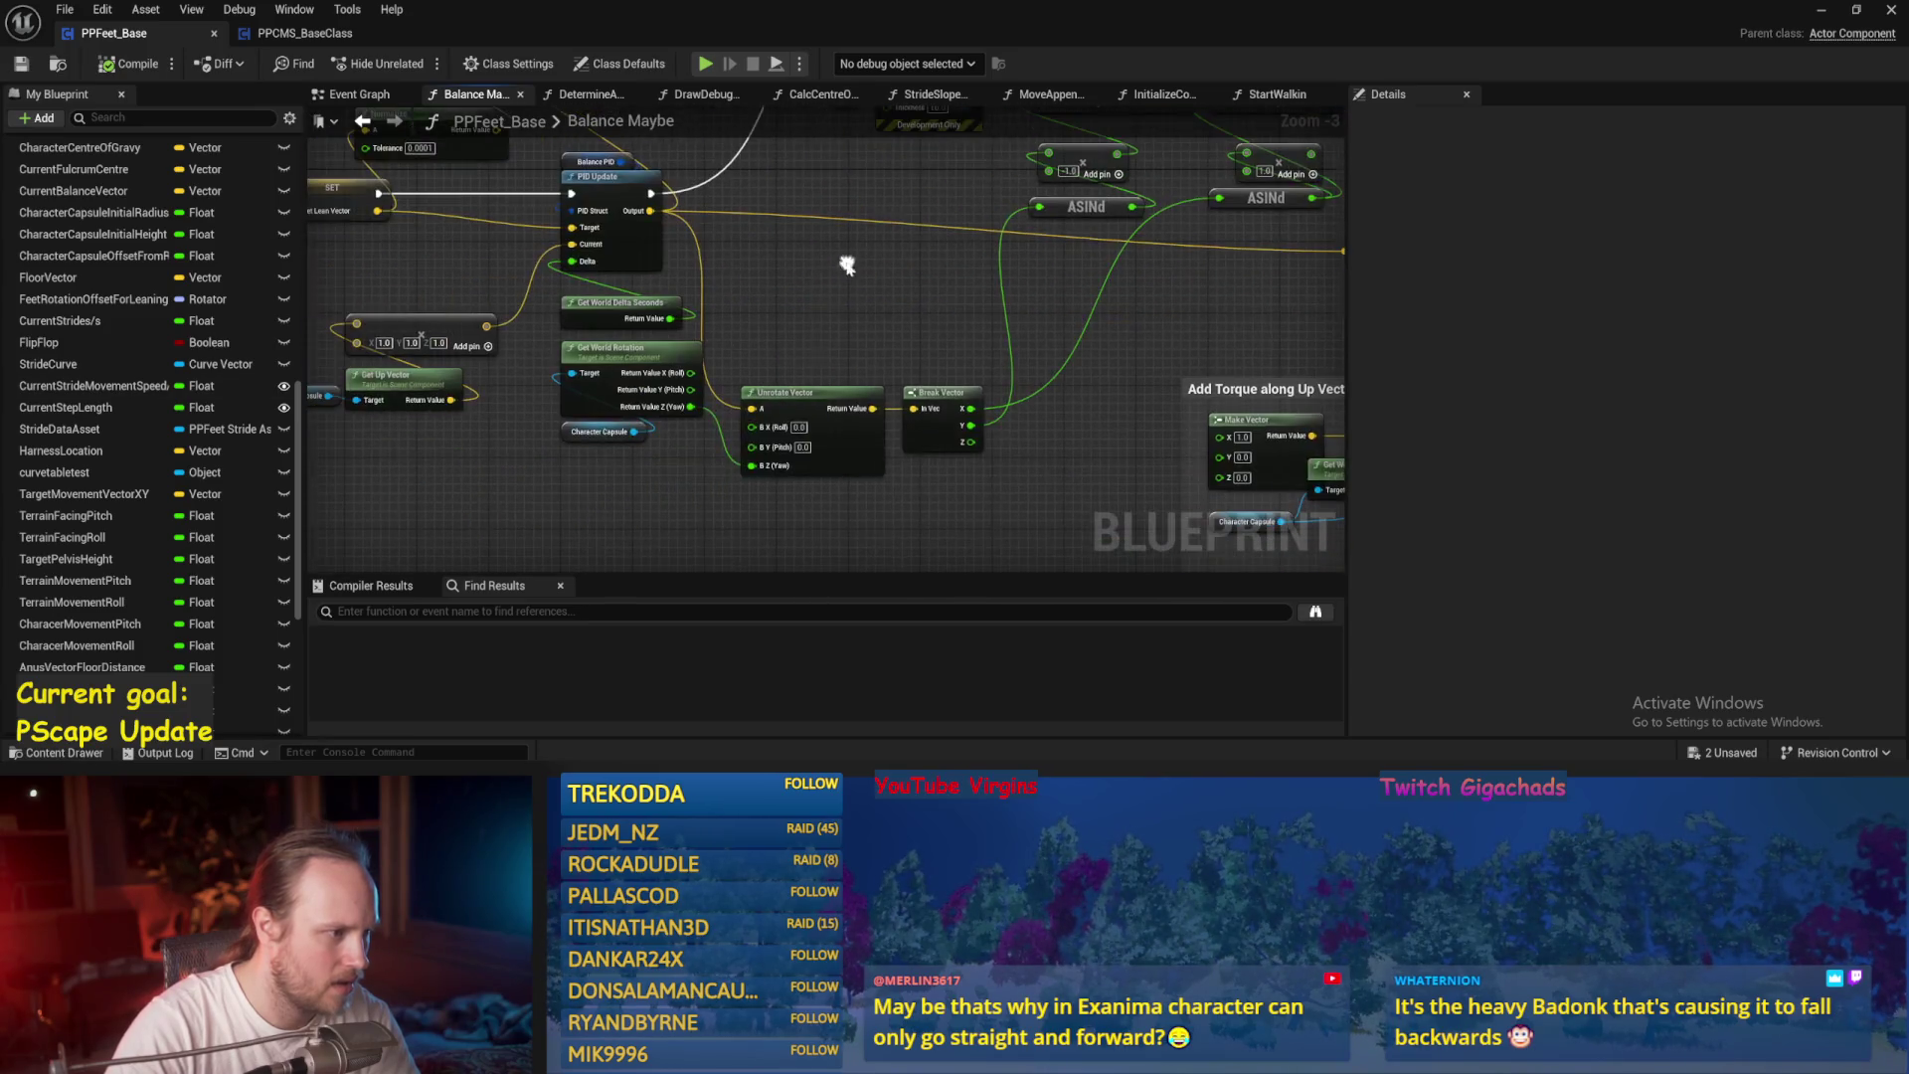
{"action": "scroll", "coordinate": [712, 421], "scroll_direction": "up", "scroll_amount": 1}
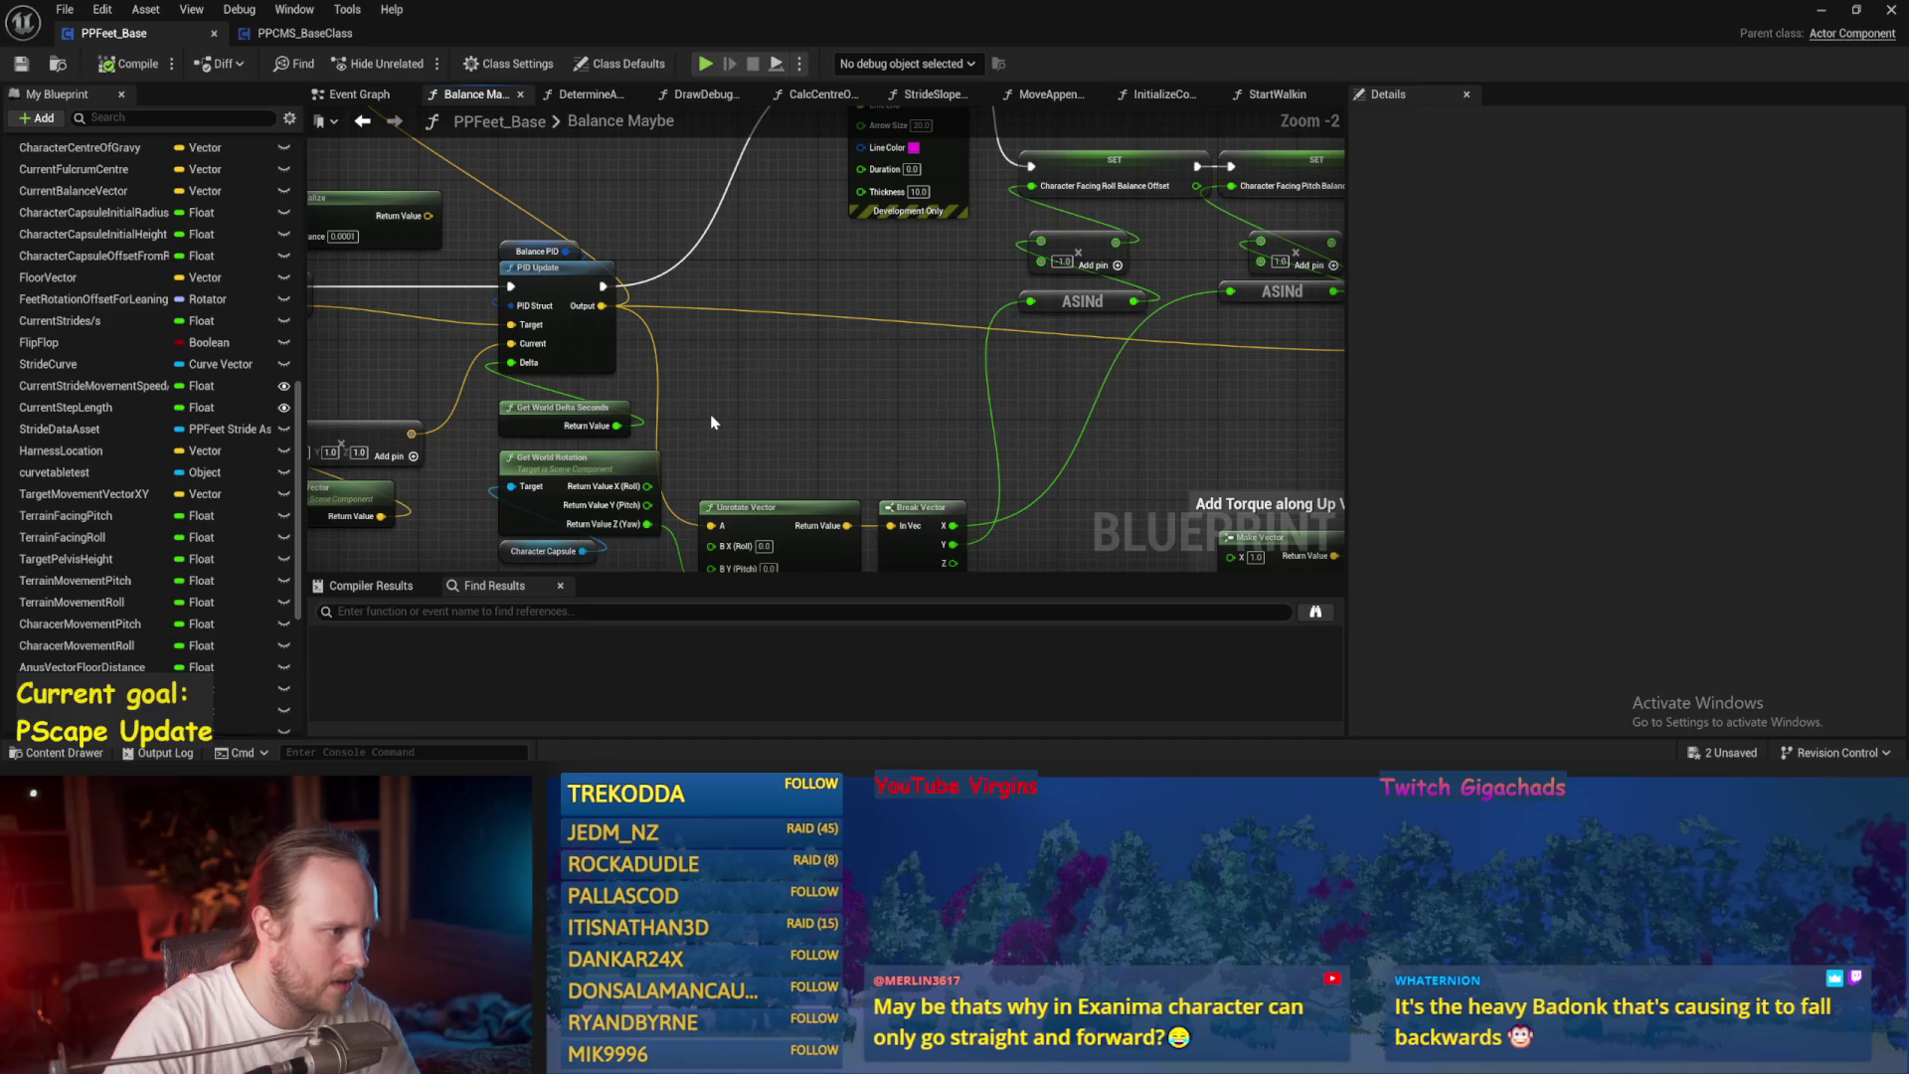
{"action": "mouse_move", "coordinate": [737, 391]}
{"action": "left_mouse_down"}
{"action": "mouse_move", "coordinate": [639, 405]}
{"action": "mouse_move", "coordinate": [790, 282]}
{"action": "left_mouse_up"}
{"action": "left_click", "coordinate": [791, 282]}
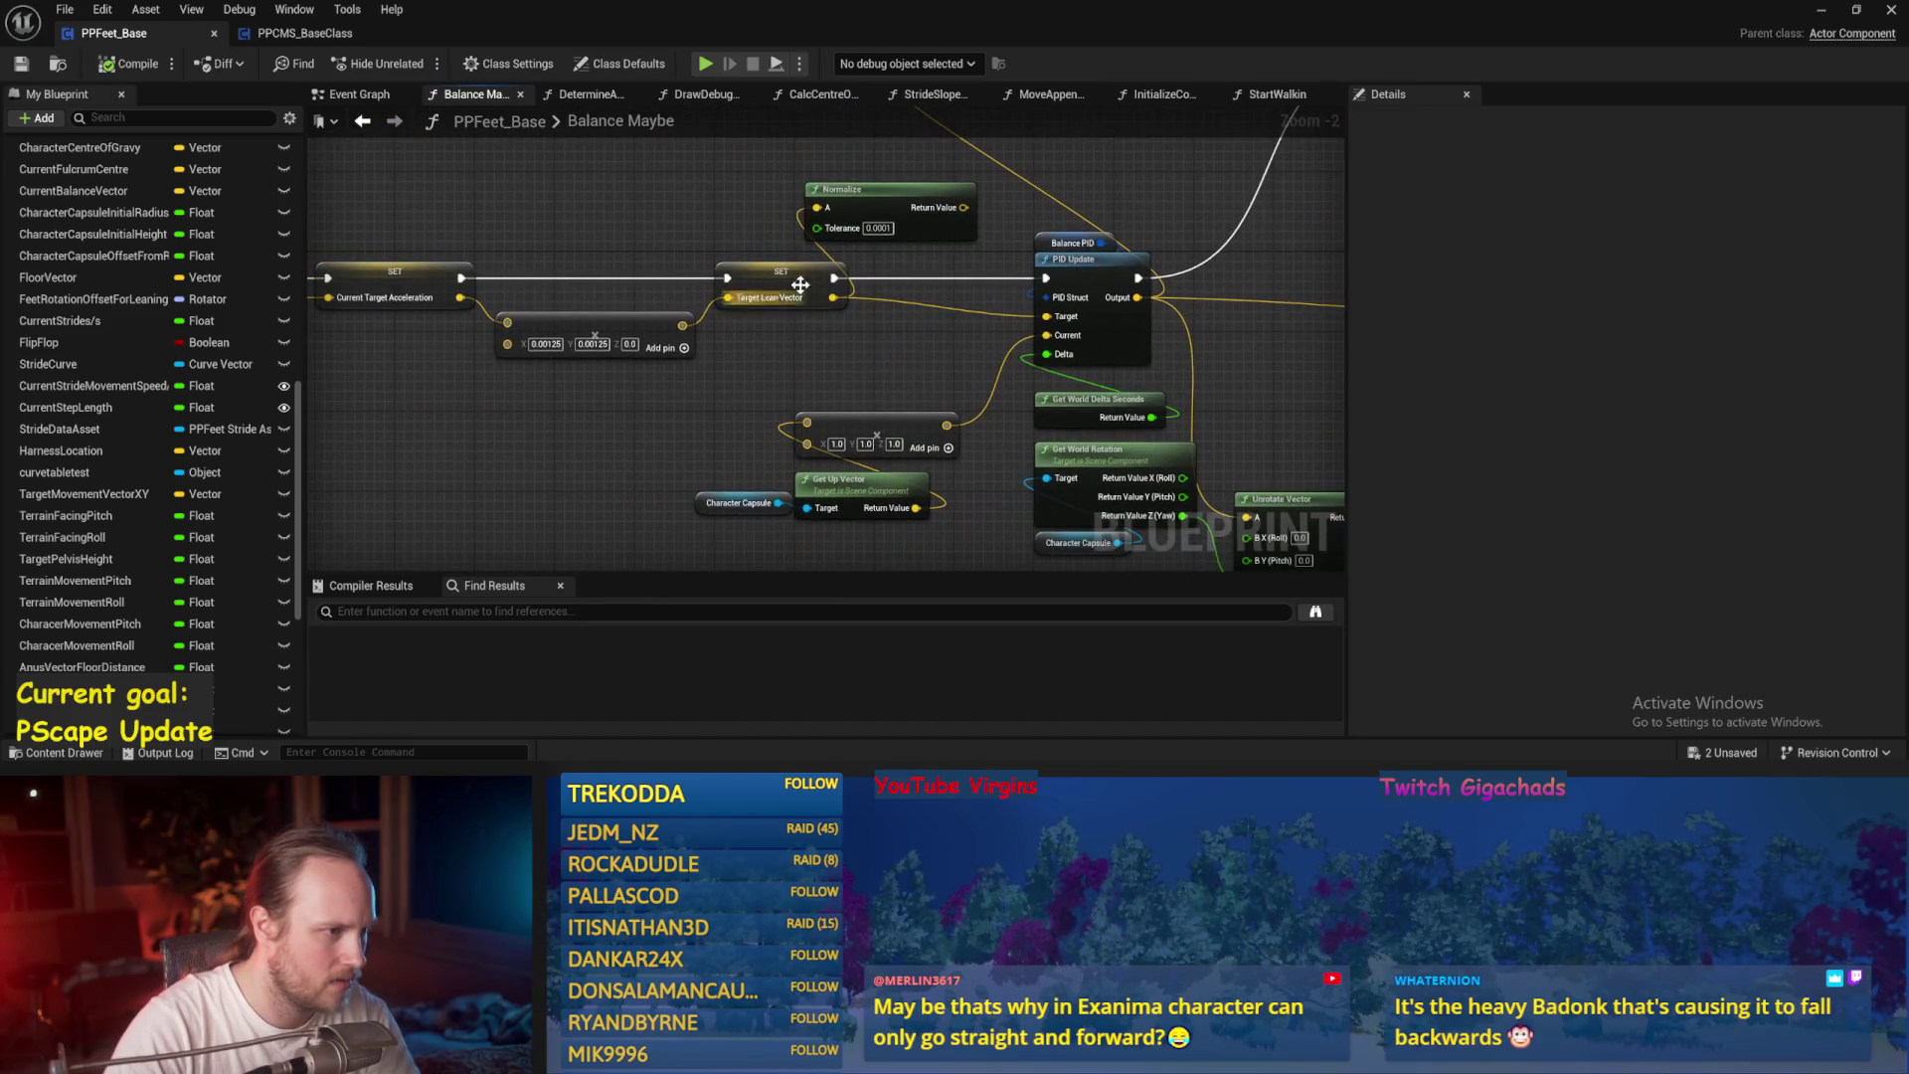
{"action": "scroll", "coordinate": [738, 385], "scroll_direction": "up", "scroll_amount": 1}
{"action": "left_click", "coordinate": [484, 371]}
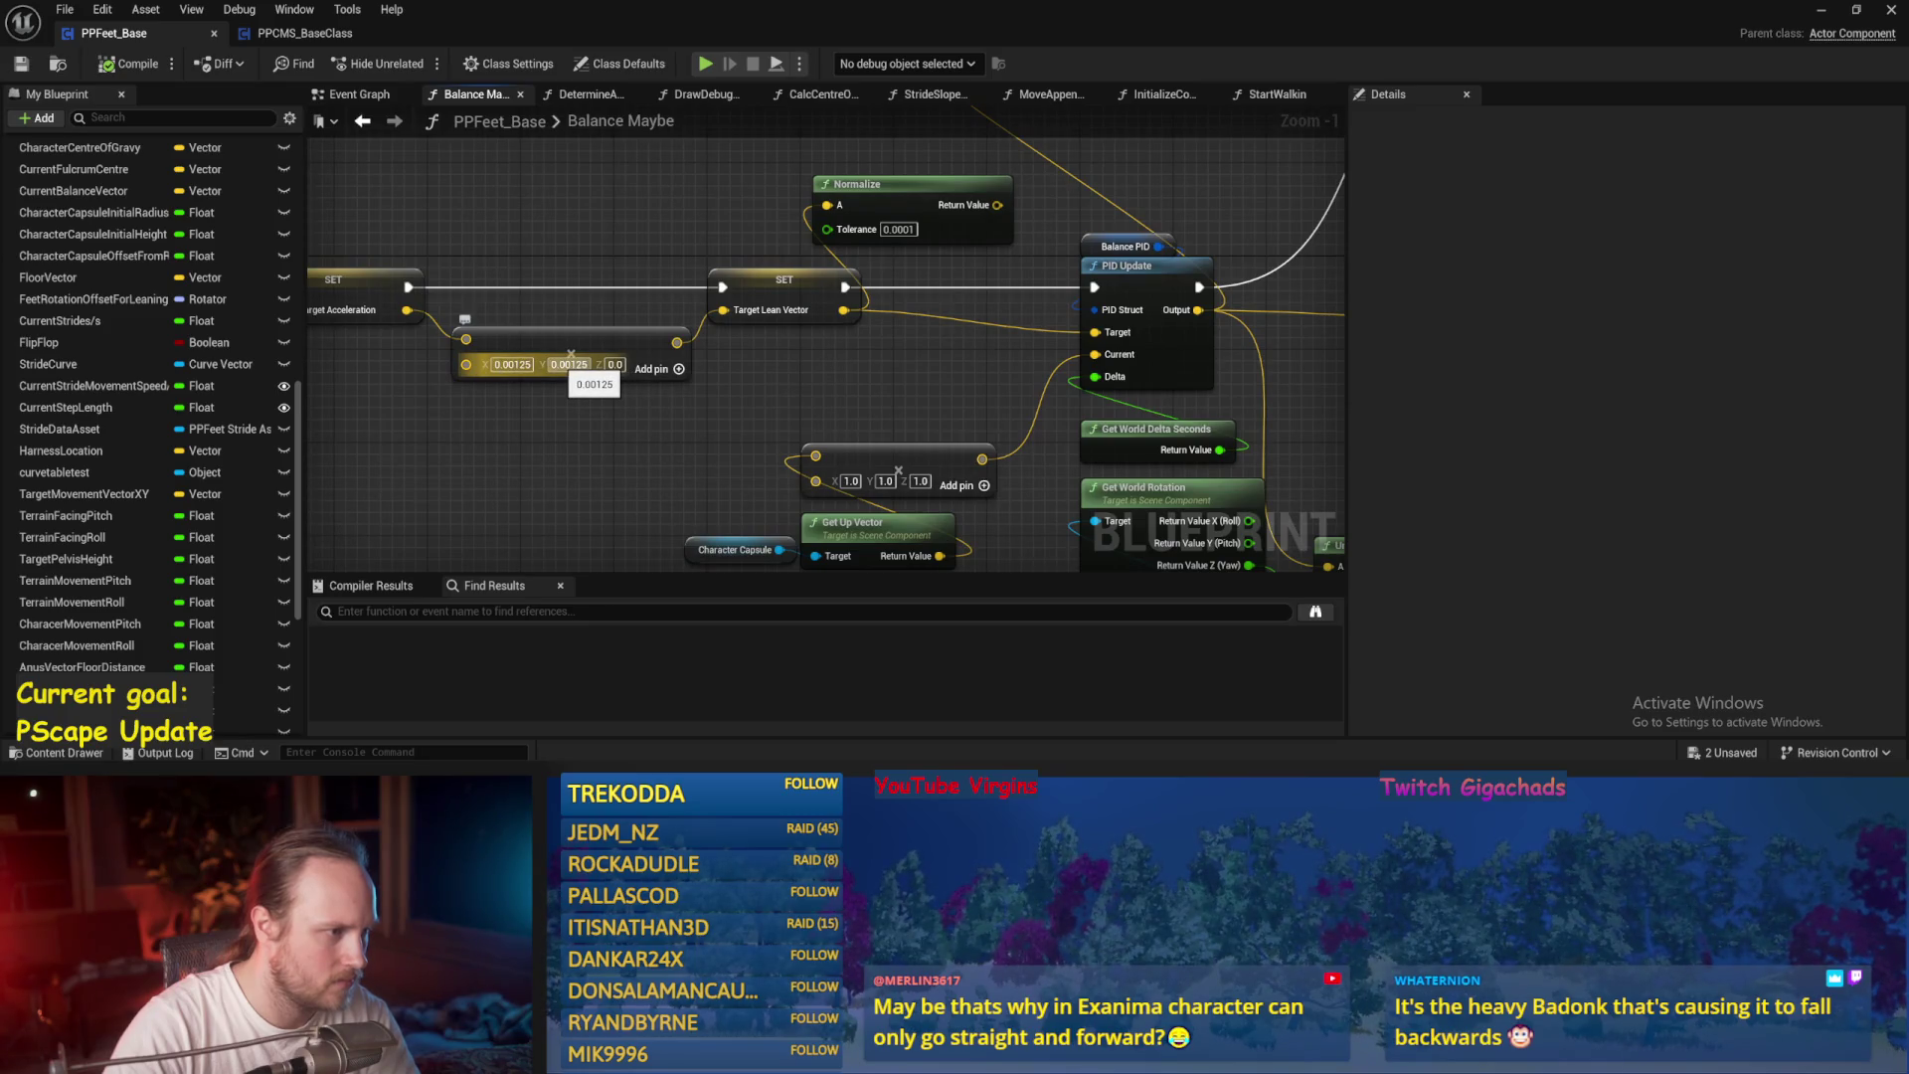
{"action": "mouse_move", "coordinate": [497, 445]}
{"action": "left_mouse_down"}
{"action": "mouse_move", "coordinate": [823, 488]}
{"action": "mouse_move", "coordinate": [653, 478]}
{"action": "left_mouse_up"}
{"action": "scroll", "coordinate": [804, 492], "scroll_direction": "up", "scroll_amount": 1}
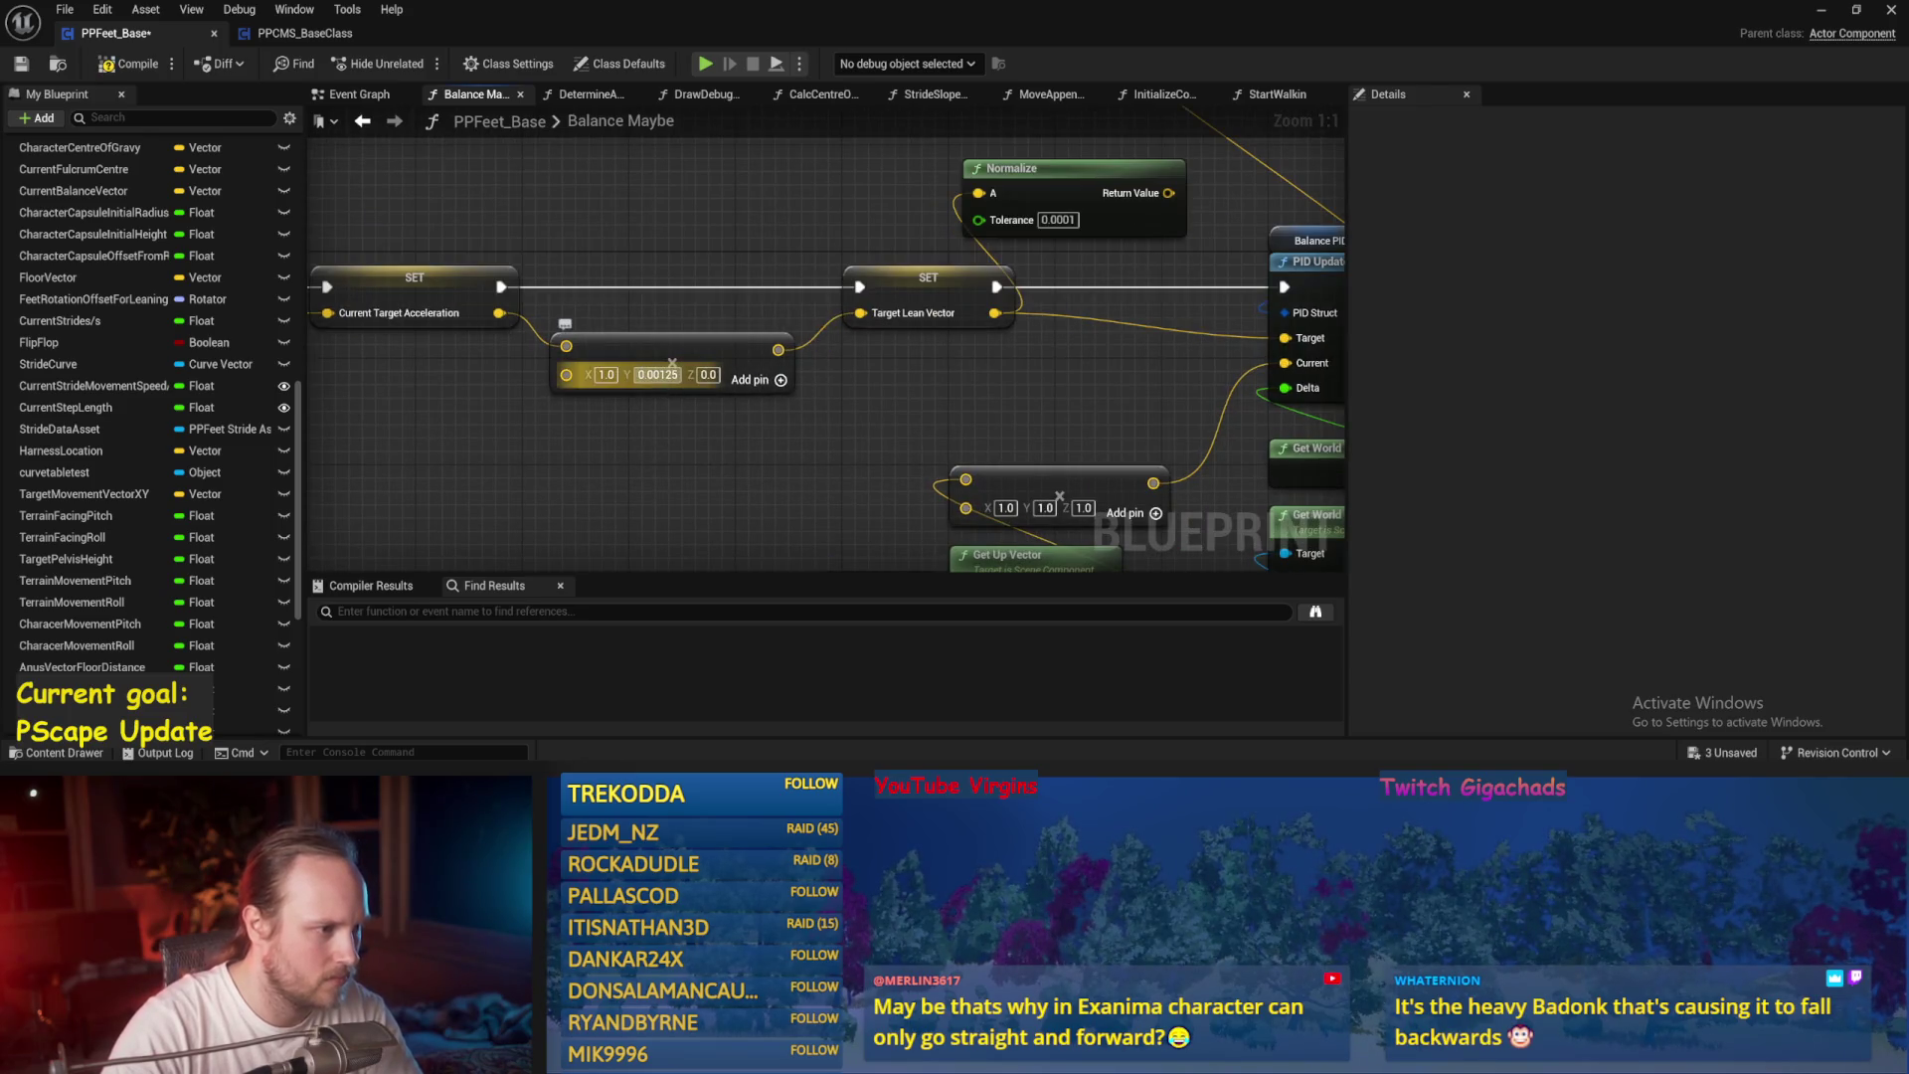
{"action": "scroll", "coordinate": [313, 428], "scroll_direction": "down", "scroll_amount": 3}
Save the Blueprint, then play-test and simulate the level before returning to the graph.
{"action": "left_click", "coordinate": [21, 63]}
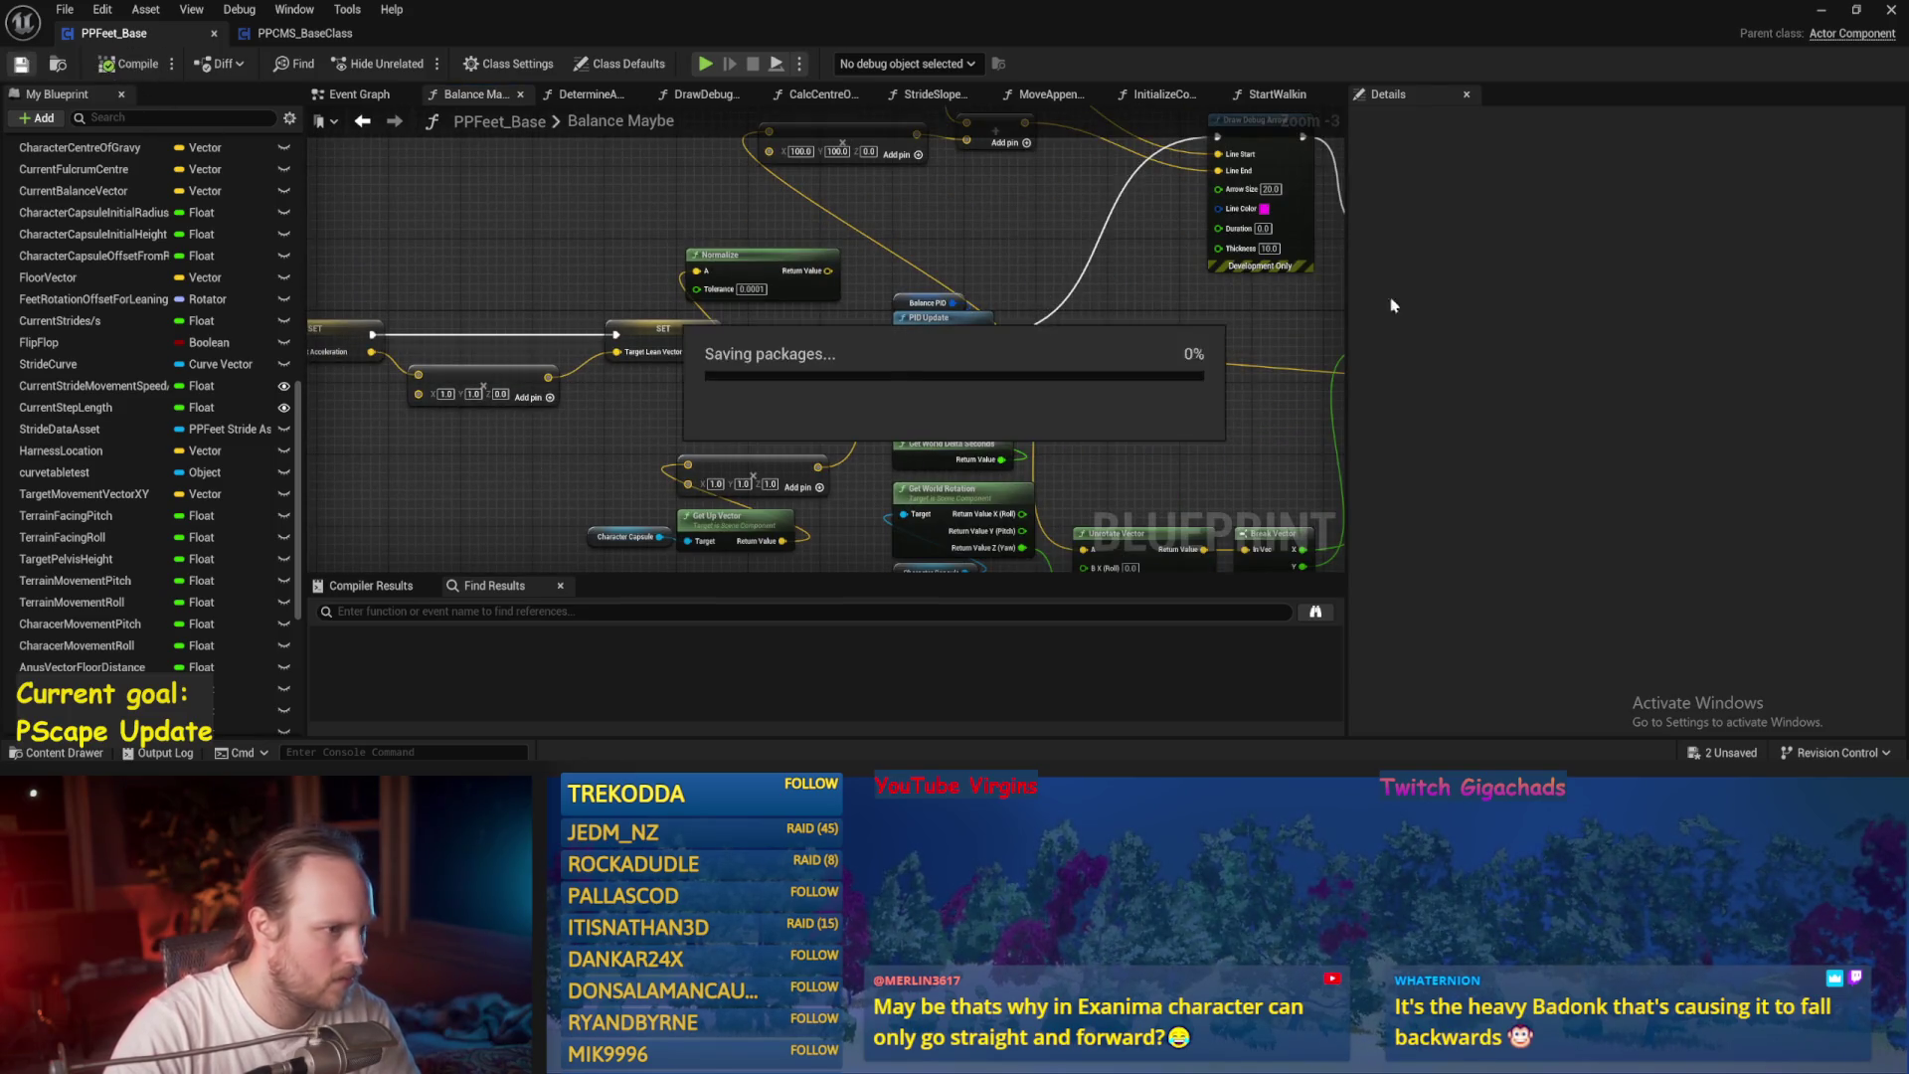
{"action": "left_click", "coordinate": [1822, 9]}
{"action": "left_click", "coordinate": [414, 64]}
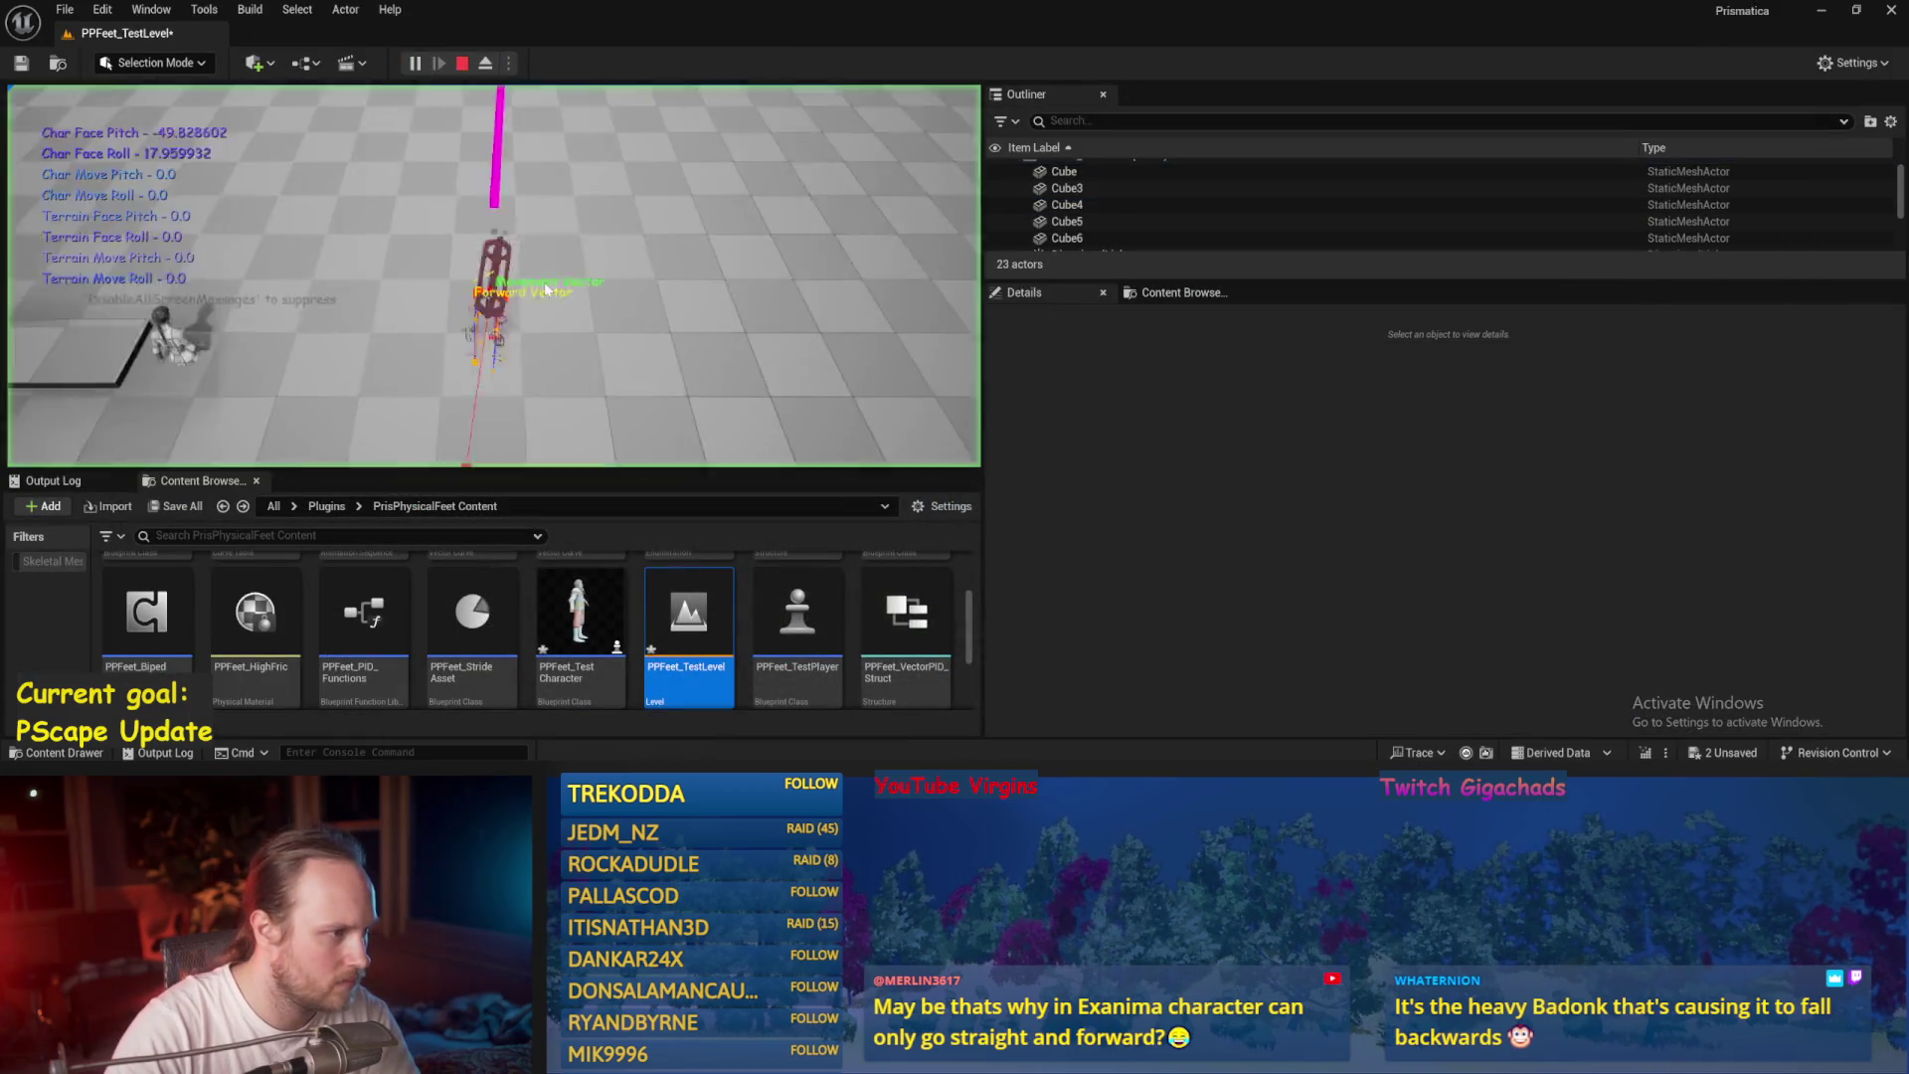
{"action": "key", "text": "Escape"}
{"action": "left_click", "coordinate": [485, 63]}
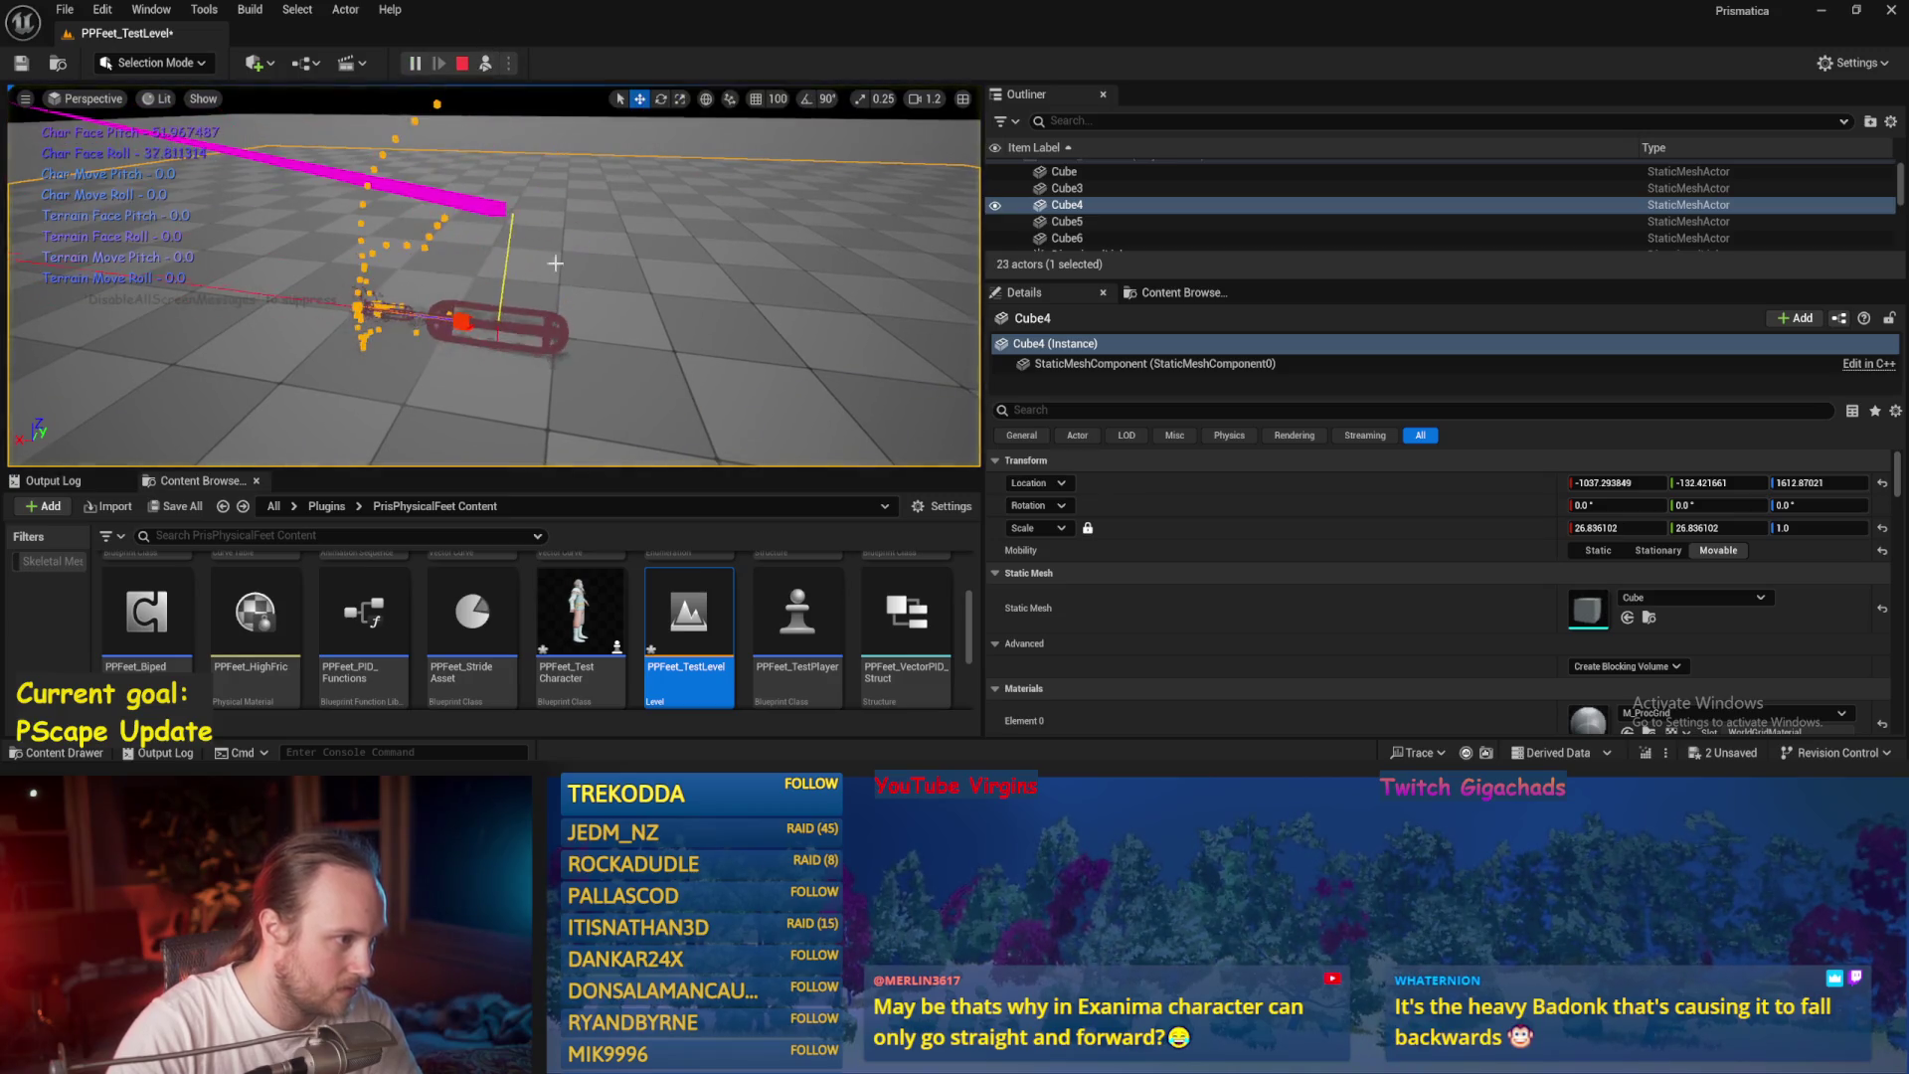
{"action": "left_click", "coordinate": [463, 63]}
{"action": "key", "text": "alt+Tab"}
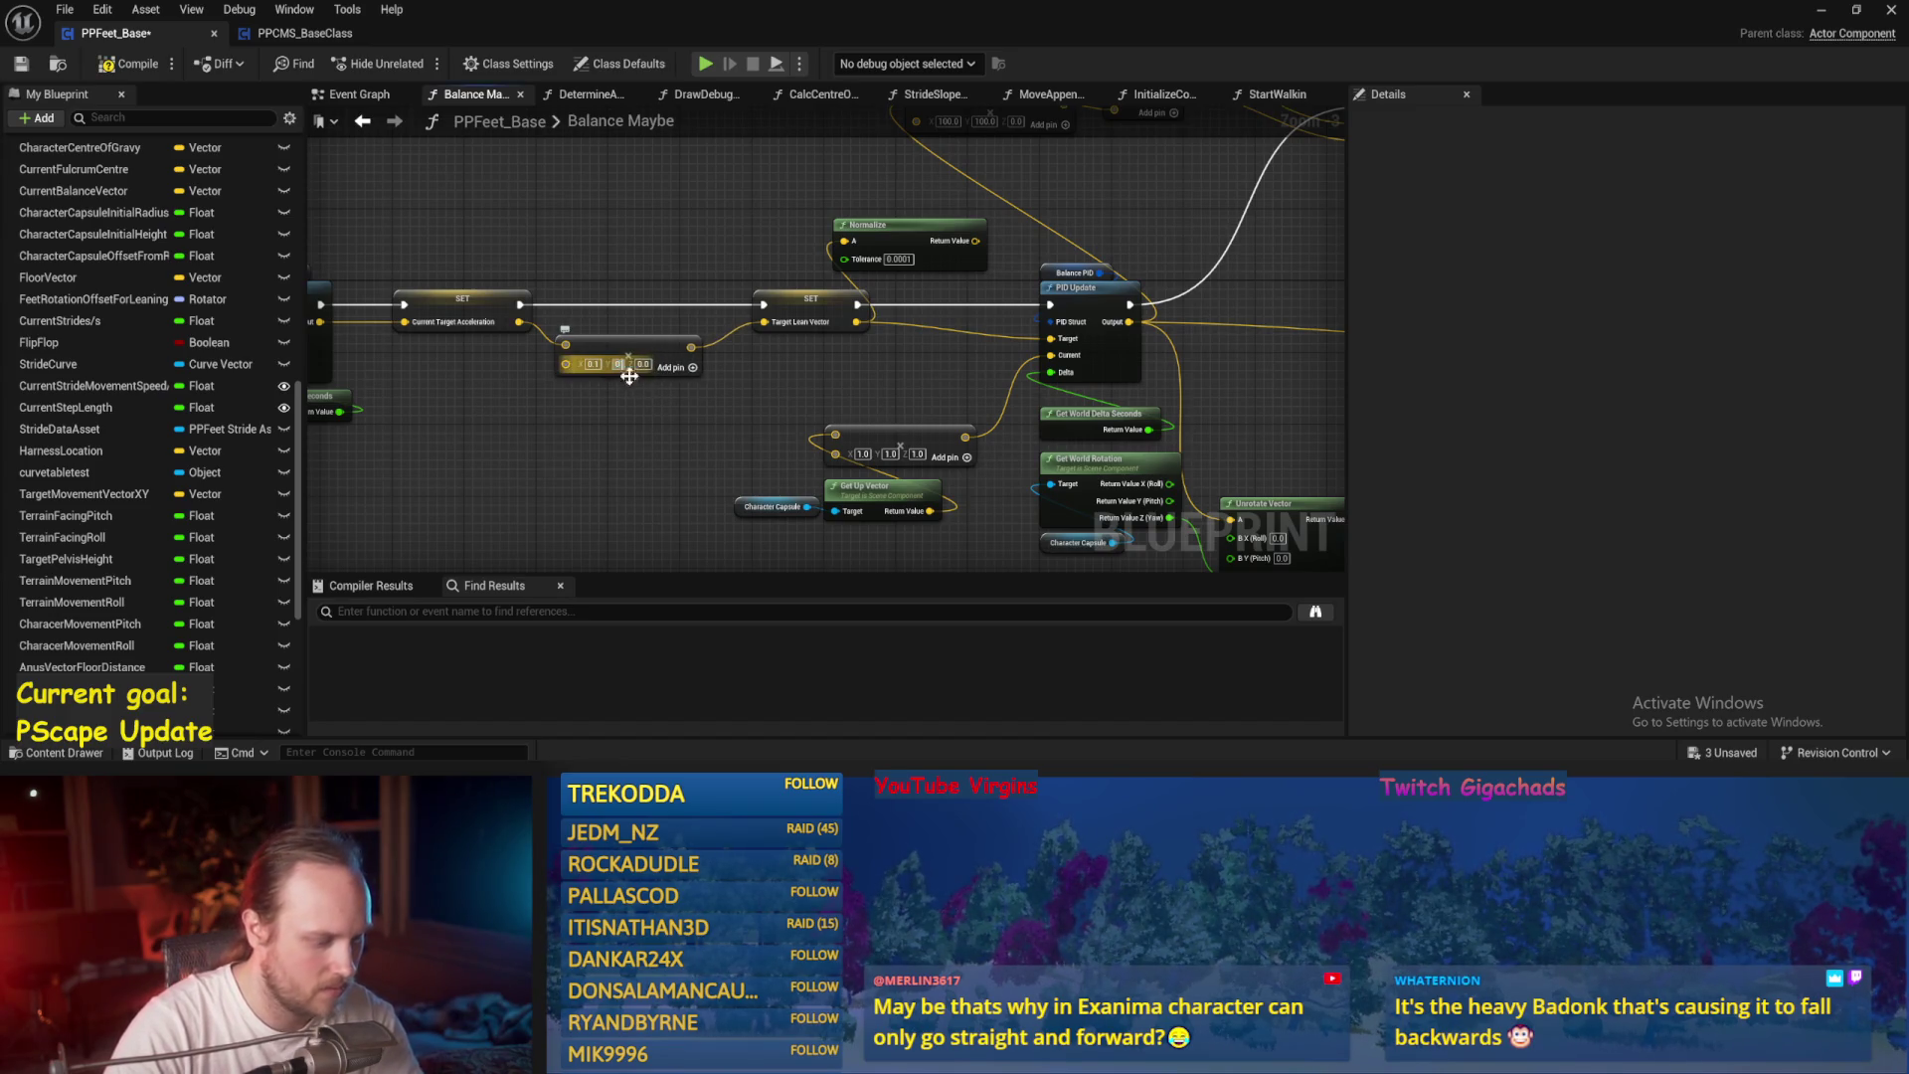
Check the Balance PID gain values and stop the running play test in the level.
{"action": "left_click", "coordinate": [1052, 270]}
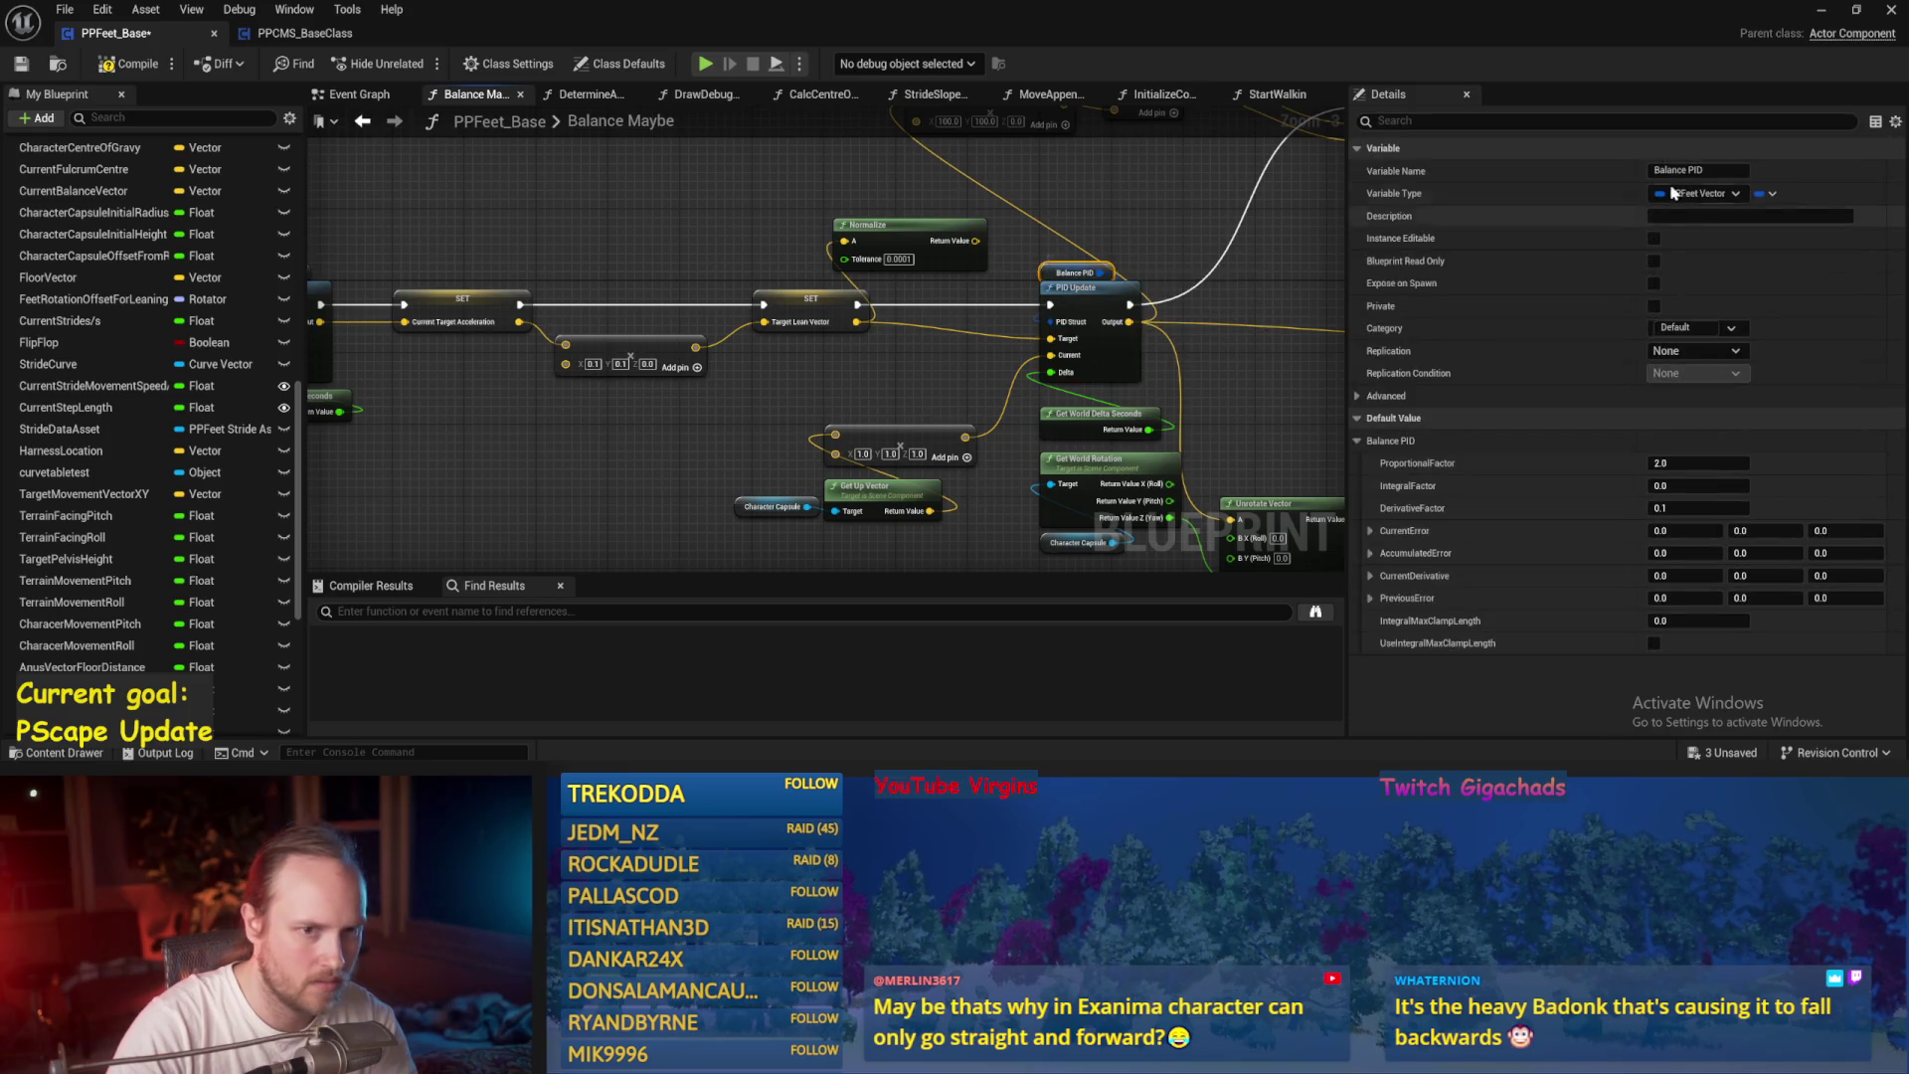
{"action": "left_click", "coordinate": [1196, 373]}
{"action": "left_click_drag", "start_coordinate": [1196, 373], "coordinate": [959, 300]}
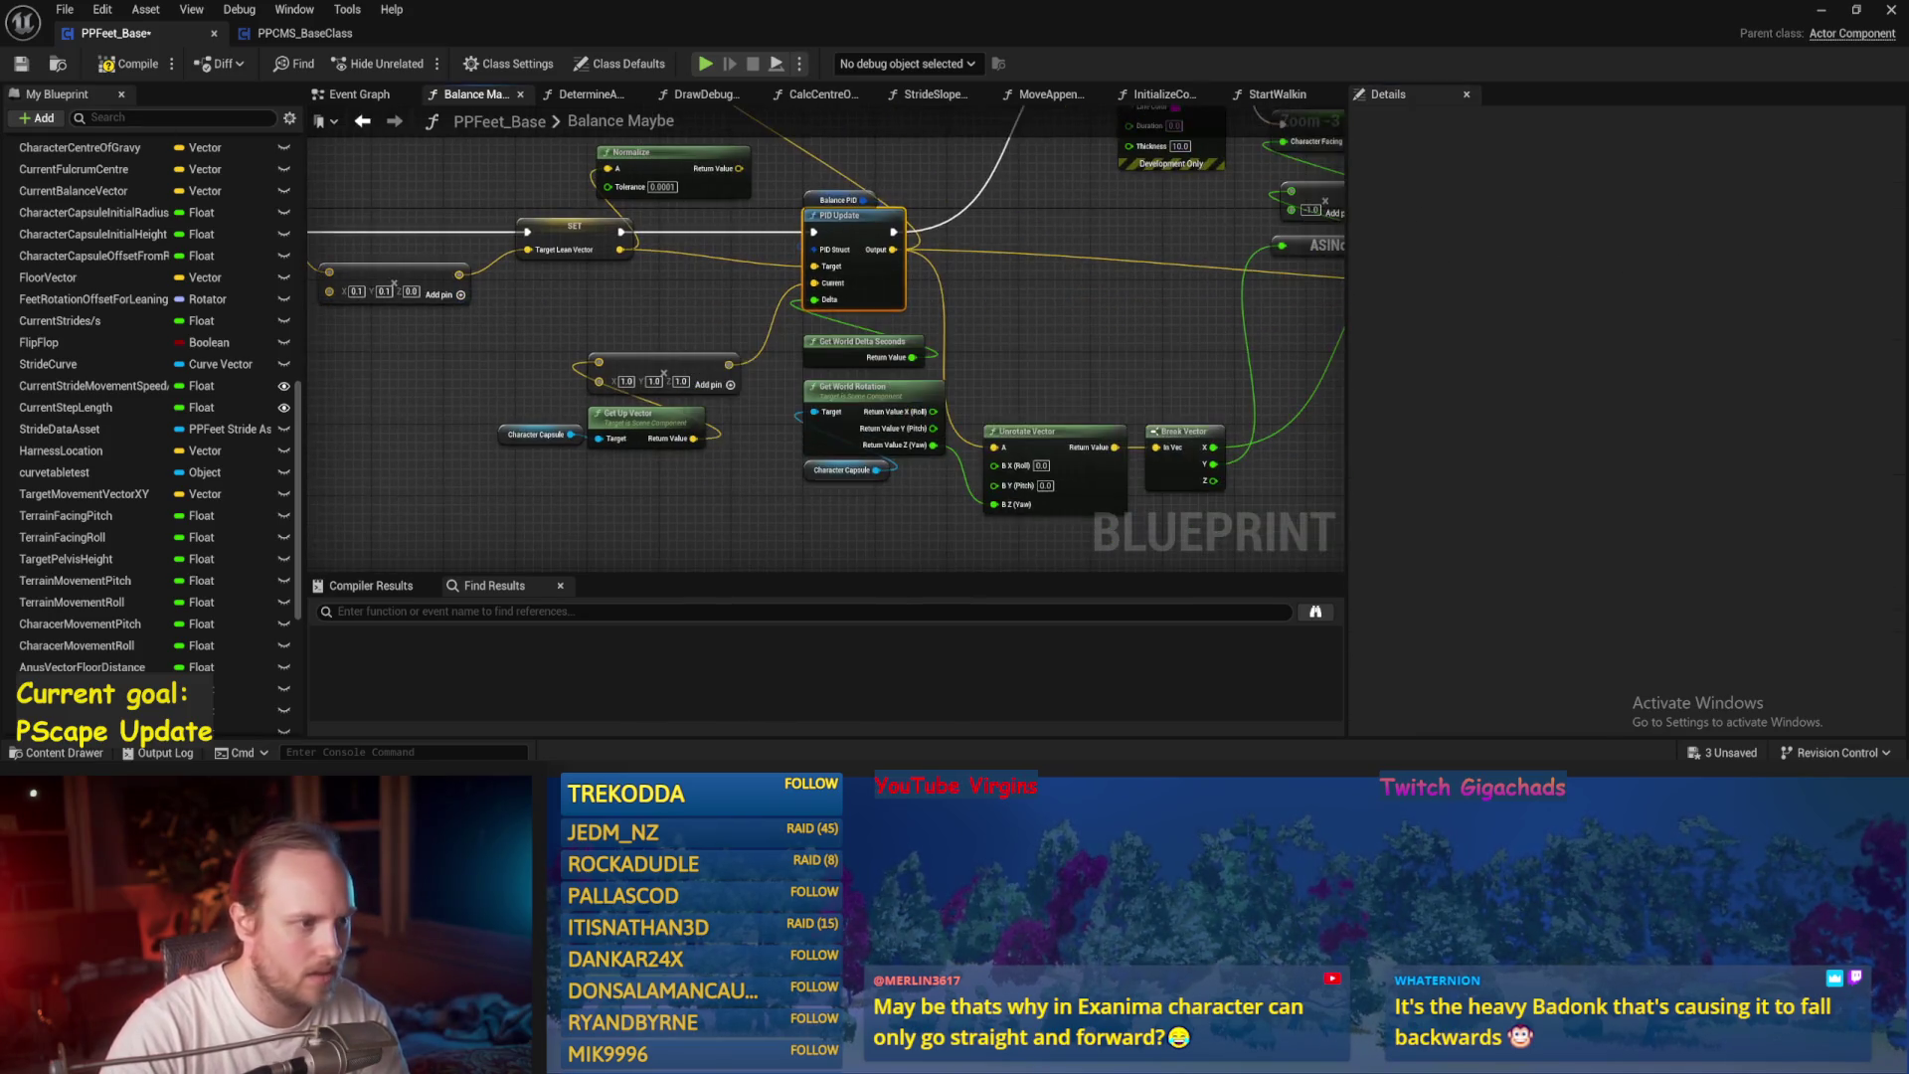
{"action": "mouse_move", "coordinate": [1166, 428]}
{"action": "left_mouse_down"}
{"action": "mouse_move", "coordinate": [852, 375]}
{"action": "mouse_move", "coordinate": [780, 453]}
{"action": "left_mouse_up"}
{"action": "key", "text": "alt+Tab"}
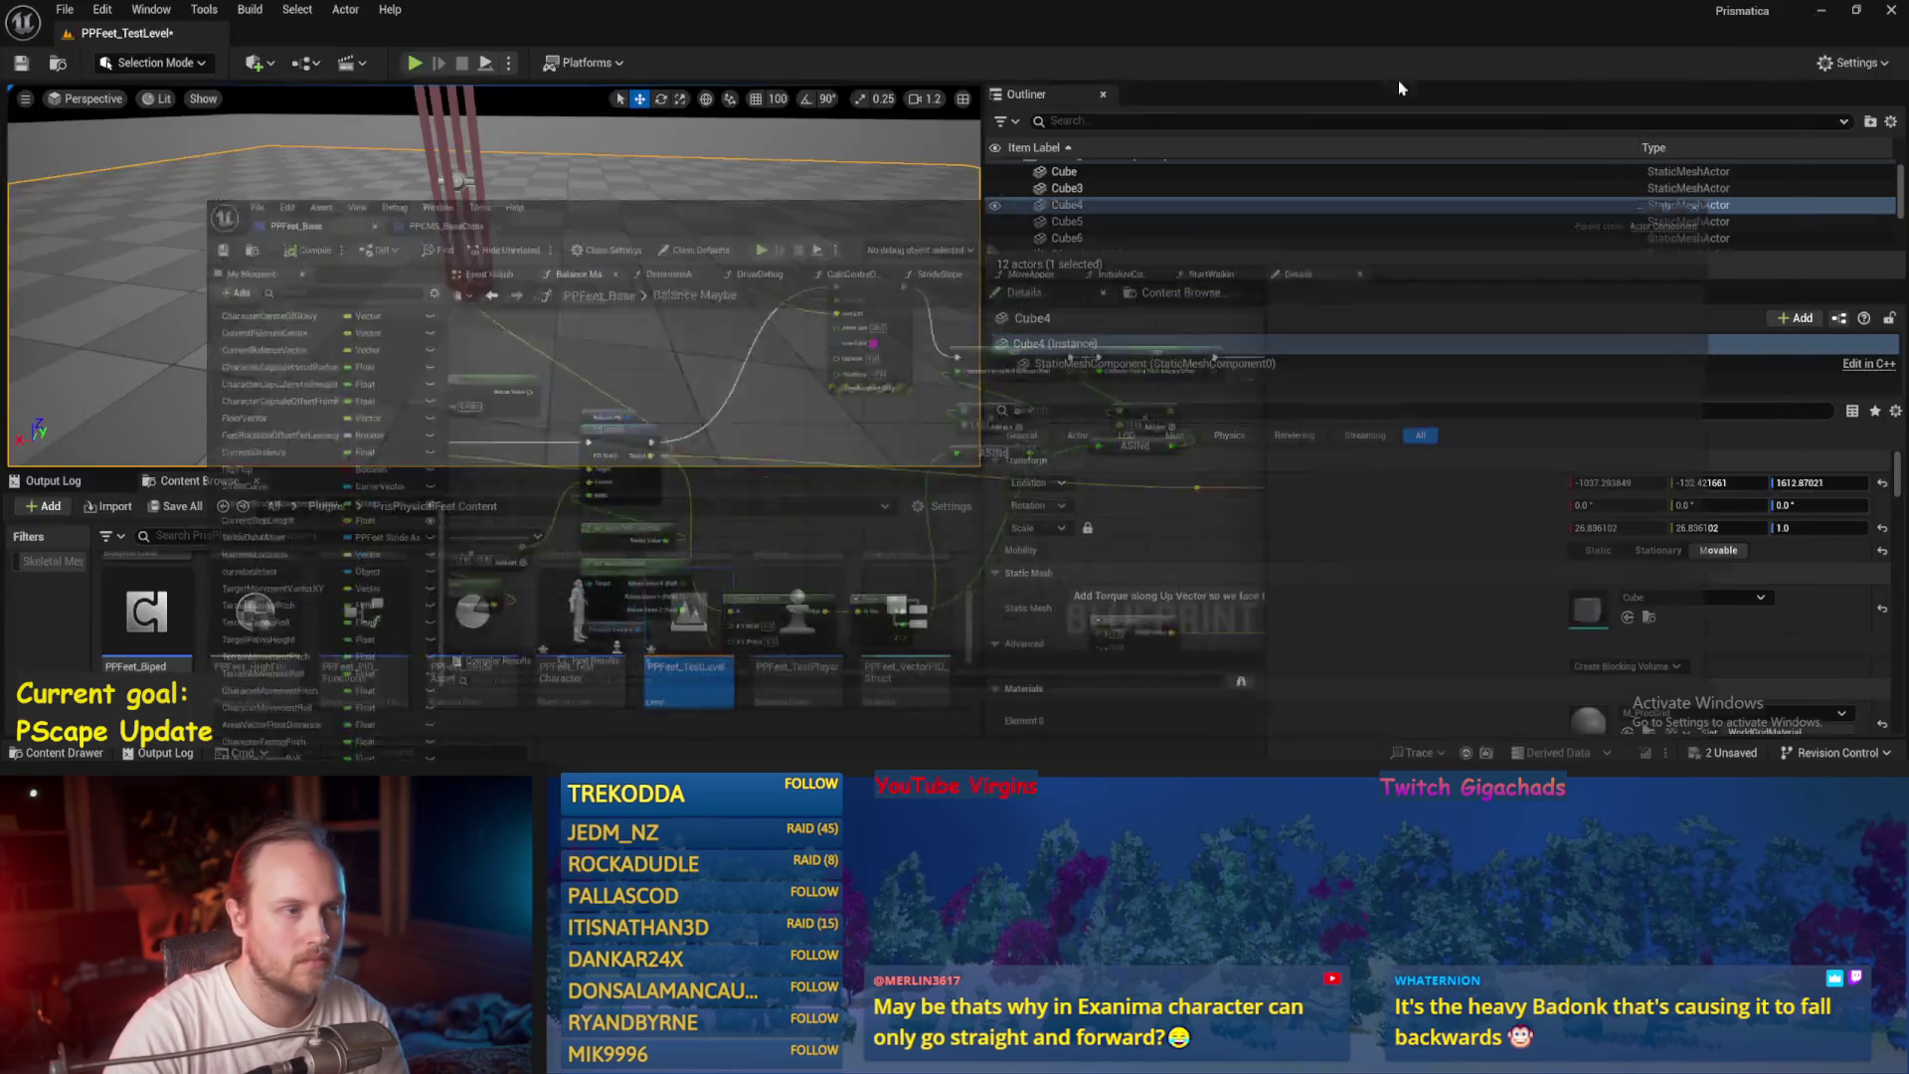
{"action": "key", "text": "alt+s"}
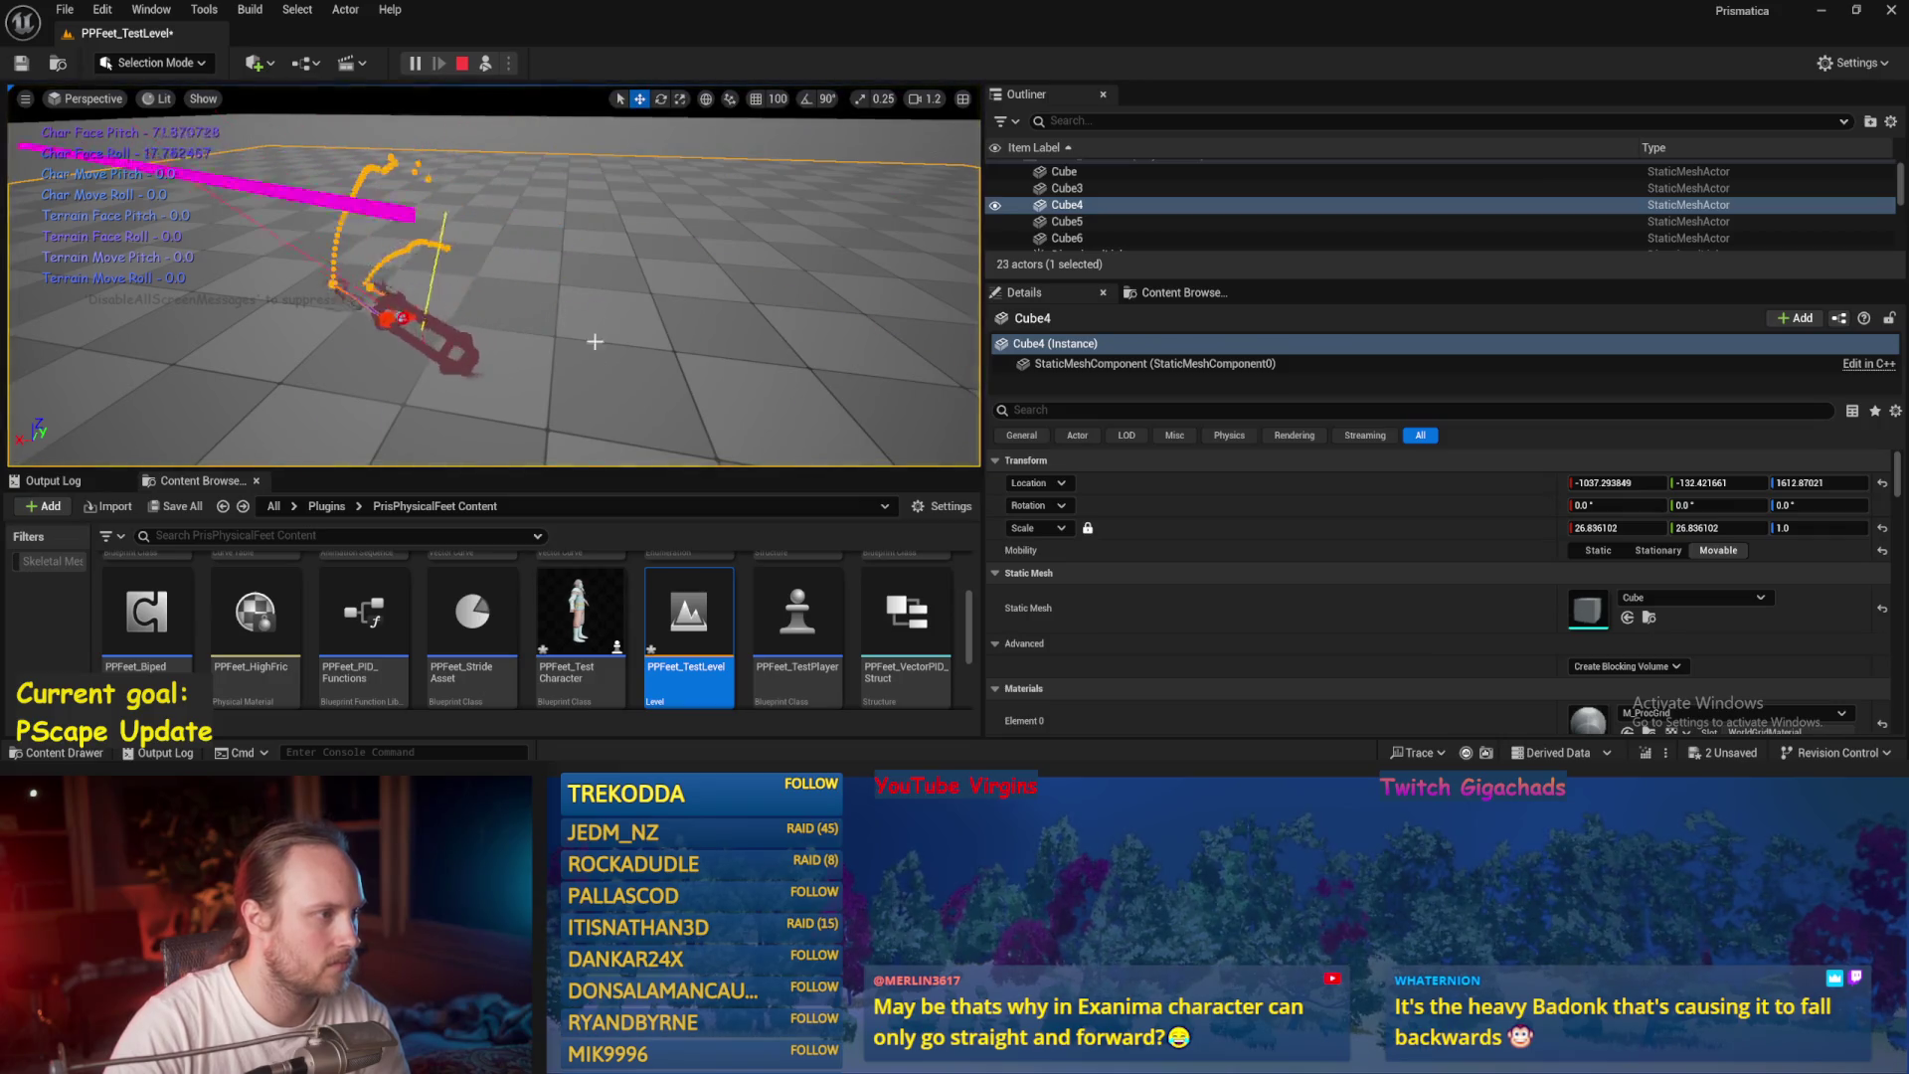
{"action": "key", "text": "Escape"}
{"action": "key", "text": "alt+Tab"}
{"action": "scroll", "coordinate": [660, 356], "scroll_direction": "up", "scroll_amount": 4}
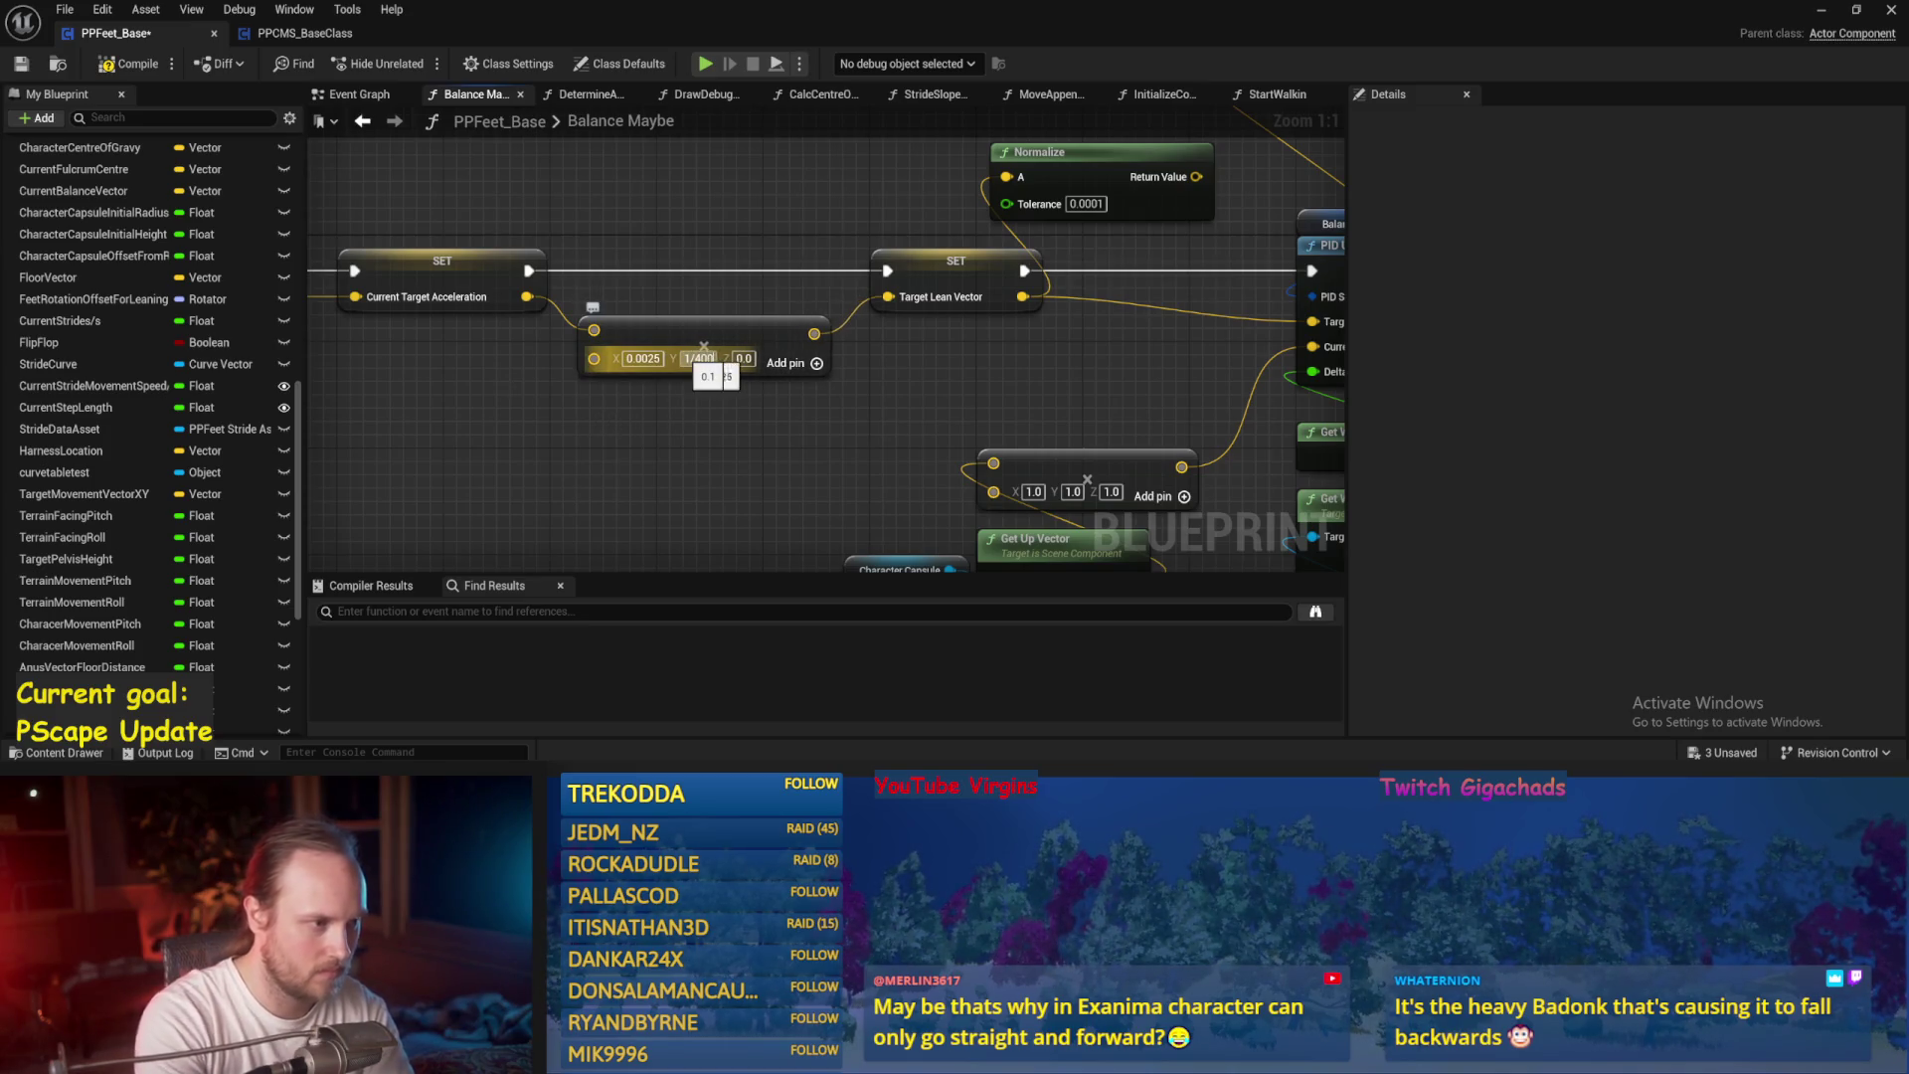
Set the lean vector Y multiplier to 0.0025, restoring the accidentally deleted Normalize node.
{"action": "left_click_drag", "start_coordinate": [797, 410], "coordinate": [647, 429]}
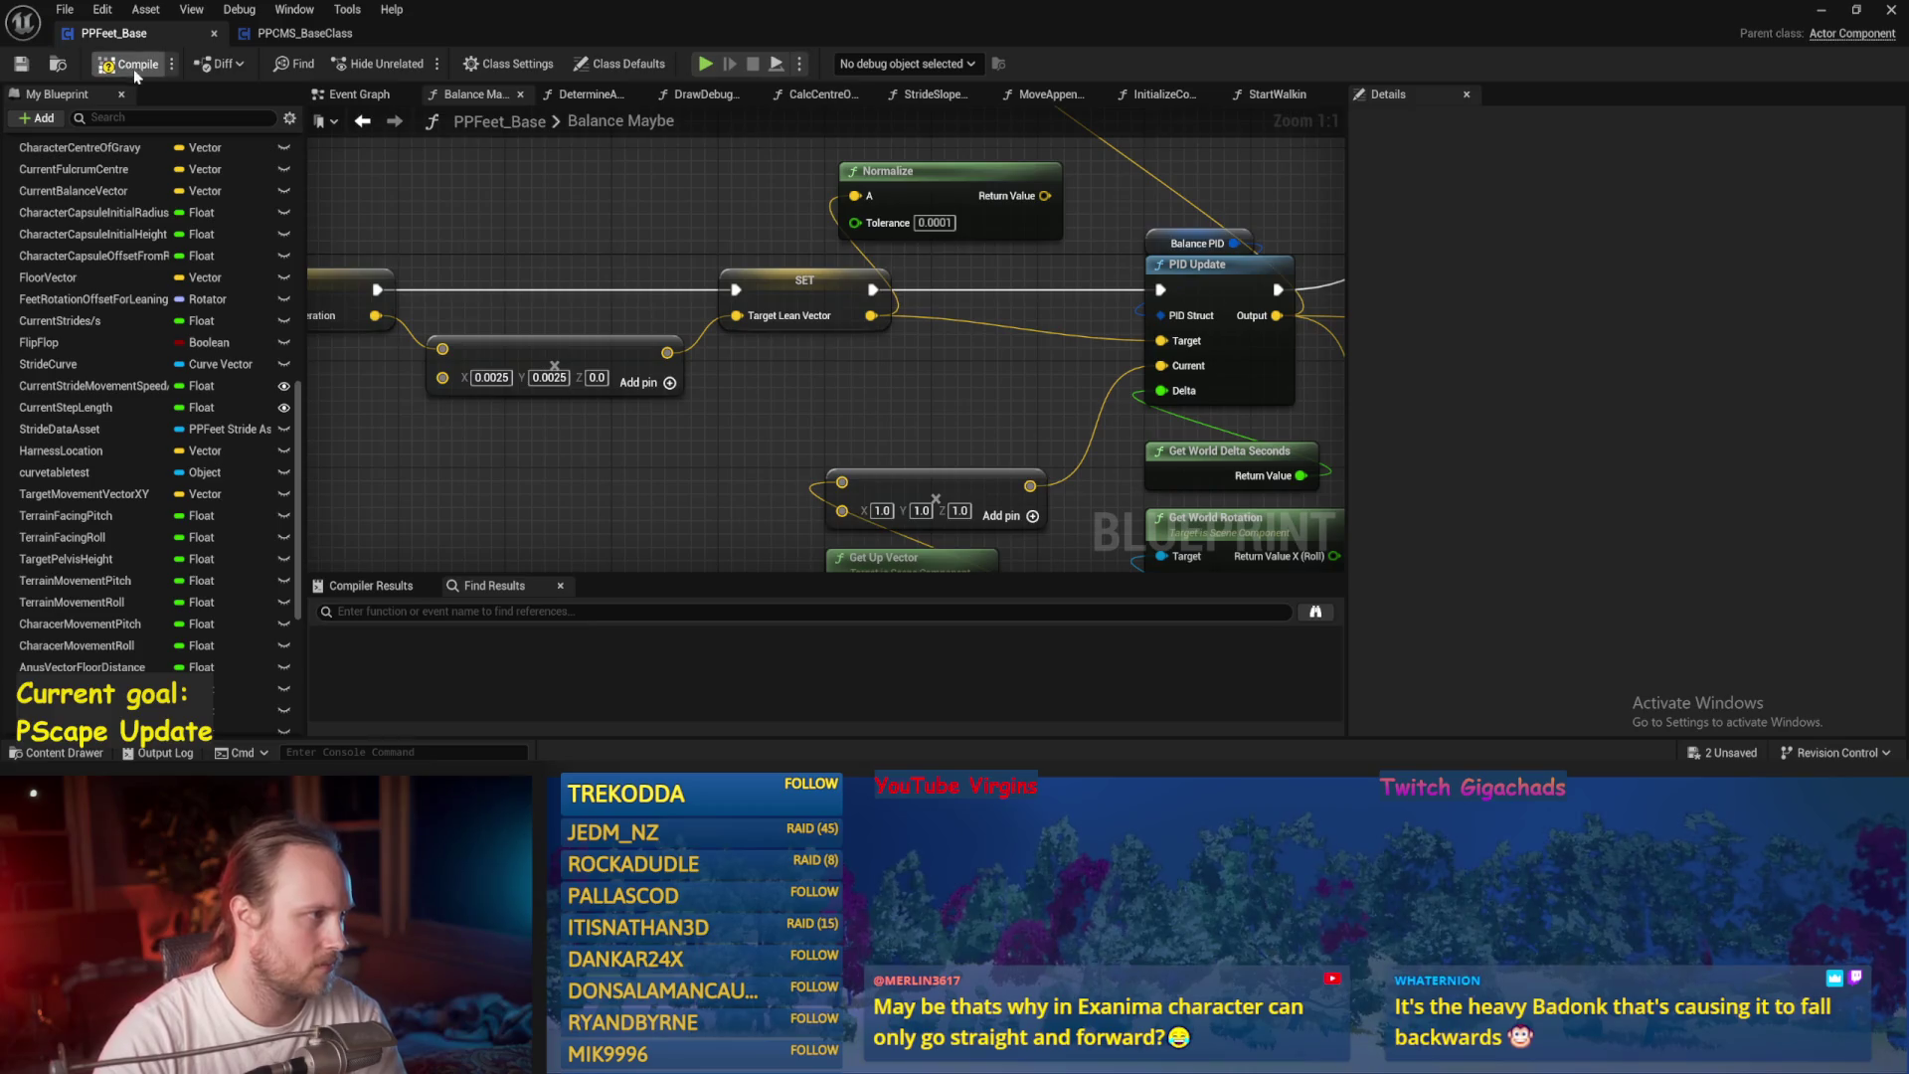
{"action": "scroll", "coordinate": [700, 422], "scroll_direction": "down", "scroll_amount": 2}
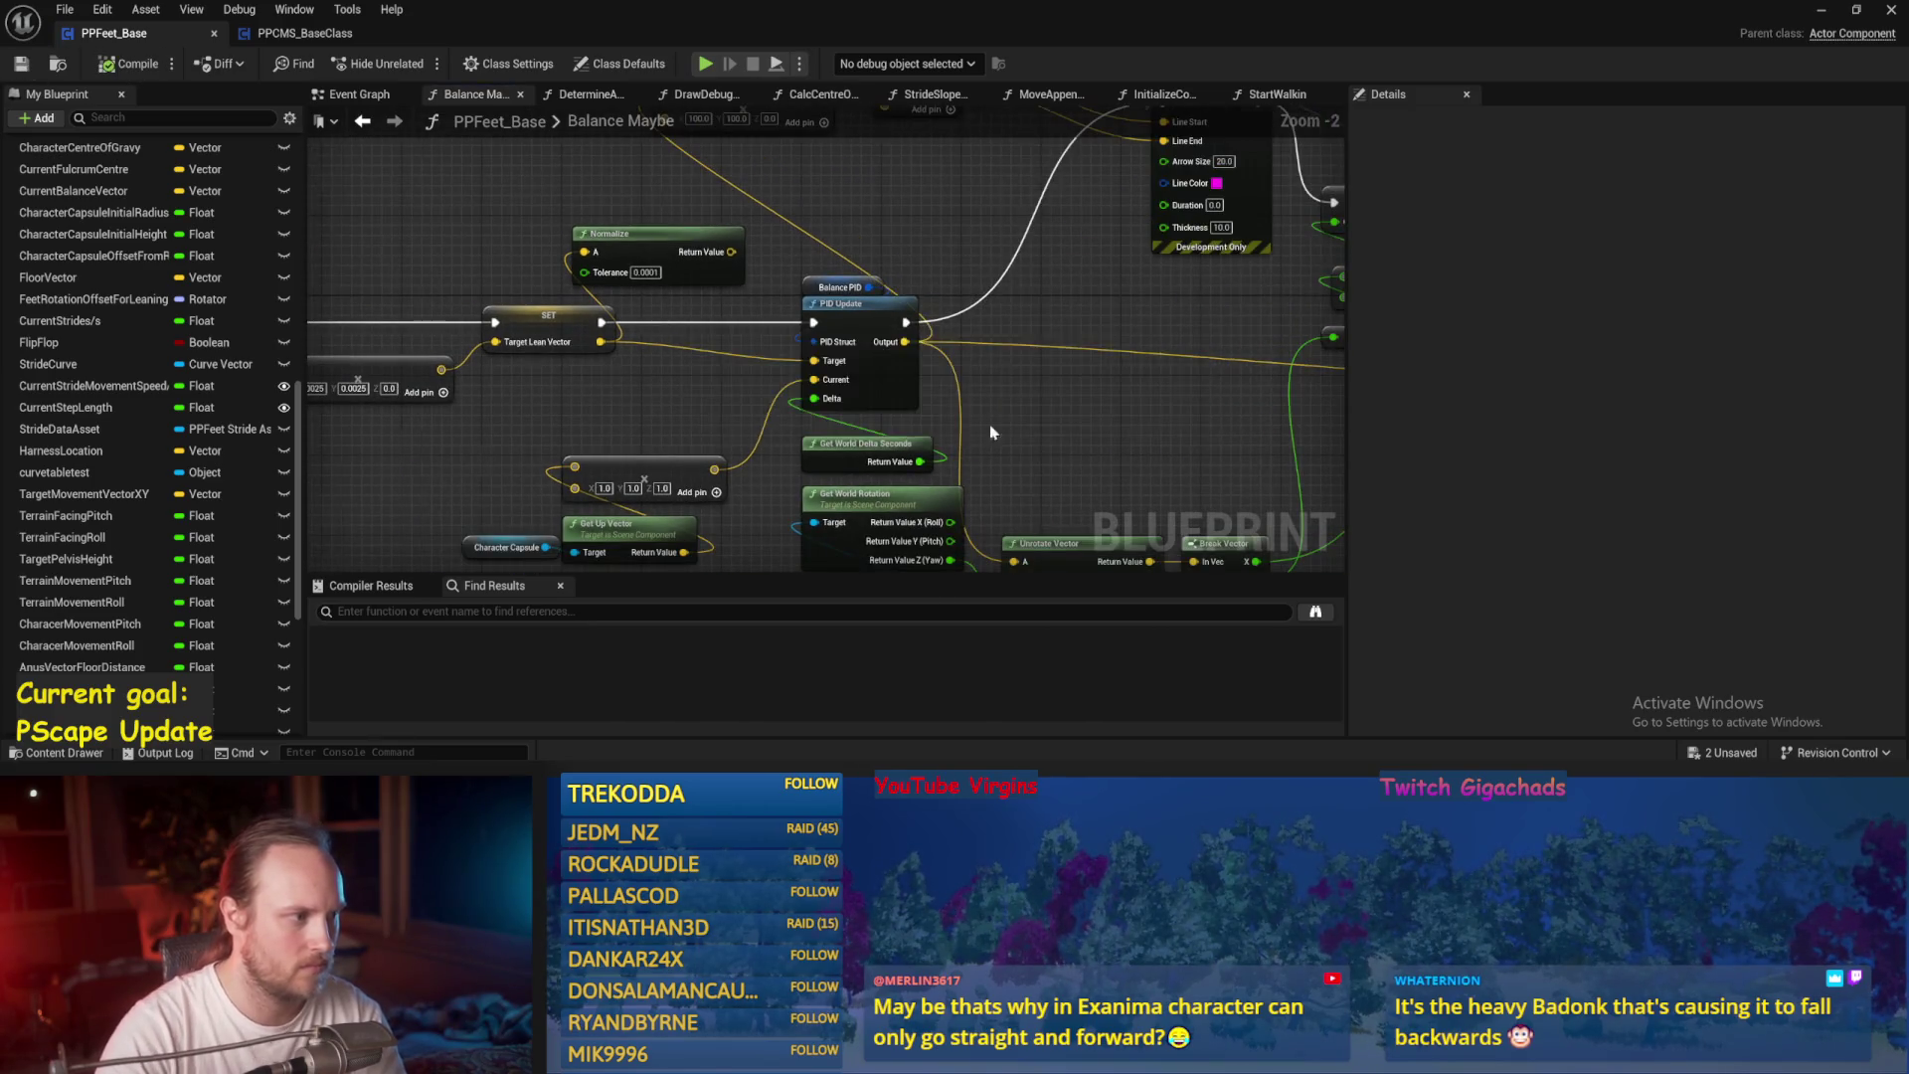
{"action": "scroll", "coordinate": [991, 432], "scroll_direction": "down", "scroll_amount": 1}
{"action": "scroll", "coordinate": [758, 402], "scroll_direction": "up", "scroll_amount": 1}
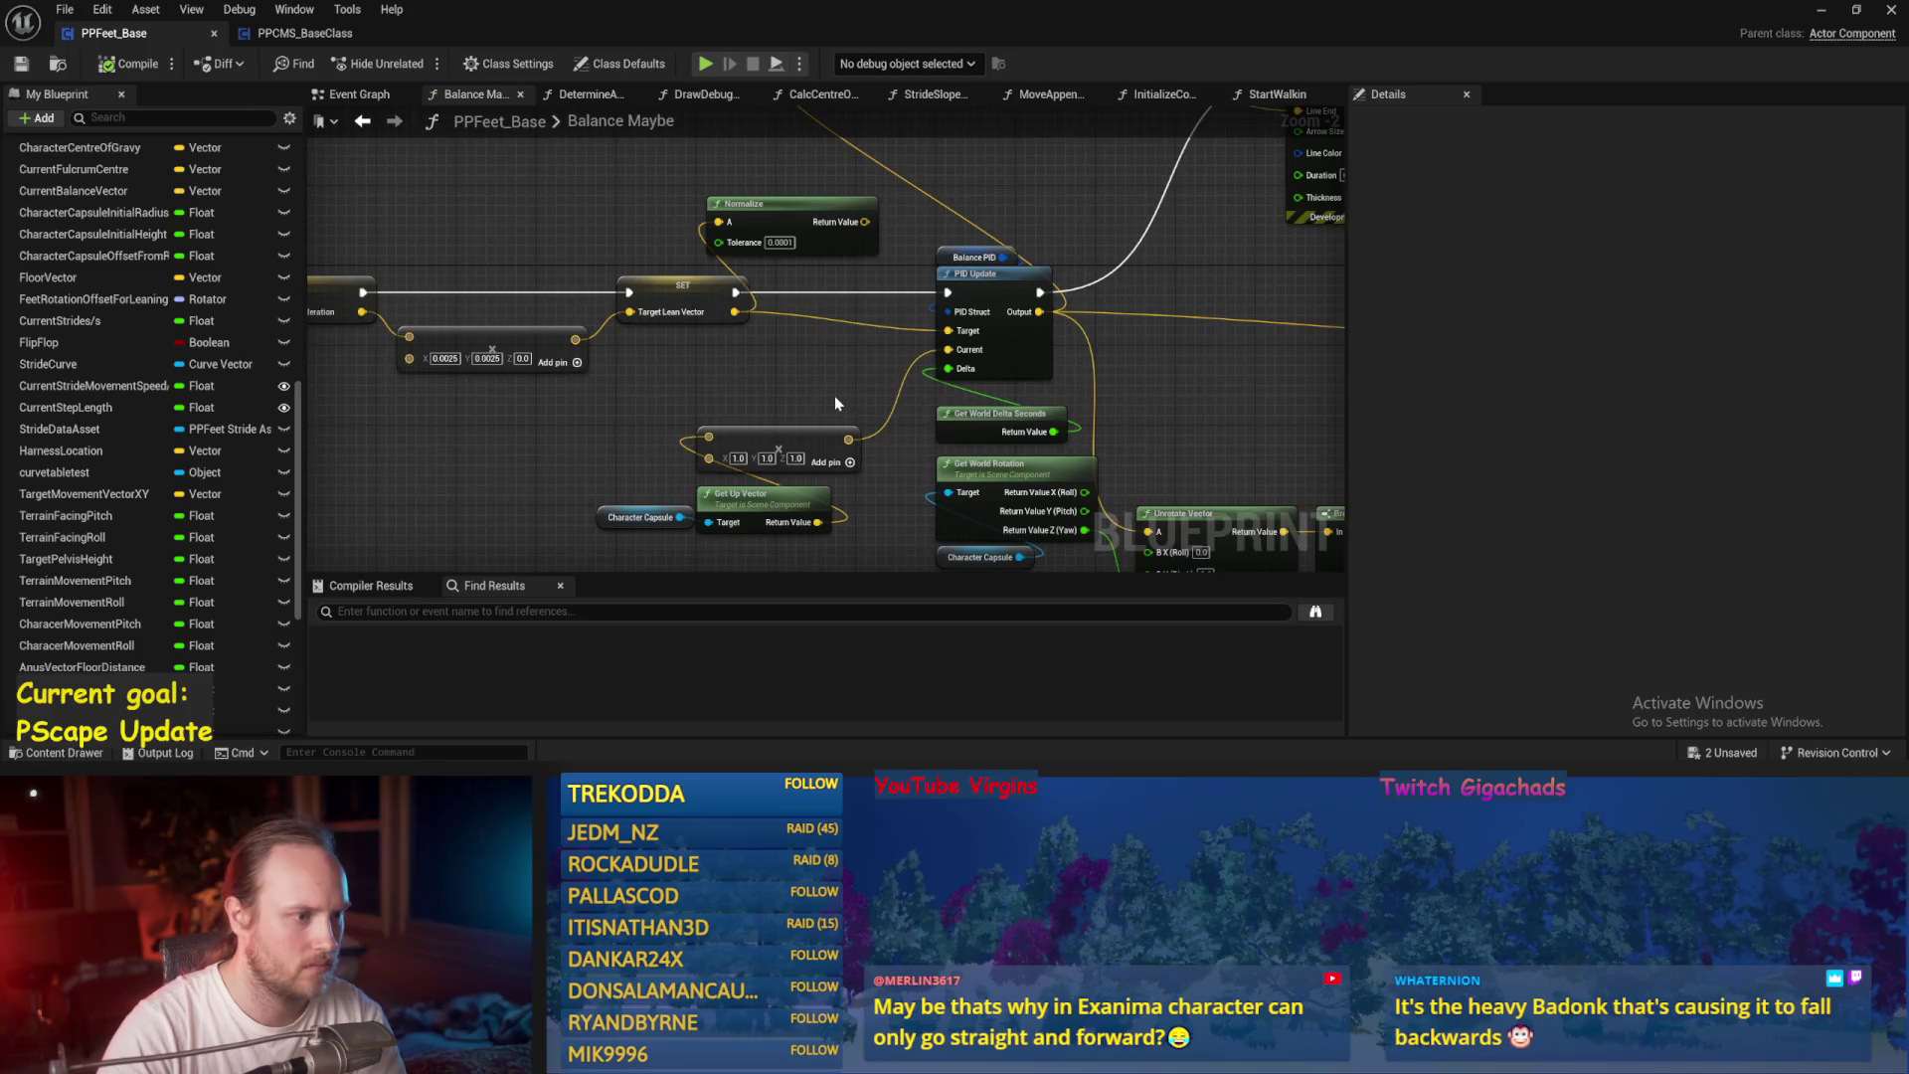
{"action": "scroll", "coordinate": [836, 403], "scroll_direction": "down", "scroll_amount": 1}
{"action": "scroll", "coordinate": [622, 252], "scroll_direction": "up", "scroll_amount": 1}
{"action": "scroll", "coordinate": [622, 251], "scroll_direction": "down", "scroll_amount": 1}
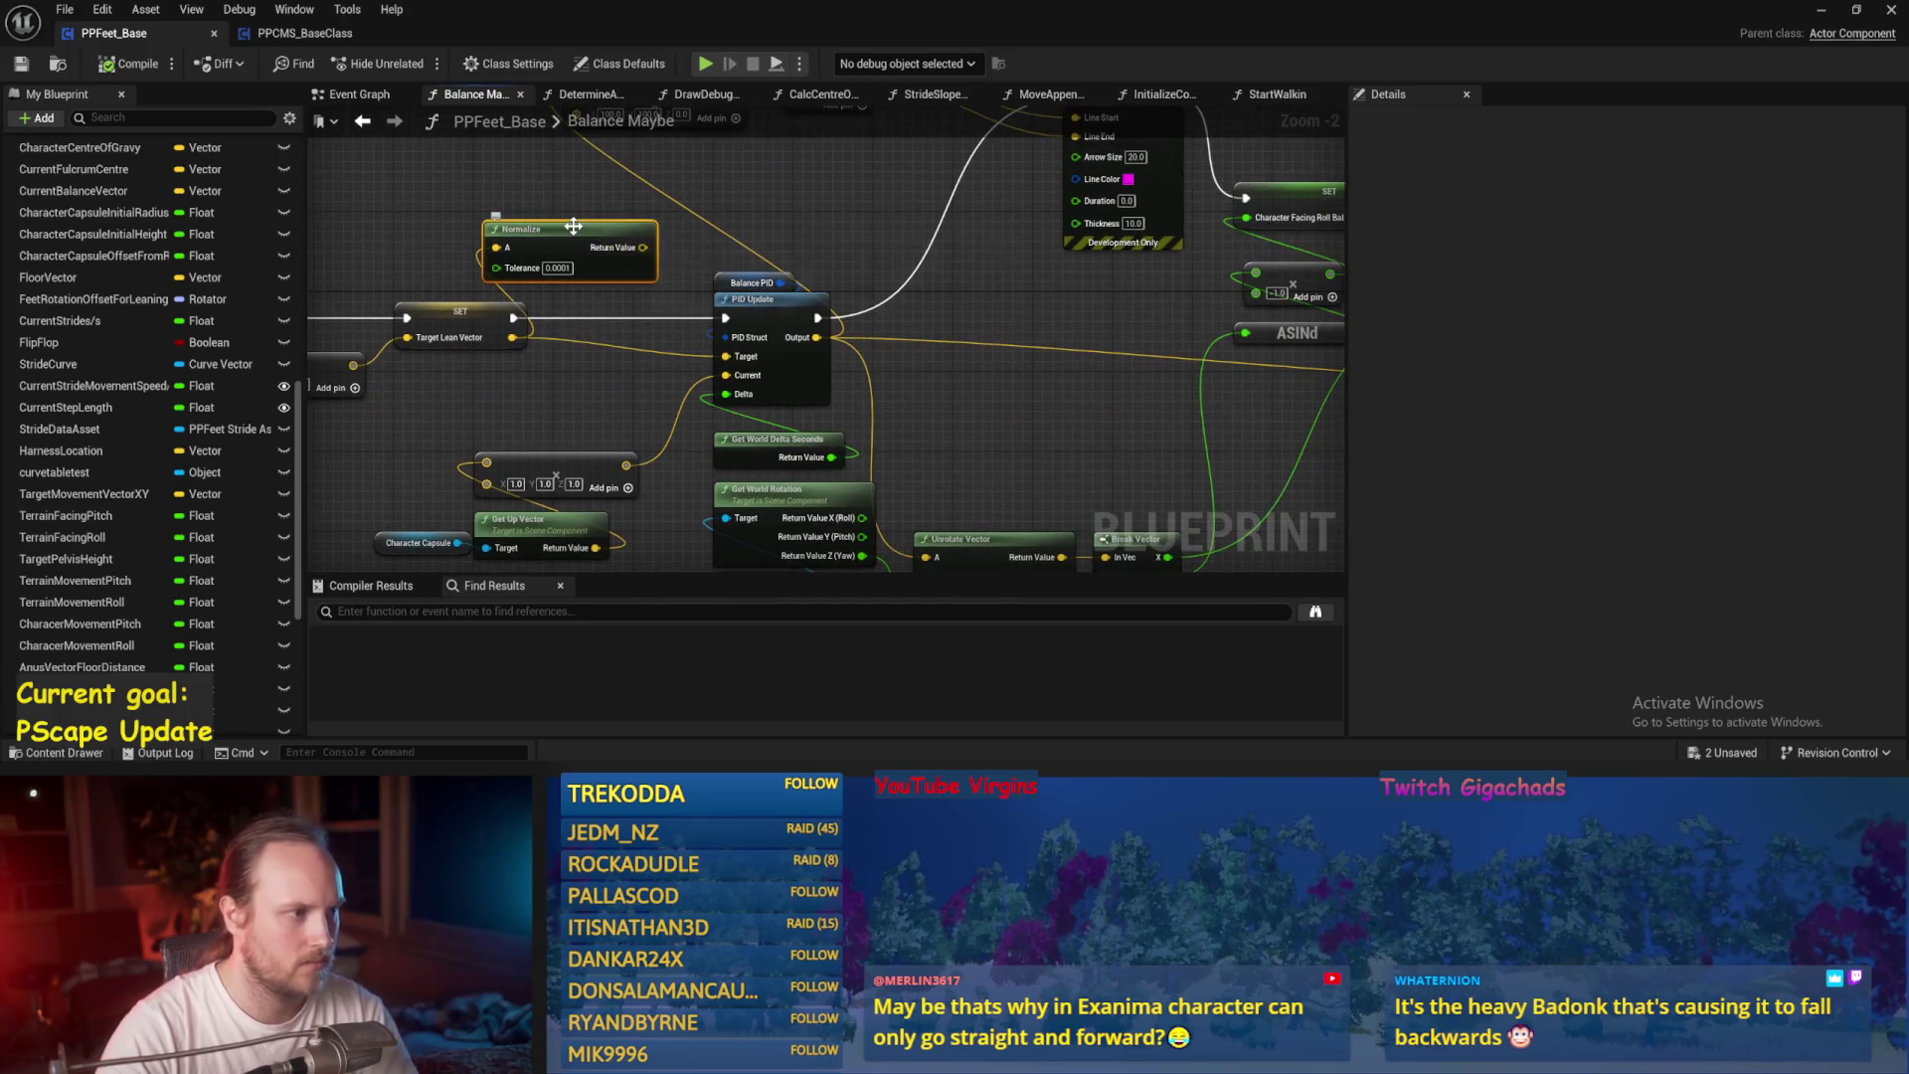
{"action": "key", "text": "Delete"}
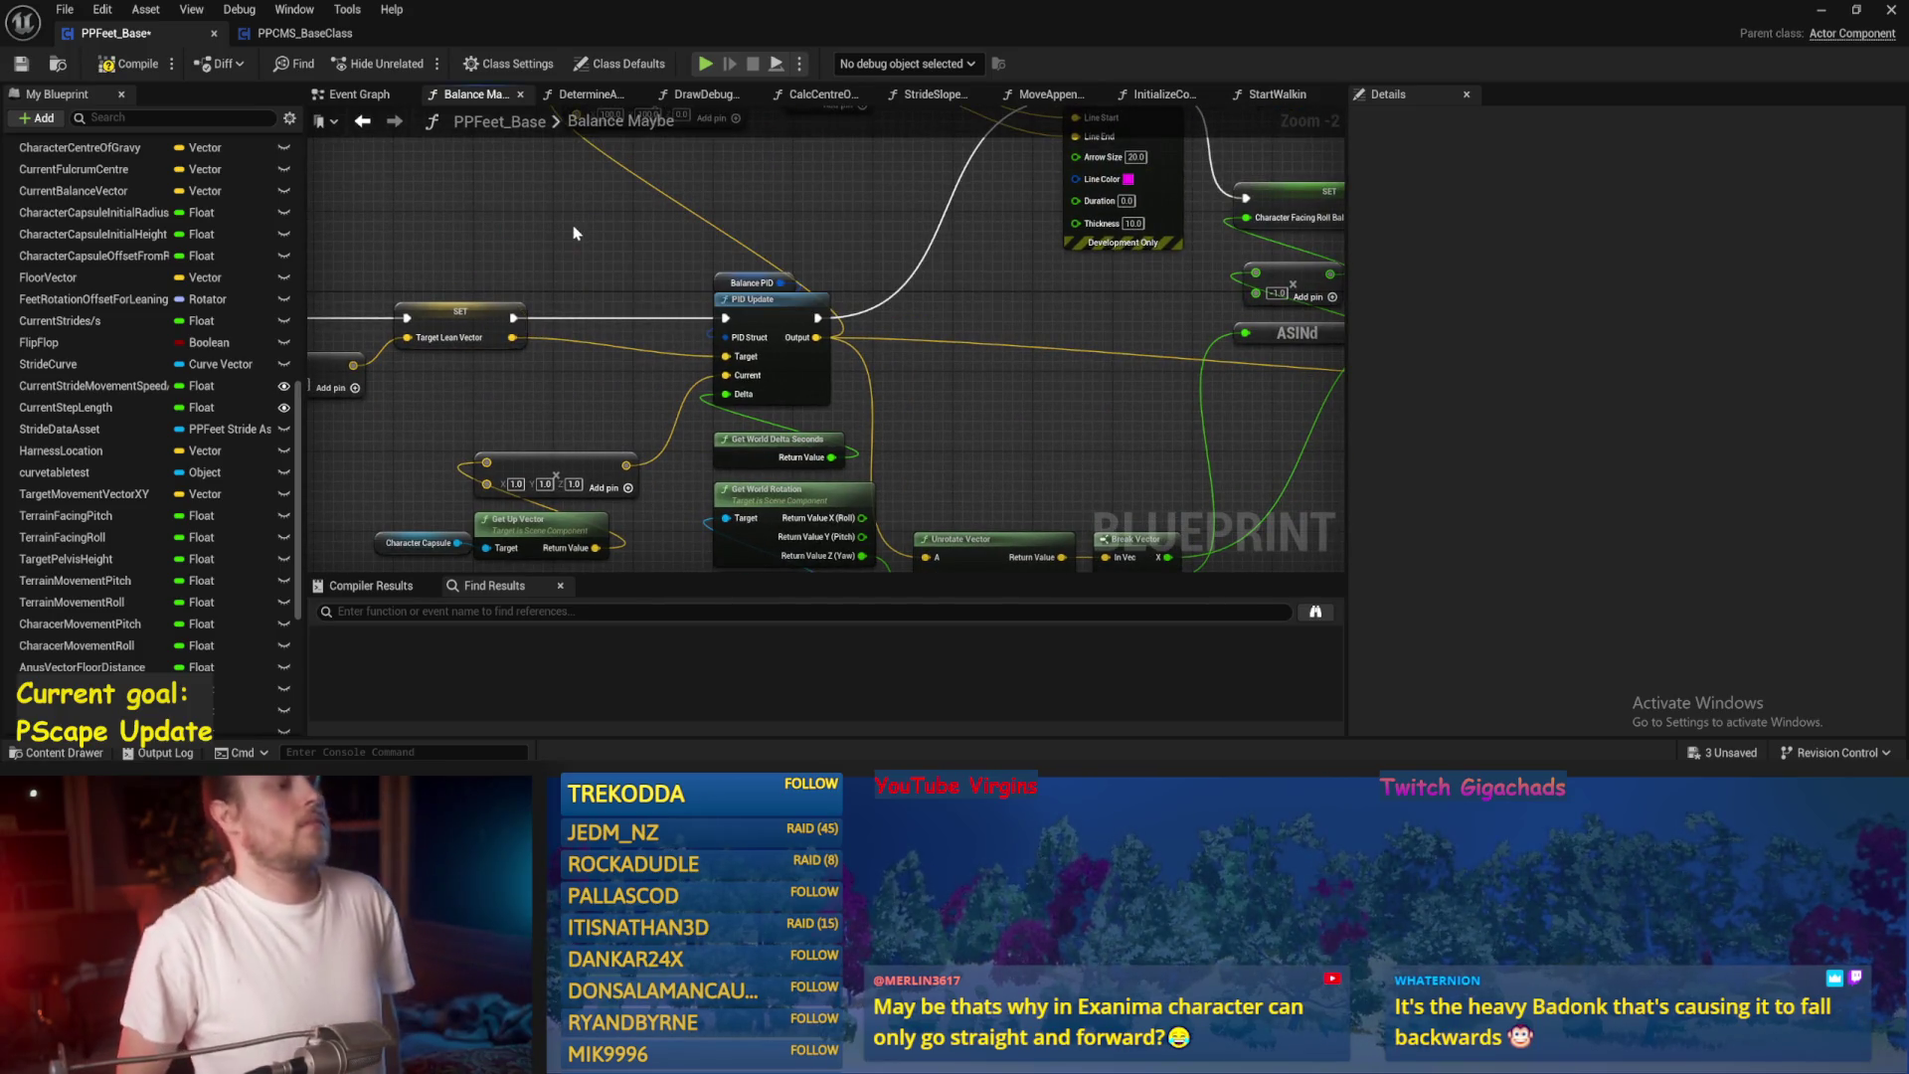
{"action": "key", "text": "ctrl+z"}
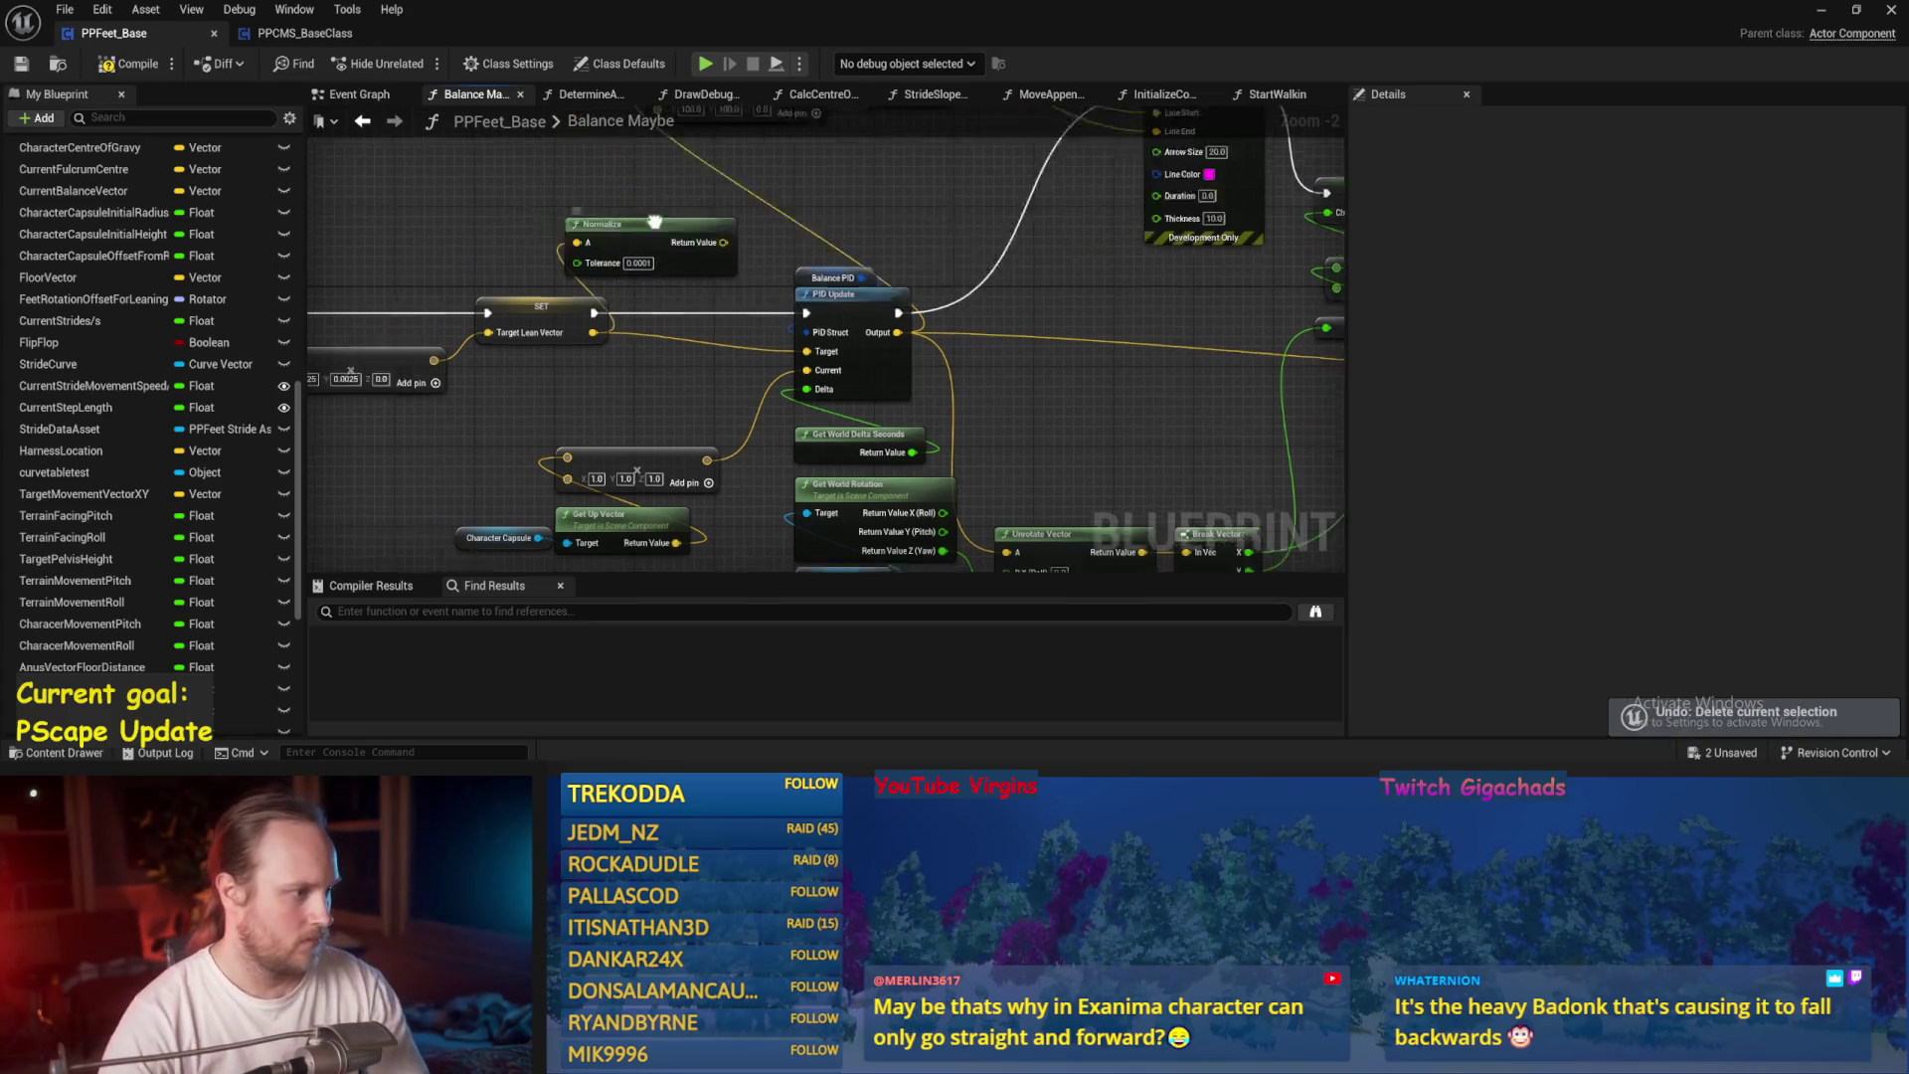
Reposition the multiplier vector node near Balance PID and save the Blueprint.
{"action": "scroll", "coordinate": [755, 374], "scroll_direction": "up", "scroll_amount": 1}
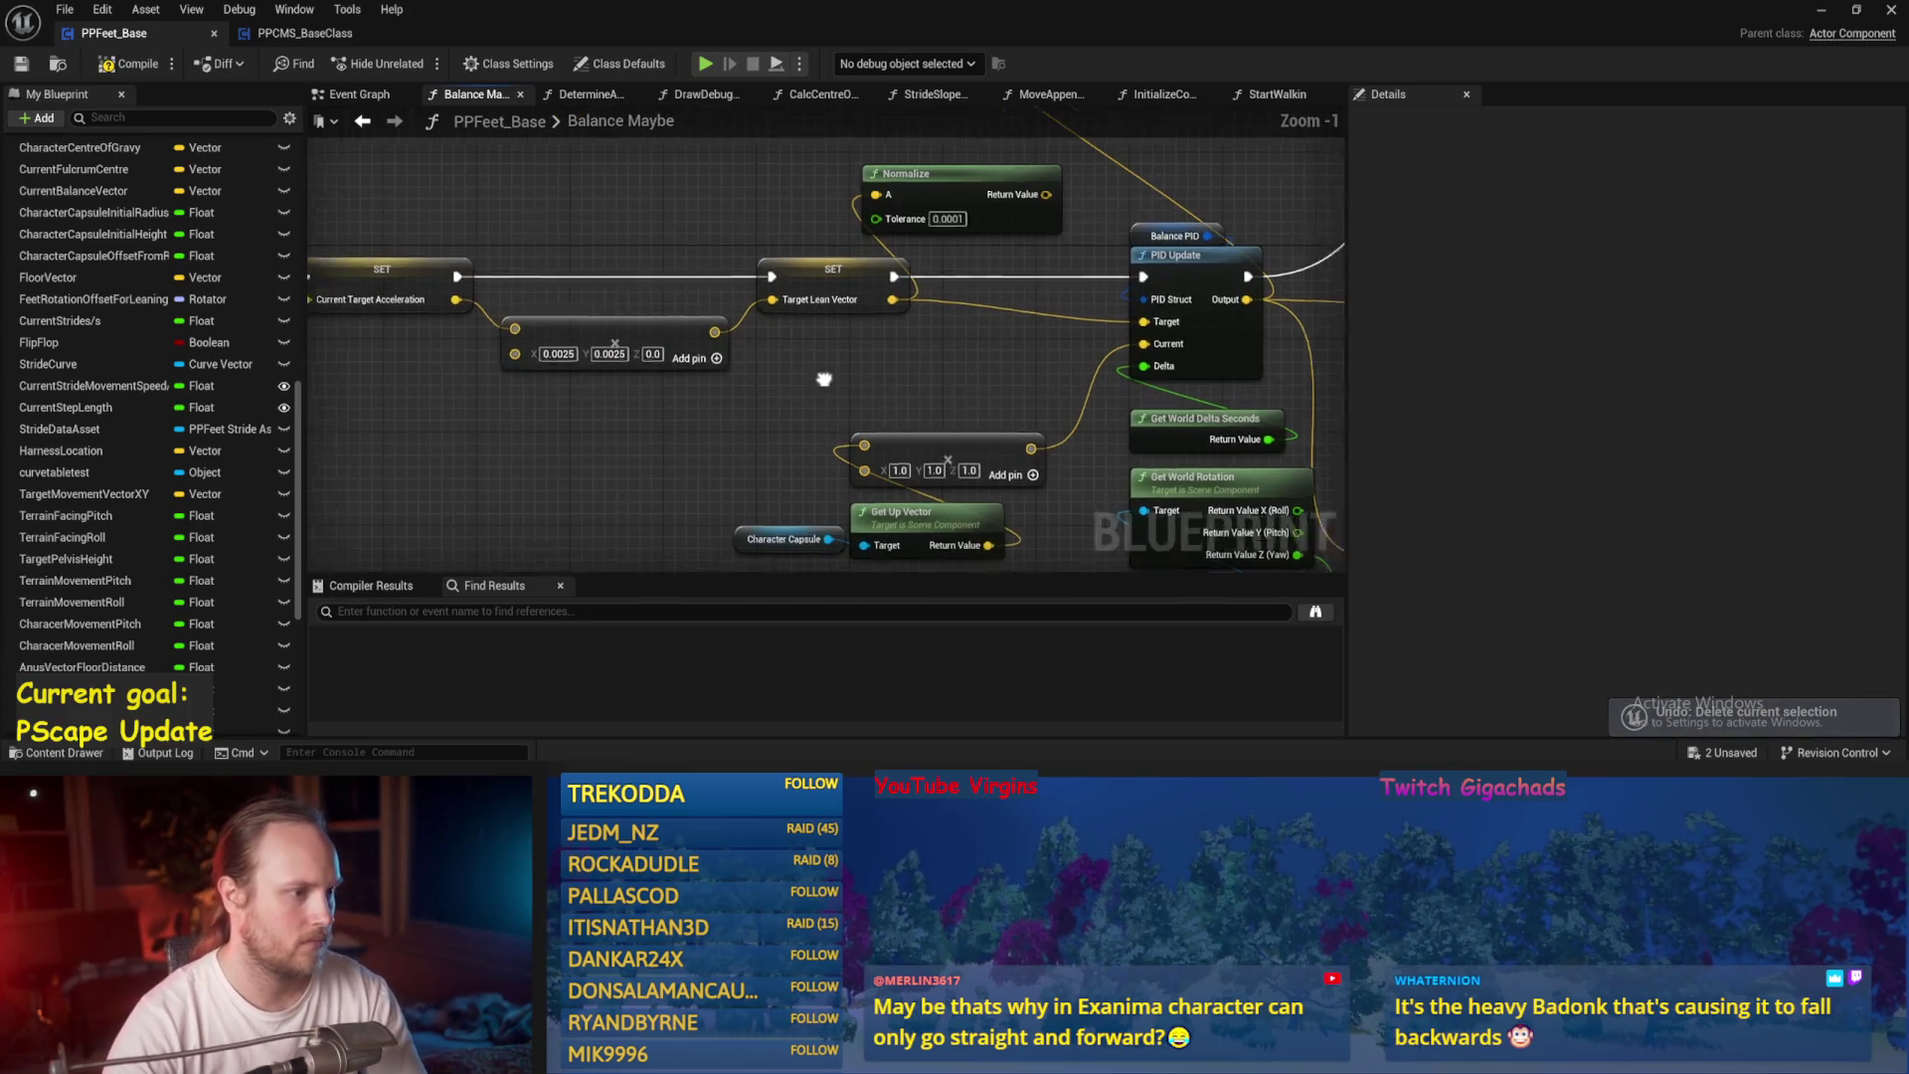
{"action": "left_click", "coordinate": [696, 370]}
{"action": "left_click_drag", "start_coordinate": [696, 369], "coordinate": [671, 394]}
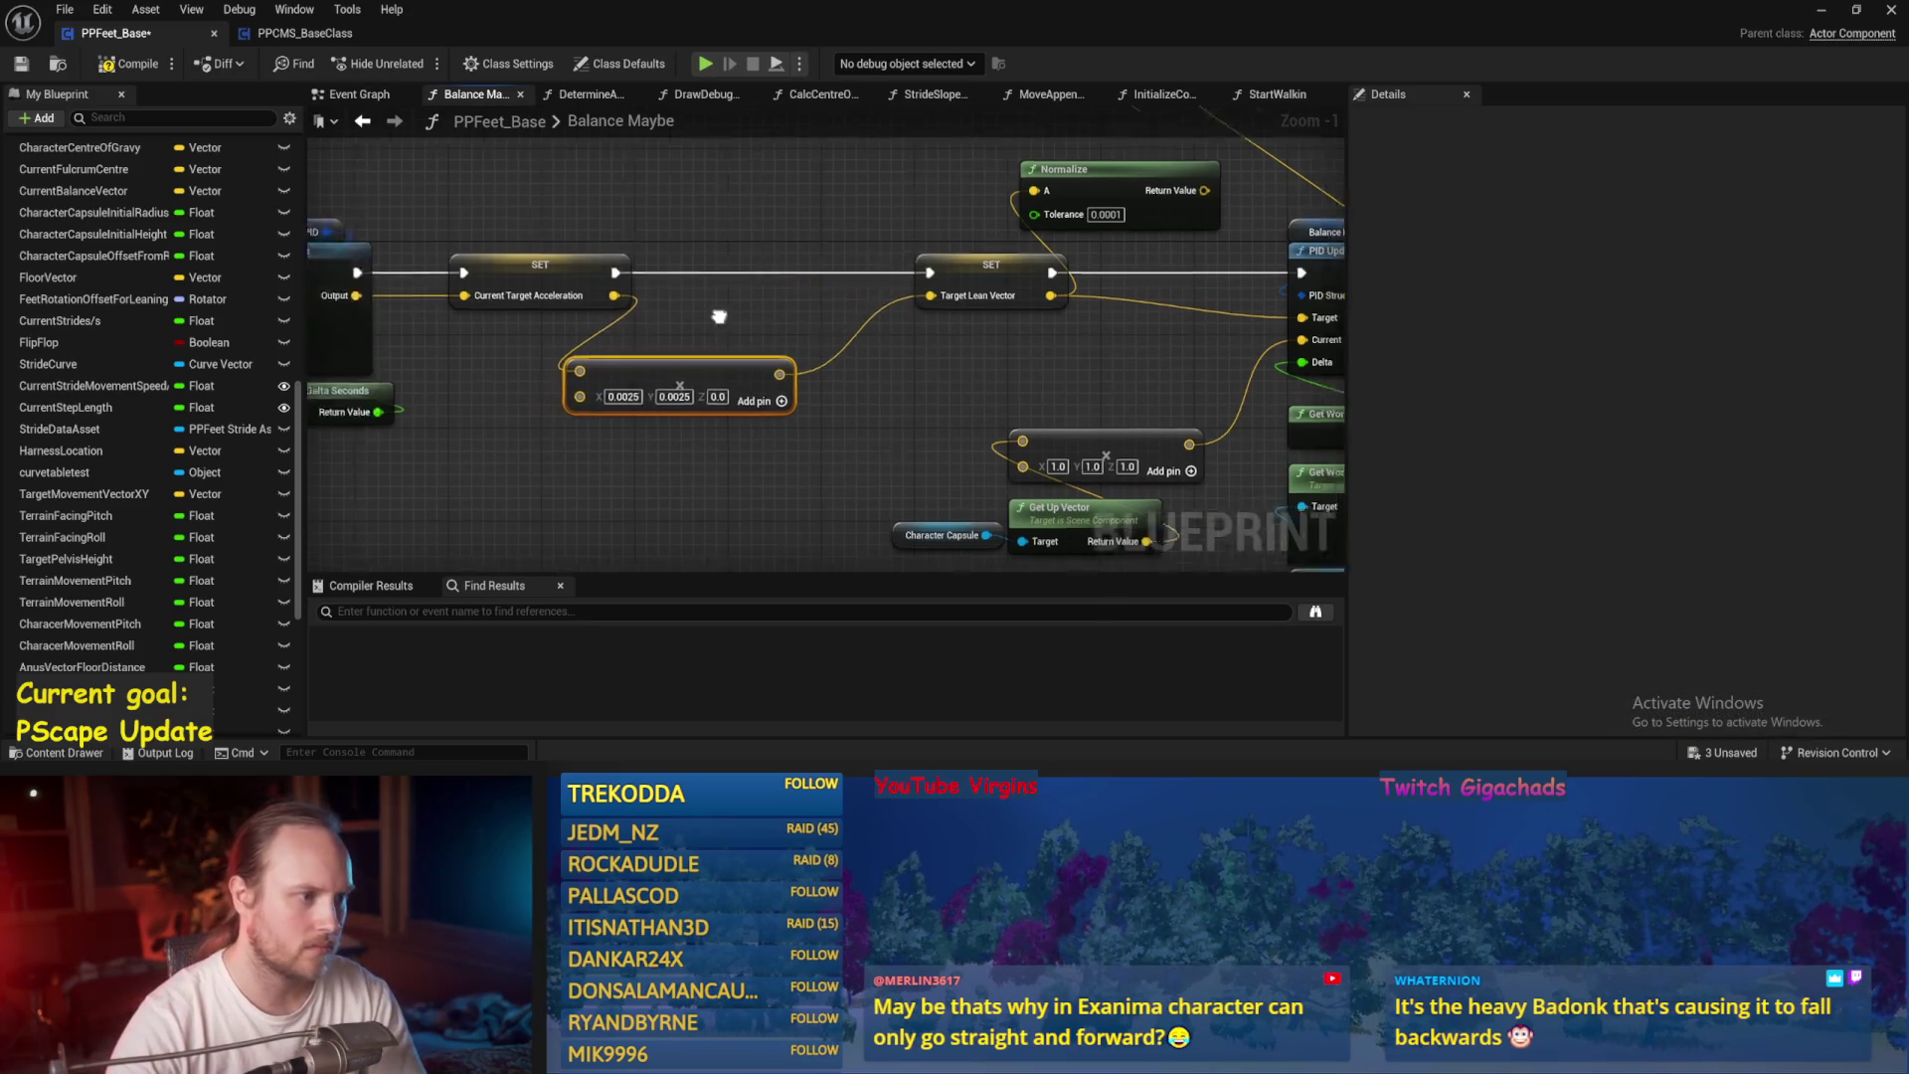
{"action": "mouse_move", "coordinate": [846, 326]}
{"action": "left_mouse_down"}
{"action": "mouse_move", "coordinate": [1010, 329]}
{"action": "mouse_move", "coordinate": [701, 445]}
{"action": "left_mouse_up"}
{"action": "mouse_move", "coordinate": [419, 418]}
{"action": "left_mouse_down"}
{"action": "mouse_move", "coordinate": [512, 383]}
{"action": "mouse_move", "coordinate": [466, 412]}
{"action": "left_mouse_up"}
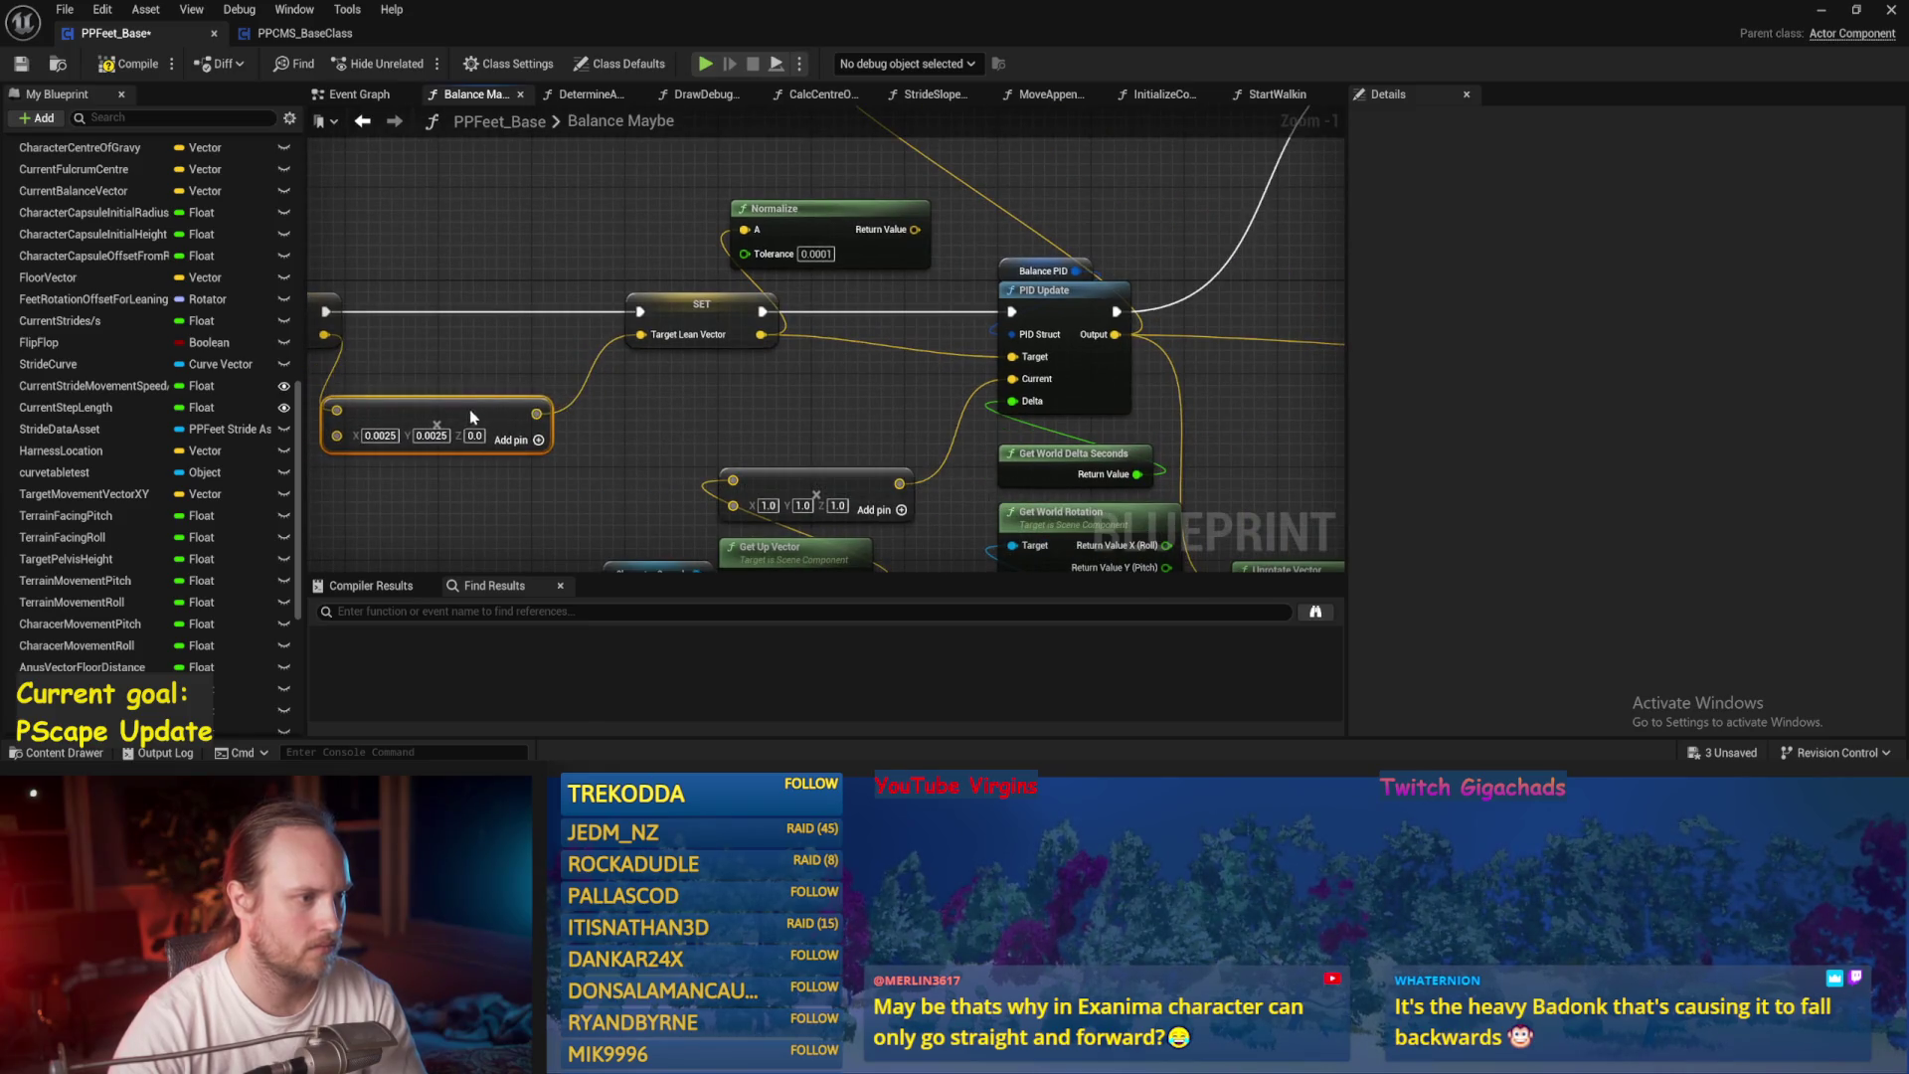
{"action": "left_click_drag", "start_coordinate": [655, 415], "coordinate": [733, 395]}
{"action": "left_click_drag", "start_coordinate": [758, 283], "coordinate": [628, 277]}
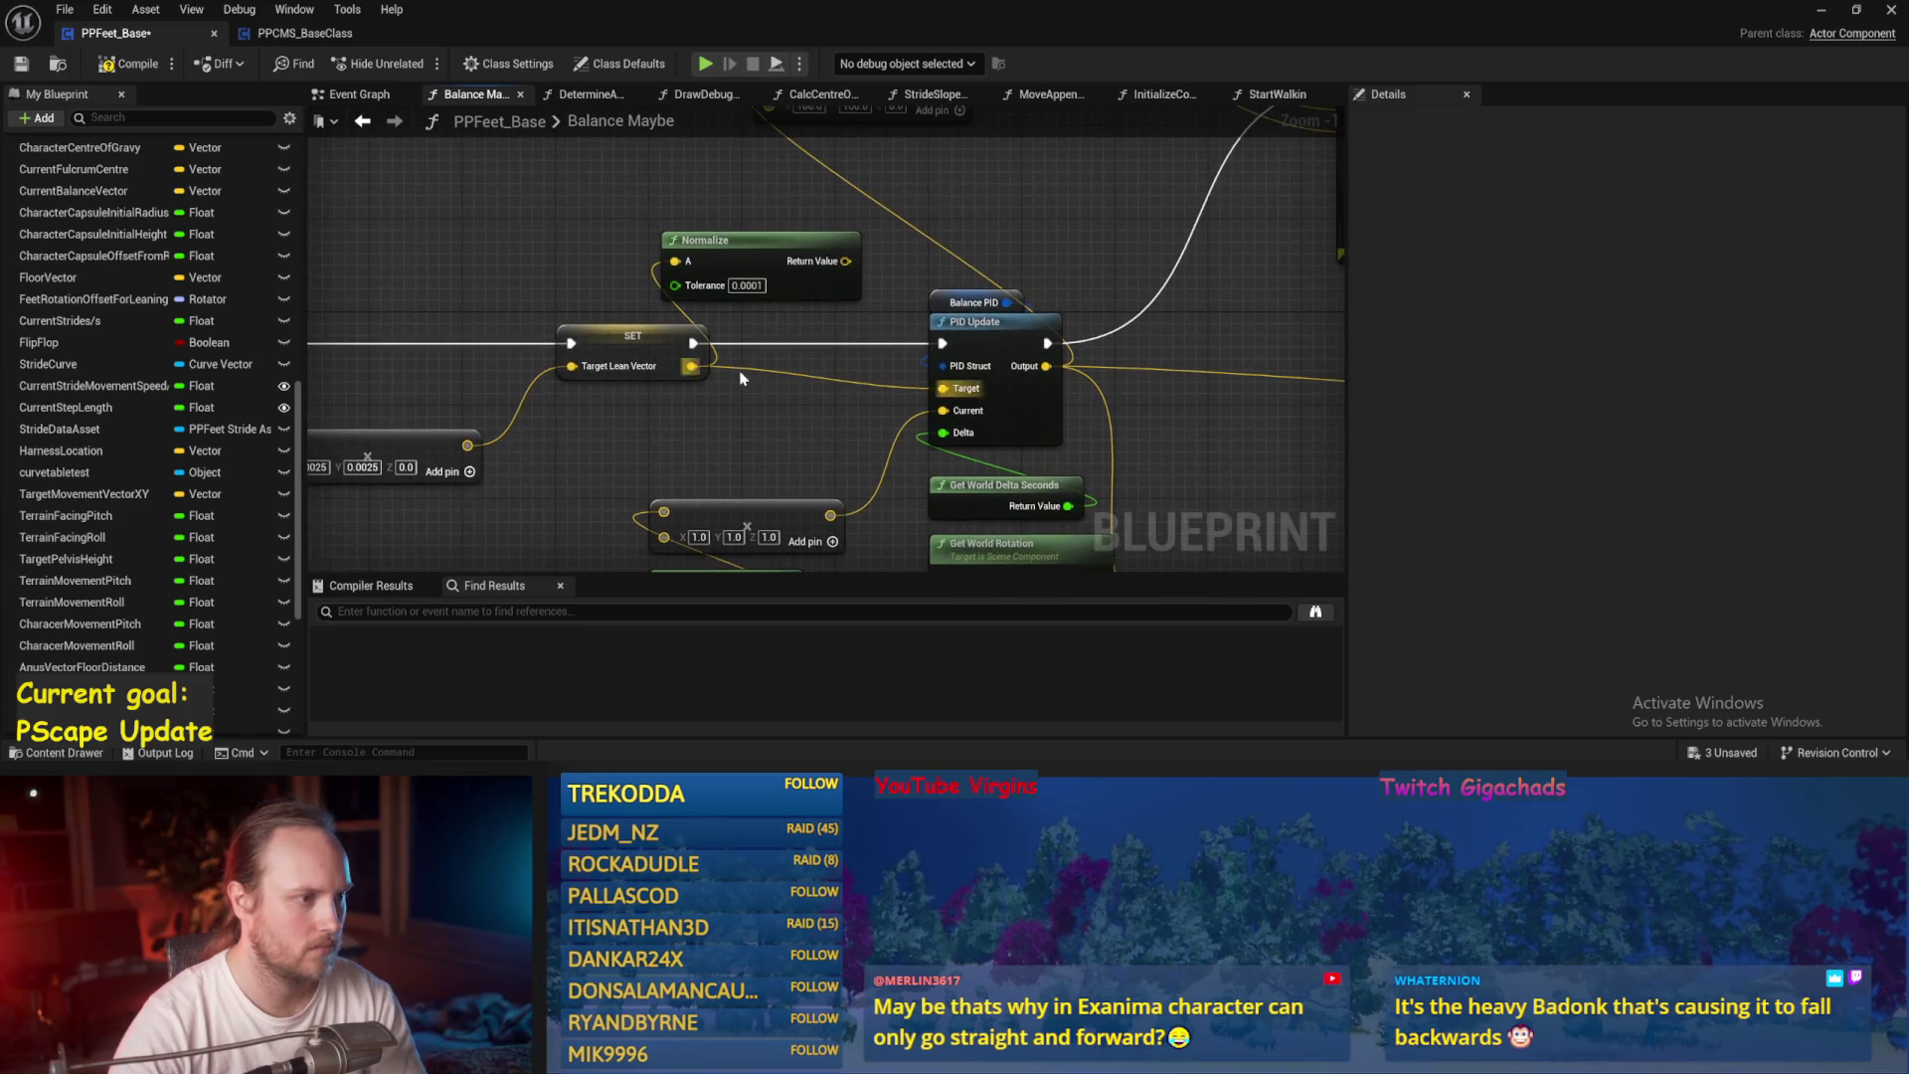
{"action": "key", "text": "ctrl+s"}
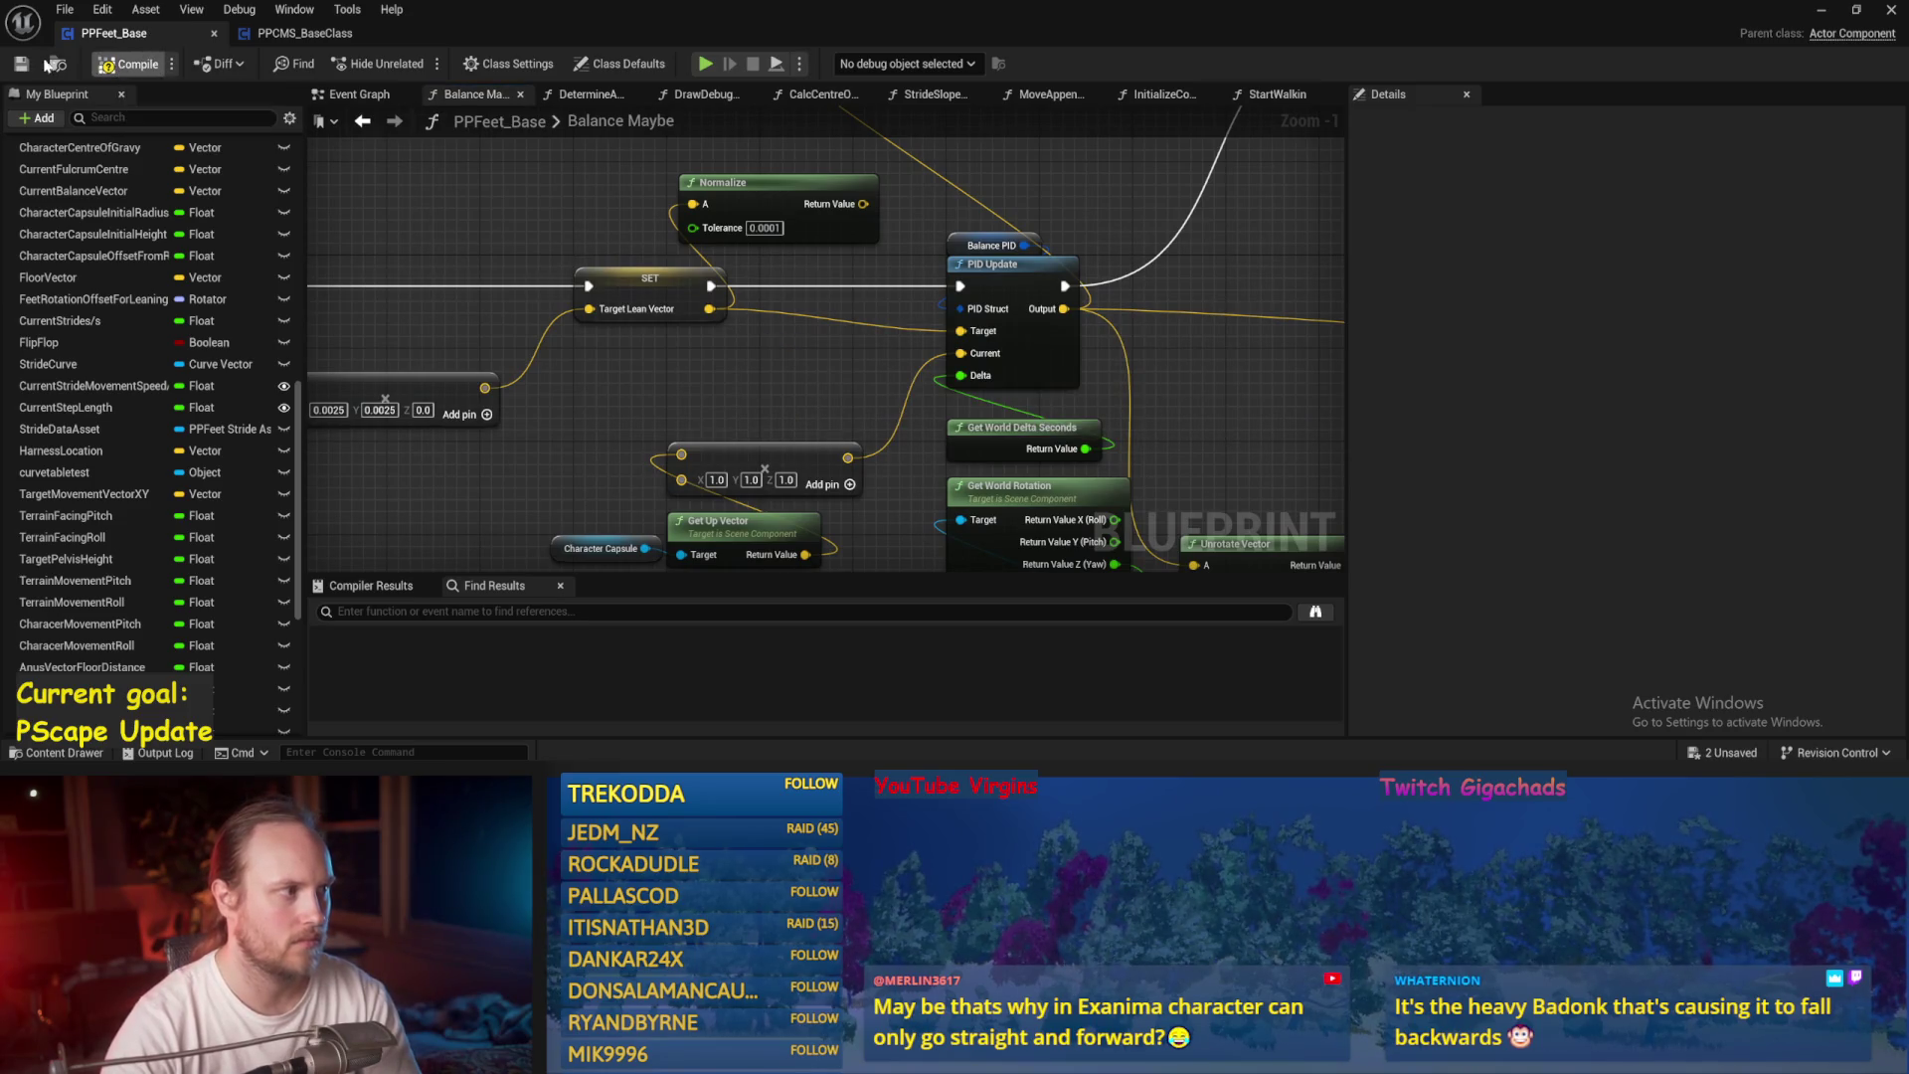
Review the ASINd, Normalize, SET, and PID Update nodes and the CHEATING HA HA comment.
{"action": "mouse_move", "coordinate": [702, 432]}
{"action": "left_mouse_down"}
{"action": "mouse_move", "coordinate": [631, 358]}
{"action": "mouse_move", "coordinate": [323, 391]}
{"action": "left_mouse_up"}
{"action": "scroll", "coordinate": [971, 384], "scroll_direction": "down", "scroll_amount": 1}
{"action": "mouse_move", "coordinate": [1052, 428]}
{"action": "left_mouse_down"}
{"action": "mouse_move", "coordinate": [218, 428]}
{"action": "mouse_move", "coordinate": [169, 461]}
{"action": "left_mouse_up"}
{"action": "mouse_move", "coordinate": [995, 427]}
{"action": "left_mouse_down"}
{"action": "mouse_move", "coordinate": [1293, 438]}
{"action": "mouse_move", "coordinate": [1104, 467]}
{"action": "mouse_move", "coordinate": [1233, 413]}
{"action": "left_mouse_up"}
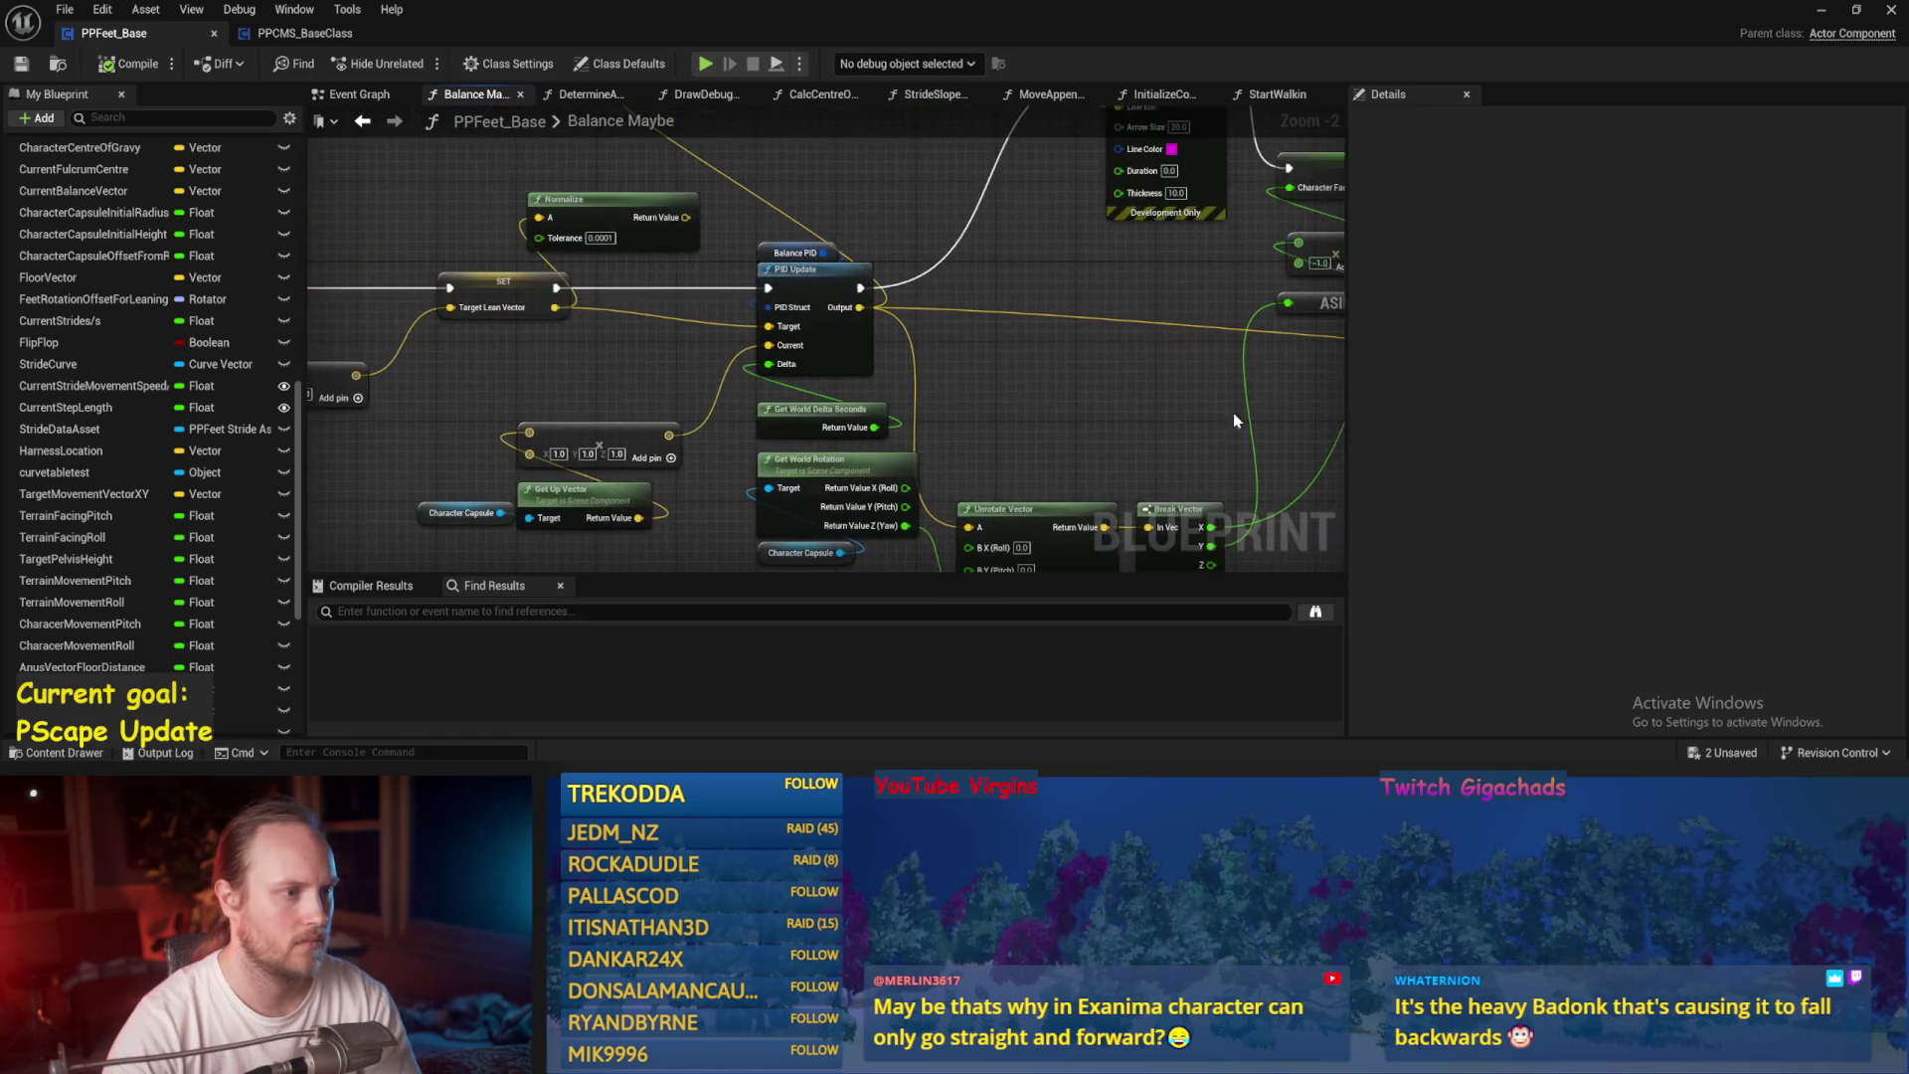
{"action": "left_click_drag", "start_coordinate": [1022, 384], "coordinate": [1170, 301]}
{"action": "mouse_move", "coordinate": [1058, 319]}
{"action": "left_mouse_down"}
{"action": "mouse_move", "coordinate": [691, 289]}
{"action": "mouse_move", "coordinate": [929, 315]}
{"action": "mouse_move", "coordinate": [1193, 268]}
{"action": "left_mouse_up"}
{"action": "scroll", "coordinate": [1194, 268], "scroll_direction": "down", "scroll_amount": 1}
{"action": "left_click", "coordinate": [1822, 10]}
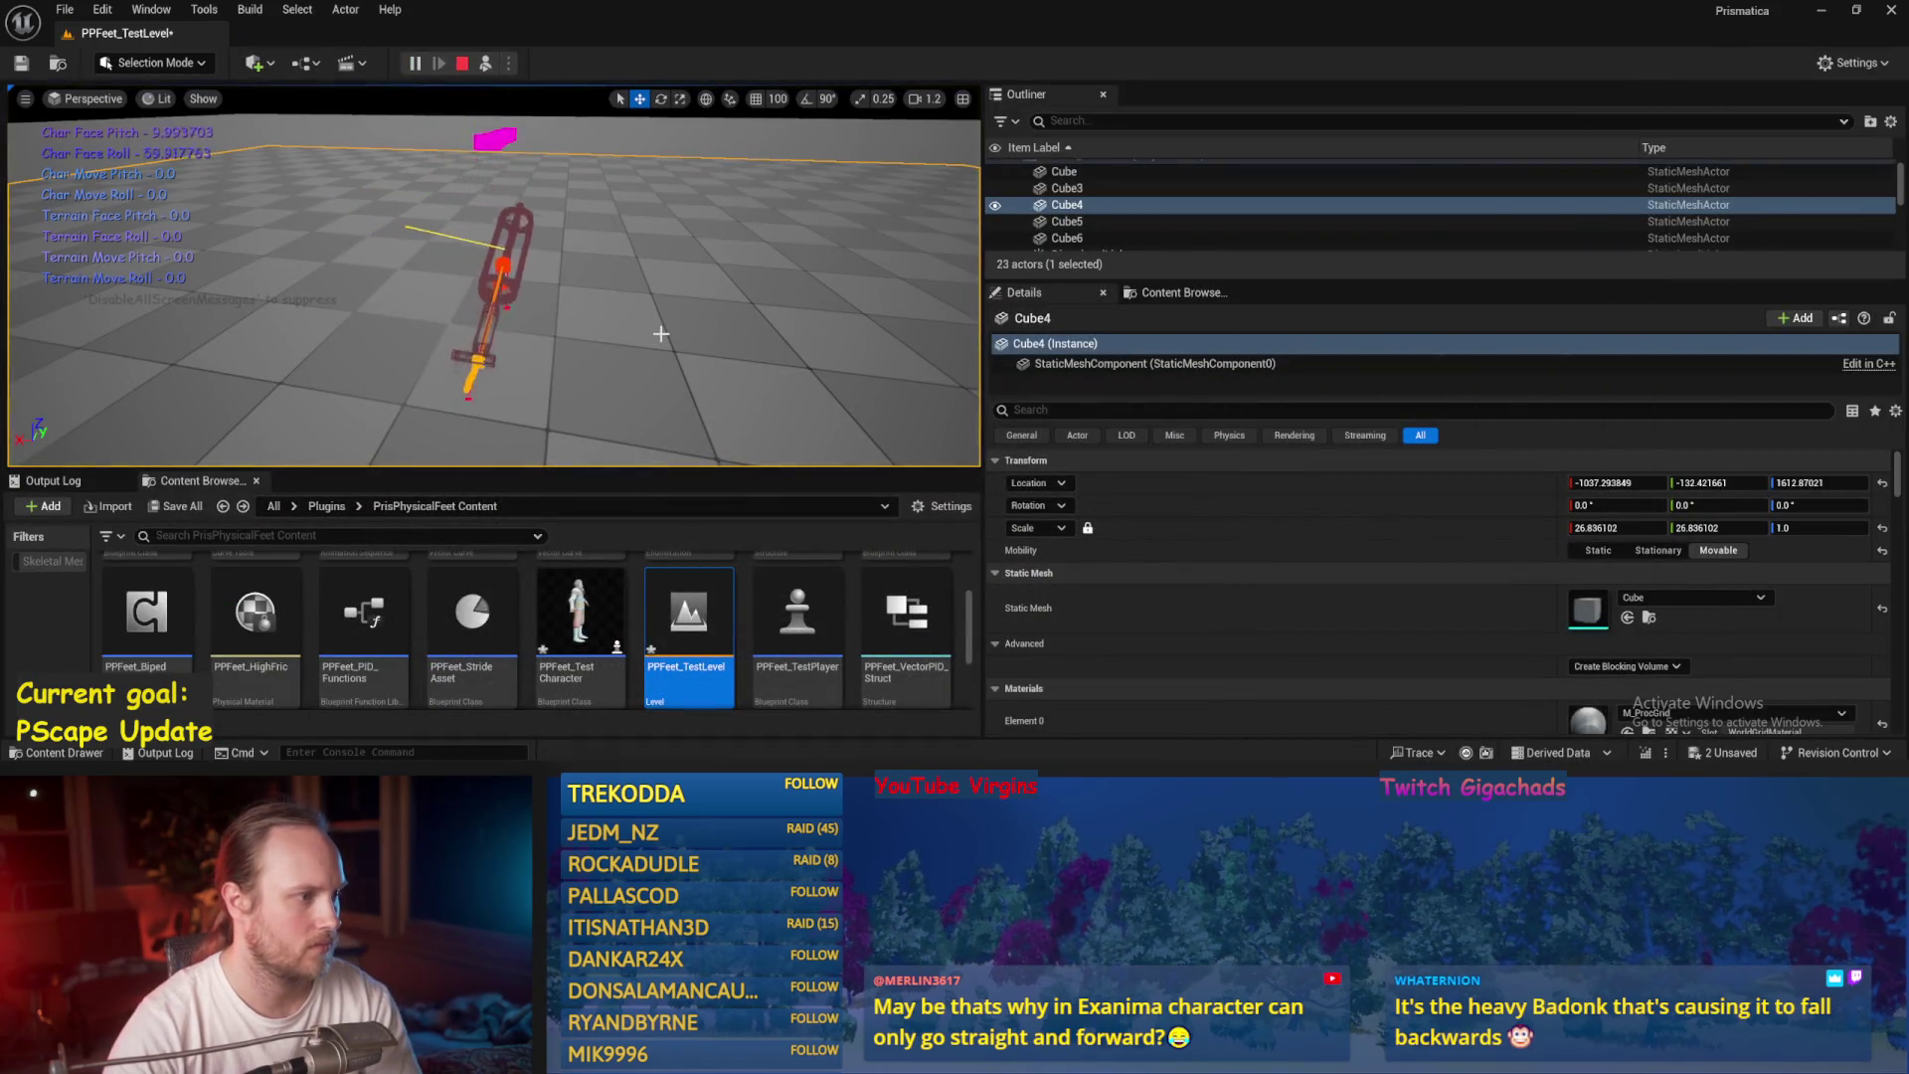
{"action": "key", "text": "alt+Tab"}
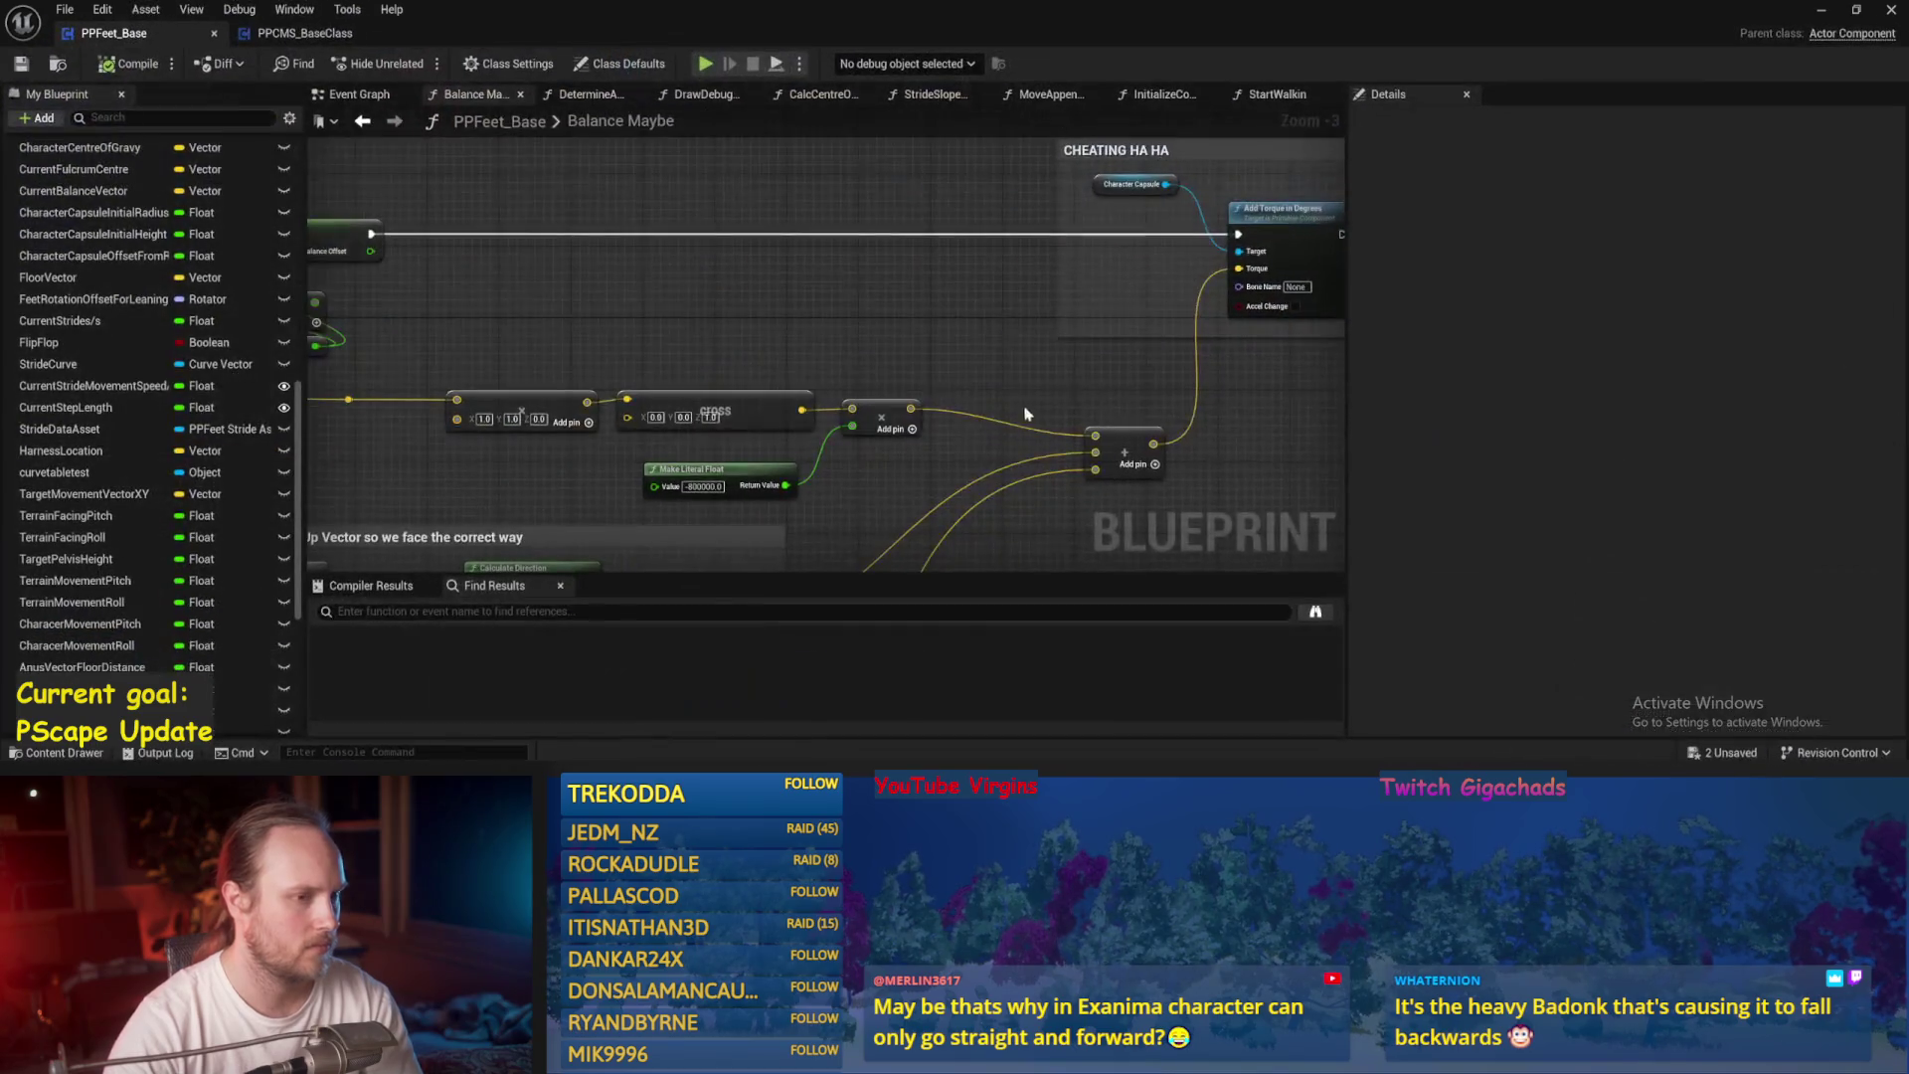
{"action": "scroll", "coordinate": [905, 393], "scroll_direction": "up", "scroll_amount": 2}
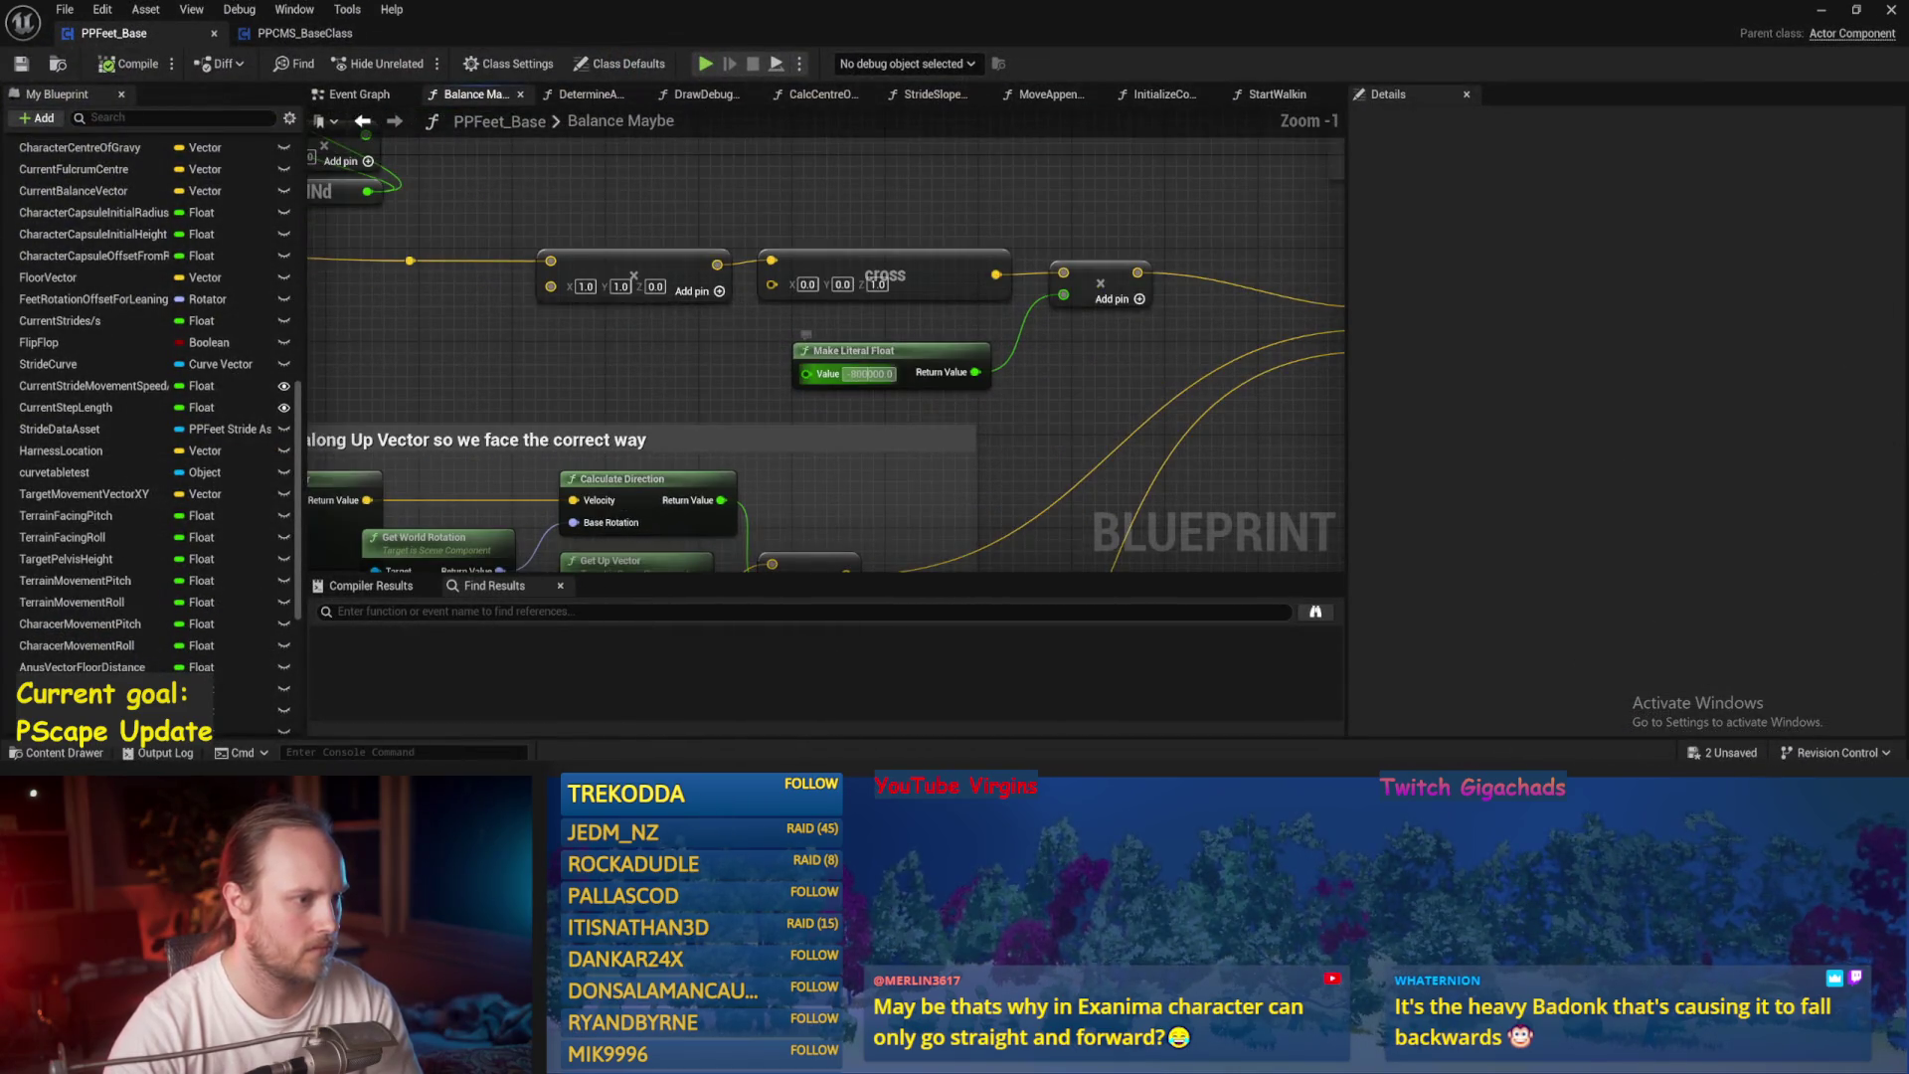
{"action": "scroll", "coordinate": [1015, 347], "scroll_direction": "down", "scroll_amount": 3}
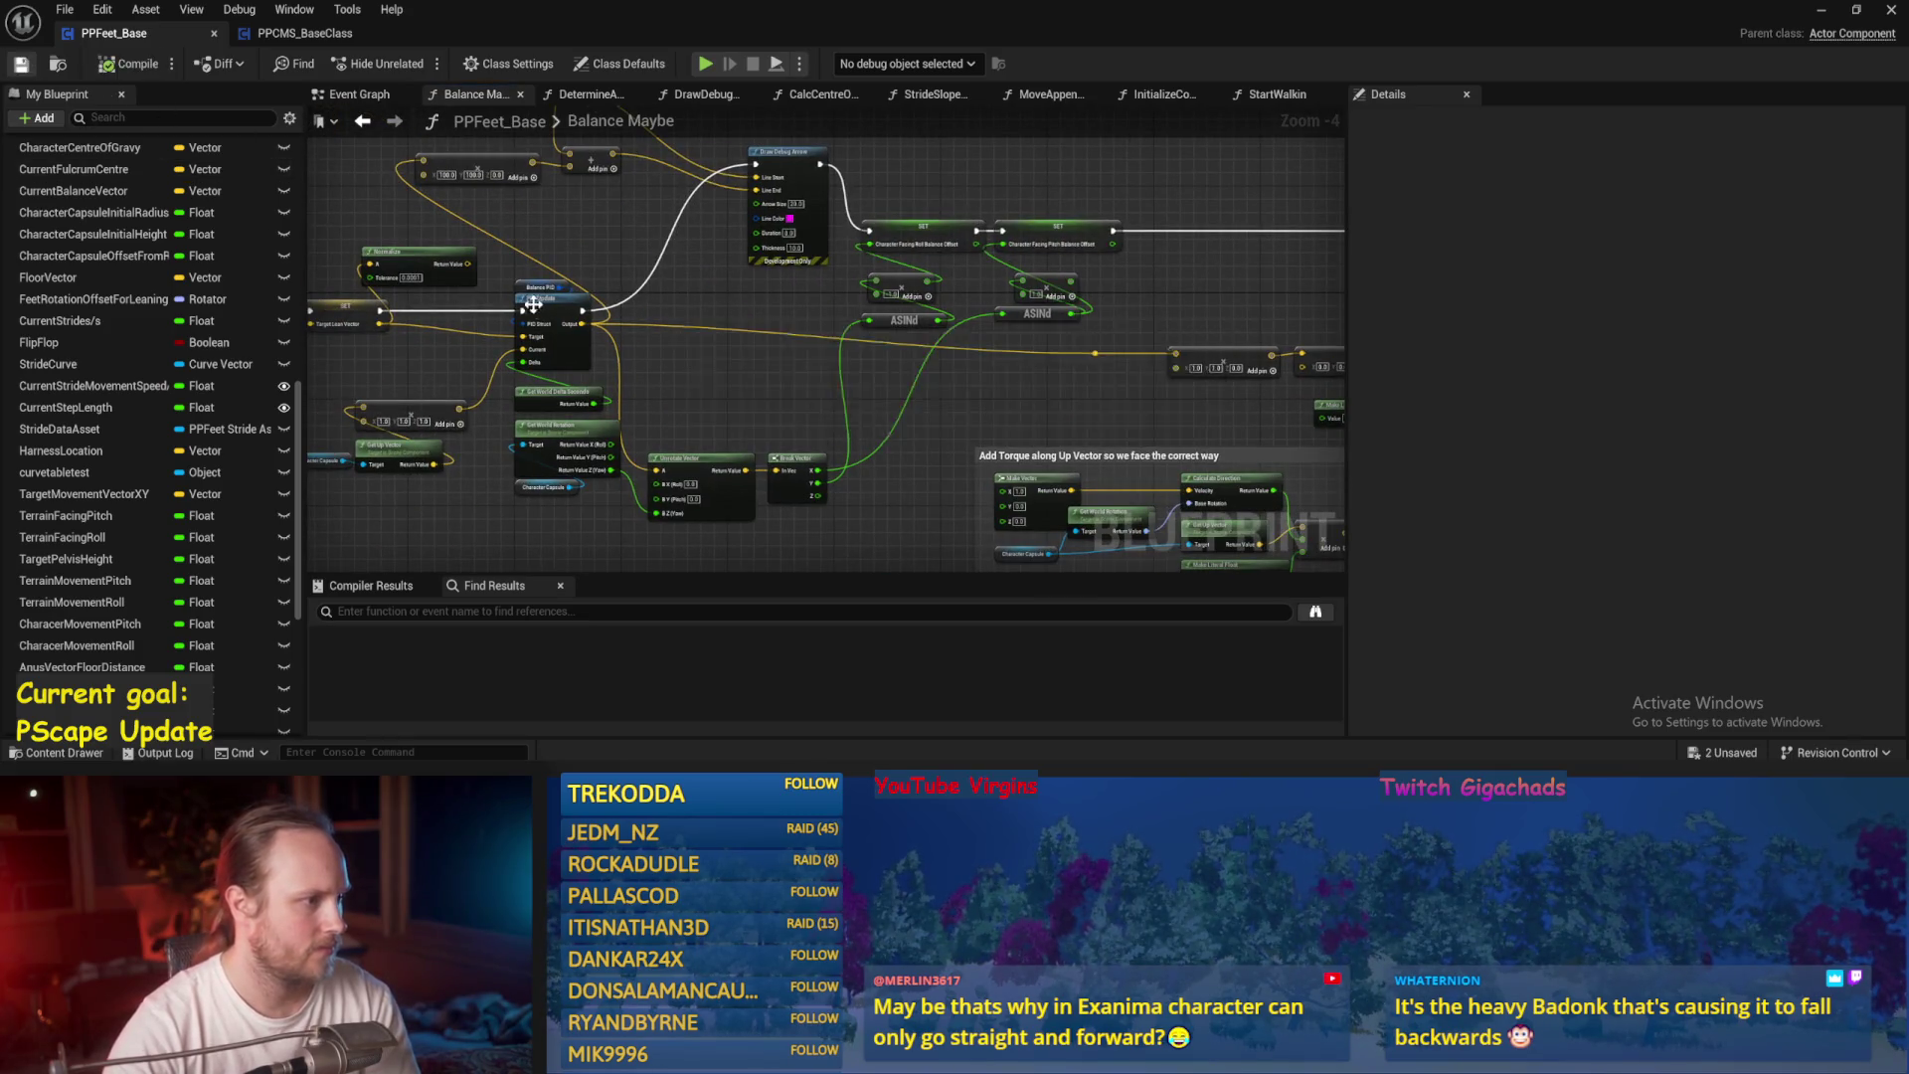
{"action": "scroll", "coordinate": [534, 304], "scroll_direction": "up", "scroll_amount": 2}
{"action": "scroll", "coordinate": [839, 292], "scroll_direction": "down", "scroll_amount": 1}
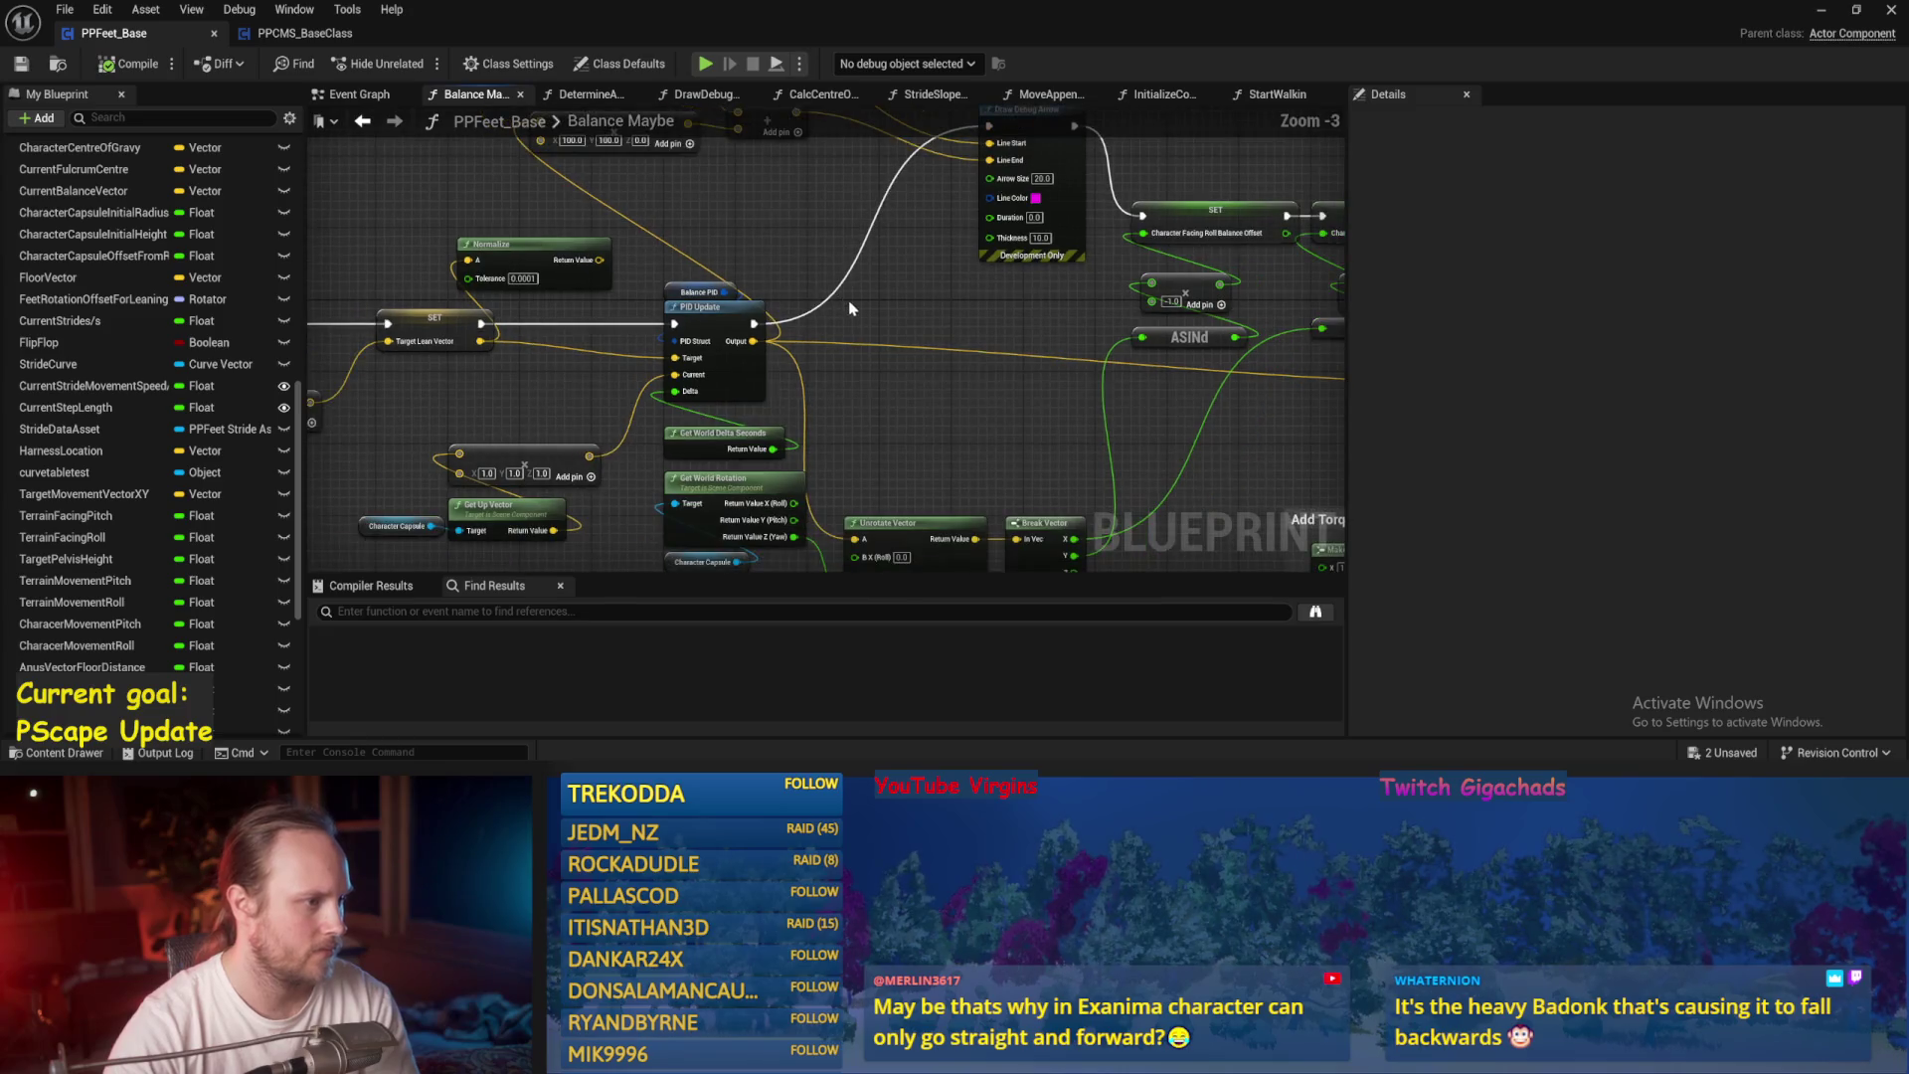
Play-test the capsule character, select PPFeet_TestPlayer, then save all packages and the Blueprint.
{"action": "key", "text": "alt+Tab"}
{"action": "left_click", "coordinate": [413, 62]}
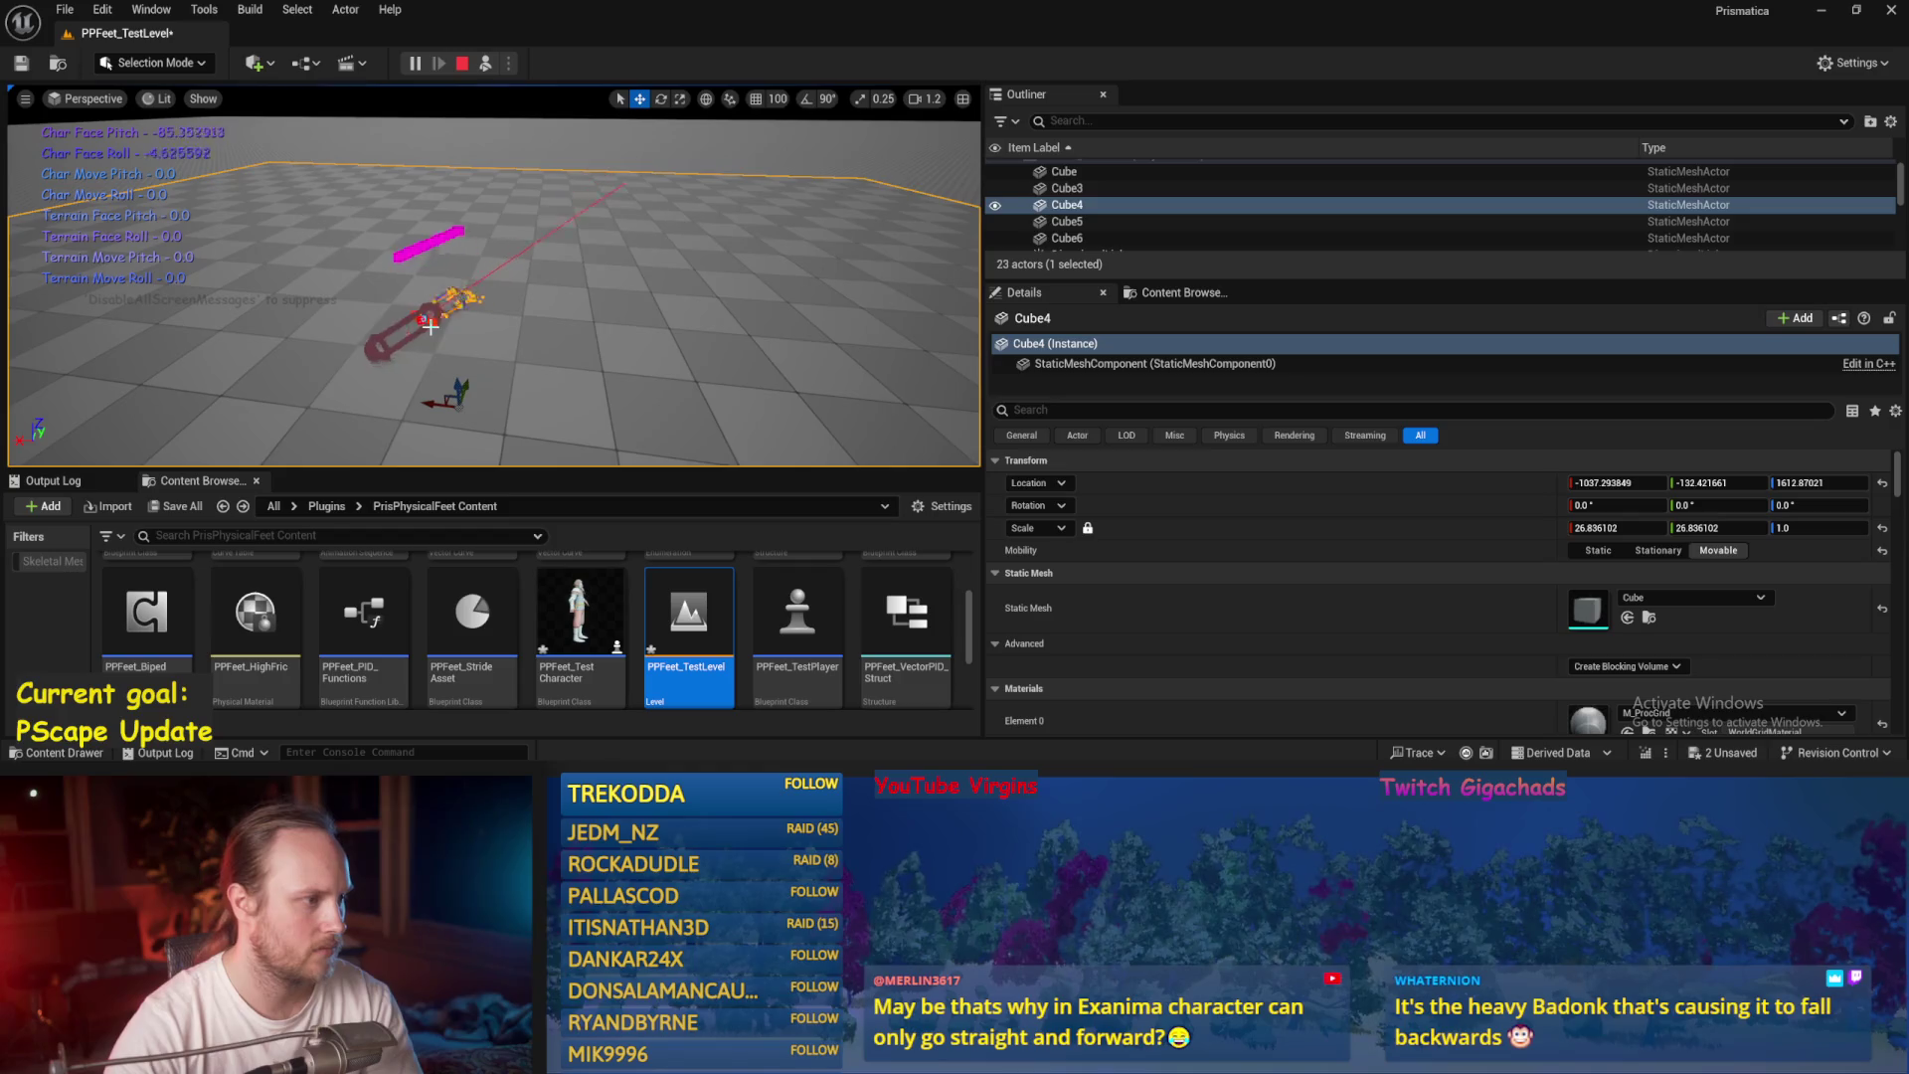
{"action": "left_click", "coordinate": [389, 300]}
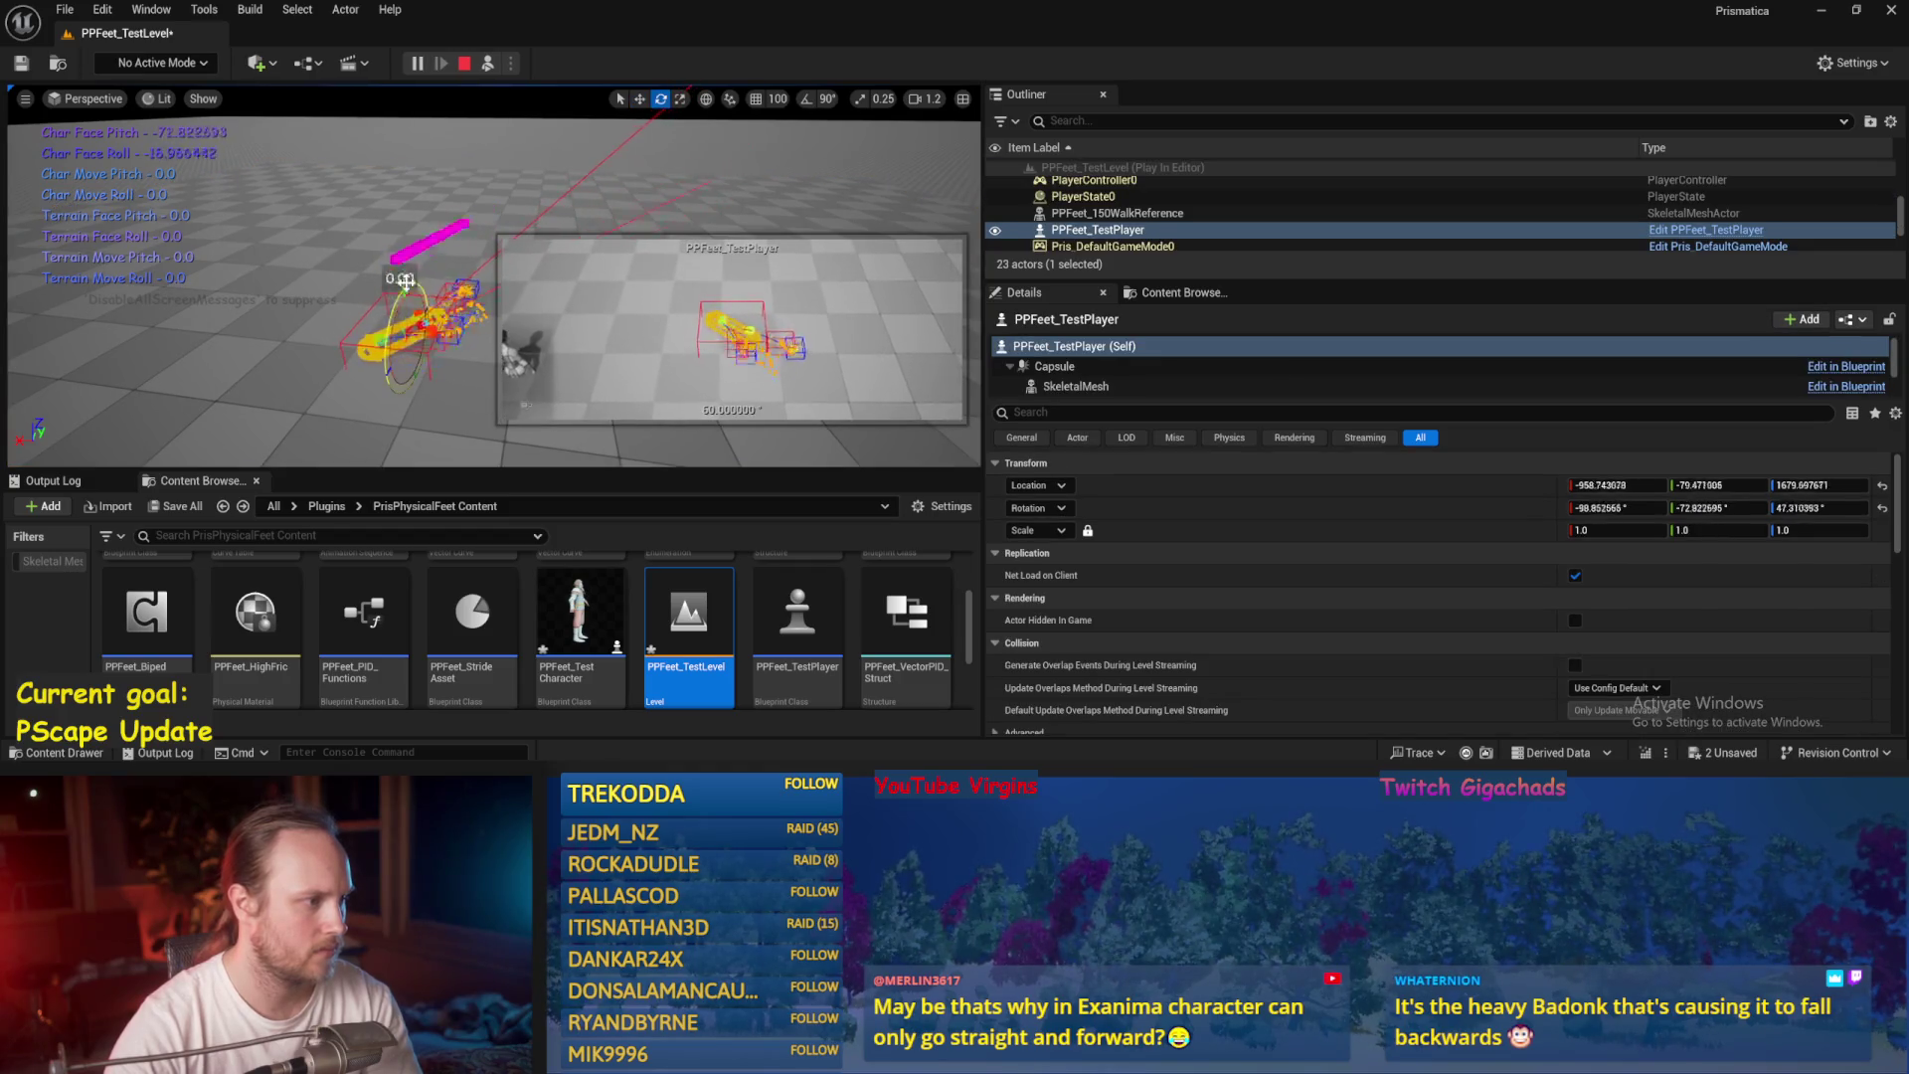
{"action": "key", "text": "Escape"}
{"action": "key", "text": "ctrl+s"}
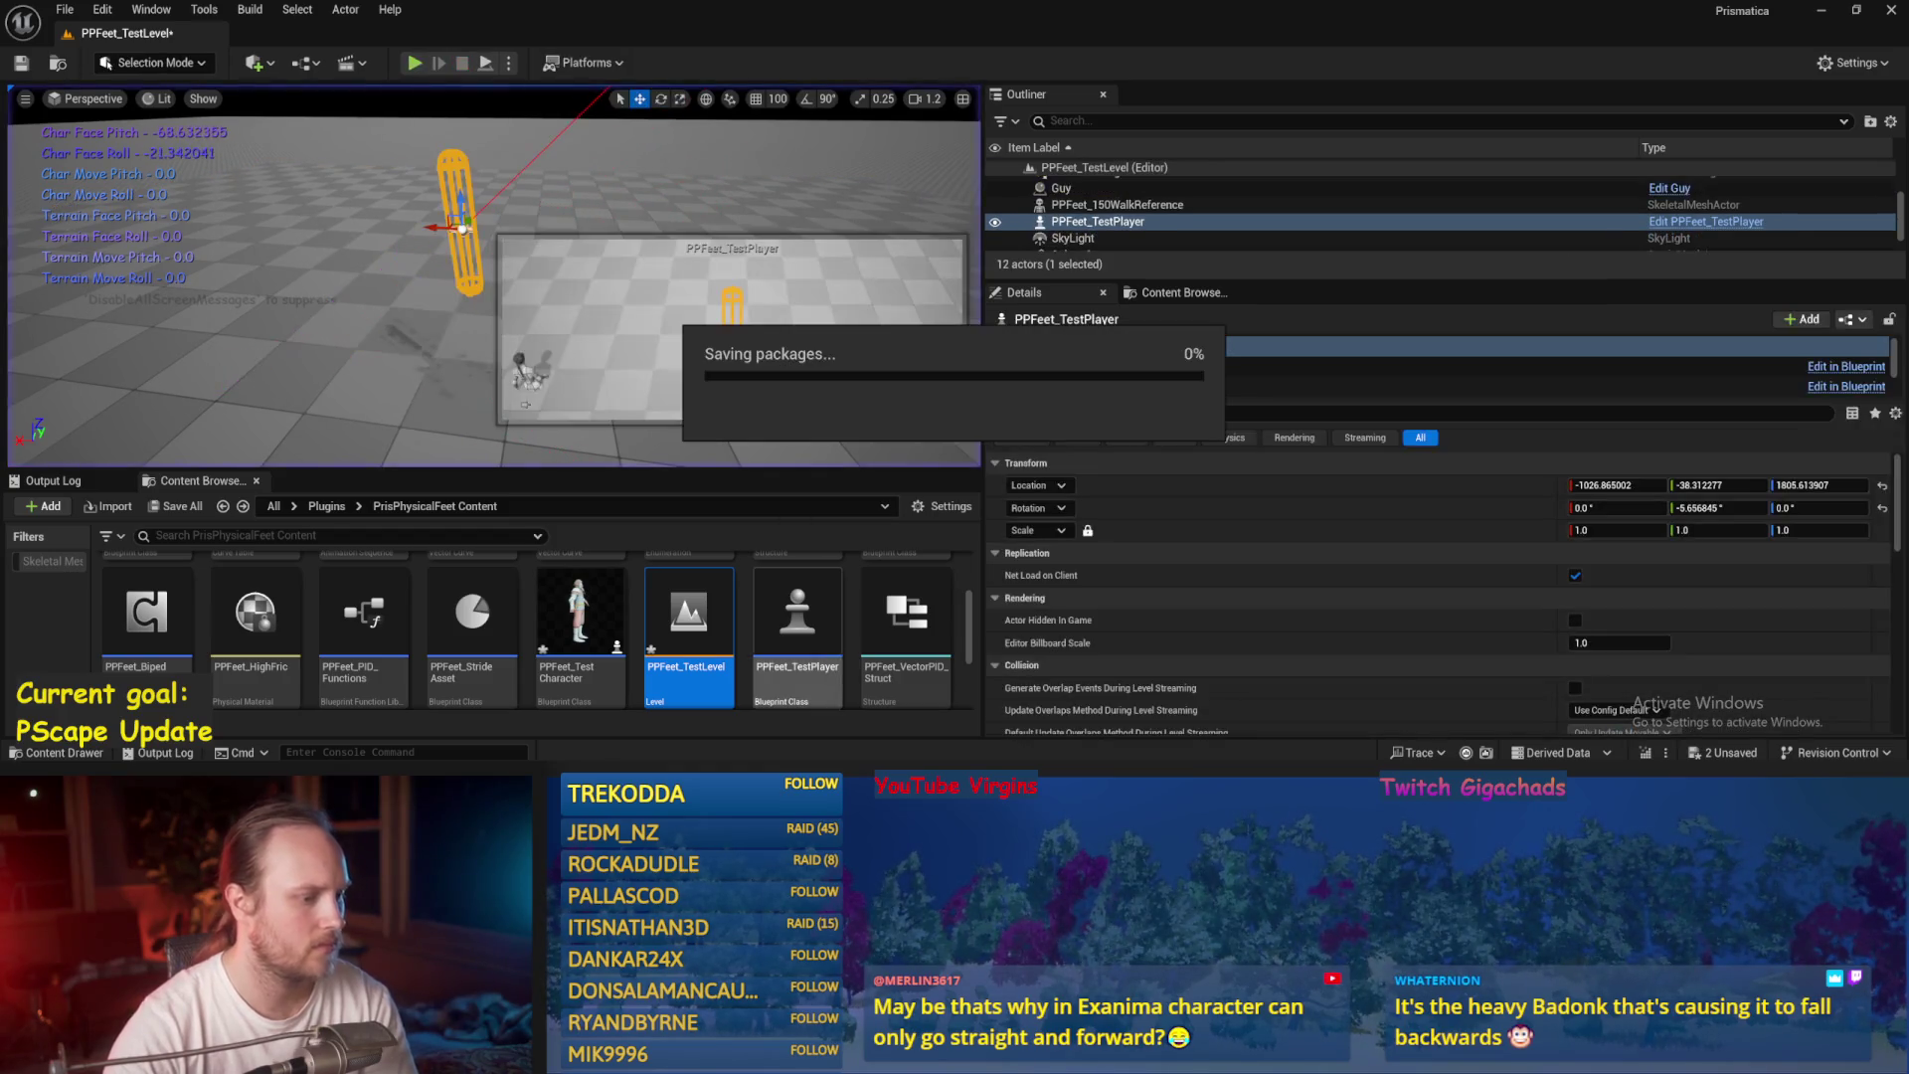
{"action": "key", "text": "alt+Tab"}
{"action": "key", "text": "ctrl+s"}
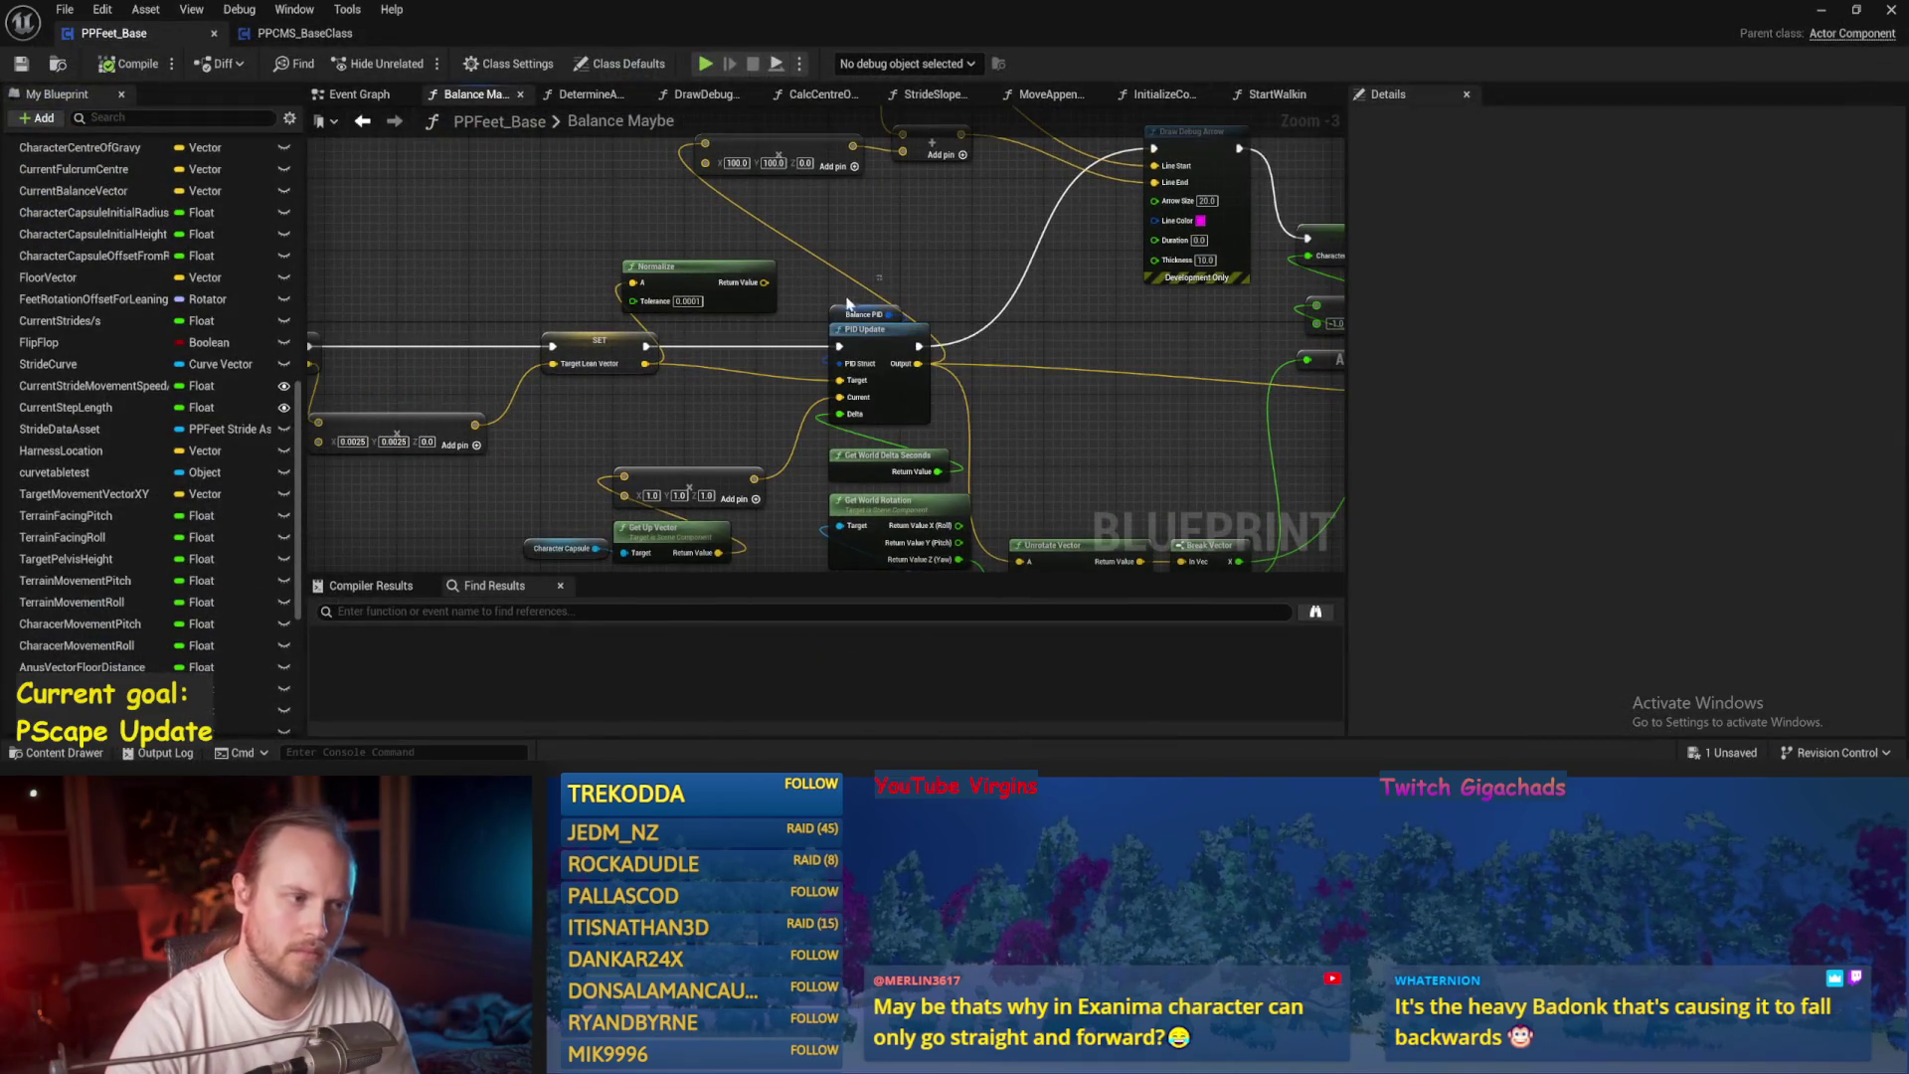
Move the vector node up beside Balance PID and save PPFeet_Base.
{"action": "left_click", "coordinate": [864, 314]}
{"action": "scroll", "coordinate": [693, 411], "scroll_direction": "up", "scroll_amount": 1}
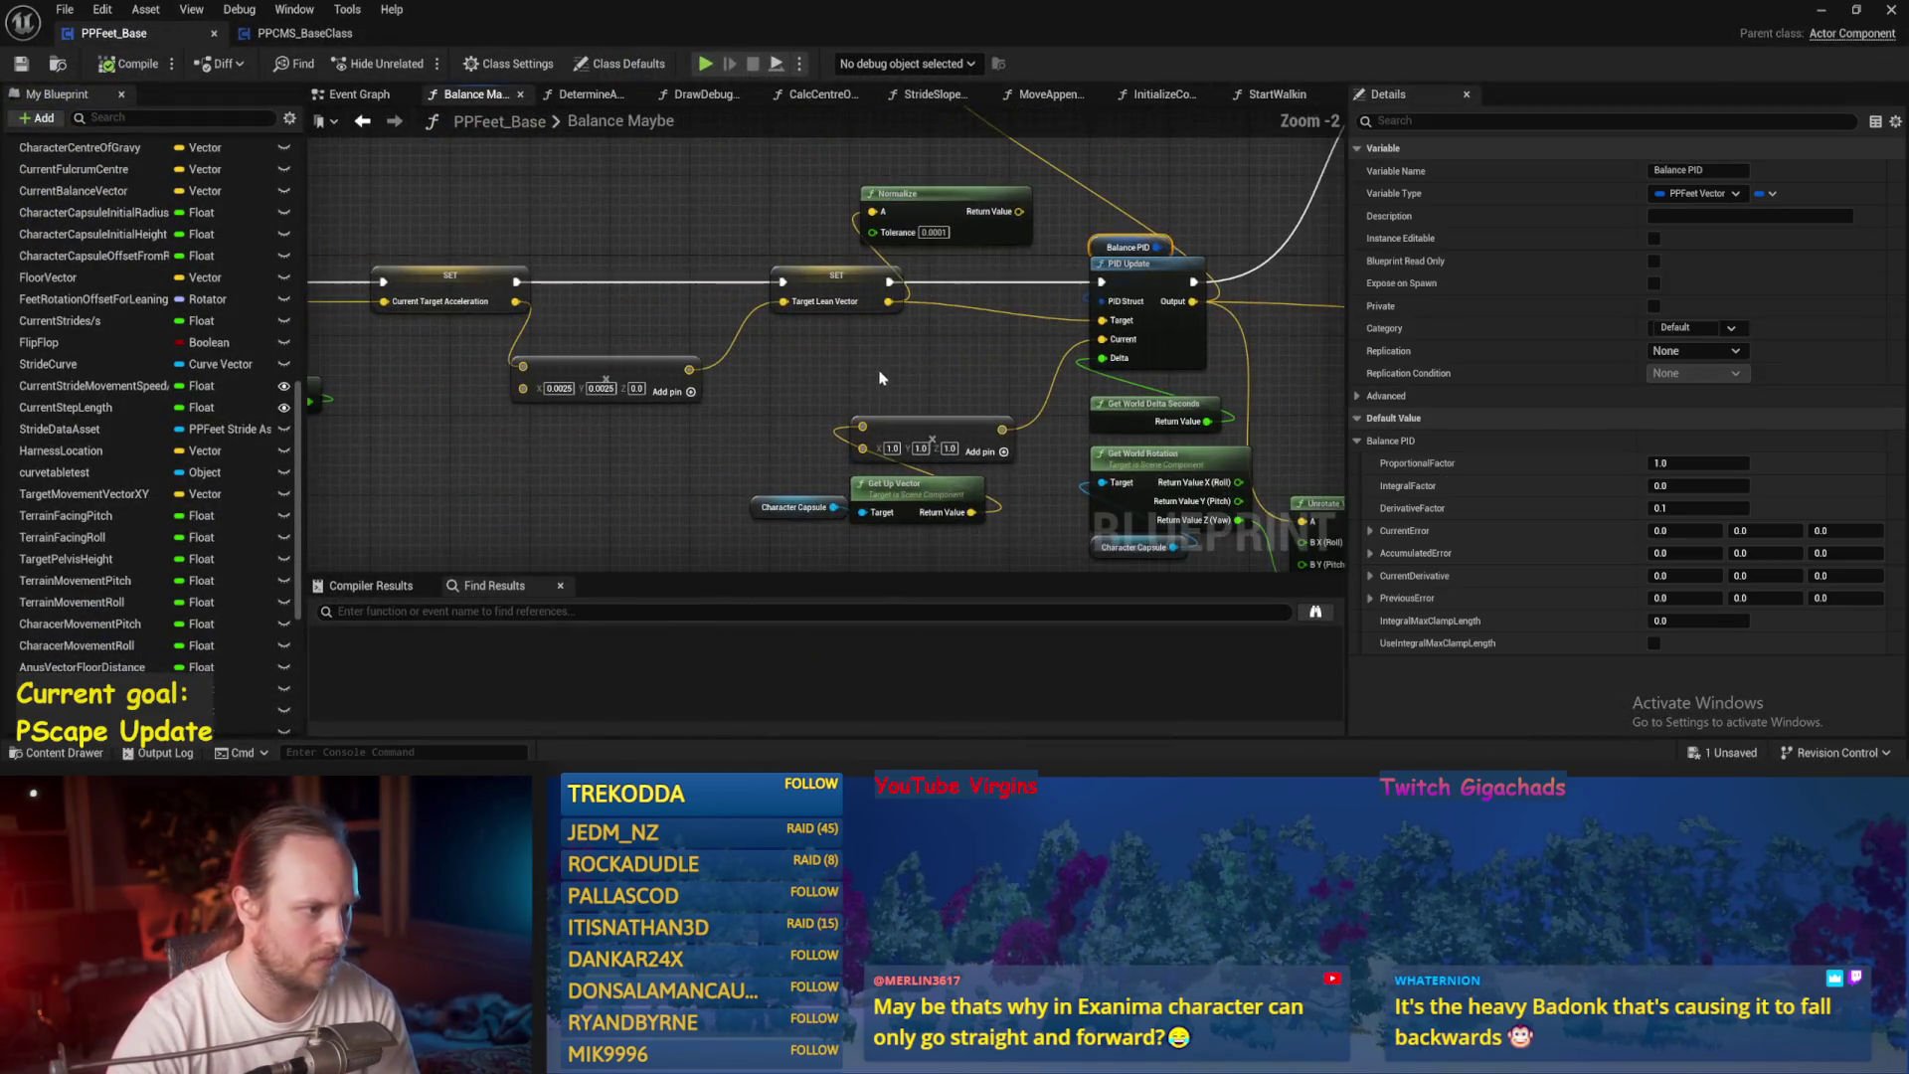
{"action": "left_click", "coordinate": [869, 374]}
{"action": "left_click_drag", "start_coordinate": [709, 379], "coordinate": [935, 349]}
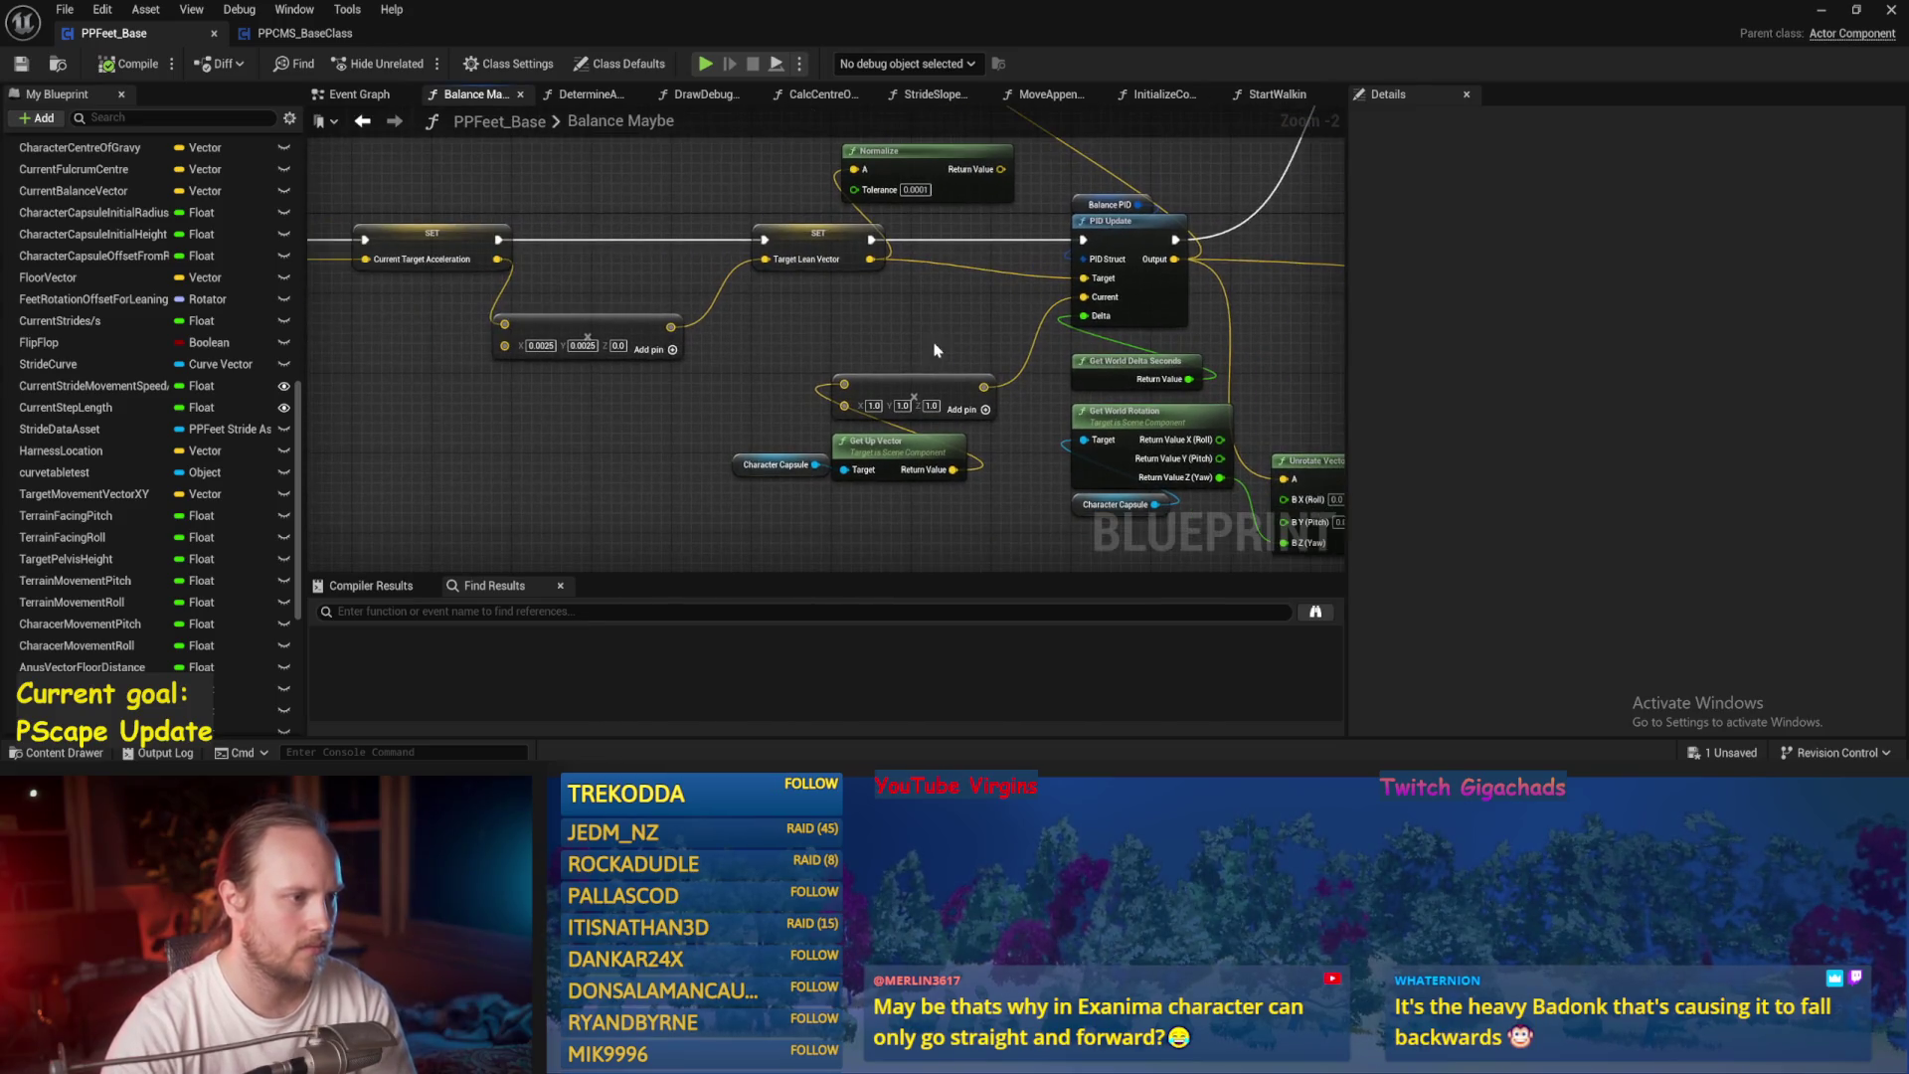
{"action": "left_click_drag", "start_coordinate": [531, 320], "coordinate": [631, 304]}
{"action": "scroll", "coordinate": [696, 328], "scroll_direction": "down", "scroll_amount": 1}
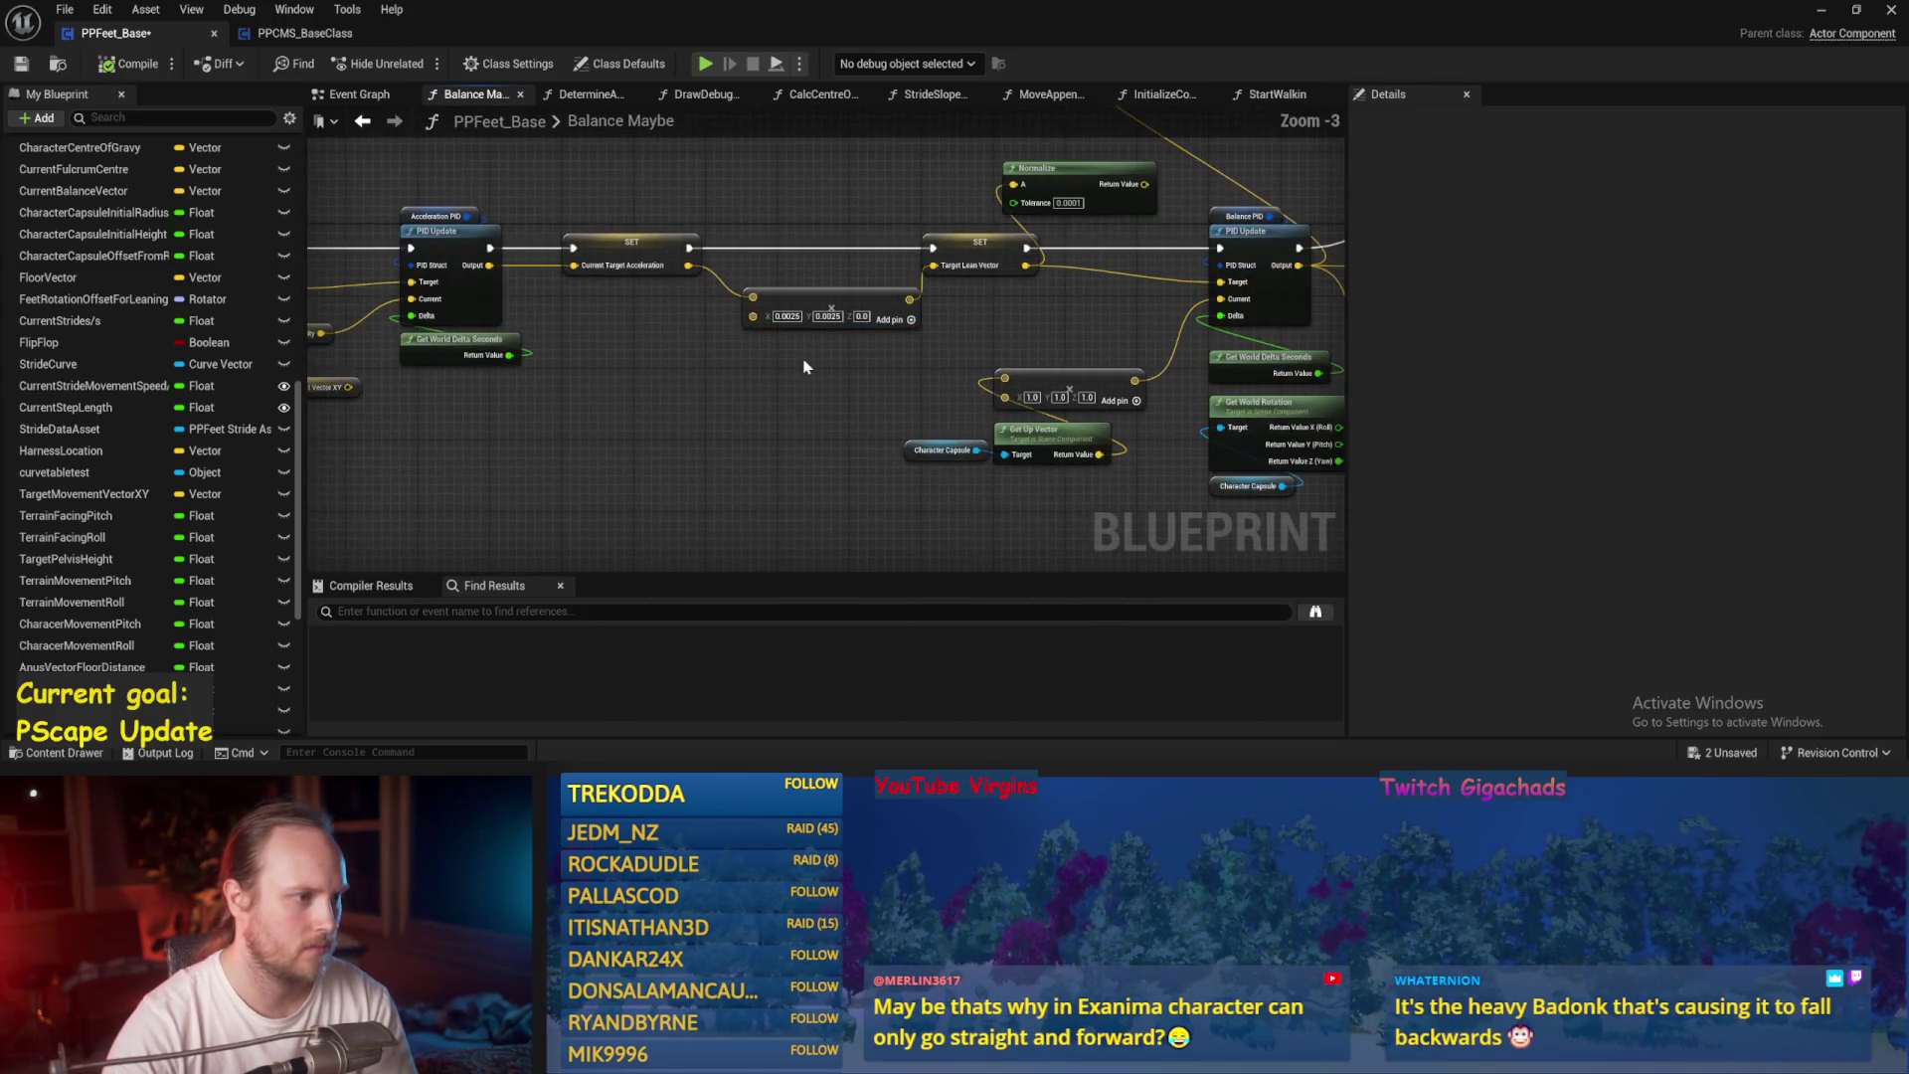
{"action": "left_click_drag", "start_coordinate": [798, 374], "coordinate": [721, 390]}
{"action": "scroll", "coordinate": [721, 390], "scroll_direction": "up", "scroll_amount": 1}
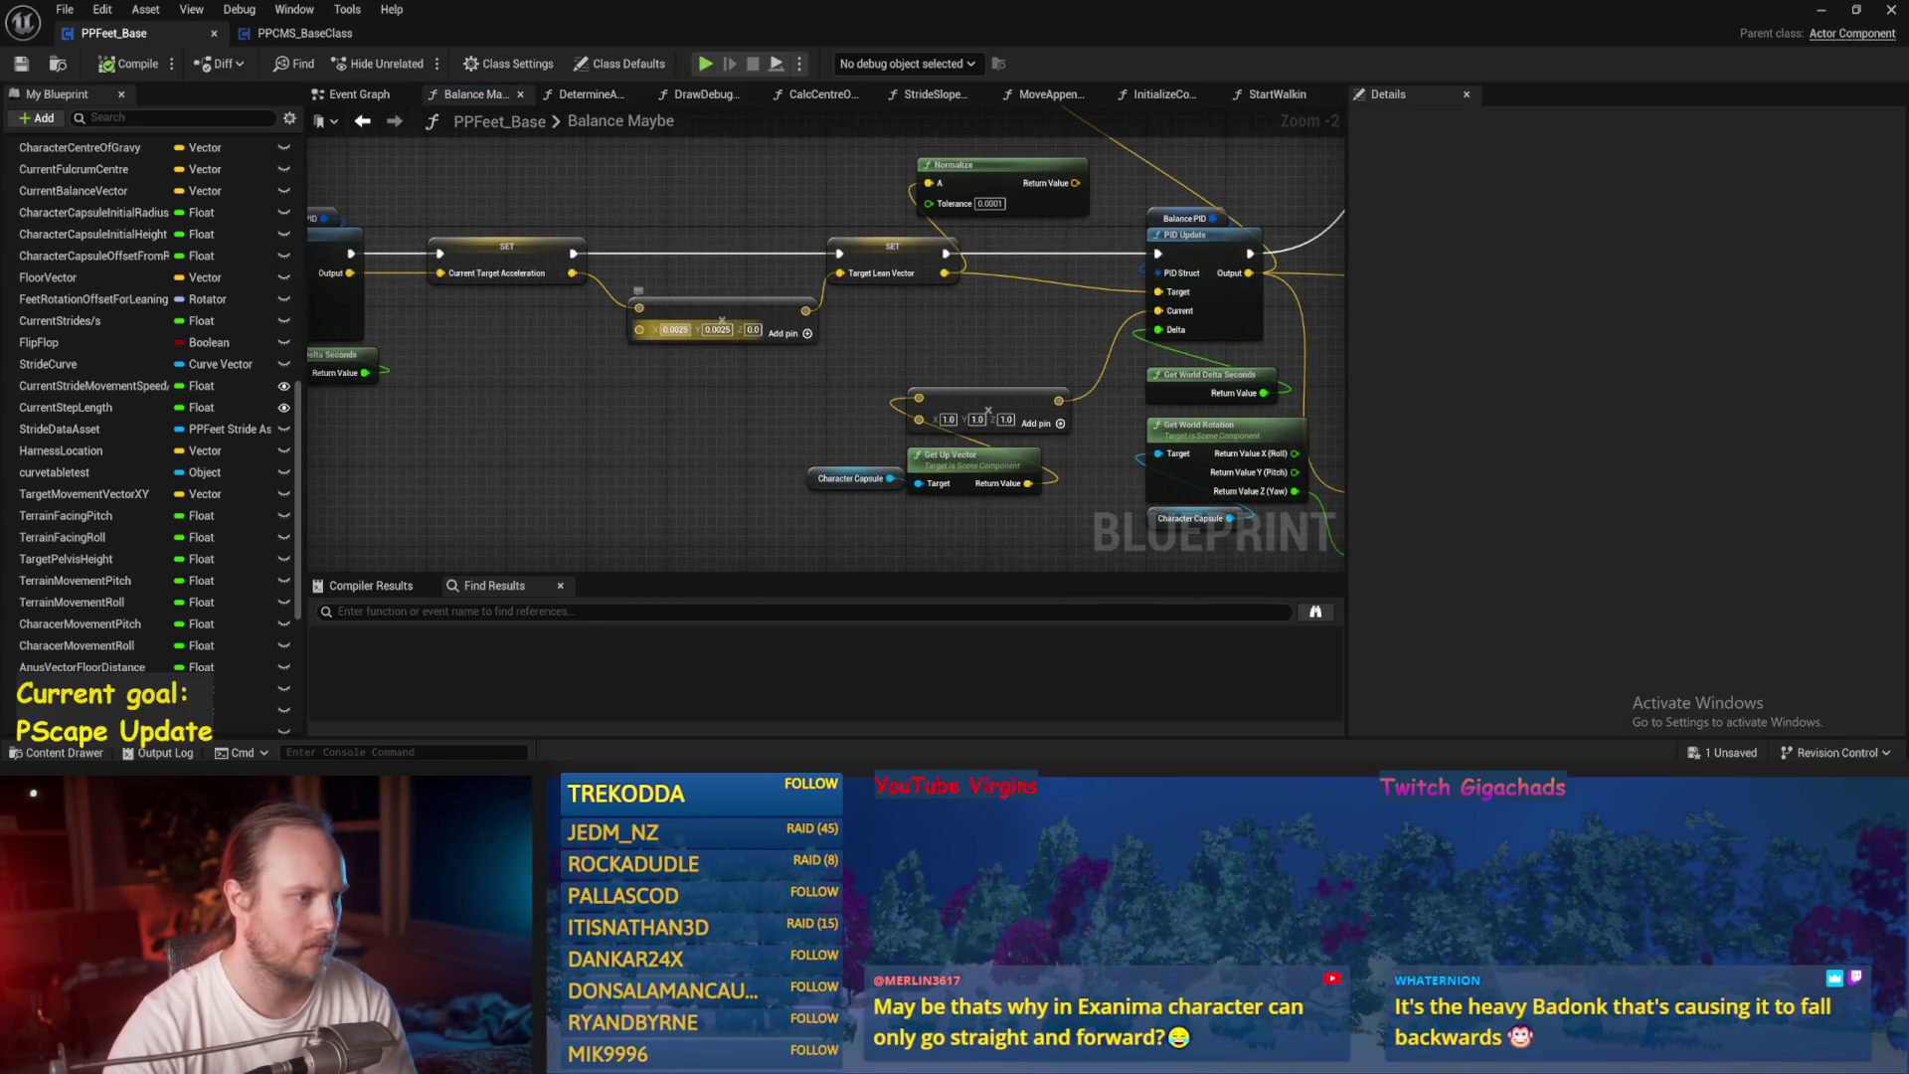
{"action": "key", "text": "ctrl+s"}
Wire the SET output into the second vector node's input, save, and play-test.
{"action": "mouse_move", "coordinate": [942, 360]}
{"action": "left_mouse_down"}
{"action": "mouse_move", "coordinate": [590, 363]}
{"action": "mouse_move", "coordinate": [1154, 243]}
{"action": "mouse_move", "coordinate": [657, 223]}
{"action": "left_mouse_up"}
{"action": "mouse_move", "coordinate": [780, 232]}
{"action": "left_mouse_down"}
{"action": "mouse_move", "coordinate": [888, 232]}
{"action": "mouse_move", "coordinate": [875, 221]}
{"action": "left_mouse_up"}
{"action": "left_click_drag", "start_coordinate": [876, 220], "coordinate": [950, 149]}
{"action": "key", "text": "ctrl+s"}
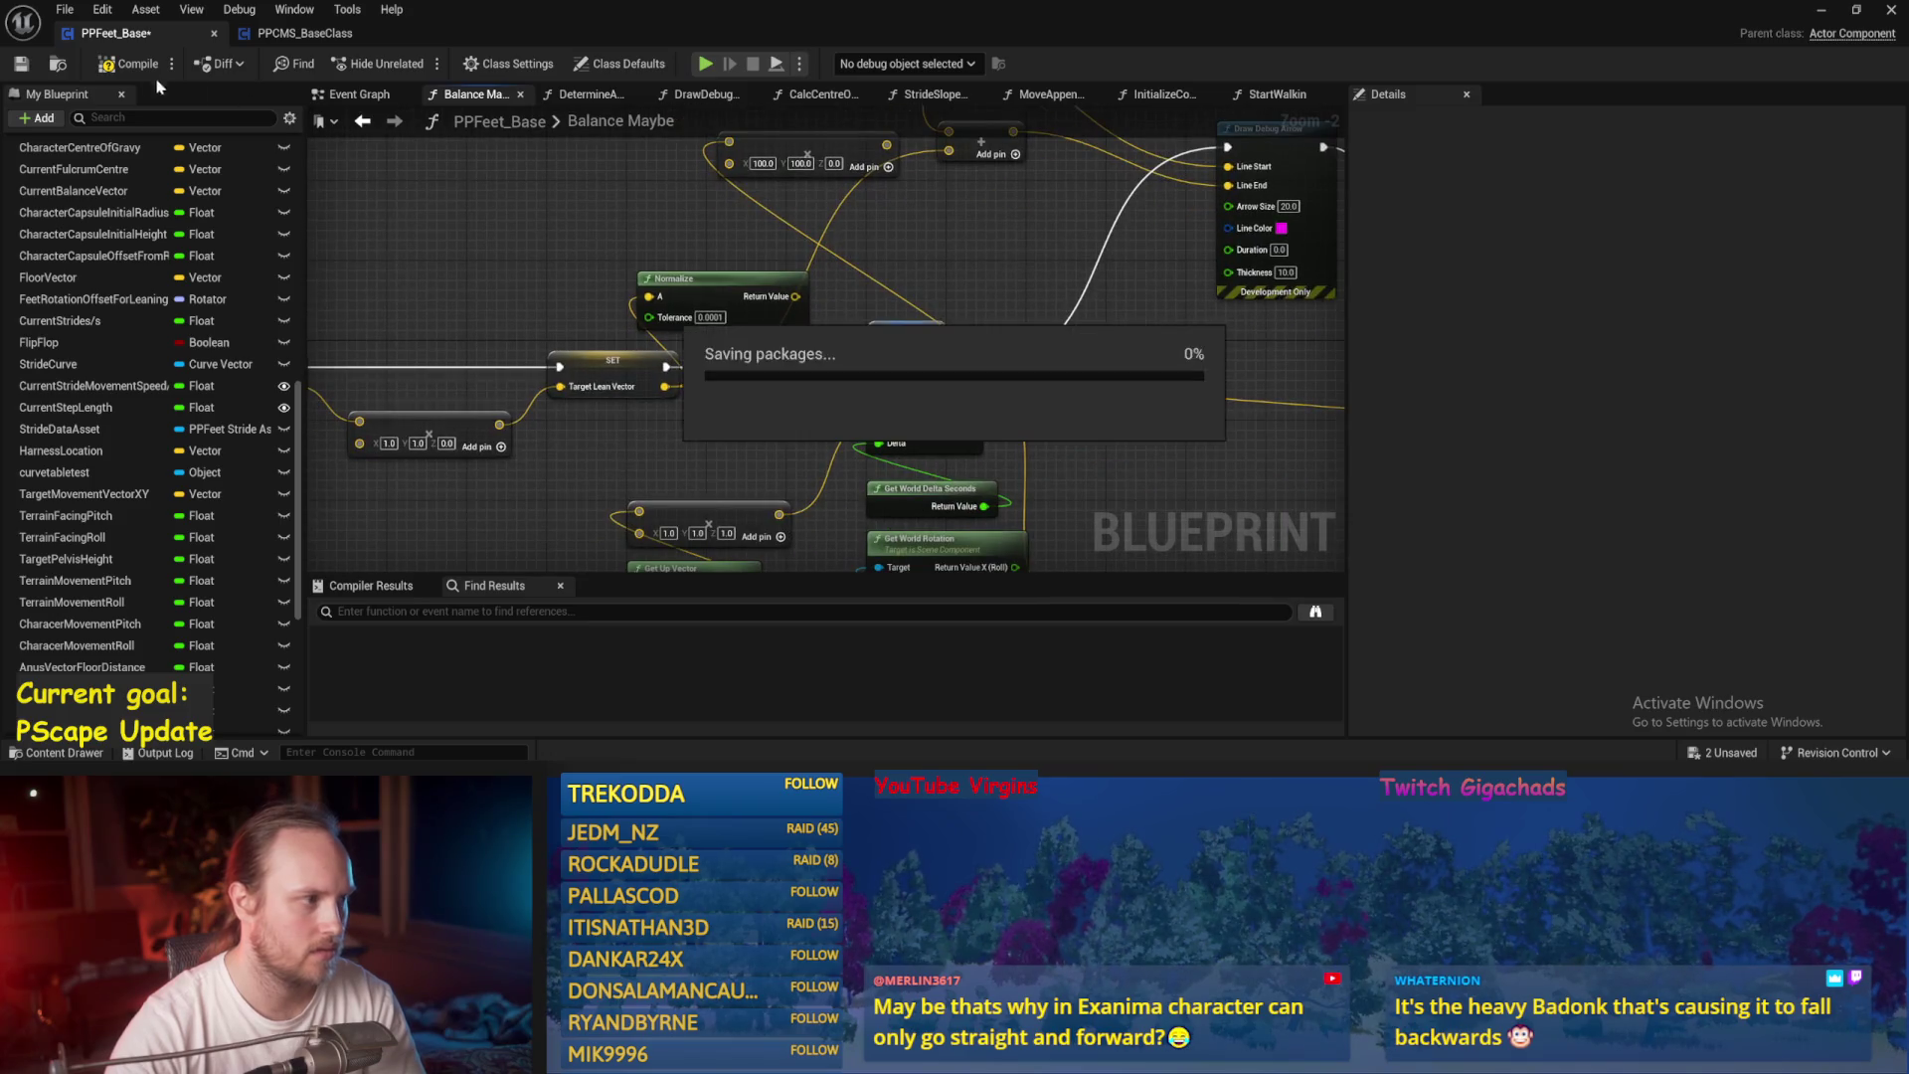
{"action": "left_click_drag", "start_coordinate": [1131, 266], "coordinate": [923, 321]}
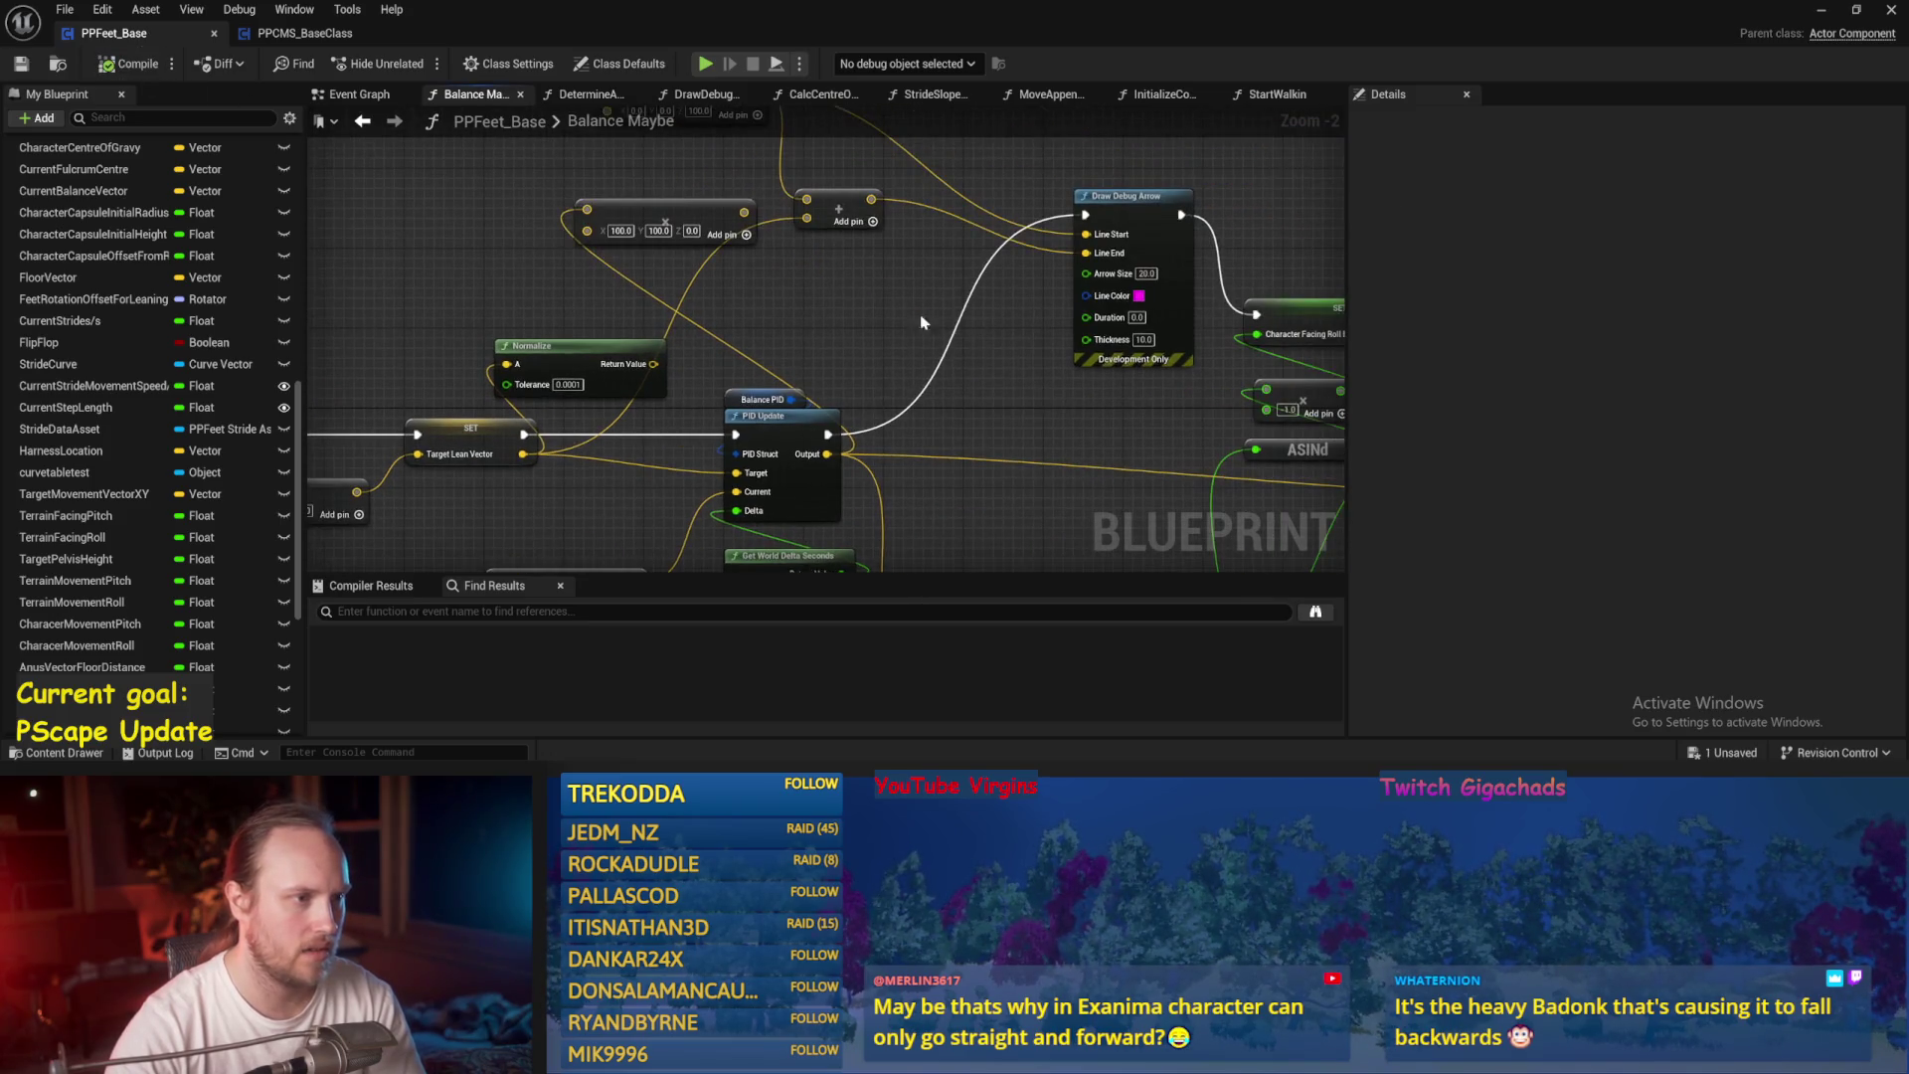
{"action": "key", "text": "alt+p"}
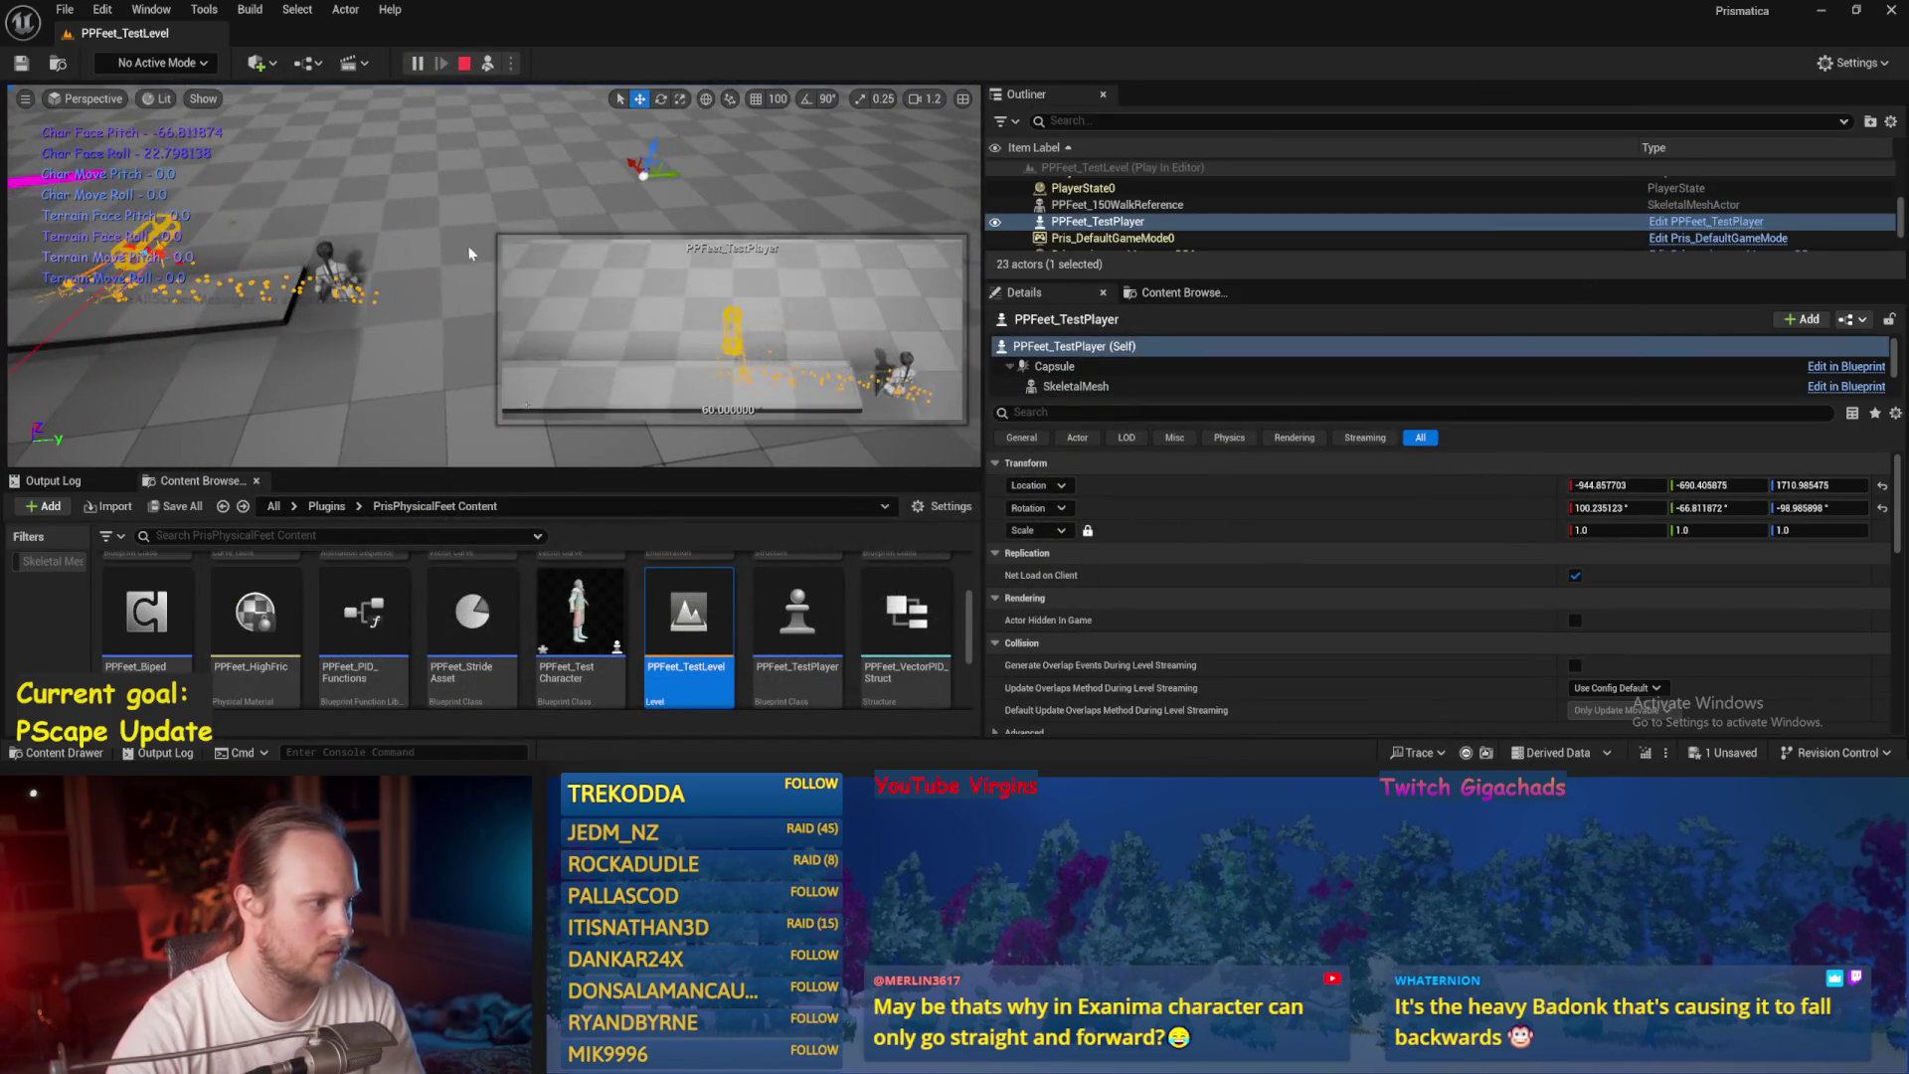
{"action": "key", "text": "Escape"}
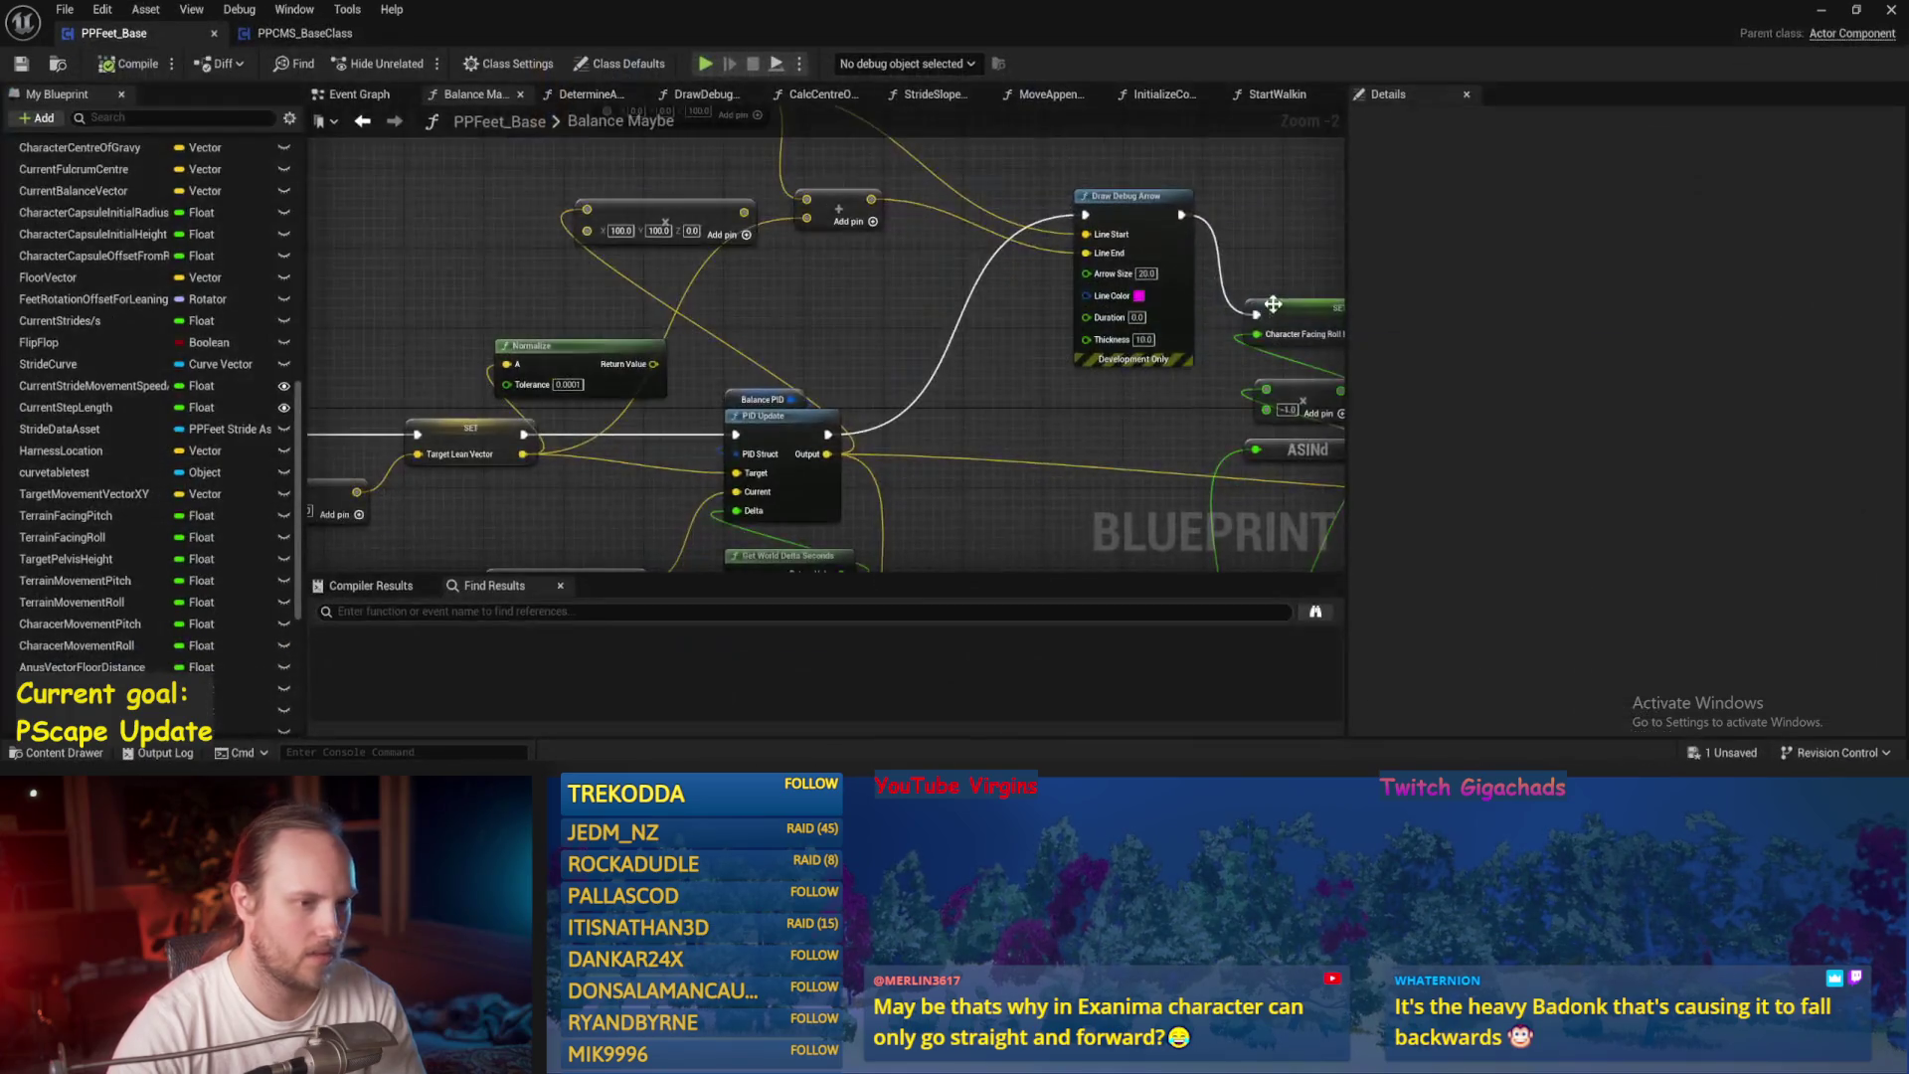
Save the Blueprint, restart play in PPFeet_TestLevel, and pitch the viewport to watch the character.
{"action": "scroll", "coordinate": [923, 359], "scroll_direction": "up", "scroll_amount": 3}
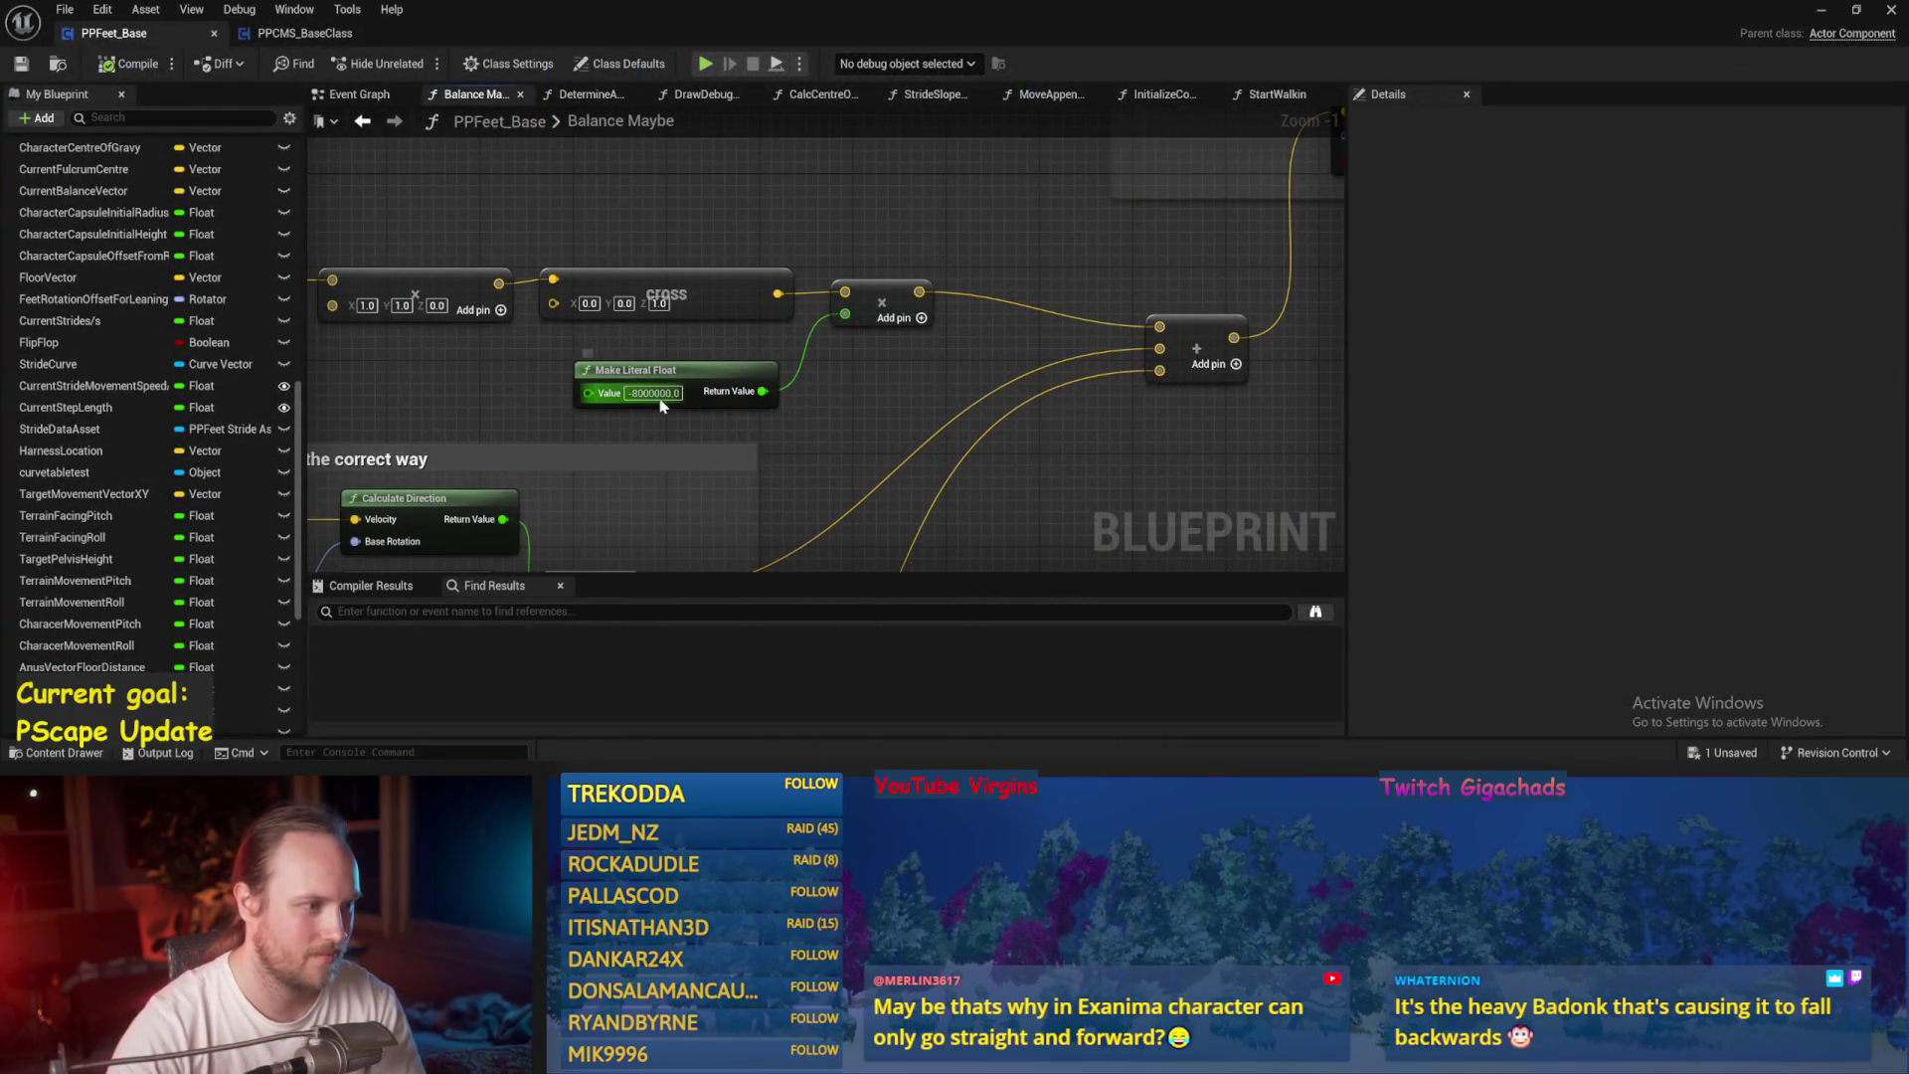
{"action": "left_click", "coordinate": [19, 67]}
{"action": "scroll", "coordinate": [810, 313], "scroll_direction": "down", "scroll_amount": 2}
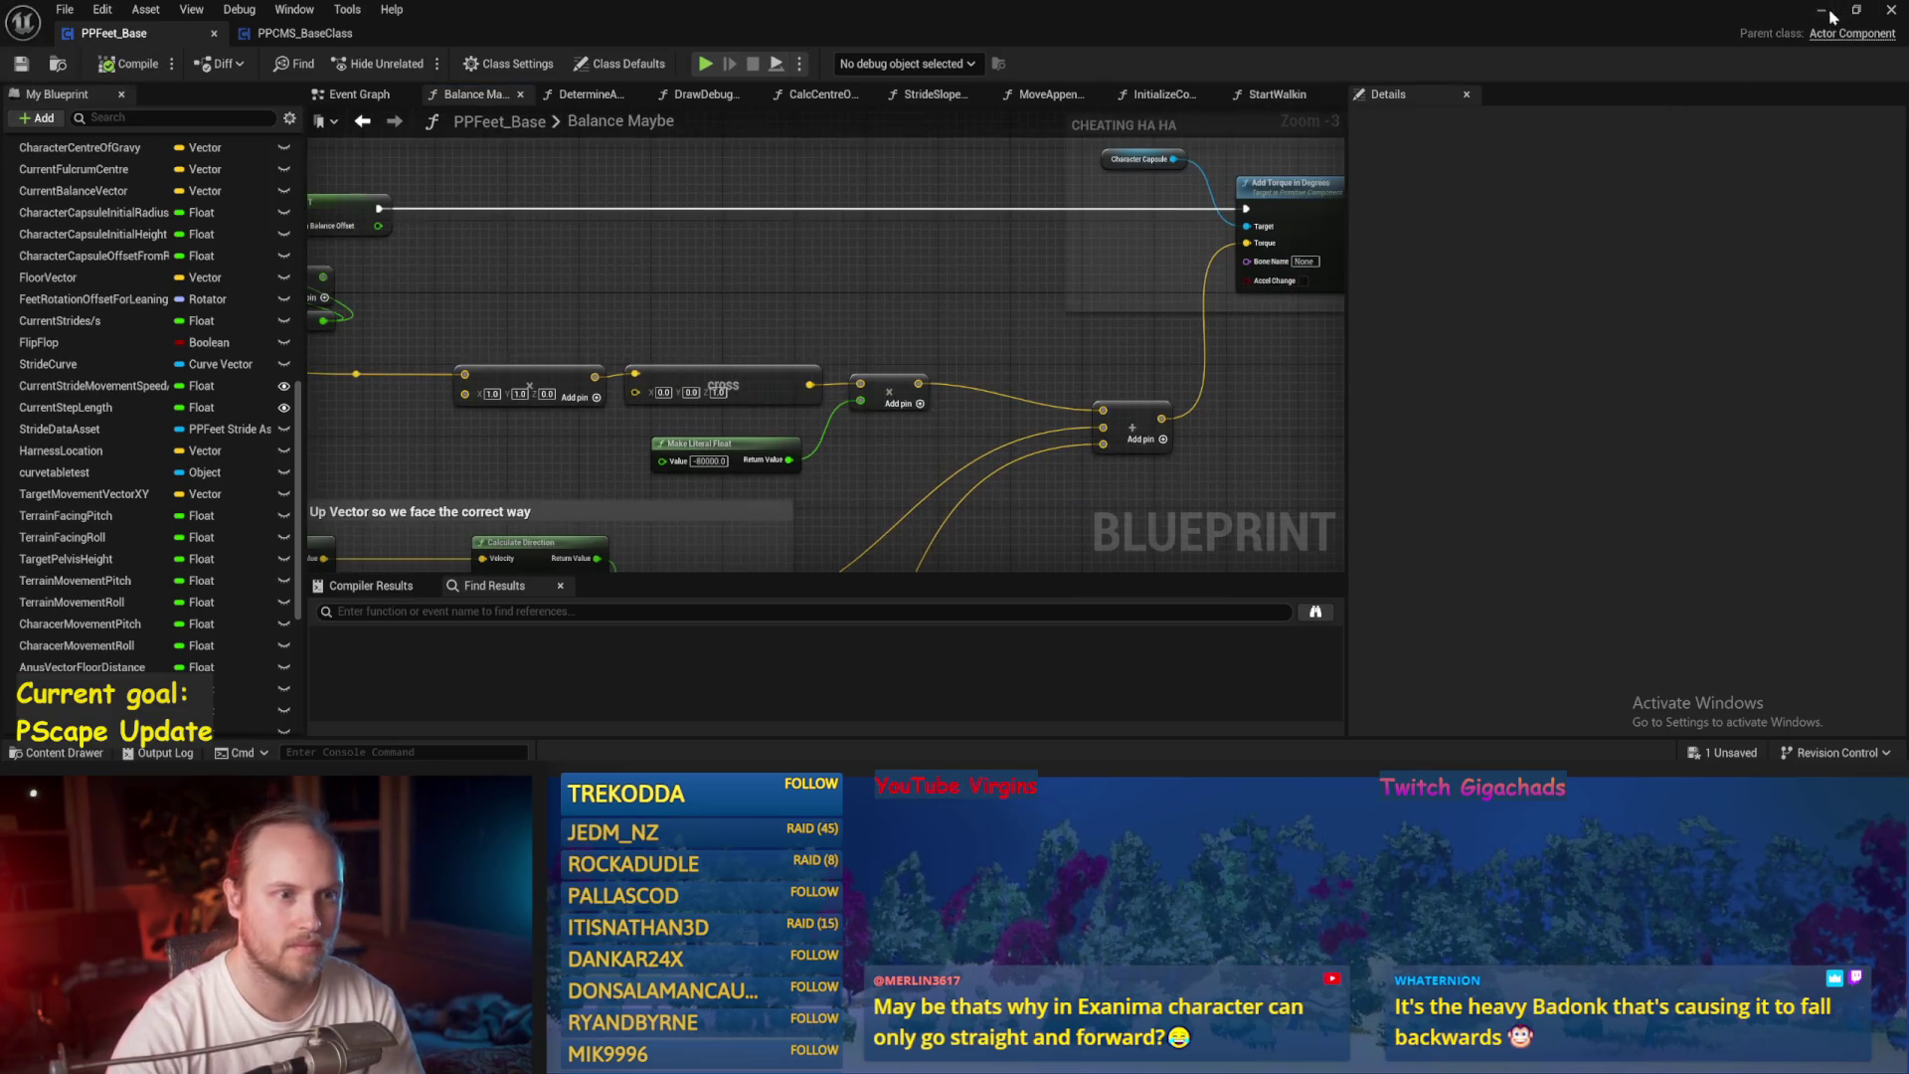
{"action": "left_click", "coordinate": [1829, 12]}
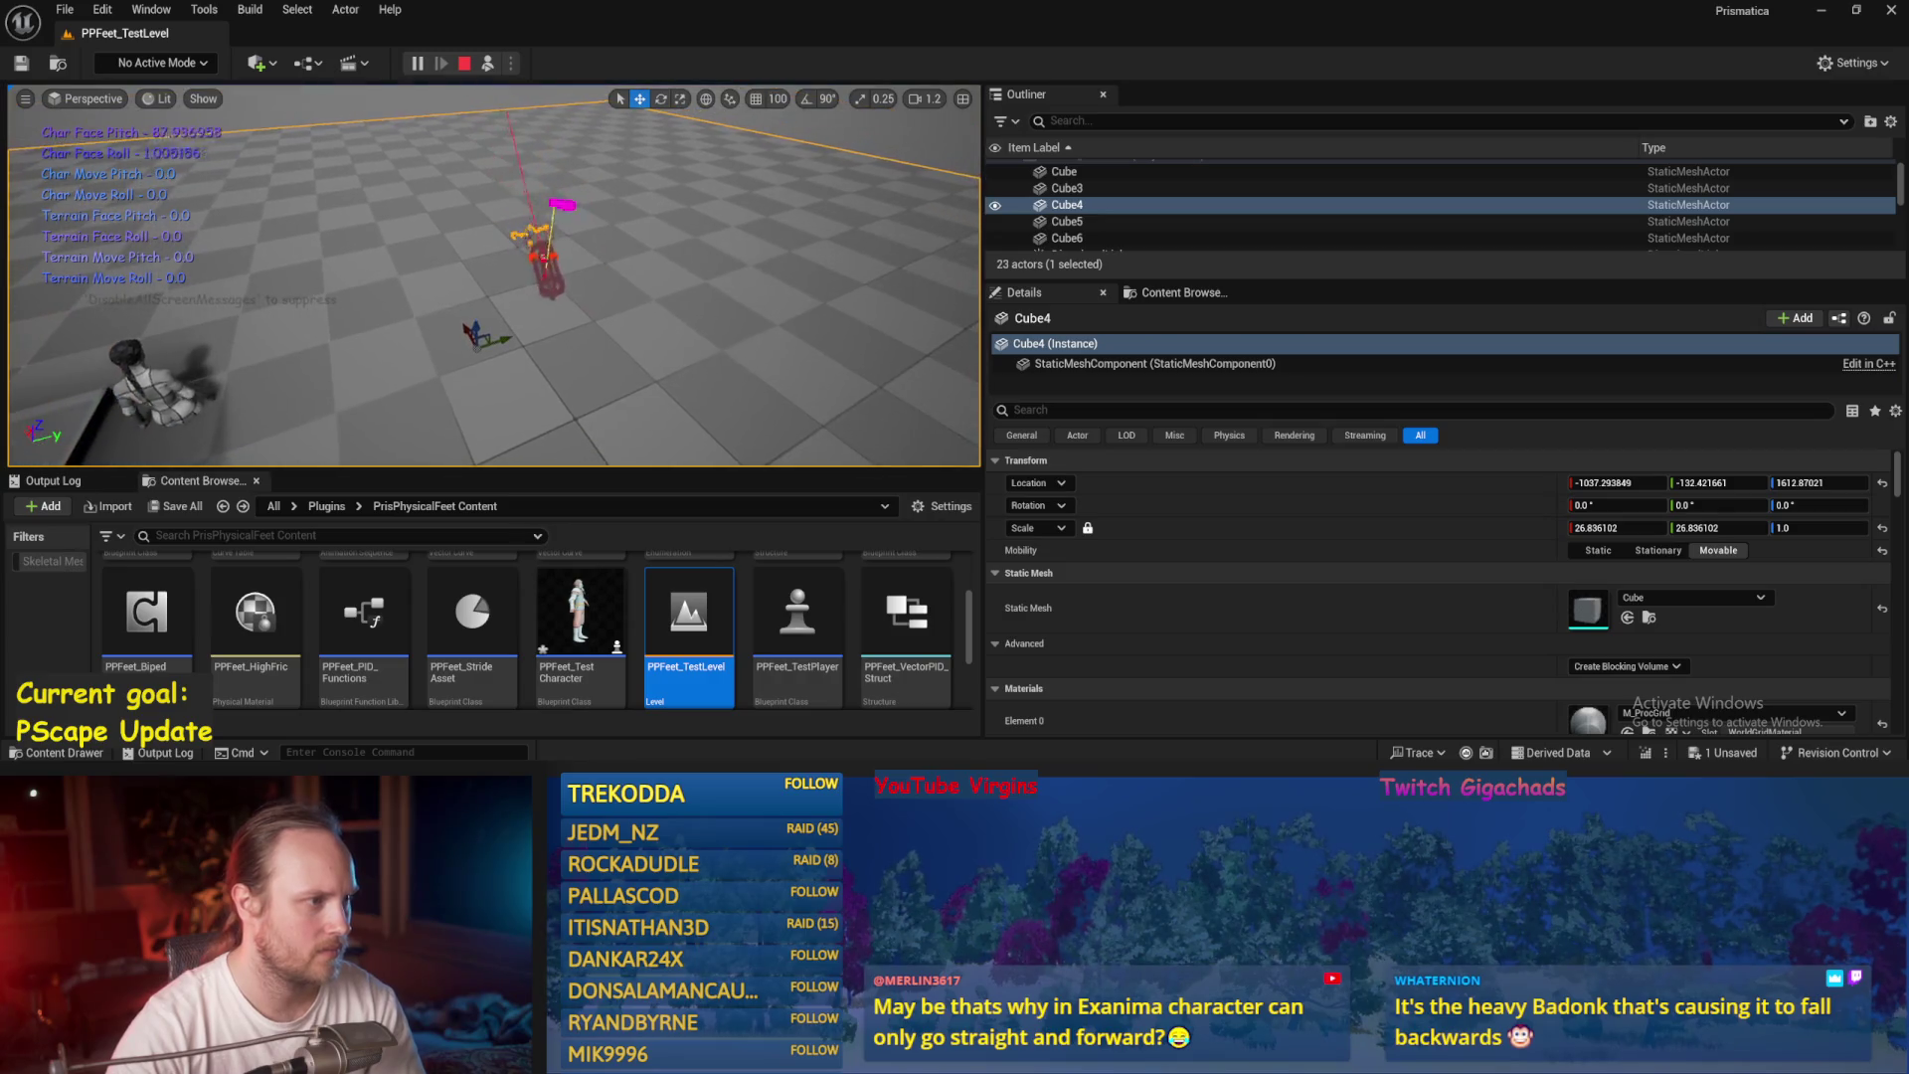
{"action": "key", "text": "Escape"}
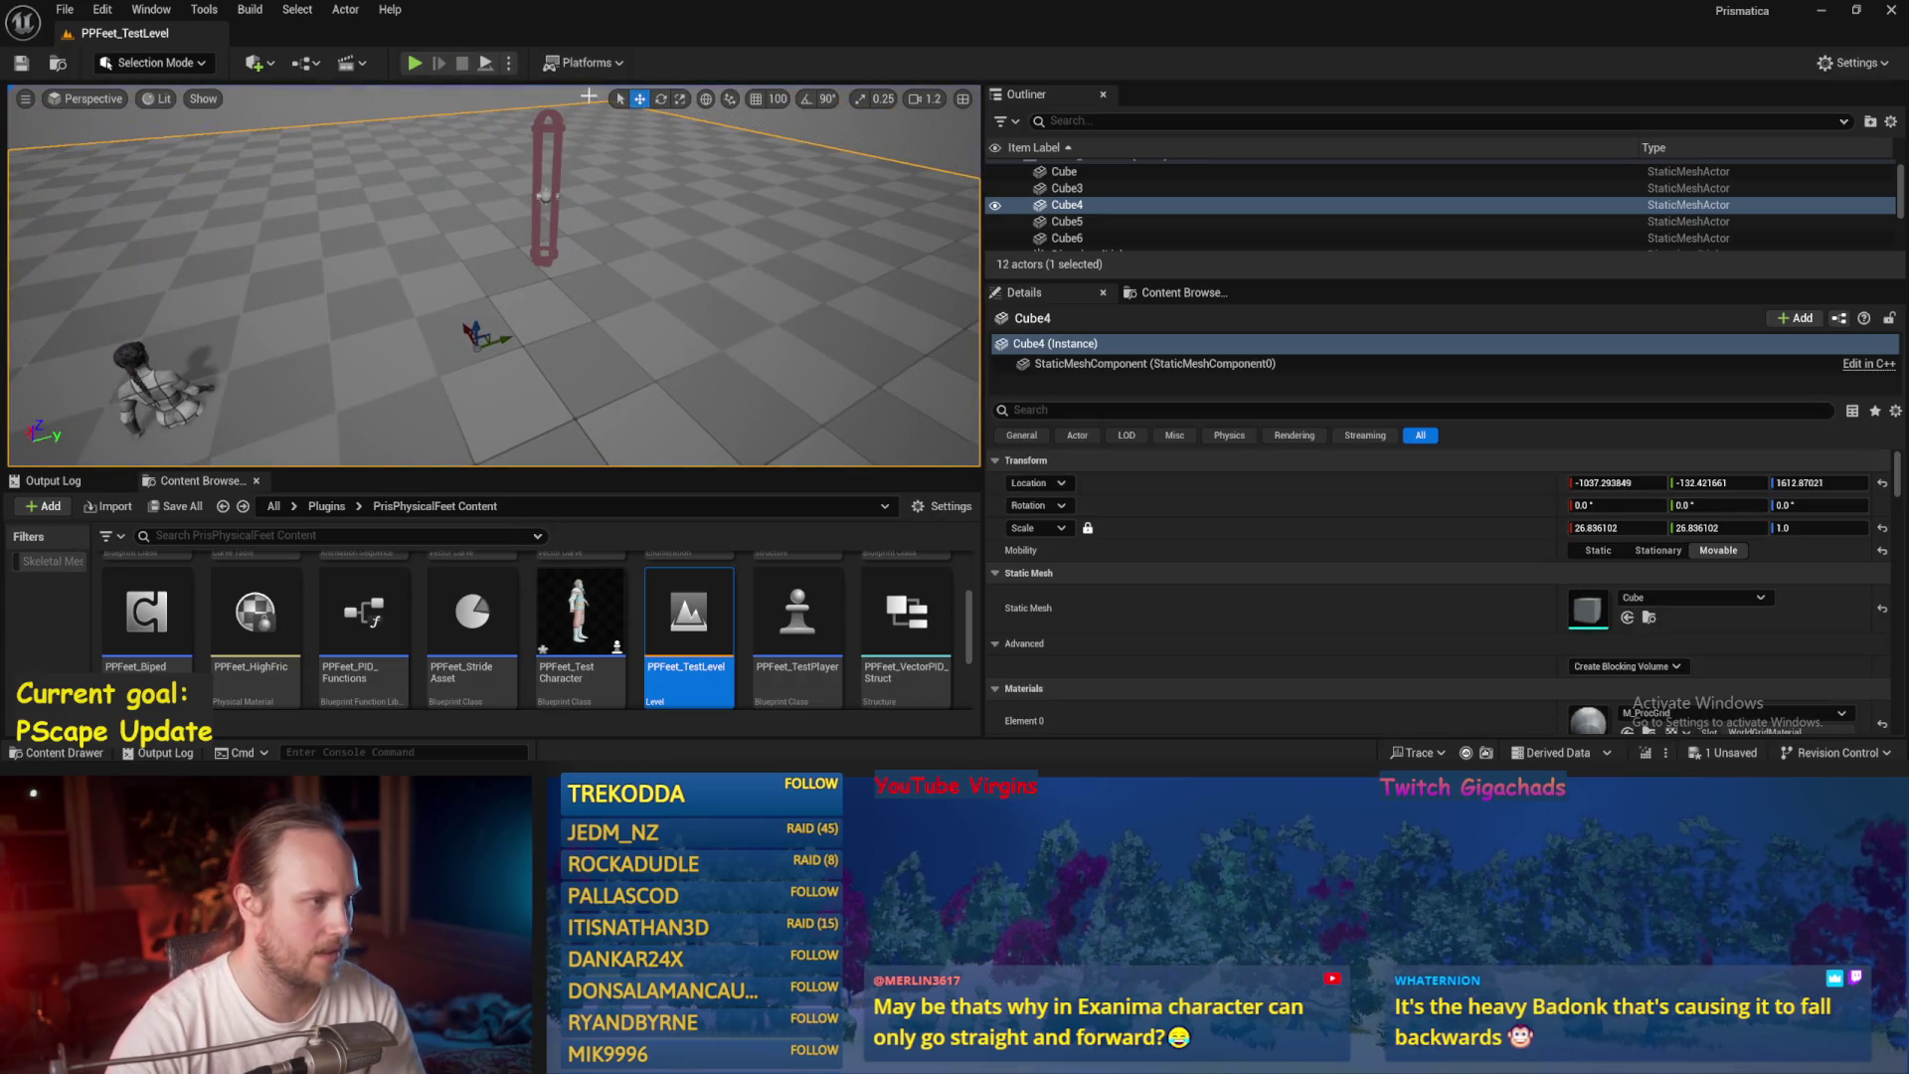
{"action": "left_click", "coordinate": [485, 63]}
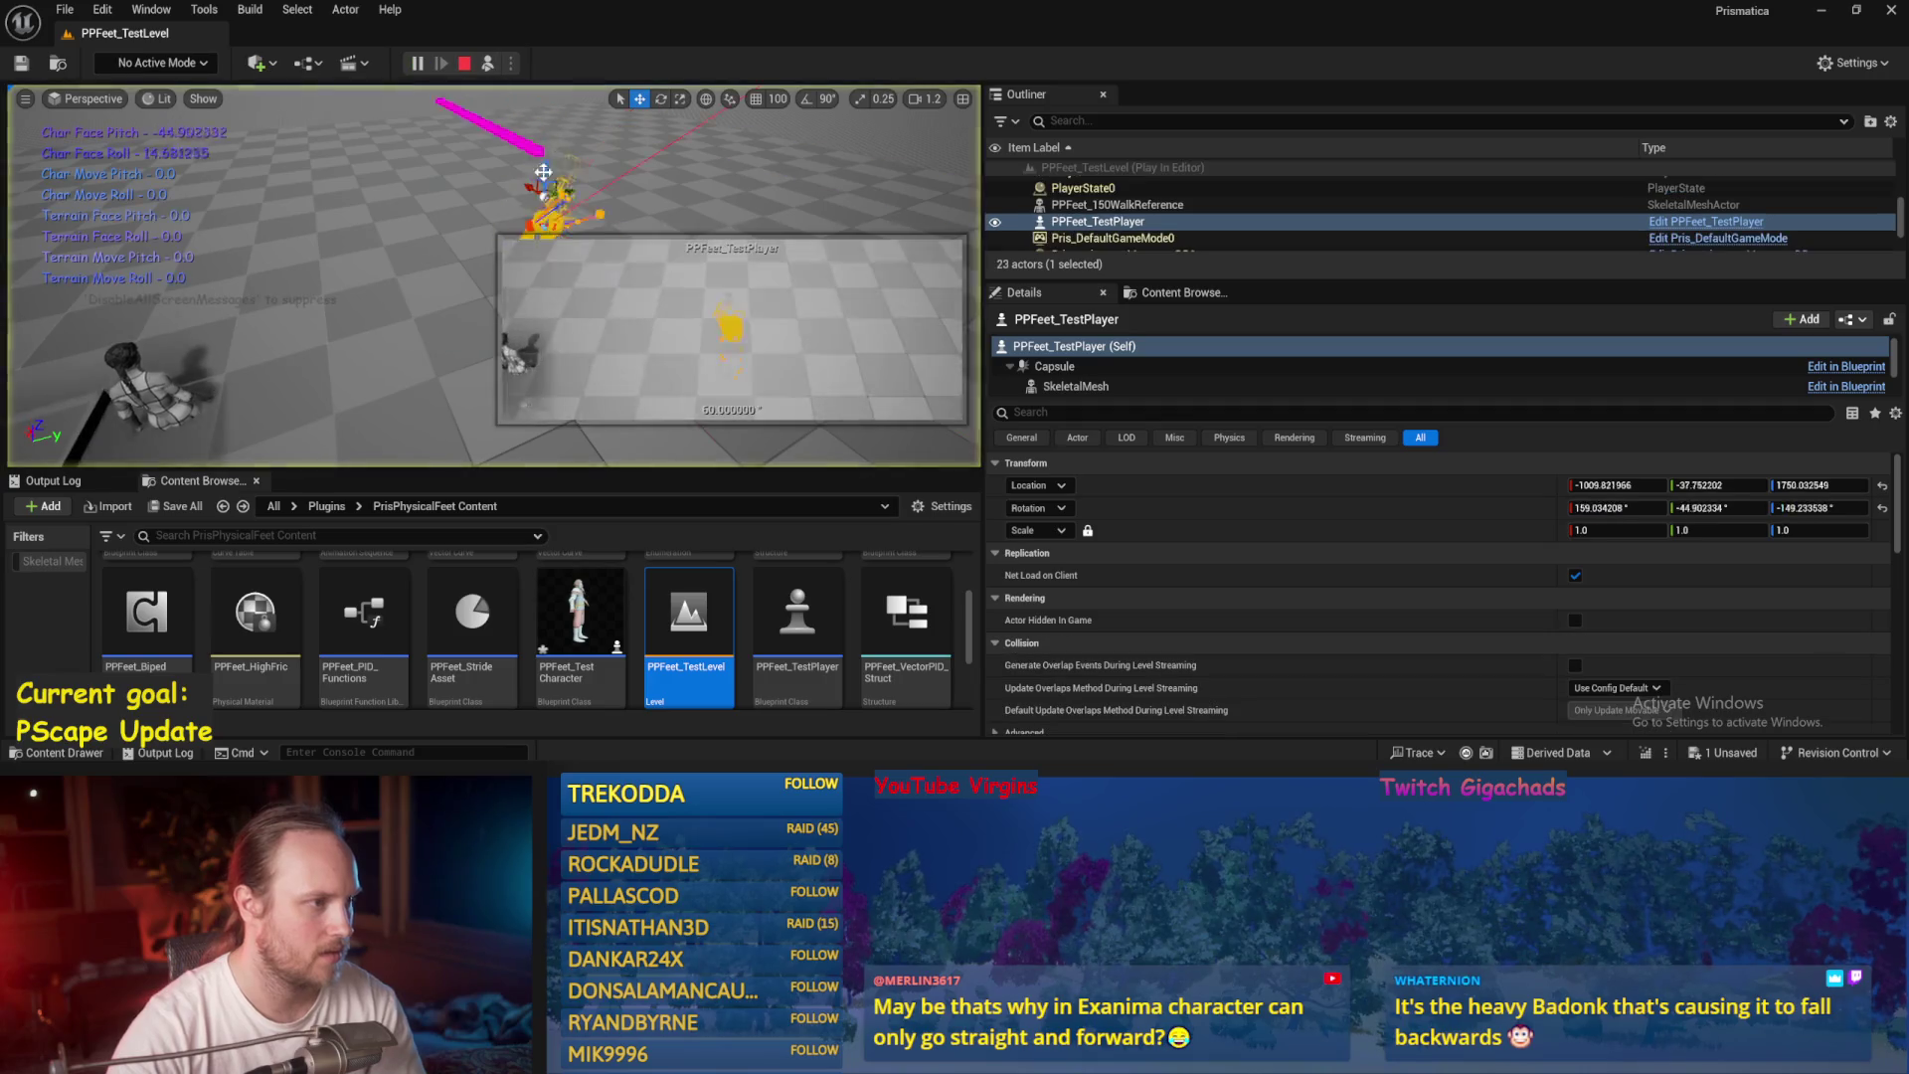
{"action": "key", "text": "e"}
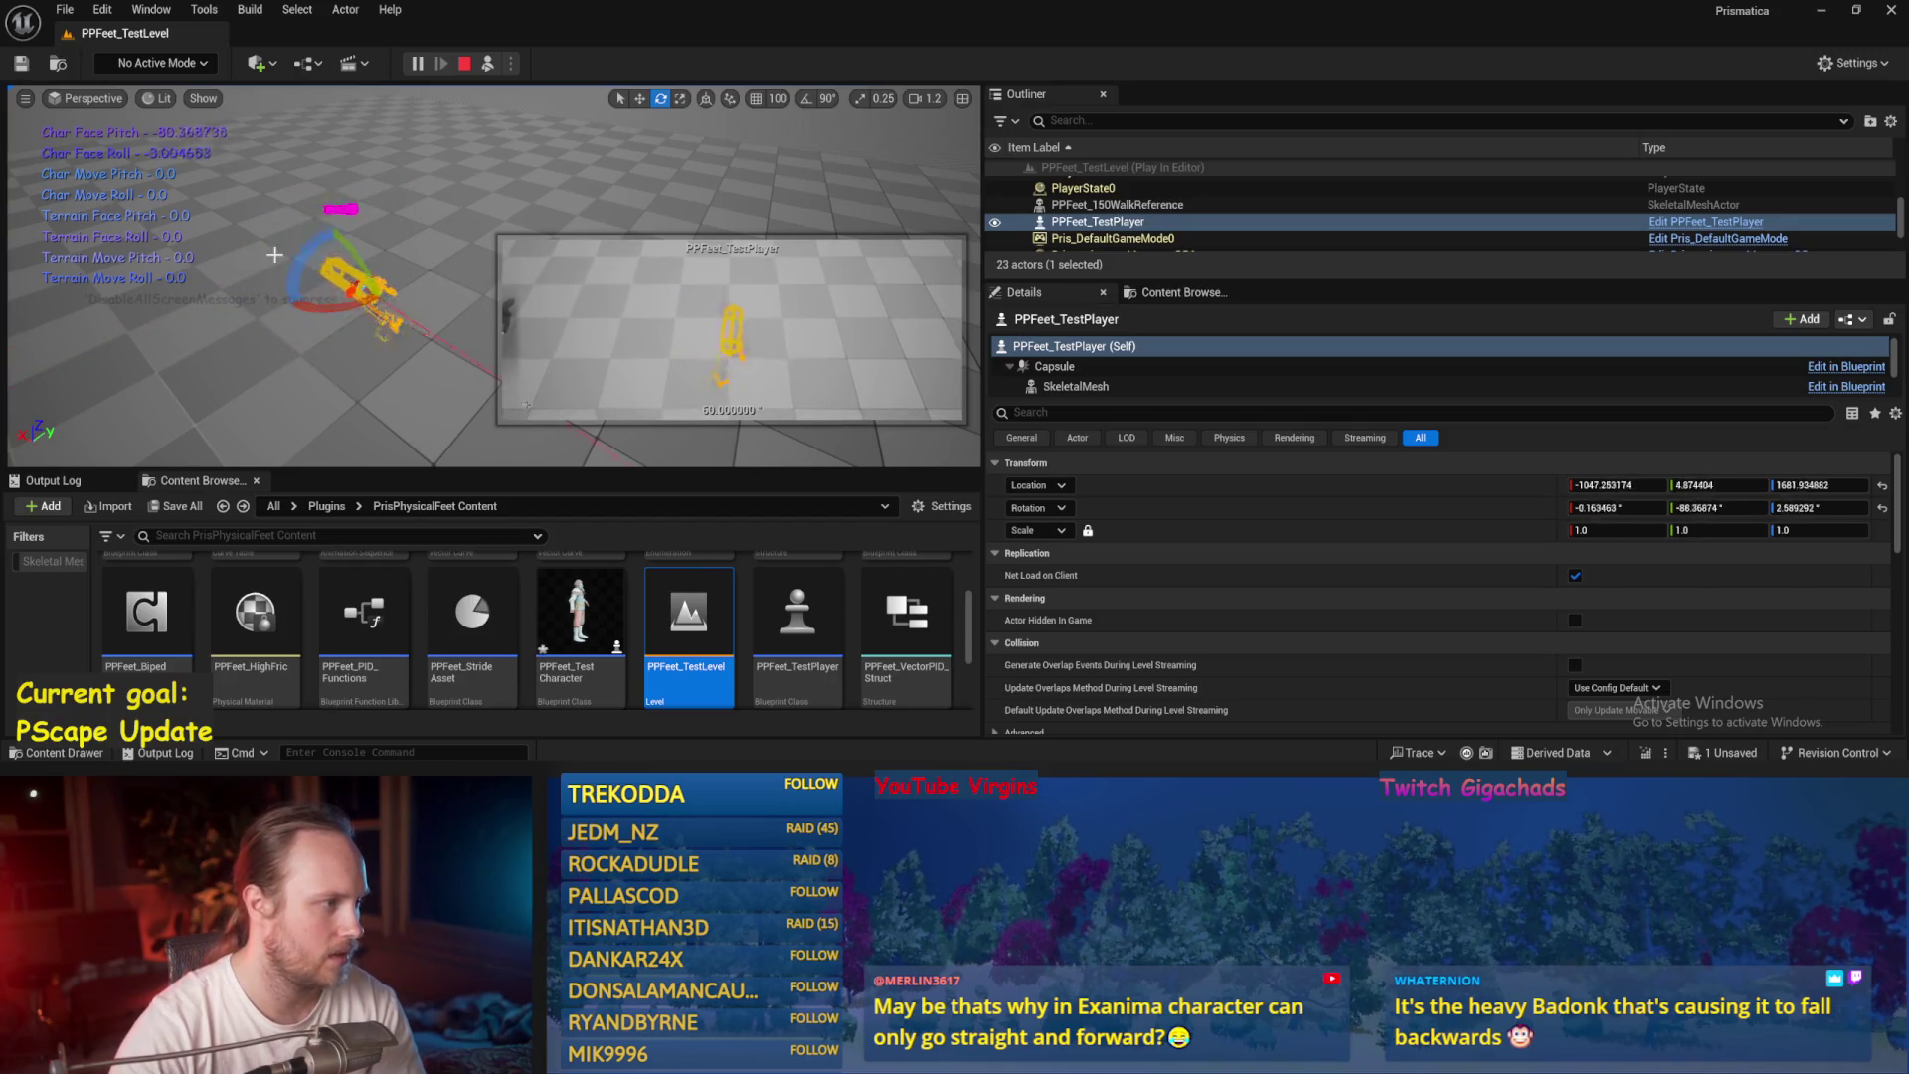
{"action": "mouse_move", "coordinate": [315, 308]}
{"action": "left_mouse_down"}
{"action": "mouse_move", "coordinate": [316, 264]}
{"action": "mouse_move", "coordinate": [501, 287]}
{"action": "left_mouse_up"}
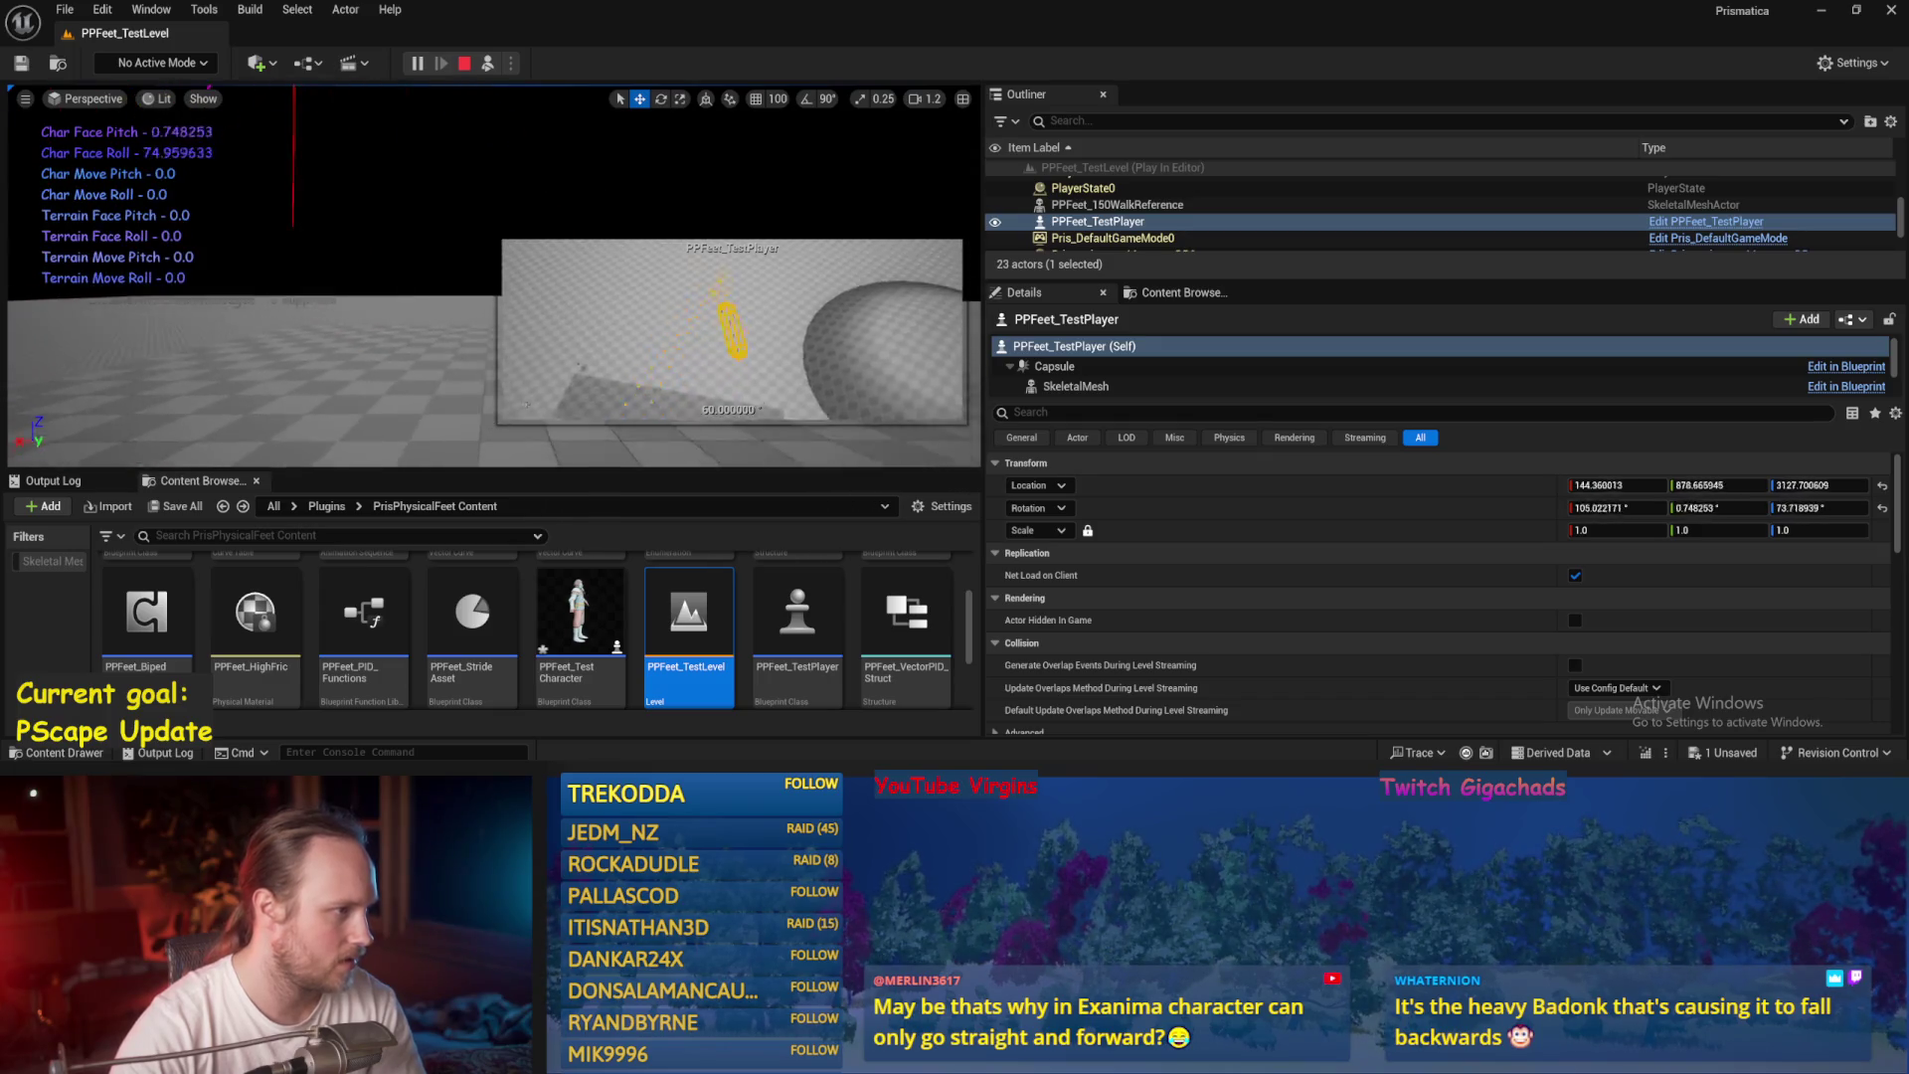
{"action": "key", "text": "Escape"}
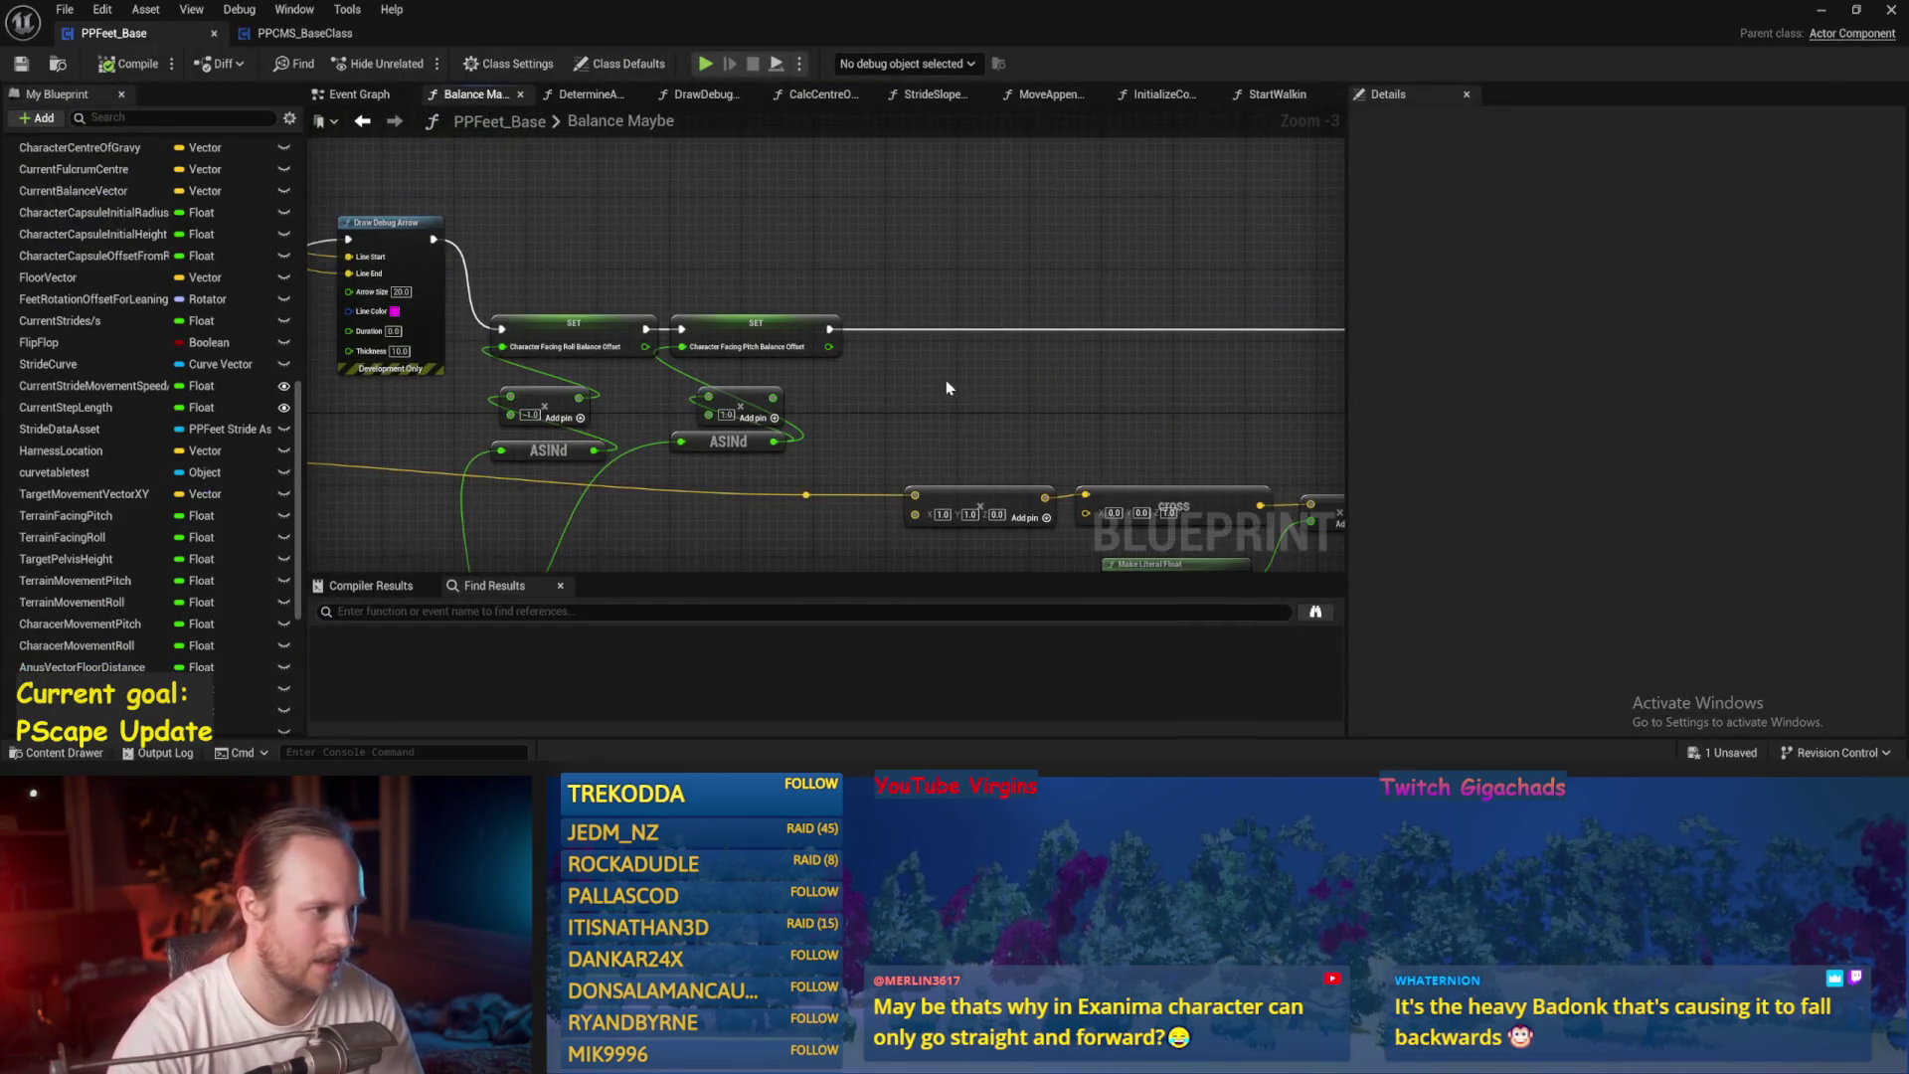
Add a Print String fed by the SET node's vector, delete the multiply node, compile and save.
{"action": "right_click", "coordinate": [731, 227]}
{"action": "key", "text": "Return"}
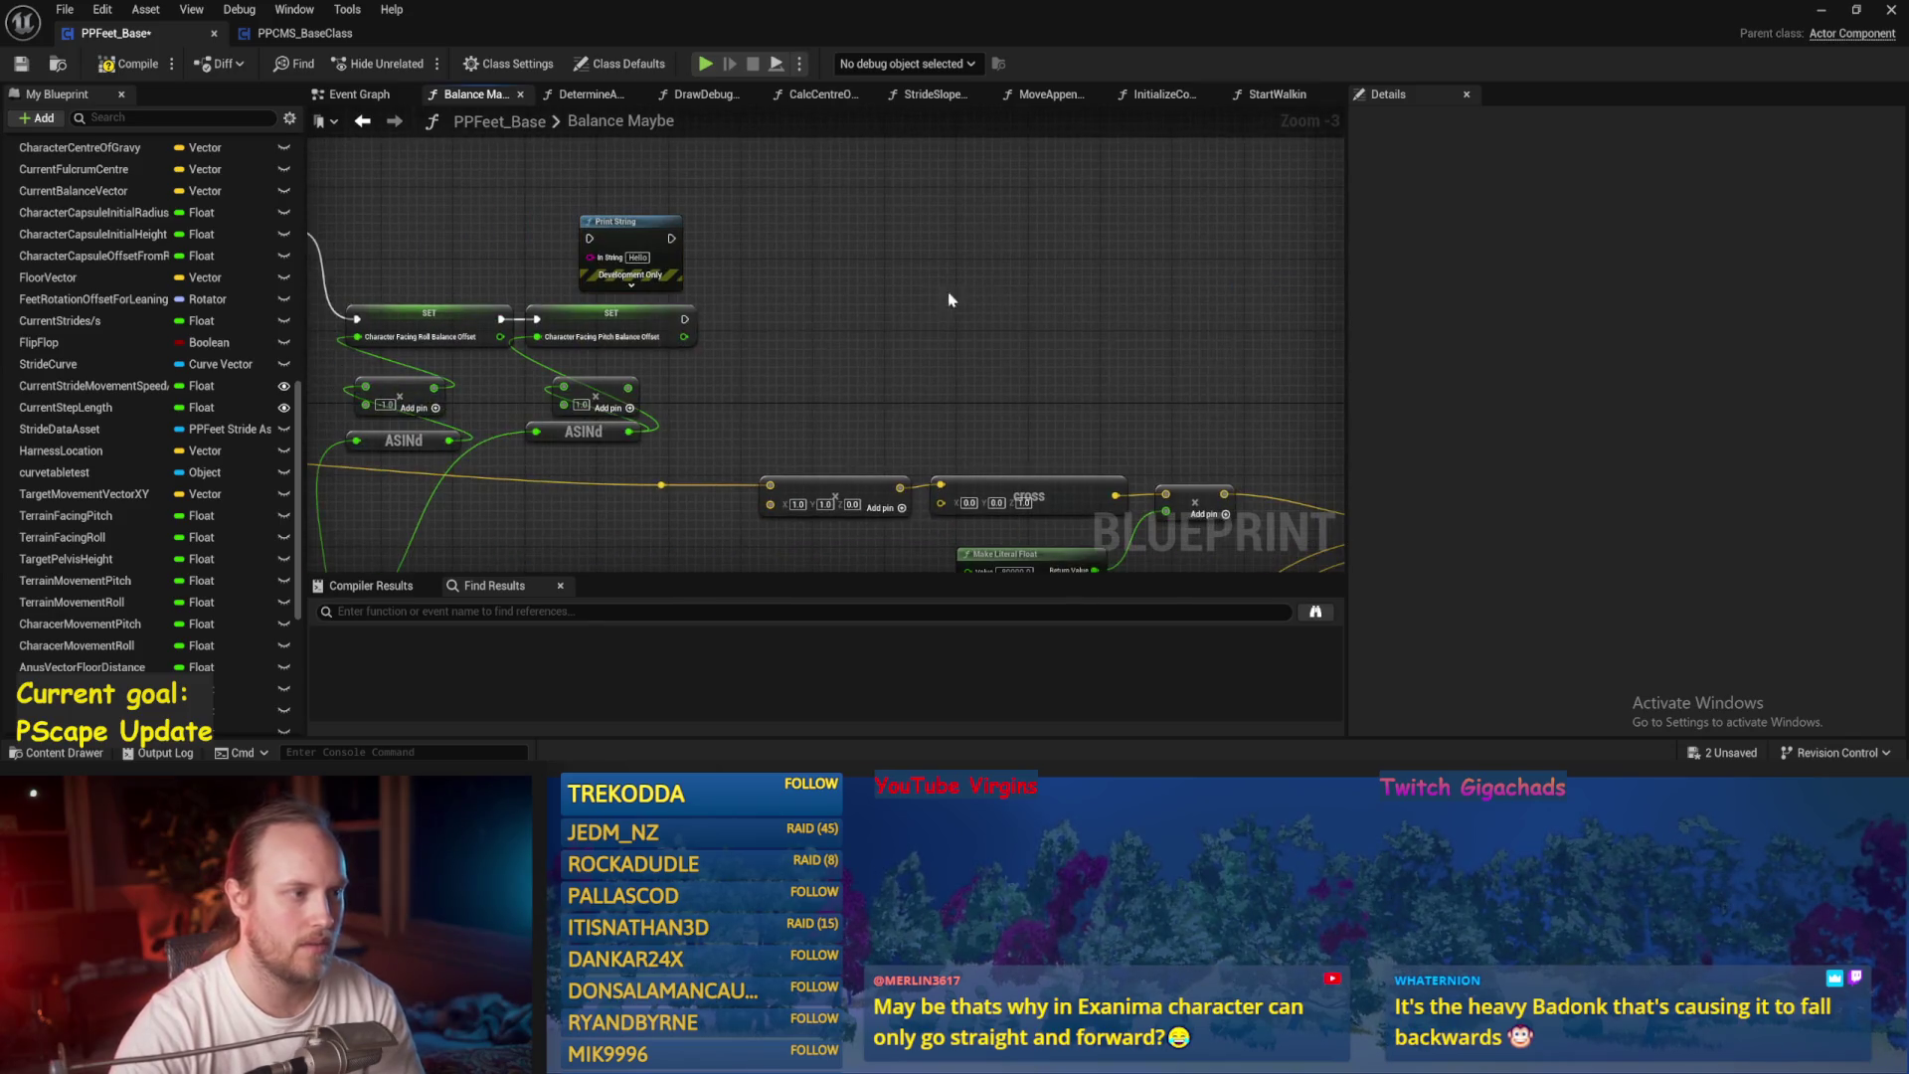
{"action": "left_click_drag", "start_coordinate": [907, 334], "coordinate": [957, 251]}
{"action": "key", "text": "ctrl+s"}
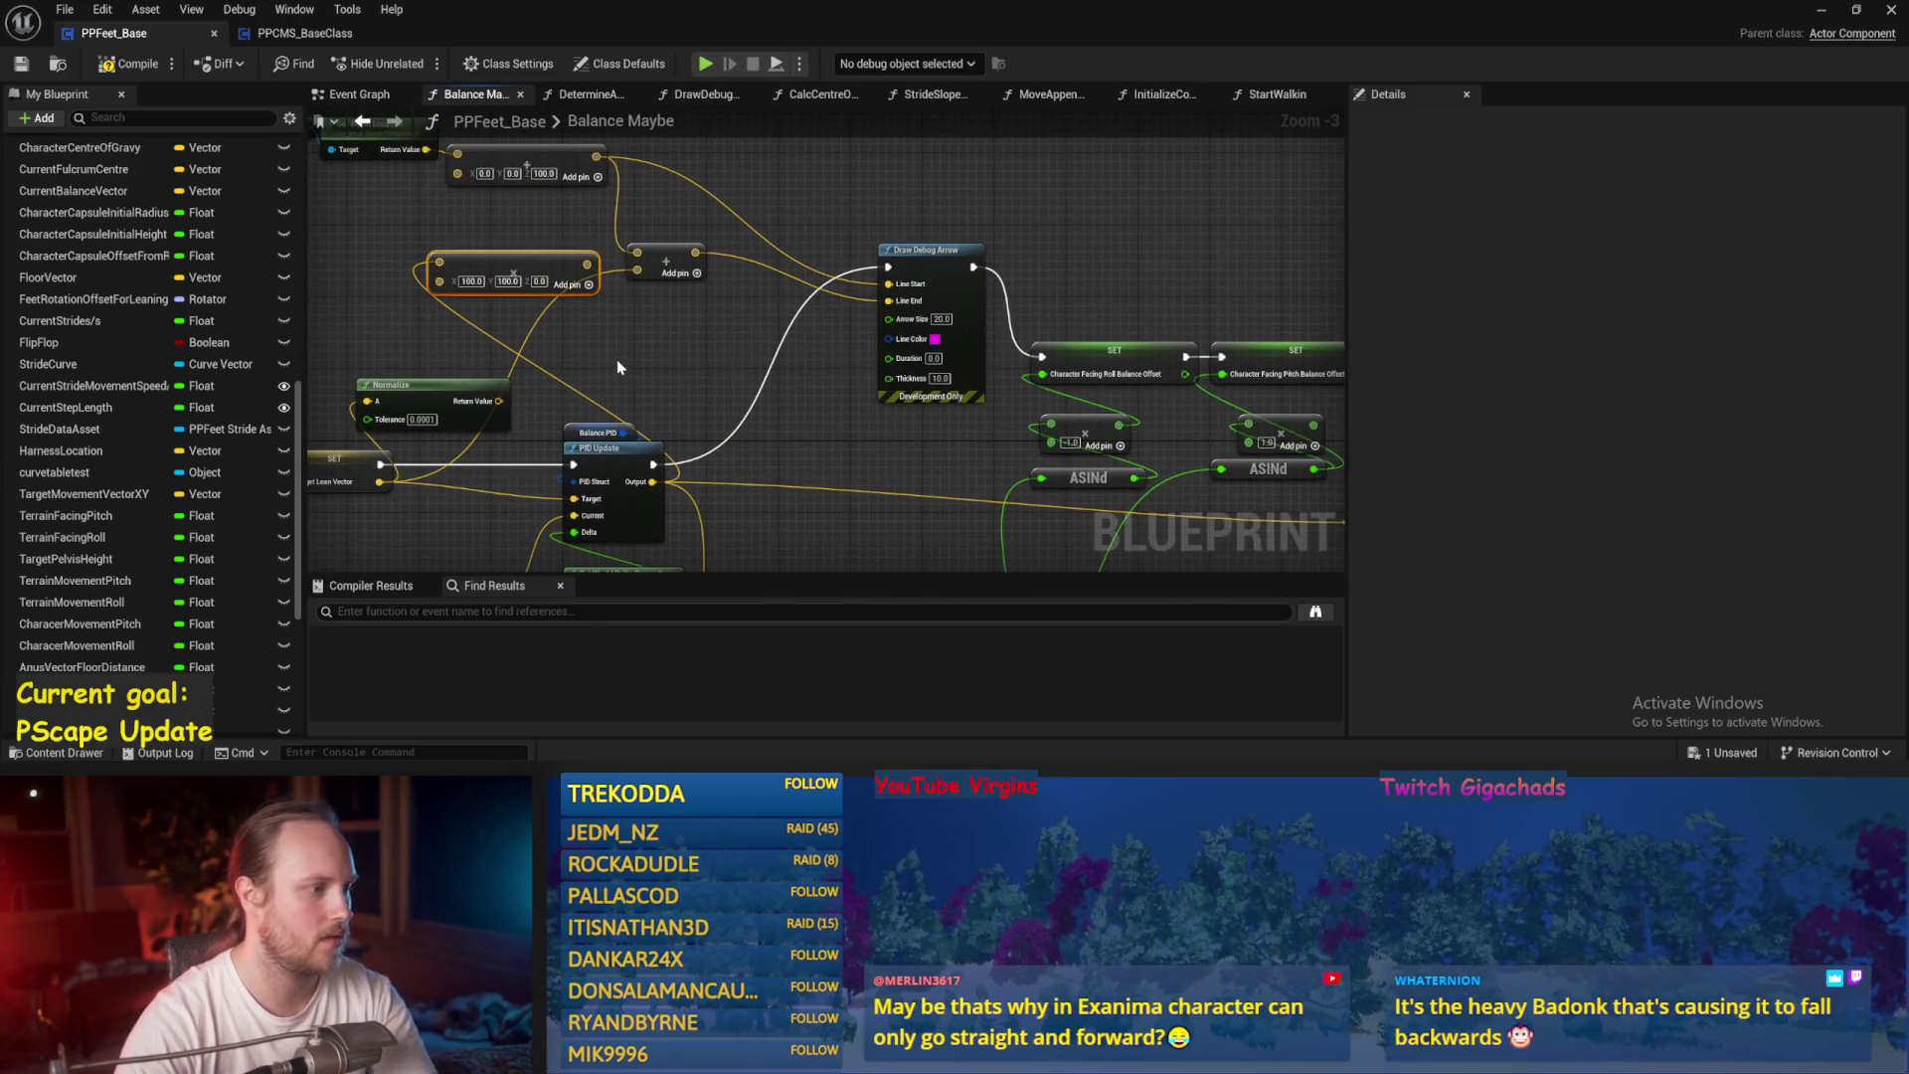
{"action": "key", "text": "Delete"}
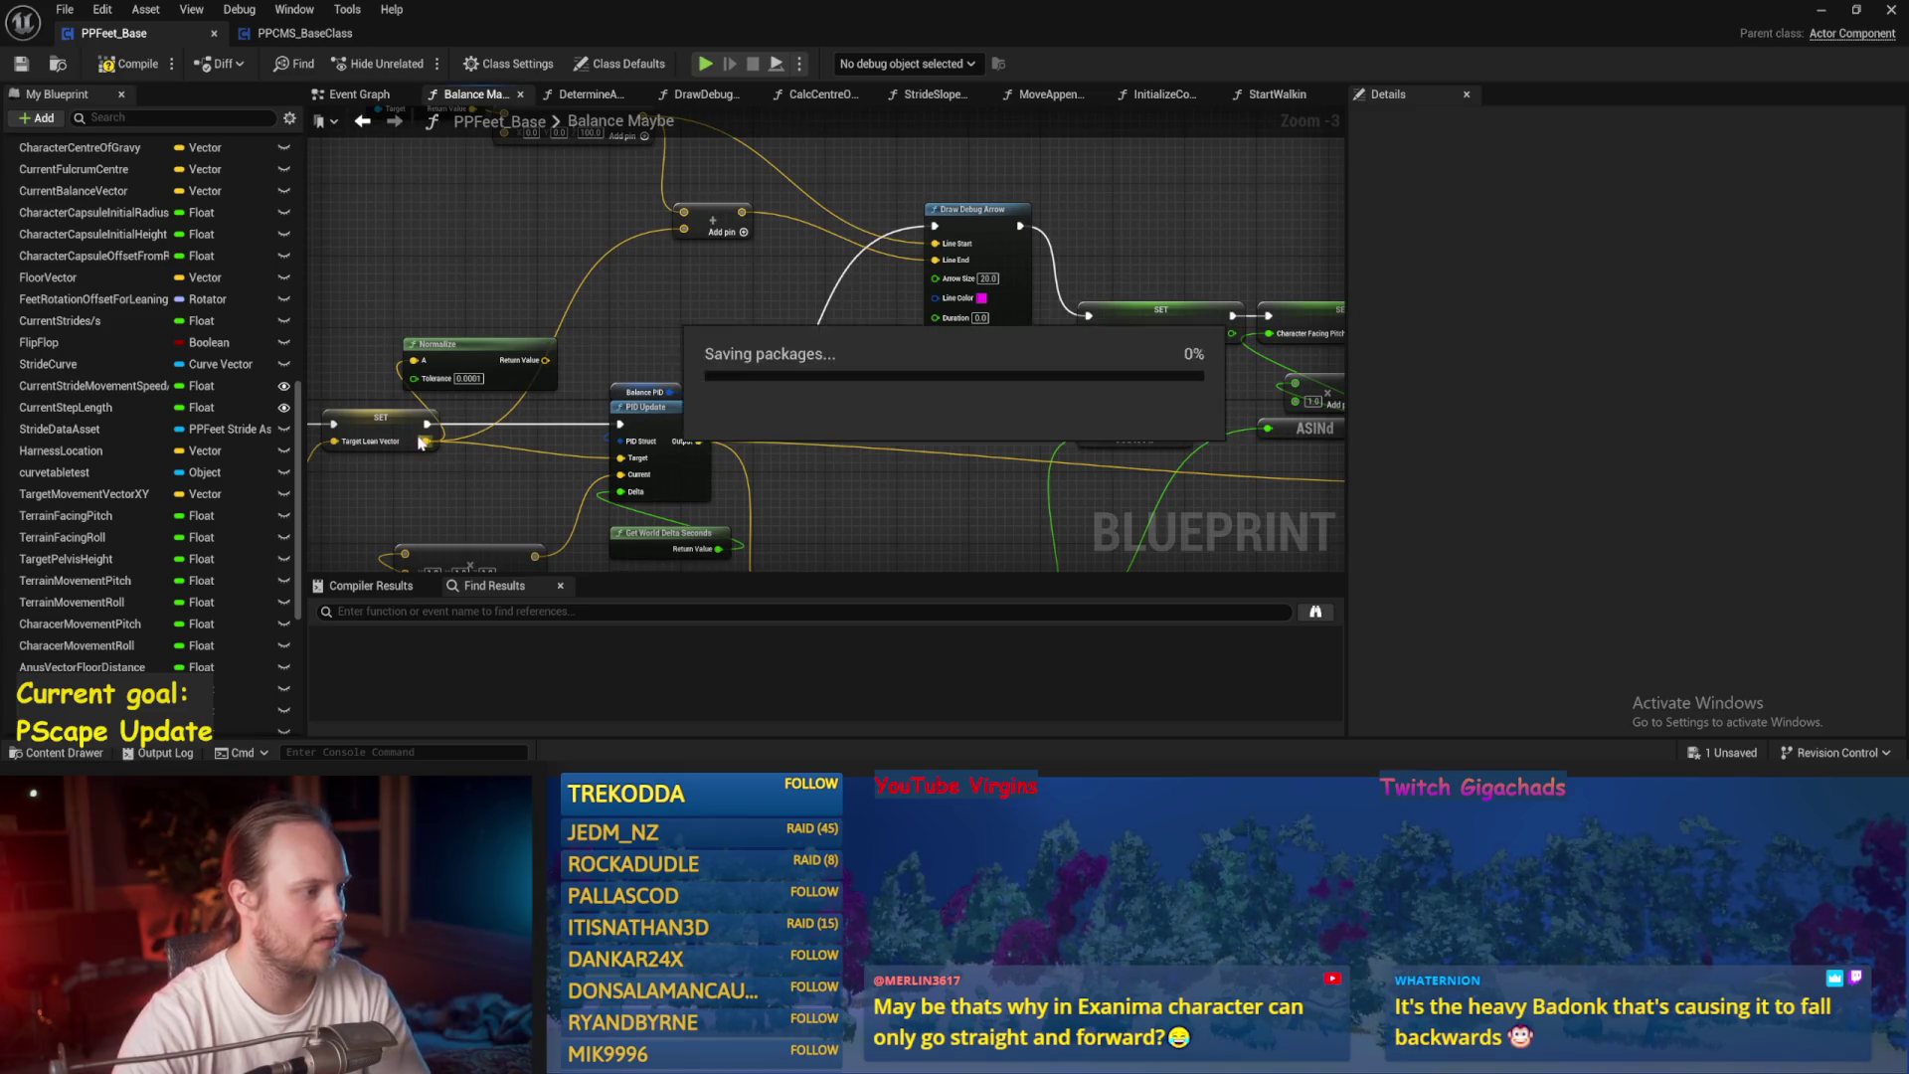
{"action": "mouse_move", "coordinate": [427, 441]}
{"action": "left_mouse_down"}
{"action": "mouse_move", "coordinate": [1142, 348]}
{"action": "mouse_move", "coordinate": [1118, 253]}
{"action": "left_mouse_up"}
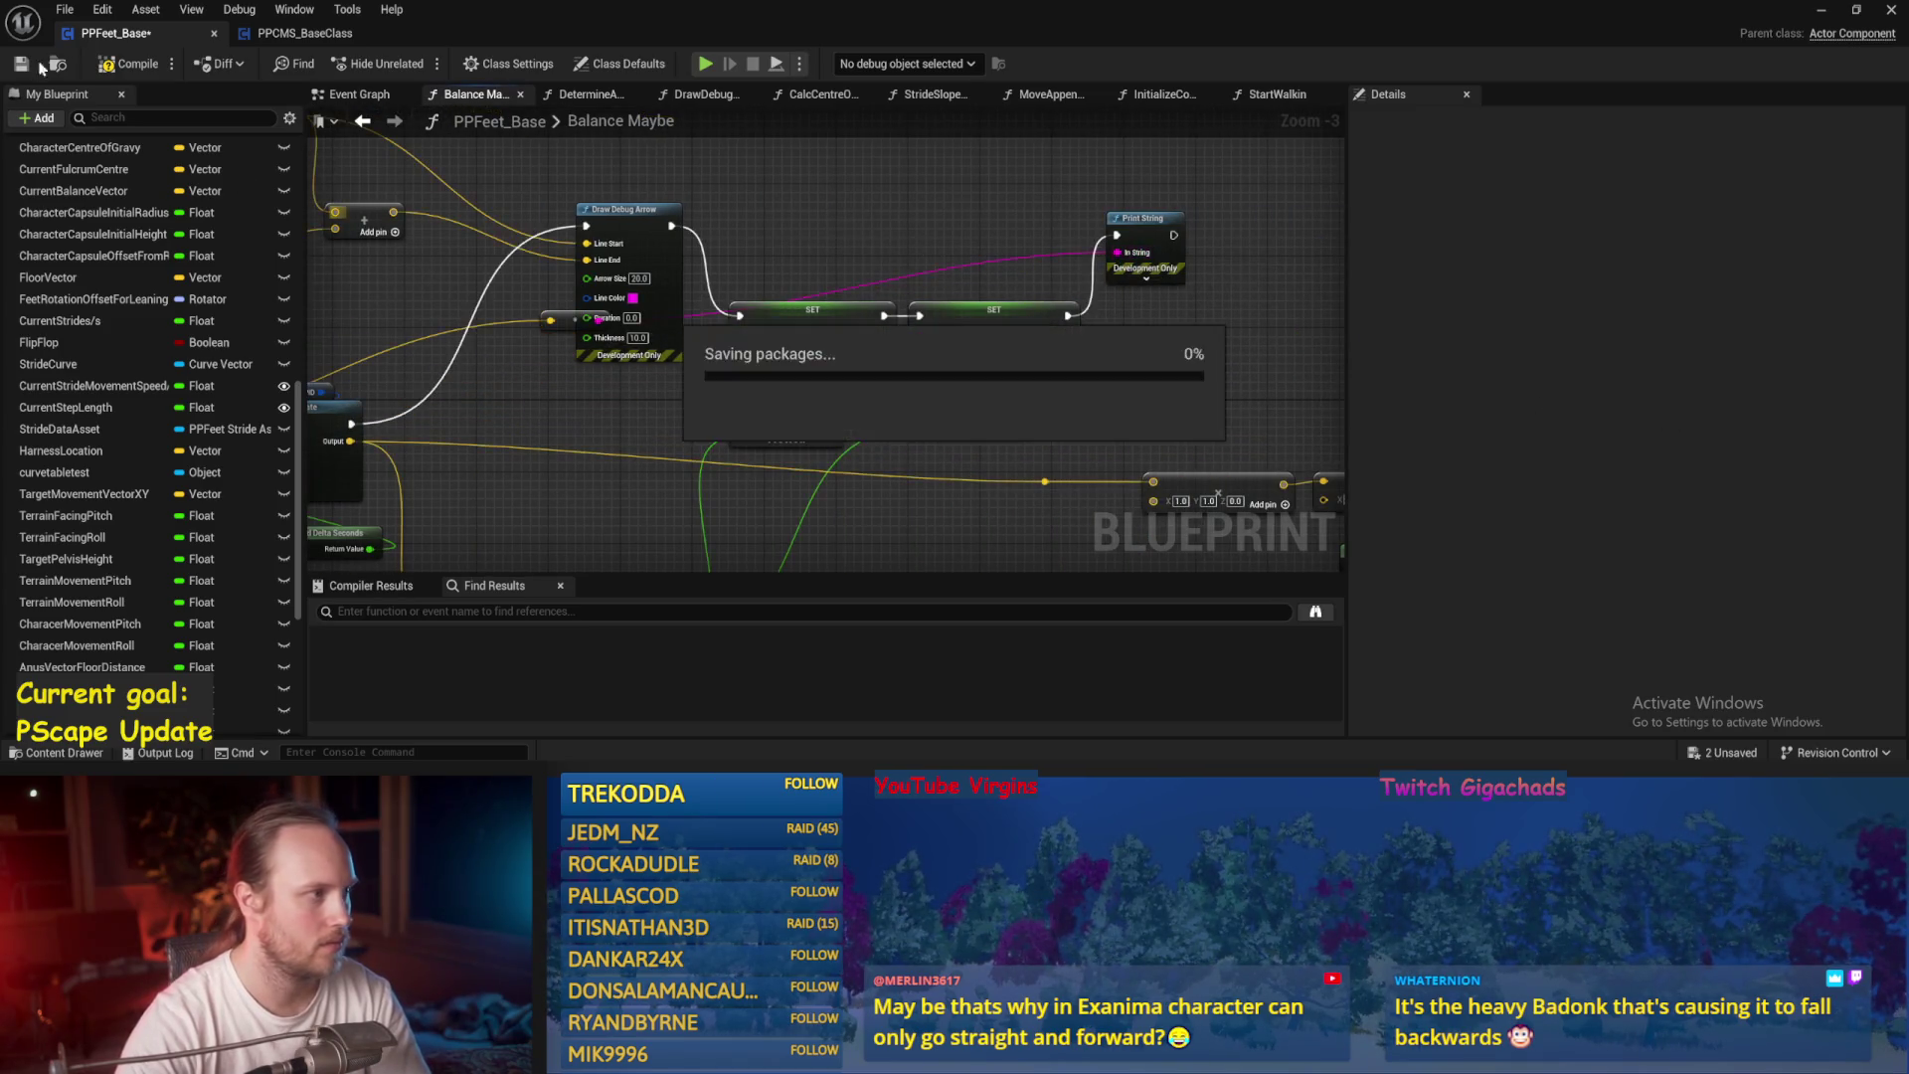
{"action": "left_click", "coordinate": [136, 70]}
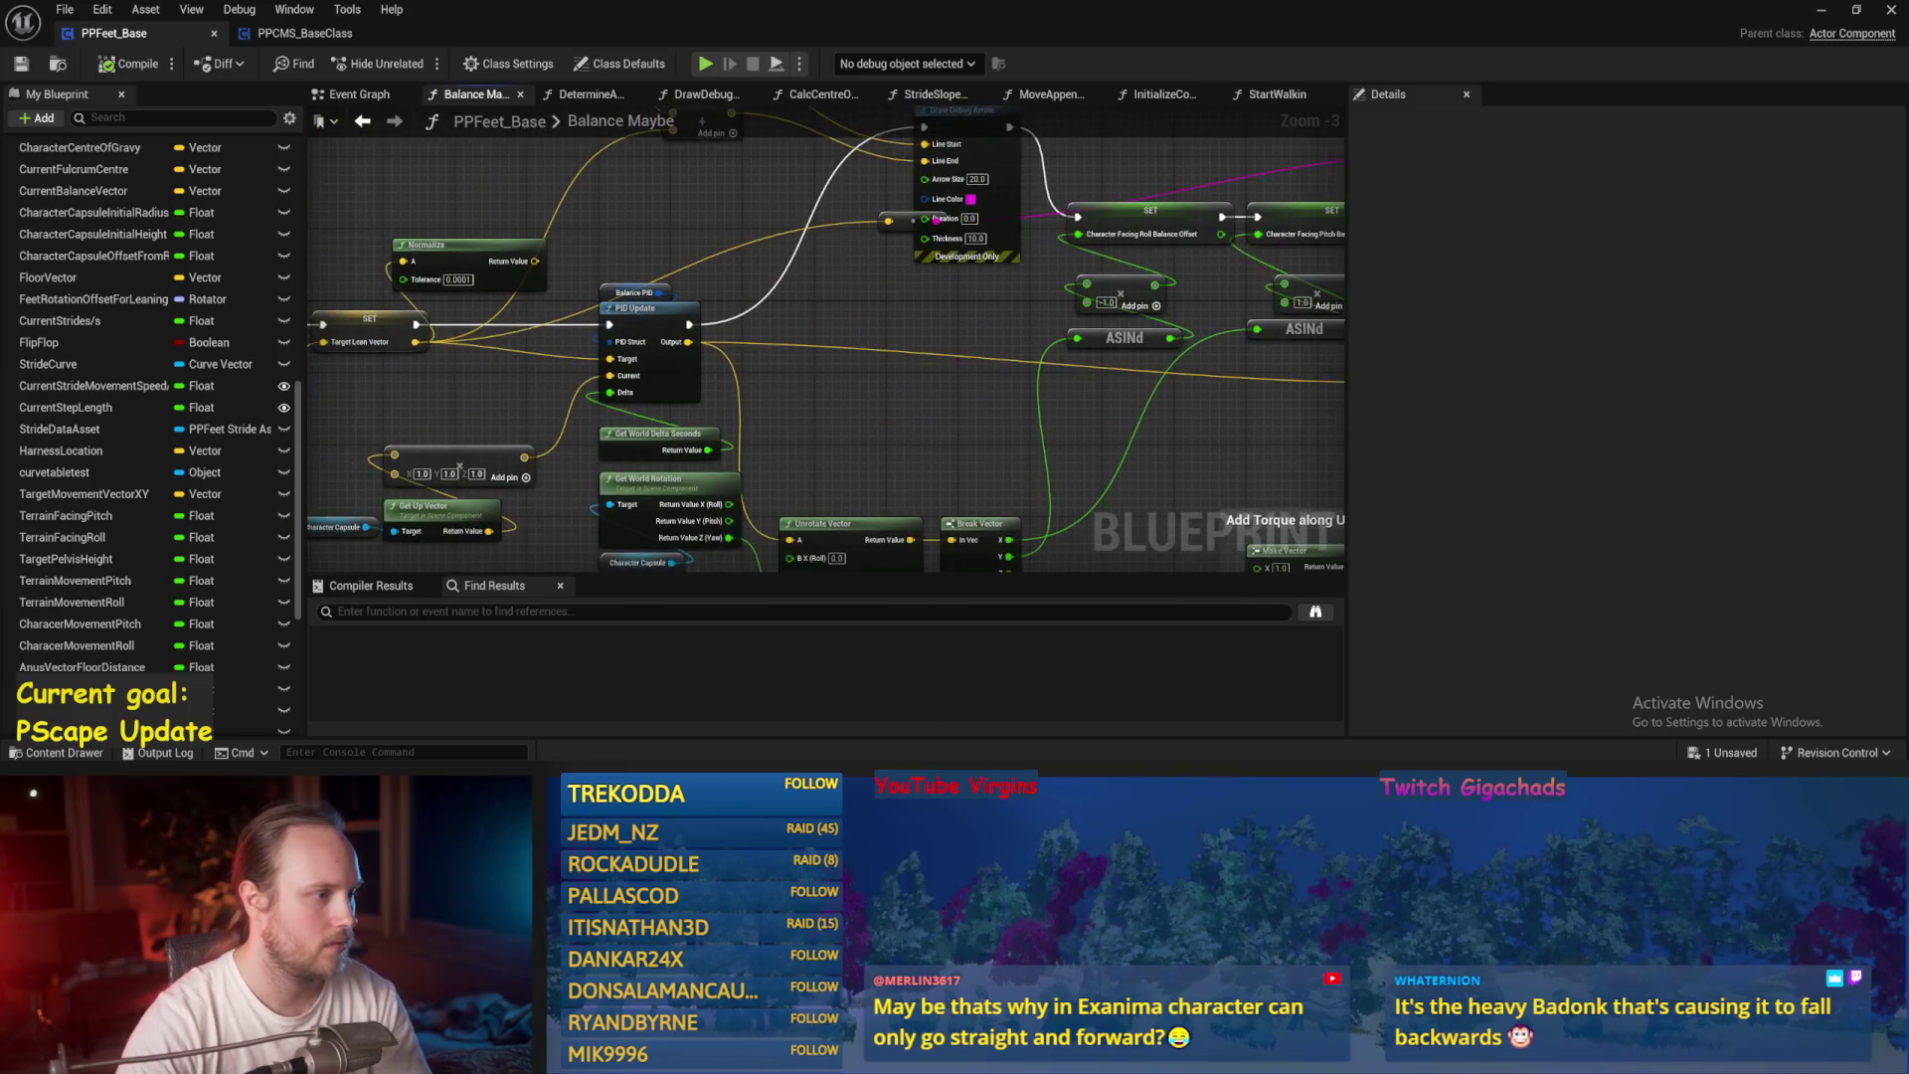
{"action": "key", "text": "ctrl+s"}
Lower Balance PID's ProportionalFactor to 0.1 and compile.
{"action": "mouse_move", "coordinate": [954, 447]}
{"action": "left_mouse_down"}
{"action": "mouse_move", "coordinate": [1005, 431]}
{"action": "mouse_move", "coordinate": [742, 396]}
{"action": "mouse_move", "coordinate": [730, 352]}
{"action": "left_mouse_up"}
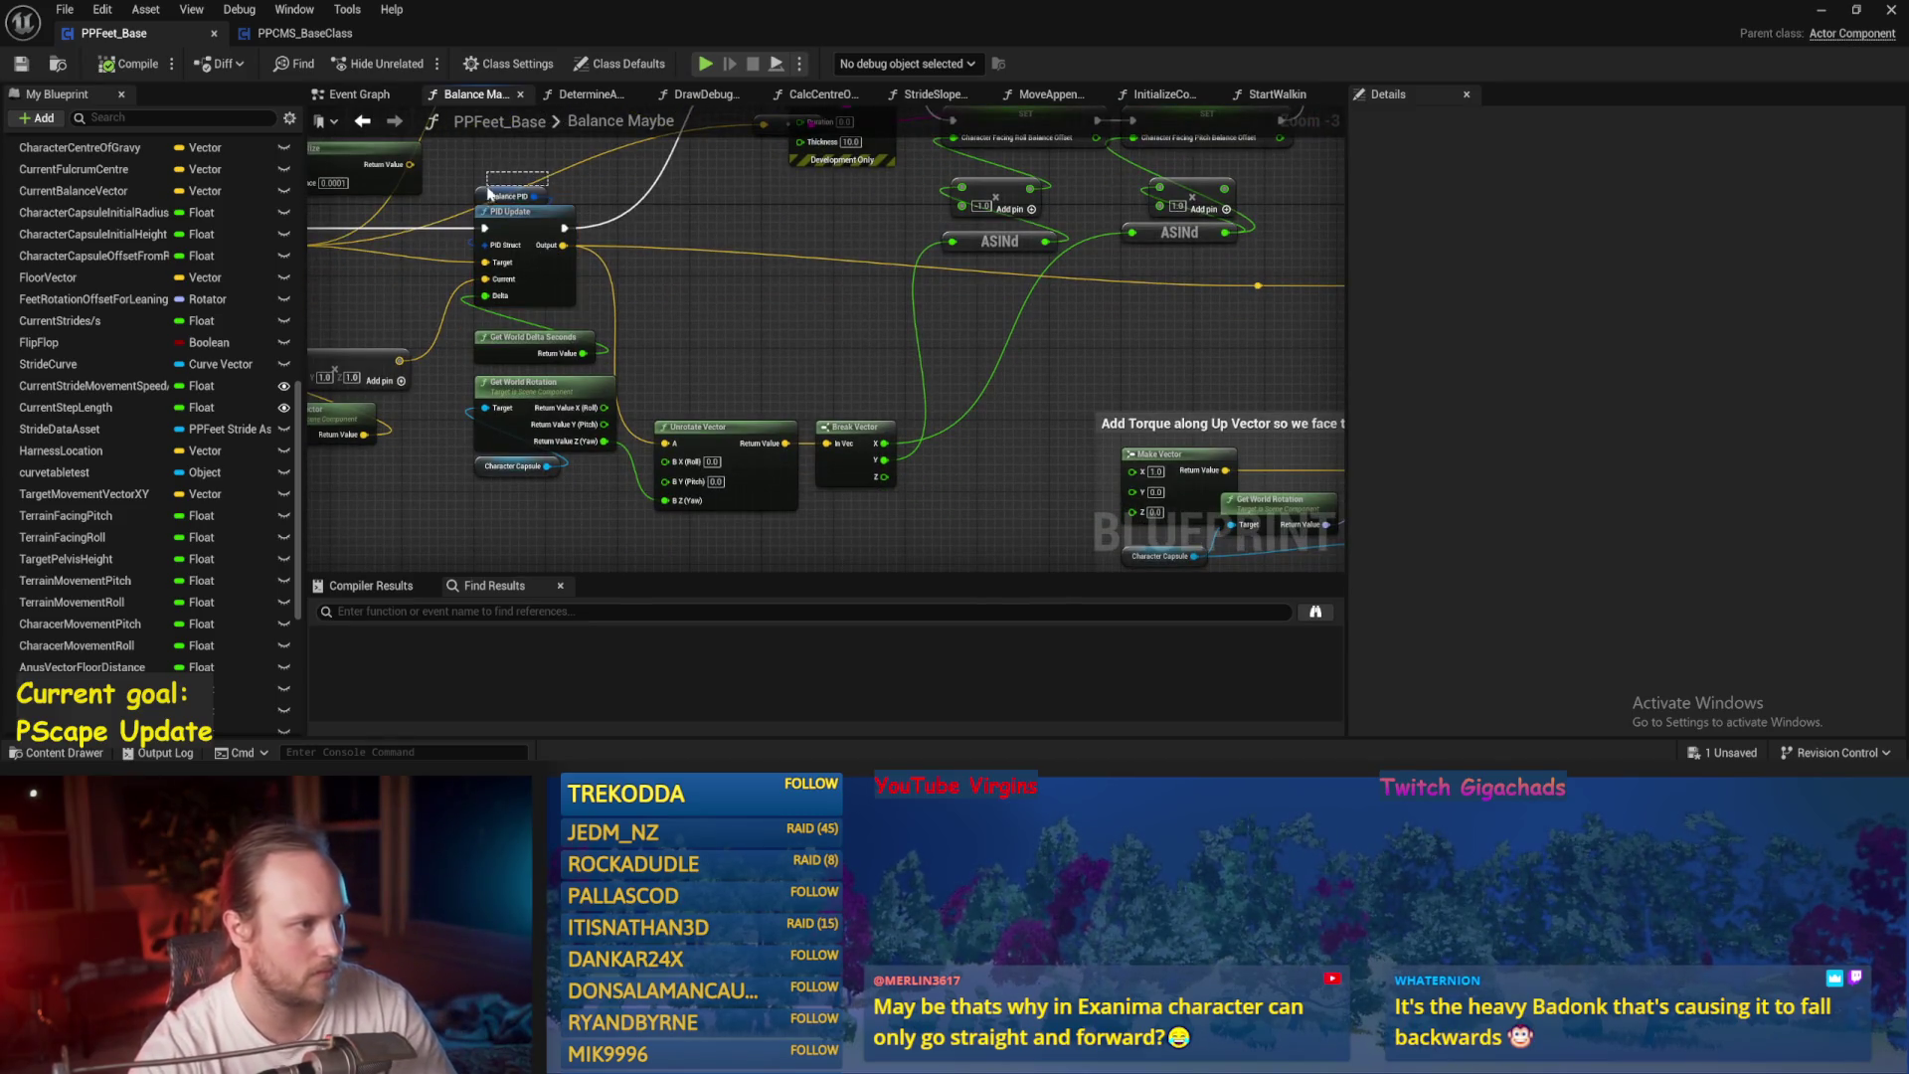
{"action": "left_click_drag", "start_coordinate": [488, 191], "coordinate": [489, 193]}
{"action": "left_click", "coordinate": [1697, 463]}
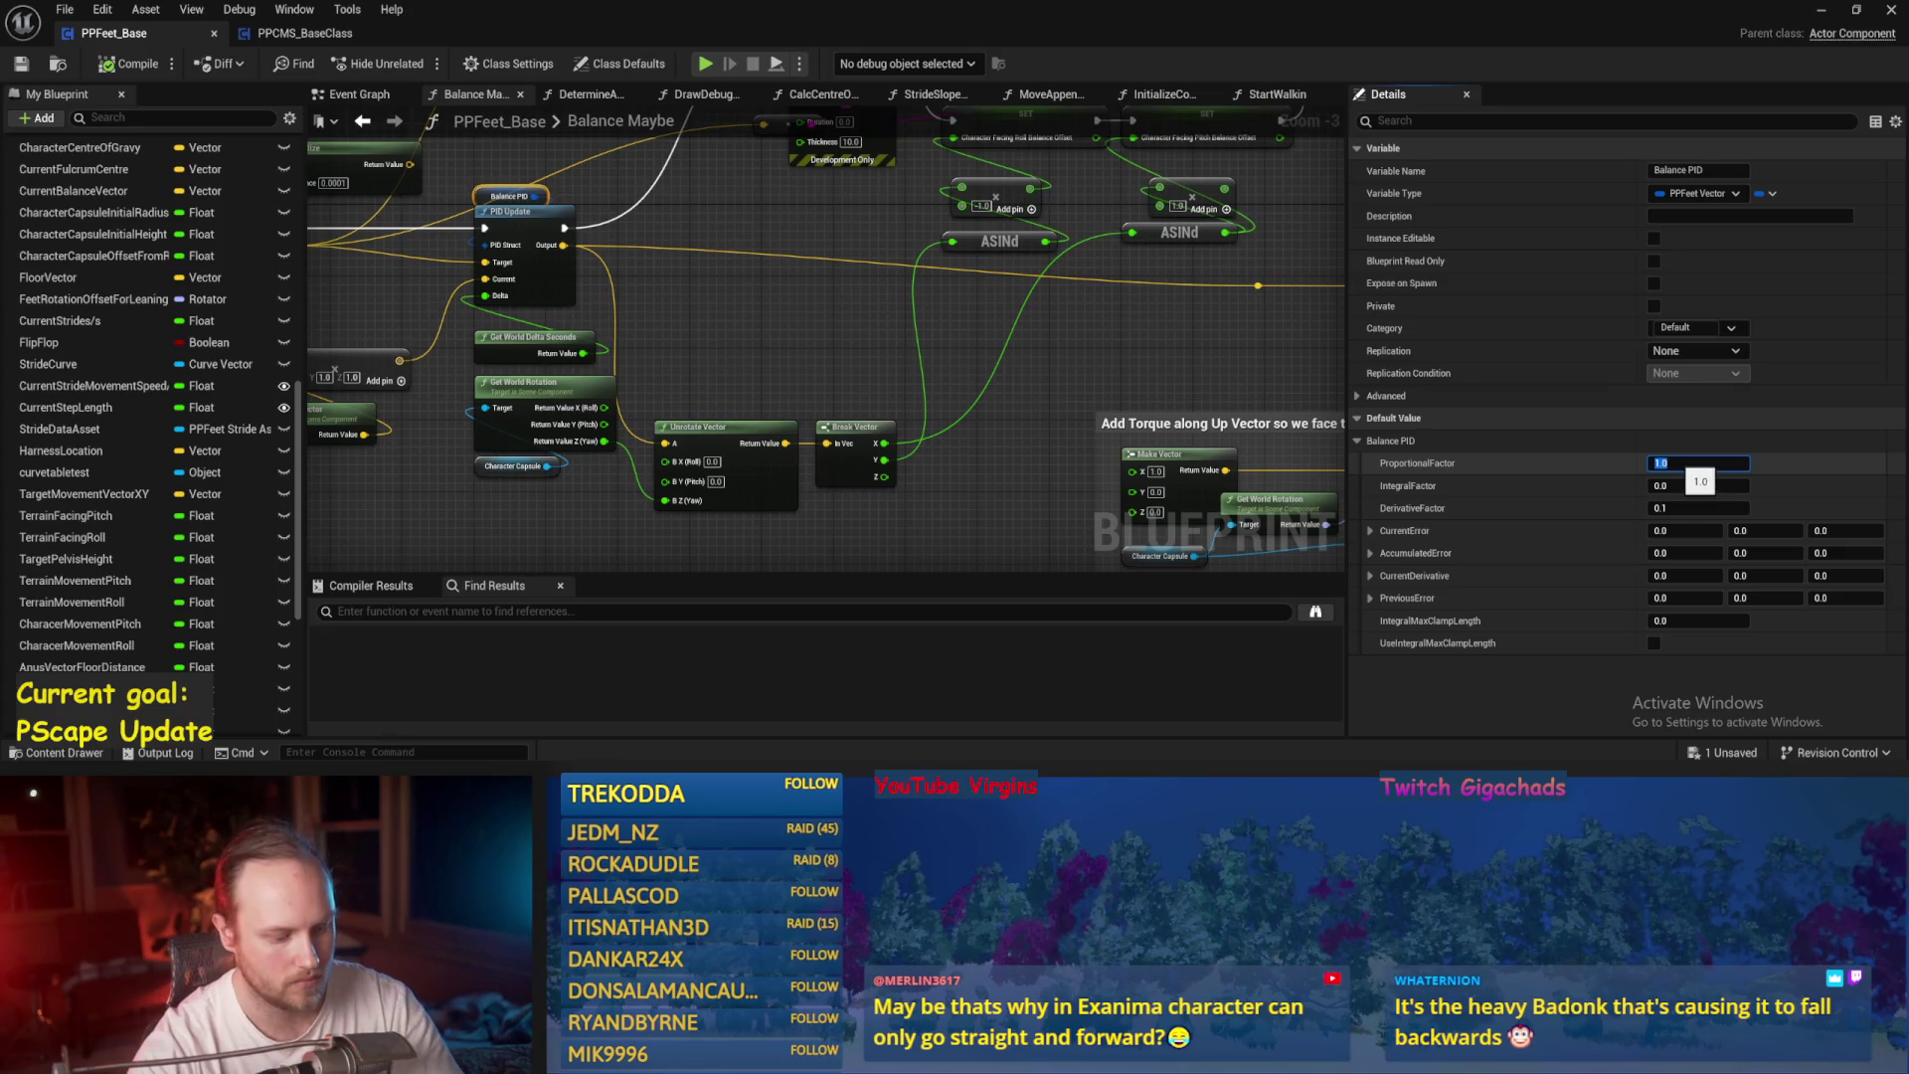
{"action": "left_click", "coordinate": [779, 314]}
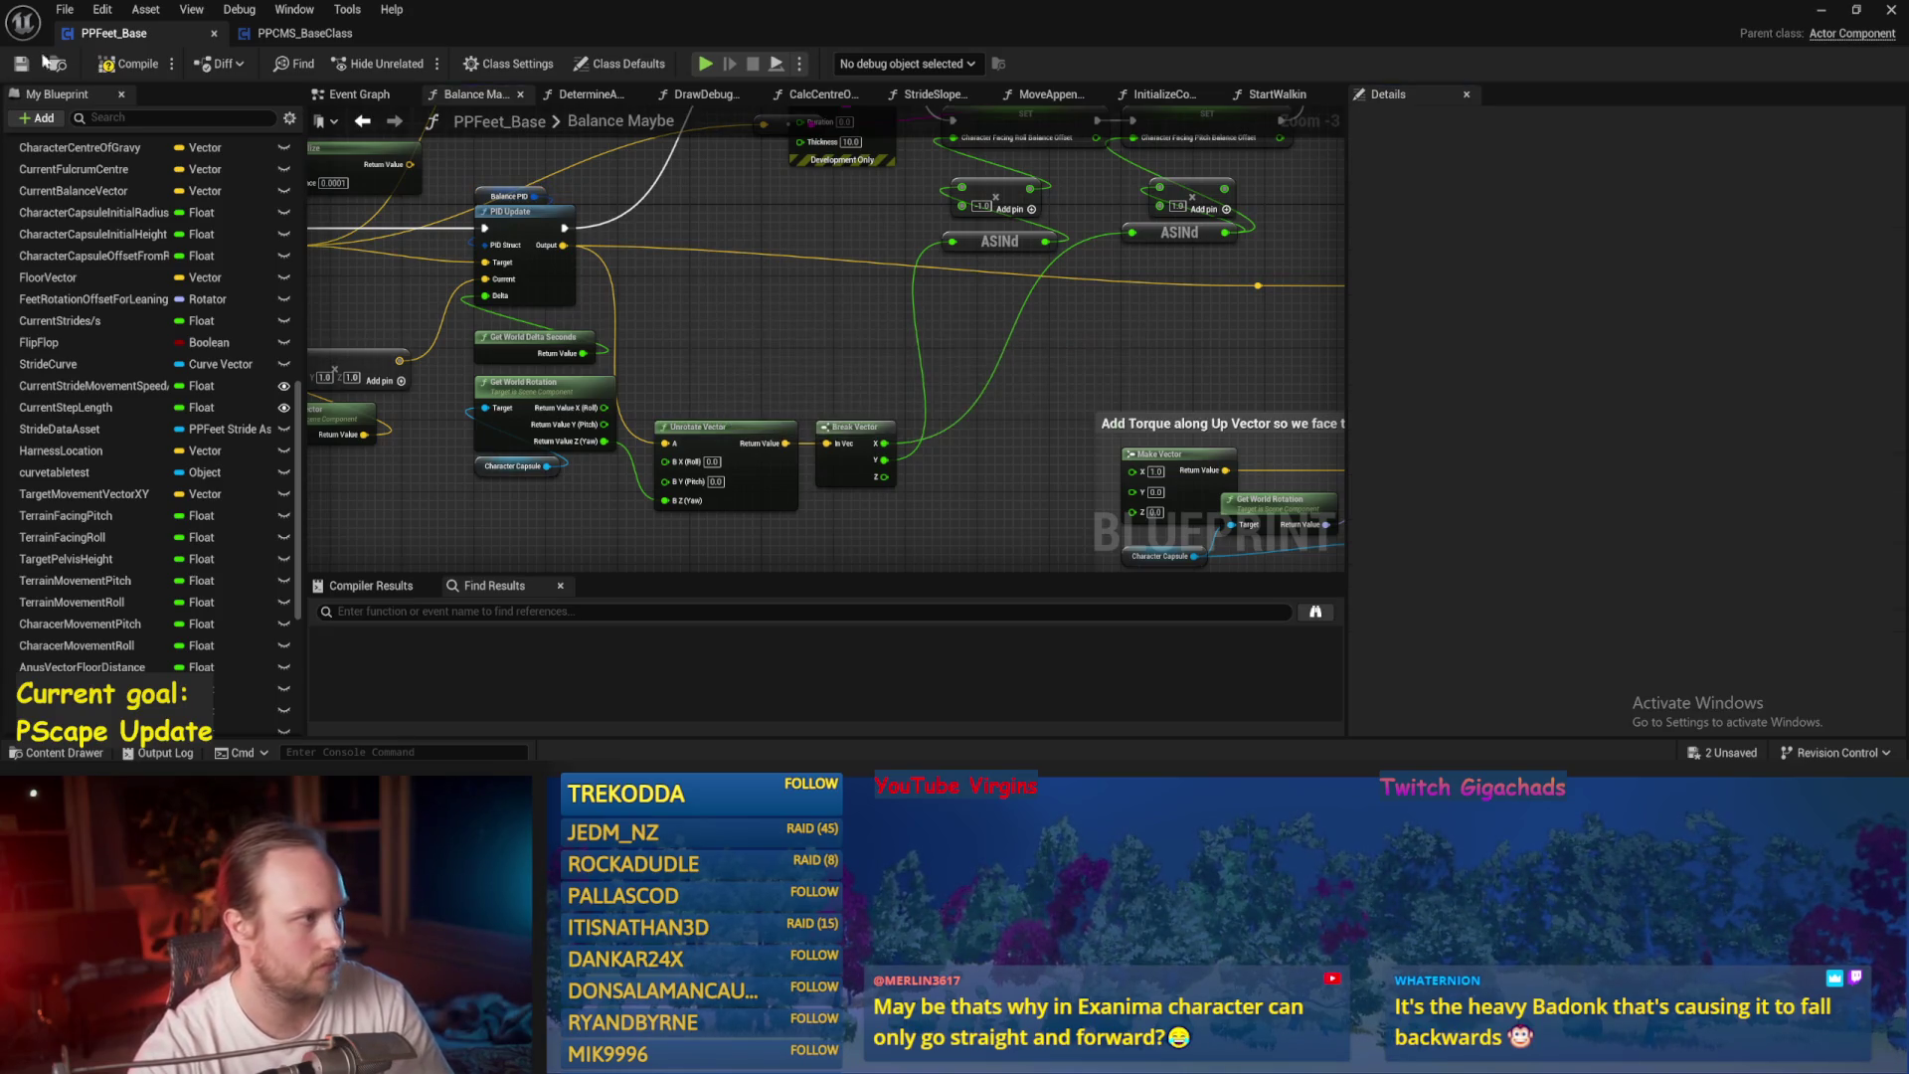
{"action": "key", "text": "F7"}
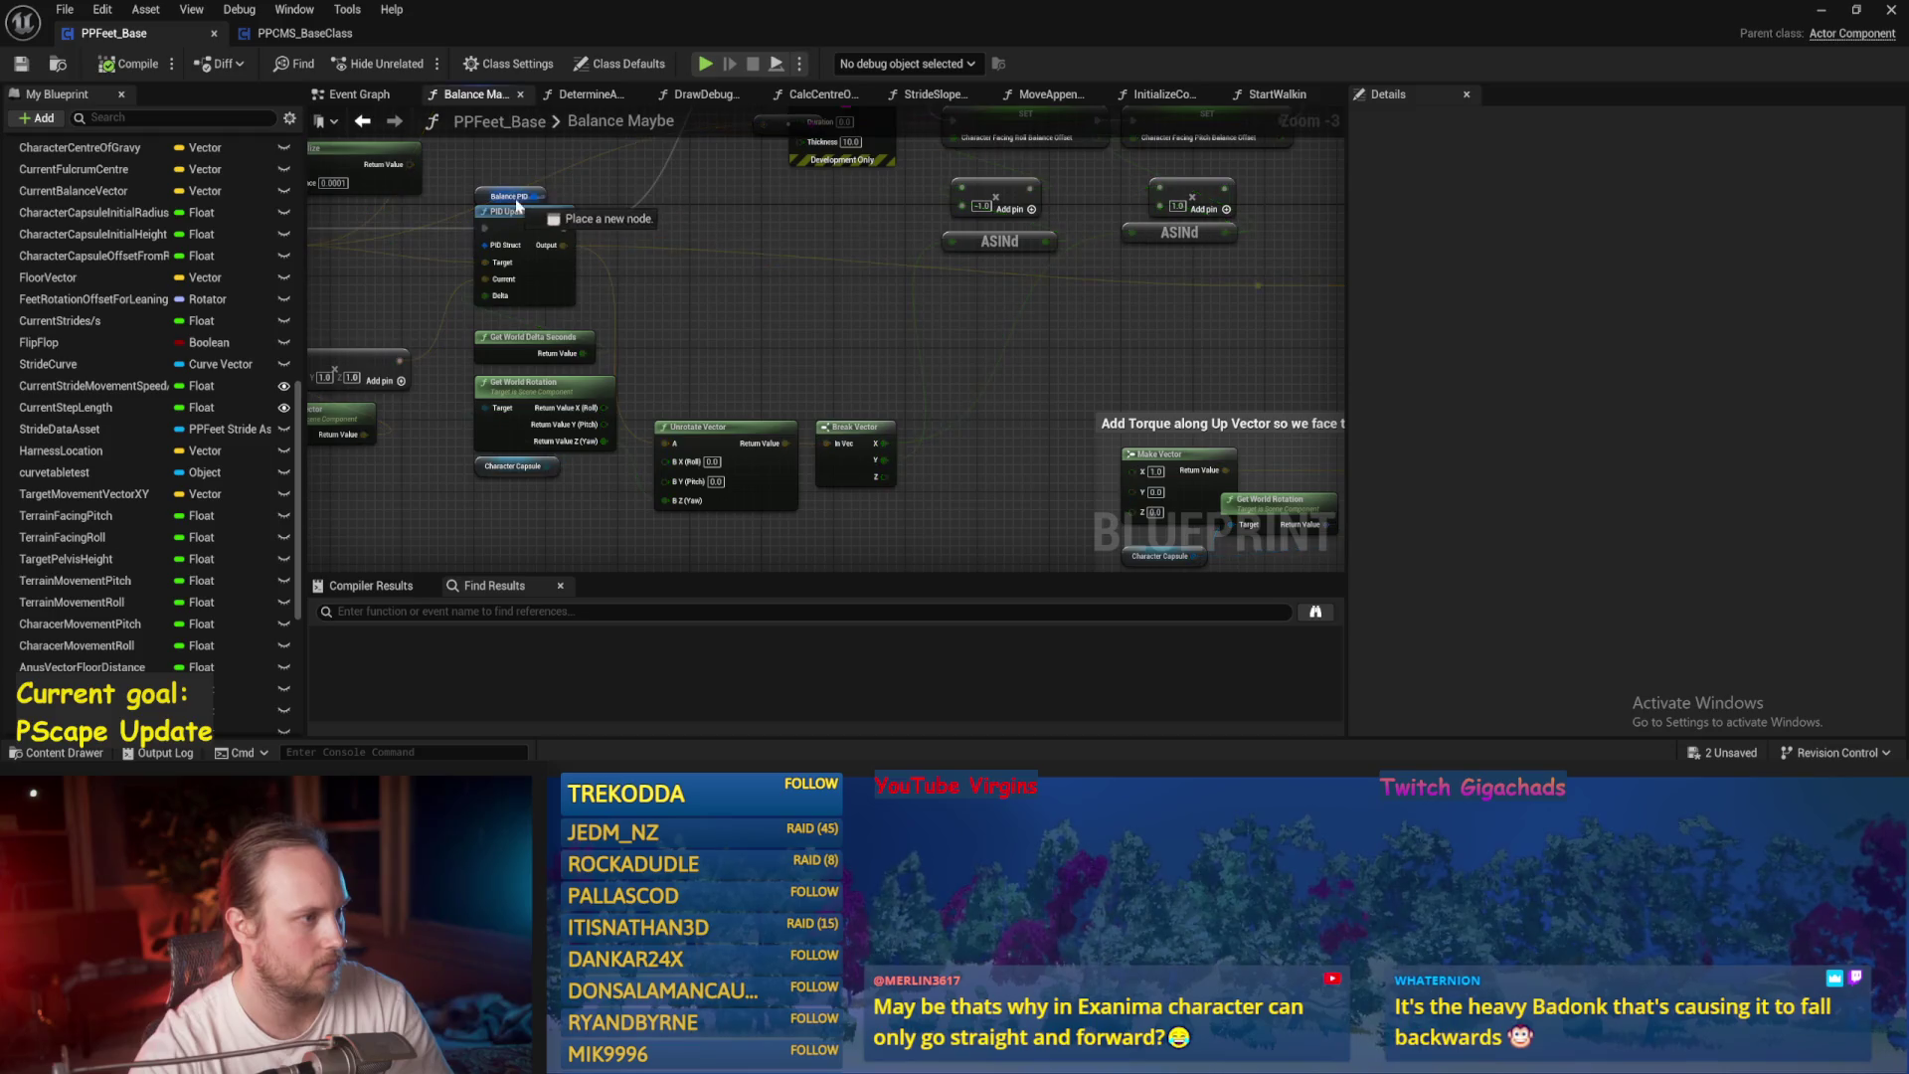
{"action": "left_click", "coordinate": [502, 194]}
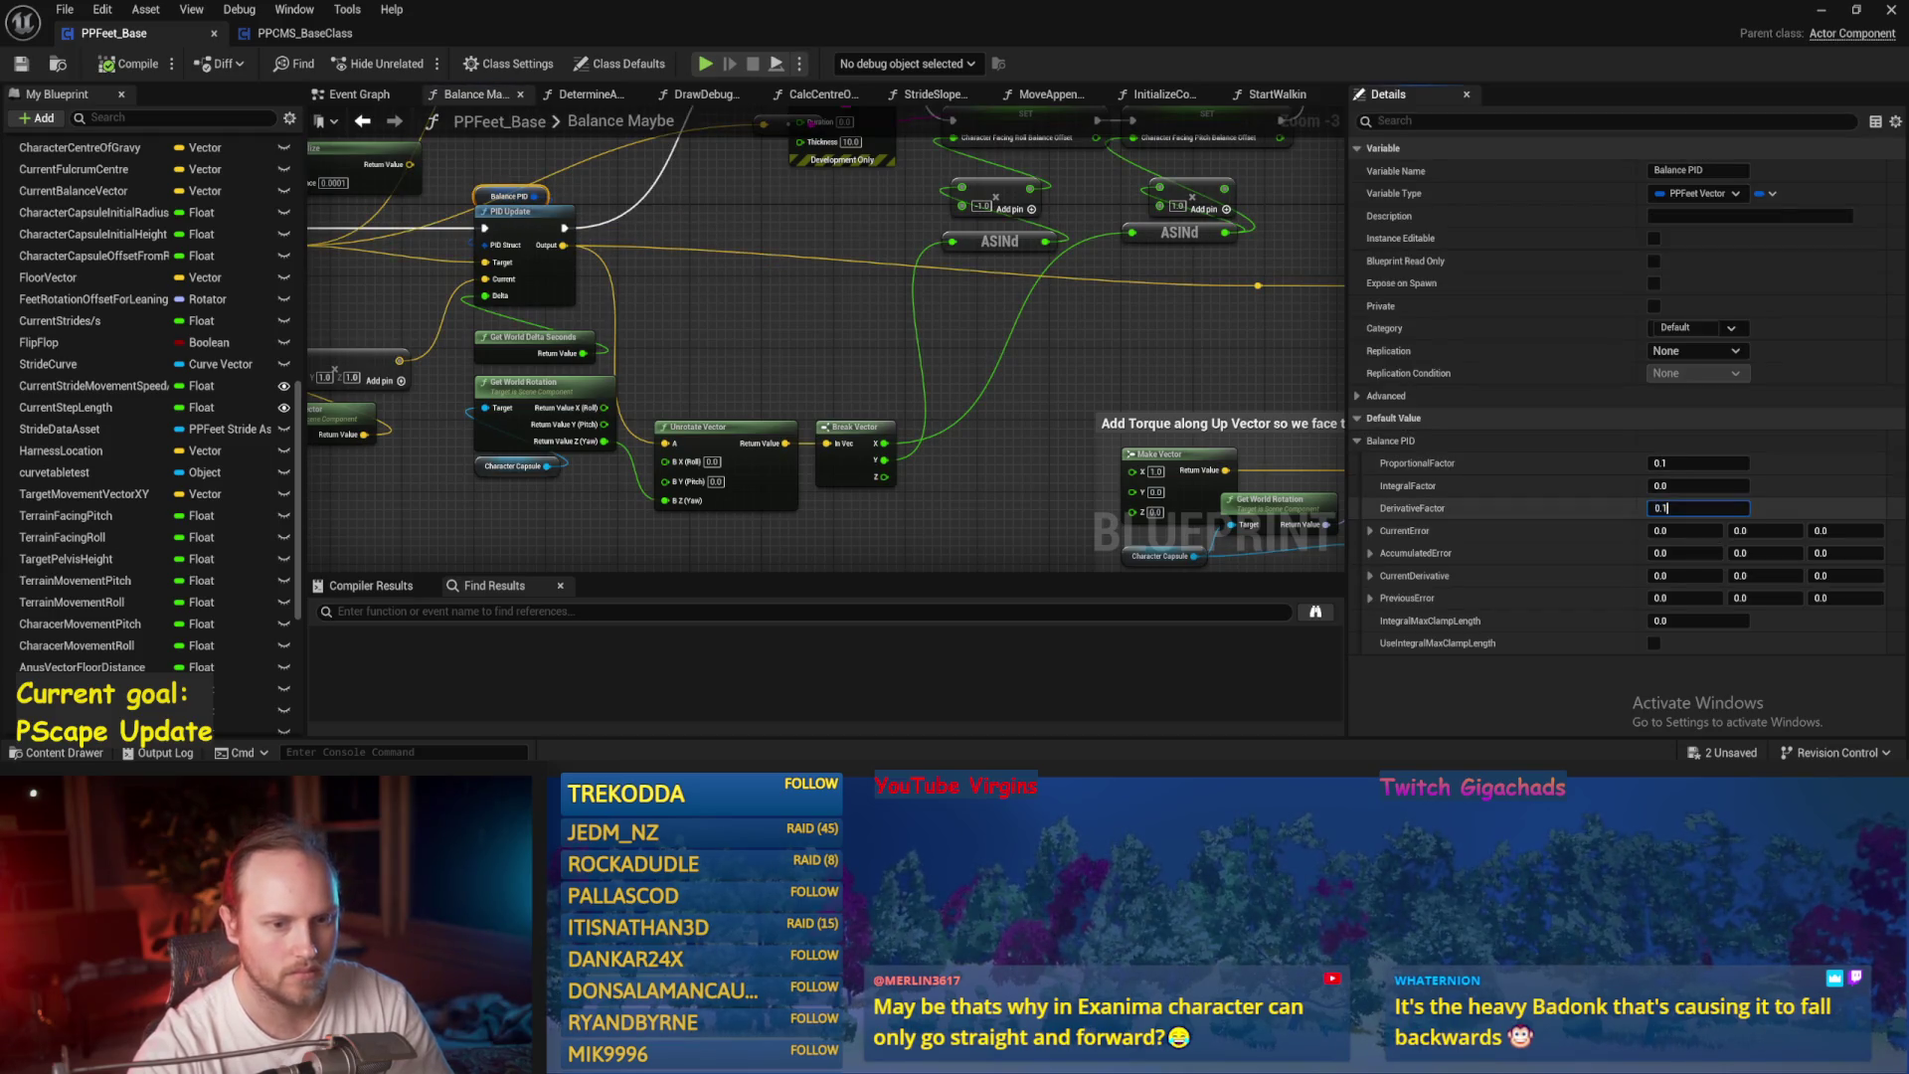
{"action": "left_click", "coordinate": [855, 418]}
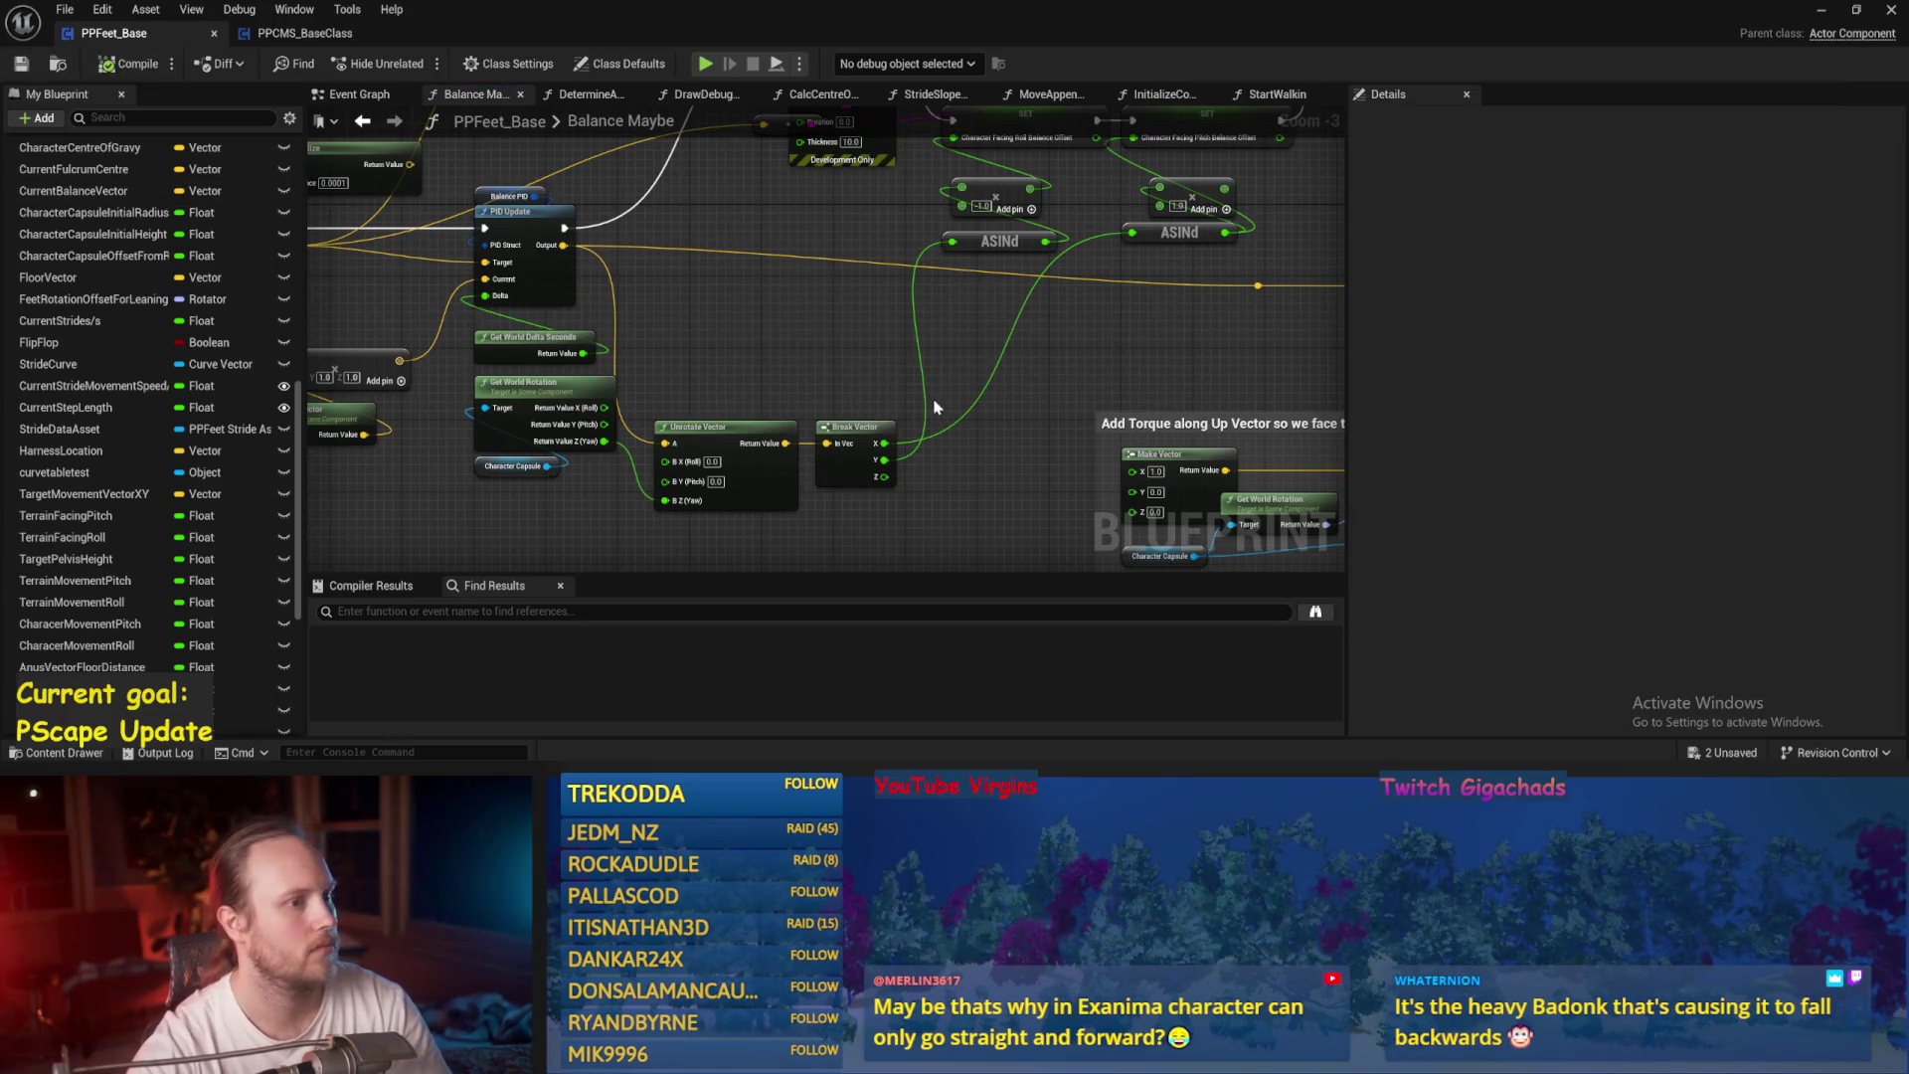
{"action": "left_click_drag", "start_coordinate": [935, 407], "coordinate": [844, 482]}
Play-test the test level several times, then save the level.
{"action": "left_click", "coordinate": [1818, 12]}
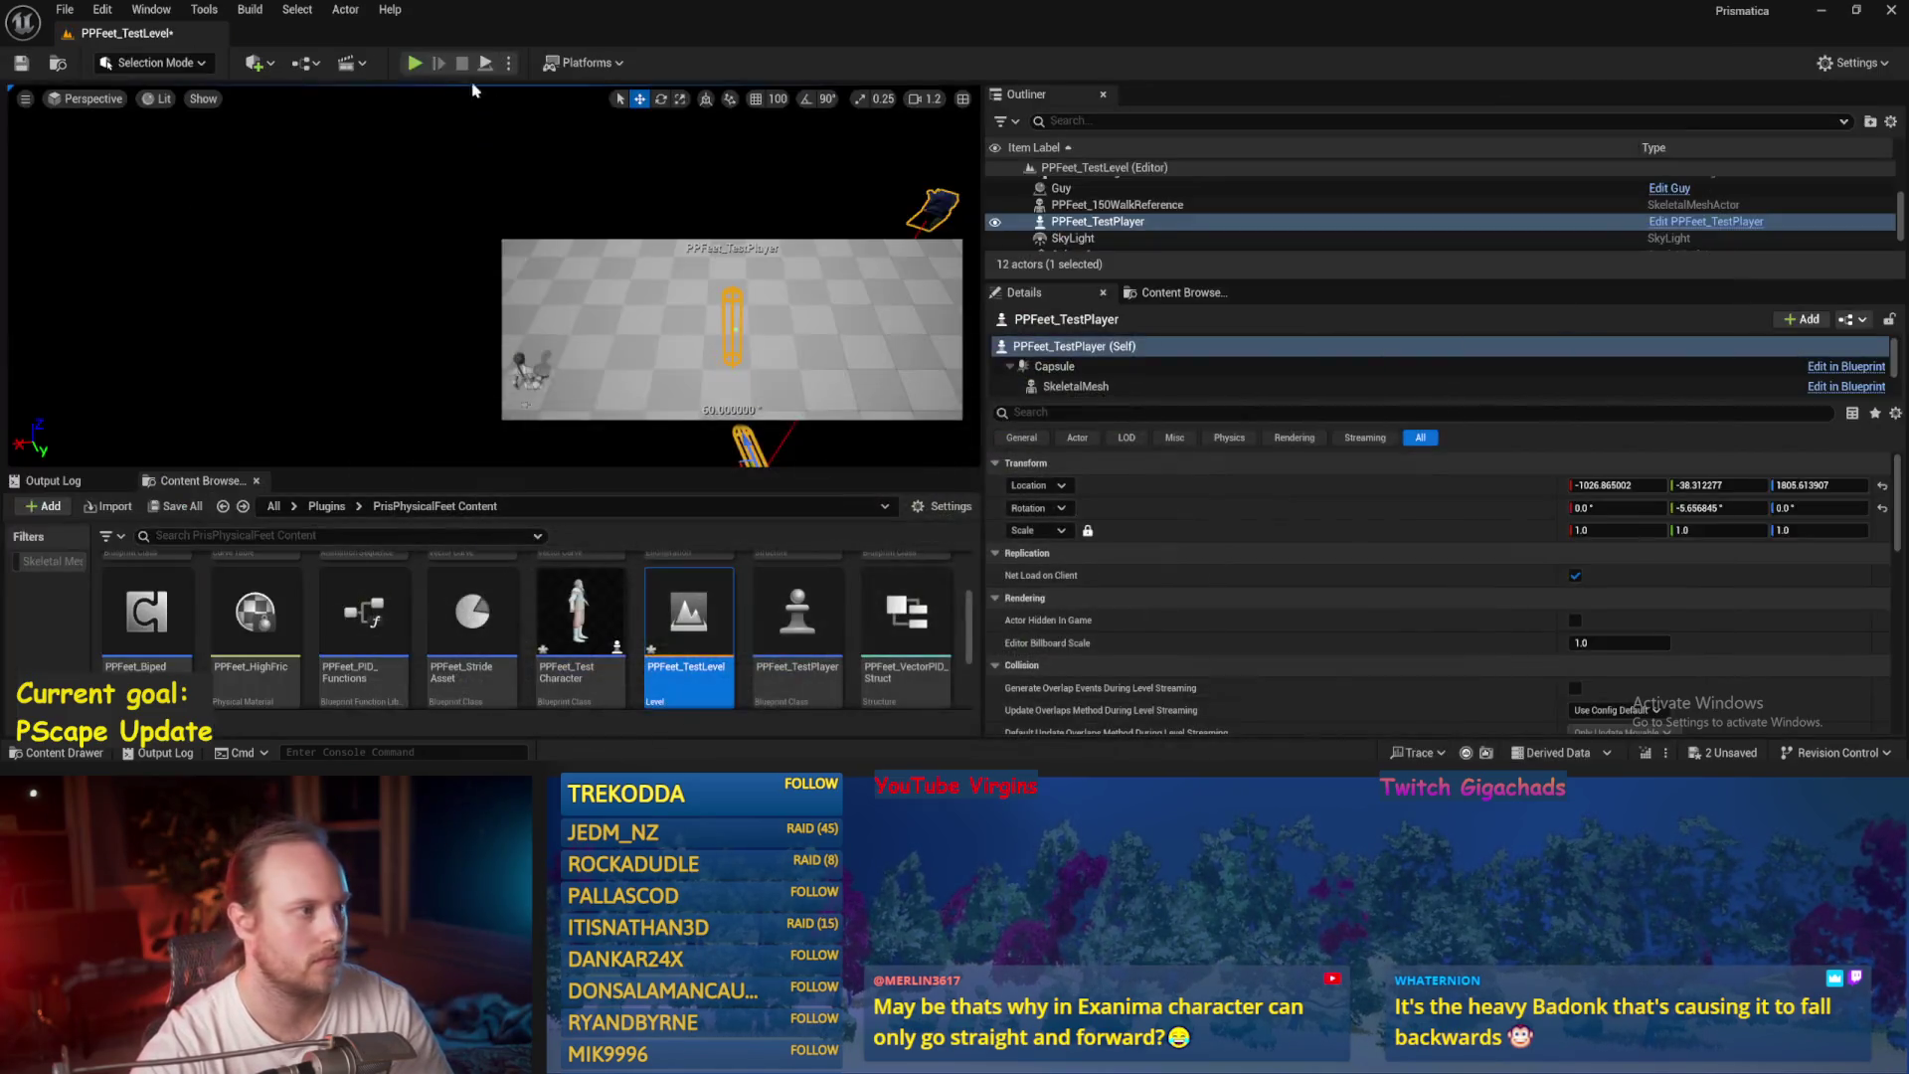
{"action": "left_click", "coordinate": [487, 67]}
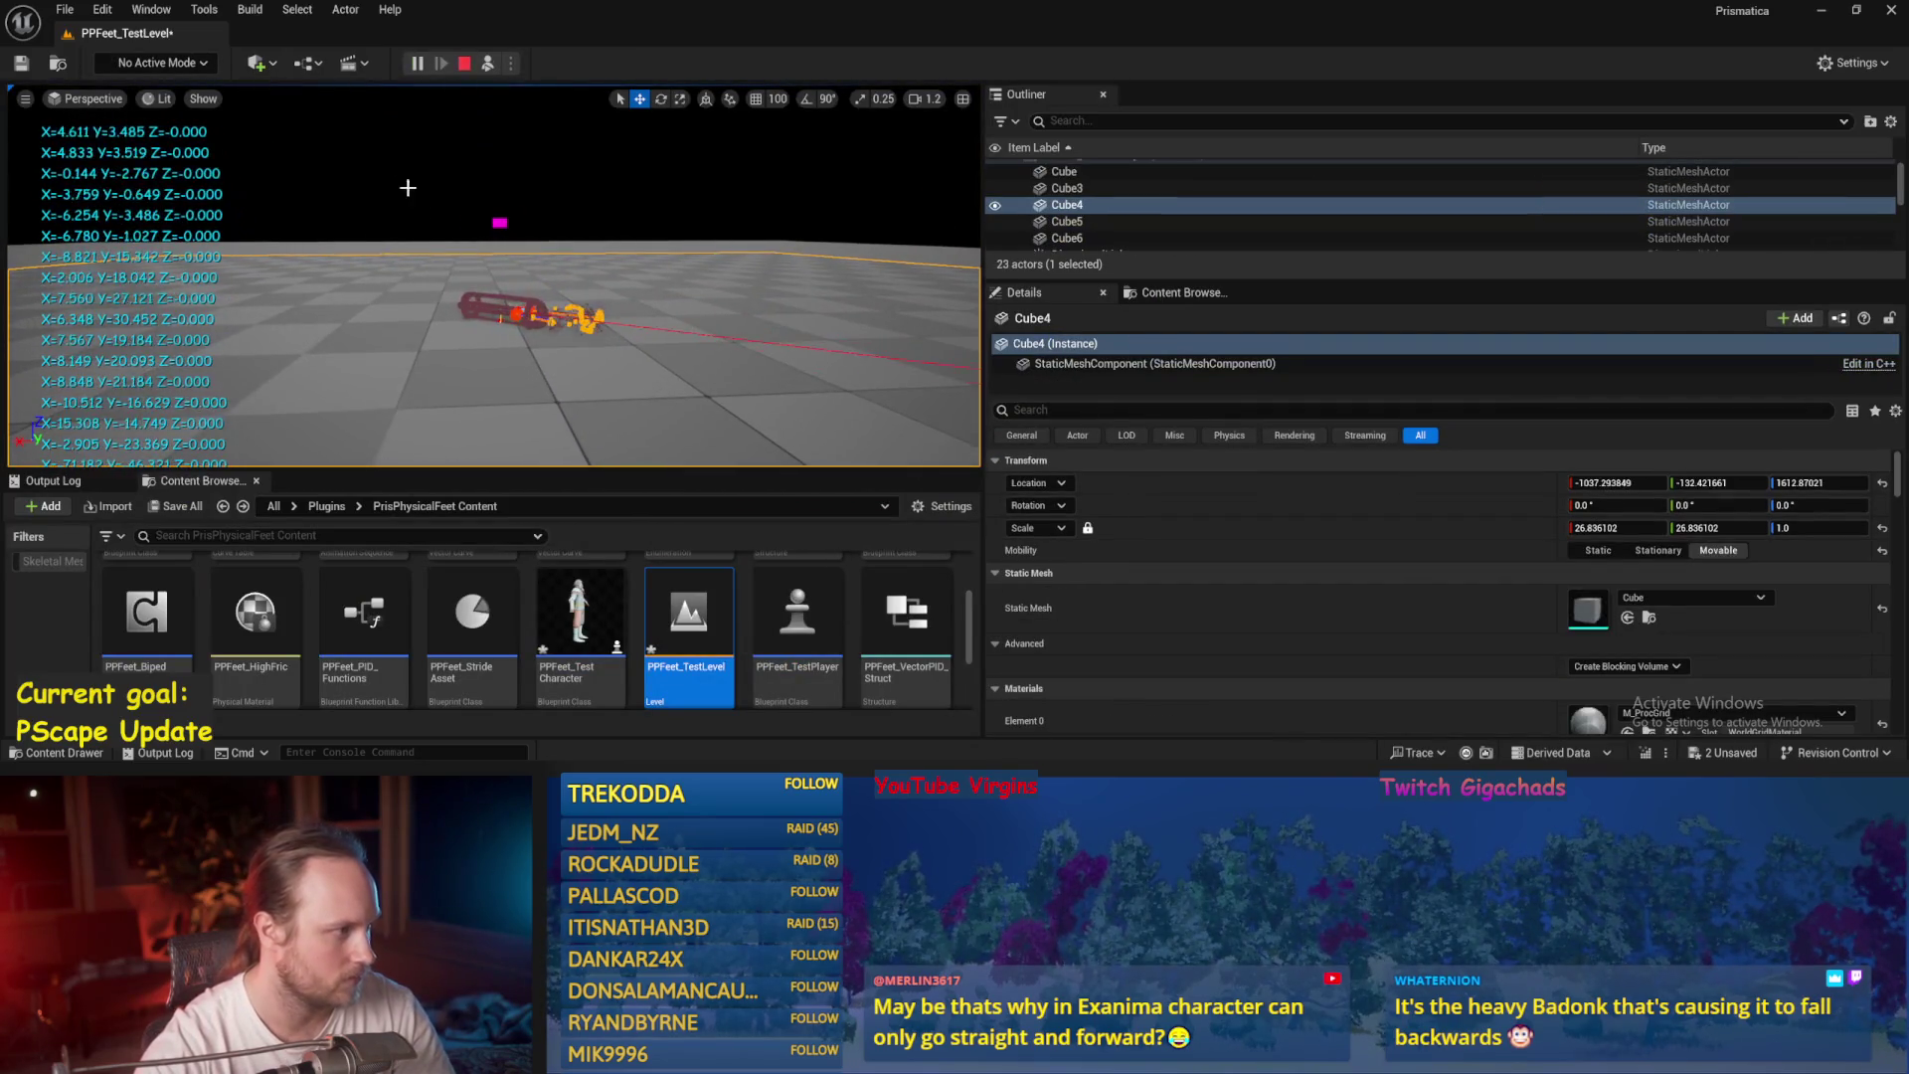
{"action": "key", "text": "Escape"}
{"action": "left_click", "coordinate": [480, 66]}
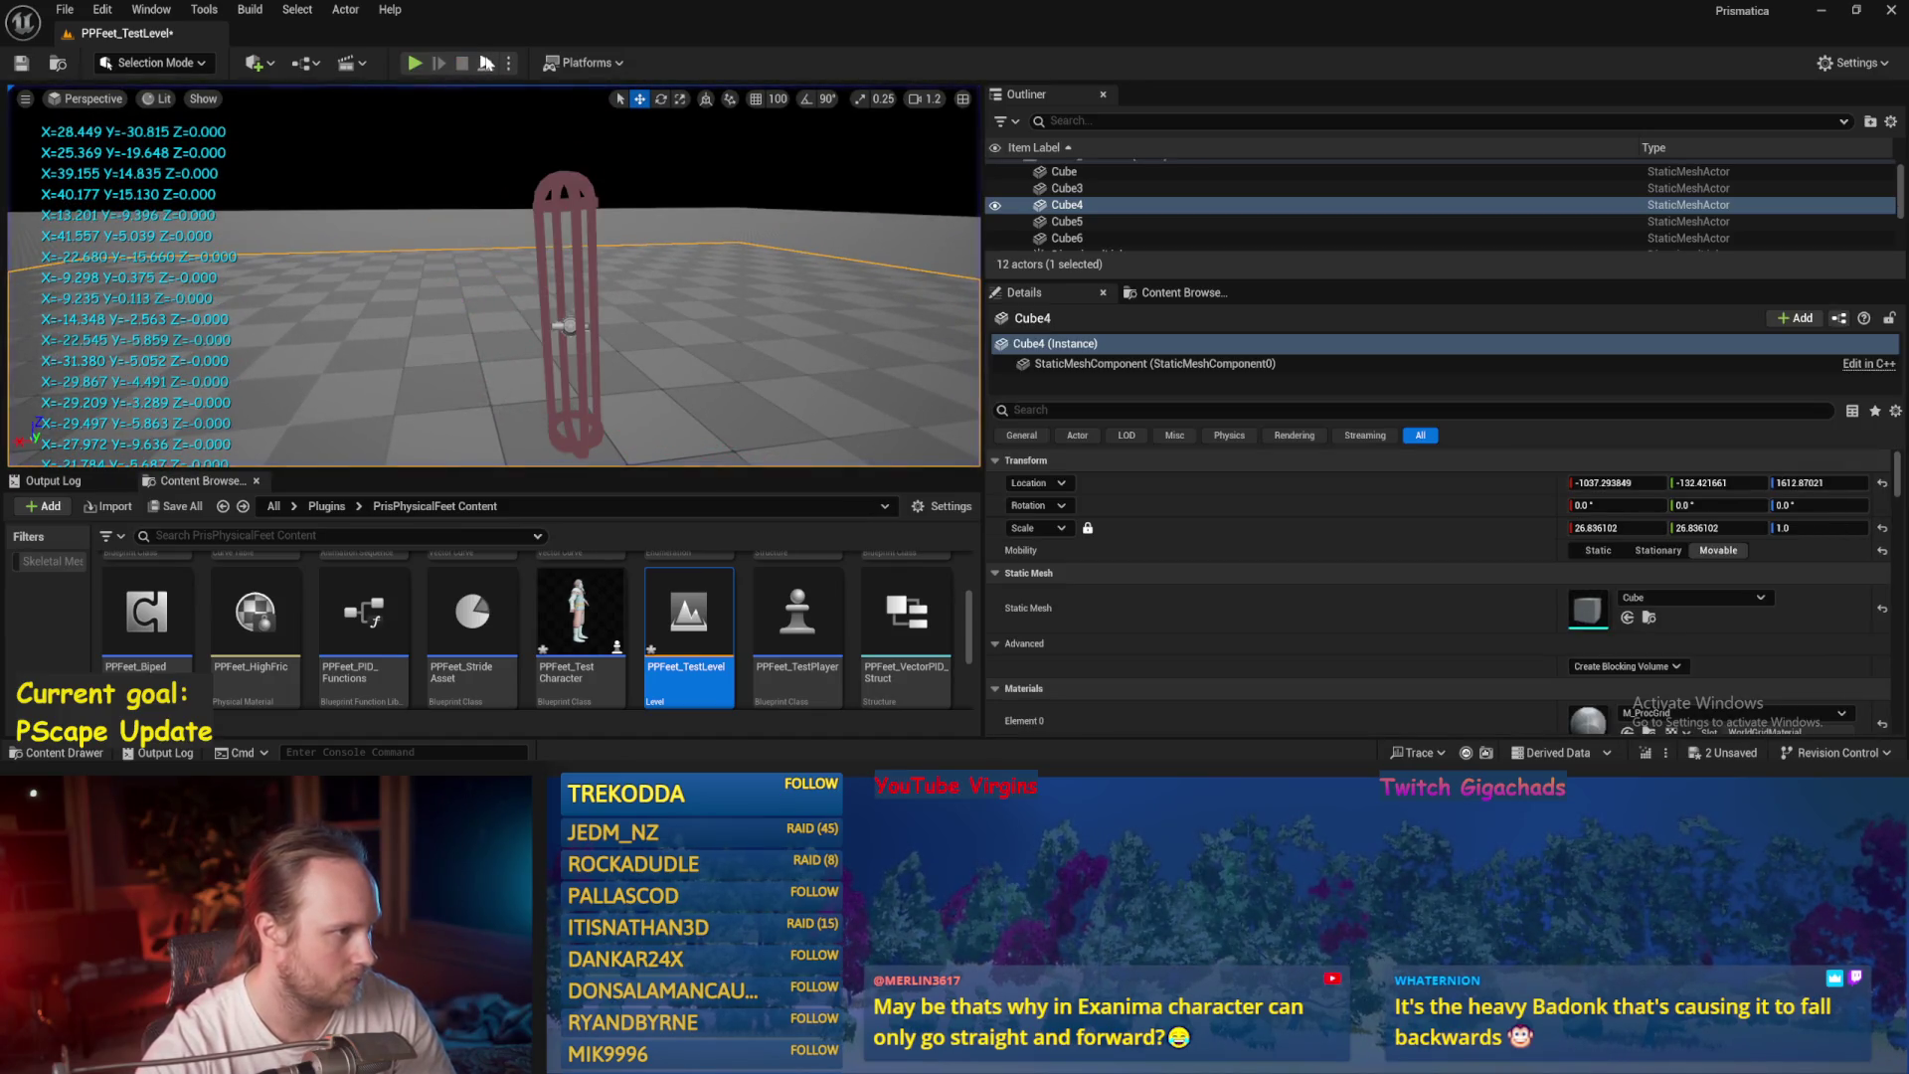
{"action": "key", "text": "F8"}
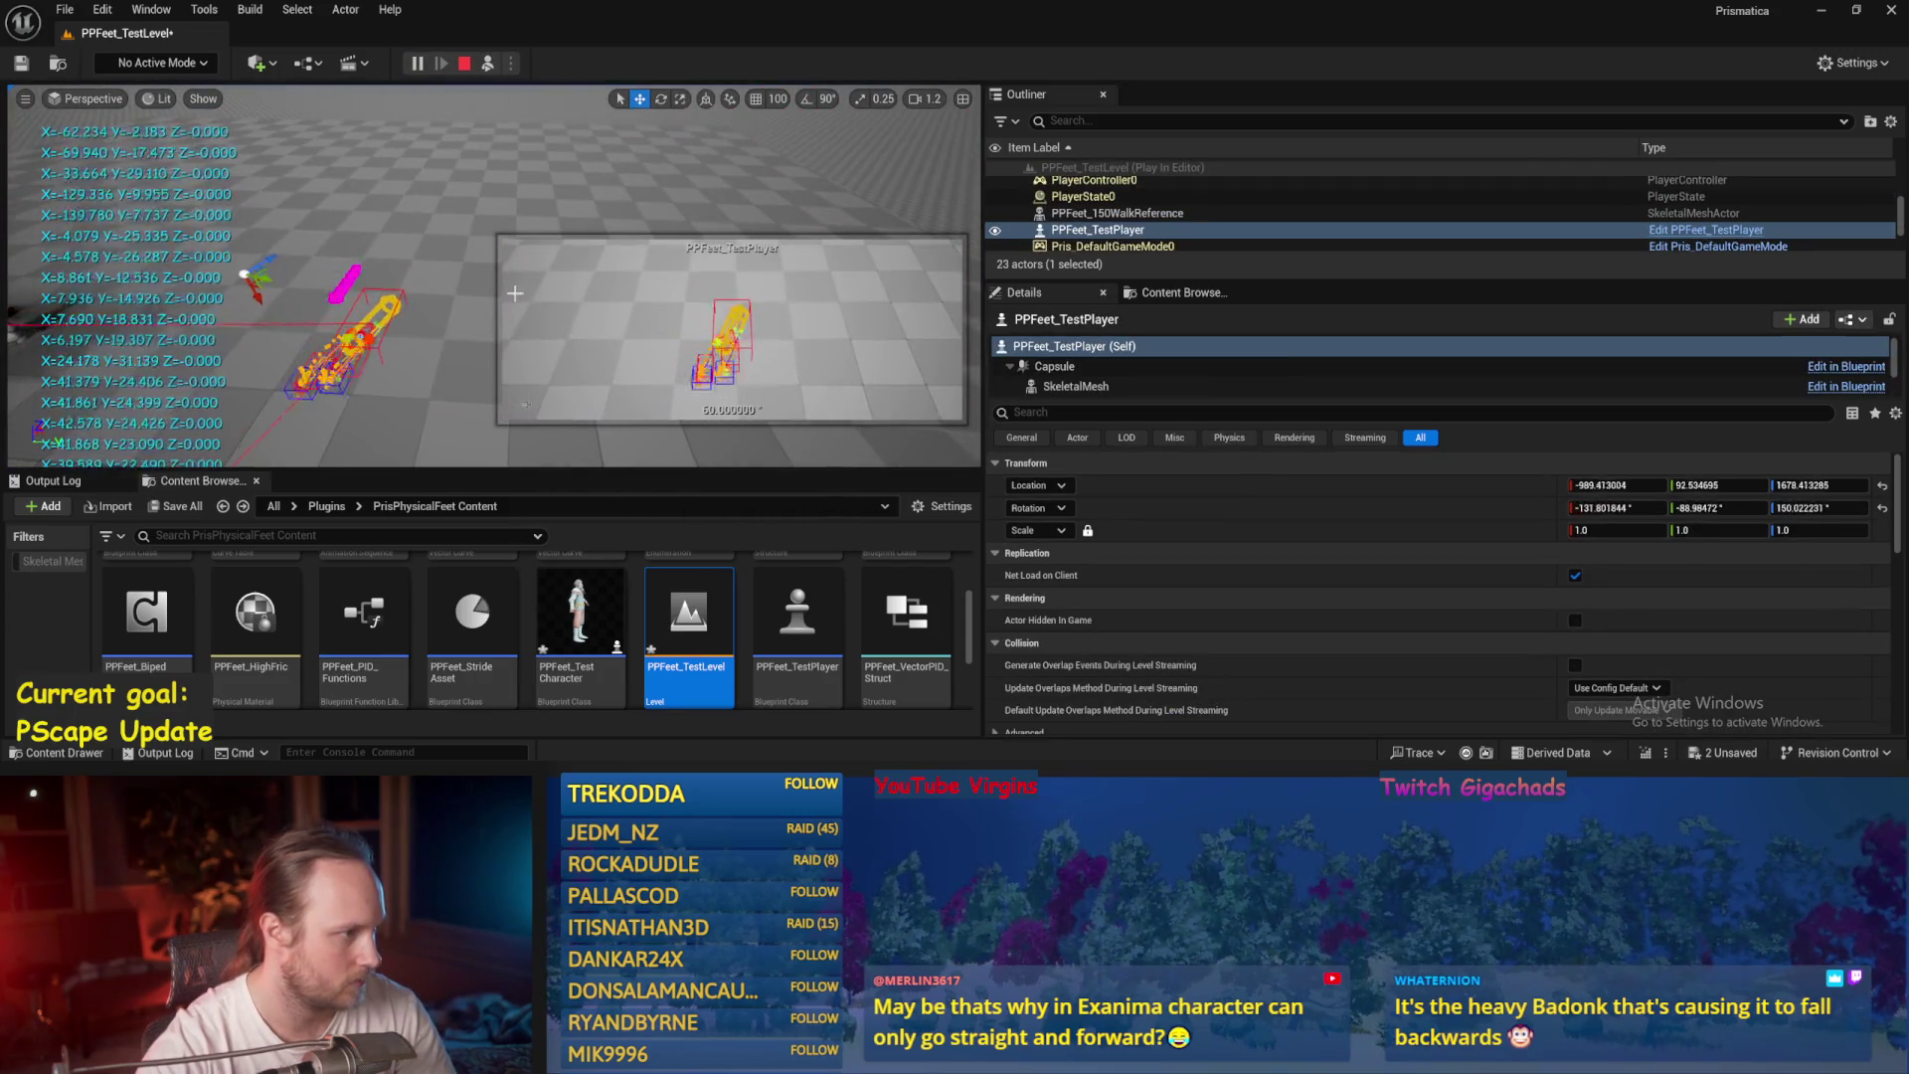
{"action": "key", "text": "Escape"}
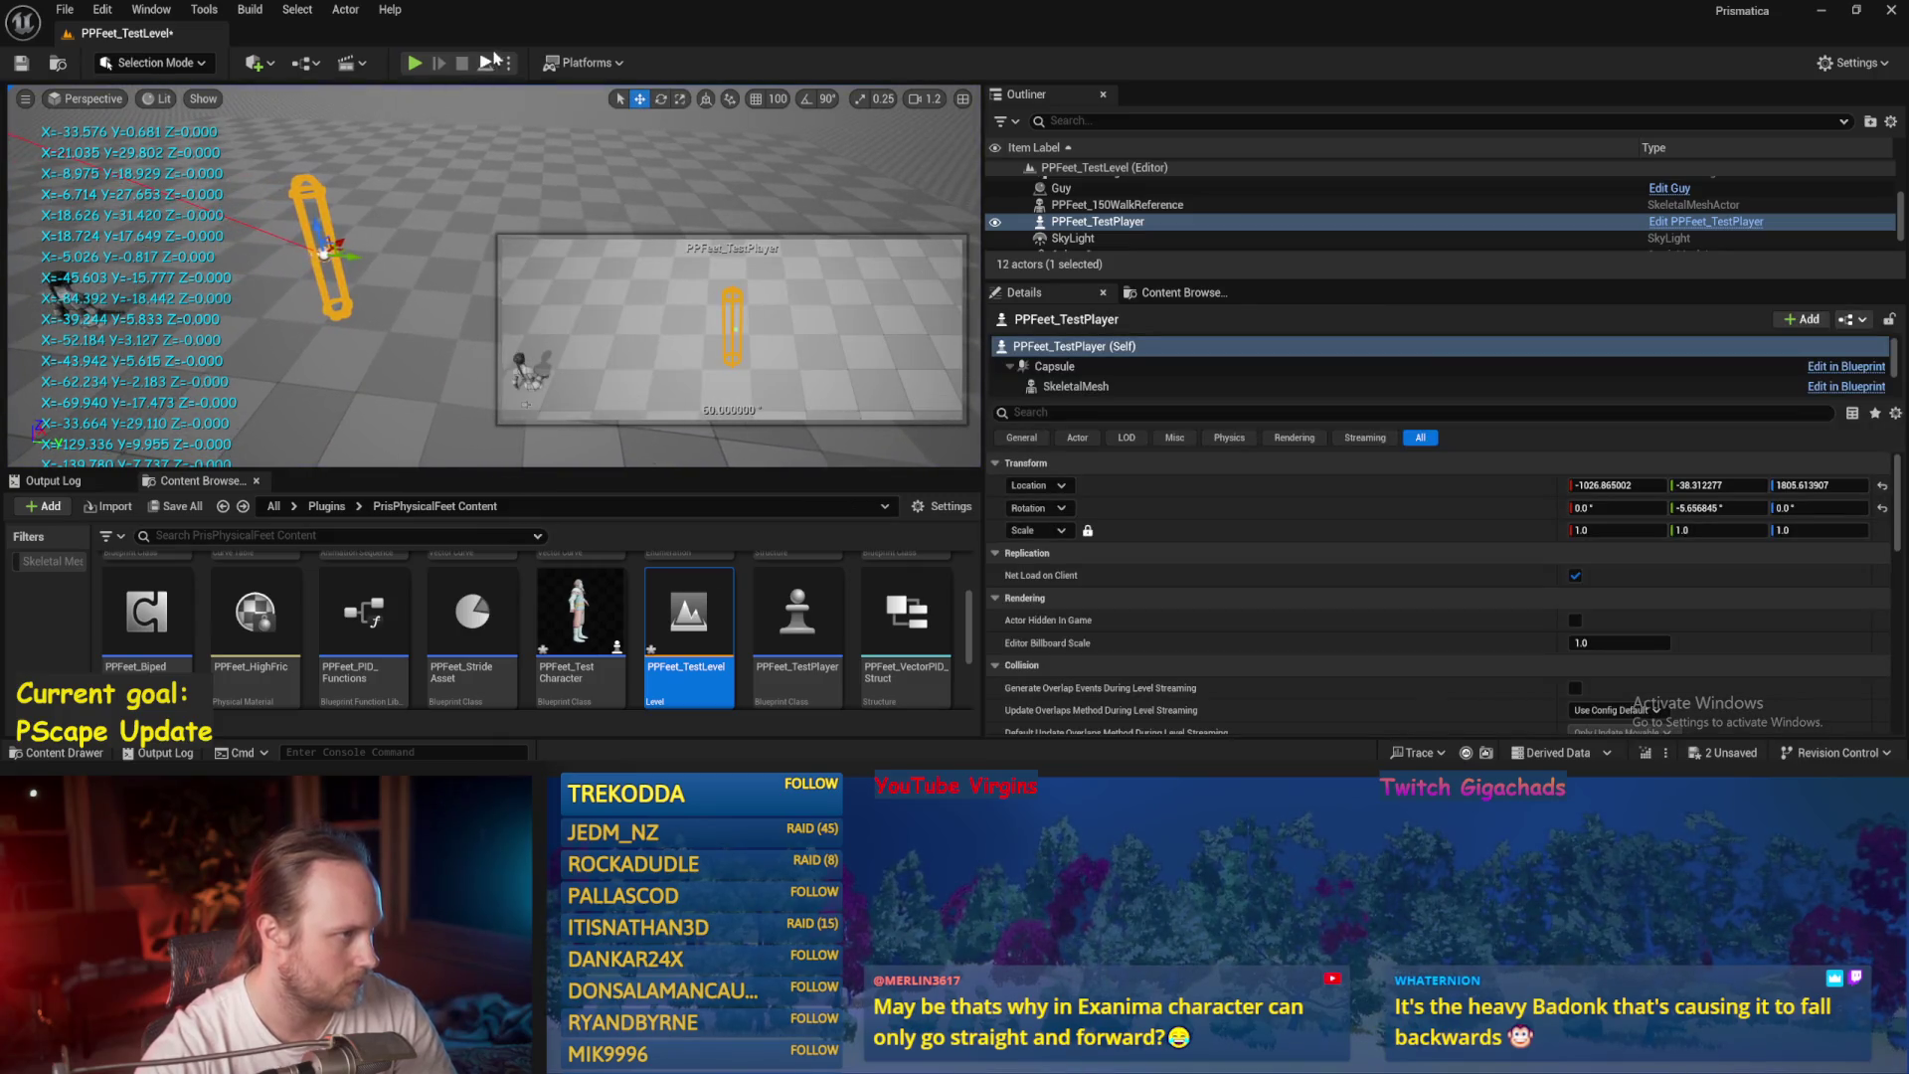
{"action": "key", "text": "alt+p"}
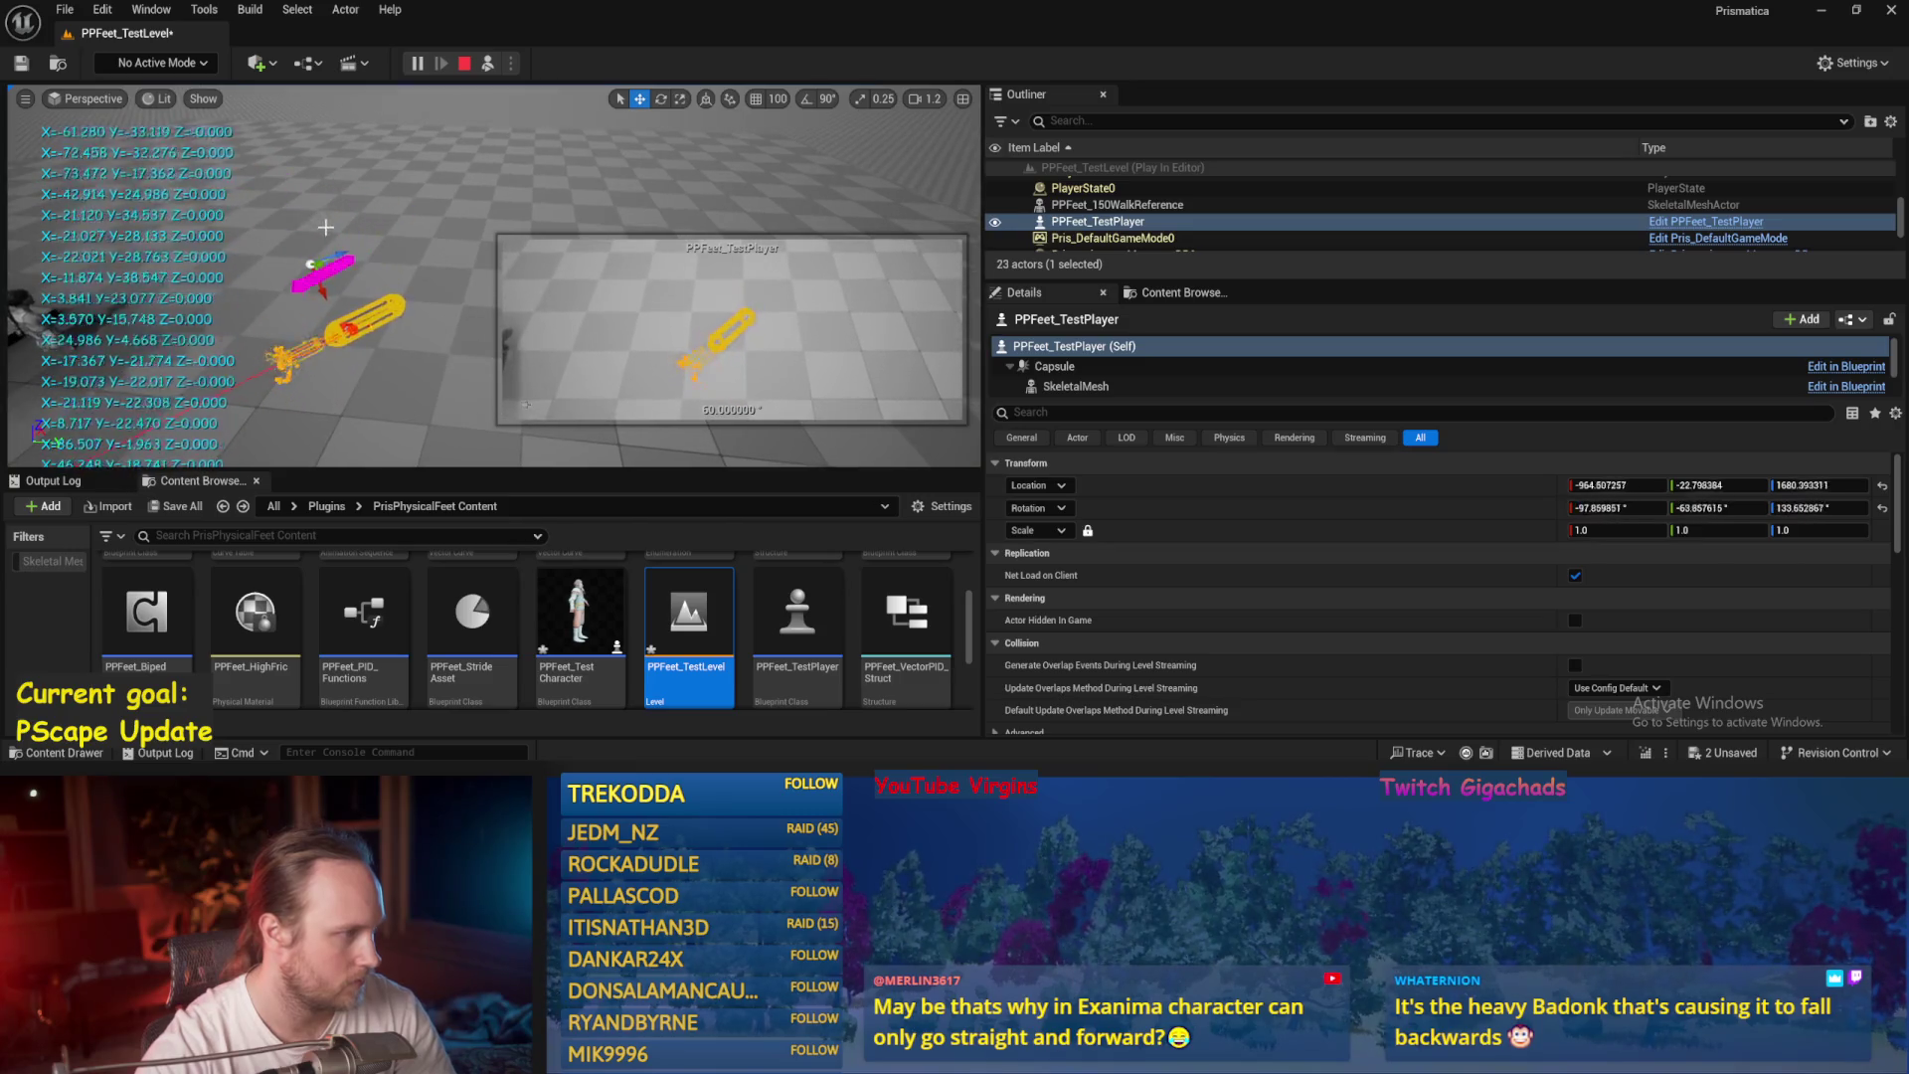
{"action": "key", "text": "Escape"}
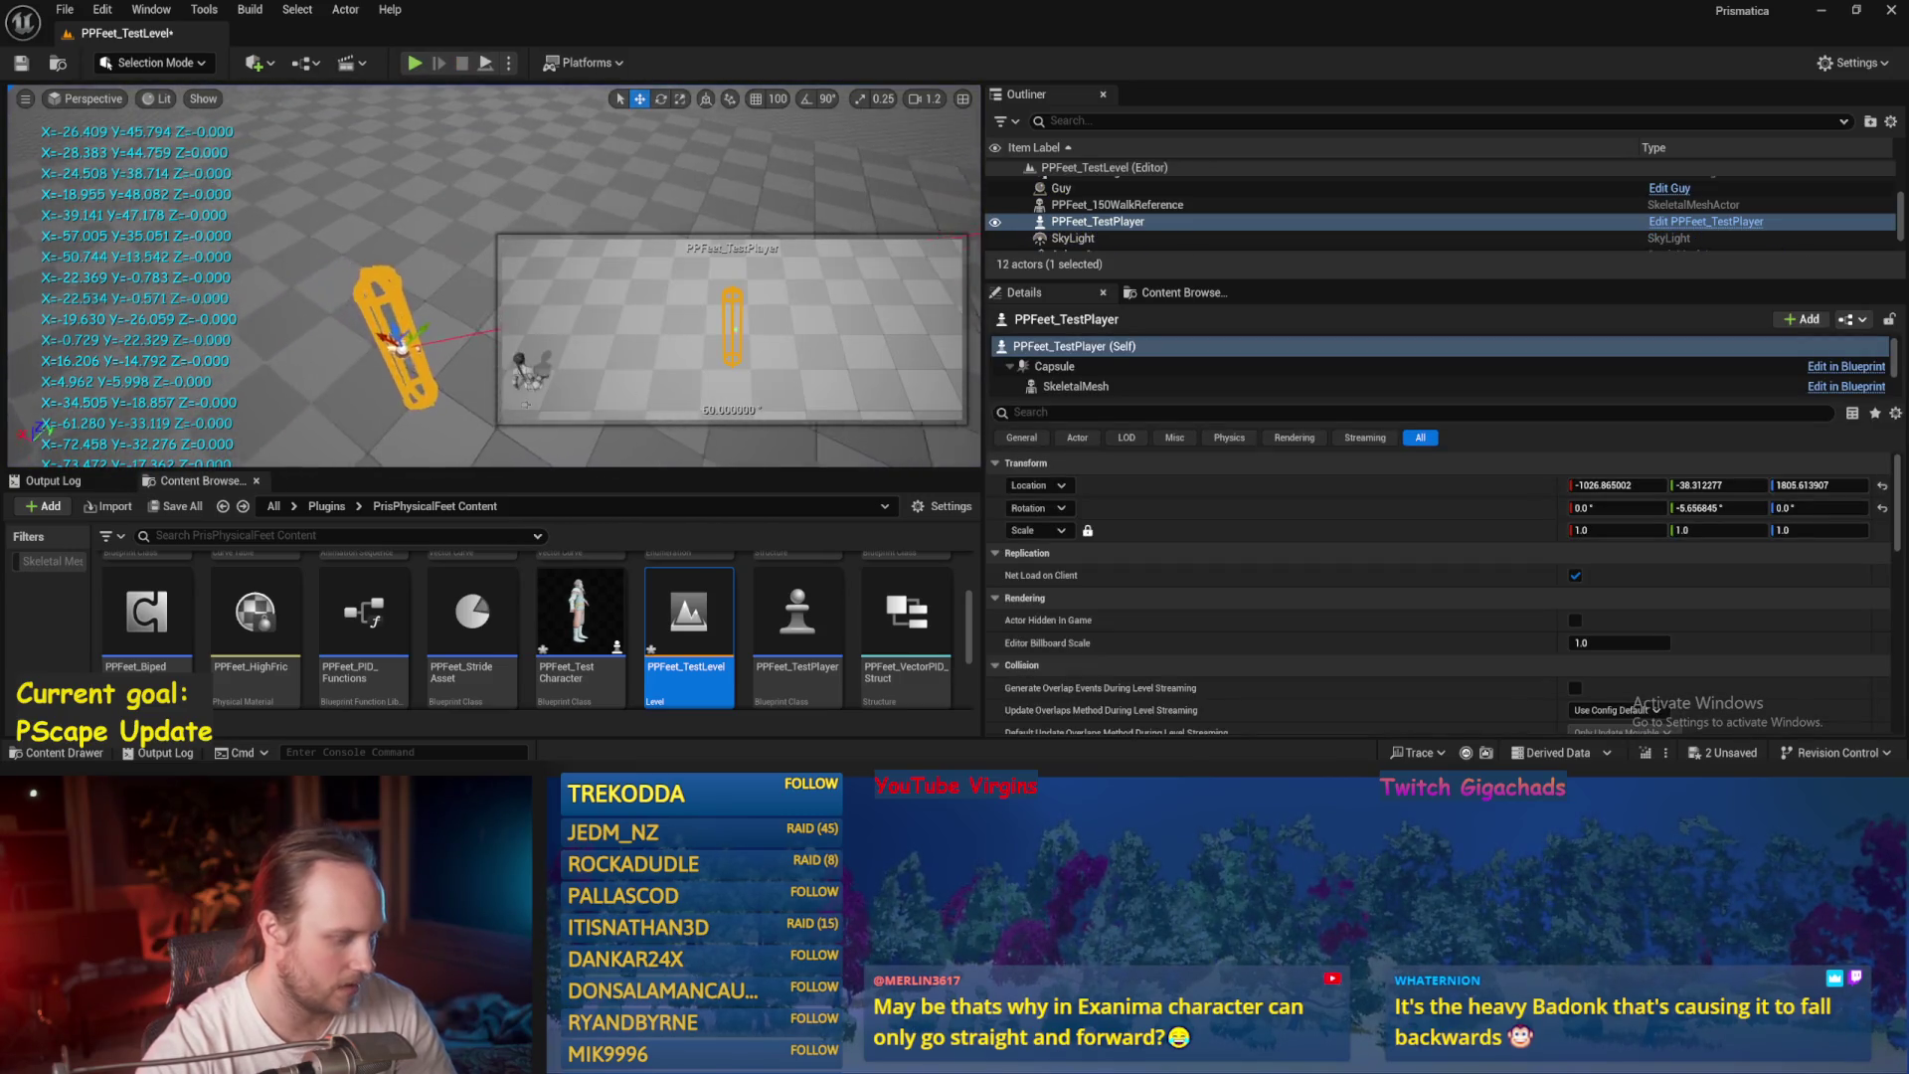
{"action": "key", "text": "ctrl+s"}
{"action": "key", "text": "alt+Tab"}
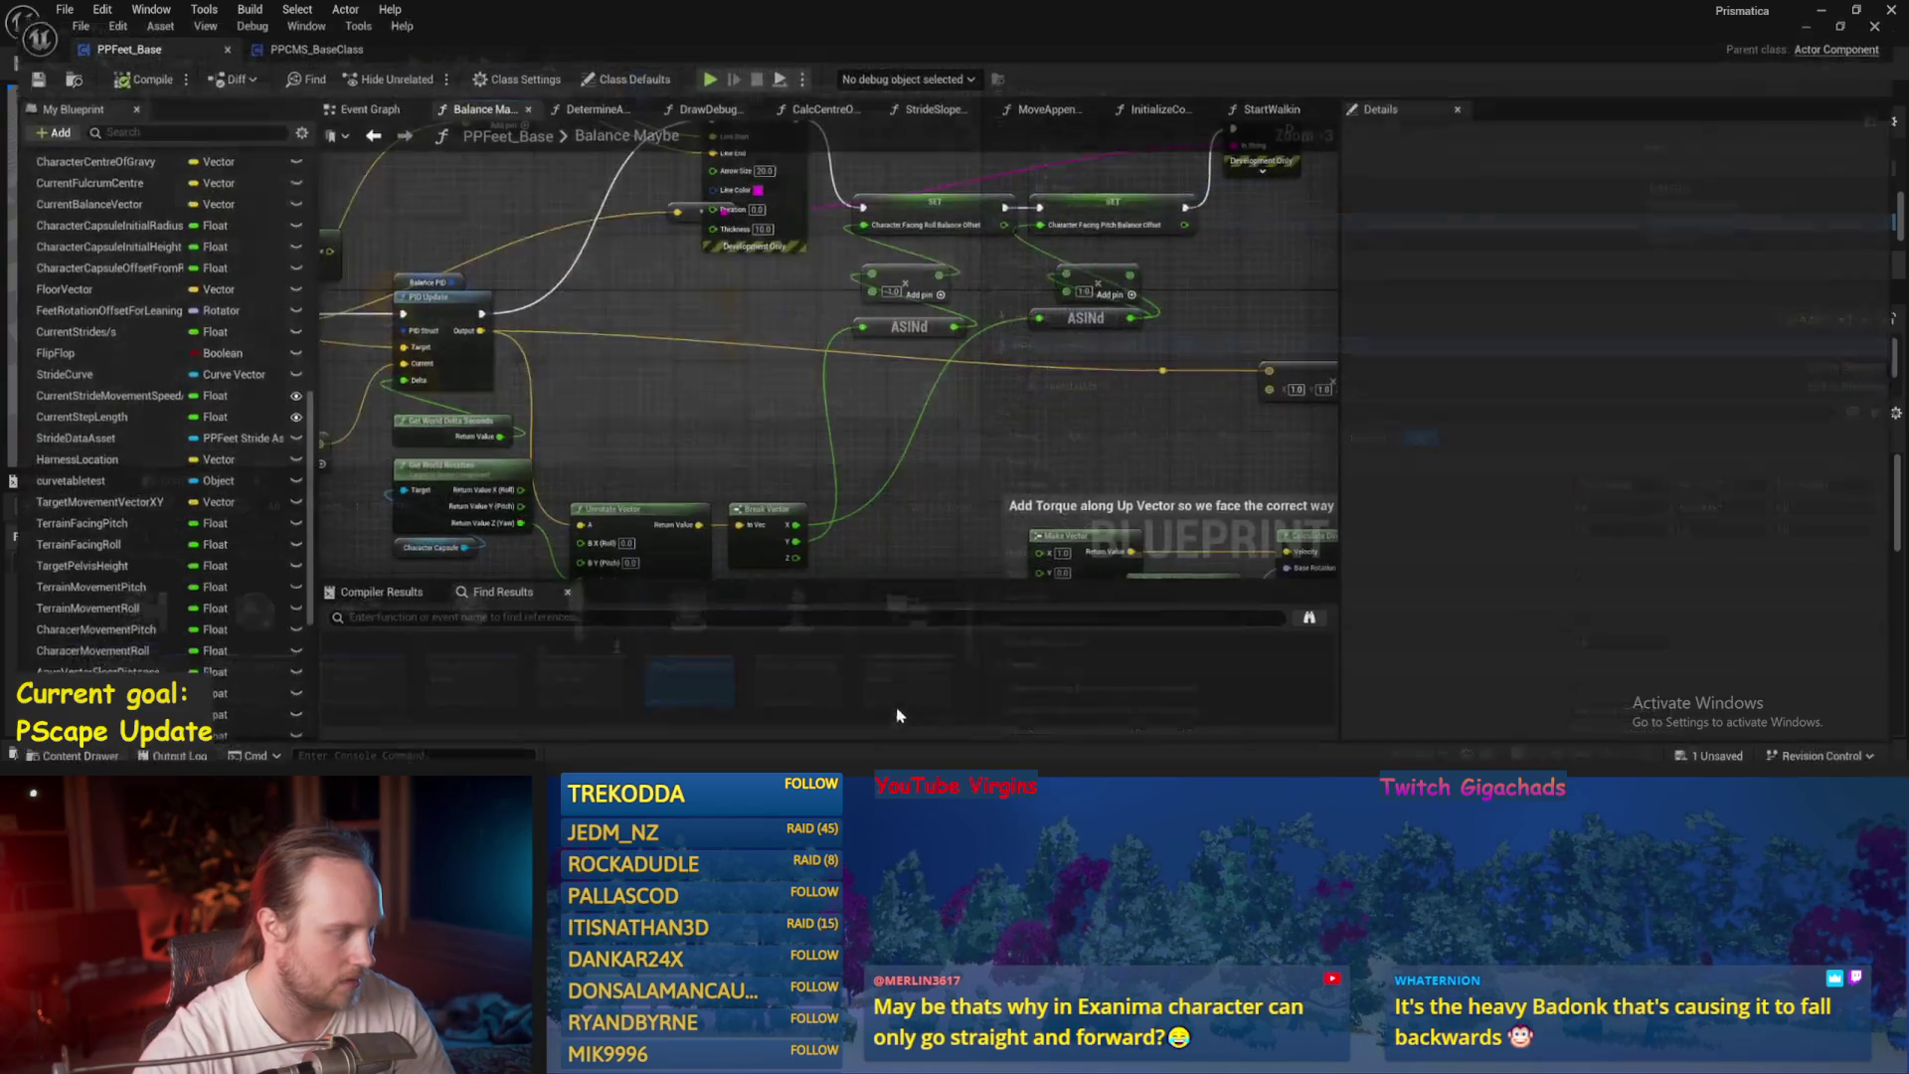
Print the Pitch Balance Offset value instead, and select the floor and character capsule in the level.
{"action": "mouse_move", "coordinate": [828, 415]}
{"action": "left_mouse_down"}
{"action": "mouse_move", "coordinate": [825, 468]}
{"action": "mouse_move", "coordinate": [776, 399]}
{"action": "left_mouse_up"}
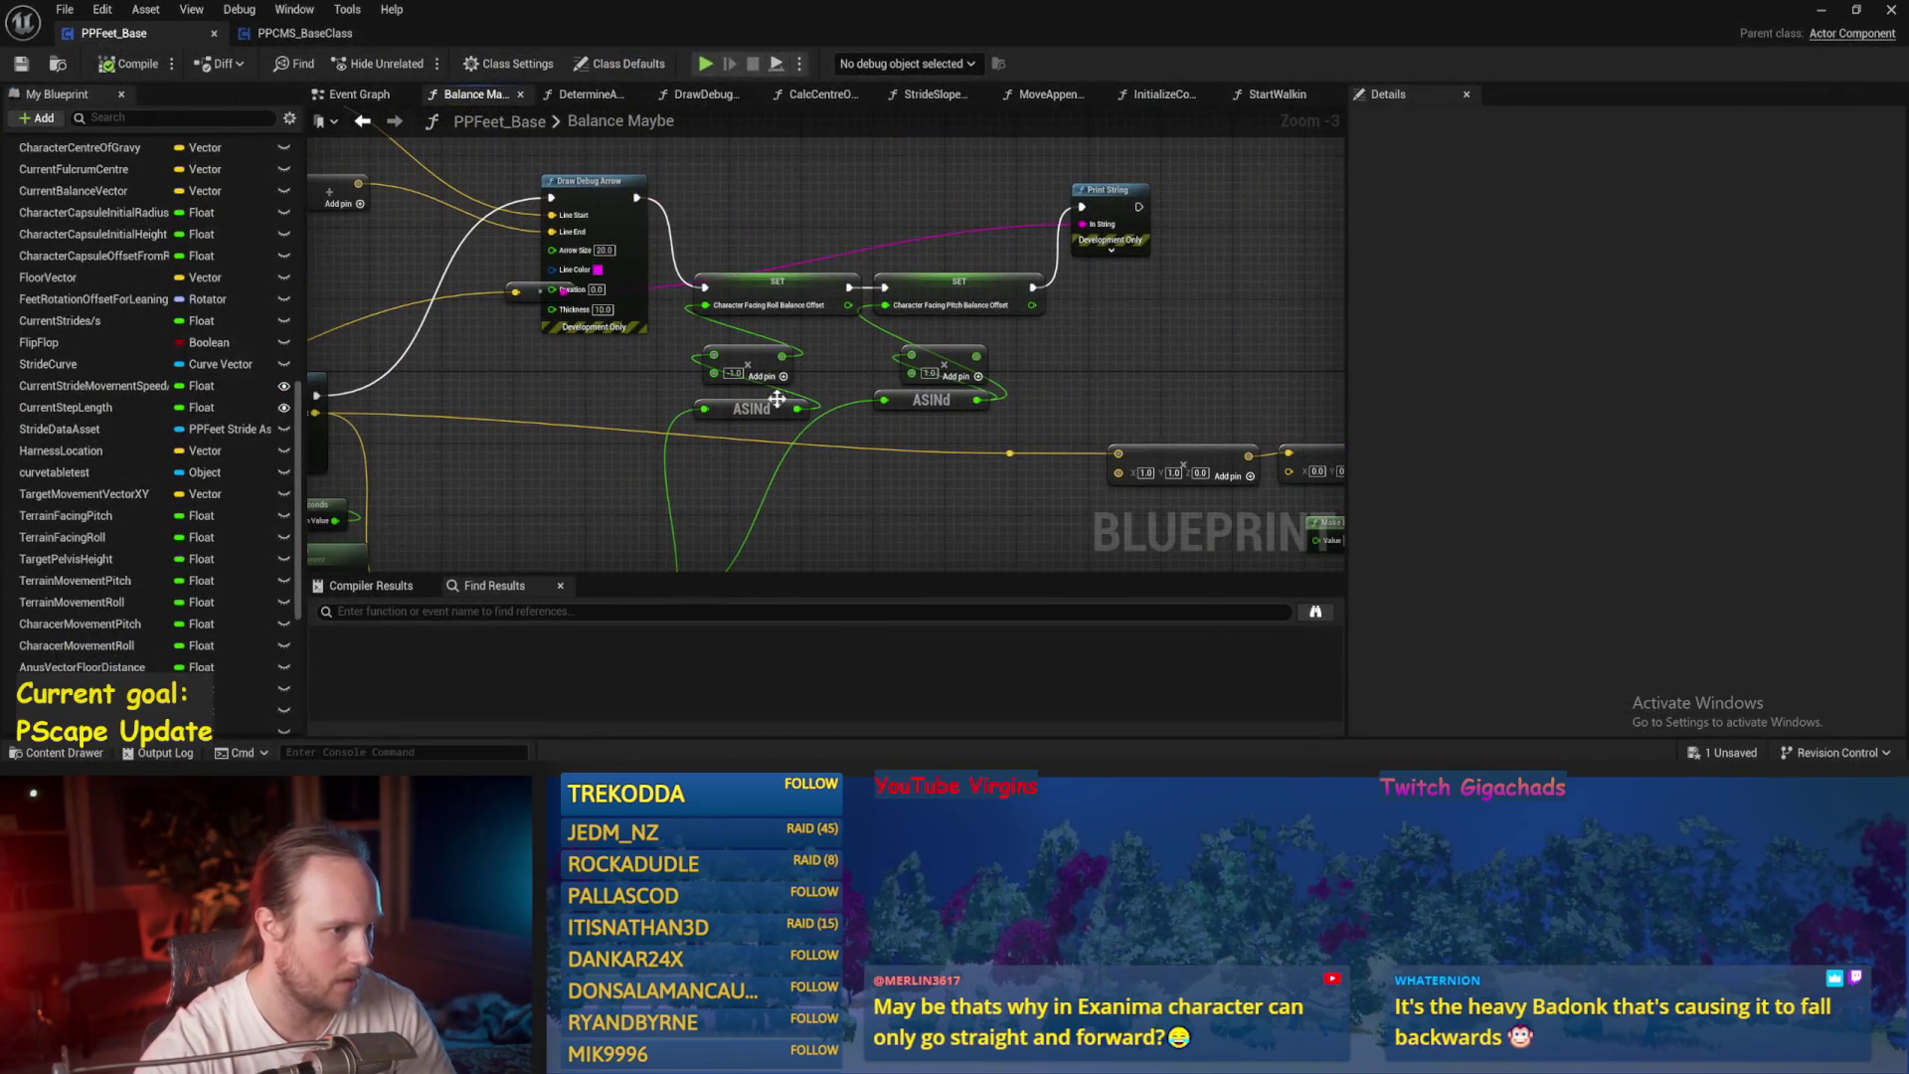
{"action": "left_click_drag", "start_coordinate": [1032, 305], "coordinate": [1083, 224]}
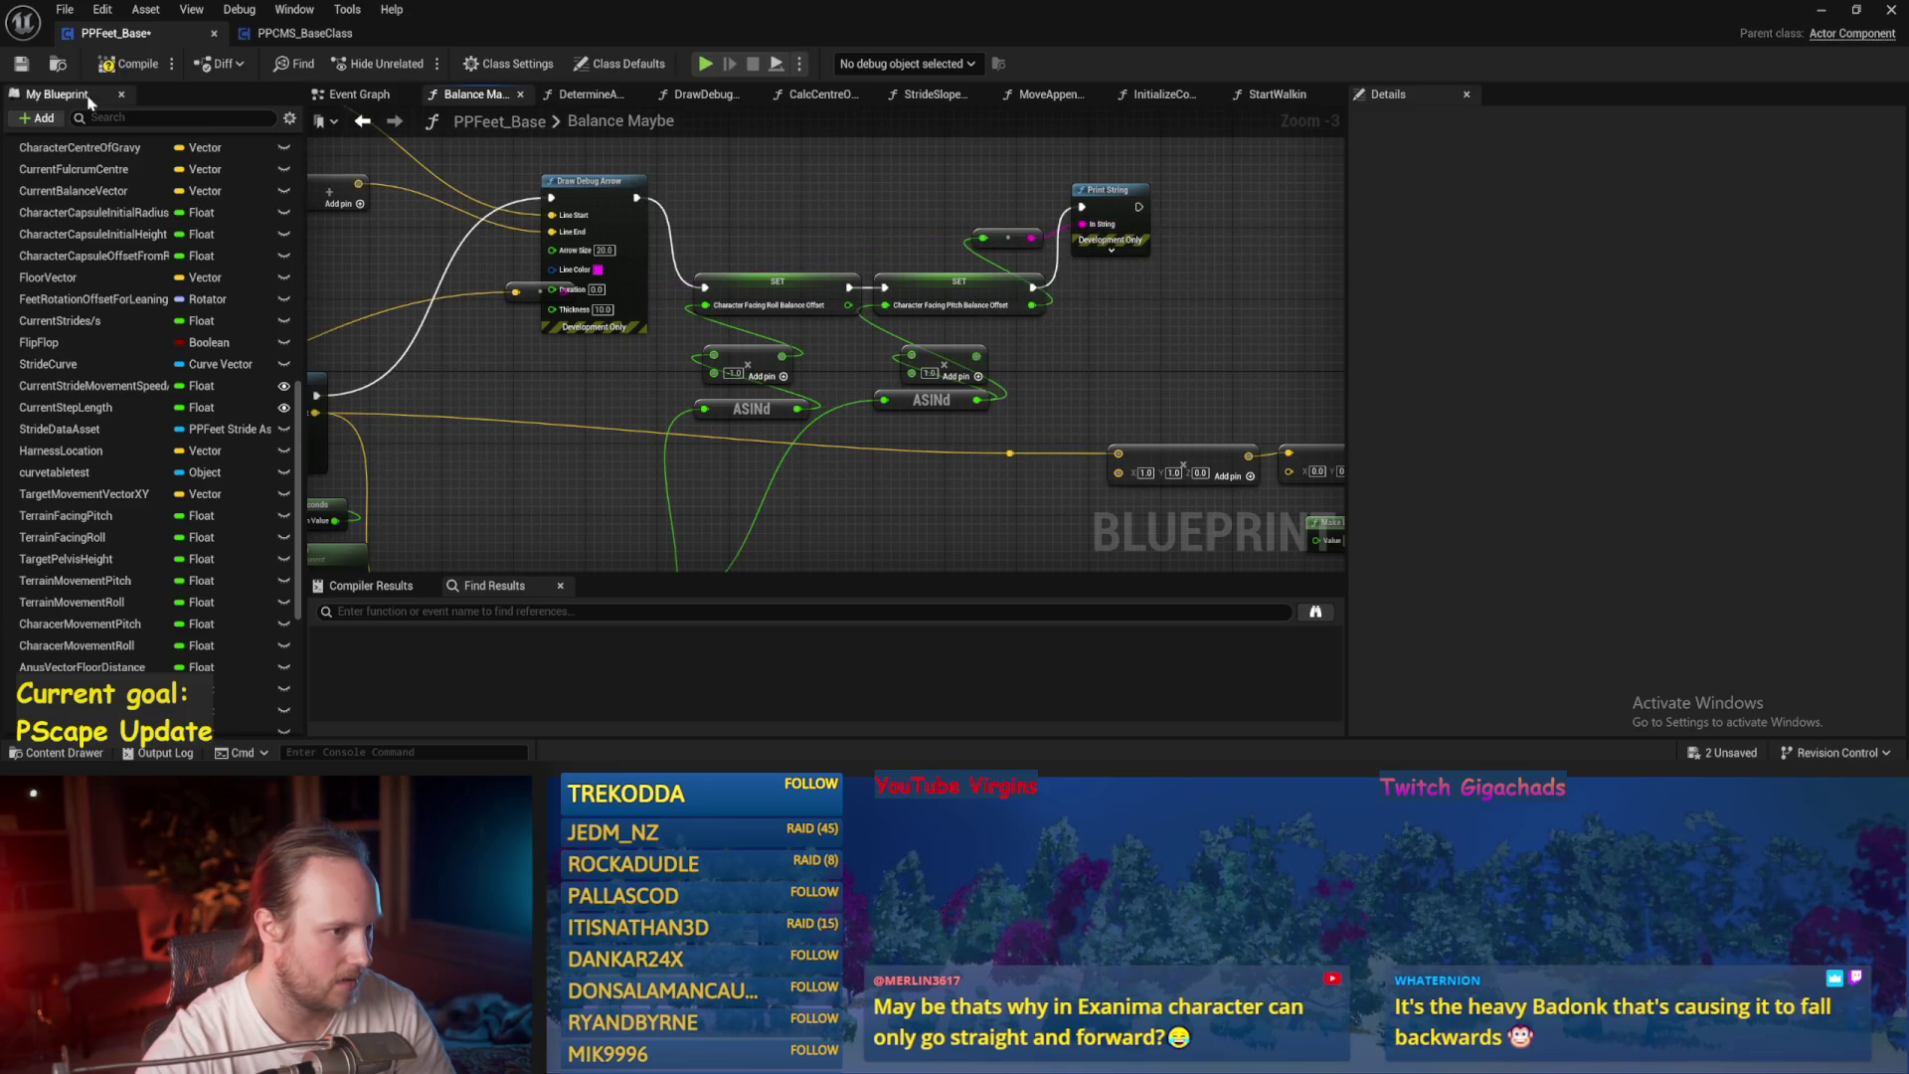
{"action": "left_click", "coordinate": [1822, 10]}
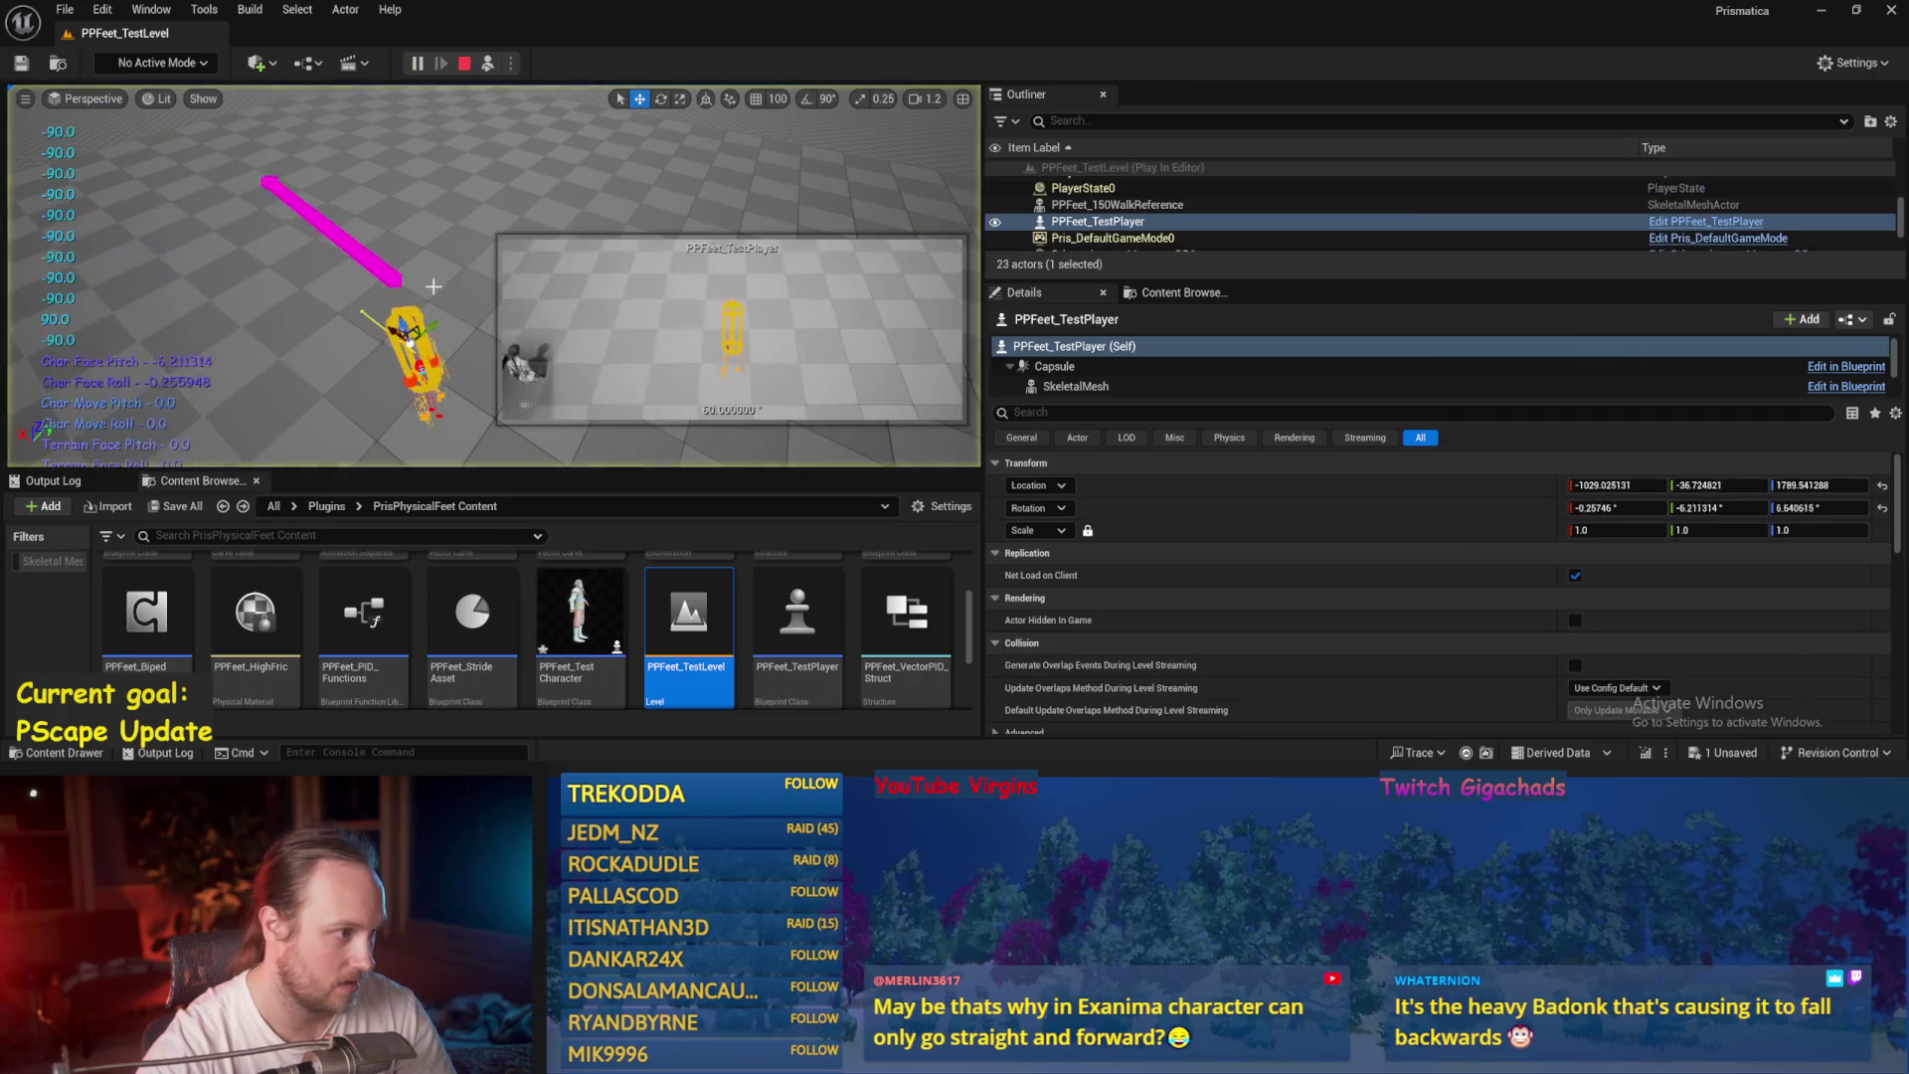
{"action": "left_click", "coordinate": [434, 287]}
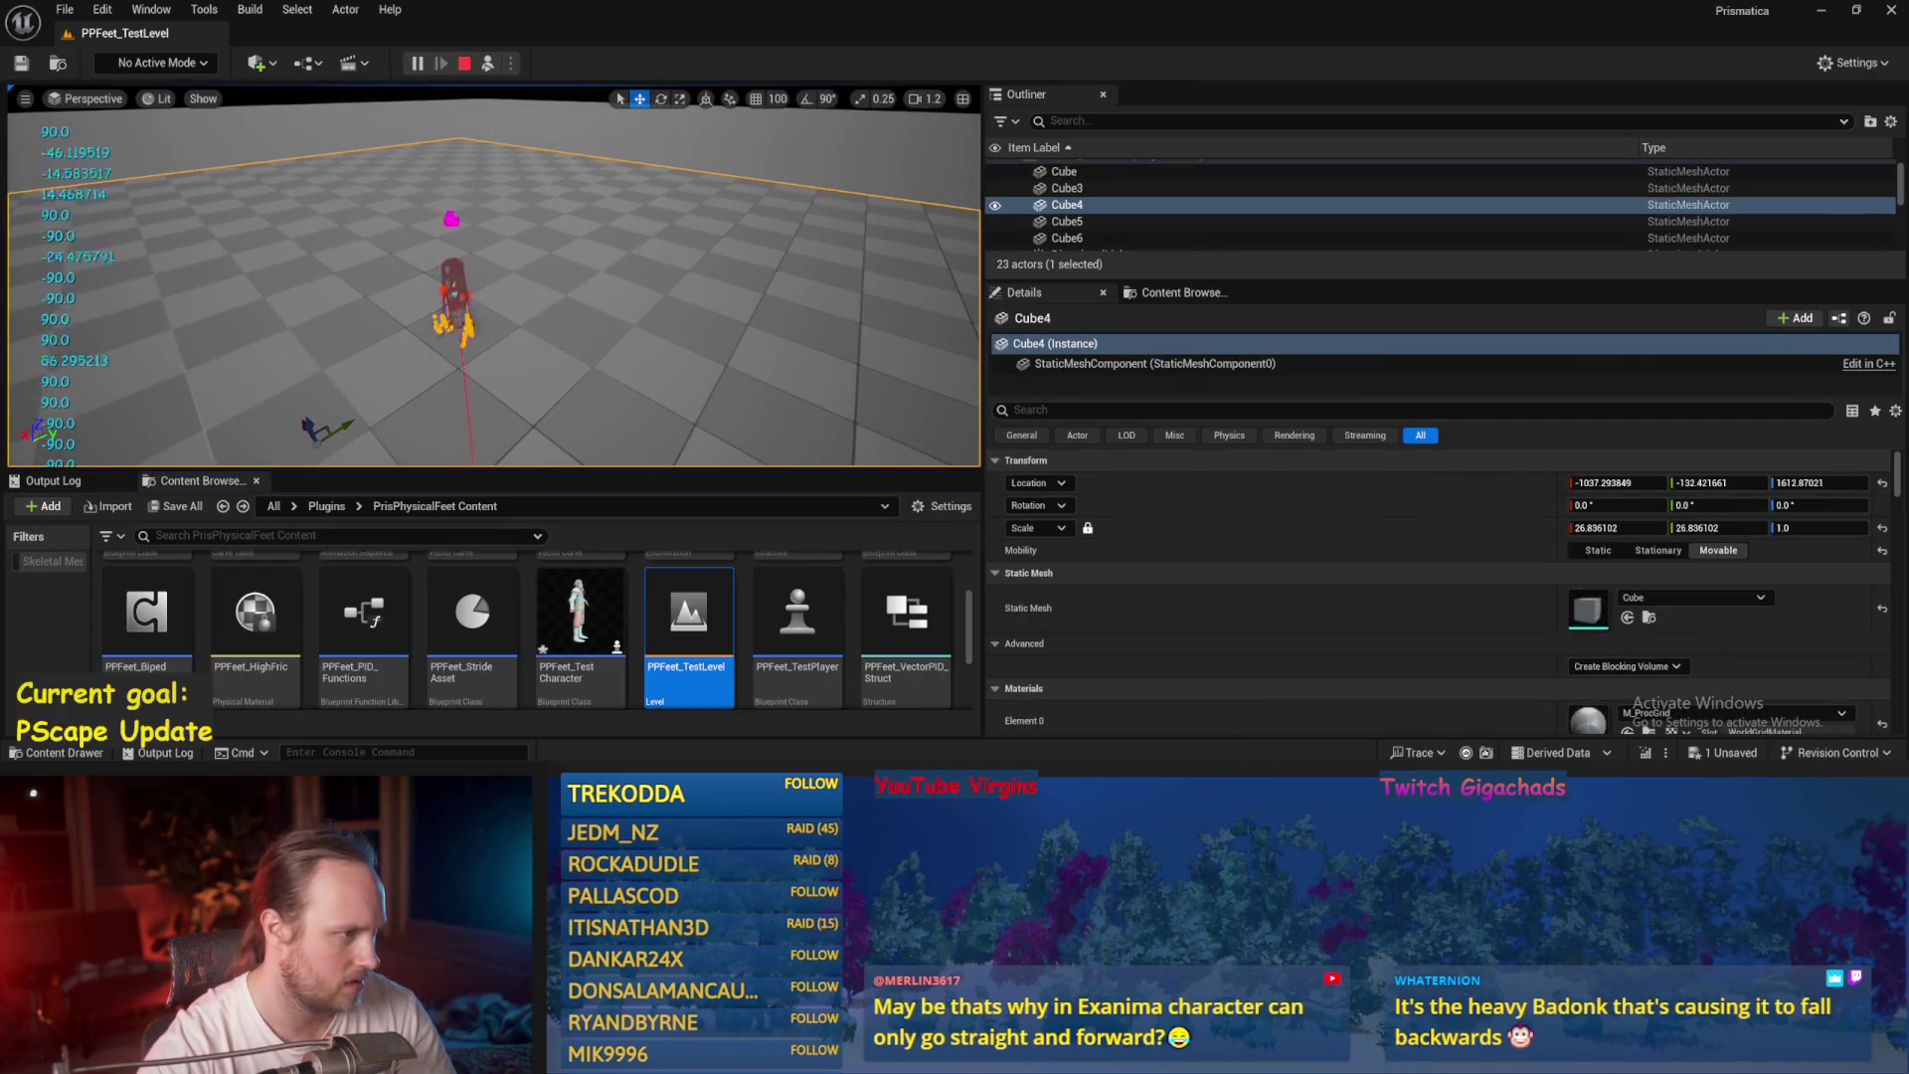
{"action": "left_click", "coordinate": [452, 288]}
Move the vector multiply node aside and compile PPFeet_Base.
{"action": "key", "text": "alt+Tab"}
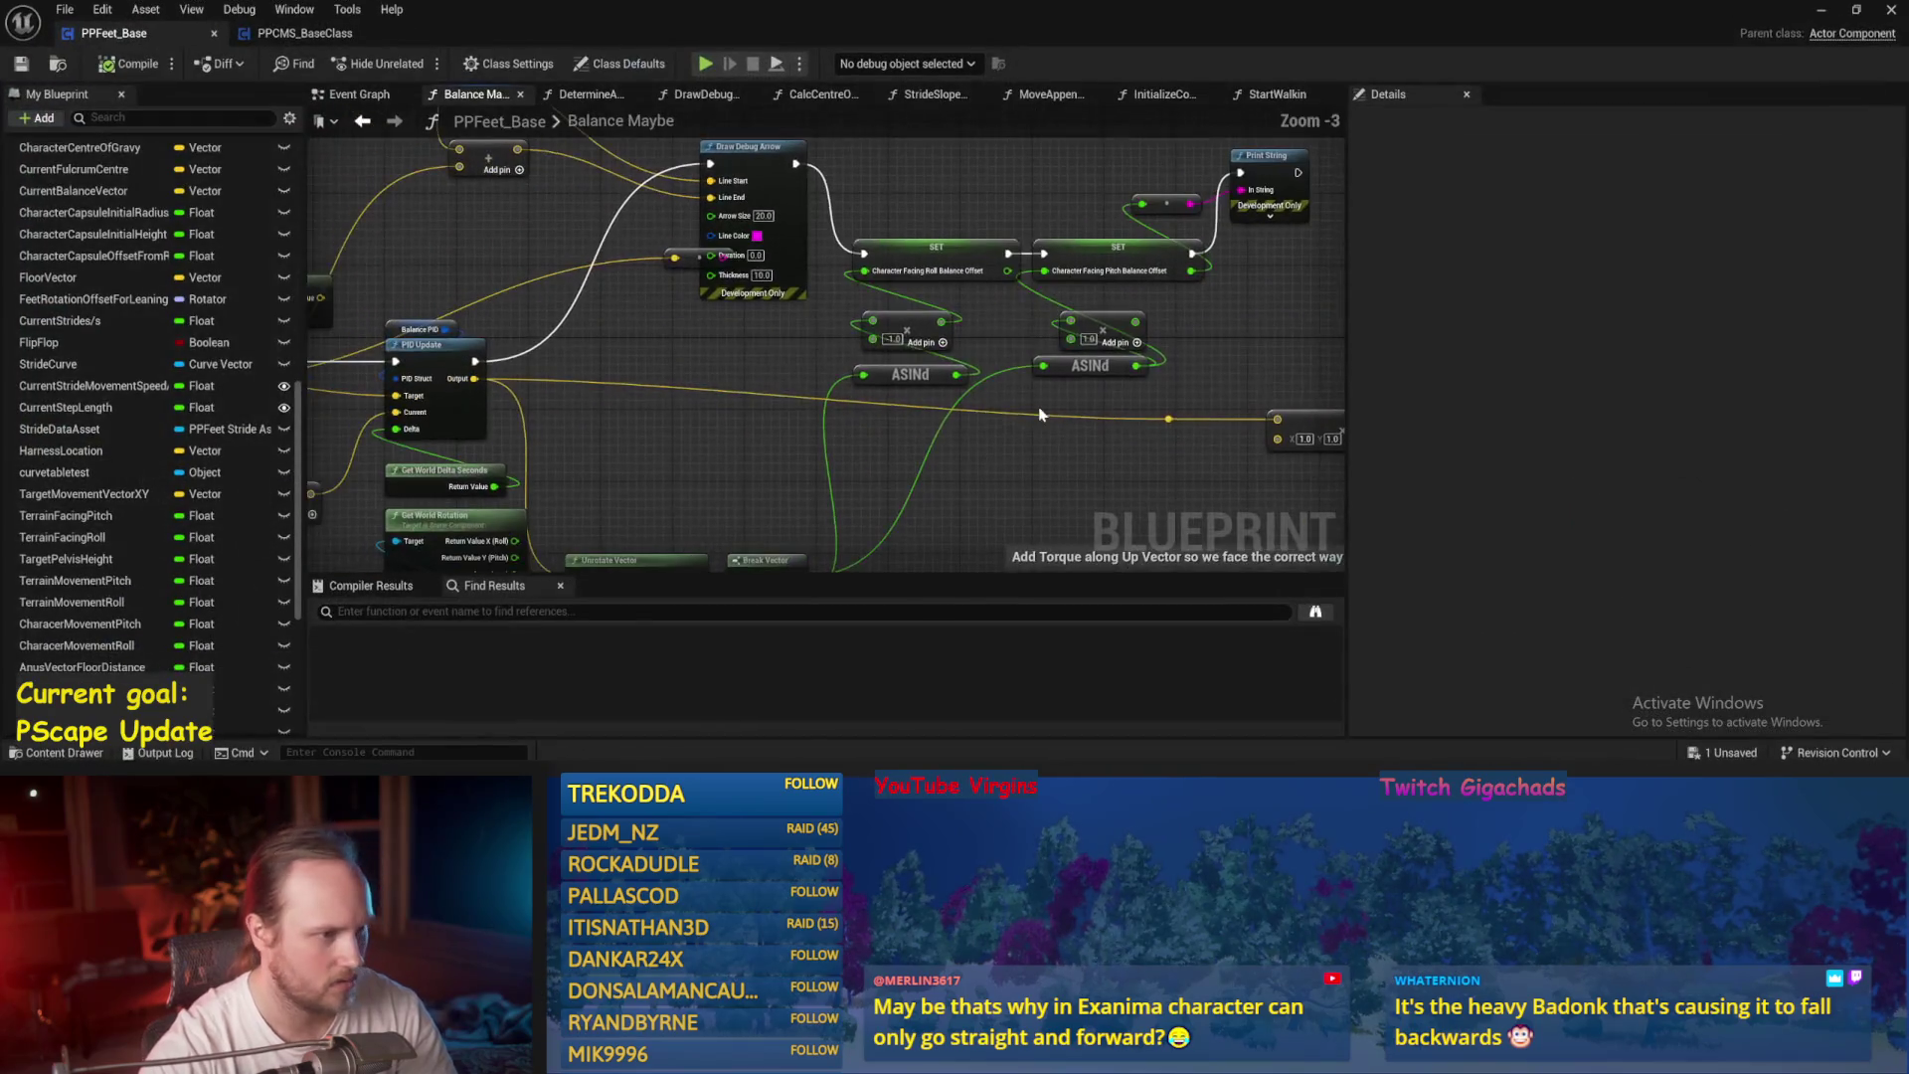
{"action": "scroll", "coordinate": [626, 368], "scroll_direction": "up", "scroll_amount": 2}
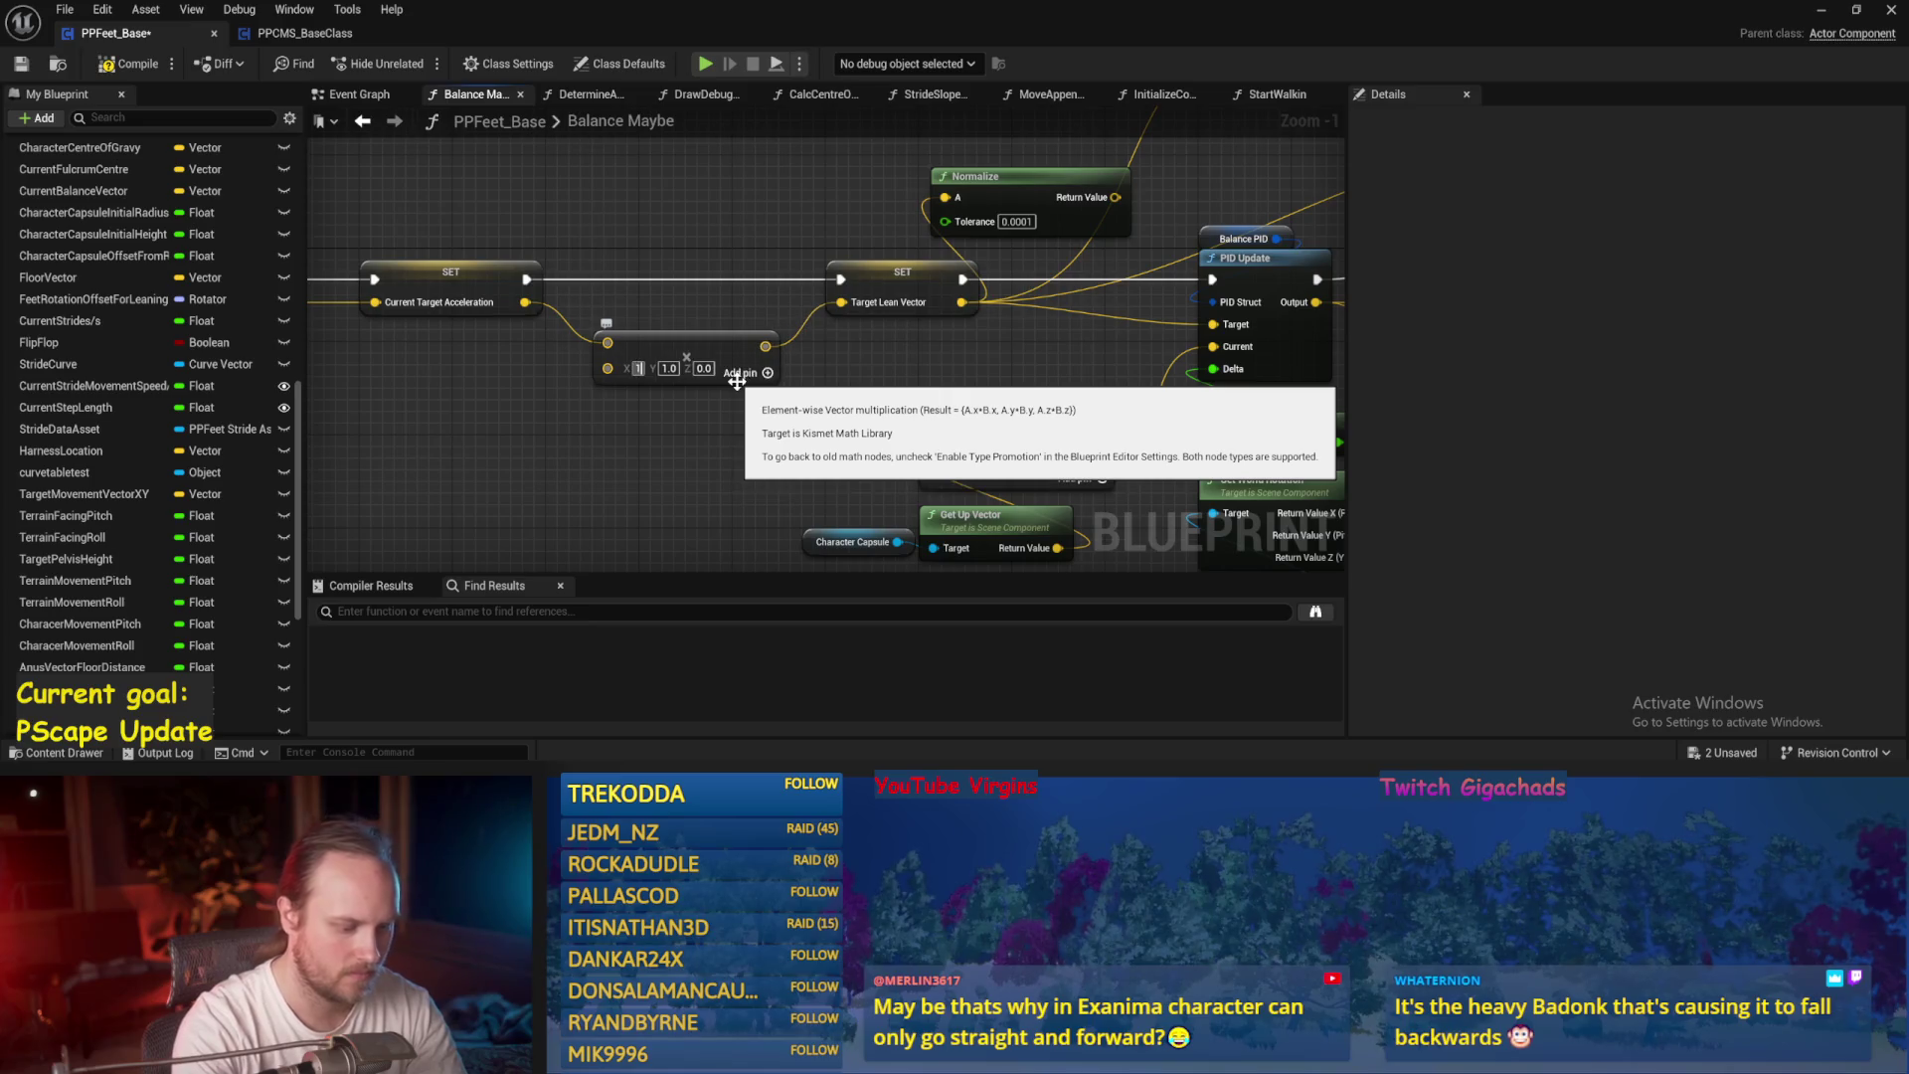
{"action": "left_click_drag", "start_coordinate": [737, 382], "coordinate": [995, 477]}
{"action": "scroll", "coordinate": [1125, 546], "scroll_direction": "down", "scroll_amount": 1}
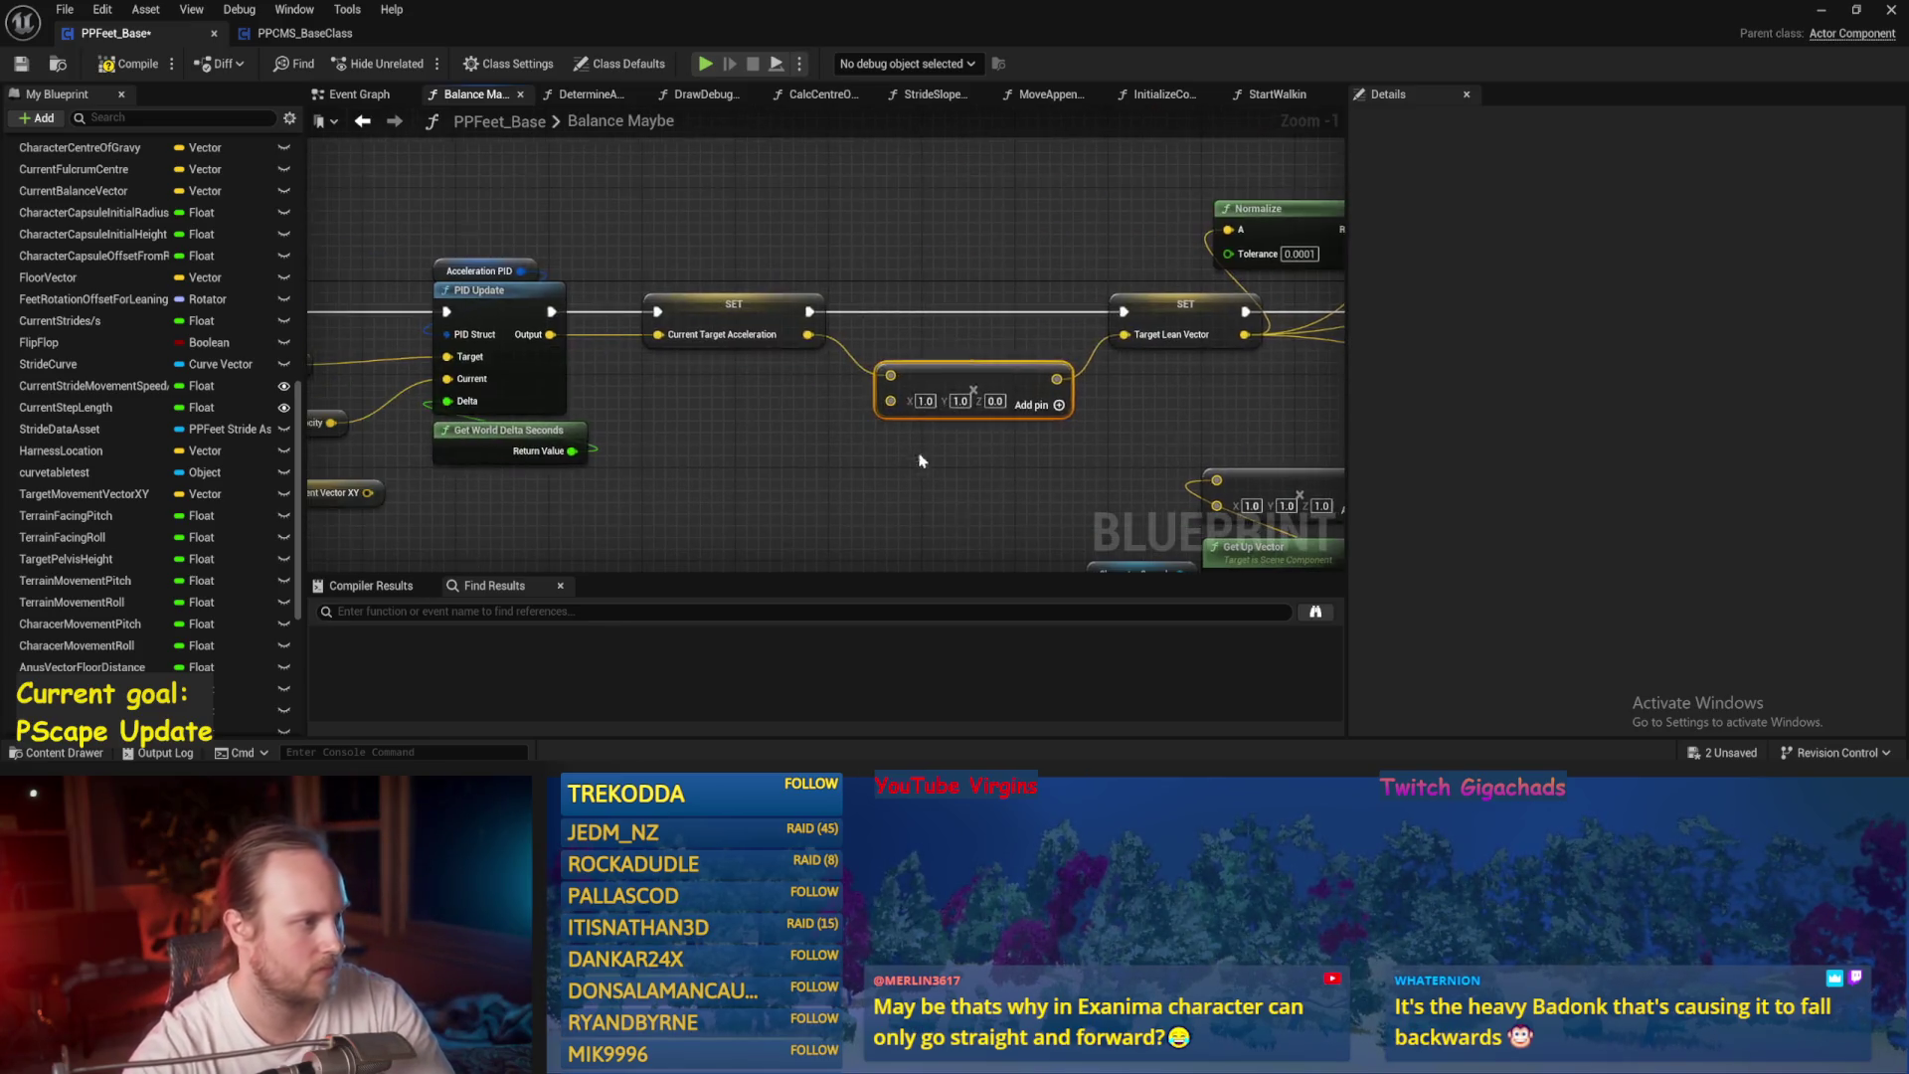
{"action": "scroll", "coordinate": [595, 407], "scroll_direction": "down", "scroll_amount": 1}
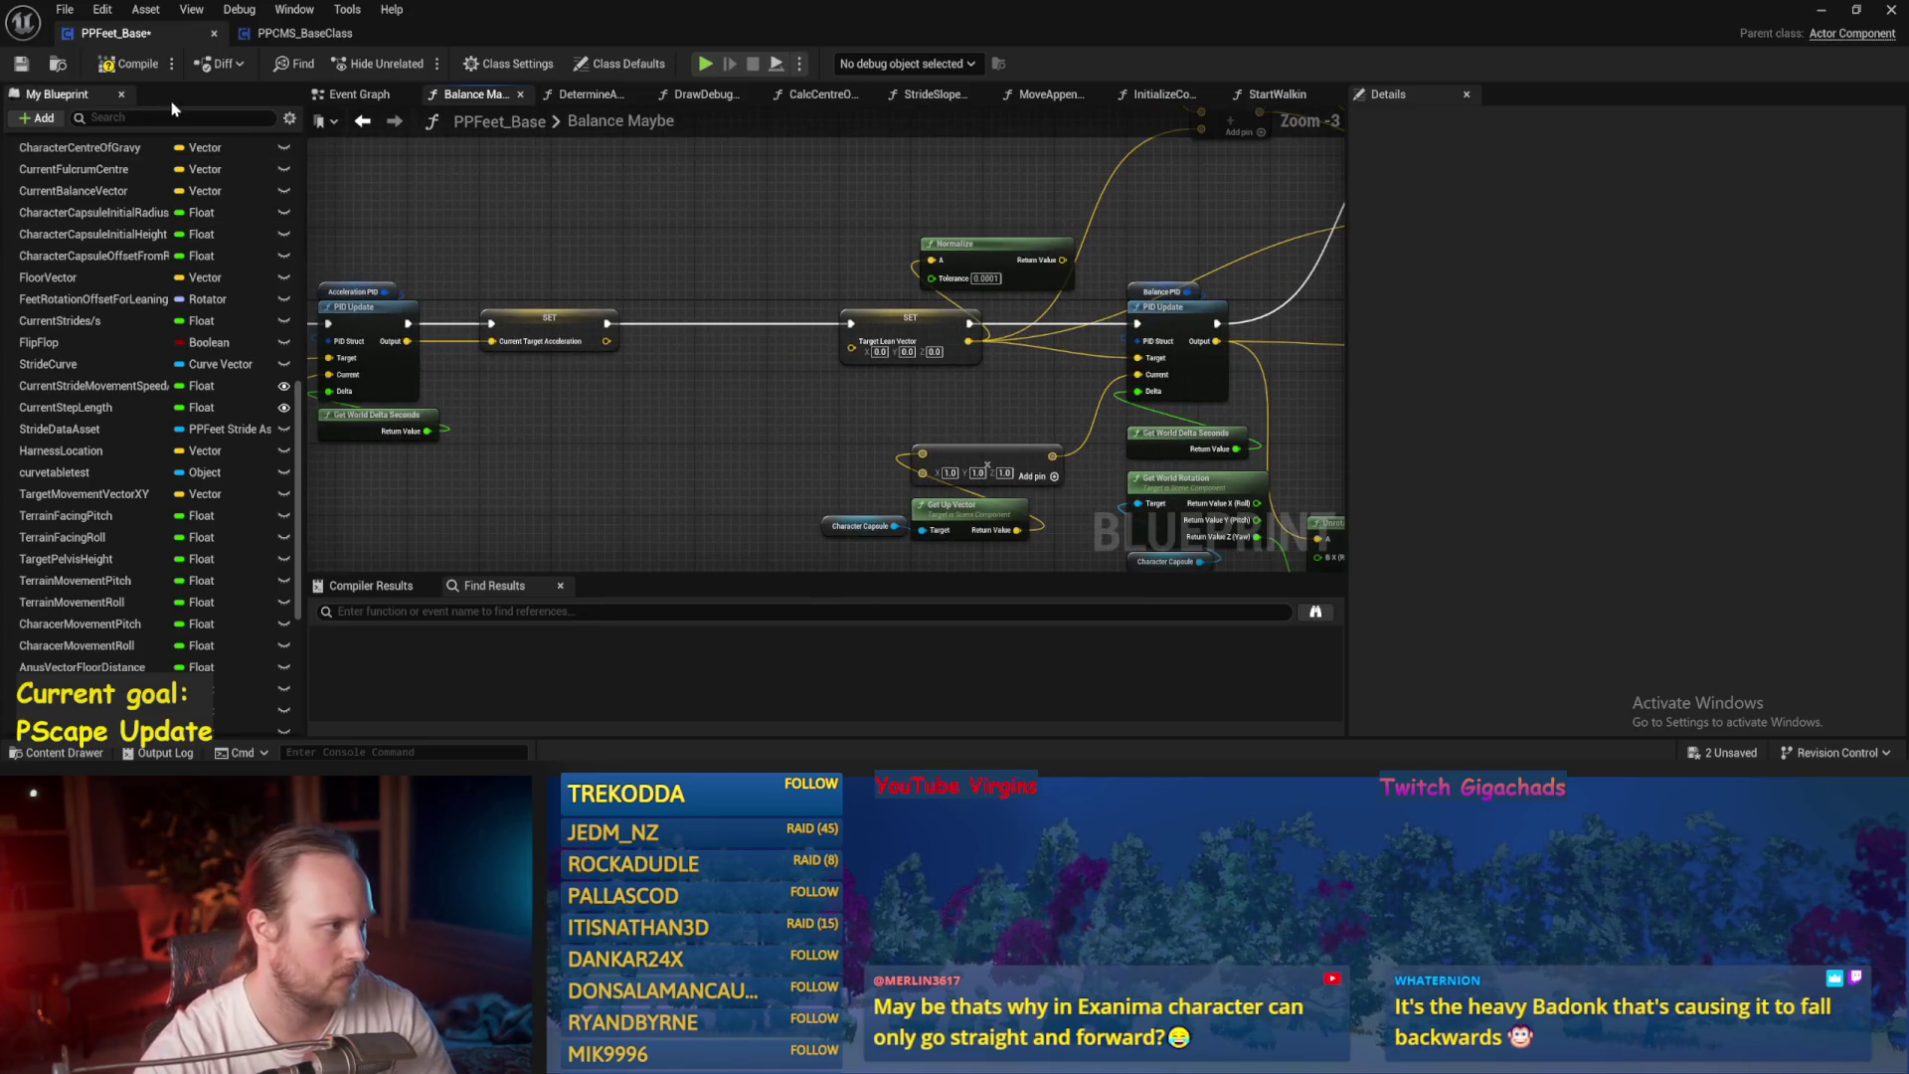
{"action": "left_click", "coordinate": [22, 64]}
Scale Current Target Acceleration by an 800, 800, 0 vector into Target Lean Vector and save.
{"action": "mouse_move", "coordinate": [527, 345]}
{"action": "left_mouse_down"}
{"action": "mouse_move", "coordinate": [557, 393]}
{"action": "mouse_move", "coordinate": [709, 423]}
{"action": "mouse_move", "coordinate": [796, 368]}
{"action": "mouse_move", "coordinate": [622, 413]}
{"action": "left_mouse_up"}
{"action": "scroll", "coordinate": [668, 429], "scroll_direction": "up", "scroll_amount": 1}
{"action": "type", "text": "make array"}
{"action": "key", "text": "Return"}
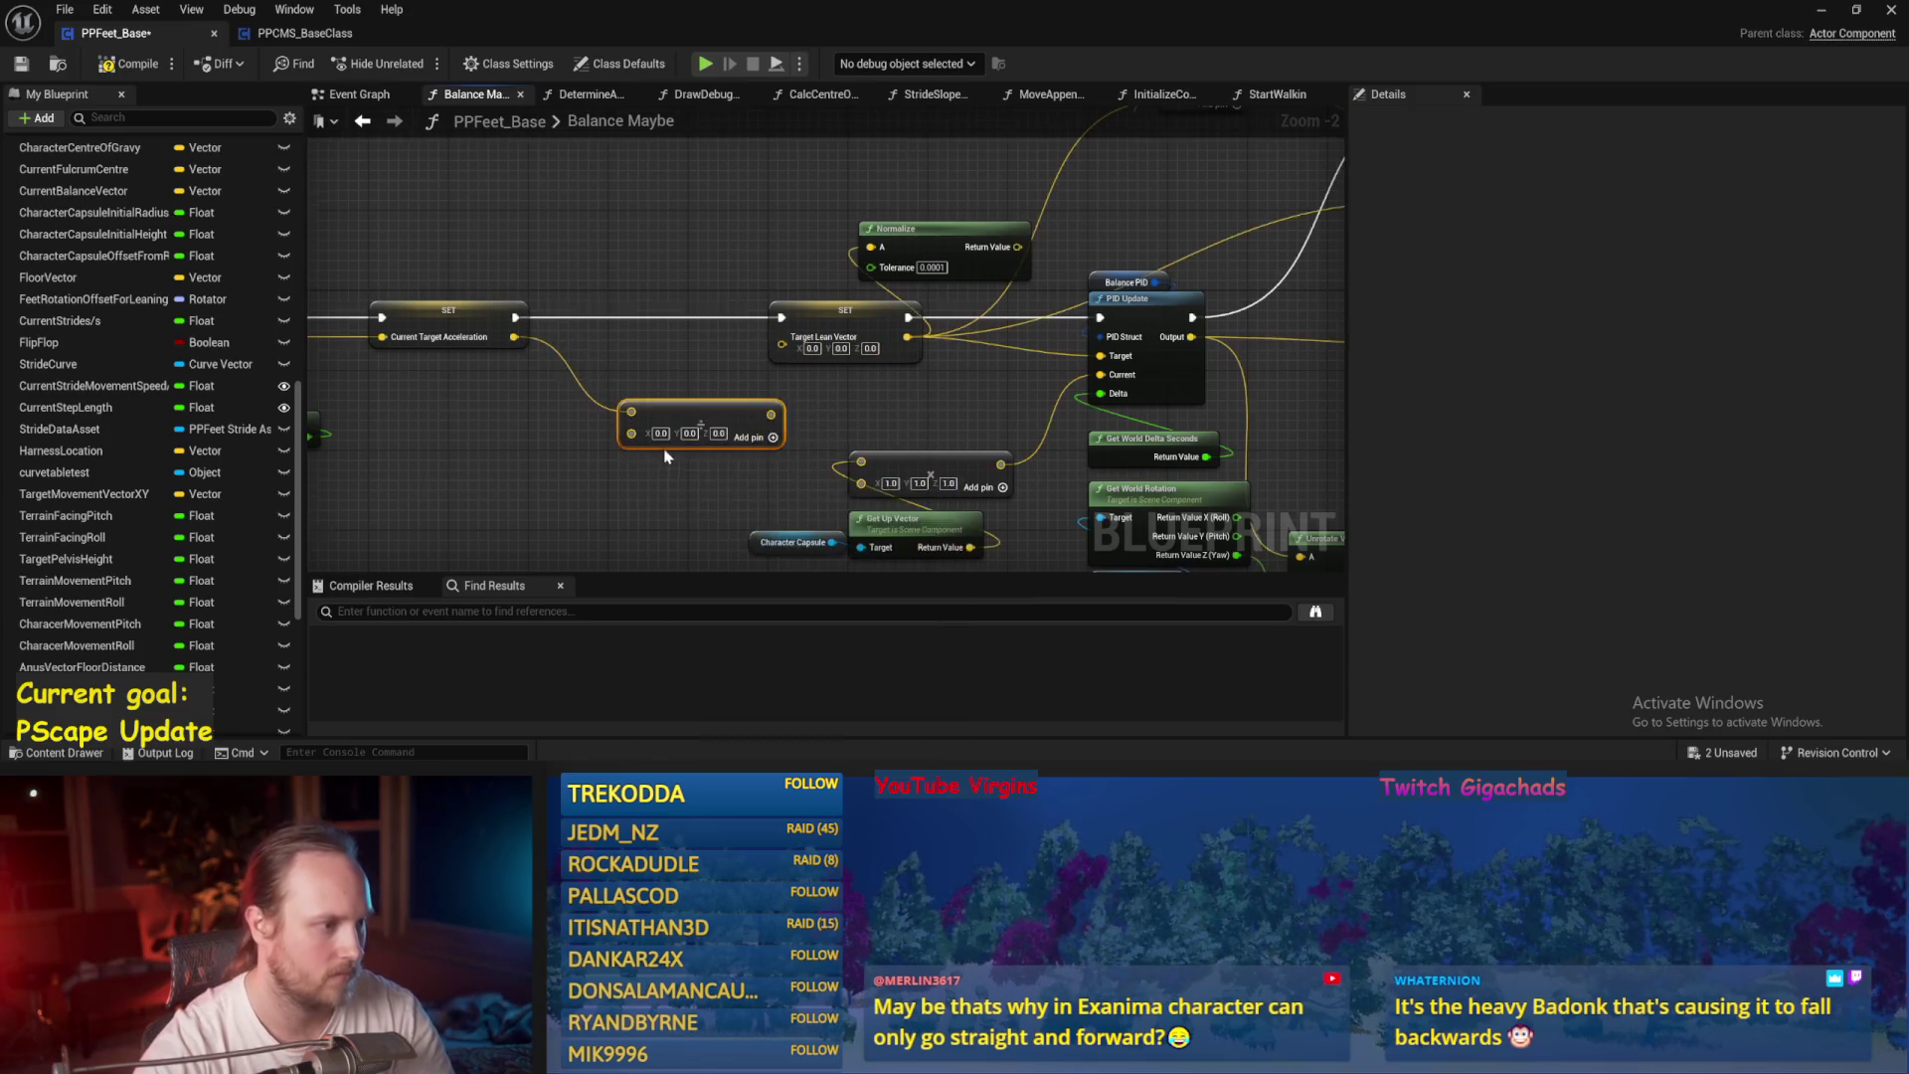
{"action": "scroll", "coordinate": [714, 413], "scroll_direction": "up", "scroll_amount": 2}
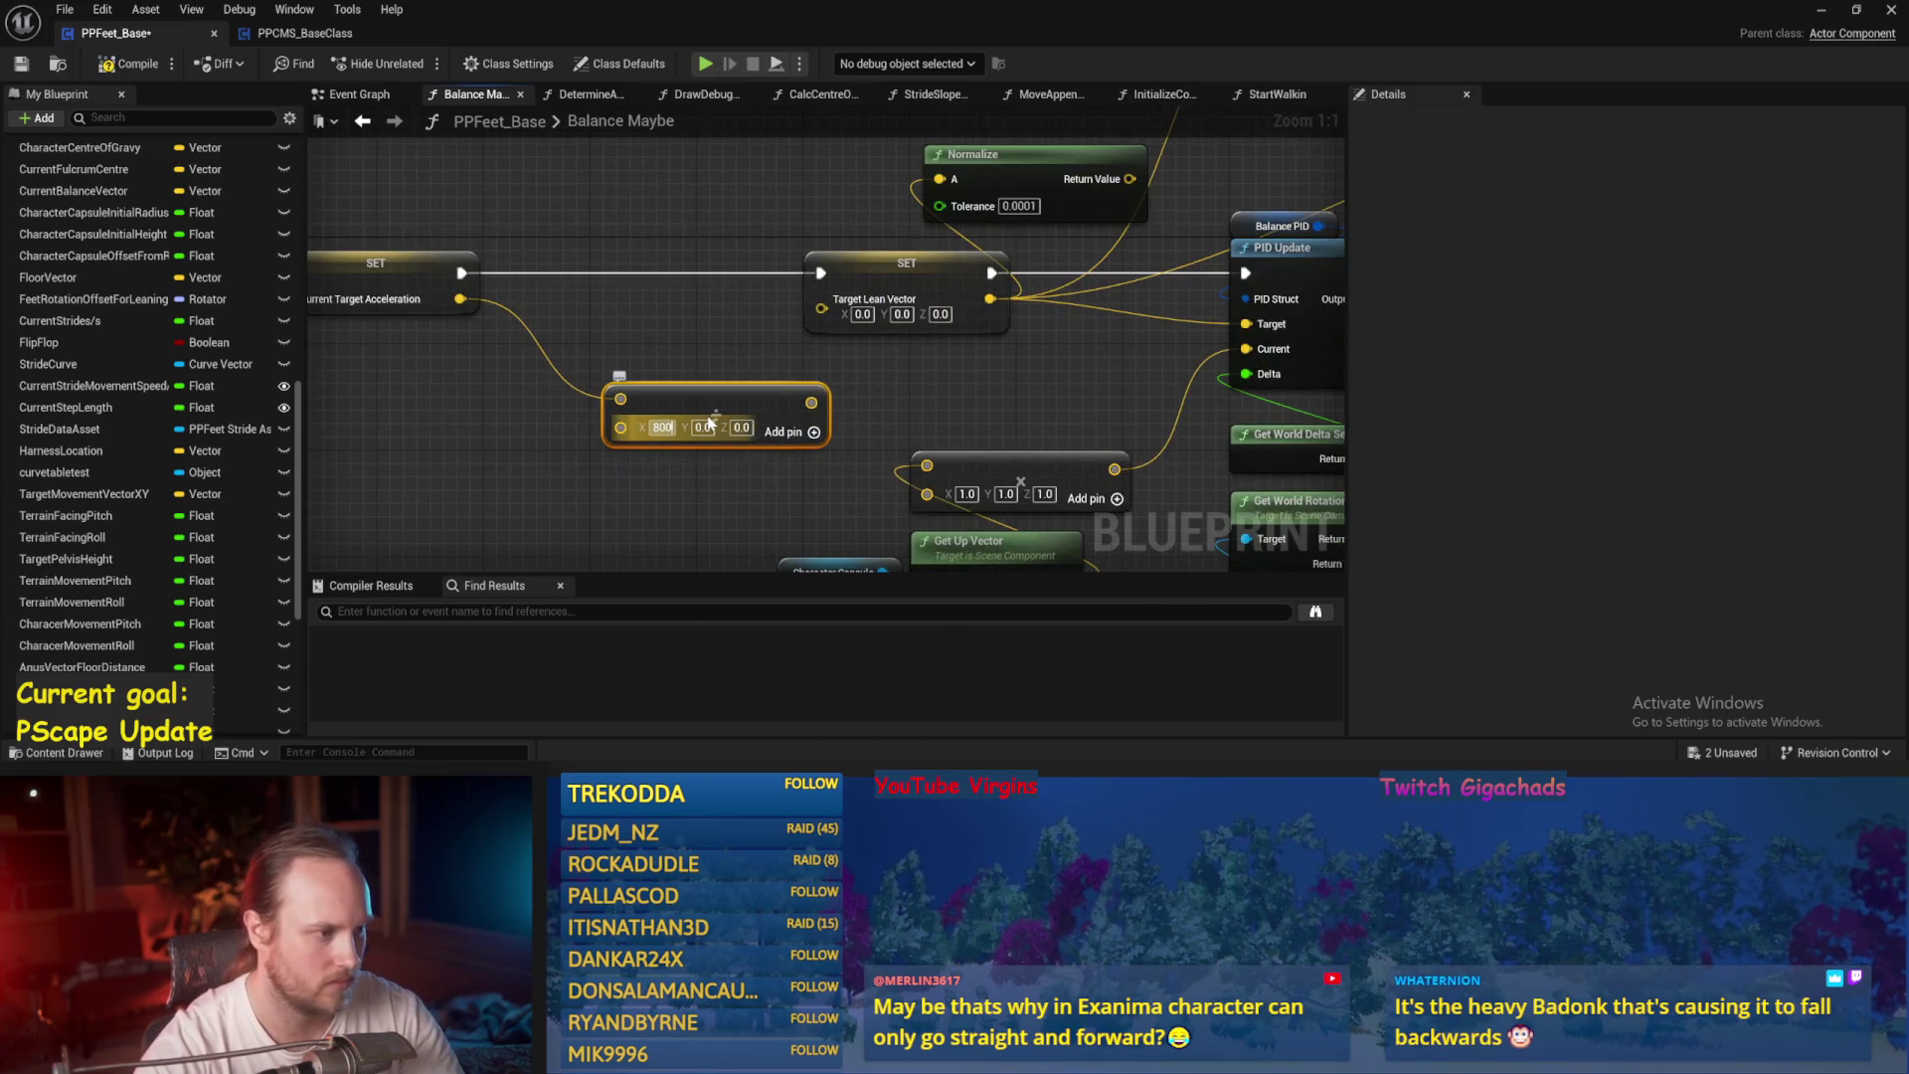
{"action": "left_click_drag", "start_coordinate": [721, 394], "coordinate": [682, 380]}
{"action": "left_click_drag", "start_coordinate": [801, 389], "coordinate": [822, 308]}
{"action": "scroll", "coordinate": [696, 366], "scroll_direction": "down", "scroll_amount": 2}
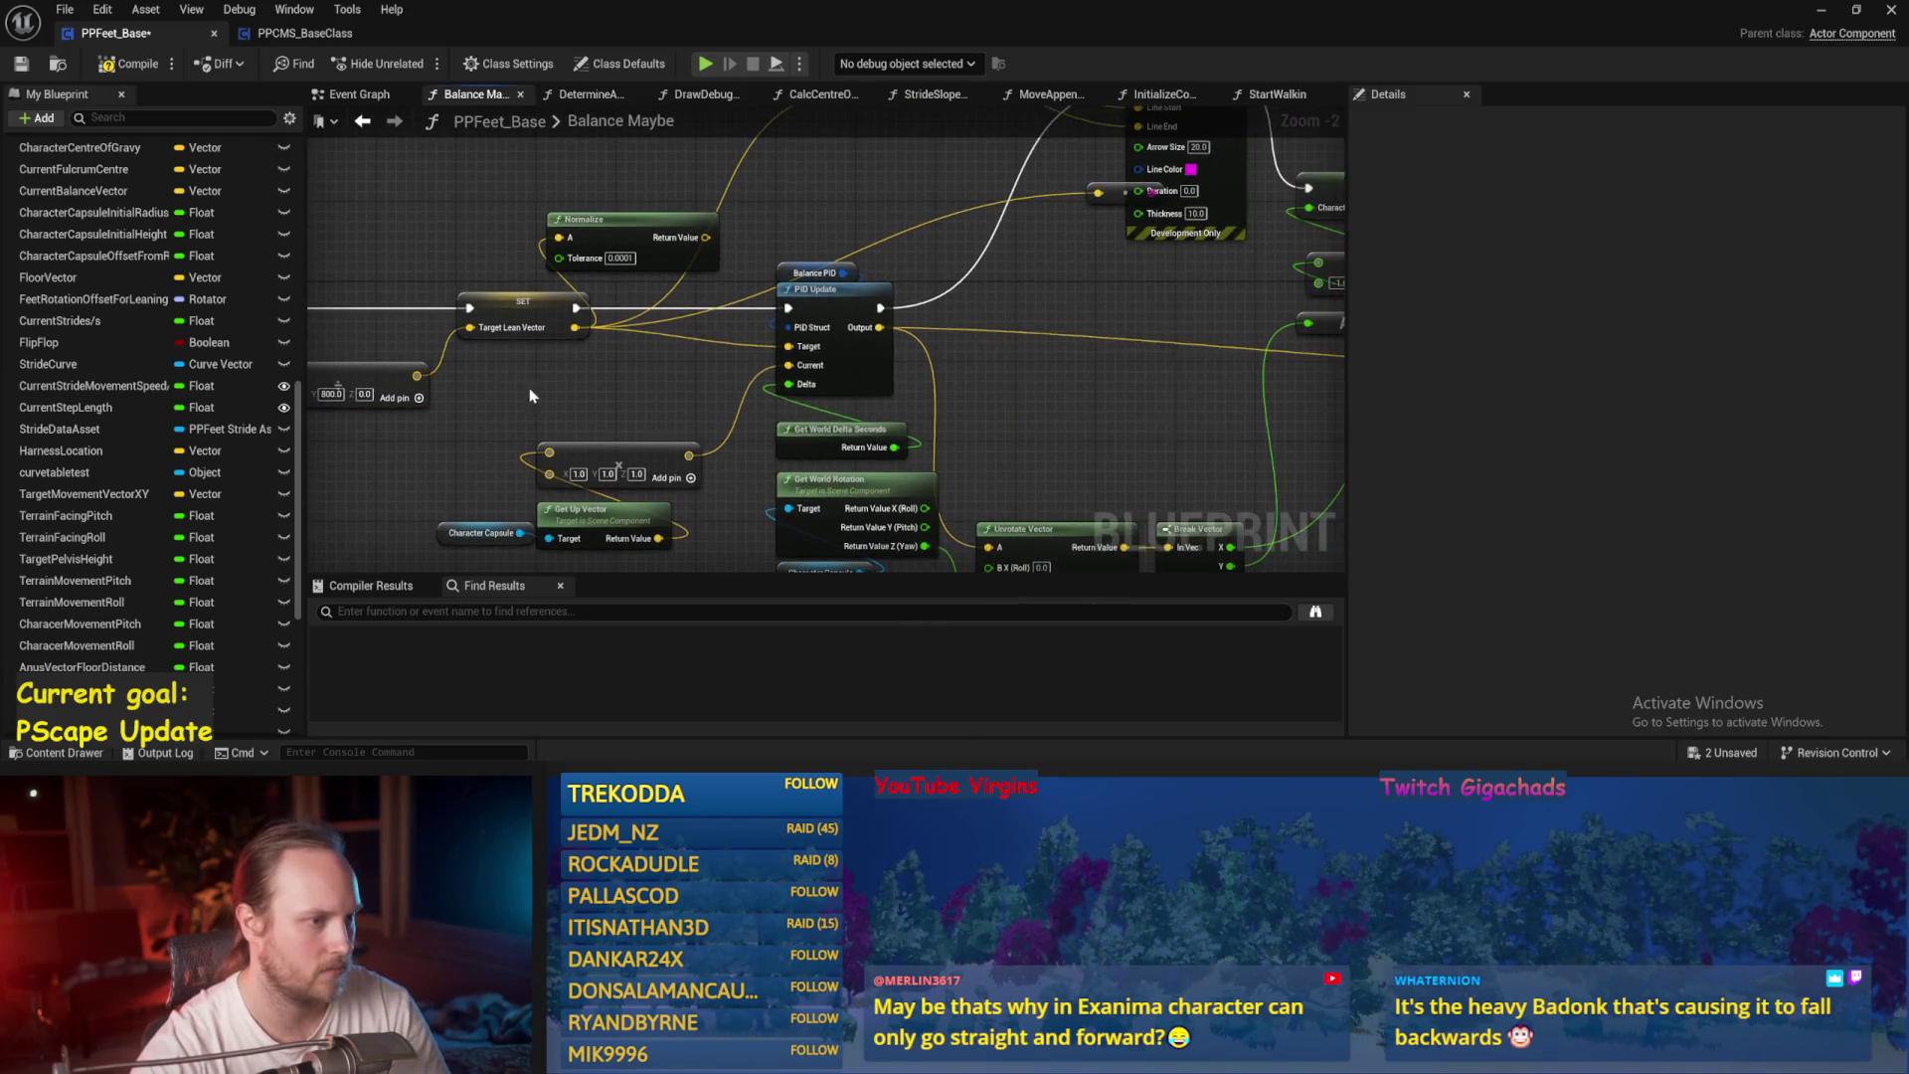
{"action": "key", "text": "ctrl+s"}
{"action": "left_click_drag", "start_coordinate": [1019, 308], "coordinate": [691, 332]}
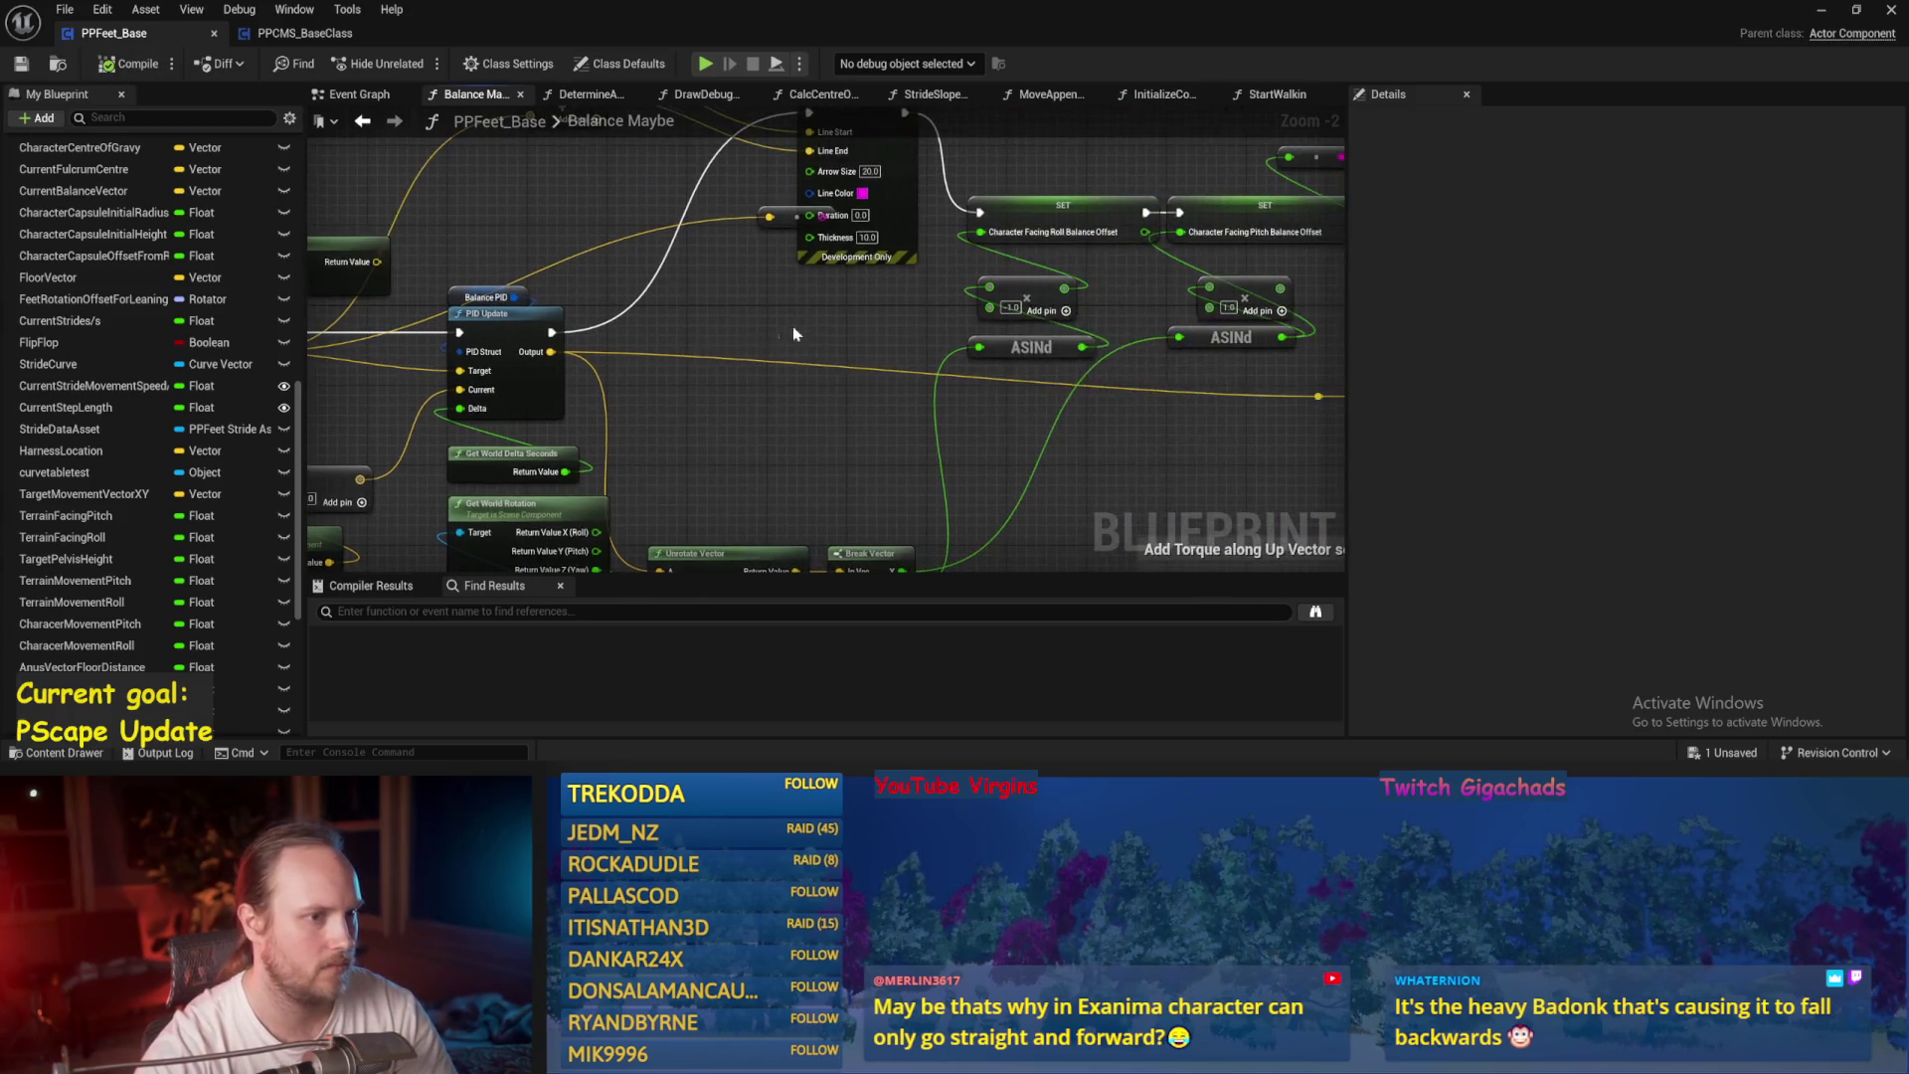
{"action": "left_click", "coordinate": [1821, 10]}
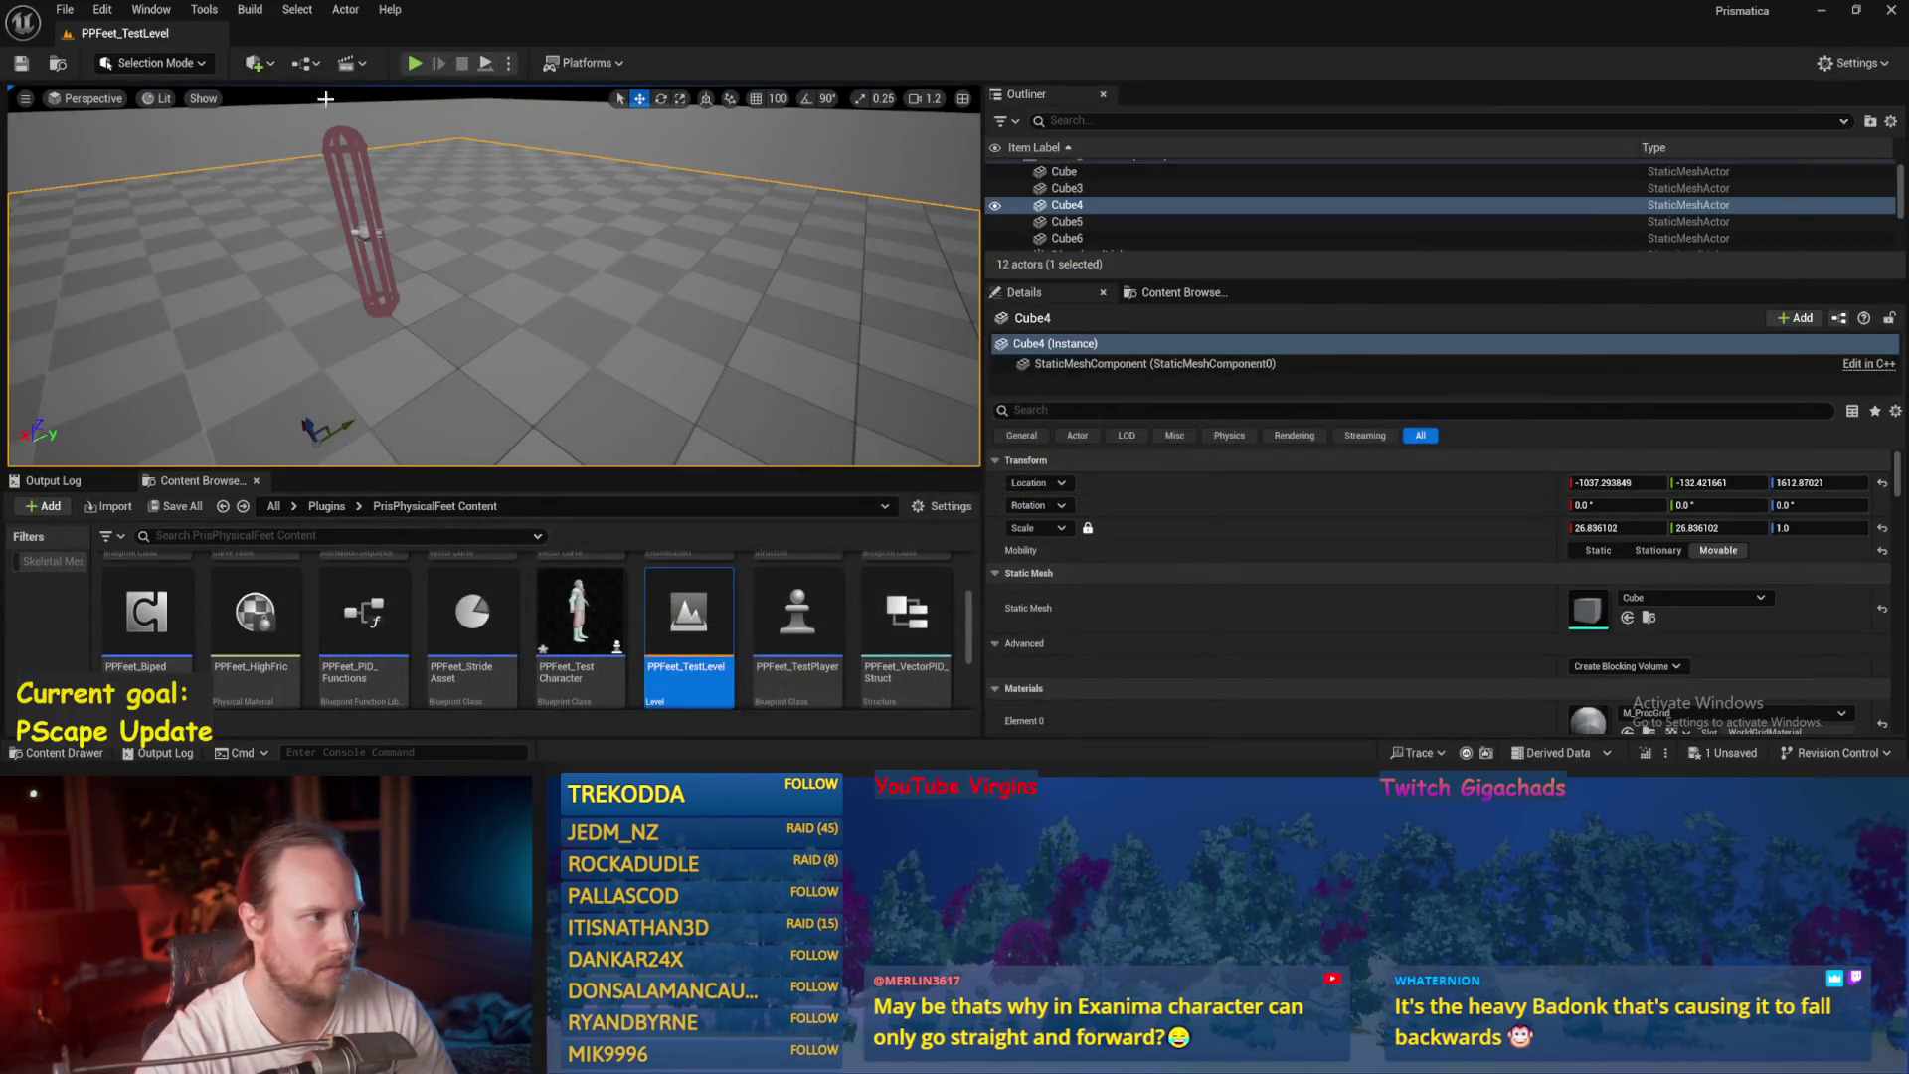
Play-test the level, then check the Balance PID settings and ASINd nodes in the graph.
{"action": "left_click", "coordinate": [489, 64]}
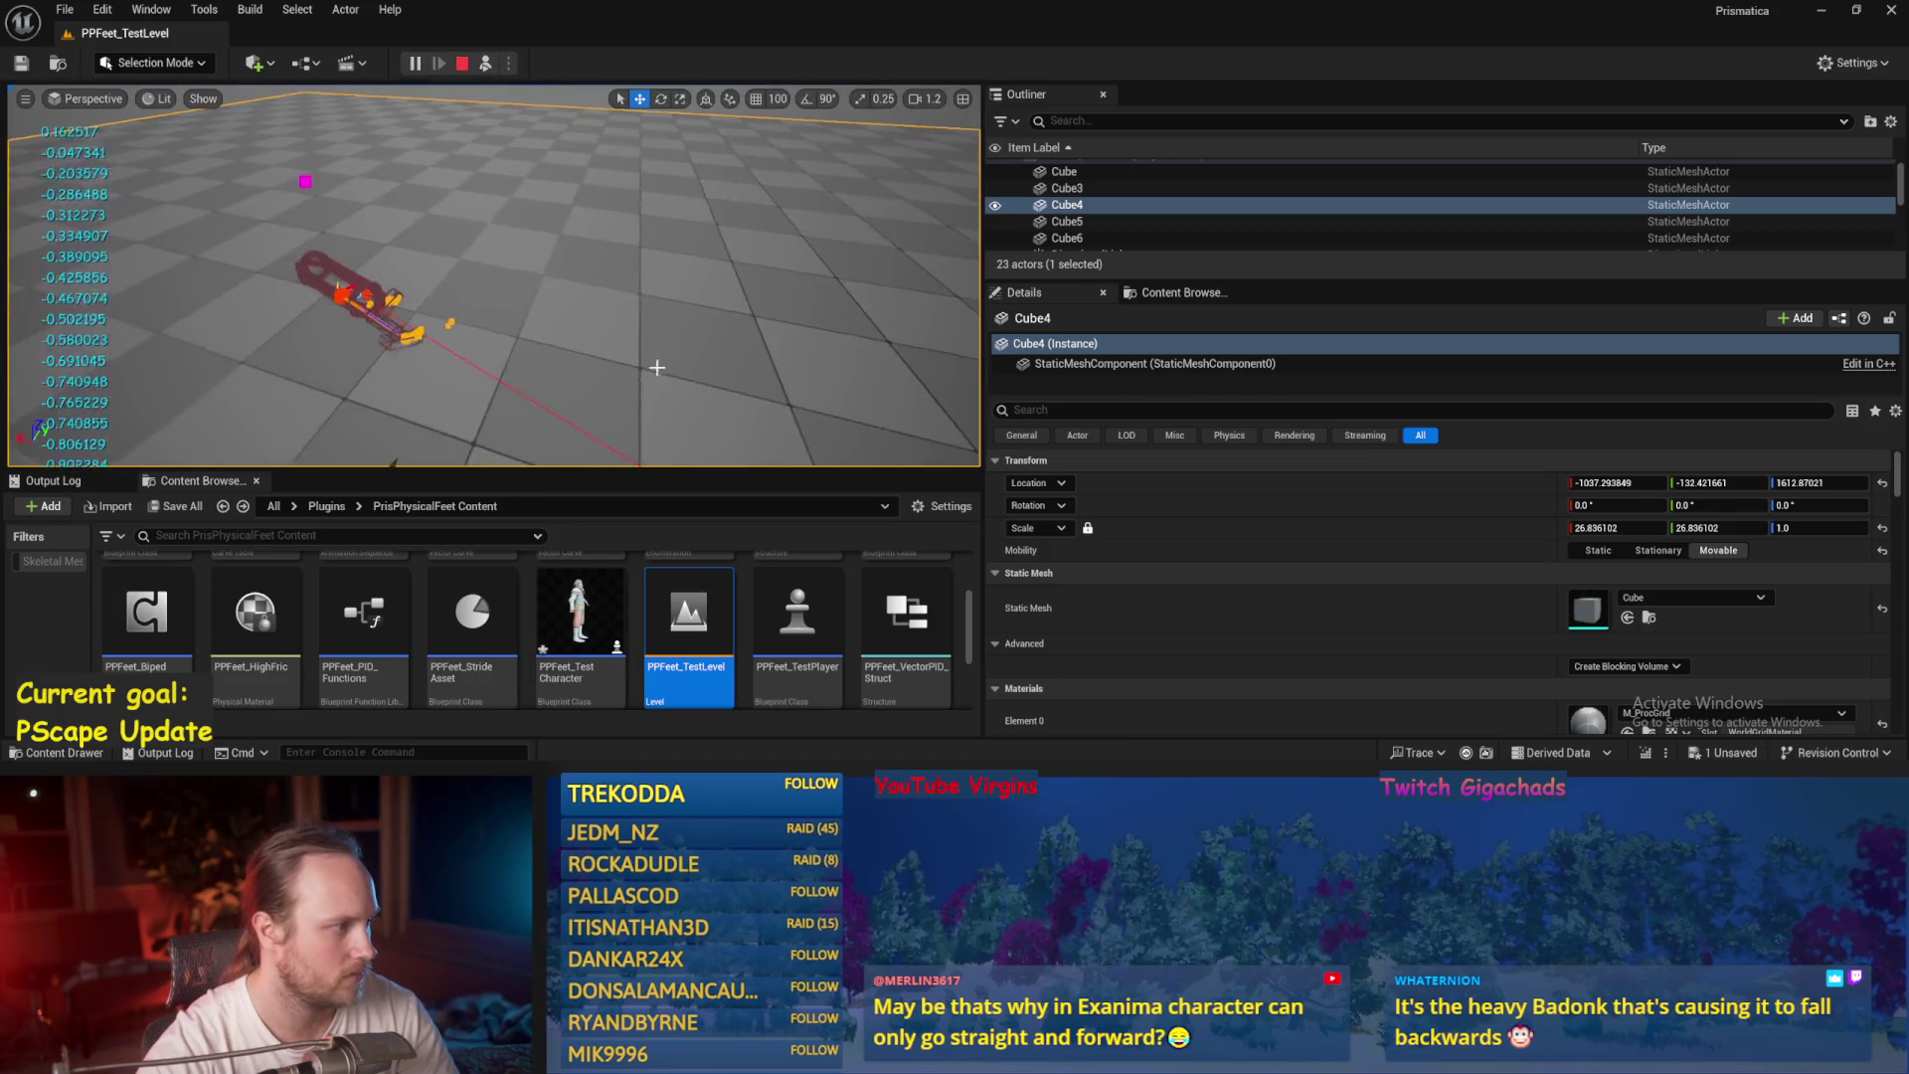
{"action": "key", "text": "Escape"}
{"action": "key", "text": "alt+Tab"}
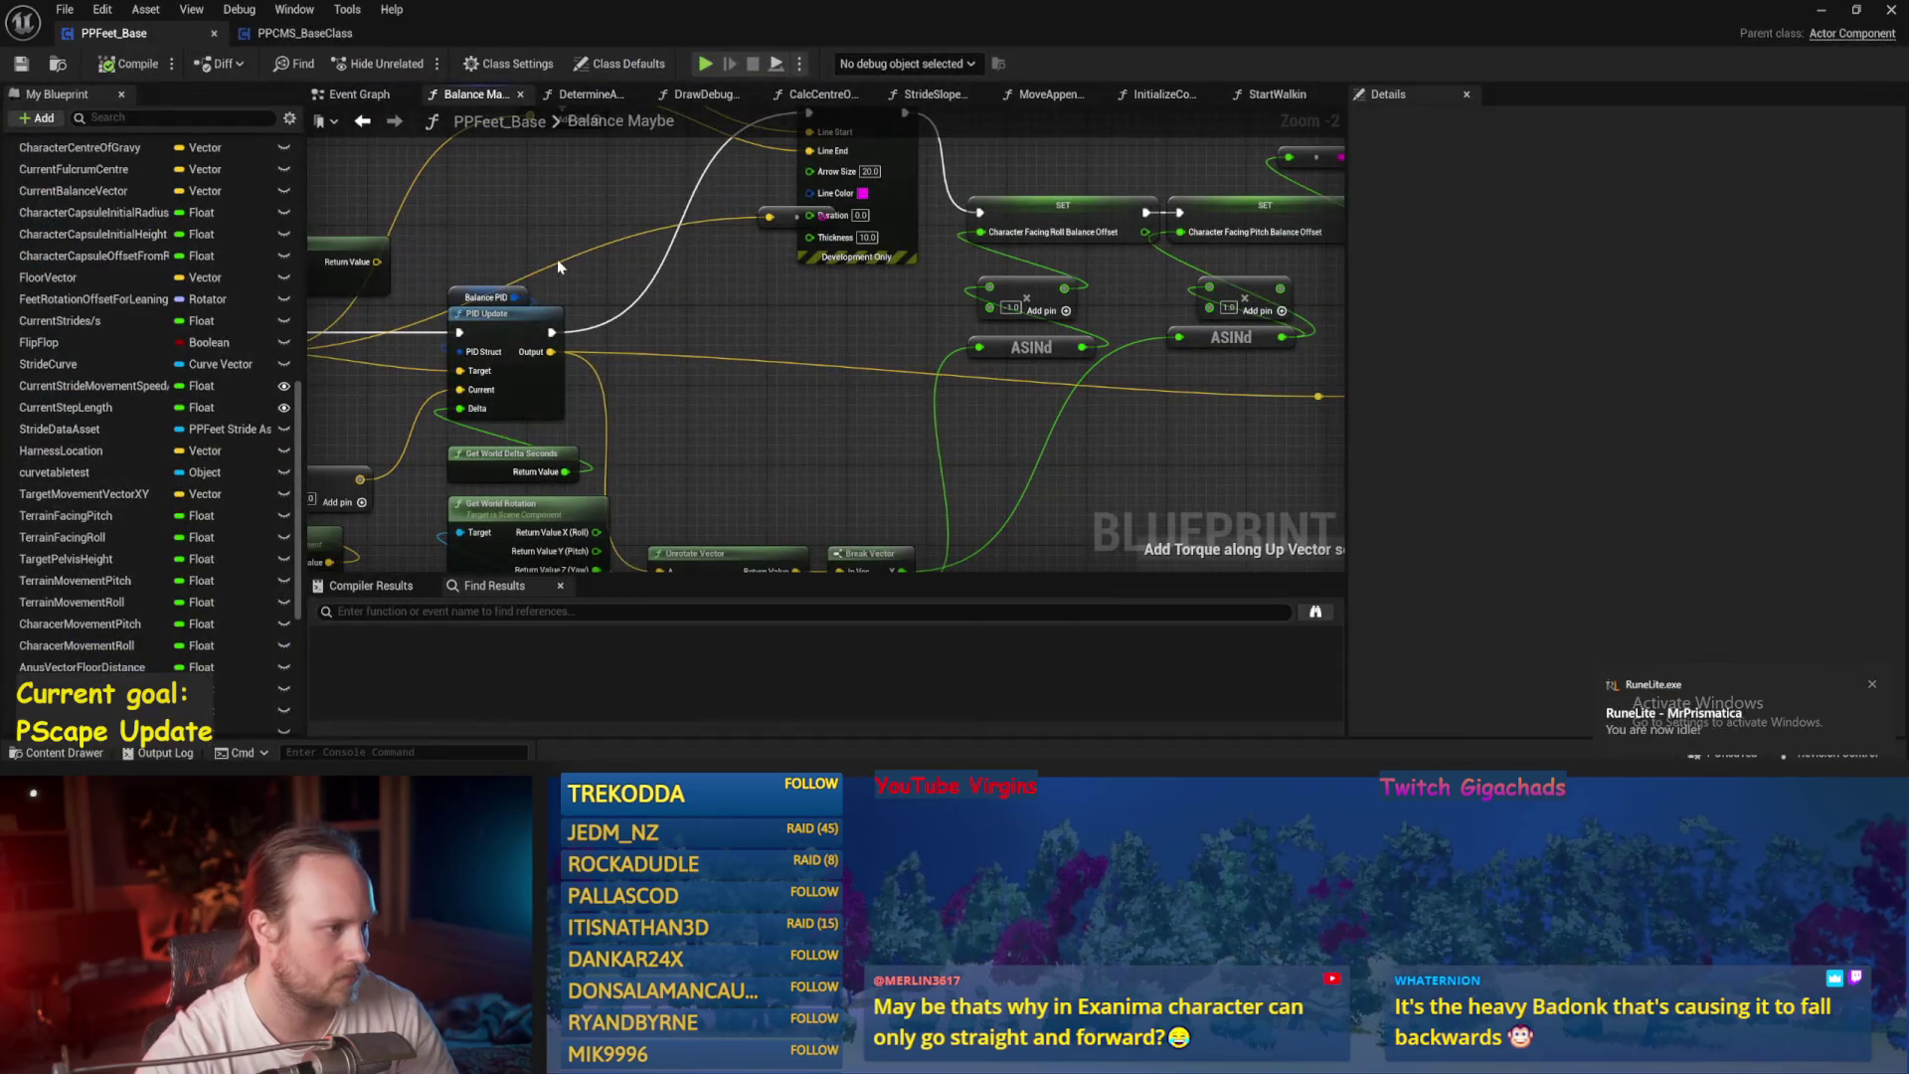
{"action": "left_click", "coordinate": [487, 298]}
{"action": "left_click_drag", "start_coordinate": [567, 166], "coordinate": [331, 103]}
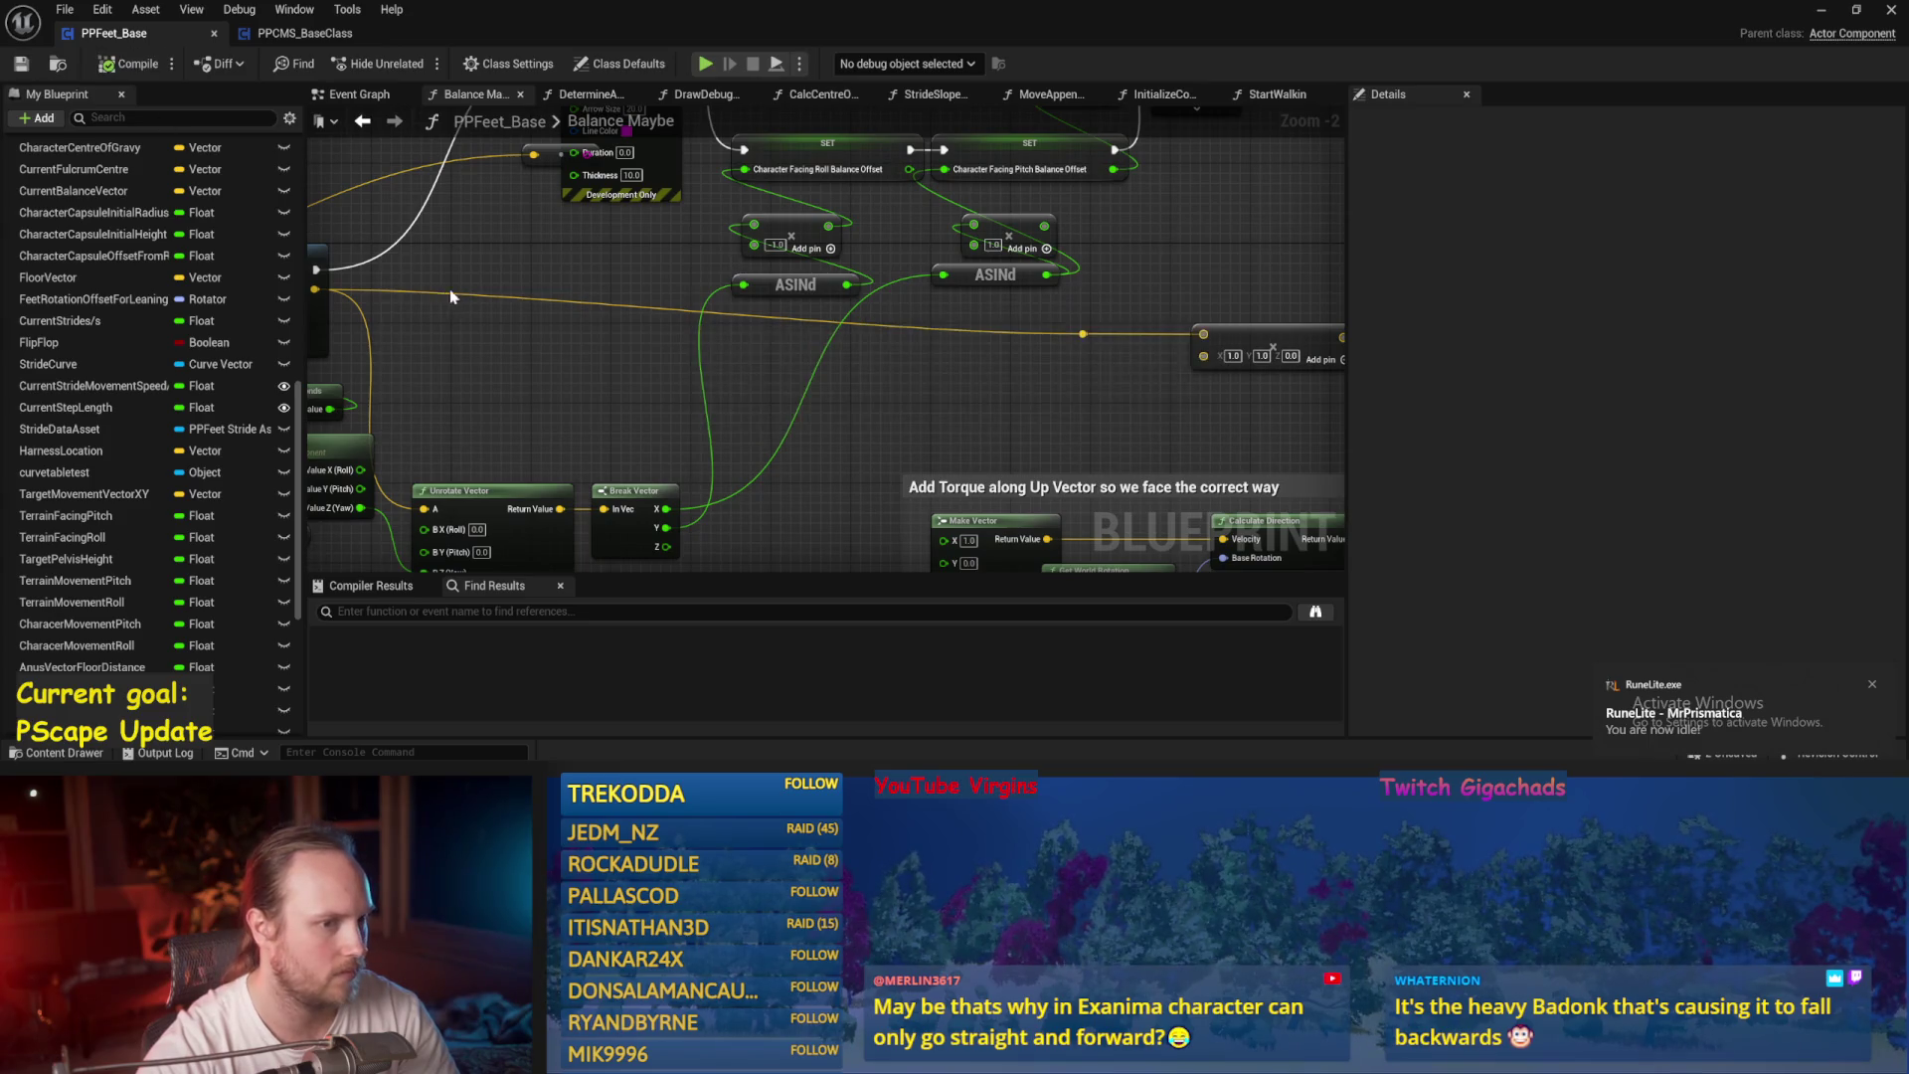
{"action": "scroll", "coordinate": [450, 297], "scroll_direction": "down", "scroll_amount": 1}
{"action": "left_click", "coordinate": [1821, 14]}
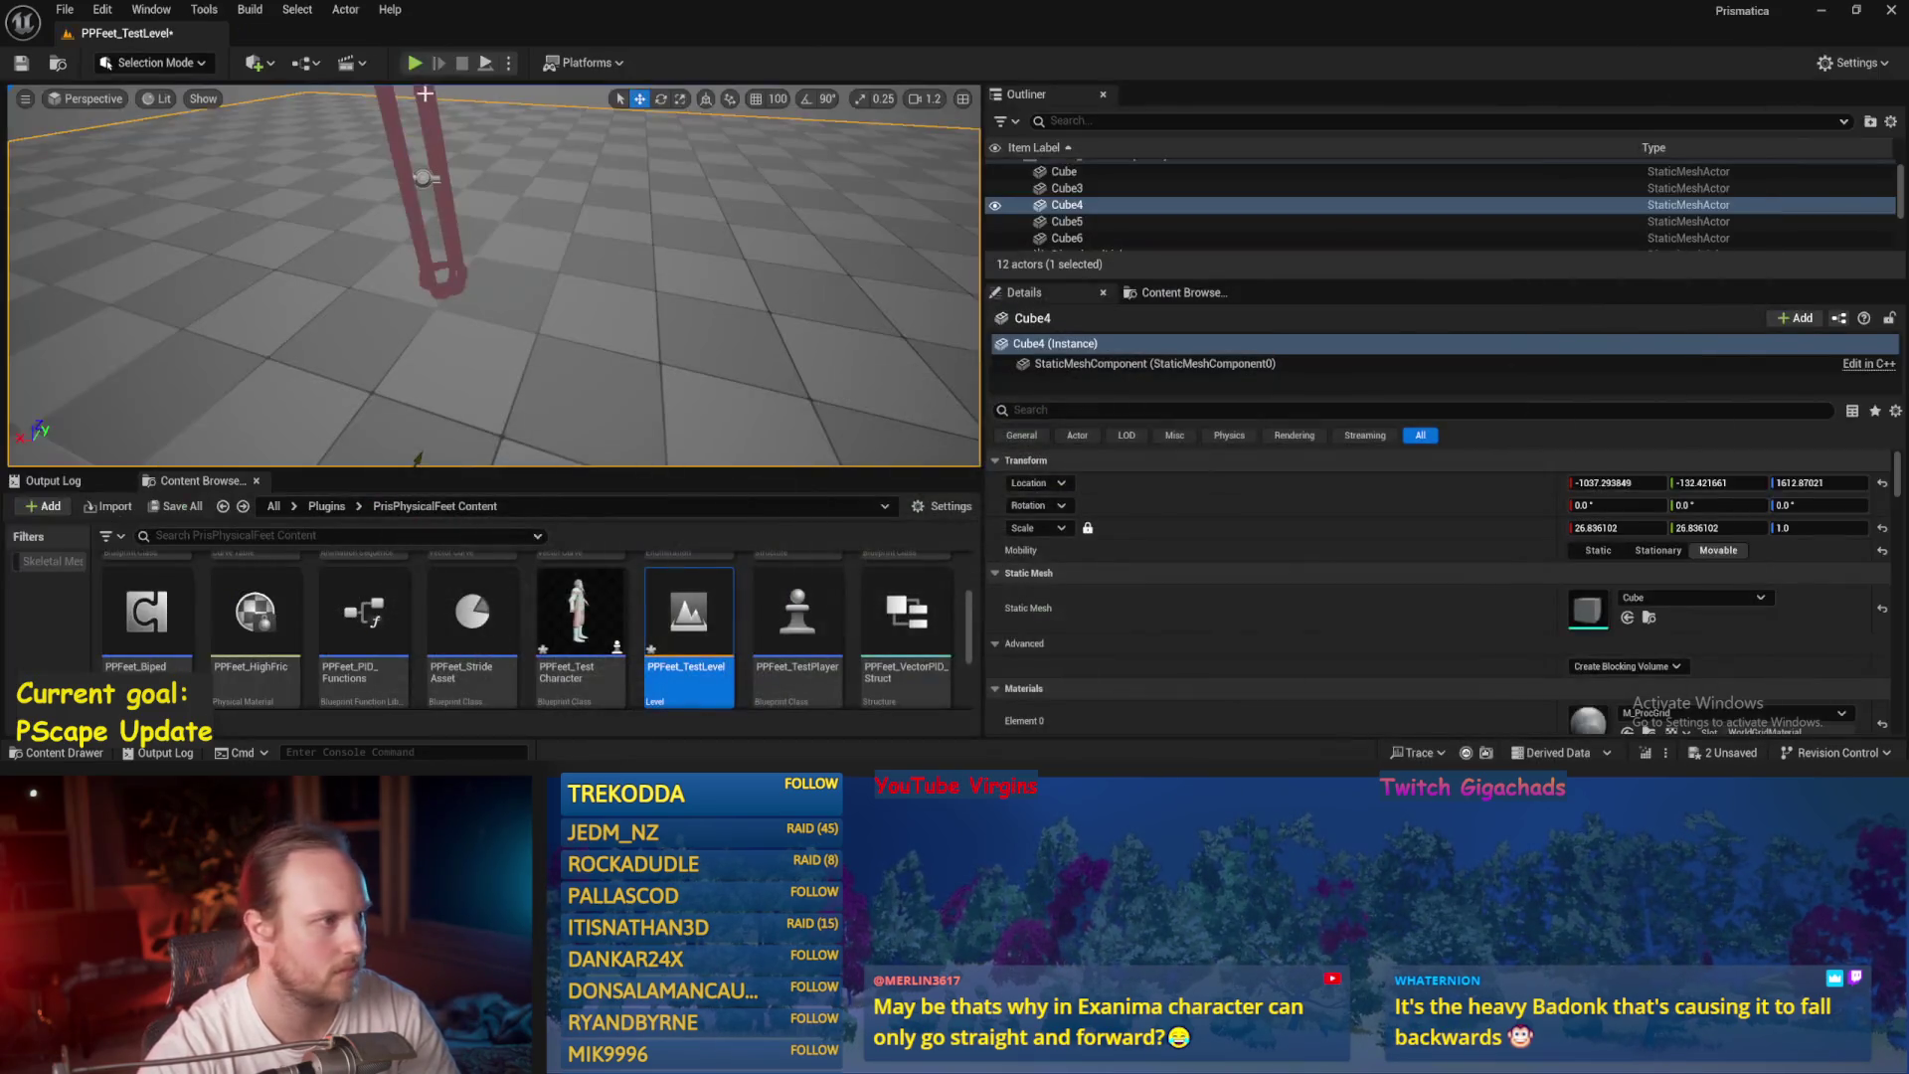
Drop PPFeet_TestPlayer slightly lower with End and play-test again.
{"action": "key", "text": "alt+p"}
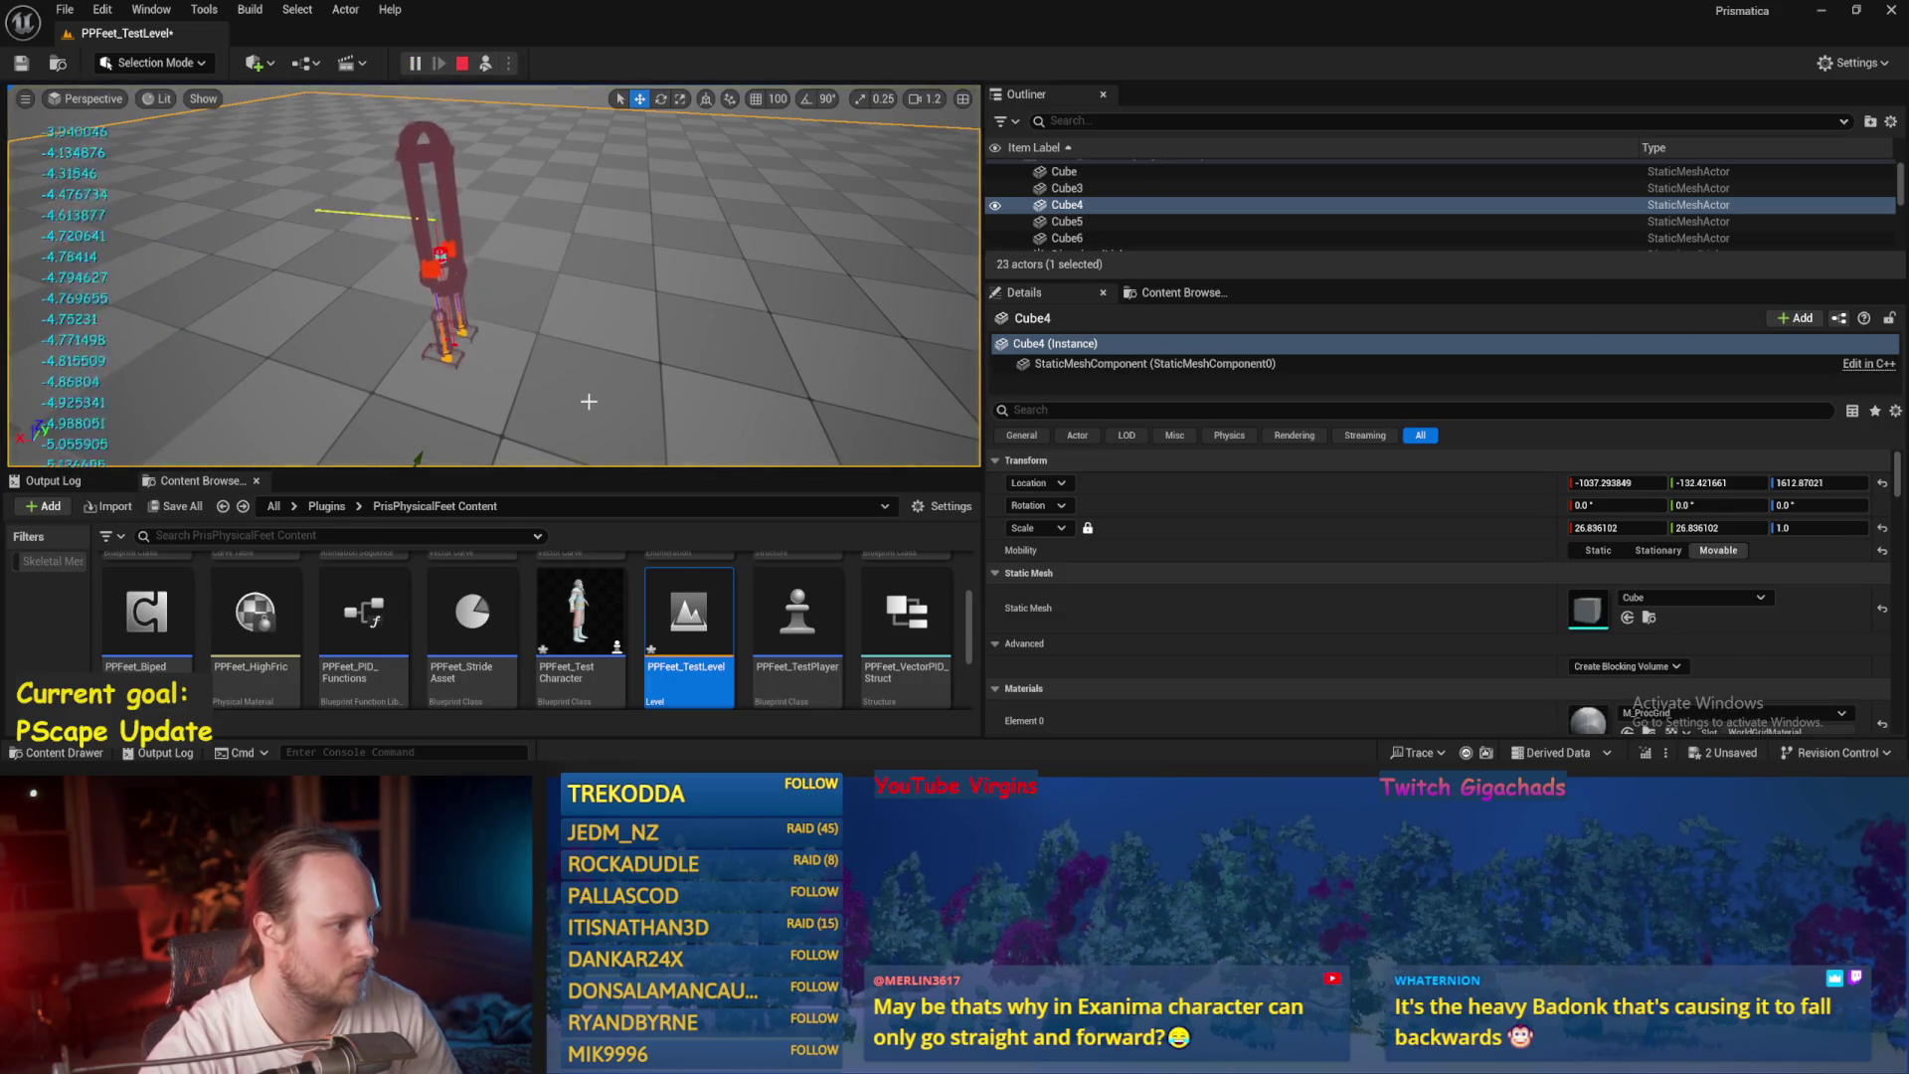
{"action": "key", "text": "Escape"}
{"action": "left_click", "coordinate": [377, 263]}
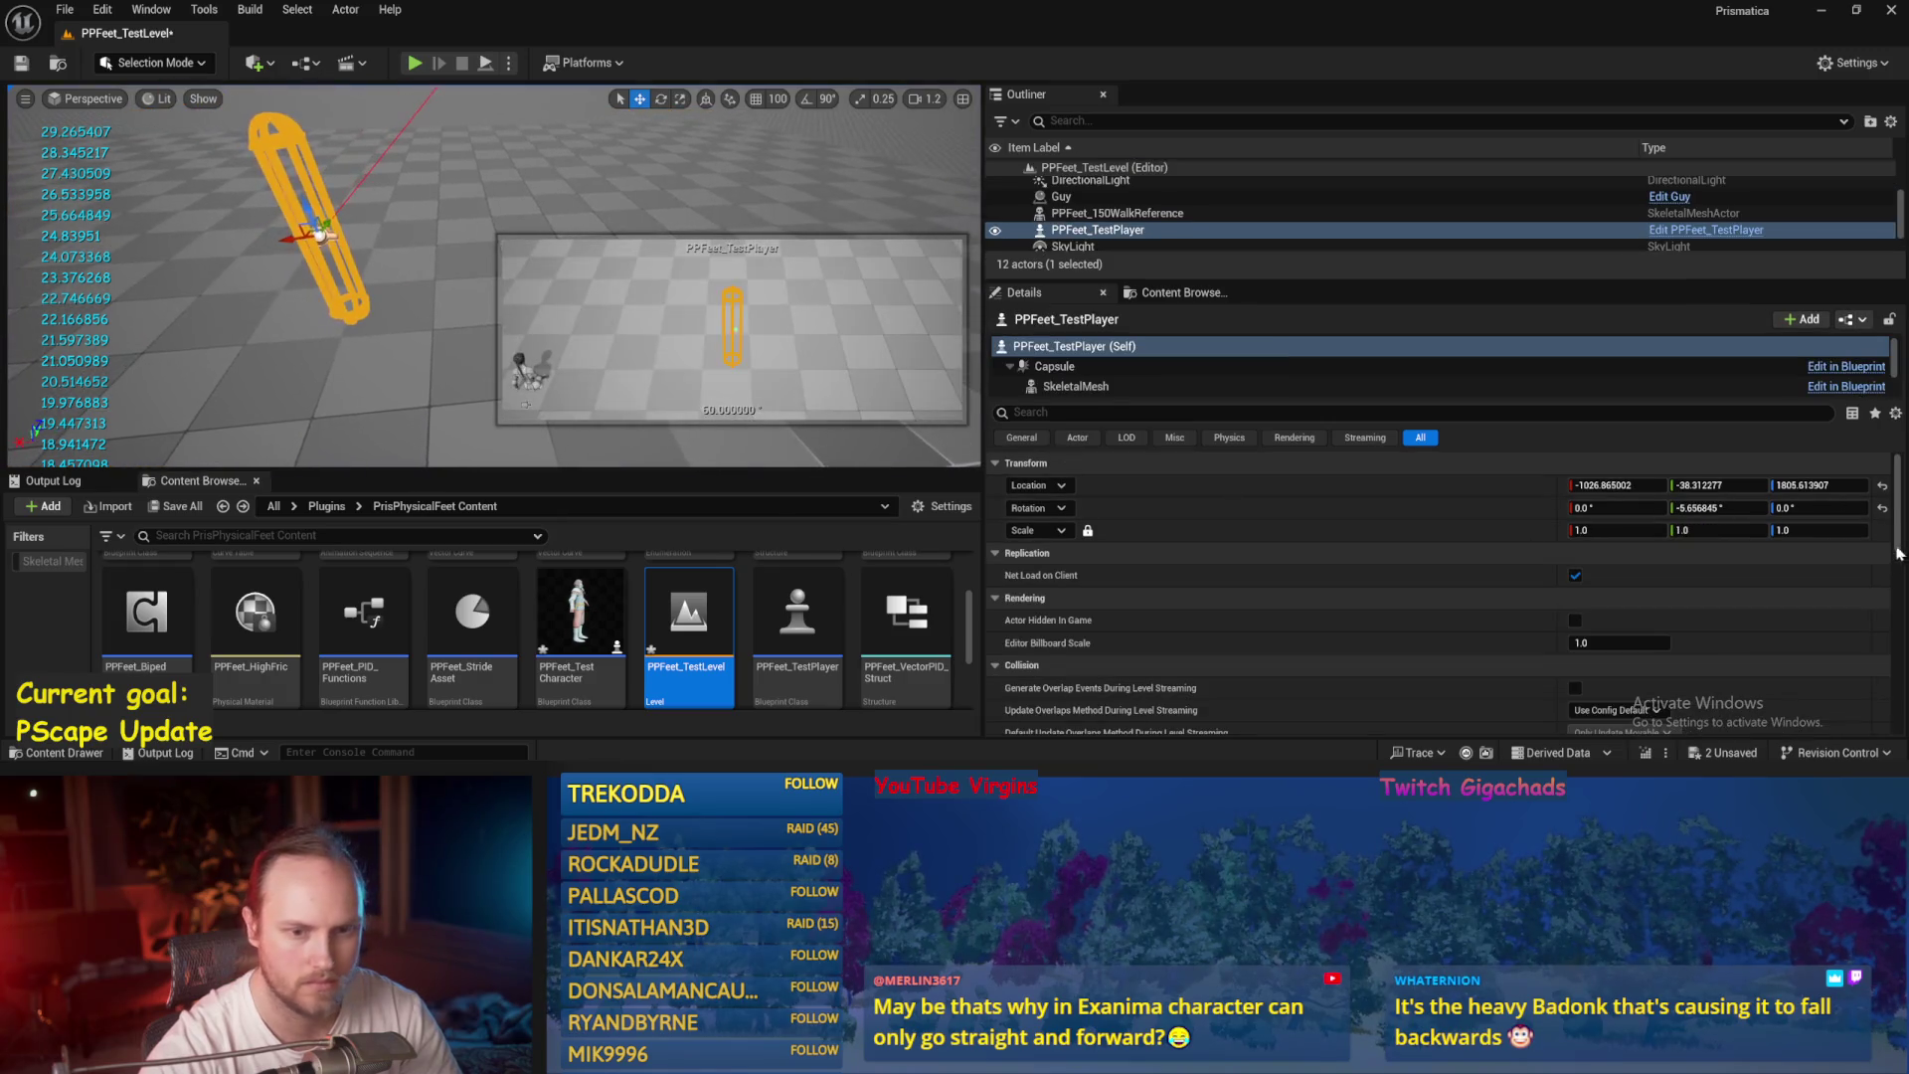
{"action": "key", "text": "End"}
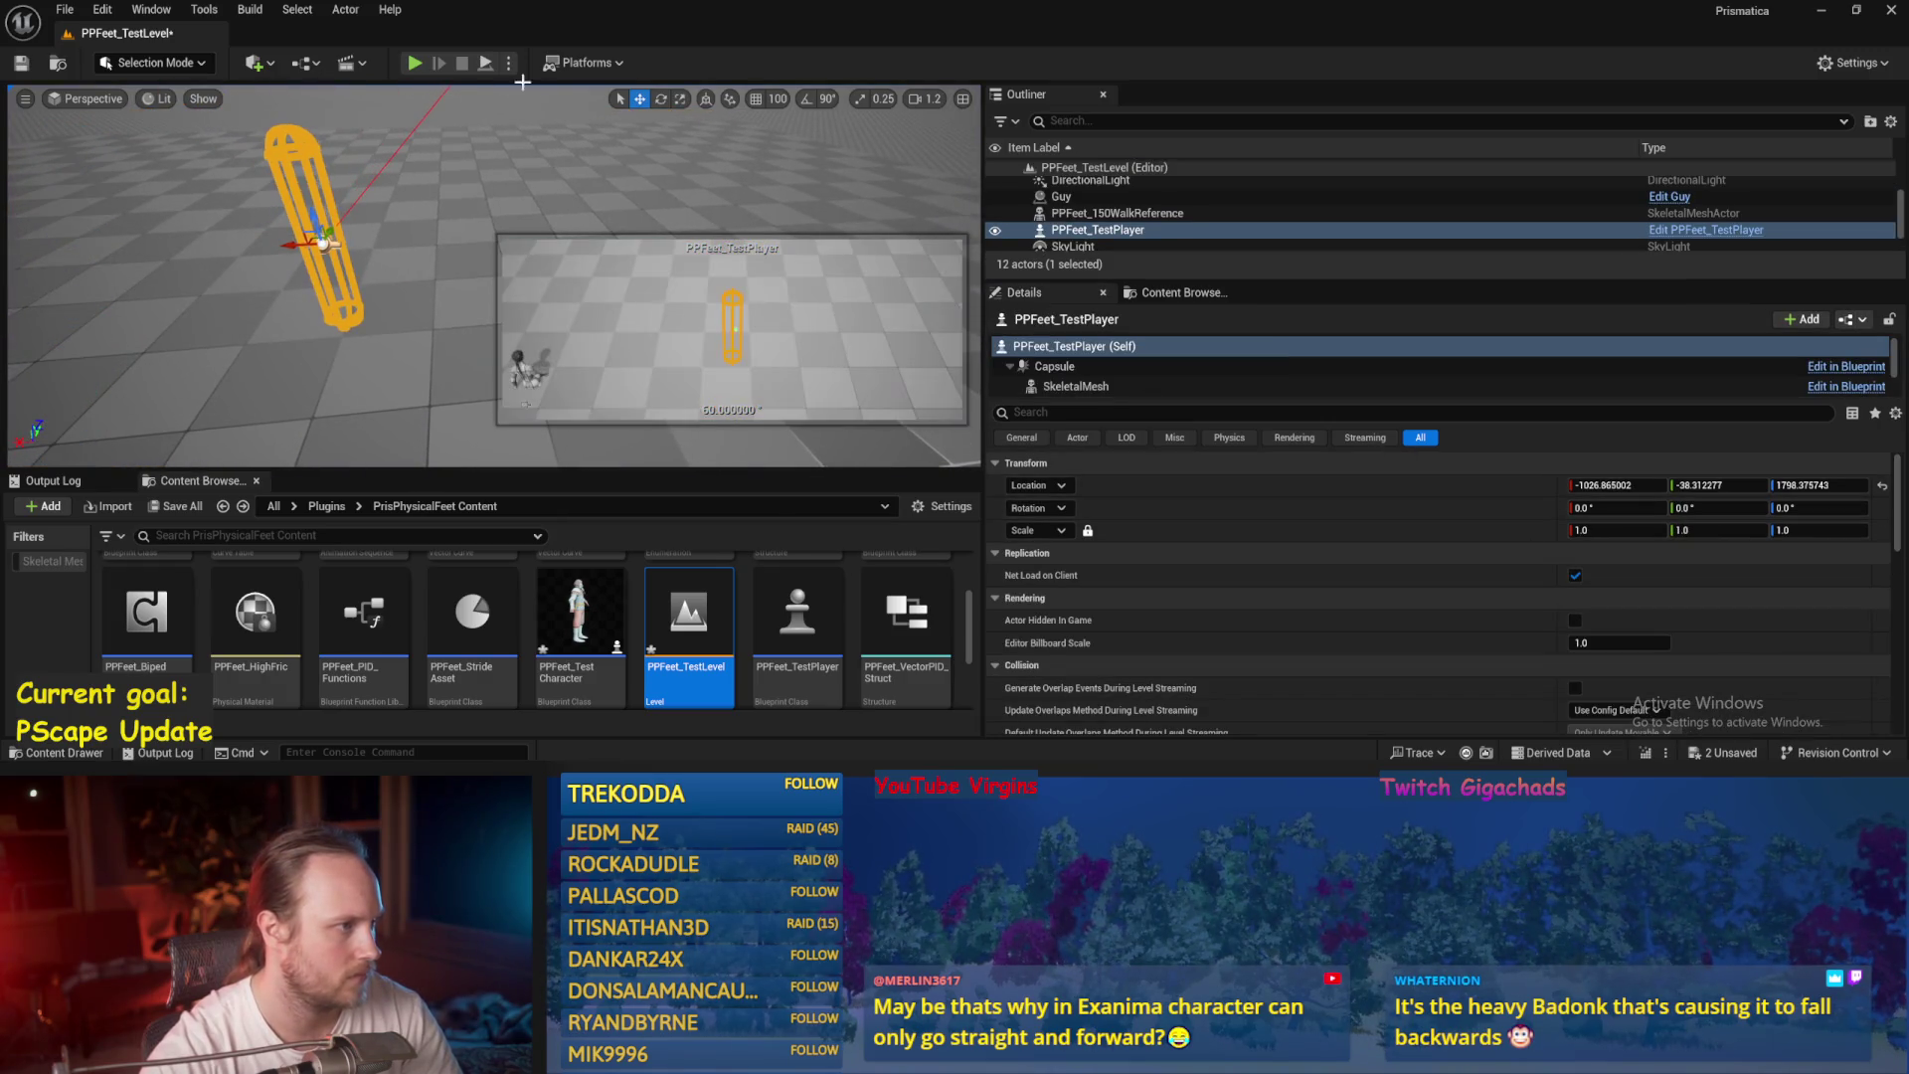
{"action": "left_click", "coordinate": [494, 66]}
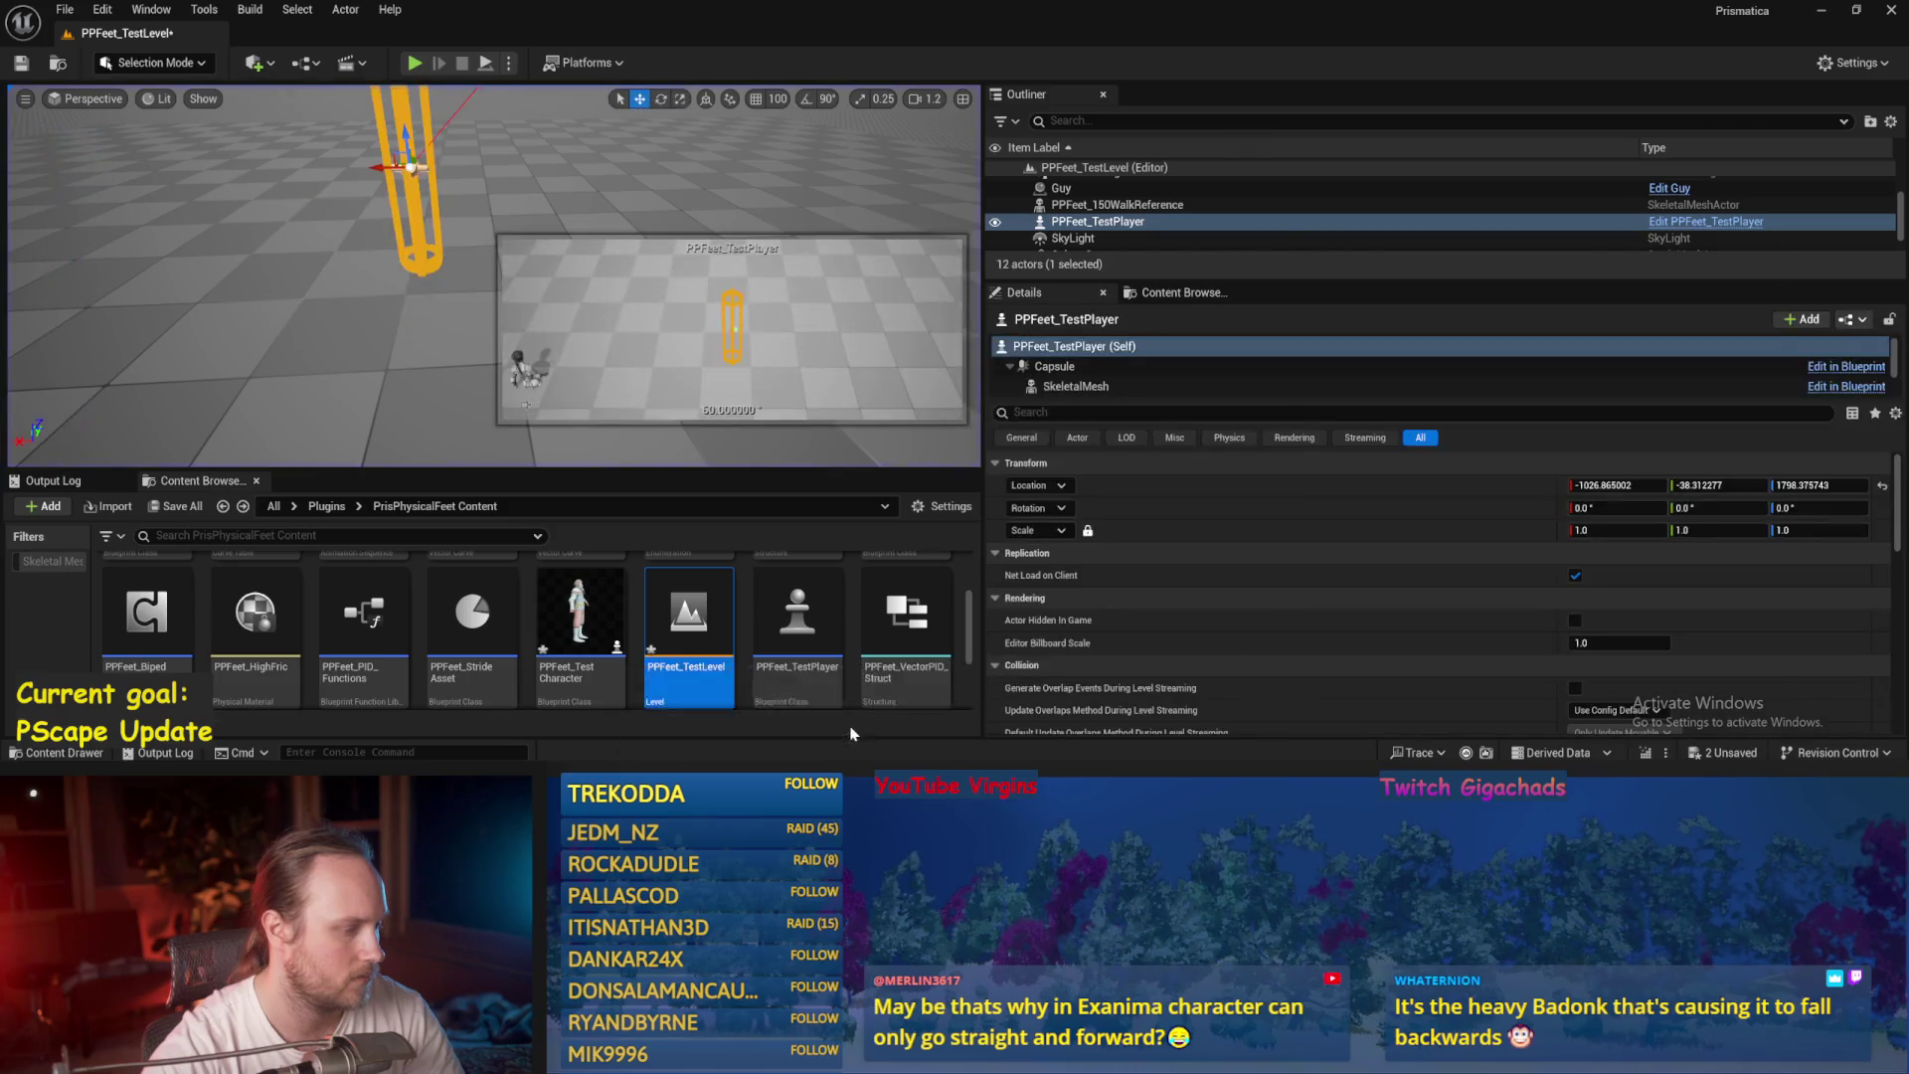
{"action": "key", "text": "alt+Tab"}
{"action": "scroll", "coordinate": [971, 341], "scroll_direction": "down", "scroll_amount": 2}
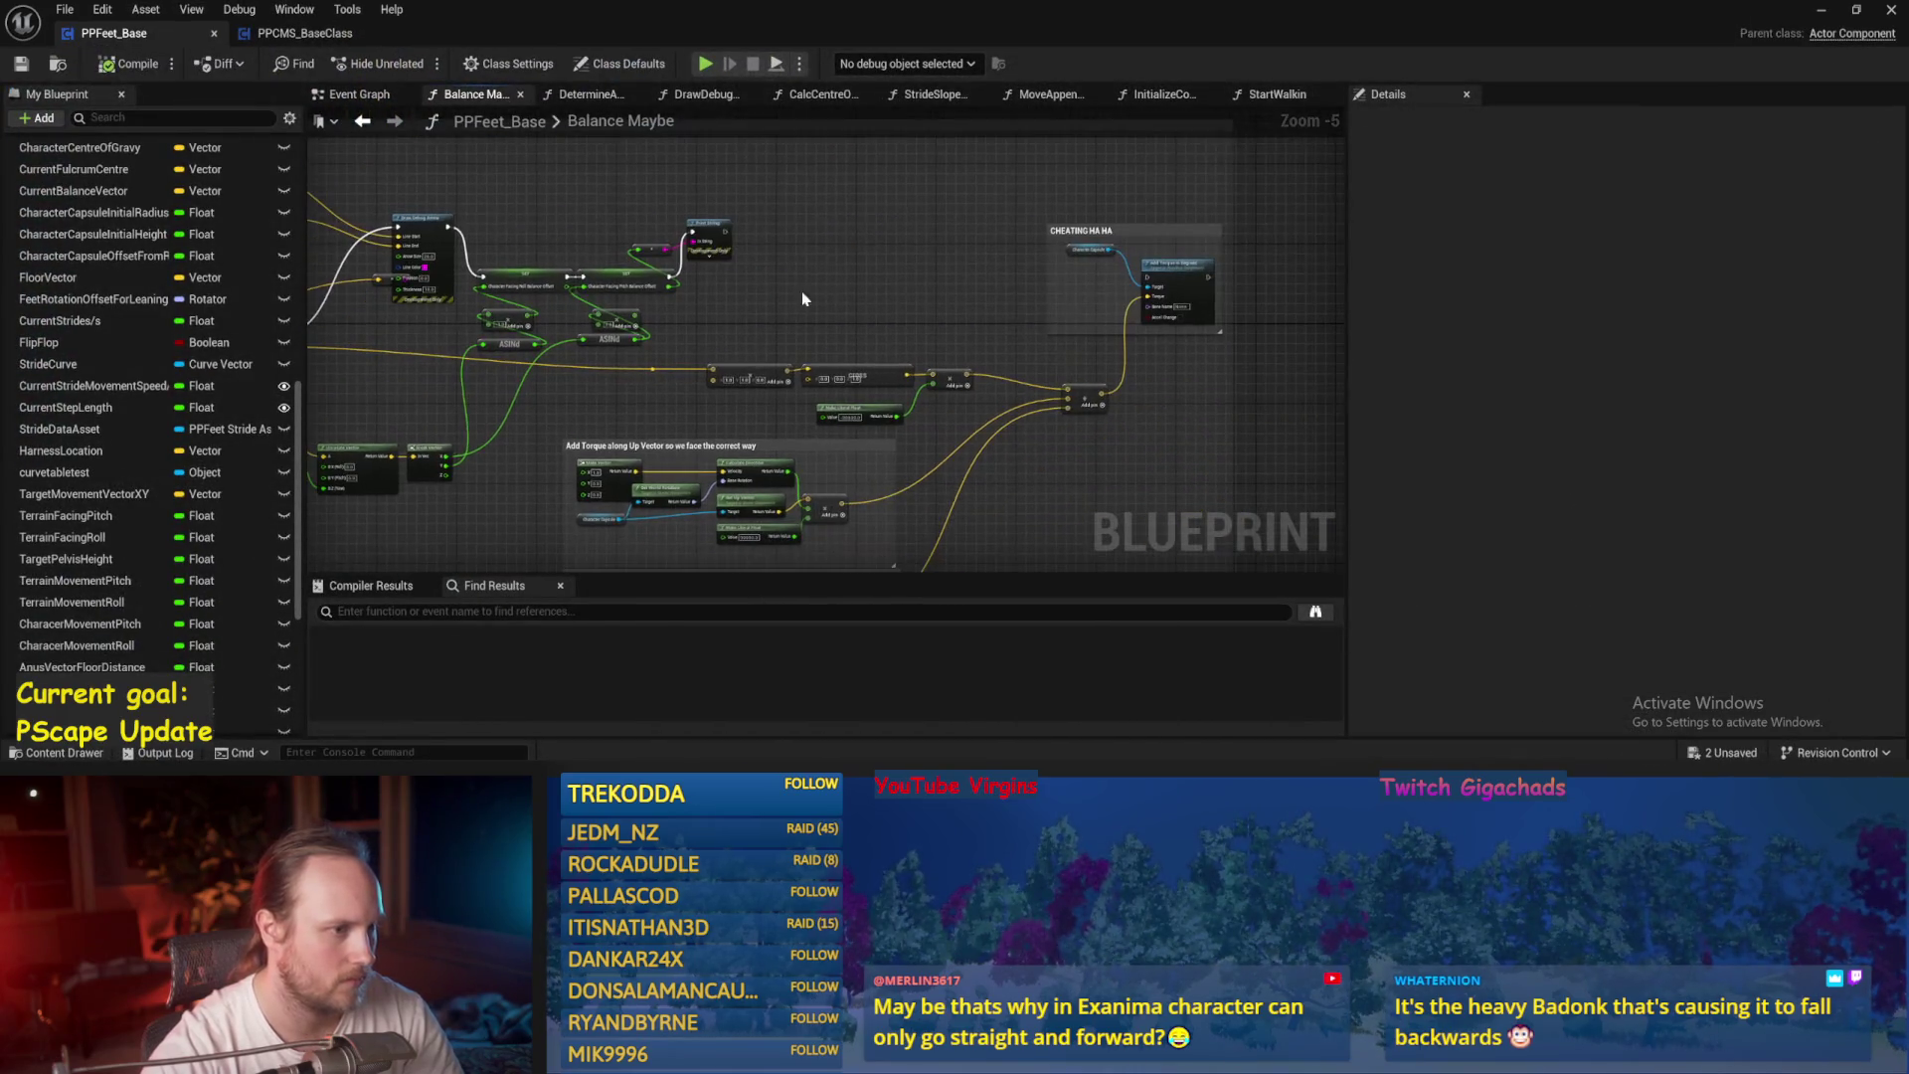
Simulate the test level, possess the capsule character, then stop the session.
{"action": "left_click_drag", "start_coordinate": [723, 239], "coordinate": [1149, 279]}
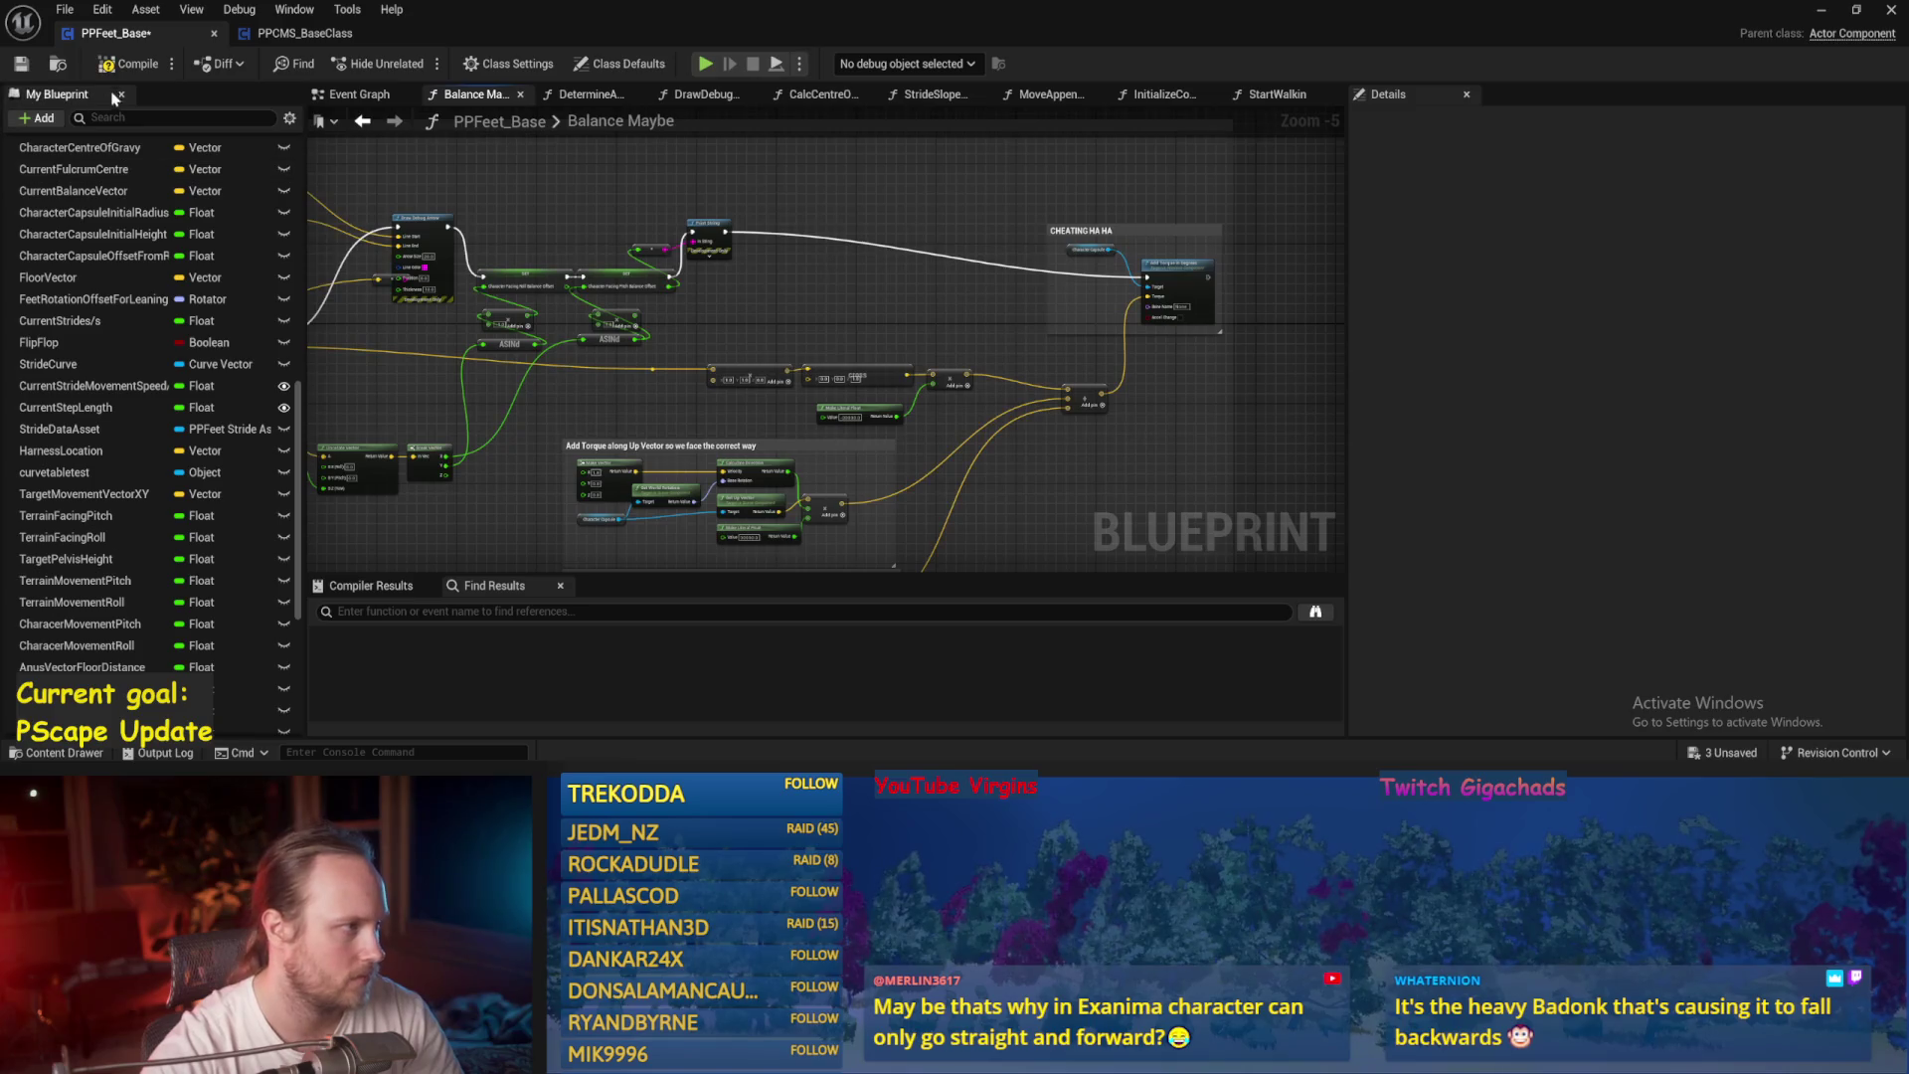
{"action": "left_click", "coordinate": [1821, 8]}
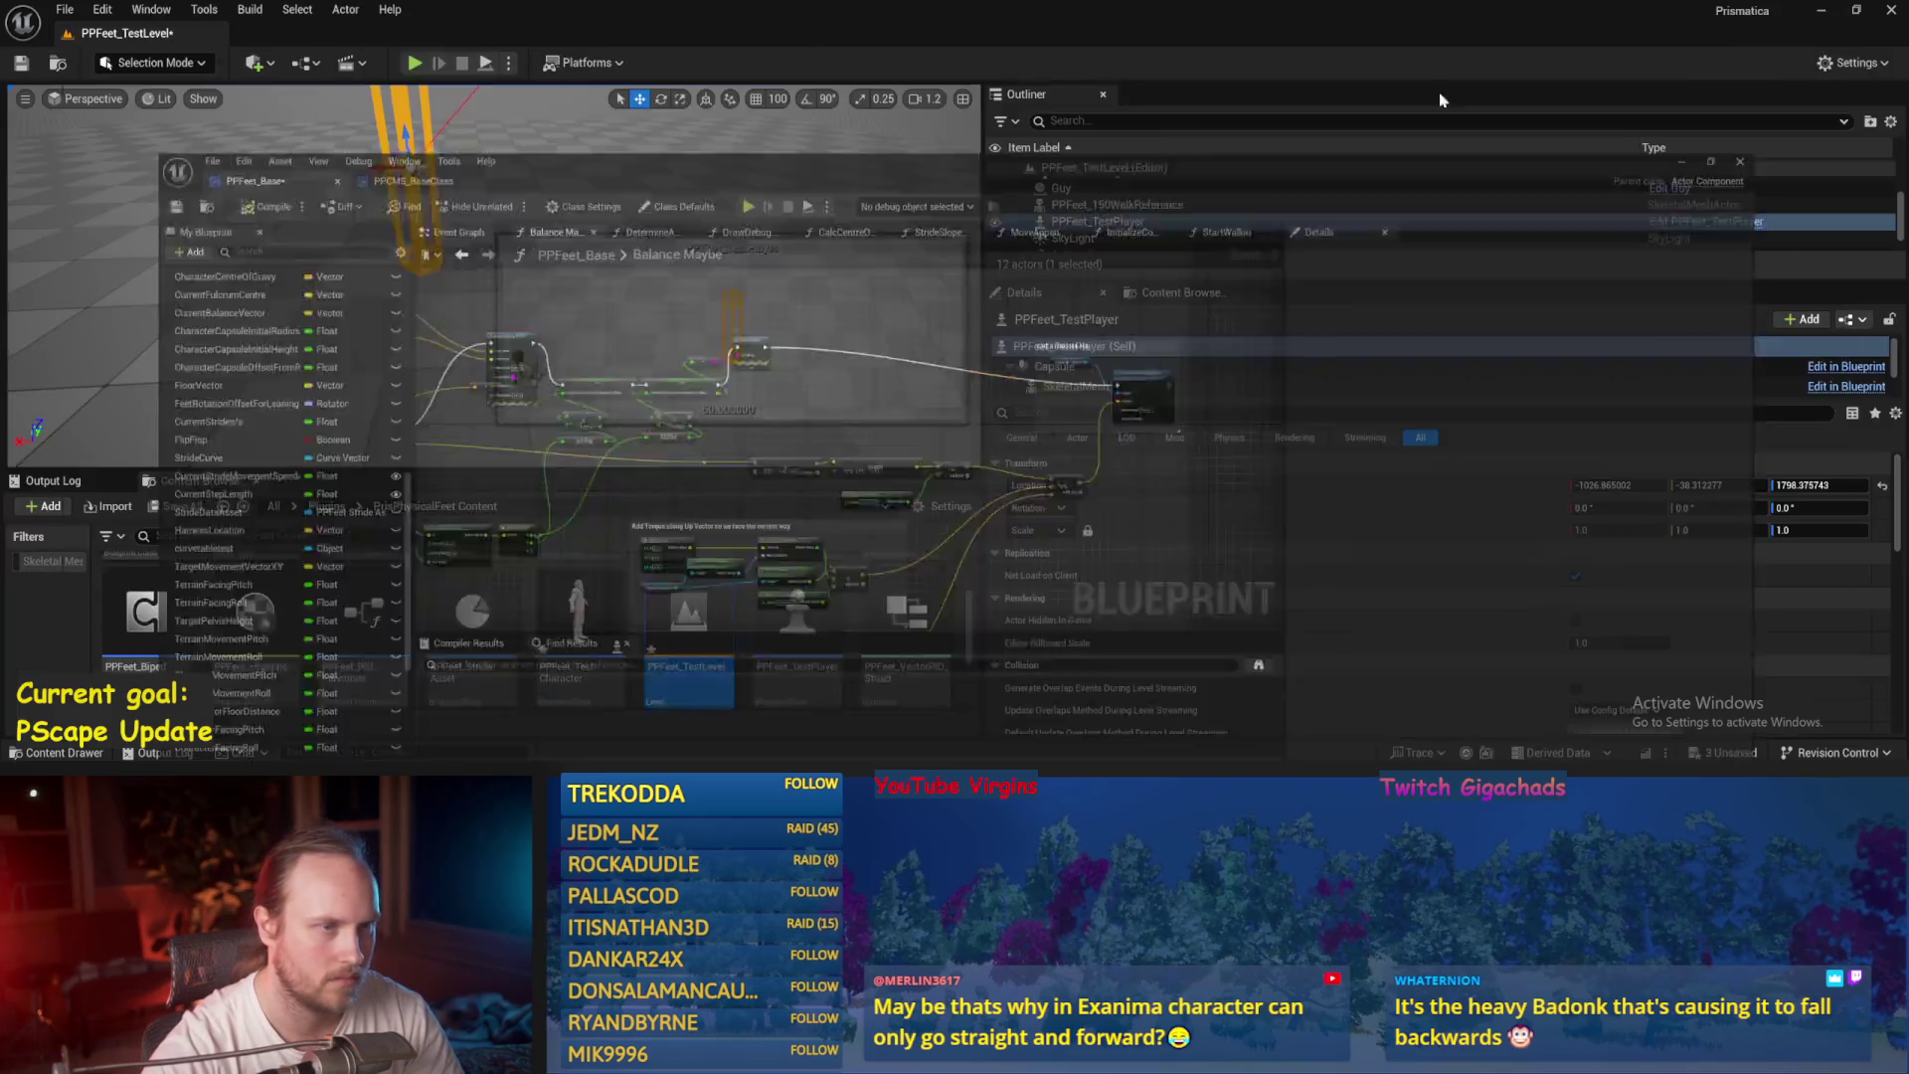
{"action": "left_click", "coordinate": [486, 64]}
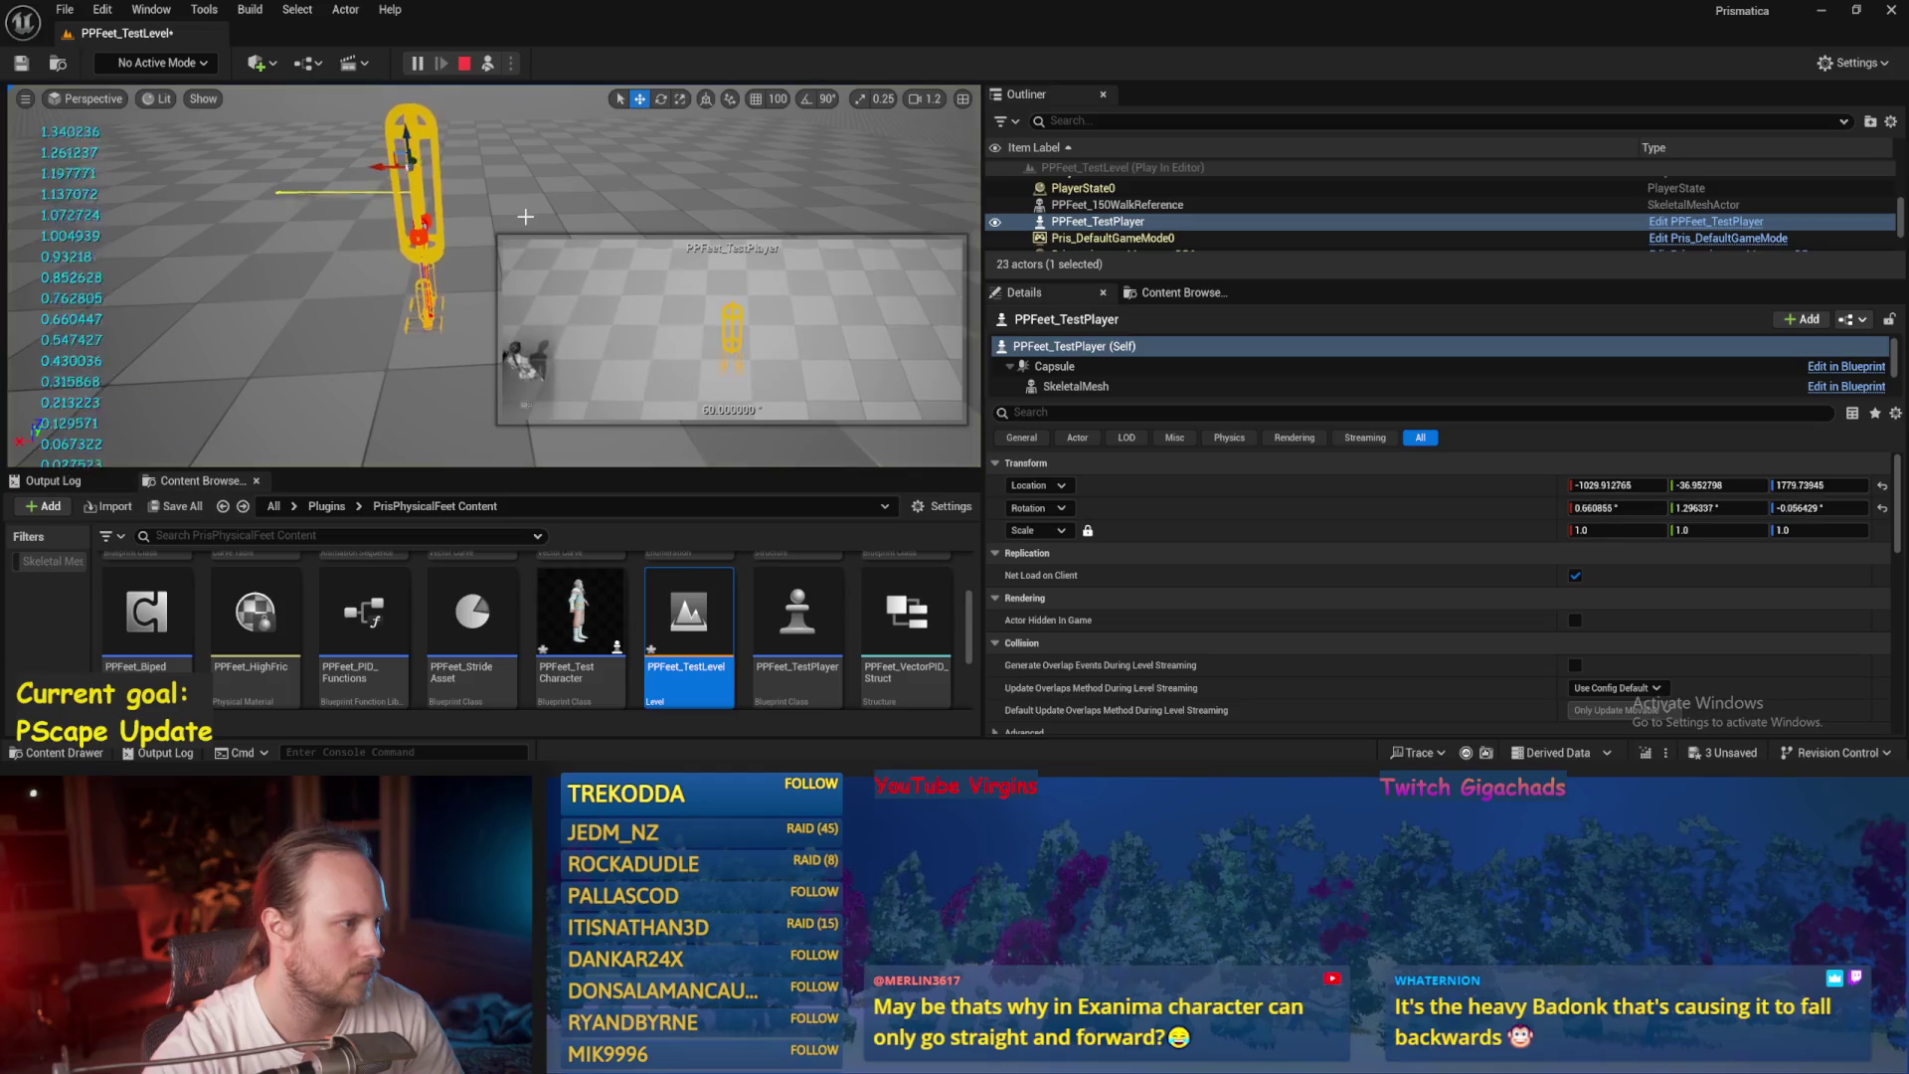
{"action": "left_click_drag", "start_coordinate": [541, 237], "coordinate": [541, 211]}
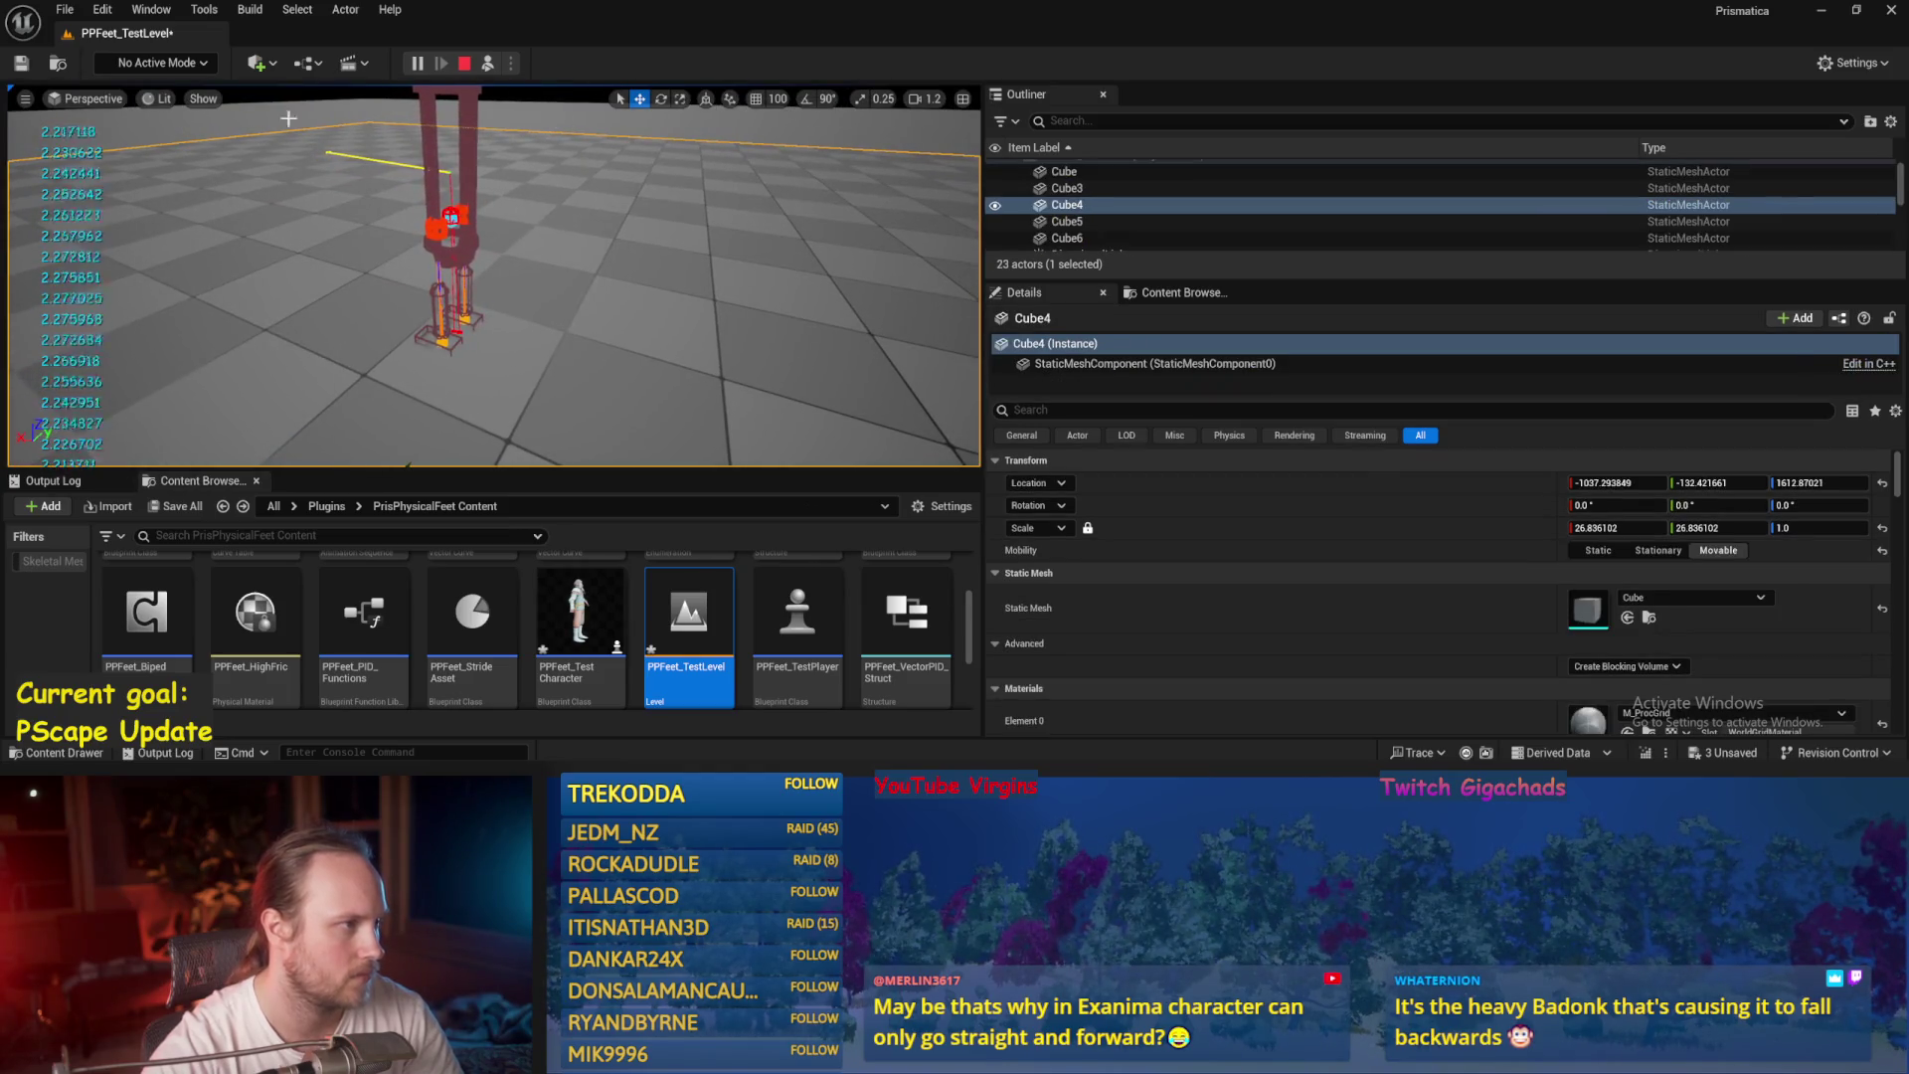
{"action": "left_click", "coordinate": [487, 63]}
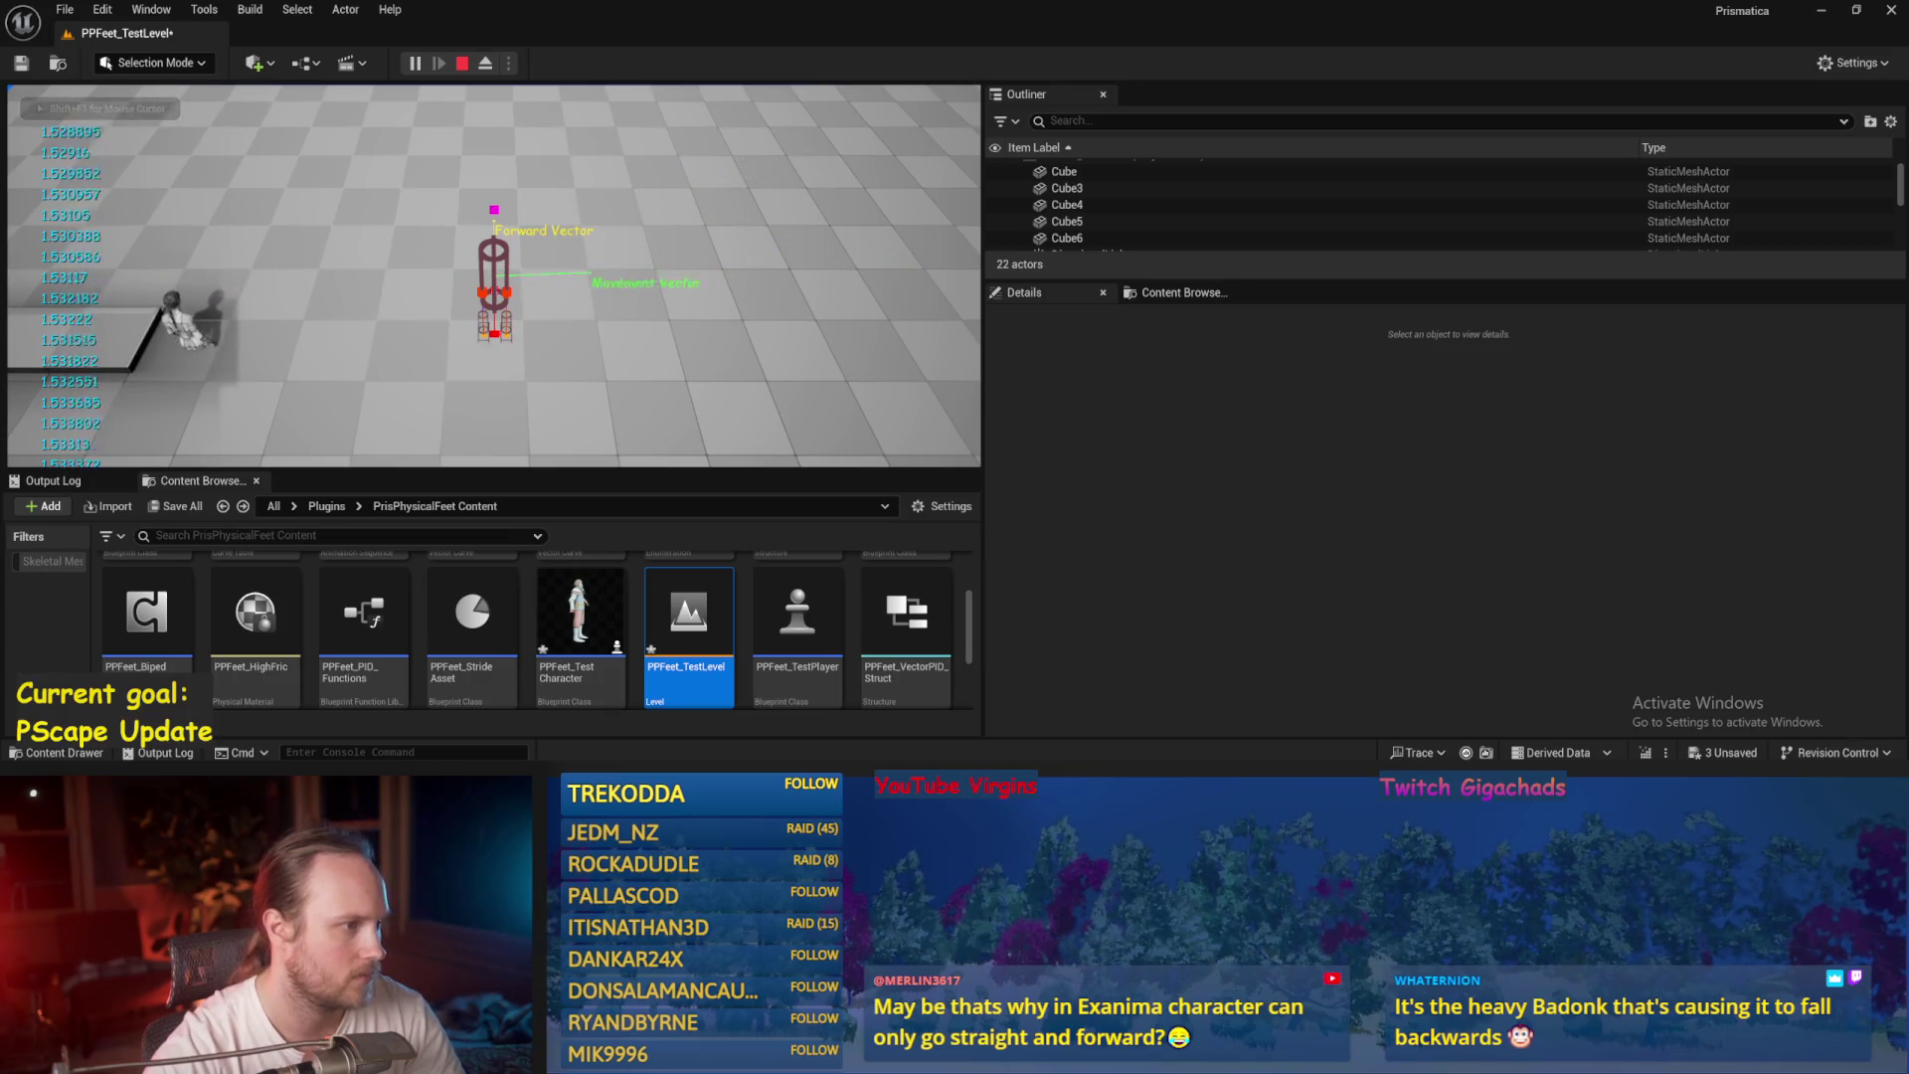
{"action": "key", "text": "Escape"}
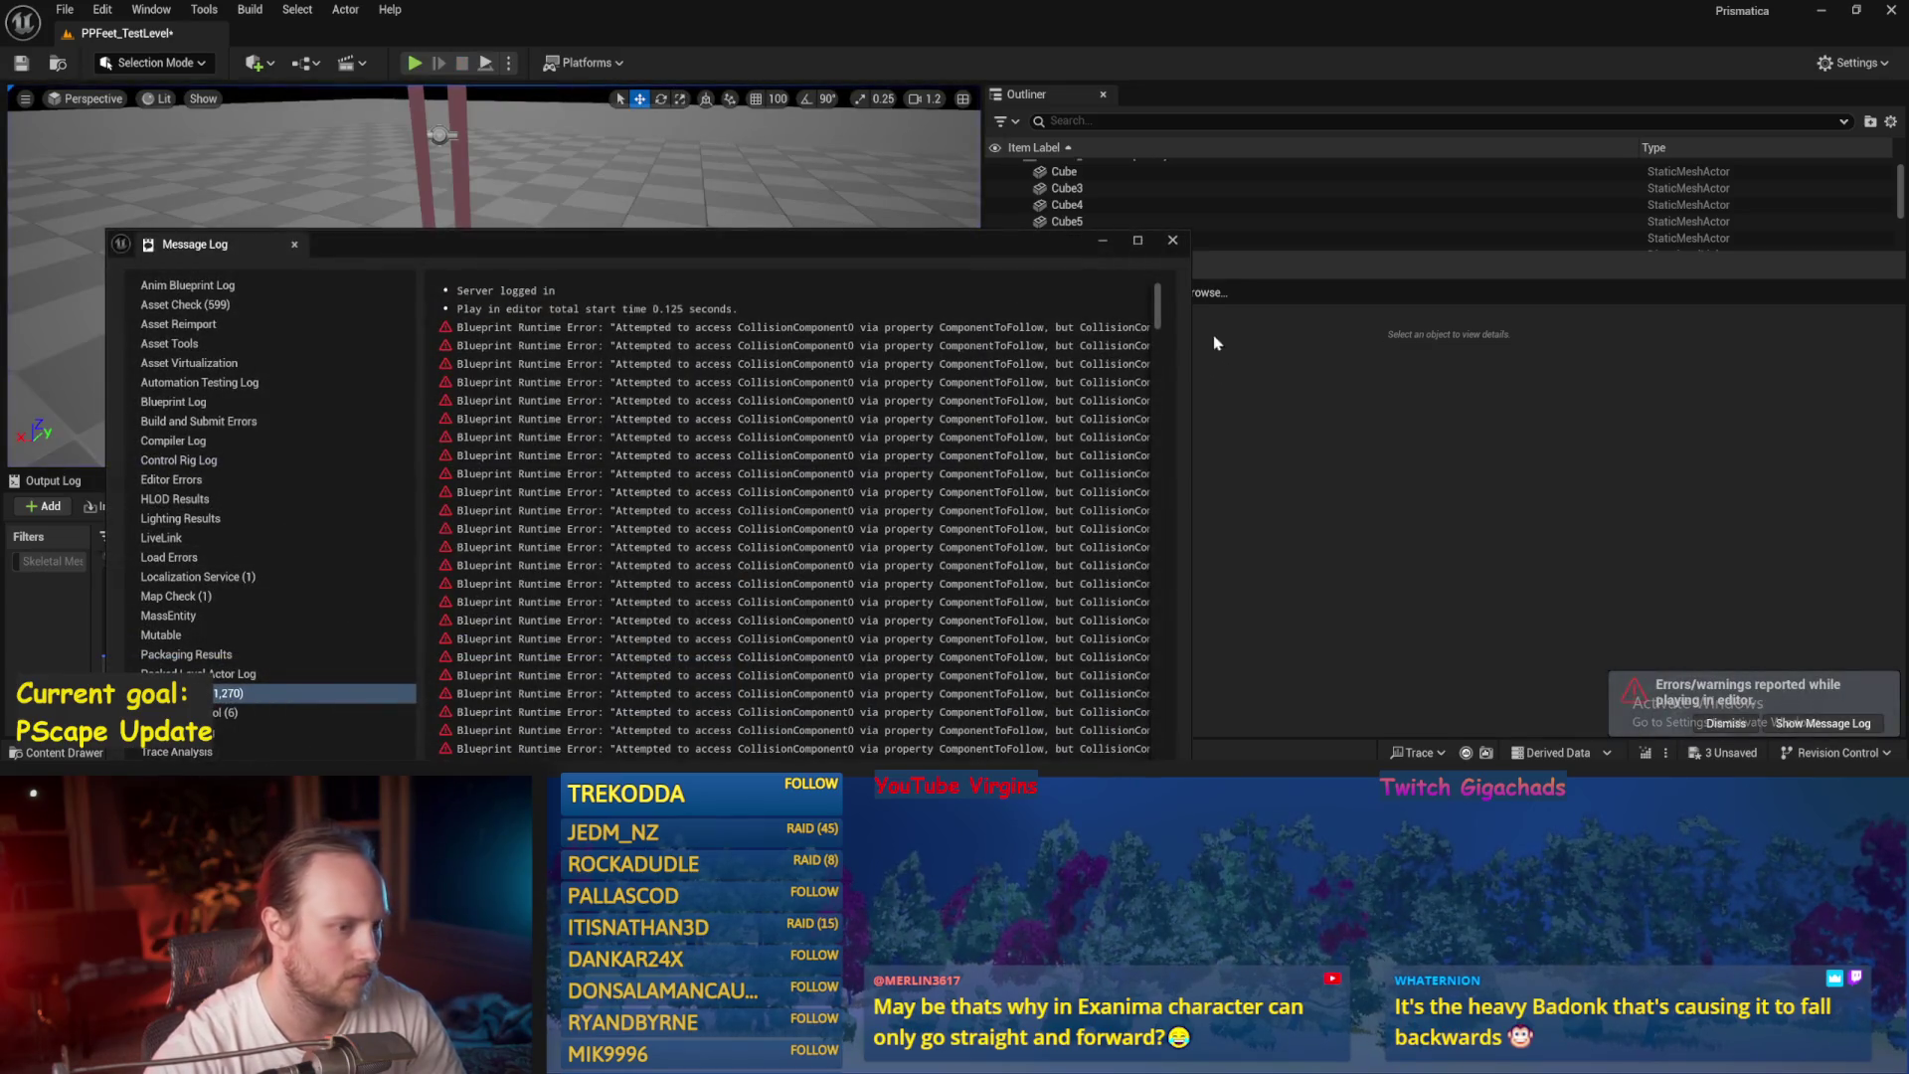
Inspect the CollisionComponent0 error entries in the Message Log, then close it.
{"action": "left_click", "coordinate": [919, 423]}
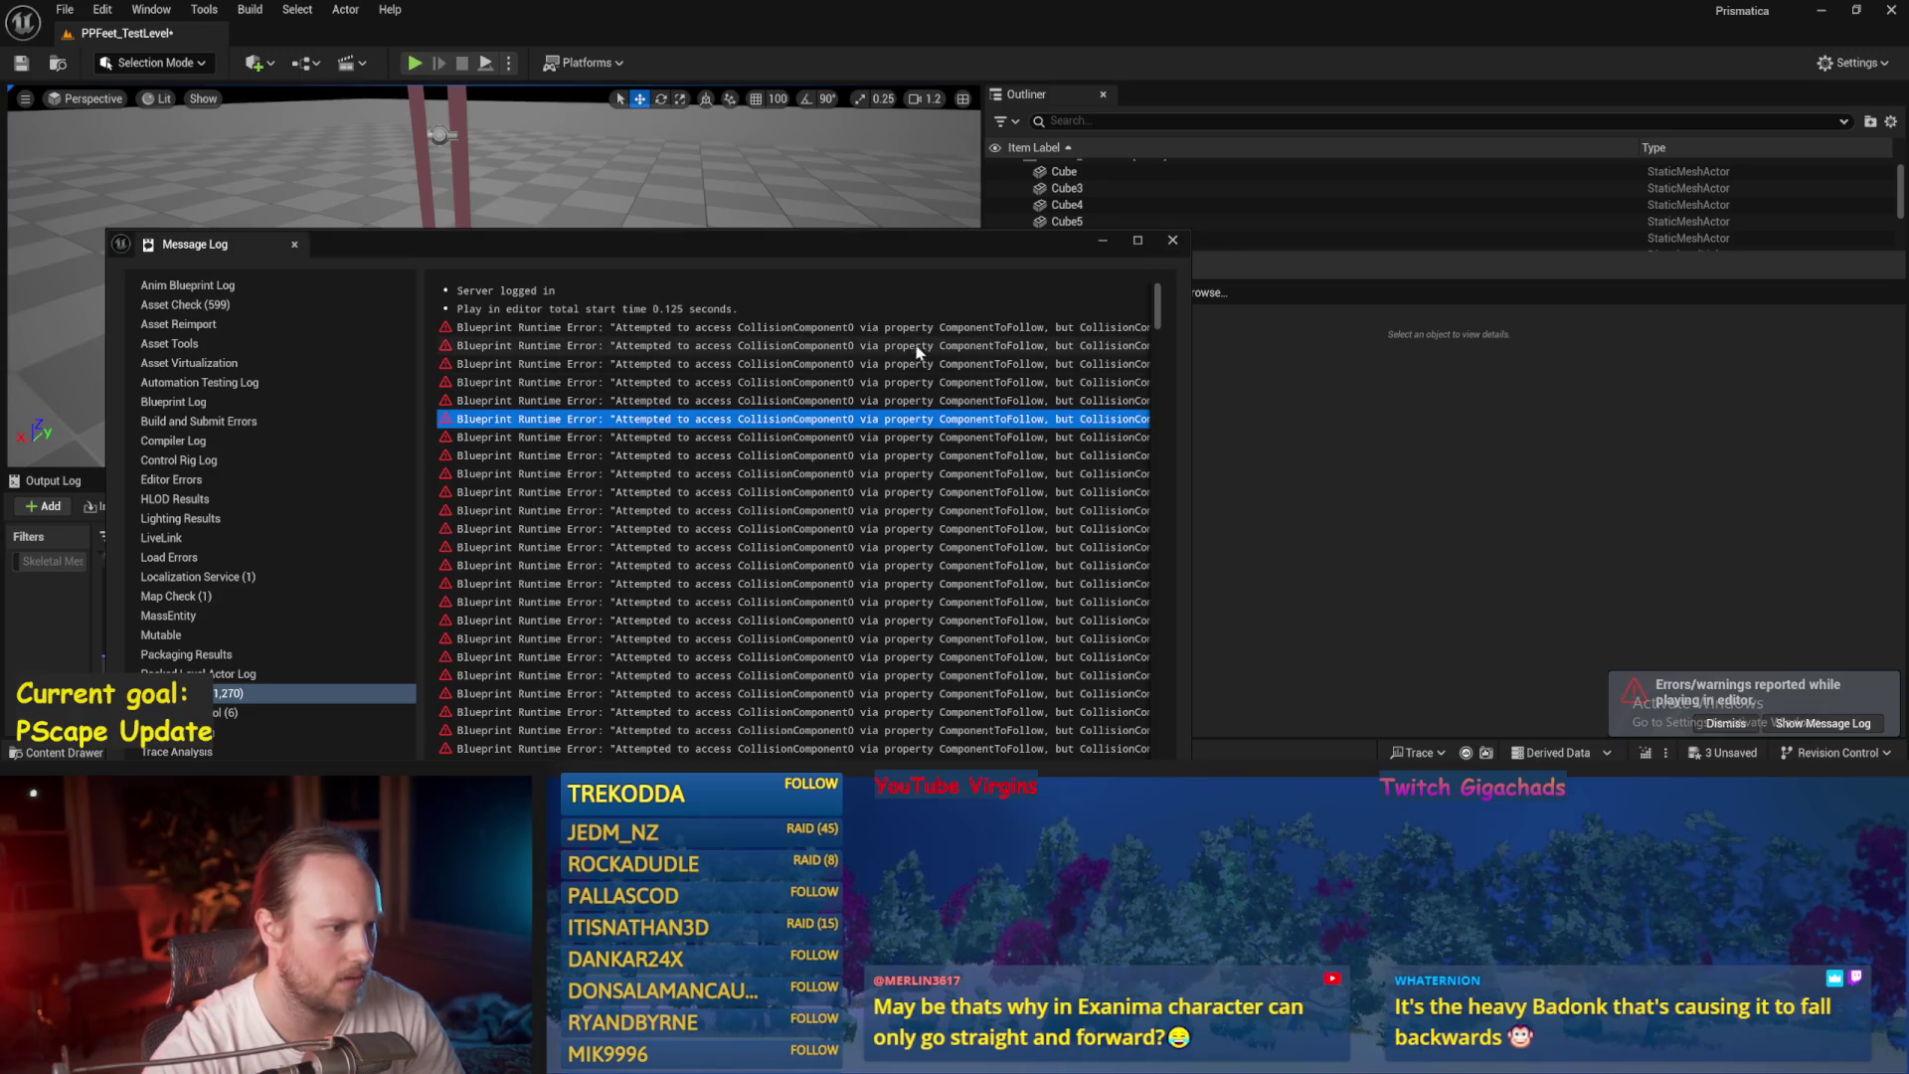
{"action": "left_click", "coordinate": [893, 311]}
{"action": "scroll", "coordinate": [618, 554], "scroll_direction": "down", "scroll_amount": 5}
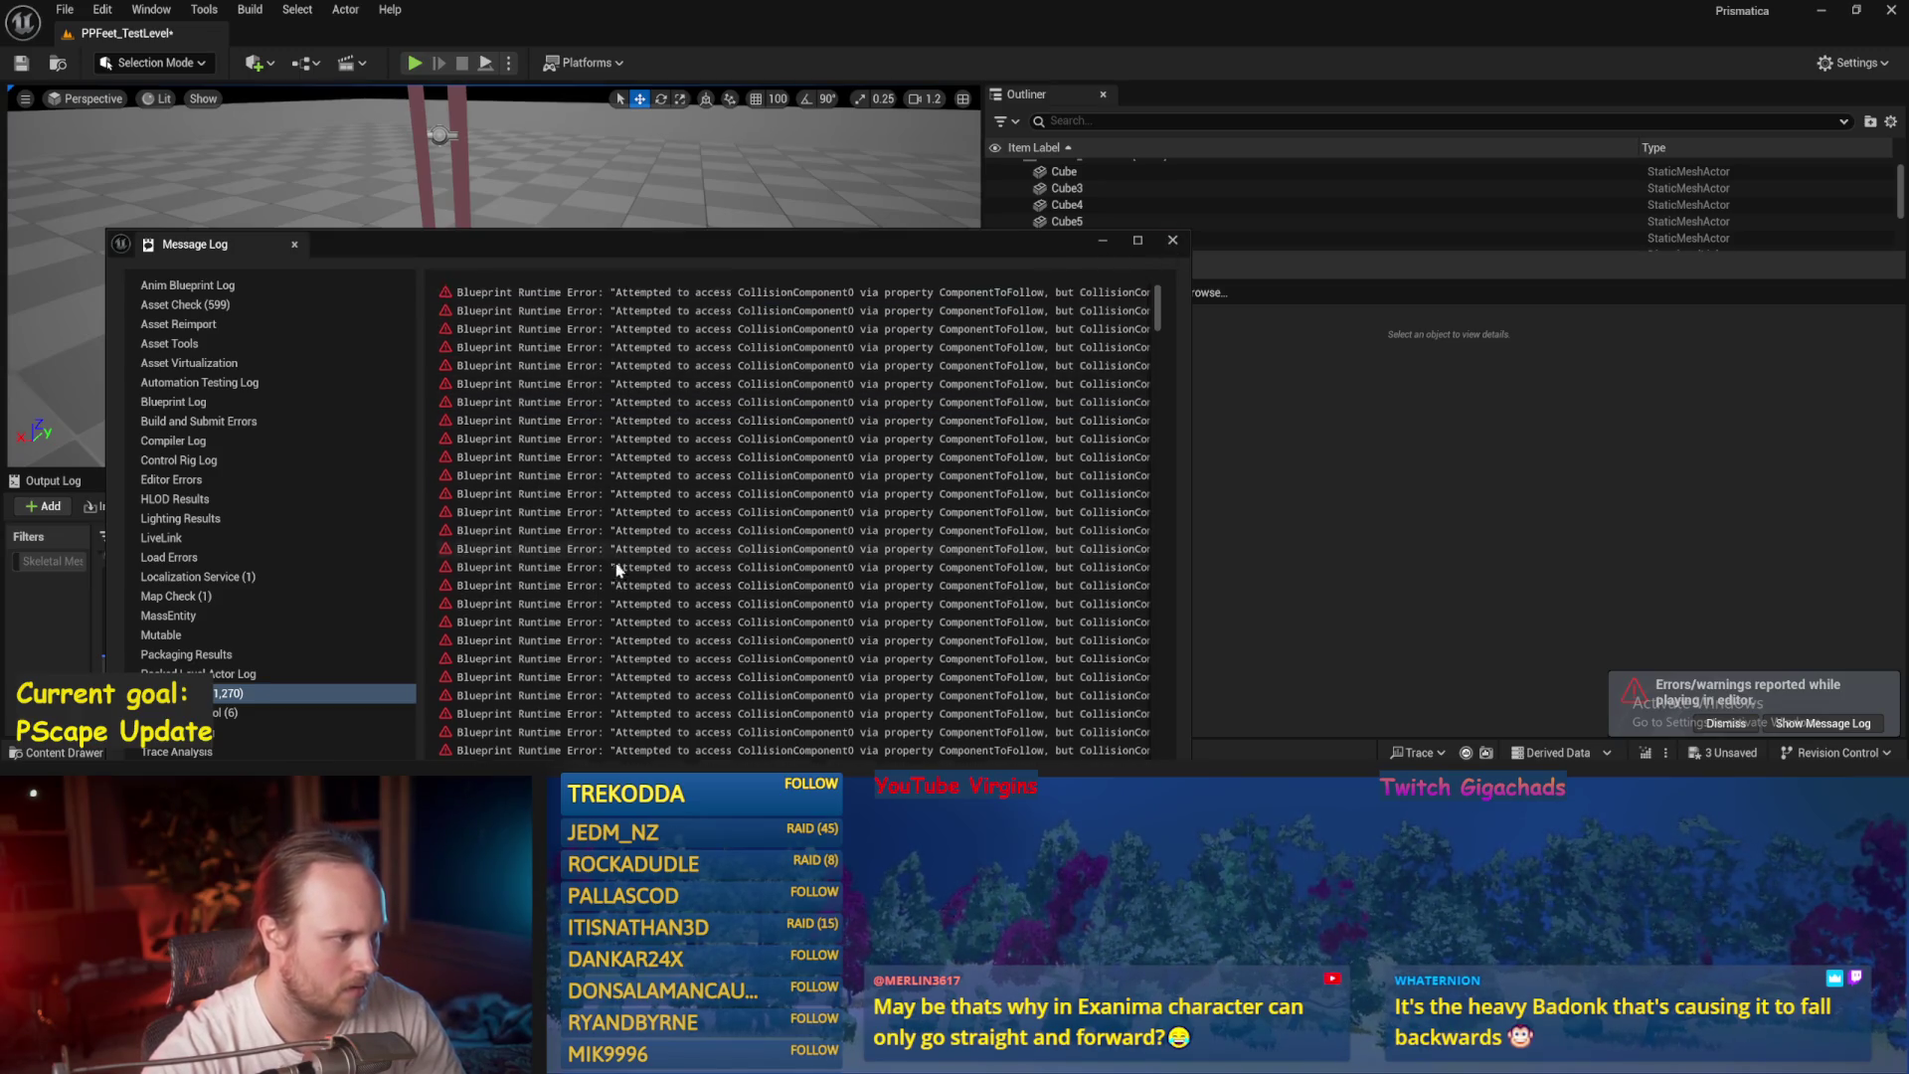
{"action": "left_click", "coordinate": [898, 607]}
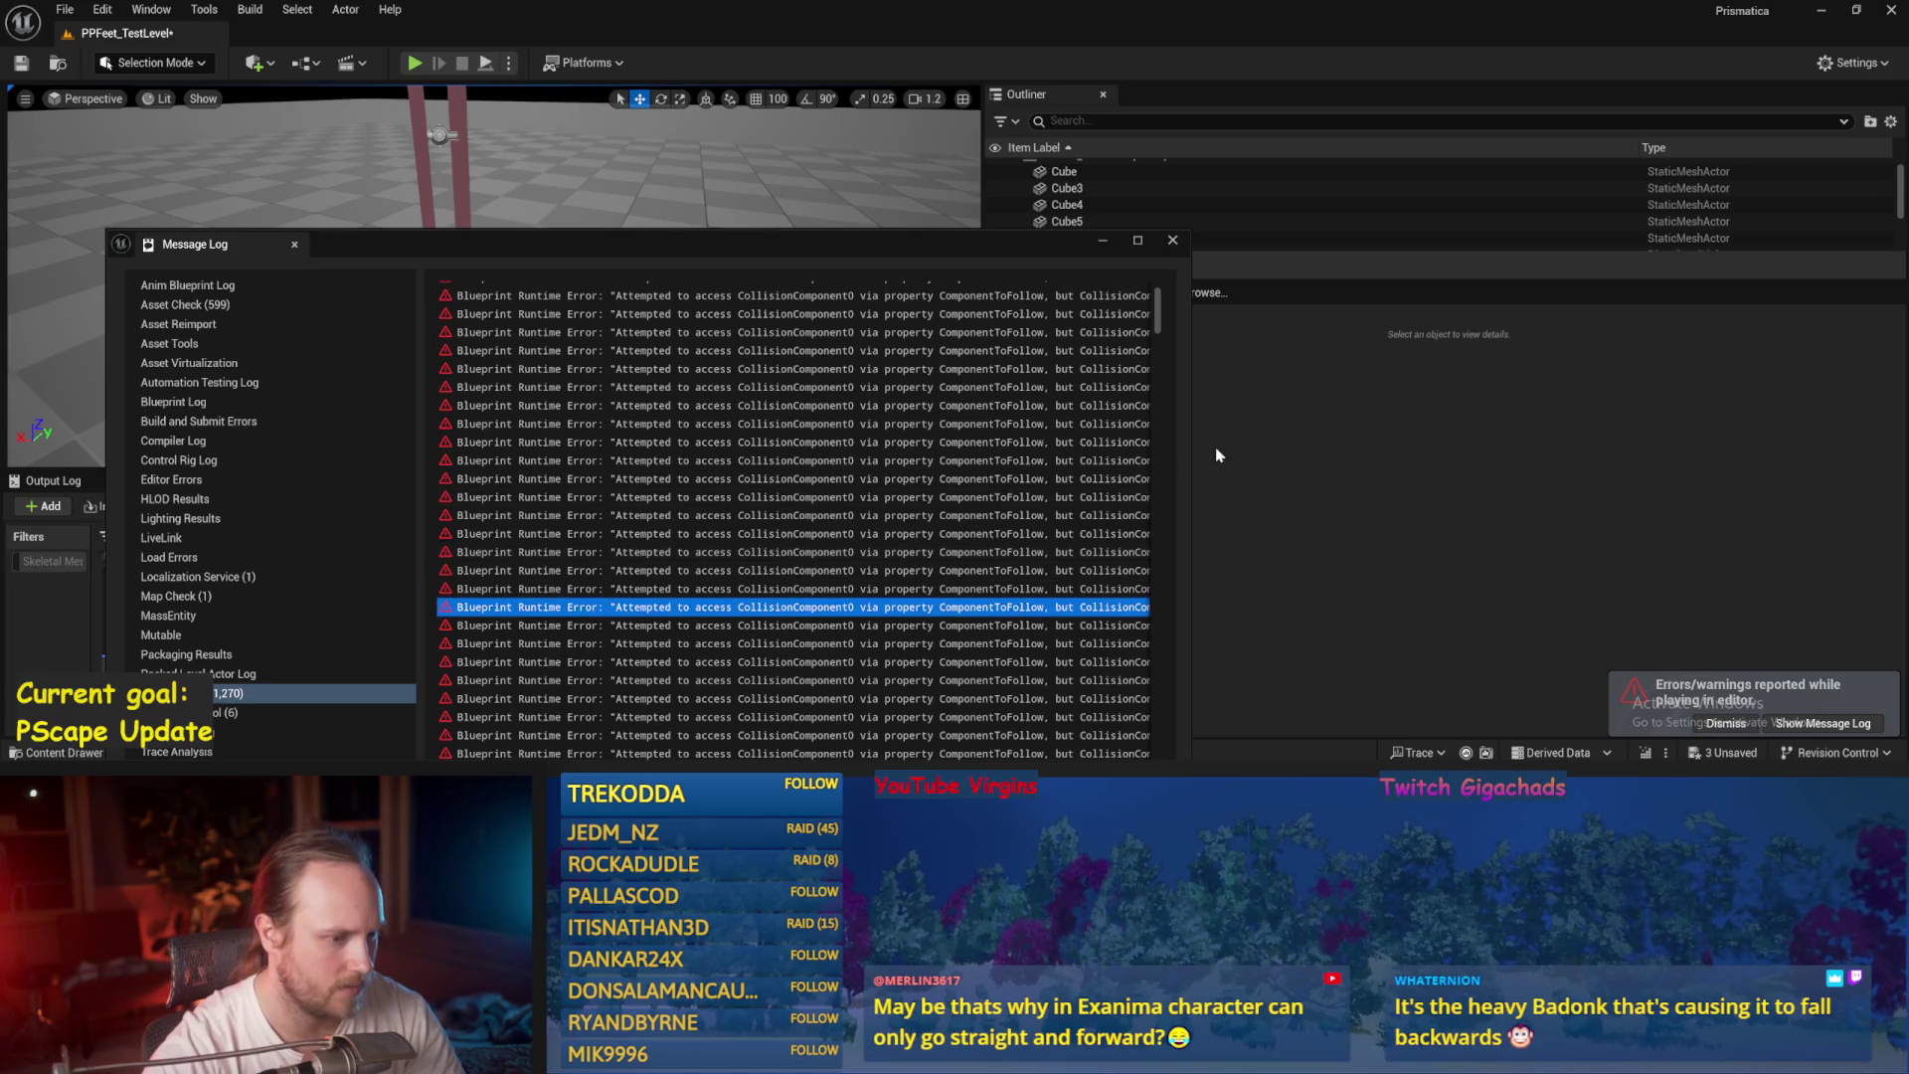
{"action": "left_click", "coordinate": [1173, 240]}
Play-test once more, then reopen the PPFeet_Base Blueprint.
{"action": "key", "text": "alt+p"}
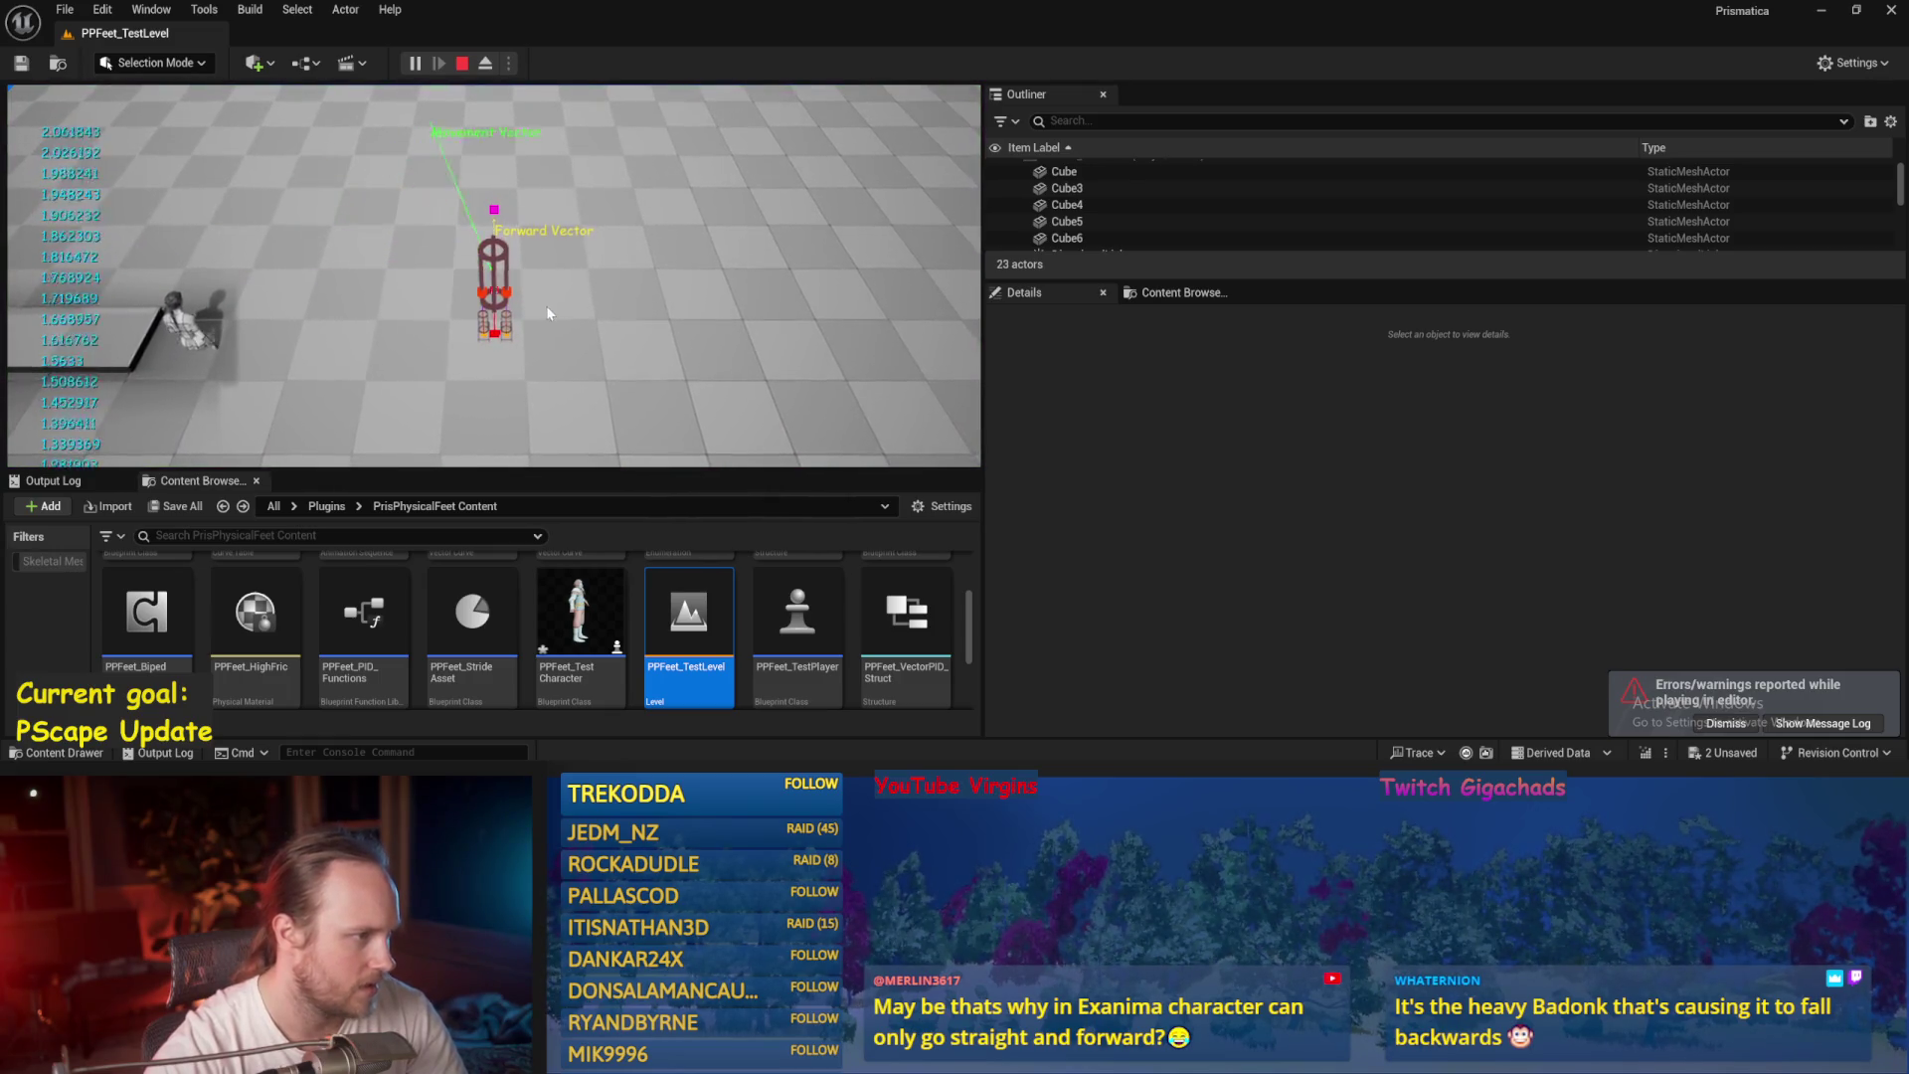
{"action": "key", "text": "Escape"}
{"action": "double_click", "coordinate": [497, 288]}
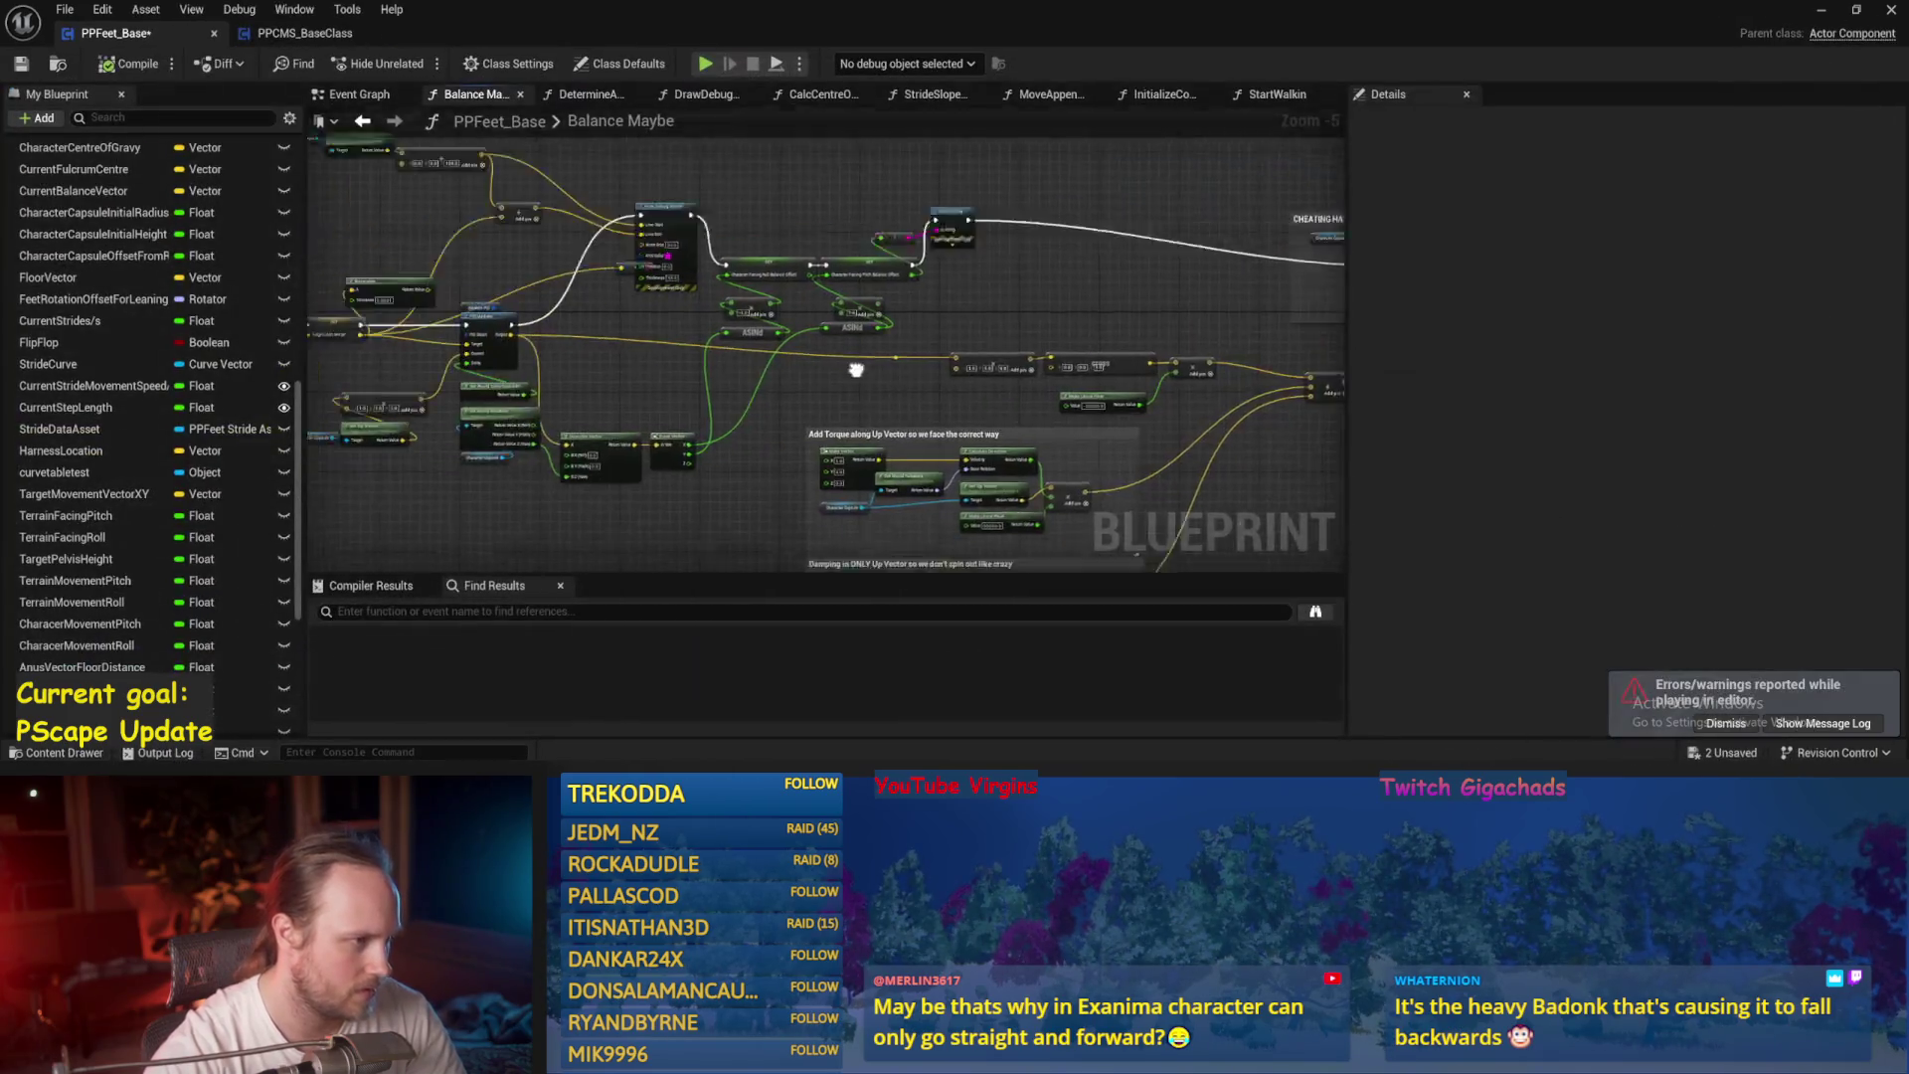
Move the Normalize node above the SET node and save PPFeet_Base.
{"action": "scroll", "coordinate": [856, 370], "scroll_direction": "up", "scroll_amount": 2}
{"action": "key", "text": "ctrl+s"}
{"action": "left_click_drag", "start_coordinate": [599, 408], "coordinate": [585, 338]}
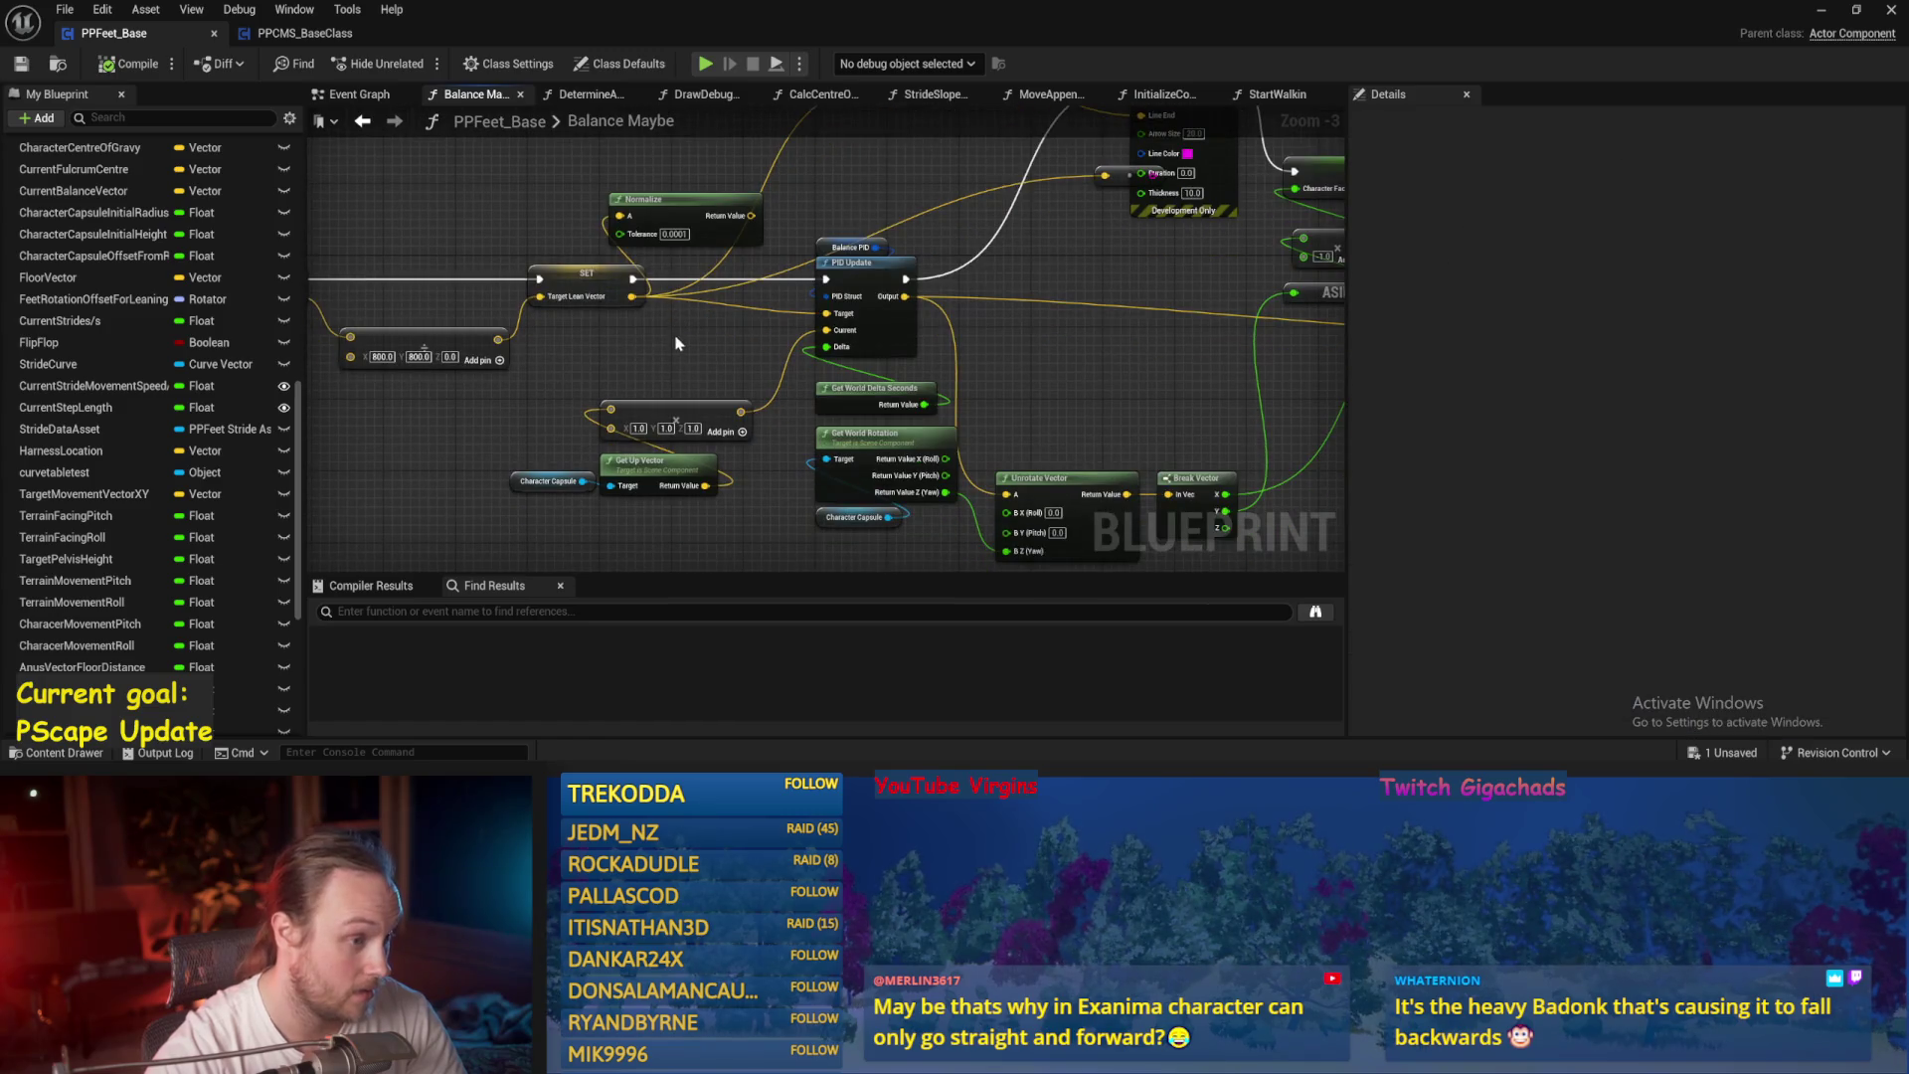
{"action": "mouse_move", "coordinate": [636, 200]}
{"action": "left_mouse_down"}
{"action": "mouse_move", "coordinate": [657, 134]}
{"action": "mouse_move", "coordinate": [672, 164]}
{"action": "left_mouse_up"}
{"action": "key", "text": "ctrl+s"}
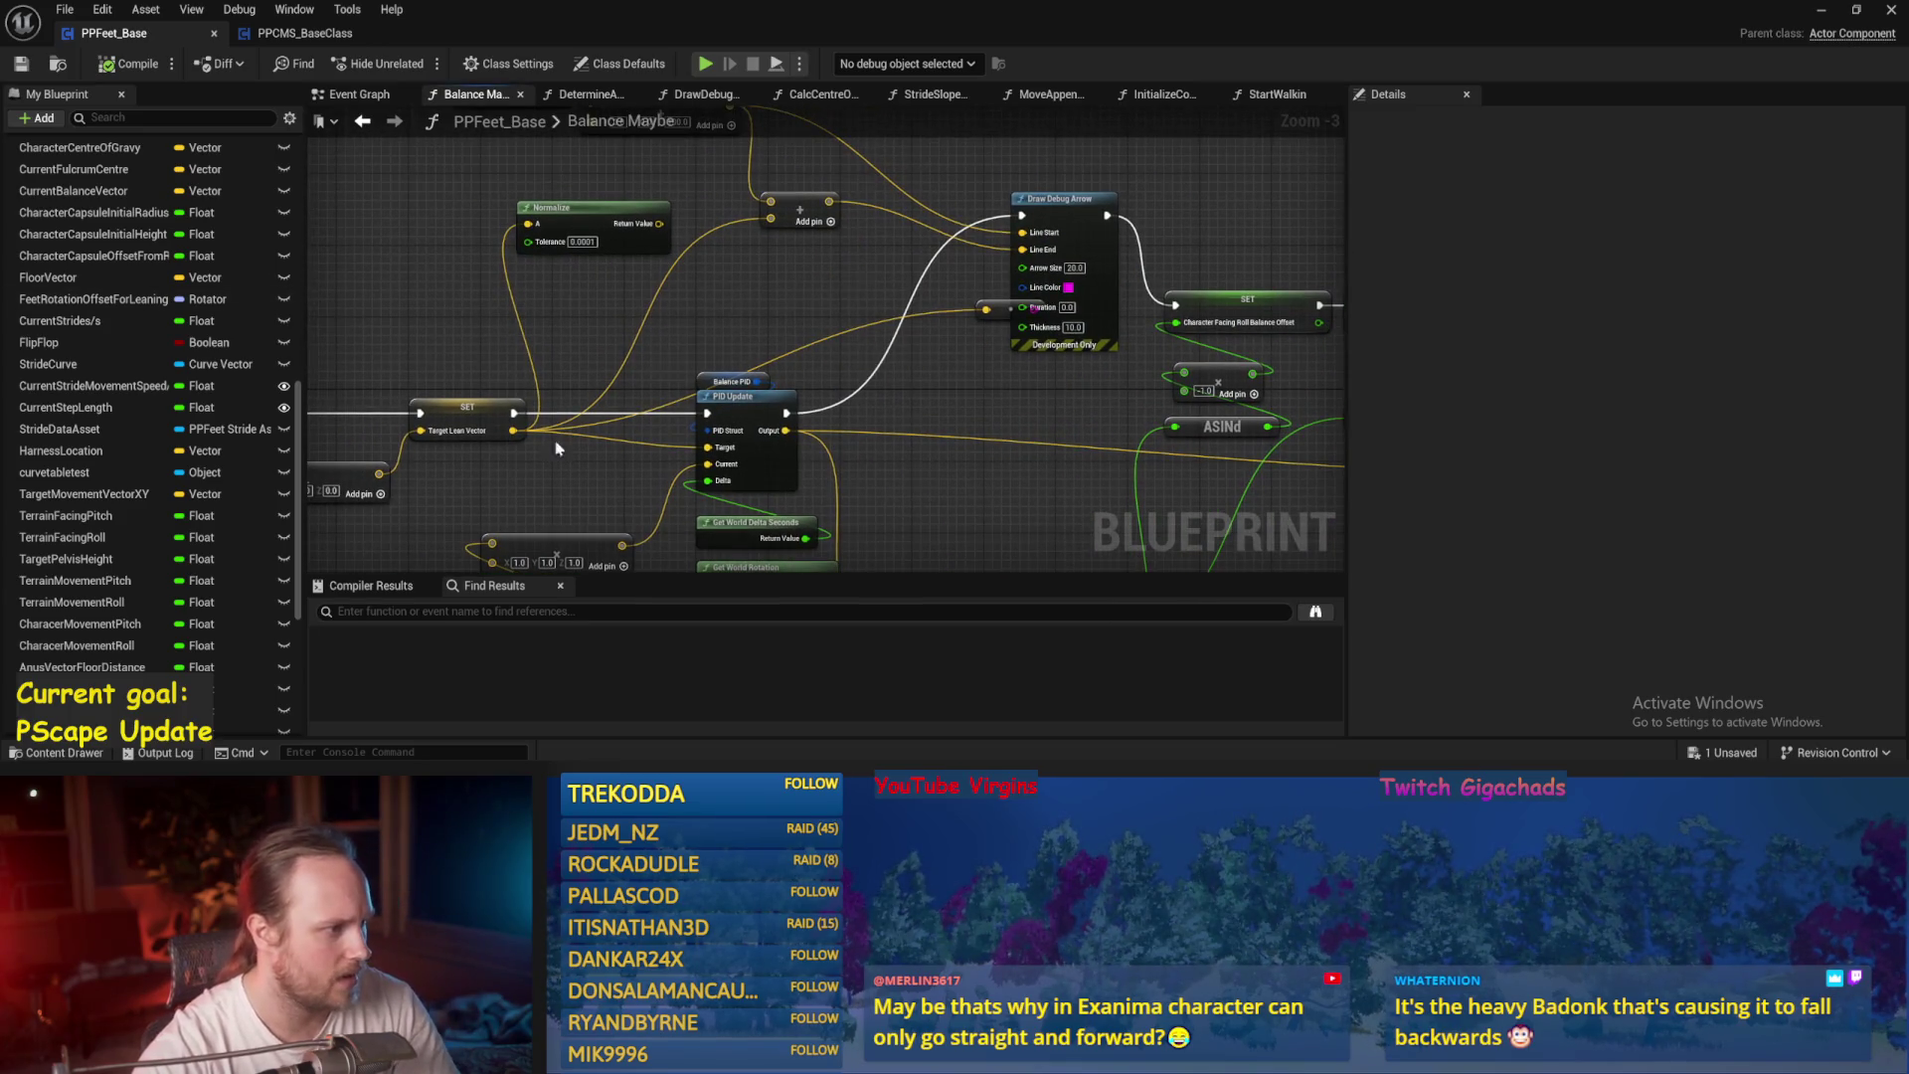
Inspect the CharacterAbsoluteVelocity and SmoothedTargetVelXY variables in the Acceleration PID section.
{"action": "left_click_drag", "start_coordinate": [478, 350], "coordinate": [951, 289]}
{"action": "key", "text": "ctrl+s"}
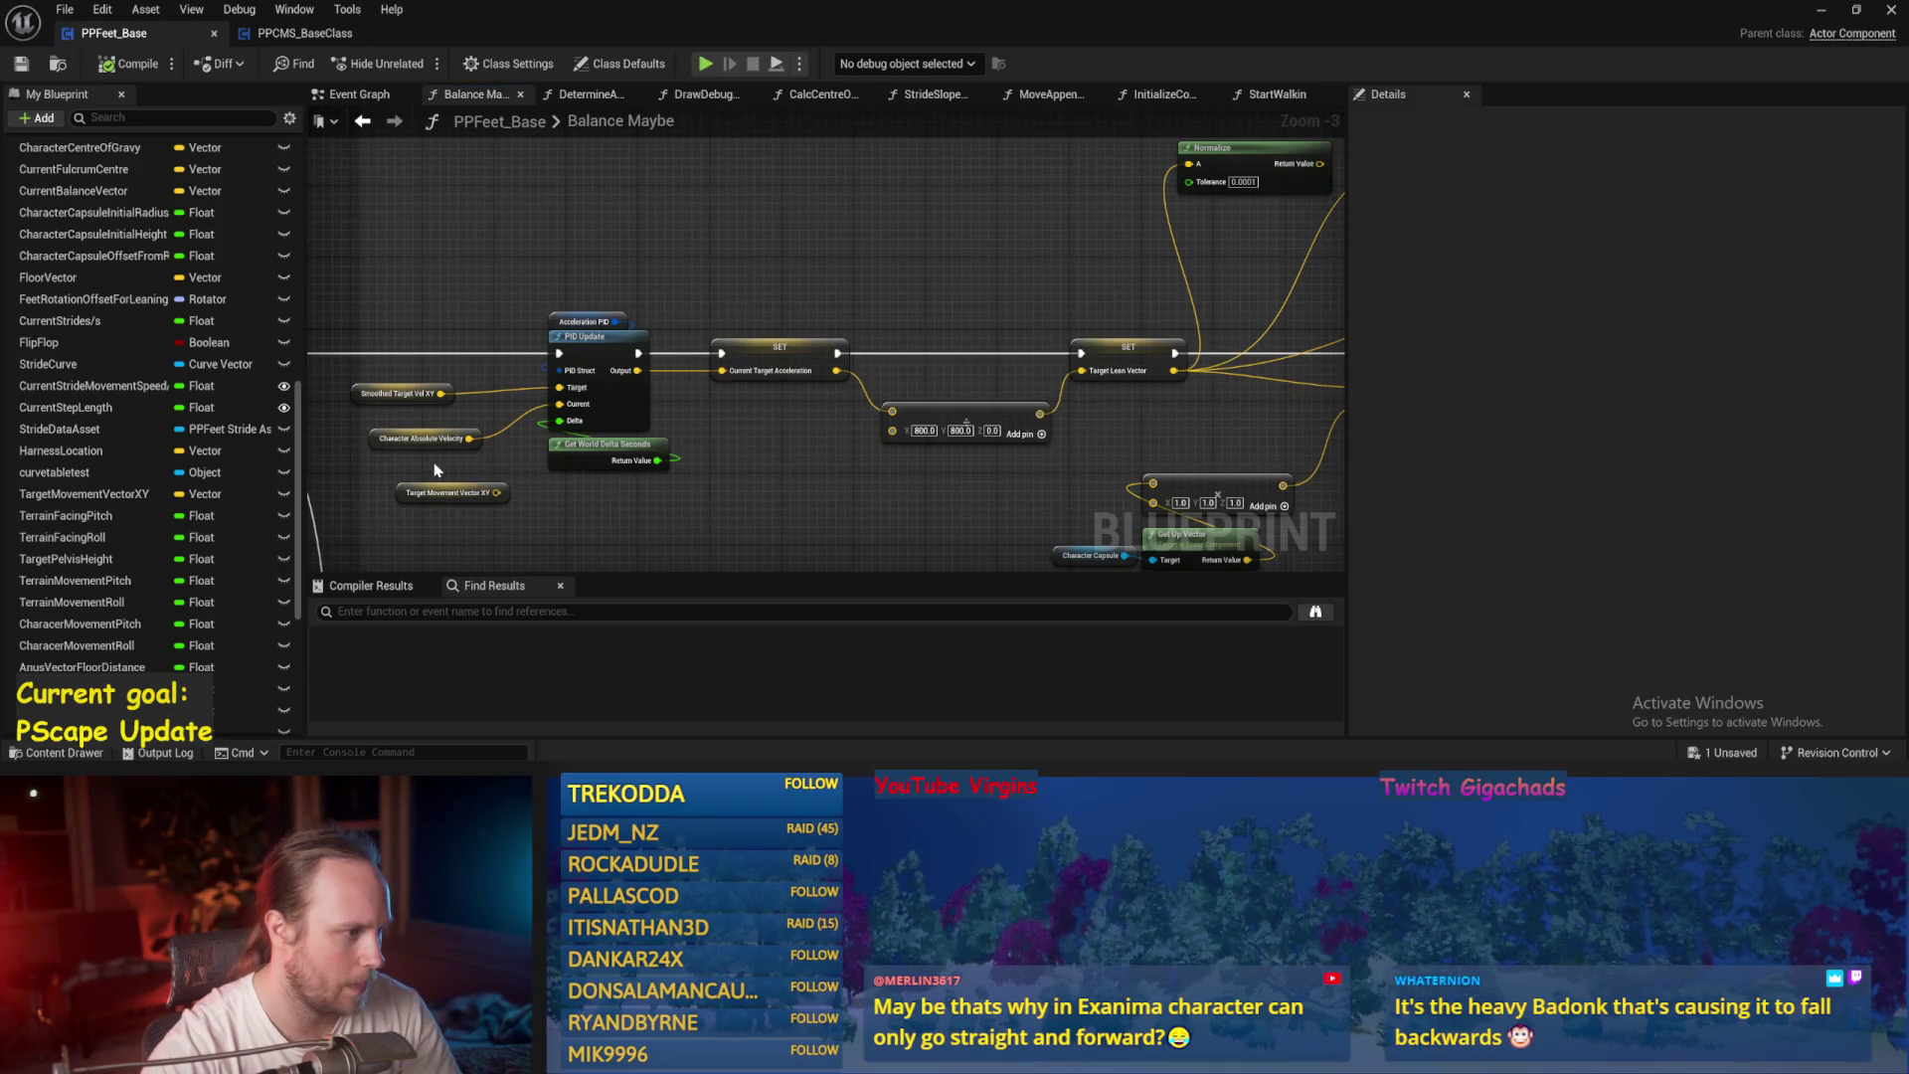
{"action": "left_click", "coordinate": [426, 431]}
{"action": "scroll", "coordinate": [604, 333], "scroll_direction": "up", "scroll_amount": 1}
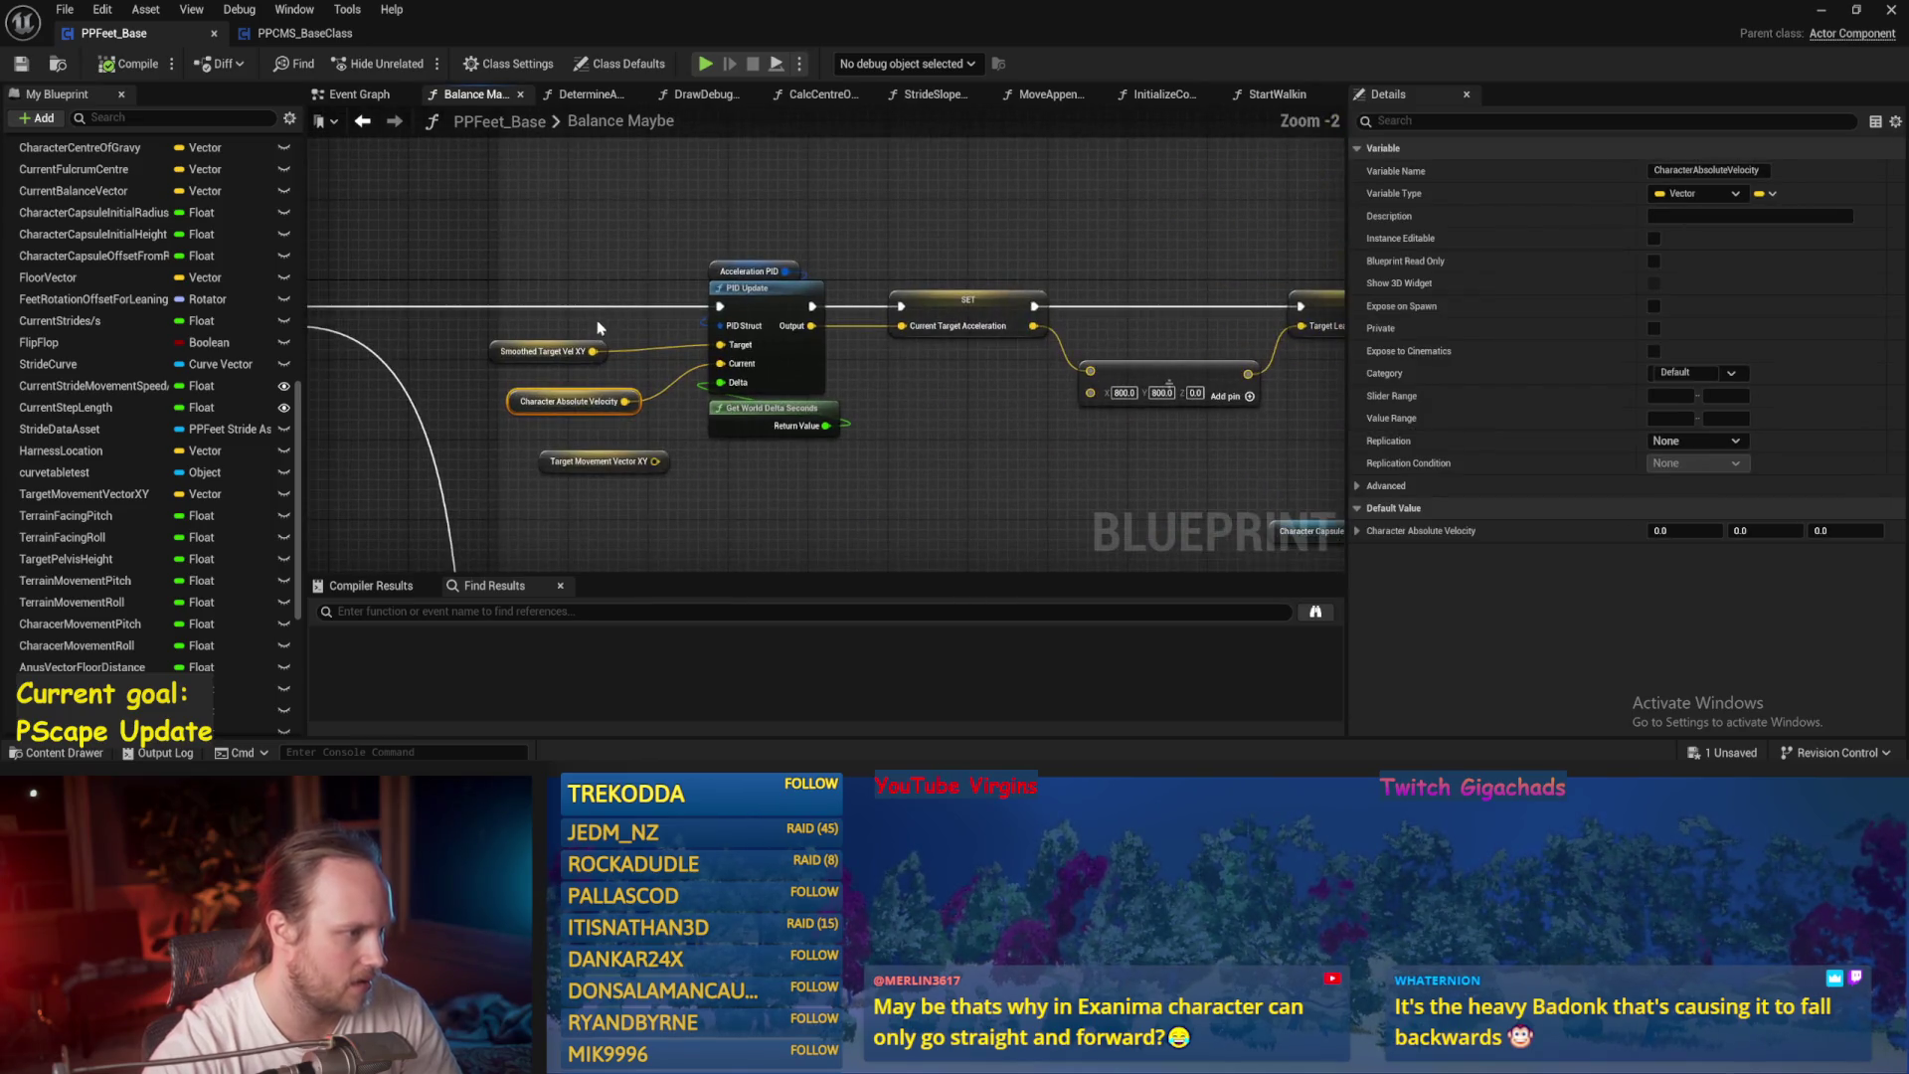
{"action": "left_click", "coordinate": [611, 333]}
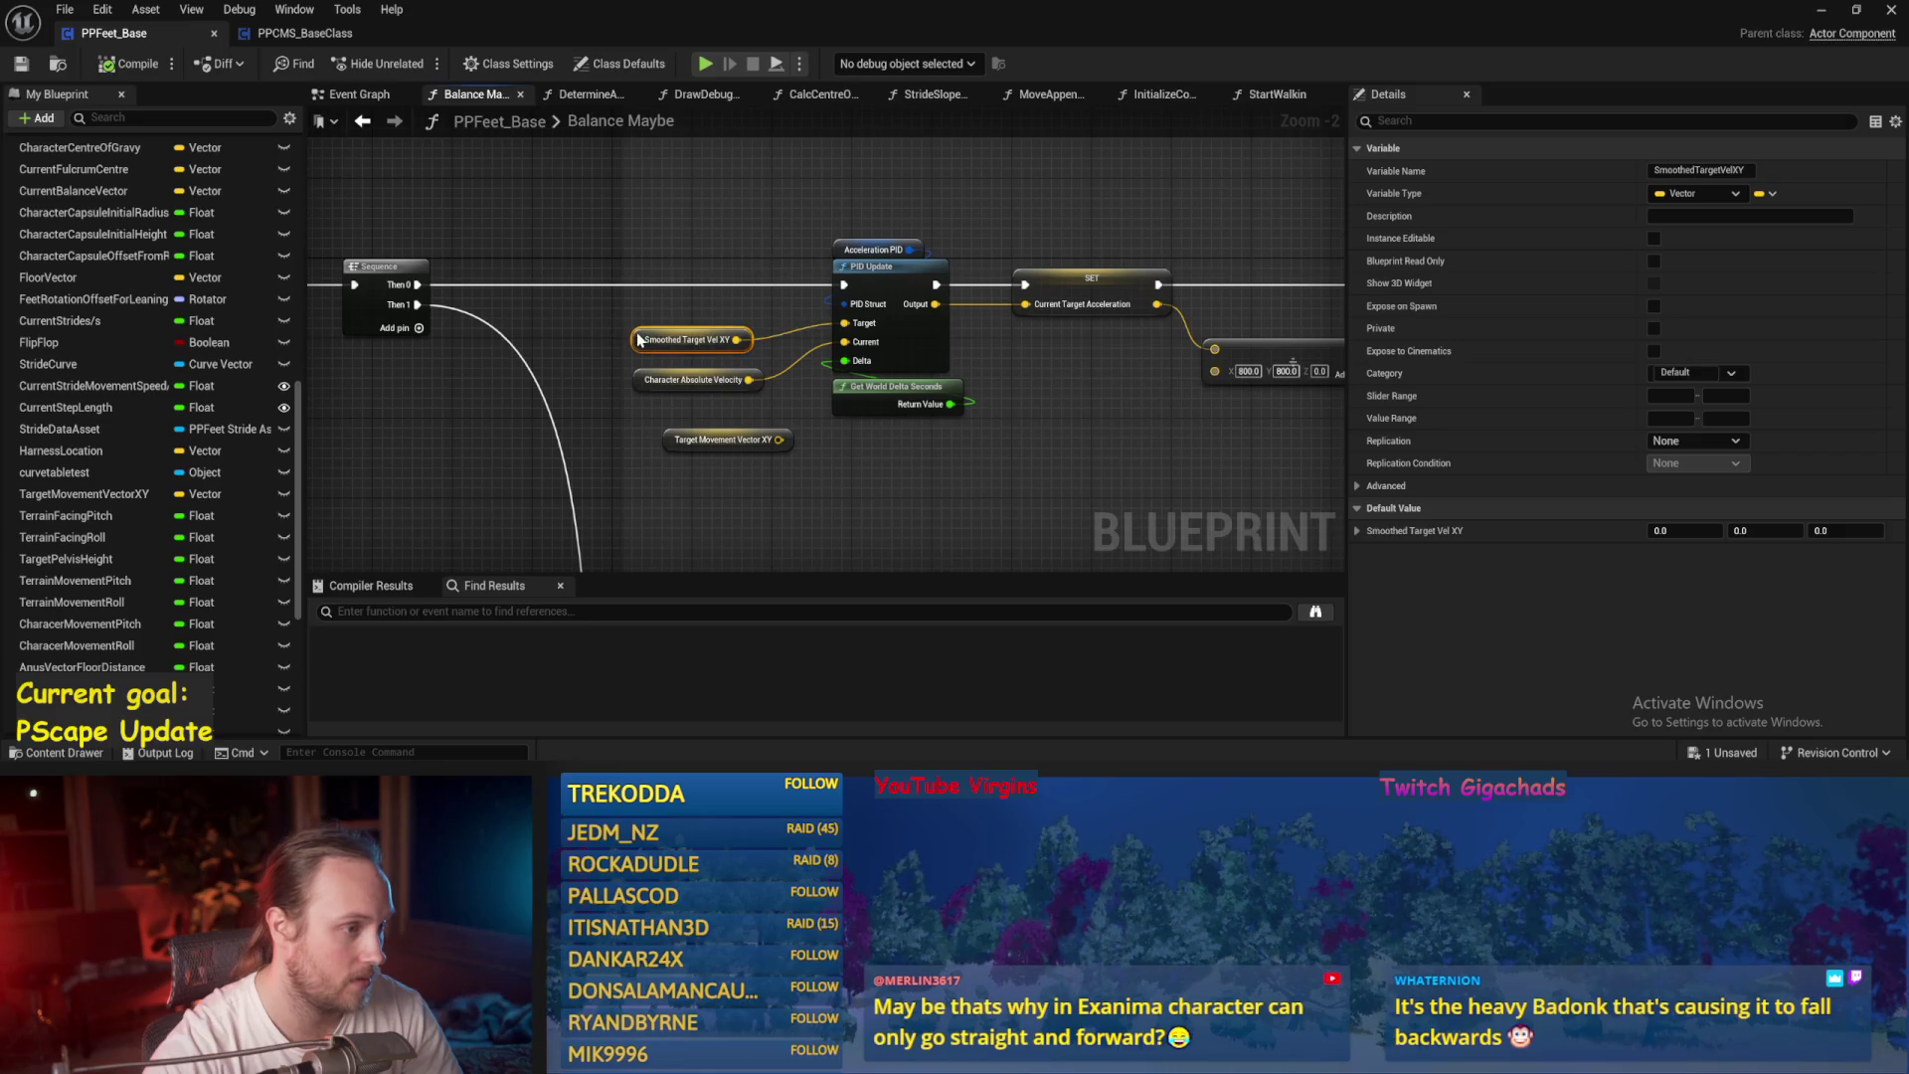
{"action": "left_click", "coordinate": [589, 269]}
Check the Current Target Acceleration setter, save, and start a play-test in the level.
{"action": "left_click_drag", "start_coordinate": [1007, 399], "coordinate": [762, 462]}
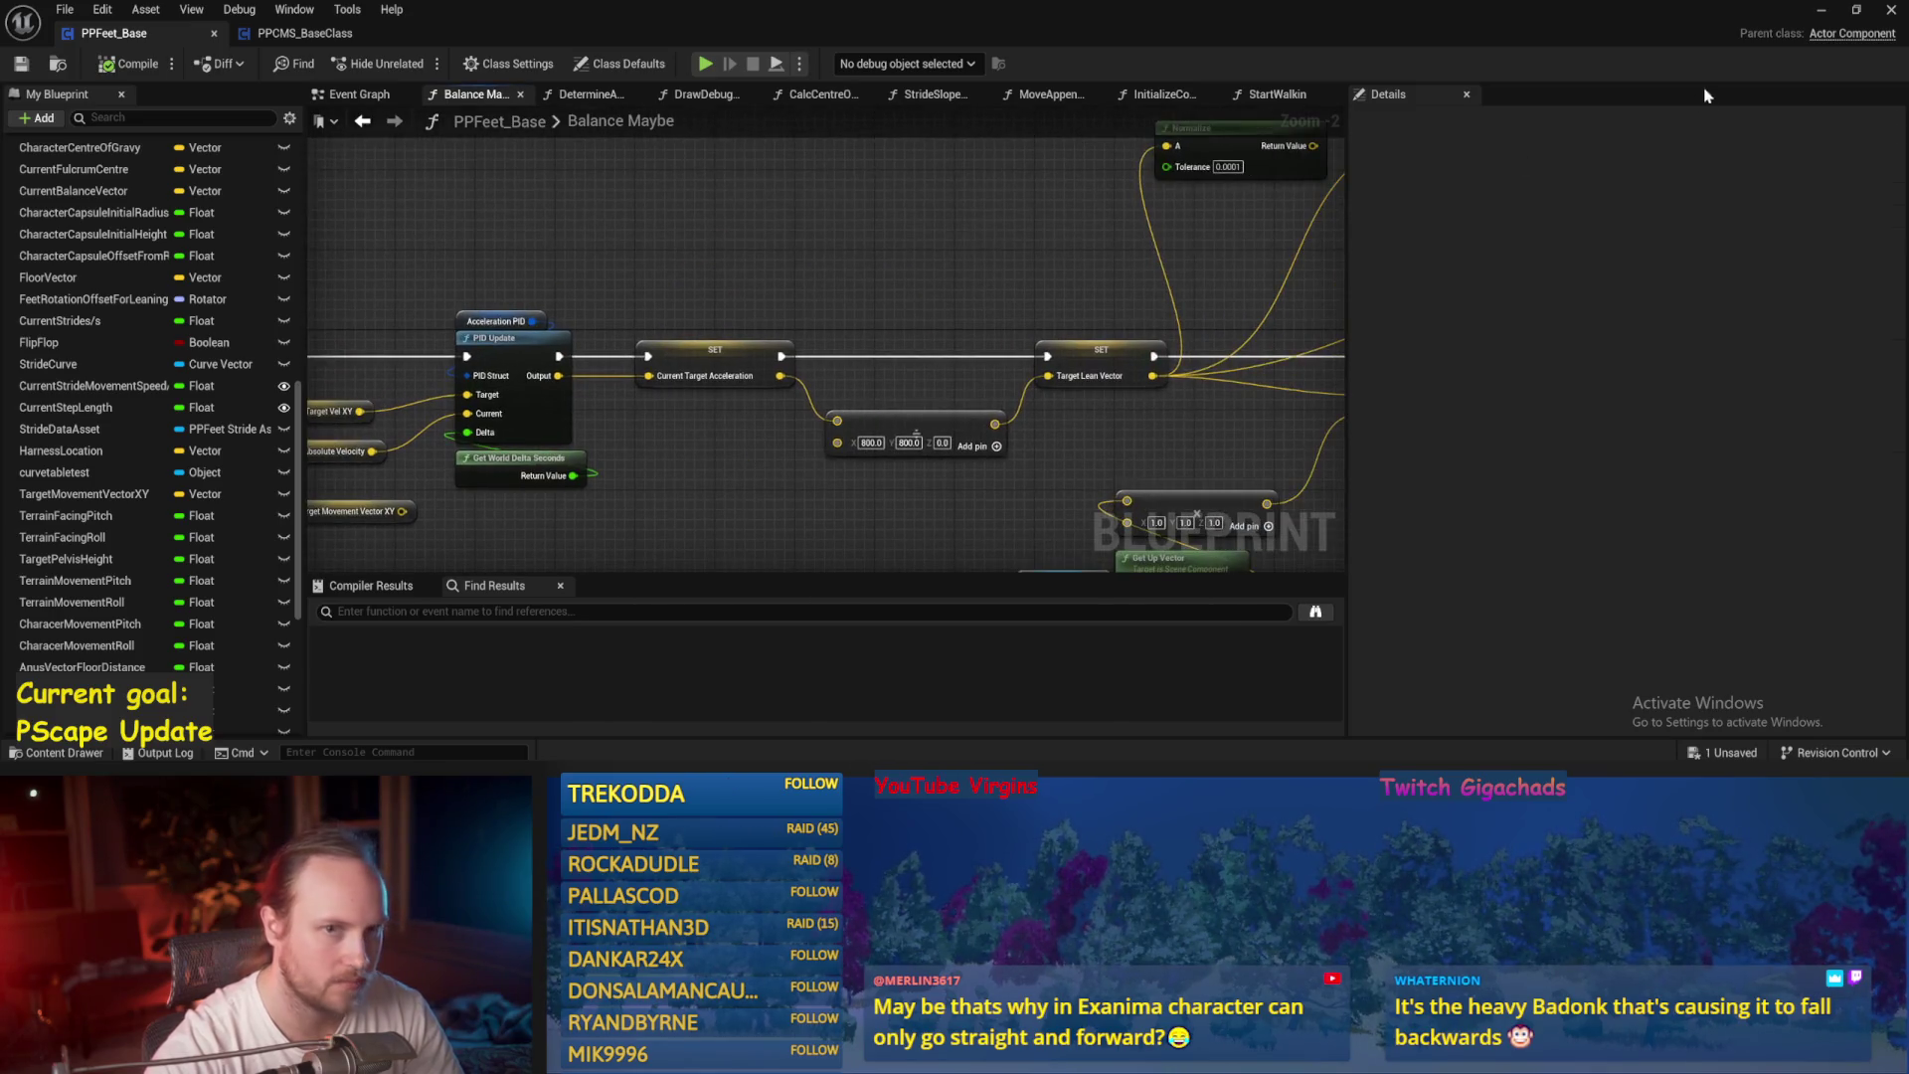
{"action": "left_click_drag", "start_coordinate": [938, 253], "coordinate": [886, 243]}
{"action": "left_click", "coordinate": [497, 329]}
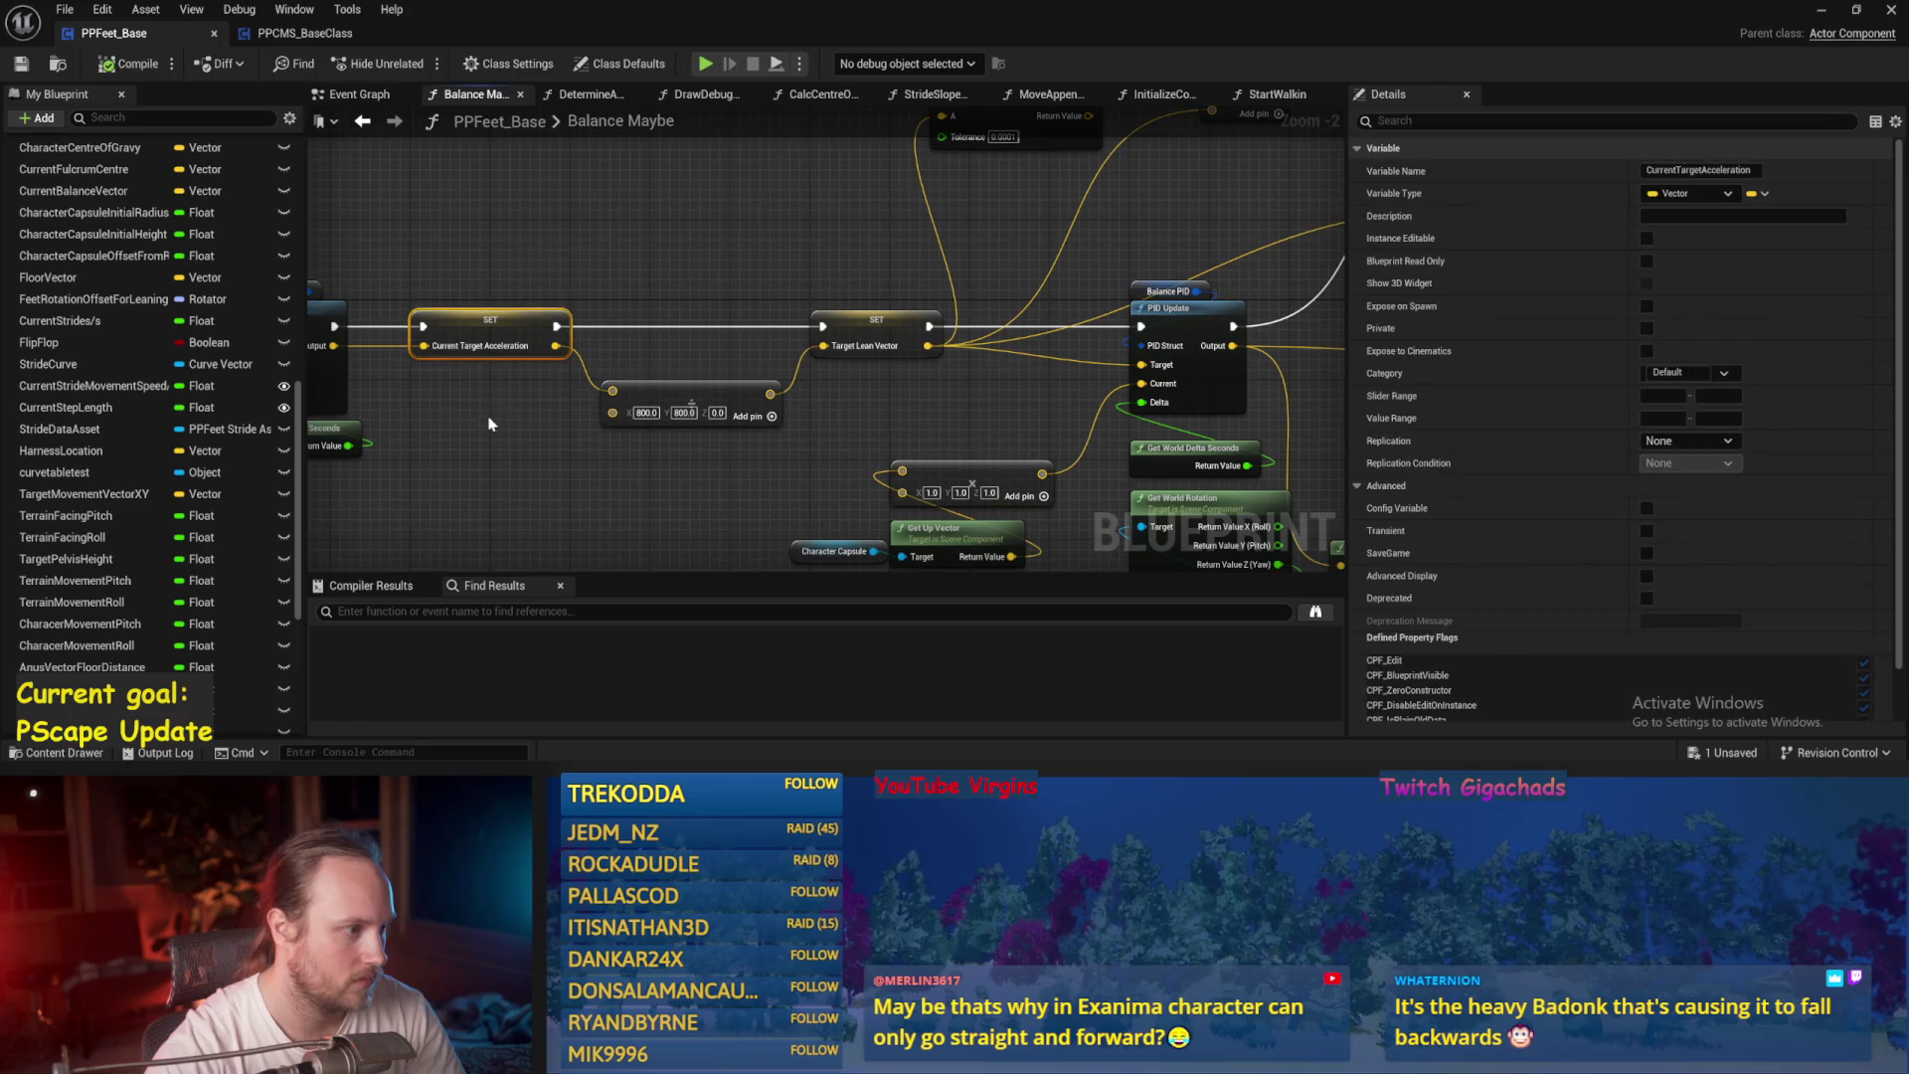
{"action": "left_click_drag", "start_coordinate": [490, 432], "coordinate": [647, 412]}
{"action": "key", "text": "ctrl+s"}
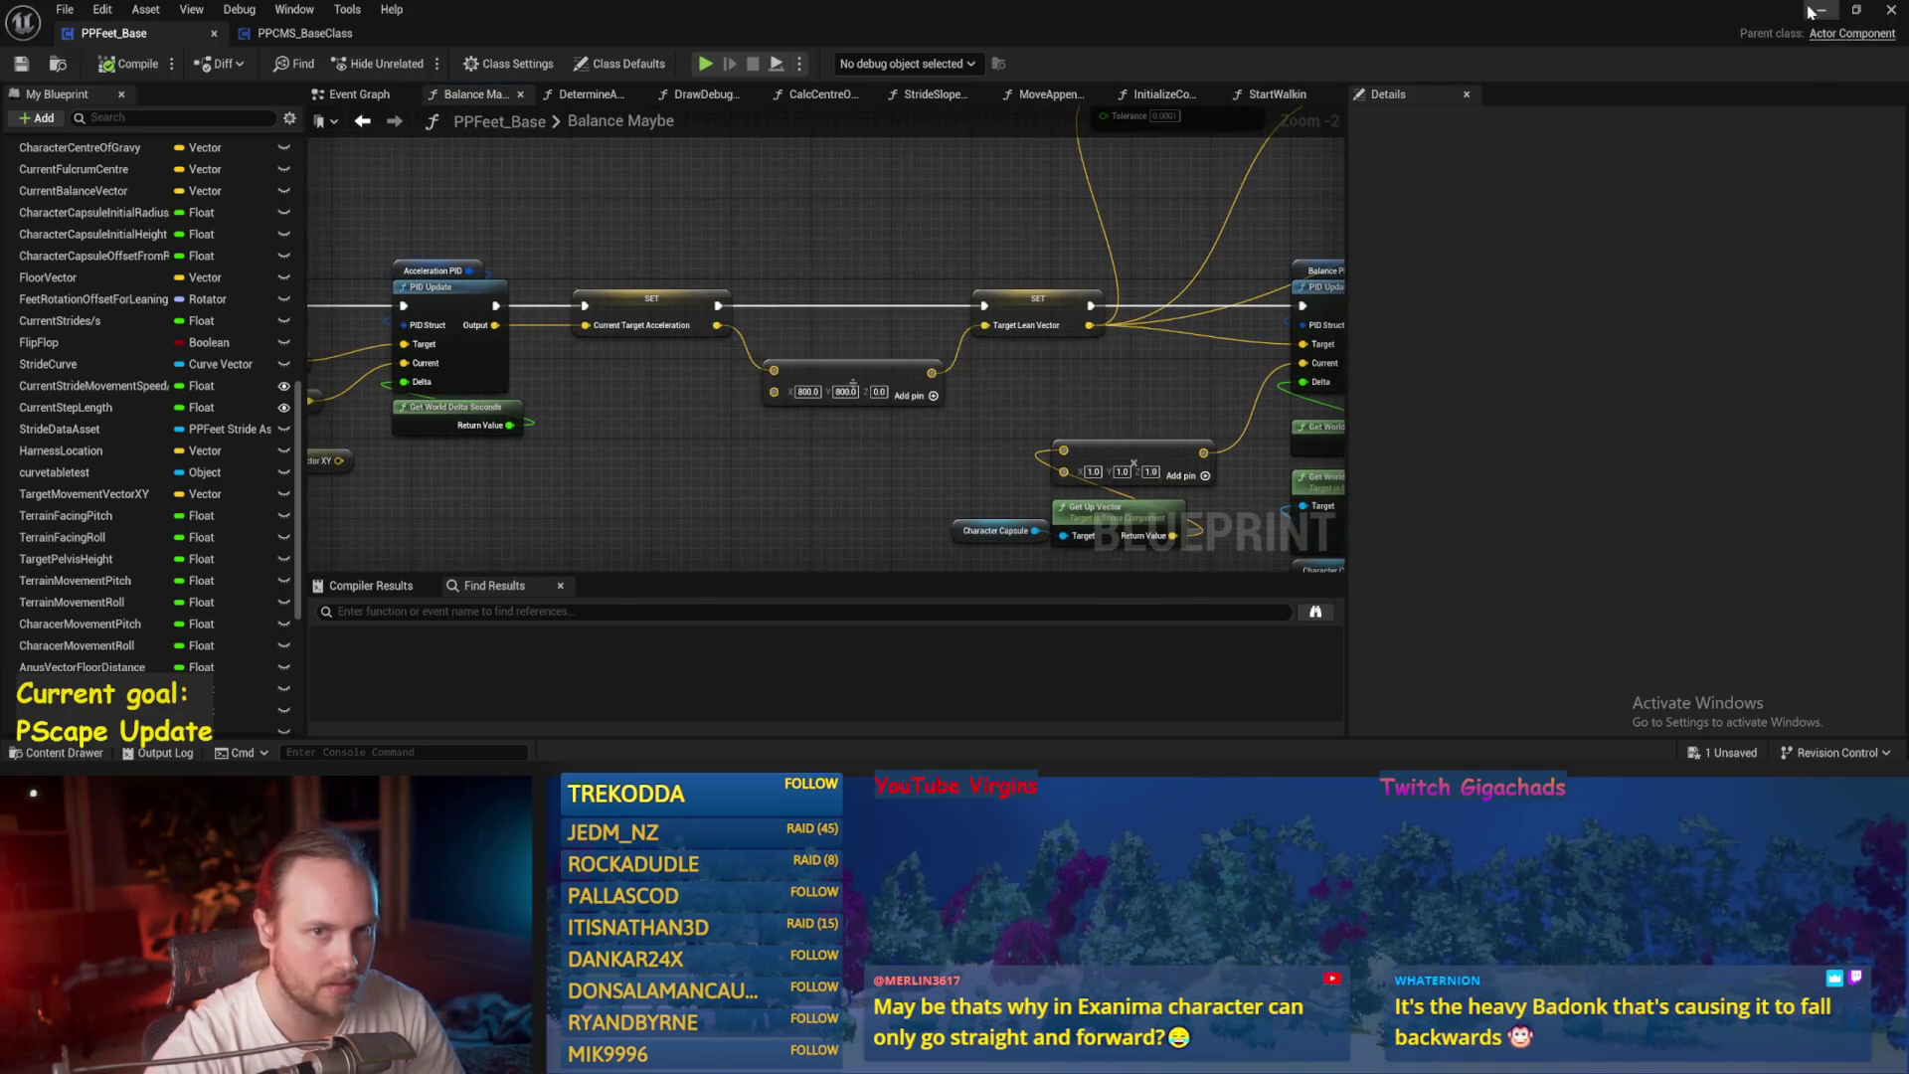
{"action": "left_click", "coordinate": [1822, 10]}
{"action": "left_click", "coordinate": [415, 64]}
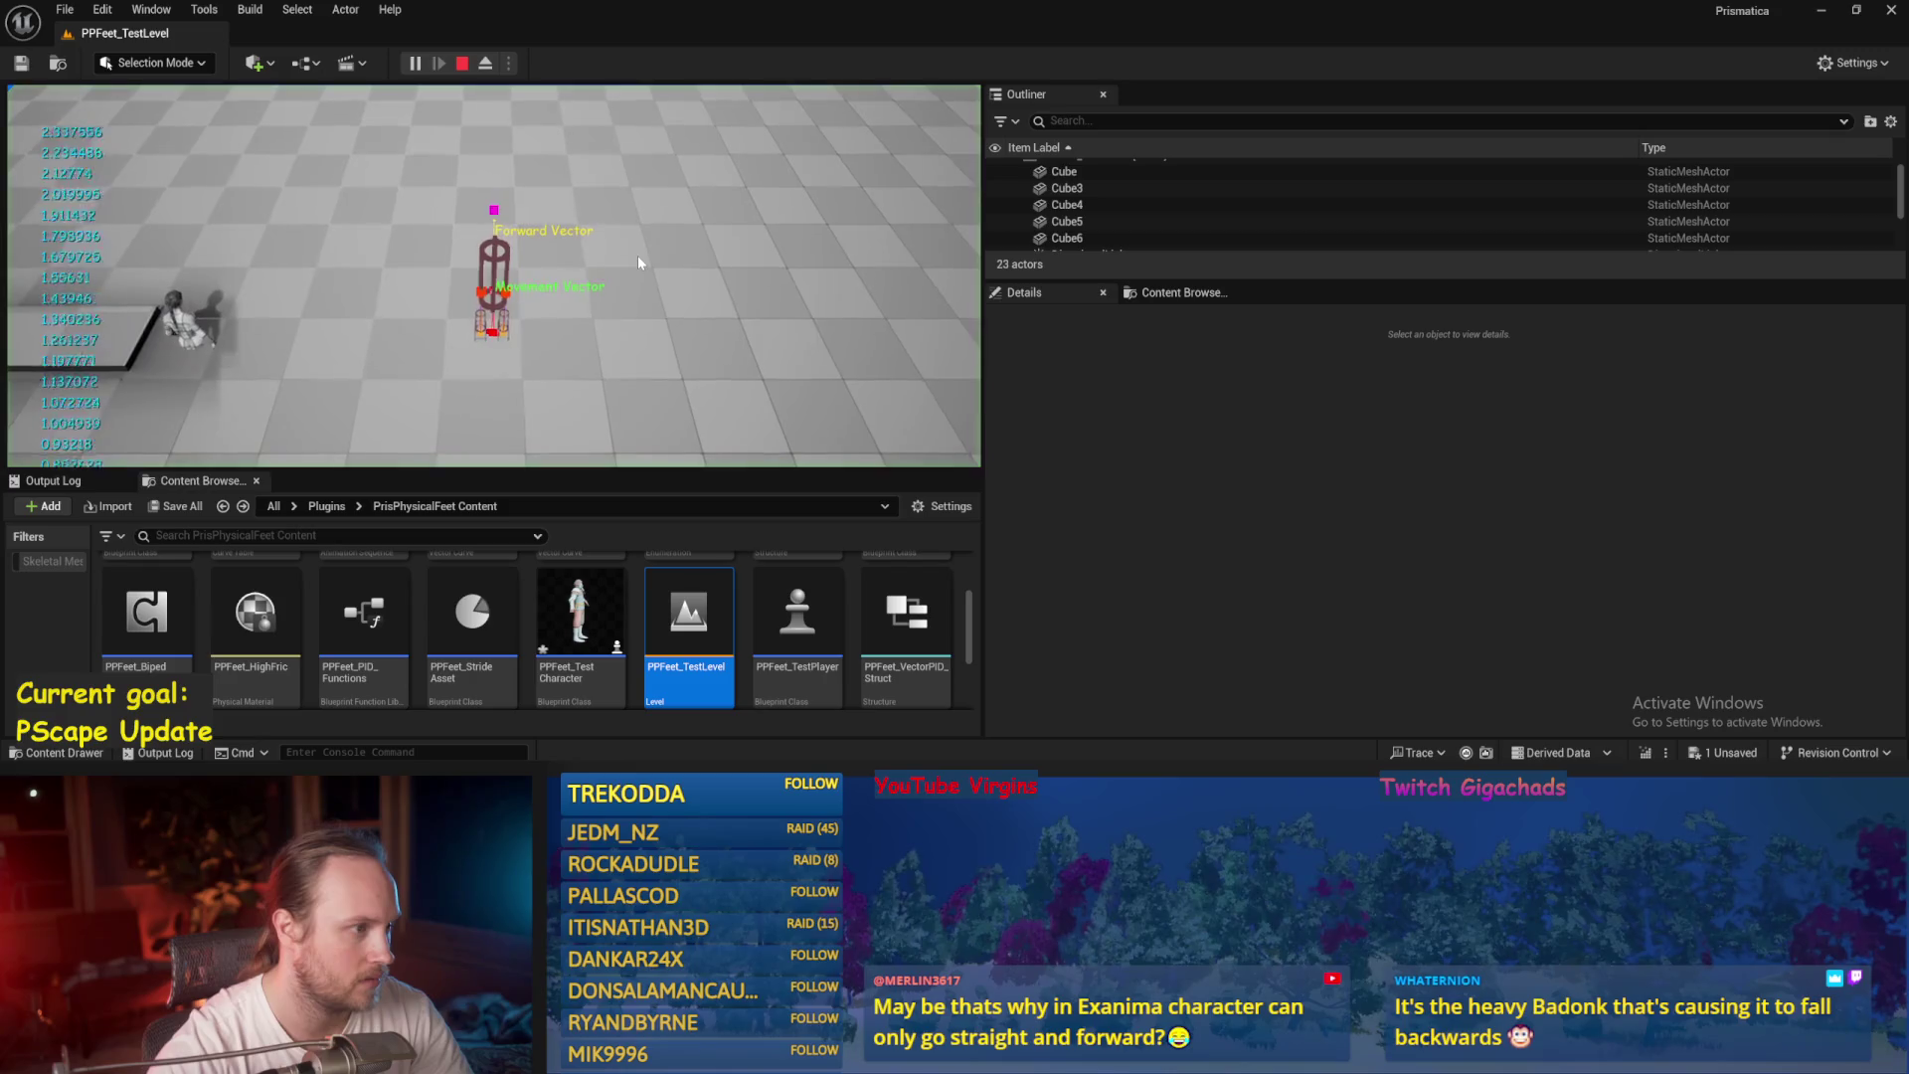
Stop the play-test, save PPFeet_Base, and inspect the Target Lean Vector setter.
{"action": "key", "text": "Escape"}
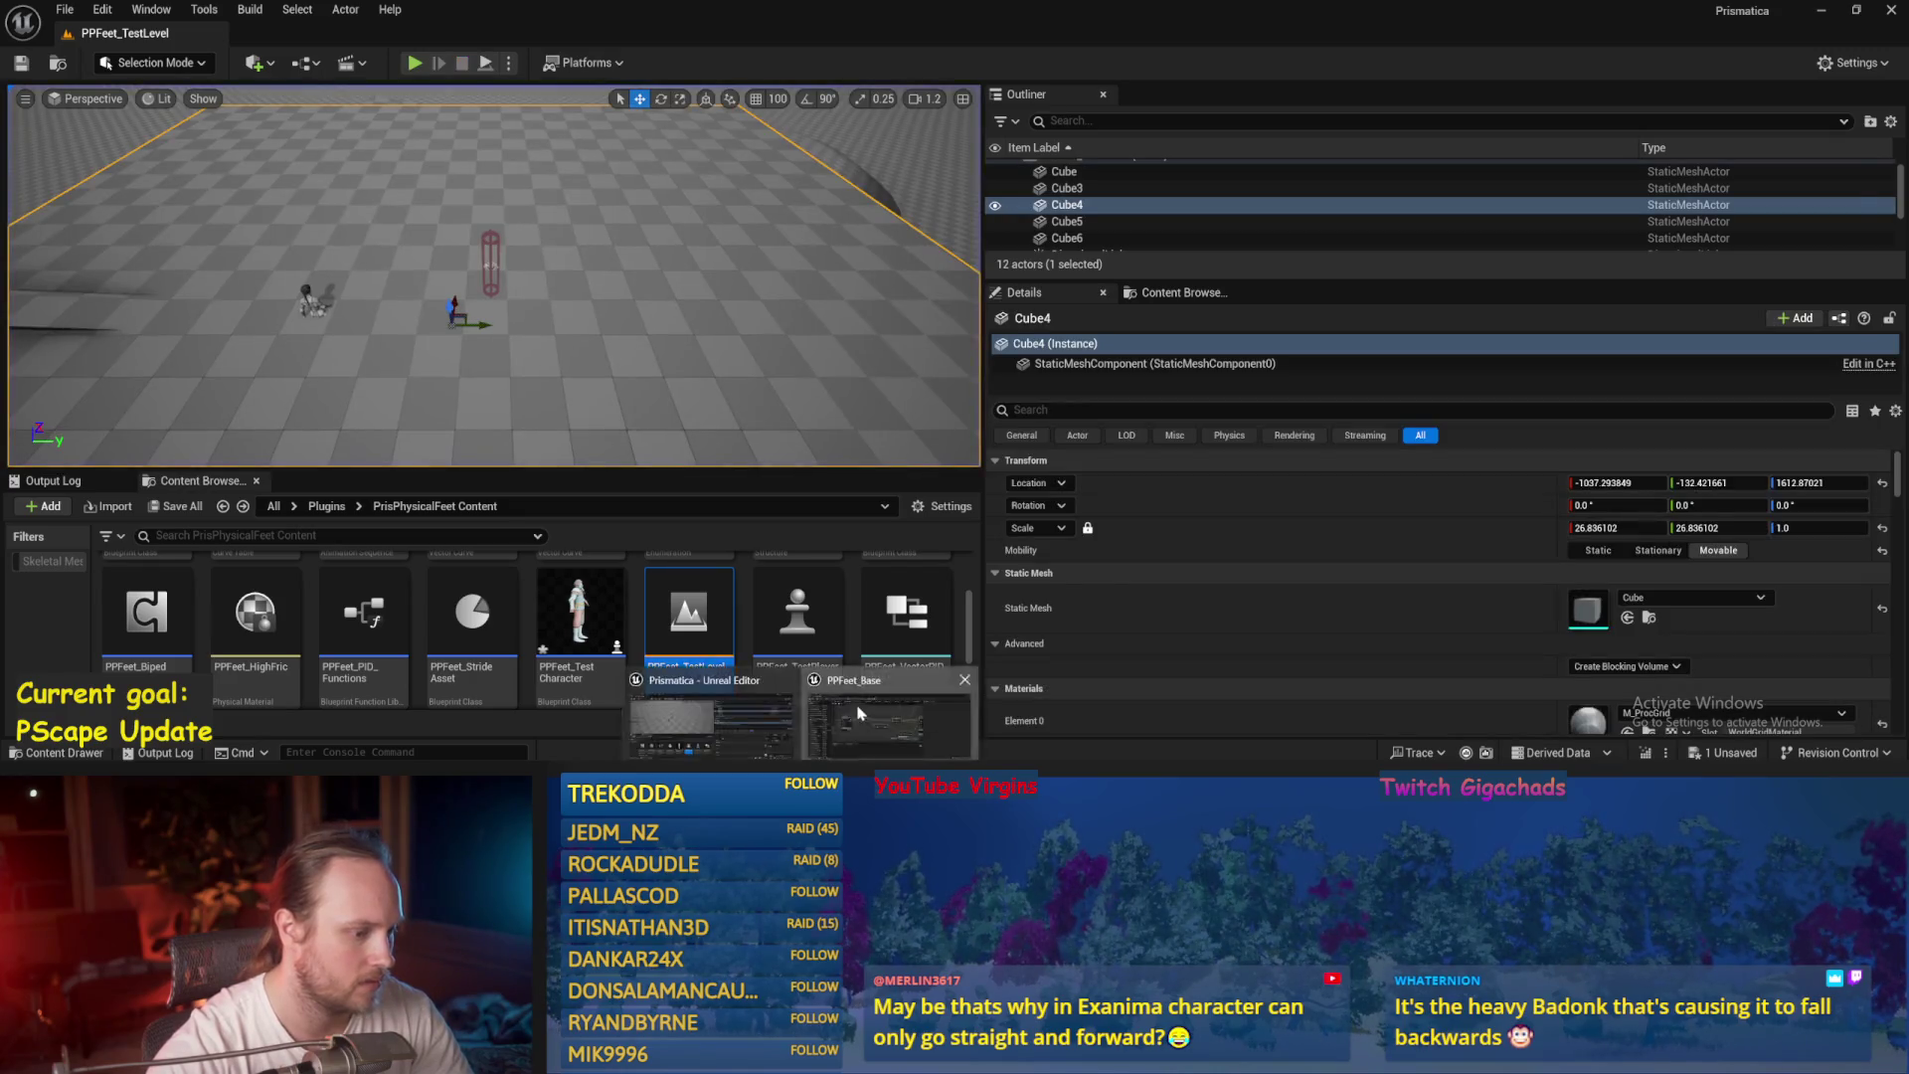
{"action": "key", "text": "alt+Tab"}
{"action": "key", "text": "ctrl+s"}
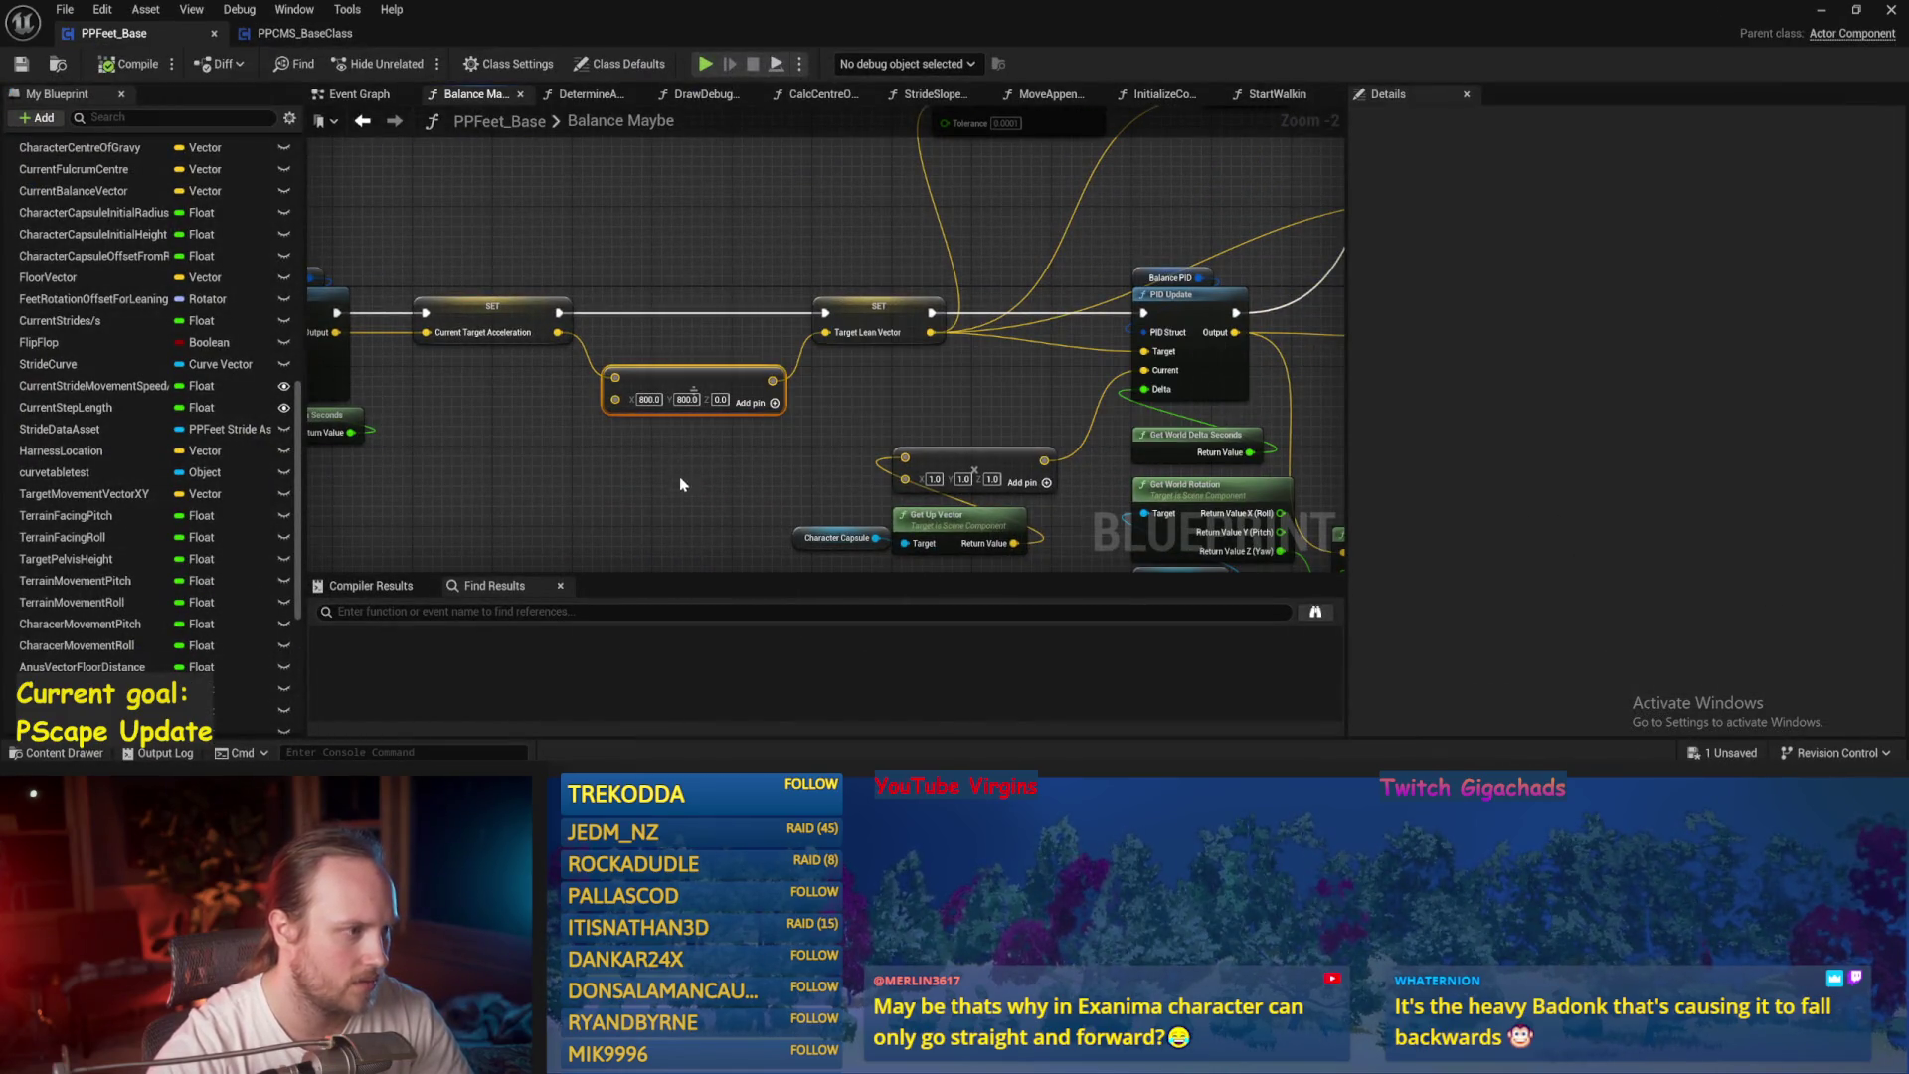
{"action": "scroll", "coordinate": [680, 484], "scroll_direction": "down", "scroll_amount": 1}
{"action": "scroll", "coordinate": [833, 408], "scroll_direction": "up", "scroll_amount": 2}
{"action": "left_click", "coordinate": [846, 282]}
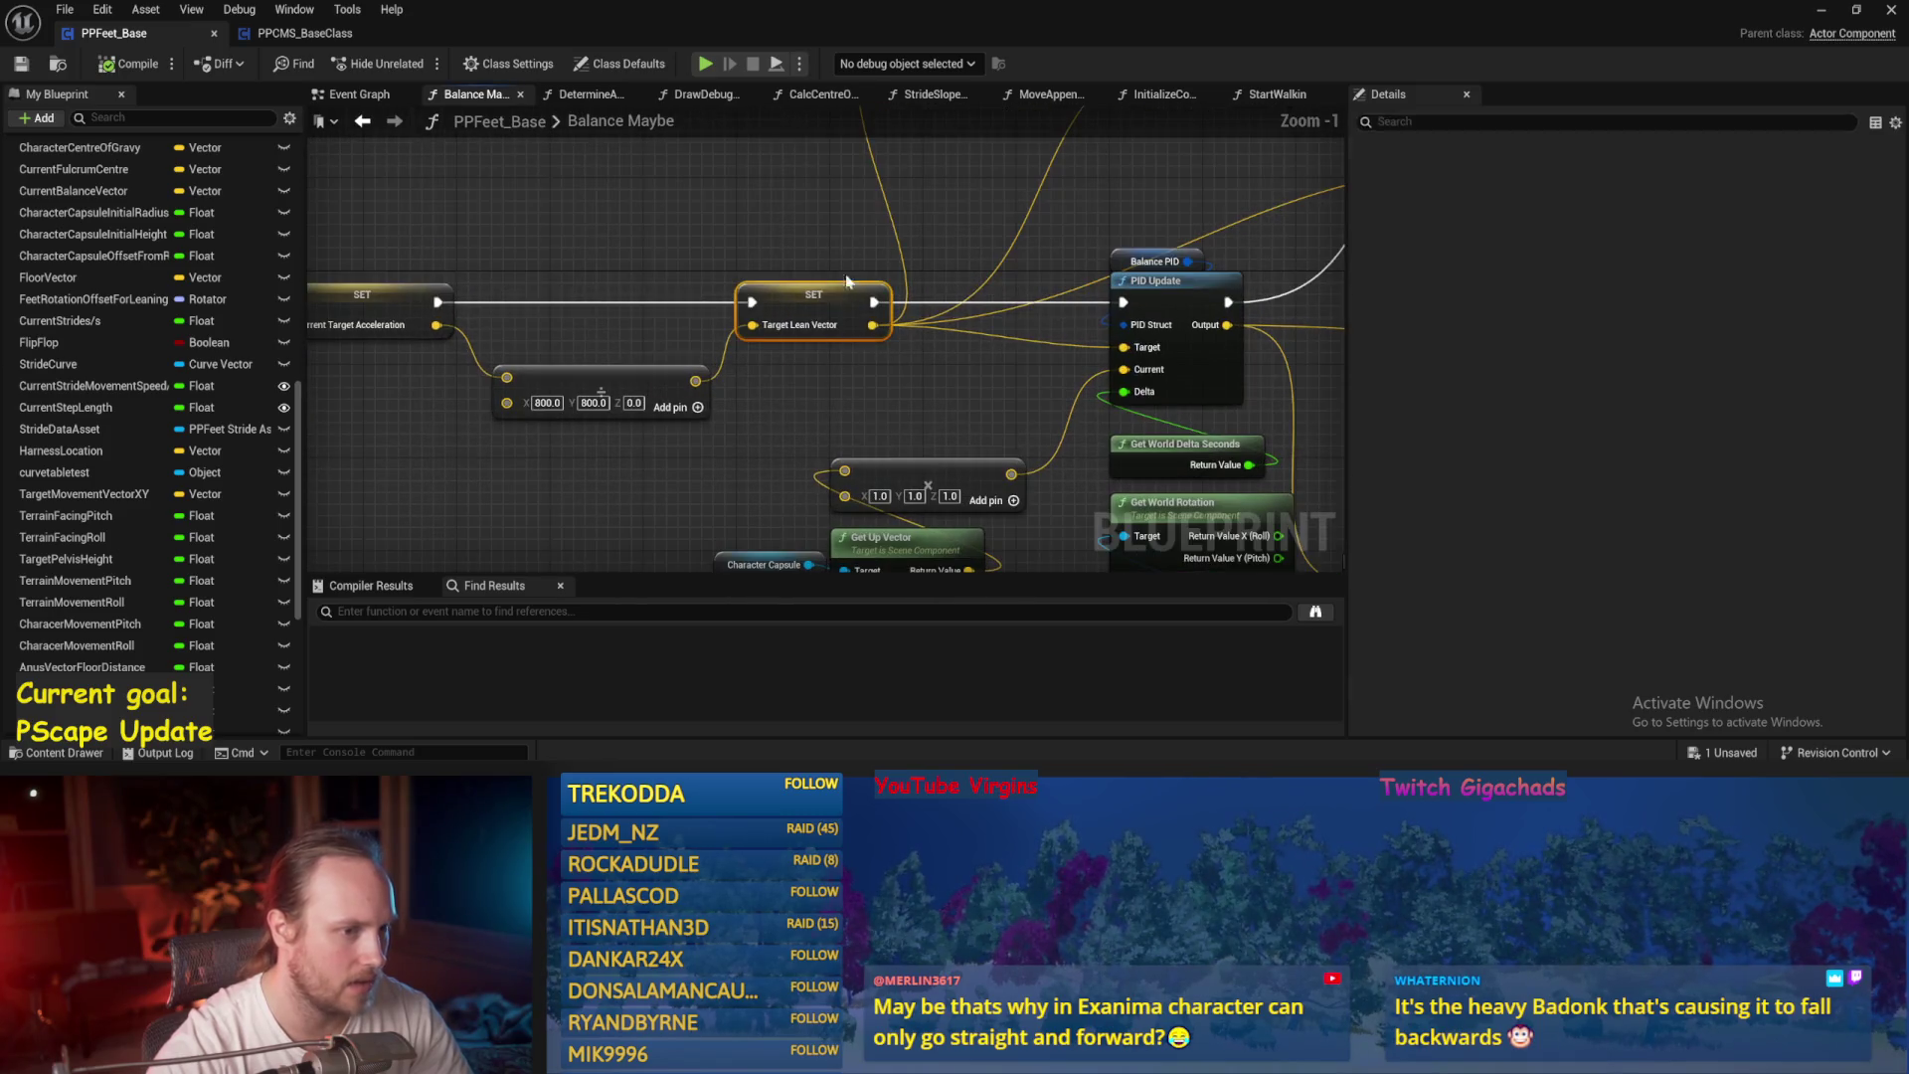
{"action": "left_click", "coordinate": [847, 278]}
Change the Target Lean Vector multiplier from 800 to 400 on X and Y and save.
{"action": "mouse_move", "coordinate": [846, 281]}
{"action": "left_mouse_down"}
{"action": "mouse_move", "coordinate": [733, 348]}
{"action": "mouse_move", "coordinate": [597, 524]}
{"action": "left_mouse_up"}
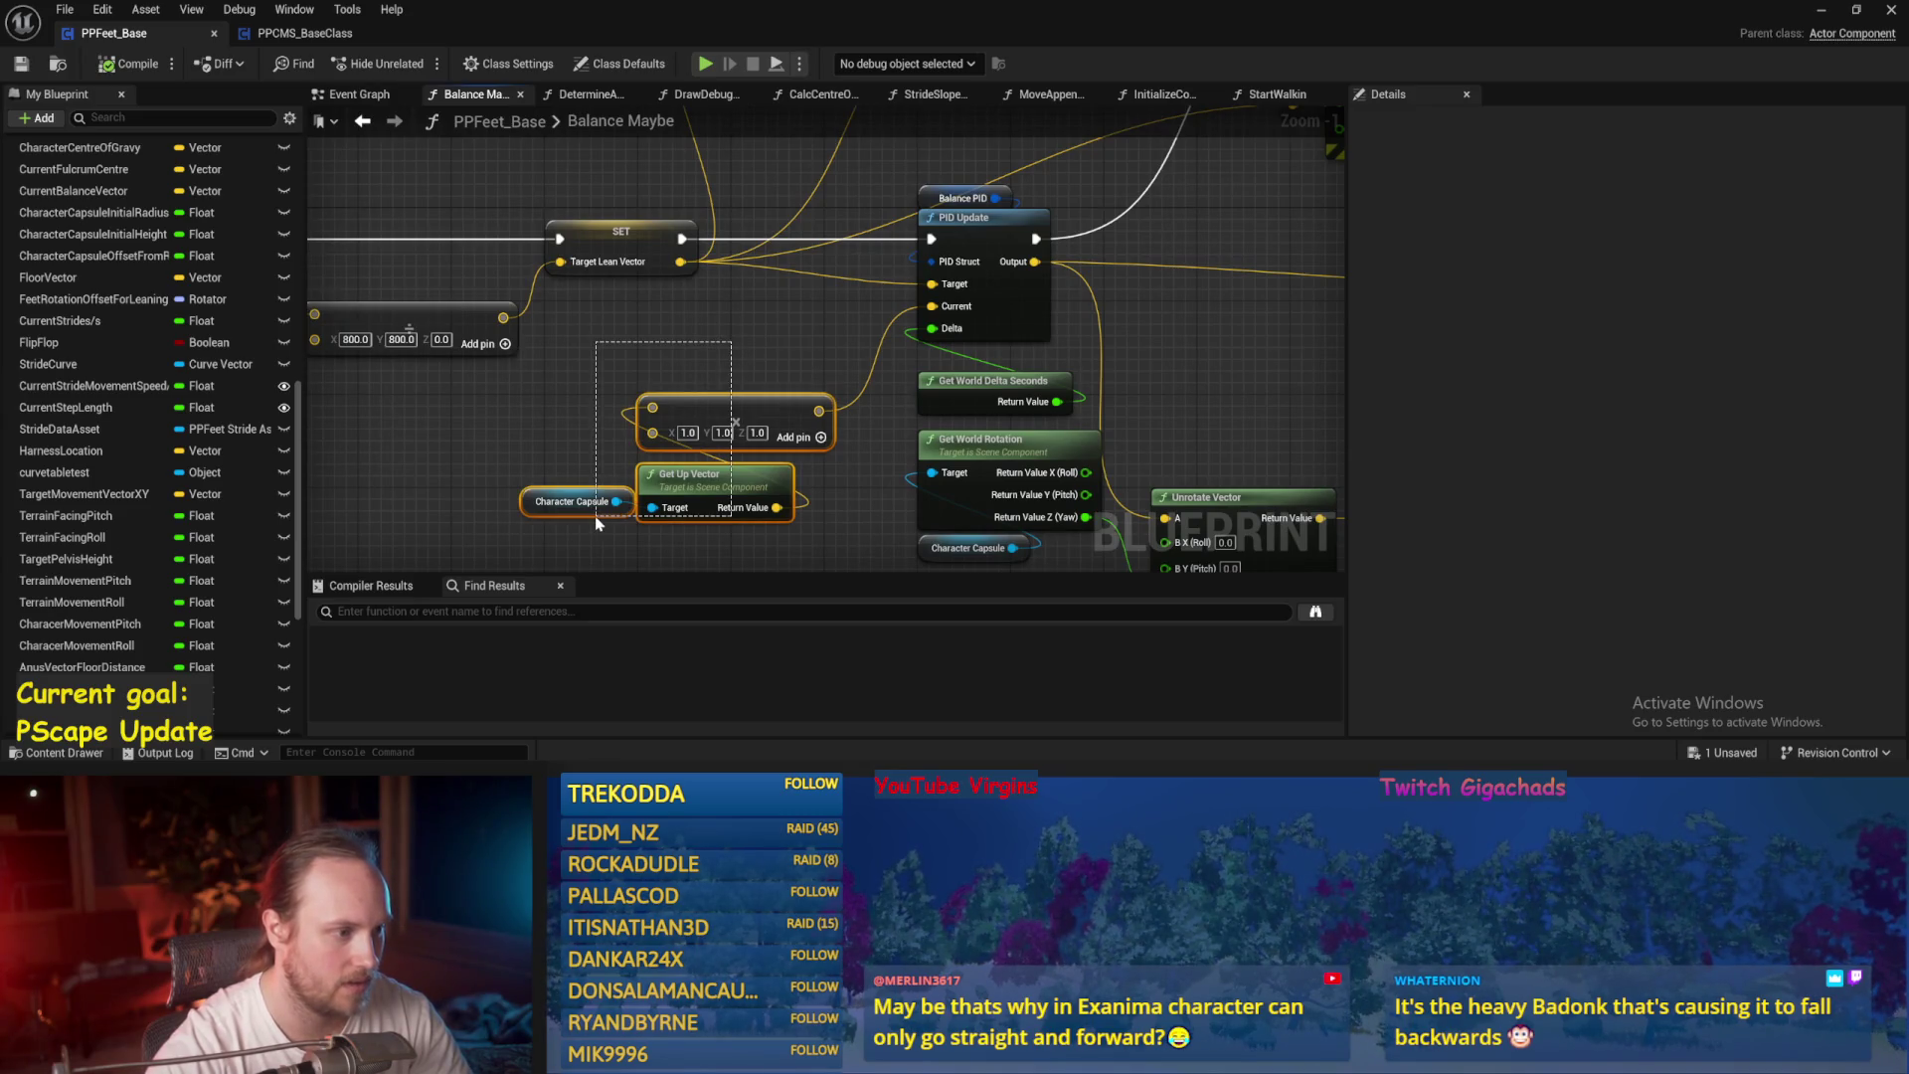
{"action": "left_click_drag", "start_coordinate": [736, 360], "coordinate": [587, 426]}
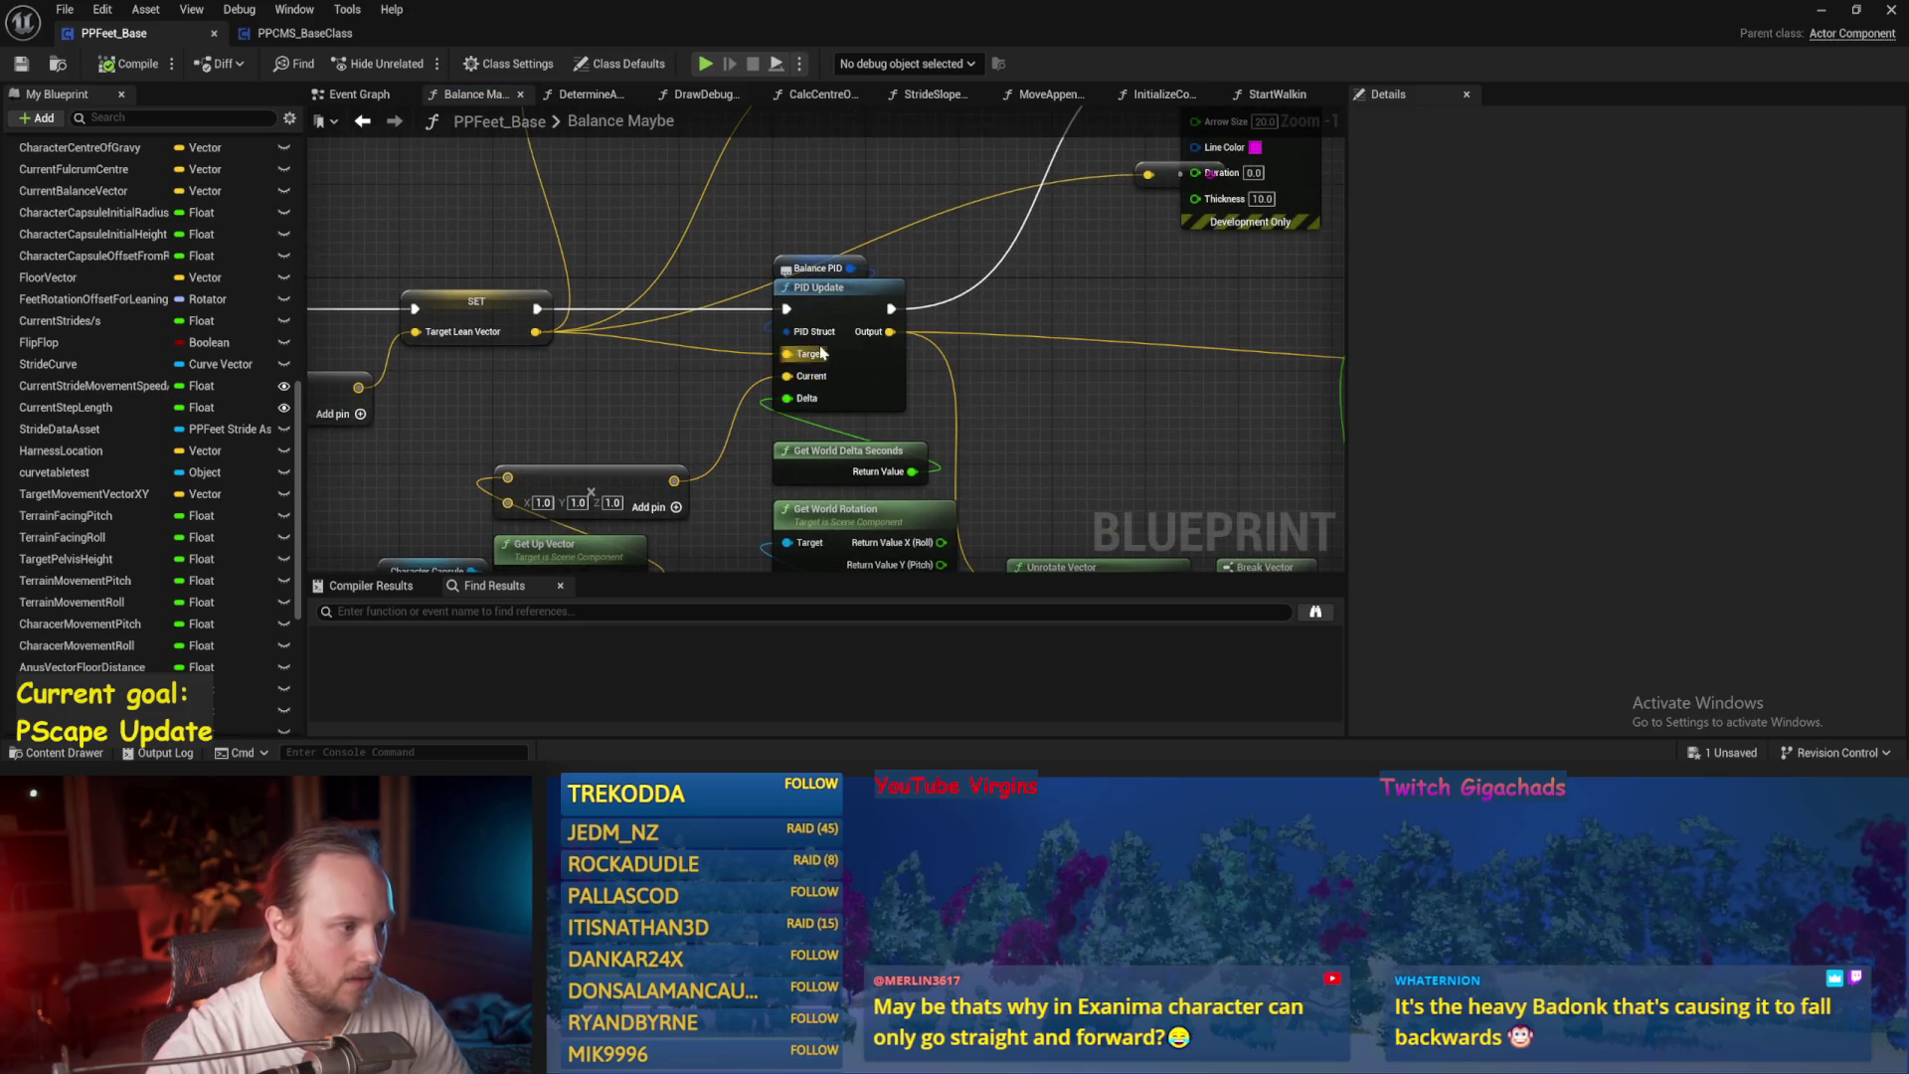
{"action": "left_click_drag", "start_coordinate": [279, 371], "coordinate": [754, 403]}
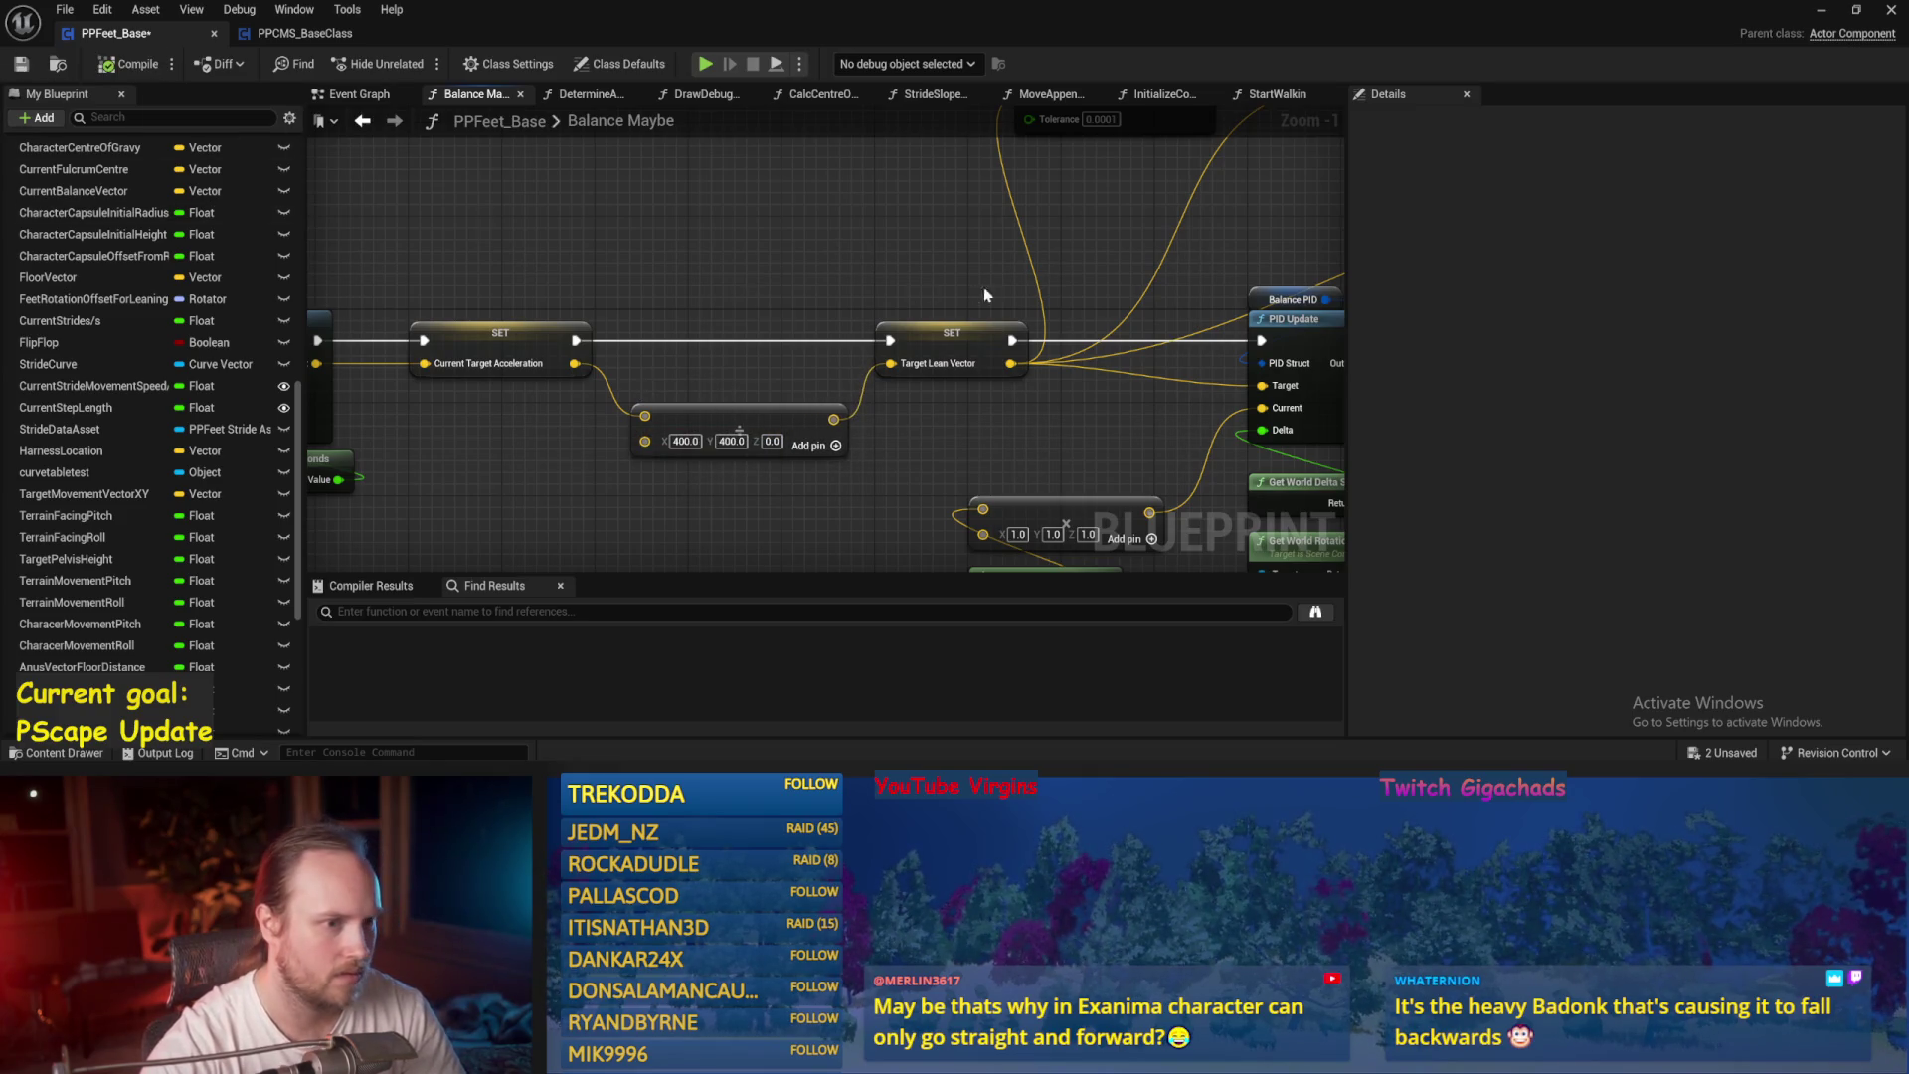
{"action": "left_click_drag", "start_coordinate": [985, 295], "coordinate": [582, 305]}
{"action": "key", "text": "ctrl+s"}
{"action": "left_click", "coordinate": [880, 304]}
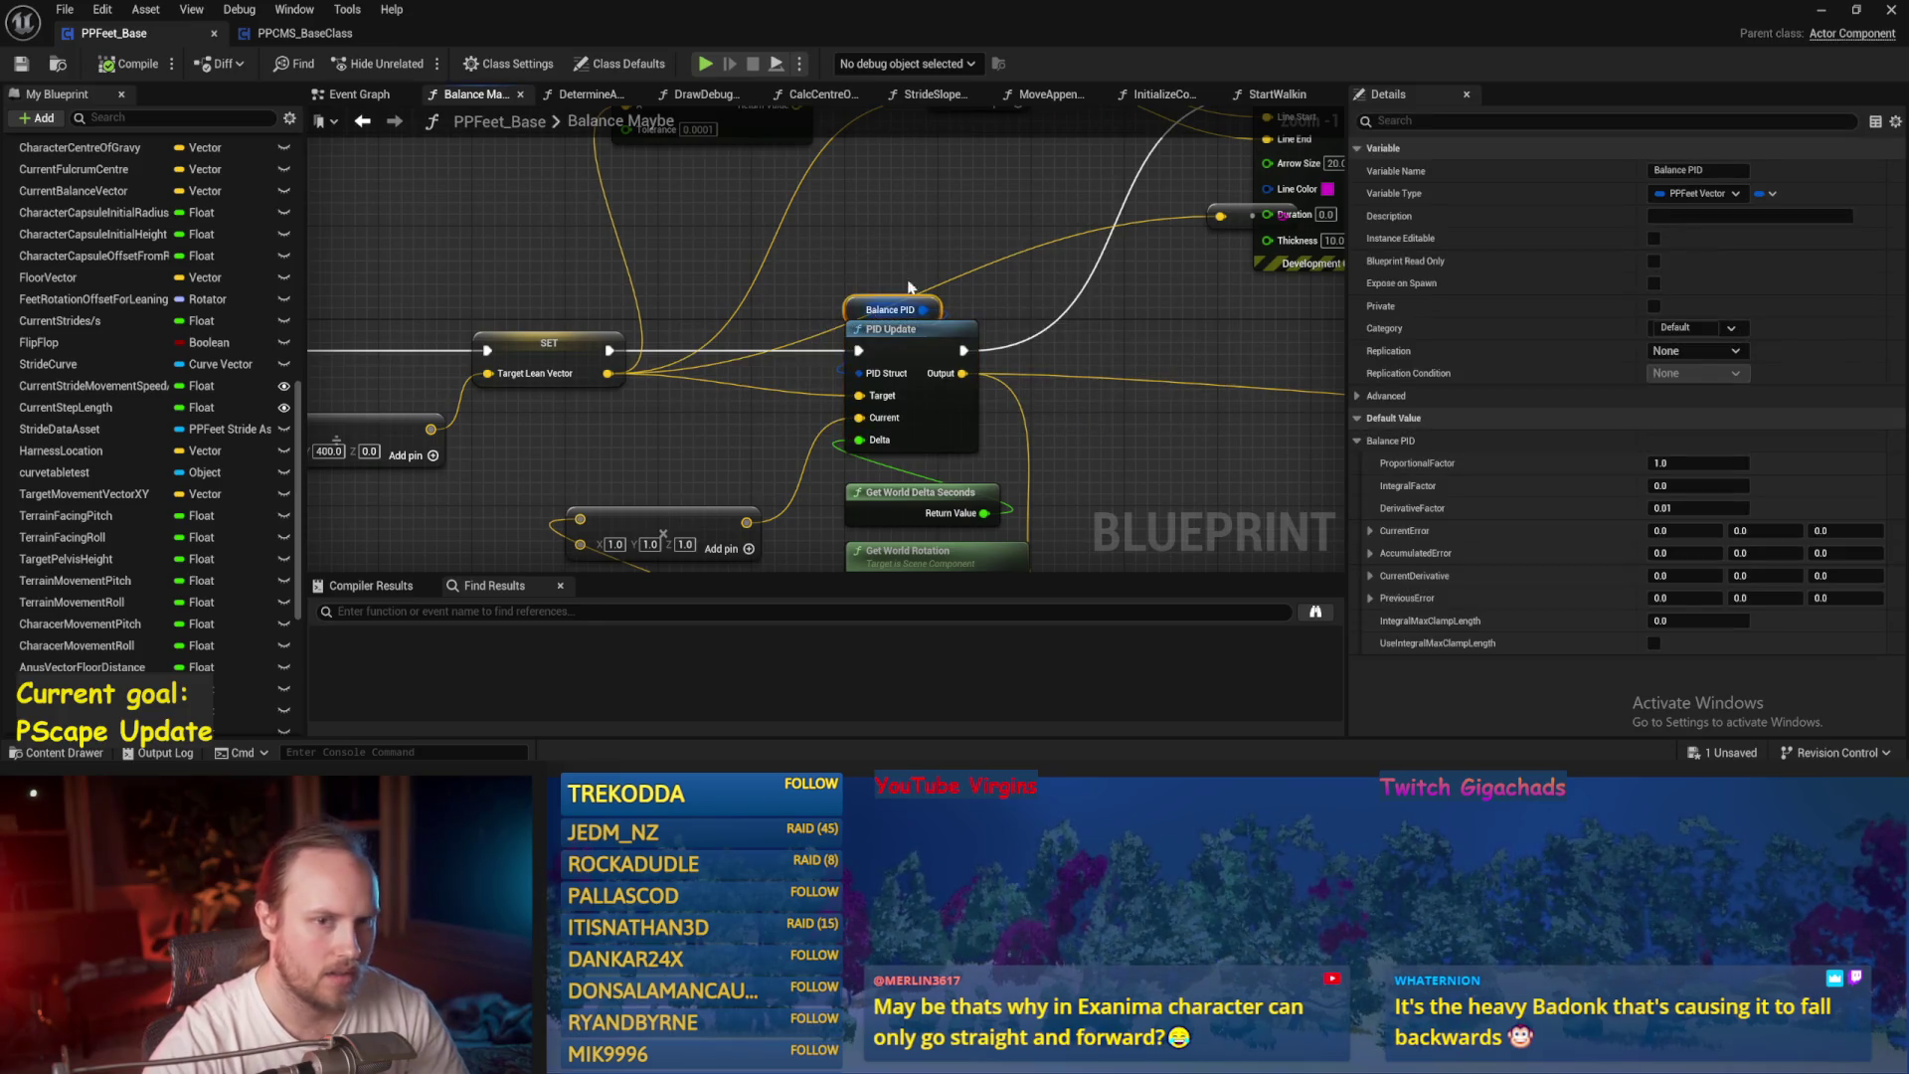
{"action": "key", "text": "F7"}
{"action": "left_click", "coordinate": [1821, 10]}
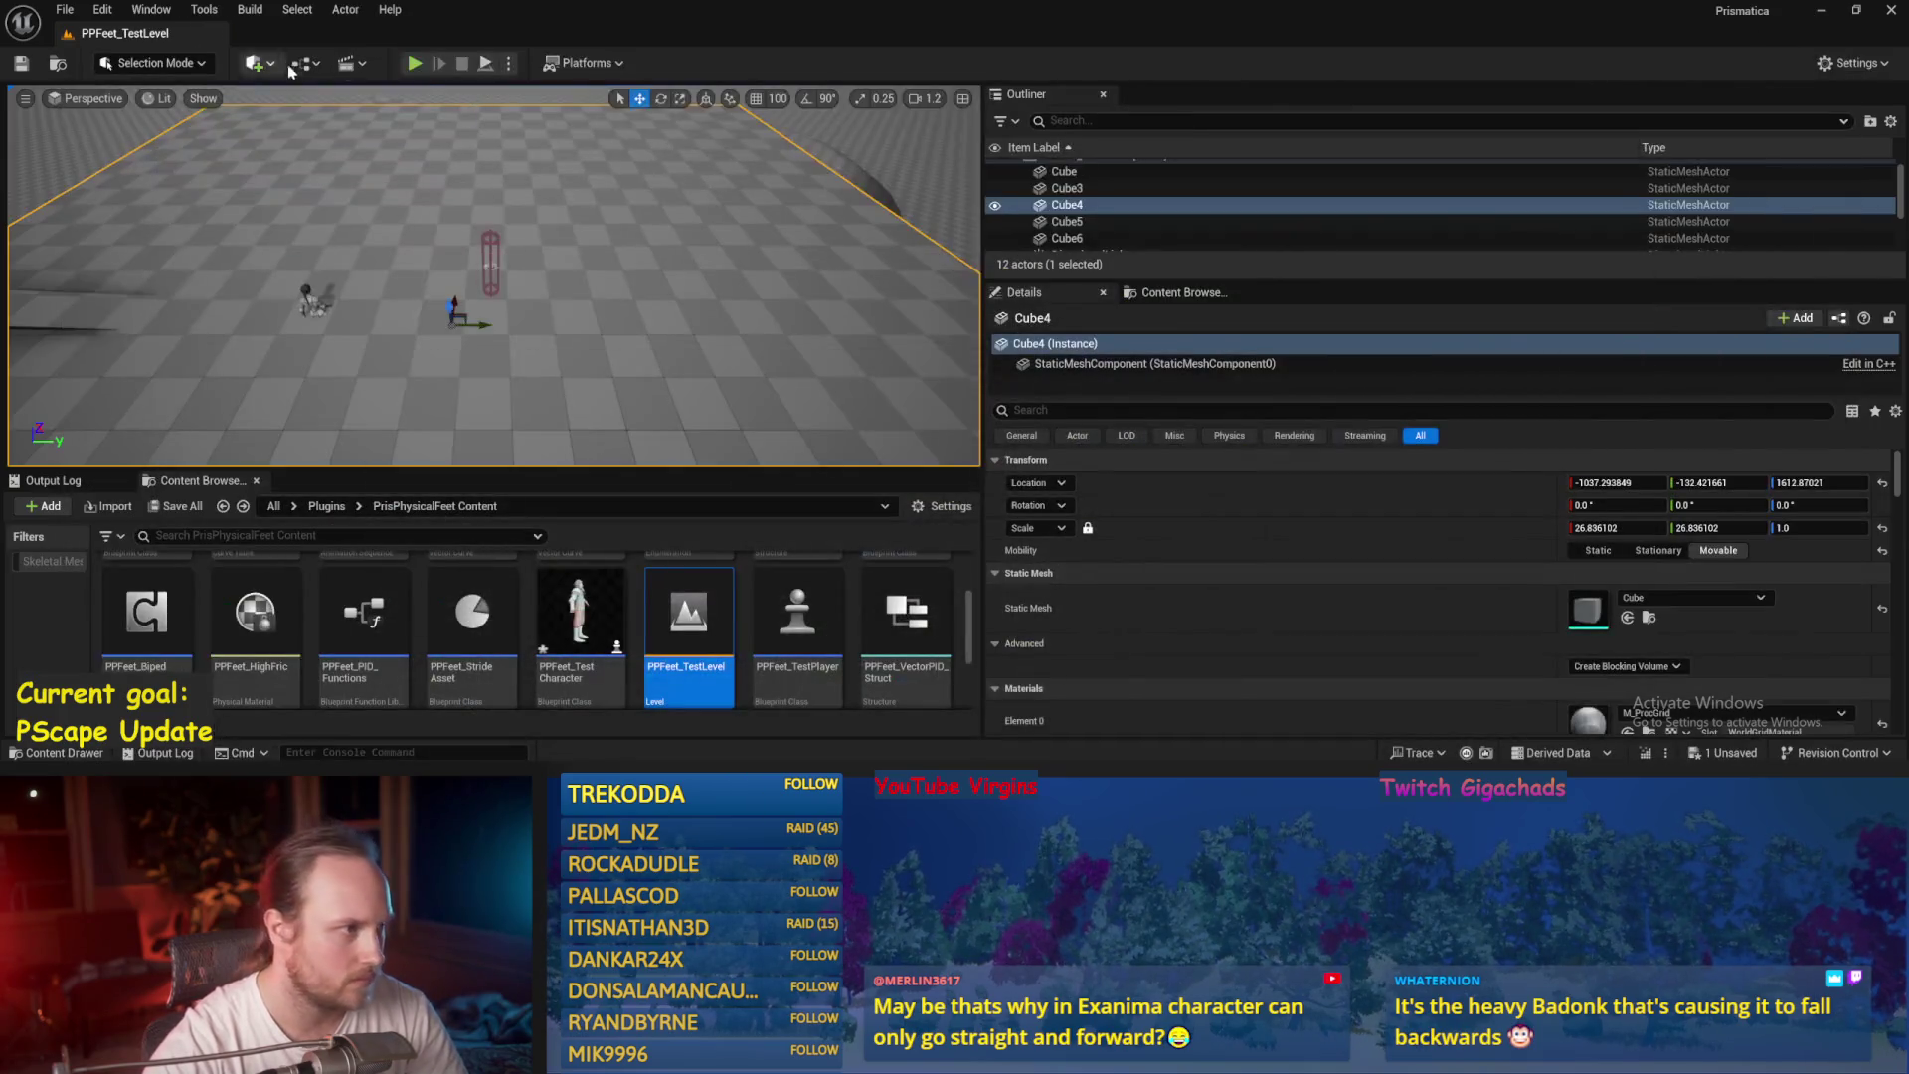
Play-test the character, then review the balance offset nodes and save.
{"action": "left_click", "coordinate": [415, 64]}
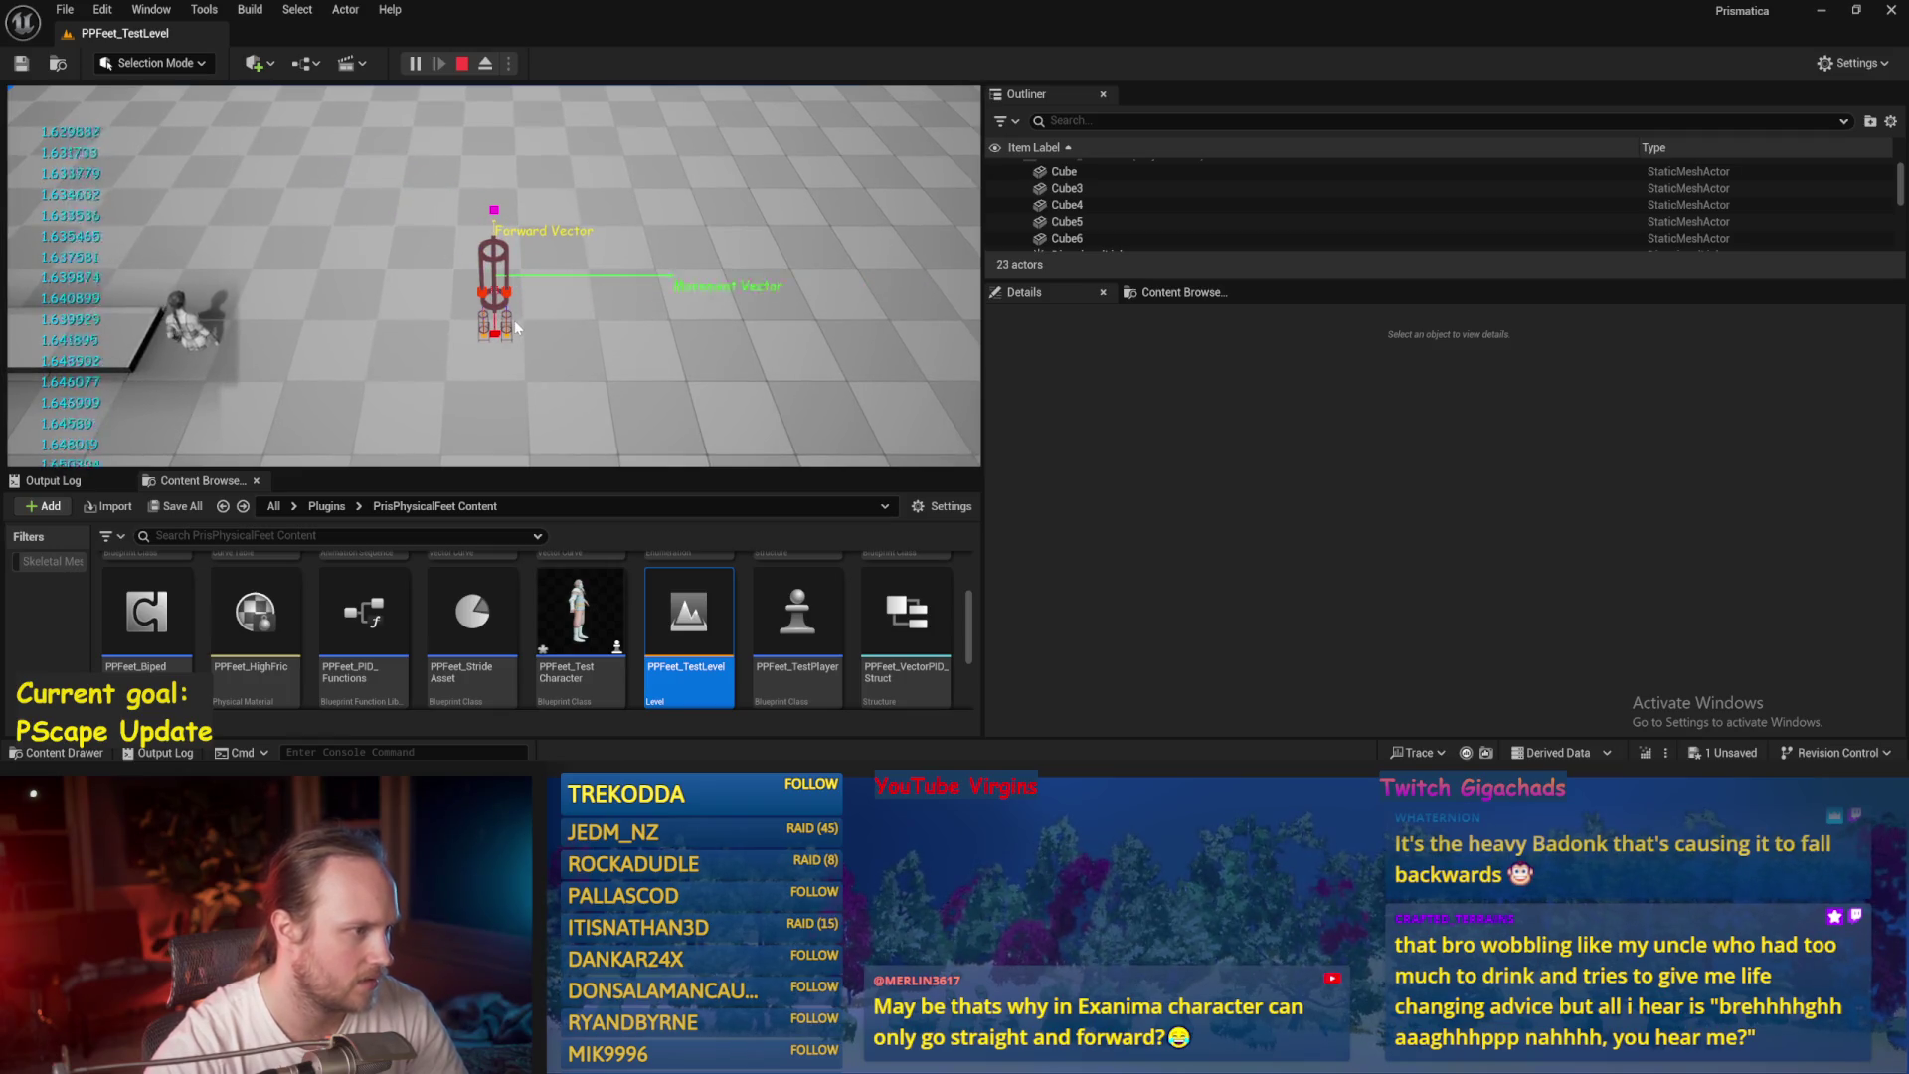
{"action": "key", "text": "Escape"}
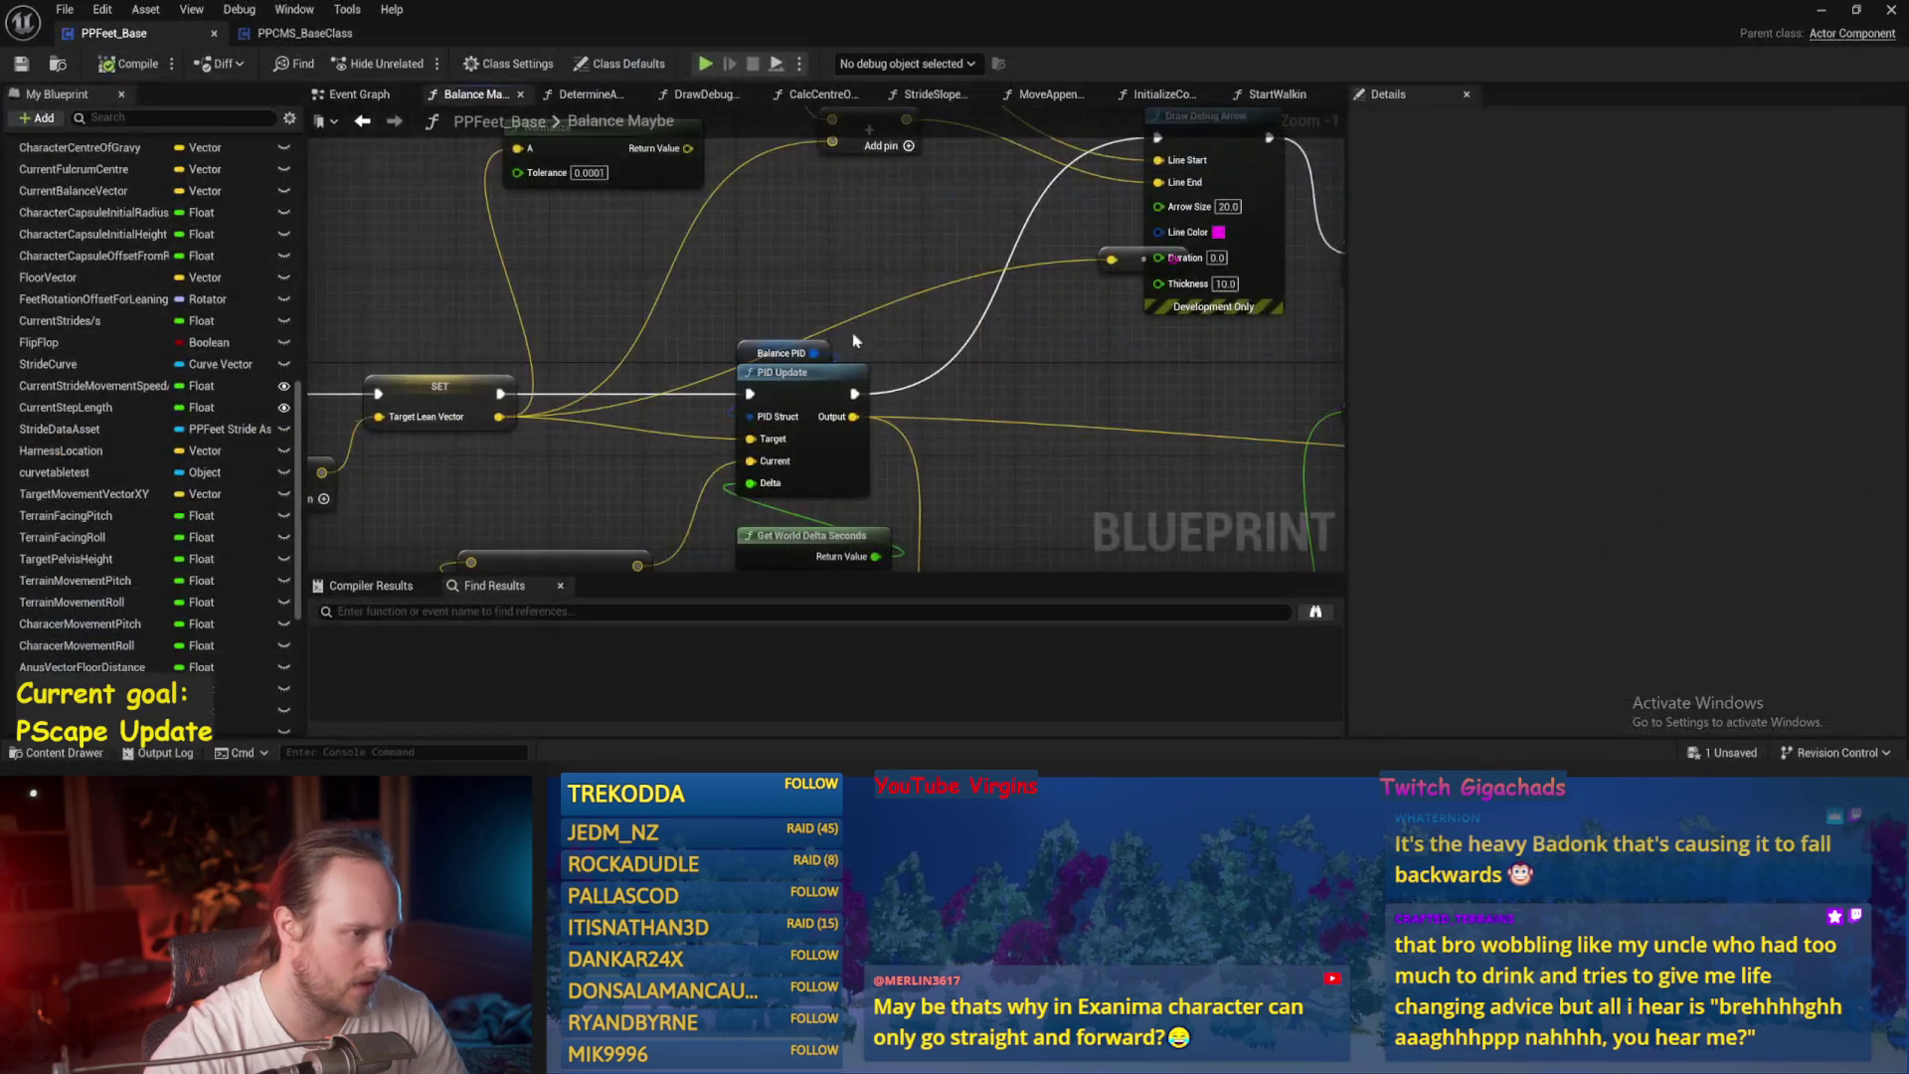
{"action": "scroll", "coordinate": [639, 408], "scroll_direction": "down", "scroll_amount": 1}
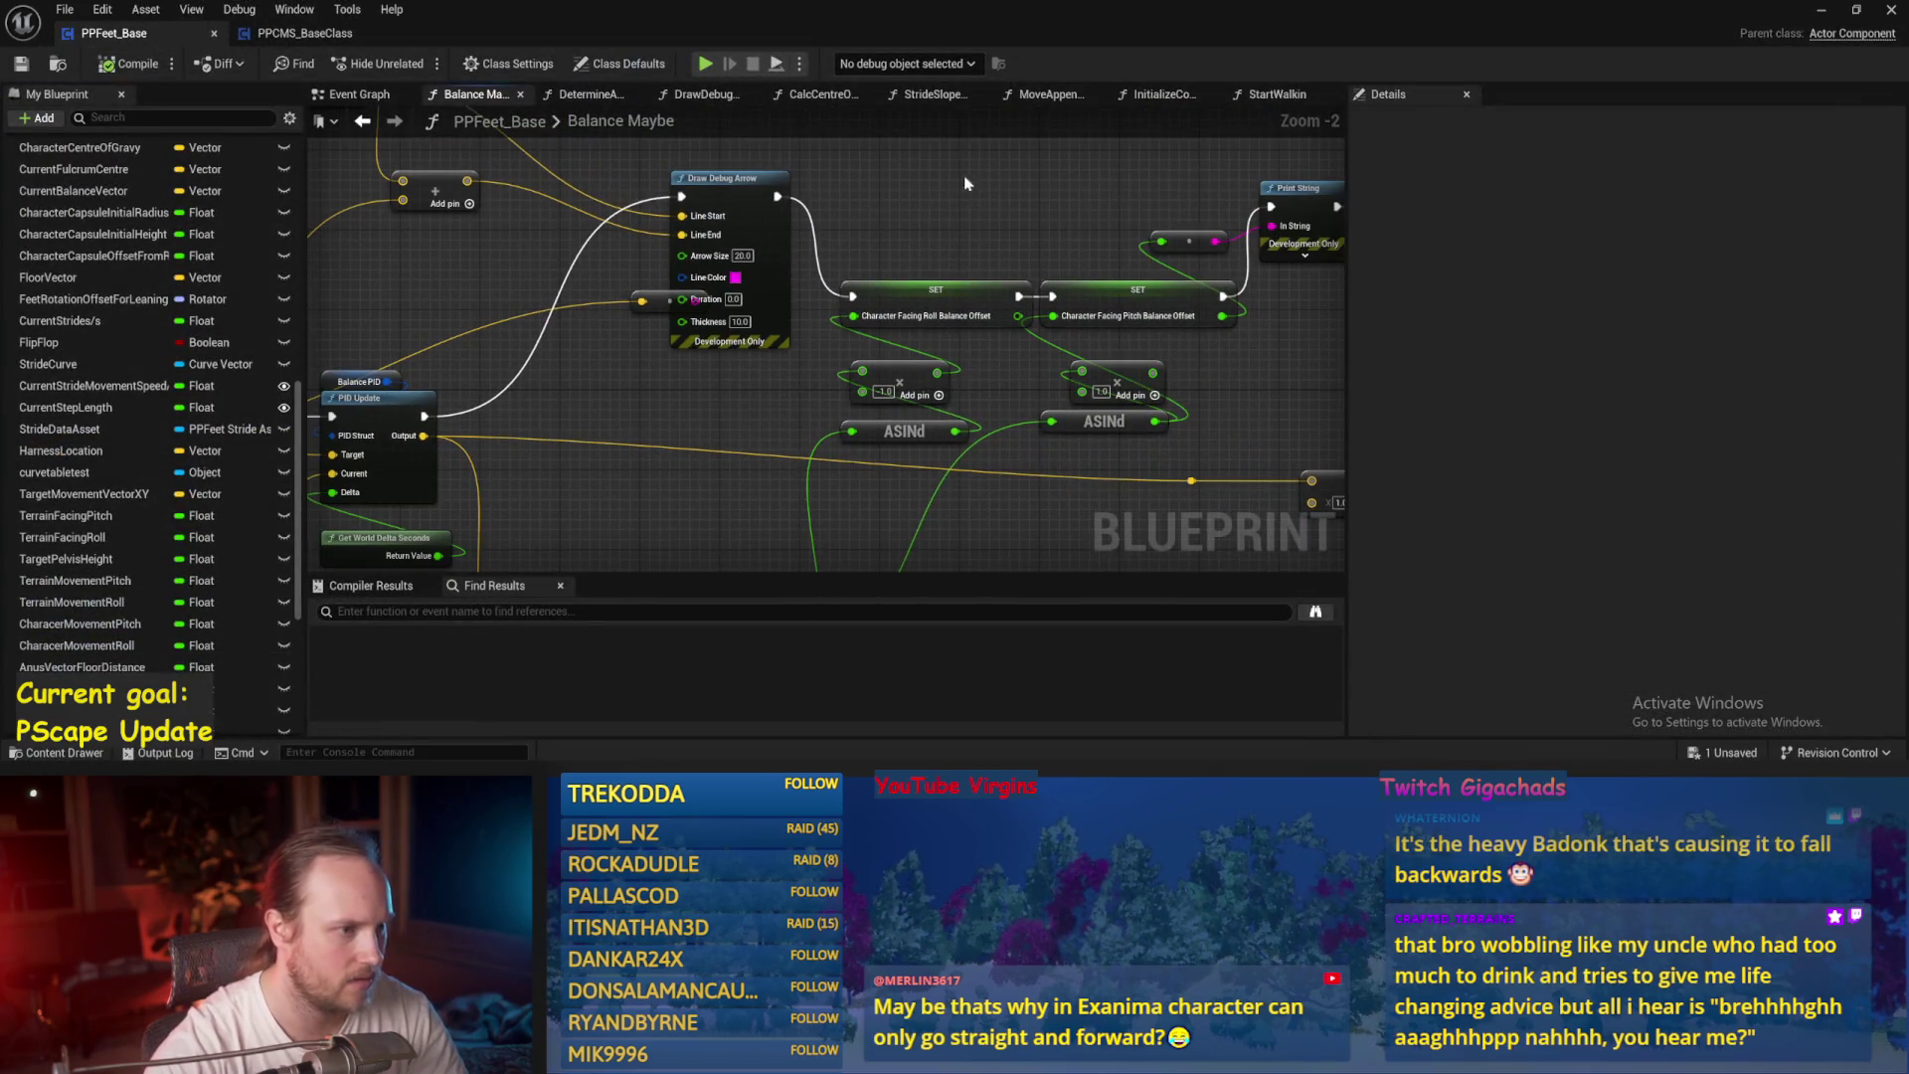
{"action": "scroll", "coordinate": [915, 329], "scroll_direction": "down", "scroll_amount": 2}
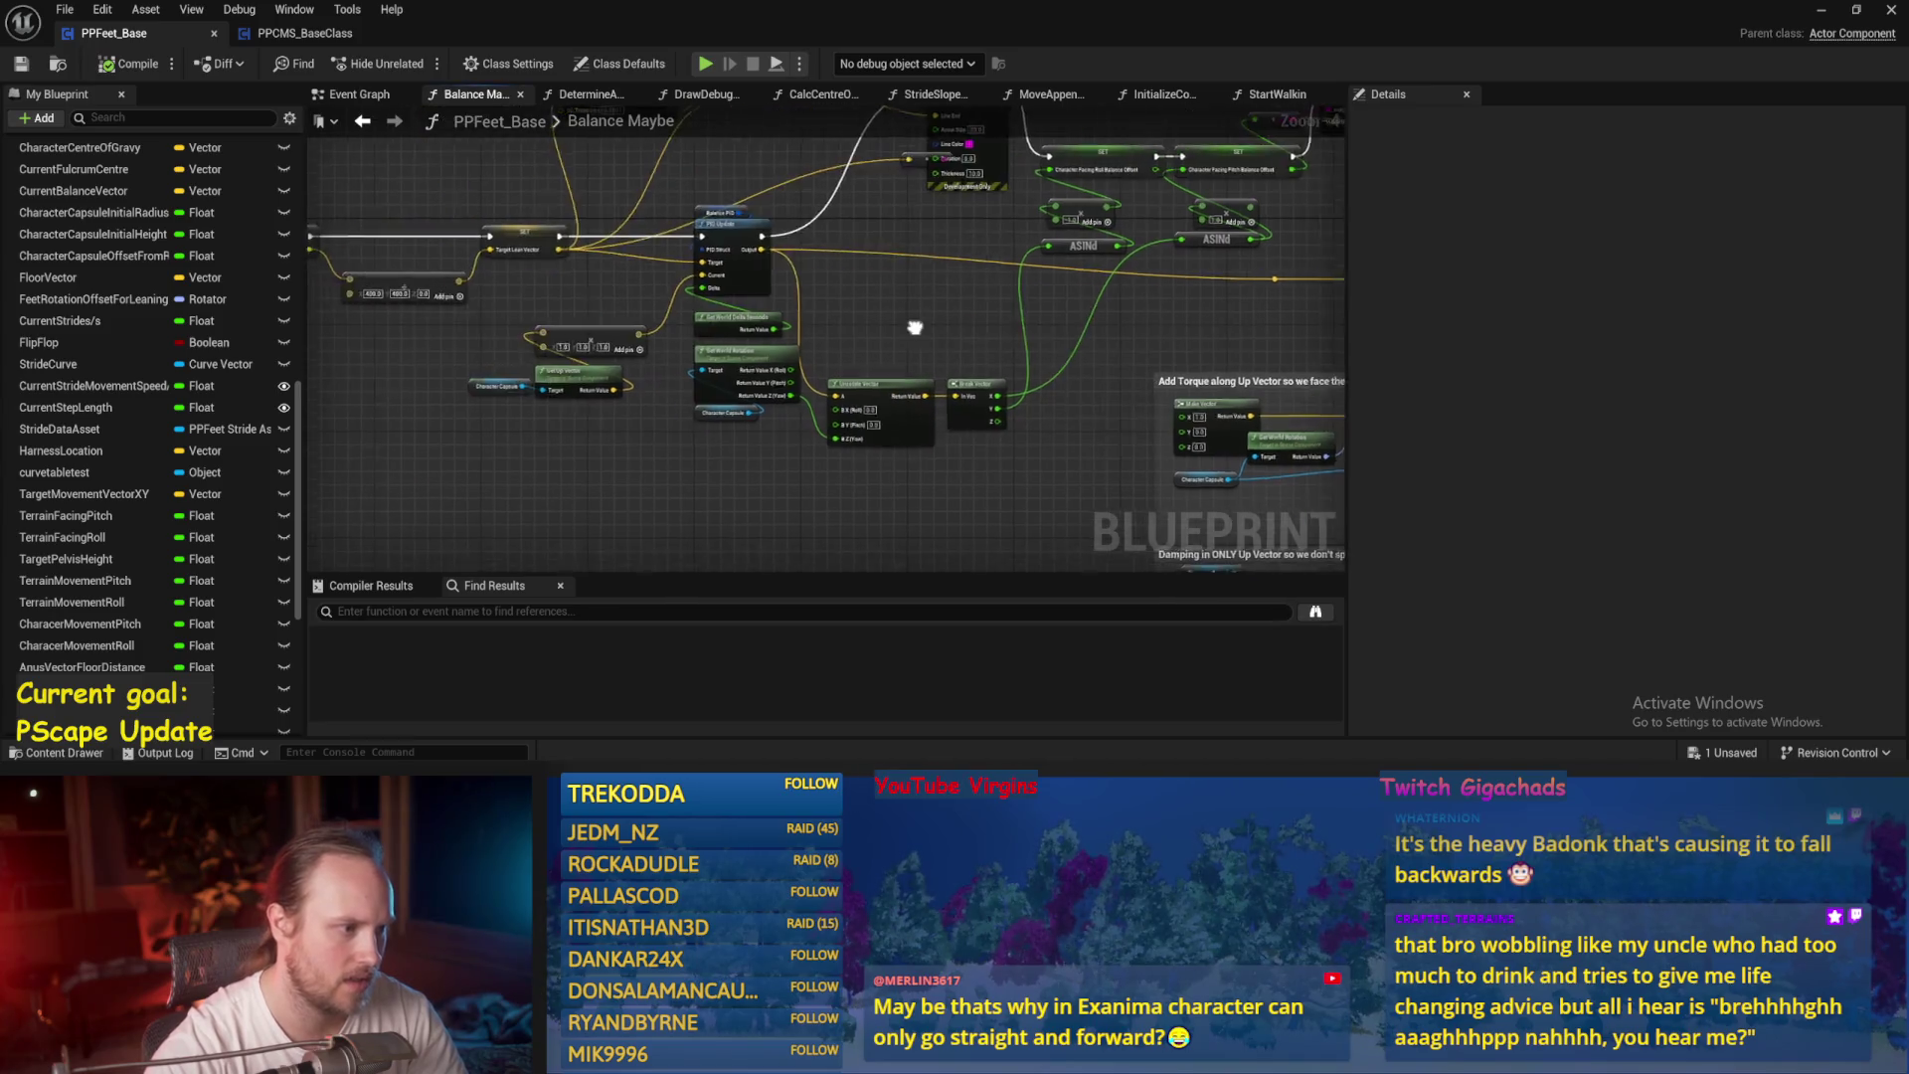
{"action": "scroll", "coordinate": [915, 328], "scroll_direction": "up", "scroll_amount": 2}
{"action": "left_click_drag", "start_coordinate": [700, 467], "coordinate": [700, 512]}
{"action": "key", "text": "ctrl+s"}
Move the reroute node beside PID Update's output and return to the level.
{"action": "left_click_drag", "start_coordinate": [1152, 405], "coordinate": [727, 396]}
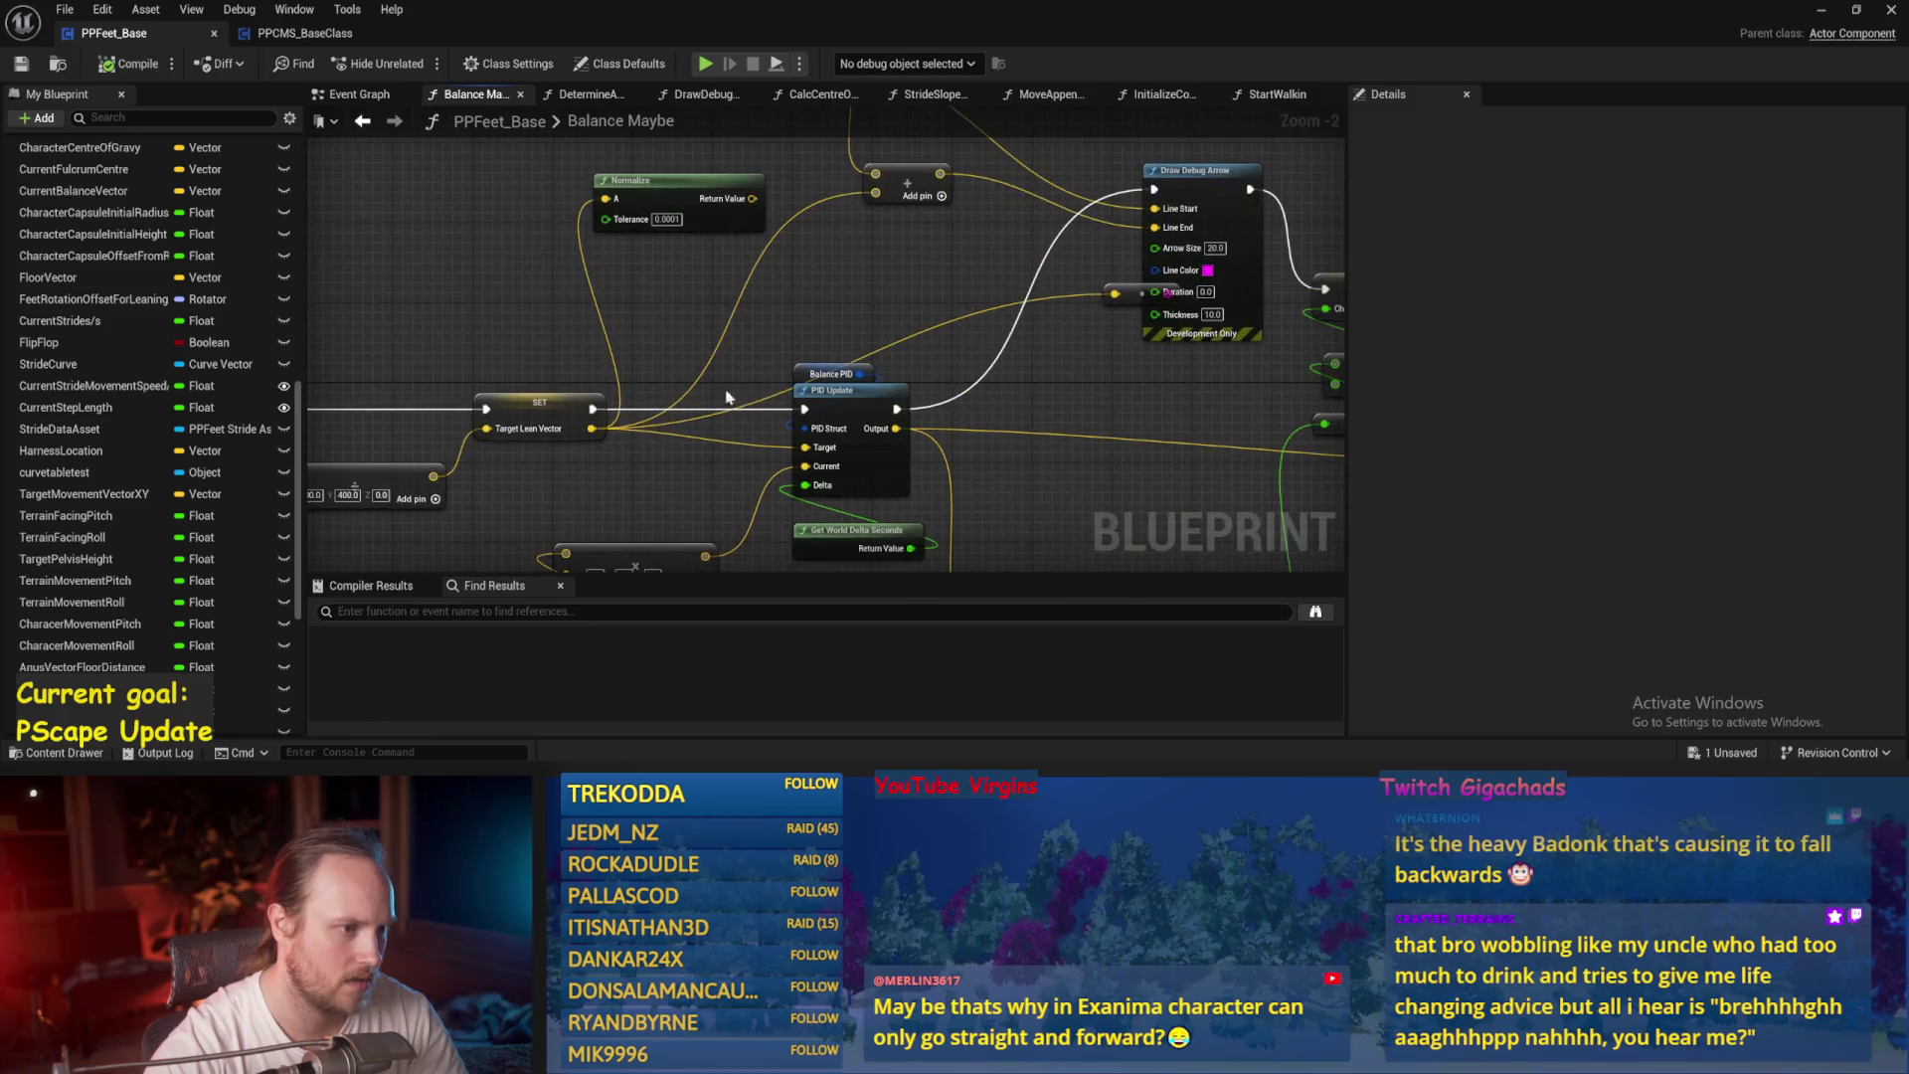
{"action": "mouse_move", "coordinate": [1117, 306]}
{"action": "left_mouse_down"}
{"action": "mouse_move", "coordinate": [795, 436]}
{"action": "mouse_move", "coordinate": [1188, 410]}
{"action": "mouse_move", "coordinate": [1004, 280]}
{"action": "mouse_move", "coordinate": [879, 230]}
{"action": "left_mouse_up"}
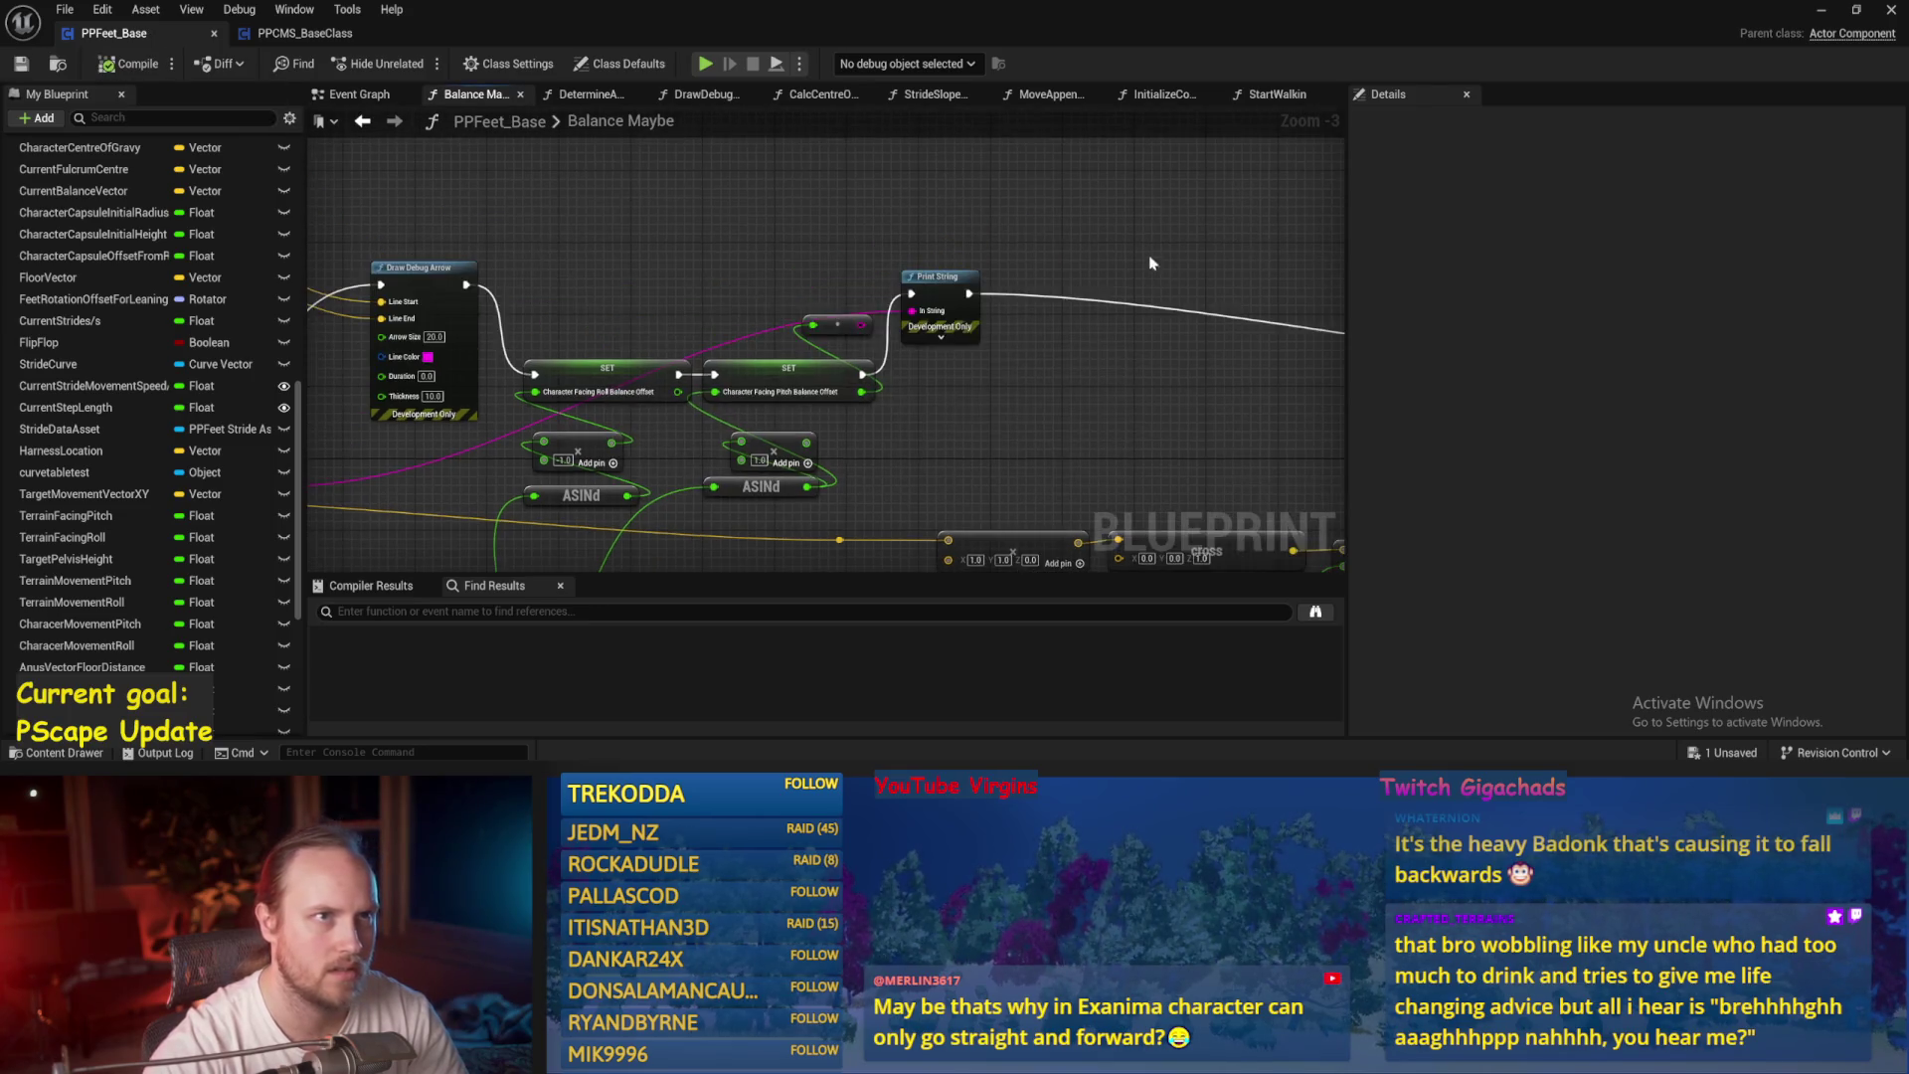
{"action": "left_click", "coordinate": [1820, 12]}
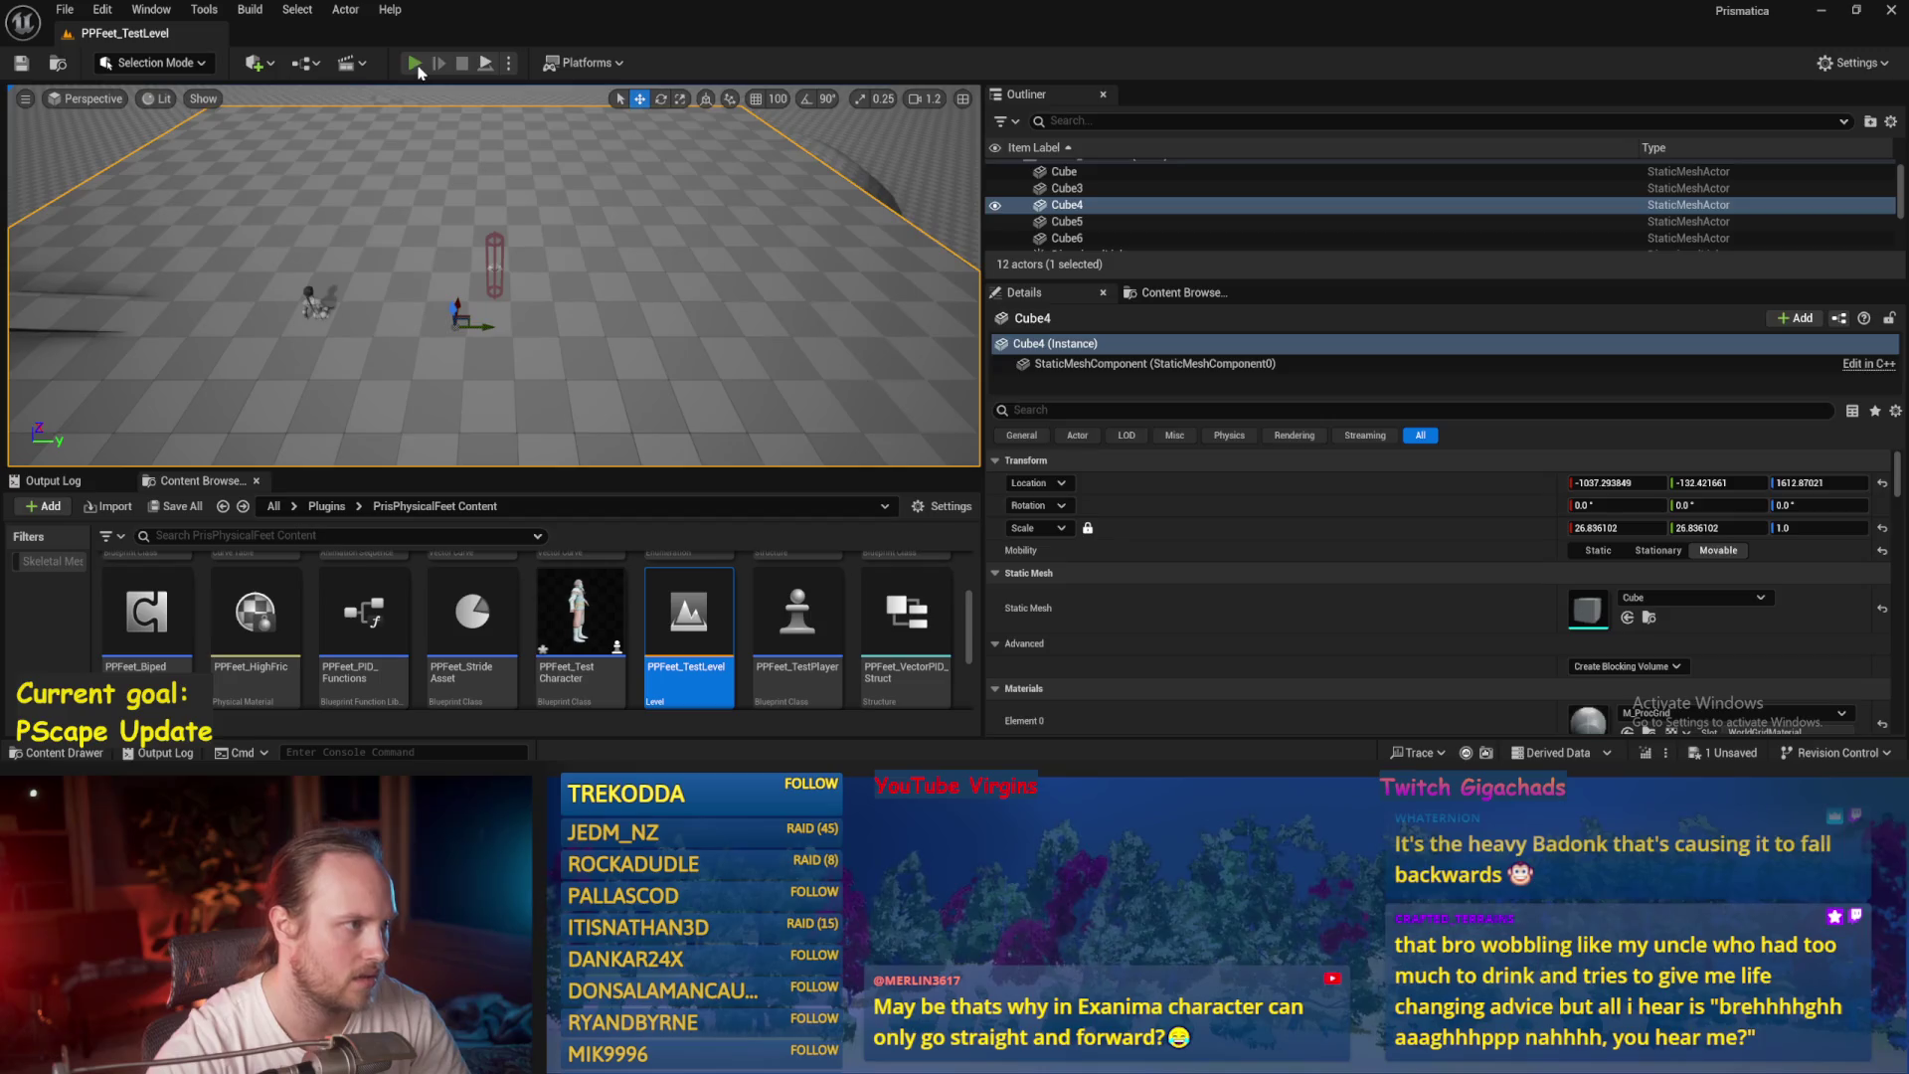
Play-test briefly, then inspect the Balance PID default gains in PPFeet_Base.
{"action": "left_click", "coordinate": [415, 64]}
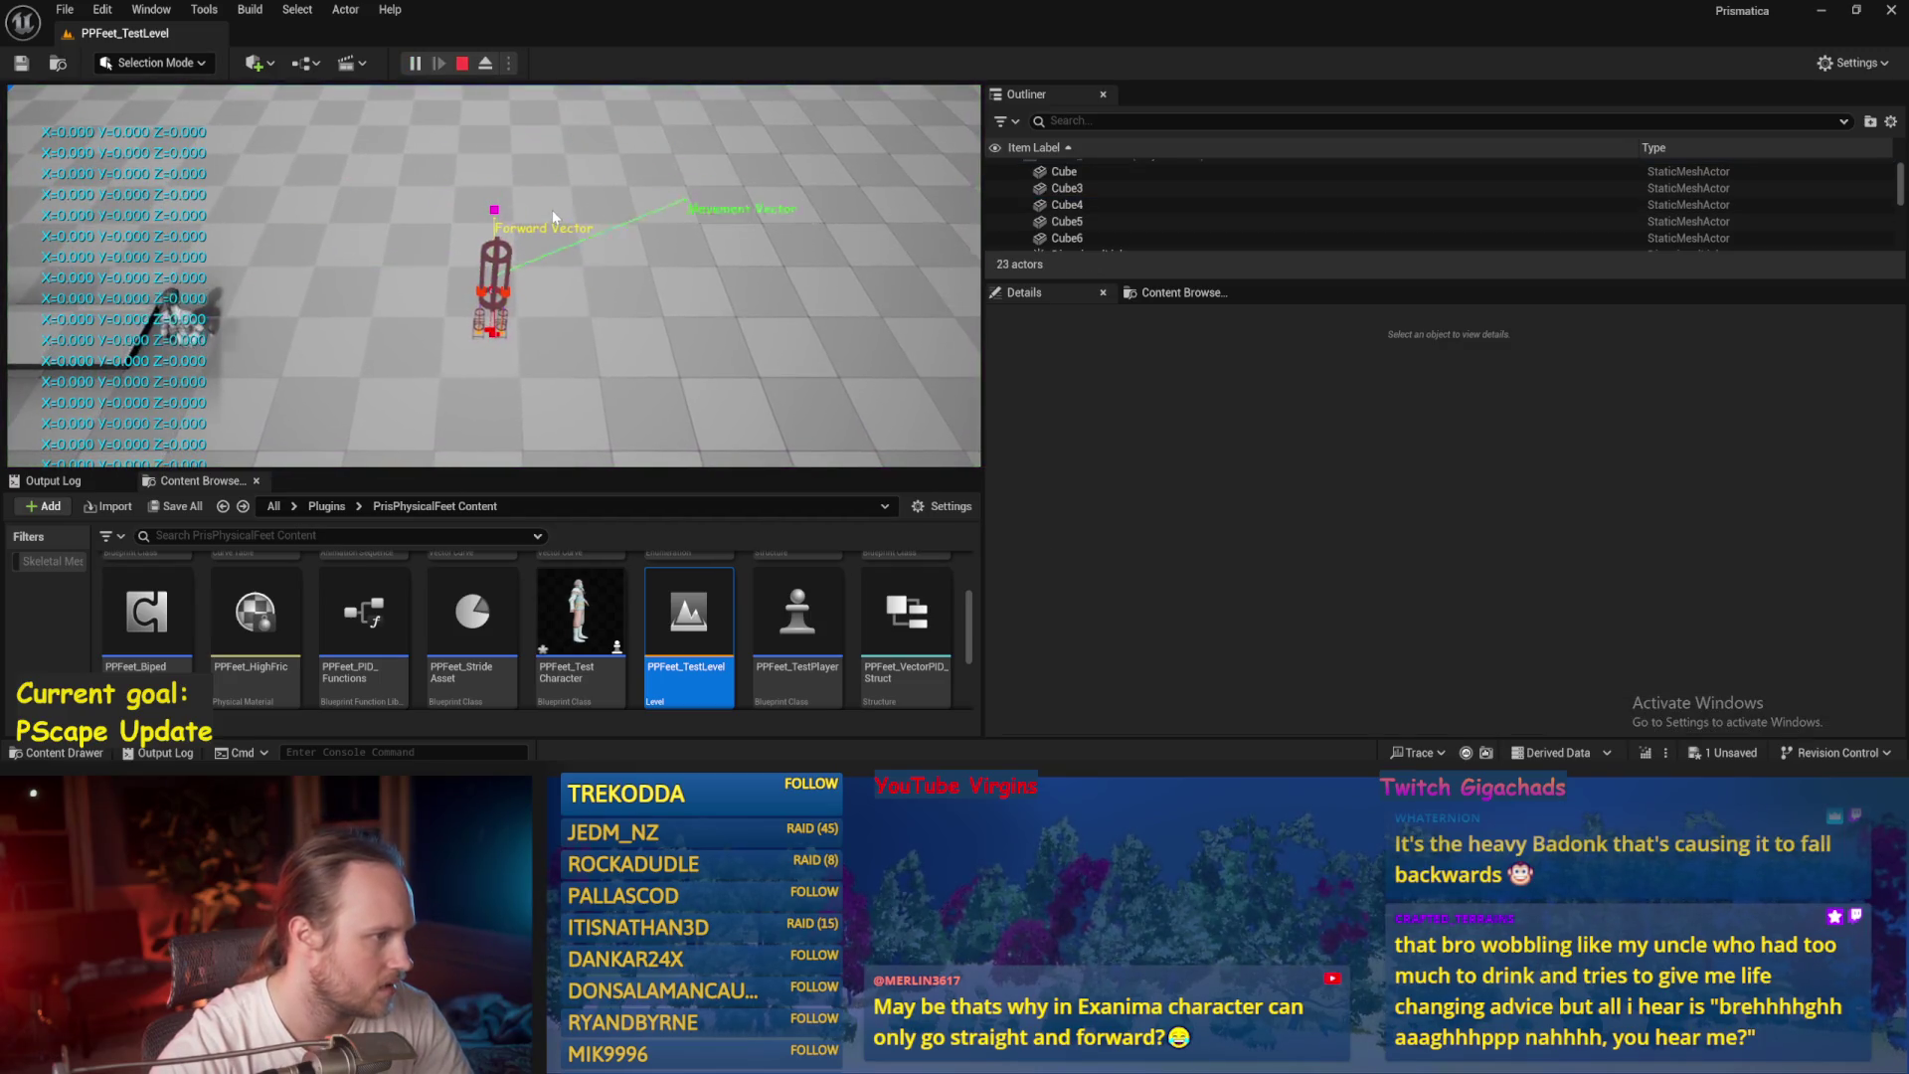
{"action": "key", "text": "Escape"}
{"action": "key", "text": "alt+Tab"}
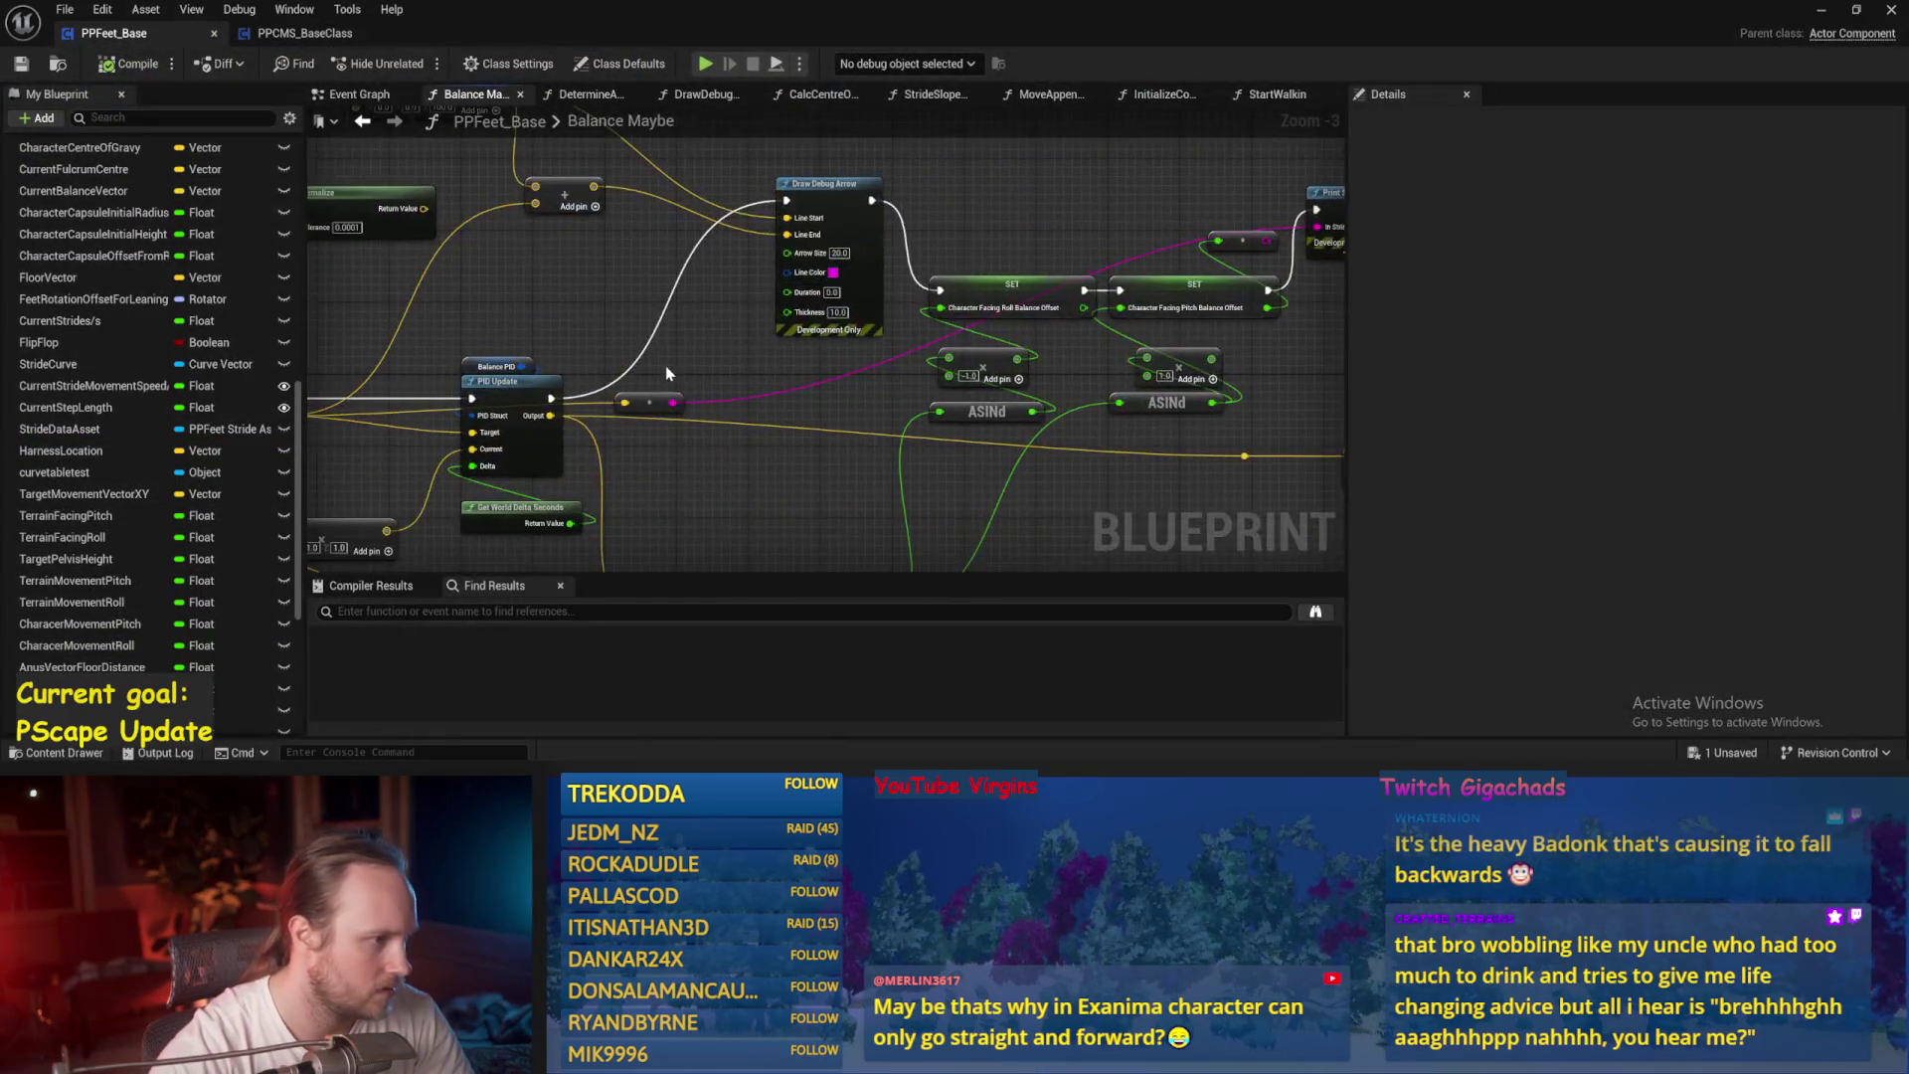
{"action": "scroll", "coordinate": [666, 373], "scroll_direction": "up", "scroll_amount": 2}
{"action": "left_click", "coordinate": [673, 299]}
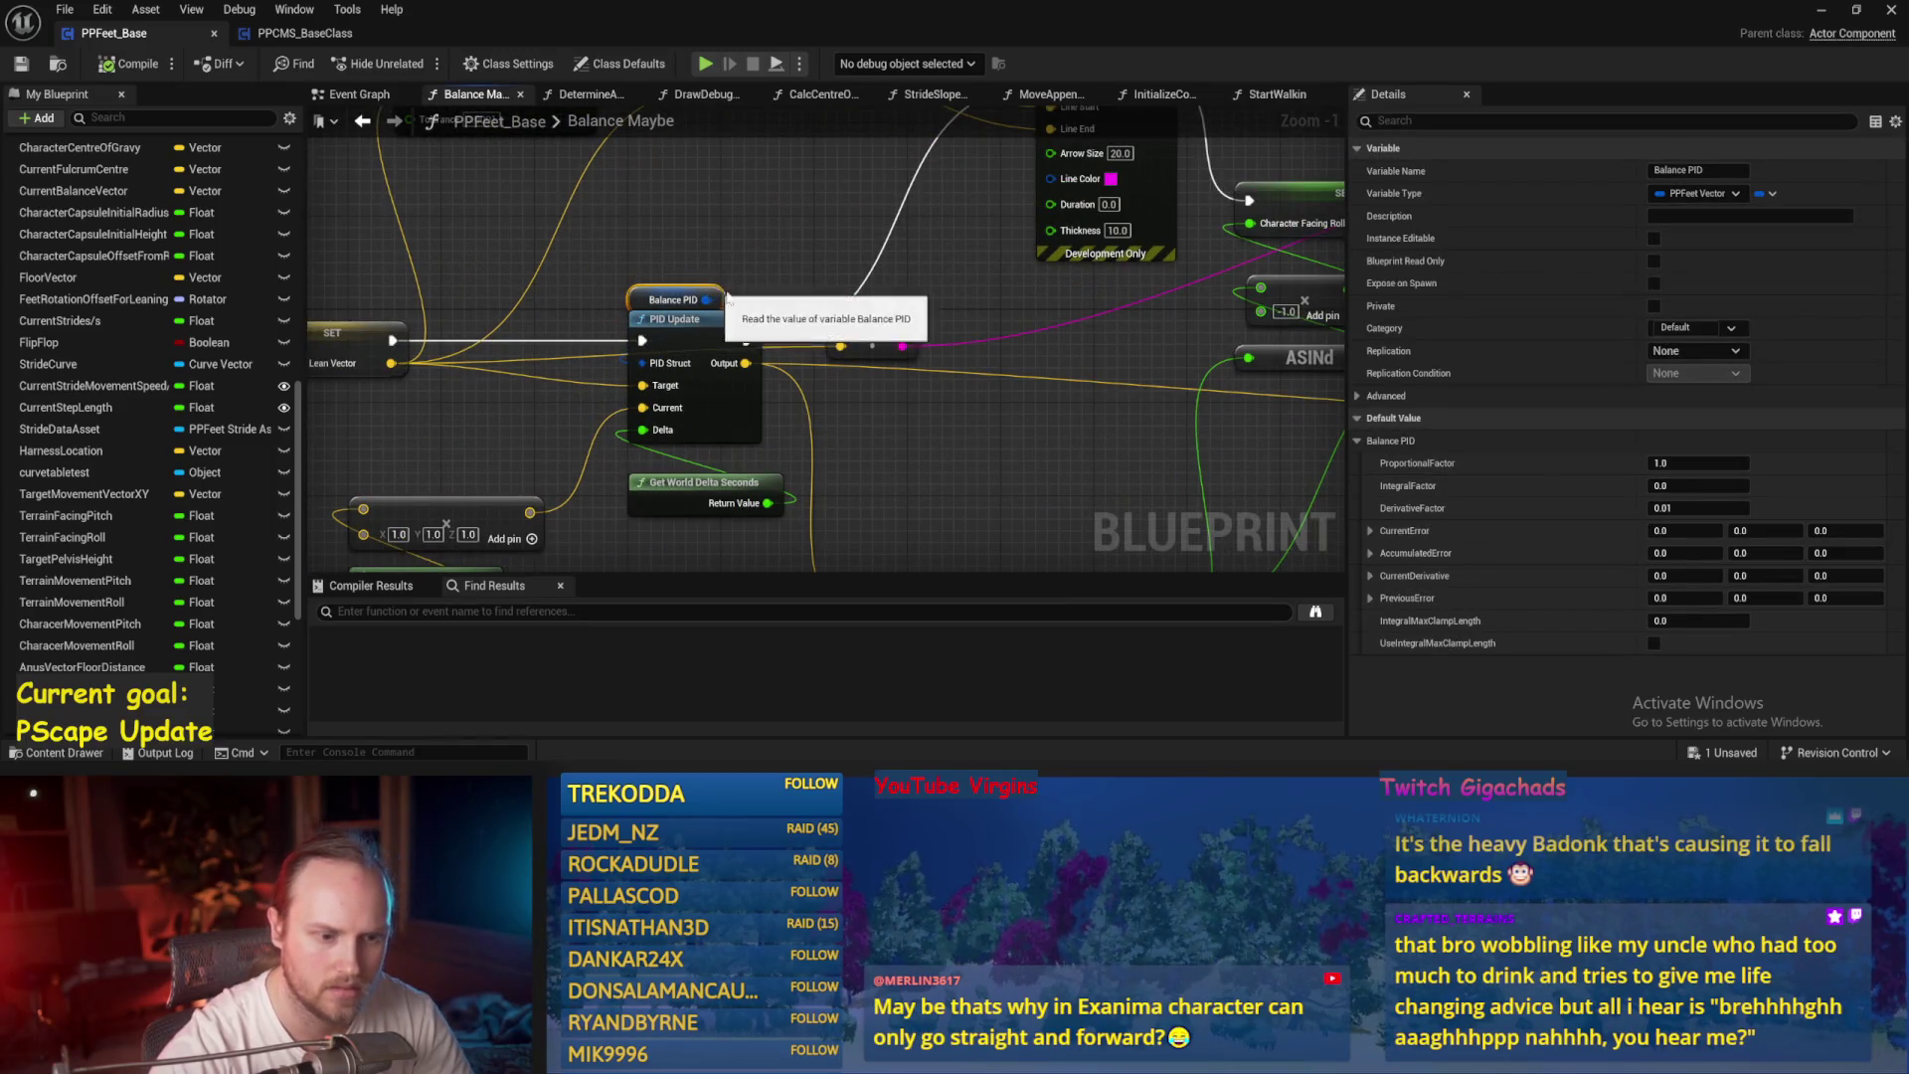
Review the debug arrow, Normalize and acceleration nodes, then save the Blueprint.
{"action": "left_click_drag", "start_coordinate": [726, 296], "coordinate": [1044, 284]}
{"action": "scroll", "coordinate": [1052, 262], "scroll_direction": "down", "scroll_amount": 1}
{"action": "mouse_move", "coordinate": [1156, 450]}
{"action": "left_mouse_down"}
{"action": "mouse_move", "coordinate": [1146, 385]}
{"action": "mouse_move", "coordinate": [865, 493]}
{"action": "left_mouse_up"}
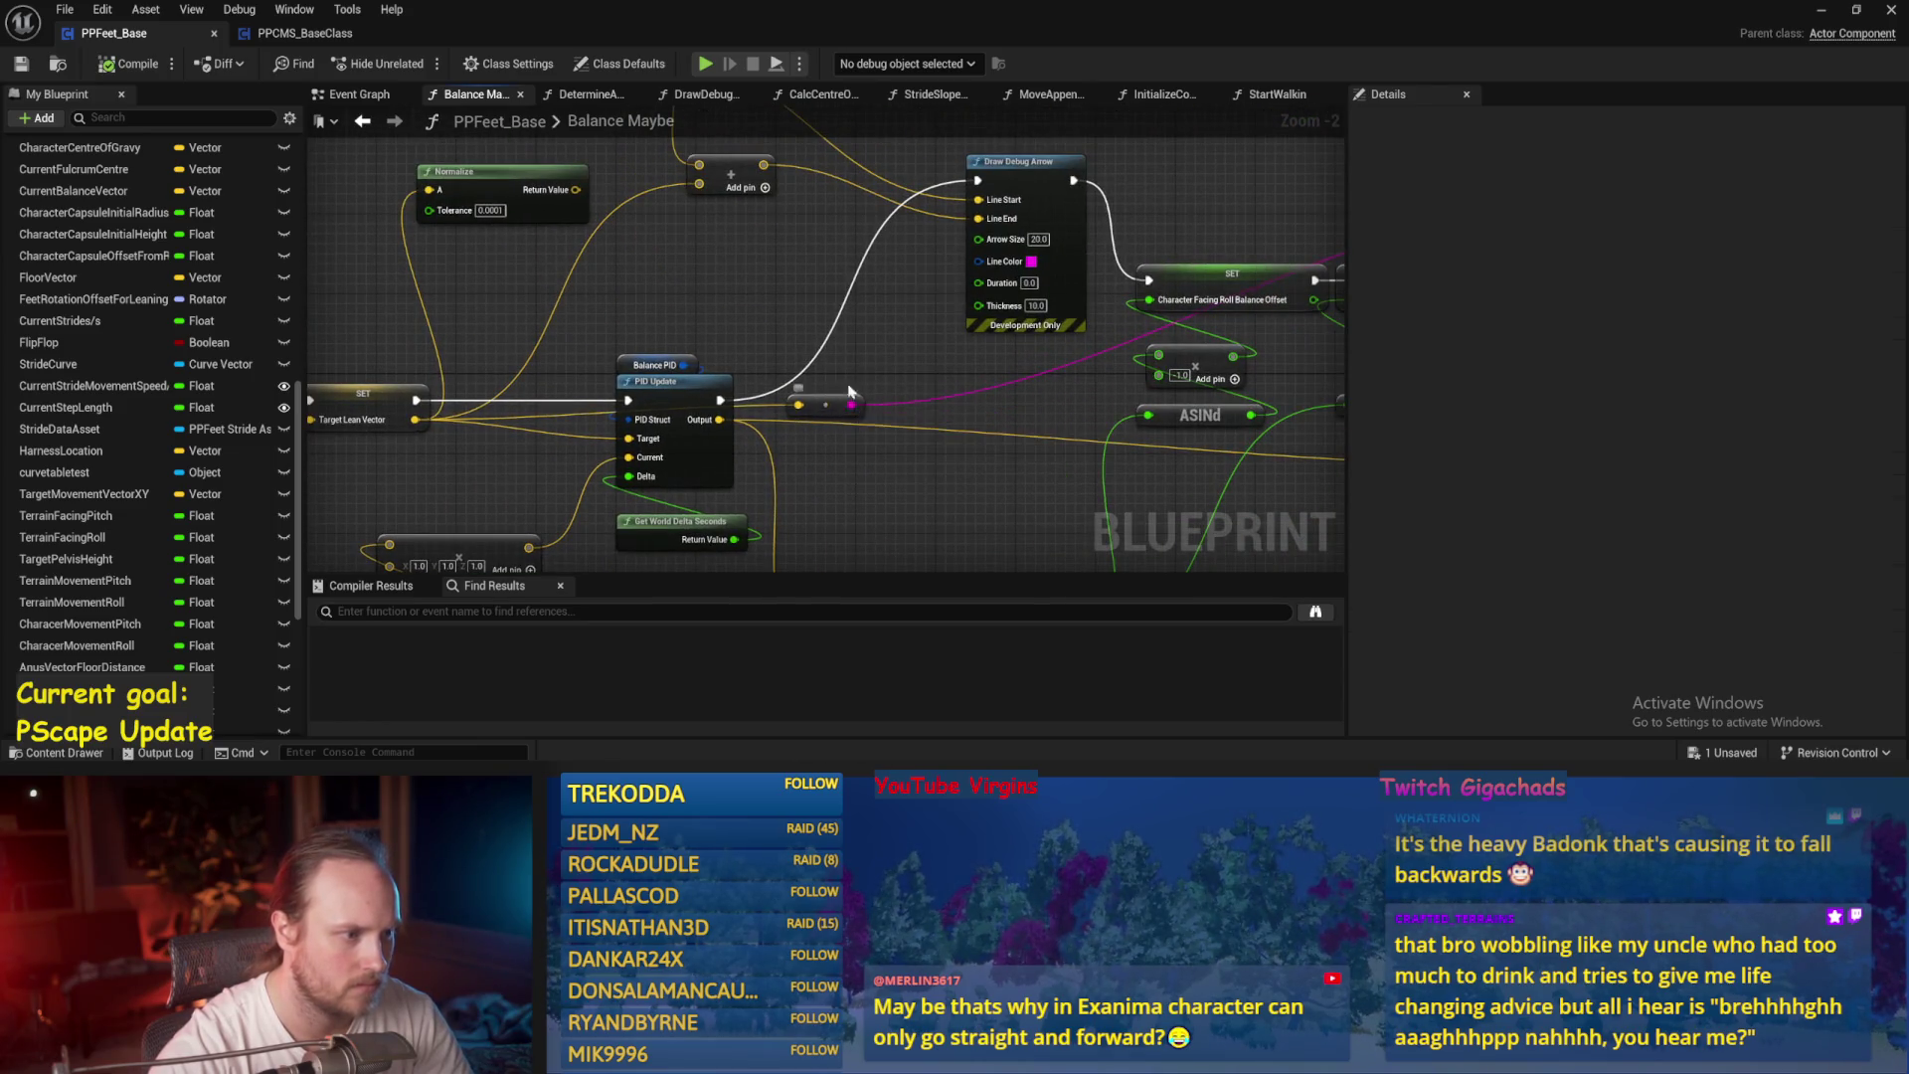
{"action": "mouse_move", "coordinate": [497, 477]}
{"action": "left_mouse_down"}
{"action": "mouse_move", "coordinate": [724, 396]}
{"action": "mouse_move", "coordinate": [856, 469]}
{"action": "mouse_move", "coordinate": [820, 230]}
{"action": "mouse_move", "coordinate": [965, 253]}
{"action": "left_mouse_up"}
{"action": "key", "text": "ctrl+s"}
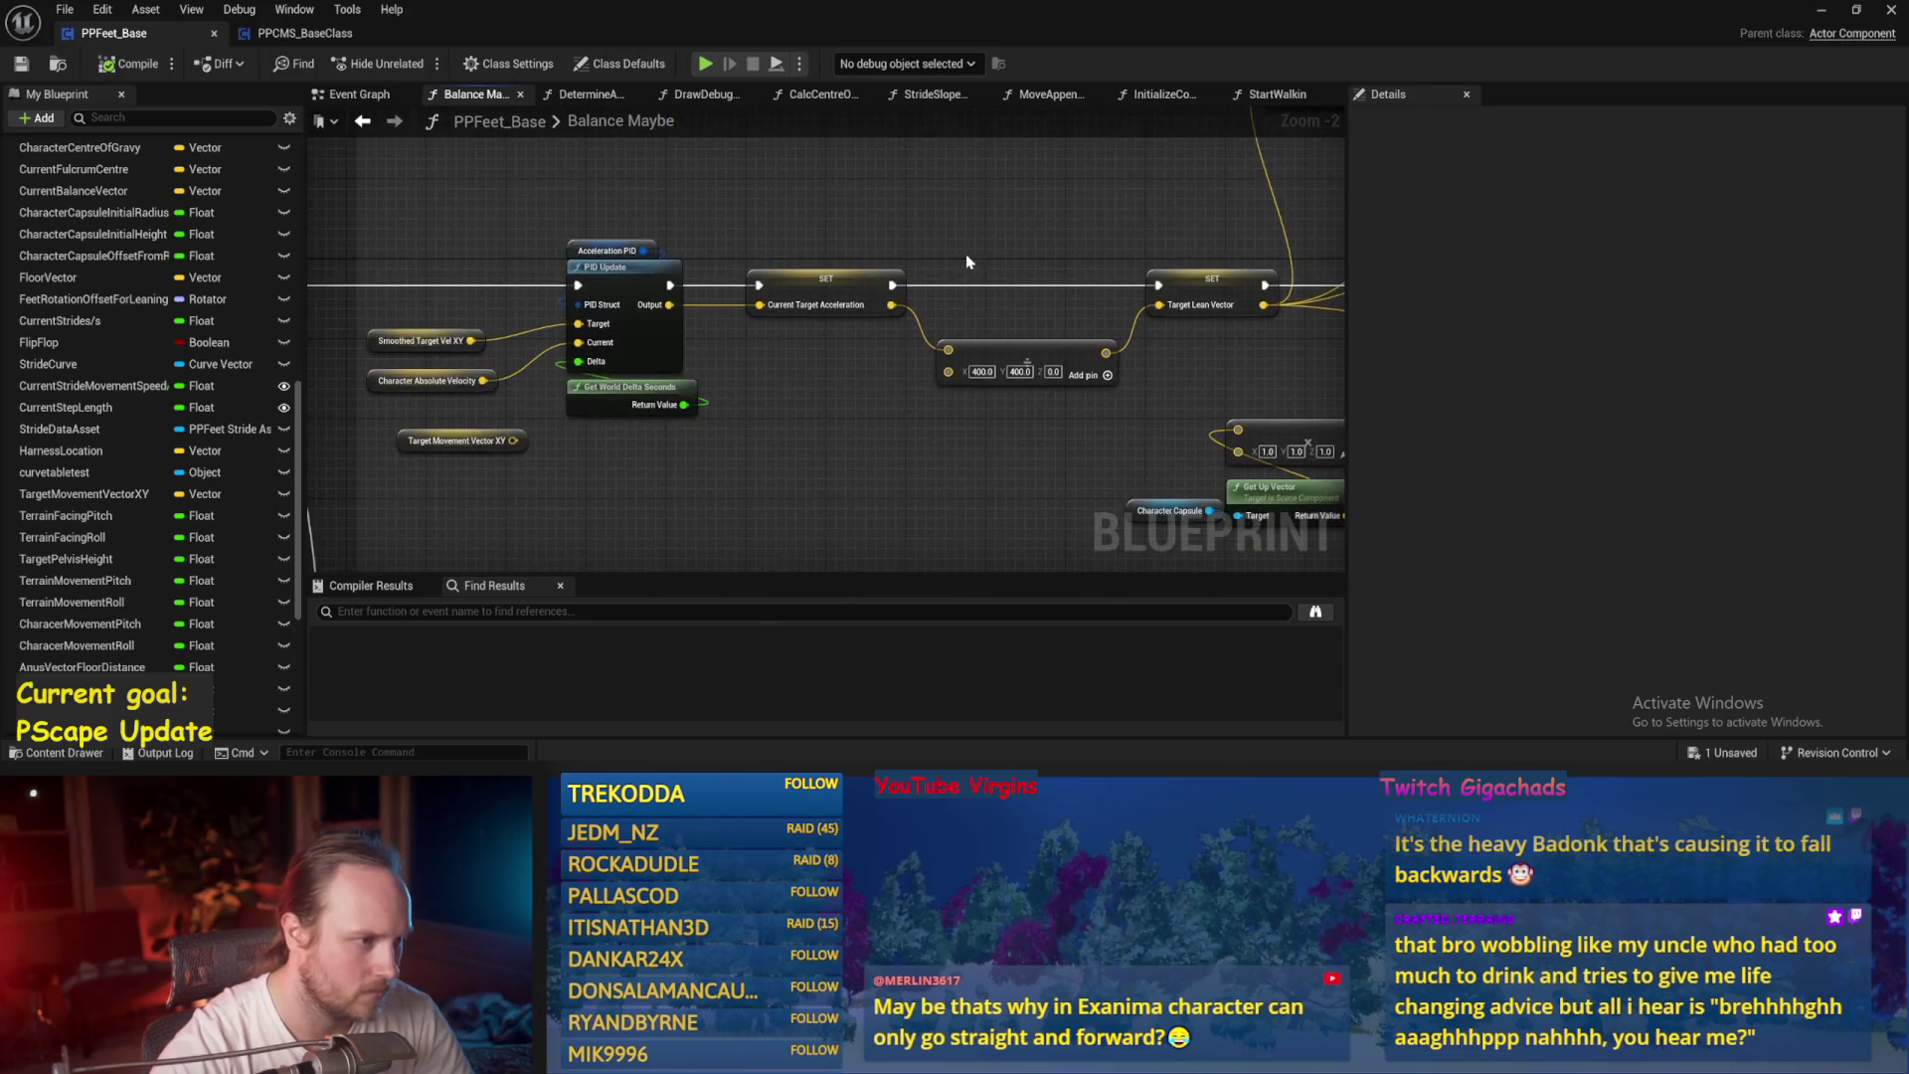
Inspect Smoothed Target Vel XY and the acceleration multiplier, save, and draw a wire from Smoothed Target Vel XY.
{"action": "mouse_move", "coordinate": [765, 429]}
{"action": "left_mouse_down"}
{"action": "mouse_move", "coordinate": [995, 405]}
{"action": "mouse_move", "coordinate": [880, 458]}
{"action": "left_mouse_up"}
{"action": "scroll", "coordinate": [1006, 392], "scroll_direction": "up", "scroll_amount": 1}
{"action": "left_click", "coordinate": [456, 378]}
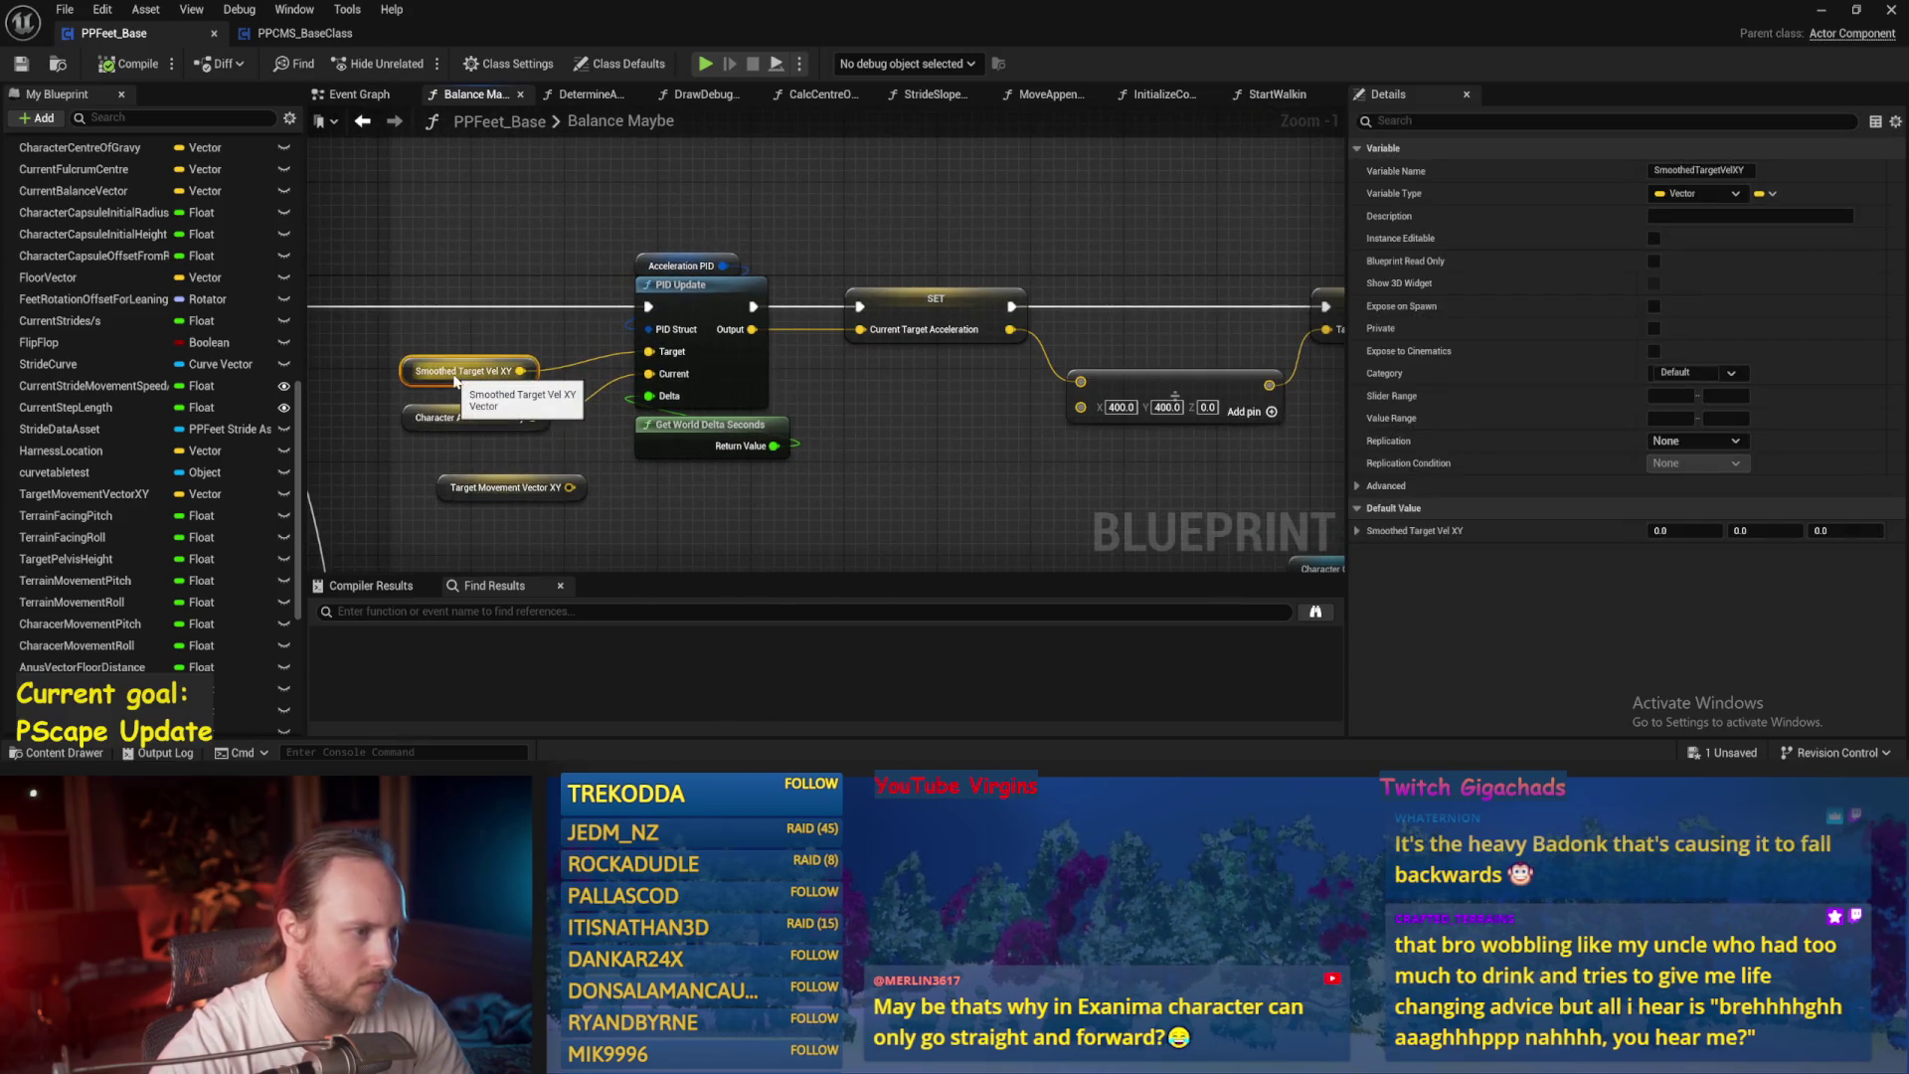
{"action": "scroll", "coordinate": [946, 448], "scroll_direction": "down", "scroll_amount": 1}
{"action": "left_click_drag", "start_coordinate": [945, 447], "coordinate": [893, 462]}
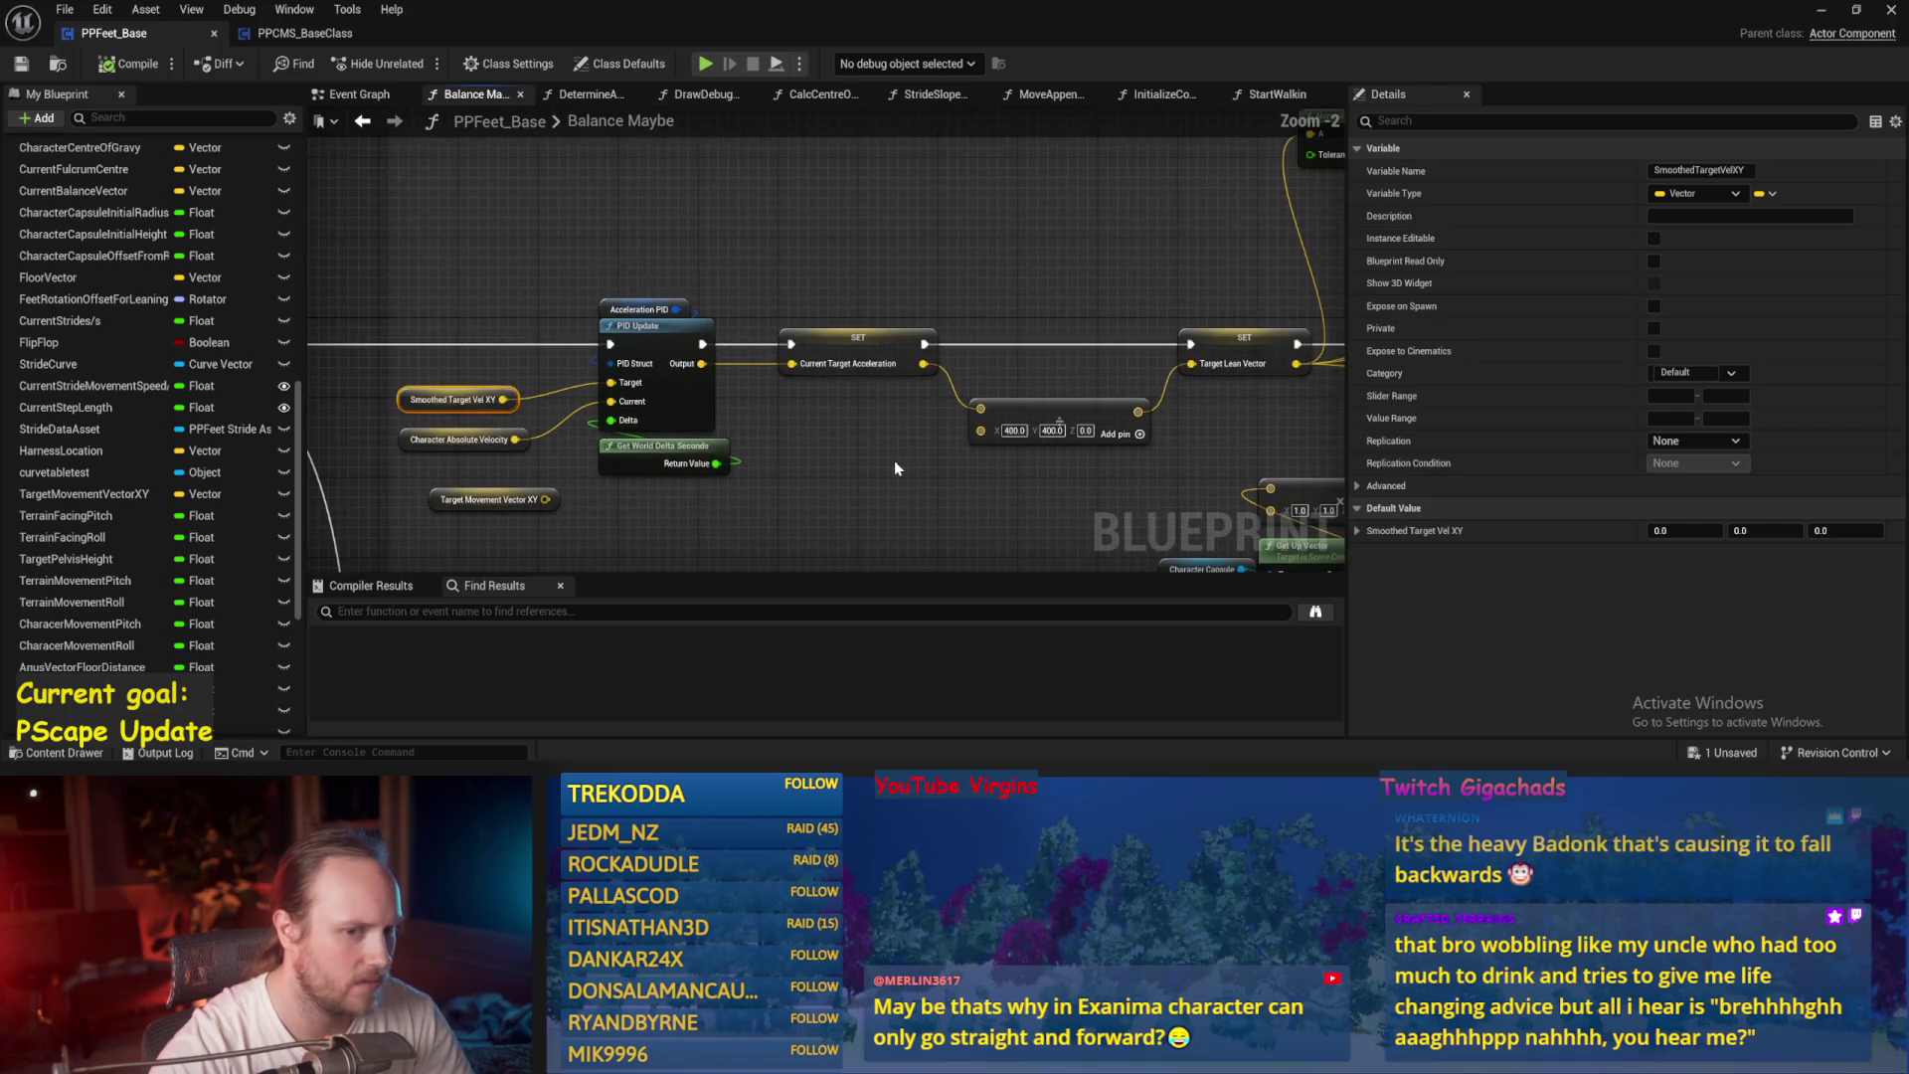
{"action": "key", "text": "ctrl+s"}
{"action": "mouse_move", "coordinate": [503, 399]}
{"action": "left_mouse_down"}
{"action": "mouse_move", "coordinate": [1280, 428]}
{"action": "mouse_move", "coordinate": [875, 256]}
{"action": "mouse_move", "coordinate": [978, 328]}
{"action": "left_mouse_up"}
Close the Blueprint editor and start another play-test in PPFeet_TestLevel.
{"action": "left_click", "coordinate": [21, 63]}
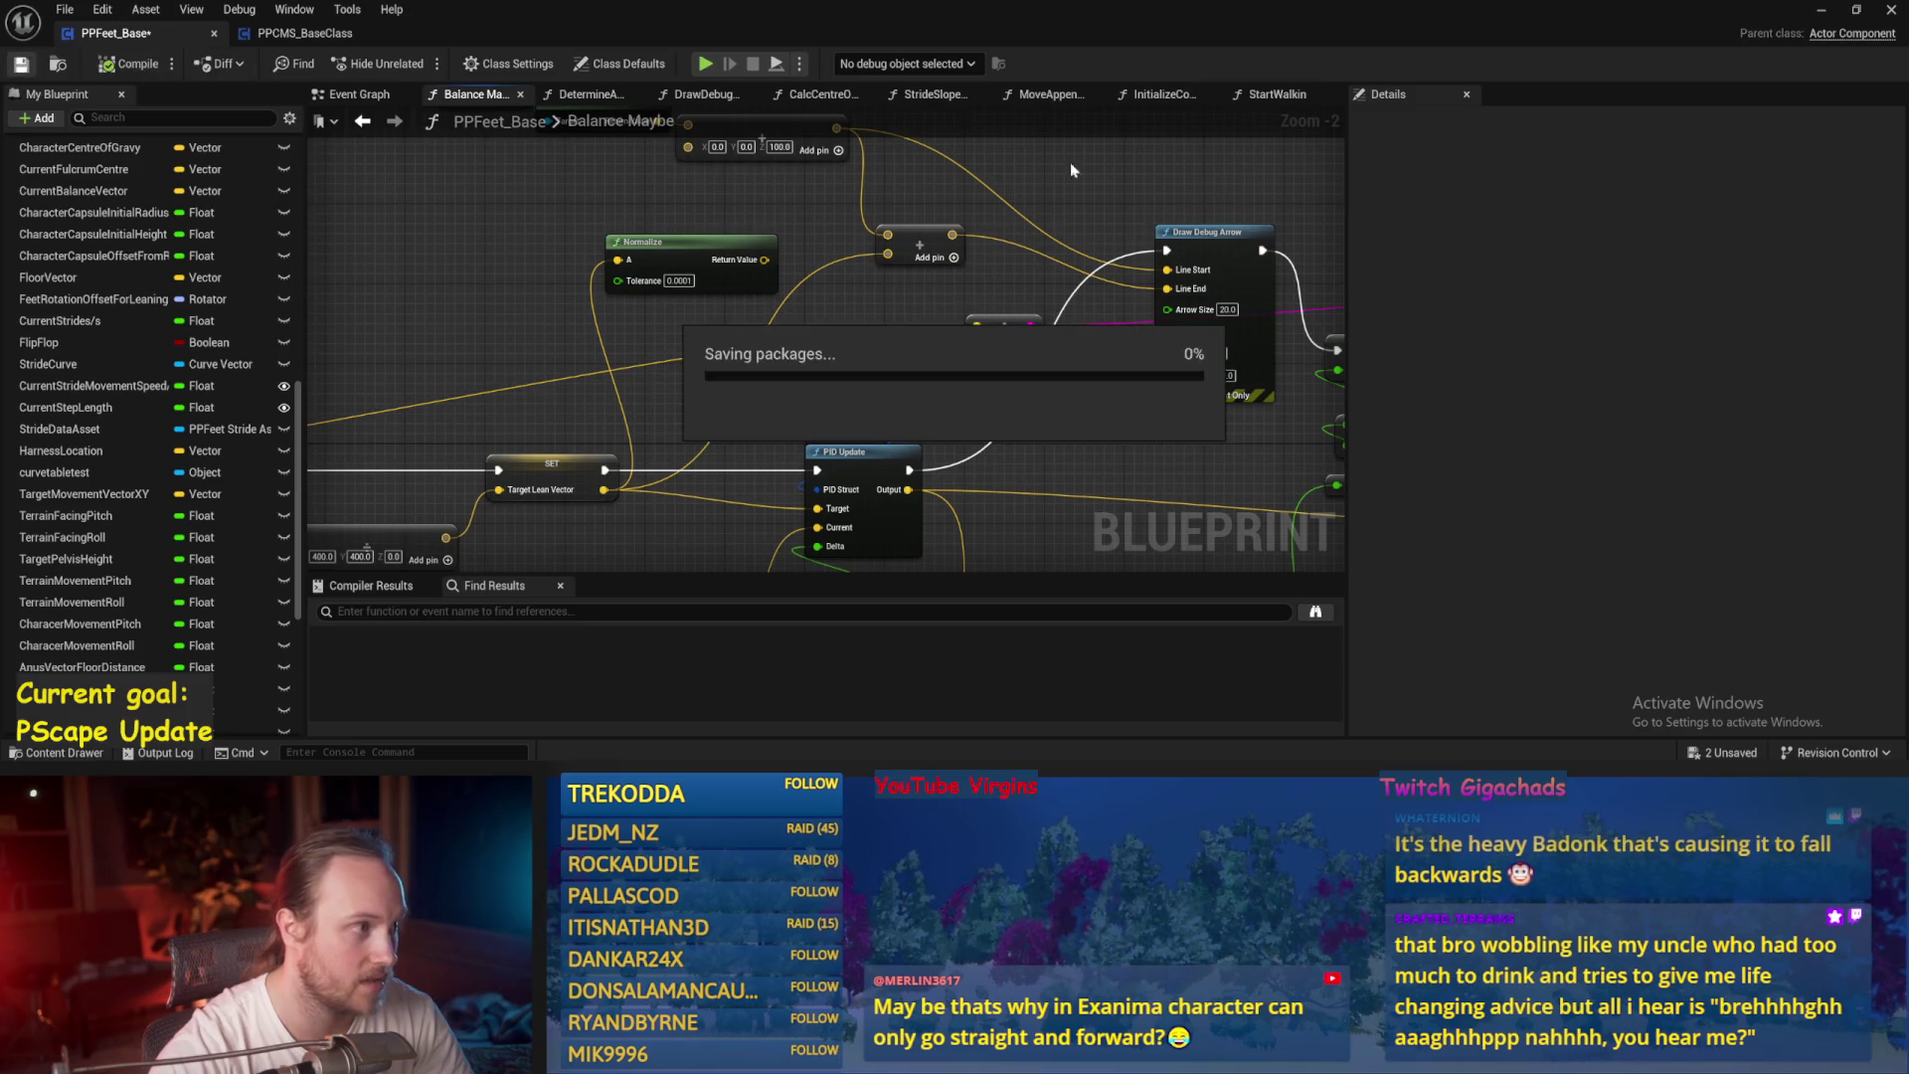
{"action": "left_click", "coordinate": [1891, 10]}
{"action": "left_click", "coordinate": [420, 64]}
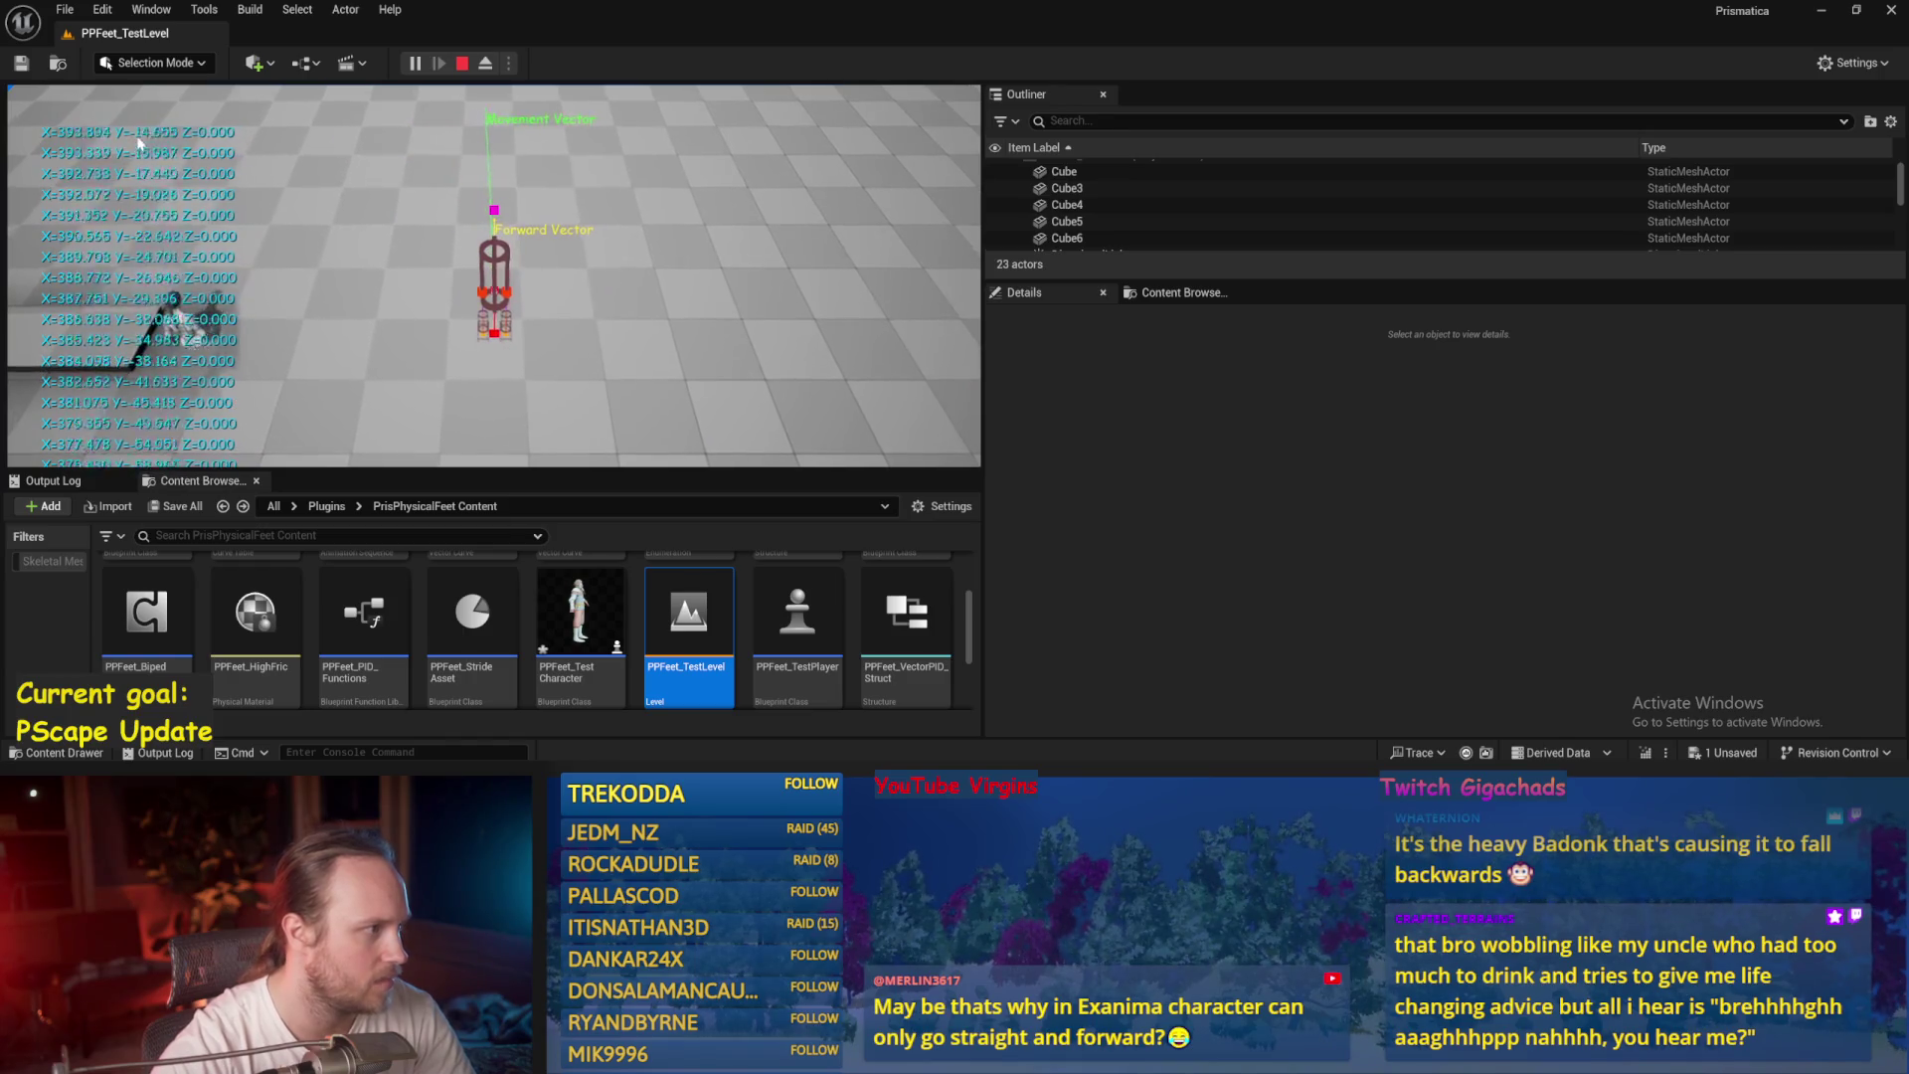
Stop the play-test and inspect Character Absolute Velocity in PPFeet_Base's Balance Maybe graph.
{"action": "key", "text": "Escape"}
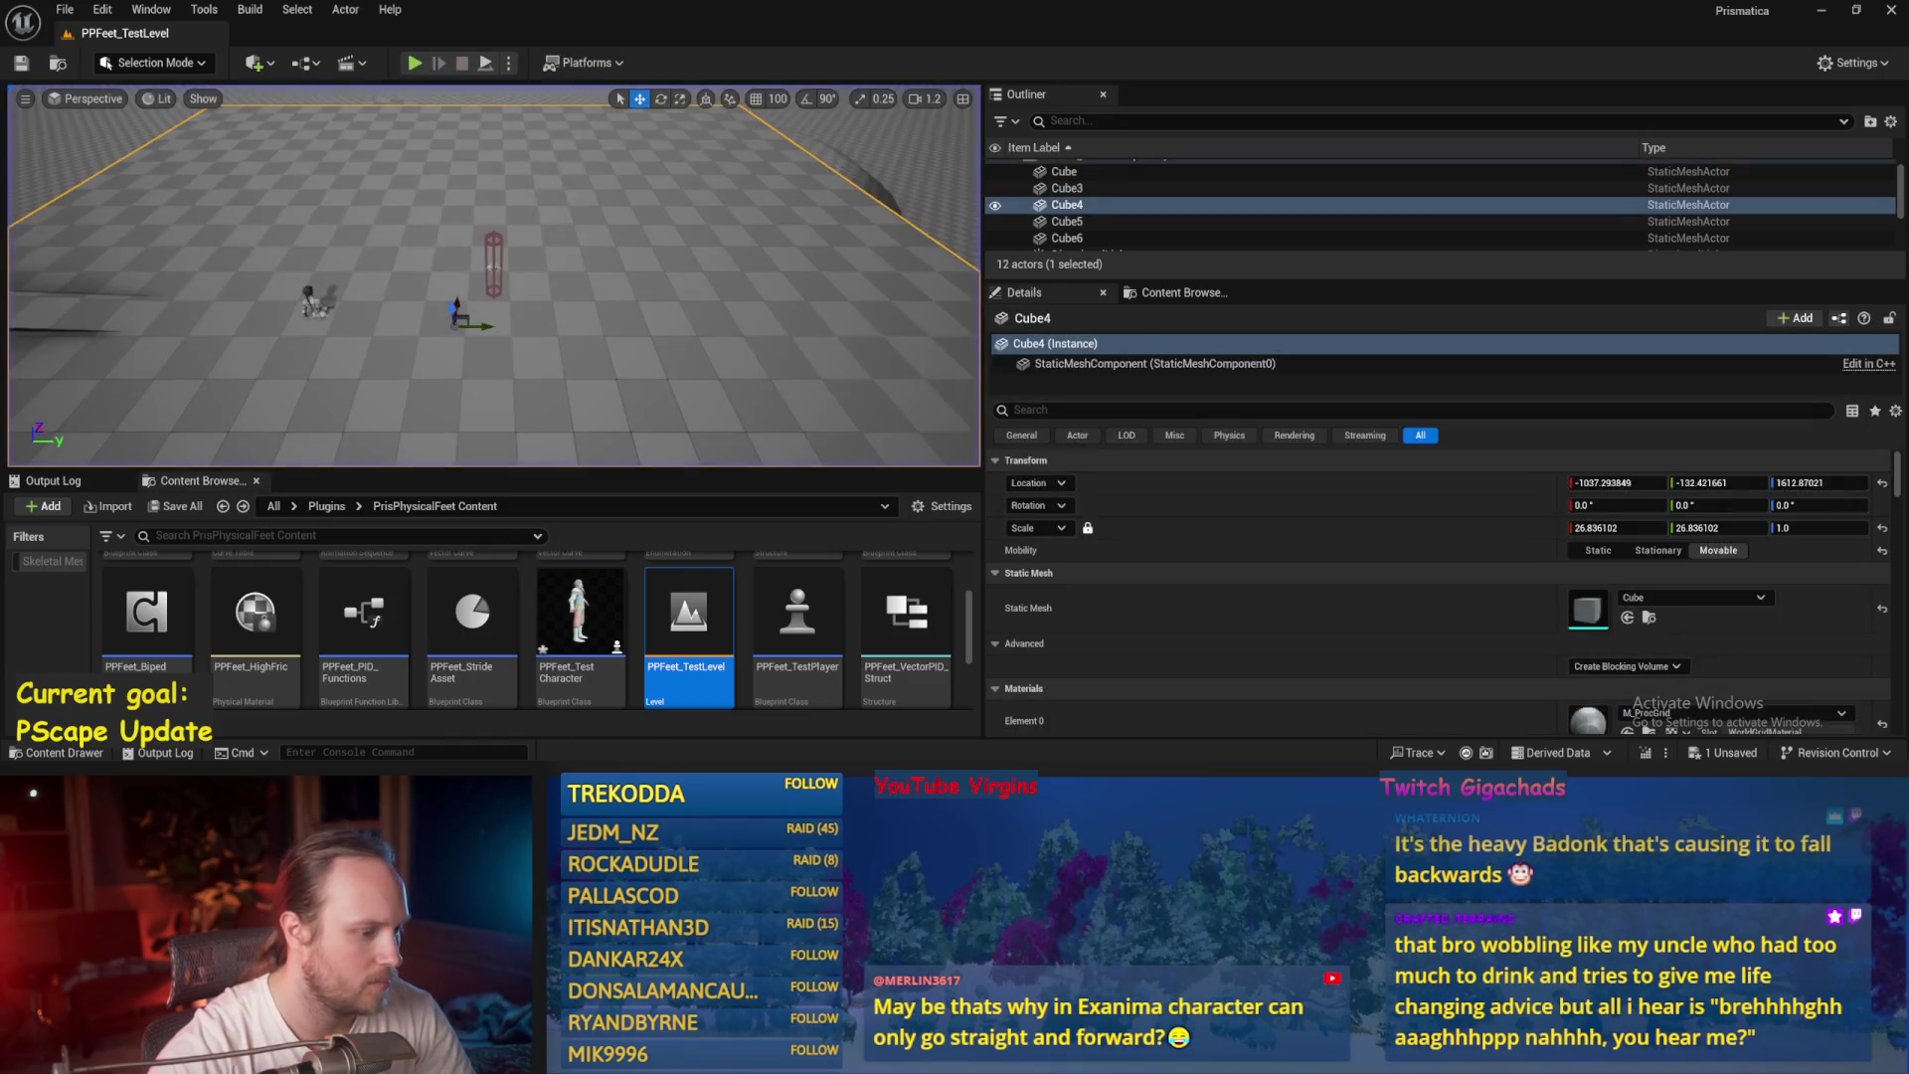
{"action": "key", "text": "alt+Tab"}
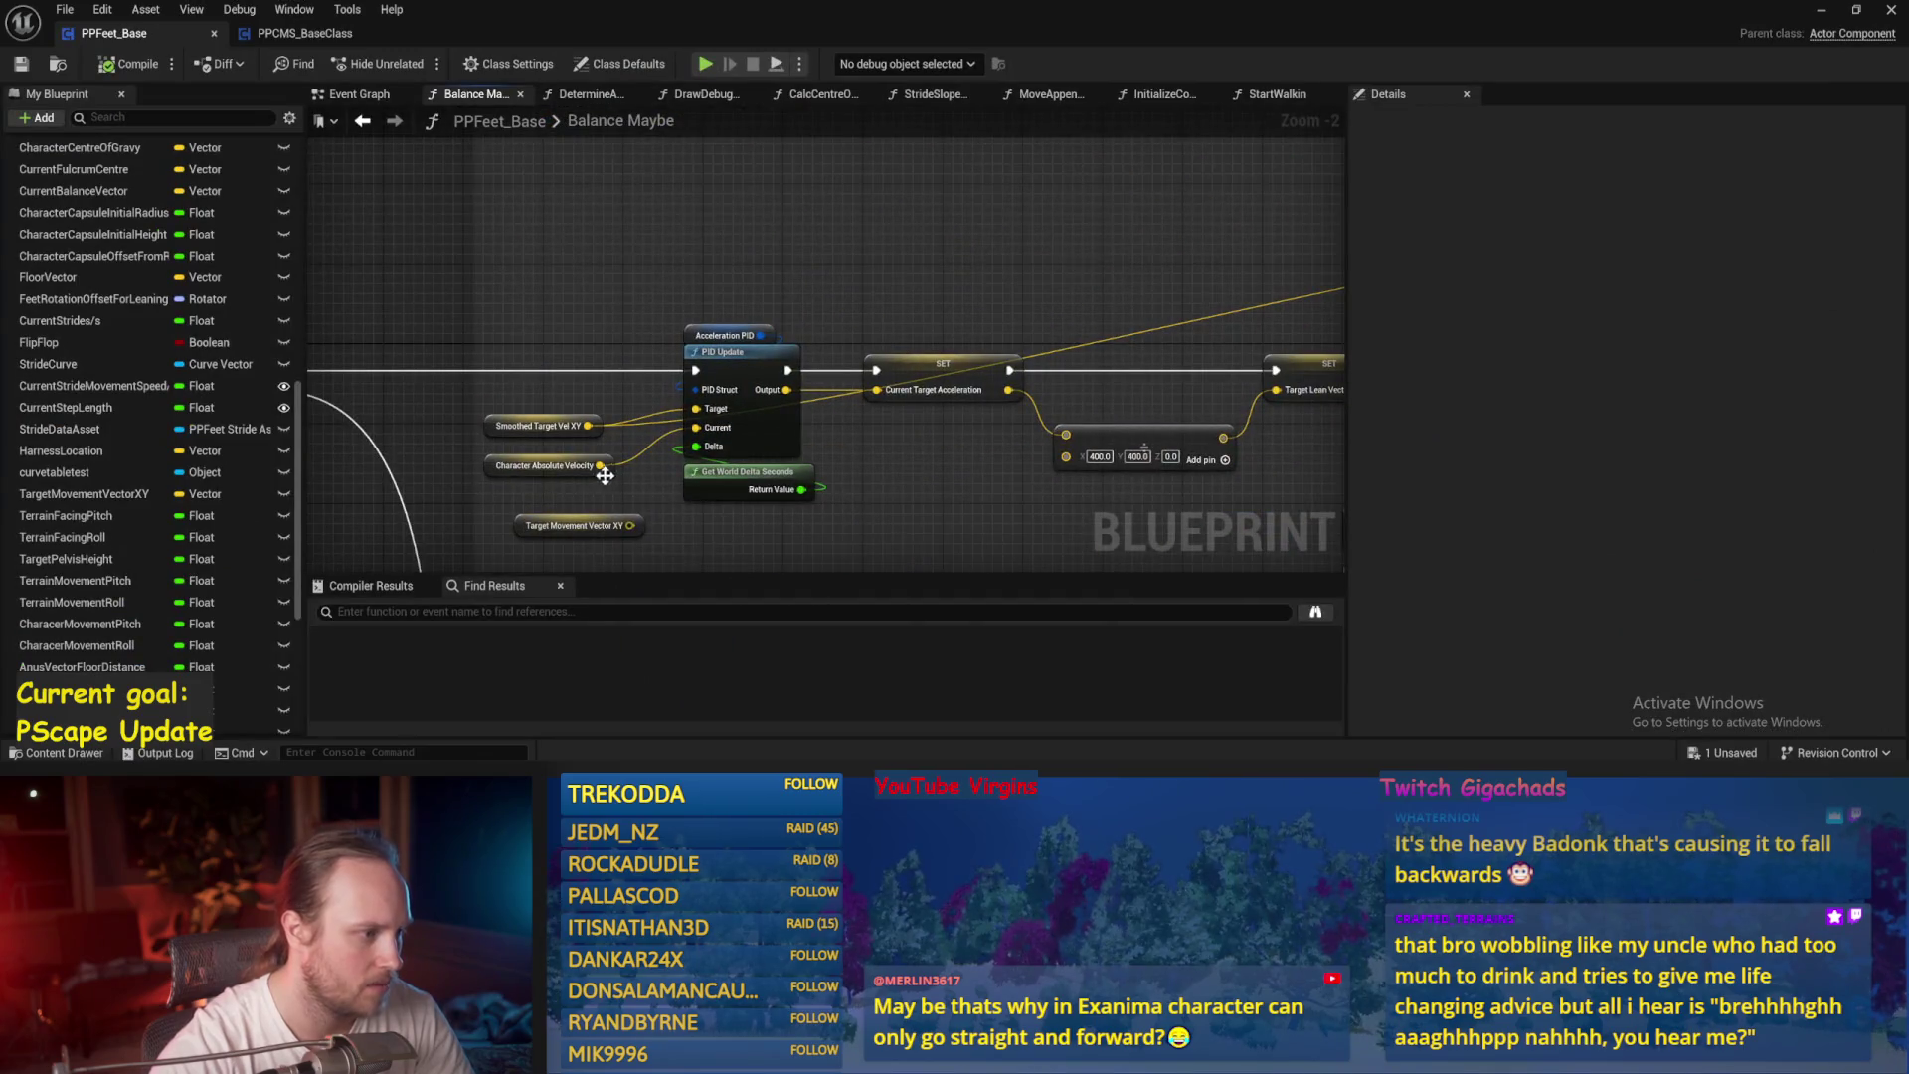
{"action": "scroll", "coordinate": [603, 476], "scroll_direction": "up", "scroll_amount": 2}
{"action": "left_click", "coordinate": [676, 418]}
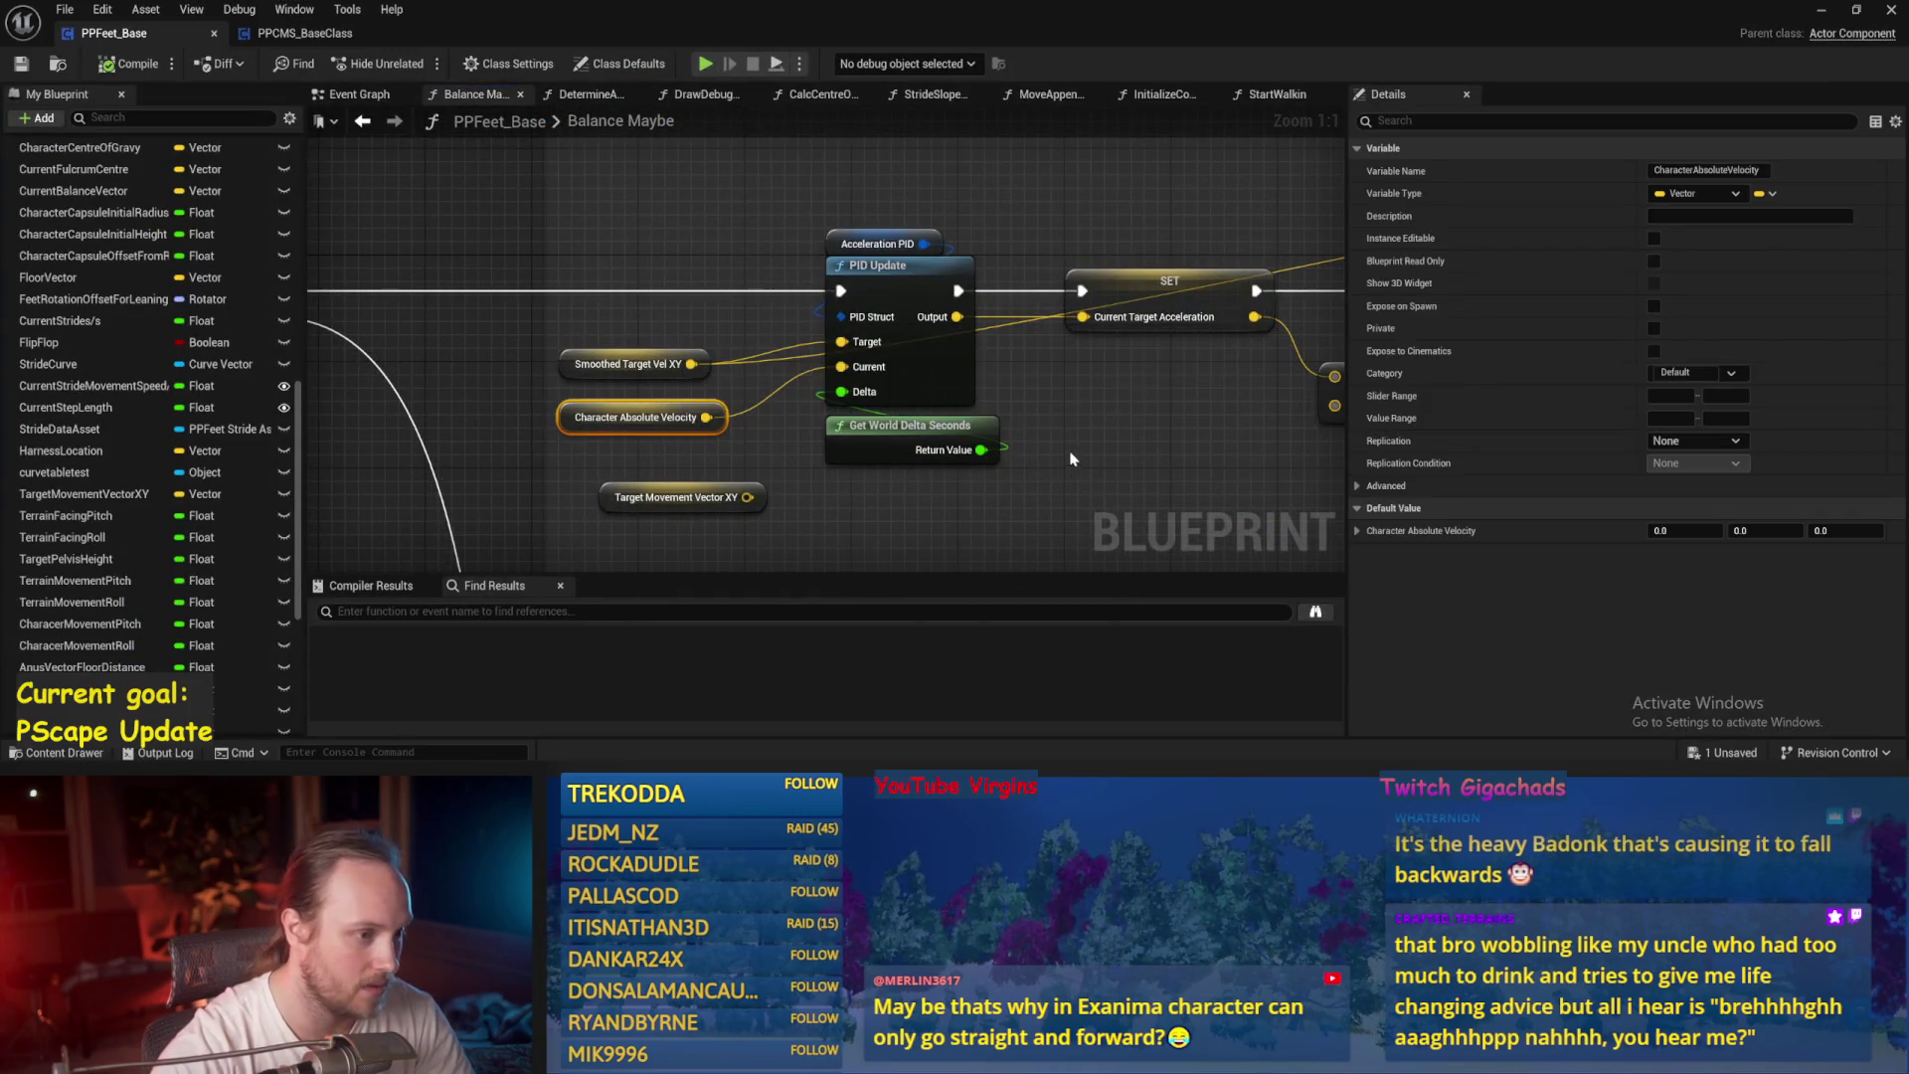
{"action": "left_click_drag", "start_coordinate": [1130, 412], "coordinate": [927, 419]}
{"action": "left_click", "coordinate": [926, 420]}
Wire from the PID Update output, then compile and save PPFeet_Base.
{"action": "scroll", "coordinate": [635, 364], "scroll_direction": "down", "scroll_amount": 2}
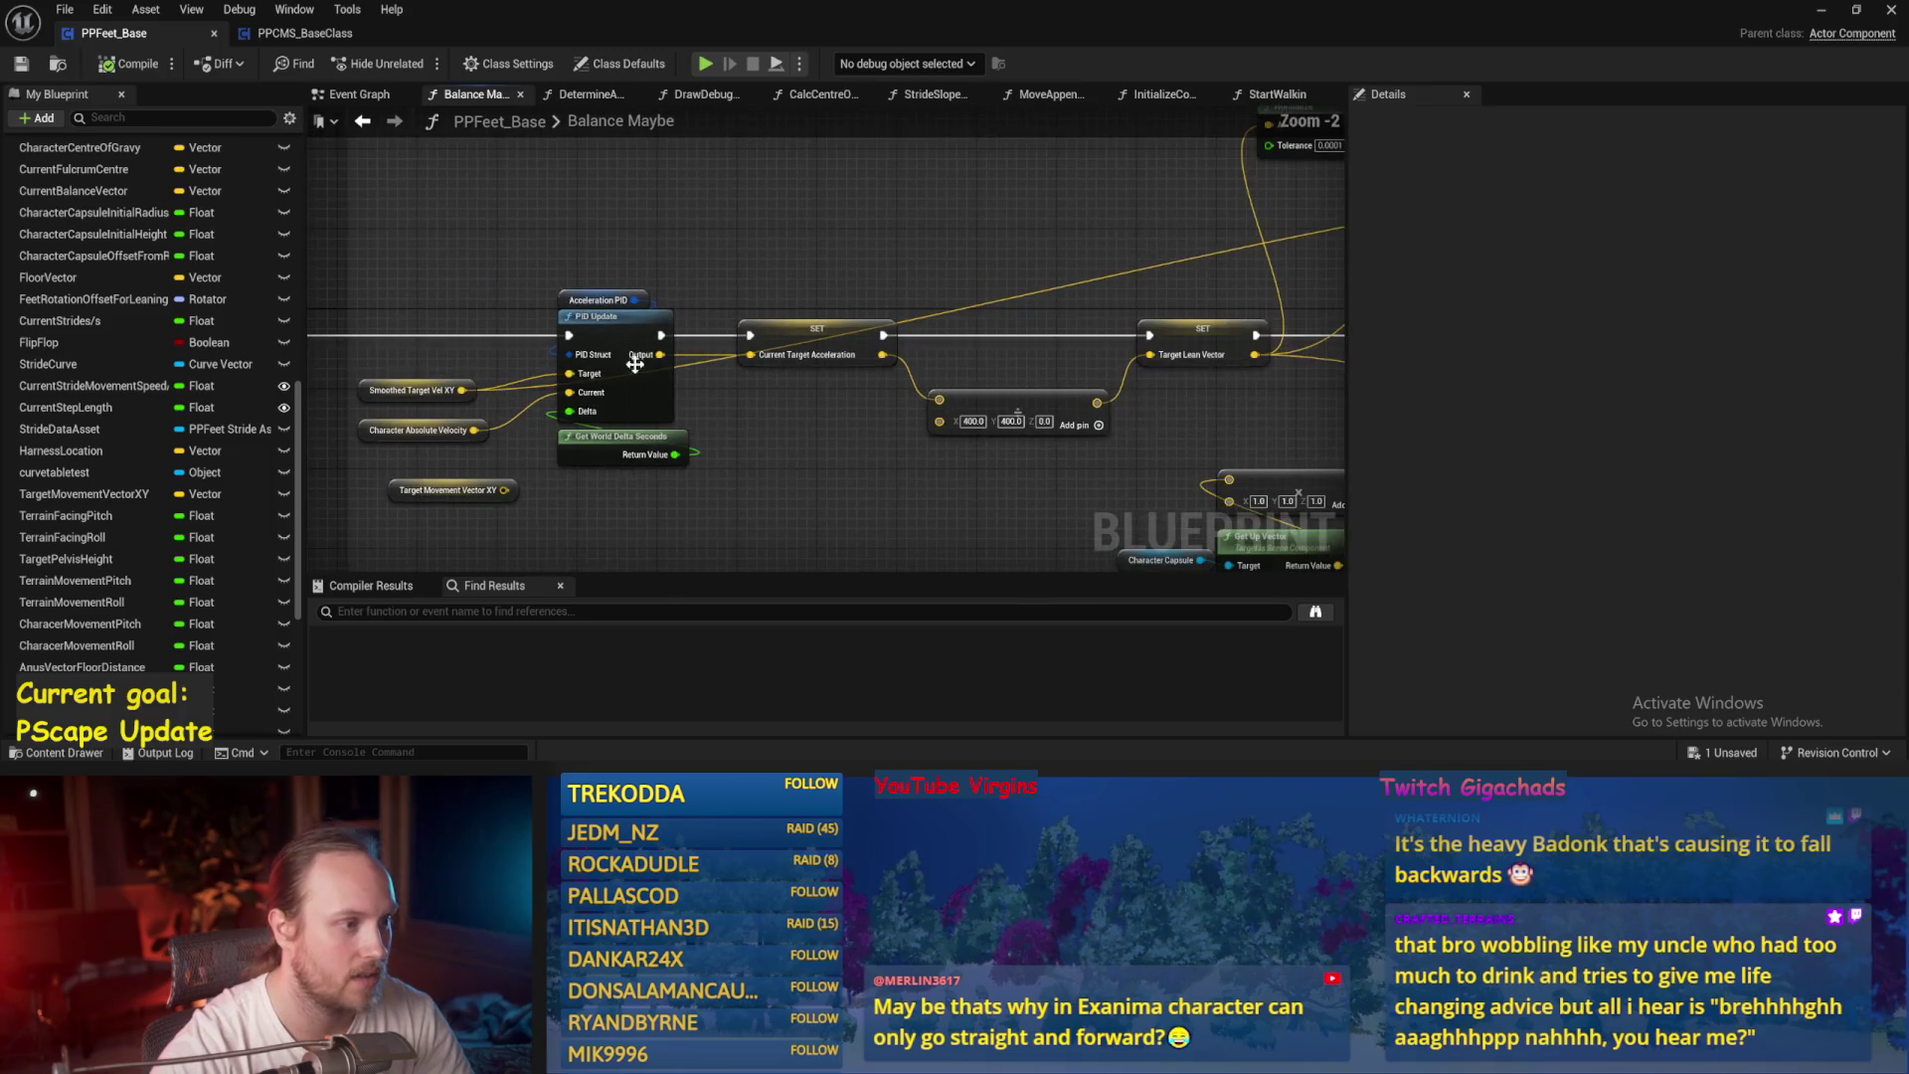
{"action": "mouse_move", "coordinate": [666, 360]}
{"action": "left_mouse_down"}
{"action": "mouse_move", "coordinate": [770, 371]}
{"action": "mouse_move", "coordinate": [1585, 298]}
{"action": "mouse_move", "coordinate": [987, 345]}
{"action": "left_mouse_up"}
{"action": "left_click", "coordinate": [96, 74]}
{"action": "left_click", "coordinate": [1820, 13]}
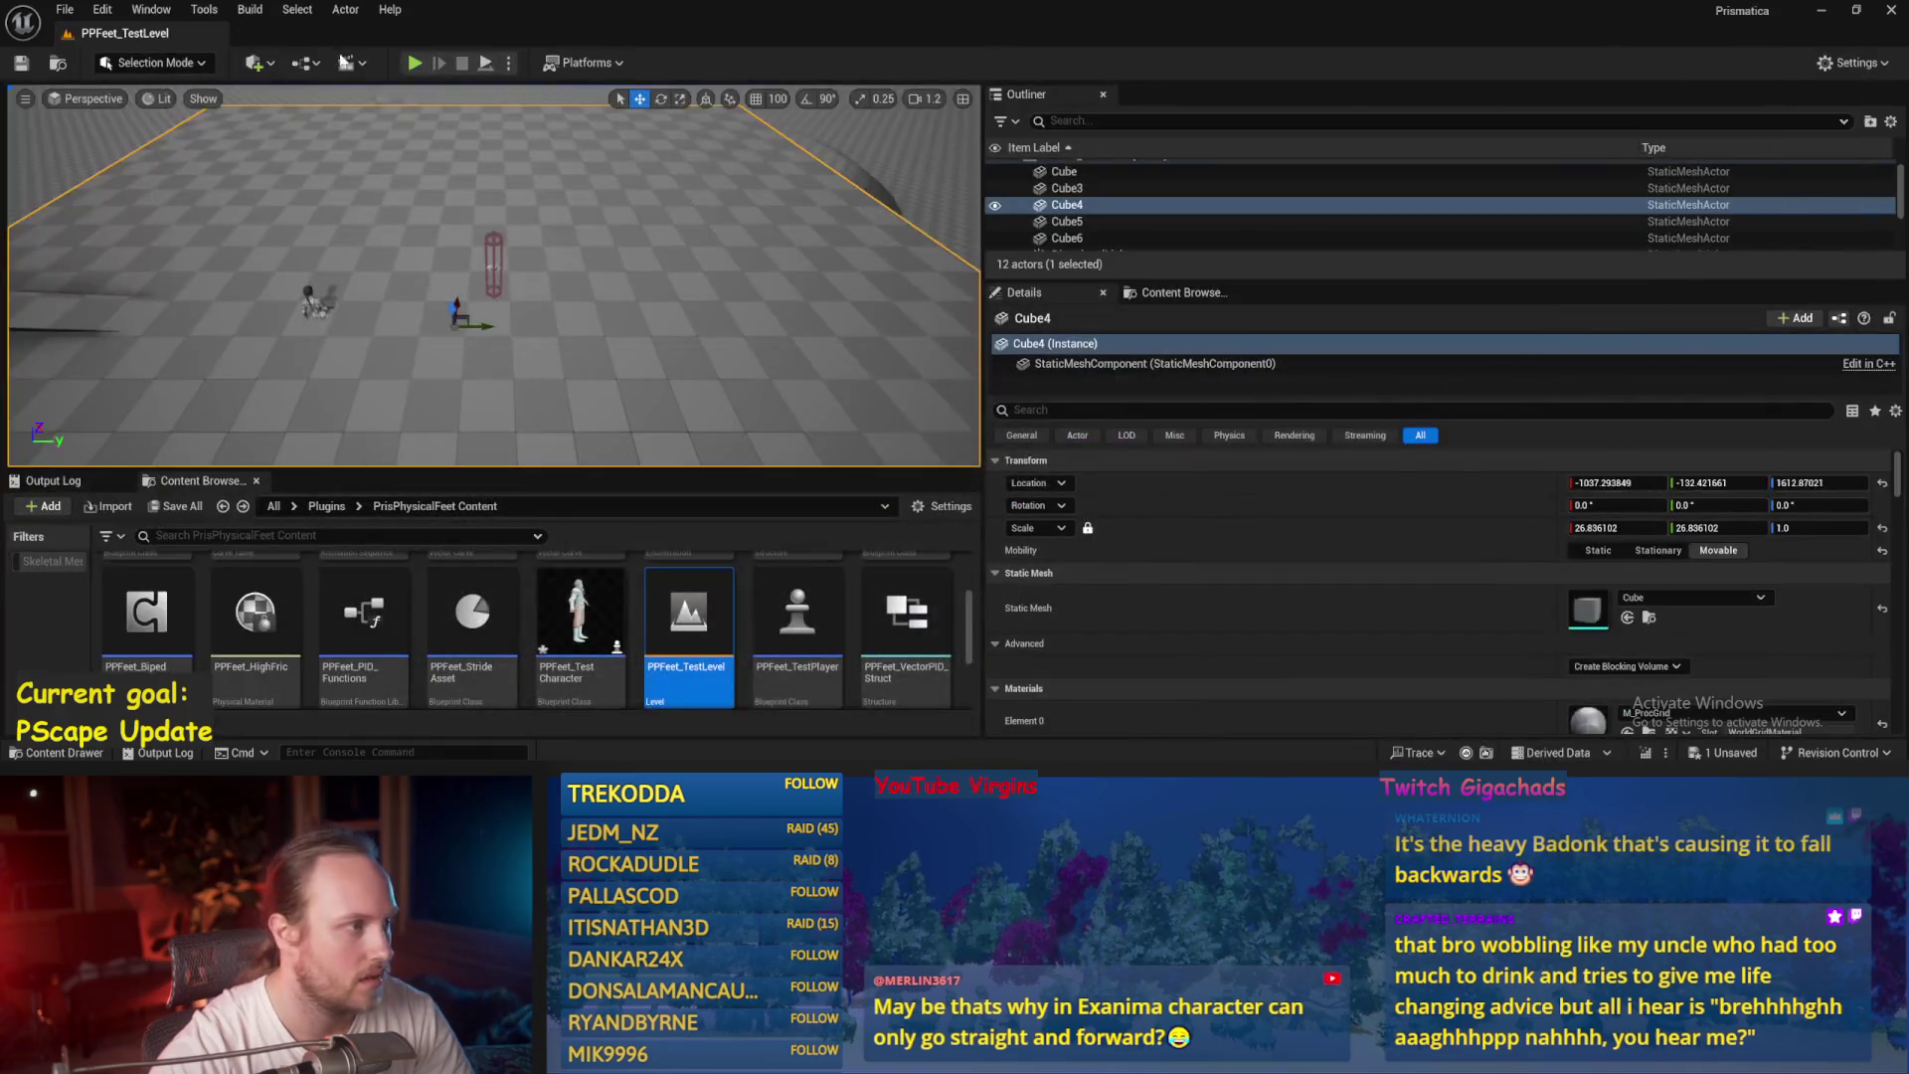
Play-test the level, then locate the lean multiplier vector node in Balance Maybe and save.
{"action": "left_click", "coordinate": [415, 64]}
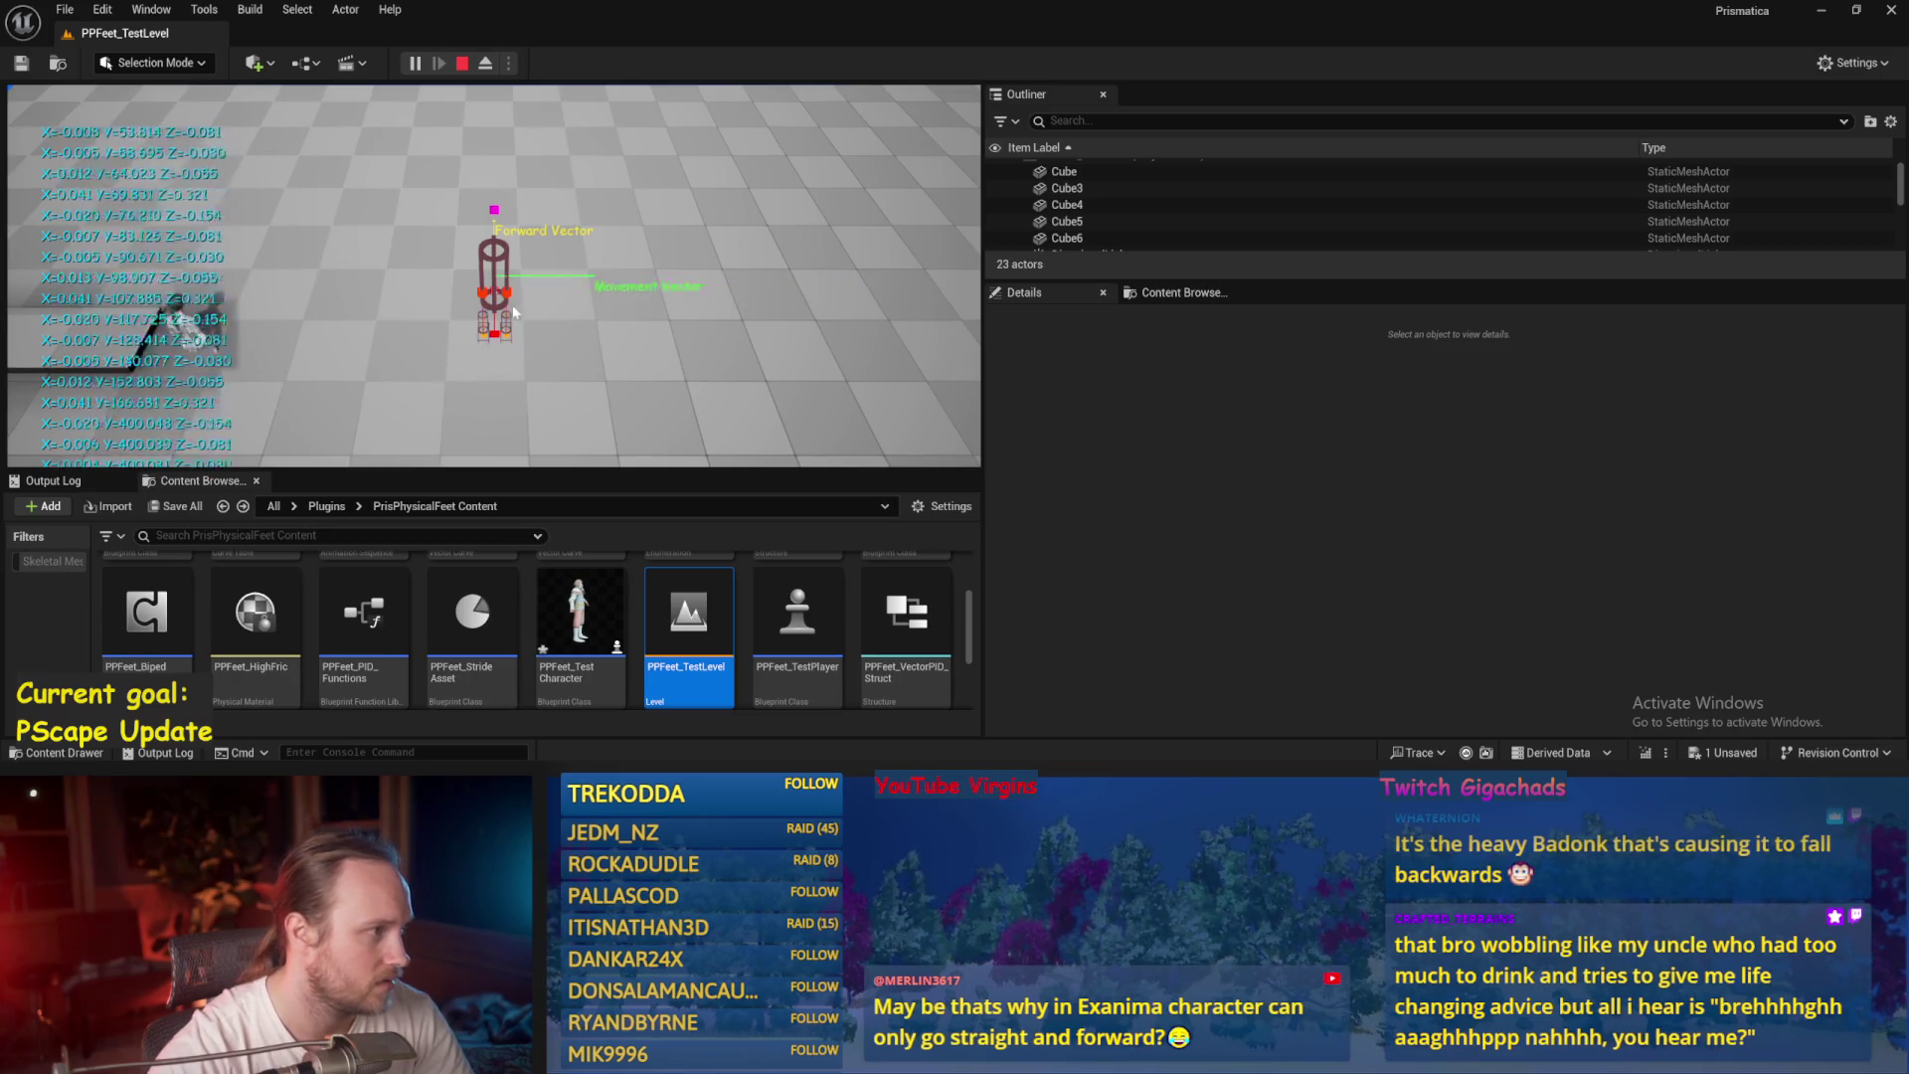
{"action": "key", "text": "Escape"}
{"action": "key", "text": "ctrl+e"}
{"action": "scroll", "coordinate": [865, 298], "scroll_direction": "down", "scroll_amount": 2}
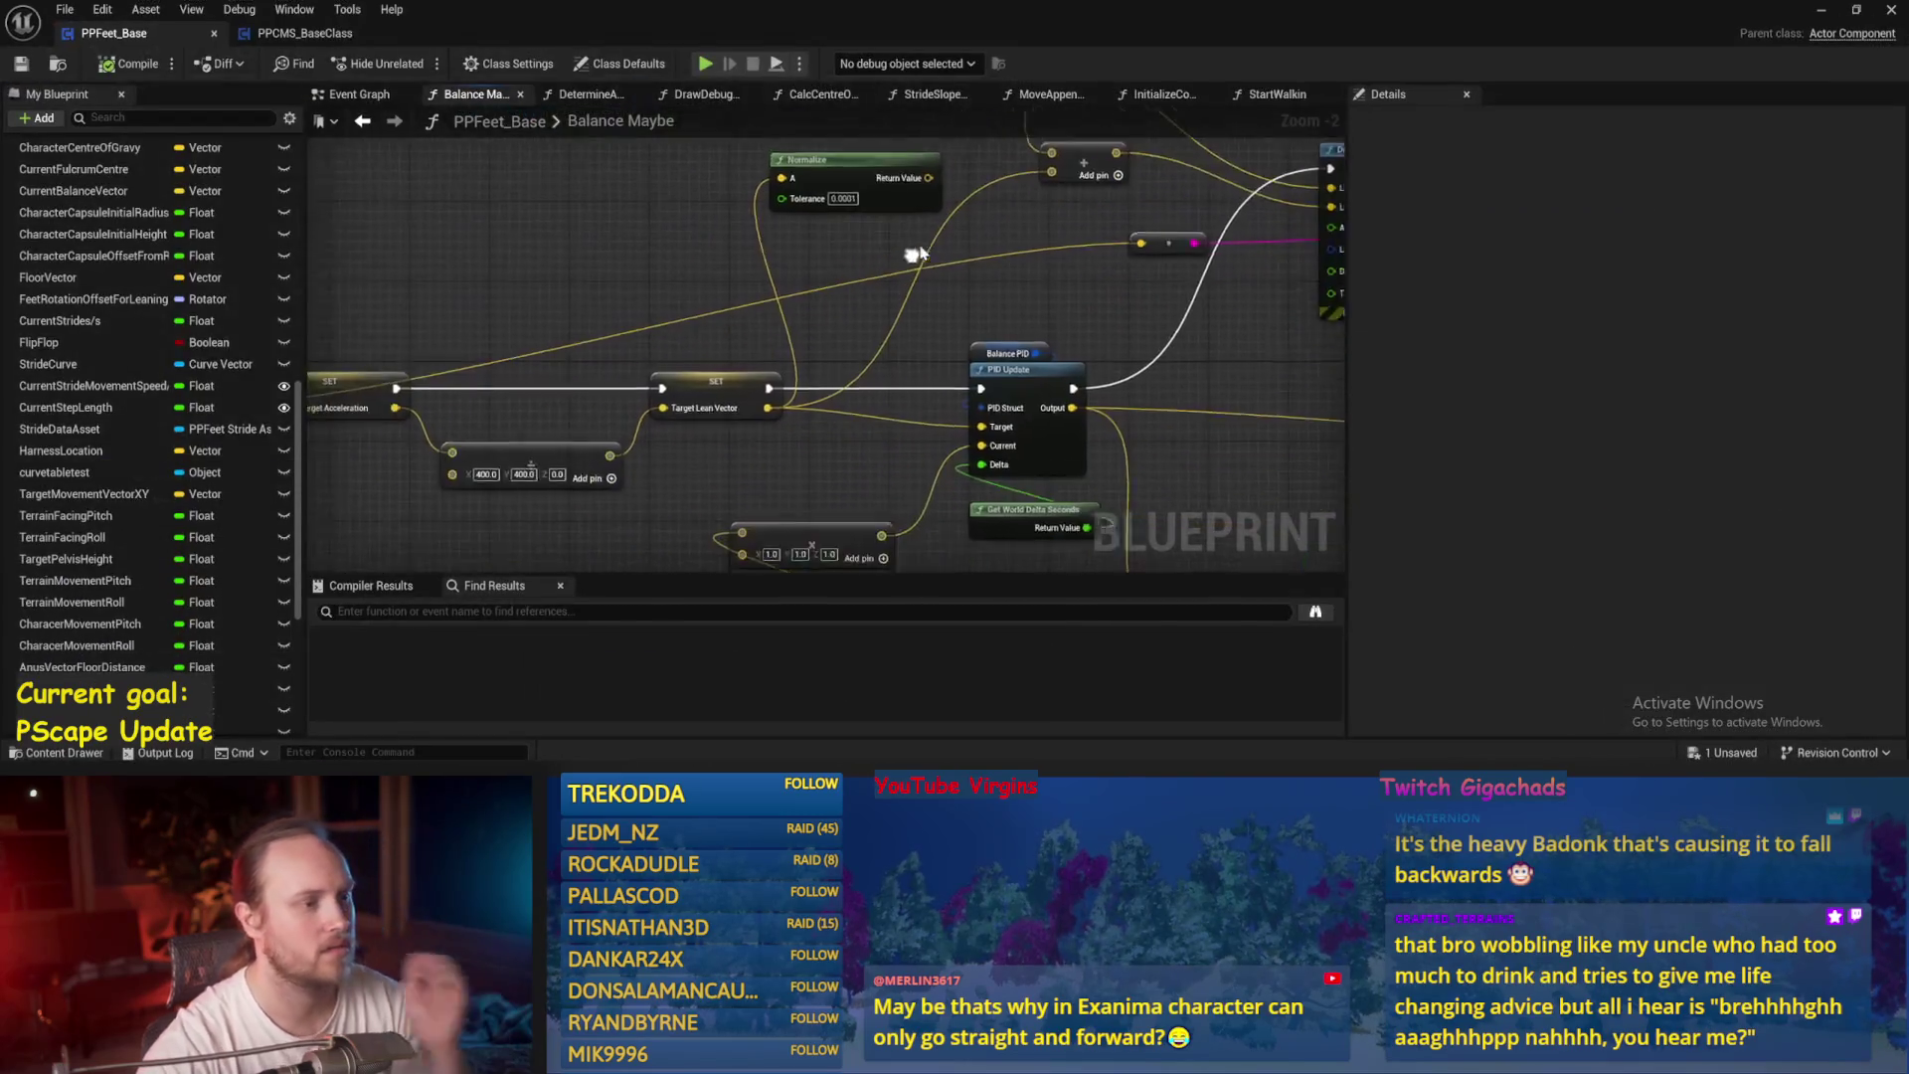
{"action": "scroll", "coordinate": [712, 248], "scroll_direction": "up", "scroll_amount": 3}
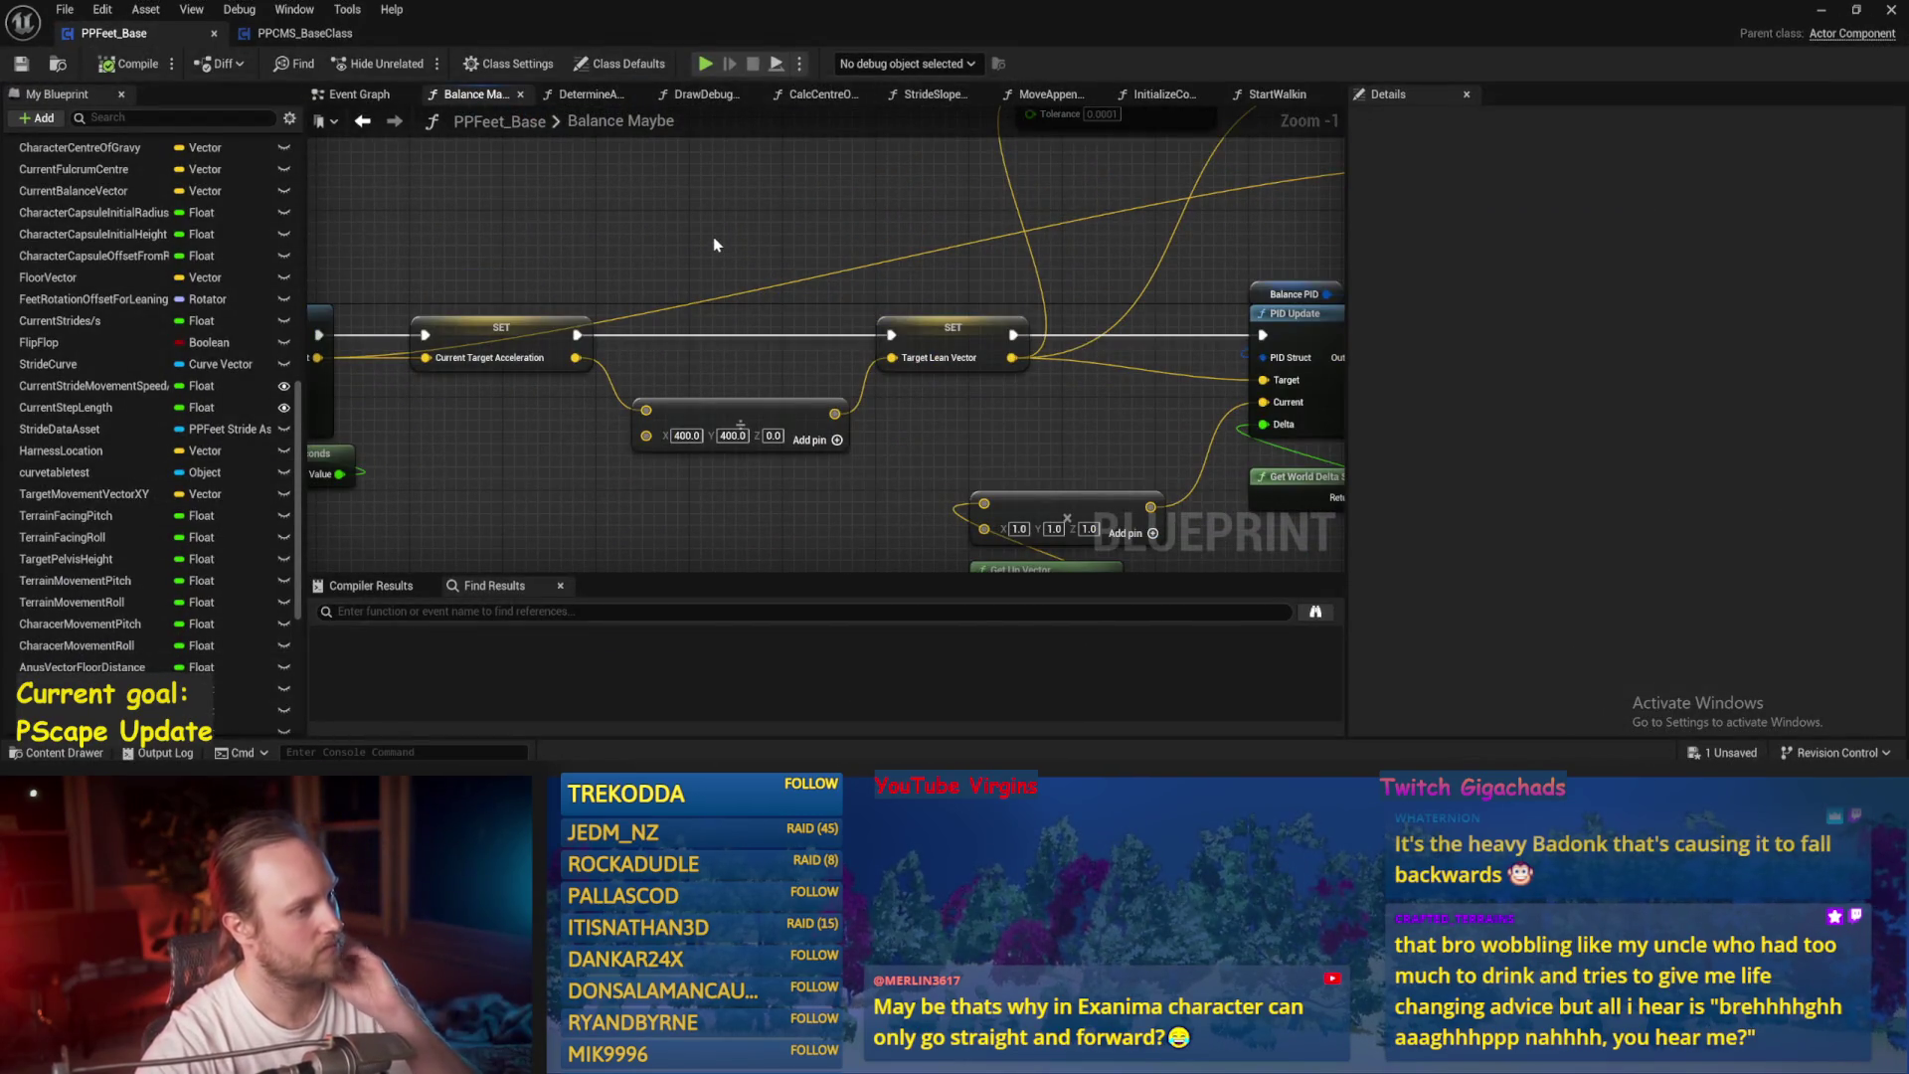
{"action": "left_click_drag", "start_coordinate": [713, 237], "coordinate": [604, 244]}
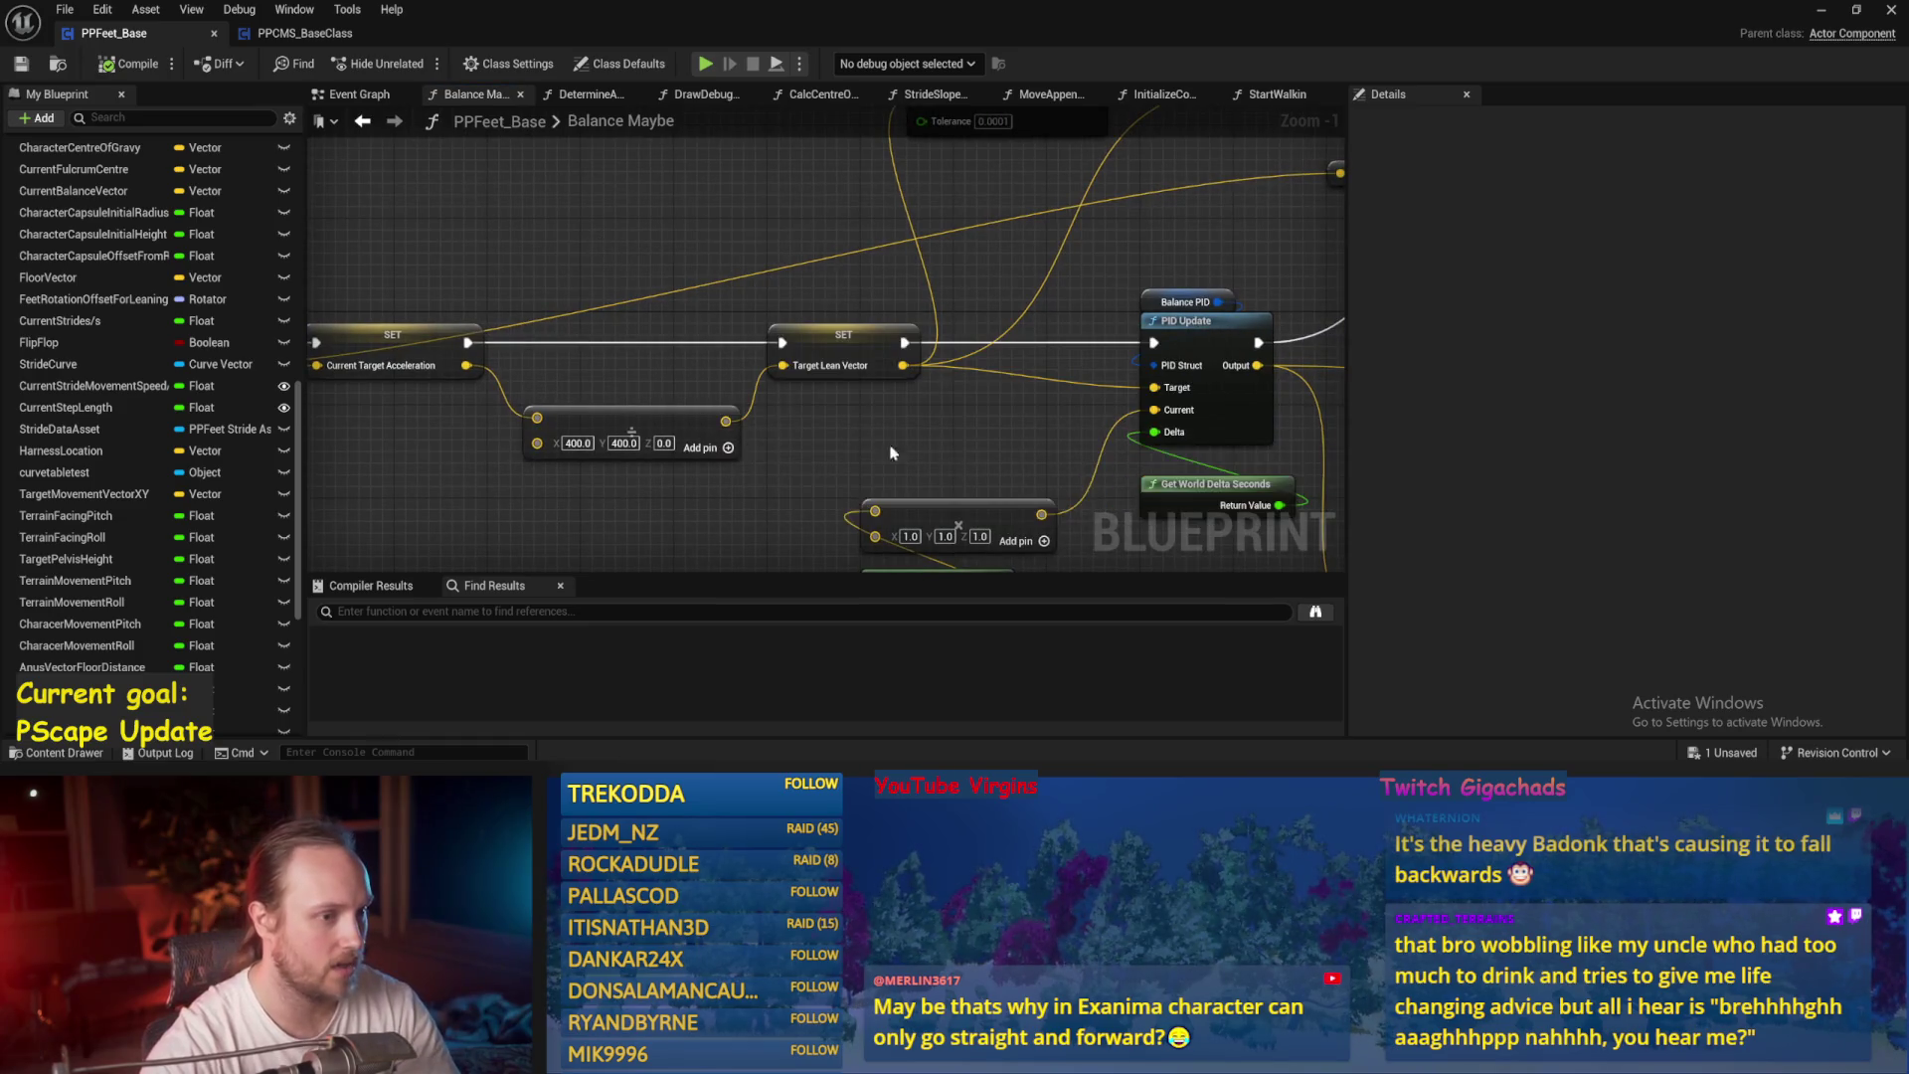
{"action": "scroll", "coordinate": [732, 432], "scroll_direction": "down", "scroll_amount": 1}
{"action": "left_click_drag", "start_coordinate": [732, 432], "coordinate": [617, 431]}
{"action": "key", "text": "ctrl+s"}
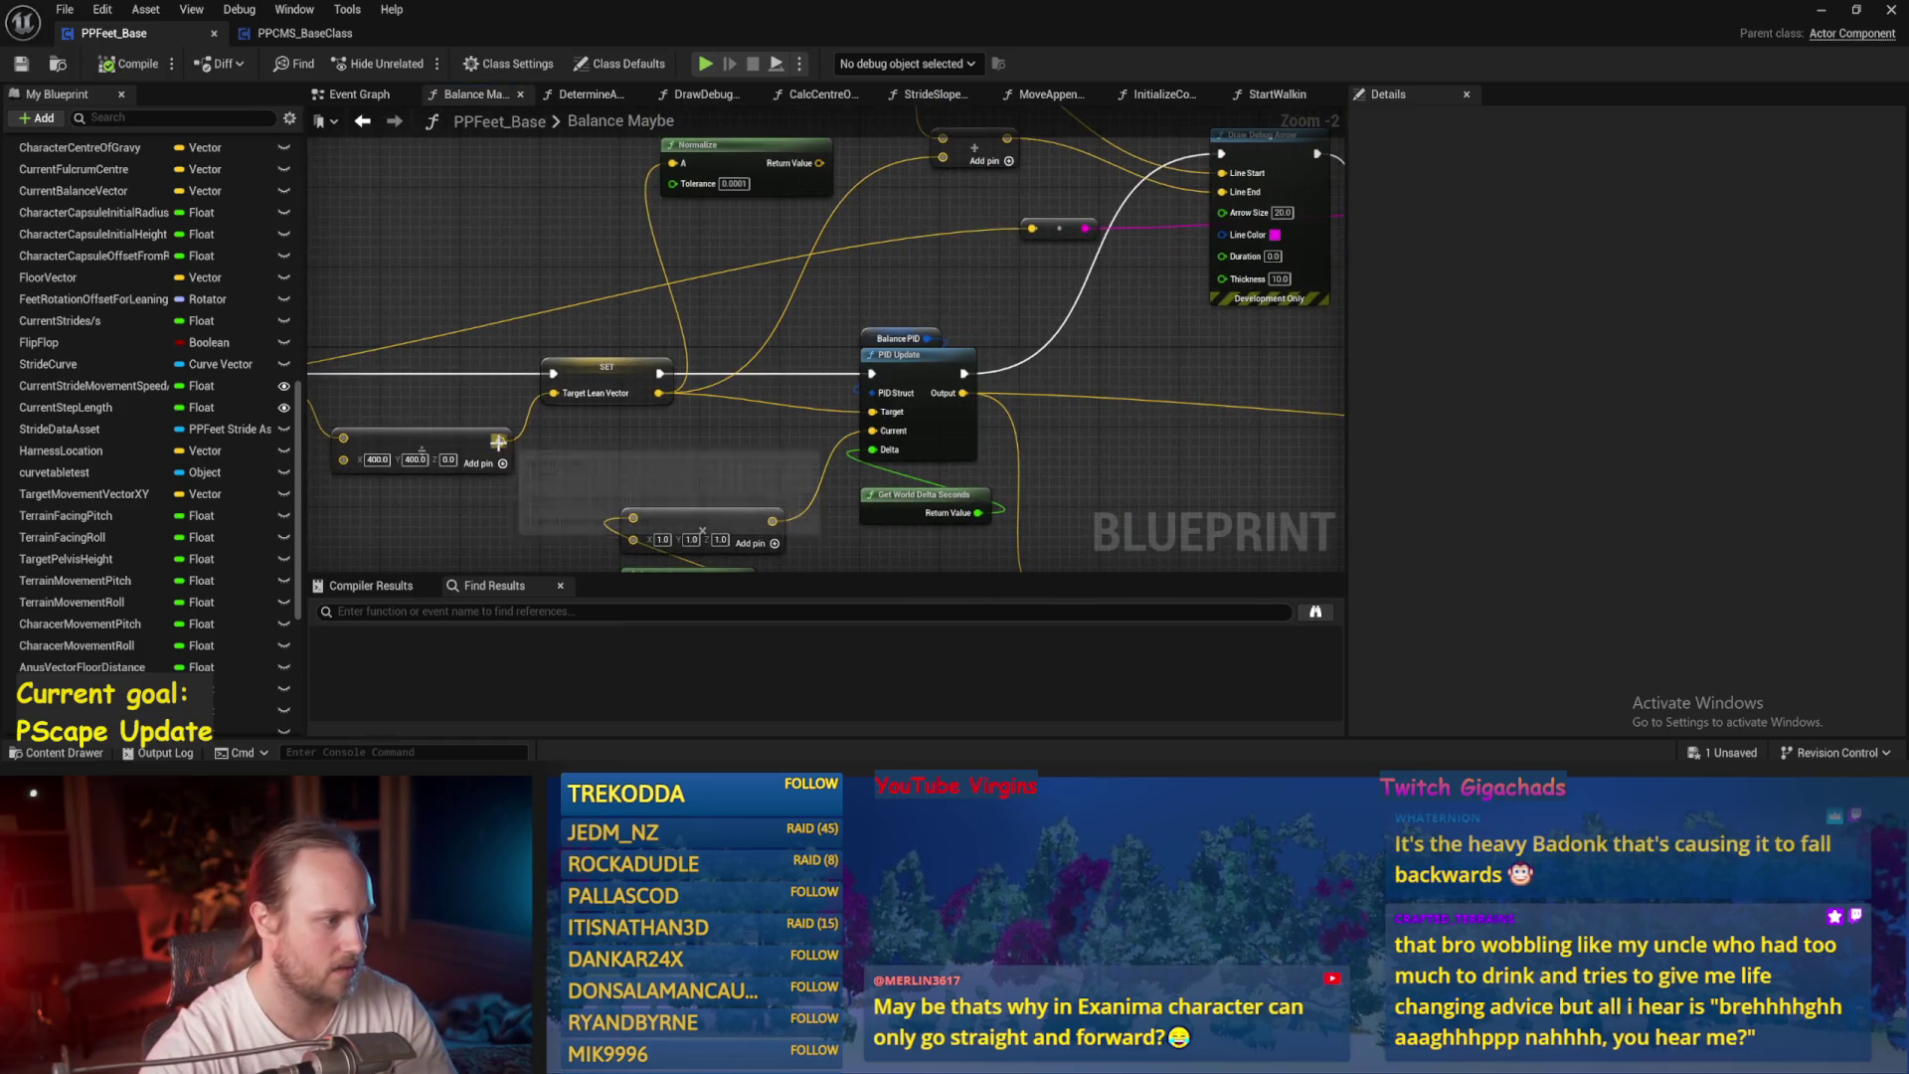
Set the lean multiplier vector's Z to 1.0 and compile and save PPFeet_Base.
{"action": "scroll", "coordinate": [611, 473], "scroll_direction": "up", "scroll_amount": 2}
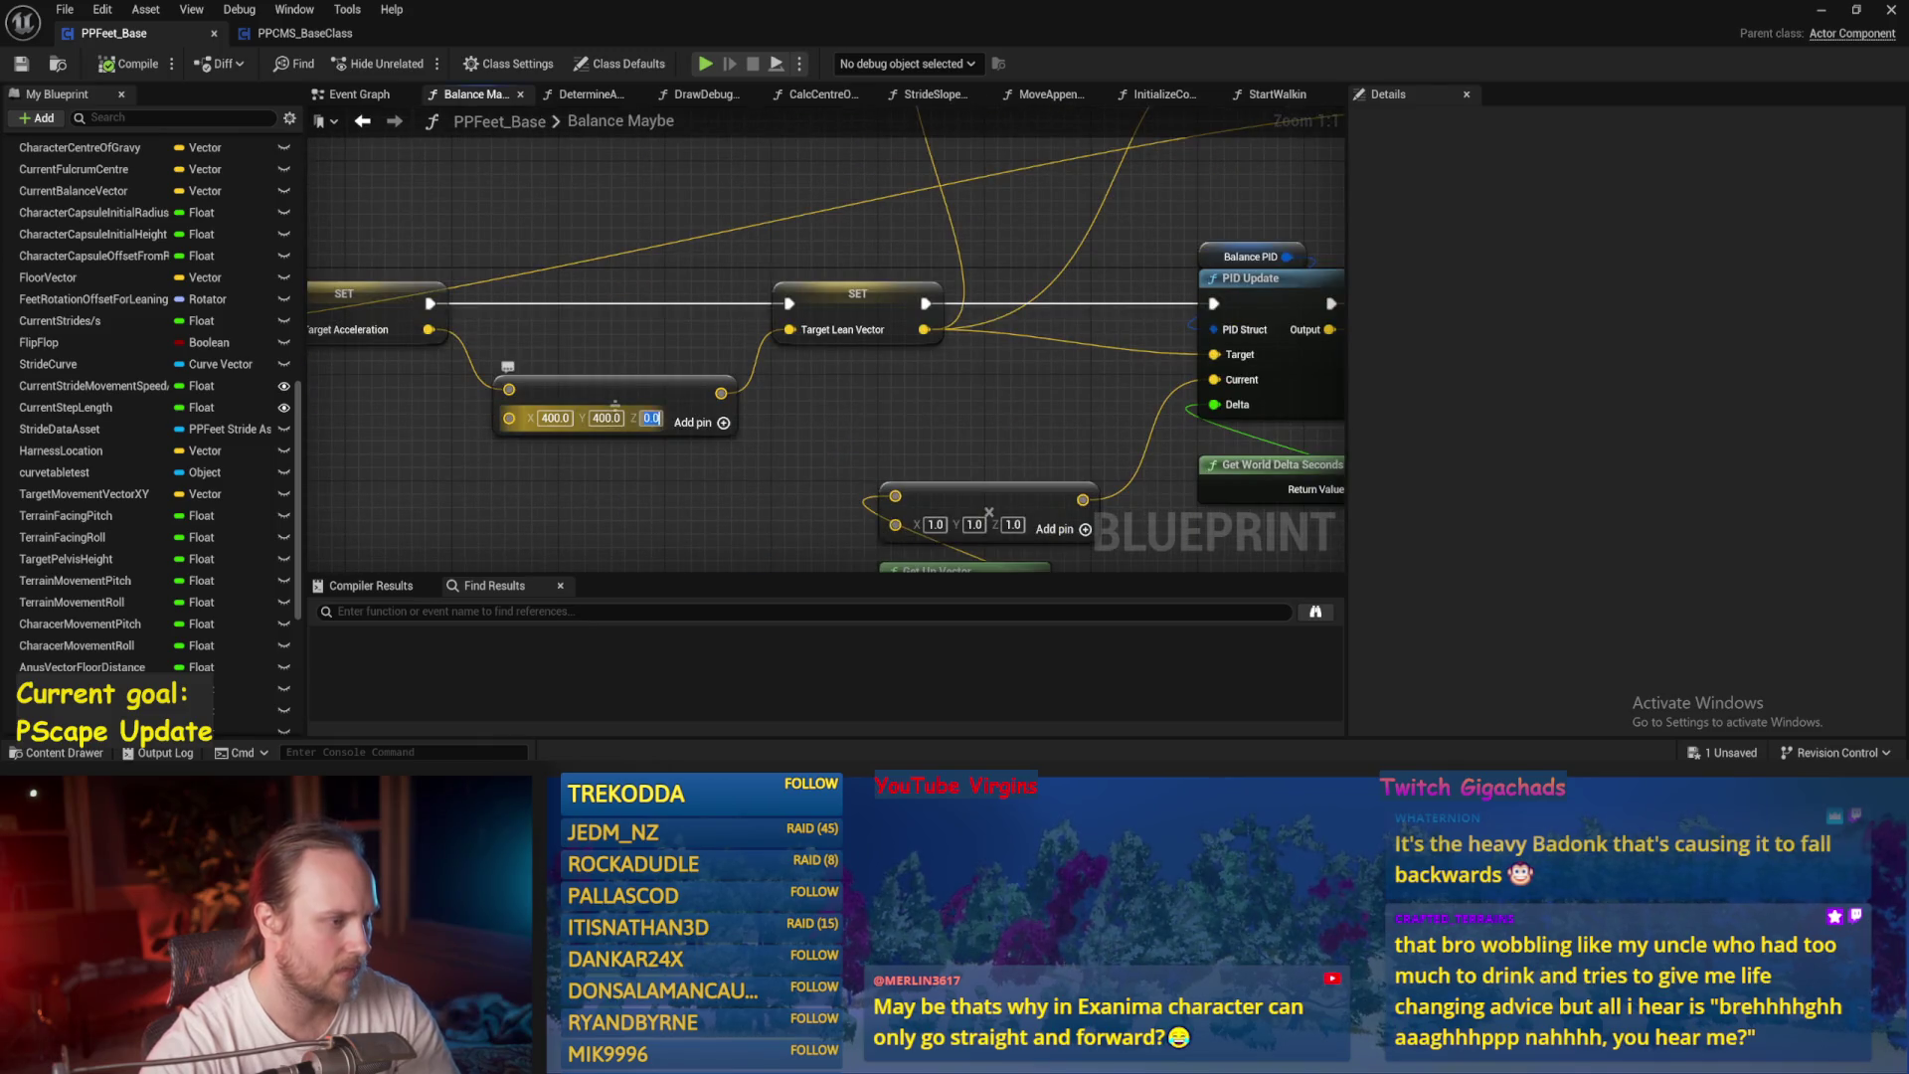
{"action": "type", "text": "1"}
{"action": "key", "text": "Return"}
{"action": "left_click", "coordinate": [20, 66]}
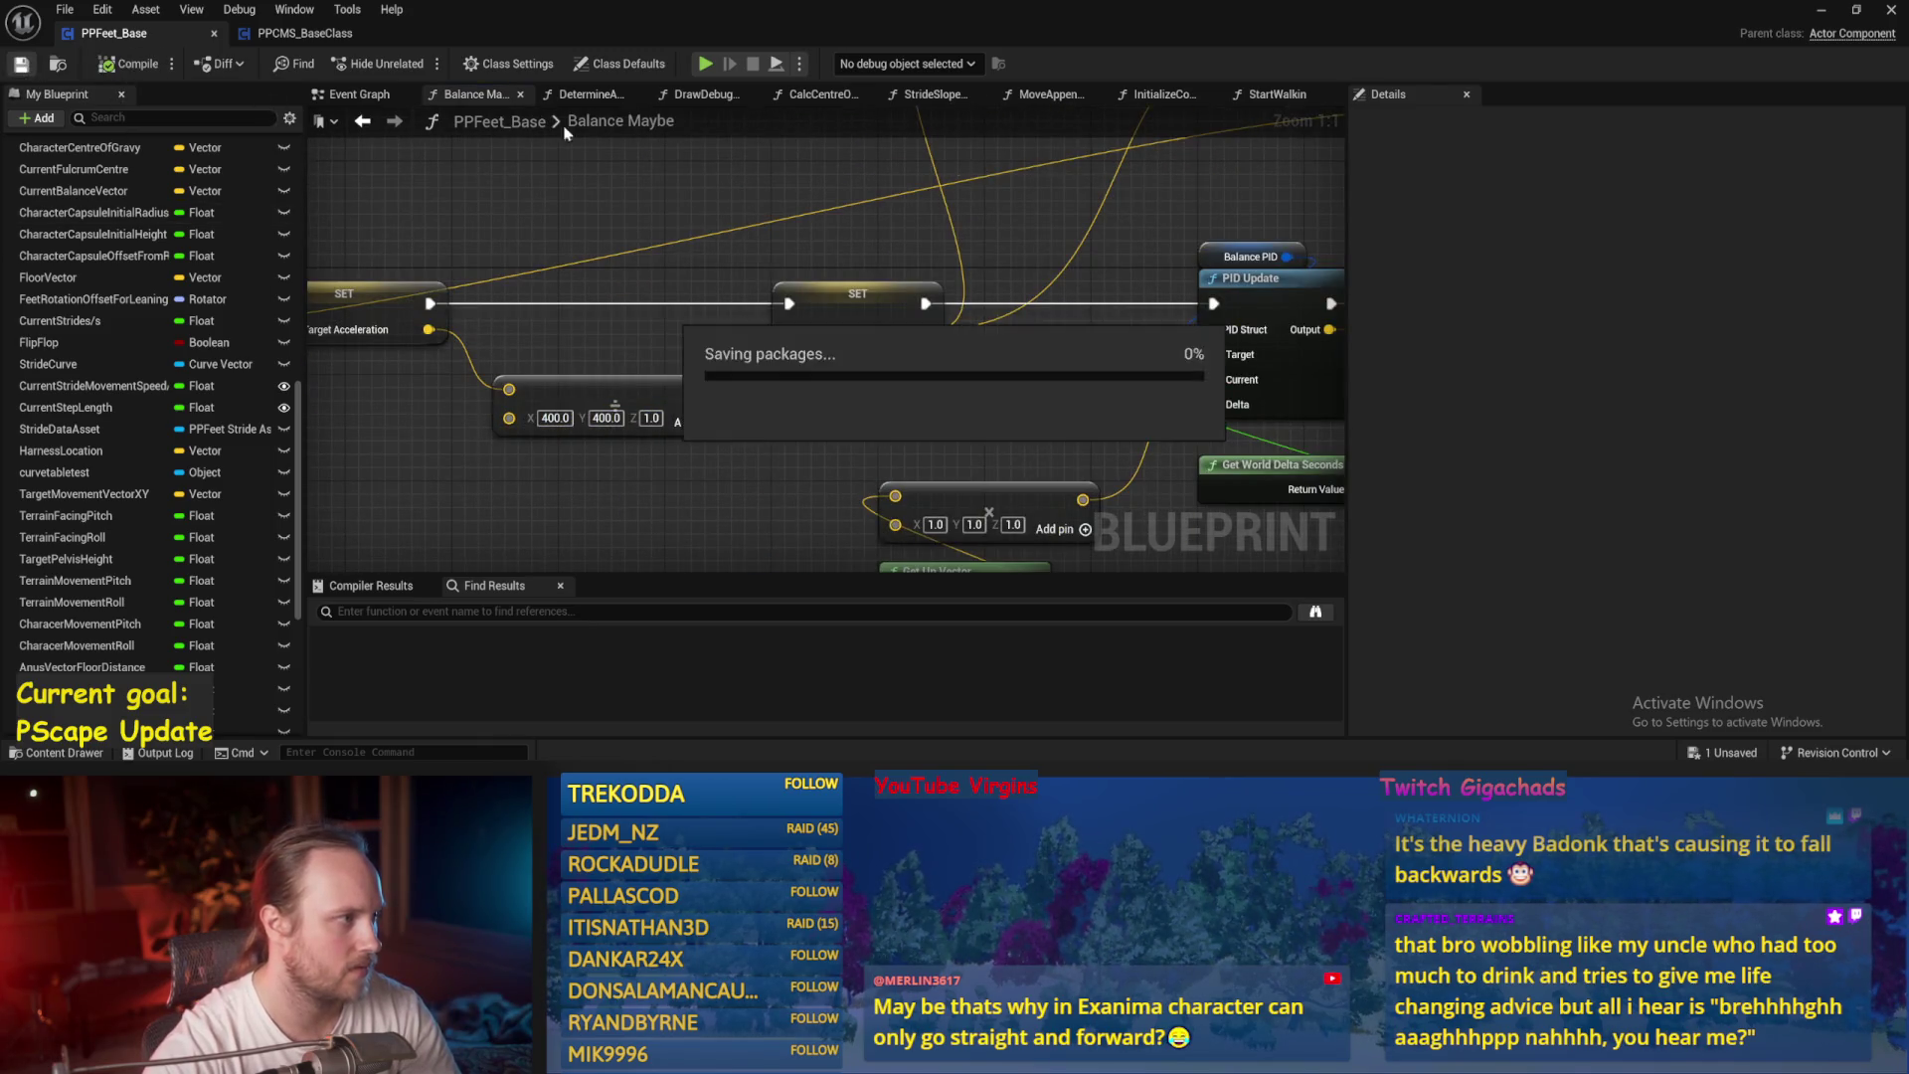
Play-test the test level twice with the Z value of 1.0.
{"action": "left_click", "coordinate": [1822, 10]}
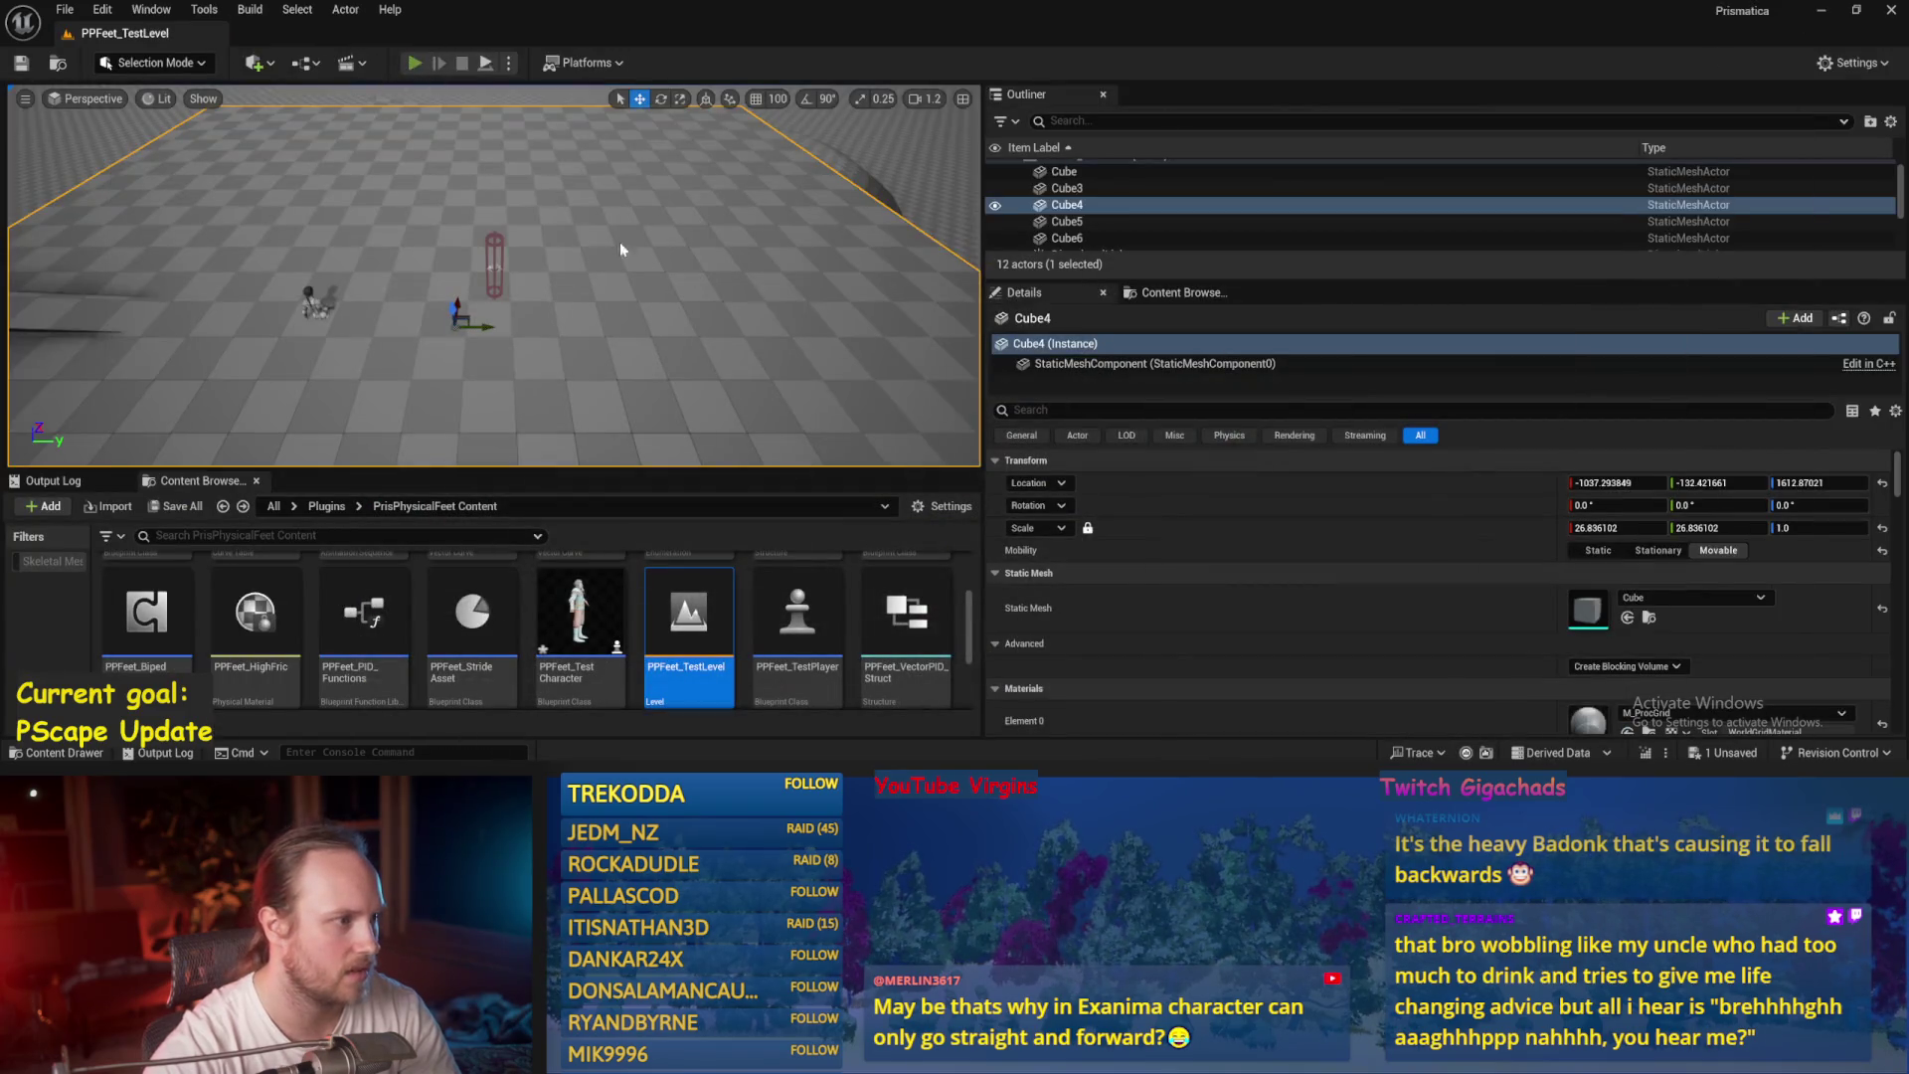
{"action": "key", "text": "alt+p"}
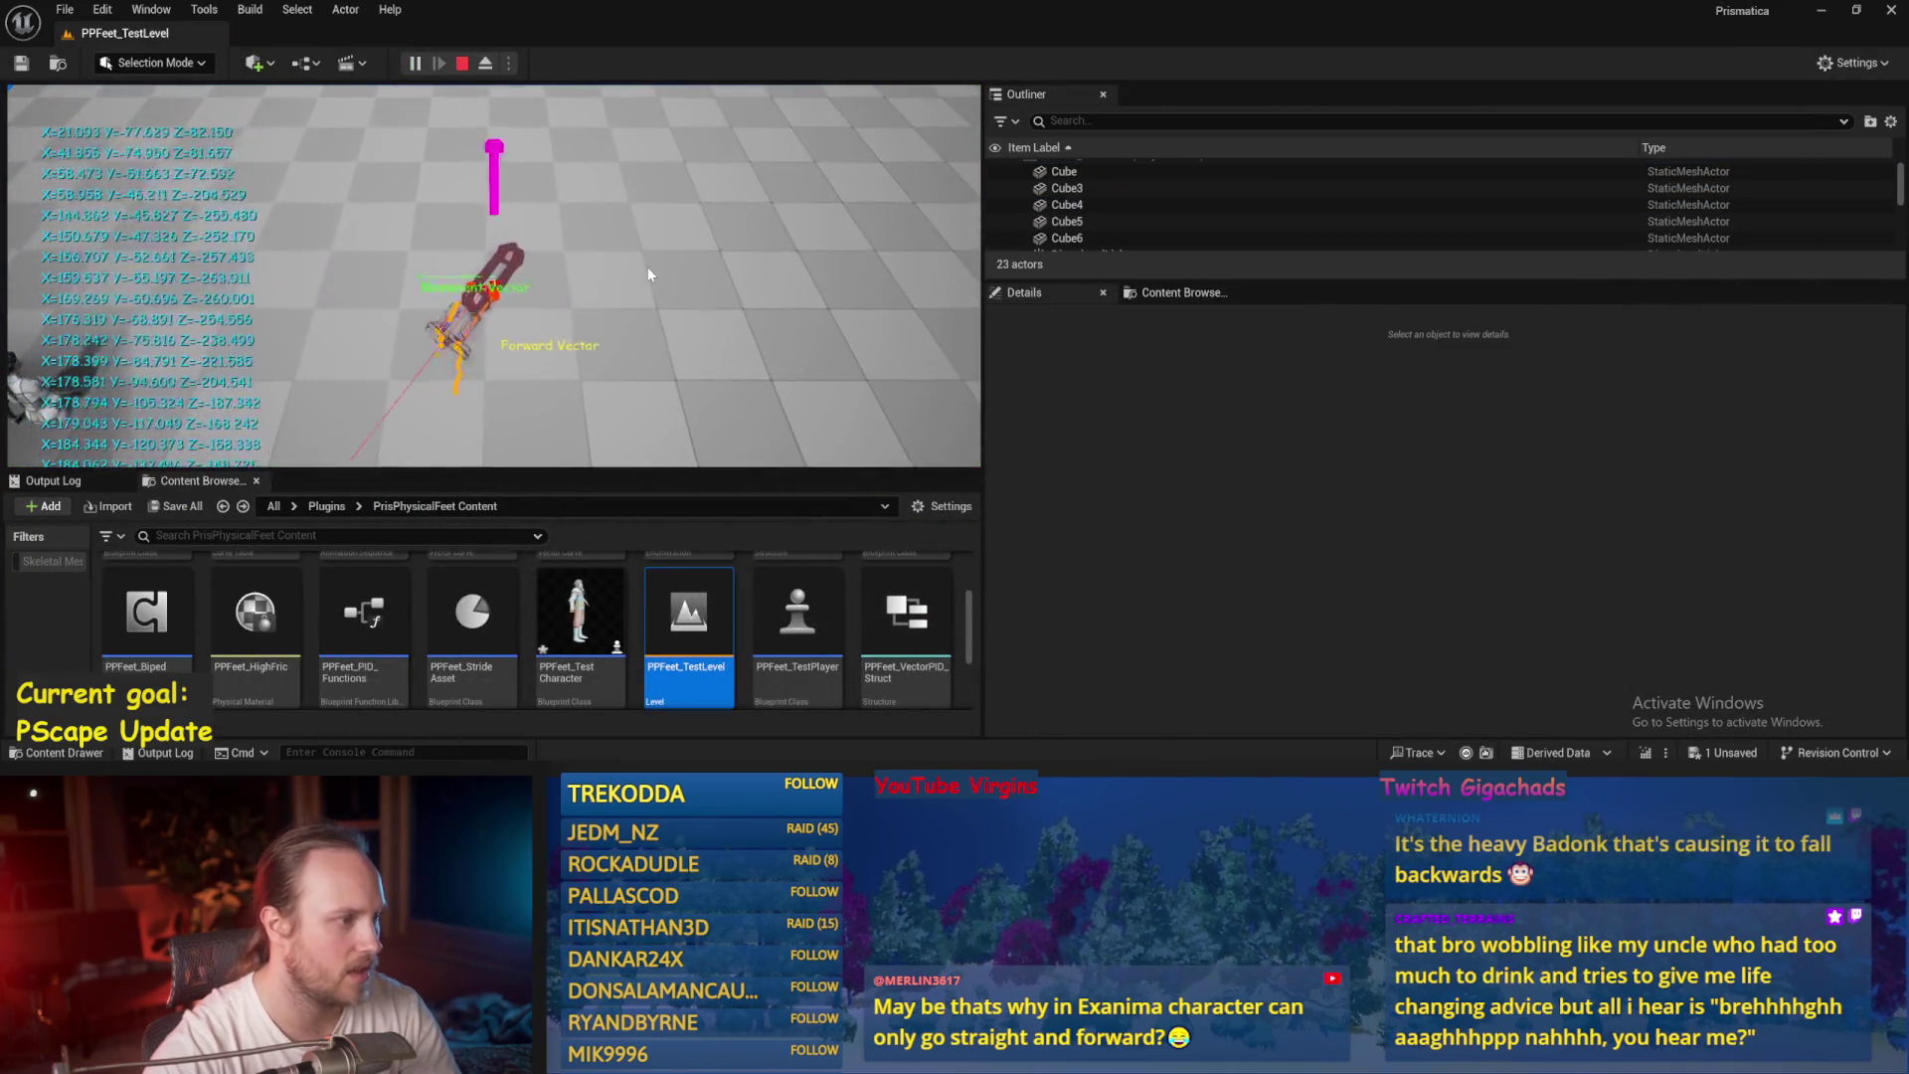
{"action": "key", "text": "Escape"}
{"action": "key", "text": "alt+p"}
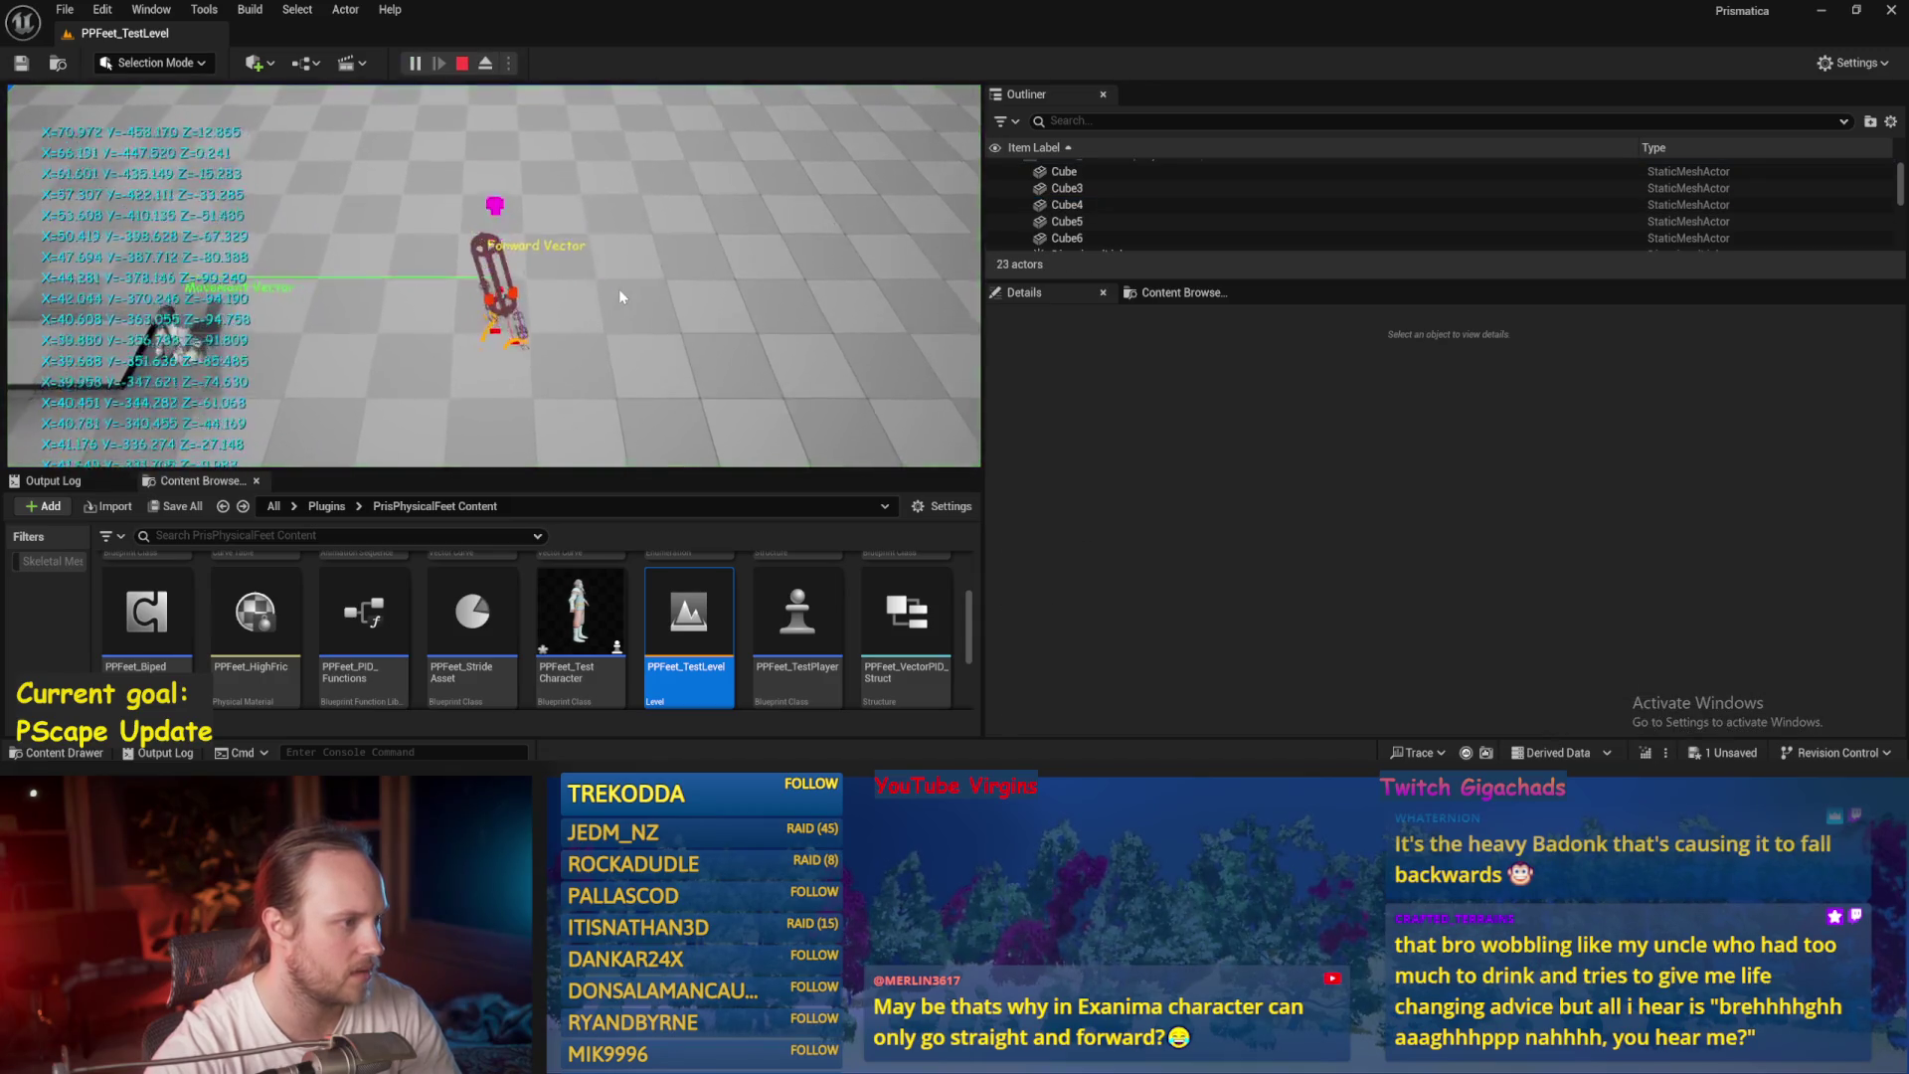
{"action": "key", "text": "Escape"}
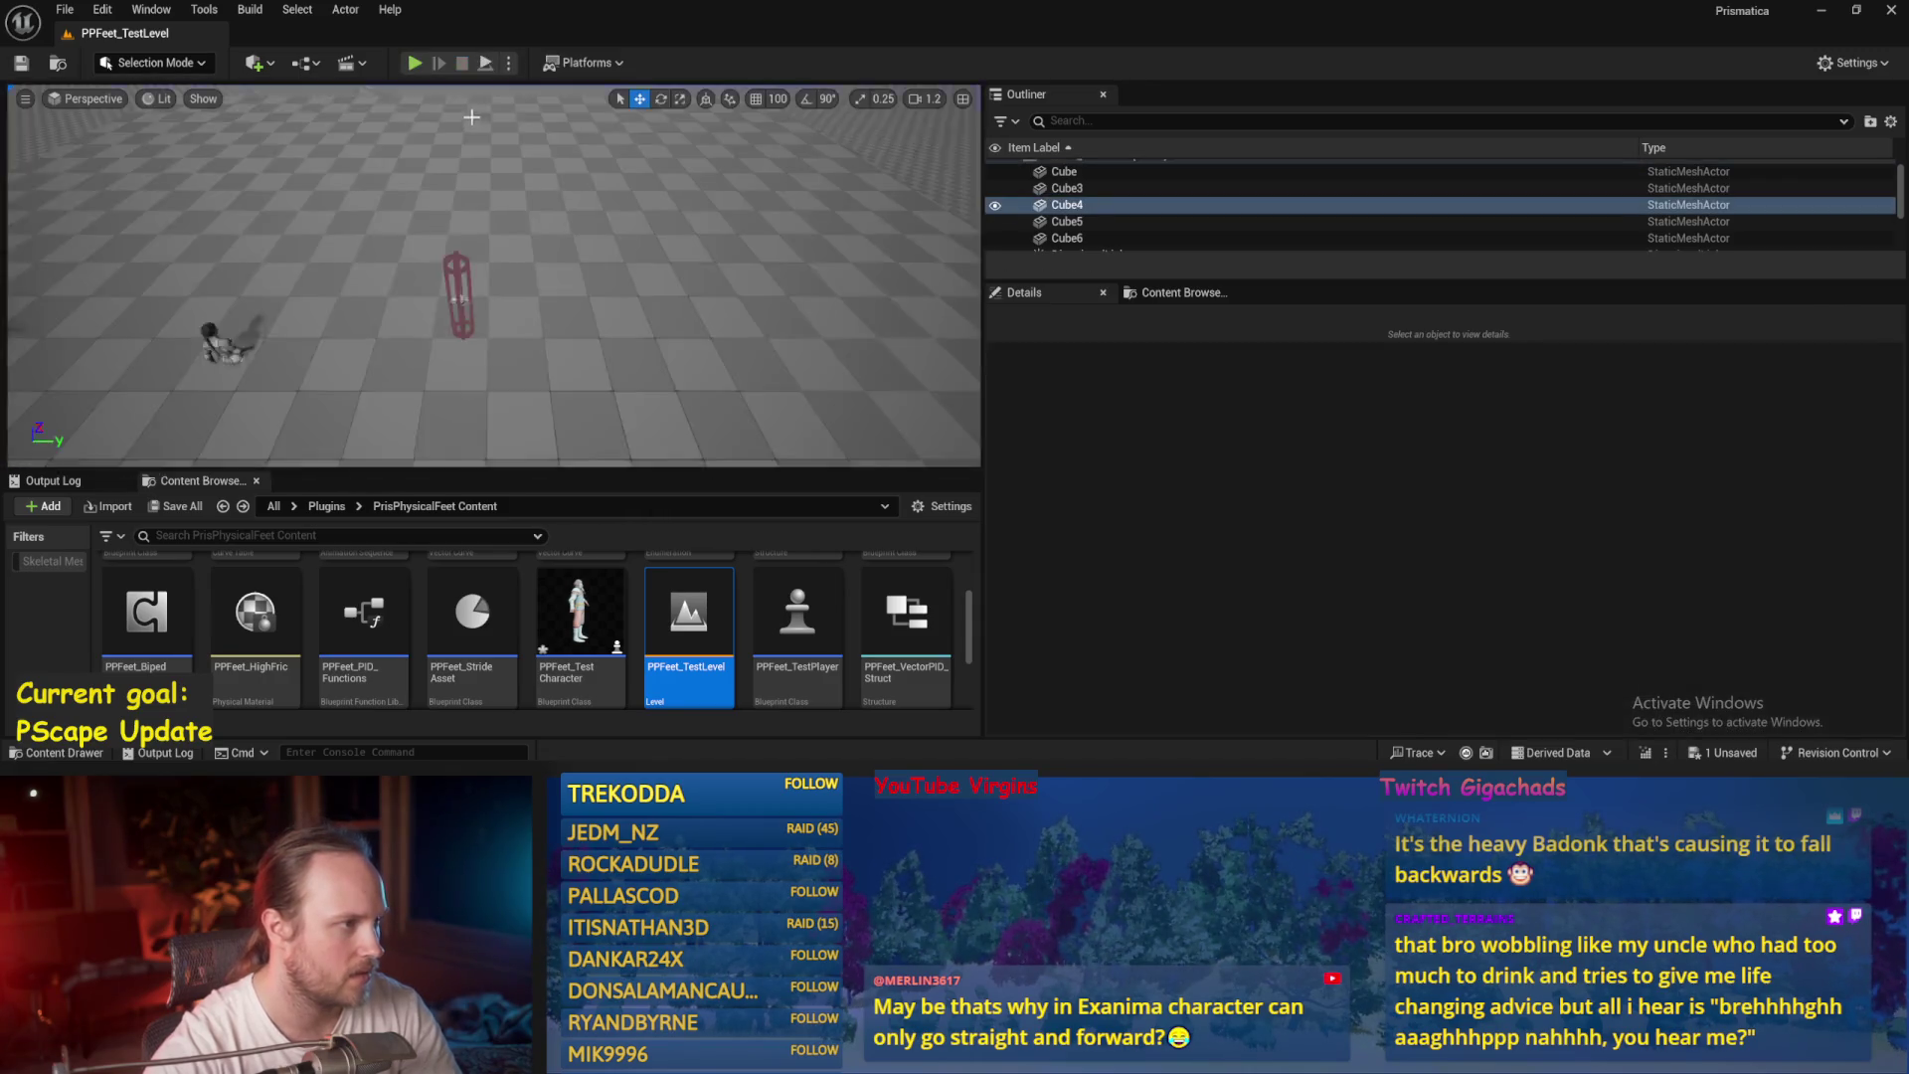
Set the multiplier vector's X and Y to 800 and save PPFeet_Base.
{"action": "key", "text": "alt+Tab"}
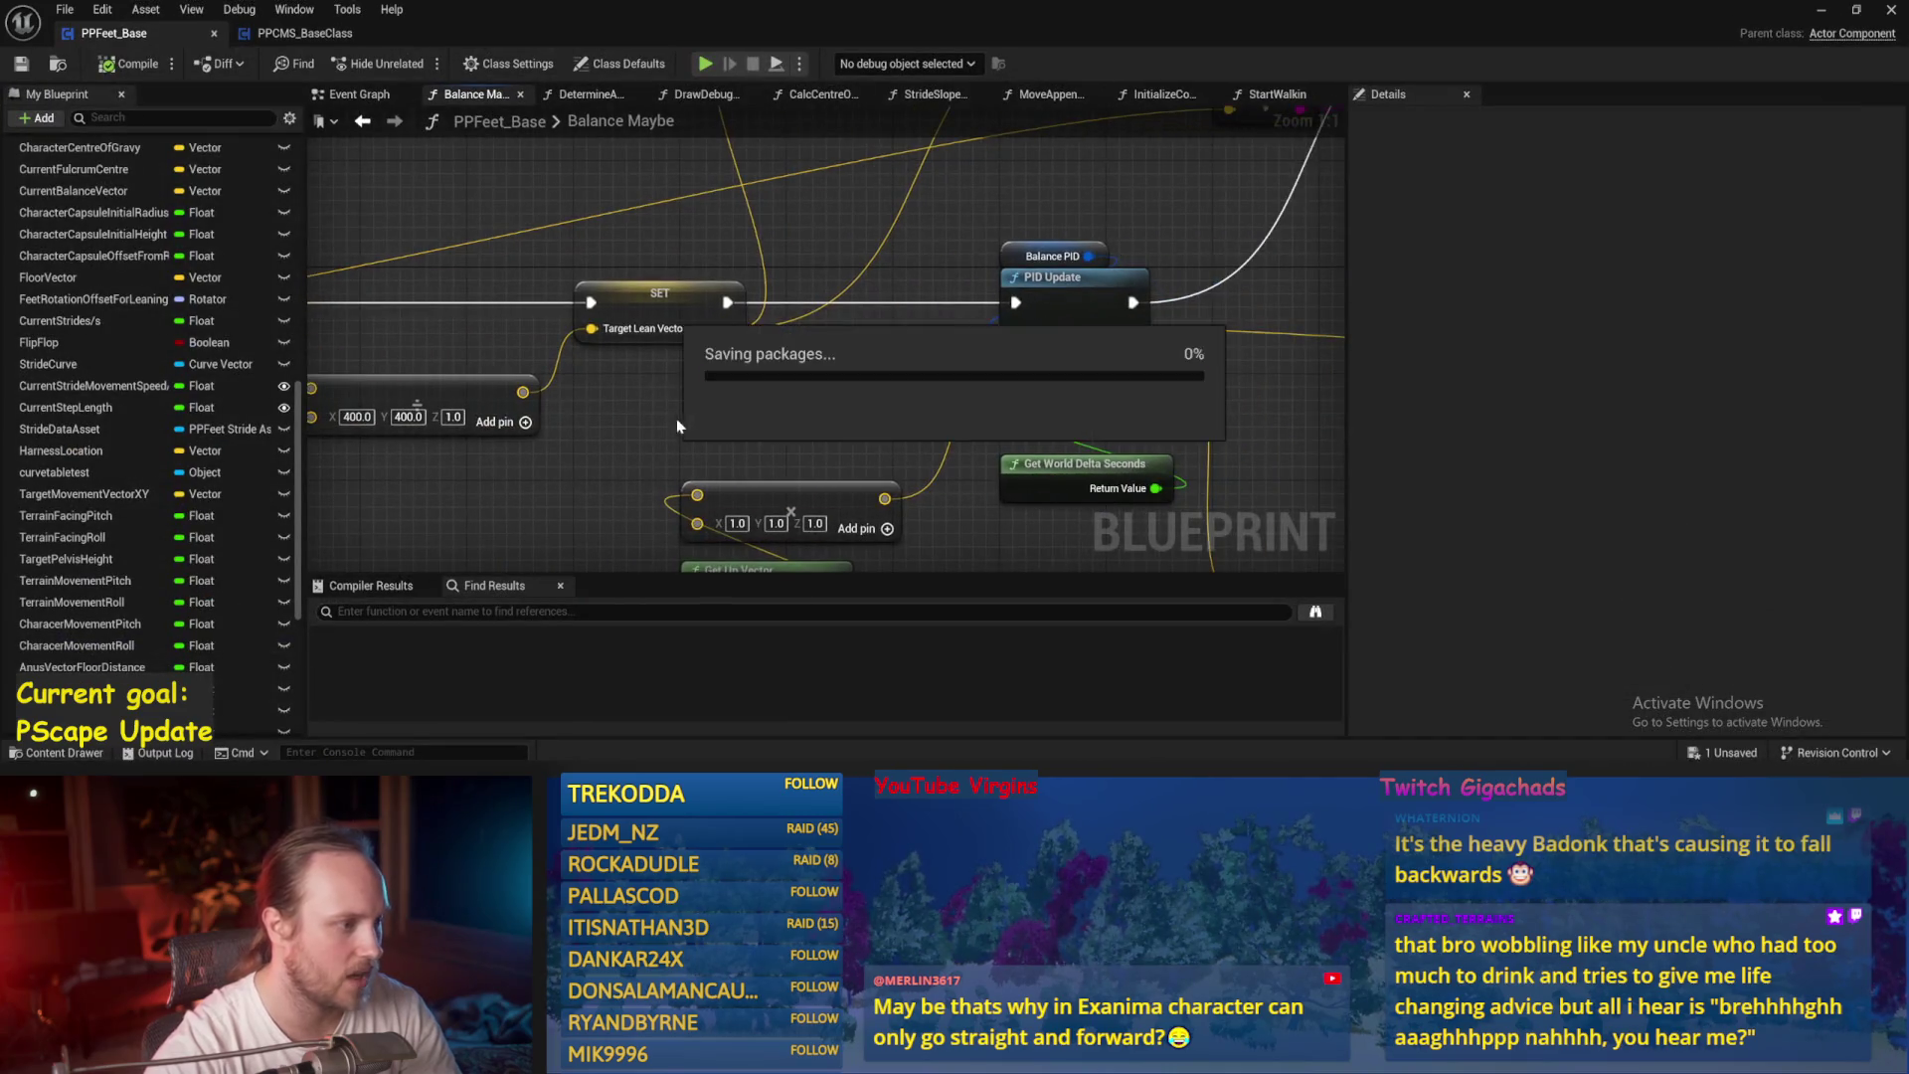
{"action": "type", "text": "800"}
{"action": "key", "text": "Tab"}
{"action": "type", "text": "800"}
{"action": "key", "text": "Return"}
{"action": "left_click_drag", "start_coordinate": [767, 419], "coordinate": [719, 419]}
{"action": "key", "text": "ctrl+s"}
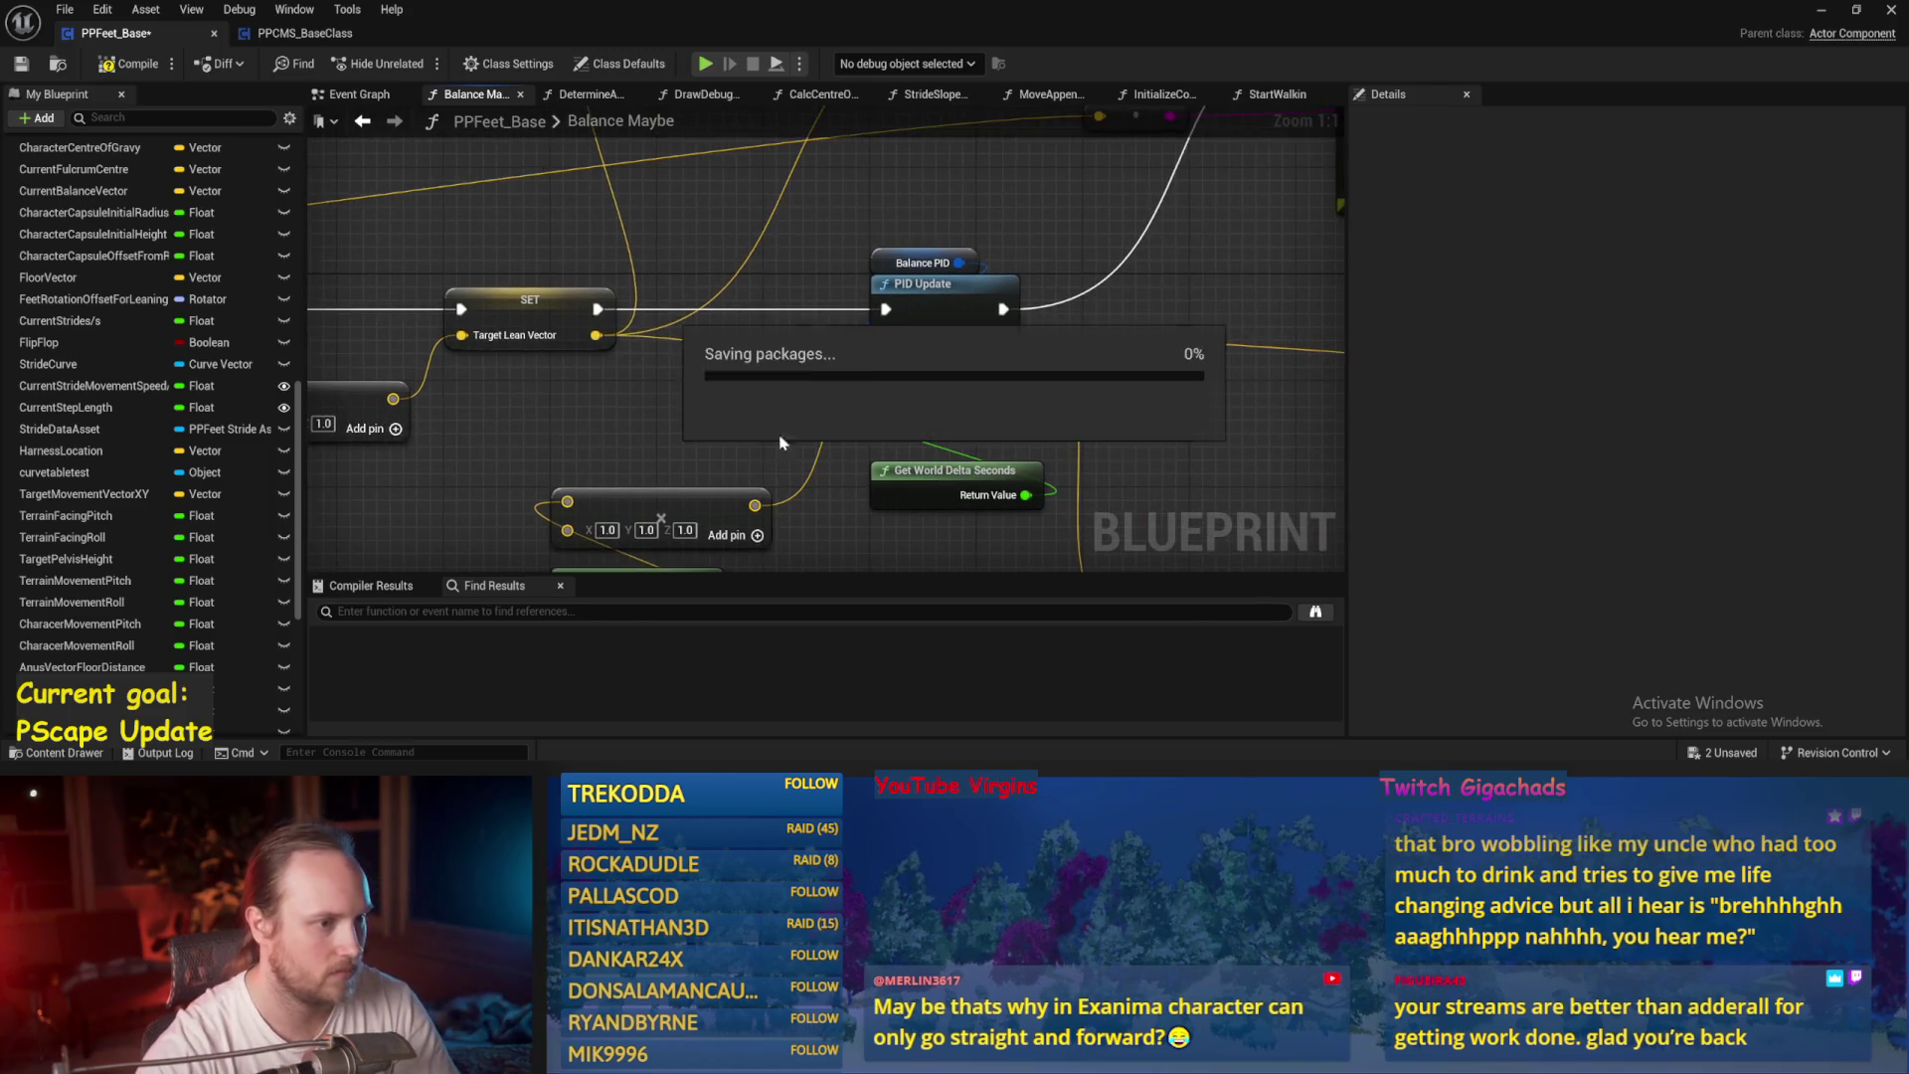
Bring the ASINd multiplier nodes into view, then return to the test level.
{"action": "scroll", "coordinate": [929, 299], "scroll_direction": "down", "scroll_amount": 1}
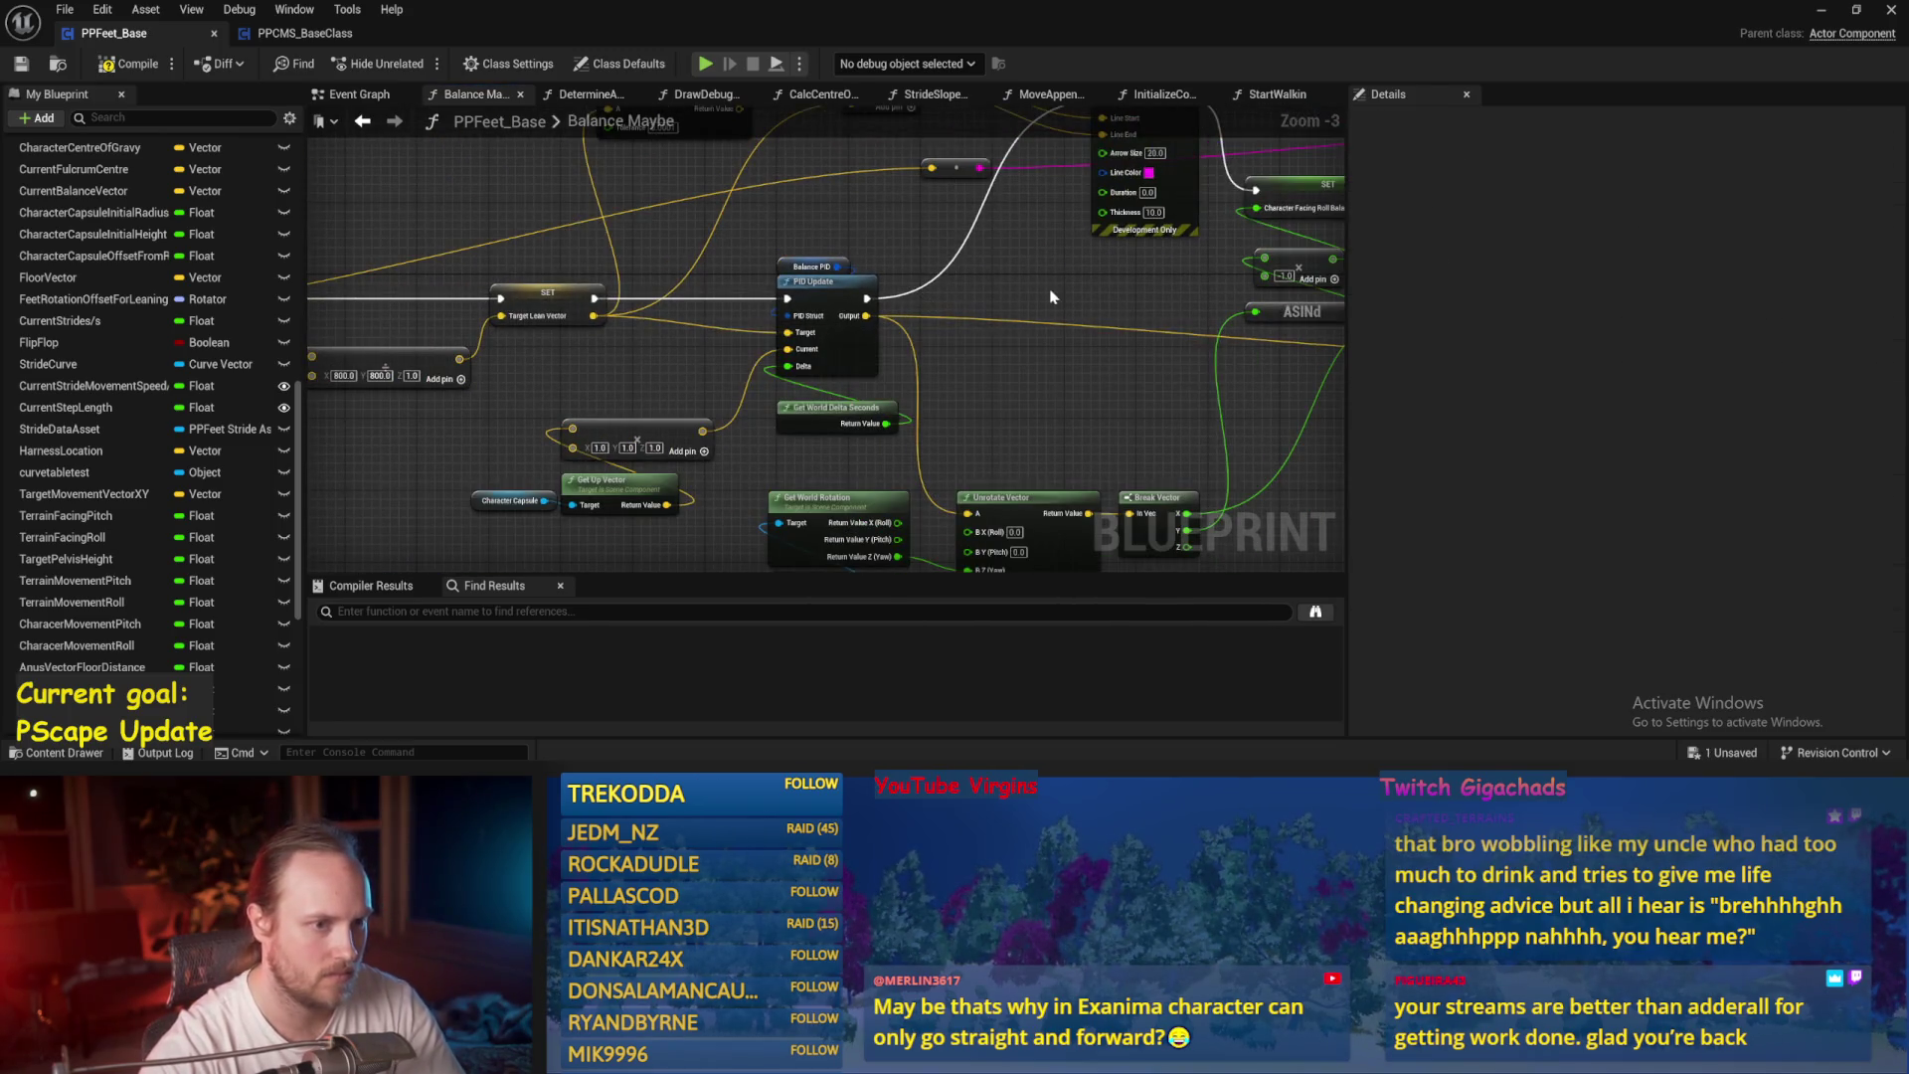
{"action": "left_click_drag", "start_coordinate": [1050, 290], "coordinate": [919, 254]}
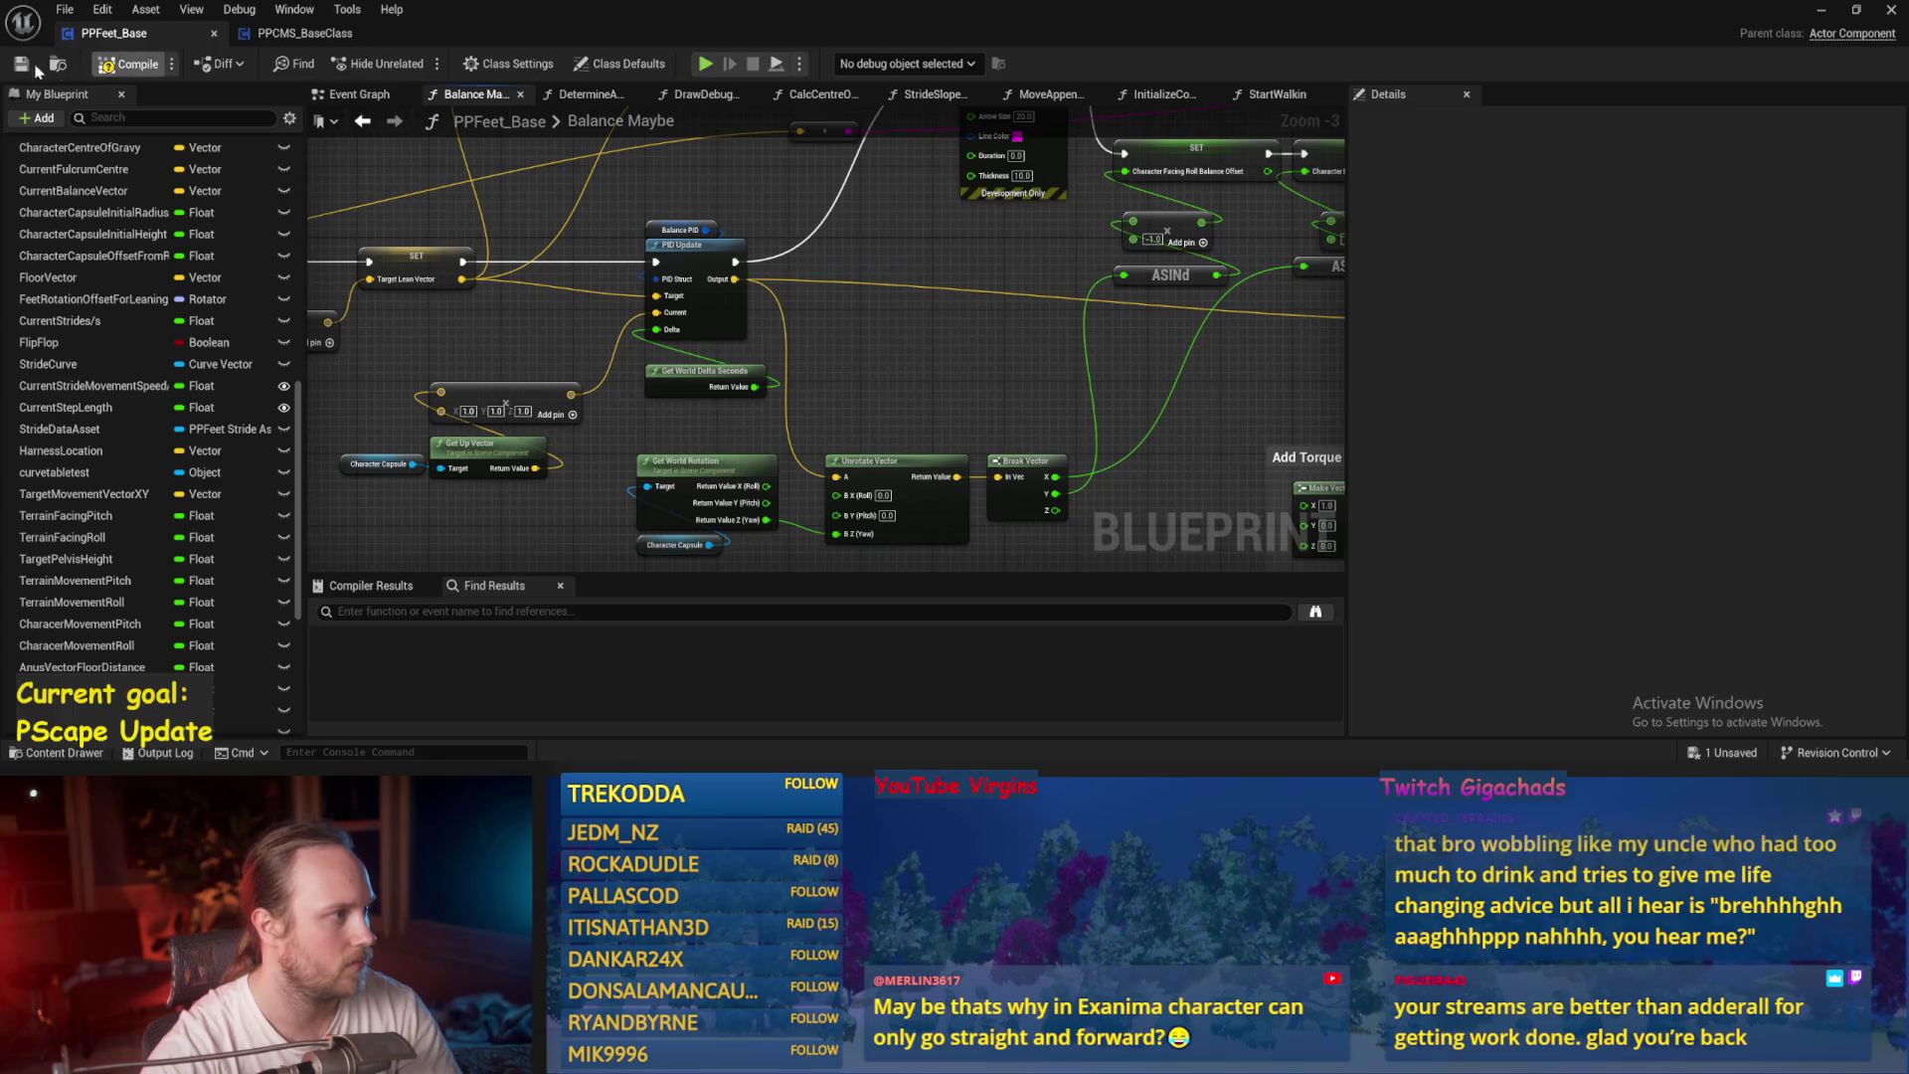
{"action": "left_click_drag", "start_coordinate": [912, 467], "coordinate": [733, 490]}
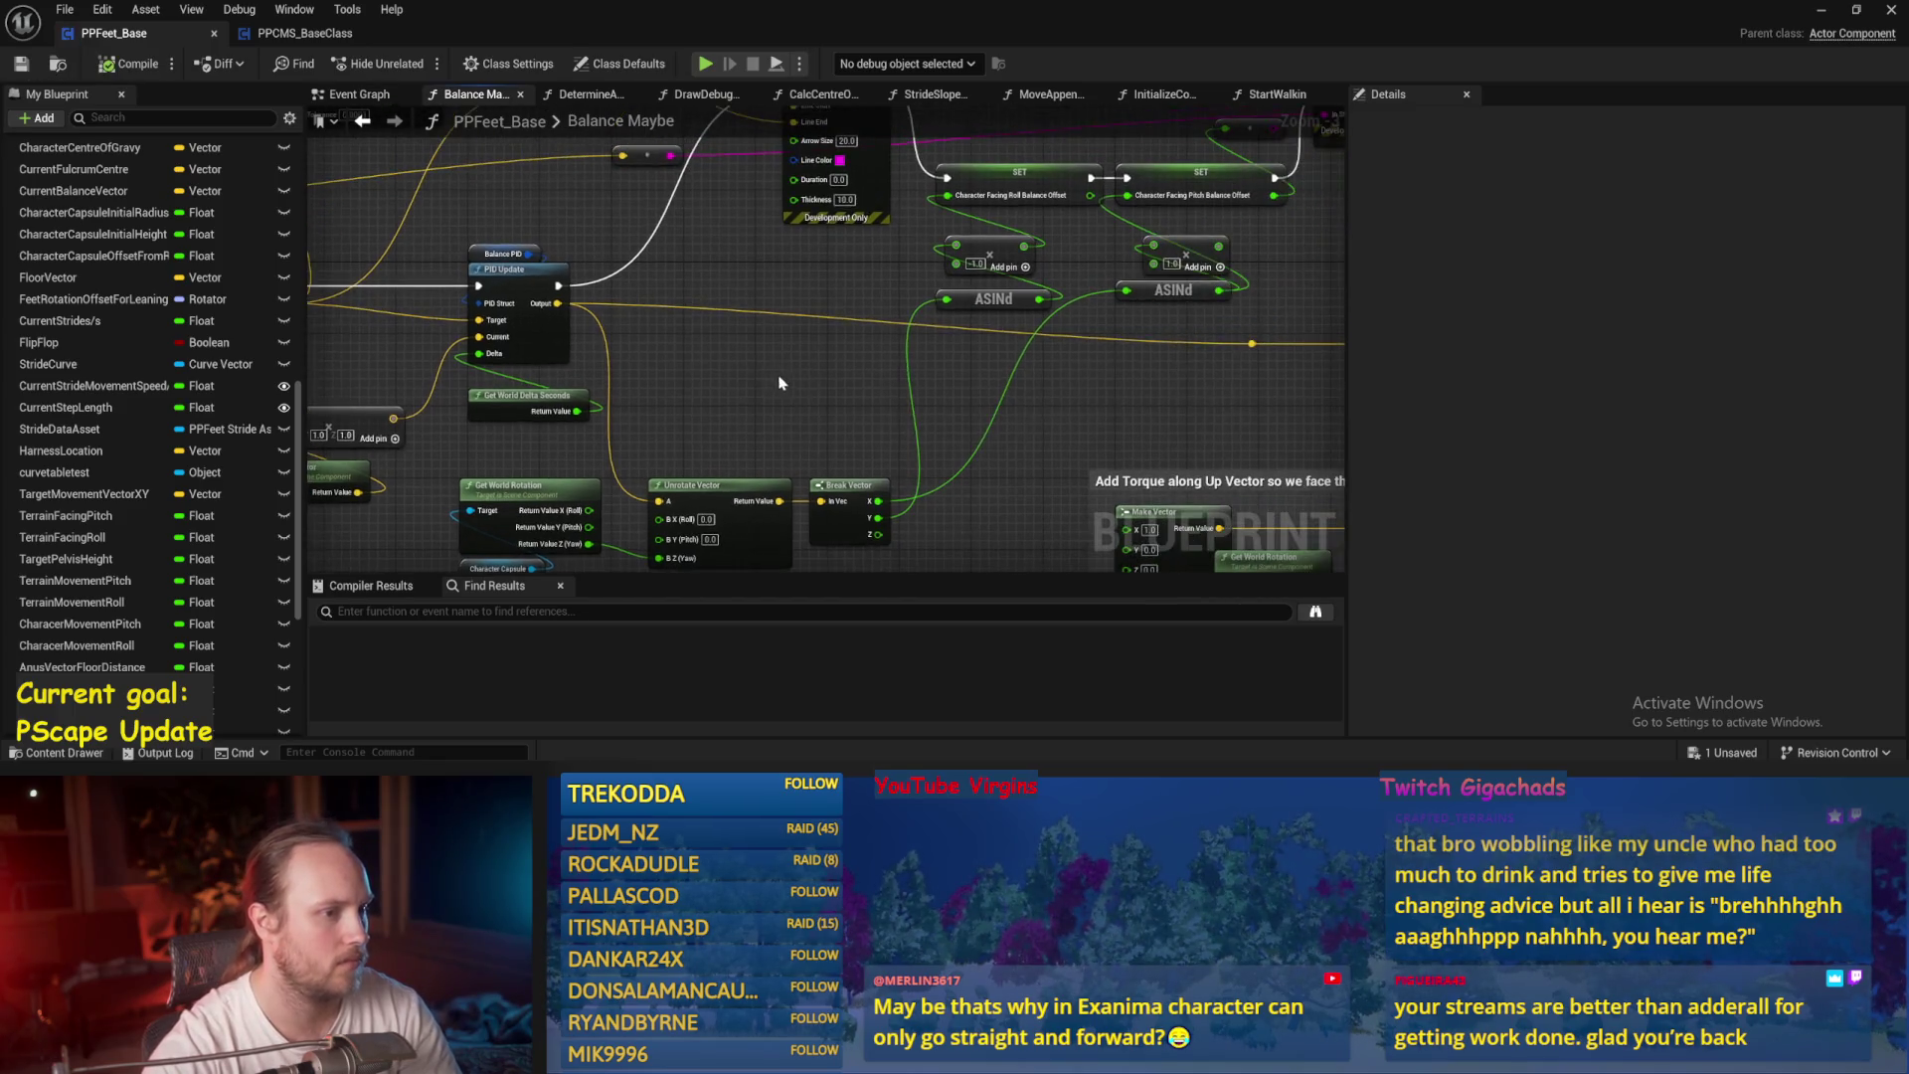
{"action": "left_click", "coordinate": [1819, 12]}
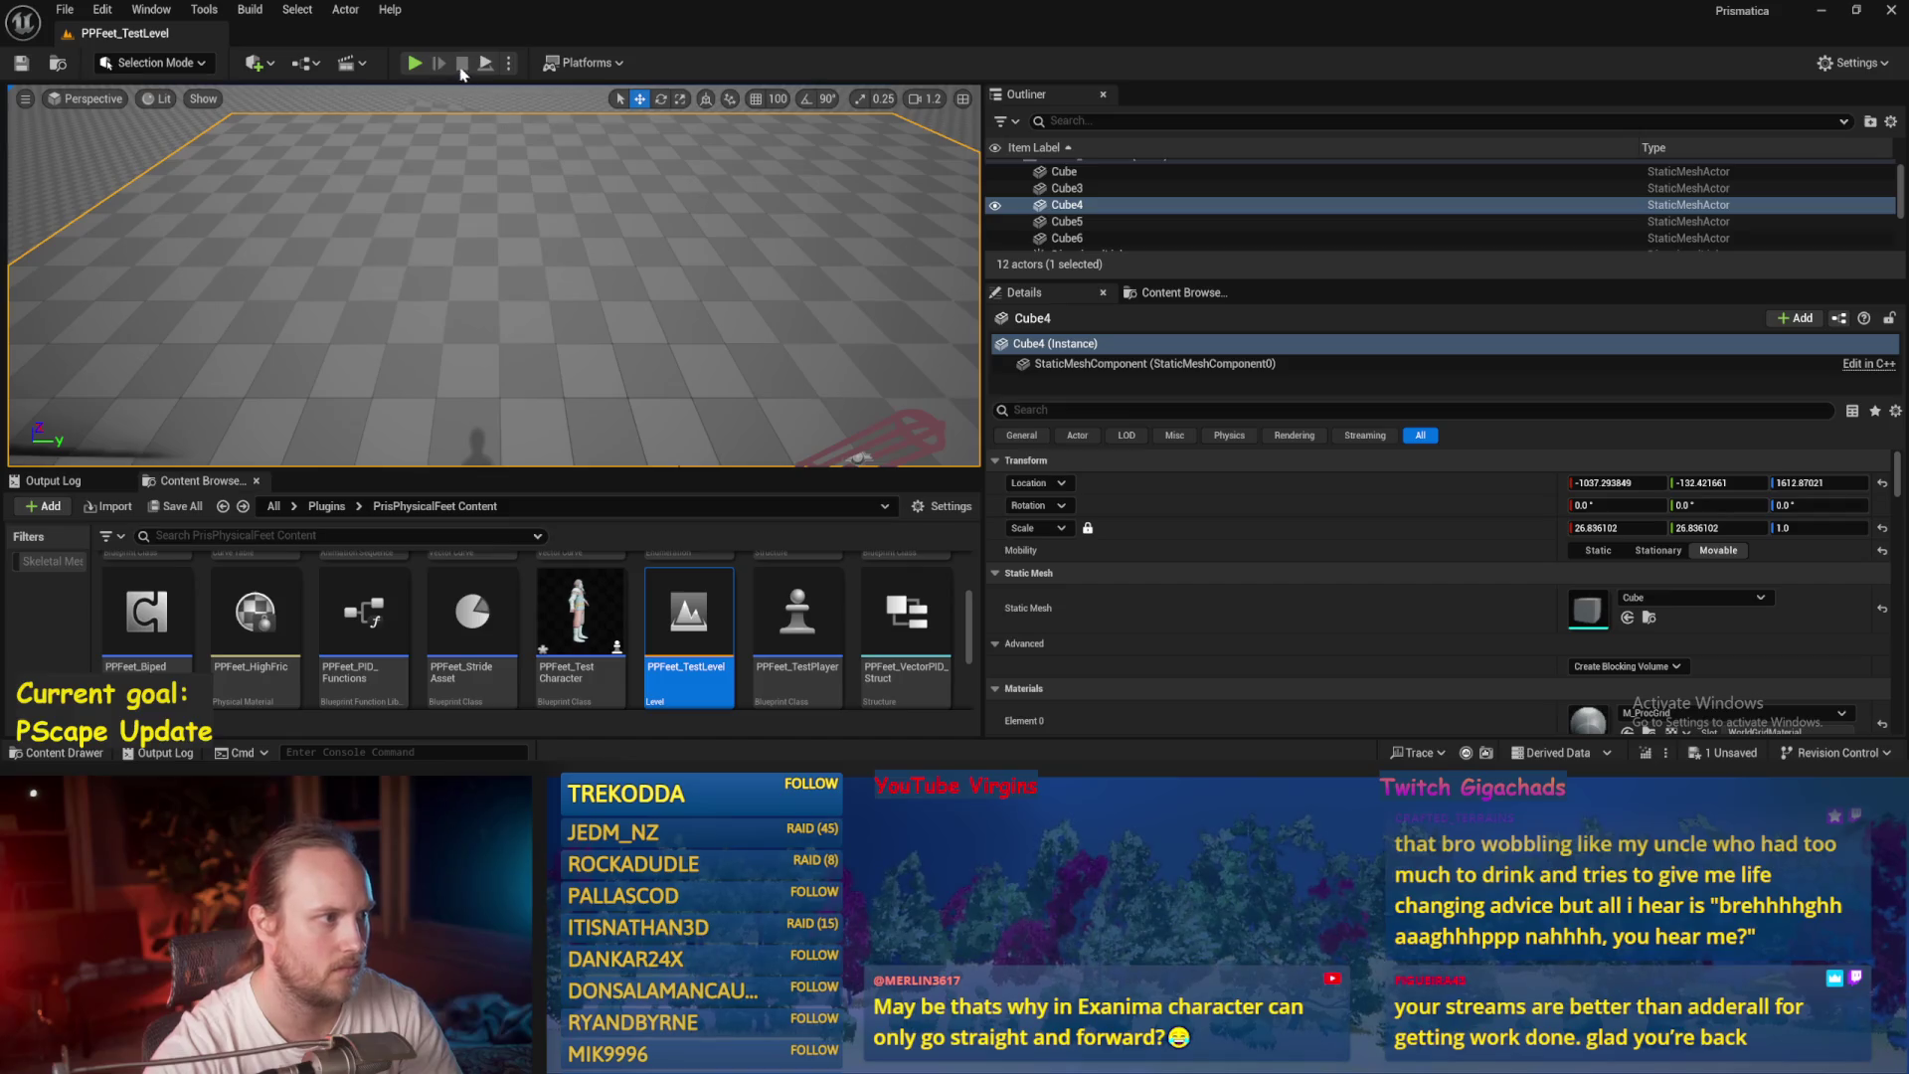
Run three quick play-tests of the level, then switch back to PPFeet_Base.
{"action": "left_click", "coordinate": [414, 63]}
{"action": "key", "text": "Escape"}
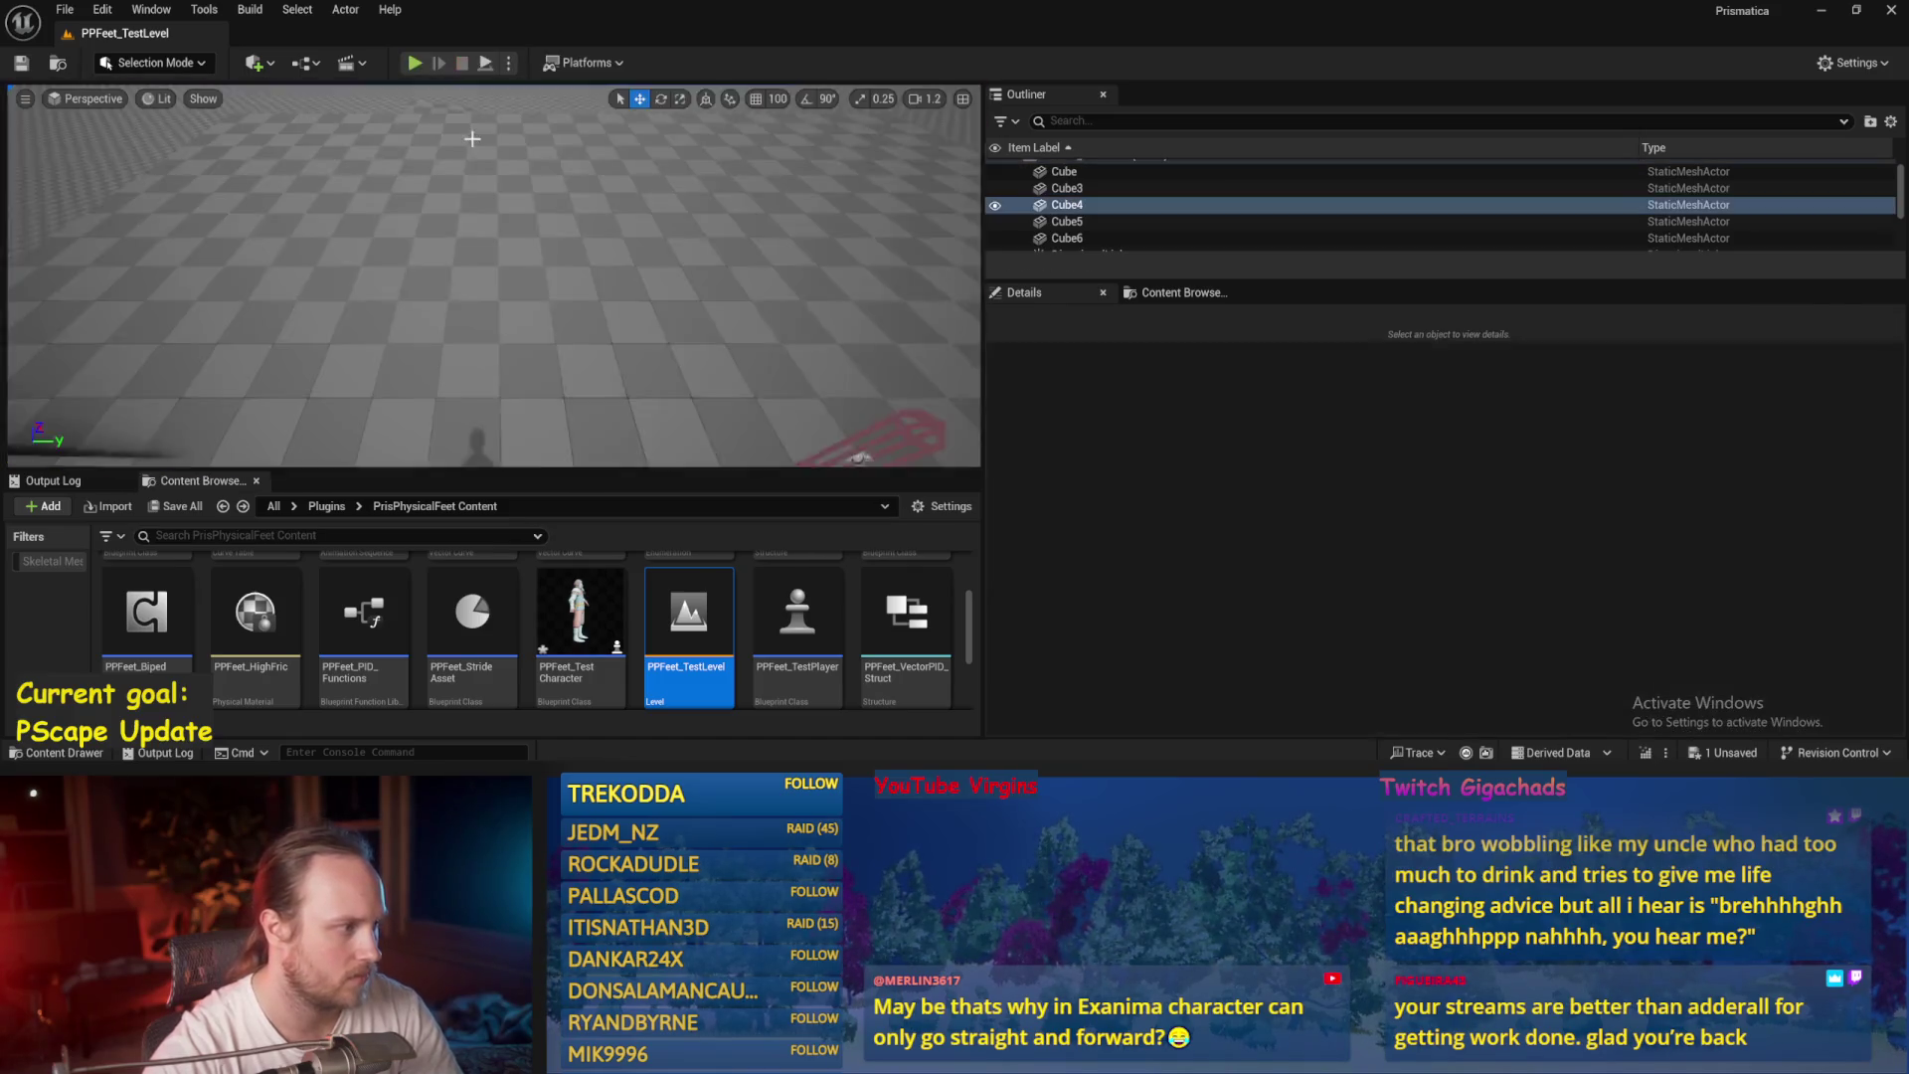
{"action": "left_click", "coordinate": [410, 64]}
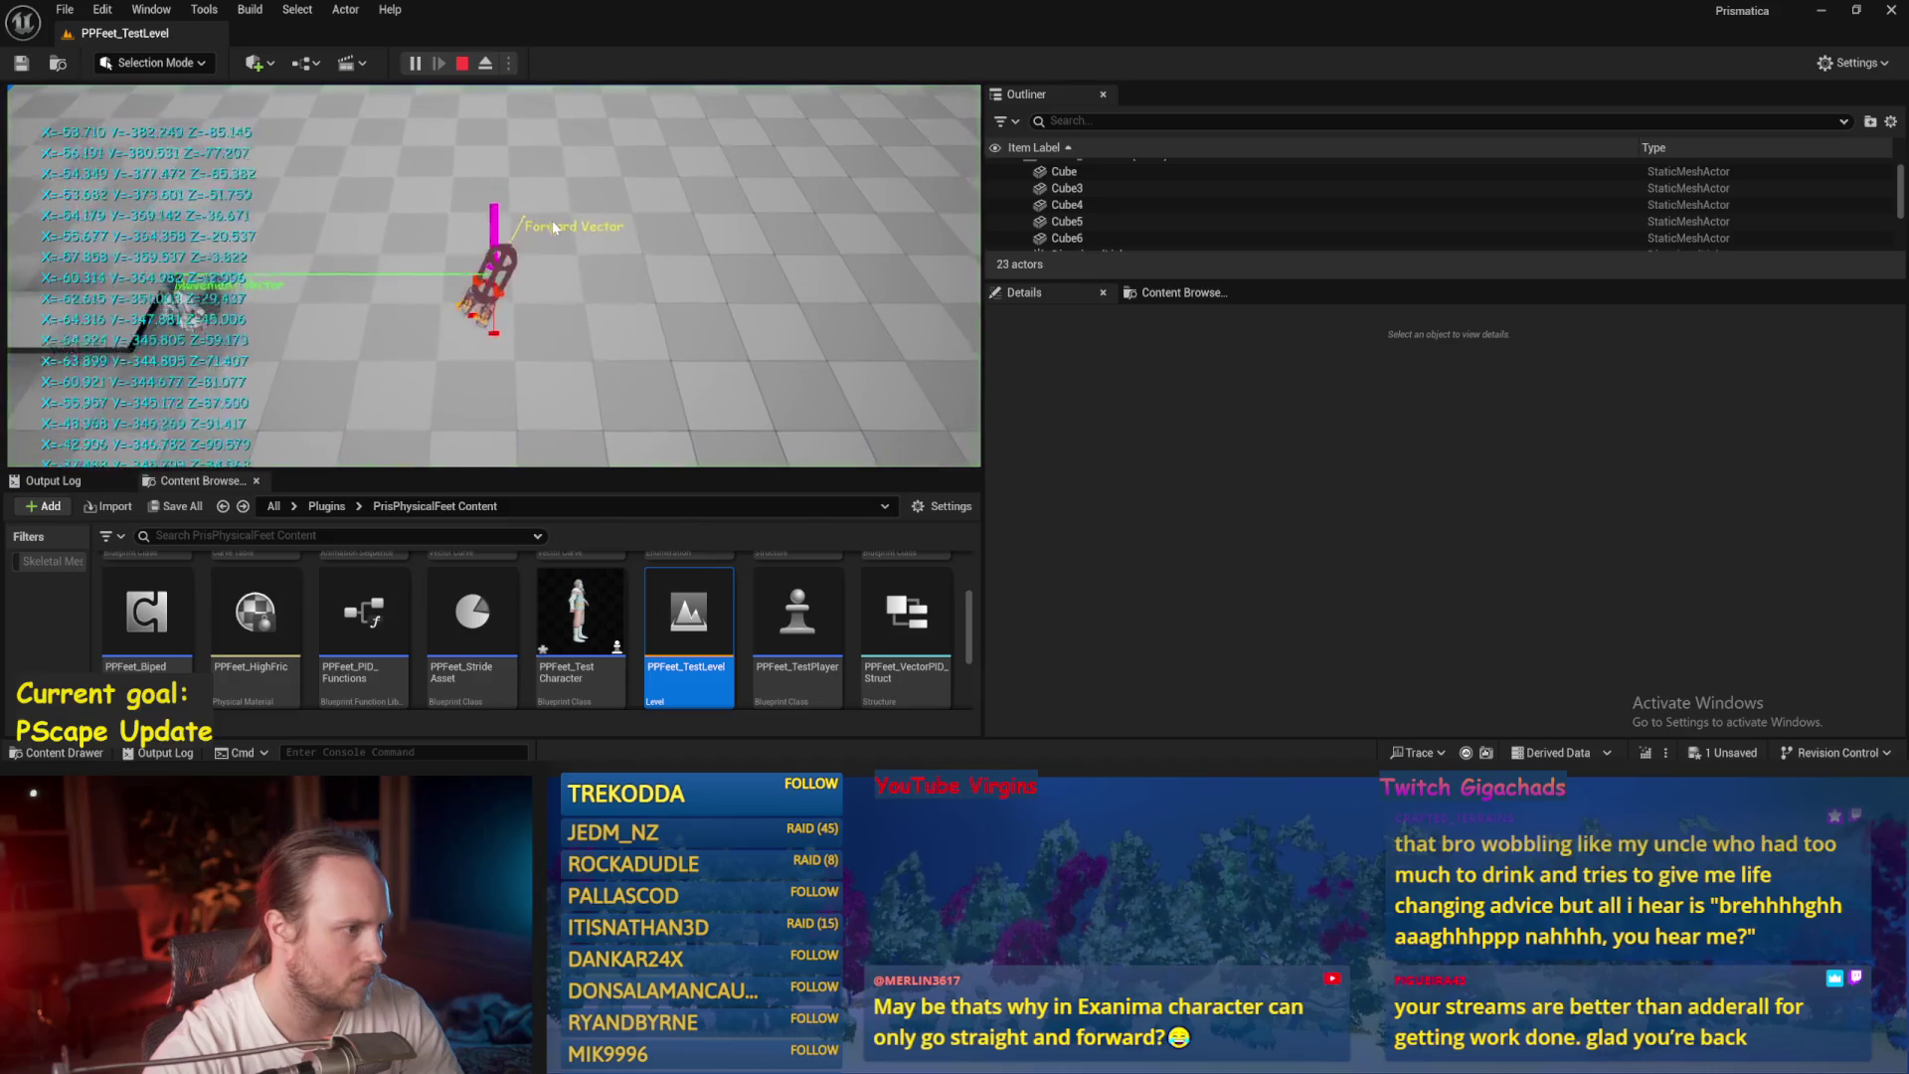
{"action": "key", "text": "Escape"}
{"action": "left_click", "coordinate": [414, 63]}
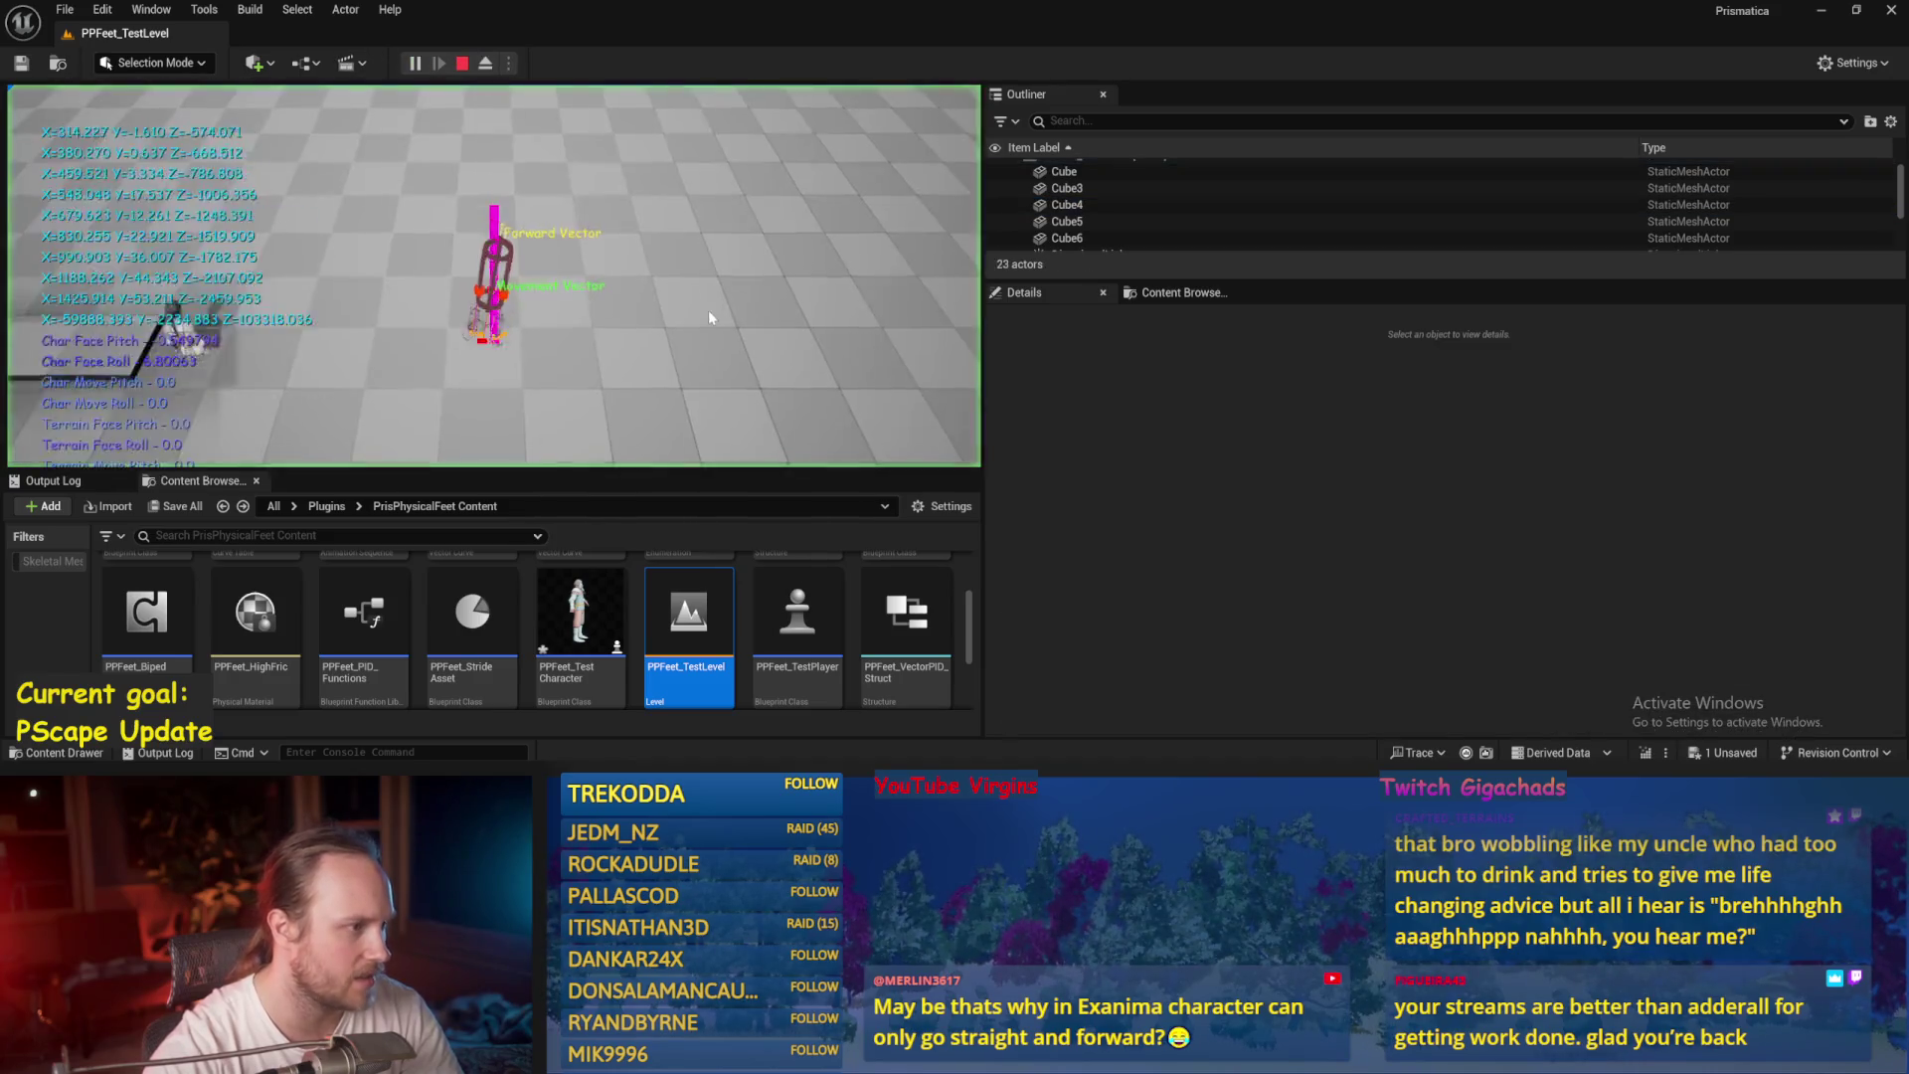
{"action": "key", "text": "Escape"}
{"action": "key", "text": "alt+Tab"}
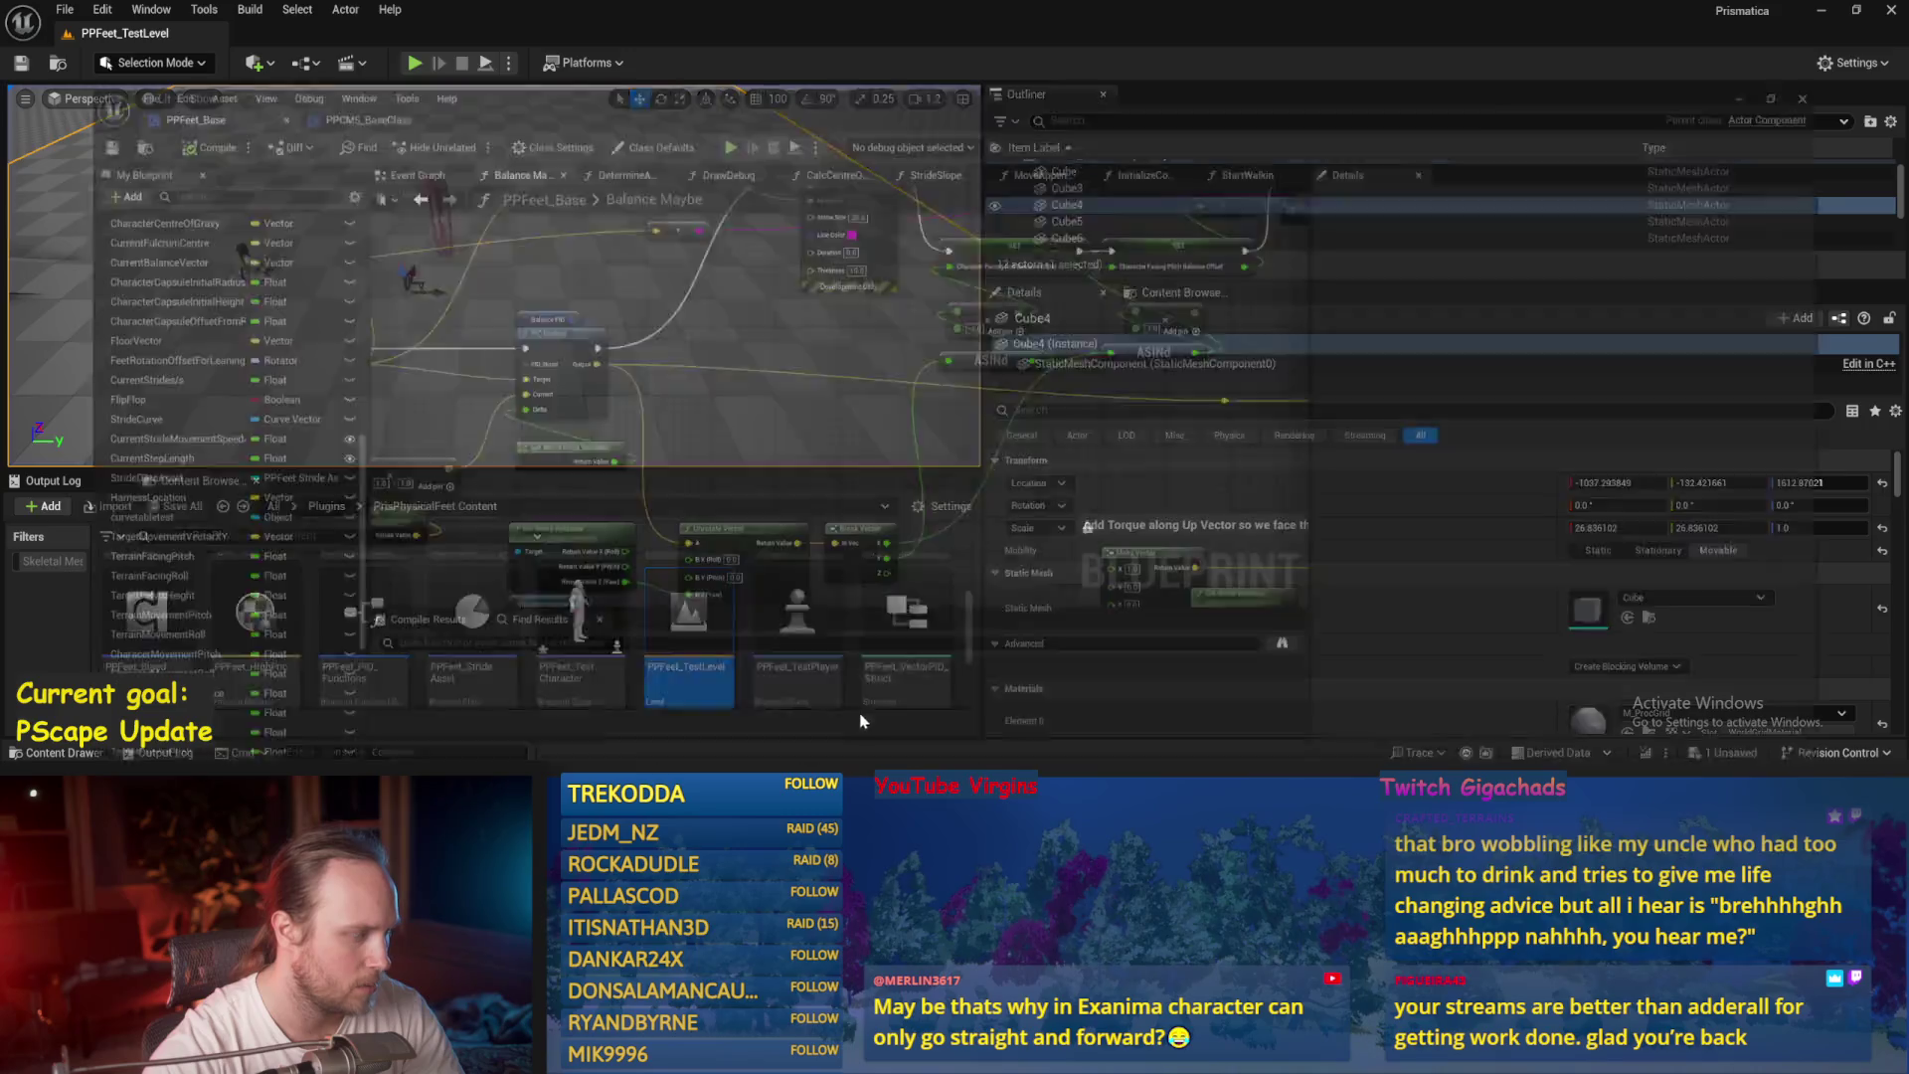
Set the Balance PID ProportionalFactor to 0.1 and compile the Blueprint.
{"action": "mouse_move", "coordinate": [756, 396]}
{"action": "left_mouse_down"}
{"action": "mouse_move", "coordinate": [934, 214]}
{"action": "mouse_move", "coordinate": [1124, 211]}
{"action": "left_mouse_up"}
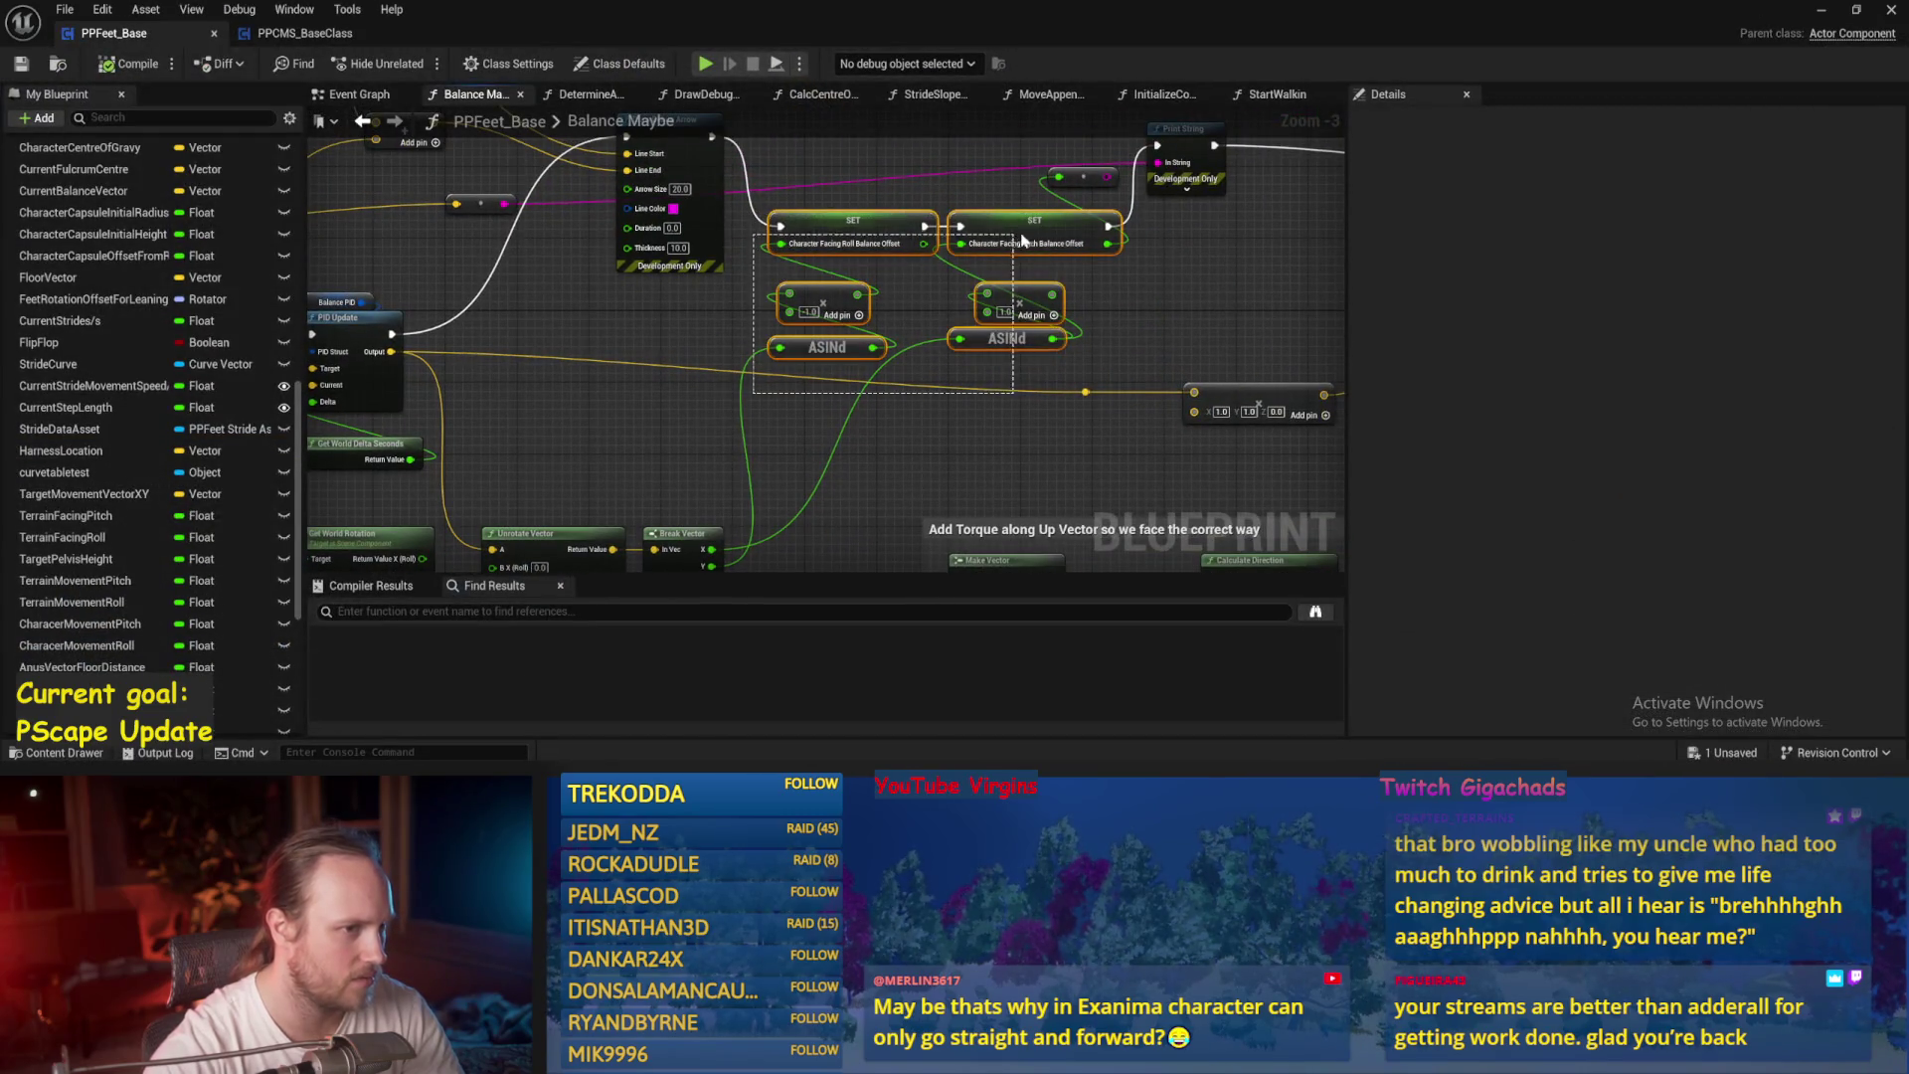
{"action": "left_click", "coordinate": [853, 423]}
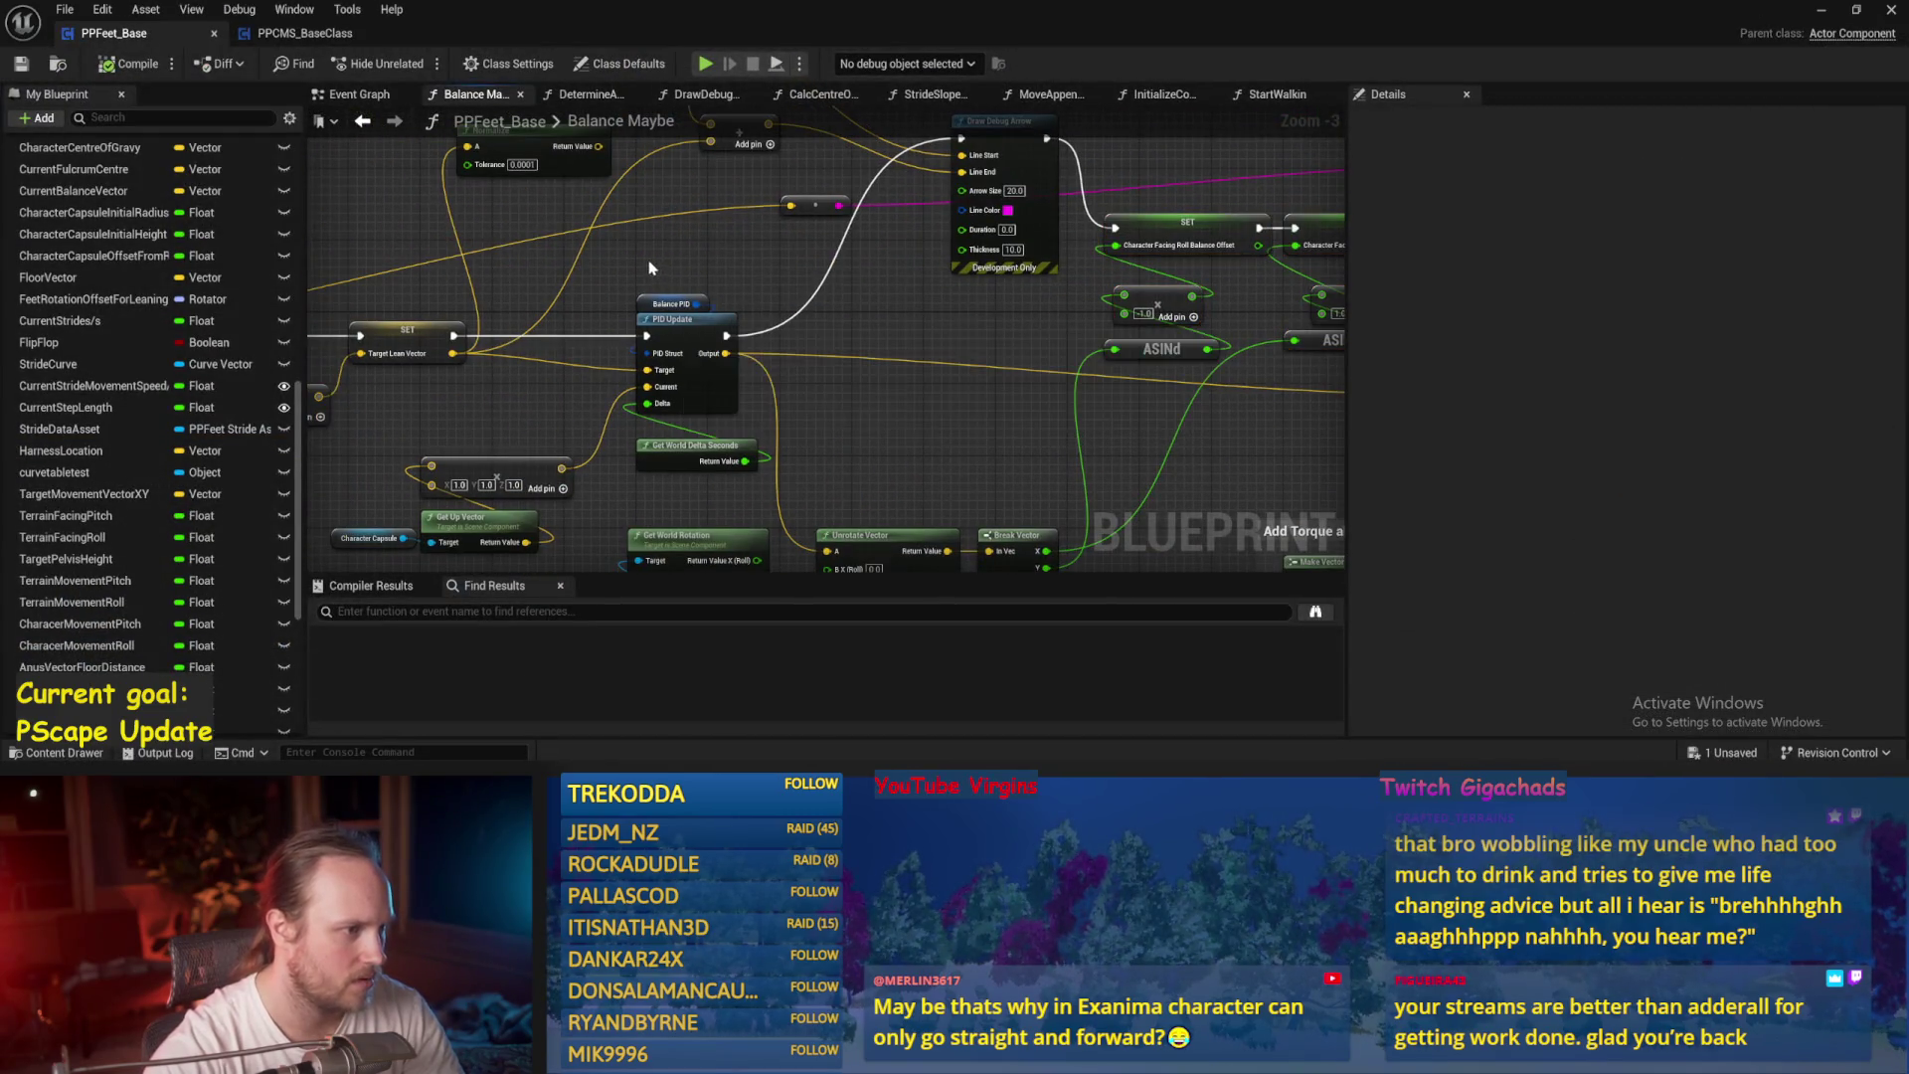
{"action": "left_click_drag", "start_coordinate": [653, 263], "coordinate": [662, 309]}
{"action": "left_click", "coordinate": [1699, 463]}
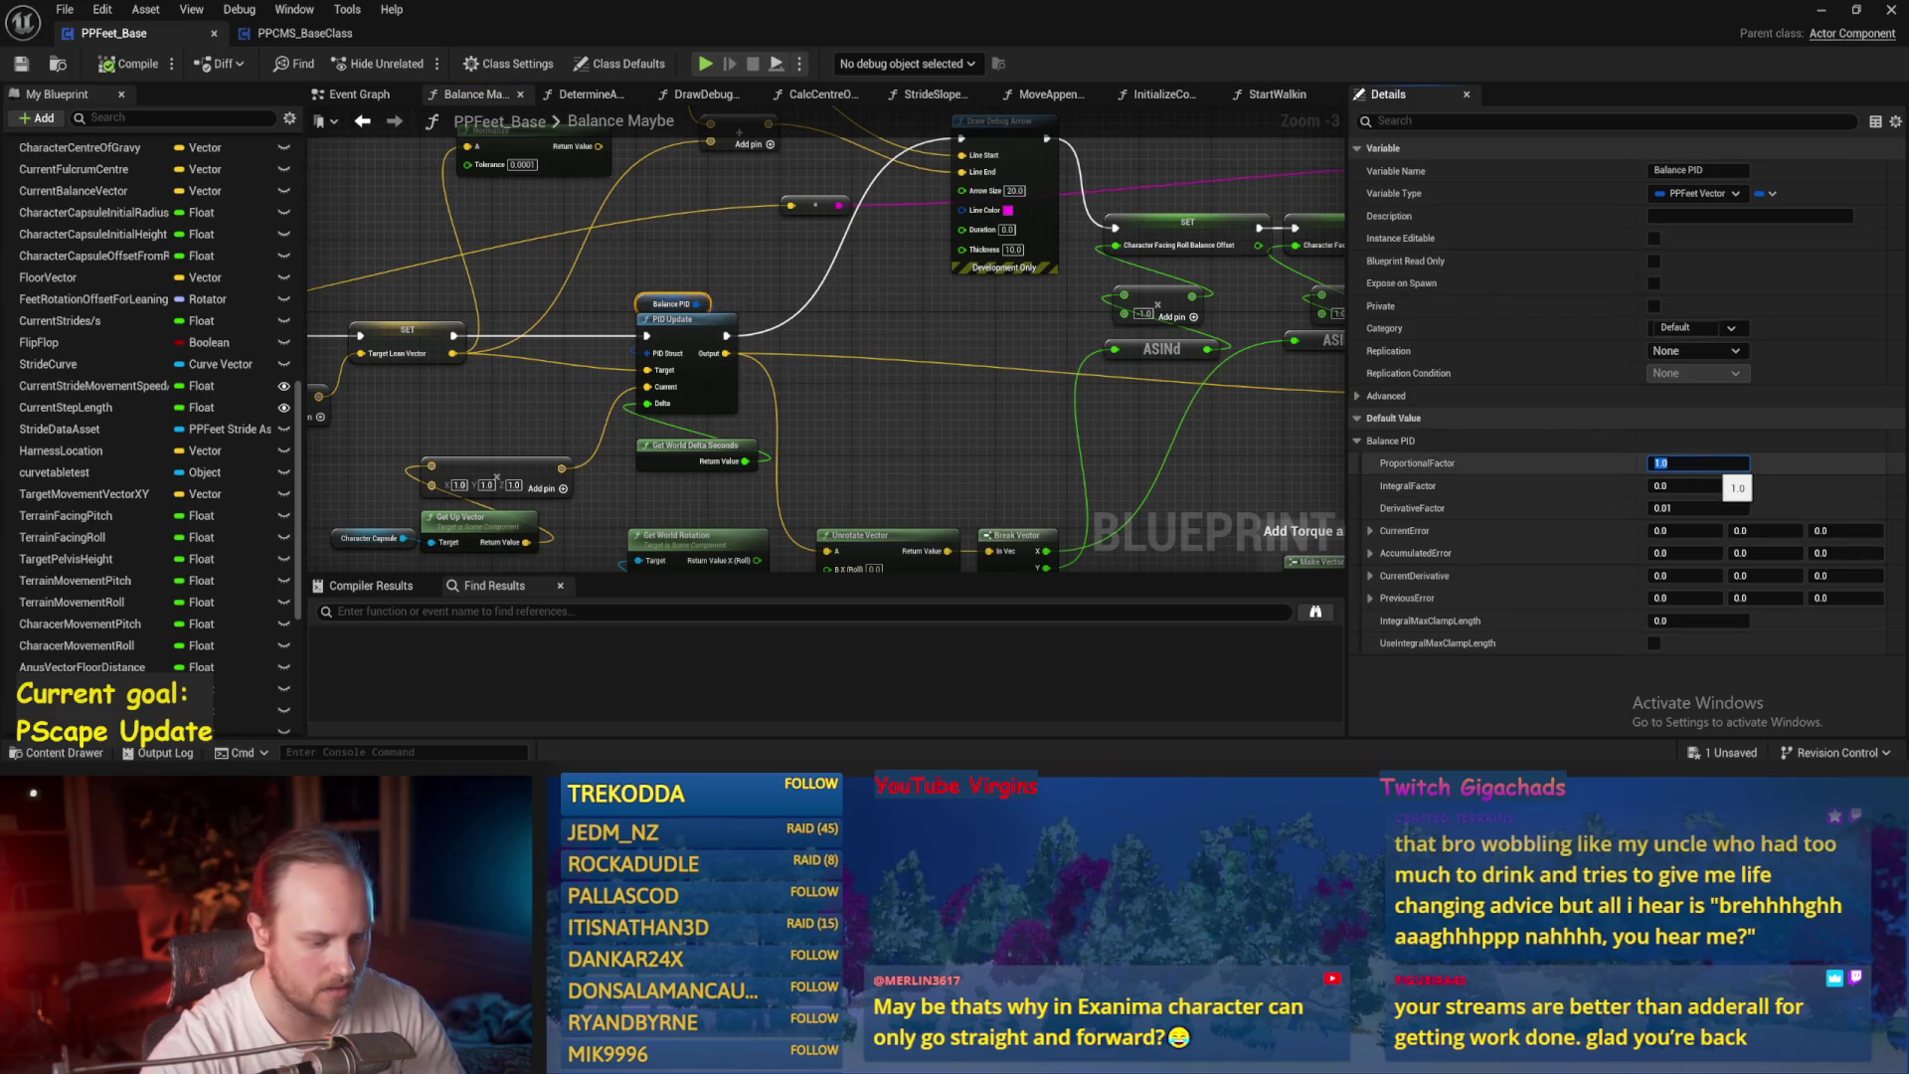
{"action": "type", "text": "0.1"}
{"action": "left_click", "coordinate": [497, 252]}
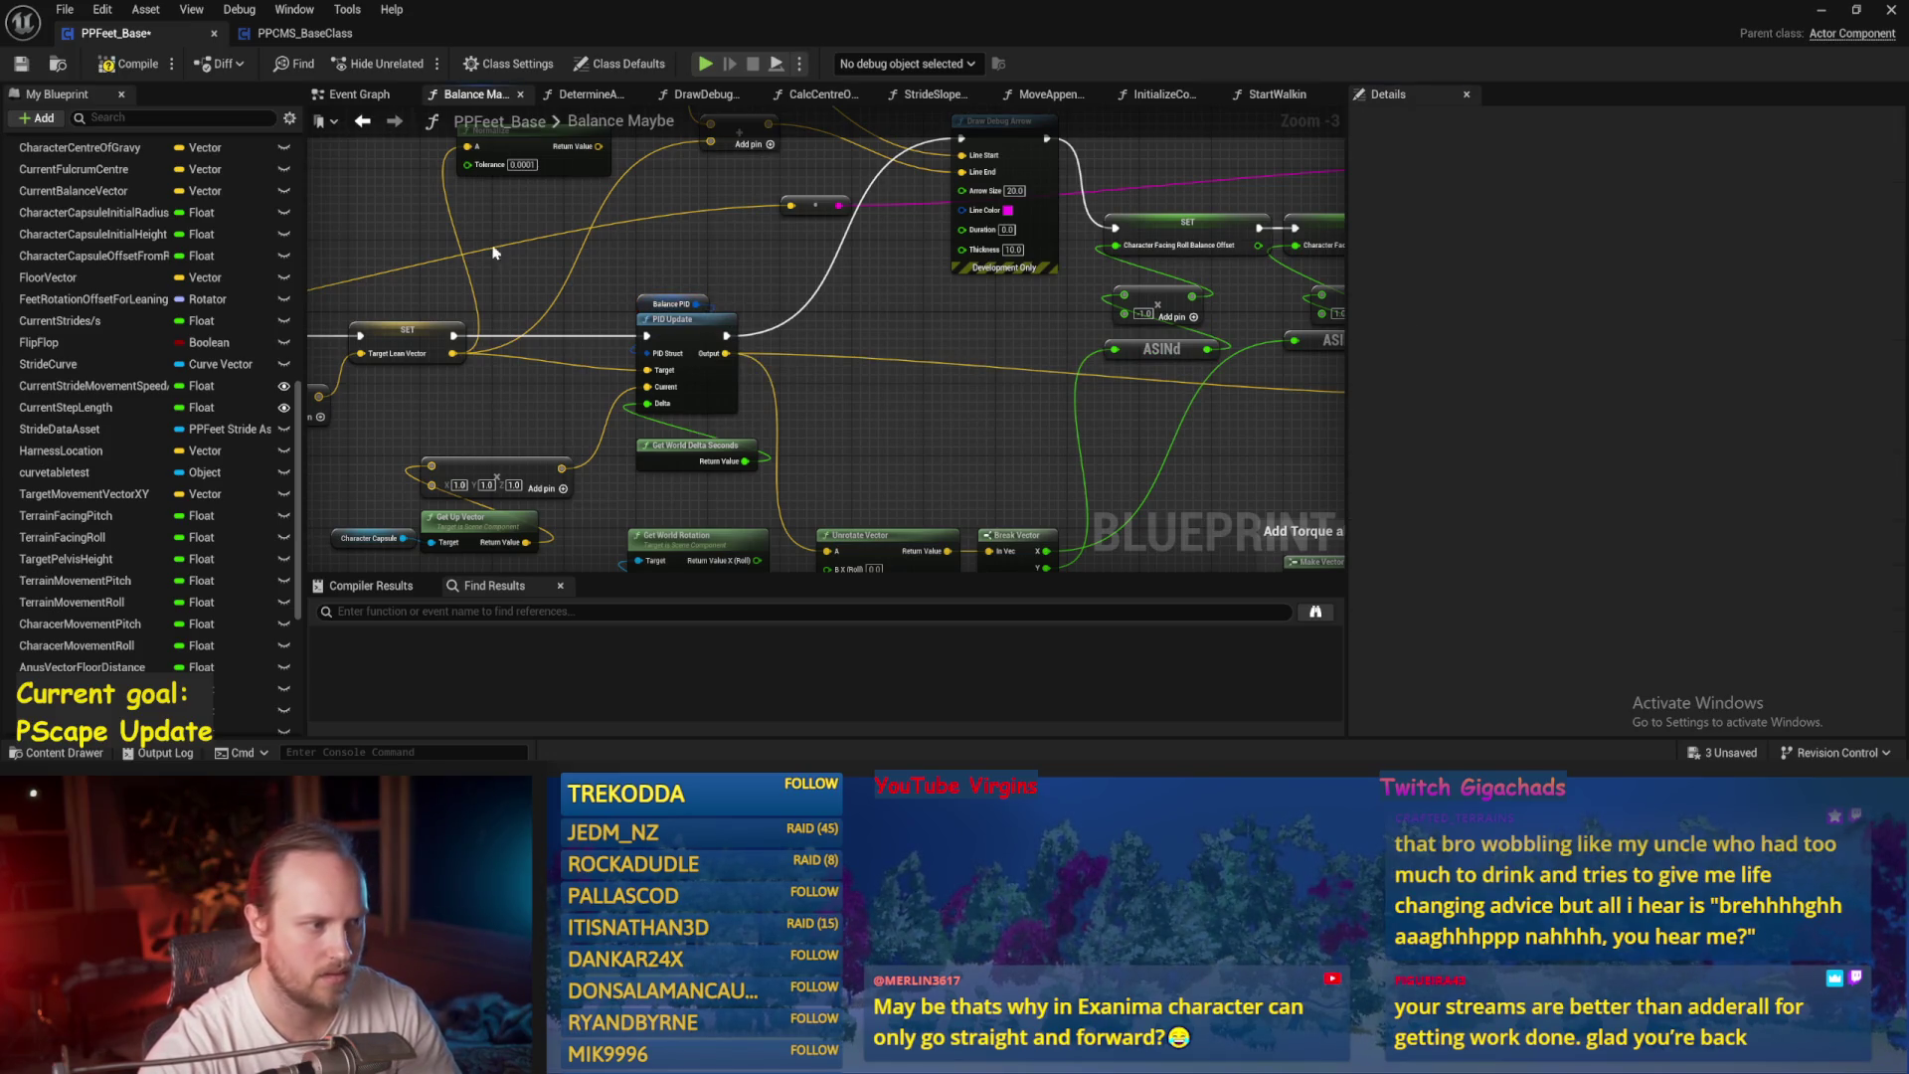
{"action": "left_click", "coordinate": [130, 63]}
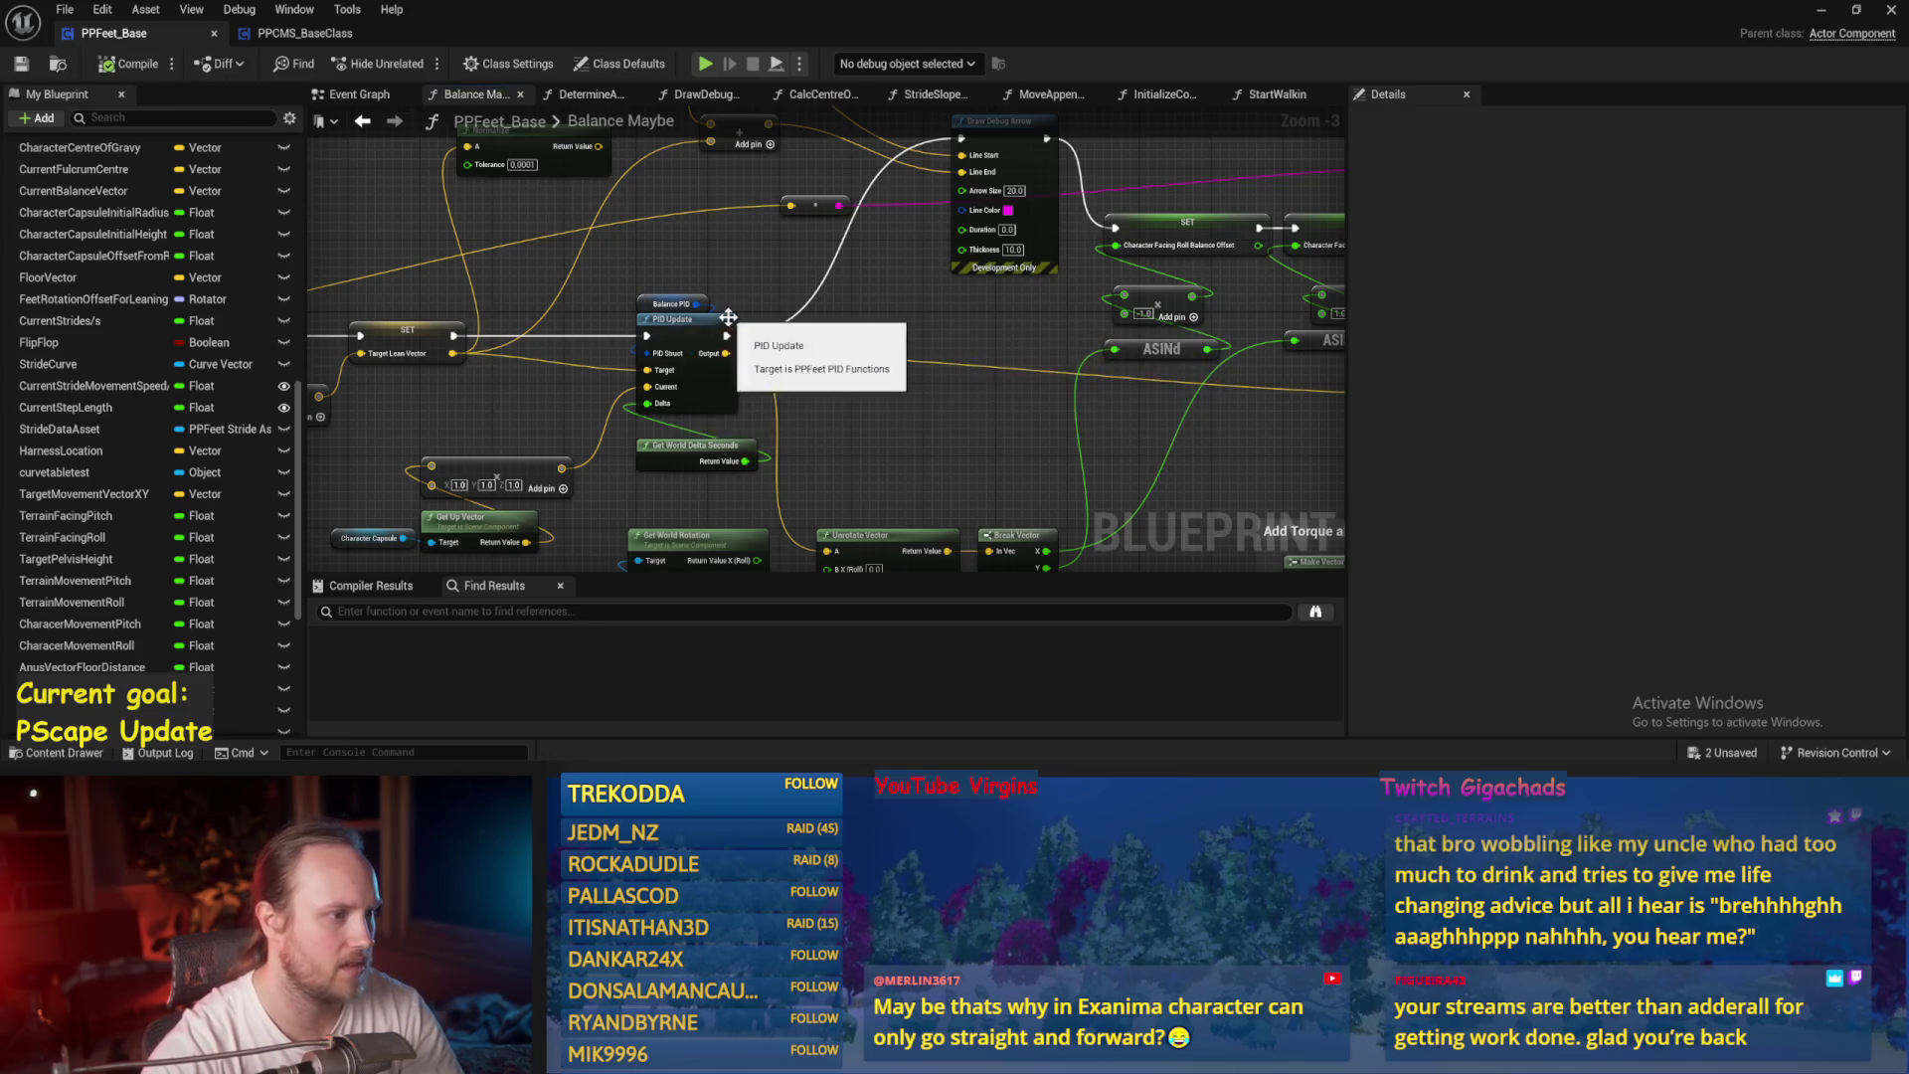
{"action": "left_click", "coordinate": [672, 303]}
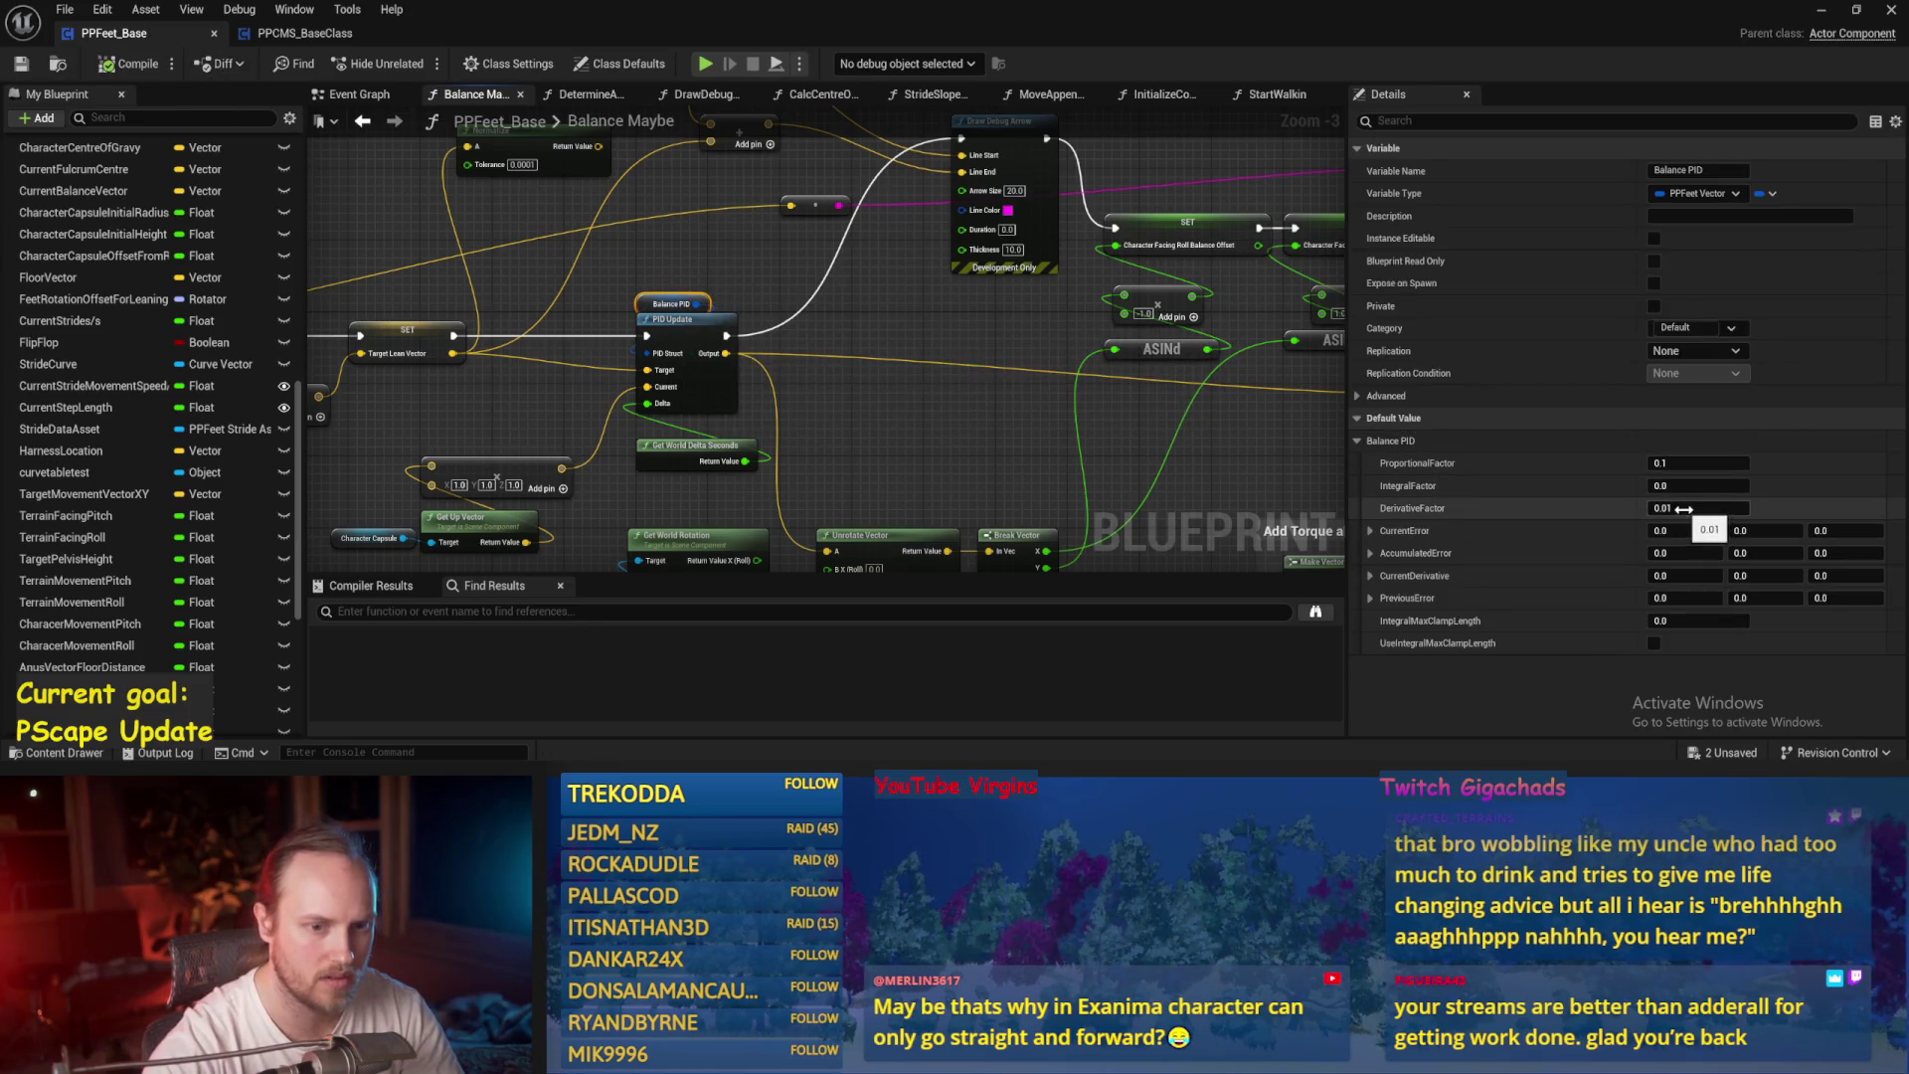
{"action": "left_click", "coordinate": [1819, 12]}
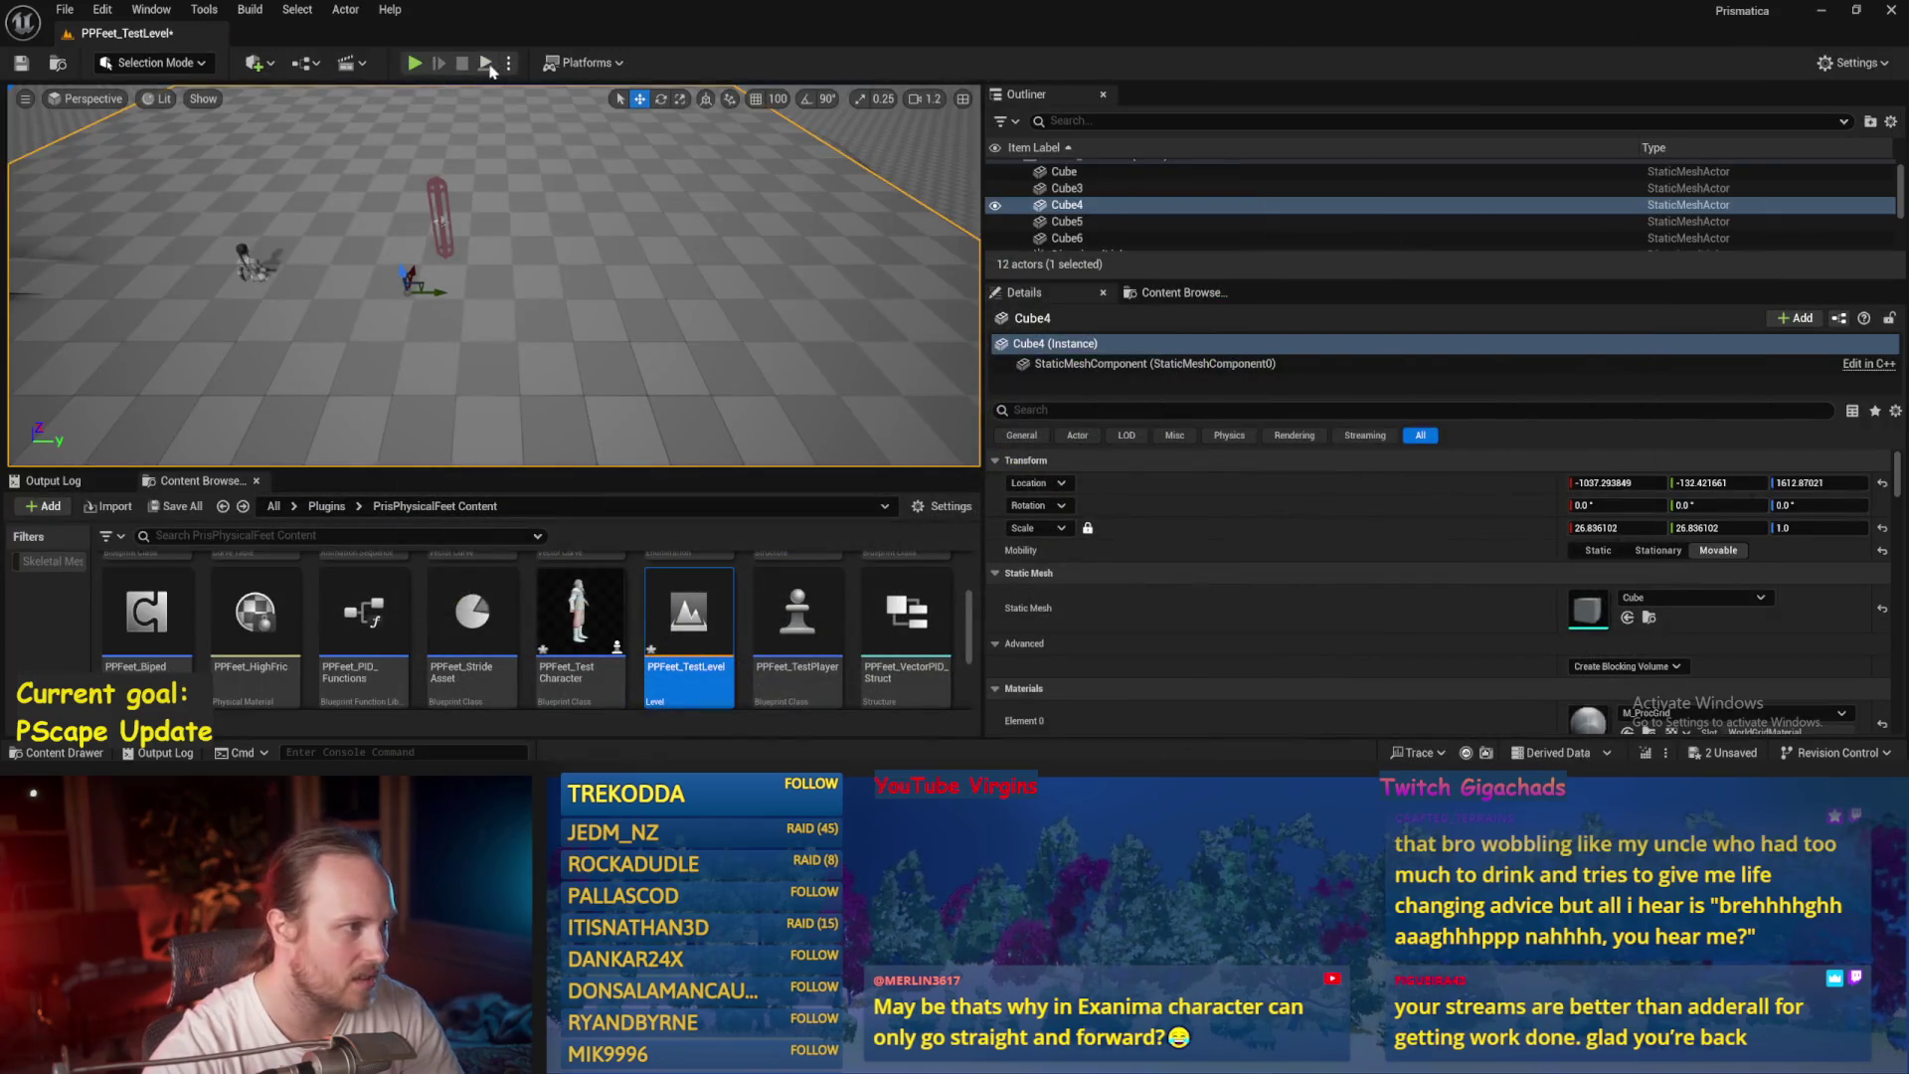
Run three quick play-tests of the capsule character.
{"action": "left_click", "coordinate": [413, 63]}
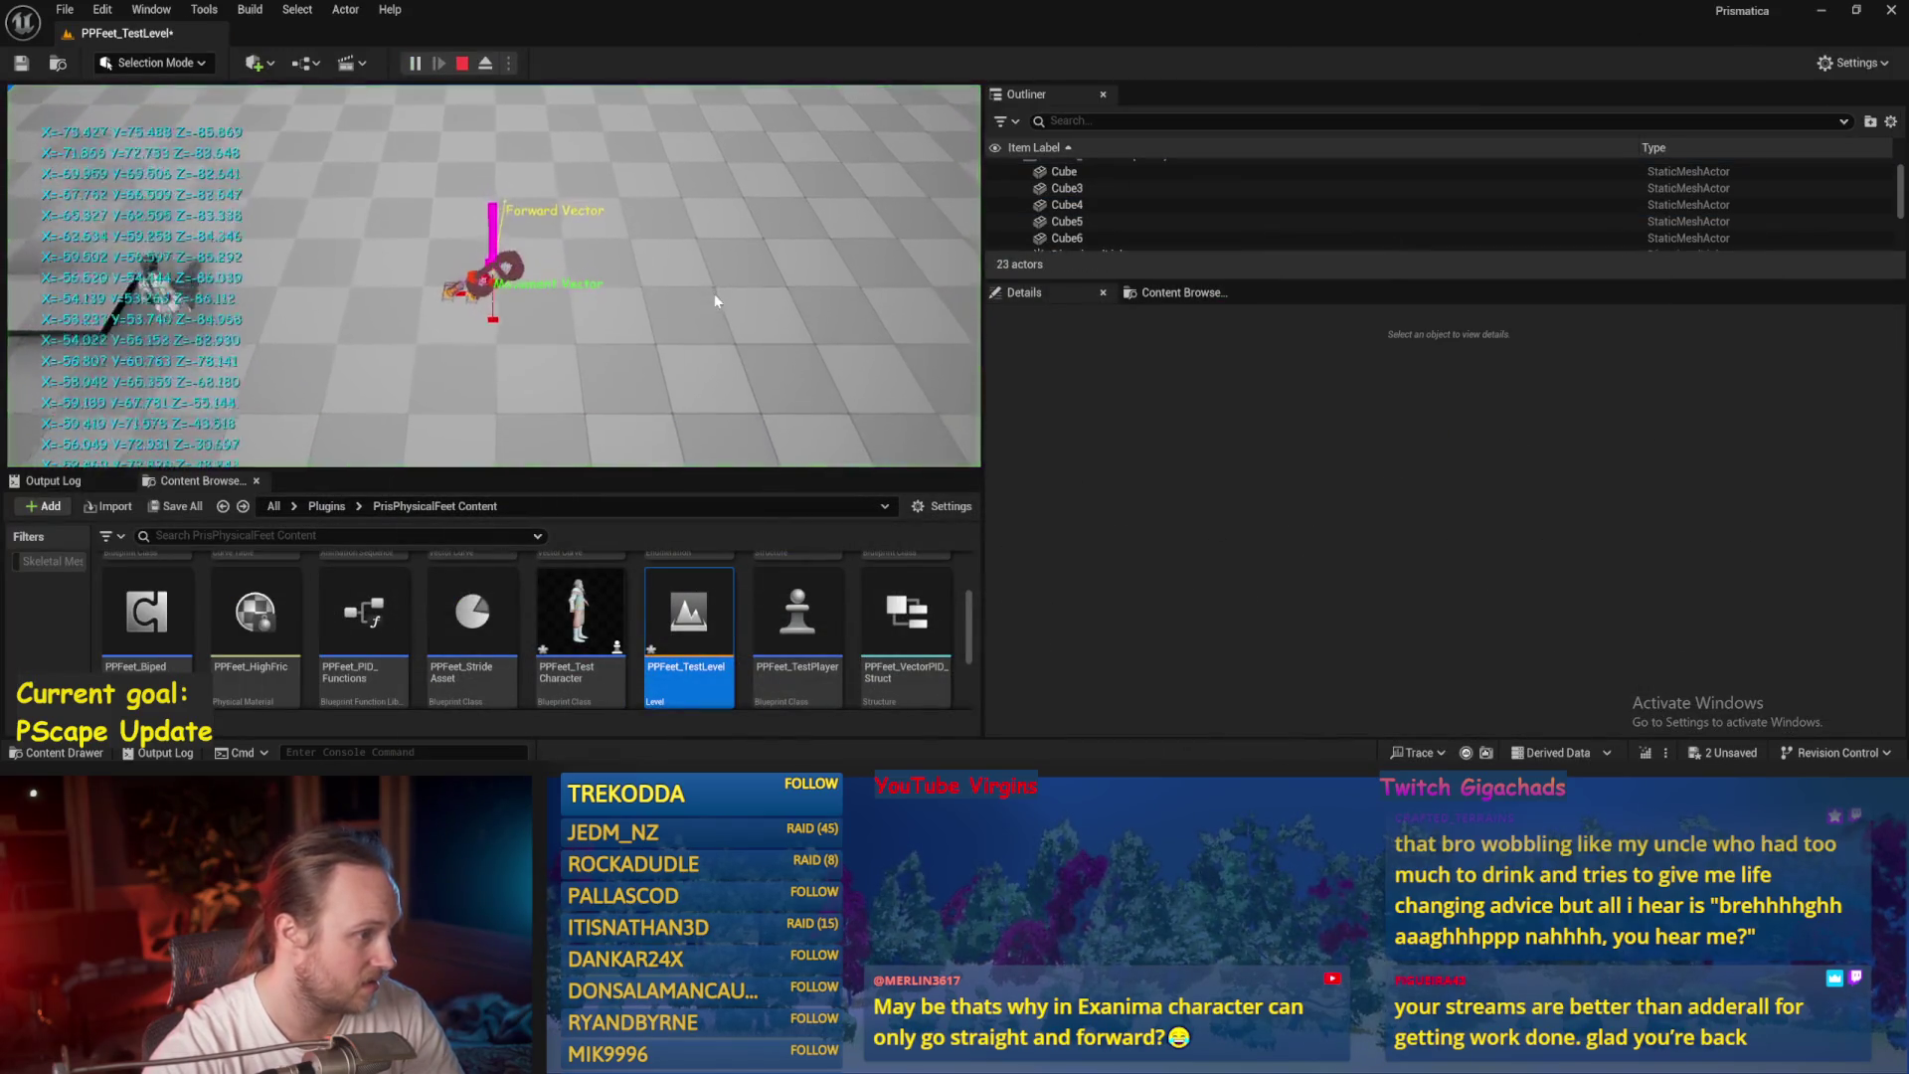
{"action": "key", "text": "Escape"}
{"action": "left_click", "coordinate": [414, 64]}
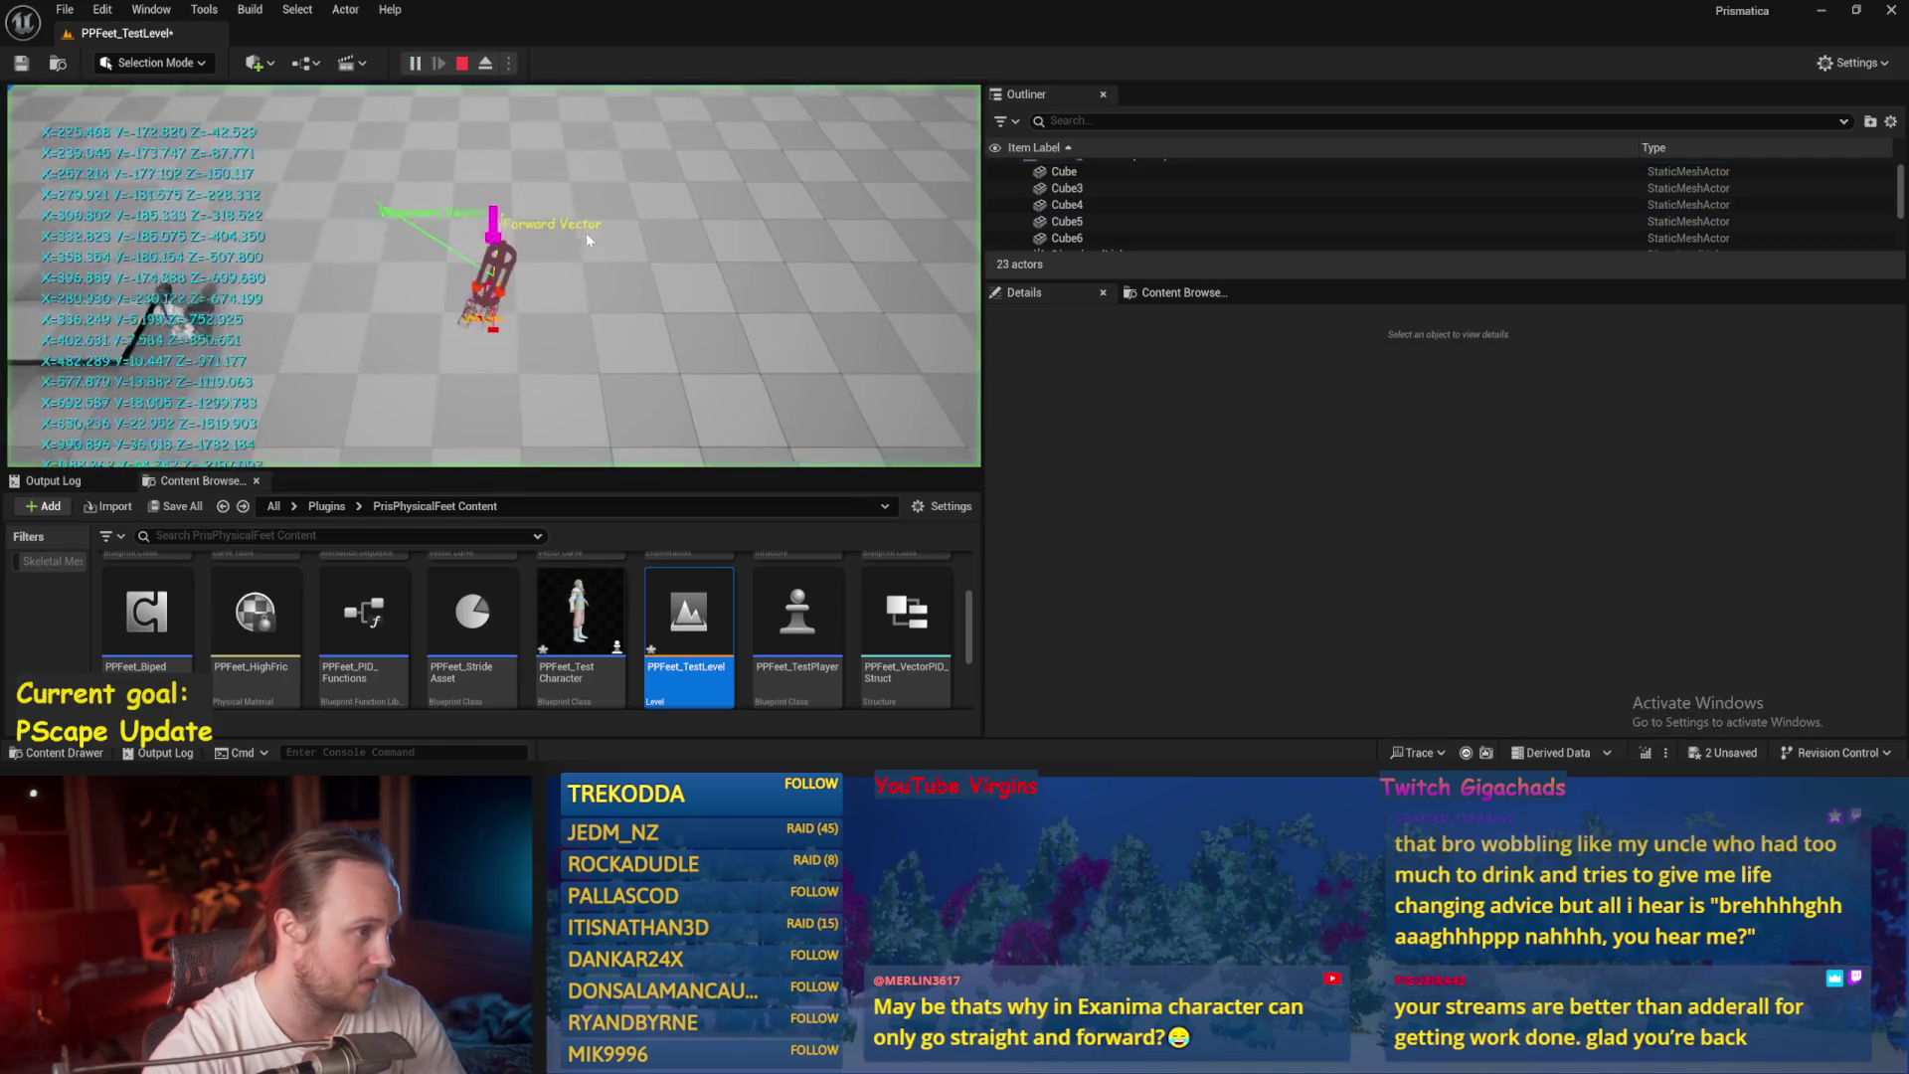
{"action": "key", "text": "Escape"}
{"action": "key", "text": "alt+p"}
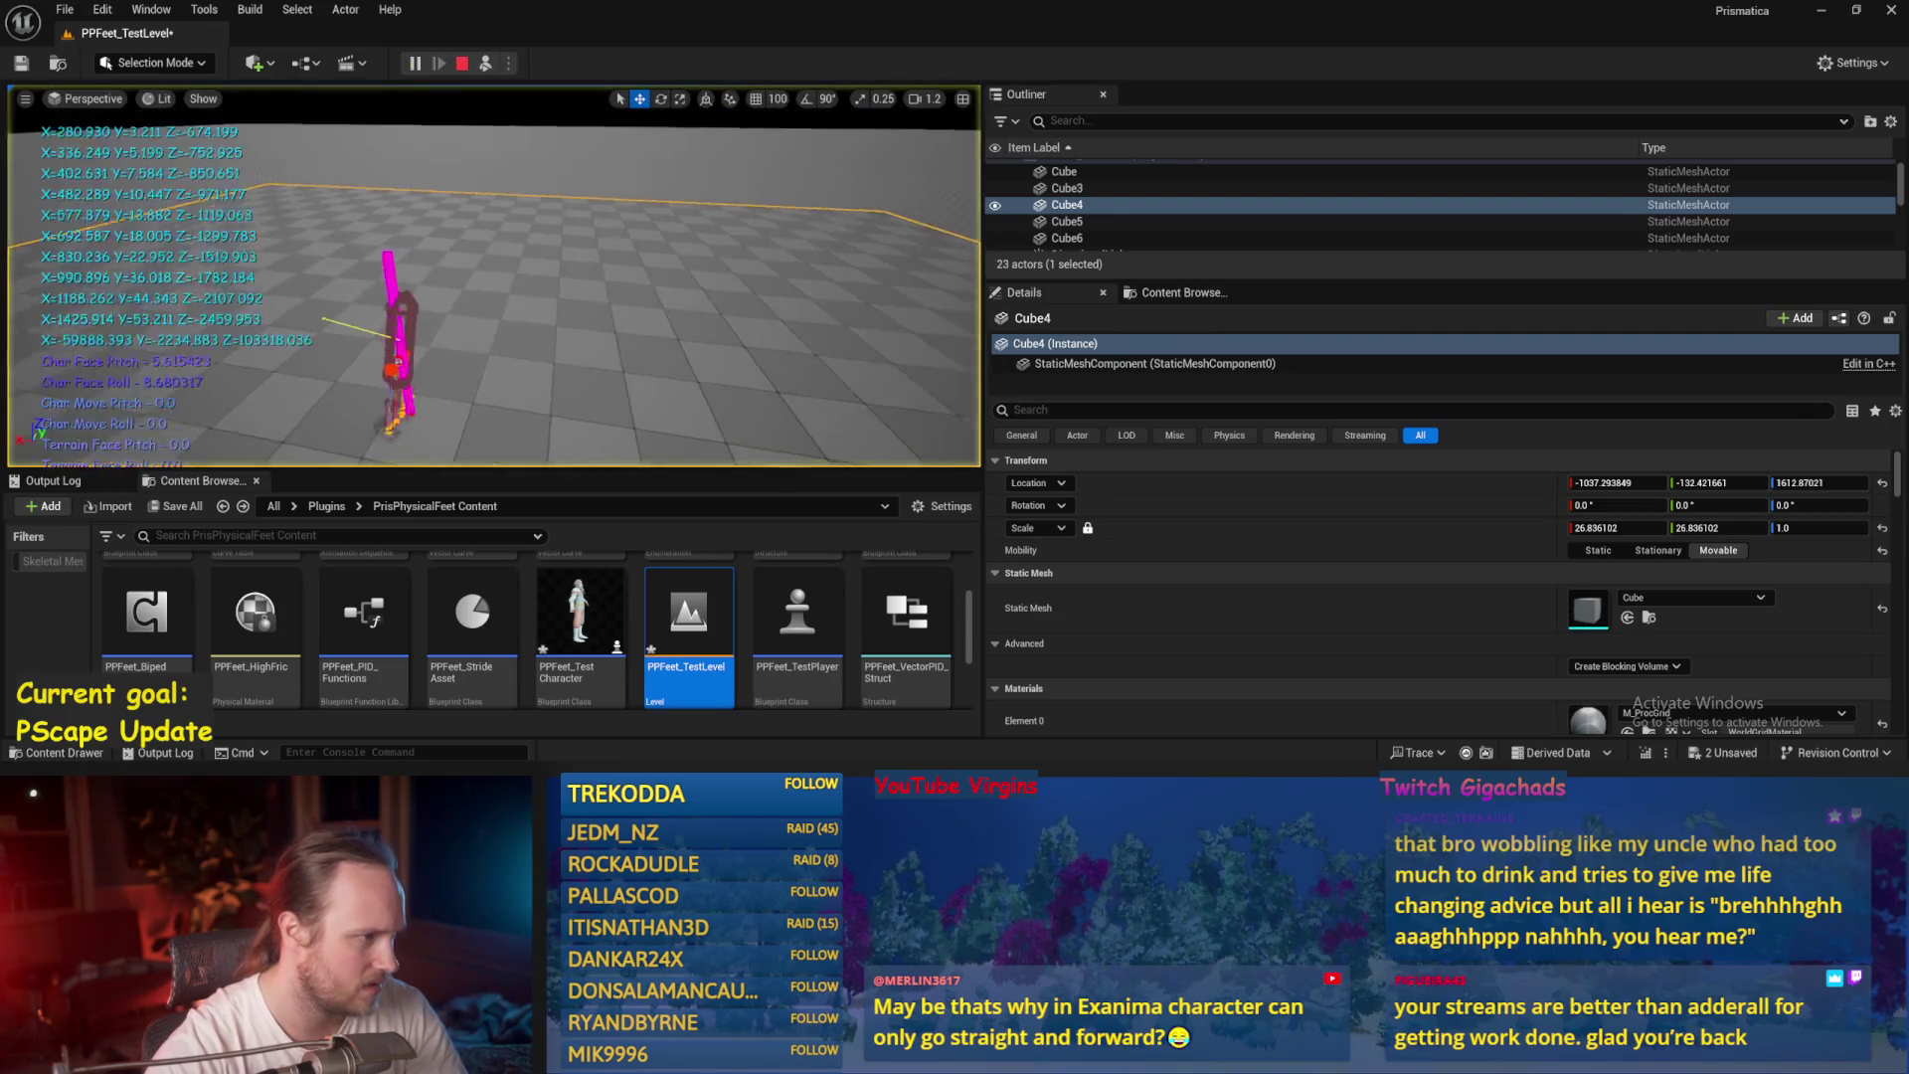
{"action": "key", "text": "Escape"}
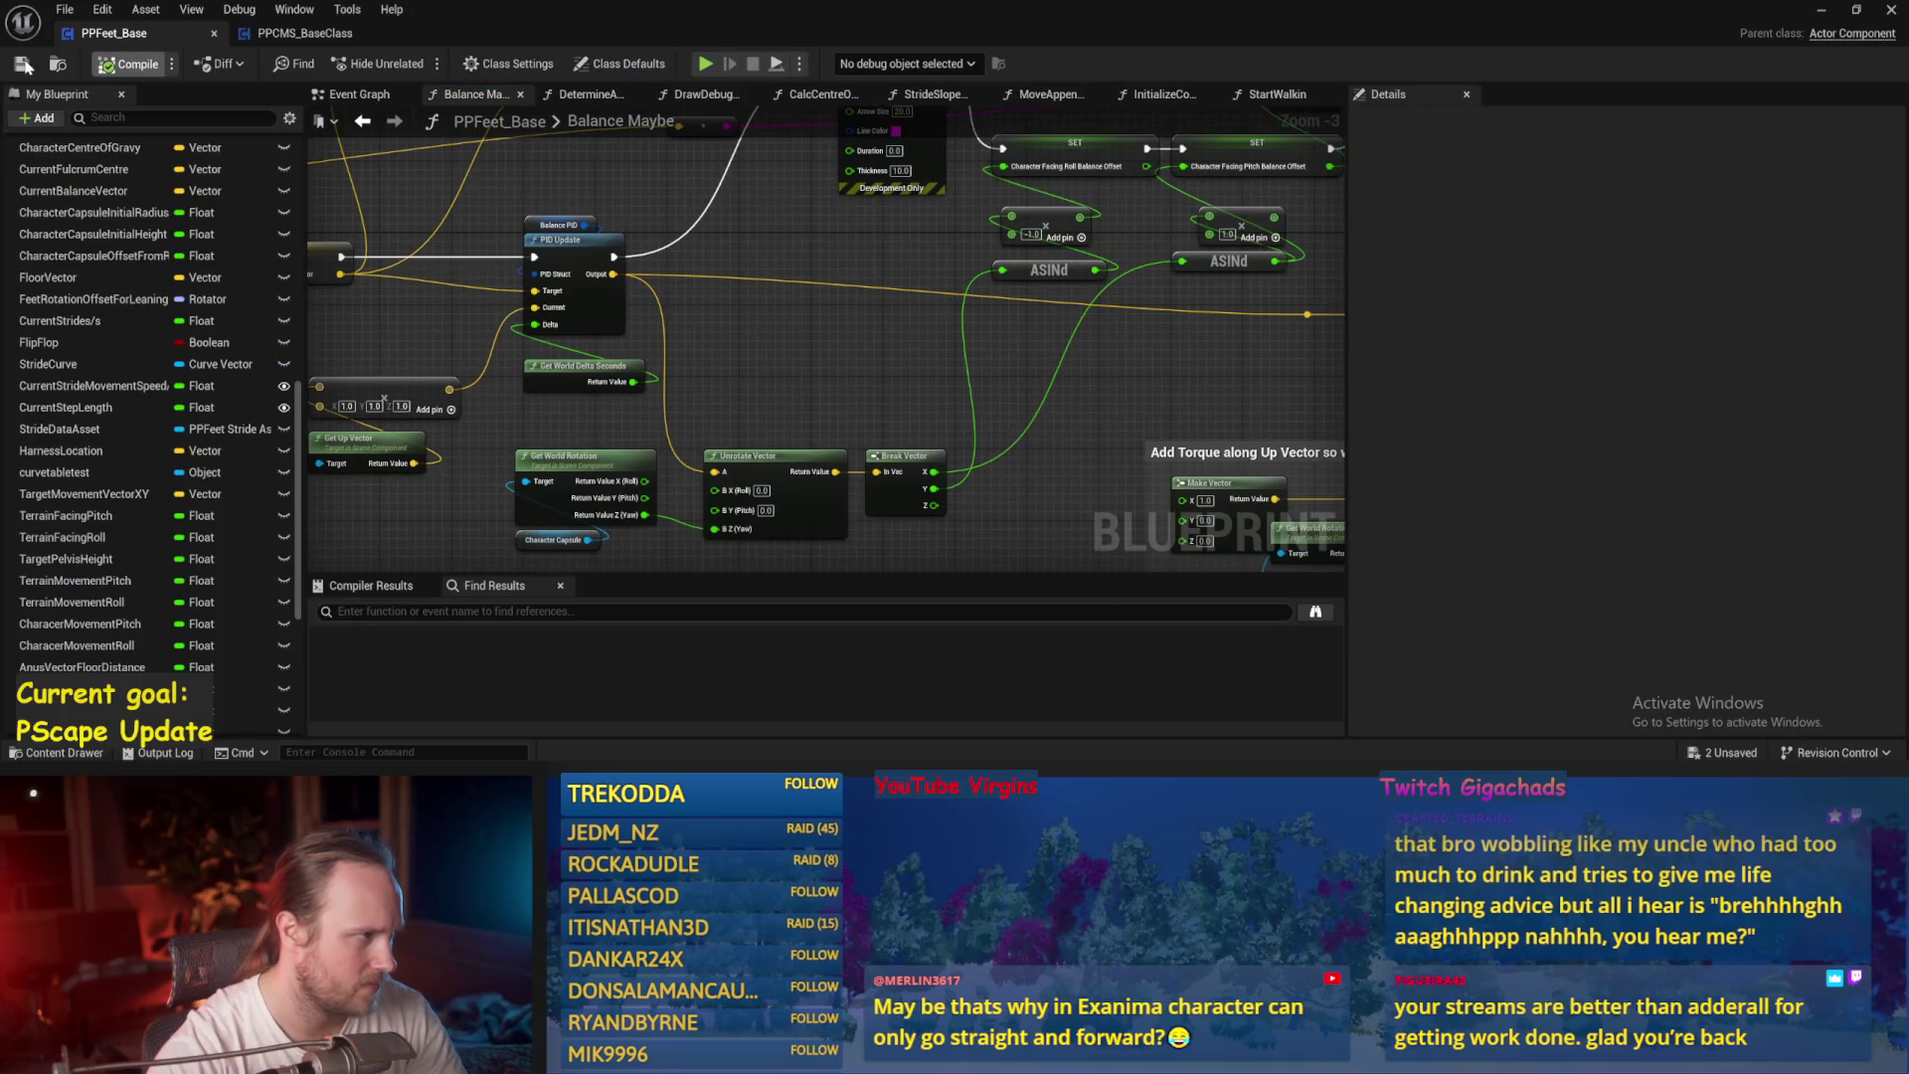
Save PPFeet_Base and review the Target Lean Vector SET and PID Update nodes.
{"action": "left_click", "coordinate": [21, 64]}
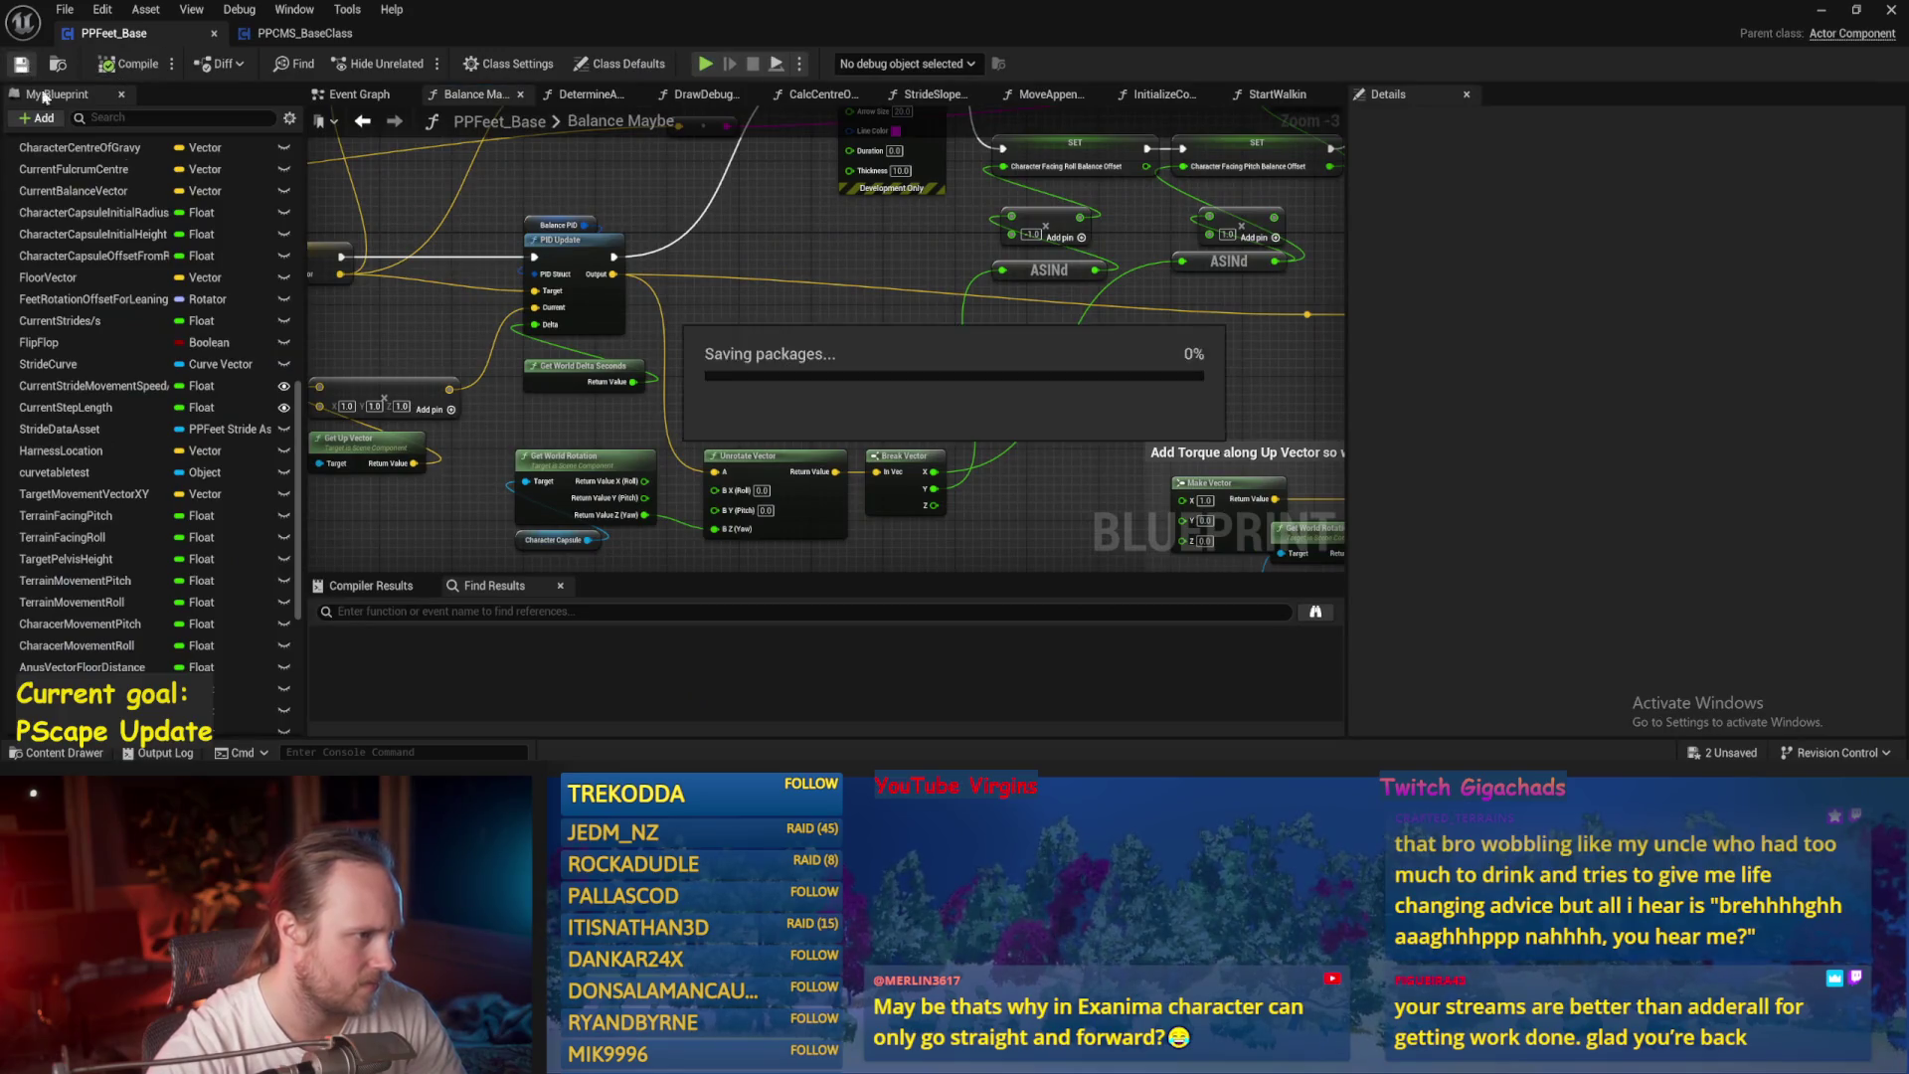
{"action": "scroll", "coordinate": [808, 367], "scroll_direction": "down", "scroll_amount": 1}
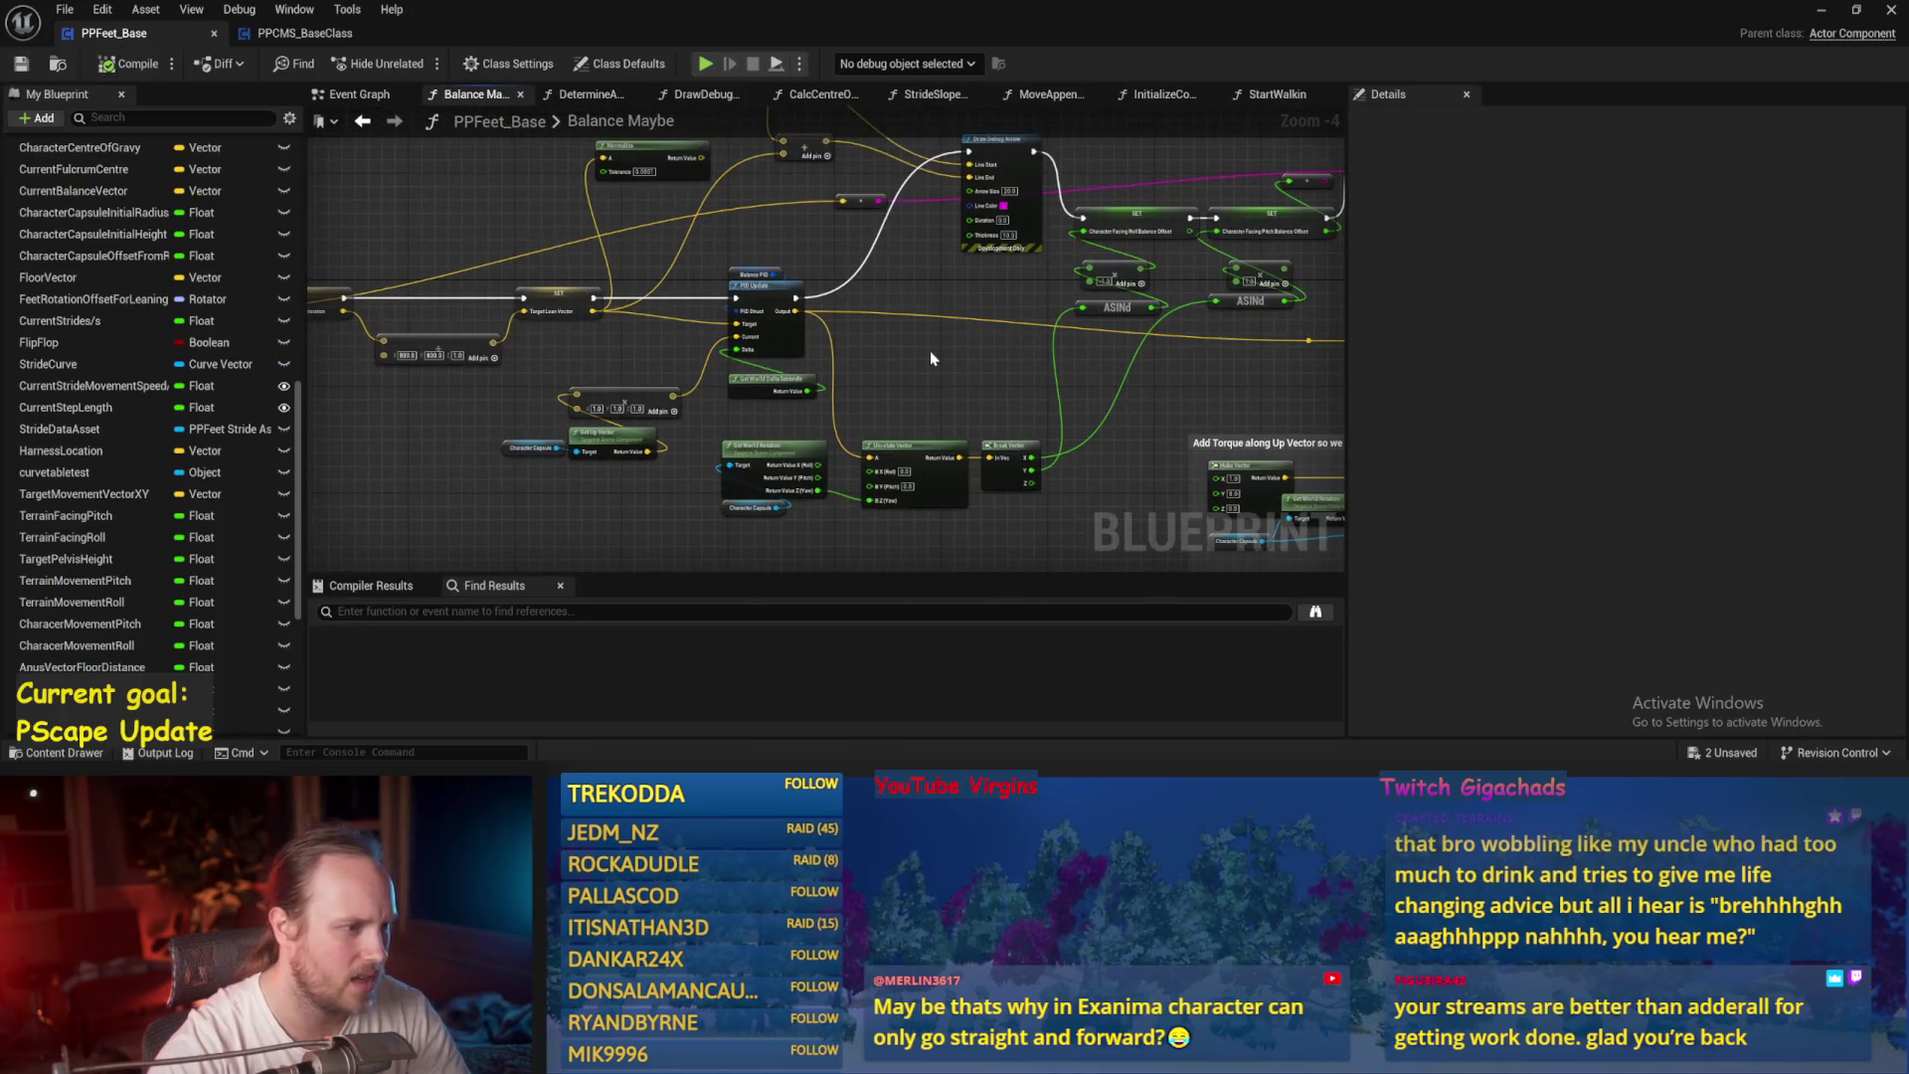
{"action": "scroll", "coordinate": [1036, 362], "scroll_direction": "up", "scroll_amount": 2}
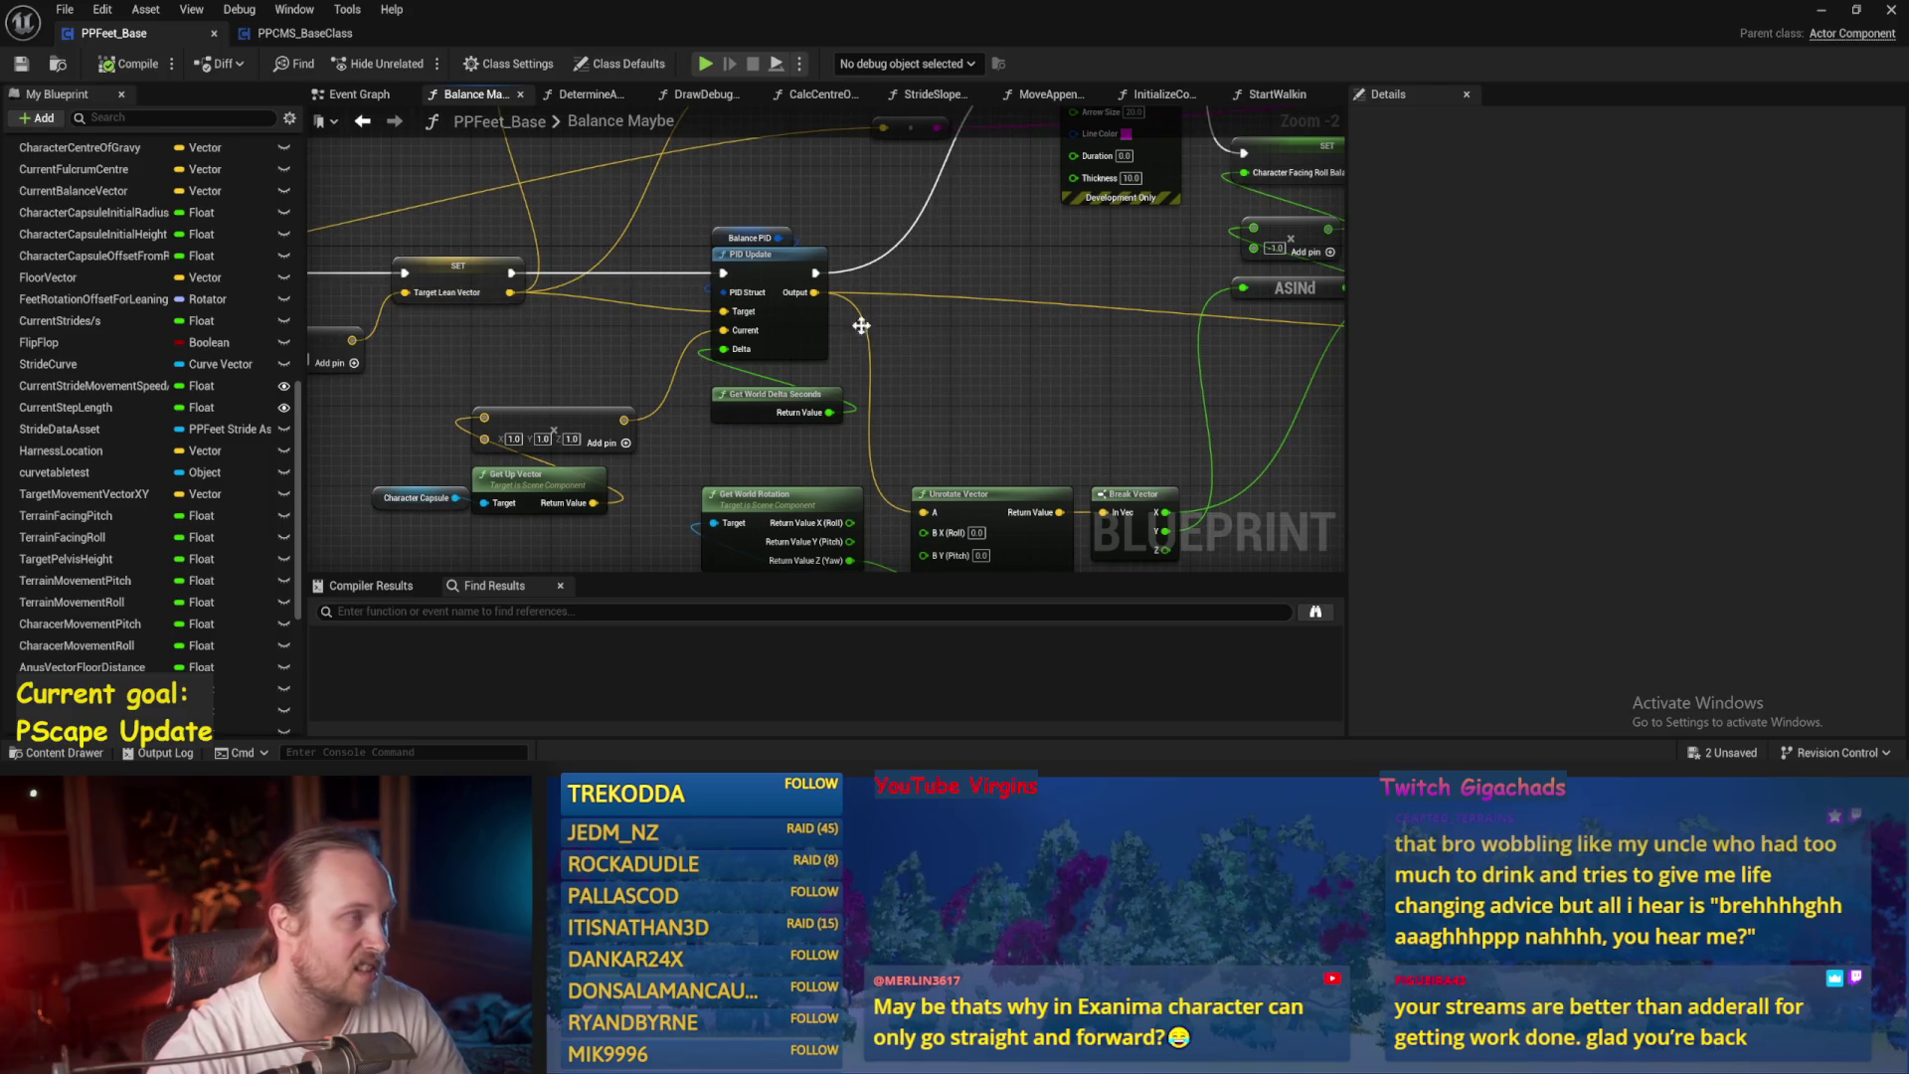
{"action": "left_click_drag", "start_coordinate": [861, 325], "coordinate": [736, 334]}
{"action": "mouse_move", "coordinate": [467, 360]}
{"action": "left_mouse_down"}
{"action": "mouse_move", "coordinate": [746, 370]}
{"action": "mouse_move", "coordinate": [636, 402]}
{"action": "mouse_move", "coordinate": [1009, 376]}
{"action": "mouse_move", "coordinate": [733, 380]}
{"action": "mouse_move", "coordinate": [652, 444]}
{"action": "left_mouse_up"}
{"action": "left_click", "coordinate": [697, 308]}
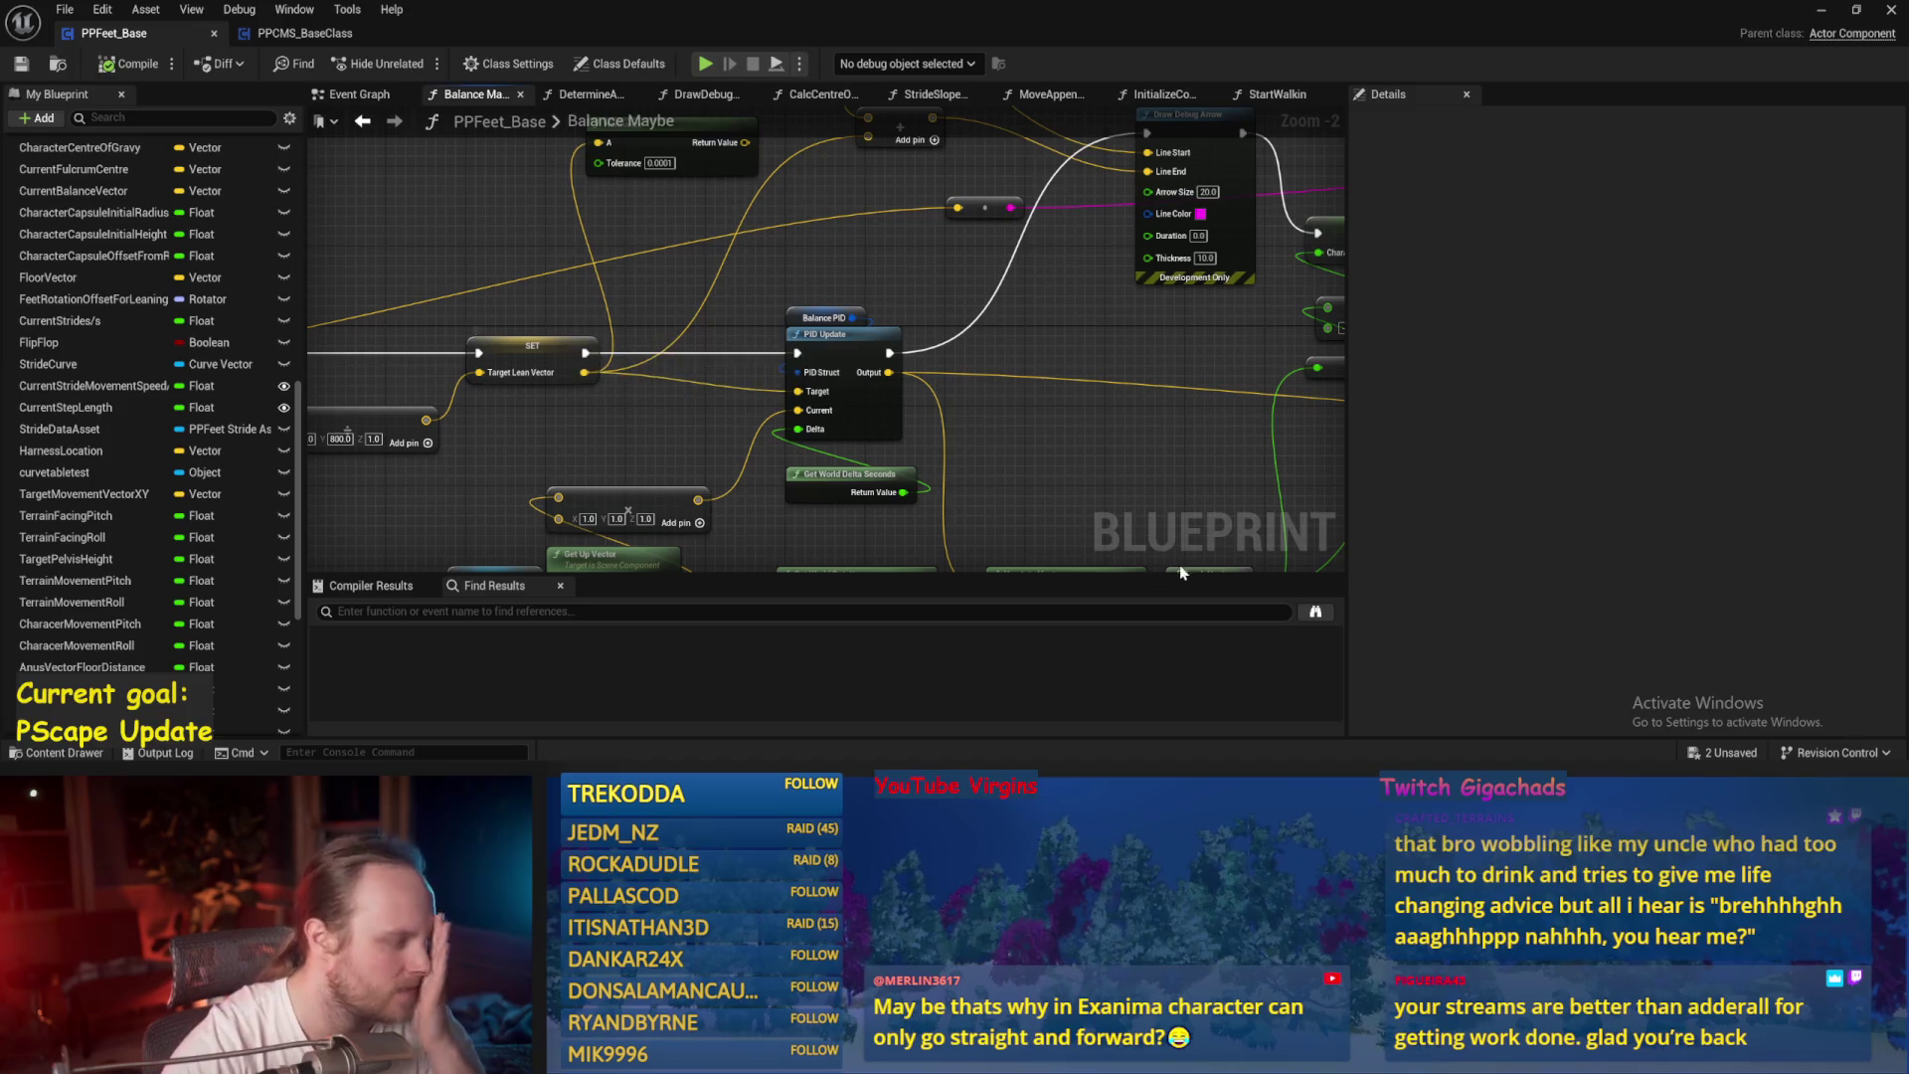
{"action": "scroll", "coordinate": [873, 417], "scroll_direction": "down", "scroll_amount": 2}
{"action": "scroll", "coordinate": [832, 448], "scroll_direction": "up", "scroll_amount": 1}
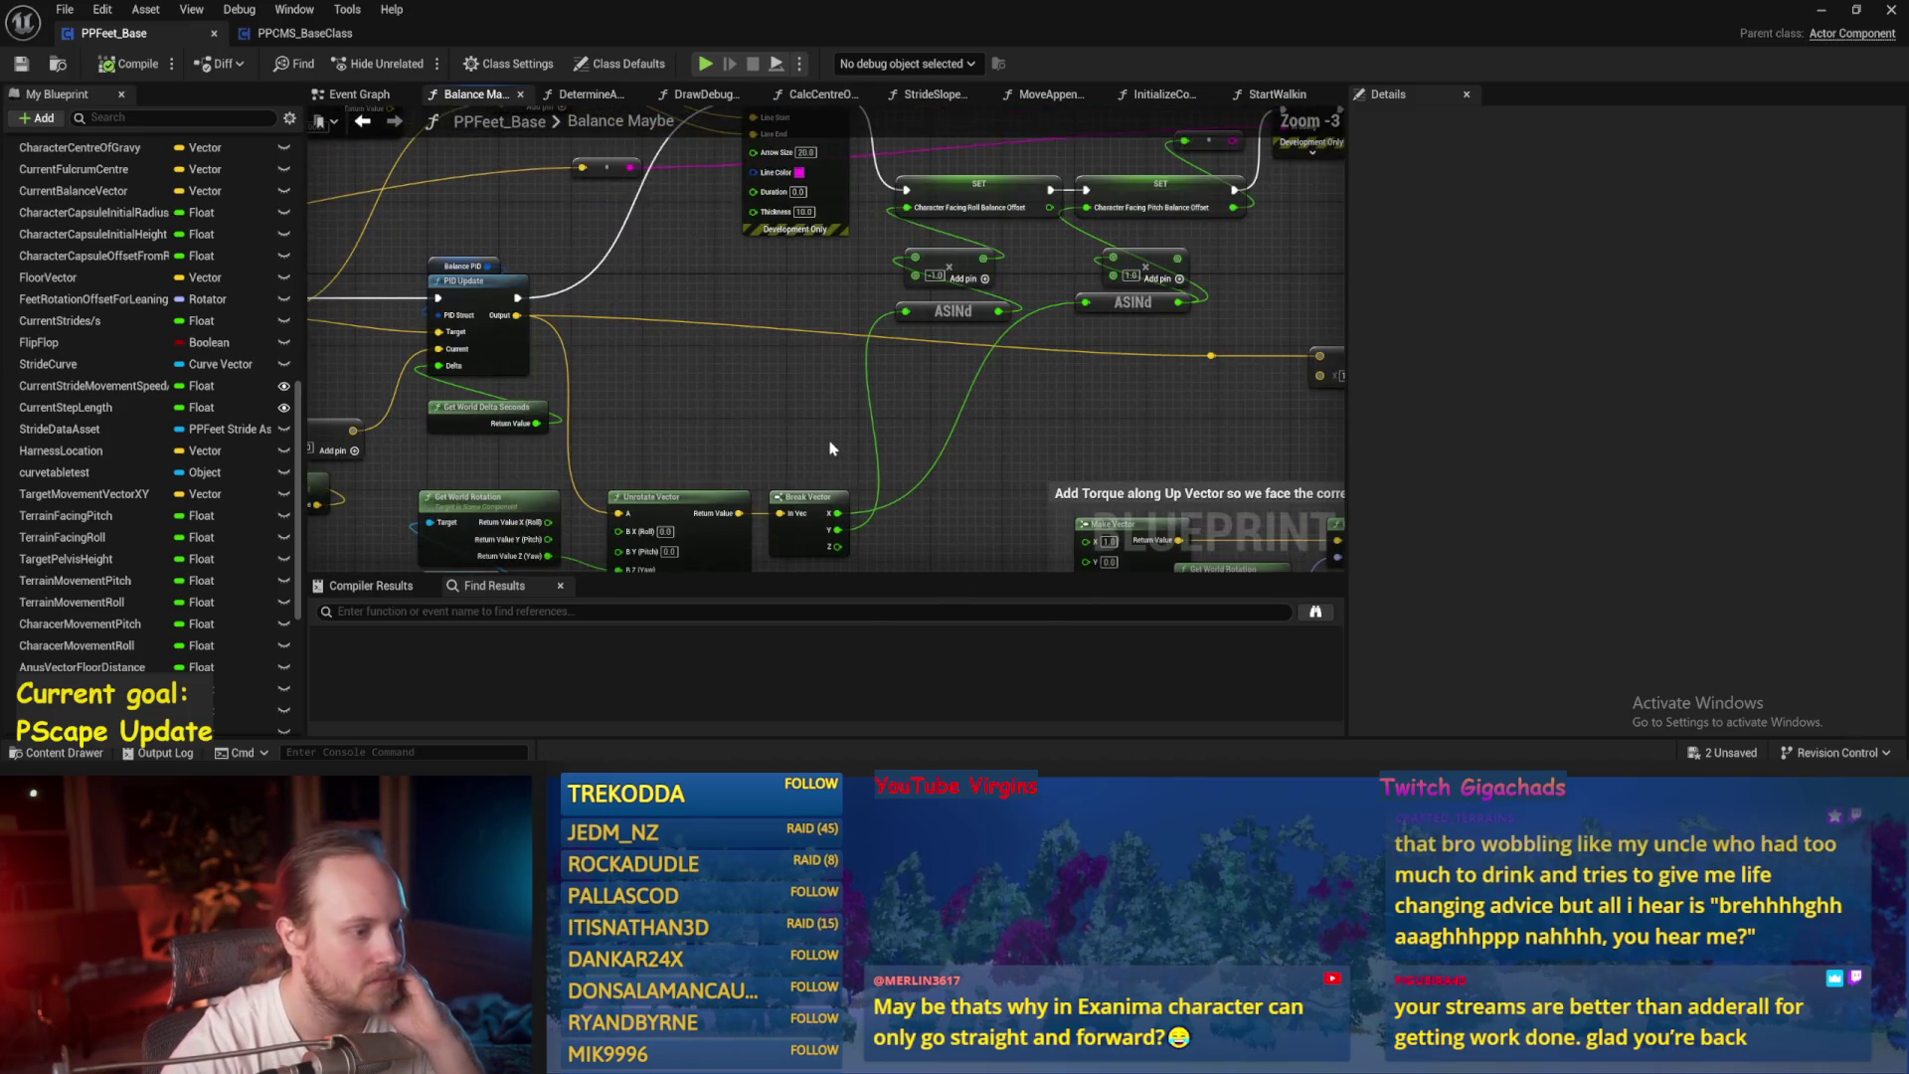
{"action": "mouse_move", "coordinate": [796, 434]}
{"action": "left_mouse_down"}
{"action": "mouse_move", "coordinate": [895, 392]}
{"action": "mouse_move", "coordinate": [900, 370]}
{"action": "mouse_move", "coordinate": [881, 367]}
{"action": "left_mouse_up"}
{"action": "right_click", "coordinate": [686, 329]}
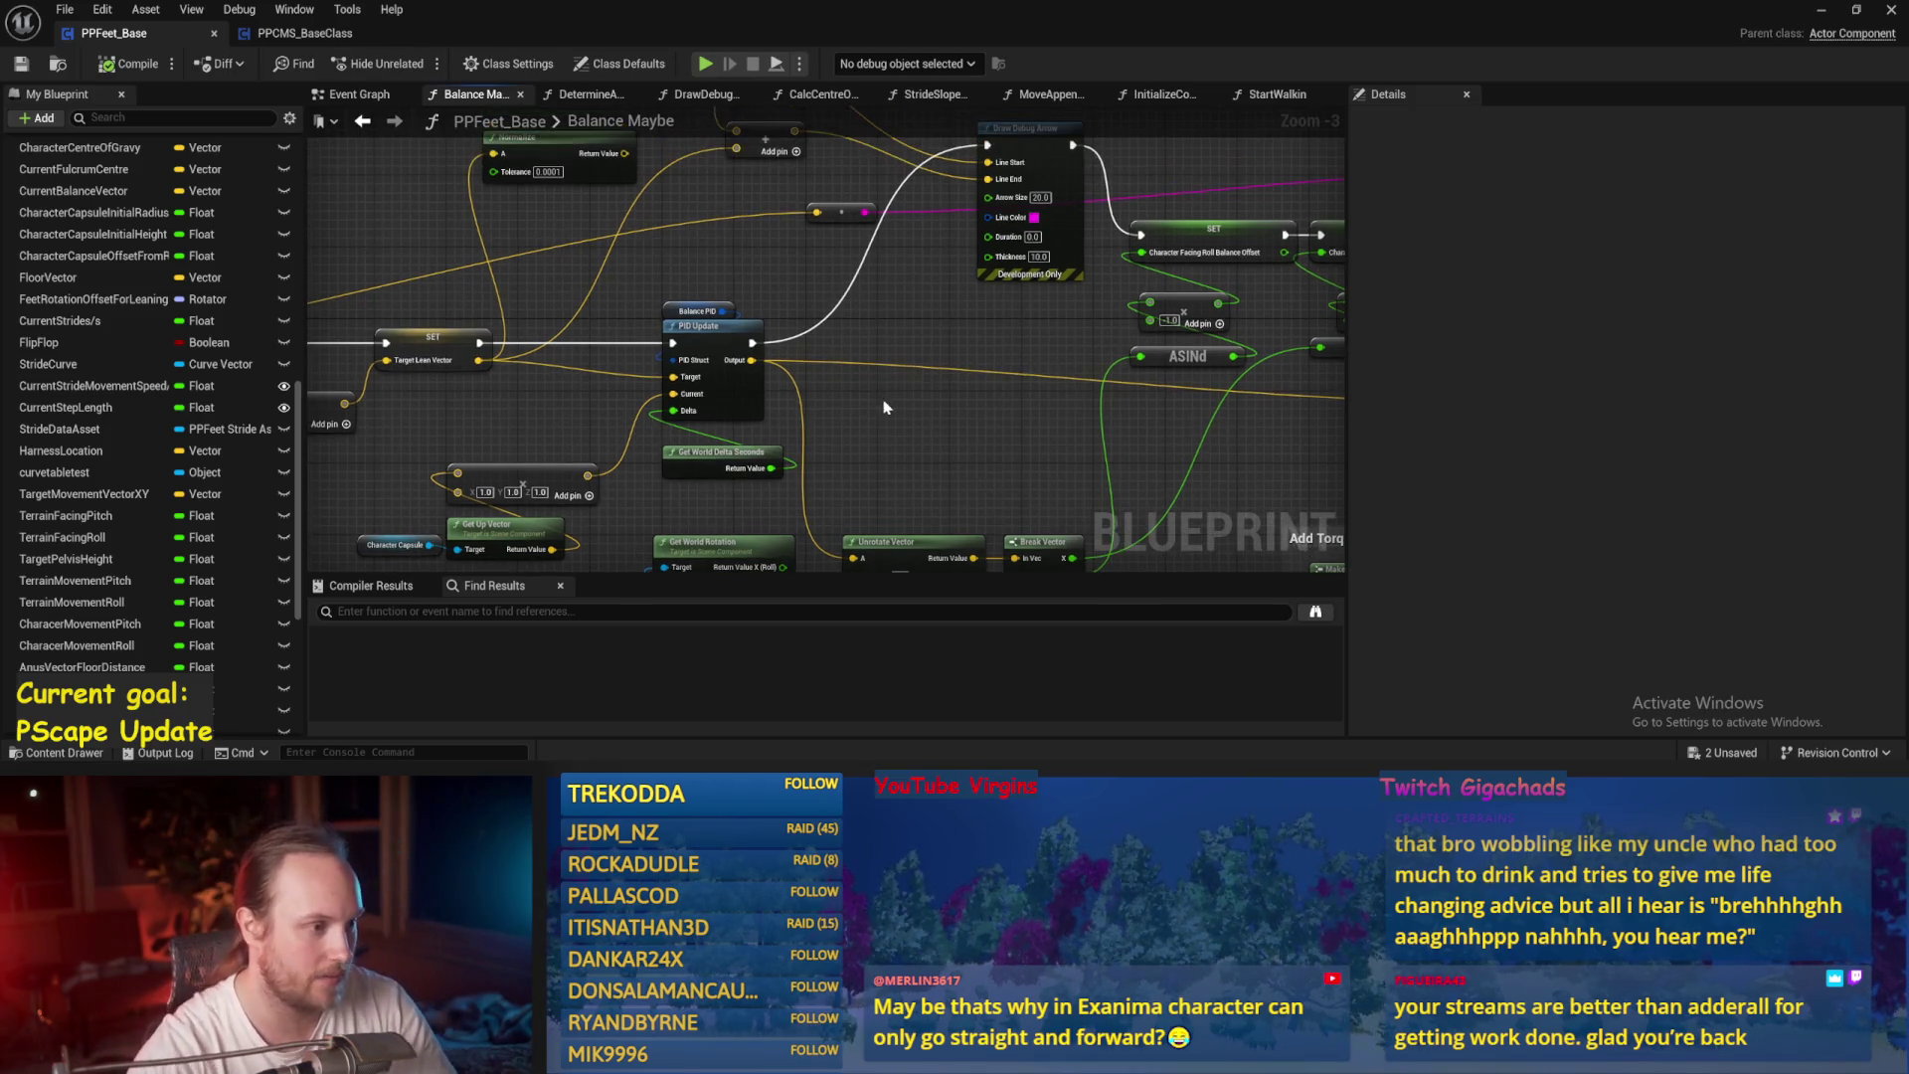
Trace a connection from Target Lean Vector, then save and close the Blueprint.
{"action": "mouse_move", "coordinate": [479, 360]}
{"action": "left_mouse_down"}
{"action": "mouse_move", "coordinate": [875, 316]}
{"action": "mouse_move", "coordinate": [532, 345]}
{"action": "left_mouse_up"}
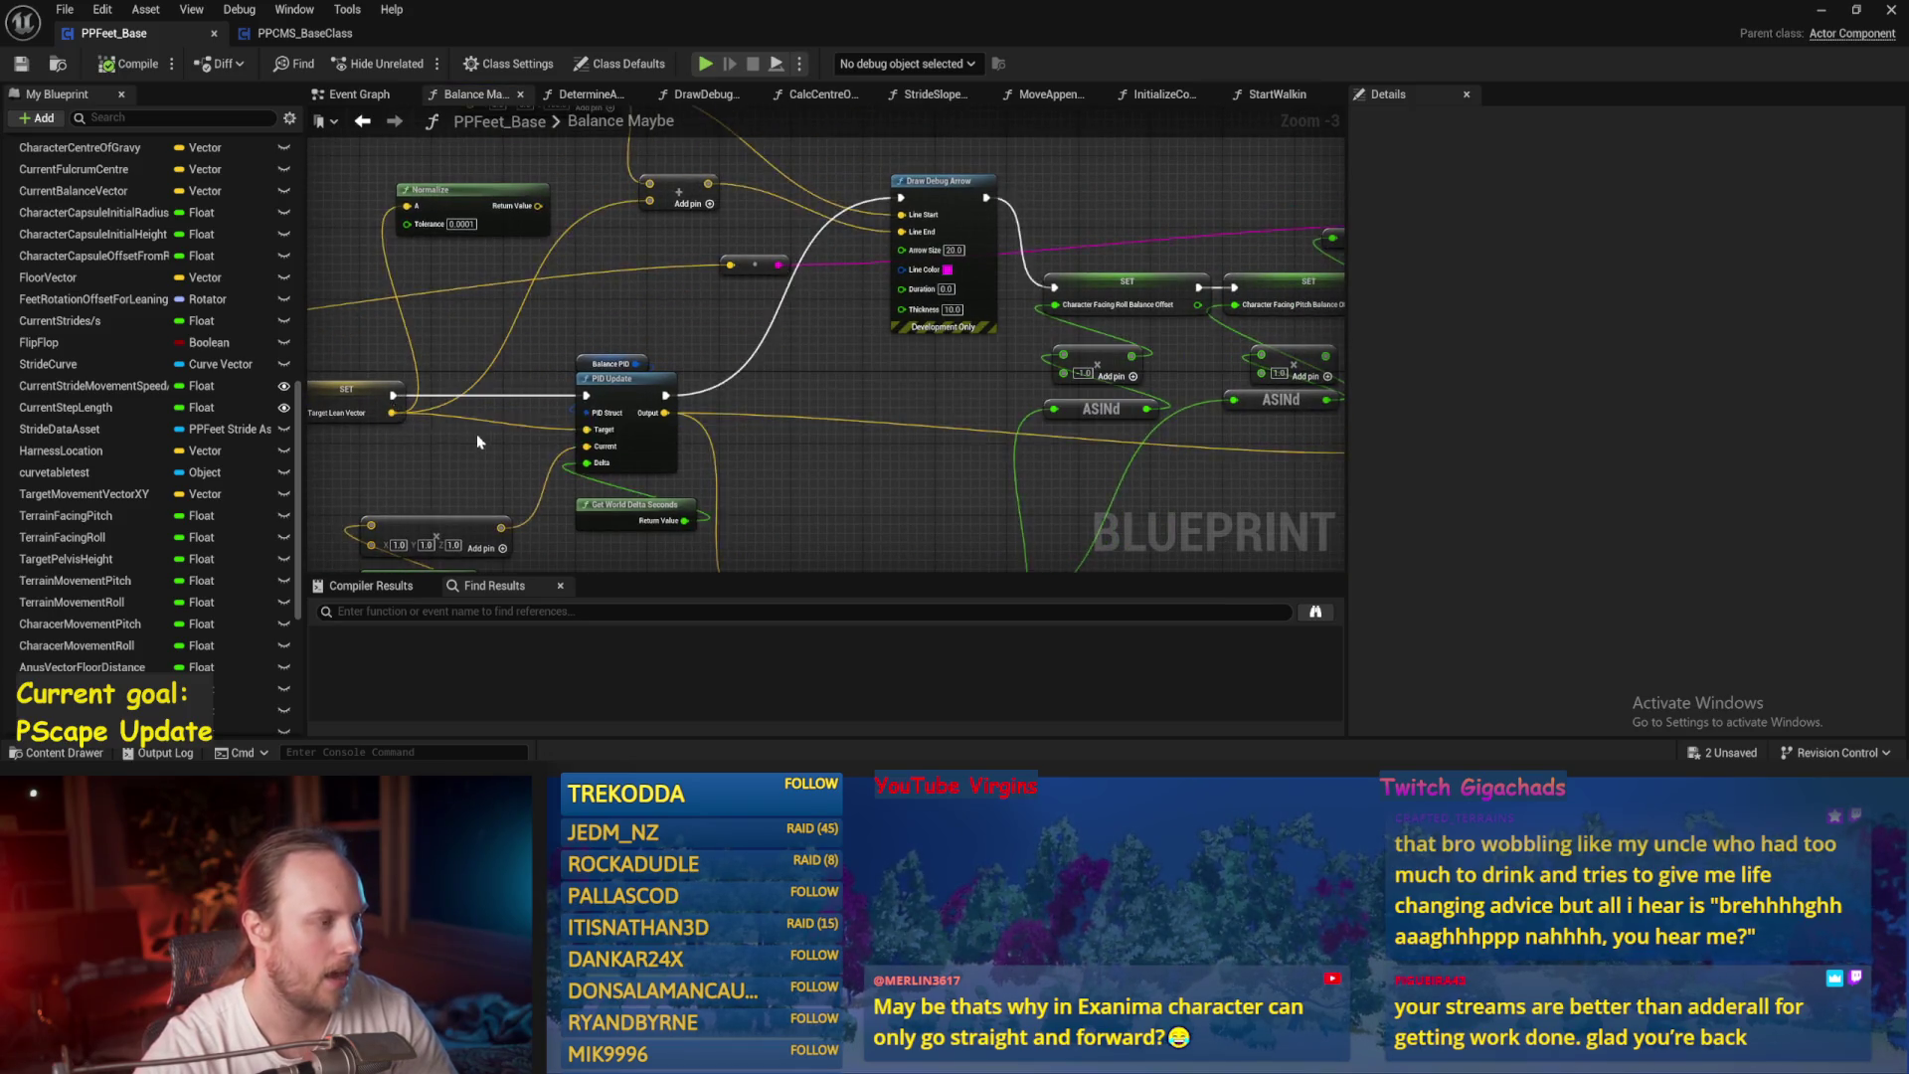
{"action": "left_click_drag", "start_coordinate": [466, 462], "coordinate": [588, 432]}
{"action": "scroll", "coordinate": [587, 432], "scroll_direction": "up", "scroll_amount": 2}
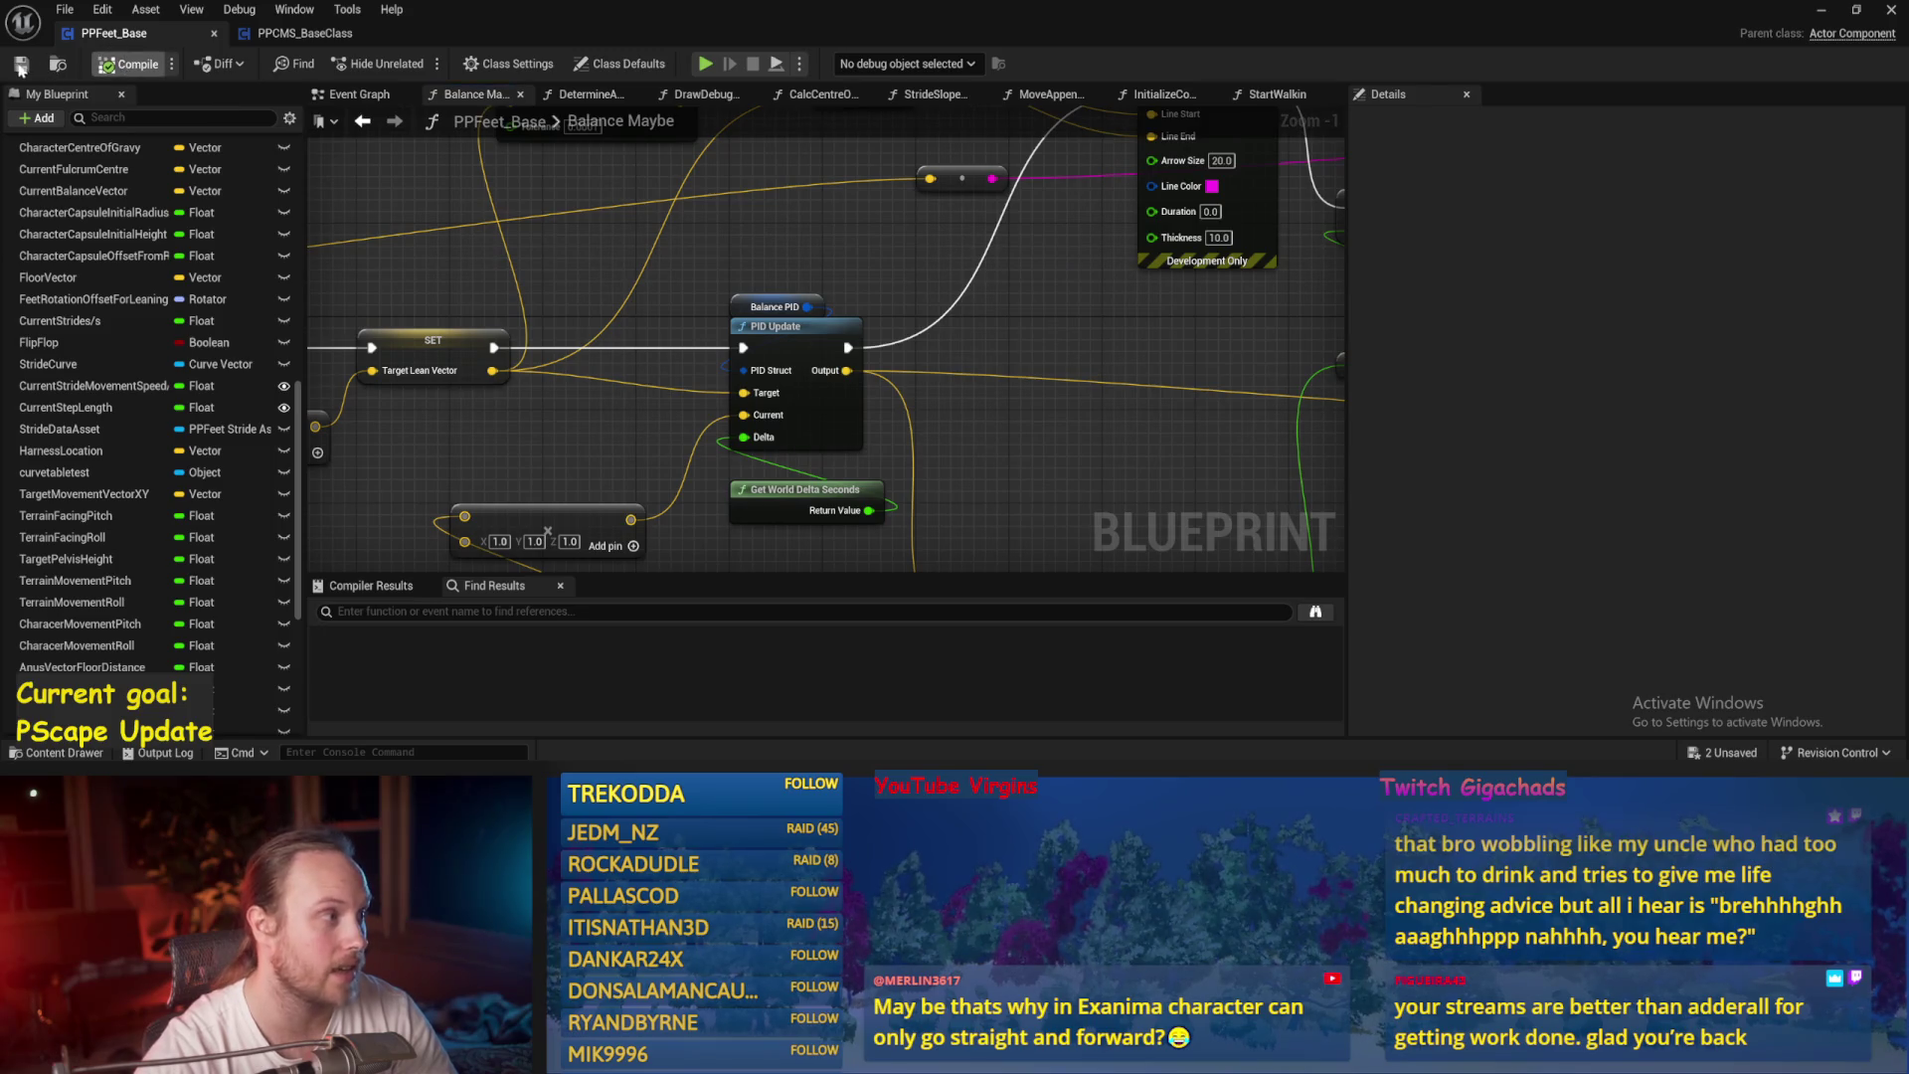
{"action": "left_click", "coordinate": [449, 337]}
{"action": "scroll", "coordinate": [515, 458], "scroll_direction": "down", "scroll_amount": 2}
{"action": "left_click", "coordinate": [557, 300]}
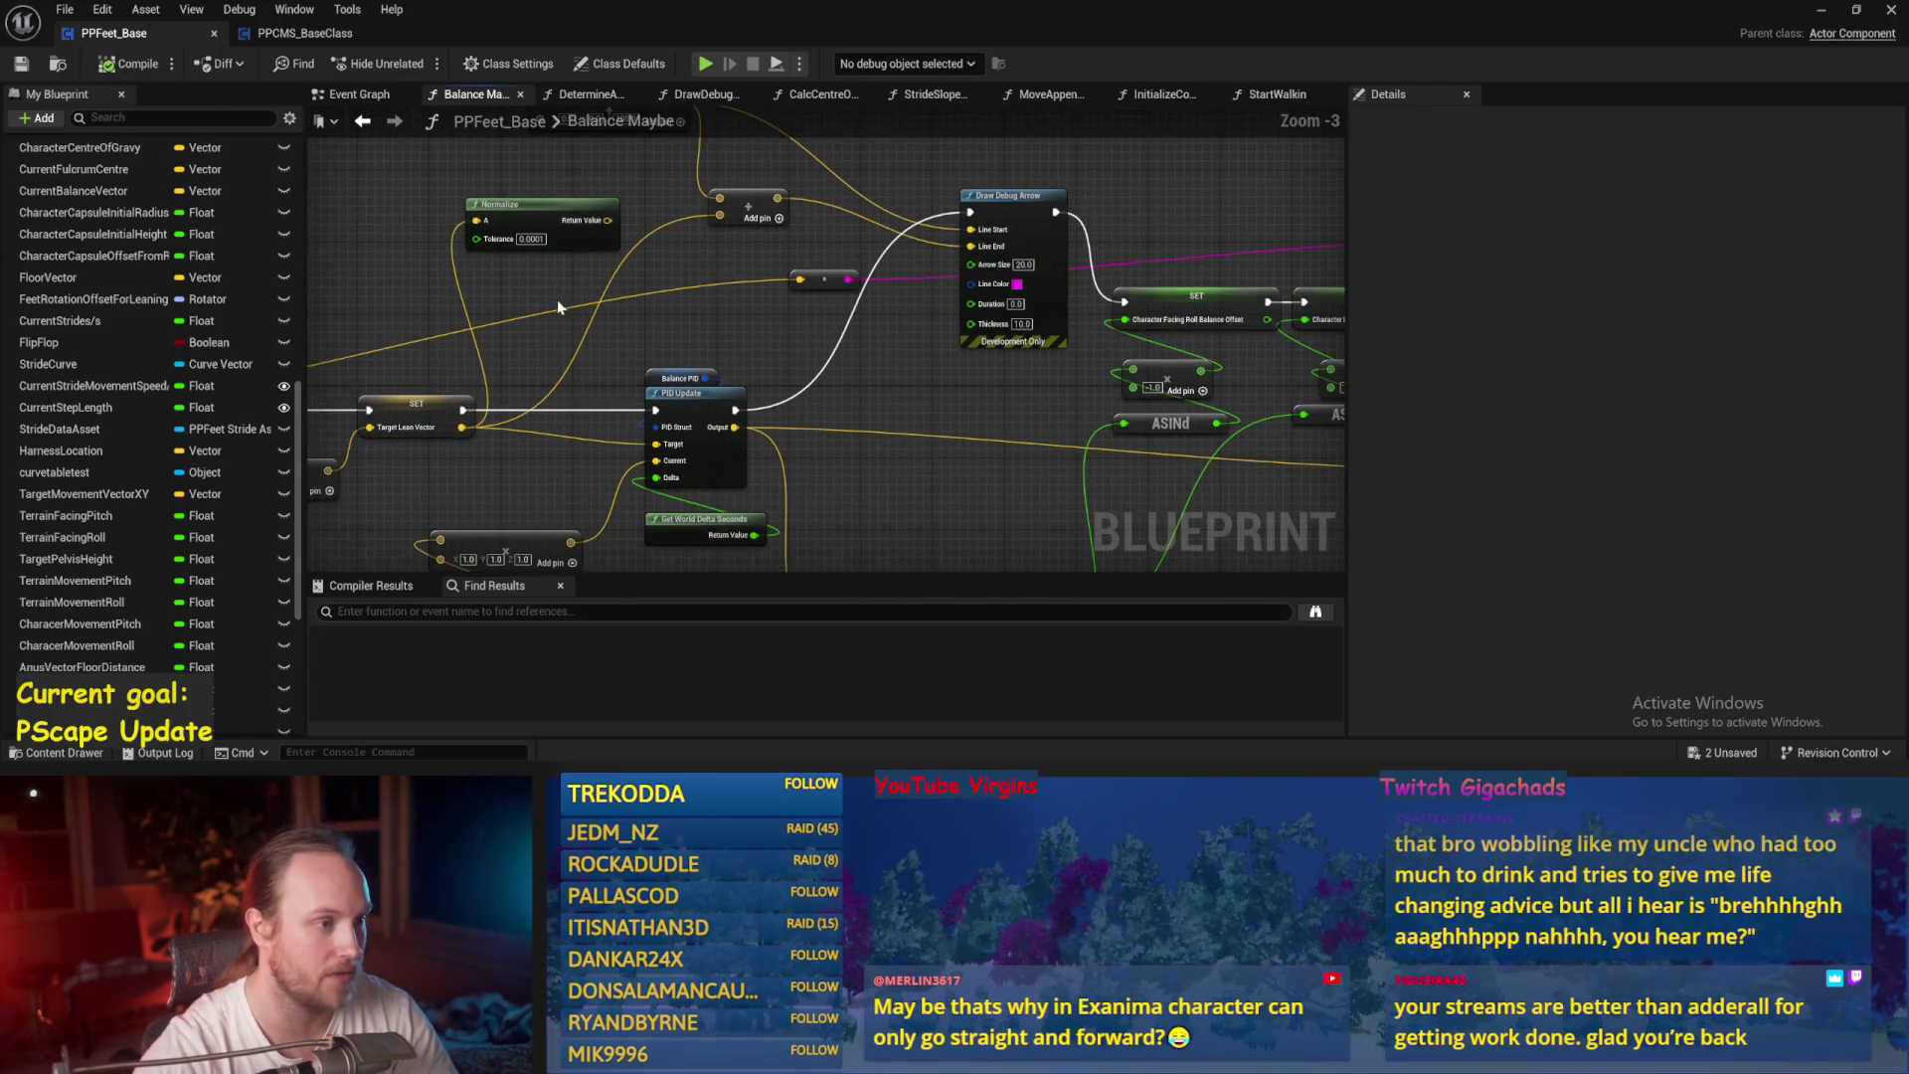
{"action": "mouse_move", "coordinate": [471, 431]}
{"action": "left_mouse_down"}
{"action": "mouse_move", "coordinate": [756, 278]}
{"action": "mouse_move", "coordinate": [839, 325]}
{"action": "mouse_move", "coordinate": [587, 348]}
{"action": "left_mouse_up"}
{"action": "left_click", "coordinate": [21, 64]}
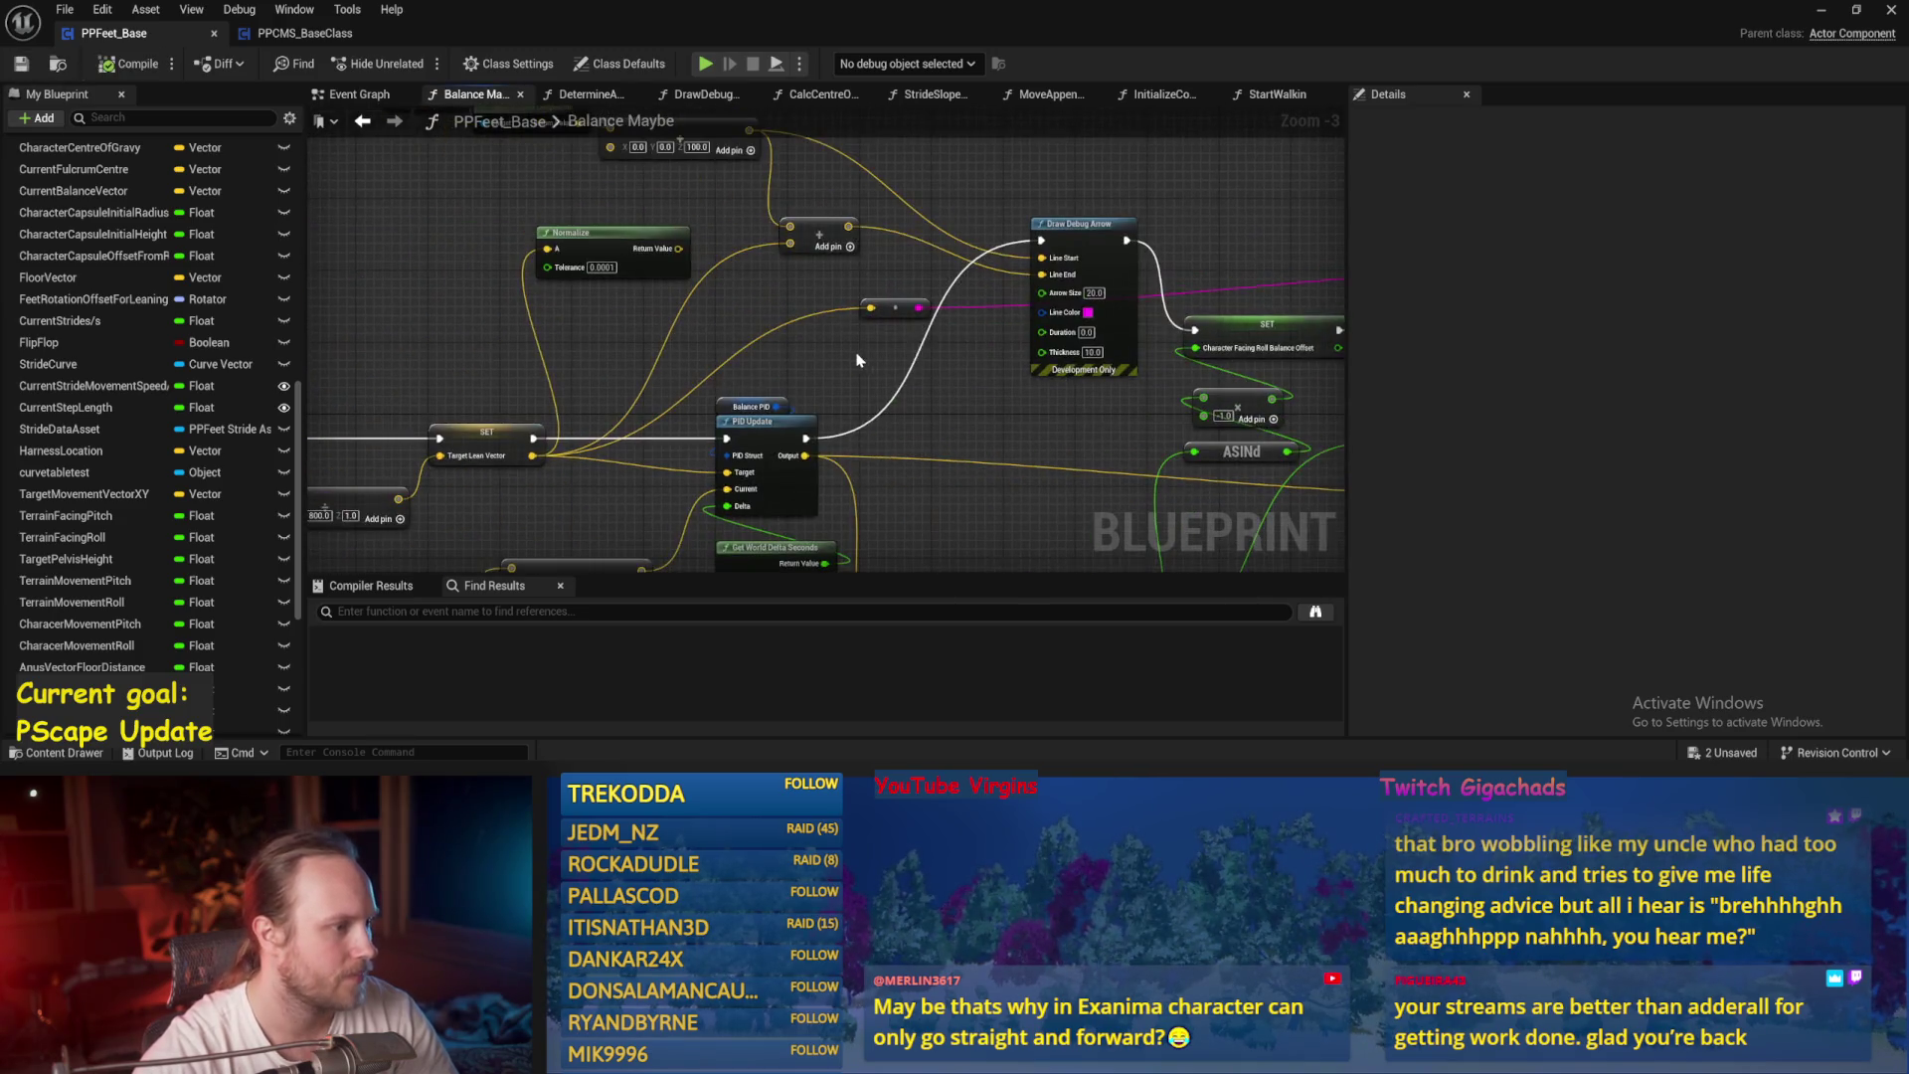
{"action": "left_click", "coordinate": [214, 33]}
{"action": "left_click", "coordinate": [214, 33]}
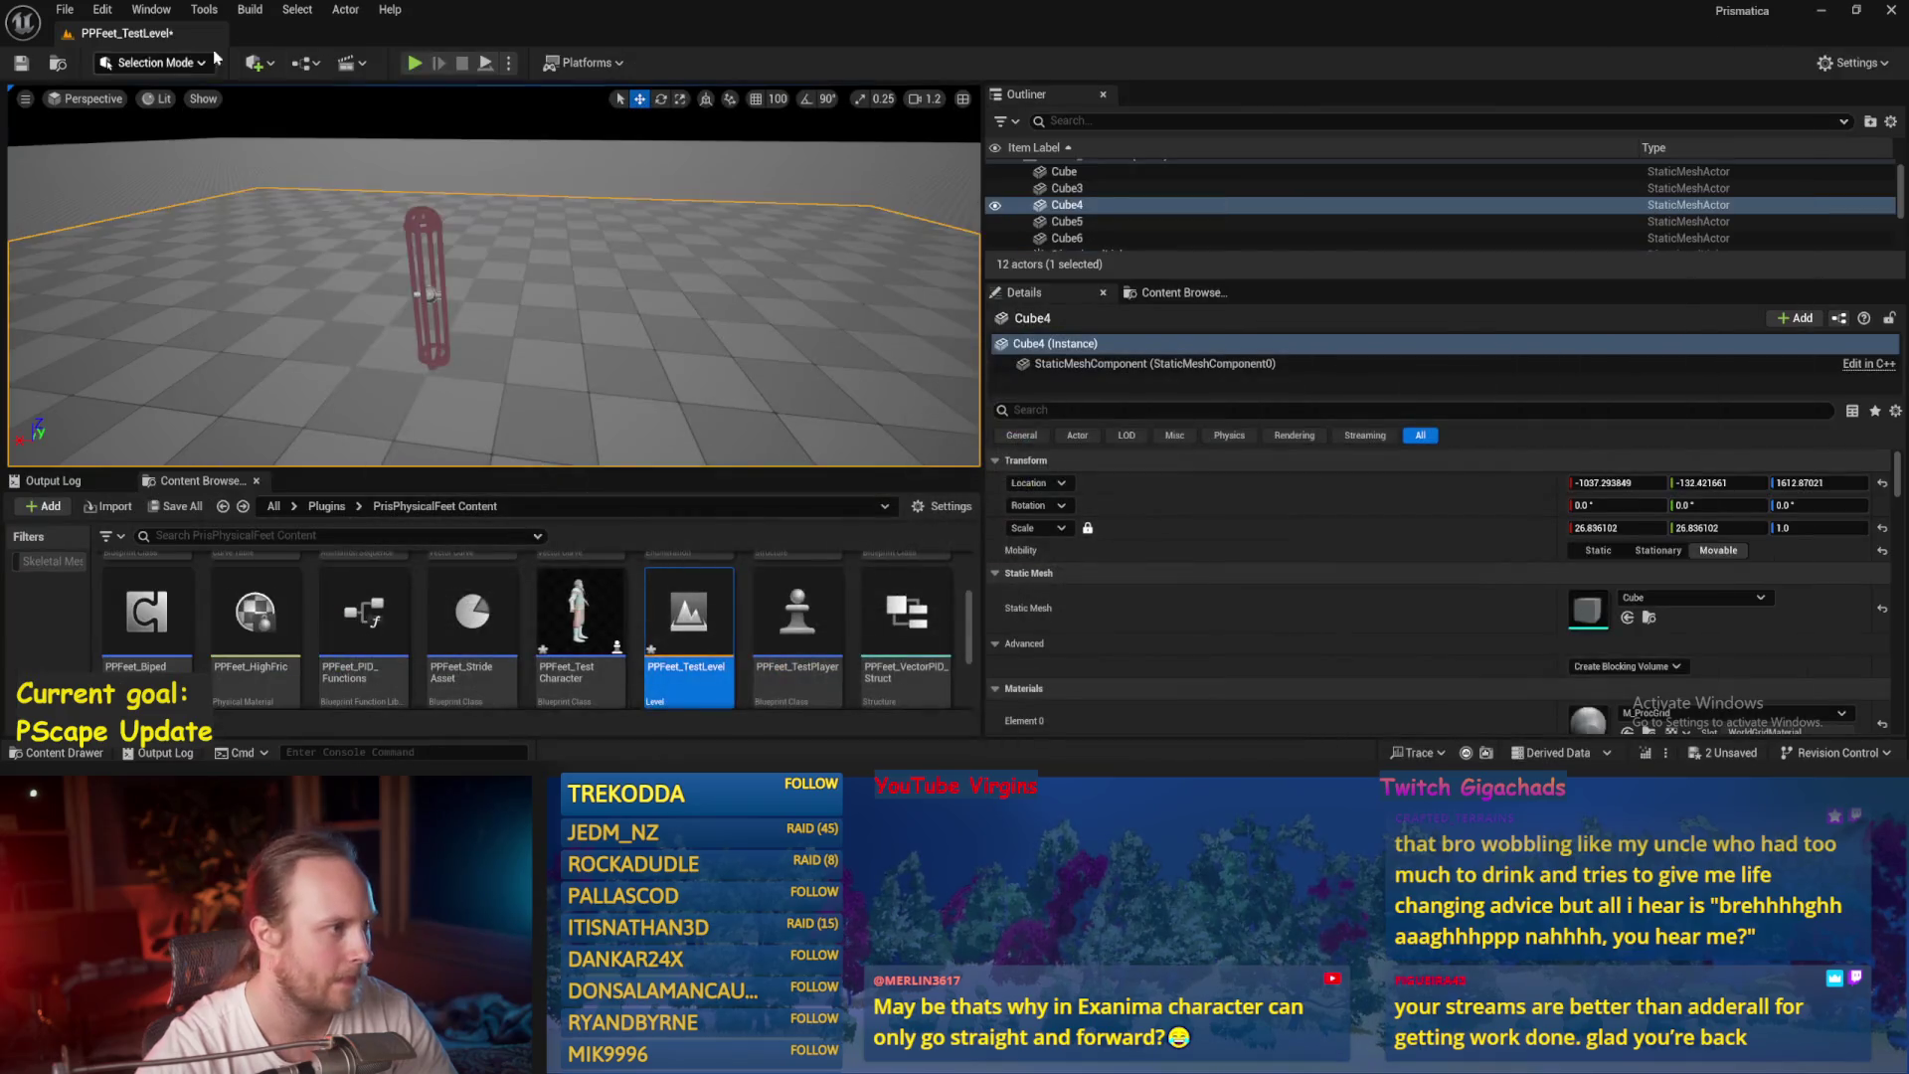
Play-test the capsule, then select the SET, Add and ASINd nodes and save PPFeet_Base.
{"action": "key", "text": "alt+s"}
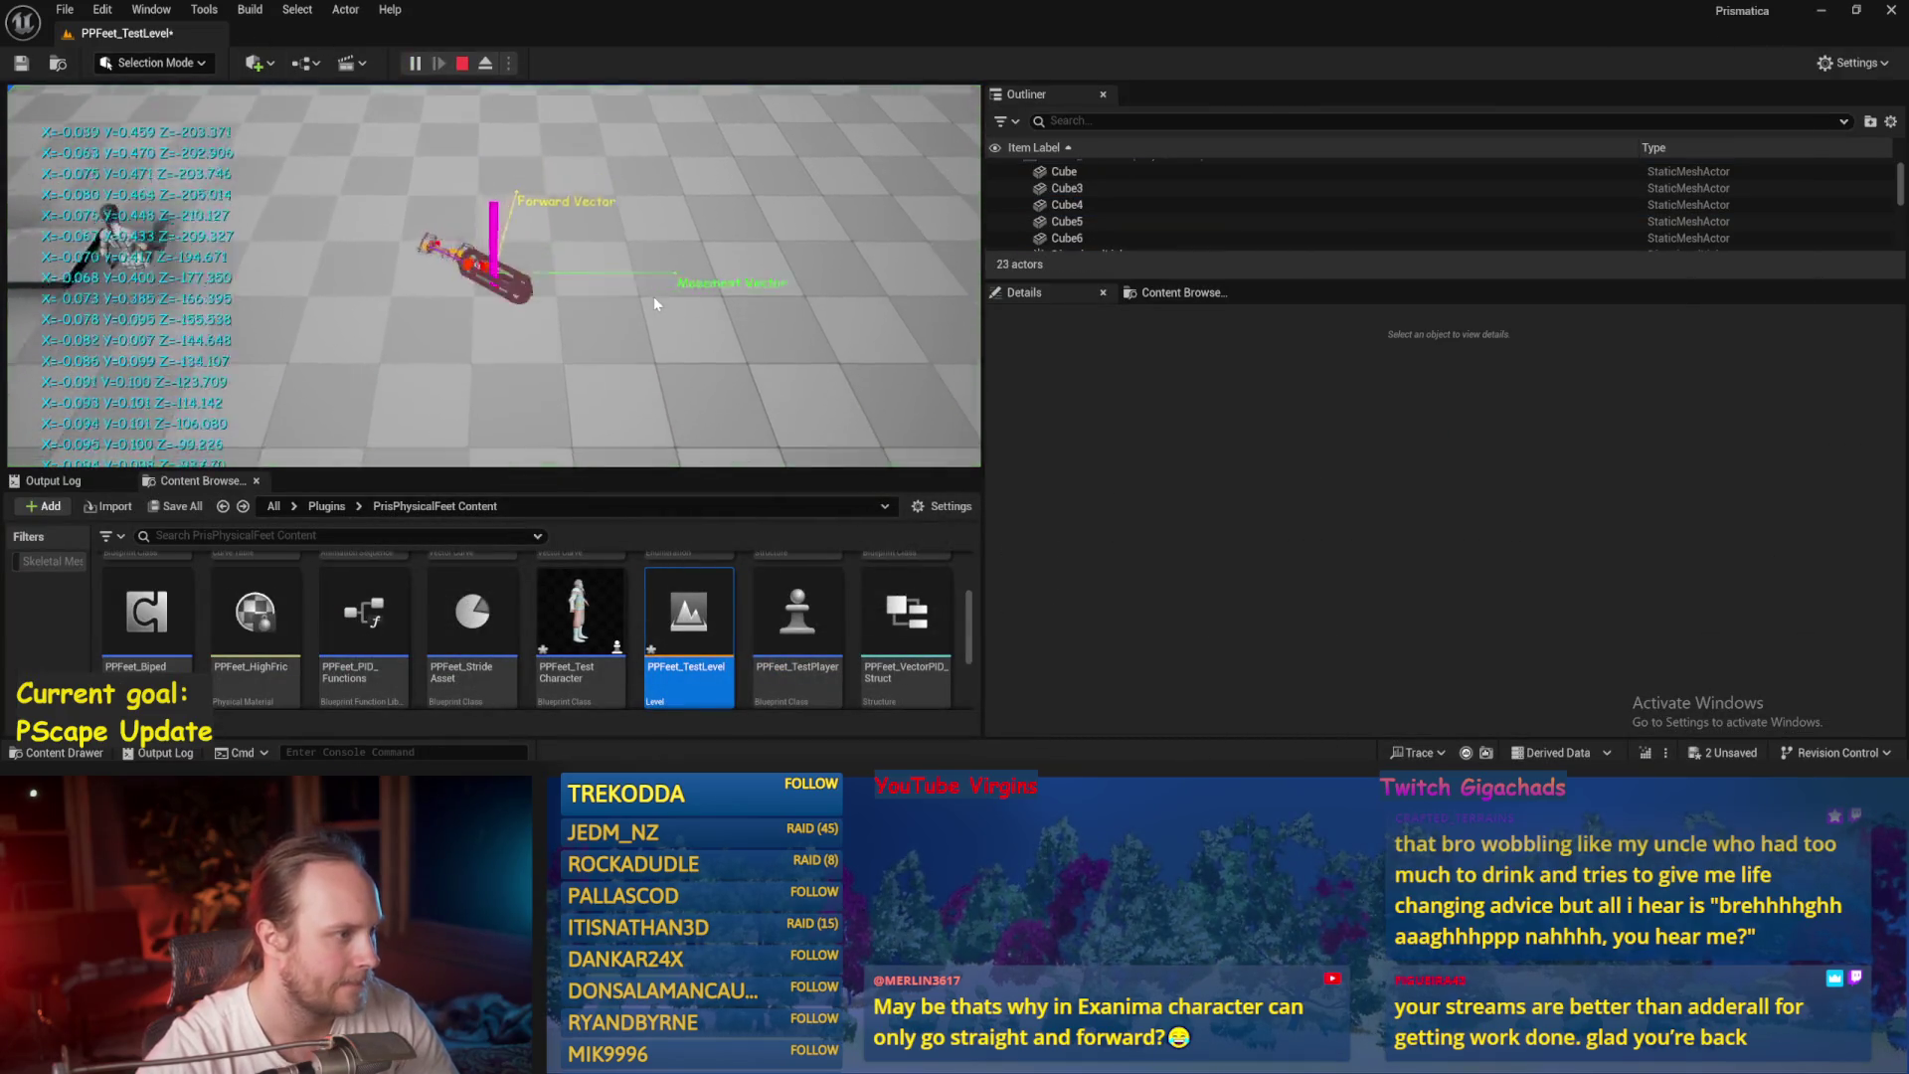
{"action": "key", "text": "Escape"}
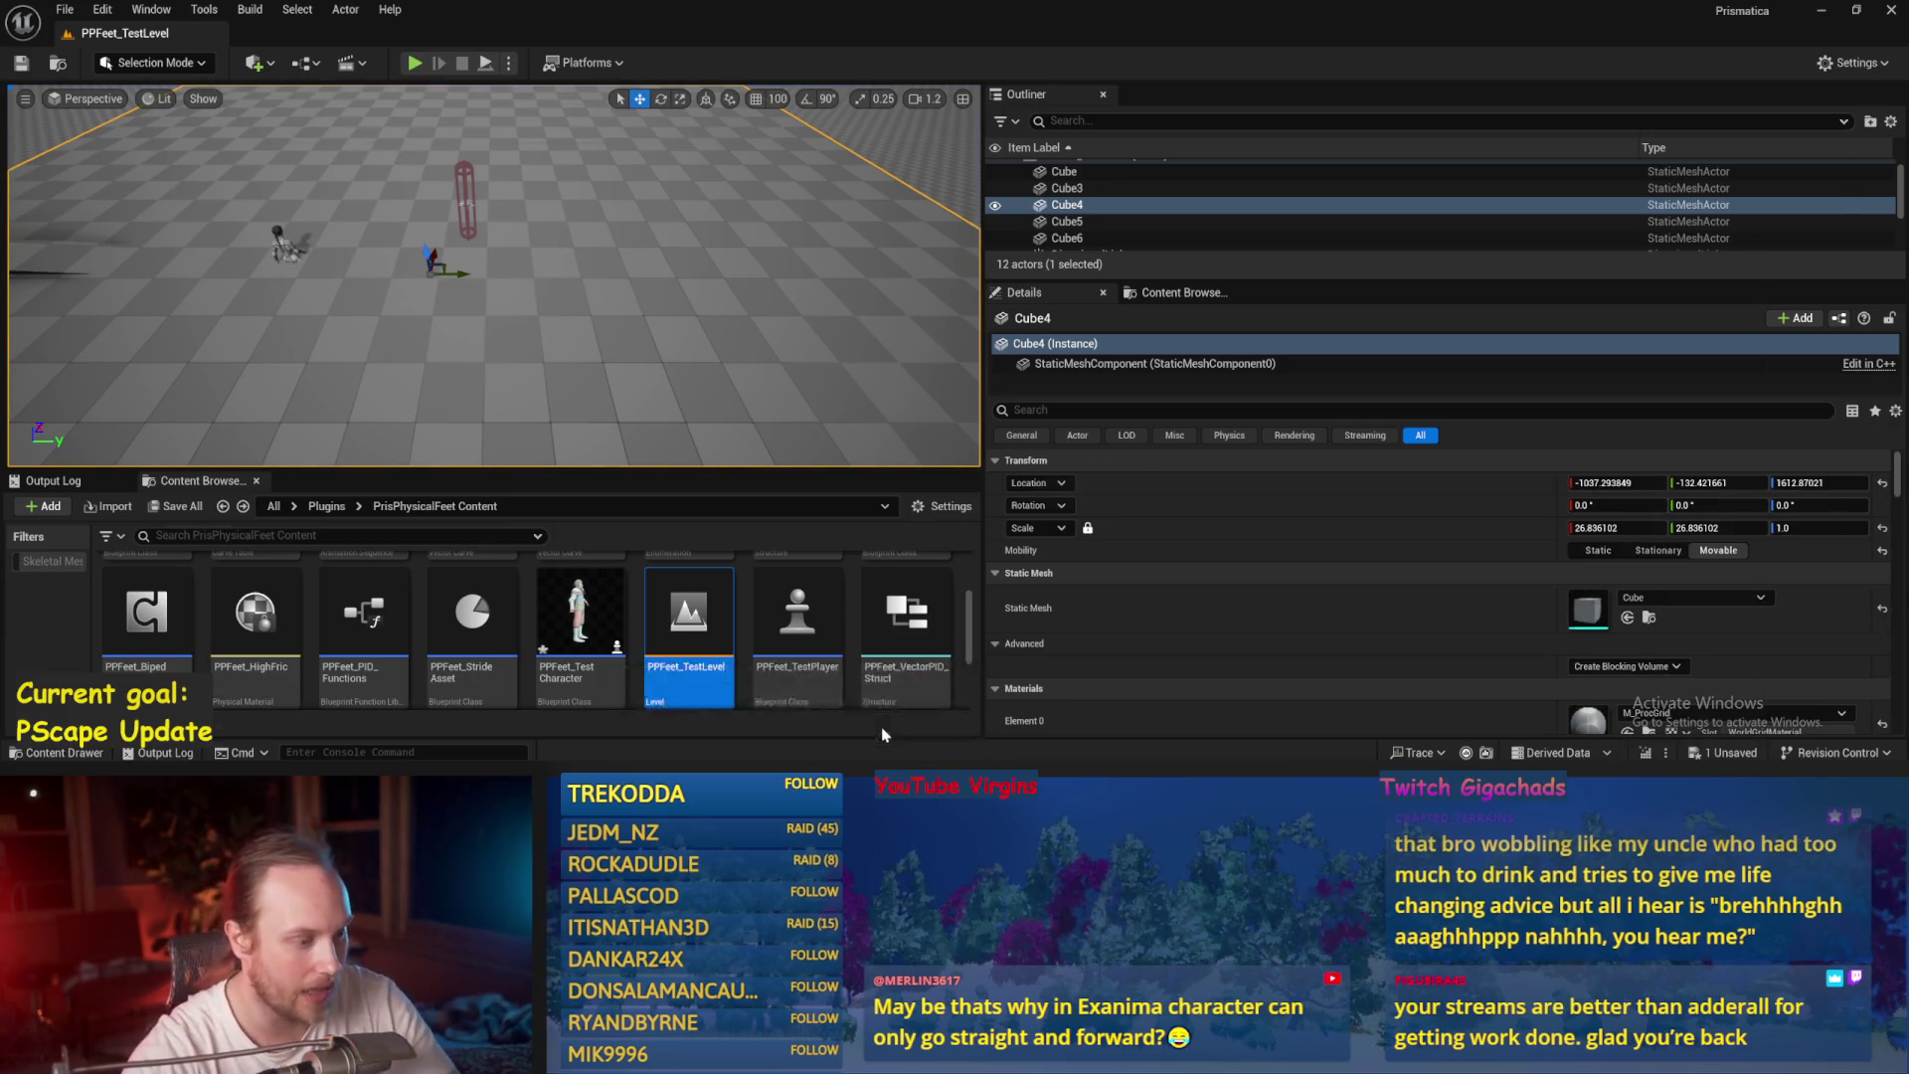
{"action": "key", "text": "alt+Tab"}
{"action": "mouse_move", "coordinate": [826, 262]}
{"action": "left_mouse_down"}
{"action": "mouse_move", "coordinate": [1045, 475]}
{"action": "mouse_move", "coordinate": [952, 393]}
{"action": "left_mouse_up"}
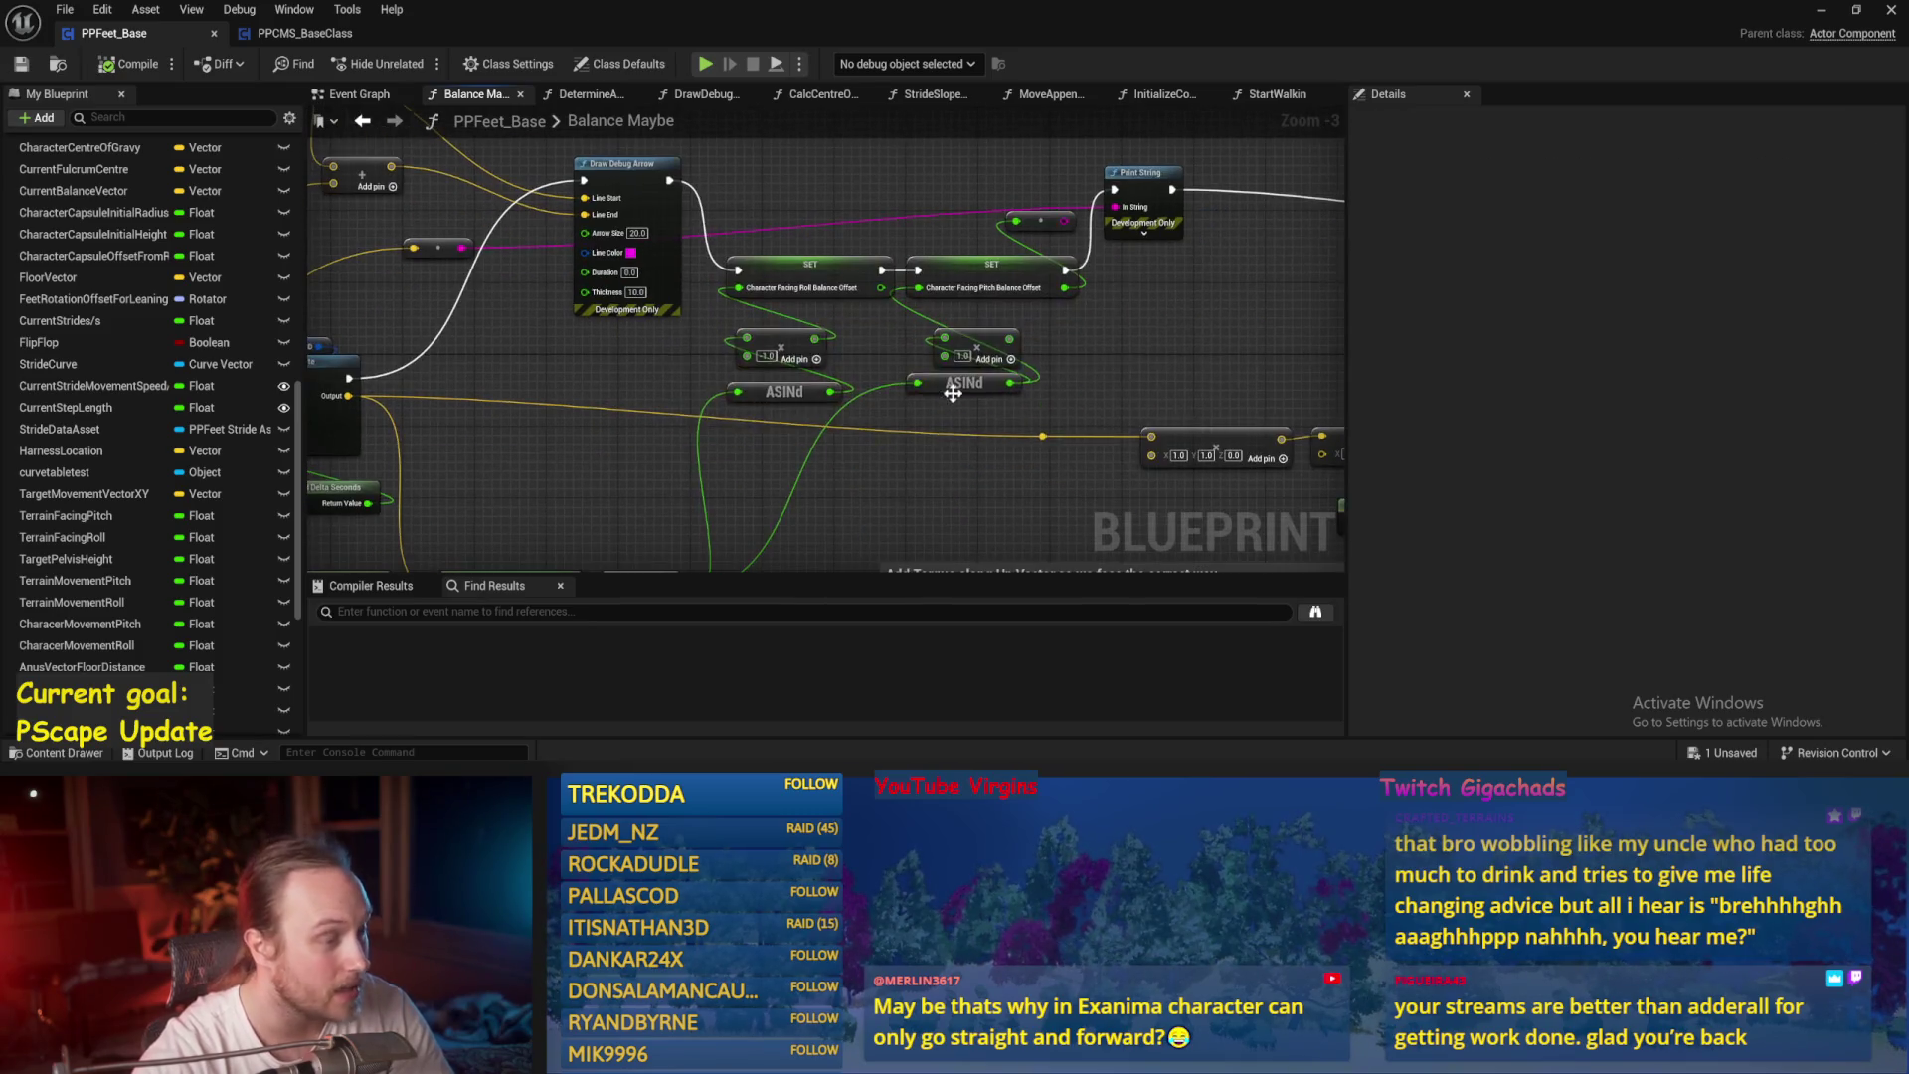
{"action": "scroll", "coordinate": [832, 444], "scroll_direction": "up", "scroll_amount": 2}
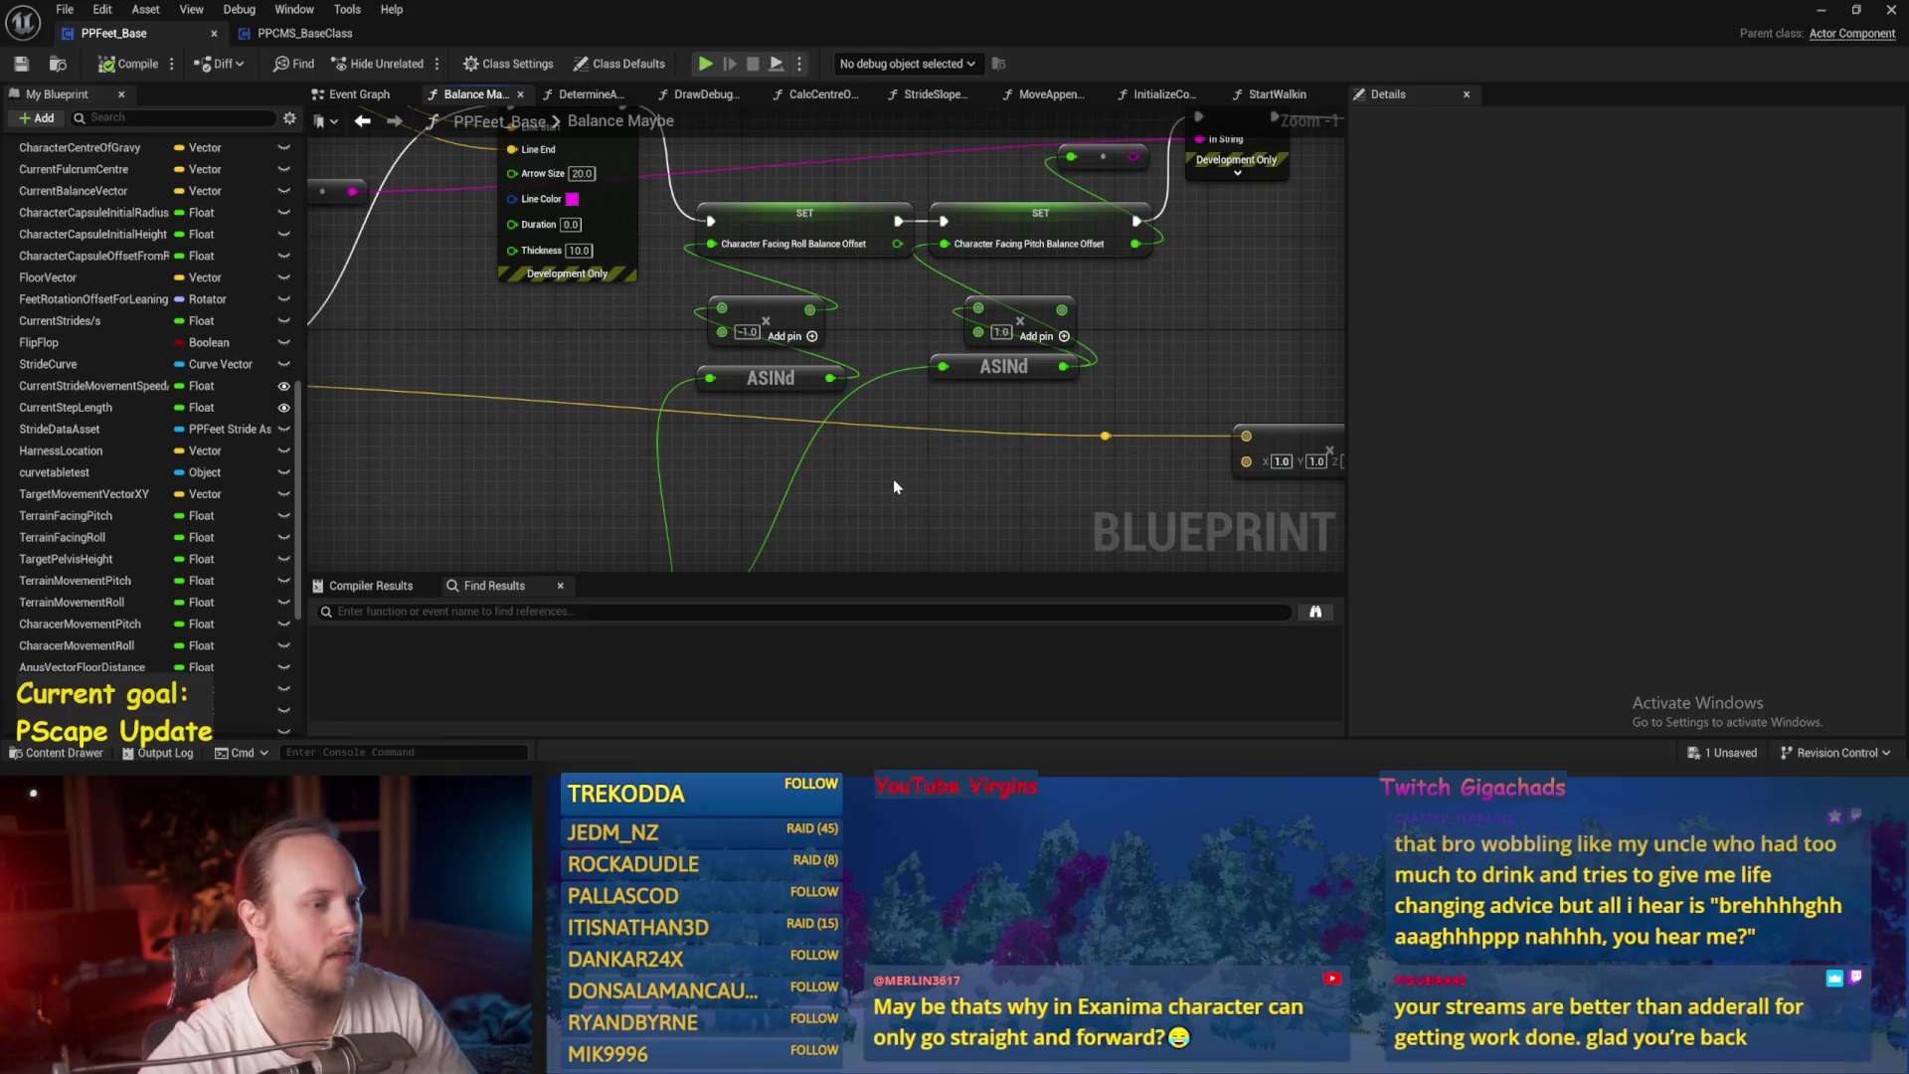
{"action": "scroll", "coordinate": [755, 469], "scroll_direction": "down", "scroll_amount": 2}
{"action": "key", "text": "ctrl+s"}
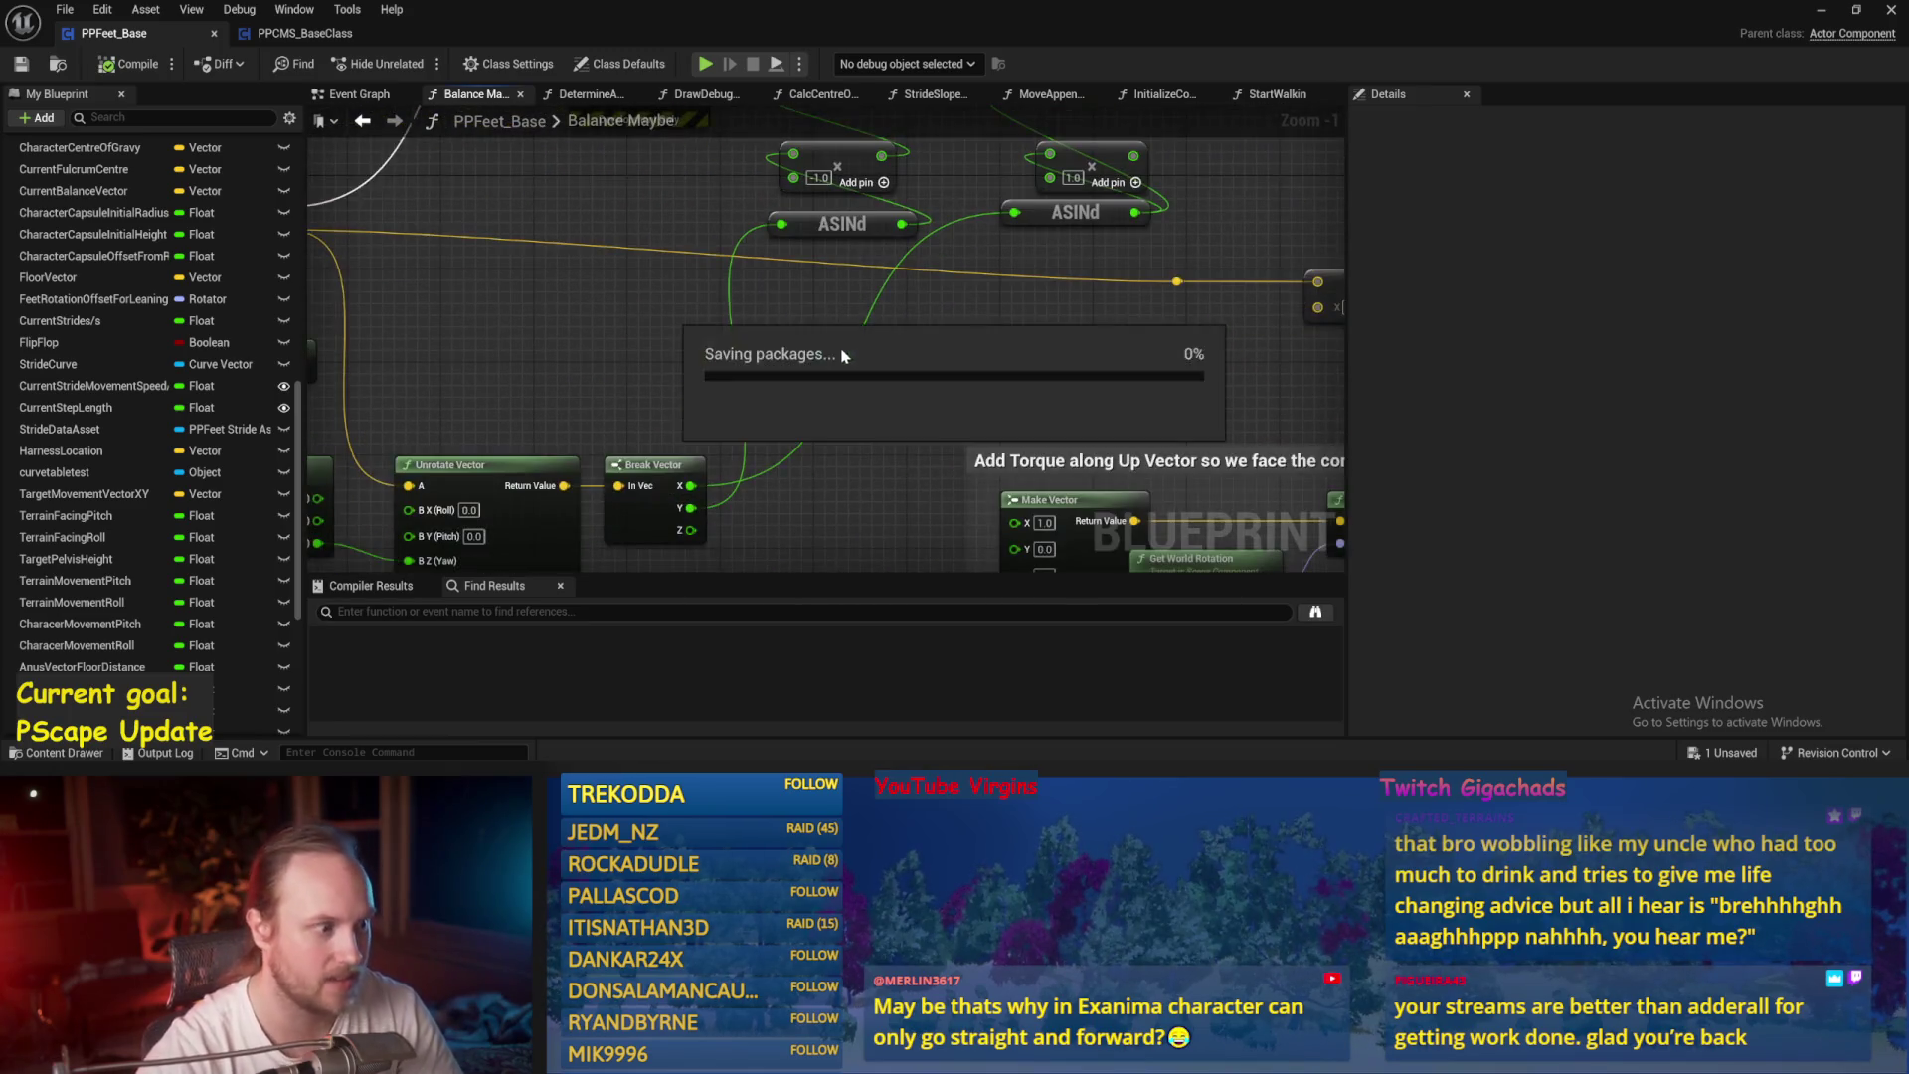
Delete the Normalize node near PID Update and Draw Debug Arrow.
{"action": "mouse_move", "coordinate": [754, 470]}
{"action": "left_mouse_down"}
{"action": "mouse_move", "coordinate": [895, 428]}
{"action": "mouse_move", "coordinate": [845, 412]}
{"action": "mouse_move", "coordinate": [801, 319]}
{"action": "mouse_move", "coordinate": [629, 241]}
{"action": "left_mouse_up"}
{"action": "scroll", "coordinate": [796, 308], "scroll_direction": "up", "scroll_amount": 1}
{"action": "key", "text": "Delete"}
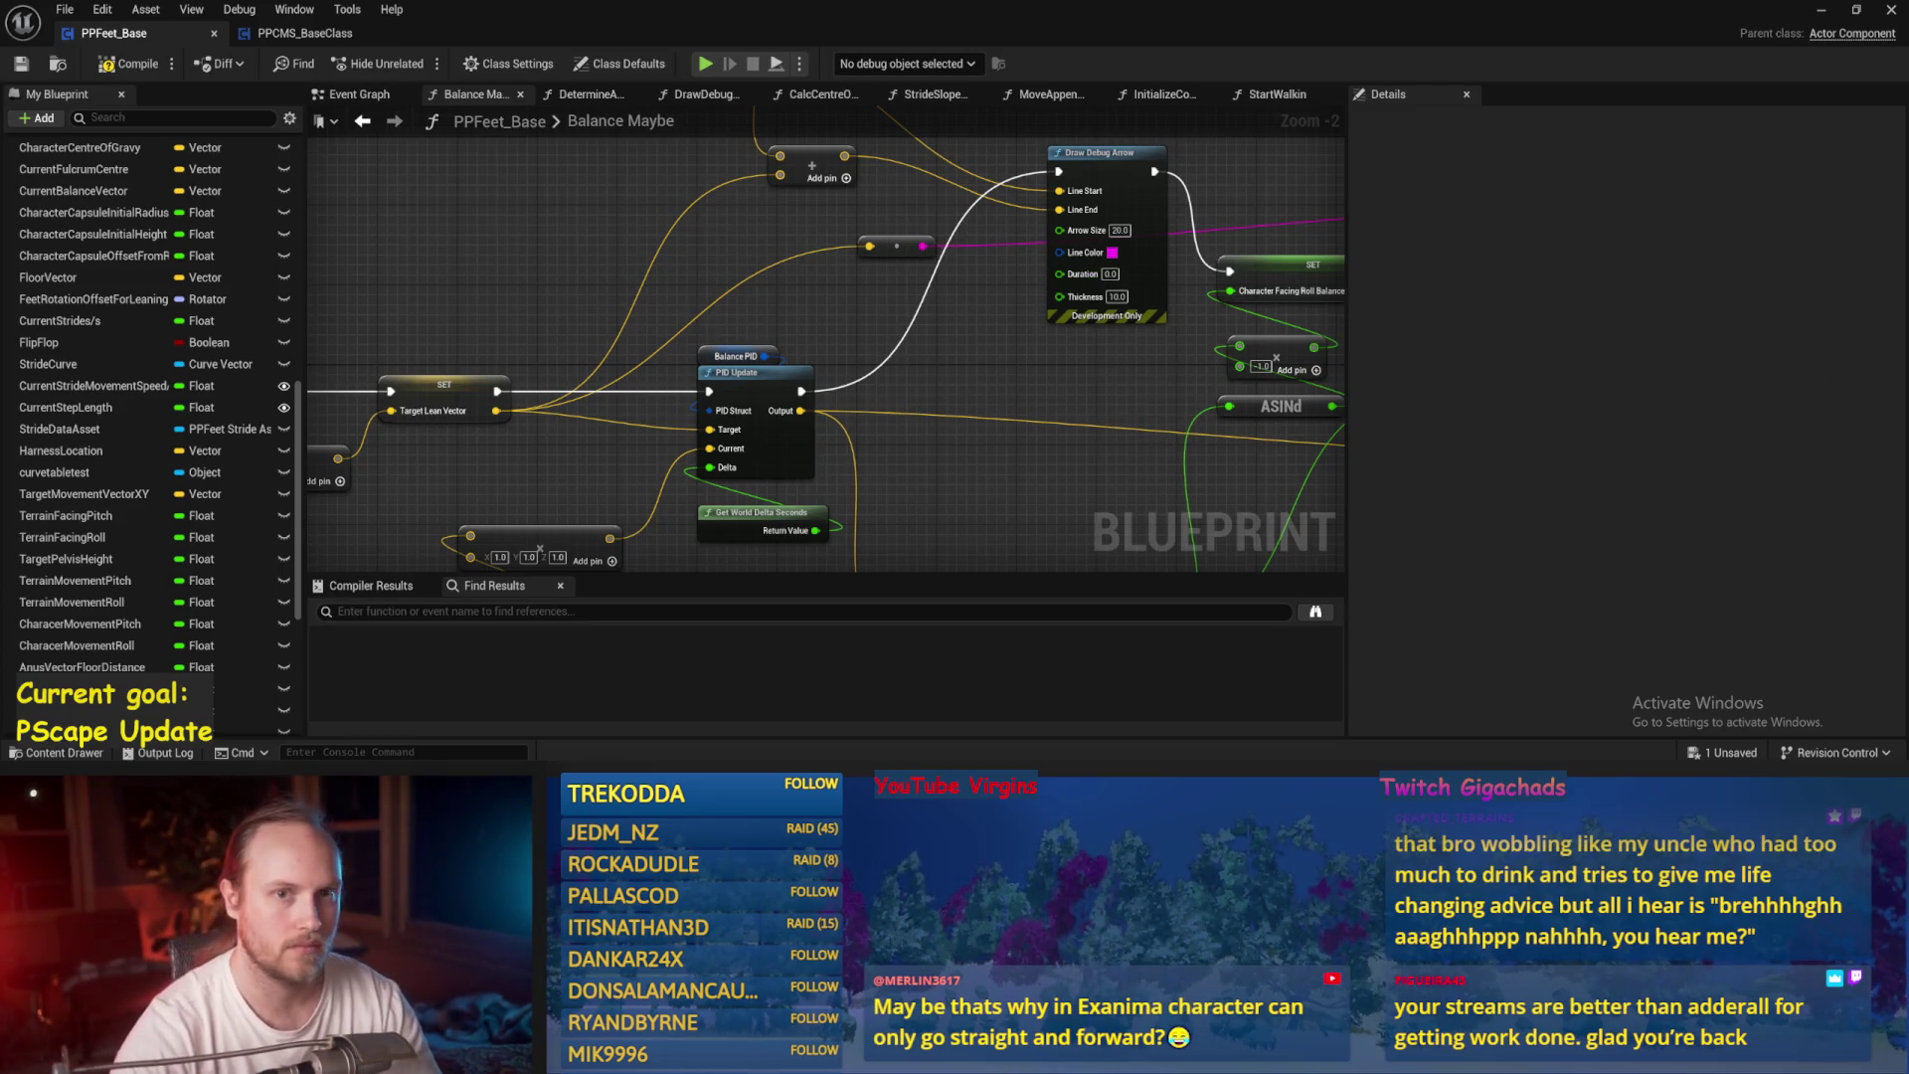
{"action": "left_click", "coordinate": [1812, 15]}
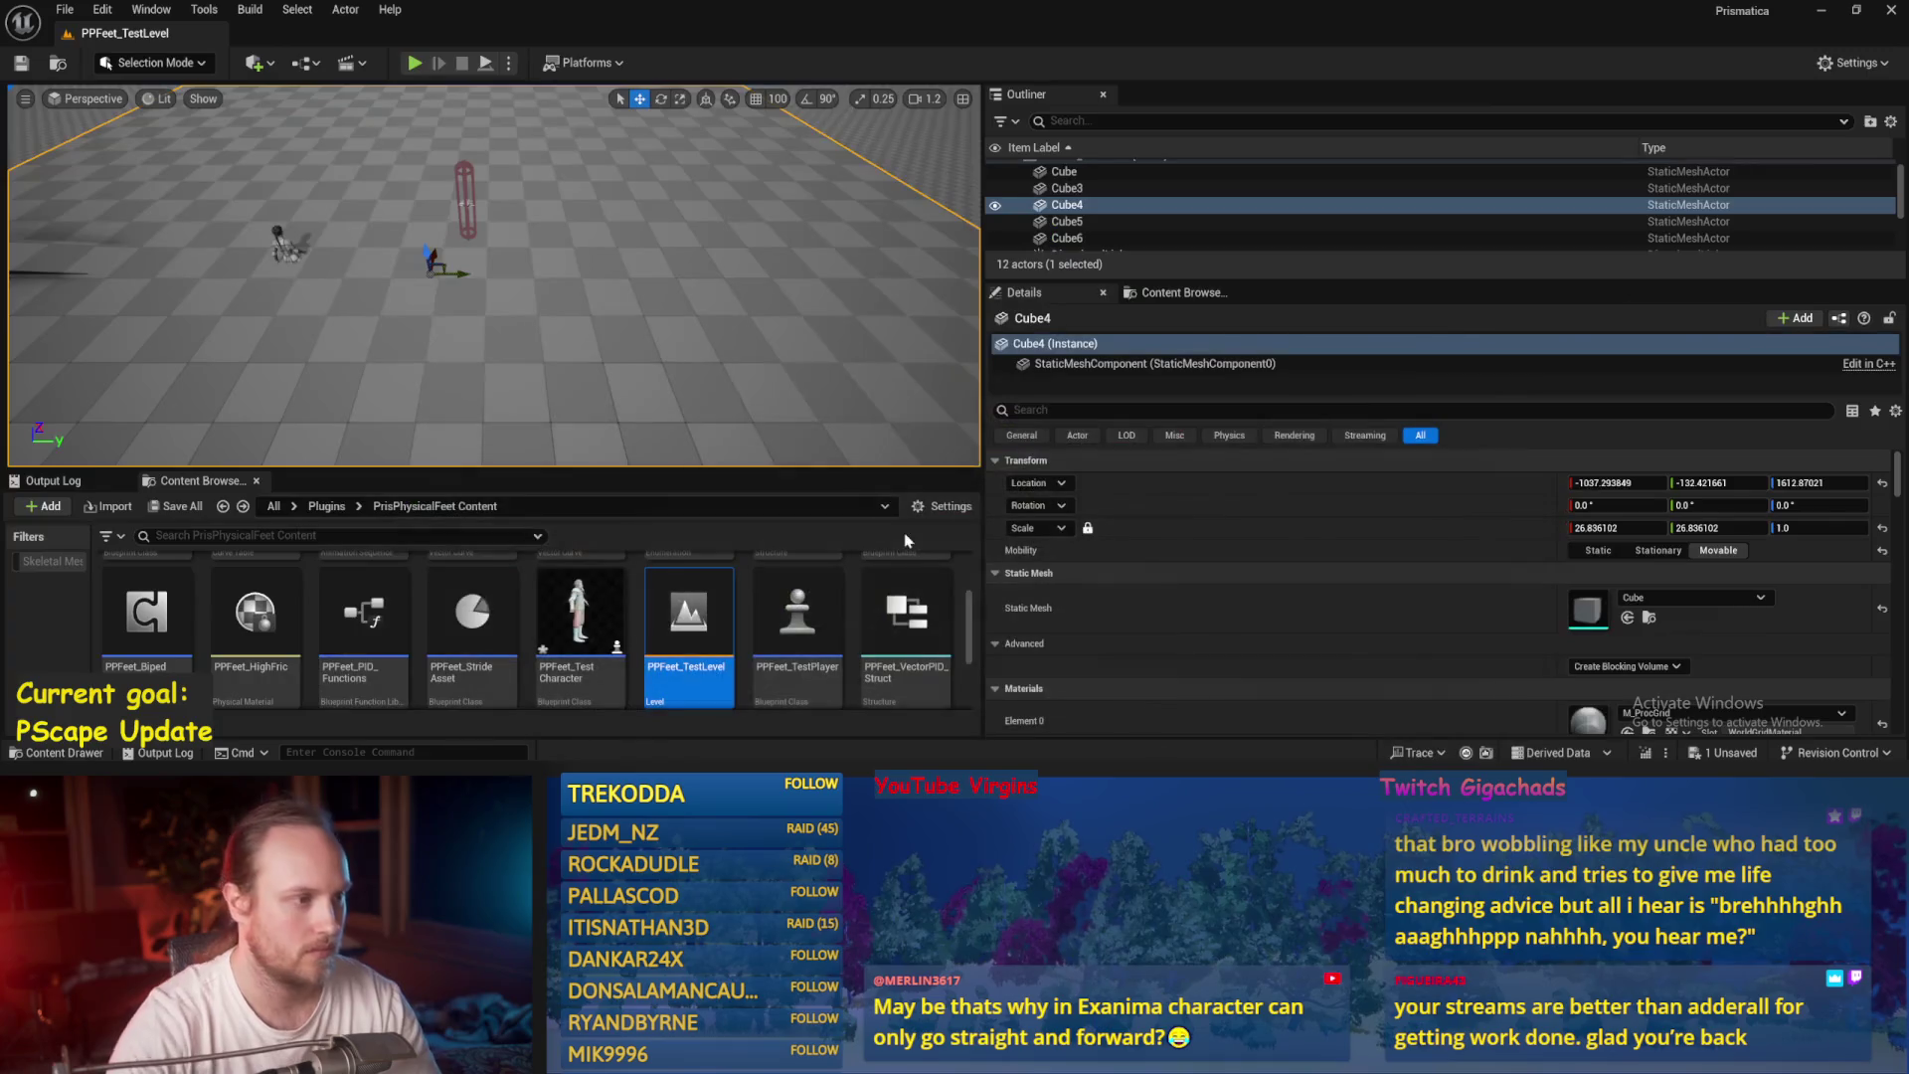
Play-test the level, then bring back PPFeet_Base and save it.
{"action": "left_click", "coordinate": [414, 62]}
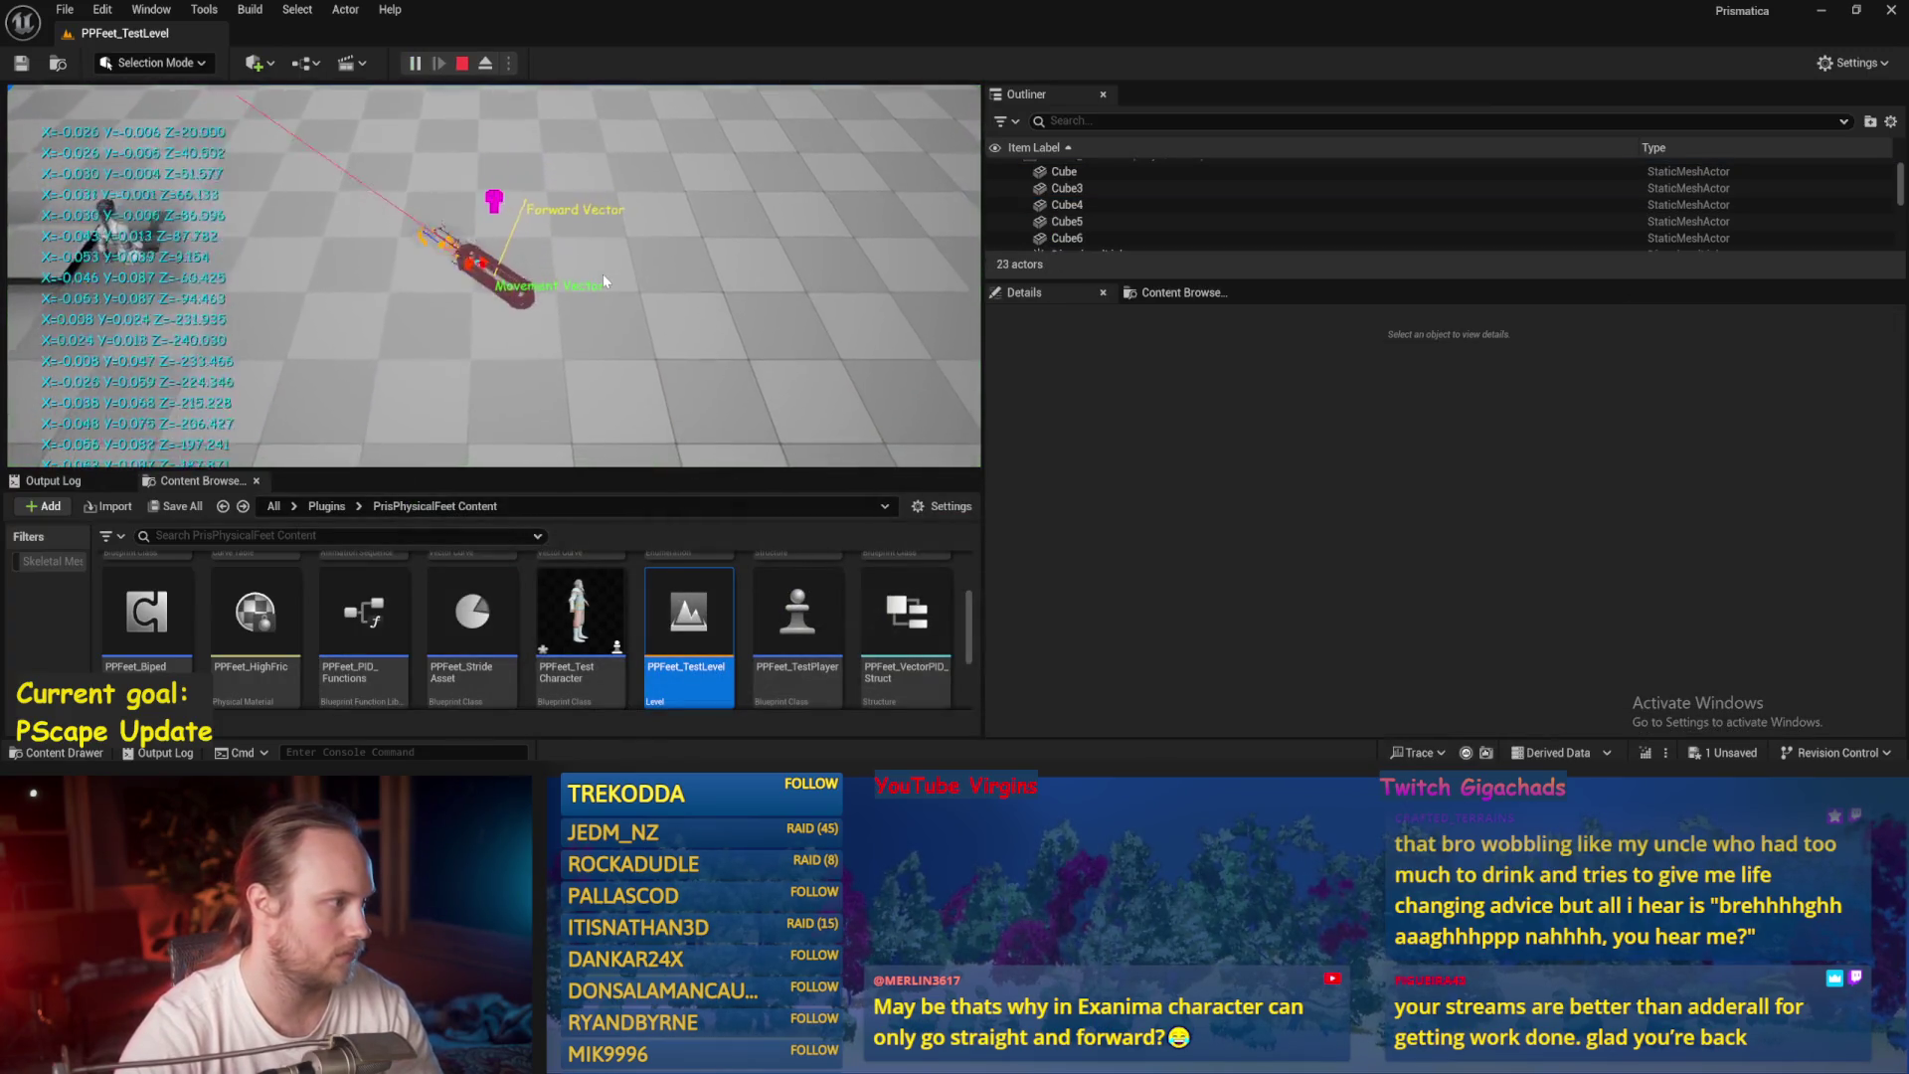
{"action": "key", "text": "Escape"}
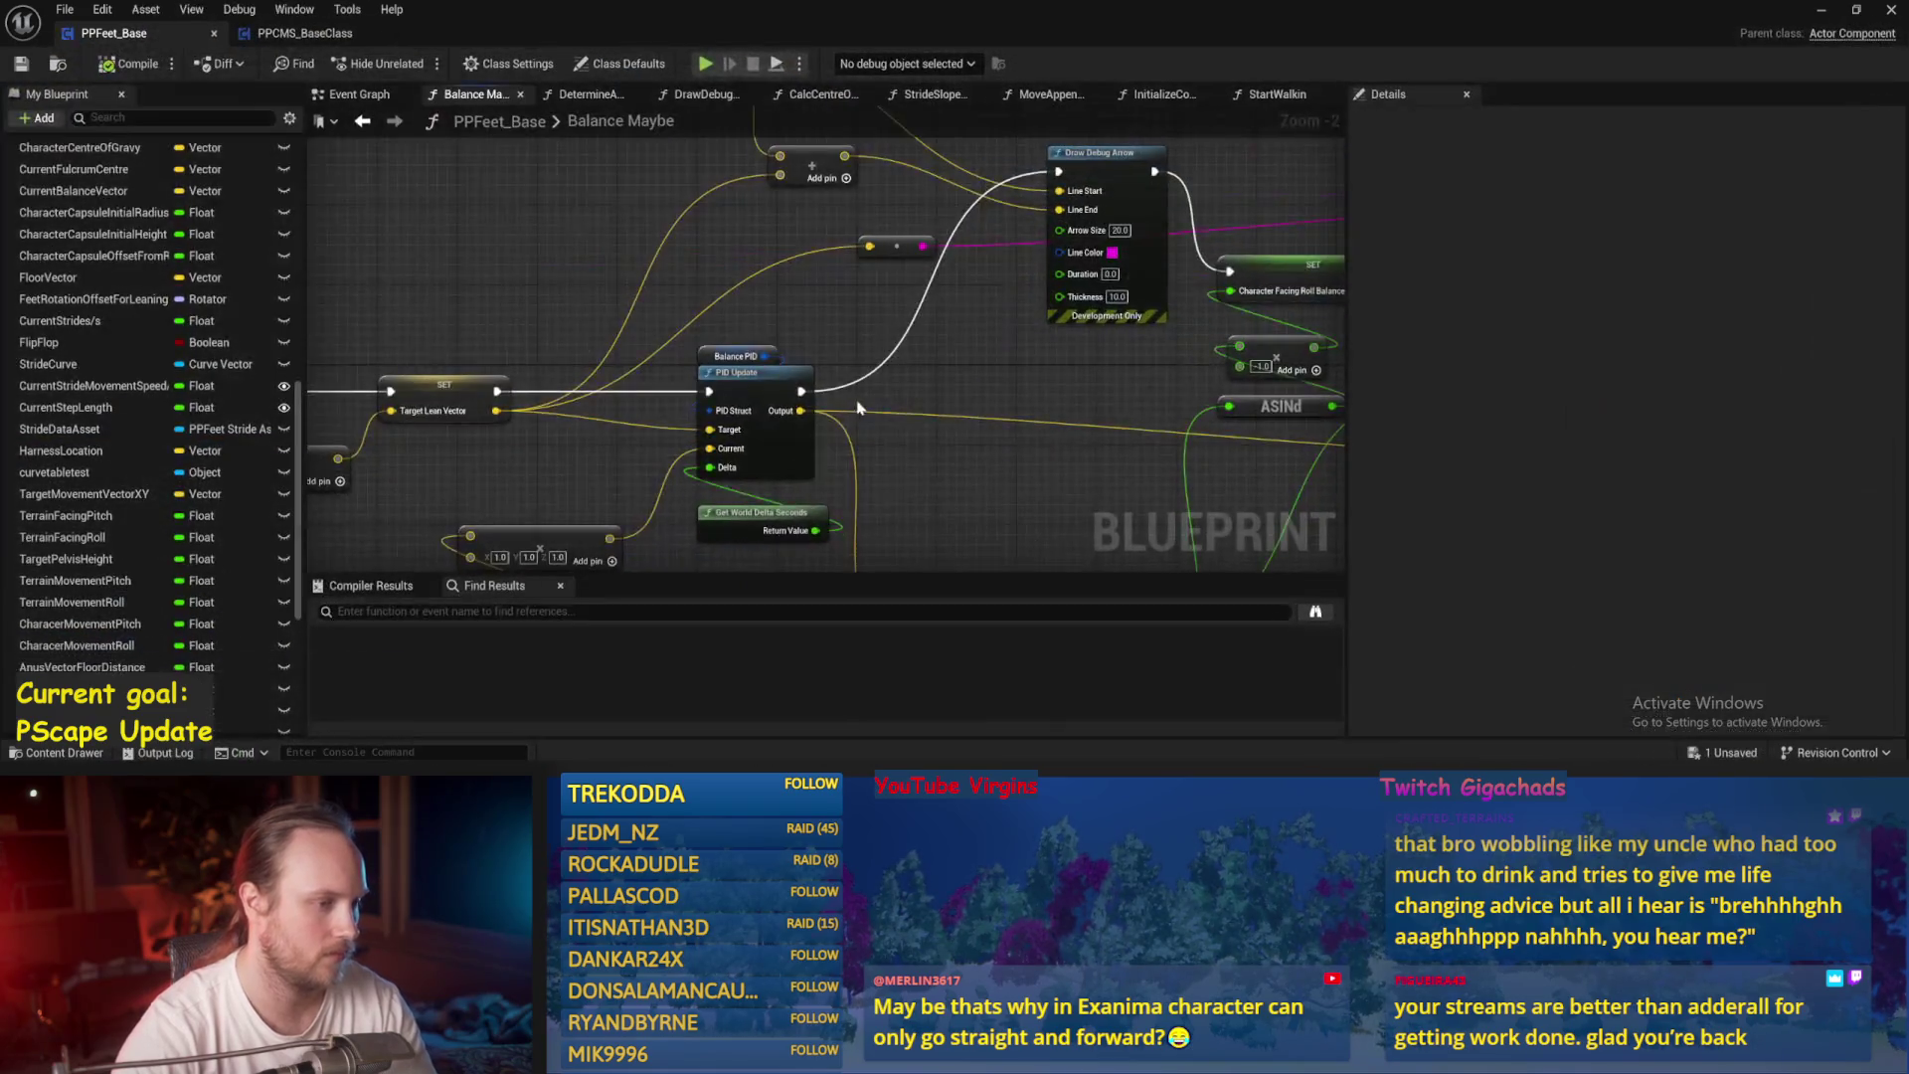
{"action": "key", "text": "ctrl+s"}
{"action": "scroll", "coordinate": [997, 429], "scroll_direction": "down", "scroll_amount": 1}
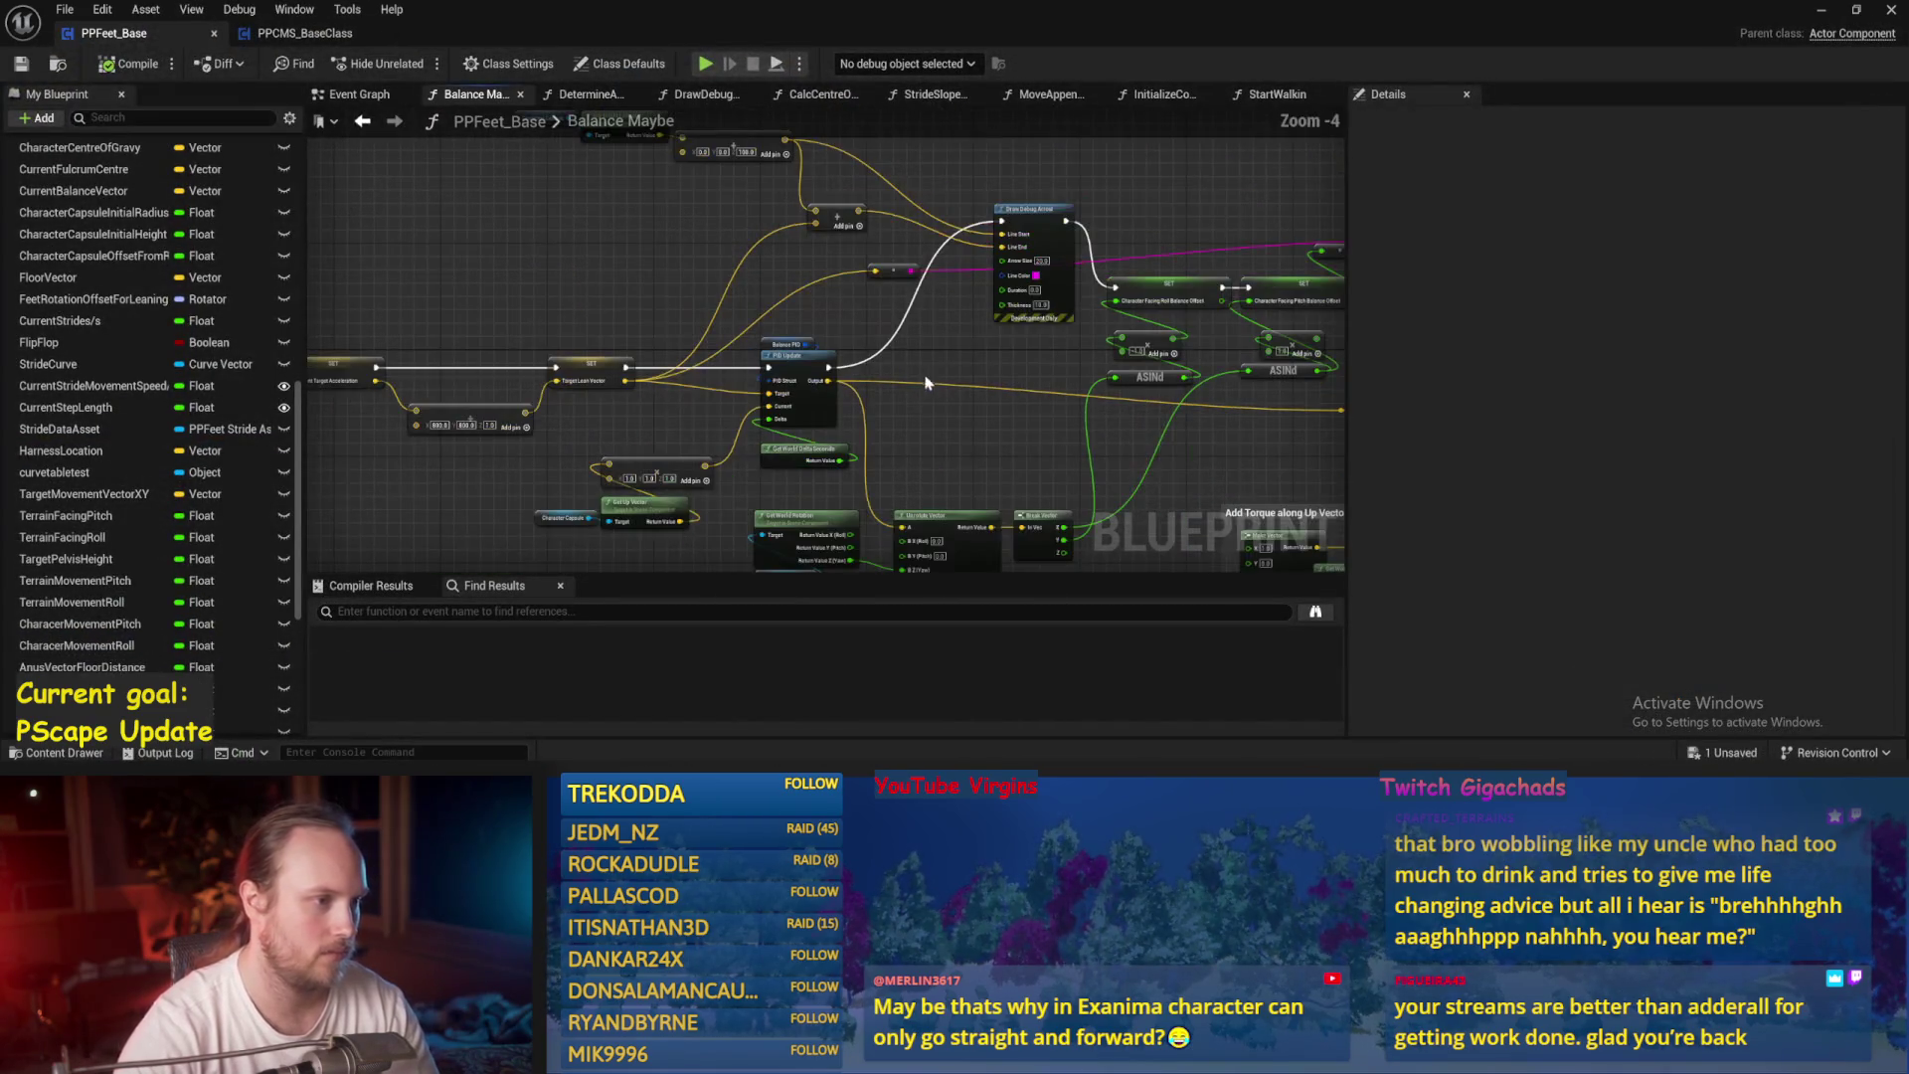
{"action": "key", "text": "ctrl+s"}
{"action": "key", "text": "ctrl+s"}
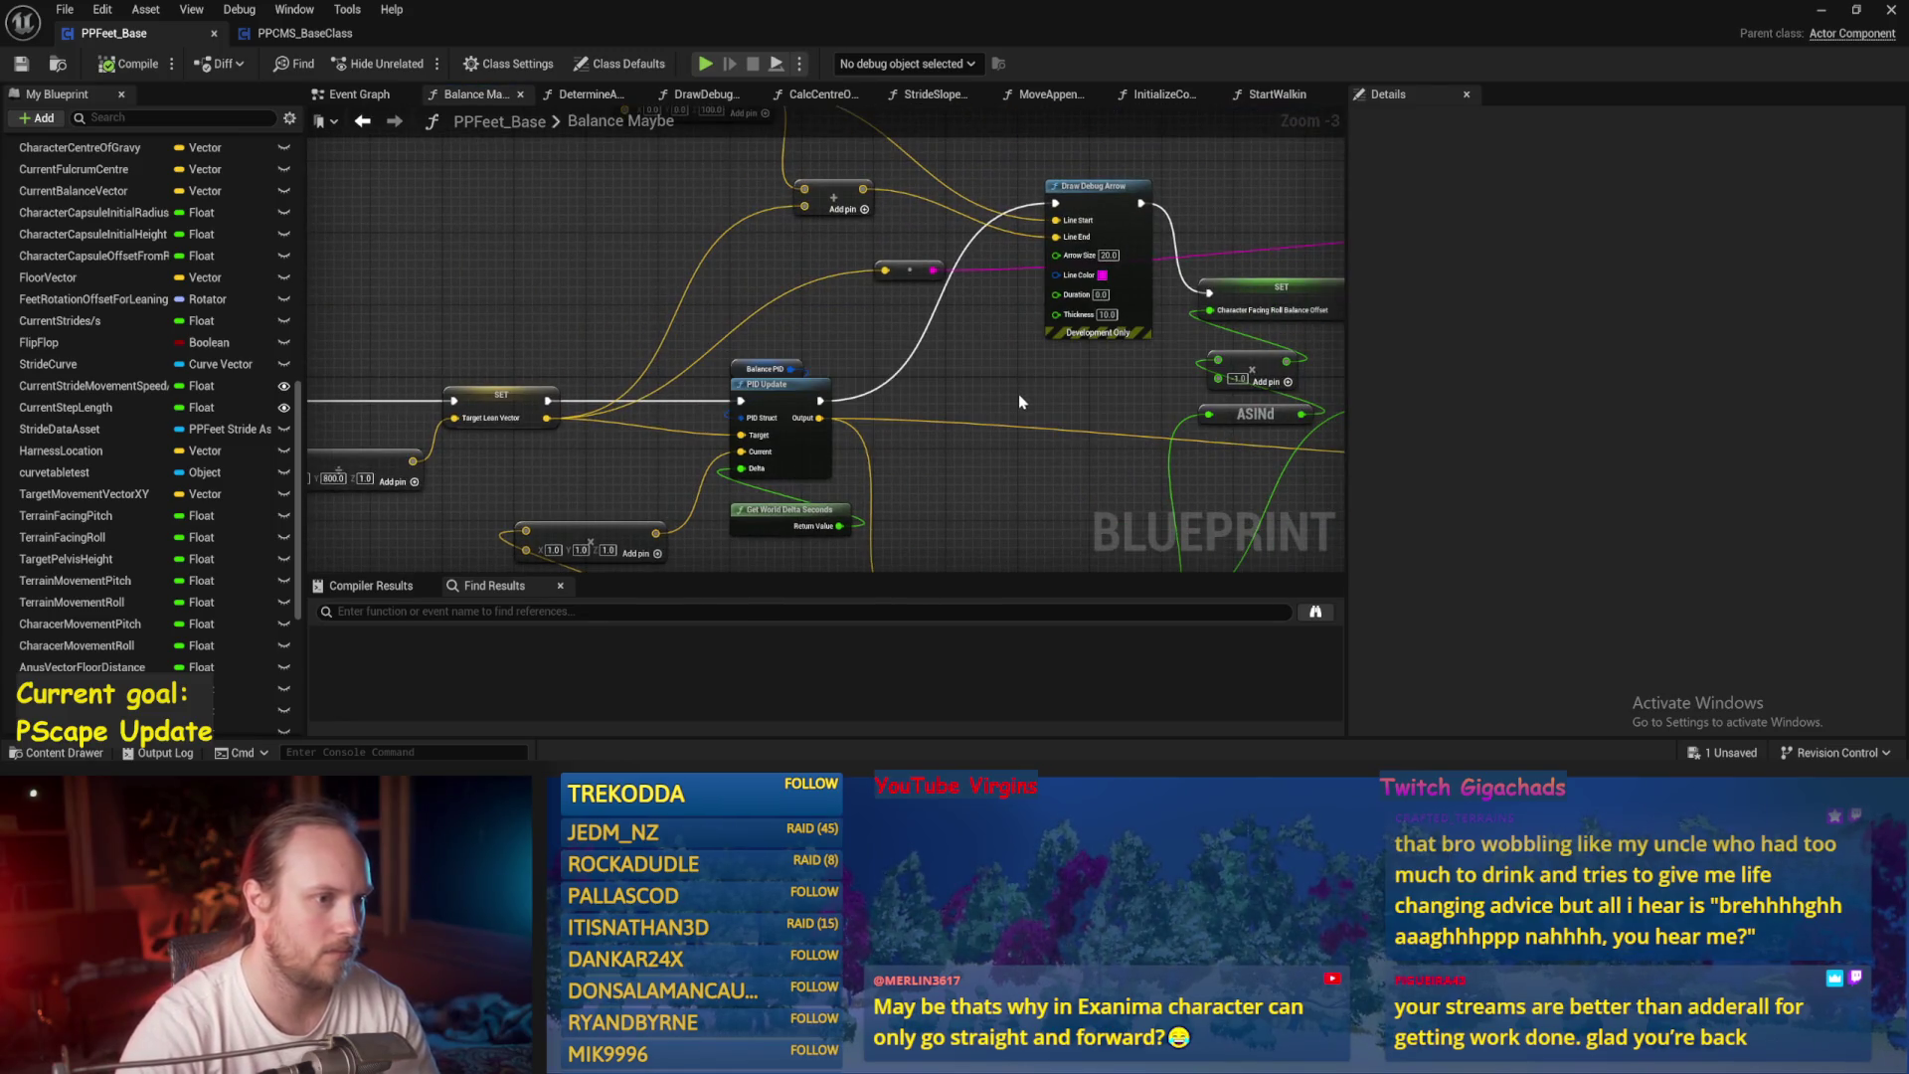
{"action": "key", "text": "ctrl+s"}
{"action": "key", "text": "ctrl+s"}
Enter -0.1 and 0.1 in the Multiply pins feeding the two ASINd nodes and save.
{"action": "mouse_move", "coordinate": [904, 374]}
{"action": "left_mouse_down"}
{"action": "mouse_move", "coordinate": [992, 341]}
{"action": "mouse_move", "coordinate": [877, 324]}
{"action": "left_mouse_up"}
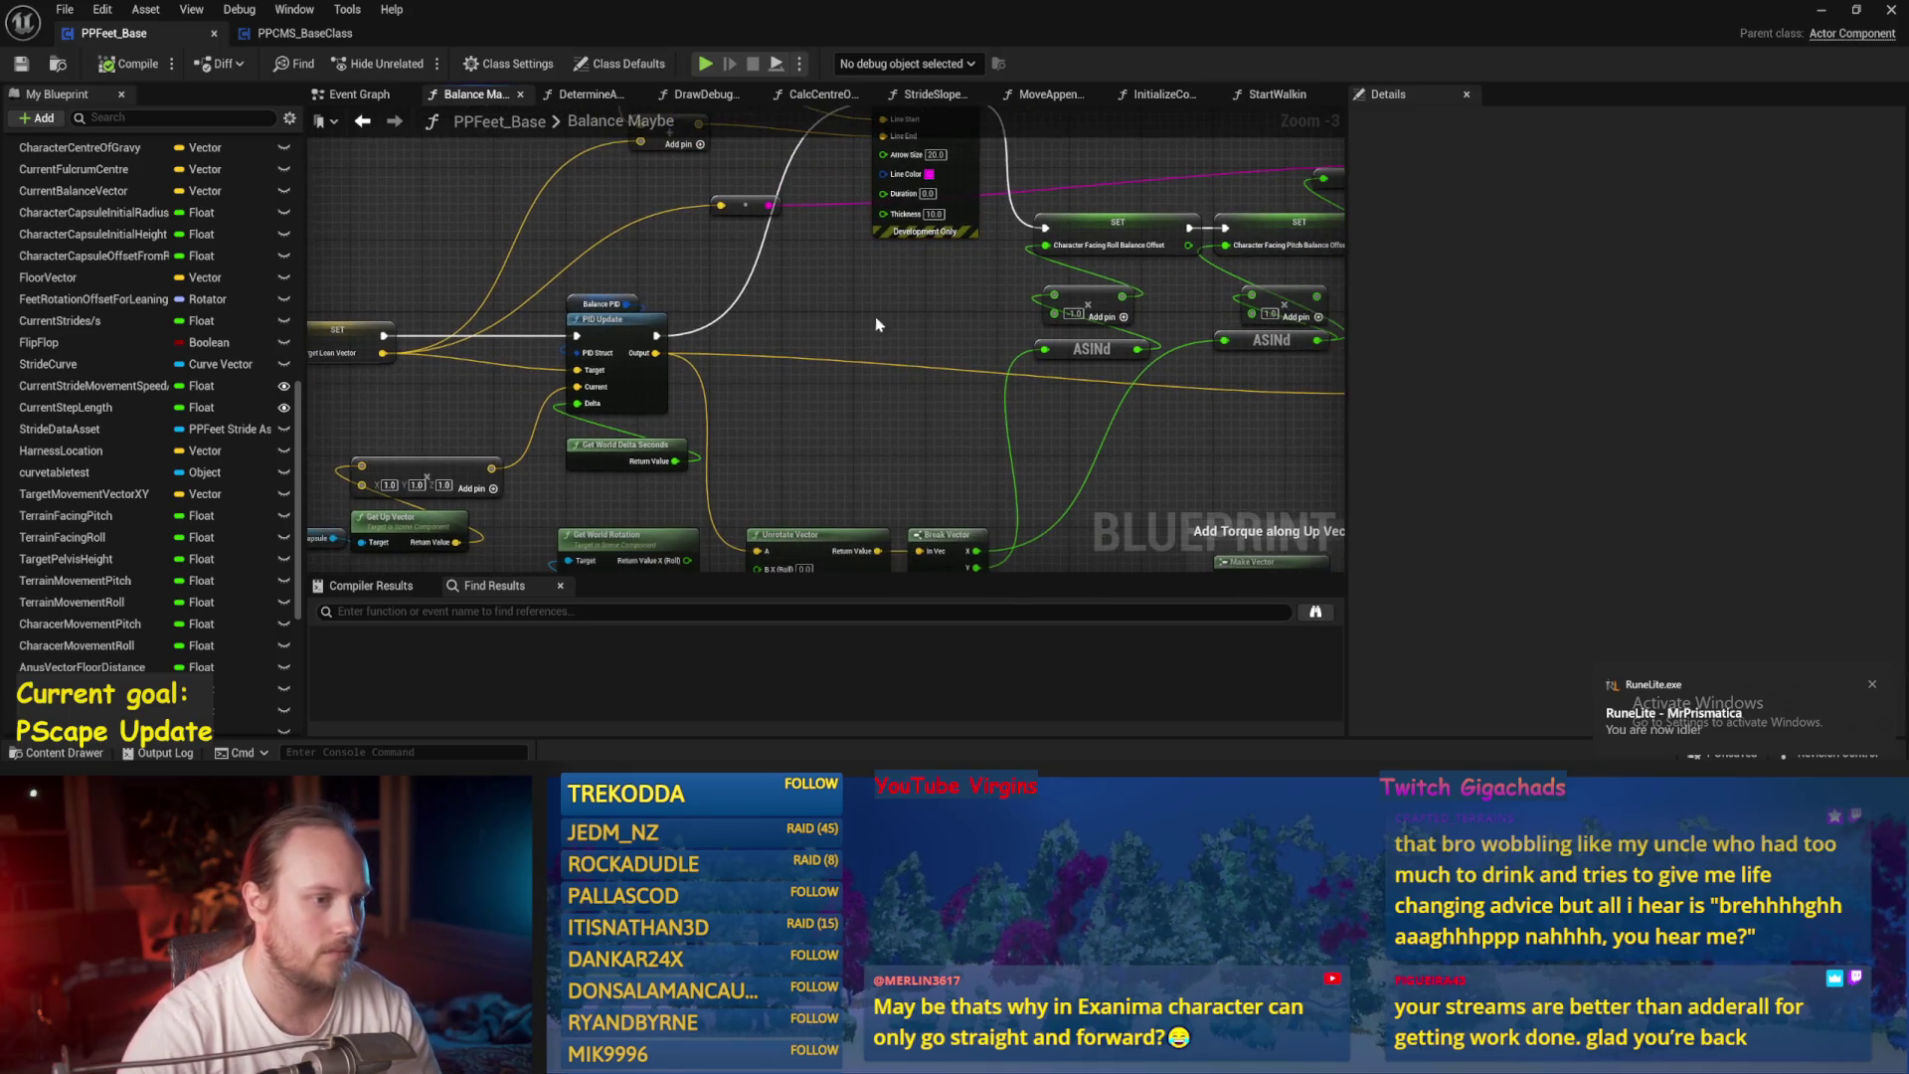
{"action": "mouse_move", "coordinate": [762, 370]}
{"action": "left_mouse_down"}
{"action": "mouse_move", "coordinate": [806, 405]}
{"action": "mouse_move", "coordinate": [682, 355]}
{"action": "left_mouse_up"}
{"action": "scroll", "coordinate": [682, 355], "scroll_direction": "down", "scroll_amount": 1}
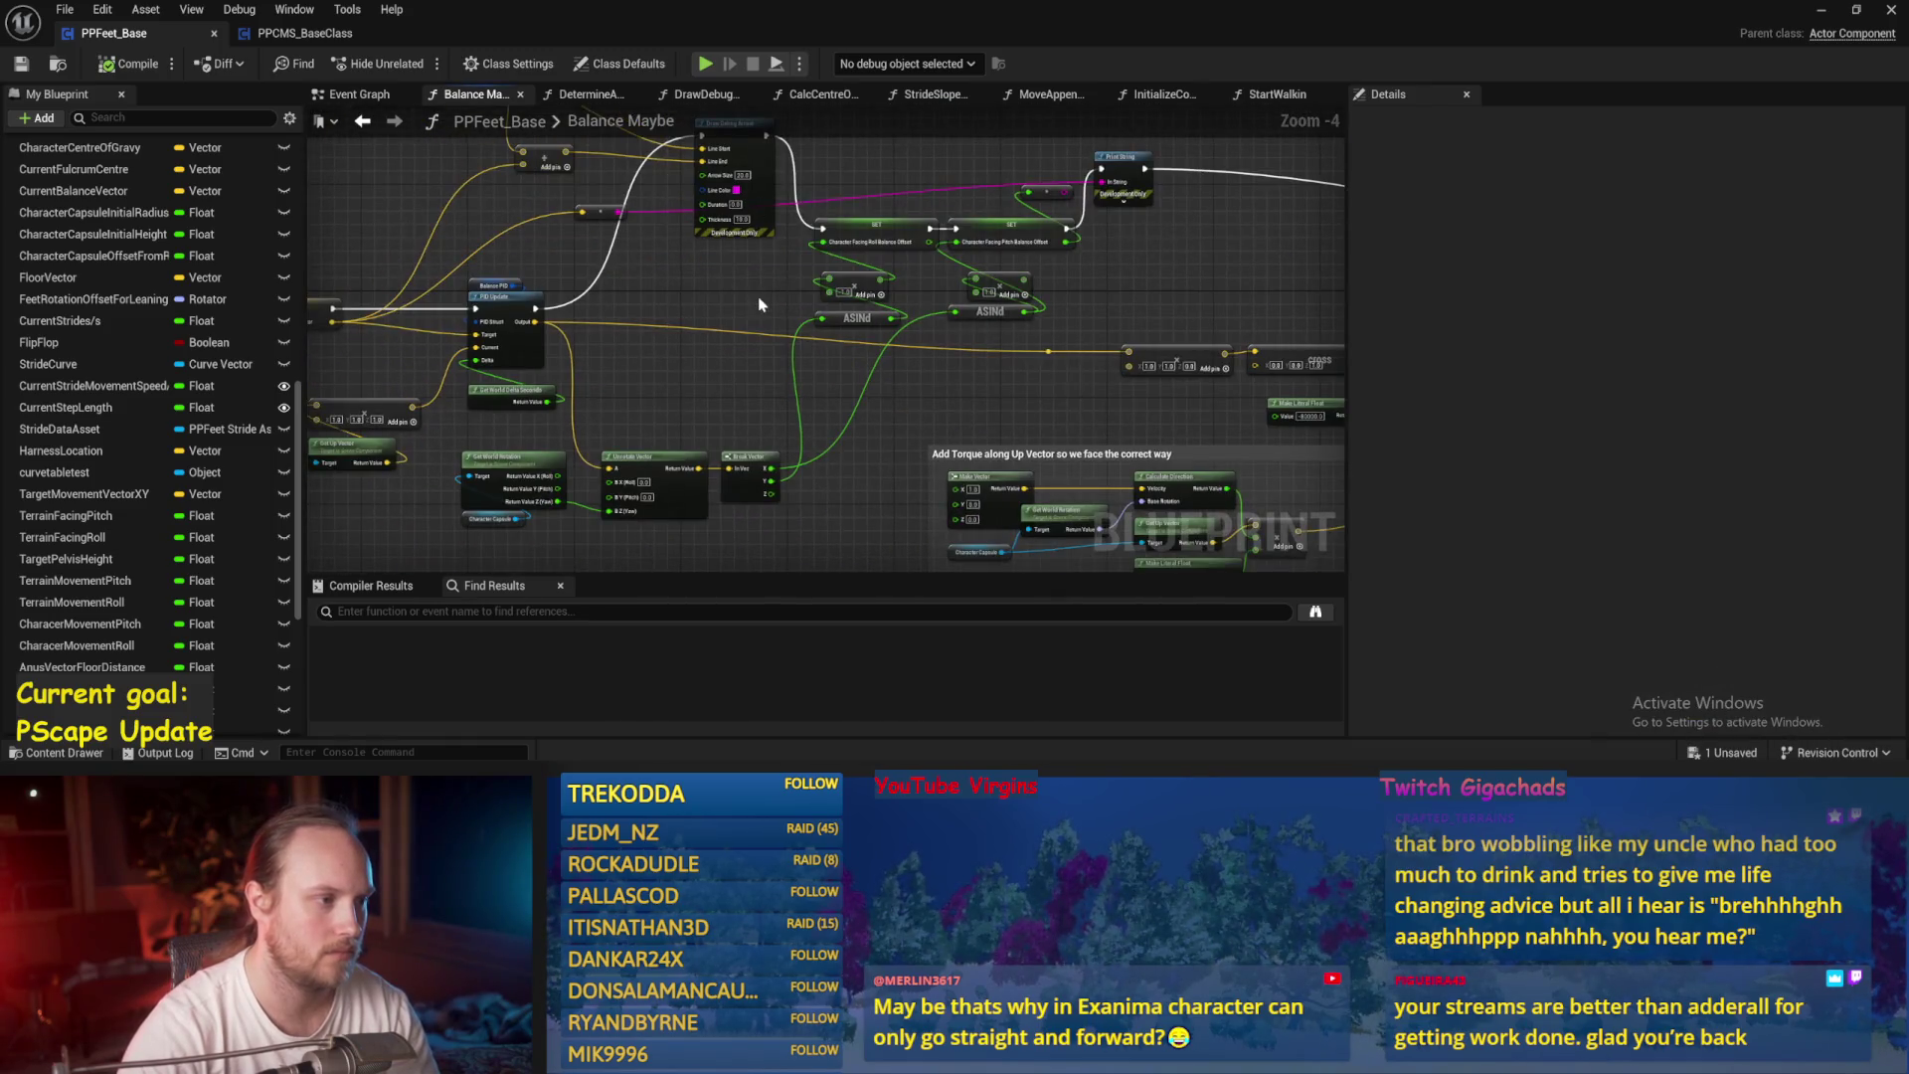
{"action": "left_click_drag", "start_coordinate": [754, 302], "coordinate": [725, 340]}
{"action": "mouse_move", "coordinate": [848, 374]}
{"action": "left_mouse_down"}
{"action": "mouse_move", "coordinate": [912, 382]}
{"action": "mouse_move", "coordinate": [680, 408]}
{"action": "mouse_move", "coordinate": [903, 314]}
{"action": "mouse_move", "coordinate": [1052, 375]}
{"action": "mouse_move", "coordinate": [792, 375]}
{"action": "mouse_move", "coordinate": [753, 435]}
{"action": "mouse_move", "coordinate": [828, 380]}
{"action": "mouse_move", "coordinate": [779, 439]}
{"action": "mouse_move", "coordinate": [817, 366]}
{"action": "left_mouse_up"}
{"action": "scroll", "coordinate": [772, 345], "scroll_direction": "up", "scroll_amount": 1}
{"action": "scroll", "coordinate": [895, 452], "scroll_direction": "up", "scroll_amount": 1}
{"action": "scroll", "coordinate": [844, 460], "scroll_direction": "up", "scroll_amount": 1}
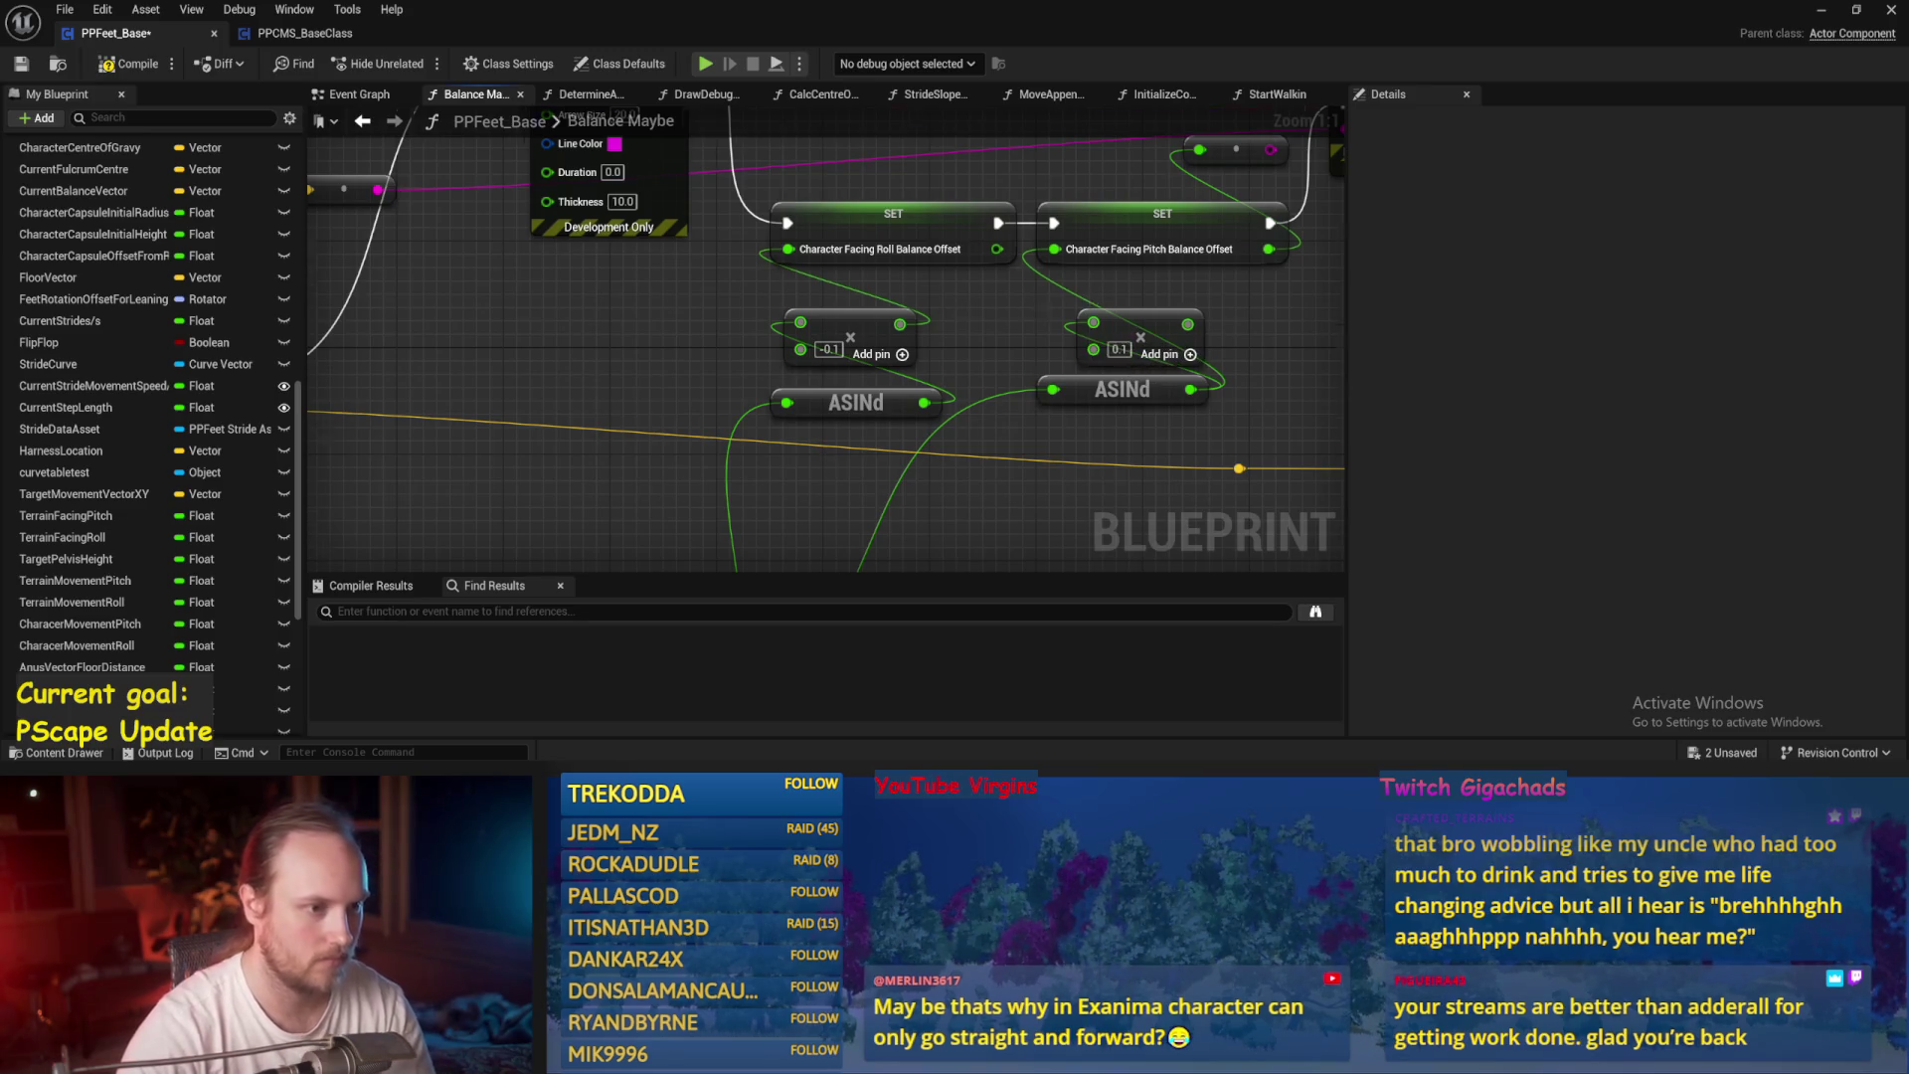
{"action": "scroll", "coordinate": [825, 338], "scroll_direction": "down", "scroll_amount": 5}
{"action": "key", "text": "ctrl+s"}
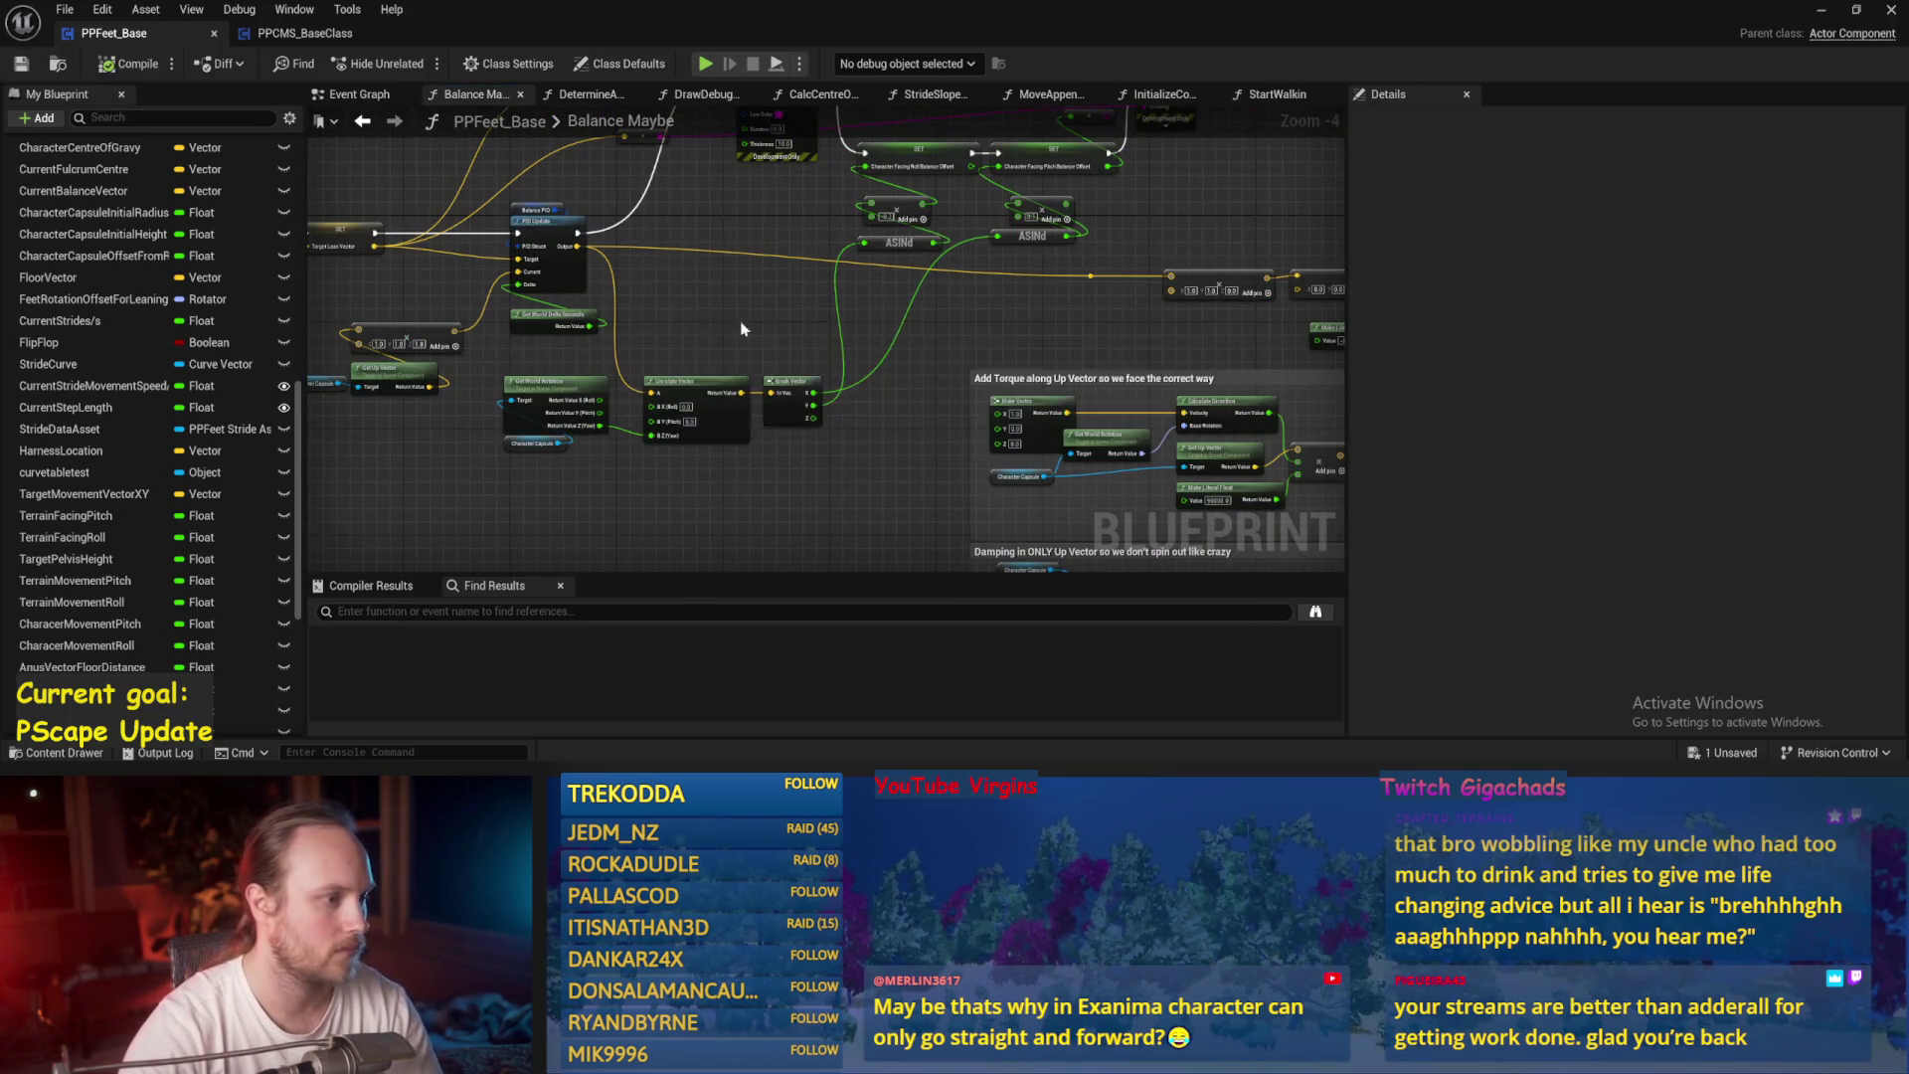
{"action": "left_click", "coordinate": [1822, 10]}
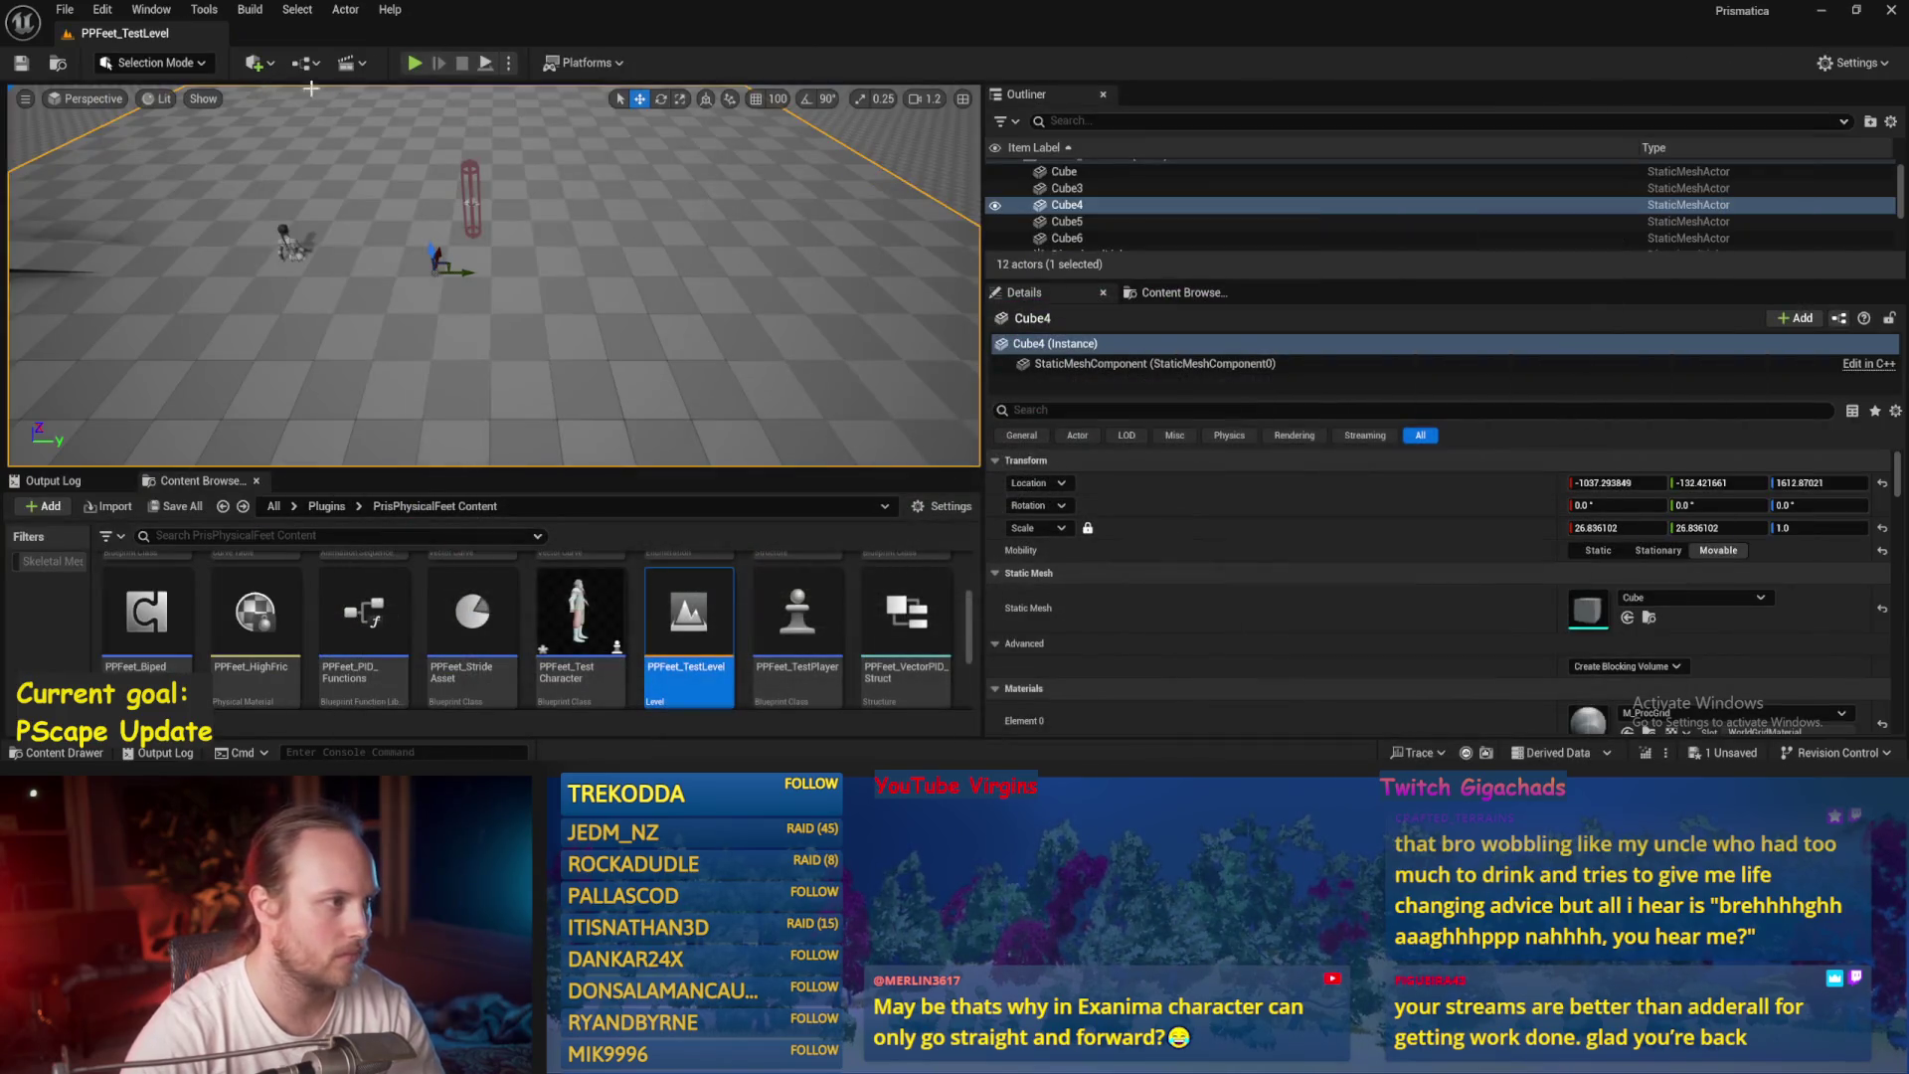
Run two quick play-tests with the -0.1 / 0.1 multipliers.
{"action": "left_click", "coordinate": [415, 64]}
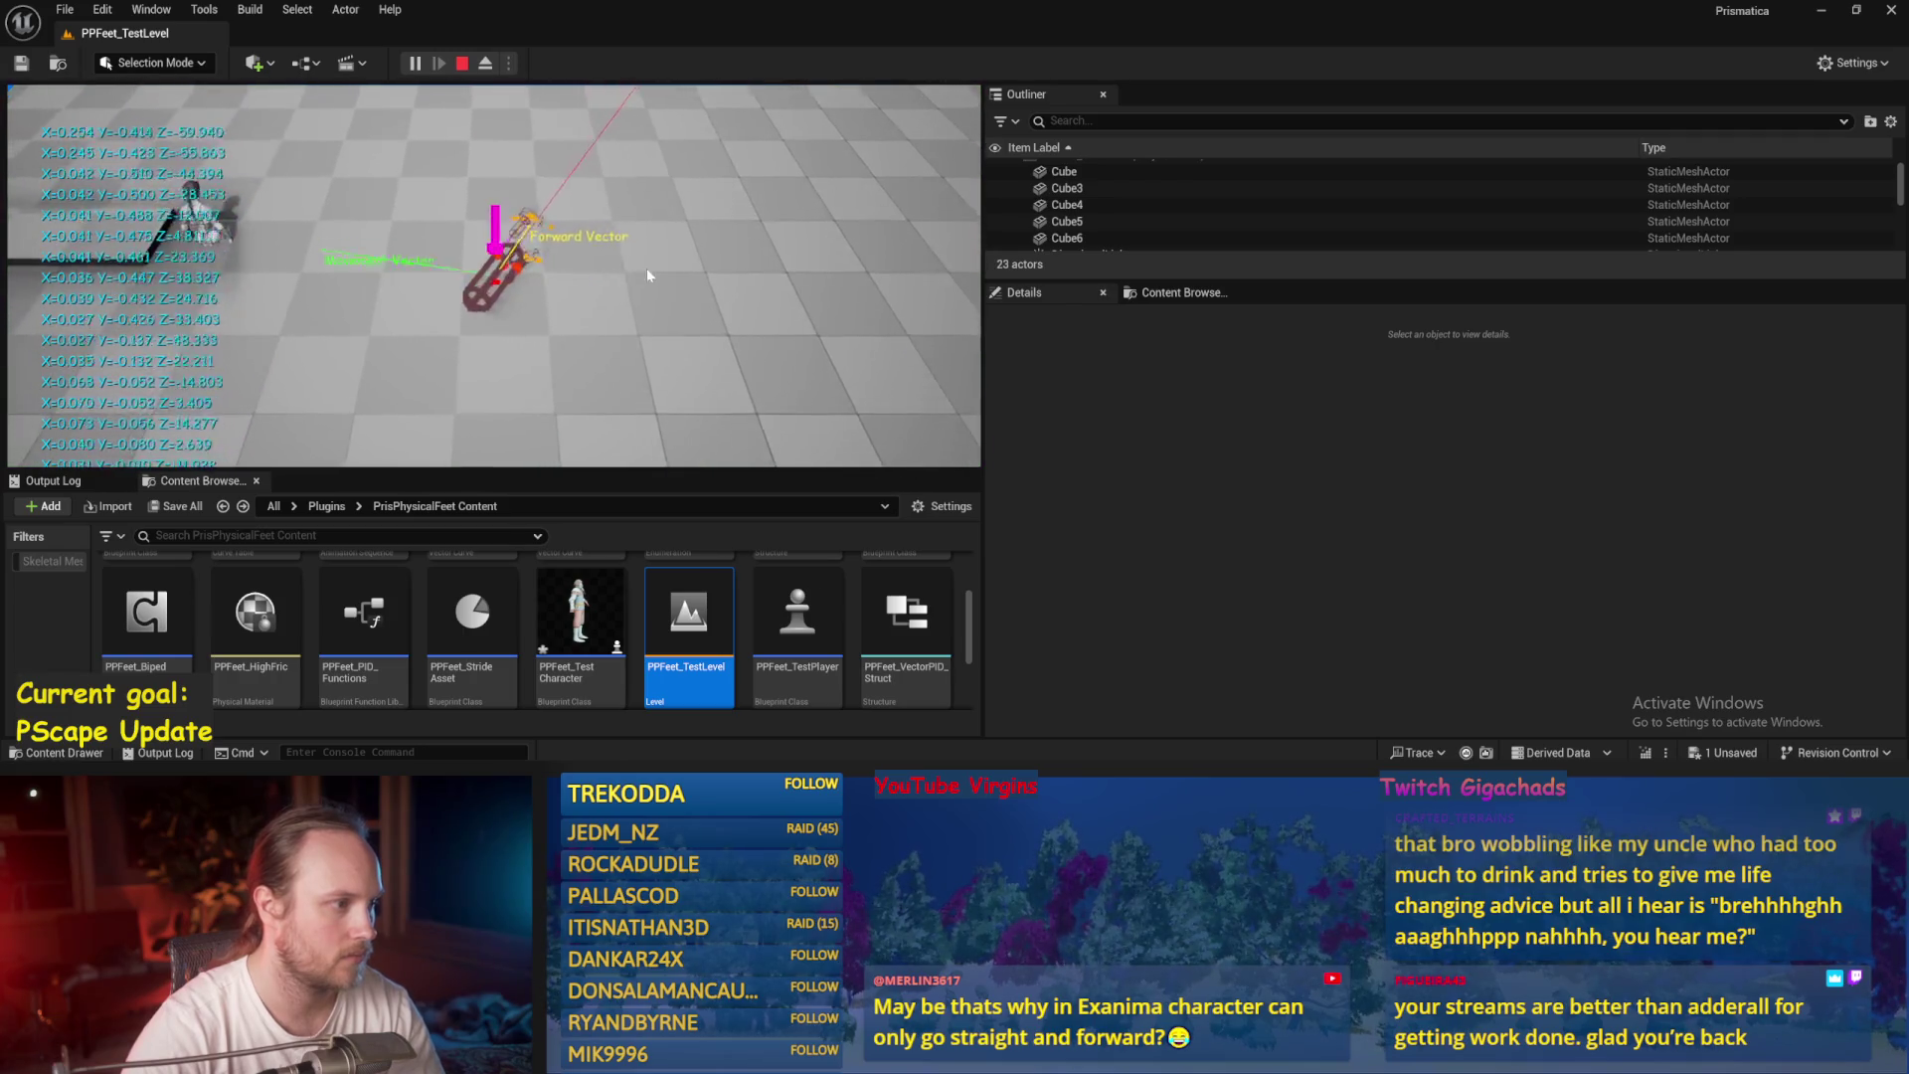
{"action": "left_click", "coordinate": [462, 64]}
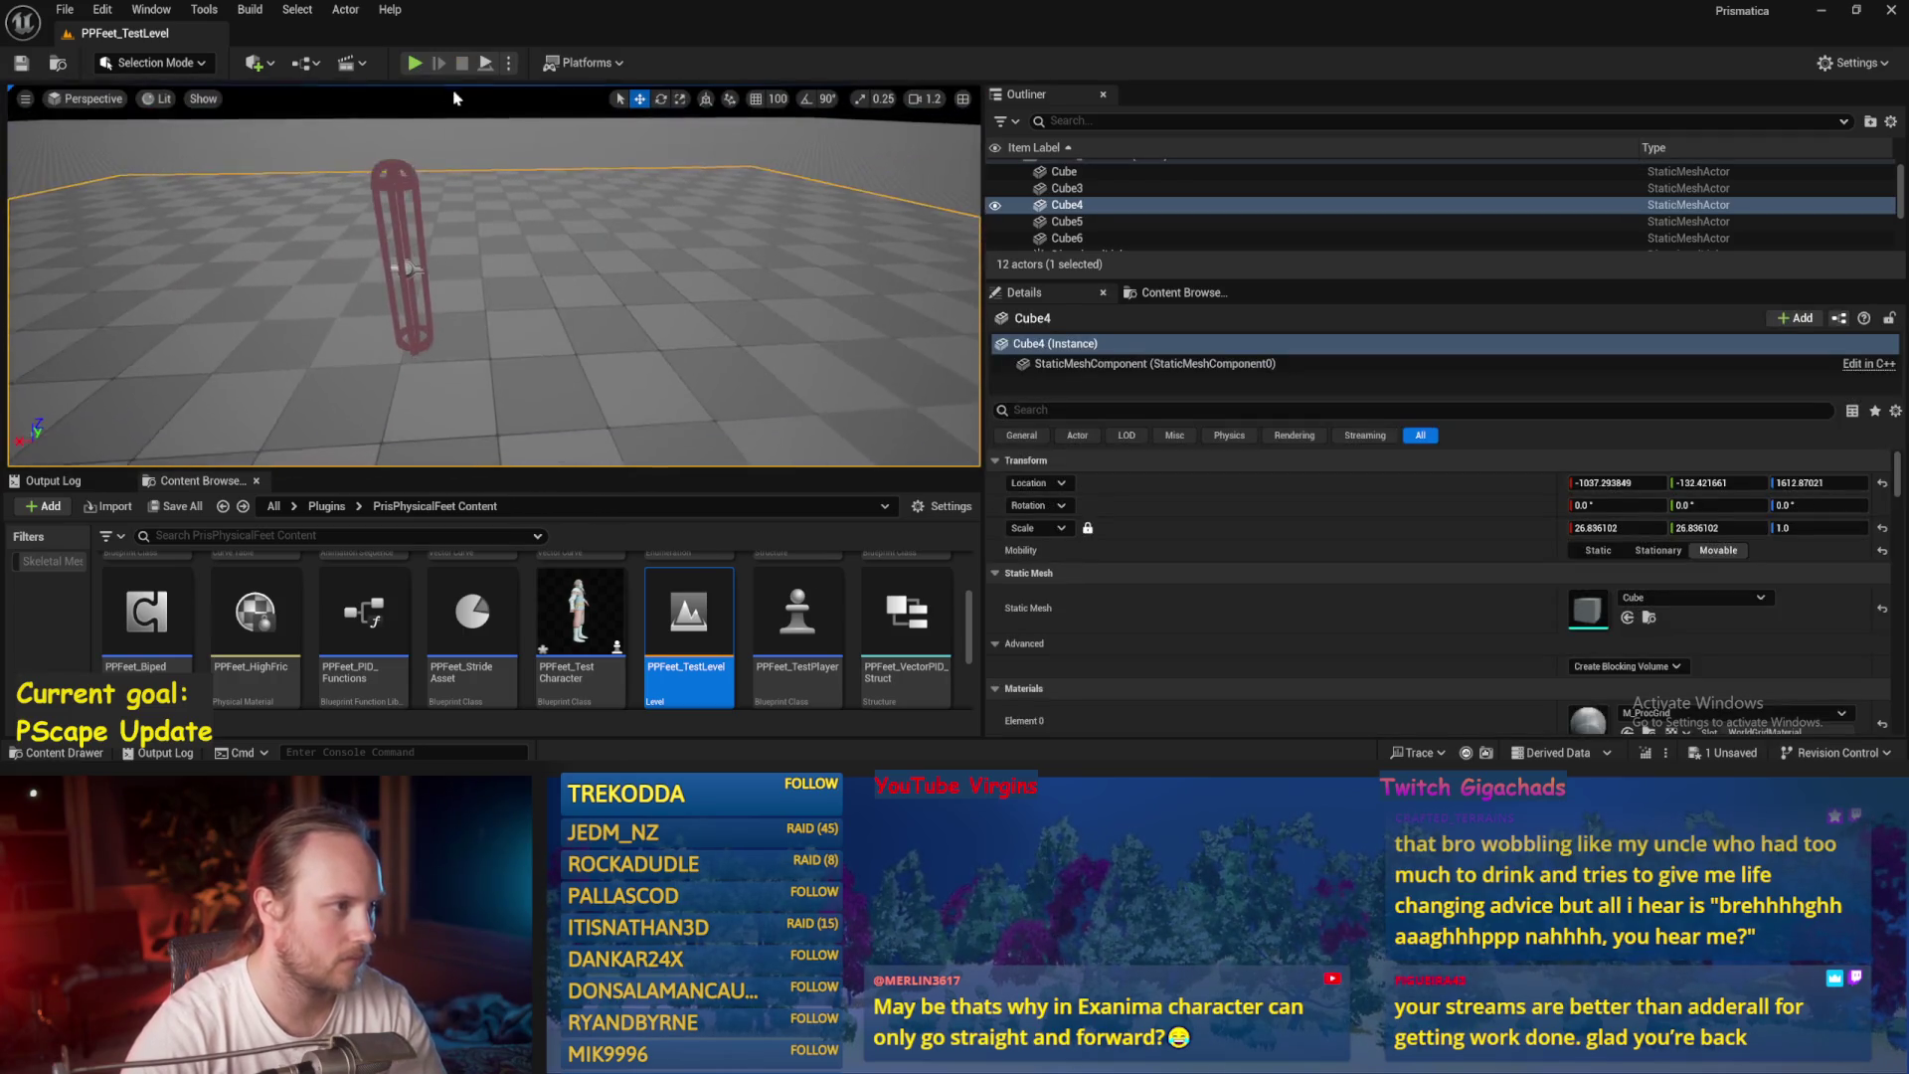
{"action": "left_click", "coordinate": [415, 64]}
{"action": "left_click", "coordinate": [463, 64]}
Tilt the PPFeet_TestPlayer capsule about -2.8 degrees on X and play-test it.
{"action": "scroll", "coordinate": [524, 271], "scroll_direction": "up", "scroll_amount": 5}
{"action": "left_click", "coordinate": [533, 221]}
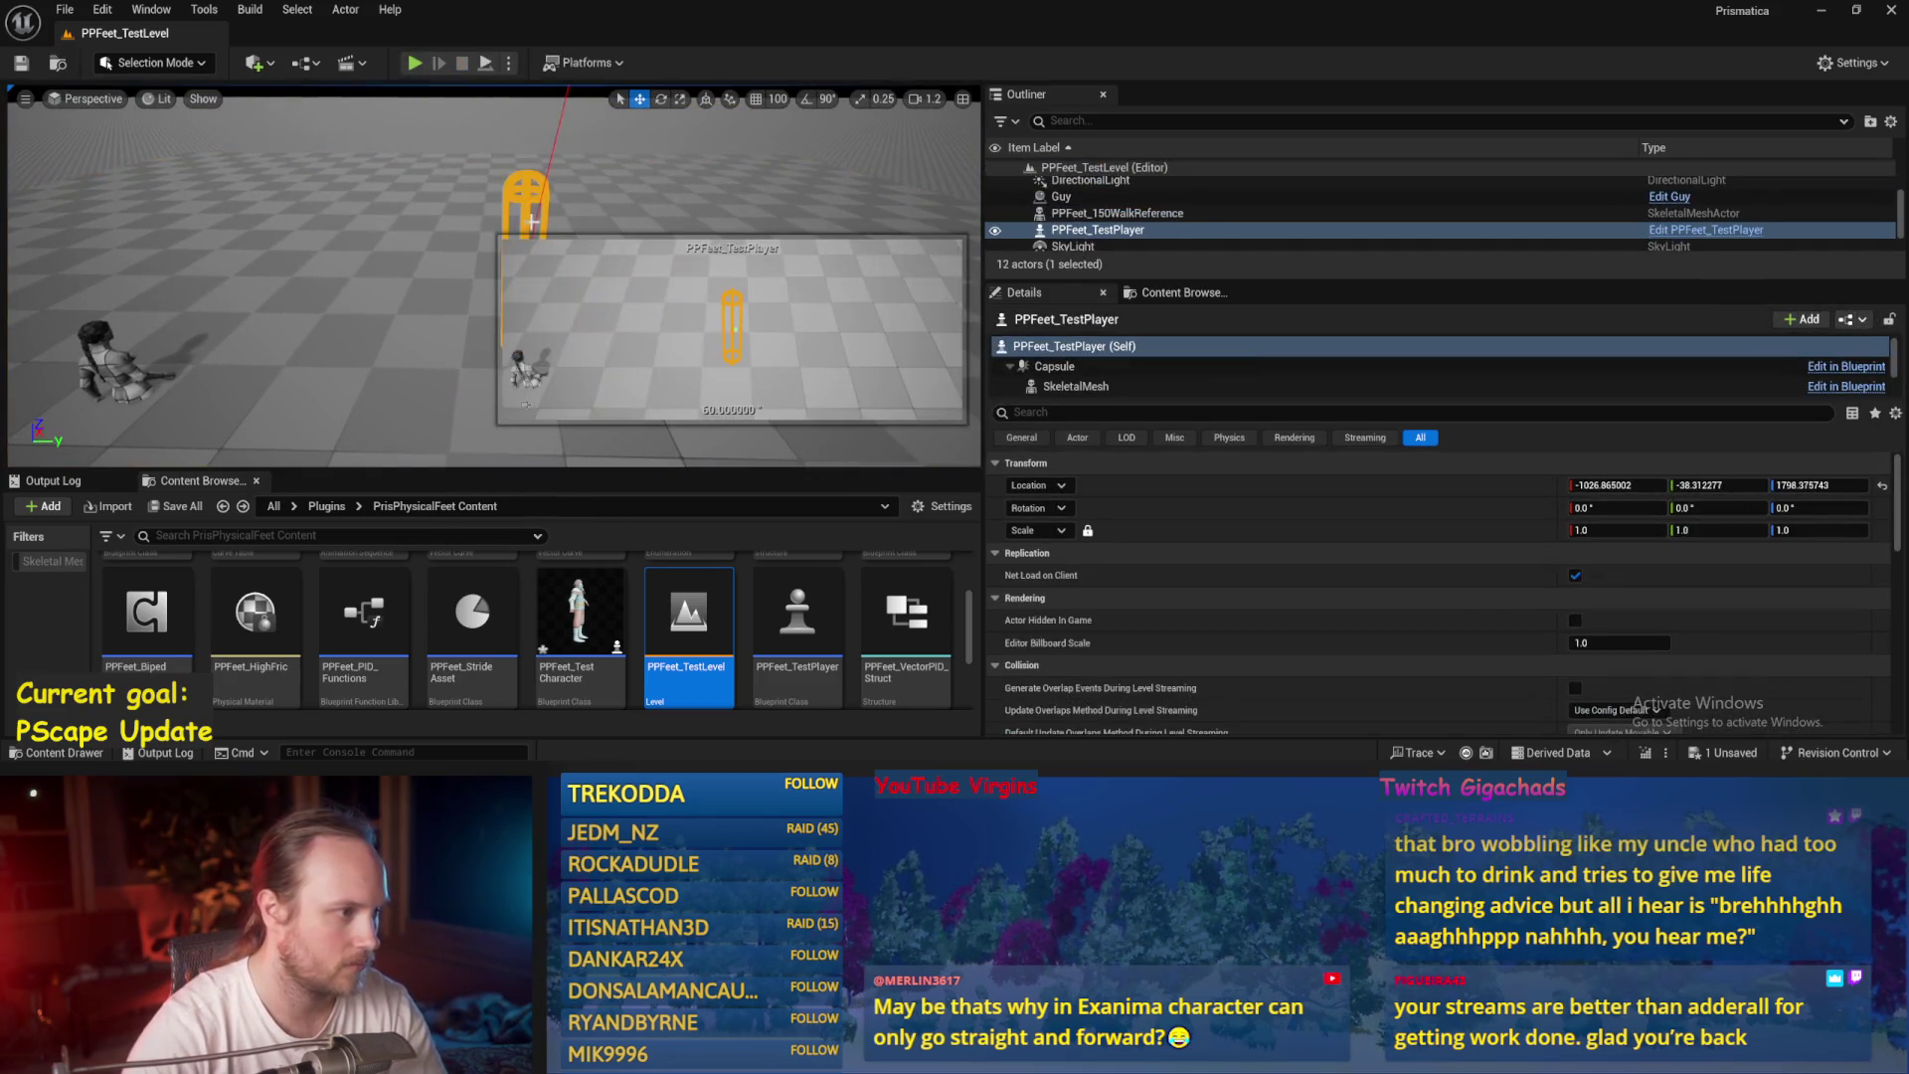
{"action": "key", "text": "e"}
{"action": "left_click_drag", "start_coordinate": [463, 228], "coordinate": [485, 119]}
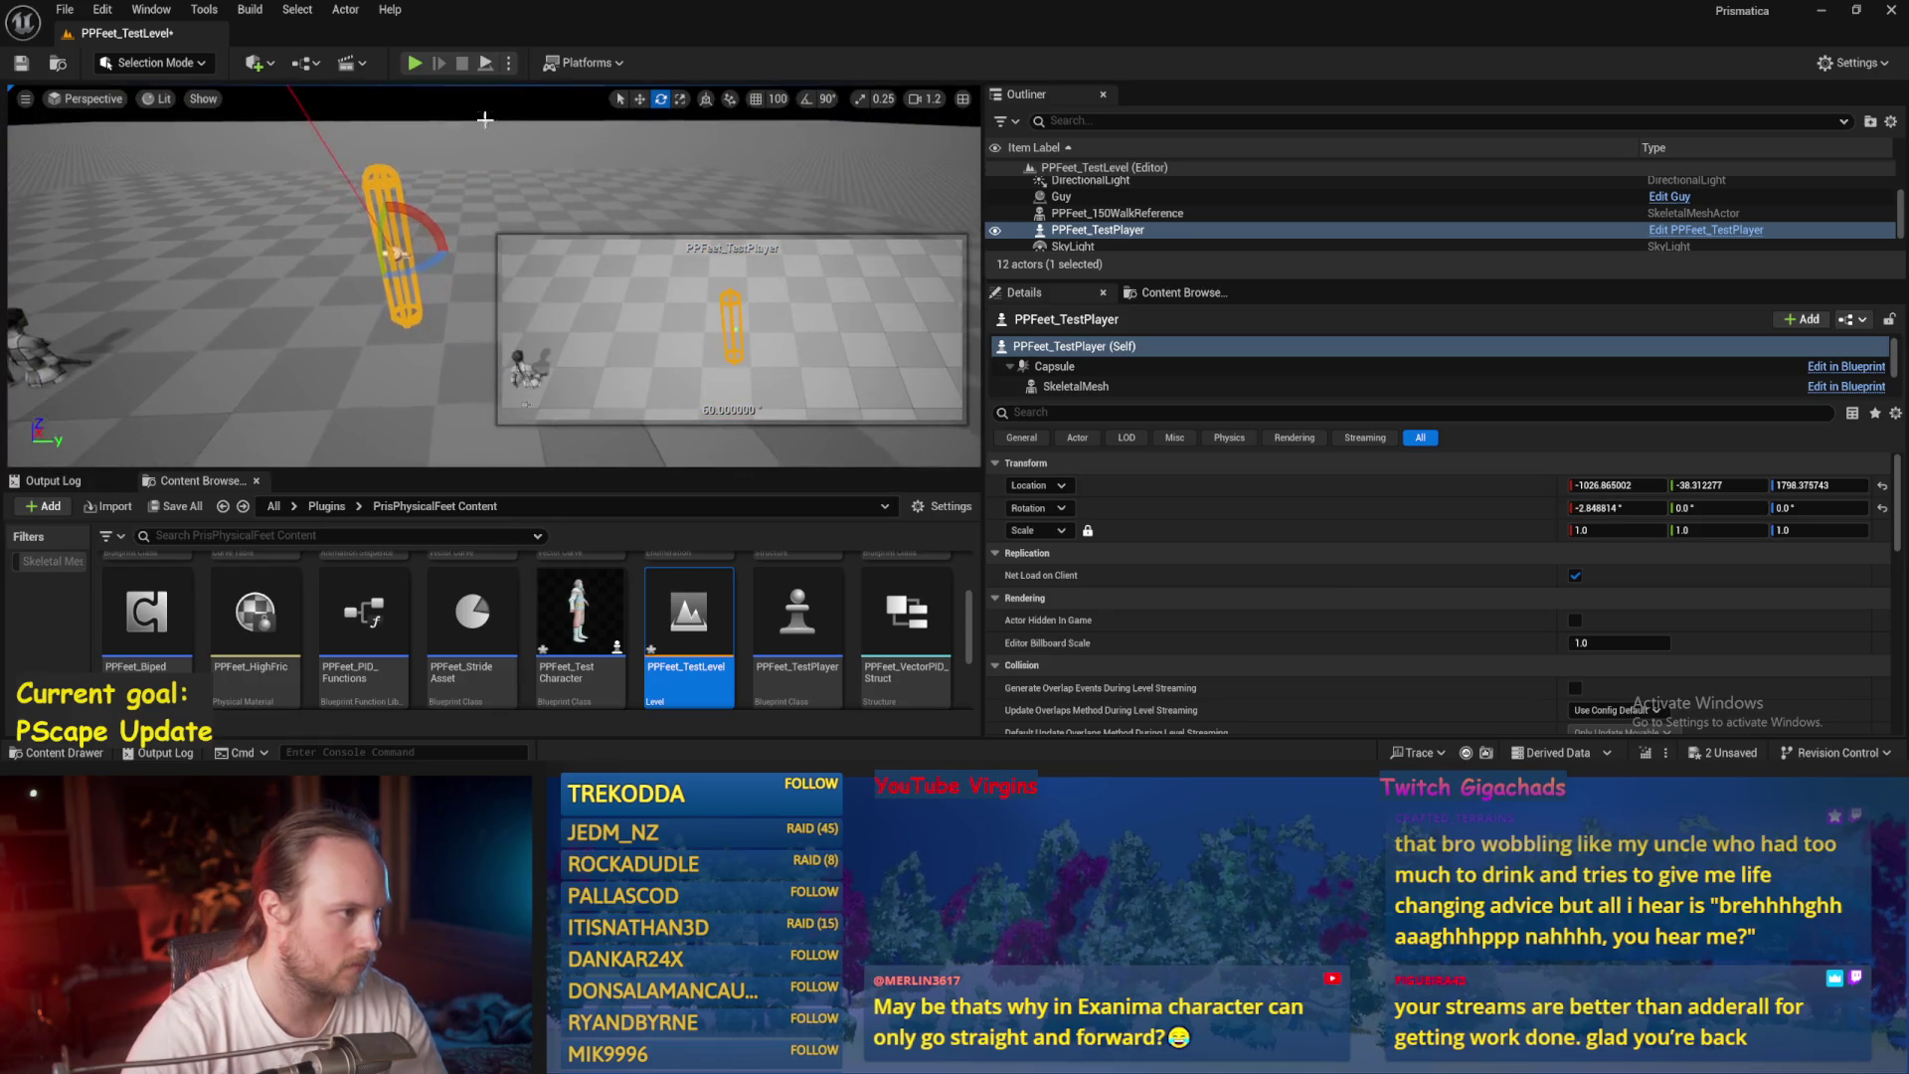
{"action": "left_click", "coordinate": [486, 66]}
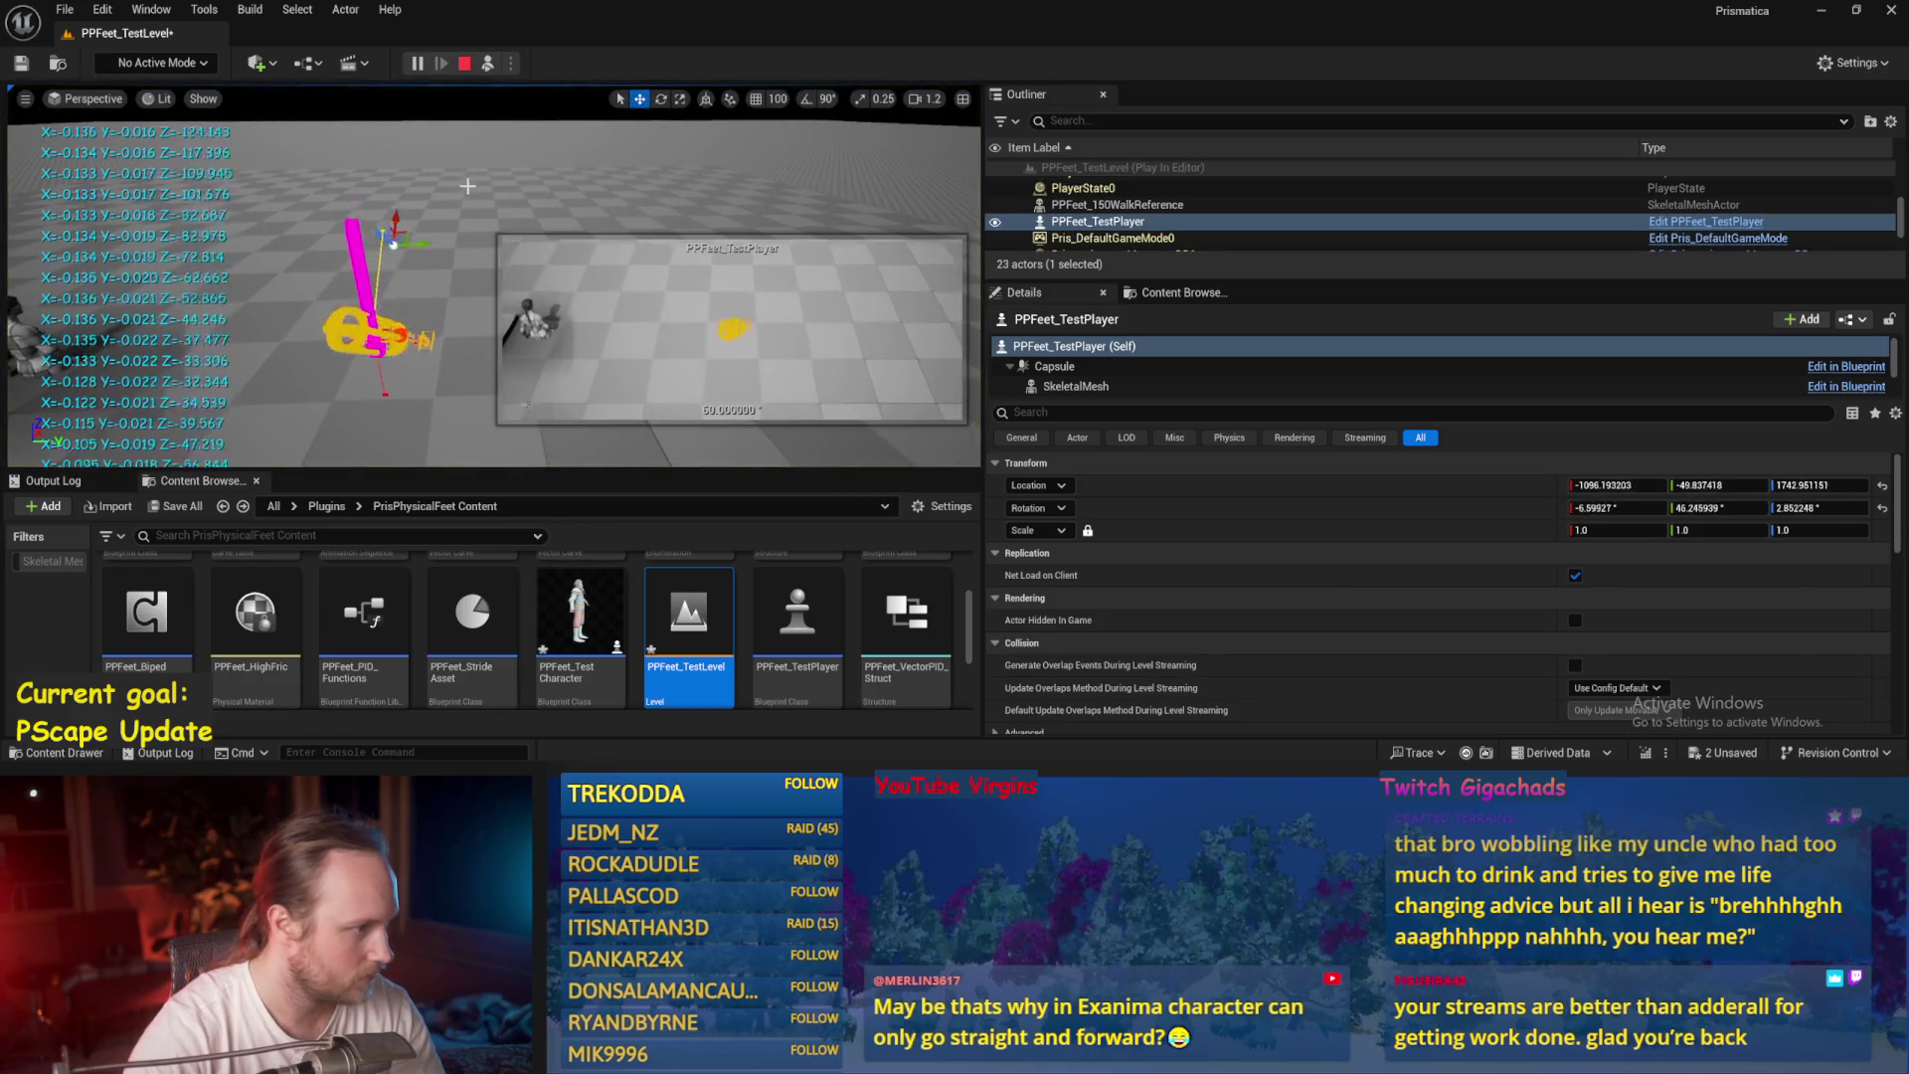
{"action": "key", "text": "Escape"}
Tilt the capsule slightly off upright again and simulate the level twice.
{"action": "key", "text": "e"}
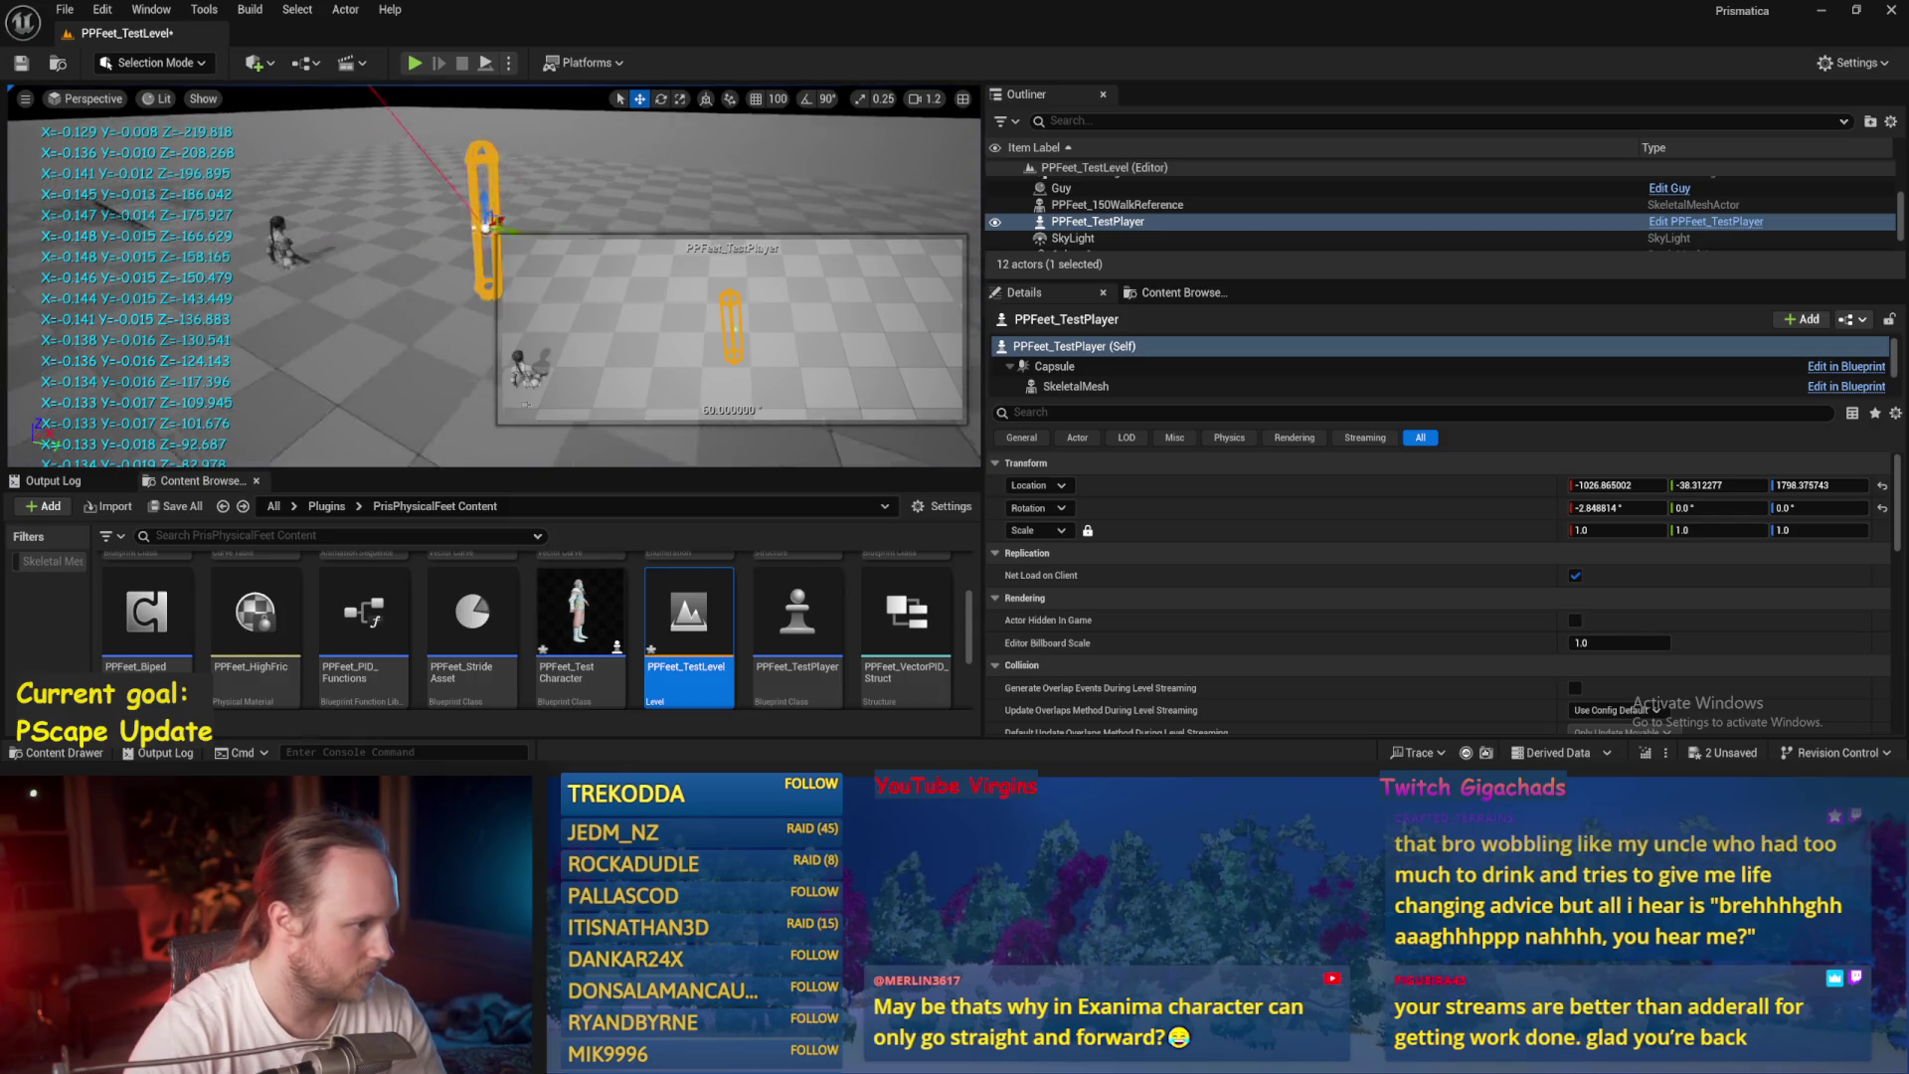
{"action": "left_click_drag", "start_coordinate": [356, 161], "coordinate": [546, 41]}
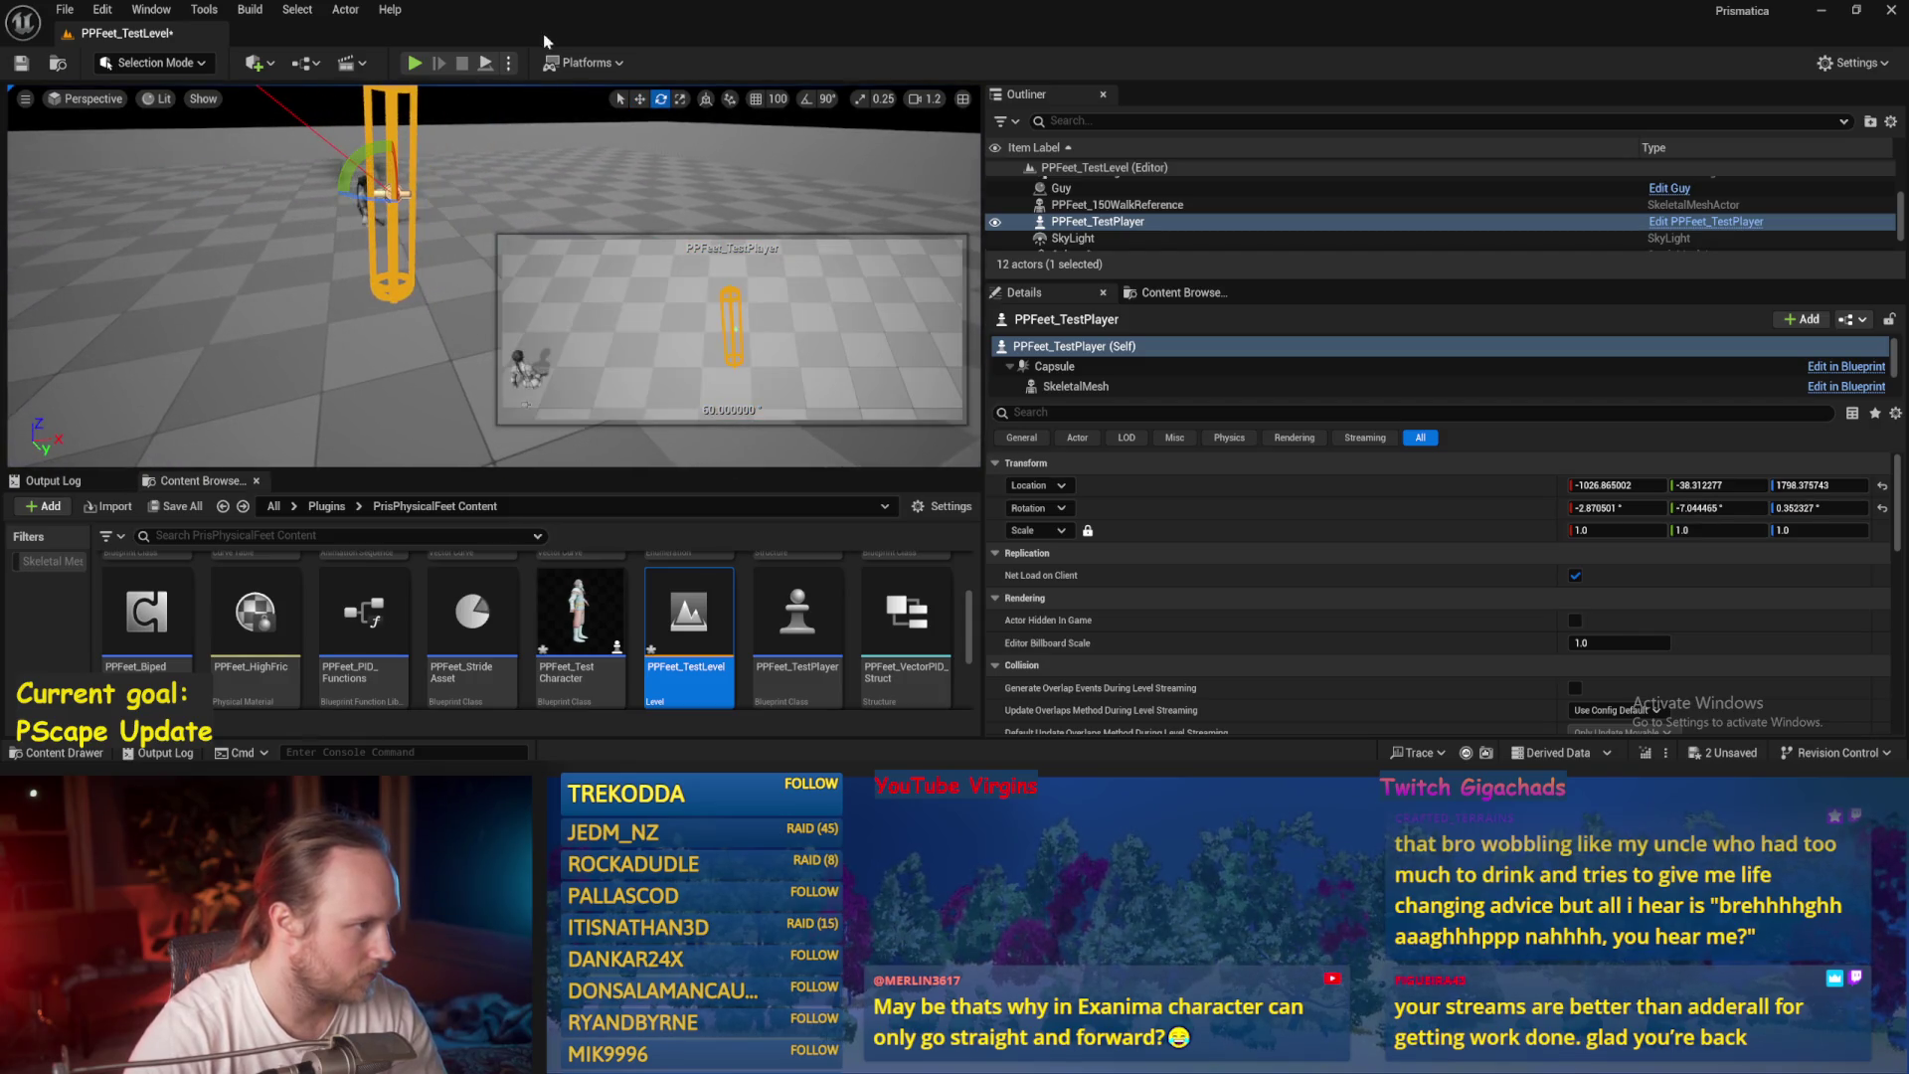
{"action": "left_click", "coordinate": [487, 64]}
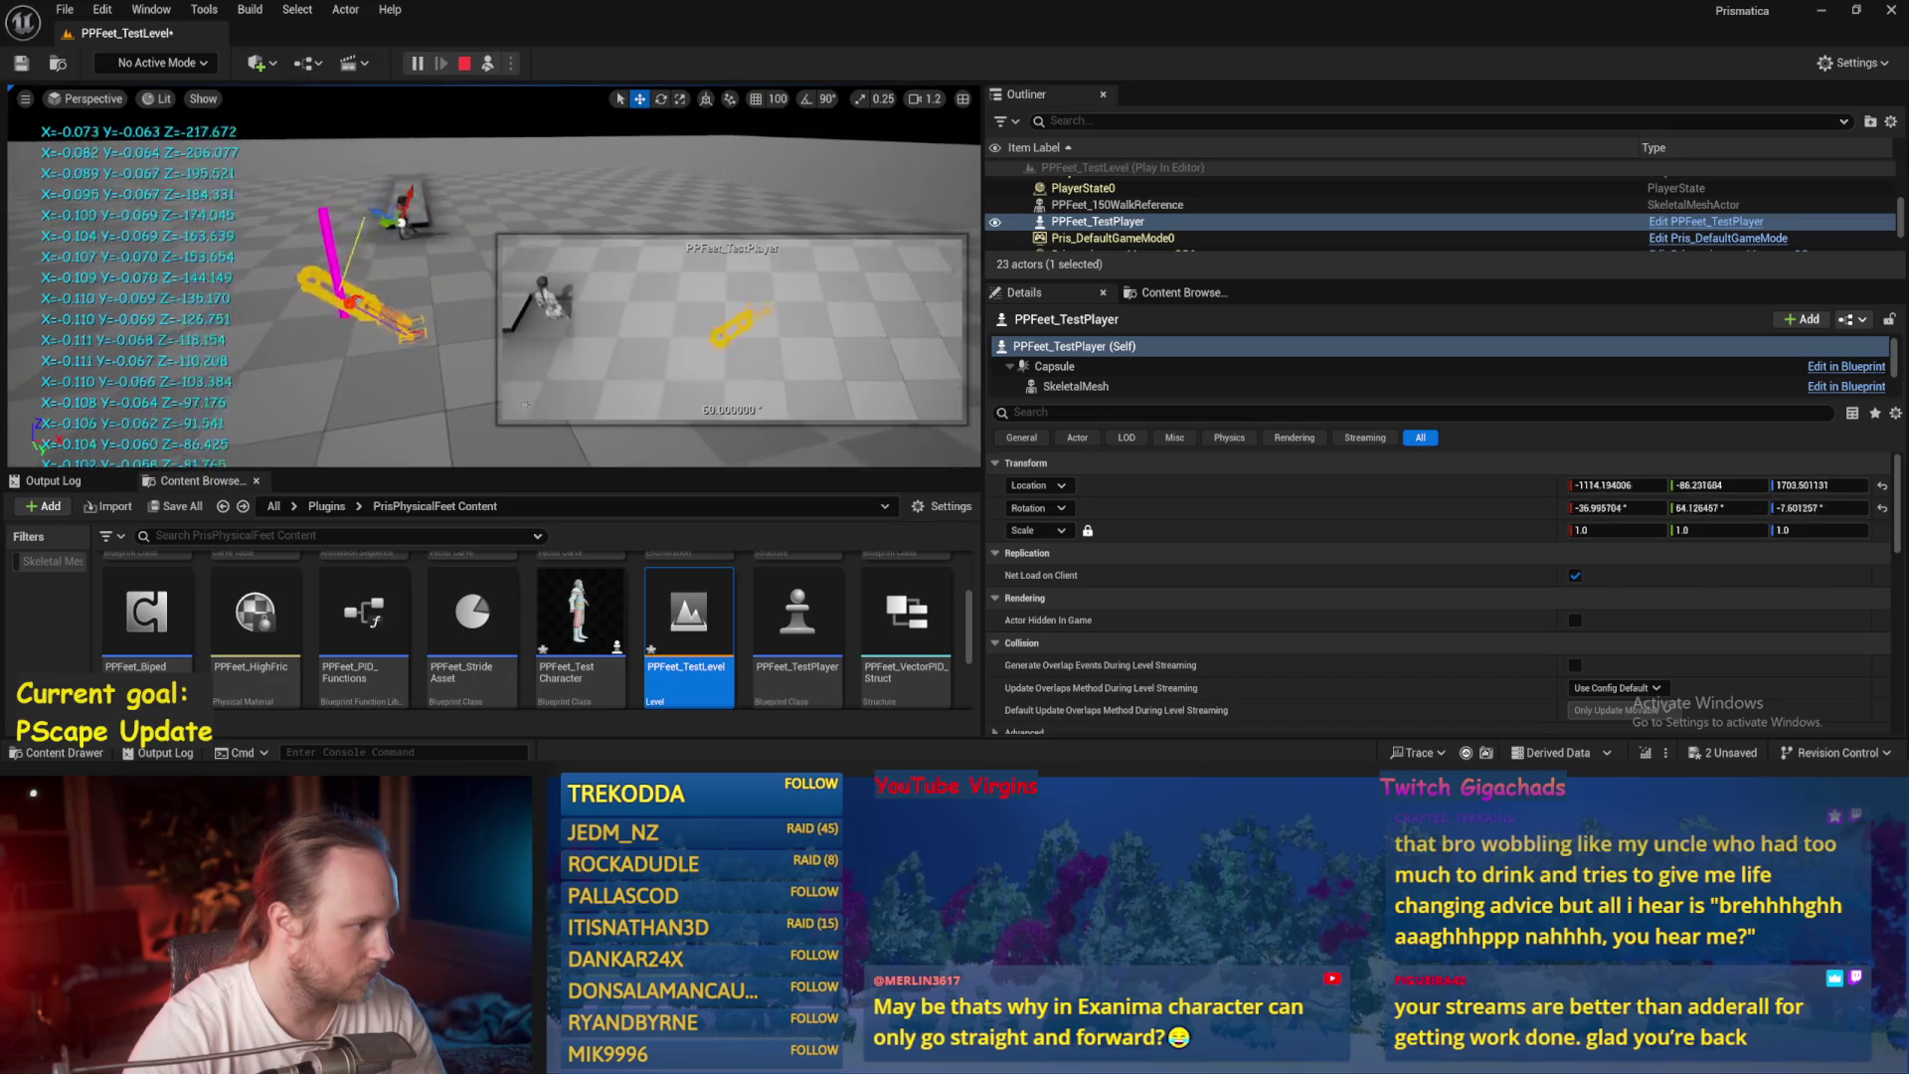
{"action": "left_click", "coordinate": [463, 63]}
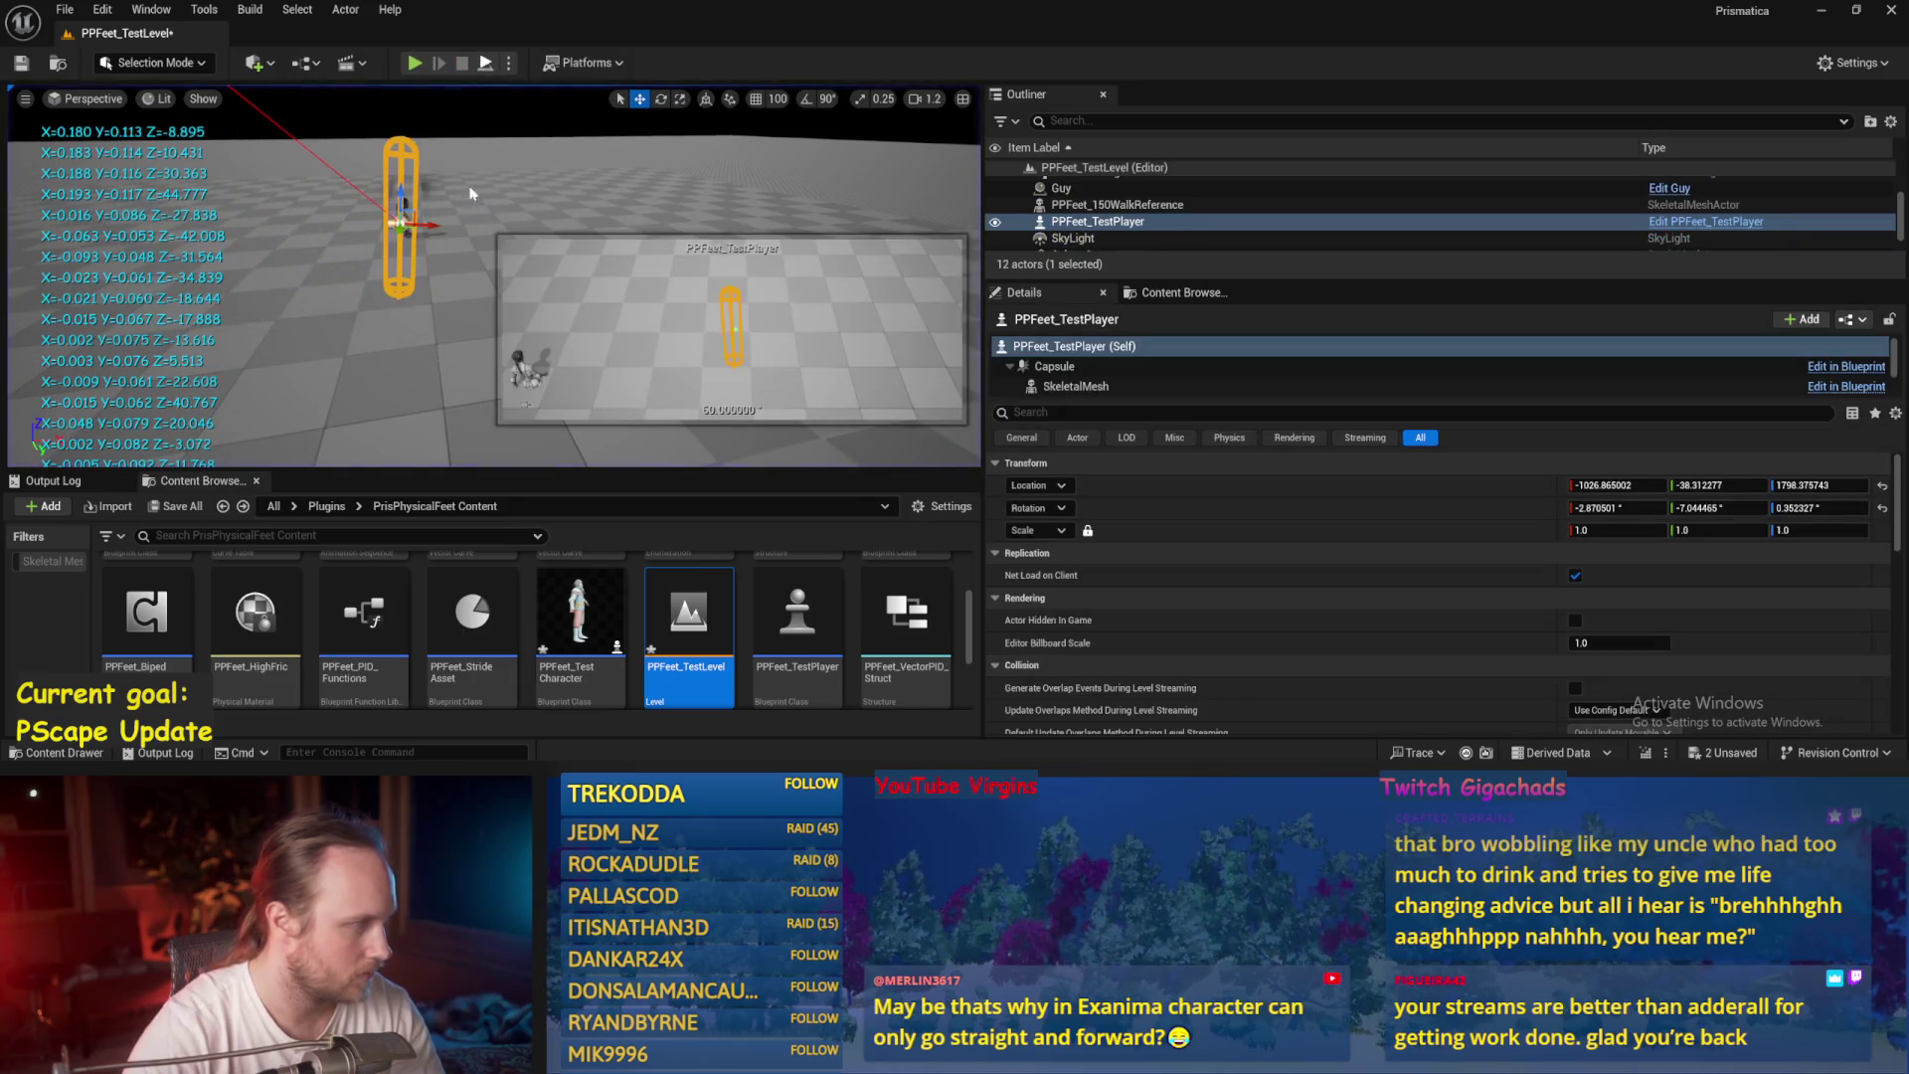
{"action": "key", "text": "alt+s"}
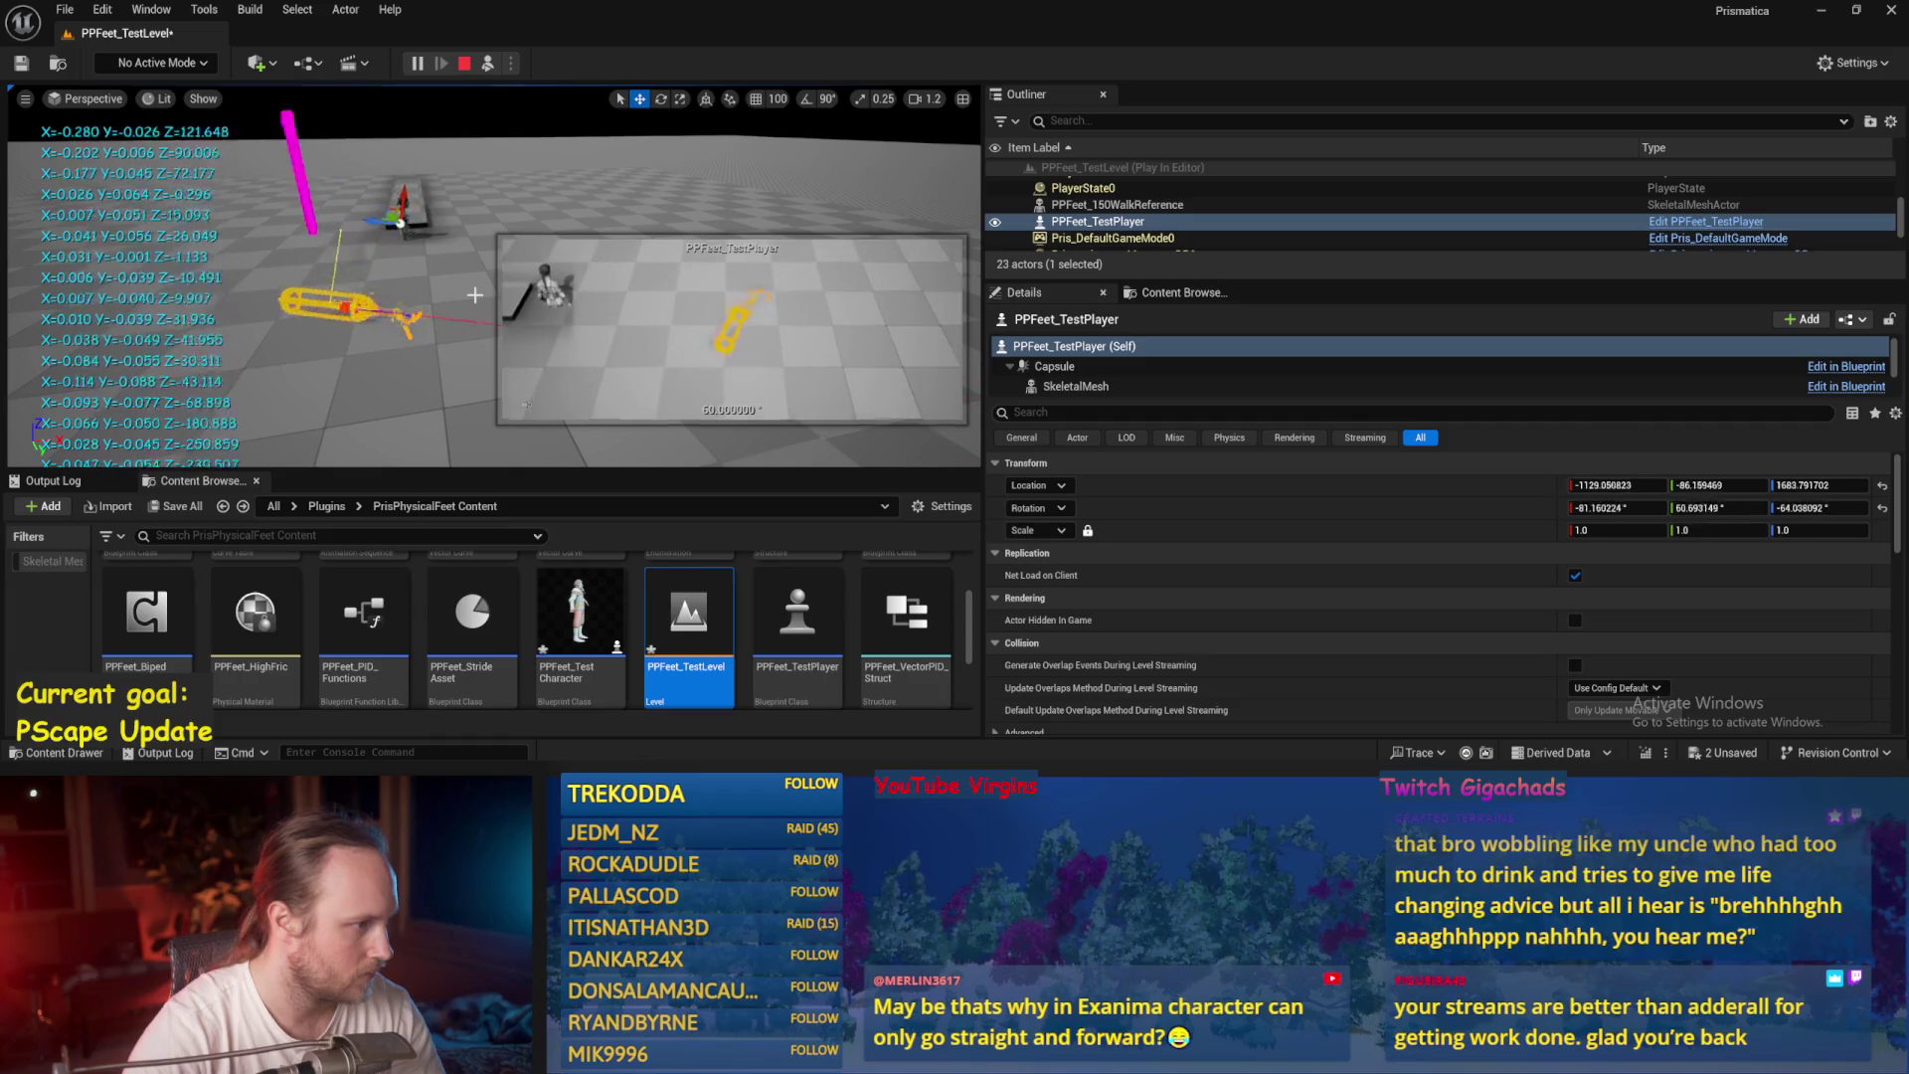
{"action": "key", "text": "alt+Tab"}
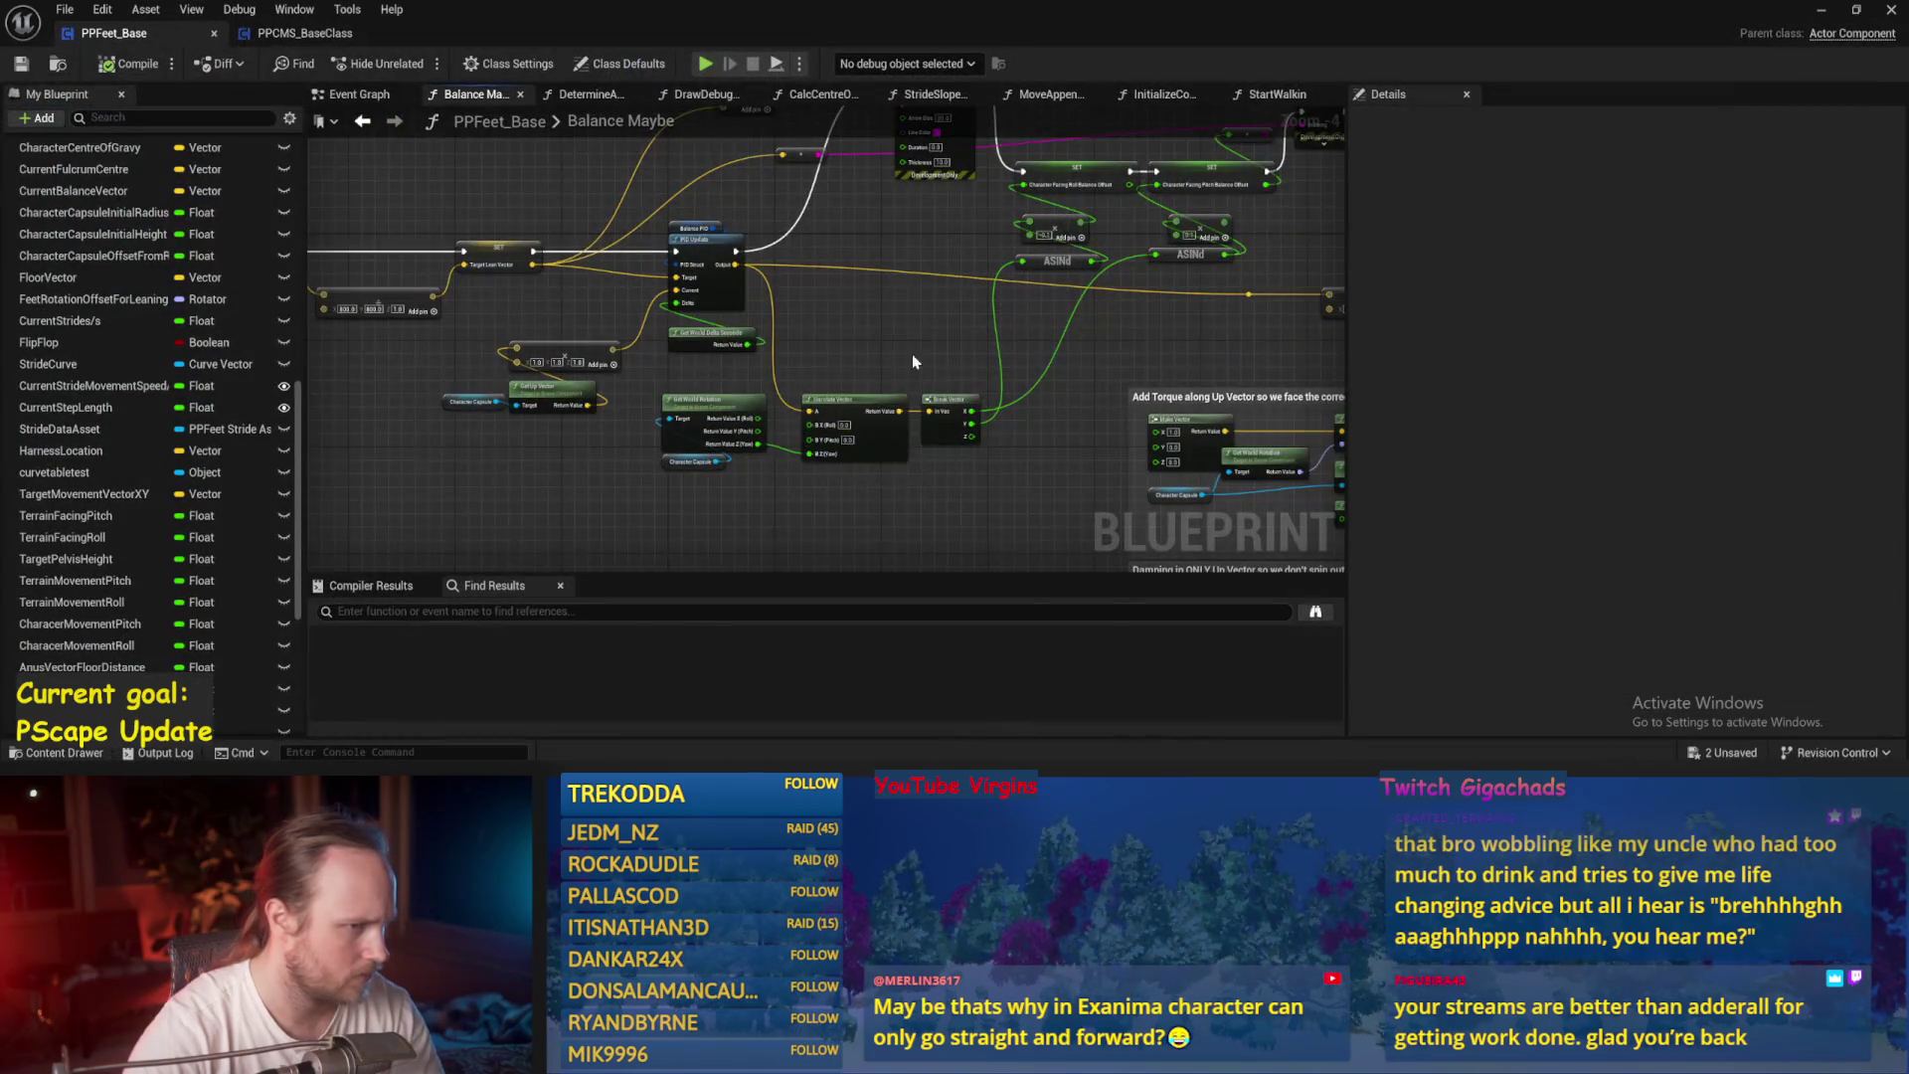
Save PPFeet_Base and play-test the test level once more.
{"action": "scroll", "coordinate": [913, 361], "scroll_direction": "up", "scroll_amount": 1}
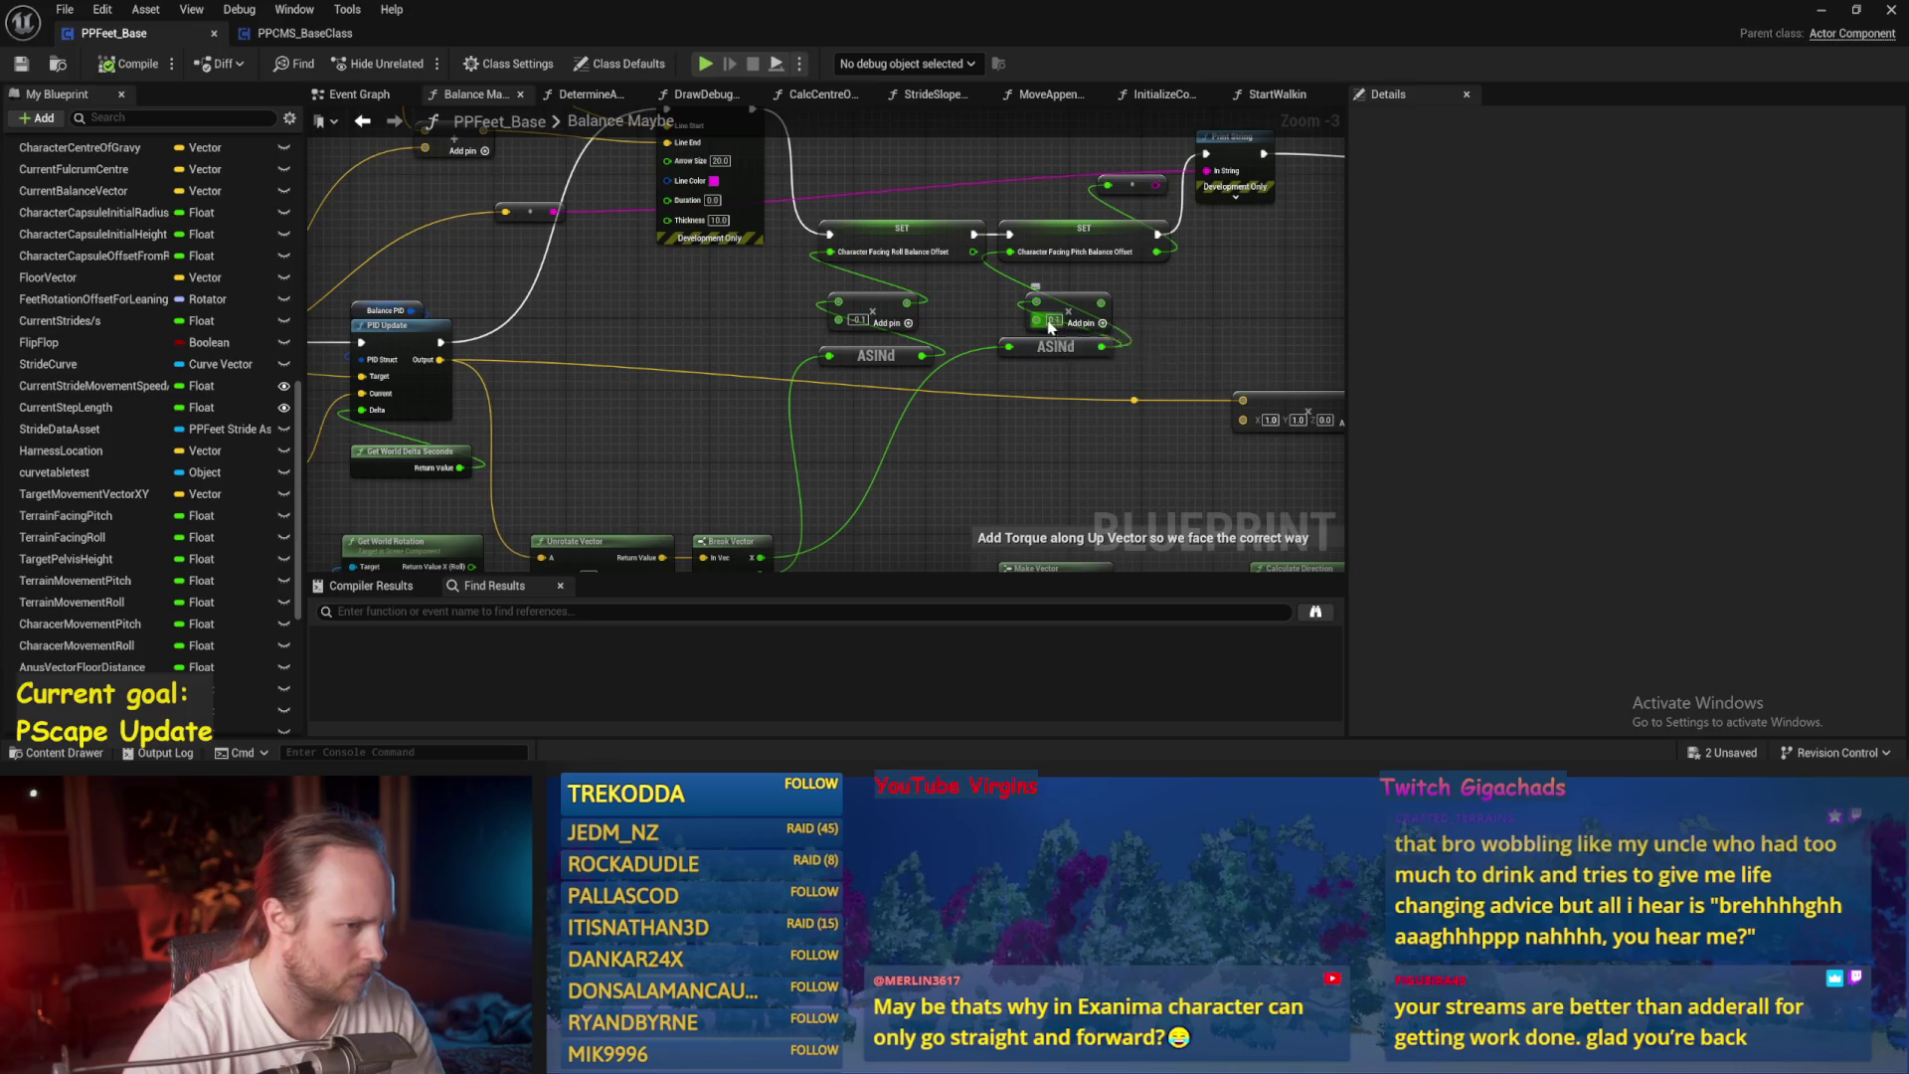
{"action": "left_click", "coordinate": [21, 64]}
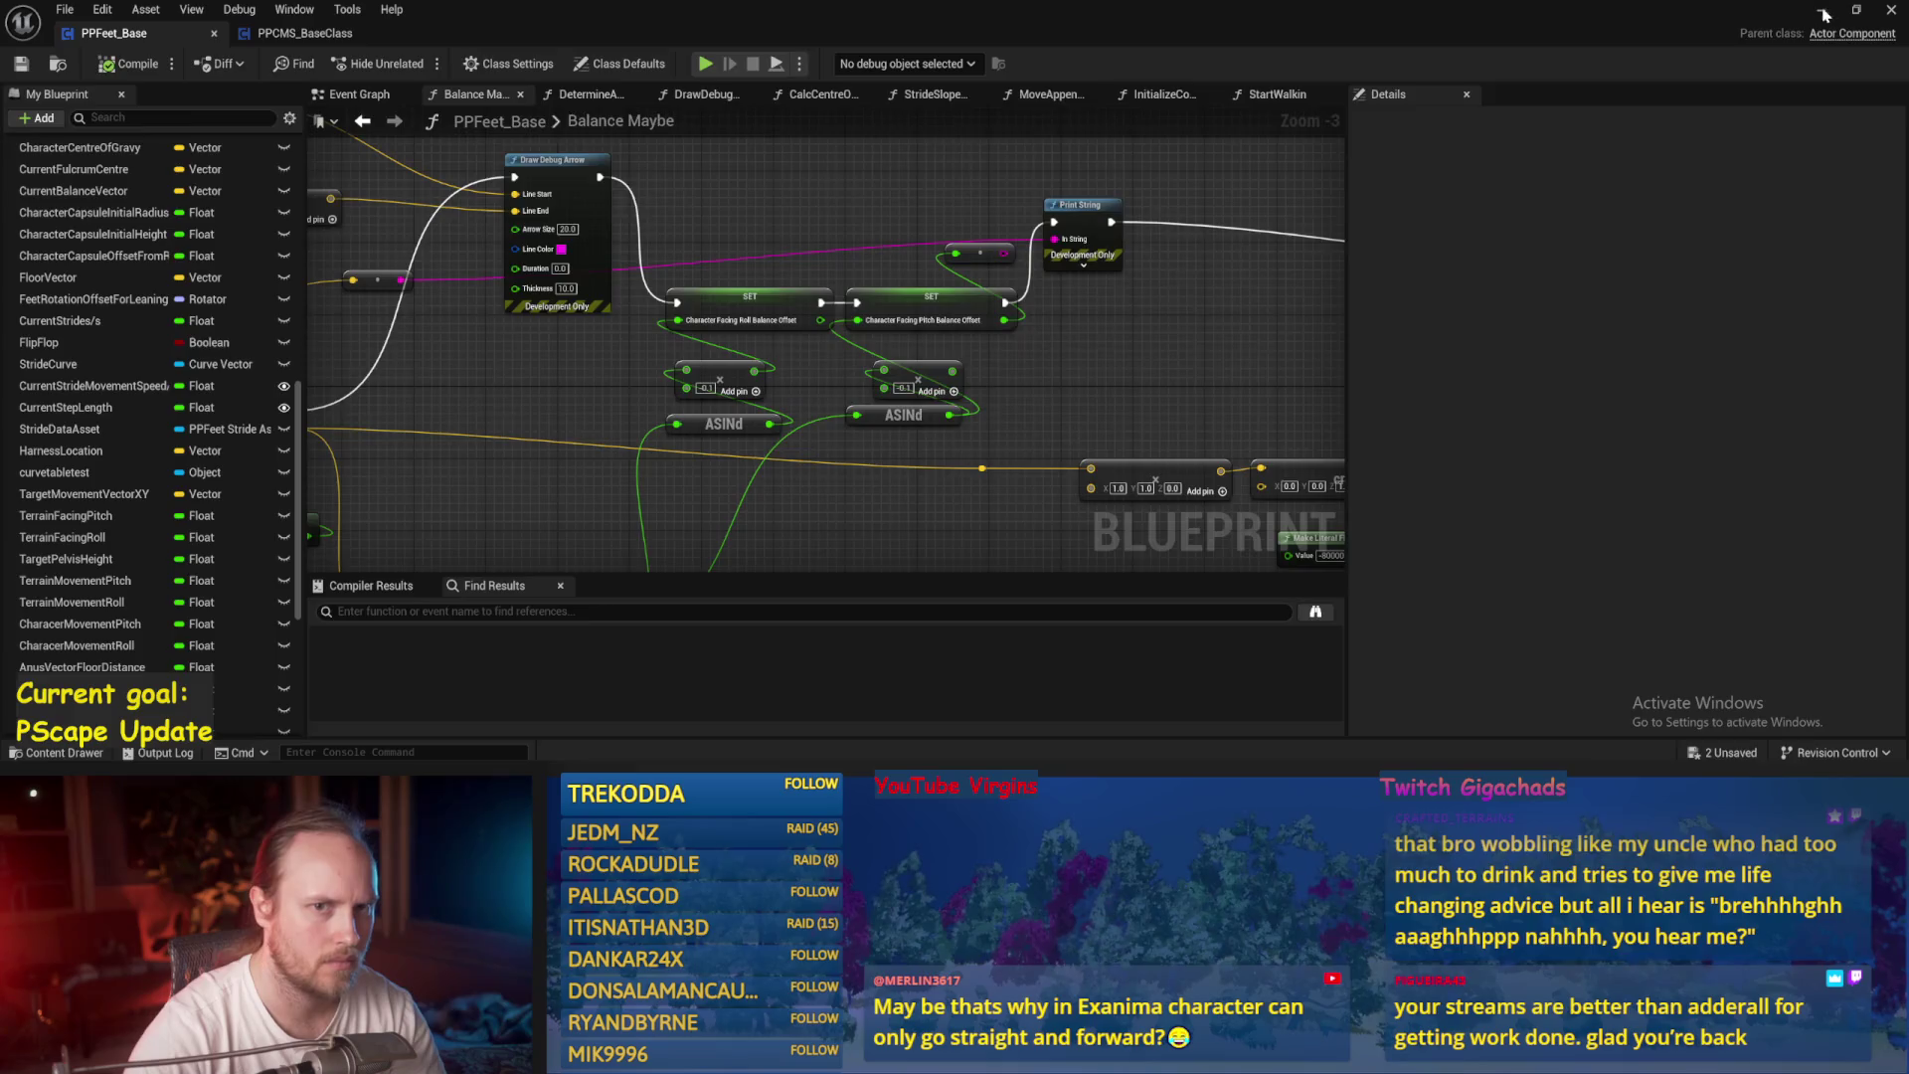
{"action": "left_click", "coordinate": [1825, 13]}
{"action": "key", "text": "alt+p"}
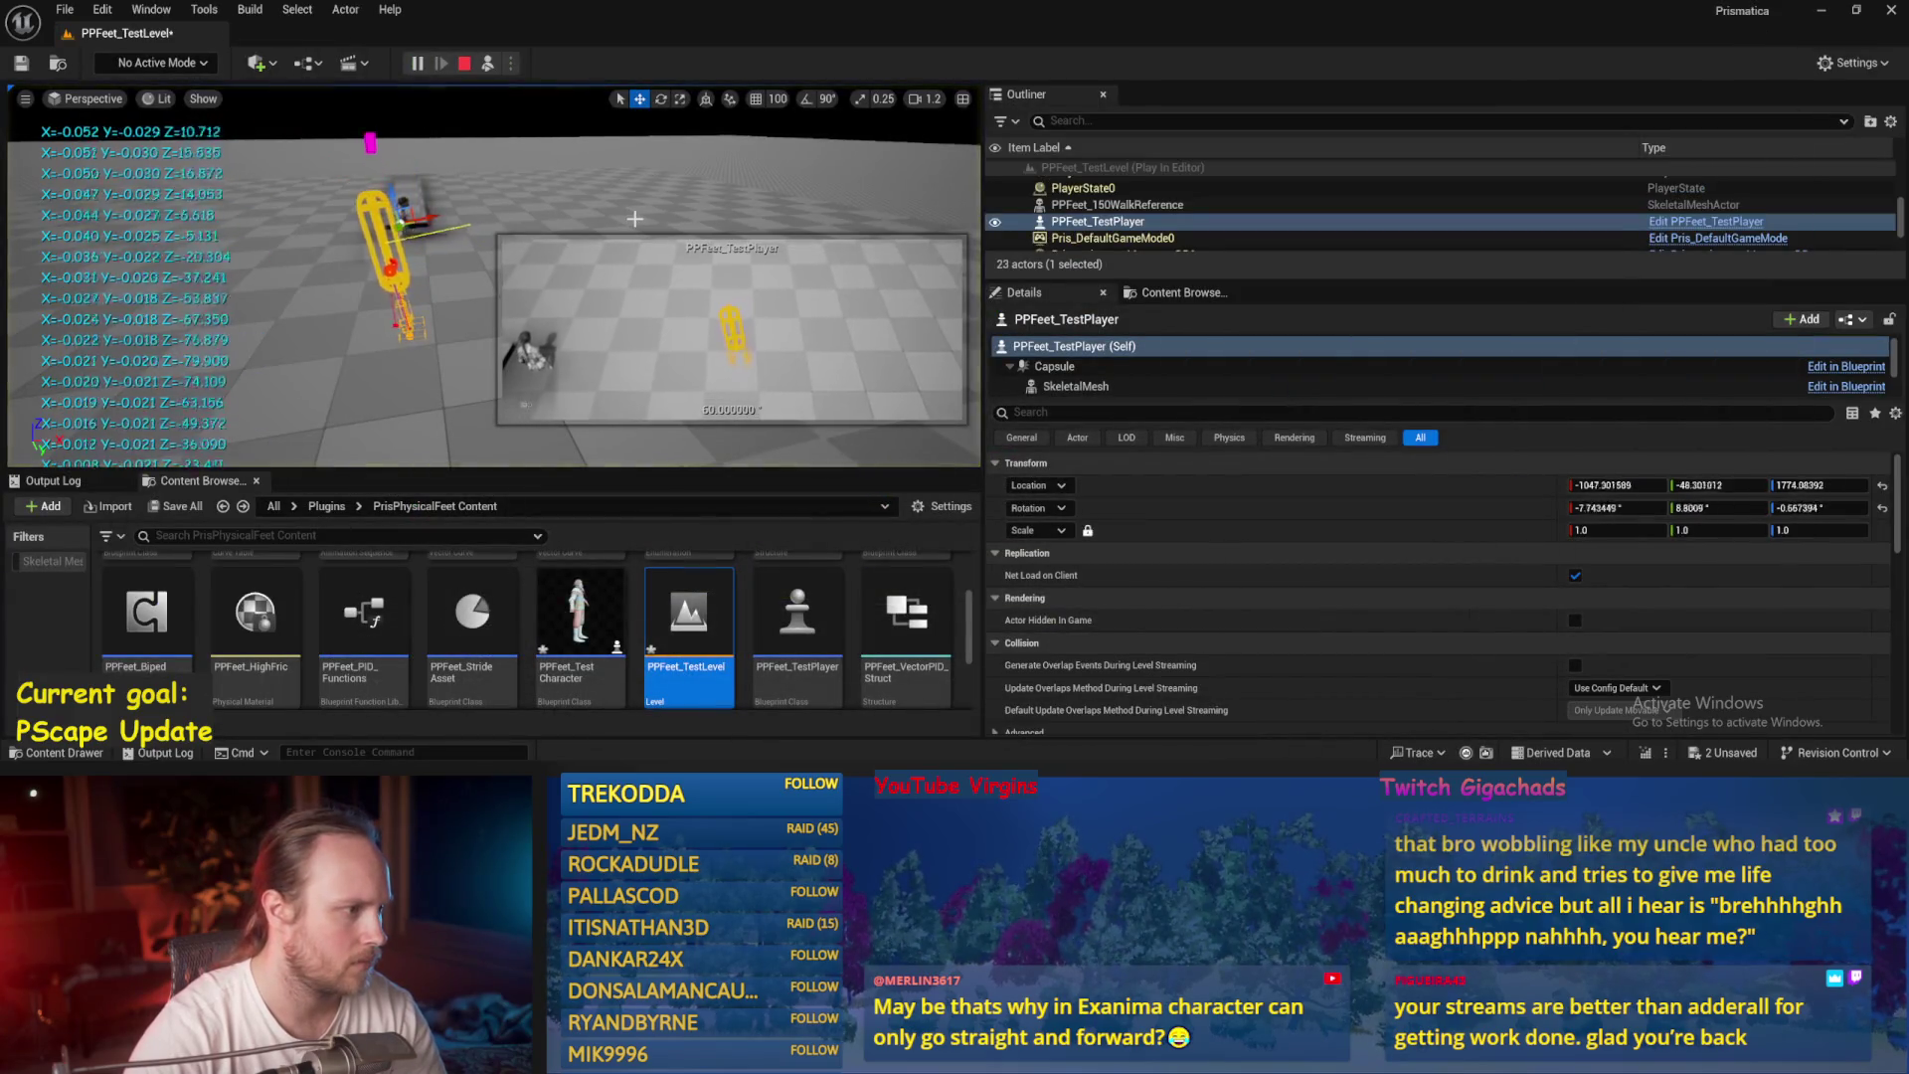
{"action": "key", "text": "Escape"}
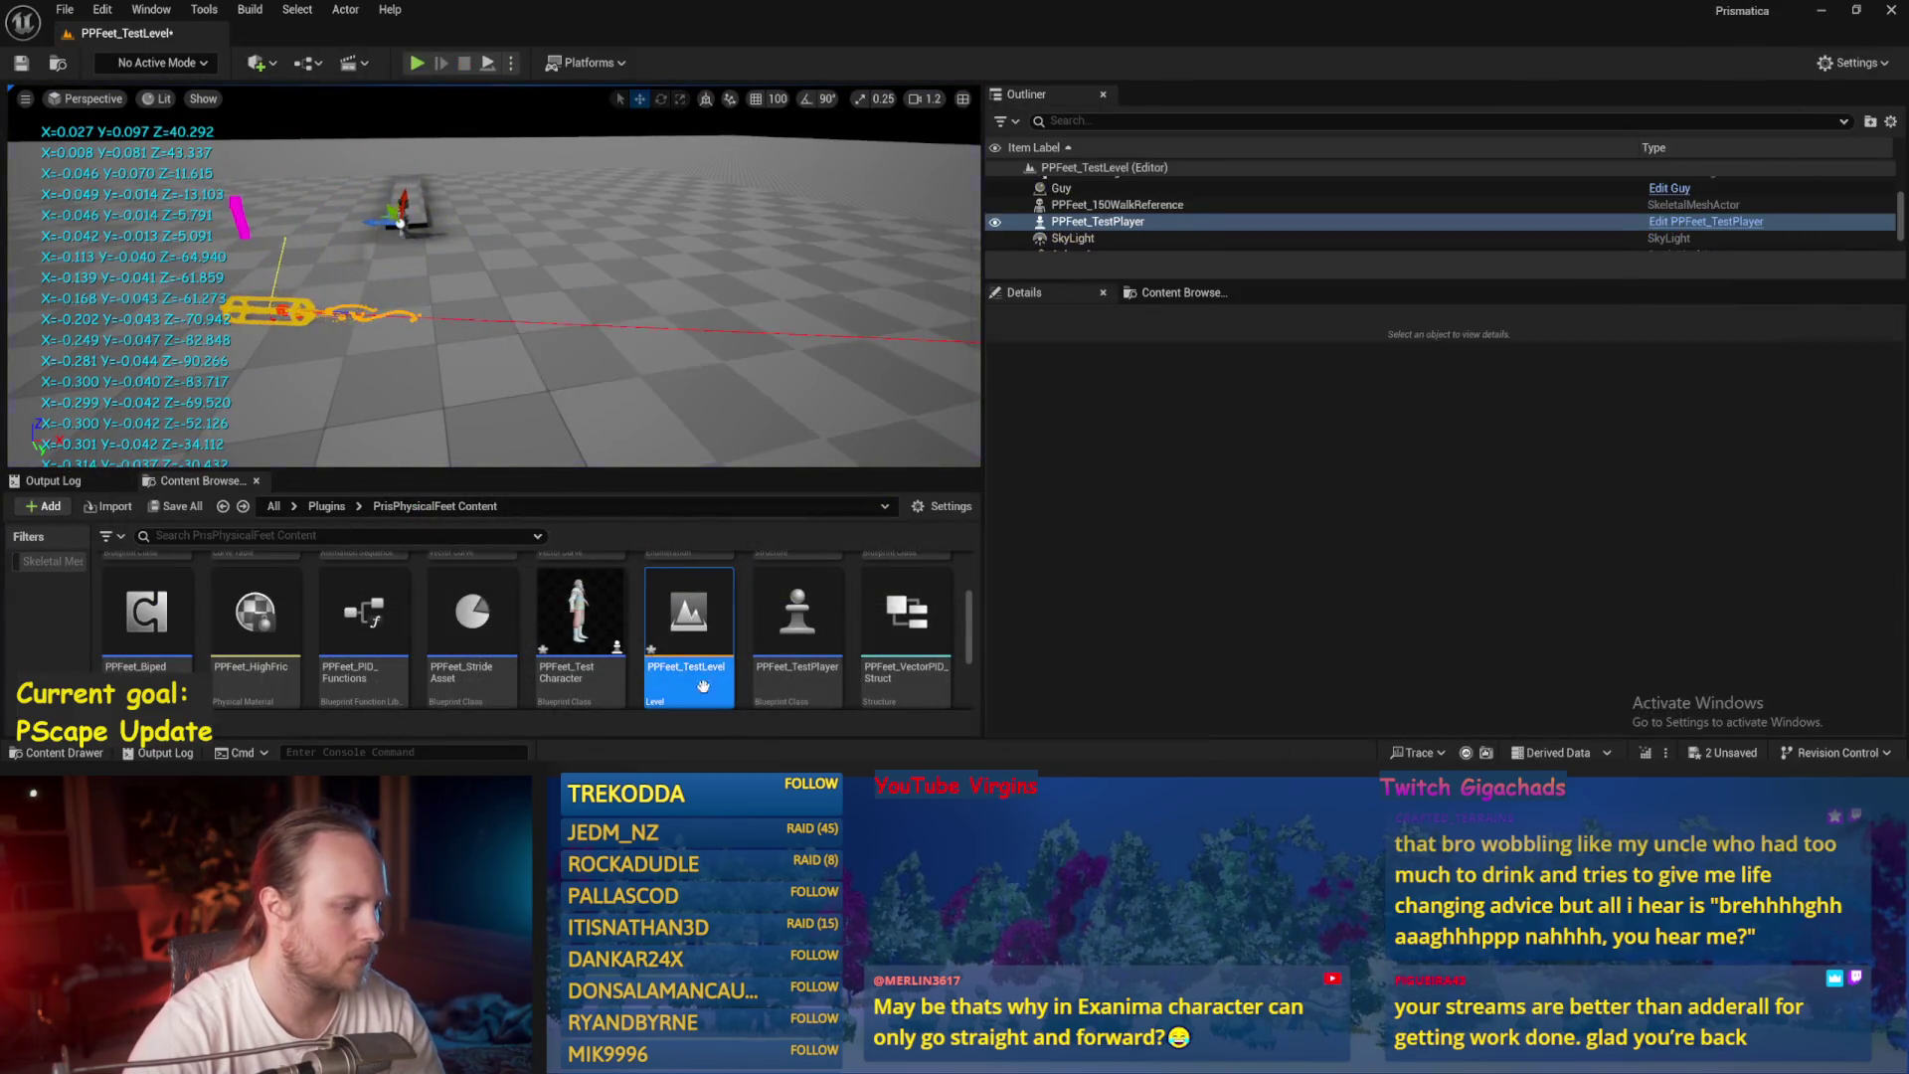
Replace the ASINd multipliers with -2.0 and 2.0 and save PPFeet_Base.
{"action": "scroll", "coordinate": [862, 535], "scroll_direction": "up", "scroll_amount": 1}
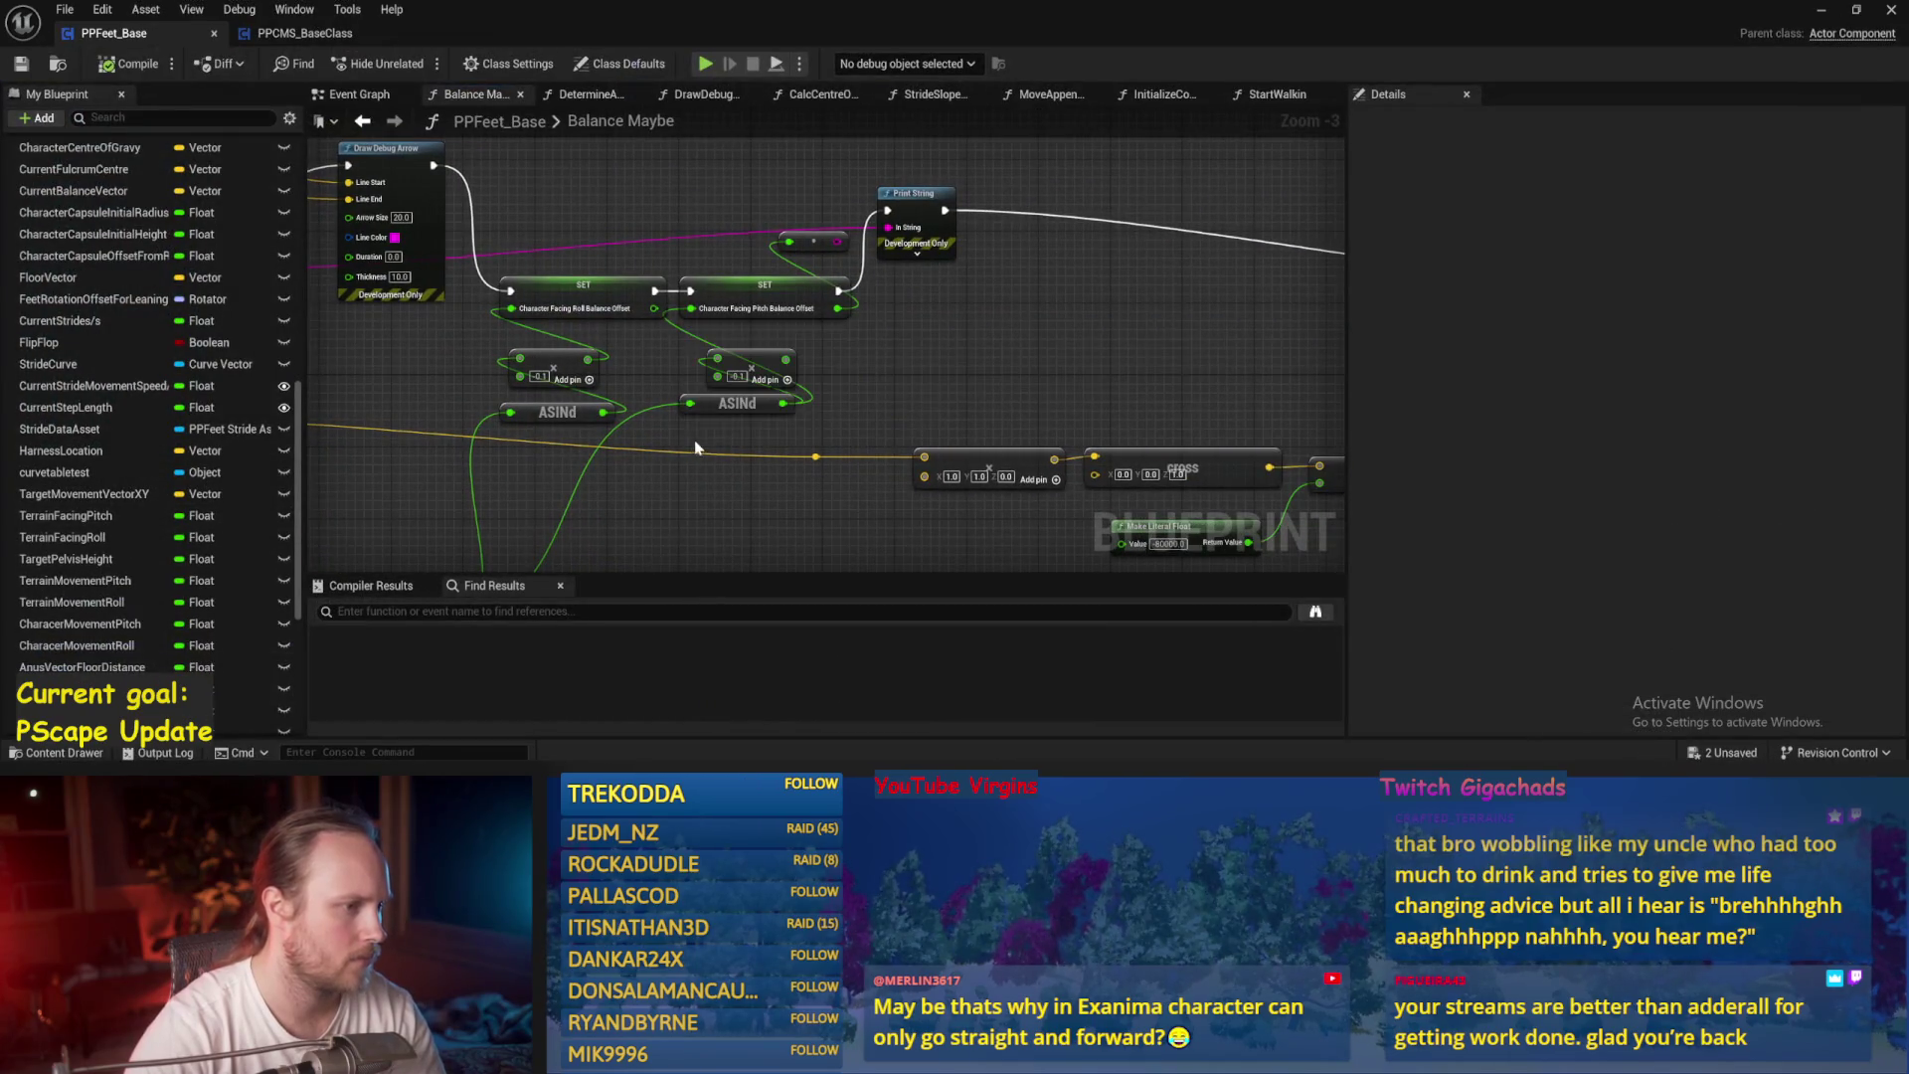
{"action": "scroll", "coordinate": [695, 439], "scroll_direction": "up", "scroll_amount": 1}
{"action": "key", "text": "BackSpace"}
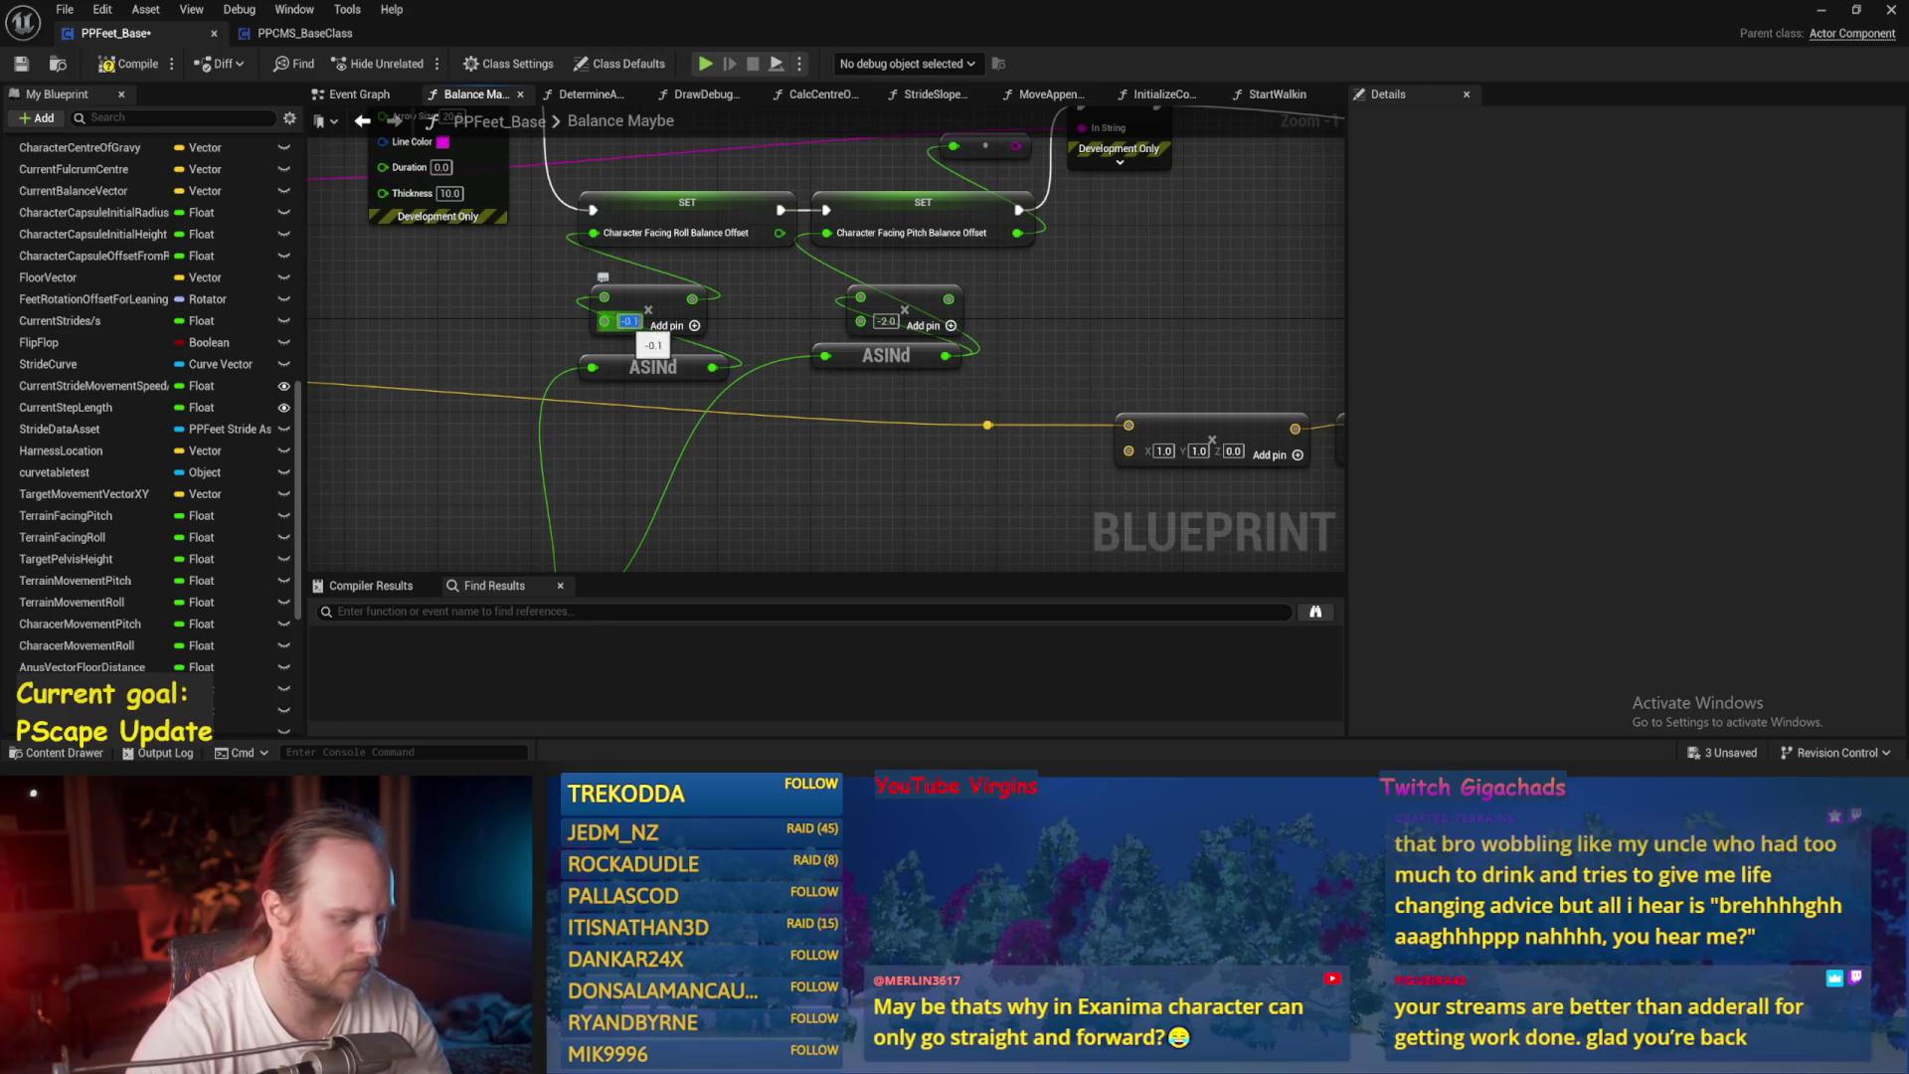
{"action": "key", "text": "BackSpace"}
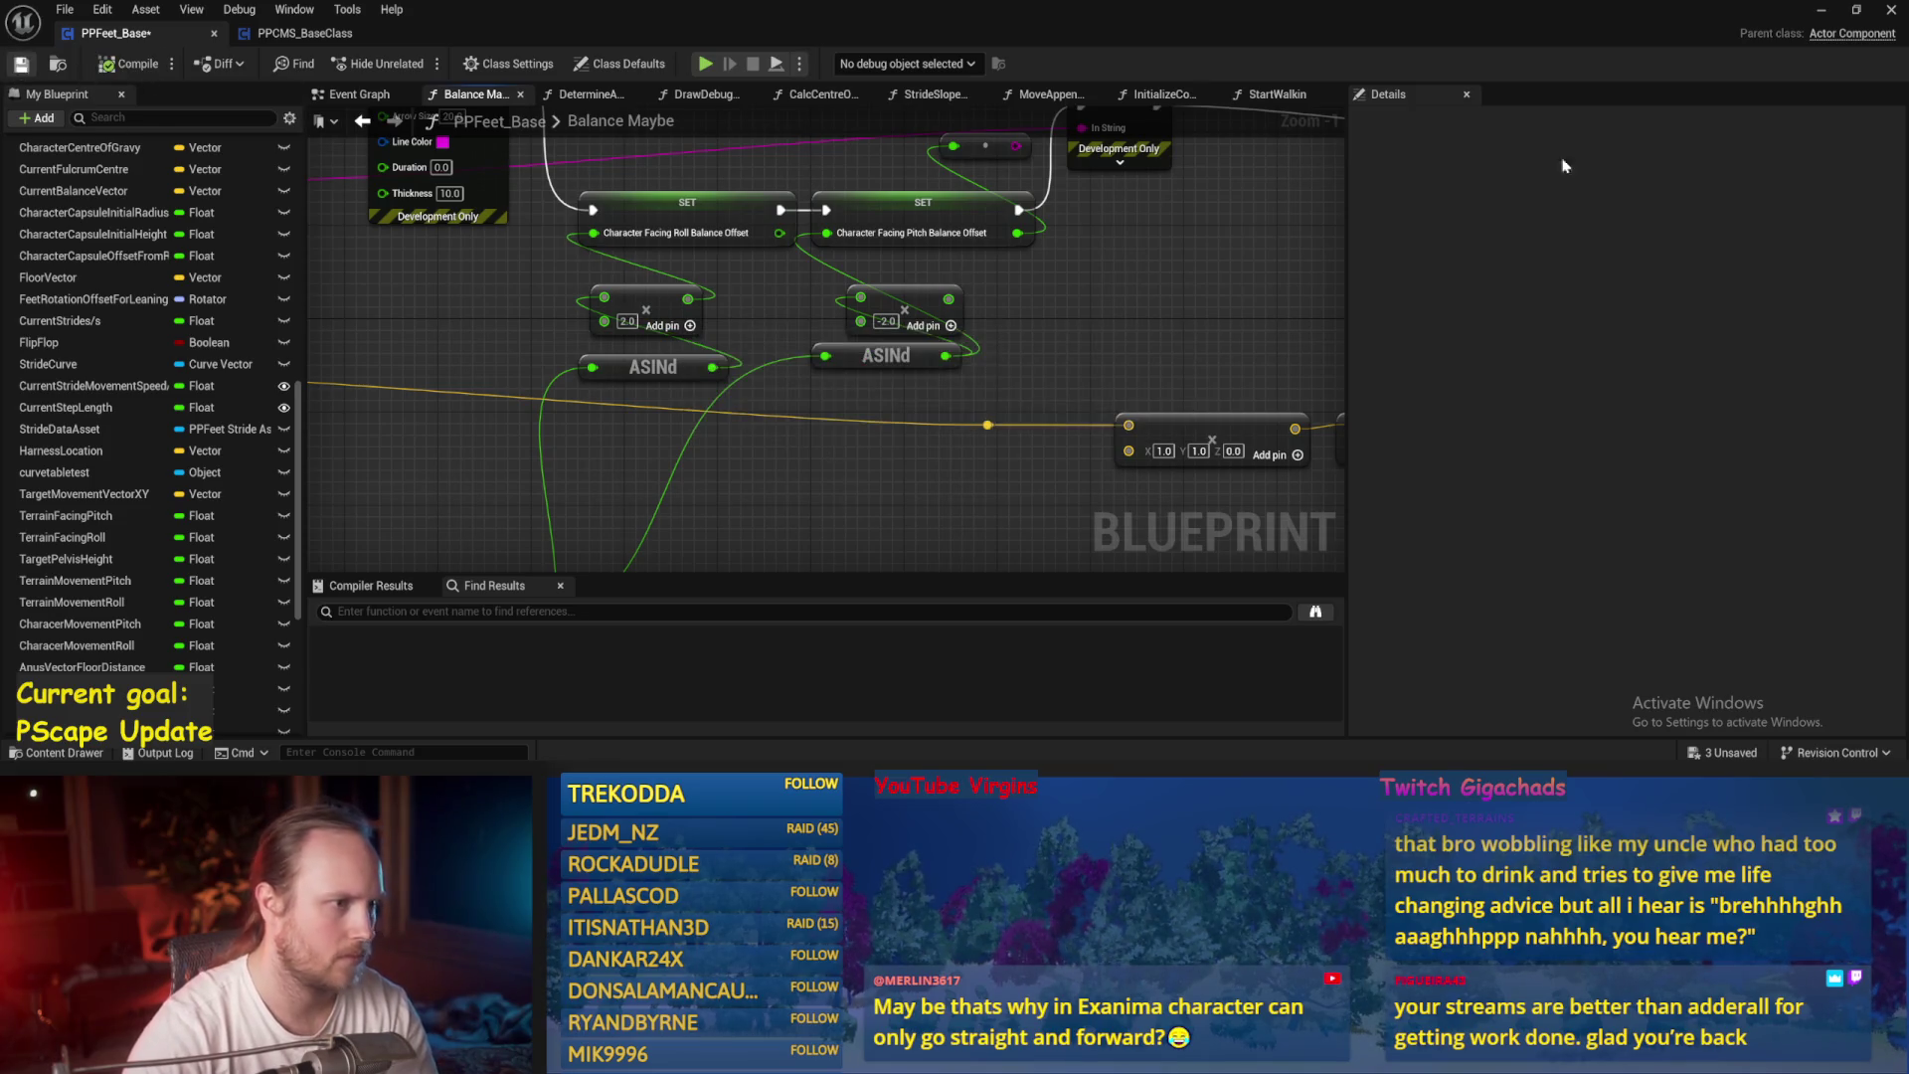
{"action": "left_click", "coordinate": [1836, 10]}
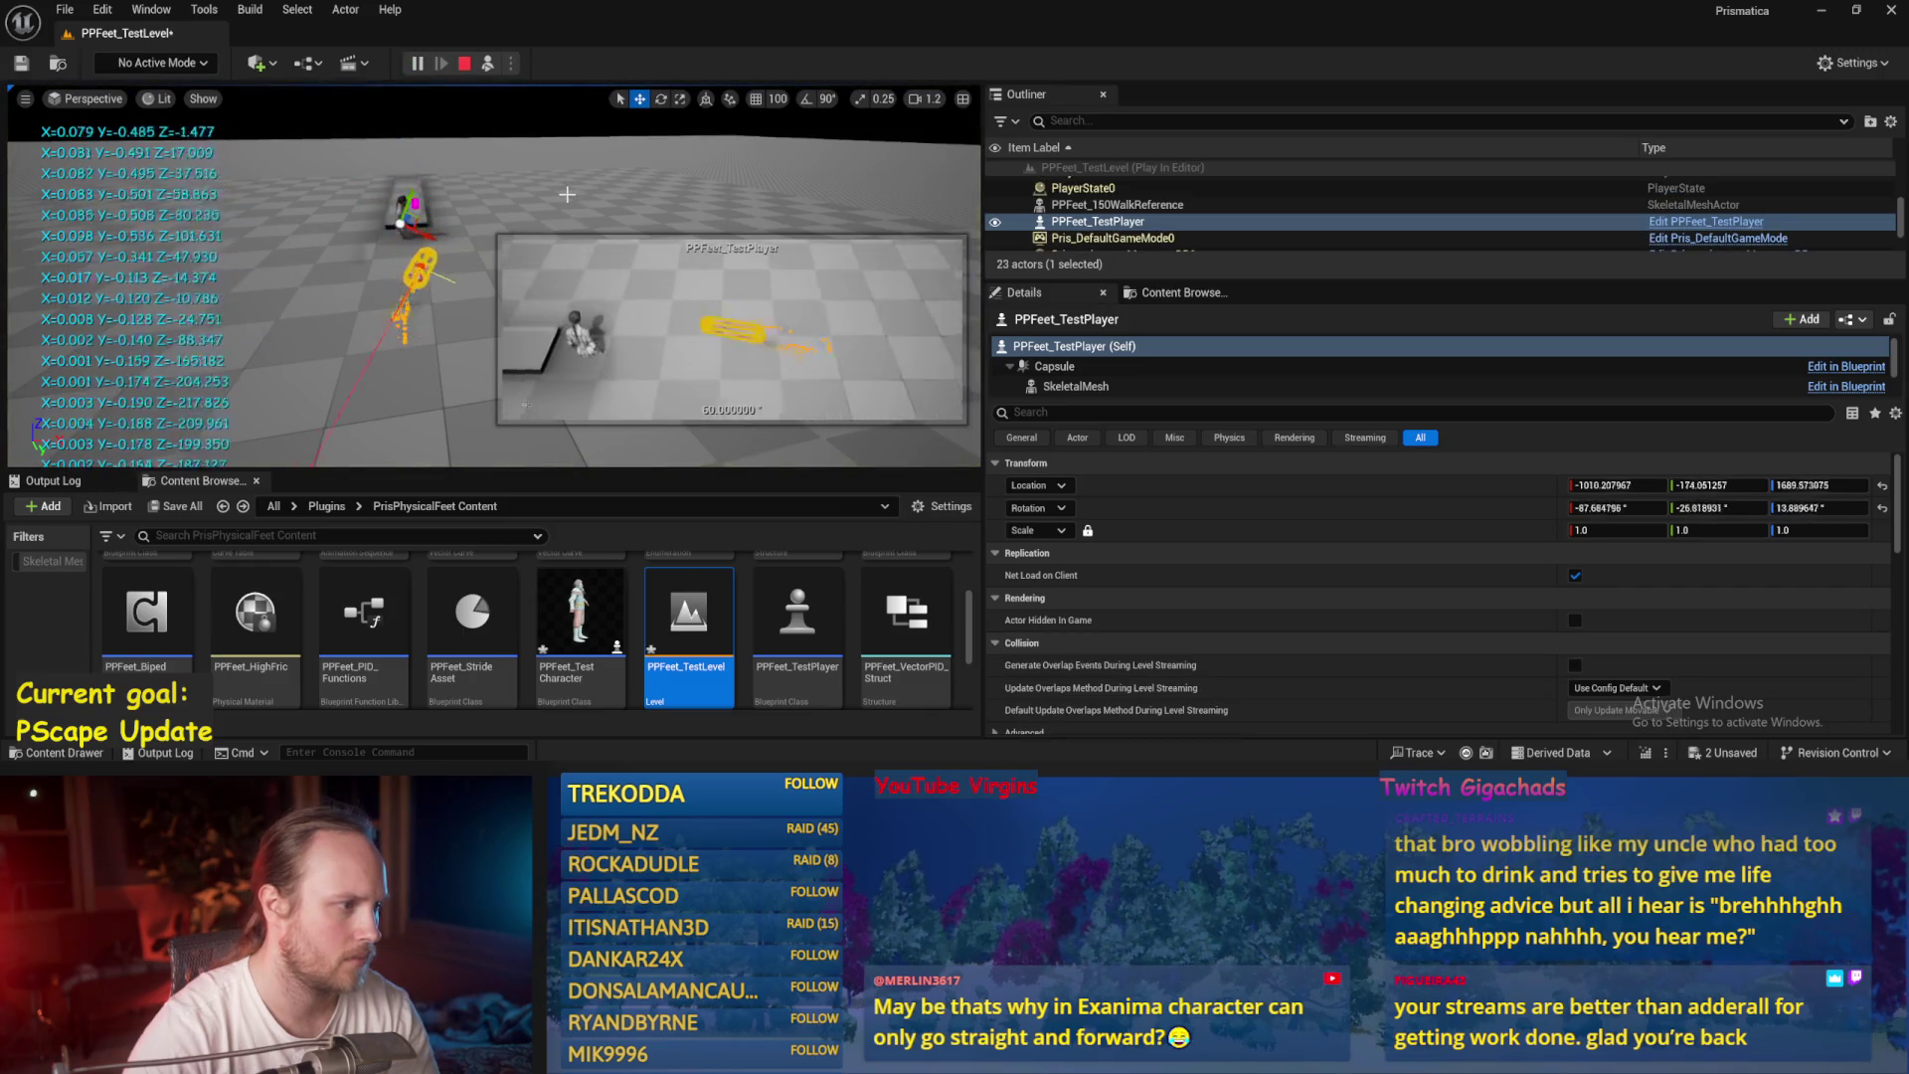
{"action": "left_click", "coordinate": [686, 731]}
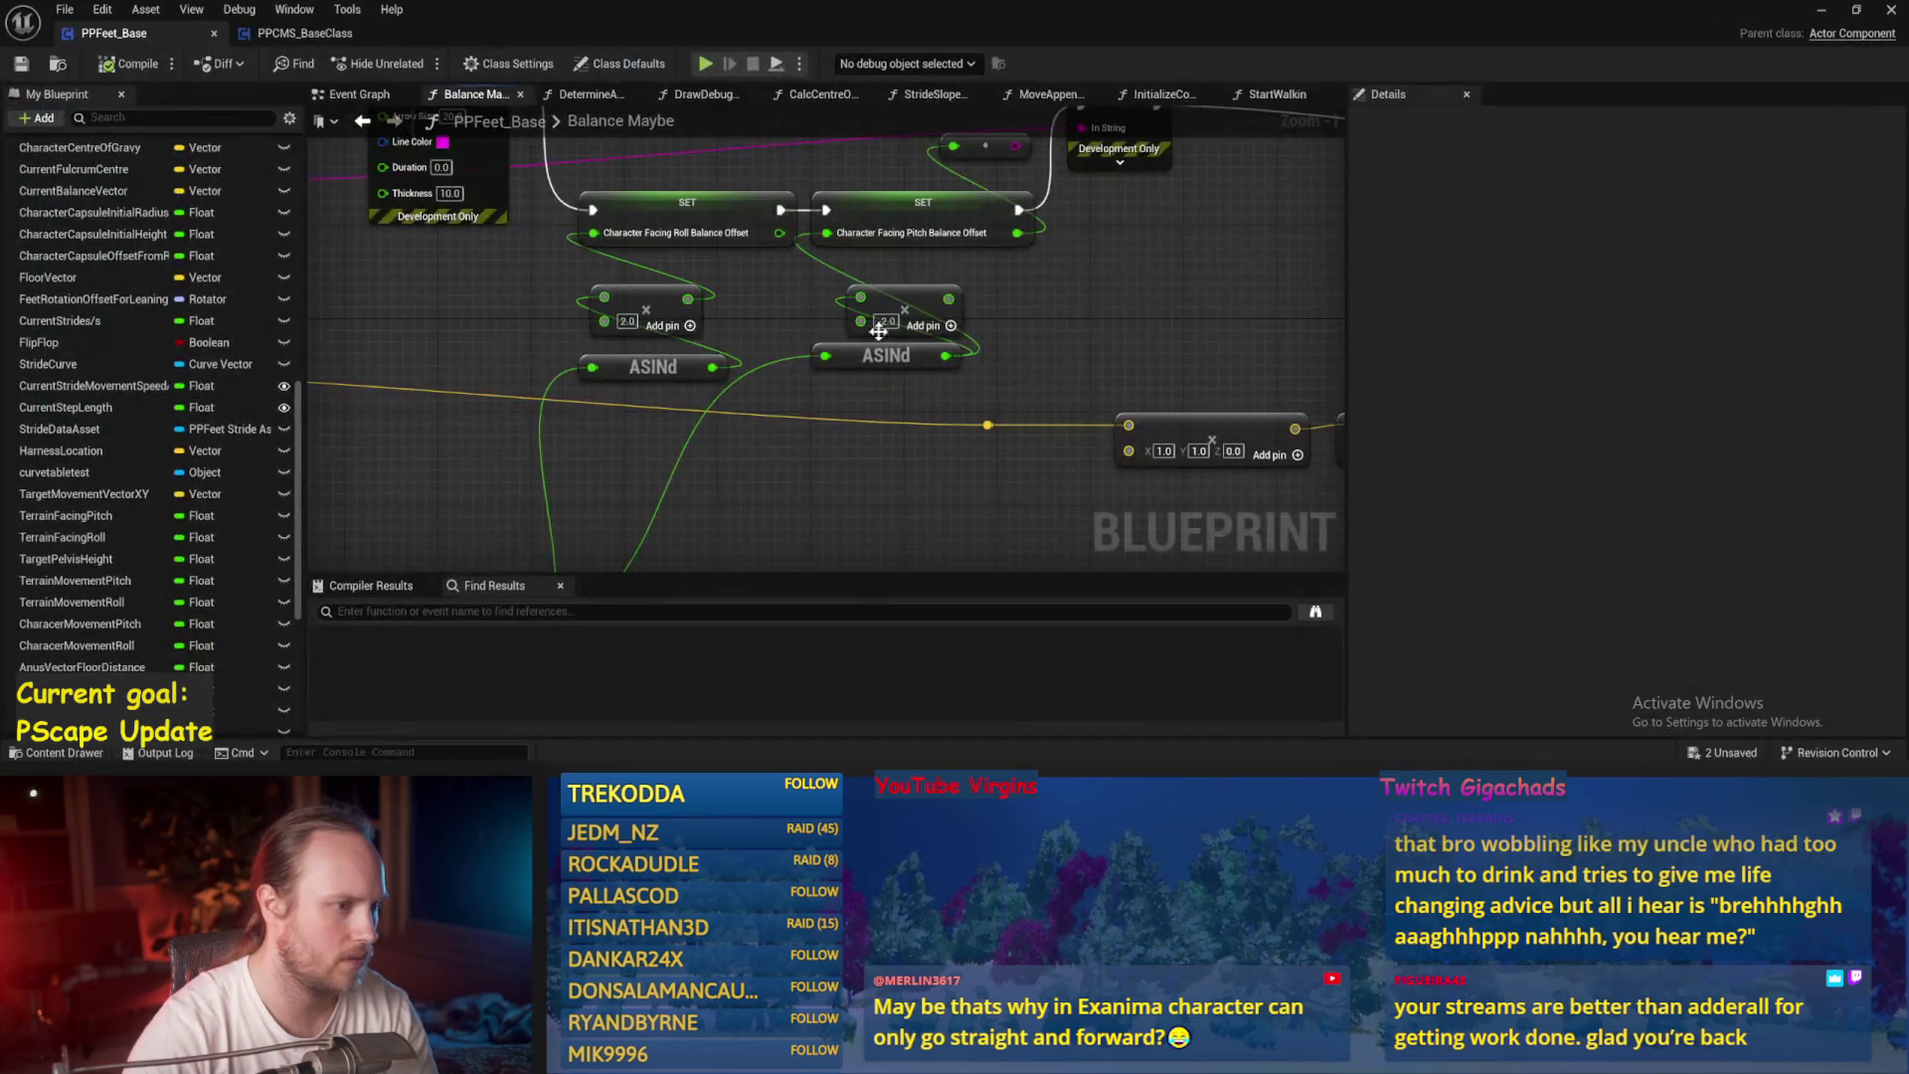
{"action": "left_click", "coordinate": [626, 322]}
{"action": "type", "text": "-"}
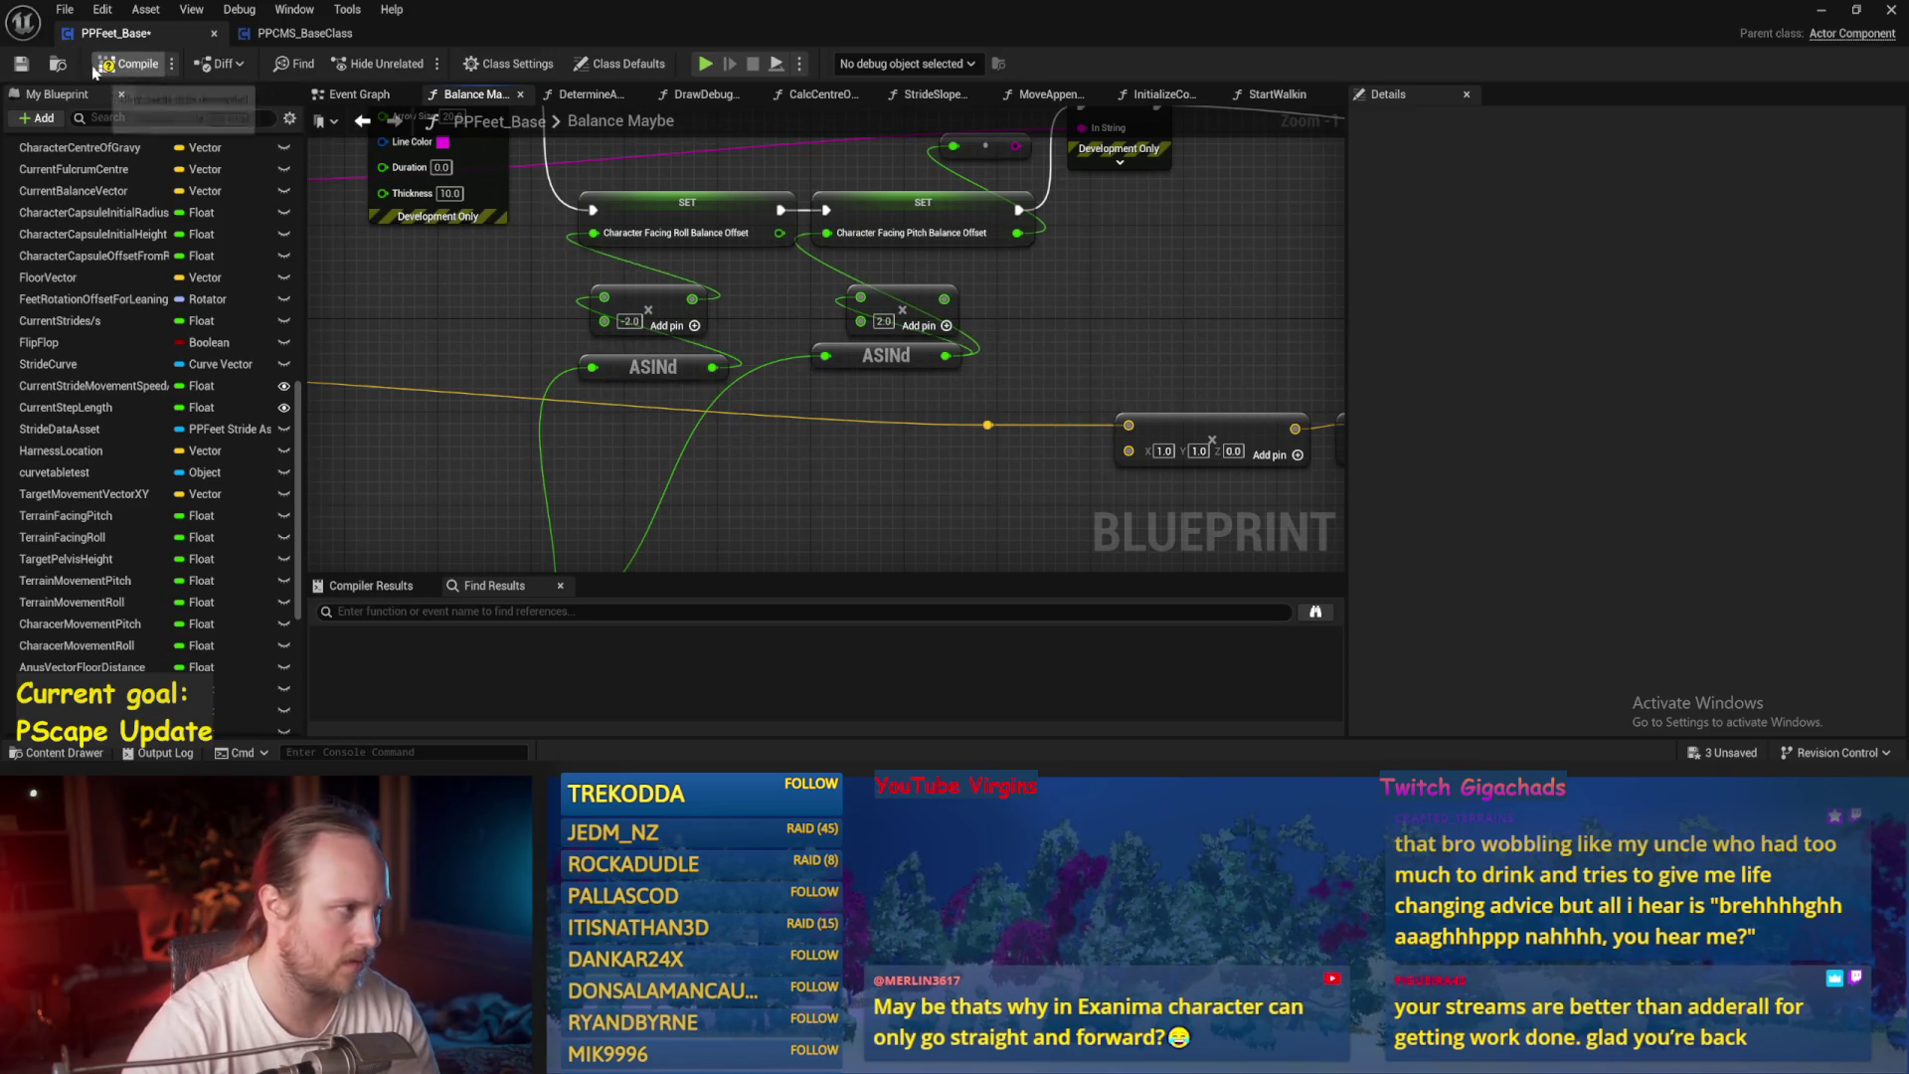
{"action": "left_click", "coordinate": [12, 63]}
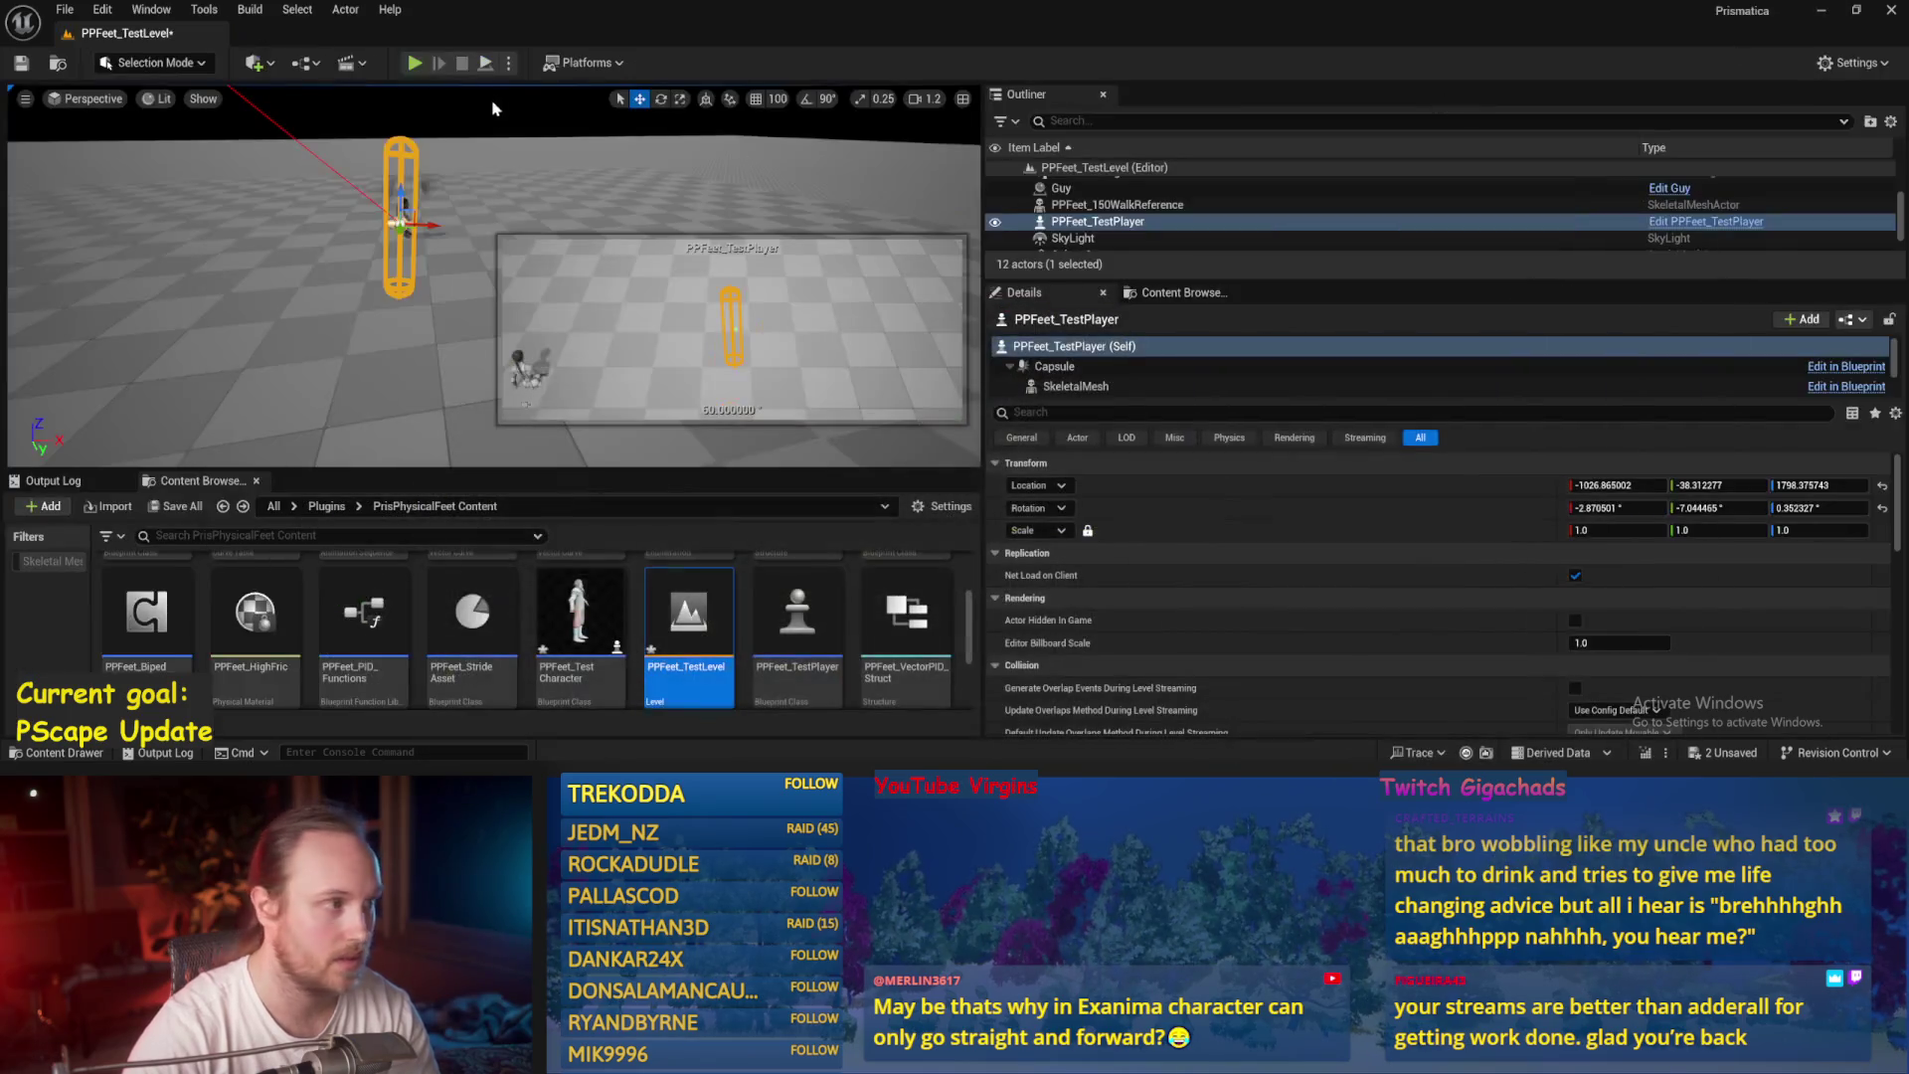
Start a play session and save all unsaved levels and assets.
{"action": "left_click", "coordinate": [415, 64]}
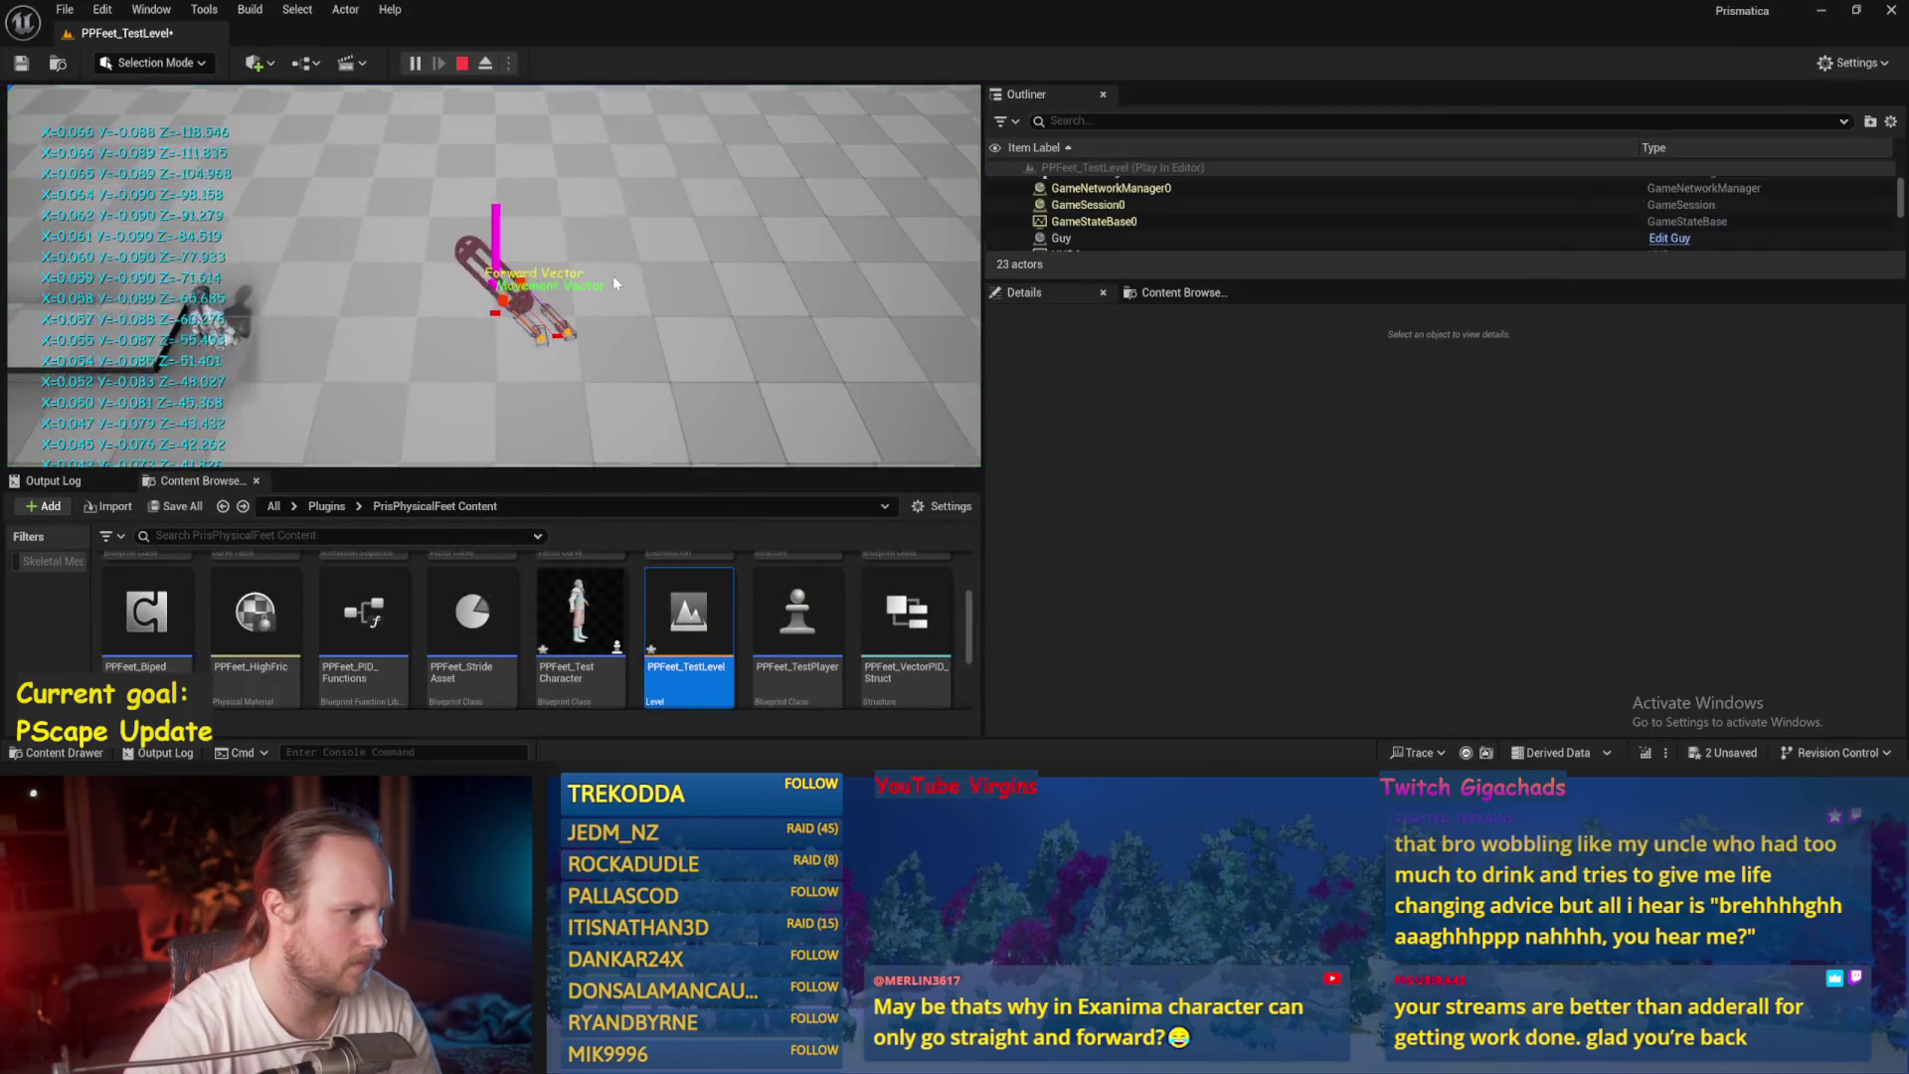
{"action": "left_click", "coordinate": [65, 9]}
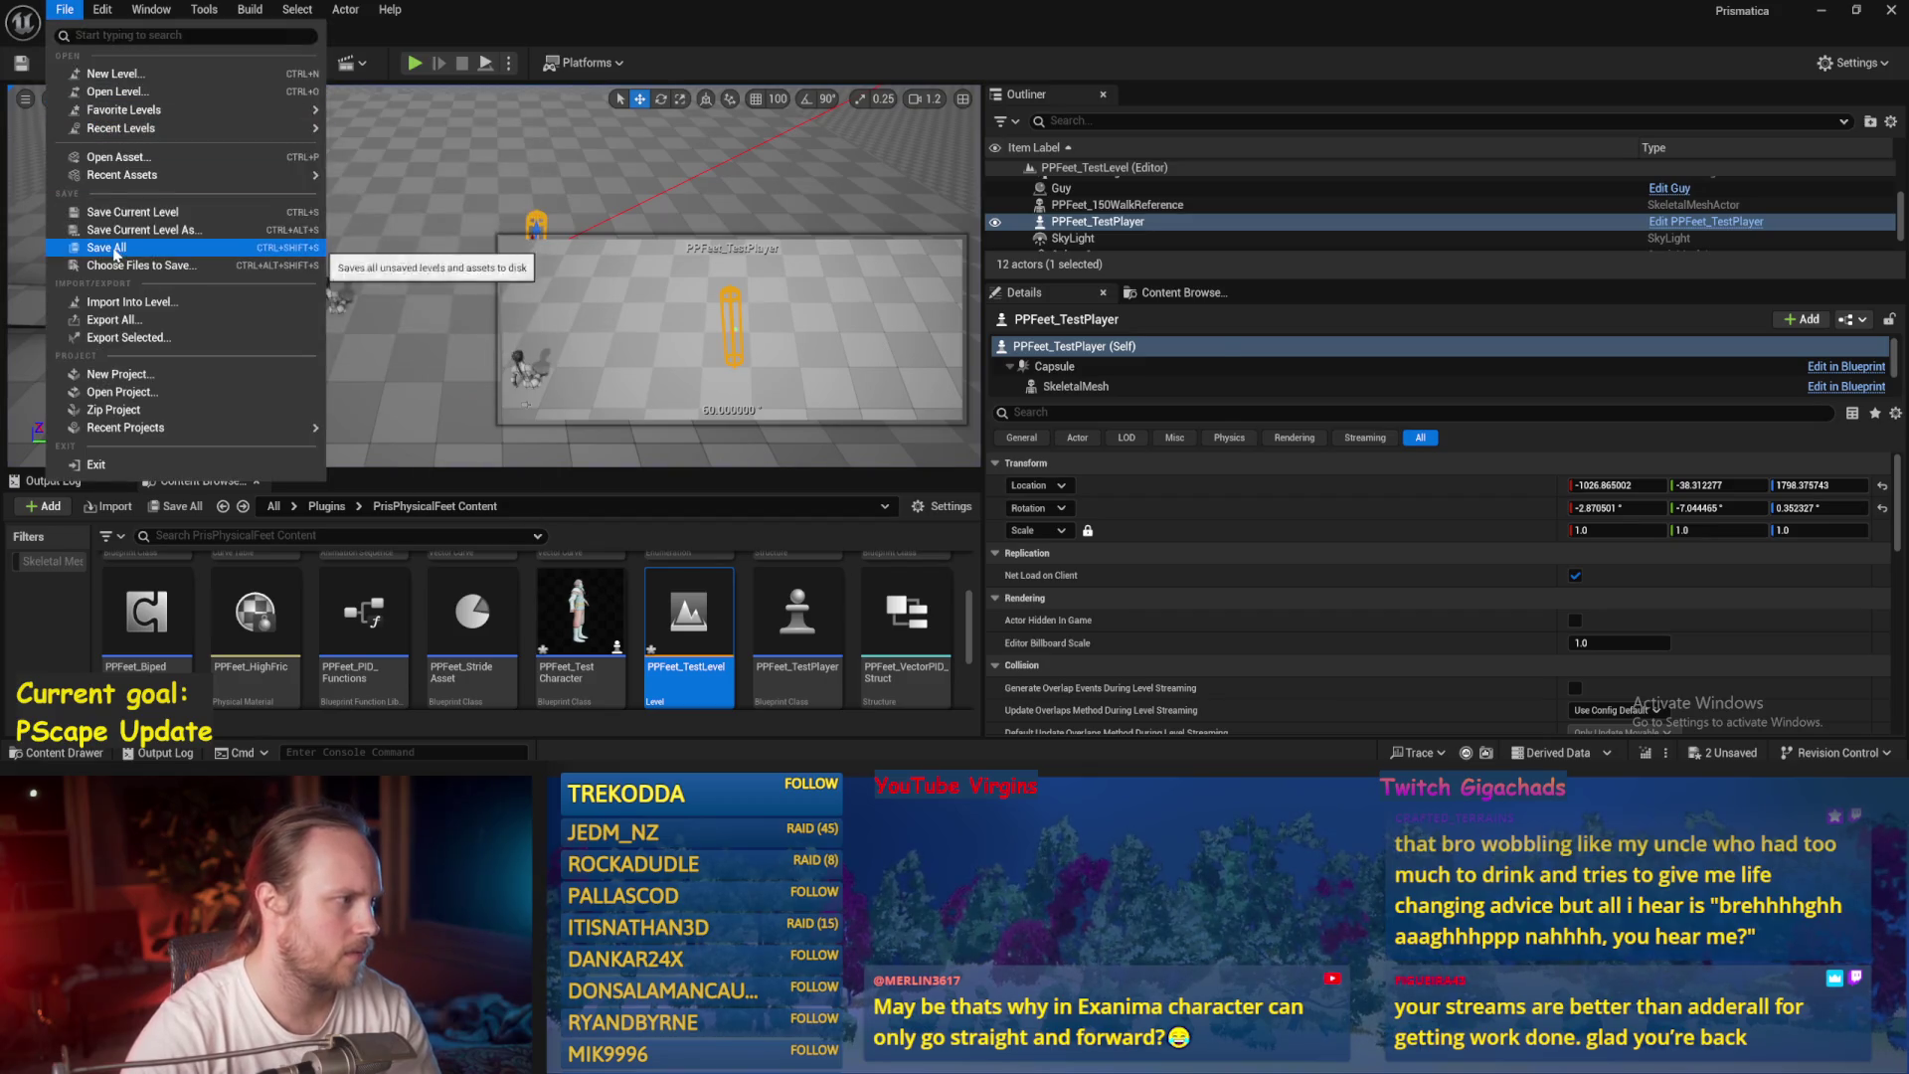
{"action": "left_click", "coordinate": [115, 253]}
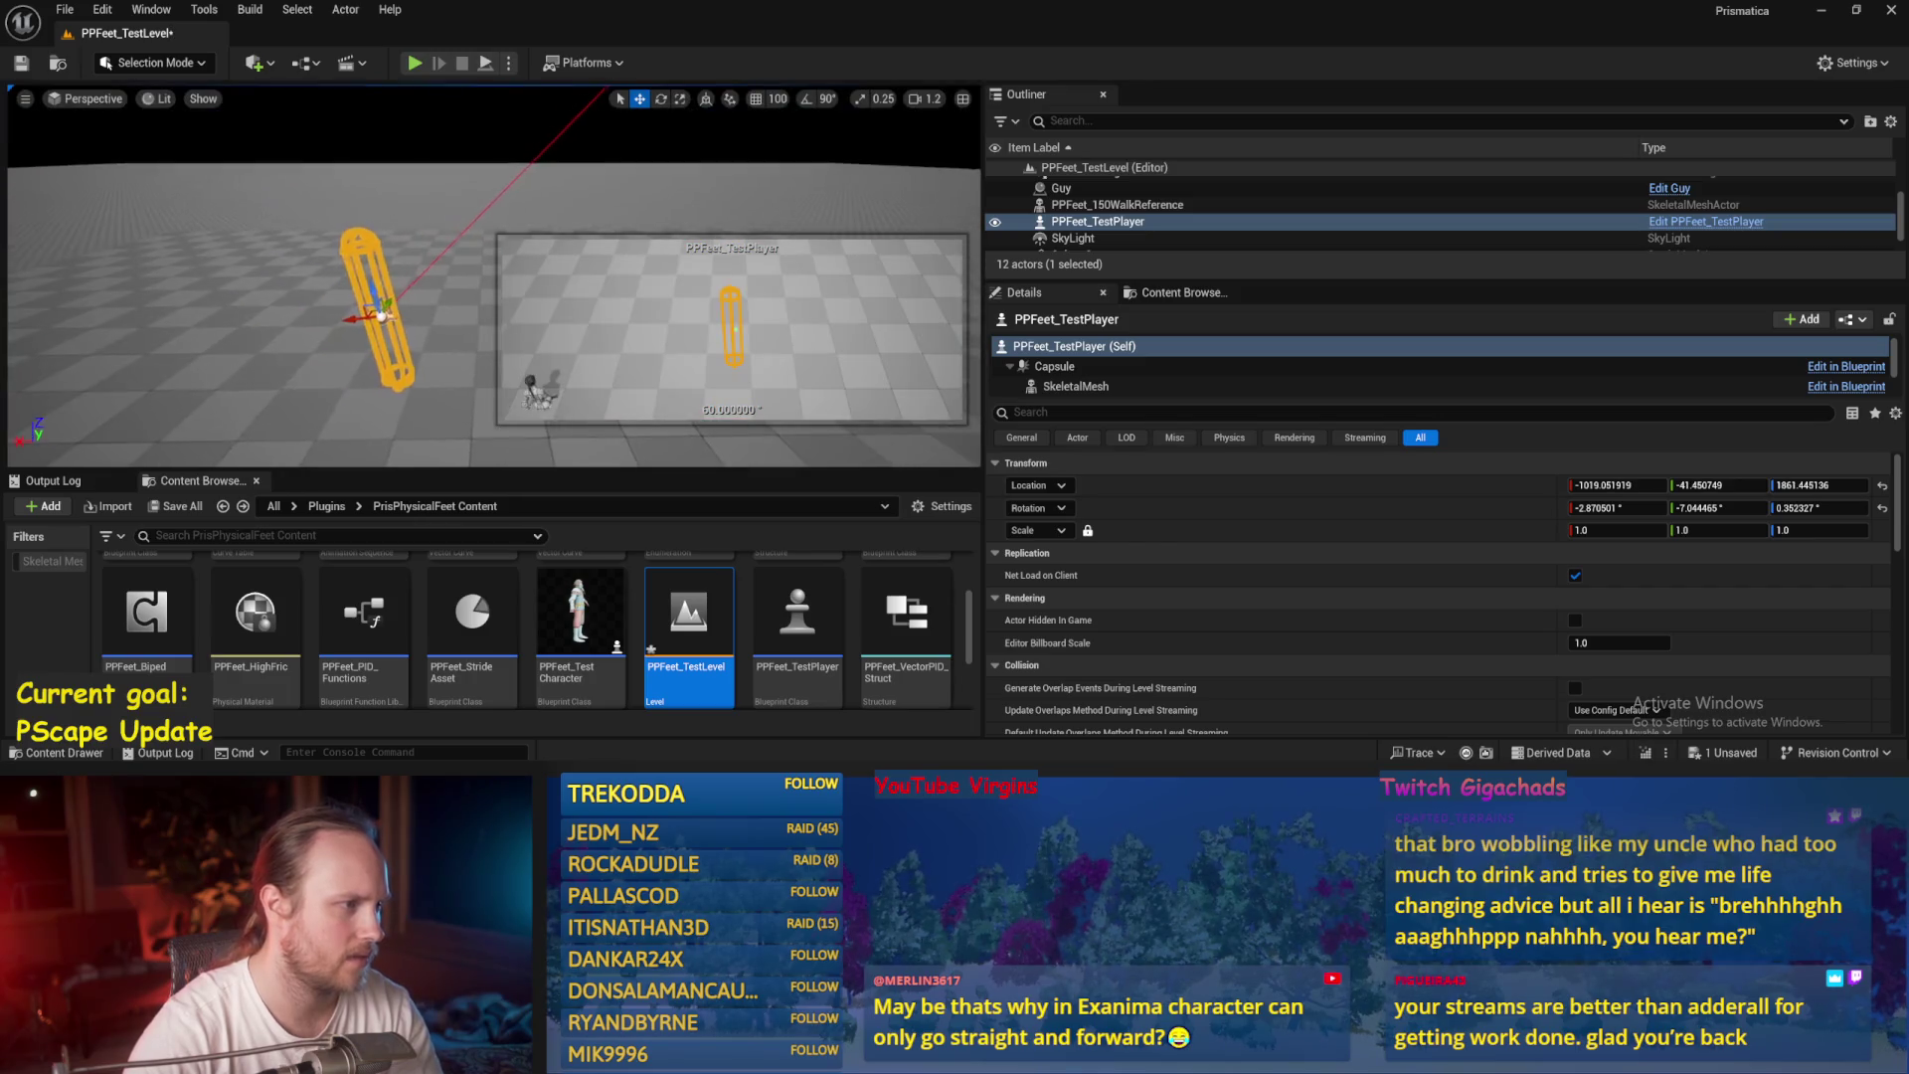
Play-test the capsule with the -2.0 and 2.0 multipliers, restarting once, then stop and save the level.
{"action": "key", "text": "alt+p"}
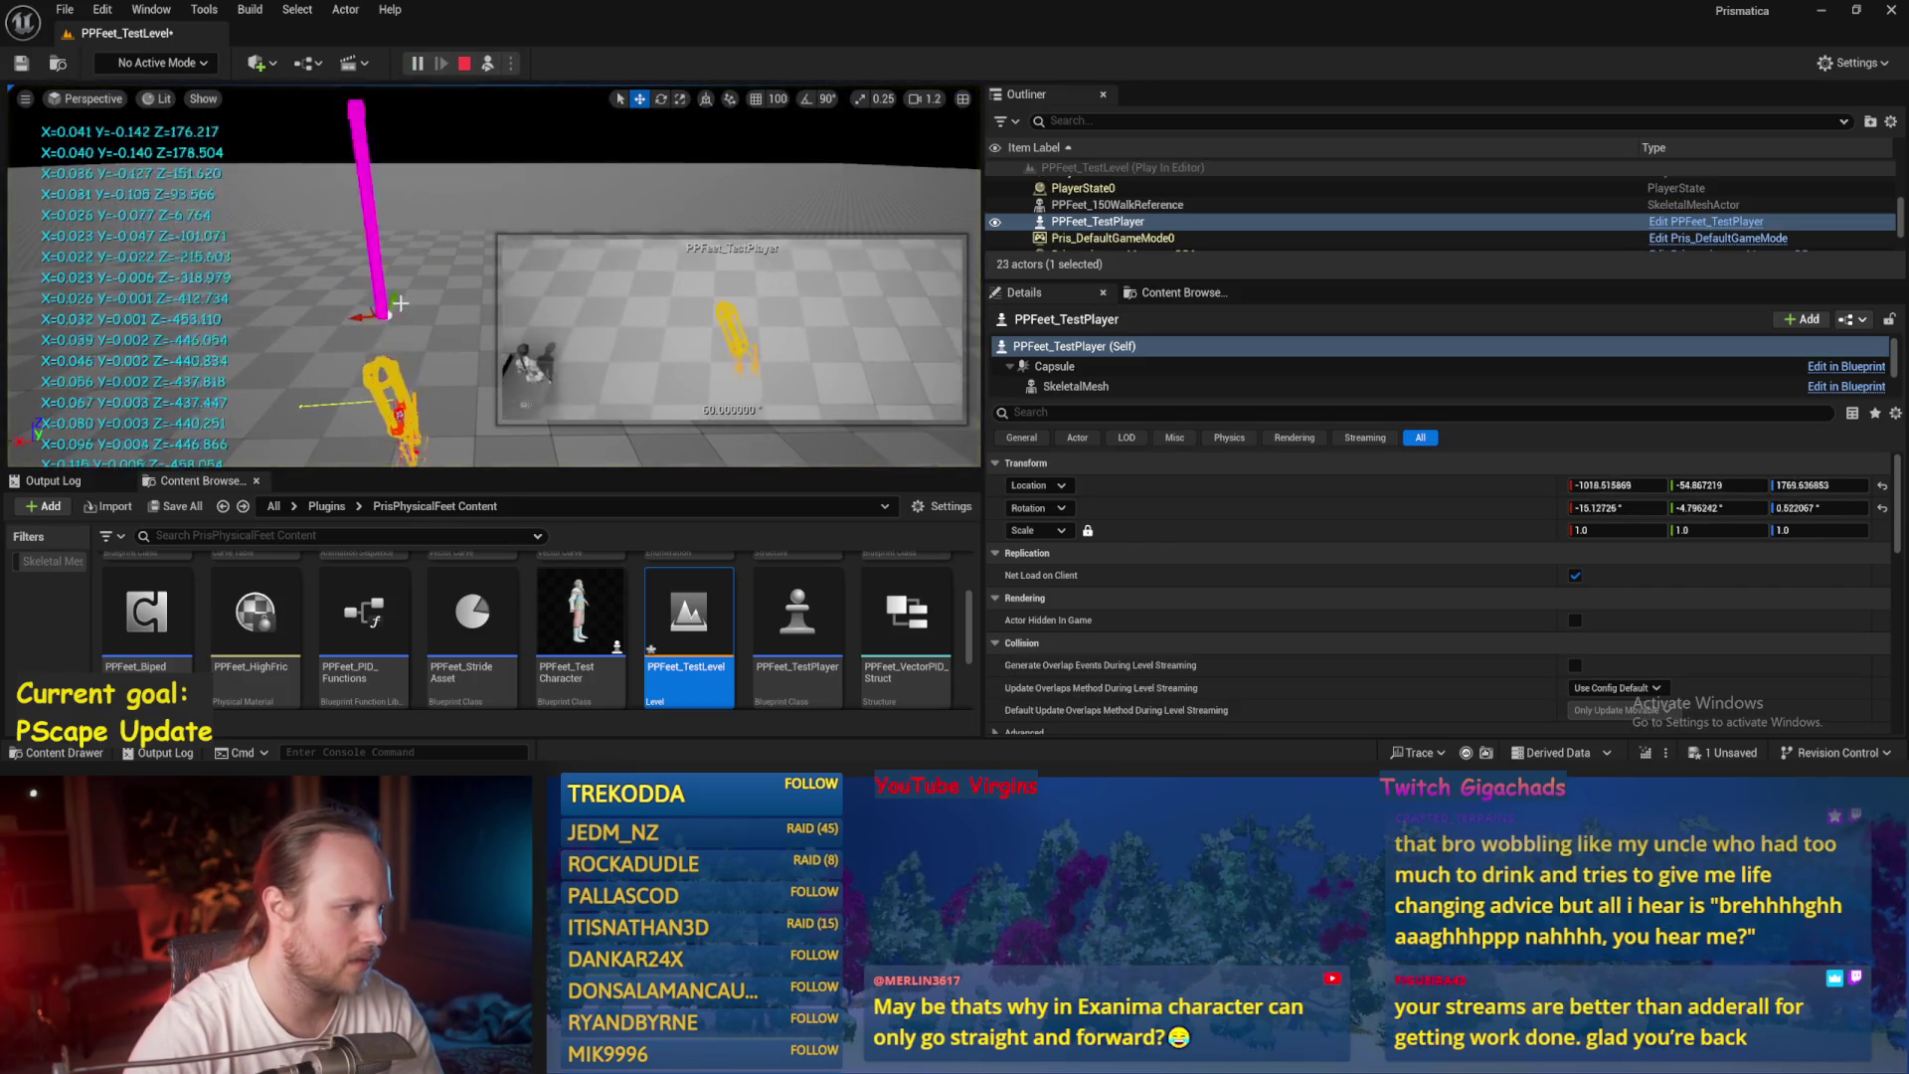
{"action": "left_click", "coordinate": [463, 62]}
{"action": "left_click", "coordinate": [487, 63]}
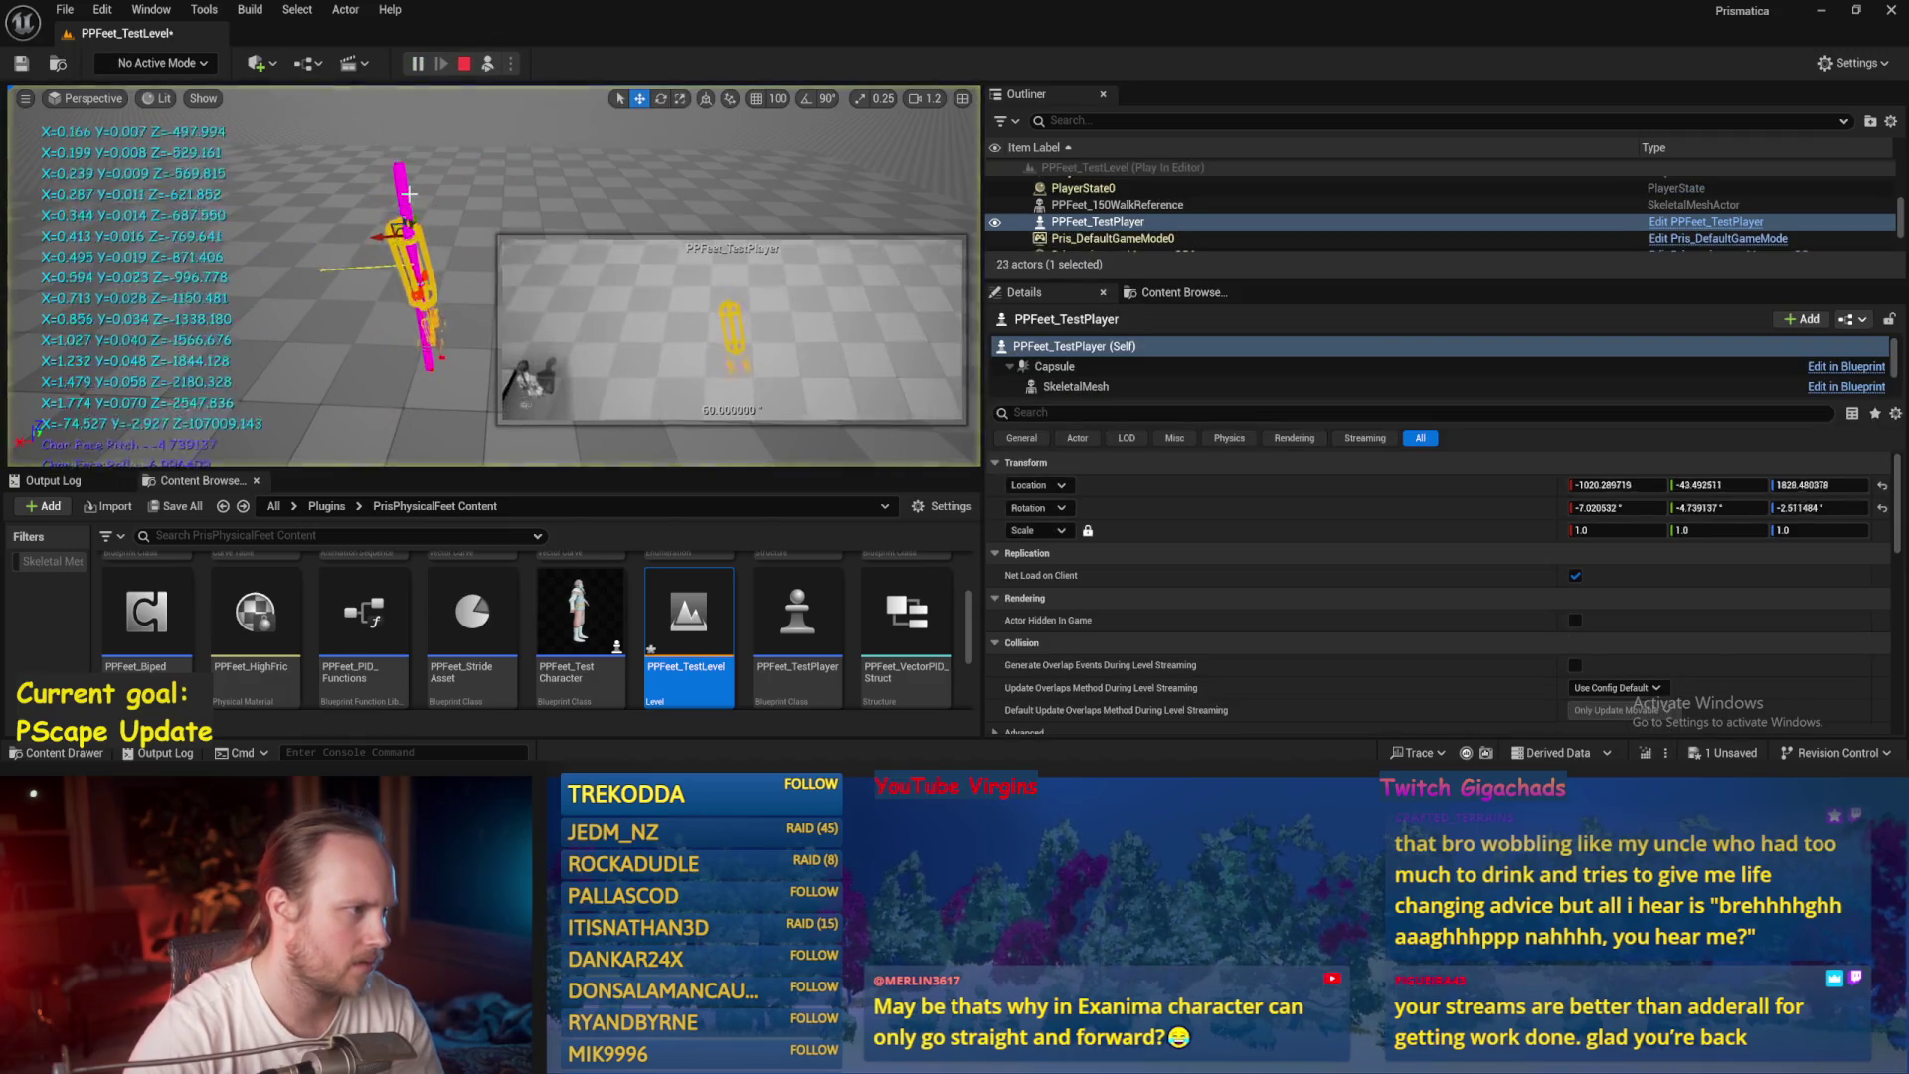
{"action": "key", "text": "e"}
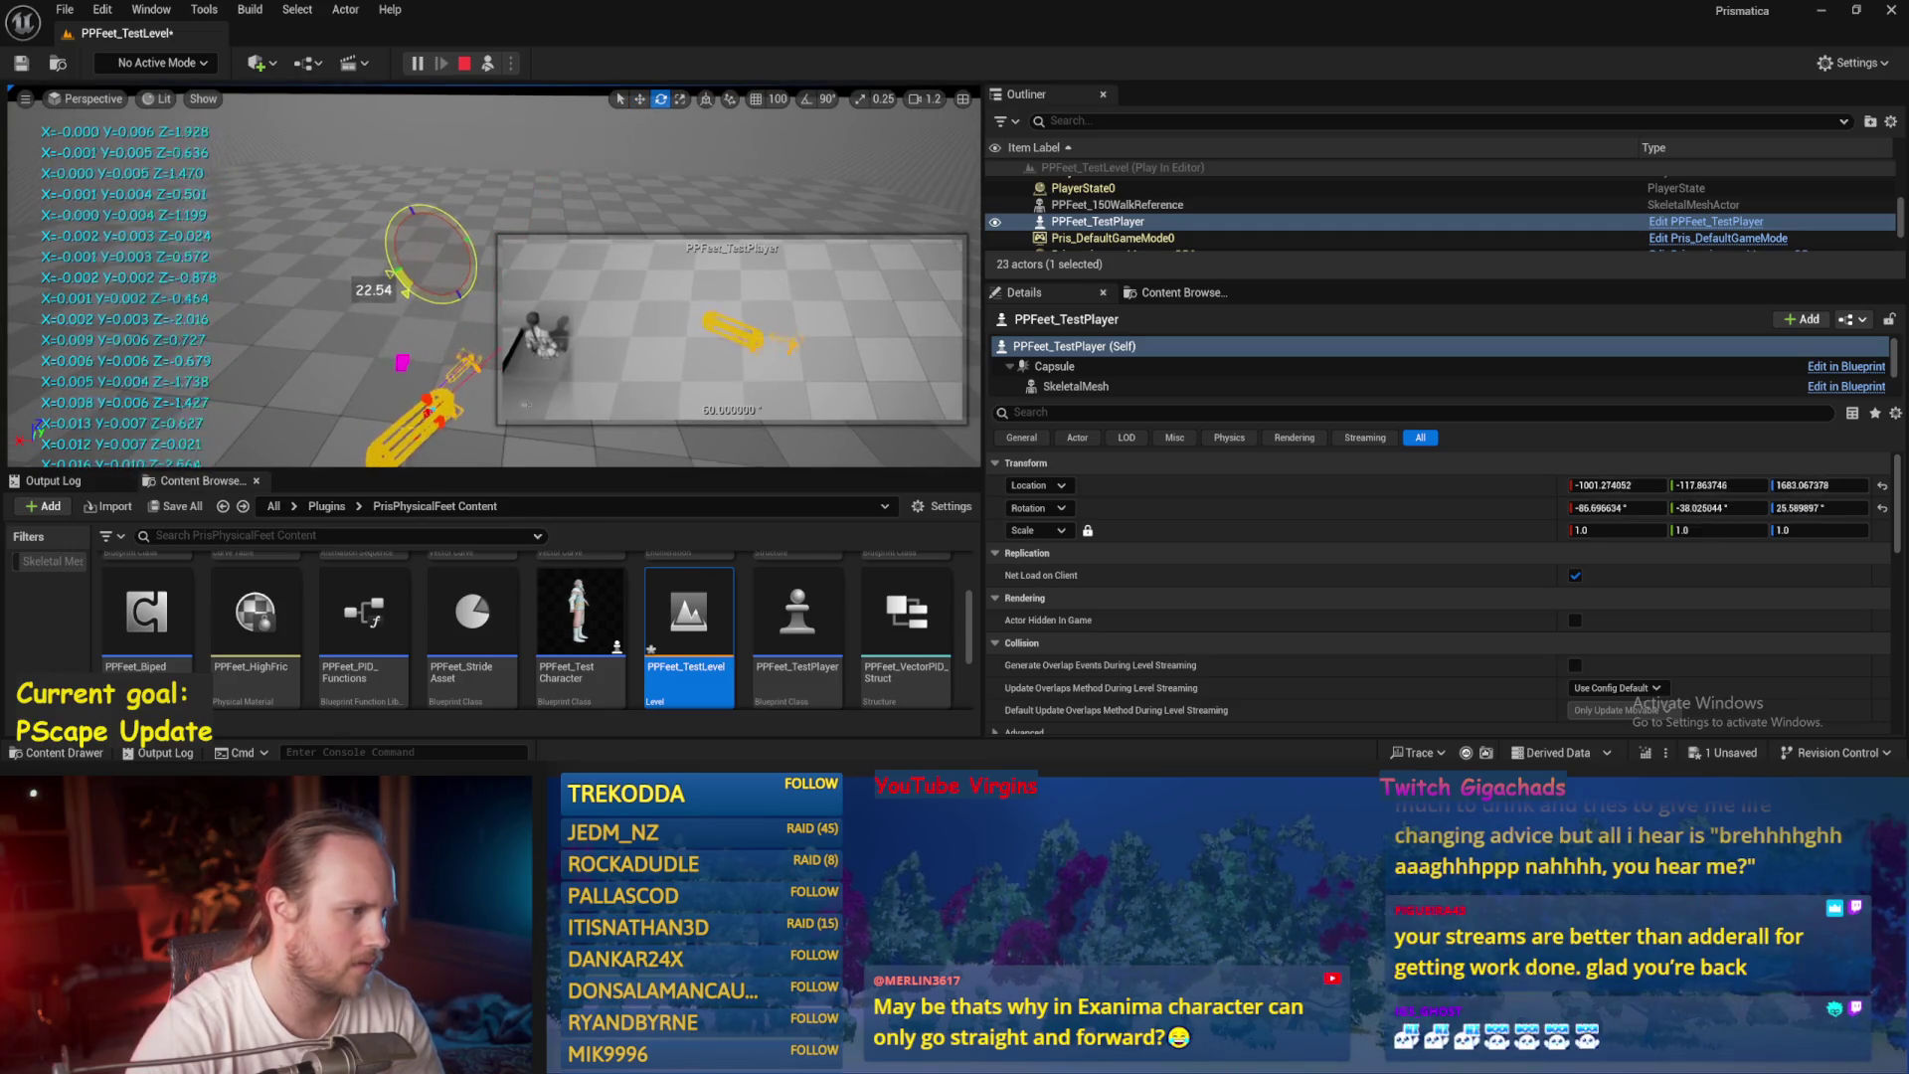
{"action": "key", "text": "Escape"}
{"action": "key", "text": "ctrl+s"}
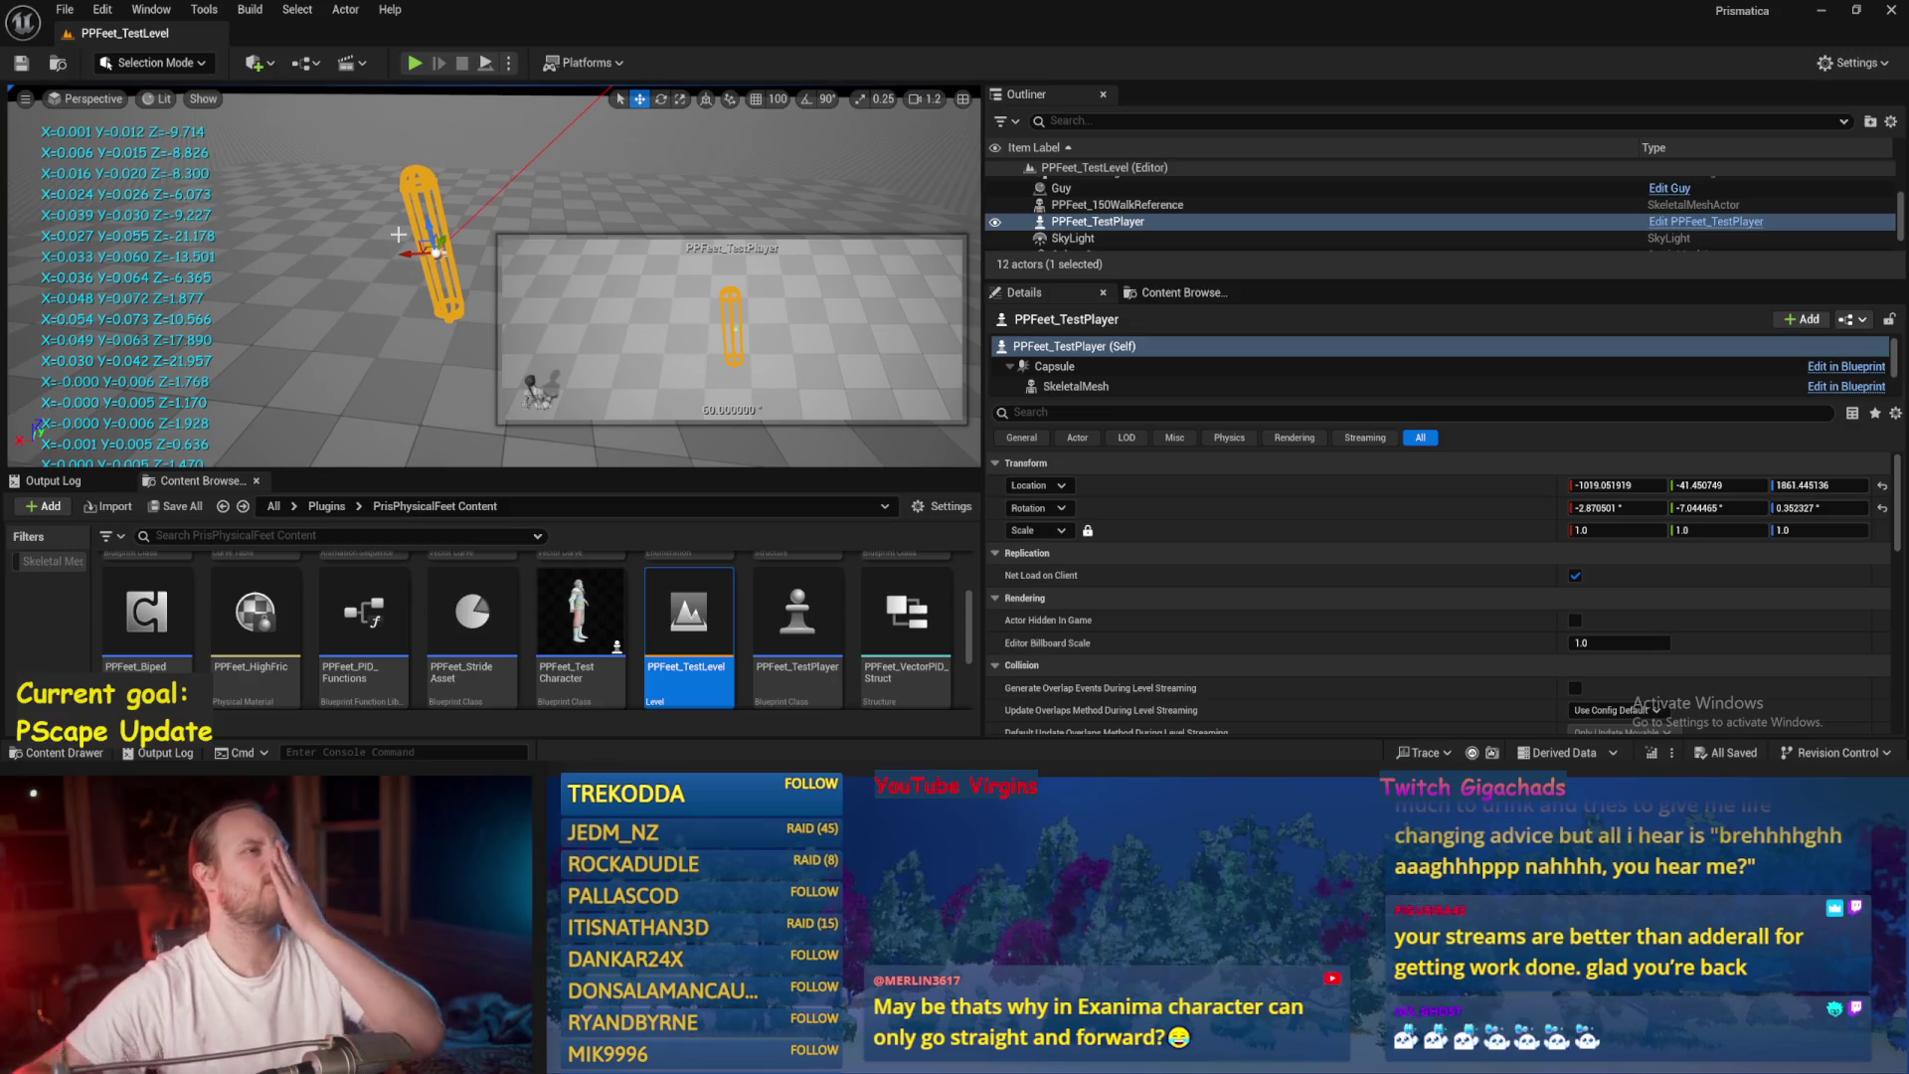
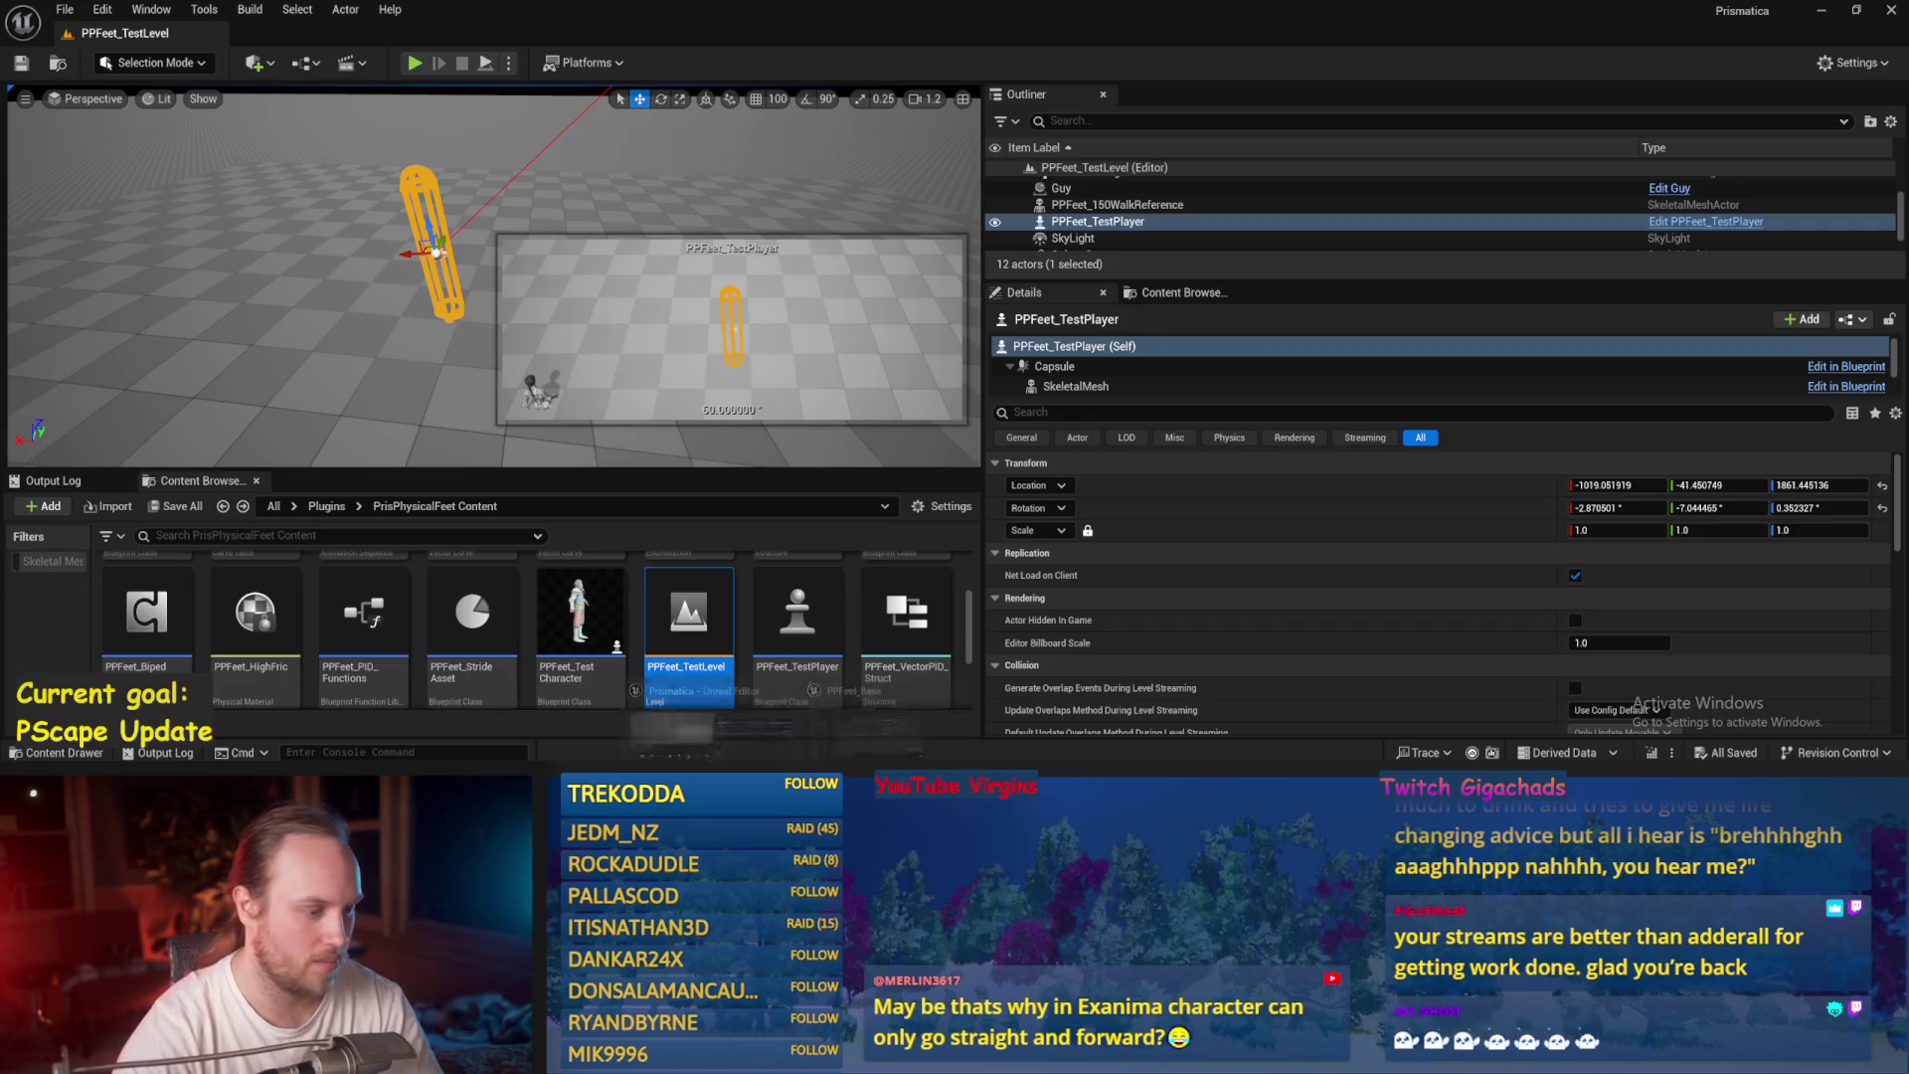
Change the Multiply node's -2.0 input to -1 and save the PPFeet_Base blueprint.
{"action": "key", "text": "alt+Tab"}
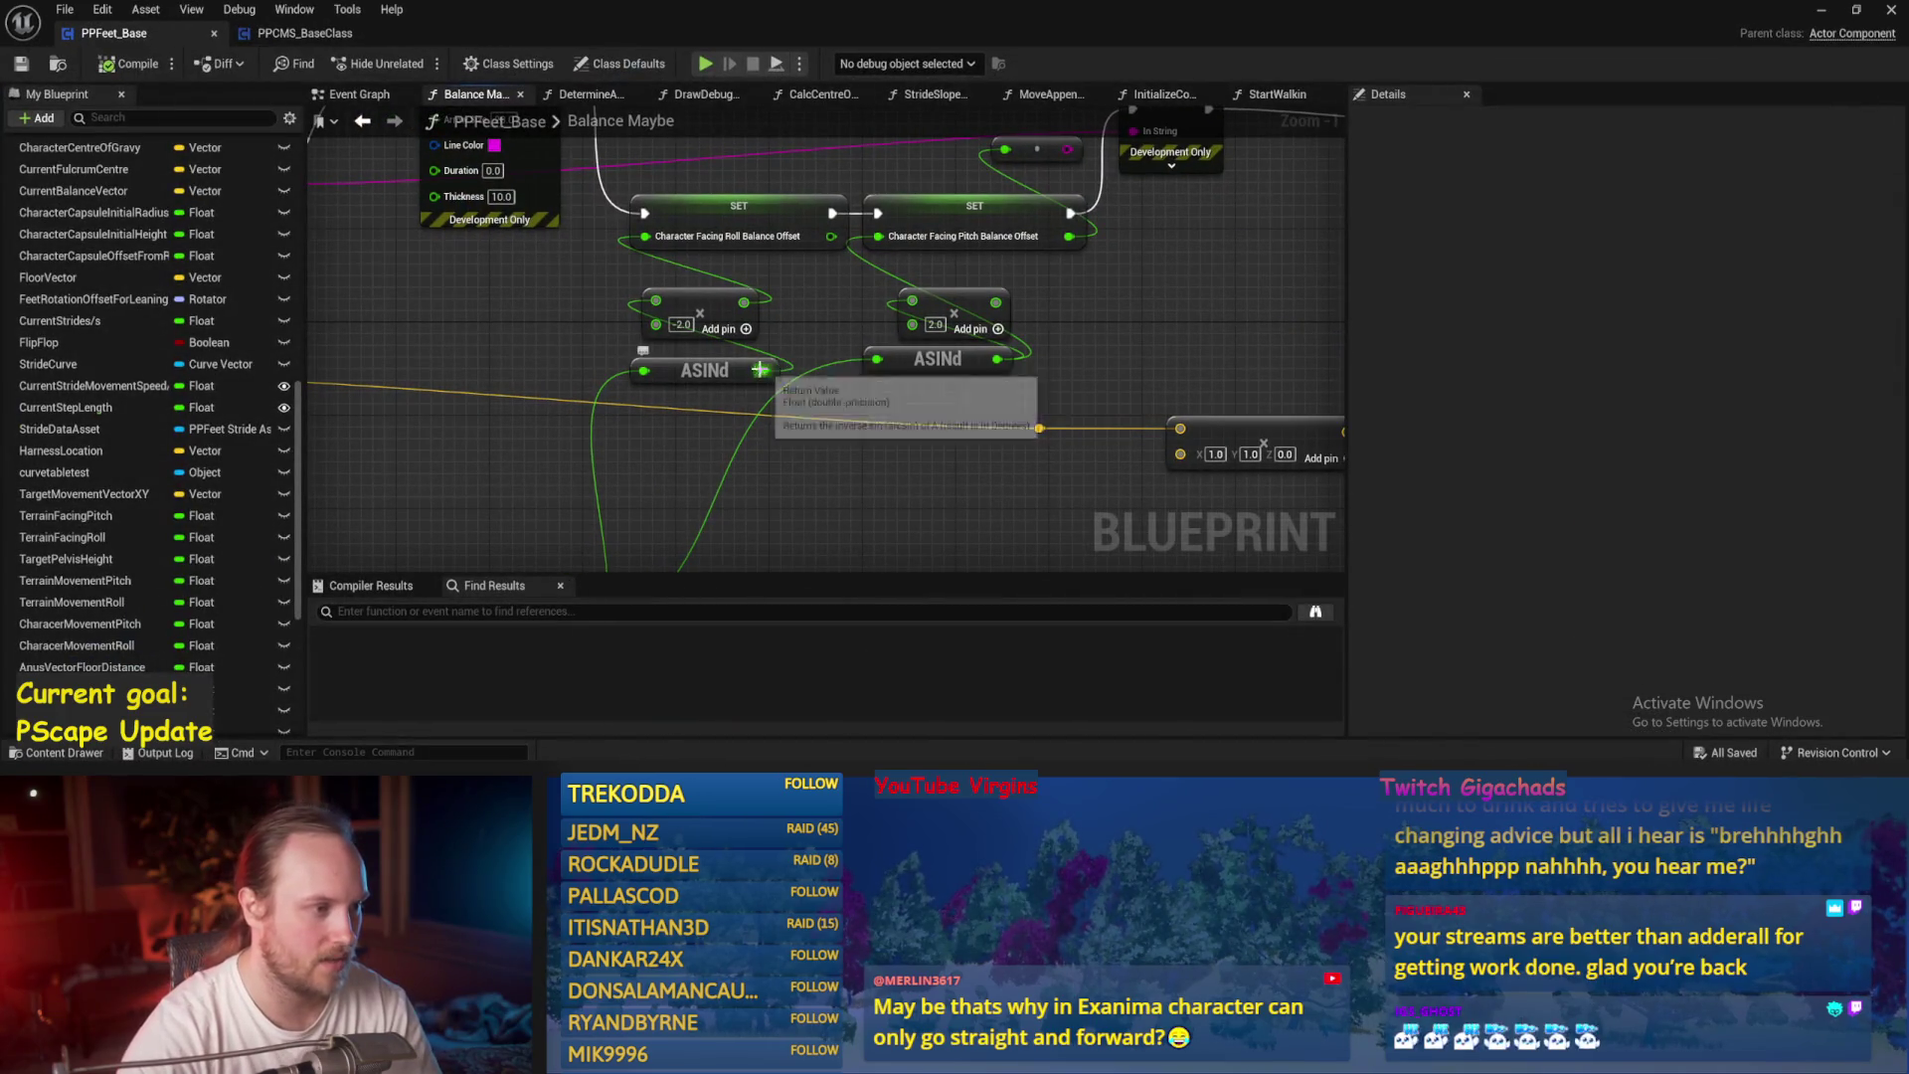
{"action": "left_click", "coordinate": [686, 314]}
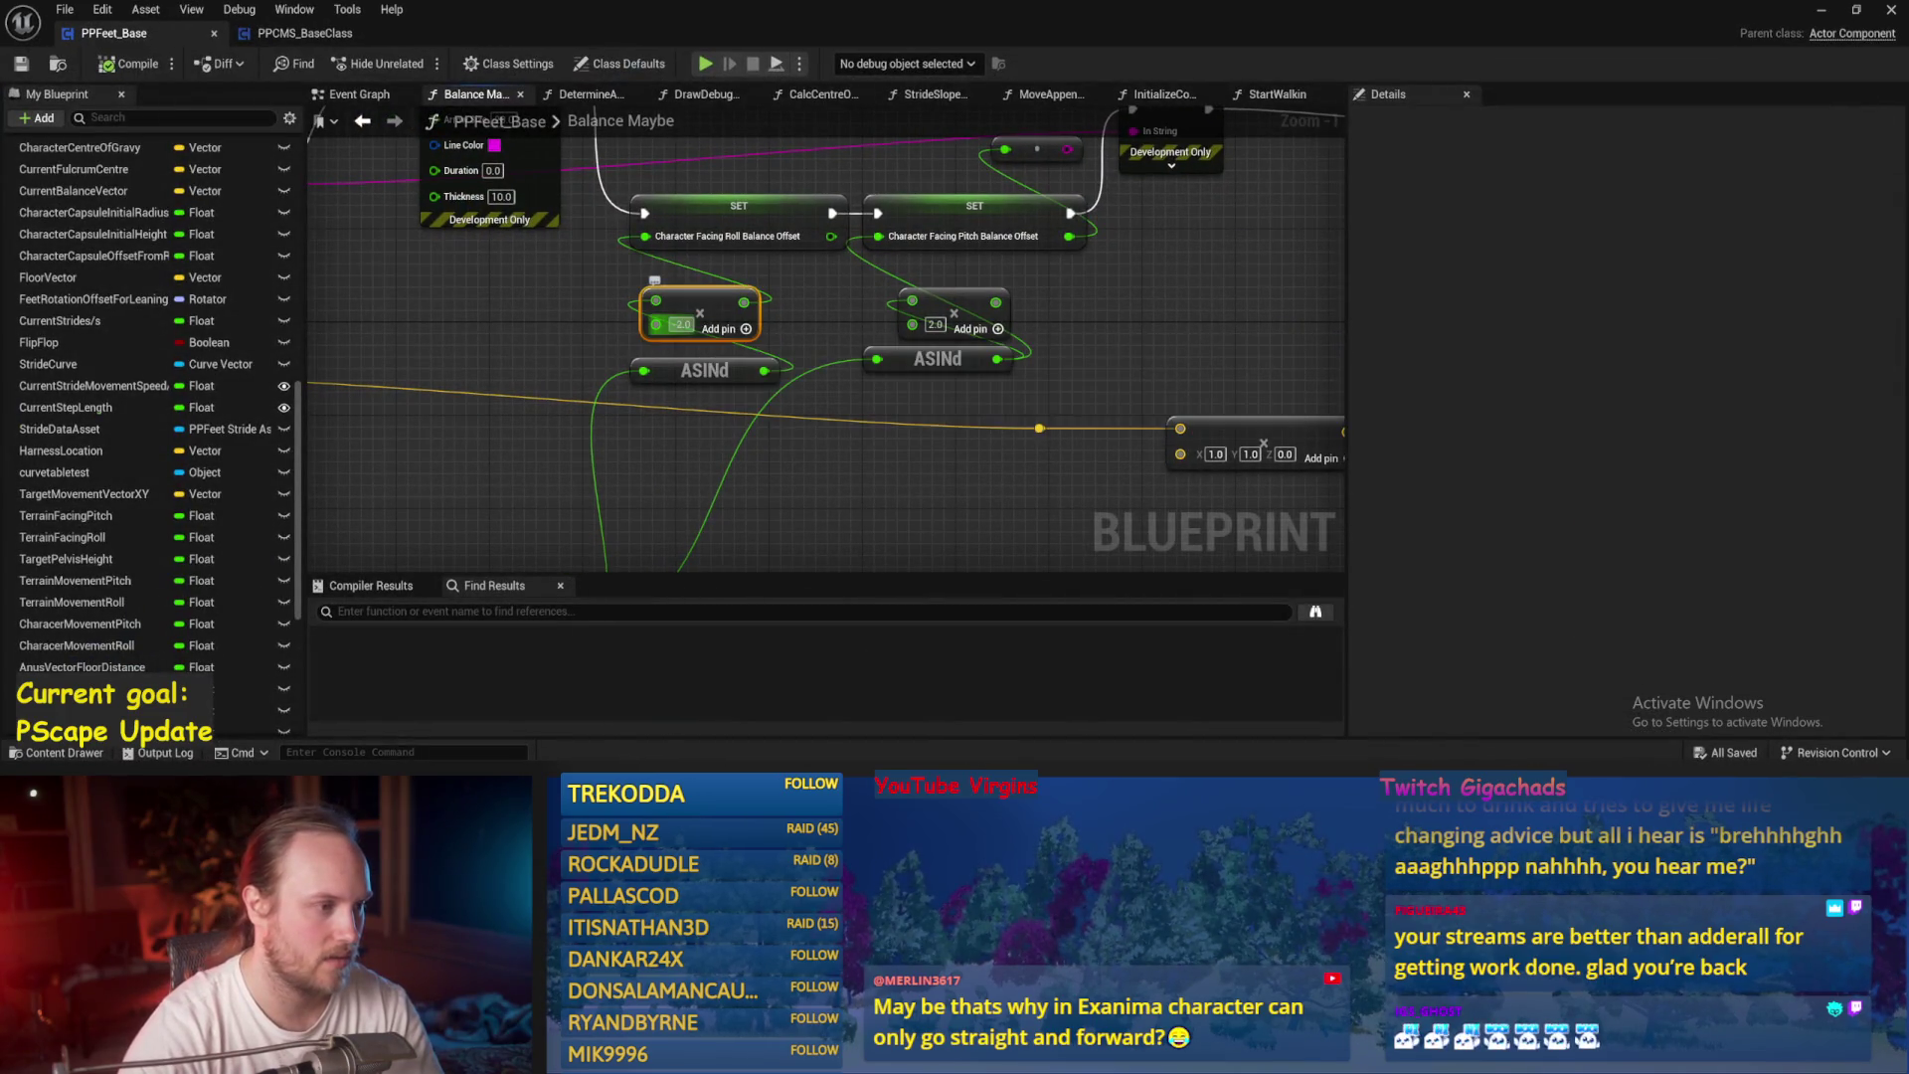
{"action": "type", "text": "-1"}
{"action": "left_click", "coordinate": [813, 341]}
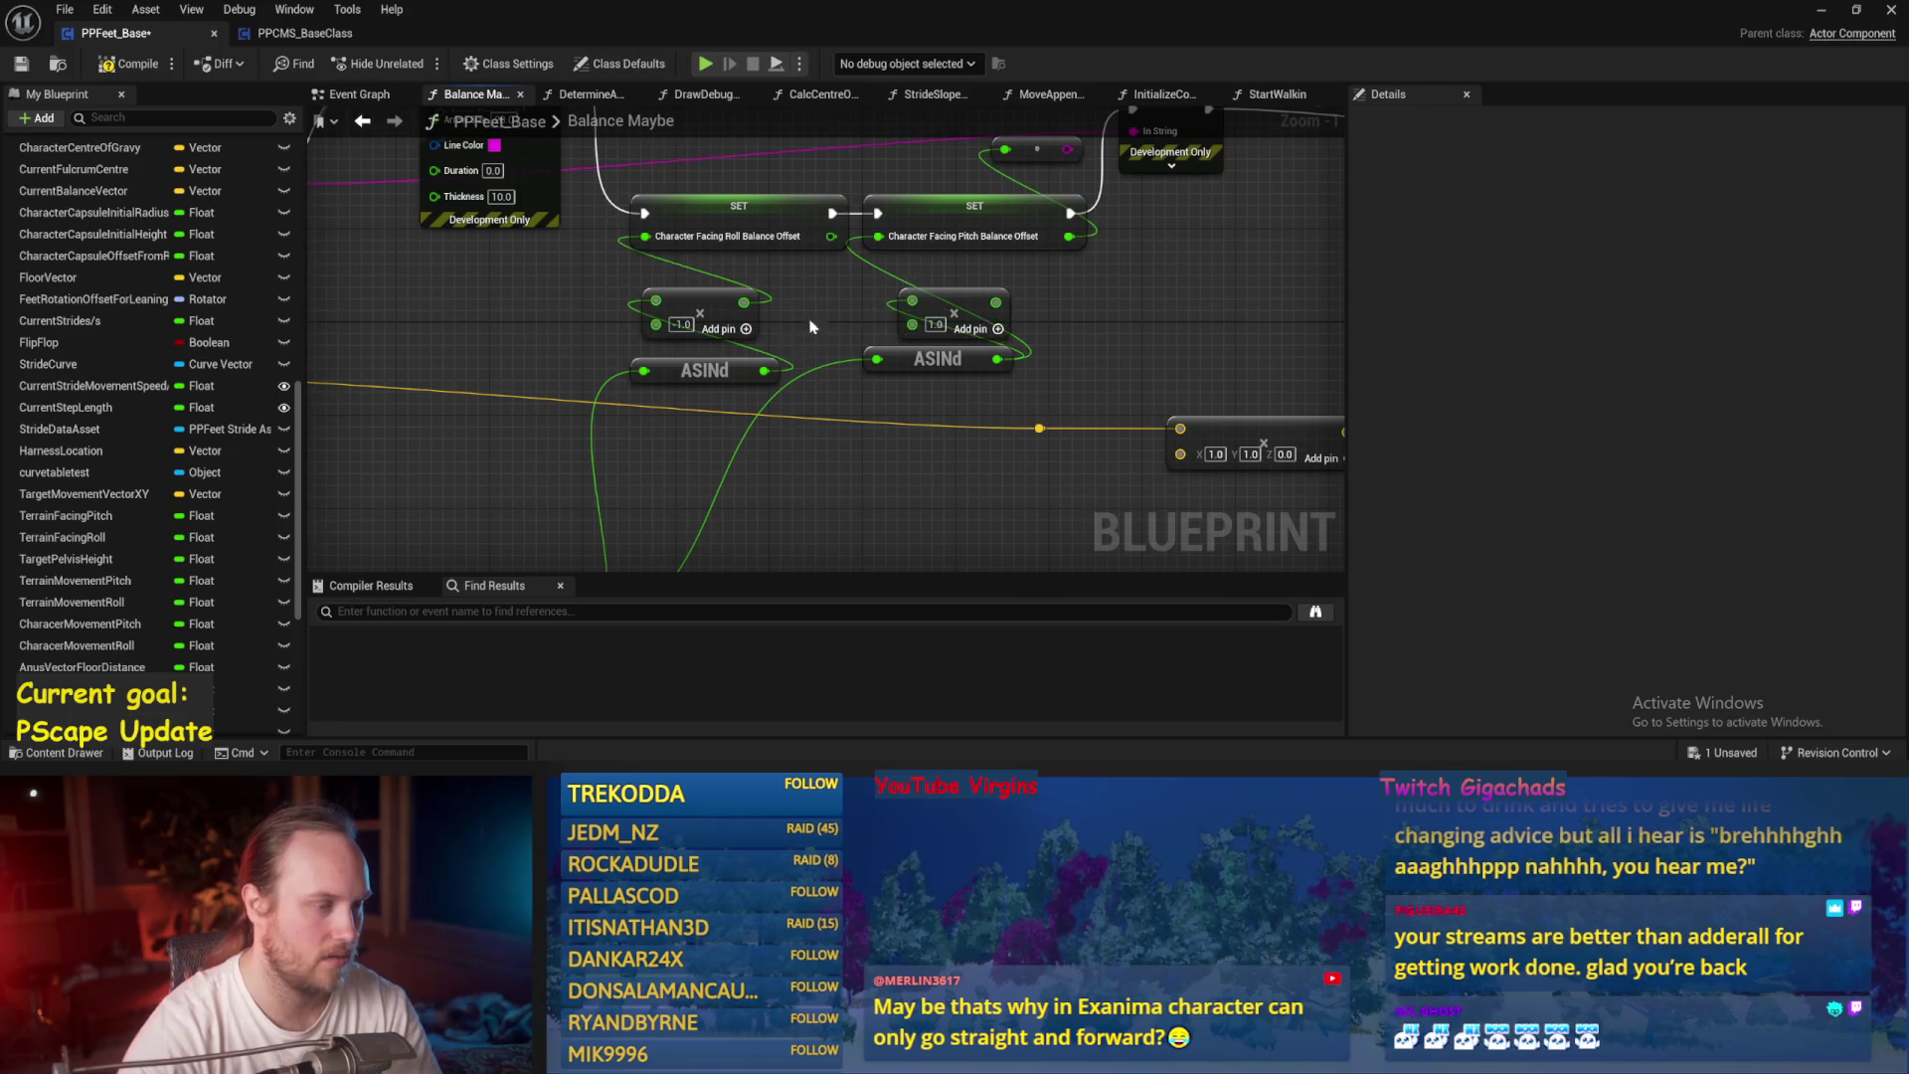
{"action": "scroll", "coordinate": [810, 327], "scroll_direction": "down", "scroll_amount": 3}
{"action": "key", "text": "ctrl+s"}
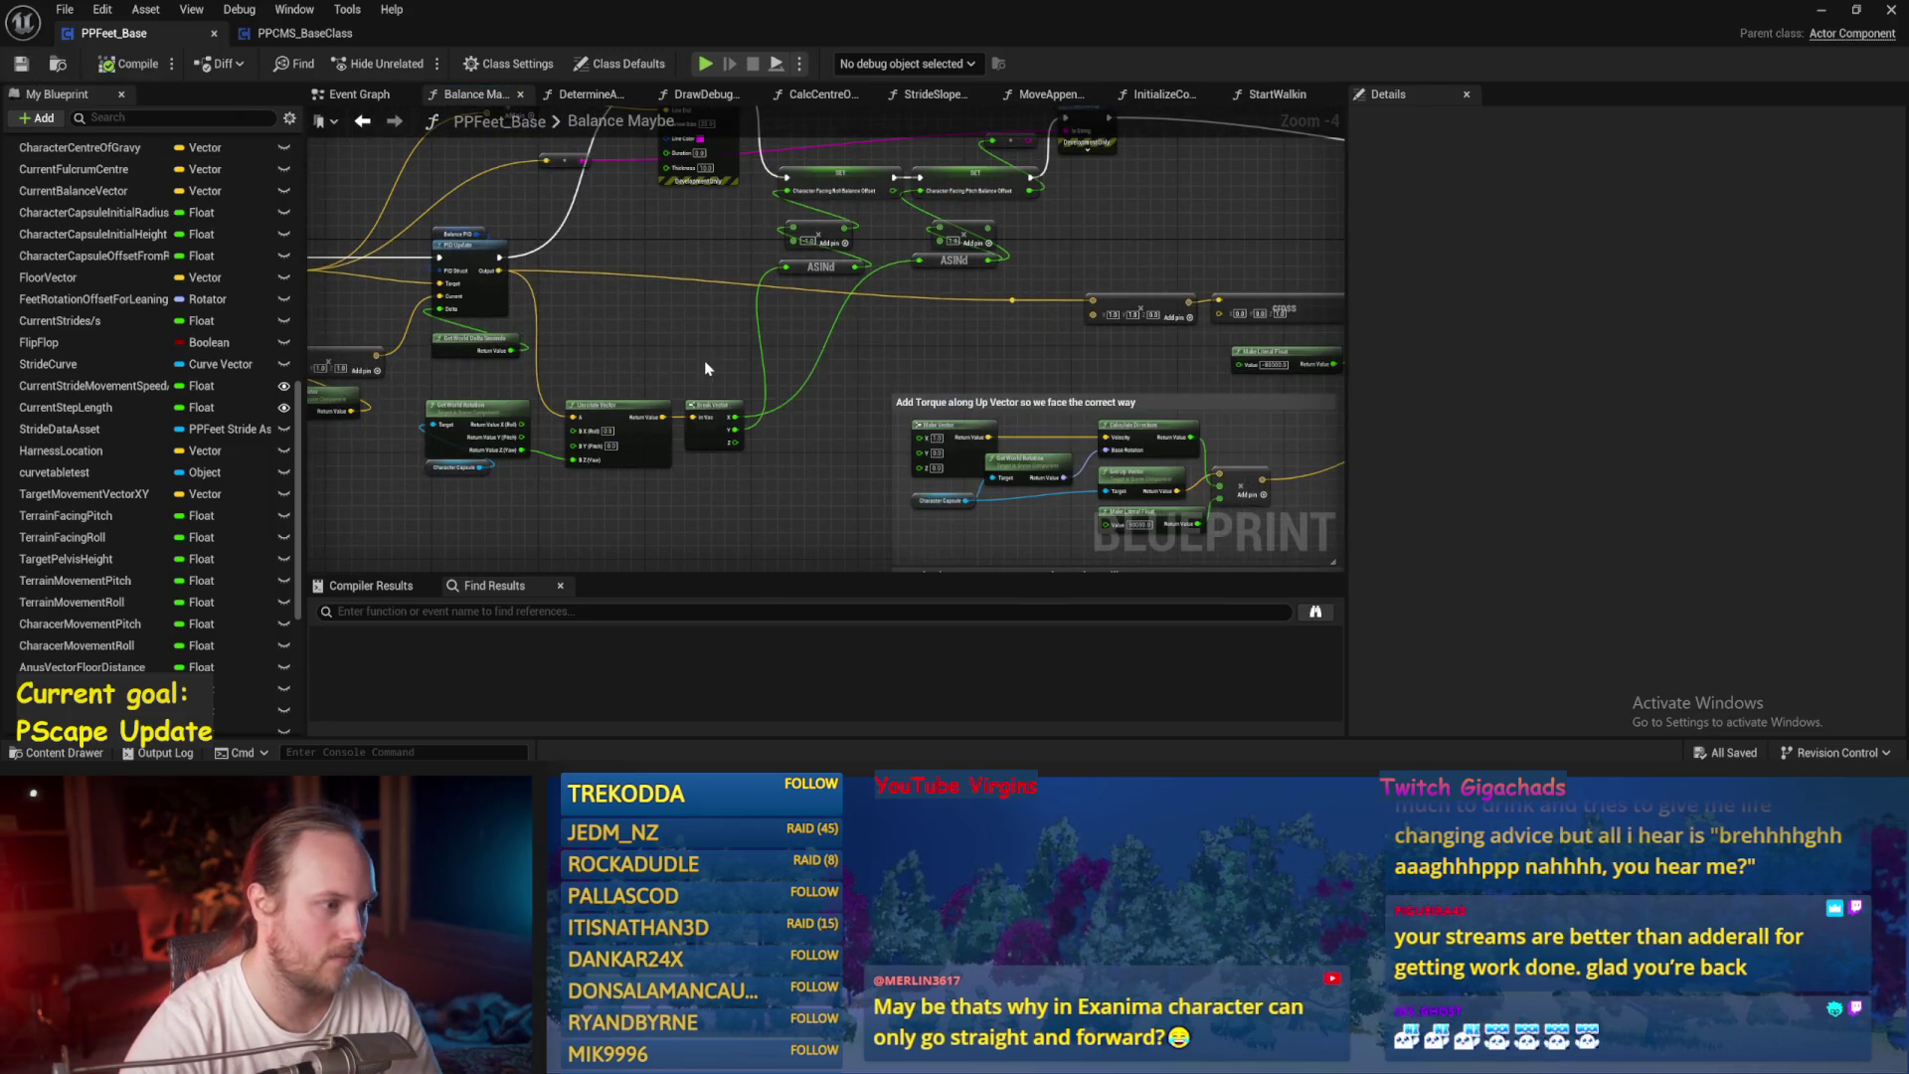
Set the Balance PID DerivativeFactor to 0.5 in the Details panel.
{"action": "scroll", "coordinate": [762, 358], "scroll_direction": "up", "scroll_amount": 1}
{"action": "left_click_drag", "start_coordinate": [763, 361], "coordinate": [799, 391]}
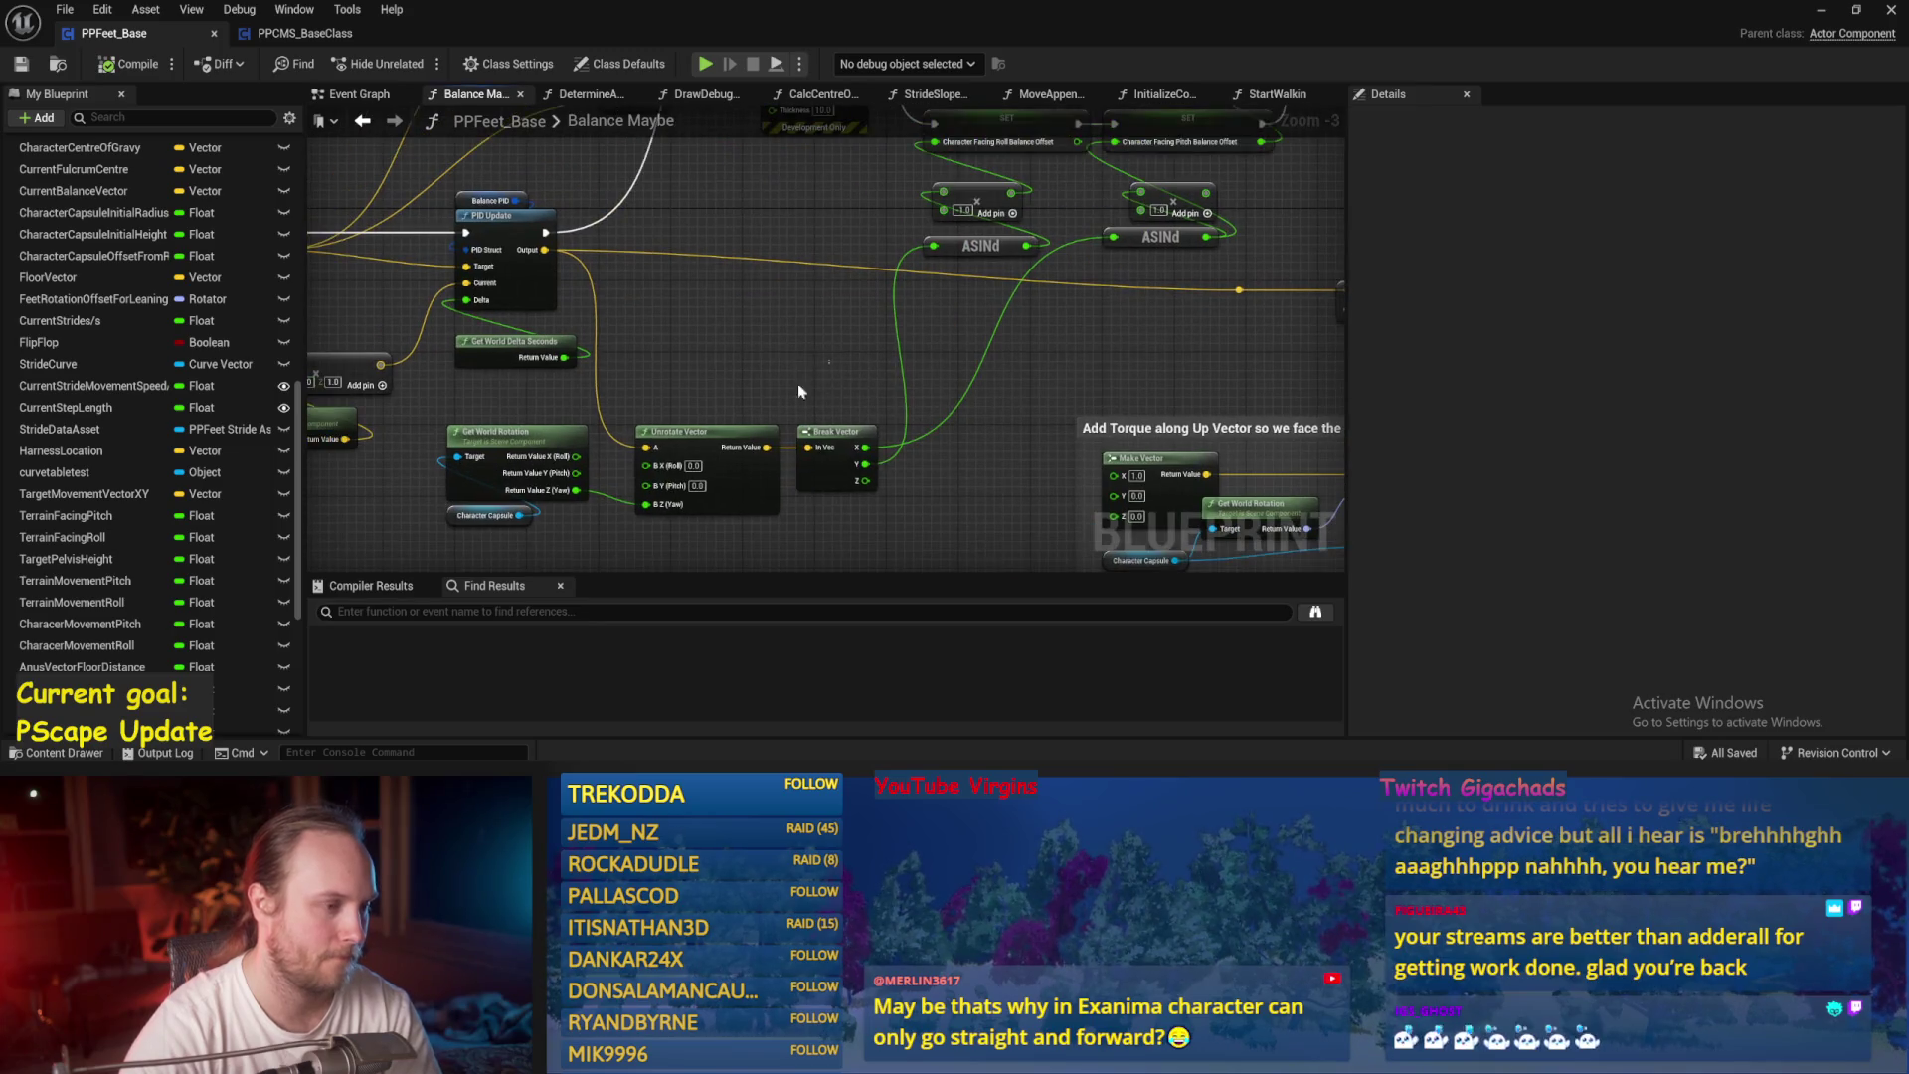
{"action": "left_click_drag", "start_coordinate": [764, 470], "coordinate": [806, 610]}
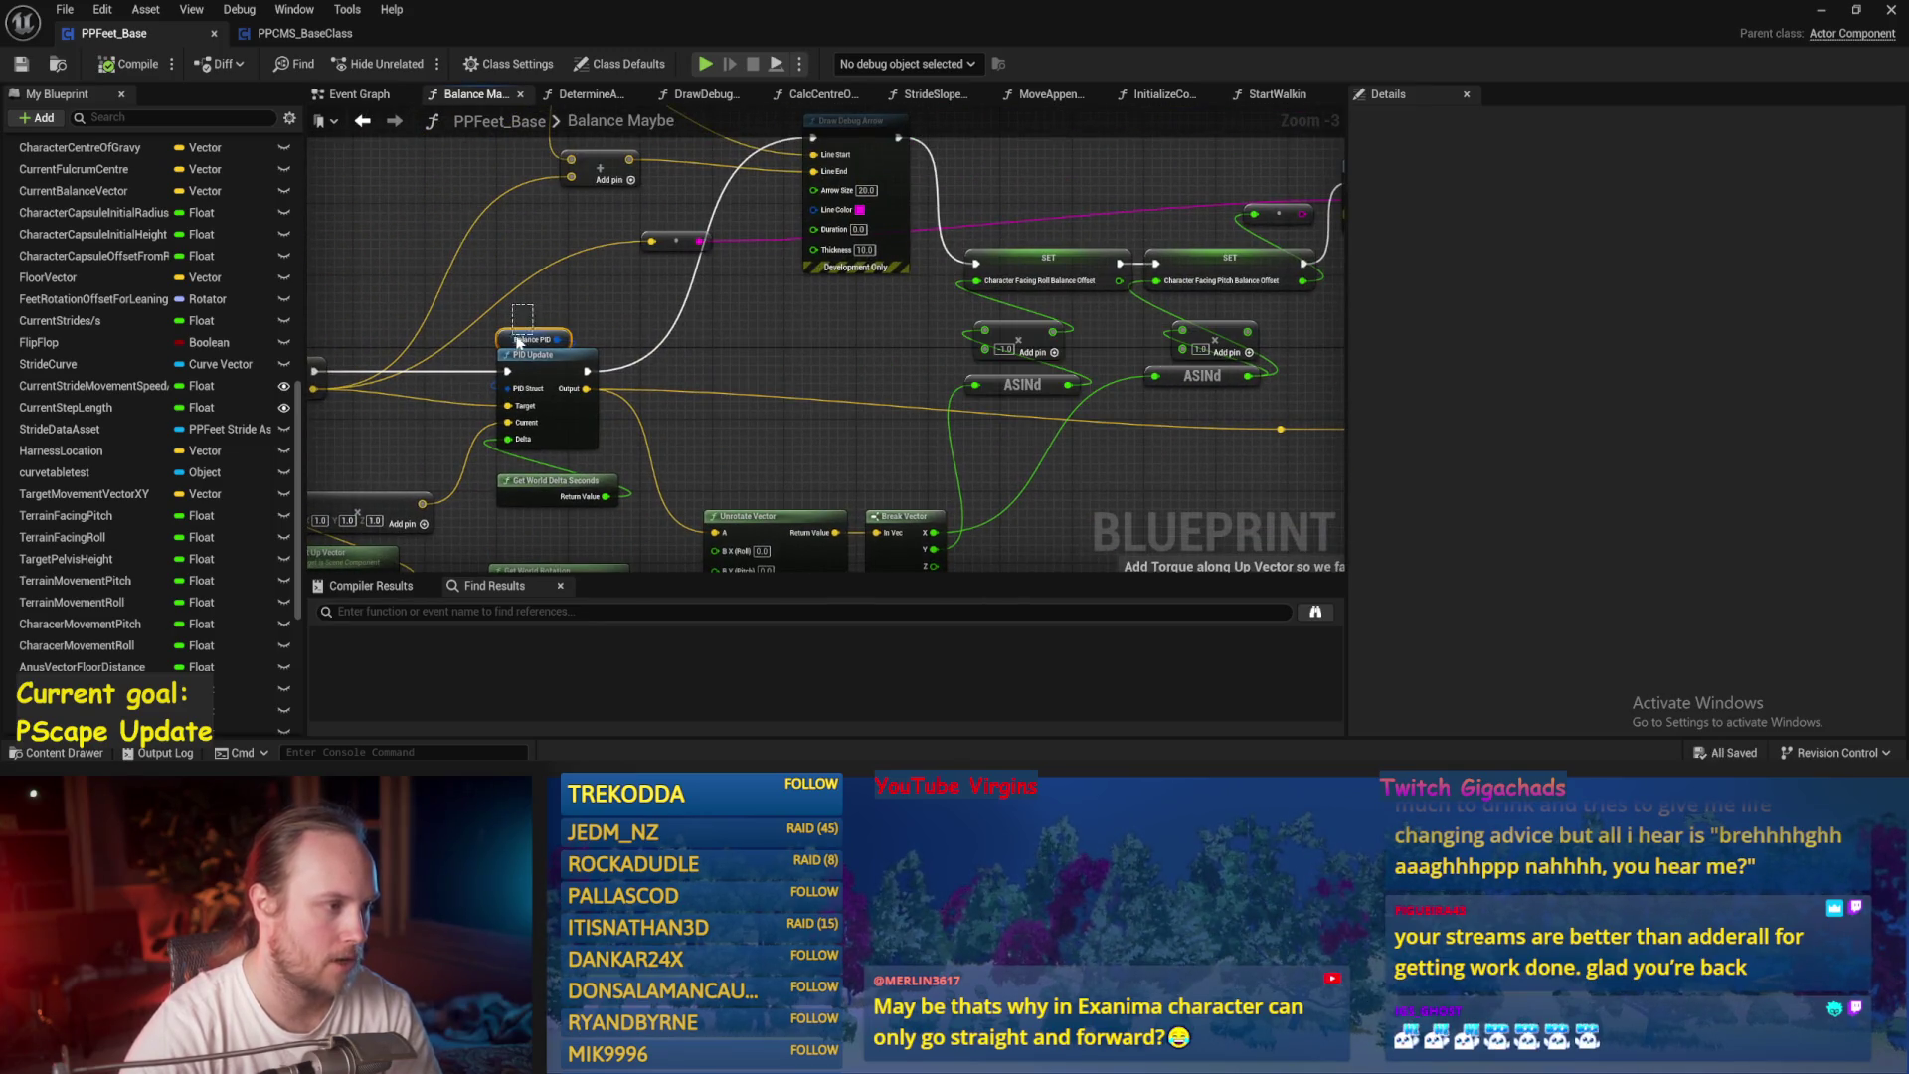
{"action": "left_click", "coordinate": [532, 339]}
{"action": "left_click", "coordinate": [991, 411]}
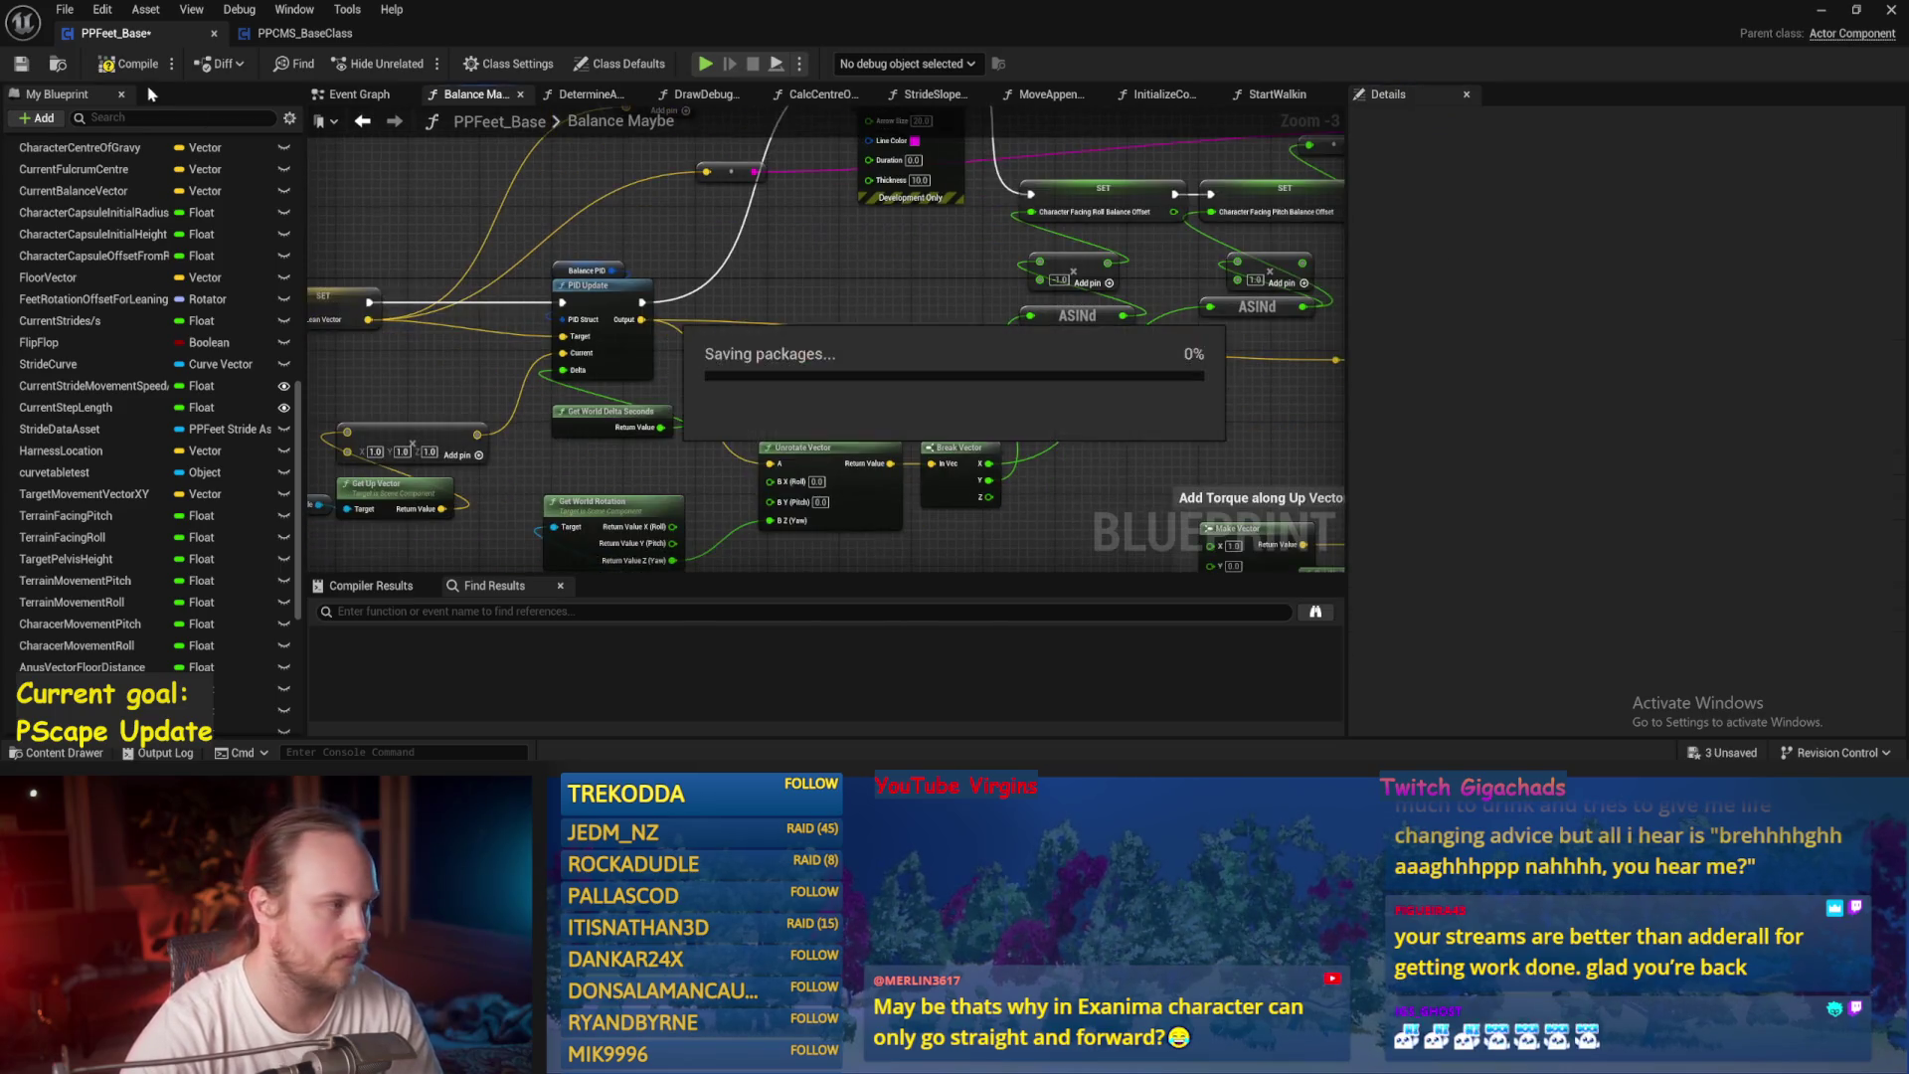
{"action": "left_click_drag", "start_coordinate": [552, 277], "coordinate": [552, 278]}
{"action": "left_click", "coordinate": [1696, 509]}
{"action": "key", "text": "Return"}
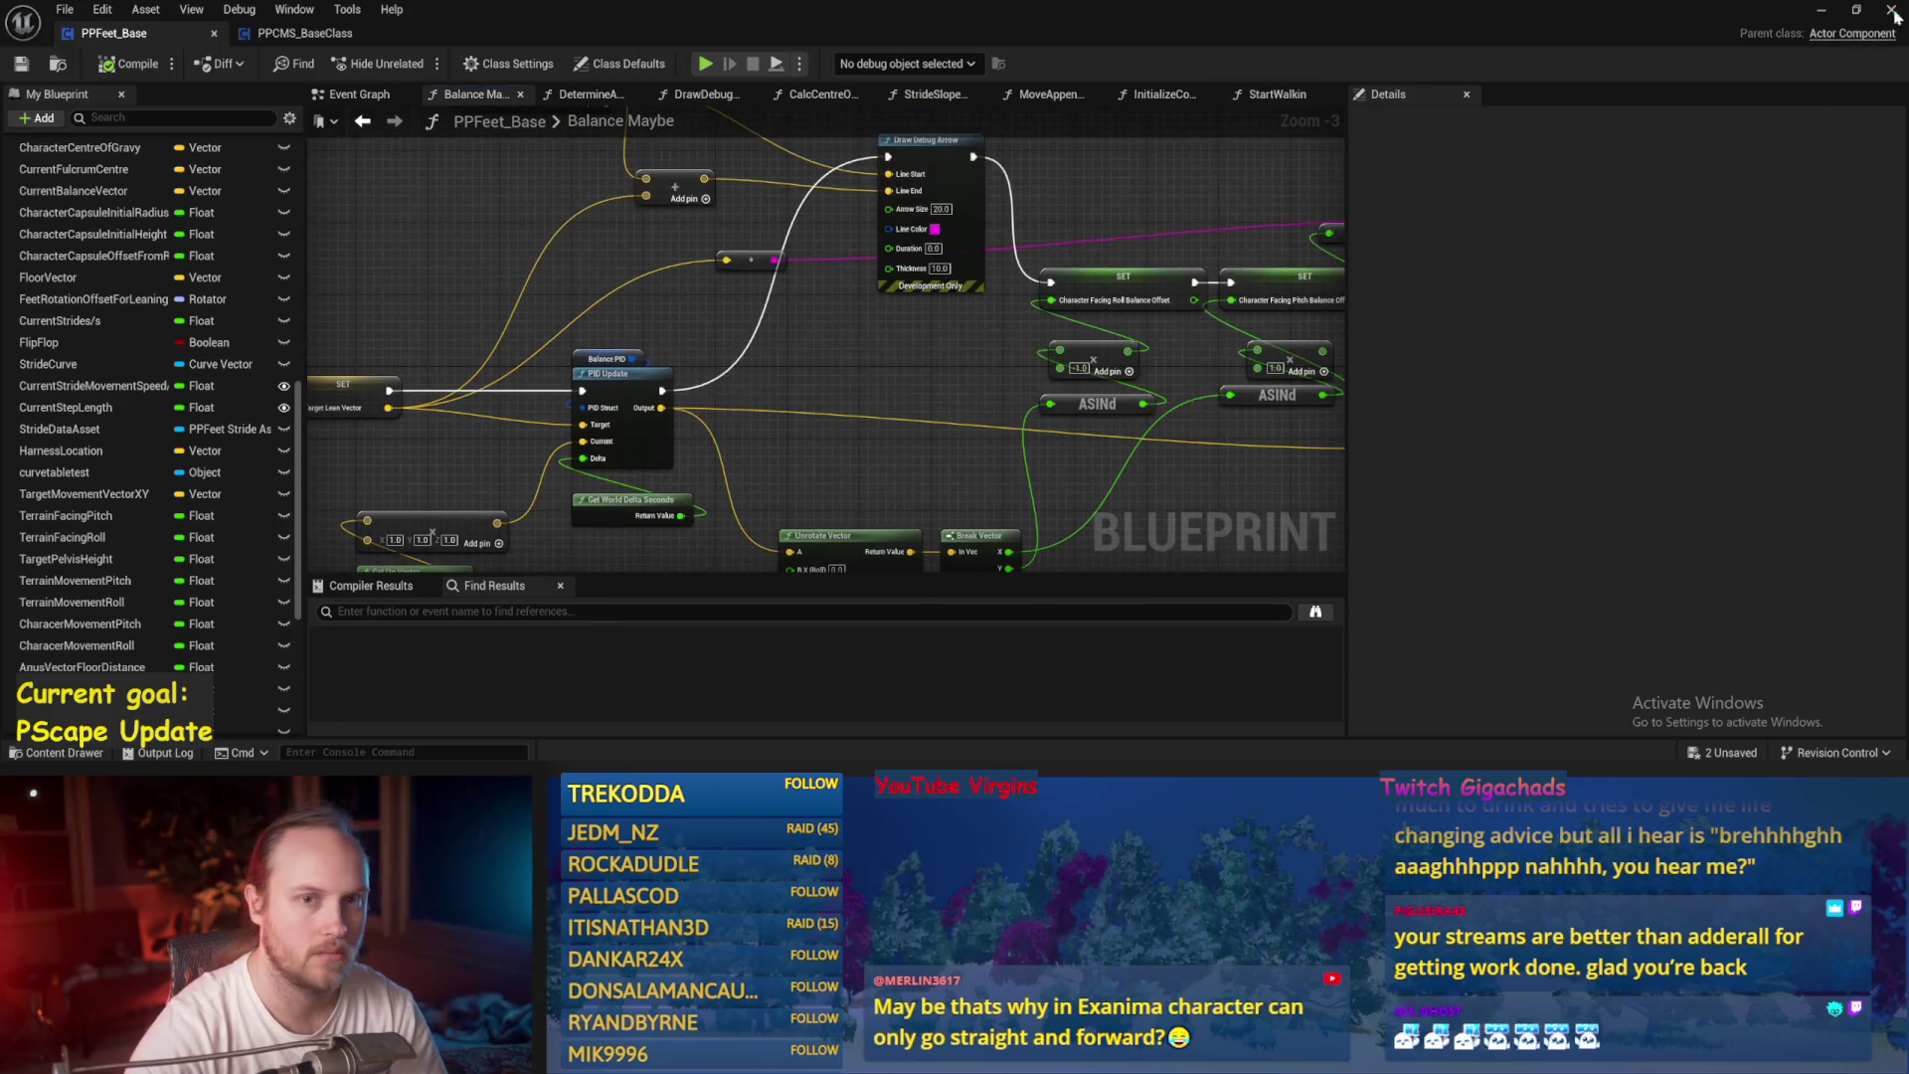
Playtest PPFeet_TestLevel, stop it, and return to the blueprint.
{"action": "left_click", "coordinate": [1819, 12]}
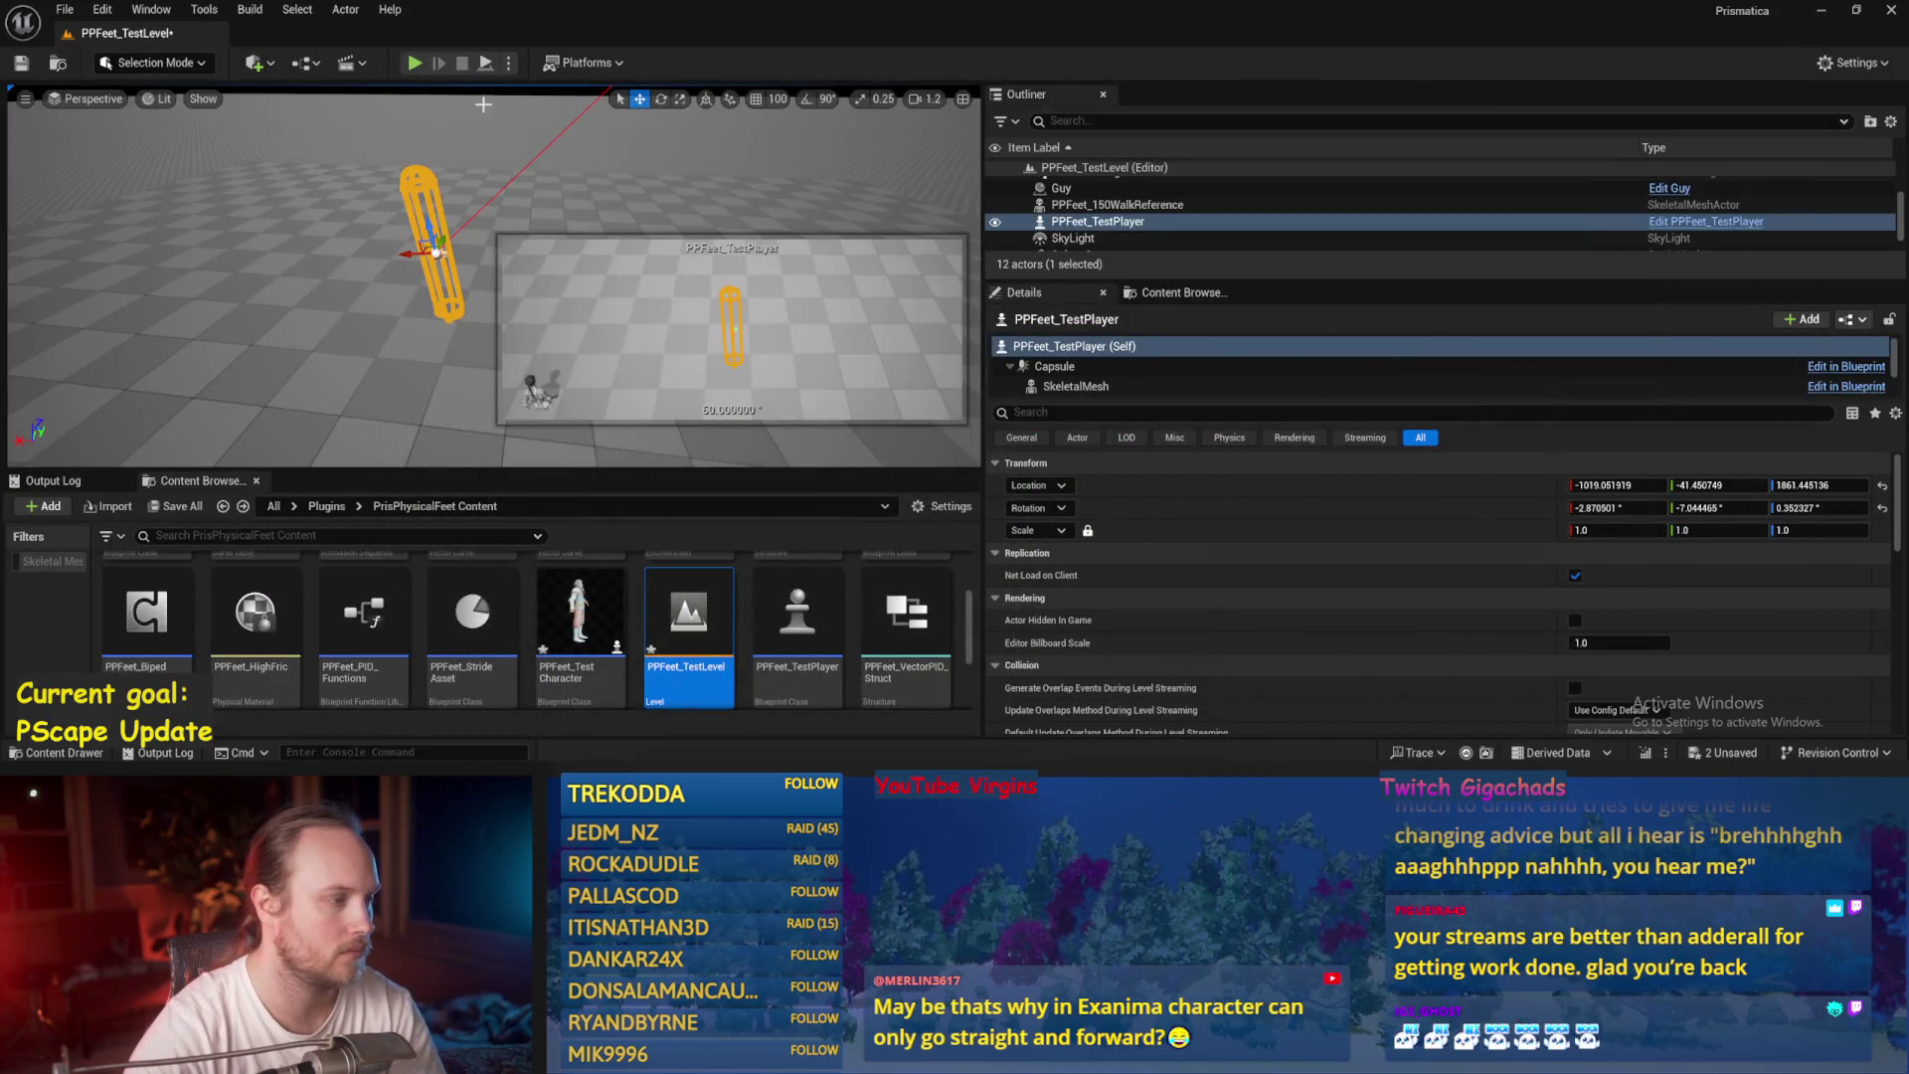
{"action": "key", "text": "alt+p"}
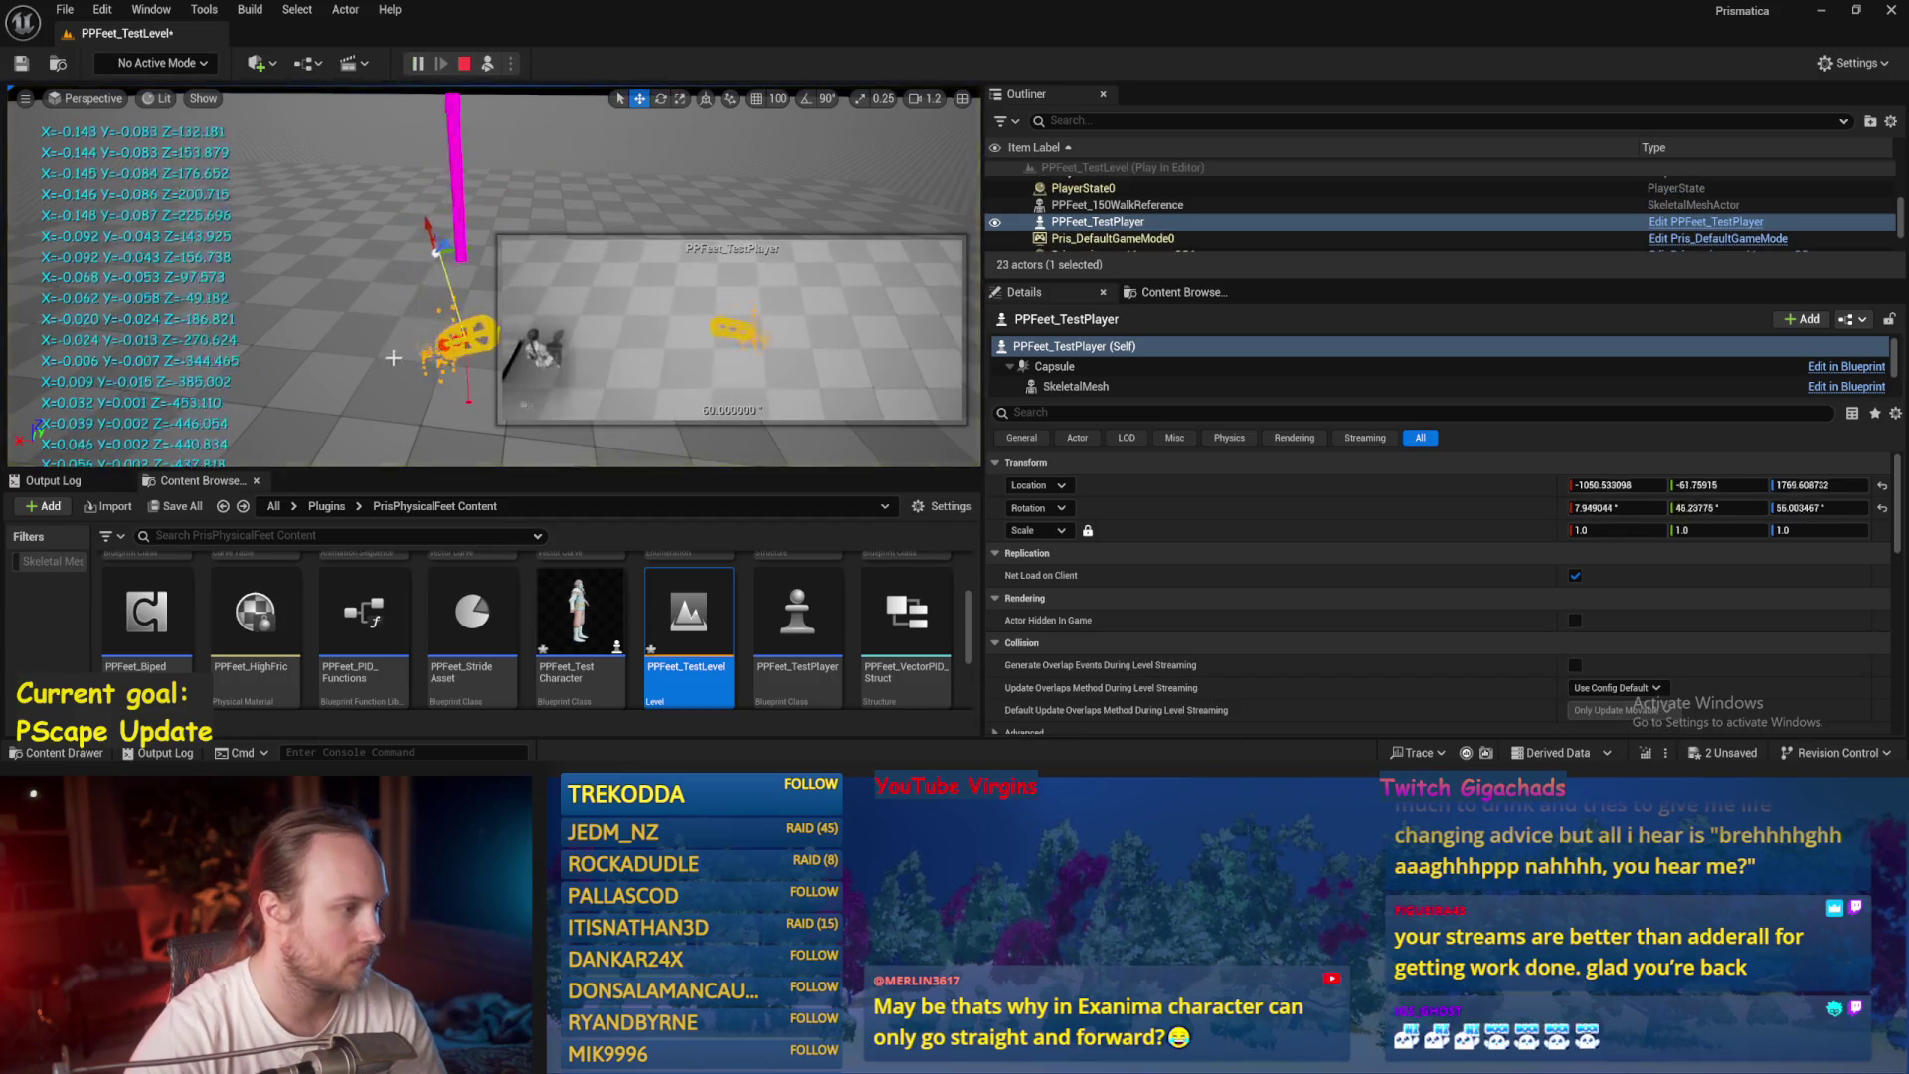
{"action": "left_click", "coordinate": [376, 363]}
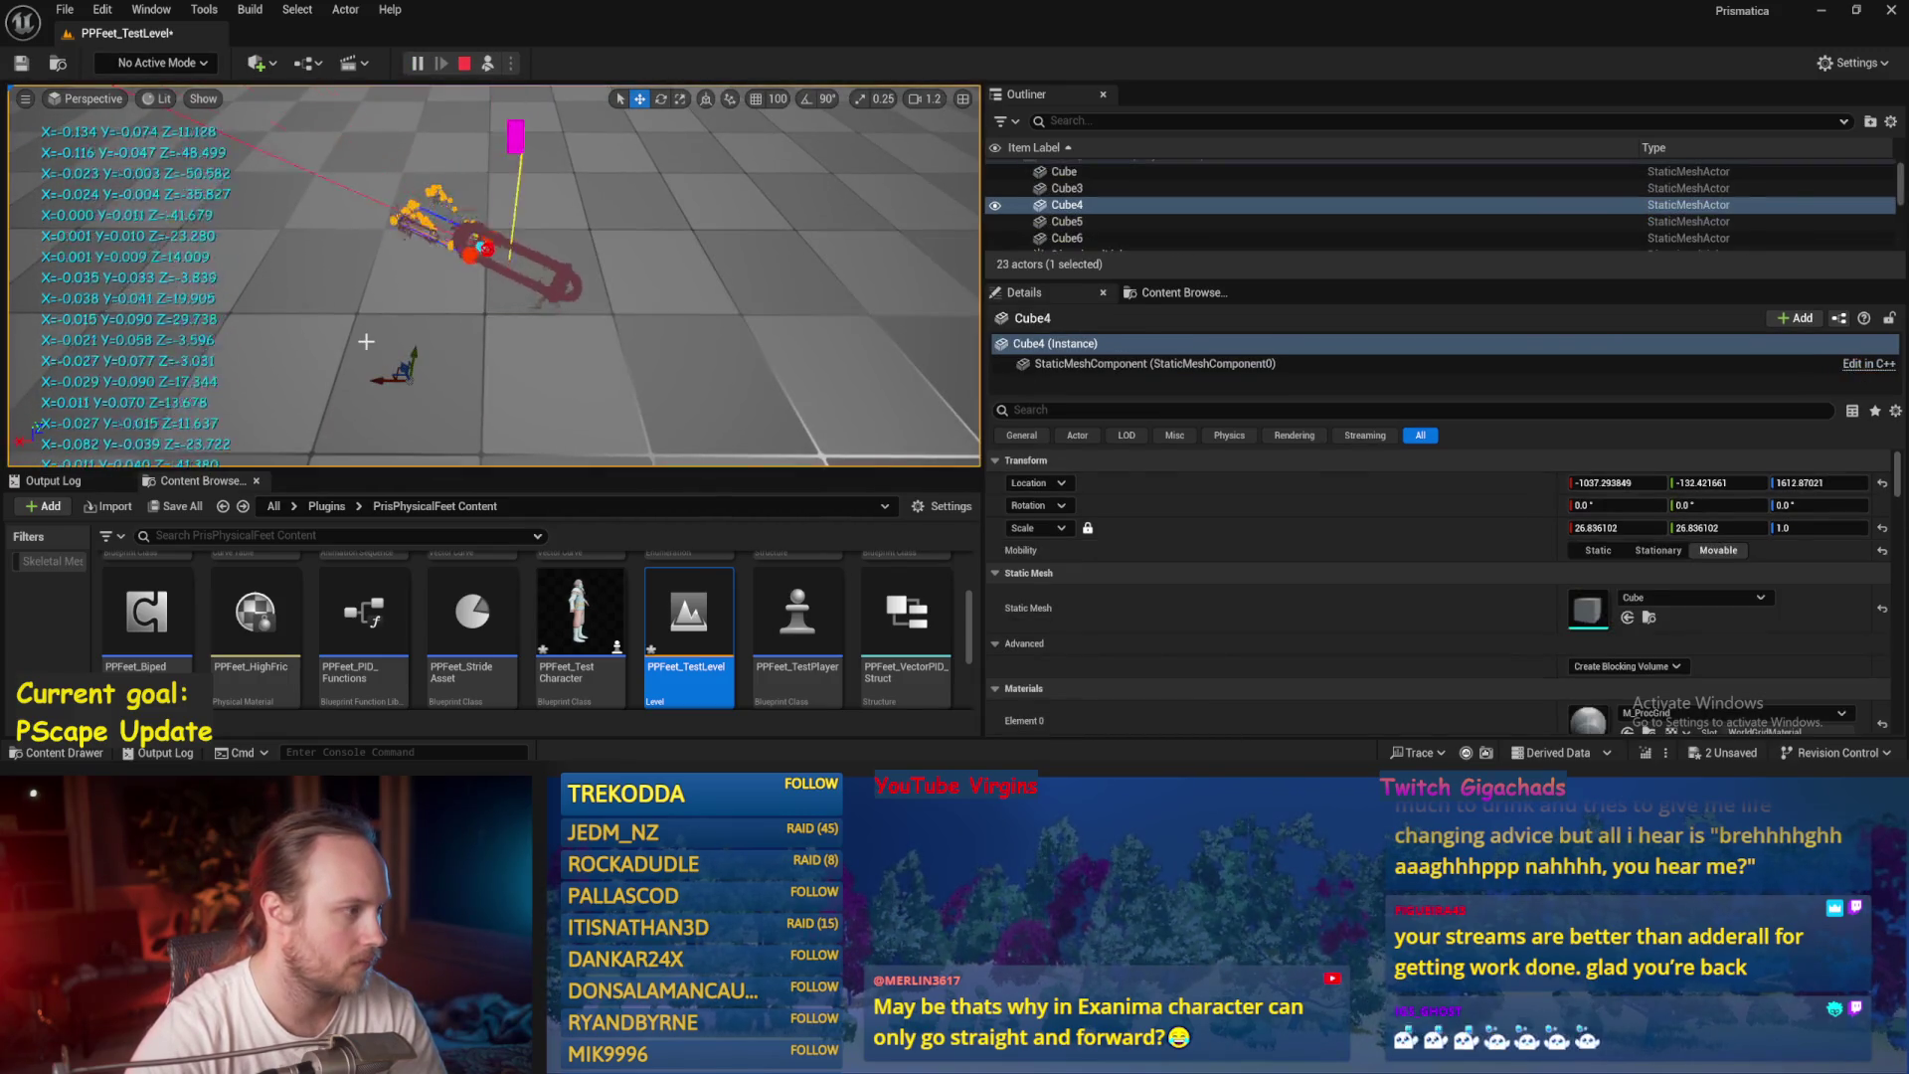
{"action": "key", "text": "Escape"}
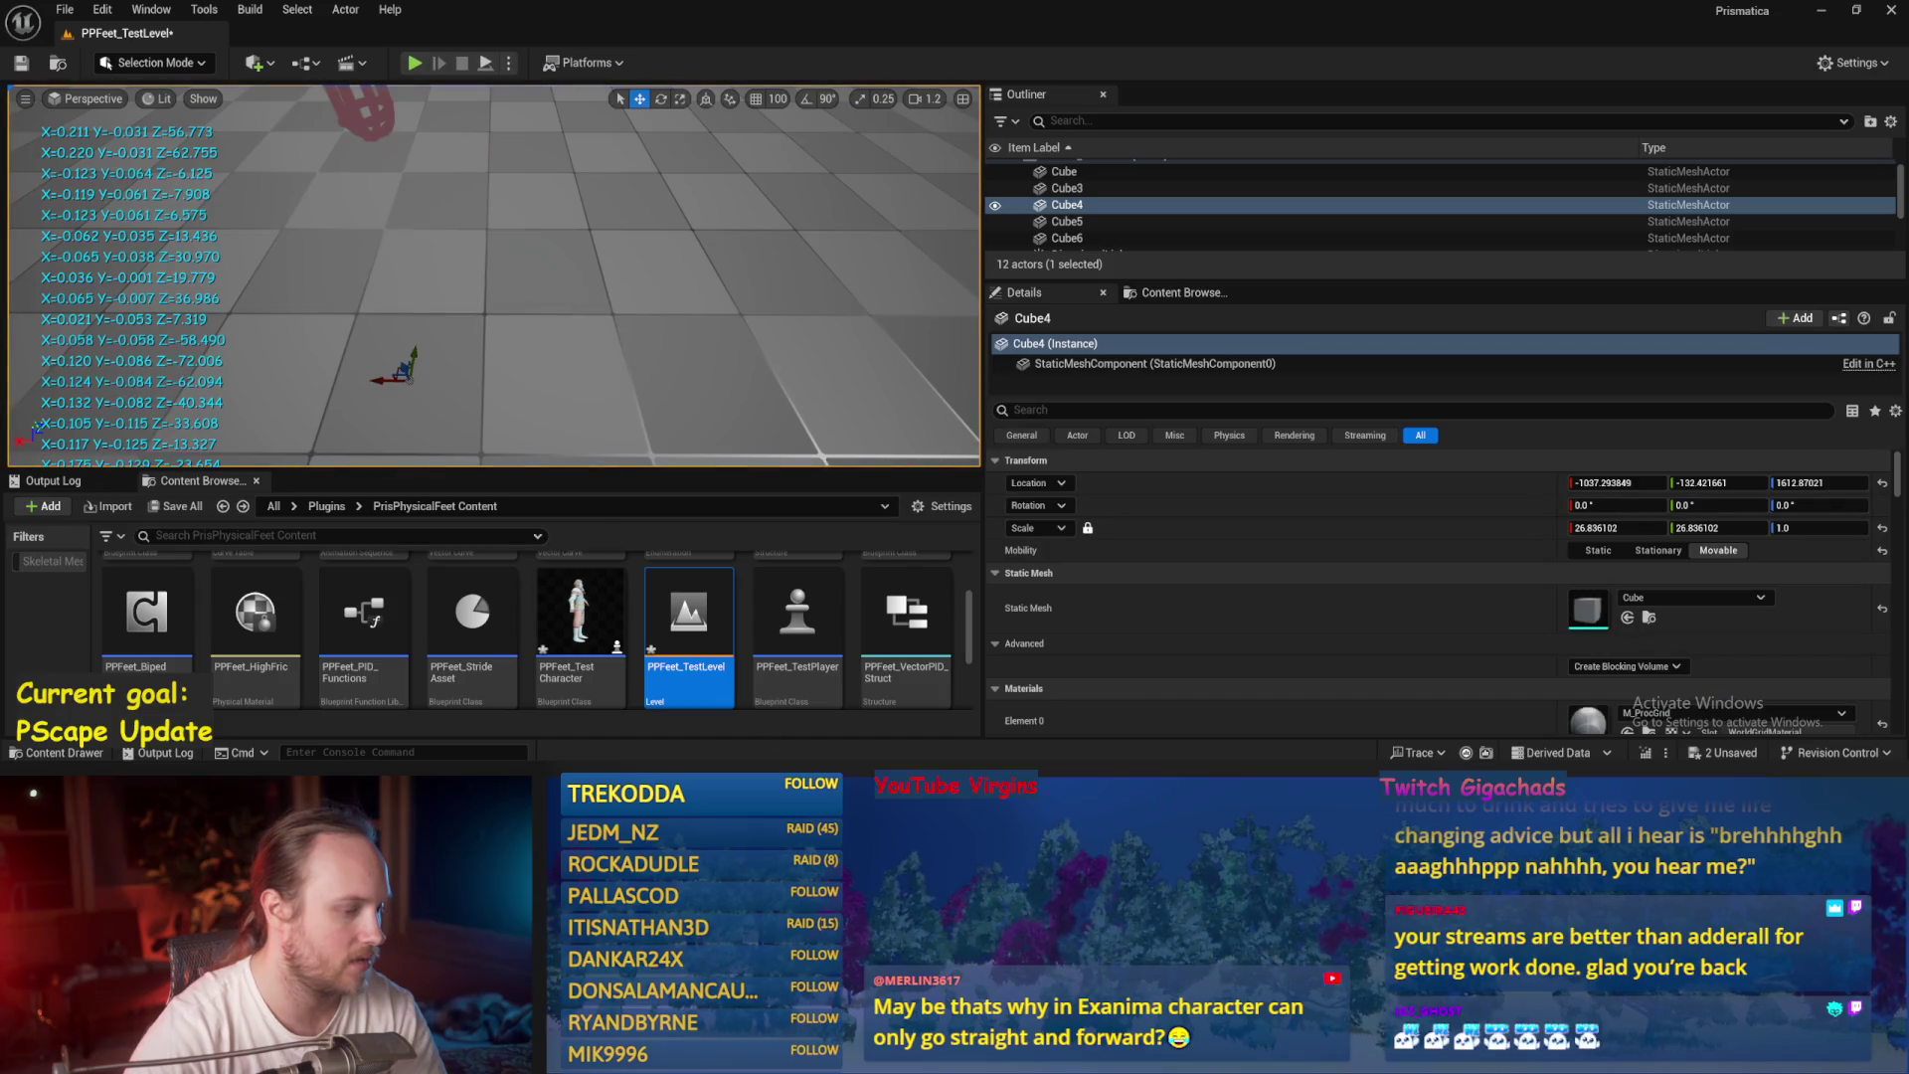
{"action": "key", "text": "alt+Tab"}
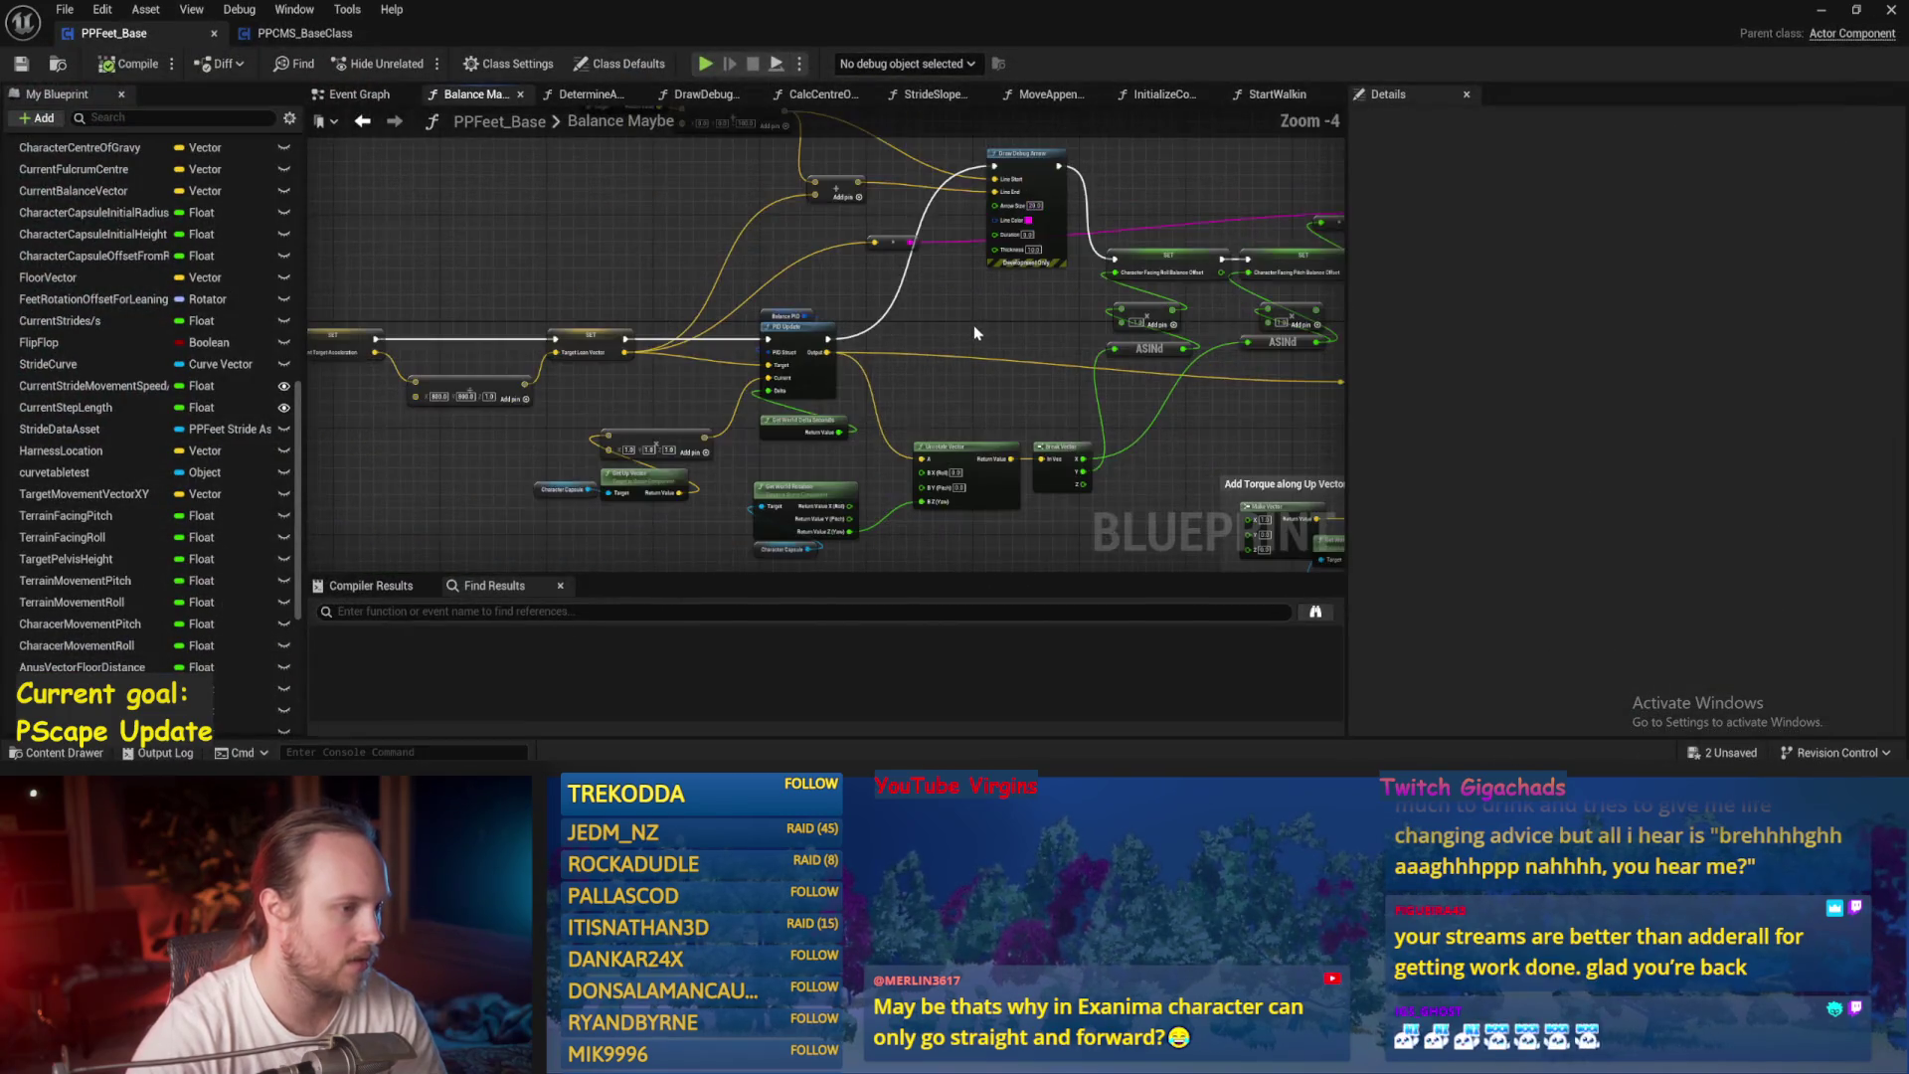
Move the Draw Debug Arrow node lower and reduce the Balance PID ProportionalFactor.
{"action": "scroll", "coordinate": [974, 332], "scroll_direction": "up", "scroll_amount": 1}
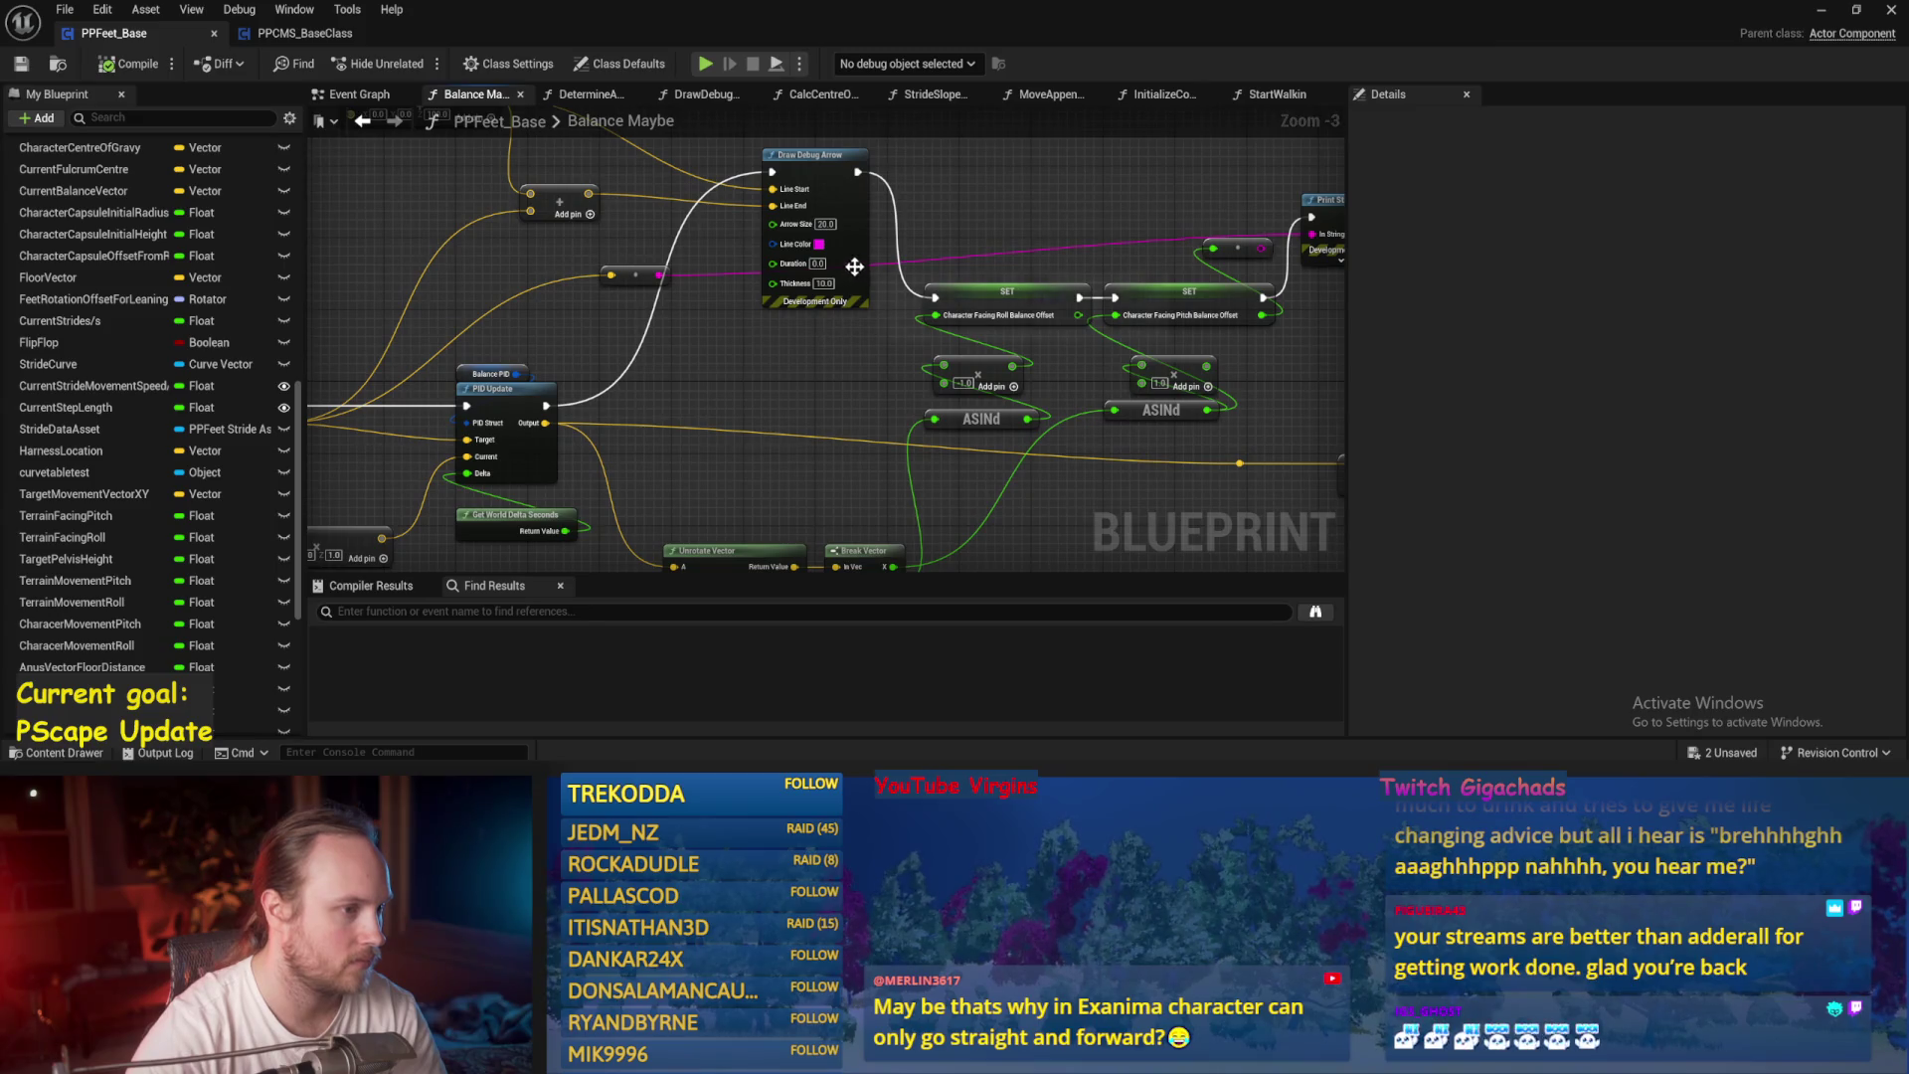
{"action": "left_click_drag", "start_coordinate": [854, 266], "coordinate": [834, 339]}
{"action": "left_click", "coordinate": [1699, 464]}
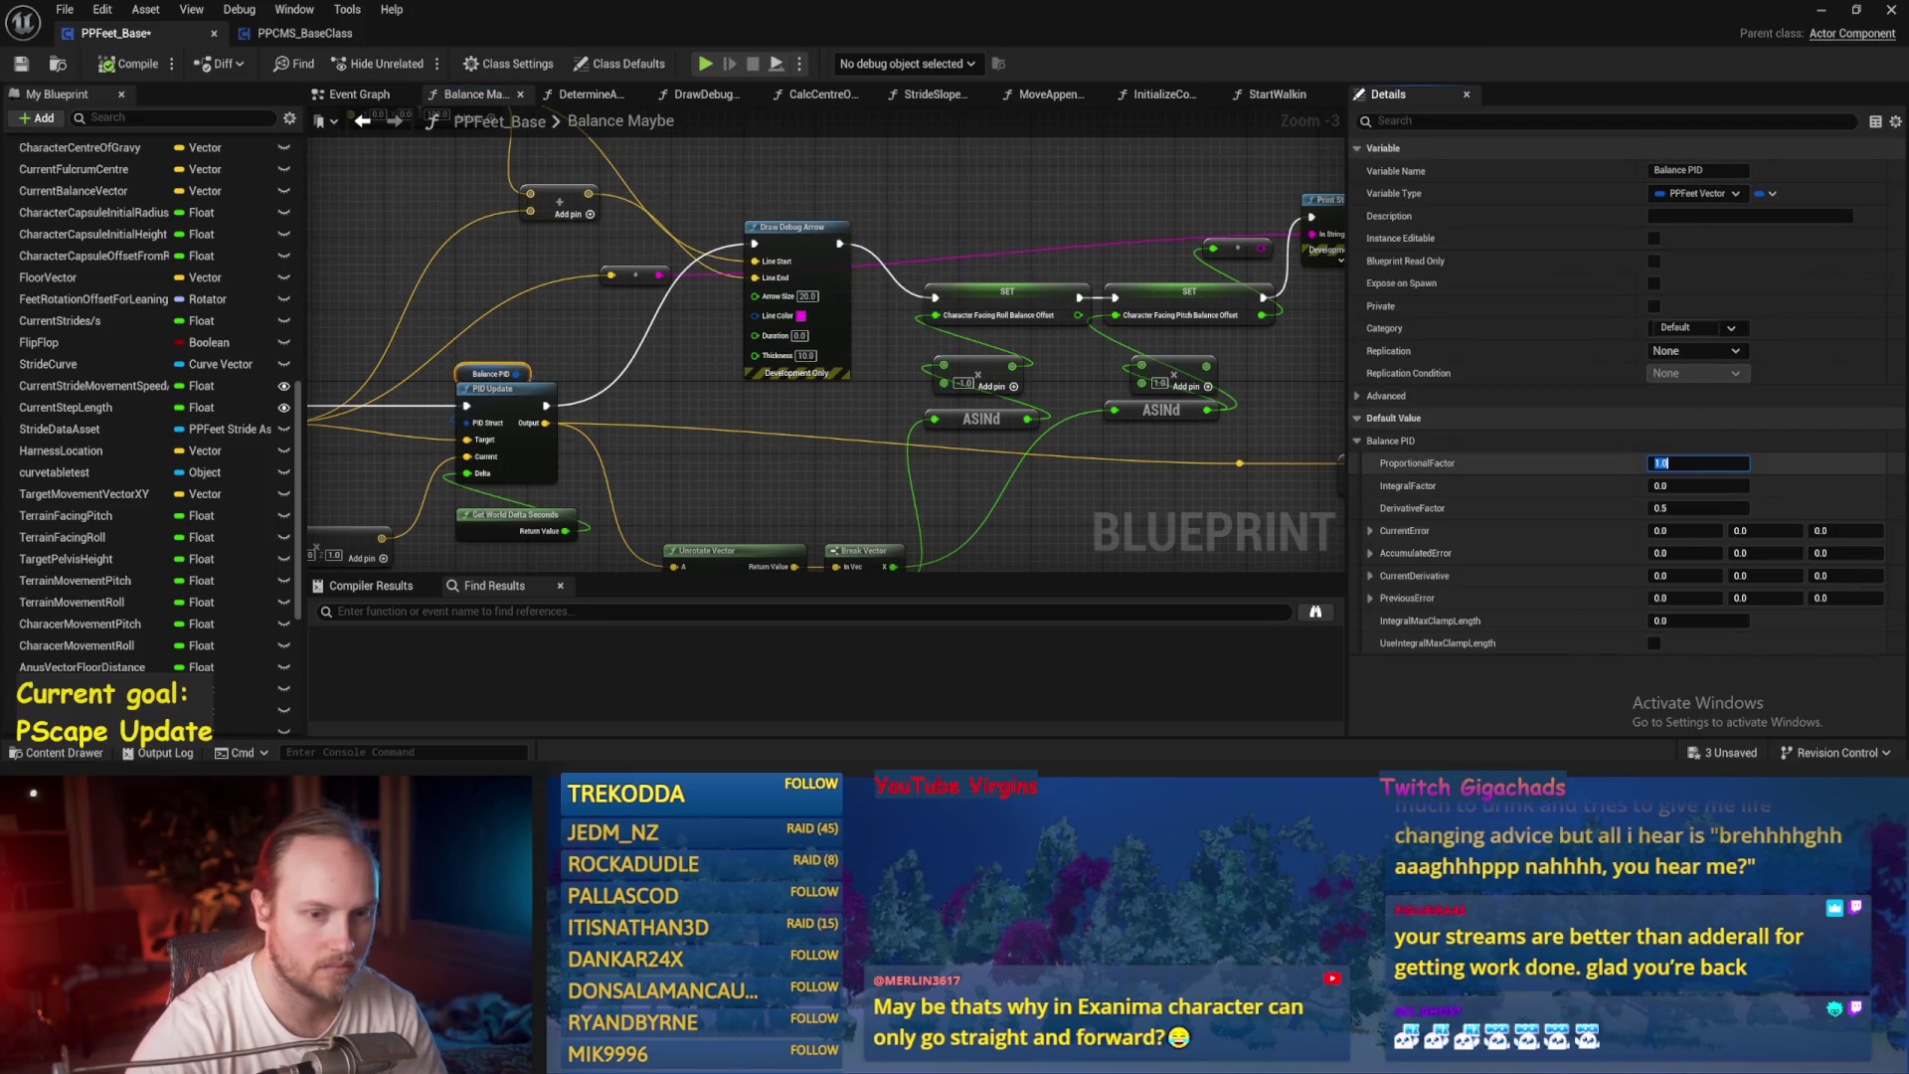
{"action": "left_click", "coordinate": [859, 425]}
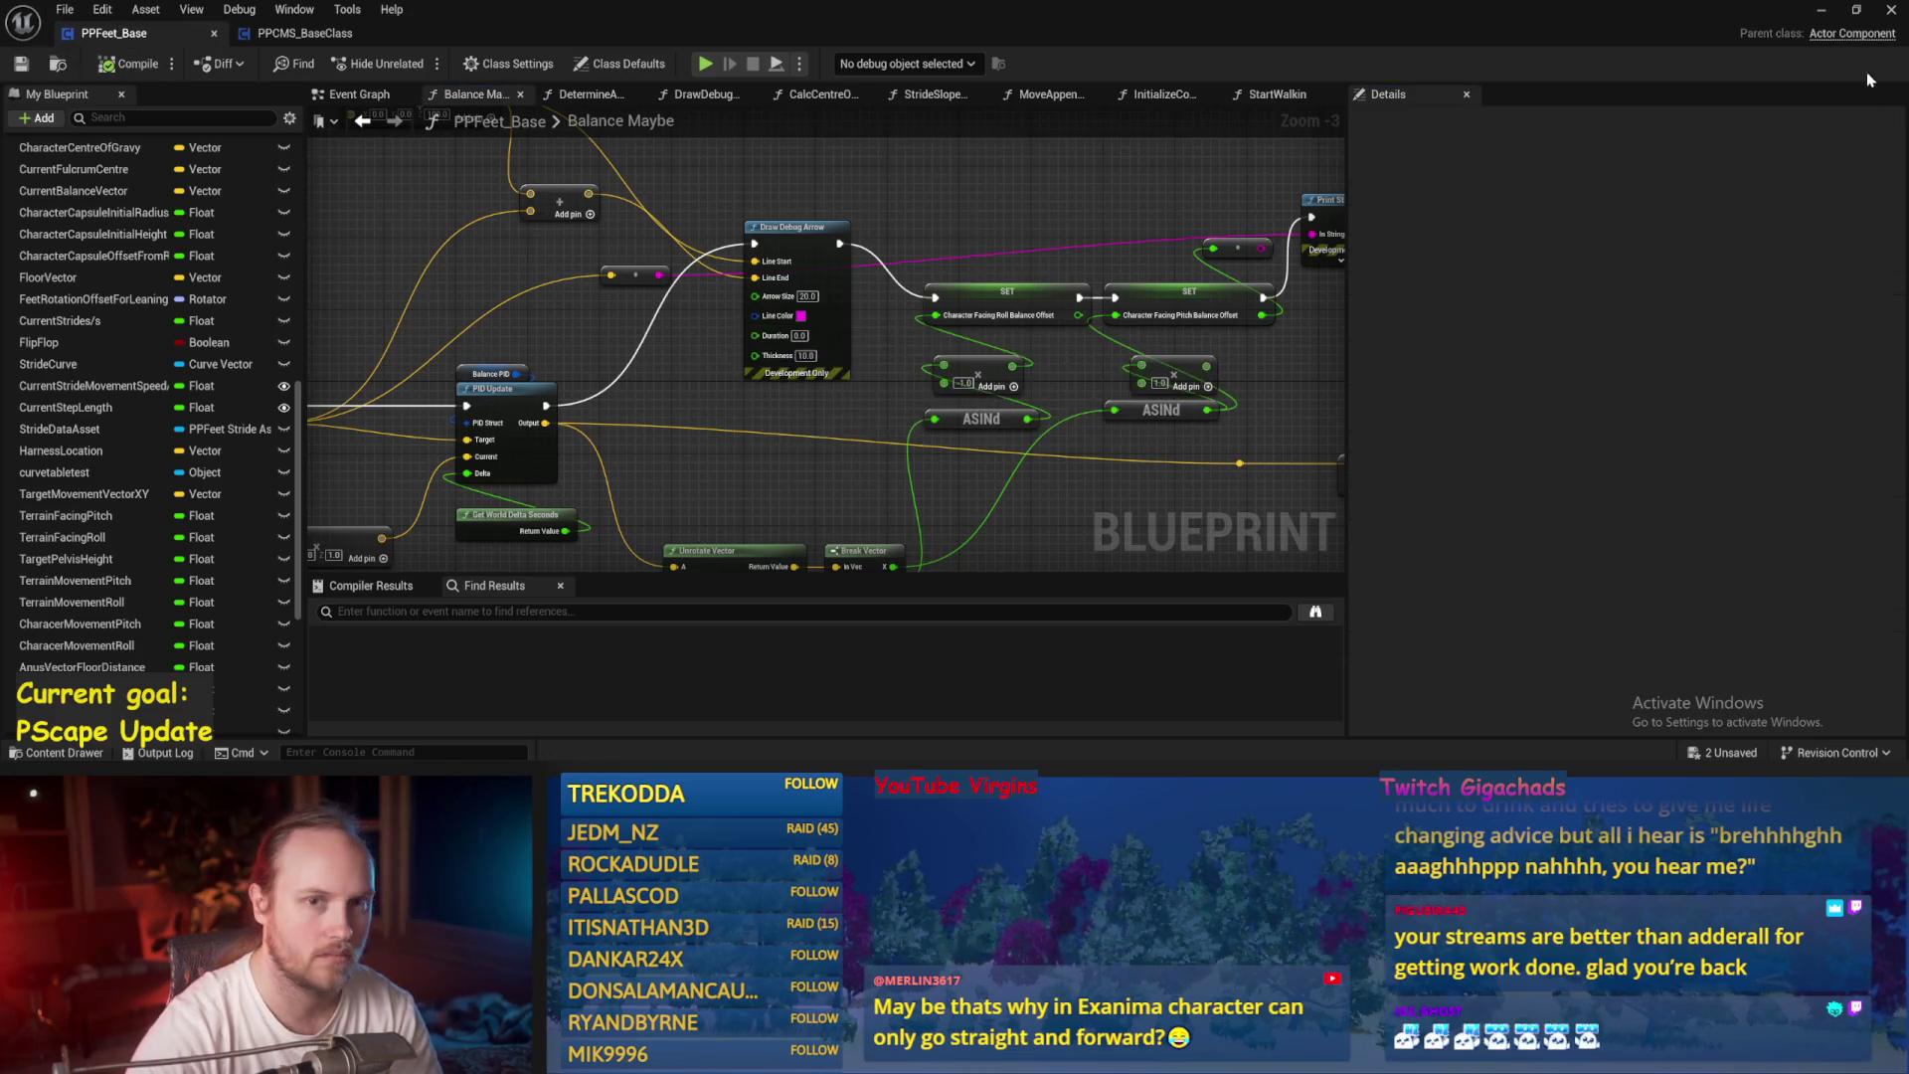
Run a quick playtest of the test level and come back to the blueprint.
{"action": "key", "text": "alt+Tab"}
{"action": "left_click", "coordinate": [414, 63]}
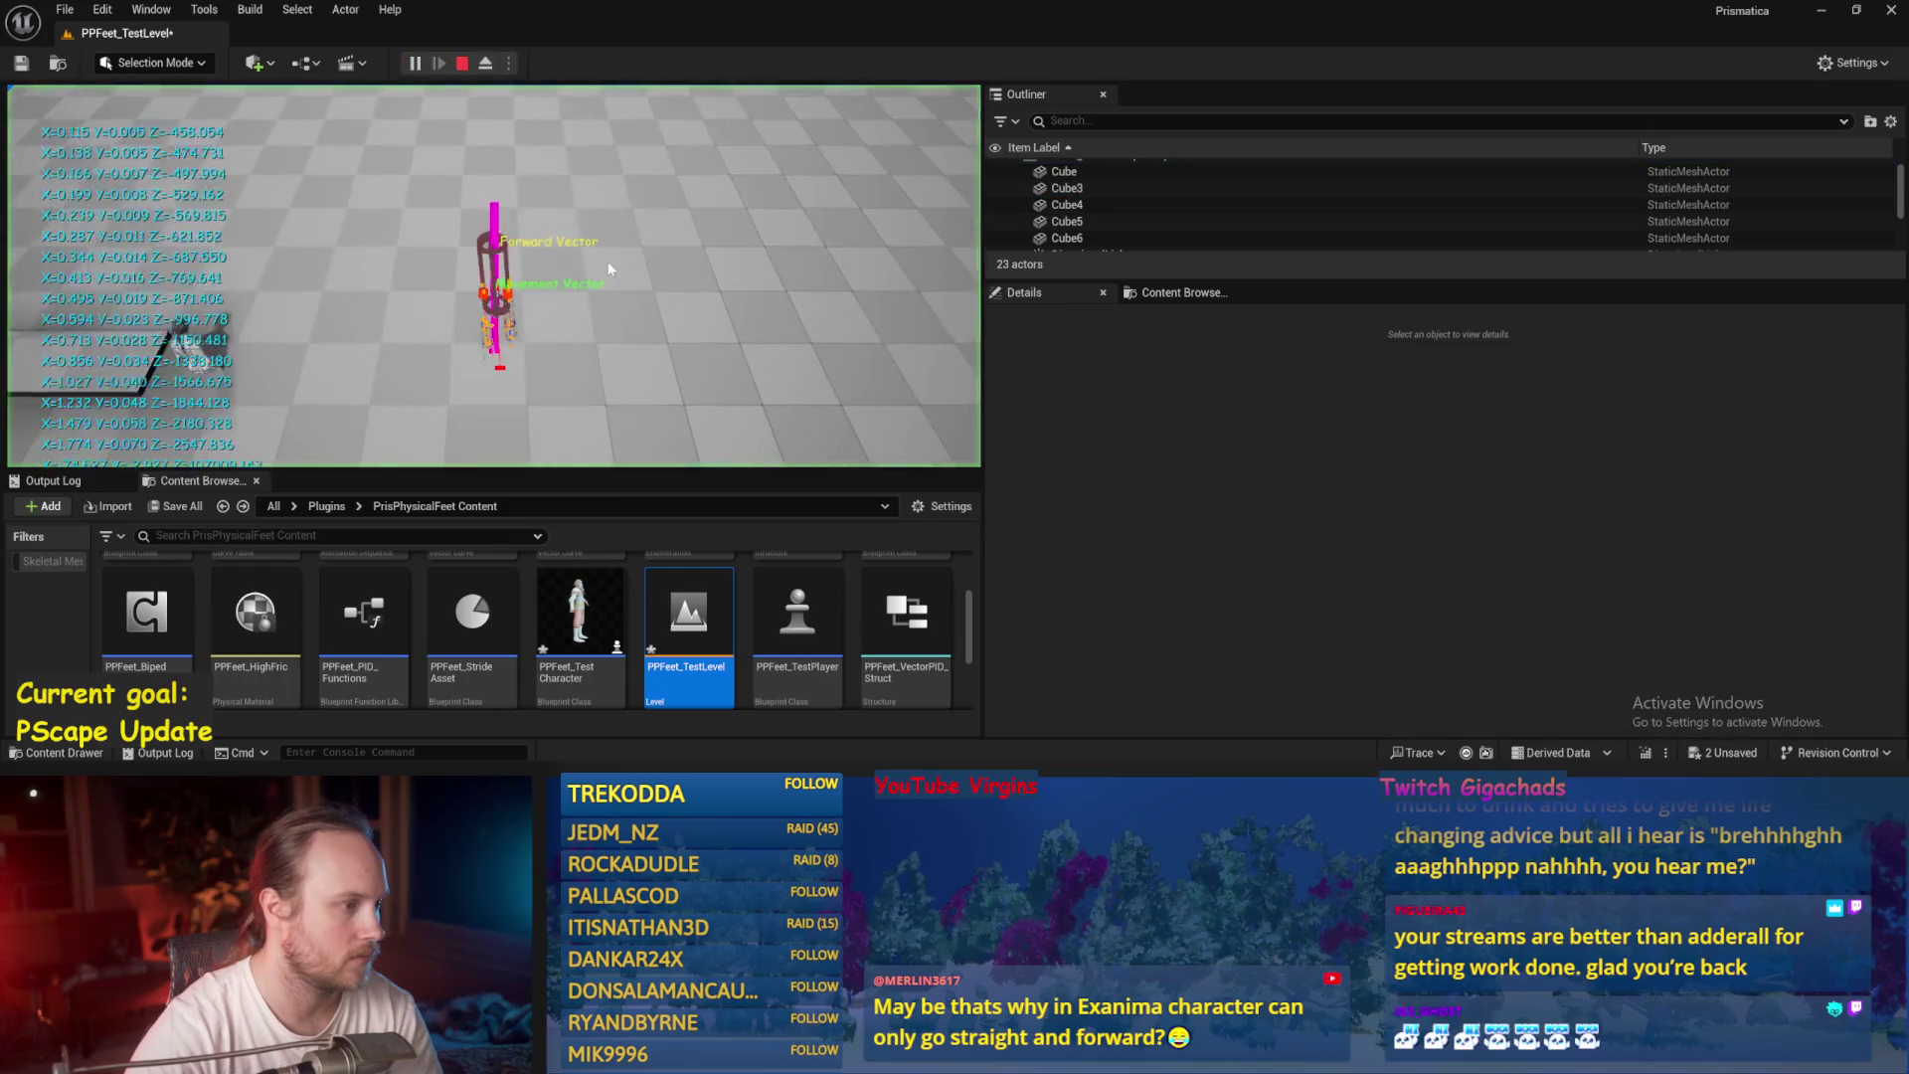
{"action": "key", "text": "Escape"}
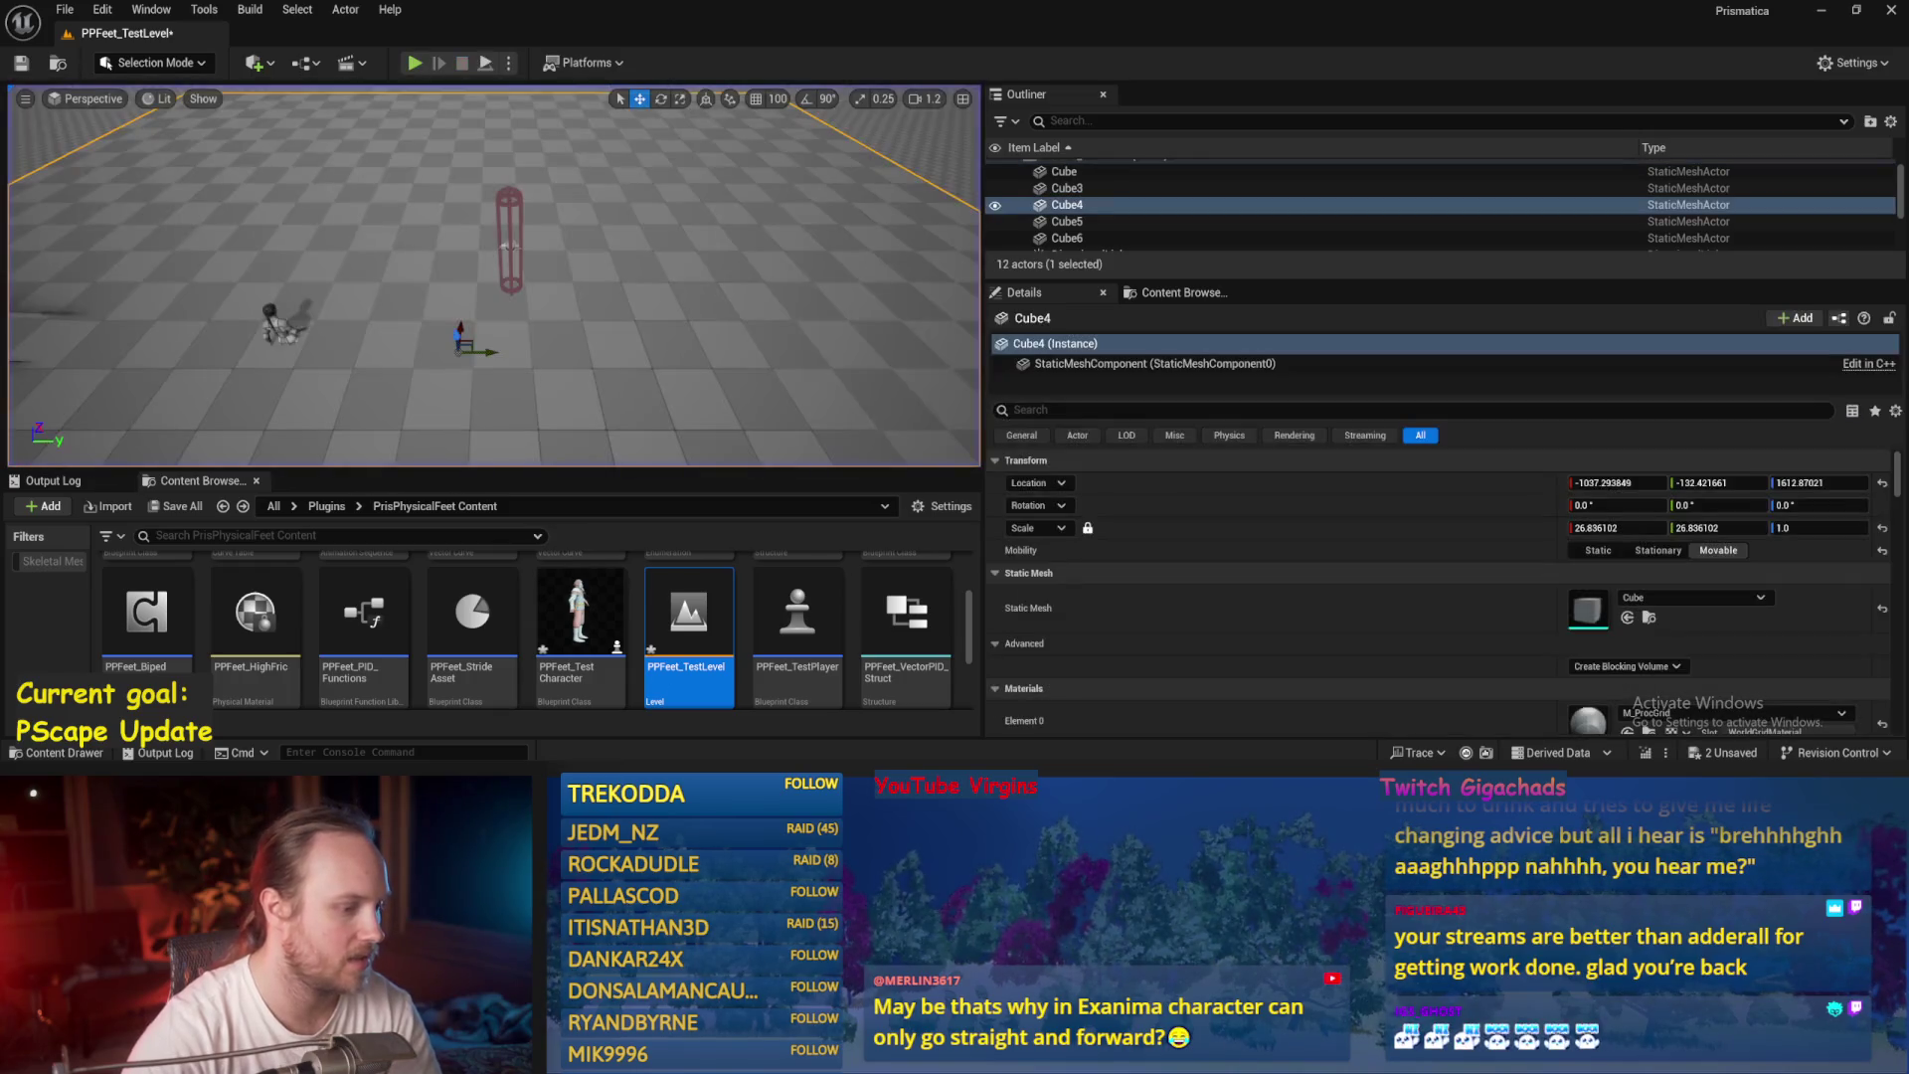
{"action": "key", "text": "alt+Tab"}
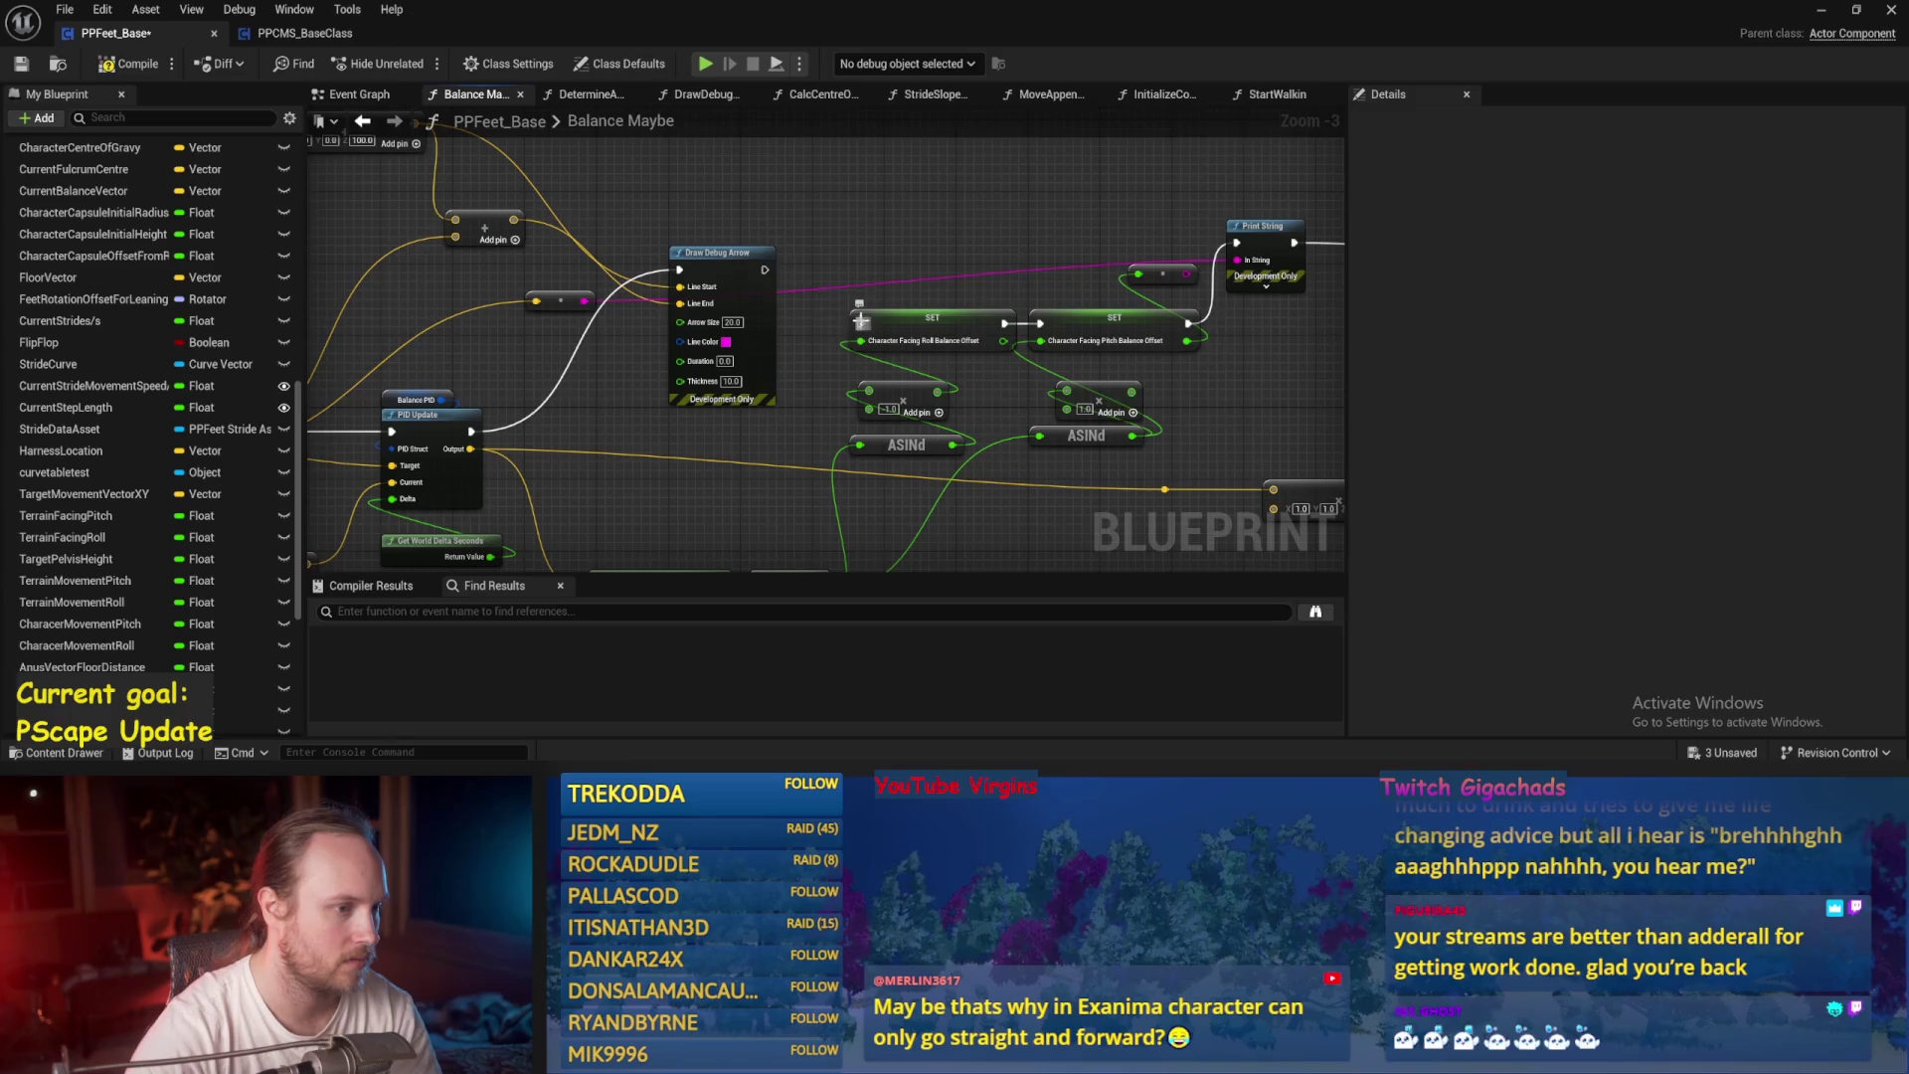
Save the PPFeet_Base blueprint and all changed packages.
{"action": "left_click_drag", "start_coordinate": [861, 320], "coordinate": [742, 304]}
{"action": "key", "text": "ctrl+s"}
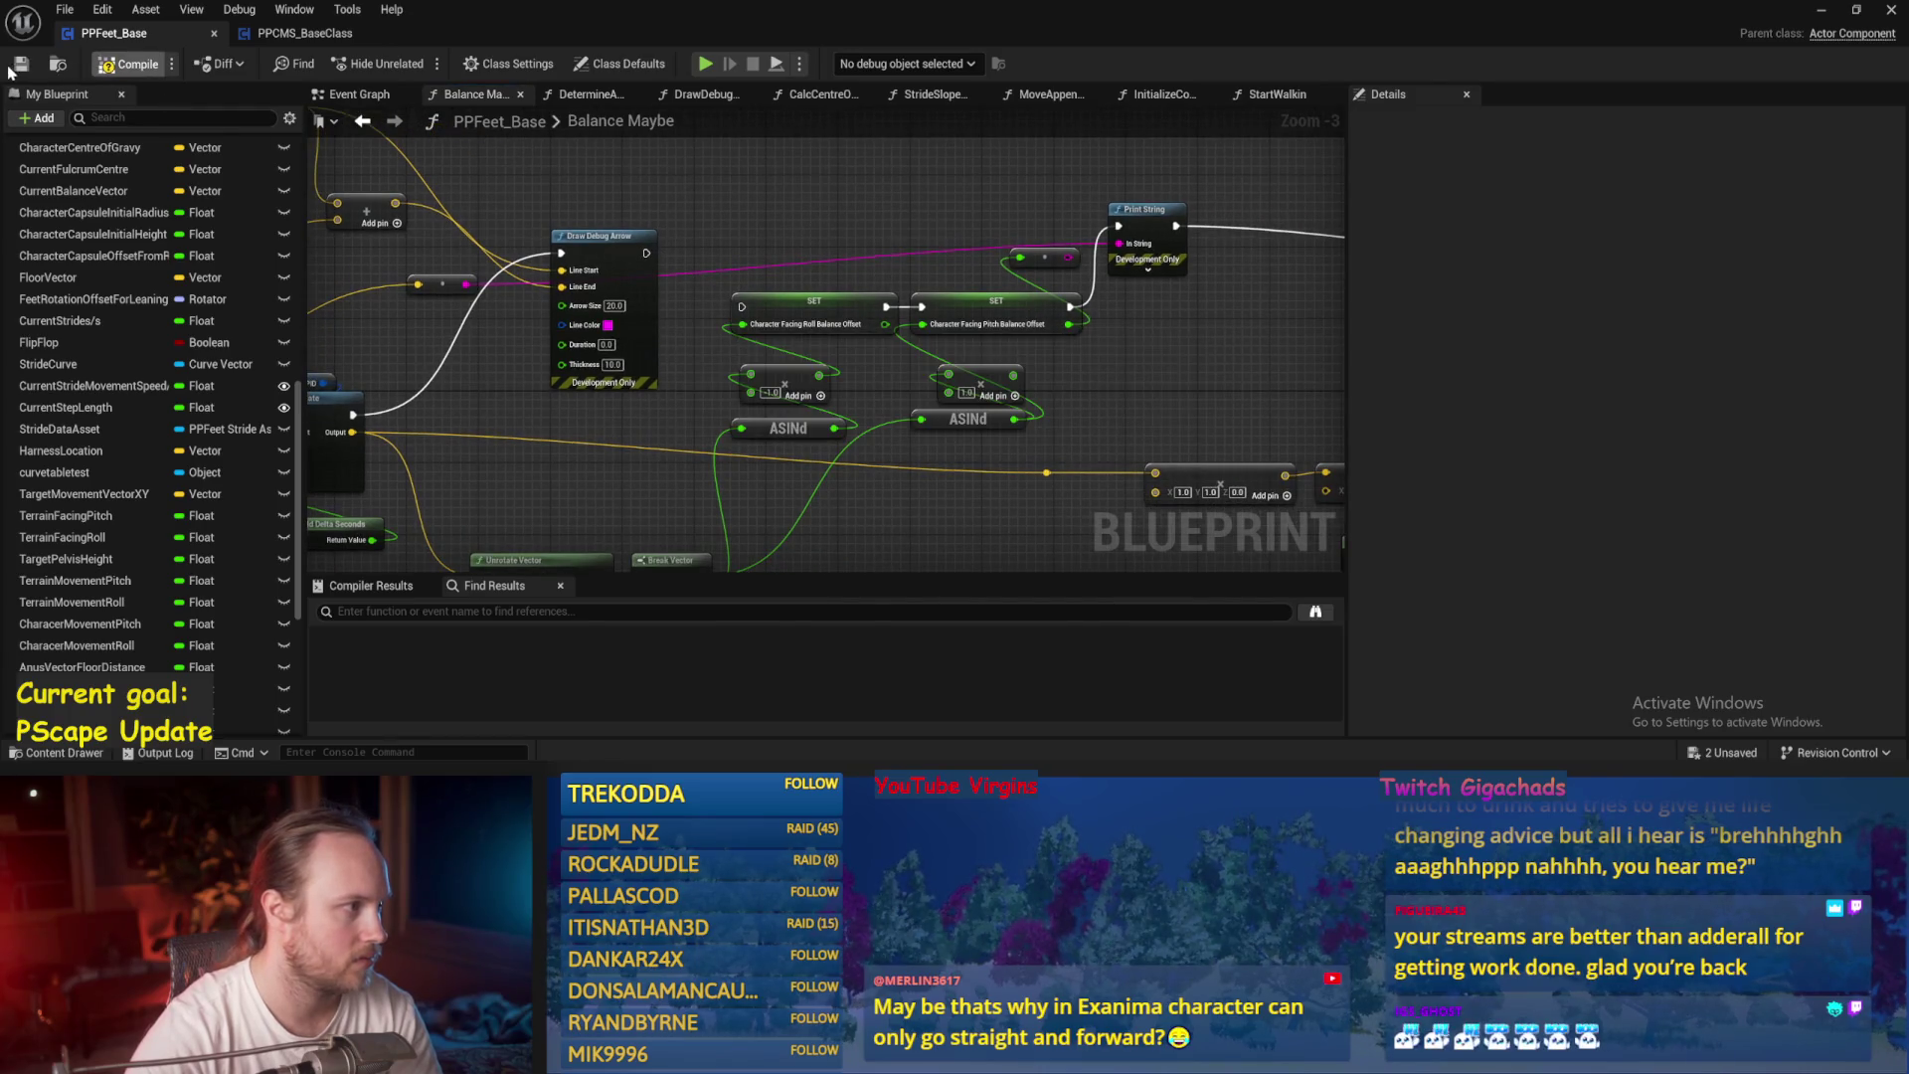
{"action": "scroll", "coordinate": [732, 211], "scroll_direction": "down", "scroll_amount": 3}
{"action": "key", "text": "ctrl+s"}
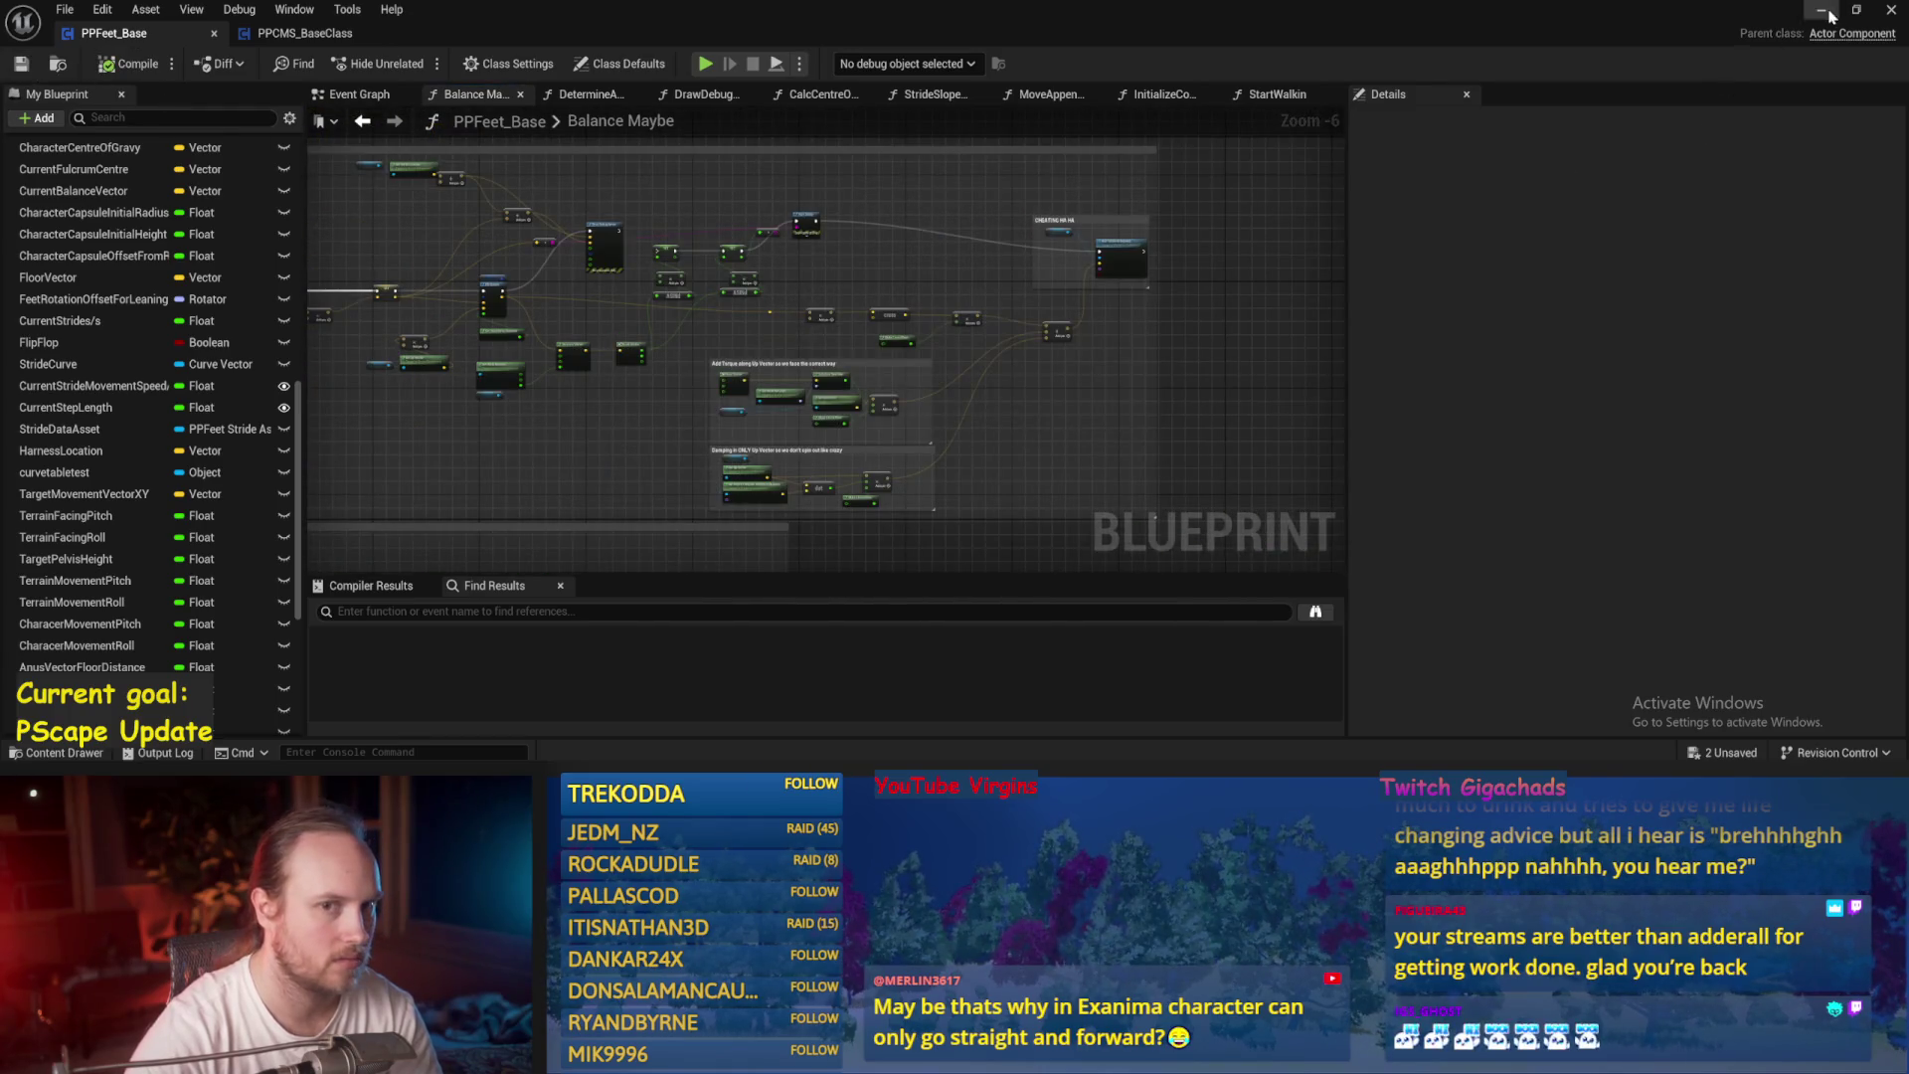
Playtest the test level twice more to check the balance, then return to the blueprint.
{"action": "left_click", "coordinate": [1830, 15]}
{"action": "left_click", "coordinate": [416, 65]}
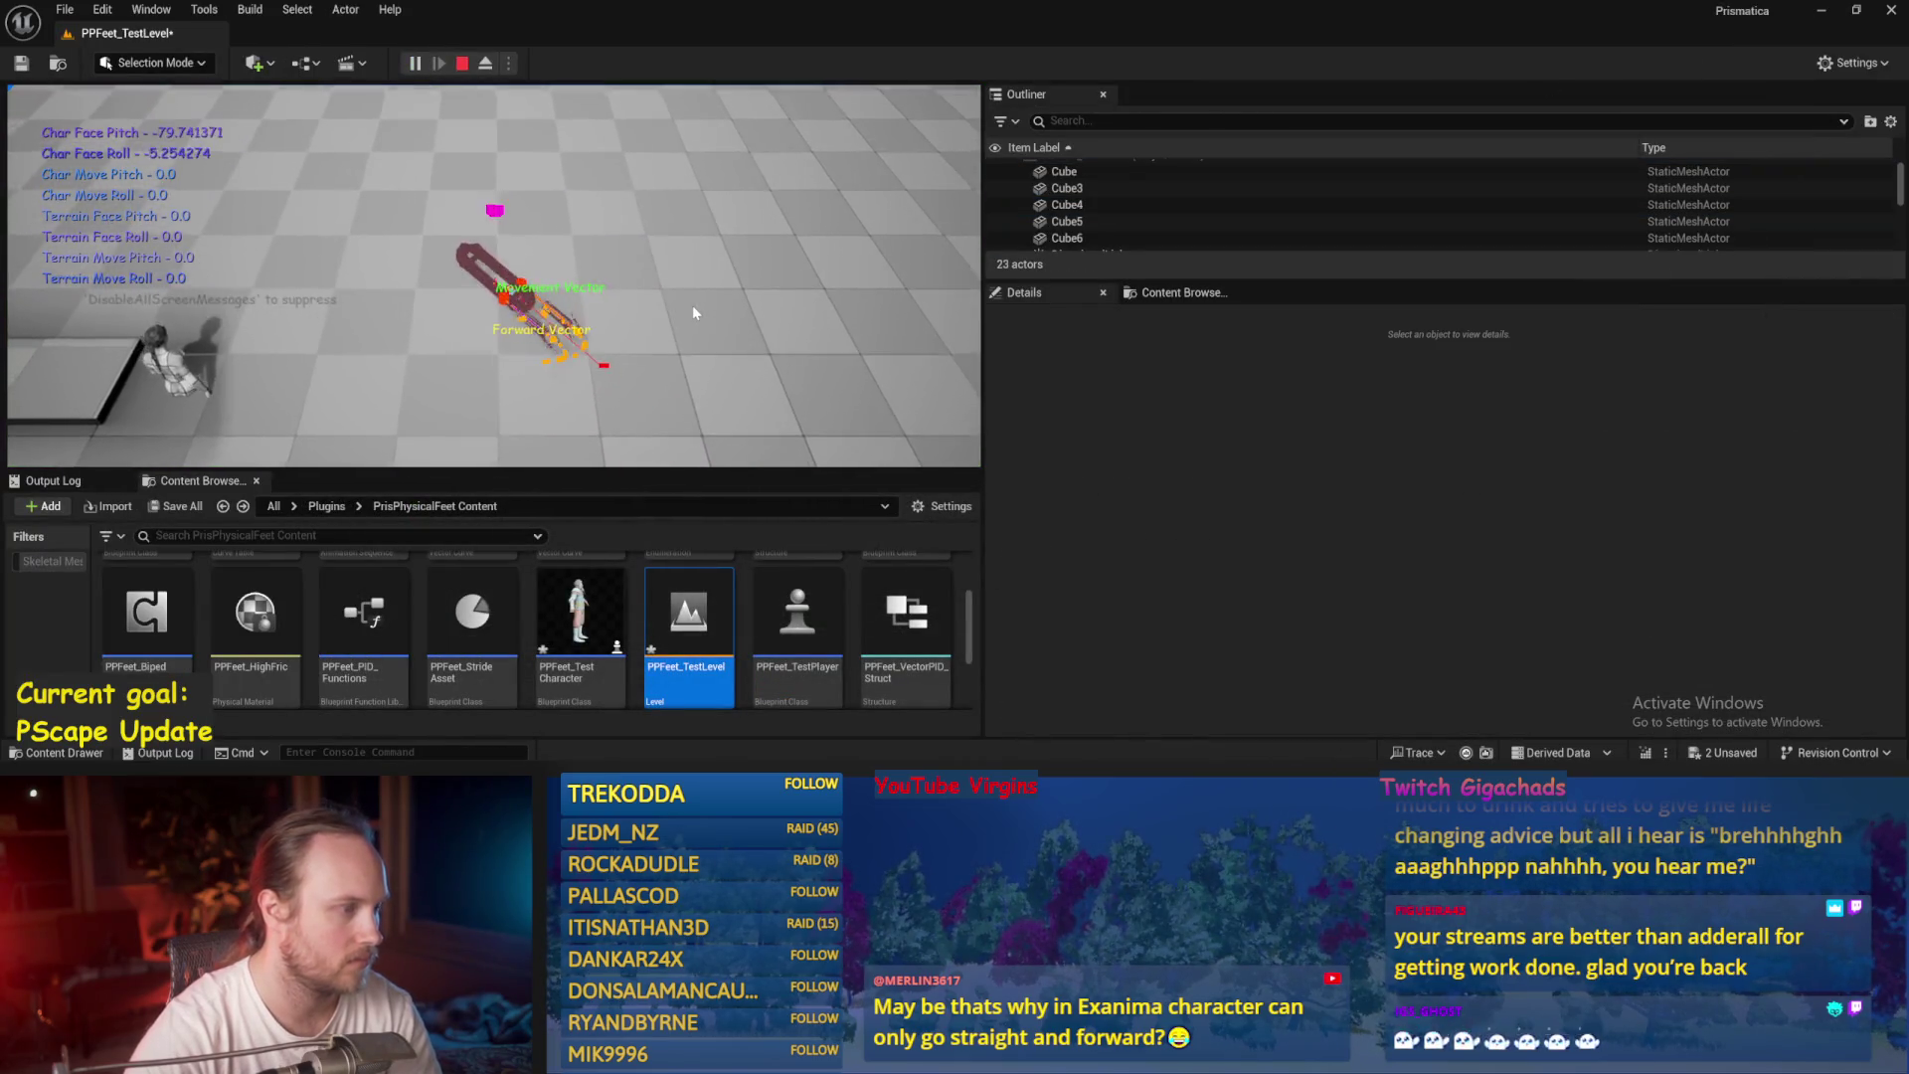
{"action": "left_click", "coordinate": [463, 63]}
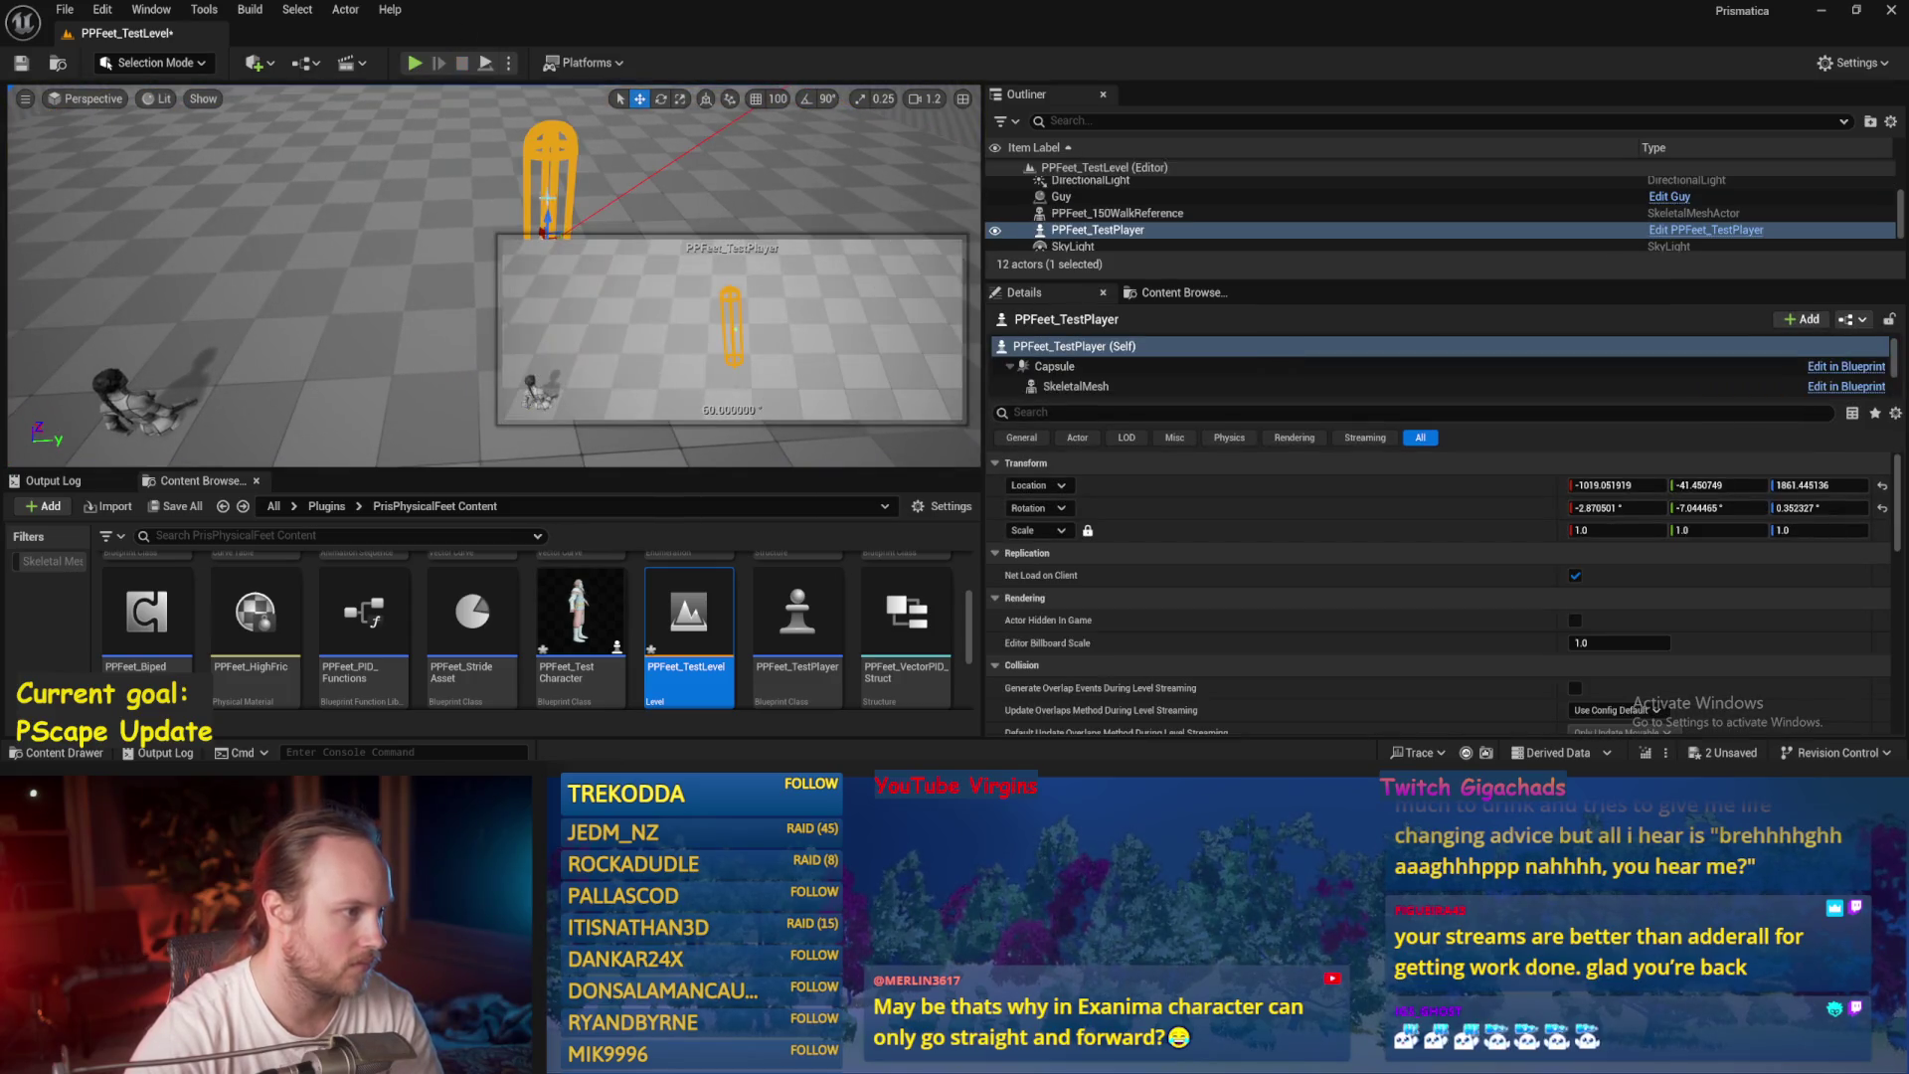
{"action": "key", "text": "alt+p"}
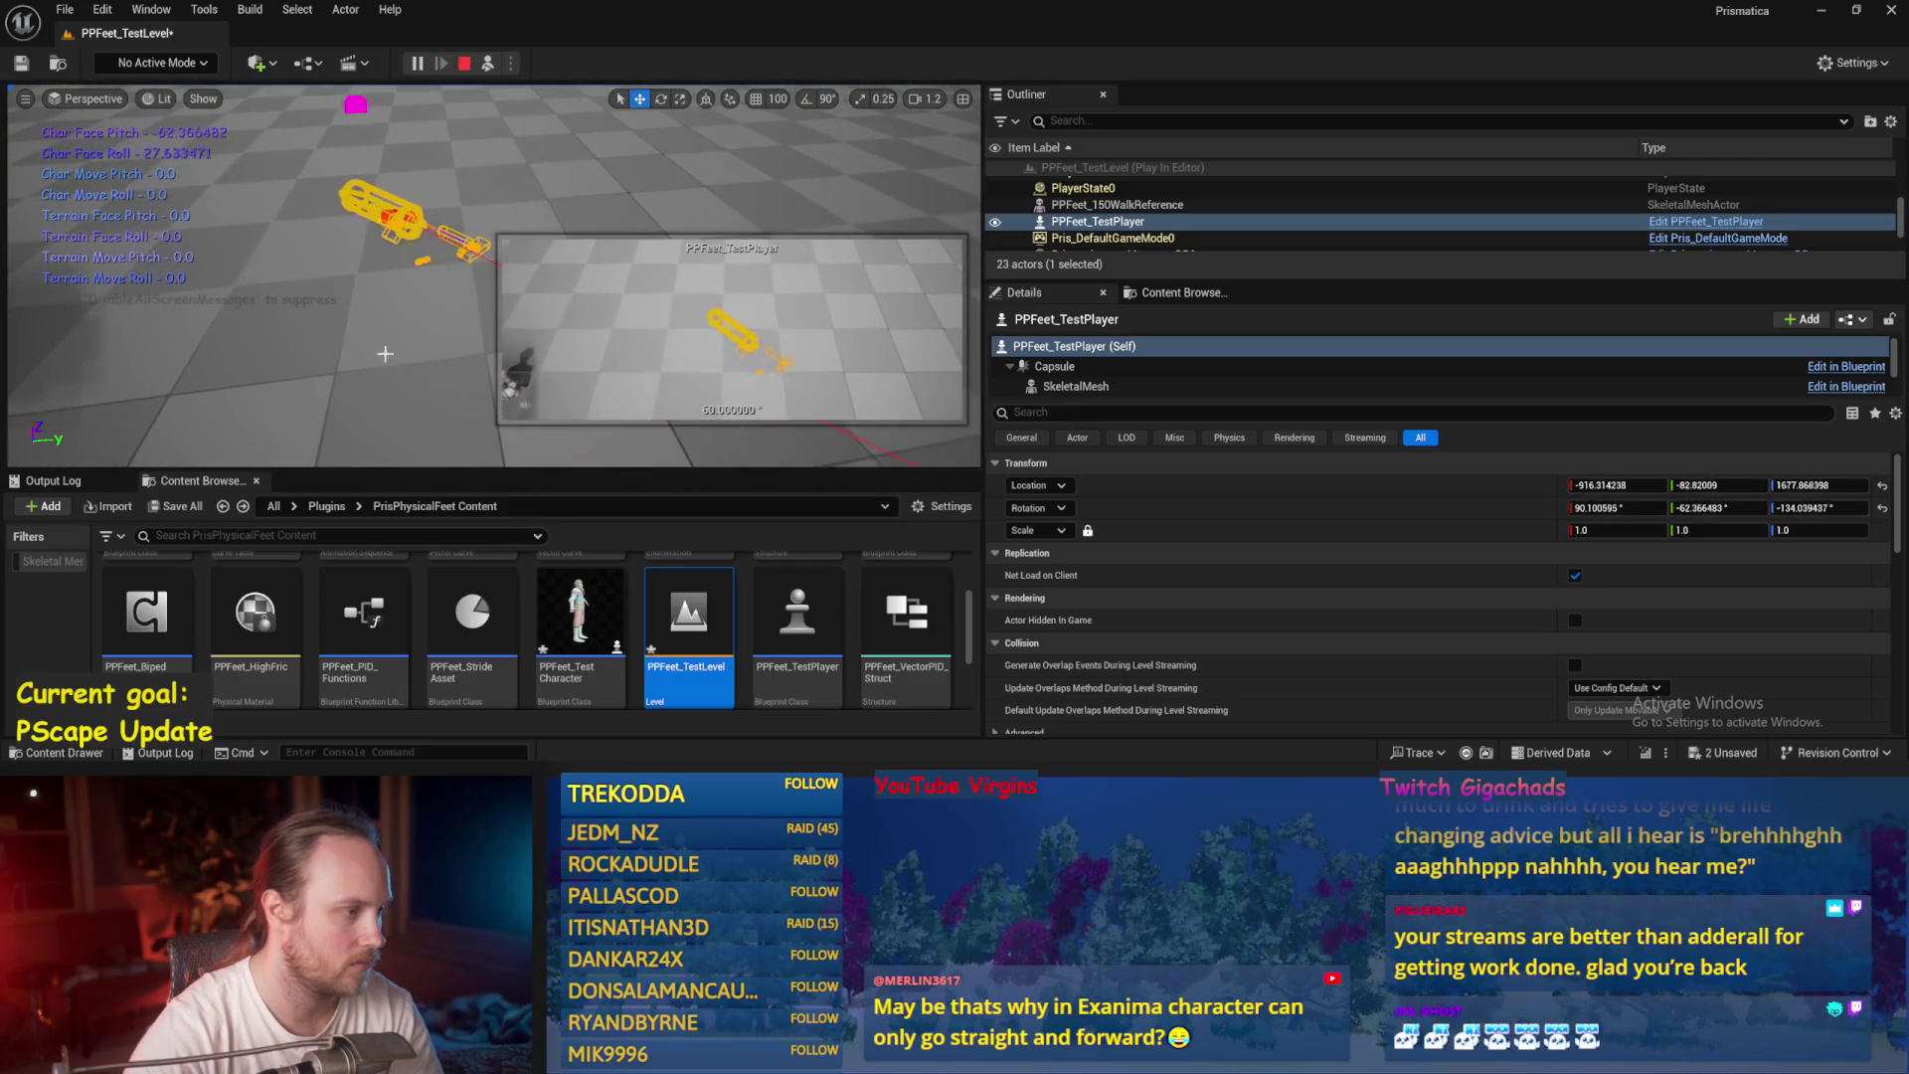
{"action": "key", "text": "alt+Tab"}
{"action": "scroll", "coordinate": [773, 447], "scroll_direction": "up", "scroll_amount": 4}
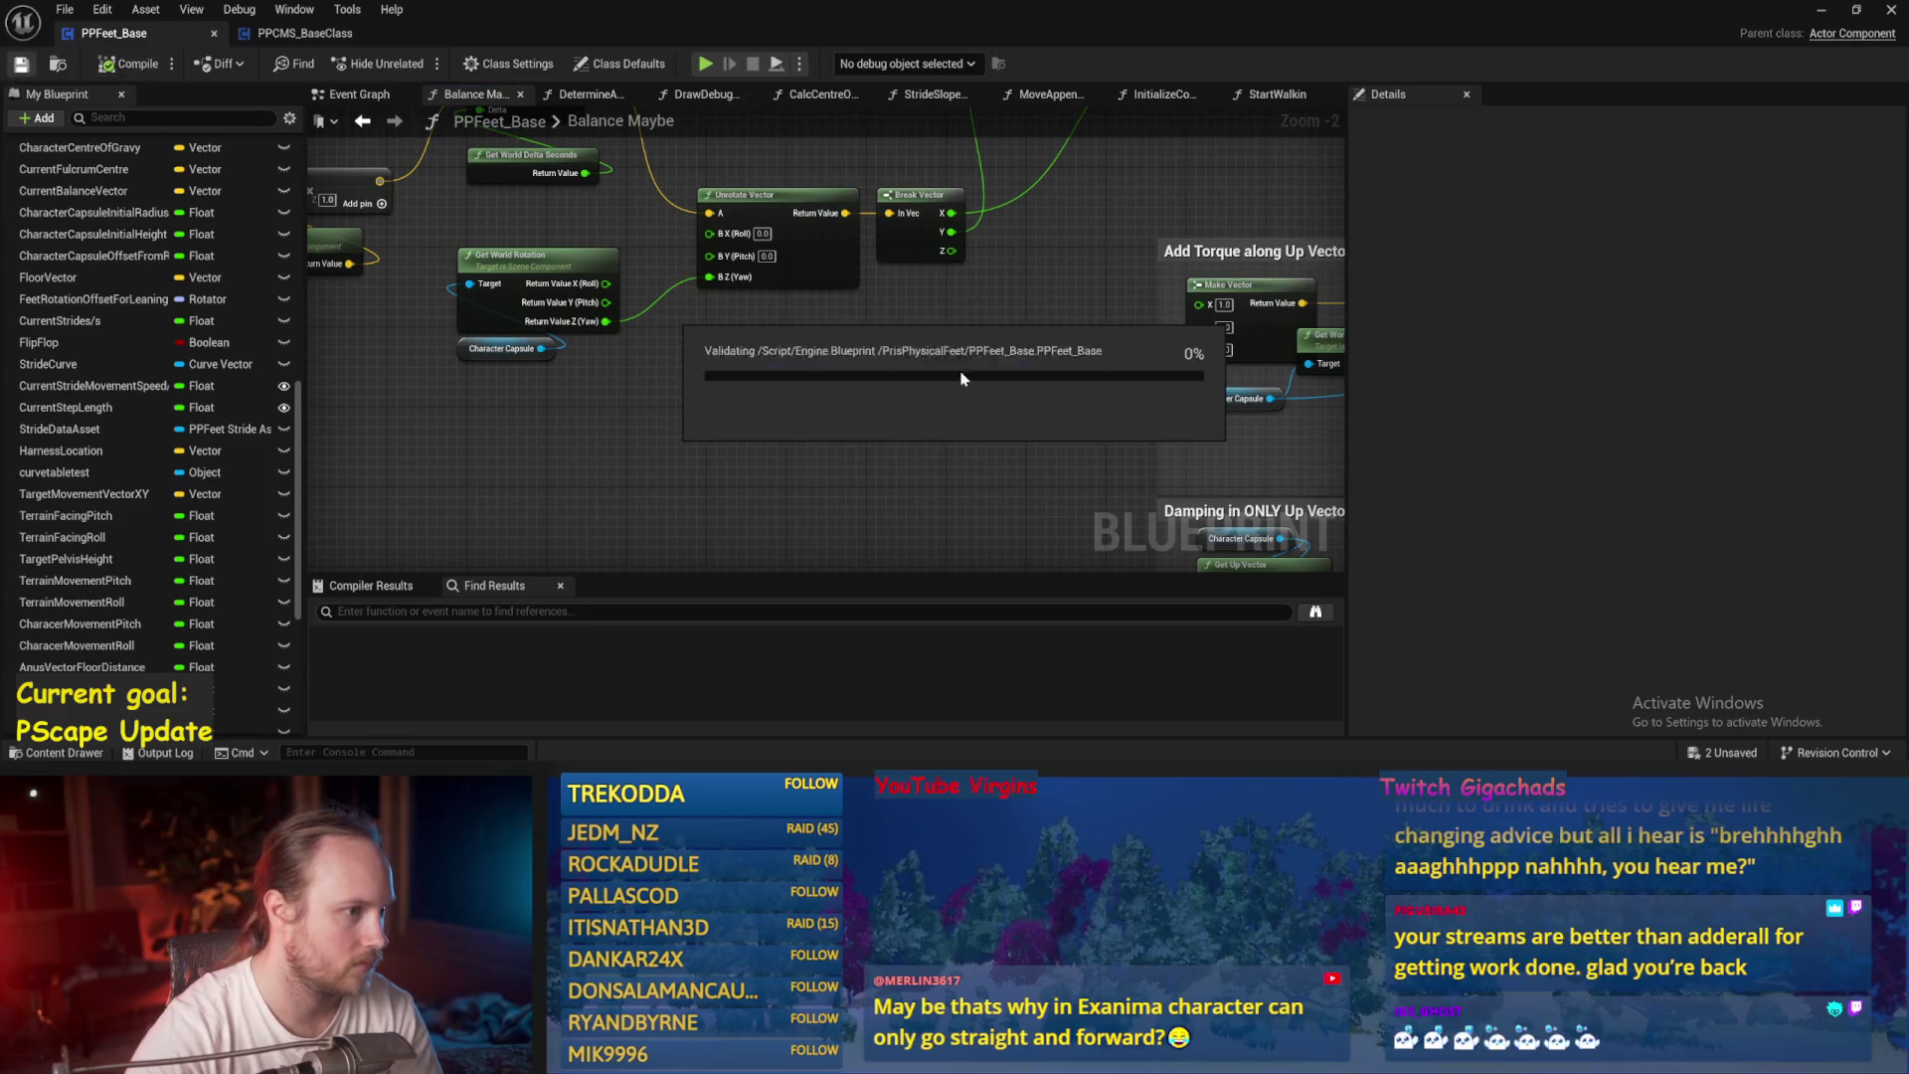
Move the Character Capsule and Get Up Vector nodes to the left in Balance Maybe.
{"action": "scroll", "coordinate": [674, 490], "scroll_direction": "down", "scroll_amount": 2}
{"action": "mouse_move", "coordinate": [674, 491]}
{"action": "left_mouse_down"}
{"action": "mouse_move", "coordinate": [809, 405]}
{"action": "mouse_move", "coordinate": [916, 278]}
{"action": "mouse_move", "coordinate": [972, 277]}
{"action": "mouse_move", "coordinate": [751, 372]}
{"action": "left_mouse_up"}
{"action": "scroll", "coordinate": [751, 372], "scroll_direction": "up", "scroll_amount": 2}
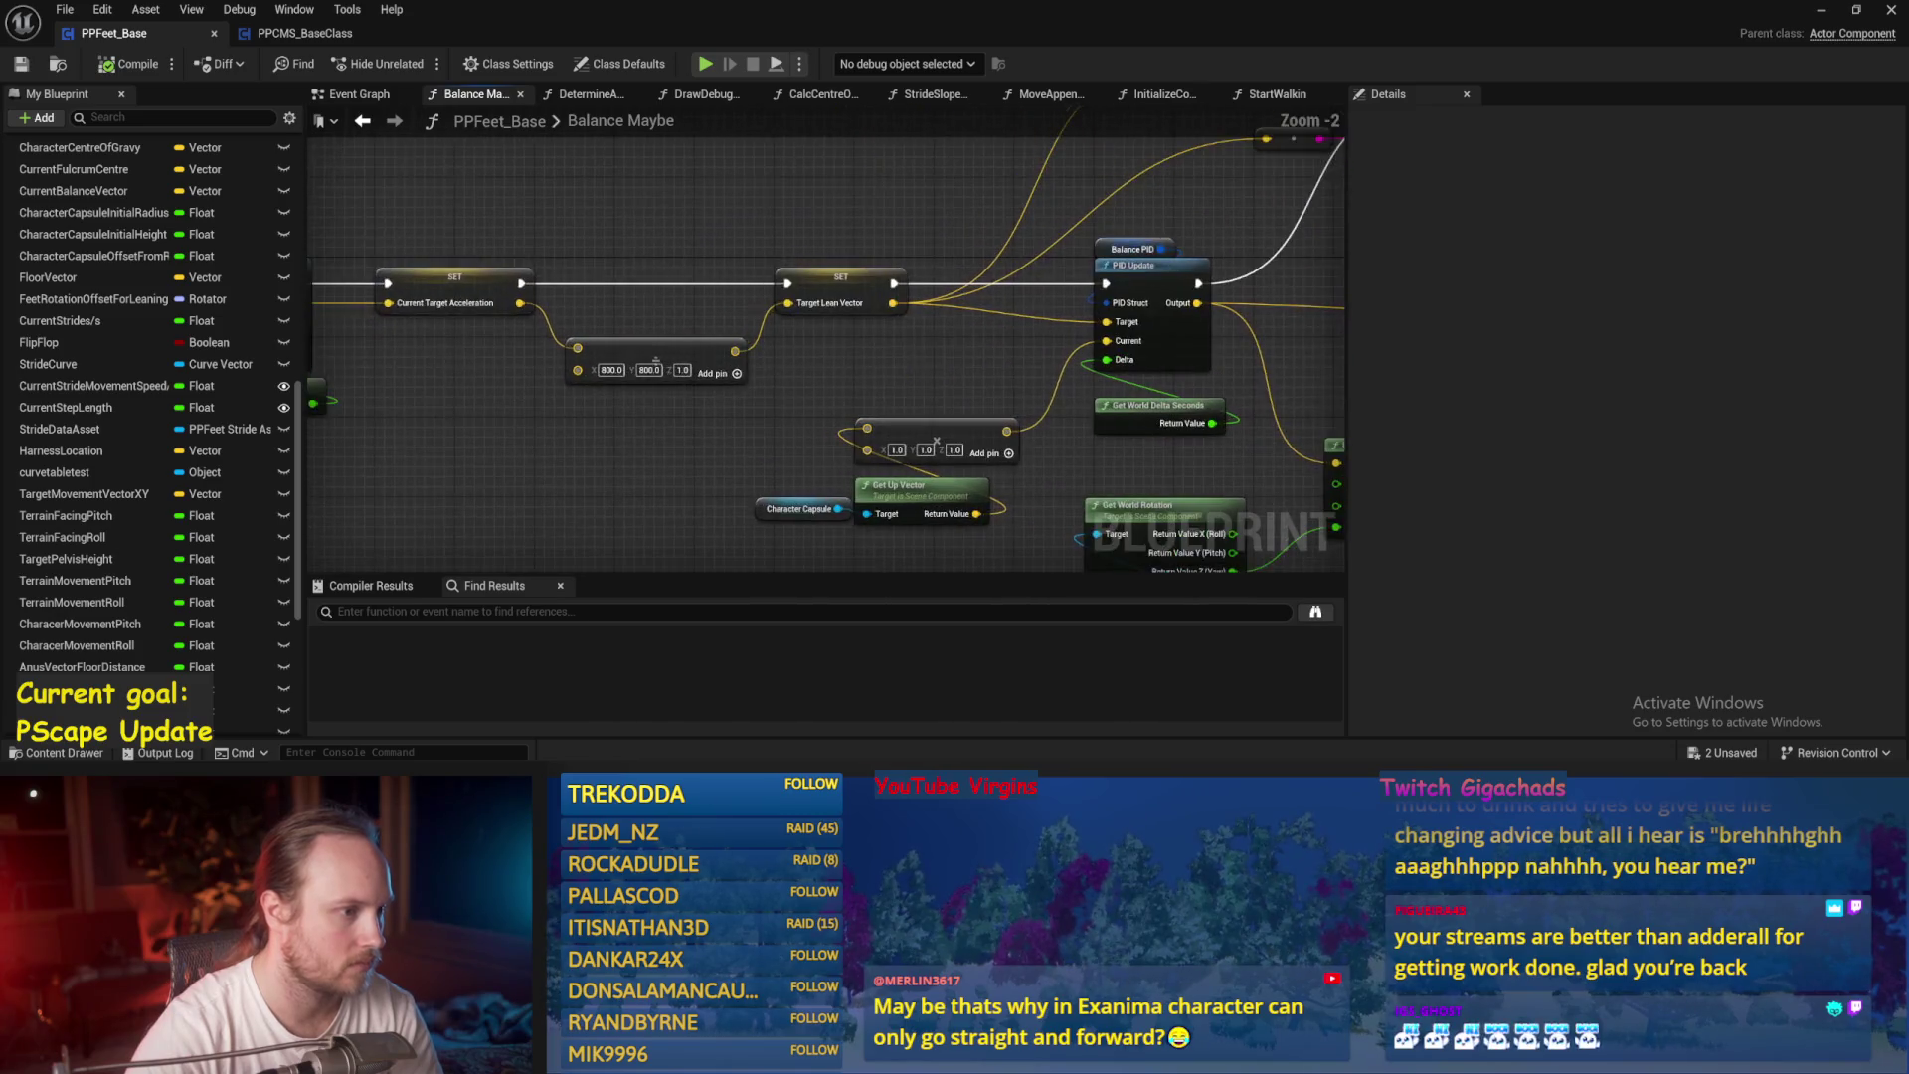
{"action": "left_click_drag", "start_coordinate": [691, 366], "coordinate": [664, 373]}
{"action": "left_click_drag", "start_coordinate": [532, 510], "coordinate": [446, 500]}
{"action": "left_click_drag", "start_coordinate": [623, 288], "coordinate": [838, 293]}
{"action": "right_click", "coordinate": [703, 341]}
{"action": "mouse_move", "coordinate": [704, 341]}
{"action": "left_mouse_down"}
{"action": "mouse_move", "coordinate": [854, 397]}
{"action": "mouse_move", "coordinate": [670, 372]}
{"action": "left_mouse_up"}
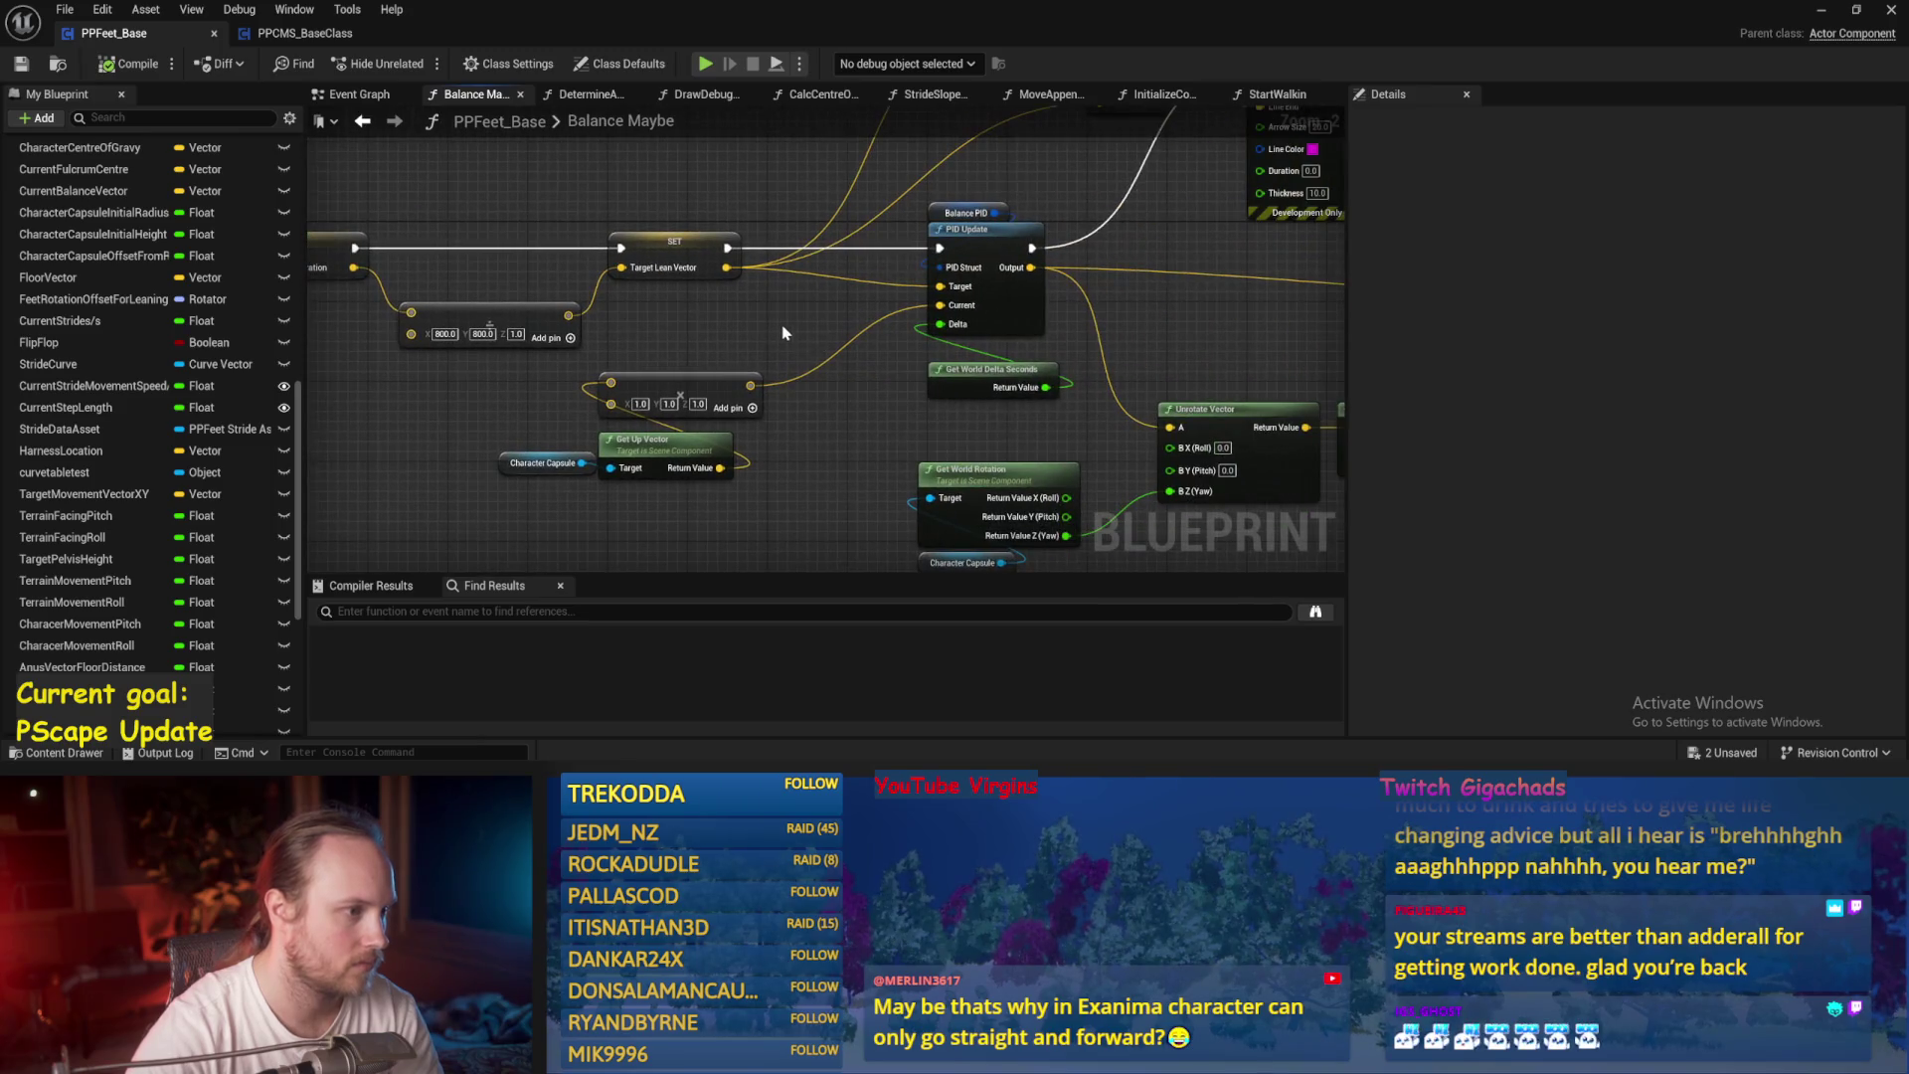
{"action": "scroll", "coordinate": [783, 333], "scroll_direction": "up", "scroll_amount": 1}
Wire the Target Lean Vector output into the new vector node and save.
{"action": "mouse_move", "coordinate": [665, 277]}
{"action": "left_mouse_down"}
{"action": "mouse_move", "coordinate": [788, 362]}
{"action": "mouse_move", "coordinate": [756, 343]}
{"action": "left_mouse_up"}
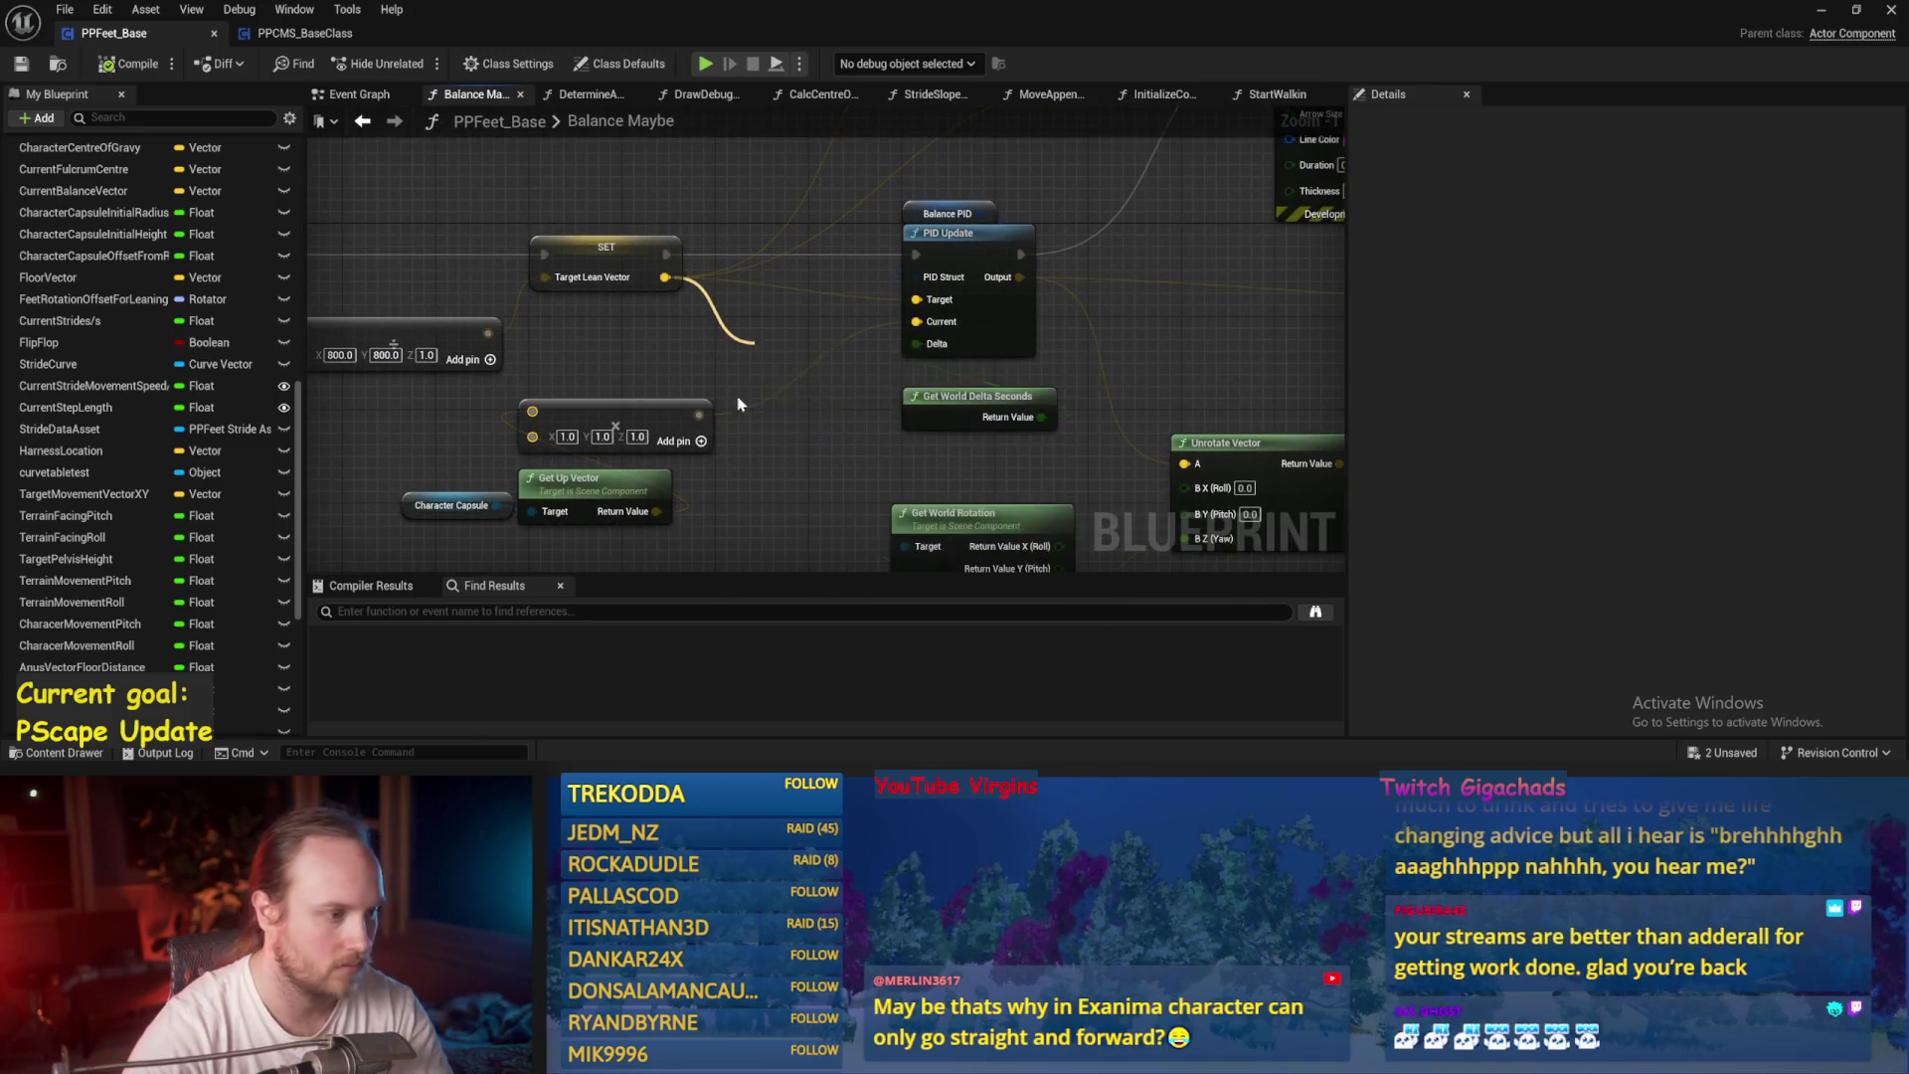
{"action": "mouse_move", "coordinate": [699, 415]}
{"action": "left_mouse_down"}
{"action": "mouse_move", "coordinate": [775, 385]}
{"action": "mouse_move", "coordinate": [660, 298]}
{"action": "left_mouse_up"}
{"action": "scroll", "coordinate": [696, 296], "scroll_direction": "down", "scroll_amount": 1}
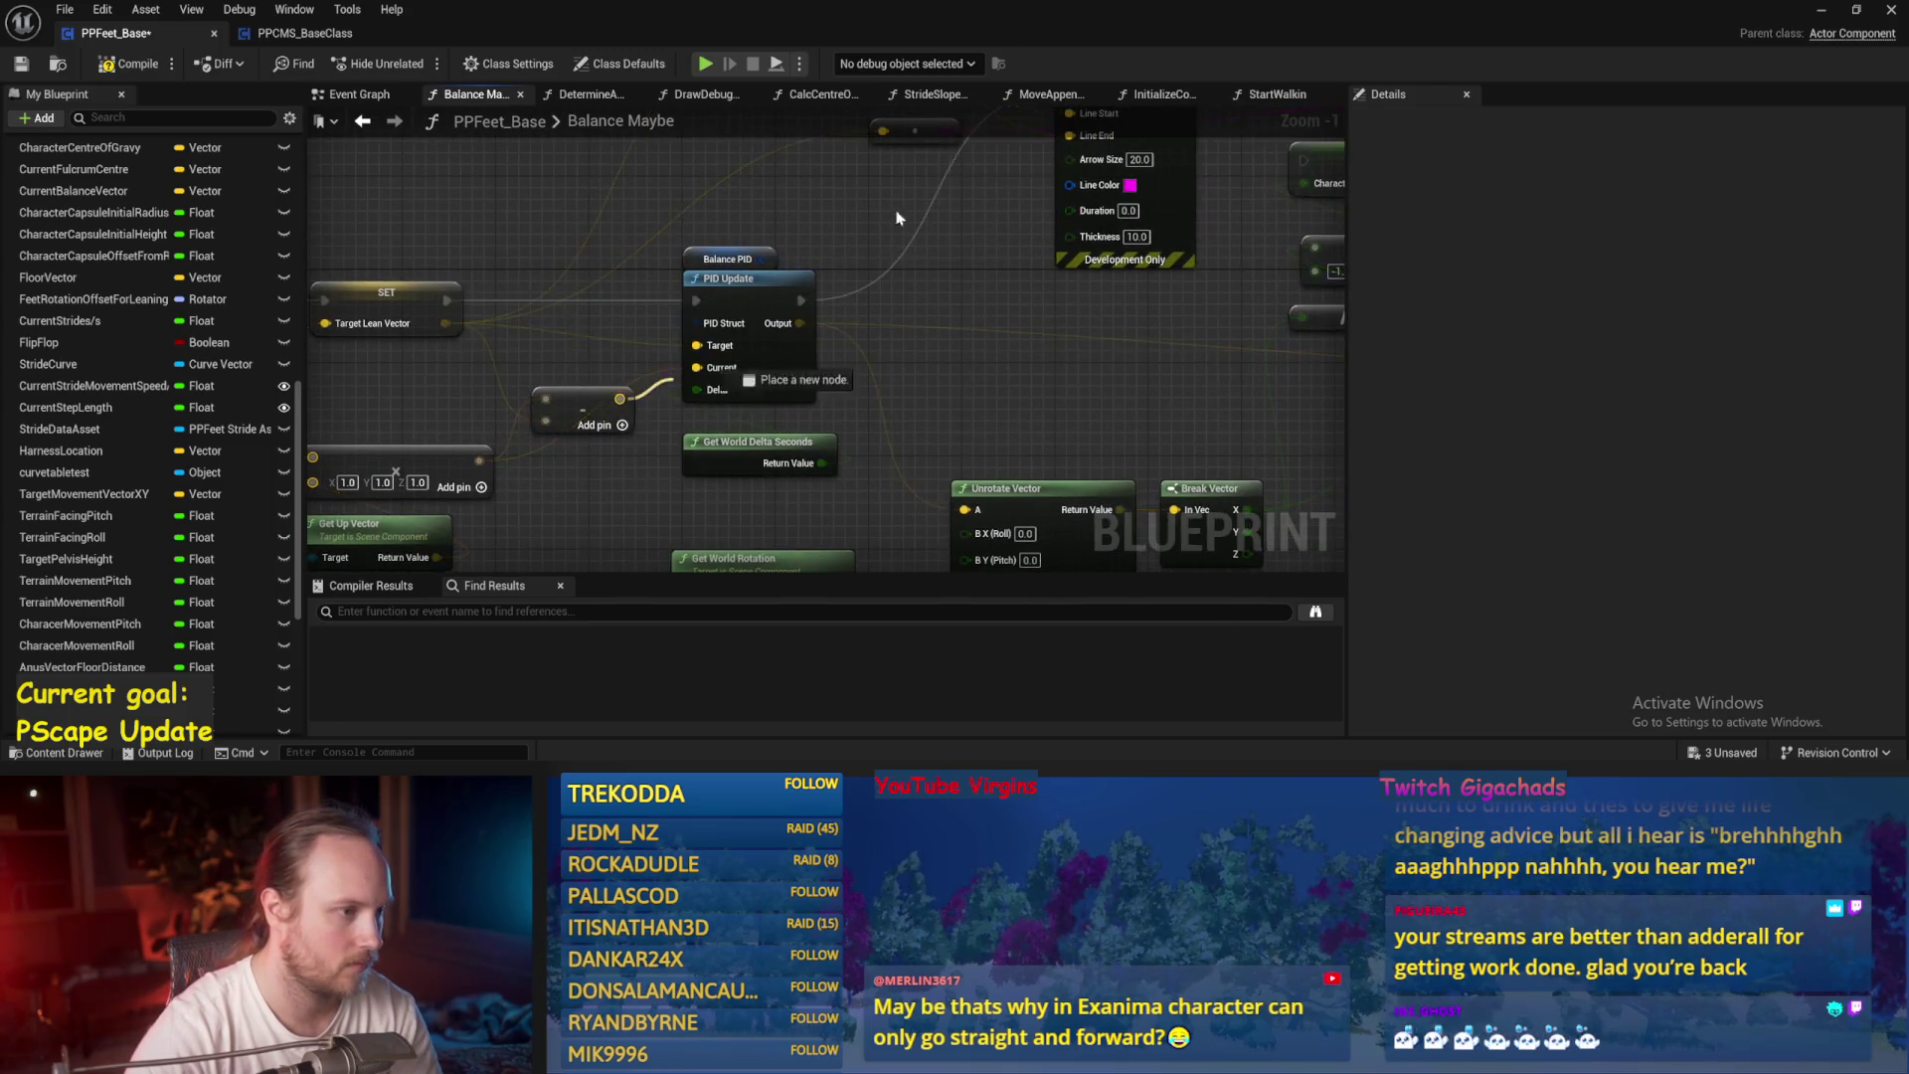
{"action": "key", "text": "ctrl+s"}
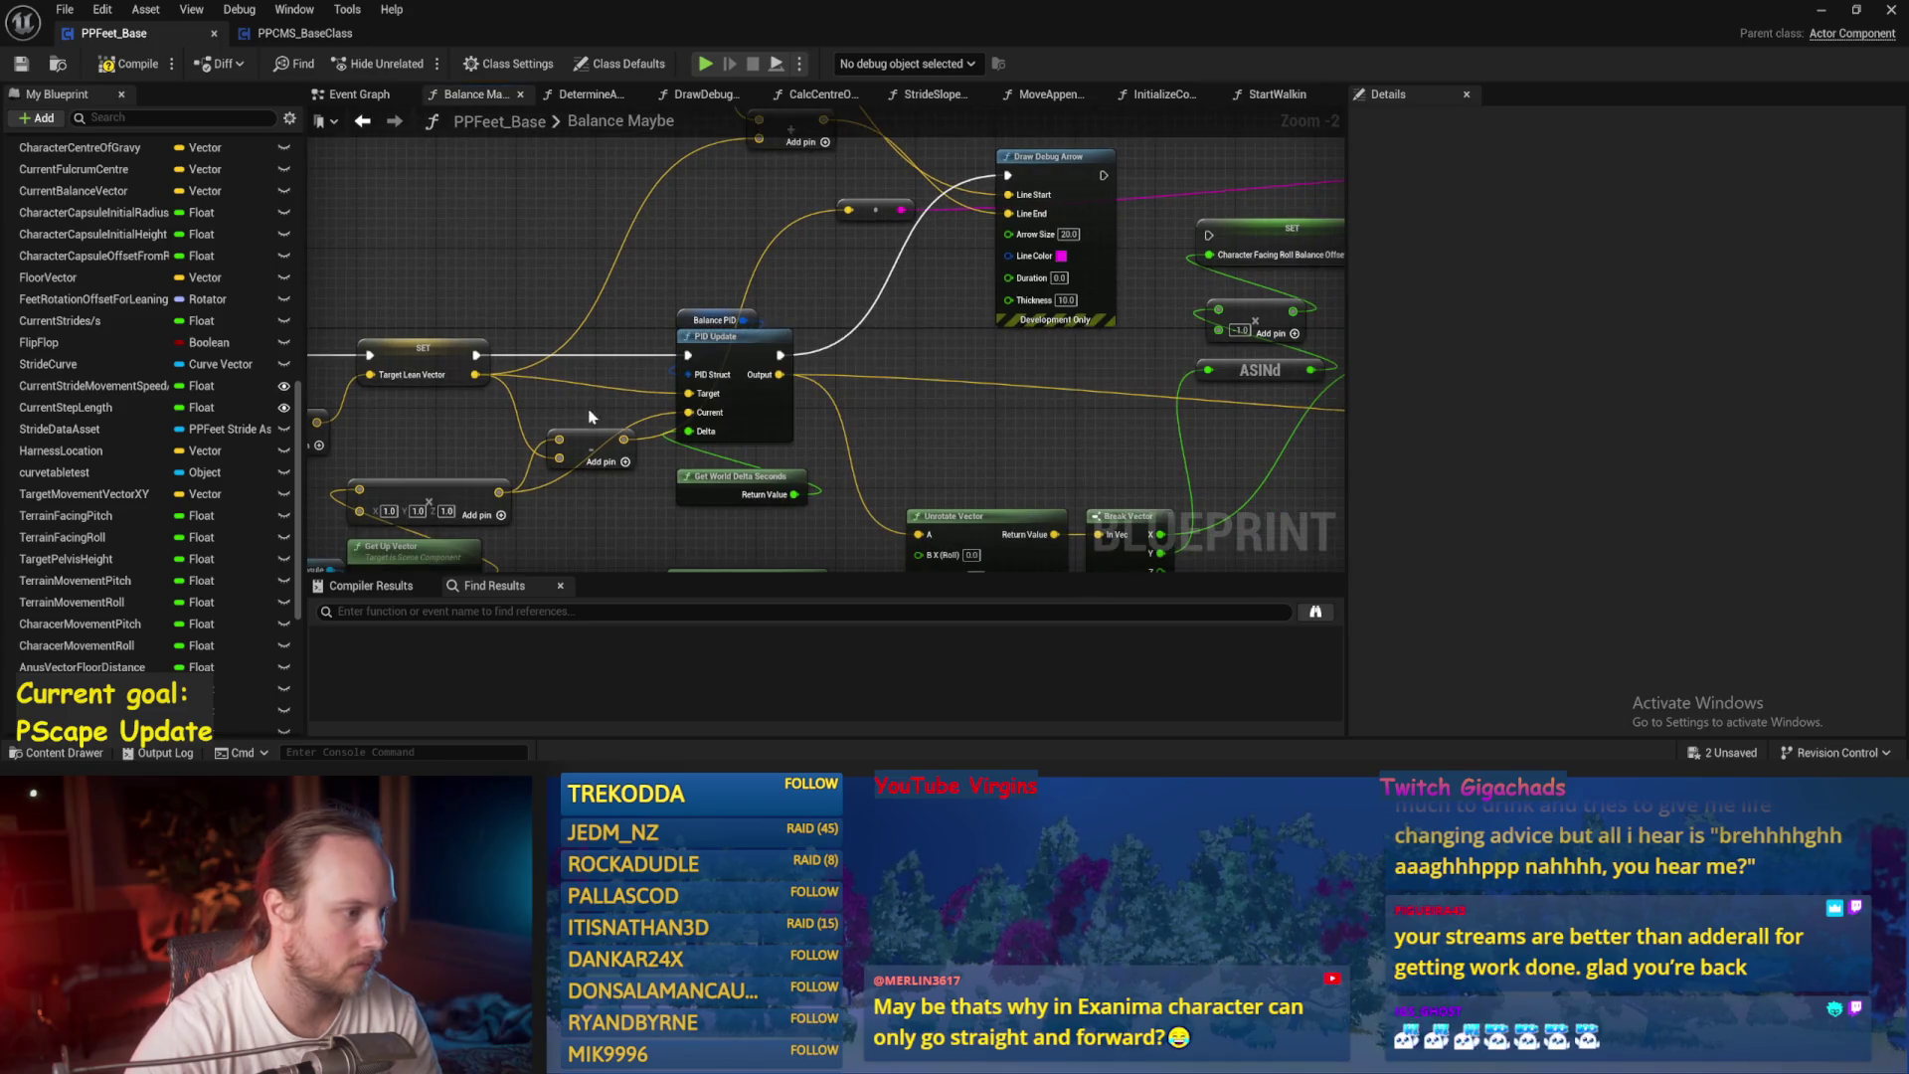
Save again and playtest PPFeet_TestLevel, then return to the Balance Maybe graph.
{"action": "left_click_drag", "start_coordinate": [584, 227], "coordinate": [504, 333]}
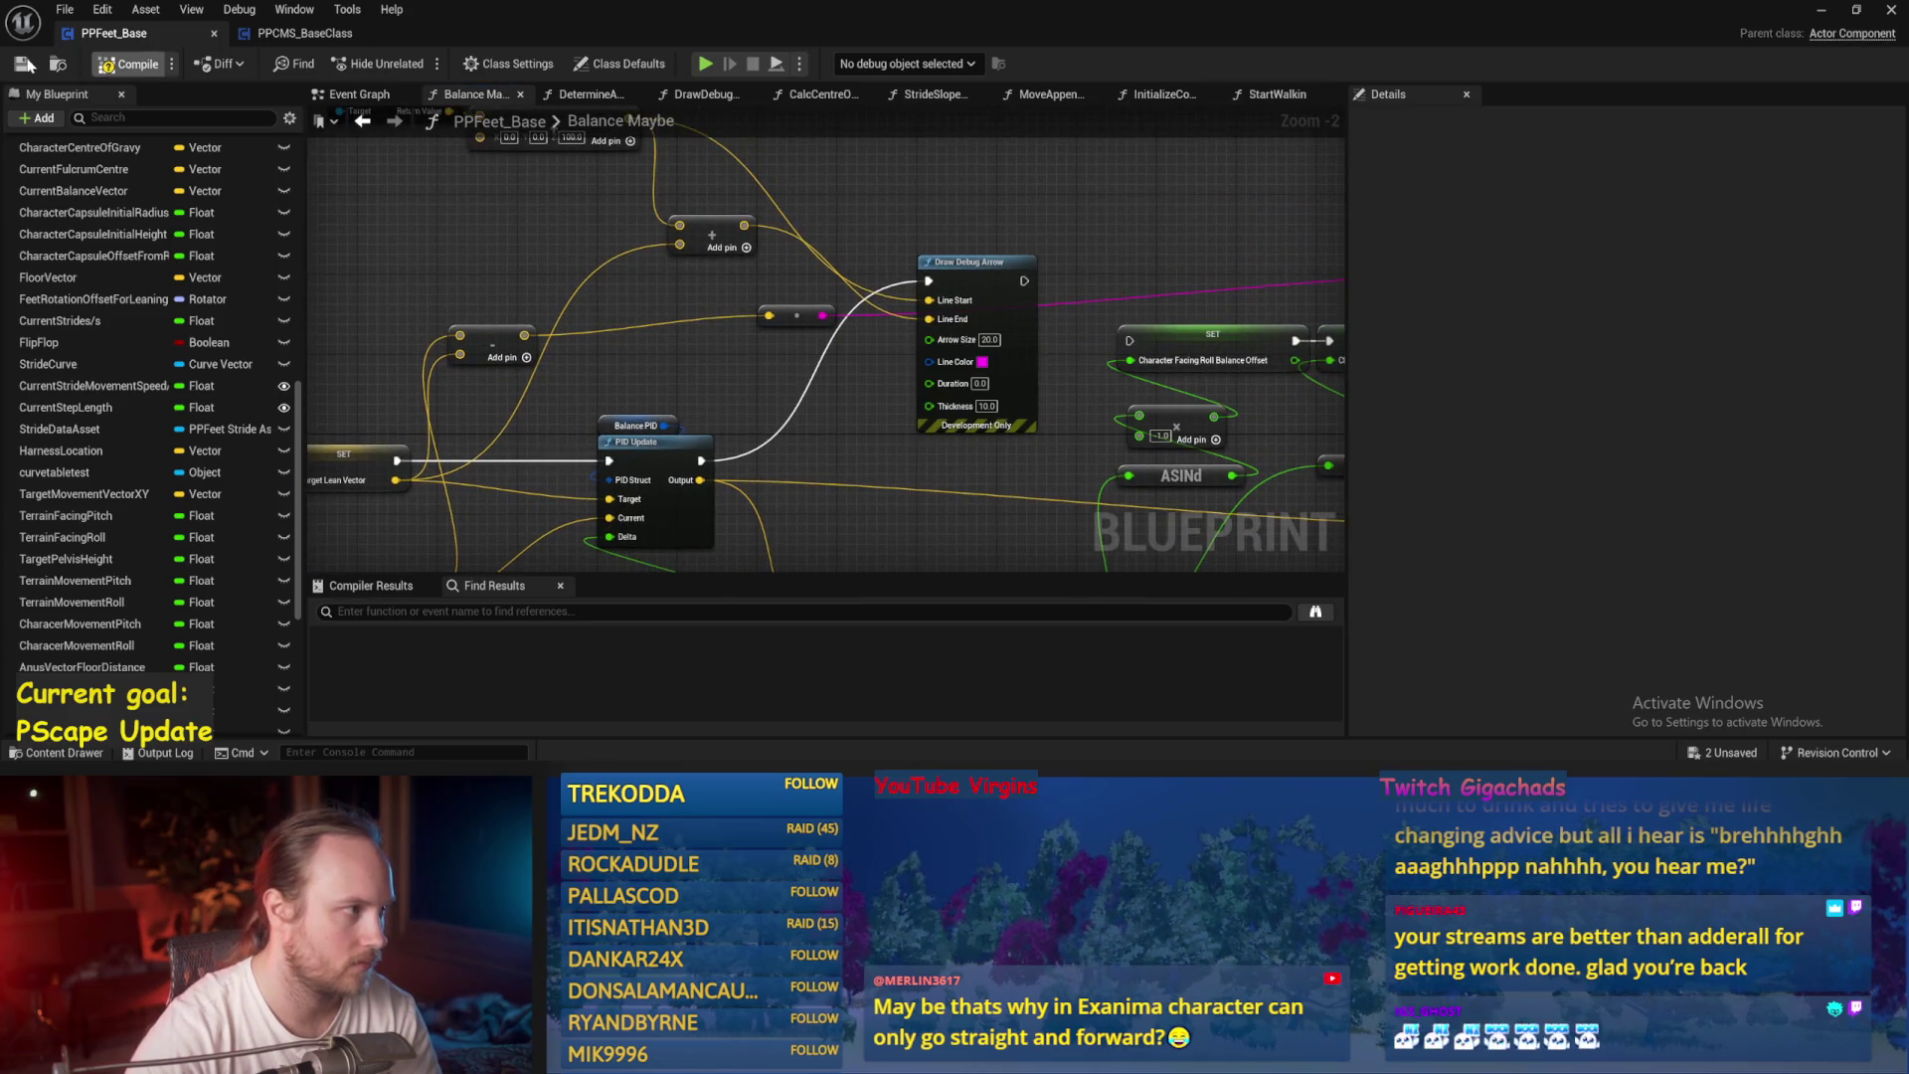
{"action": "key", "text": "ctrl+s"}
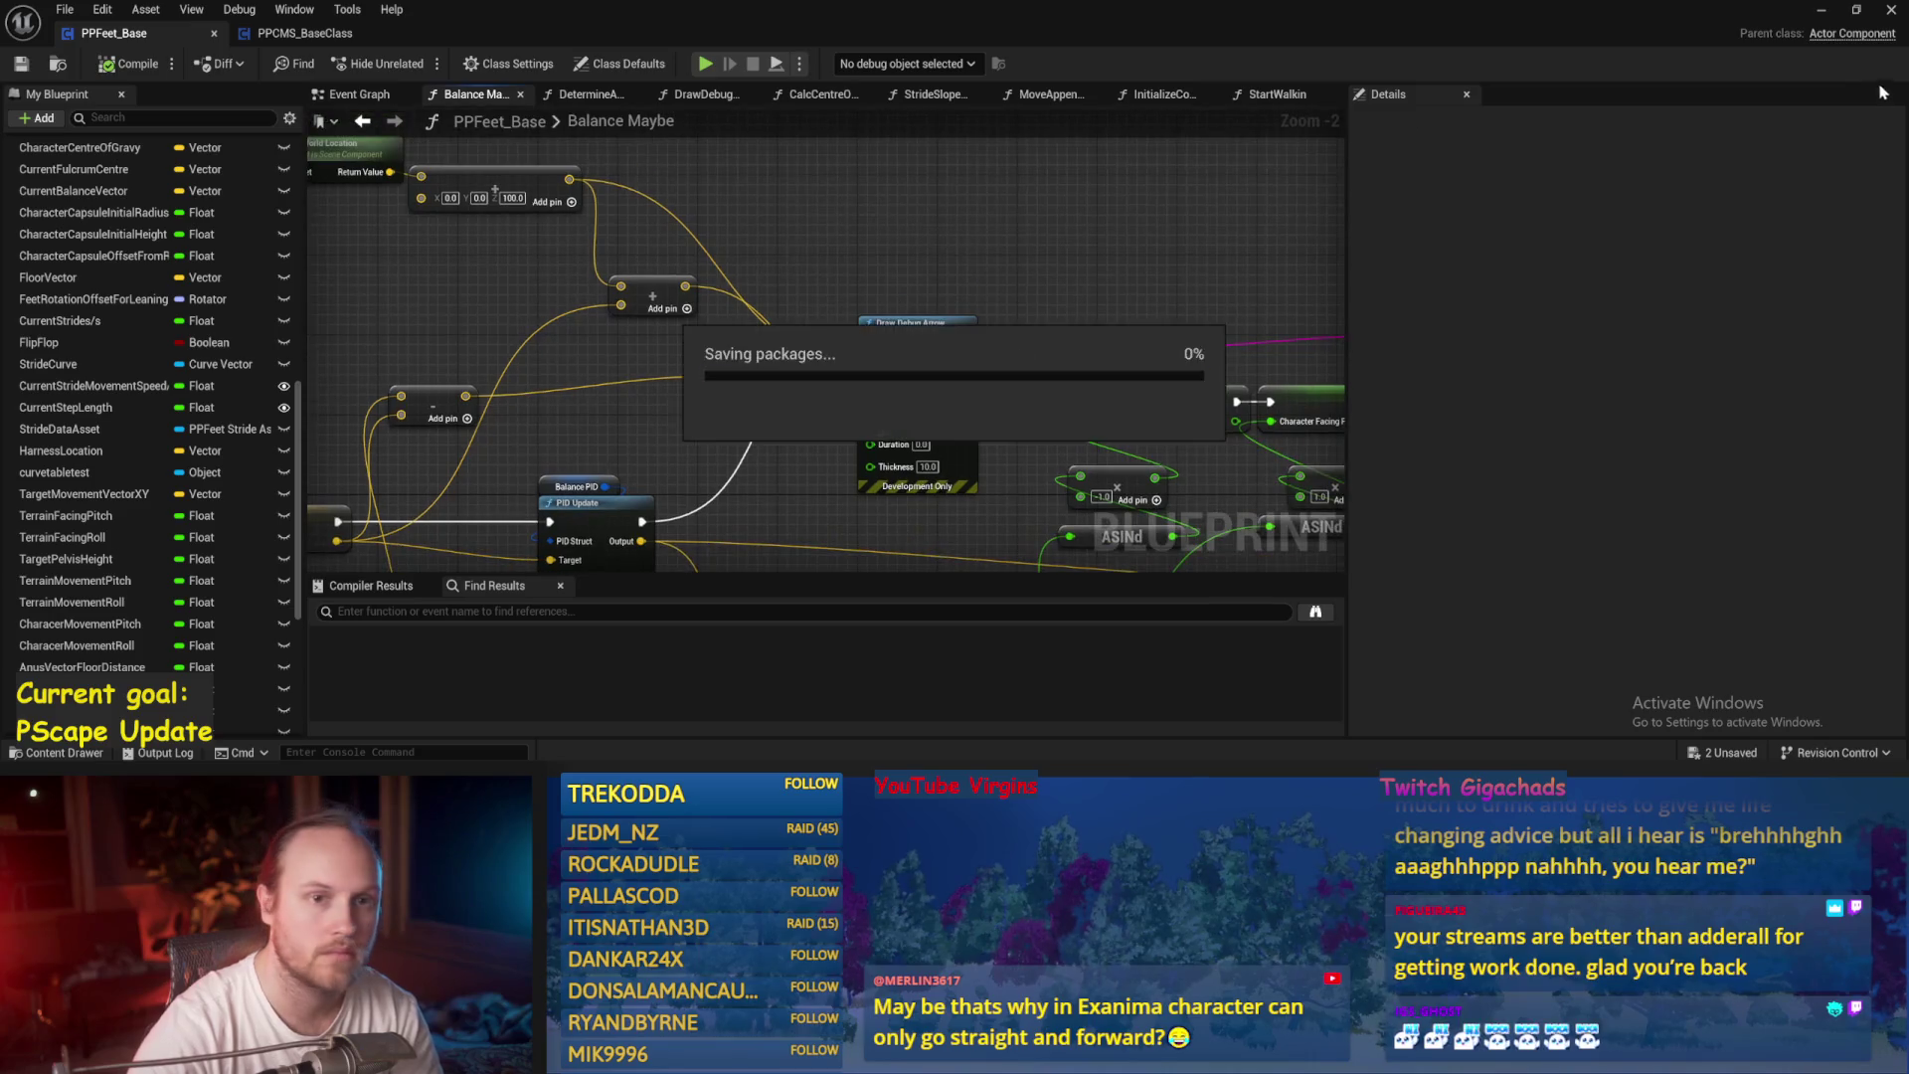
{"action": "key", "text": "alt+Tab"}
{"action": "left_click", "coordinate": [484, 61]}
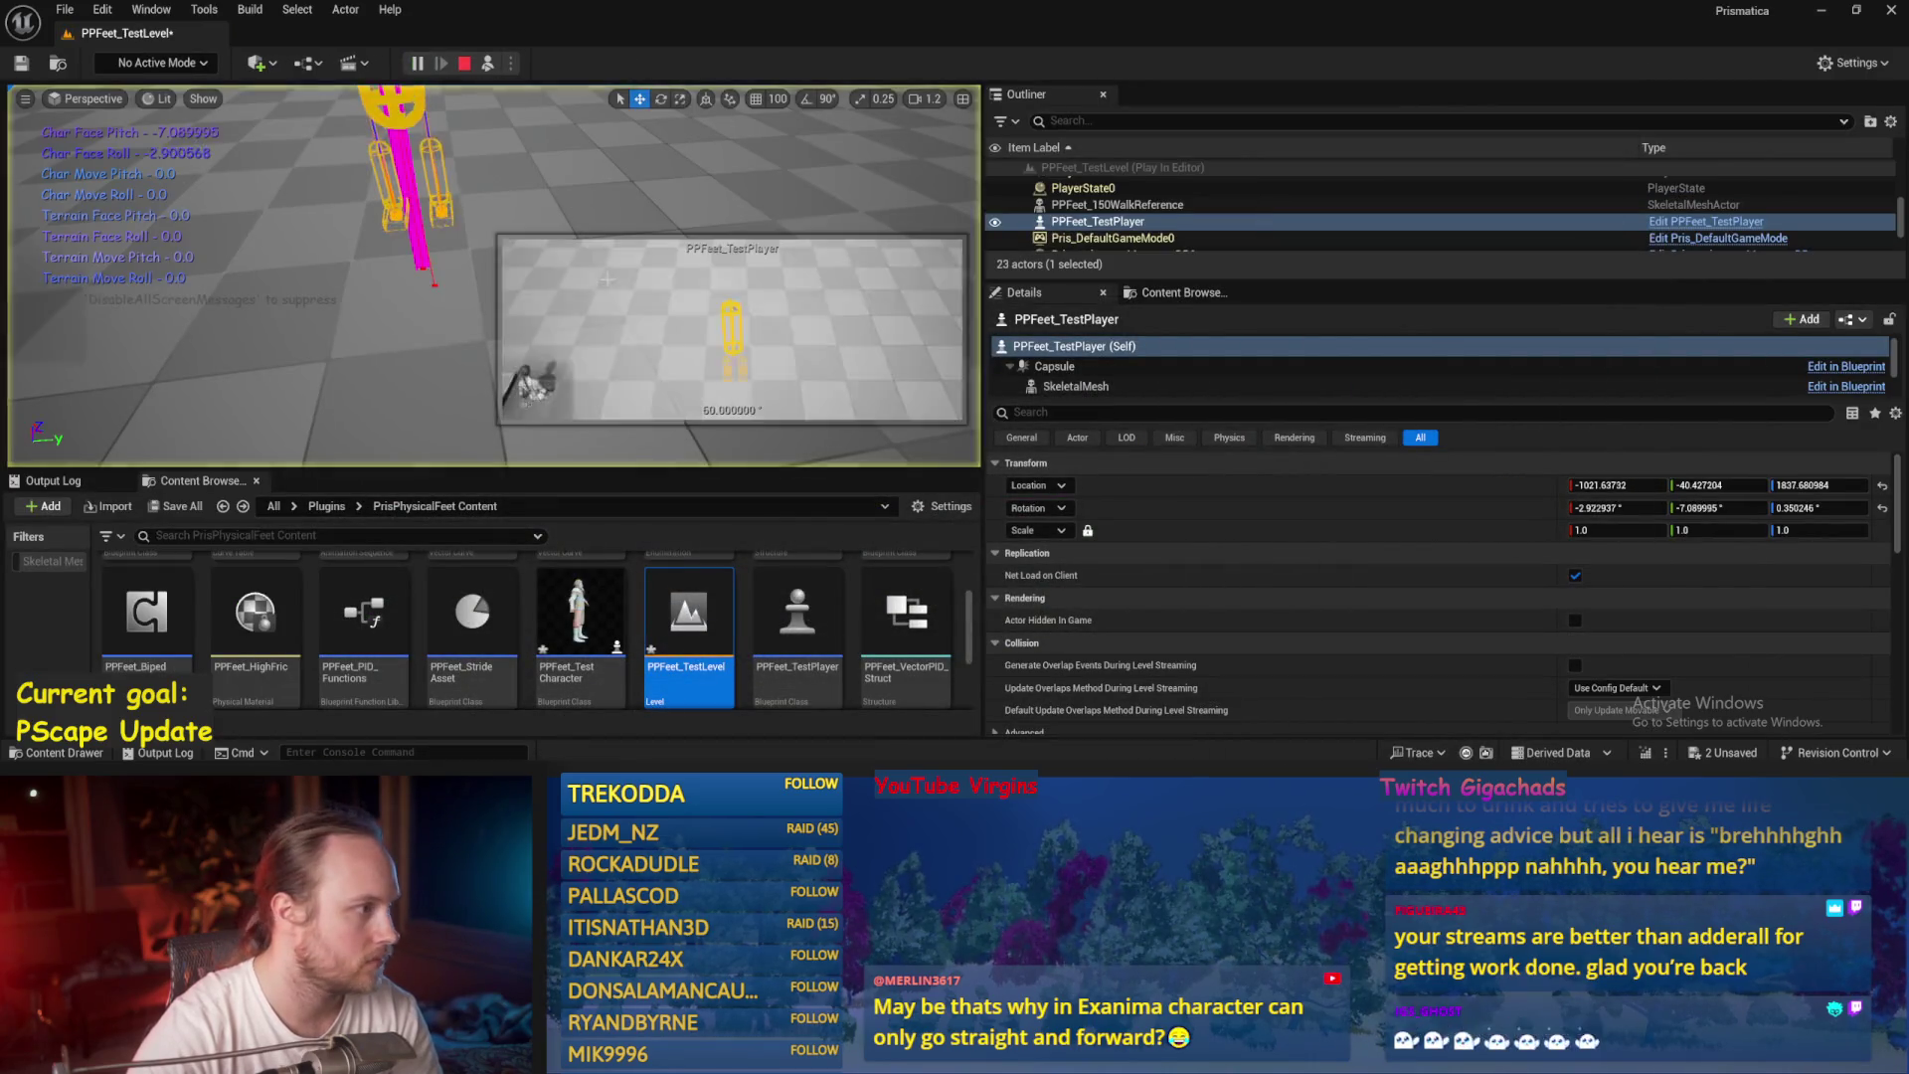
{"action": "key", "text": "Escape"}
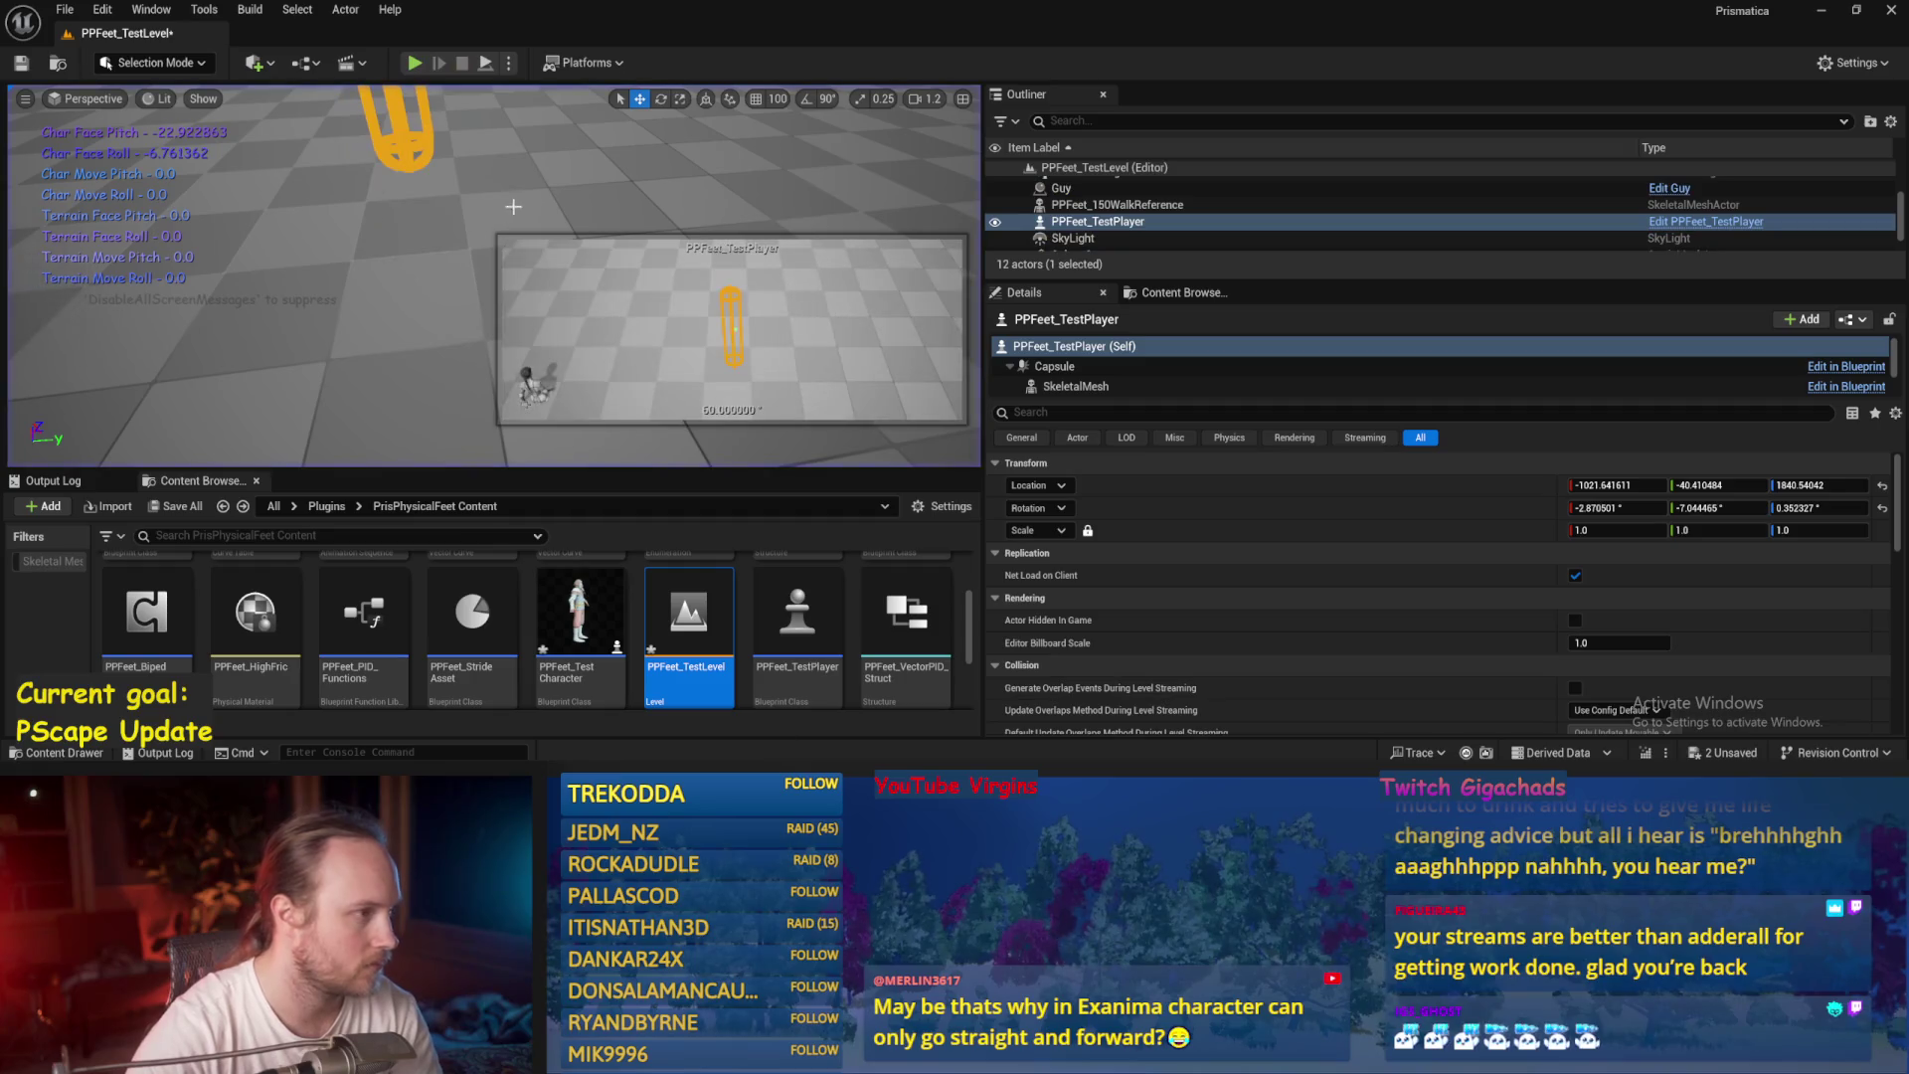
{"action": "key", "text": "alt+Tab"}
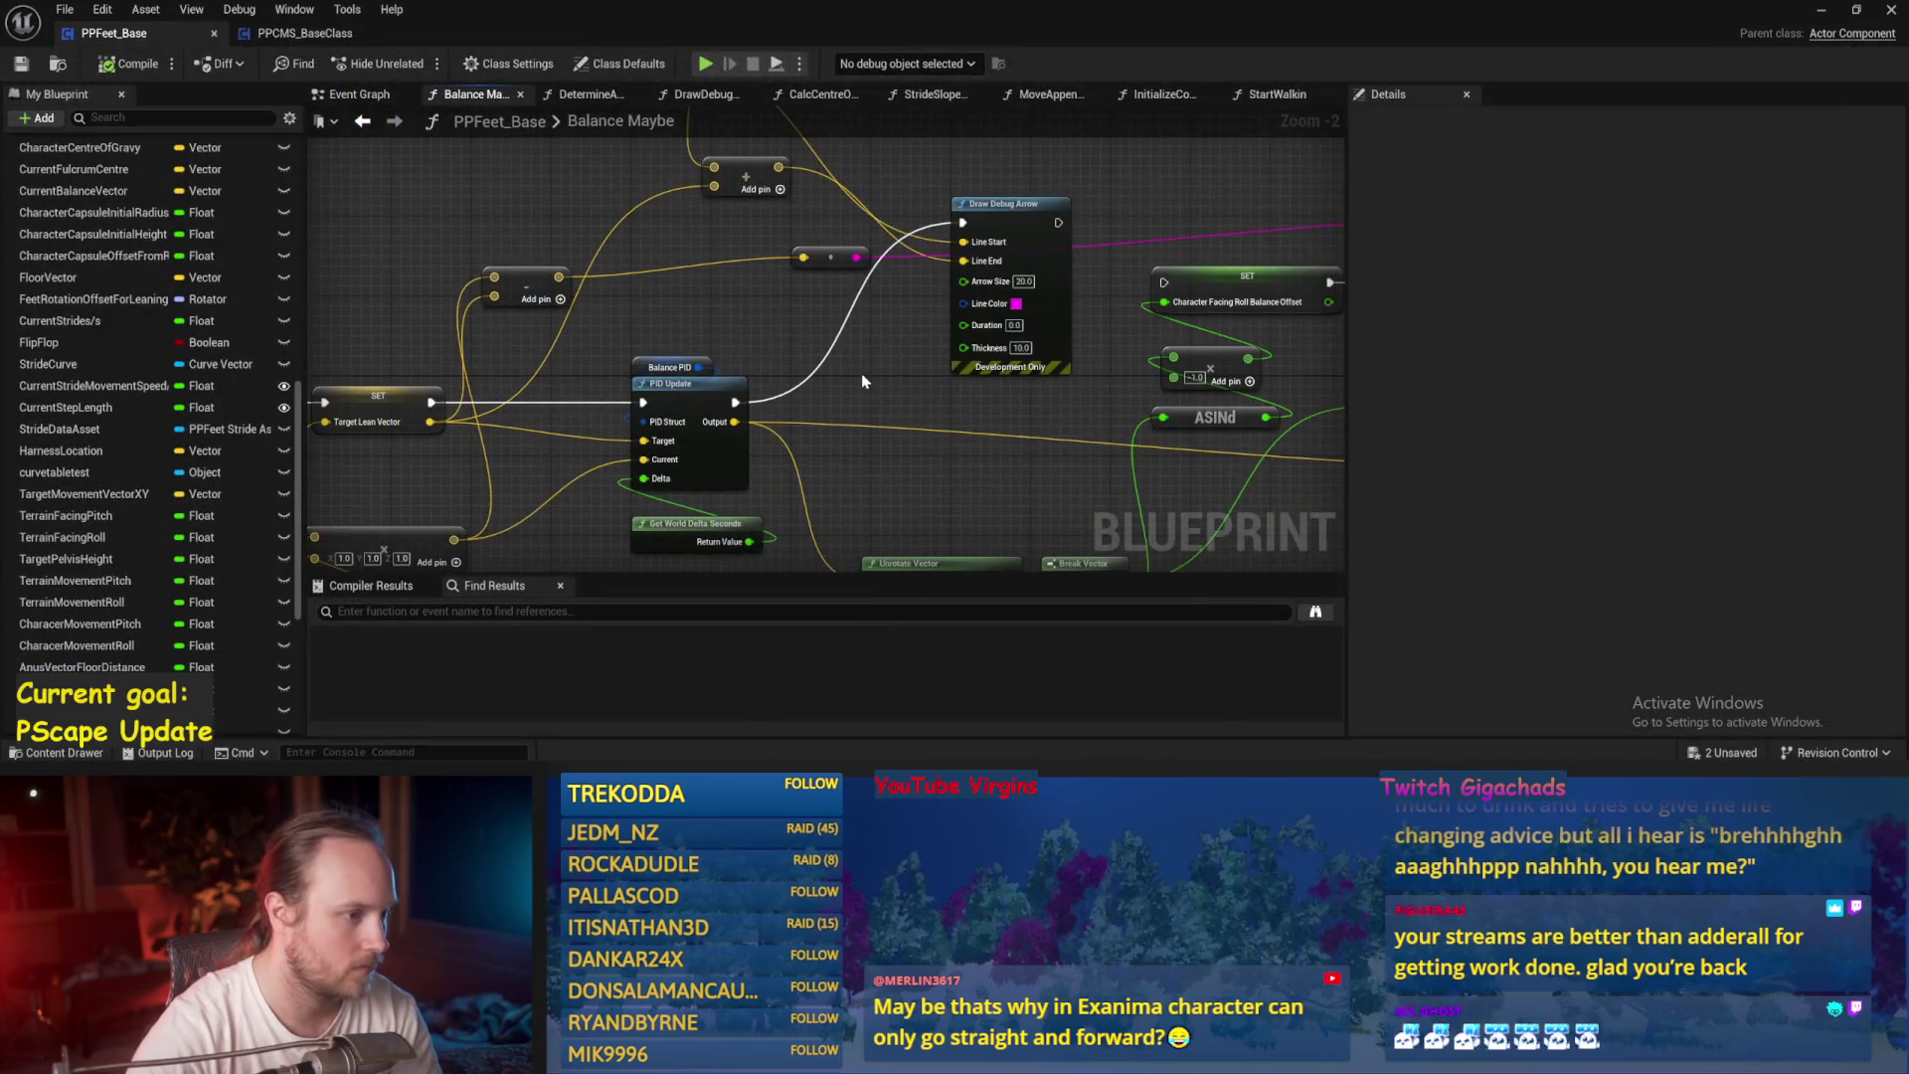
Add a Print String node, save PPFeet_Base, and playtest the level again.
{"action": "scroll", "coordinate": [866, 391], "scroll_direction": "down", "scroll_amount": 1}
{"action": "right_click", "coordinate": [831, 338]}
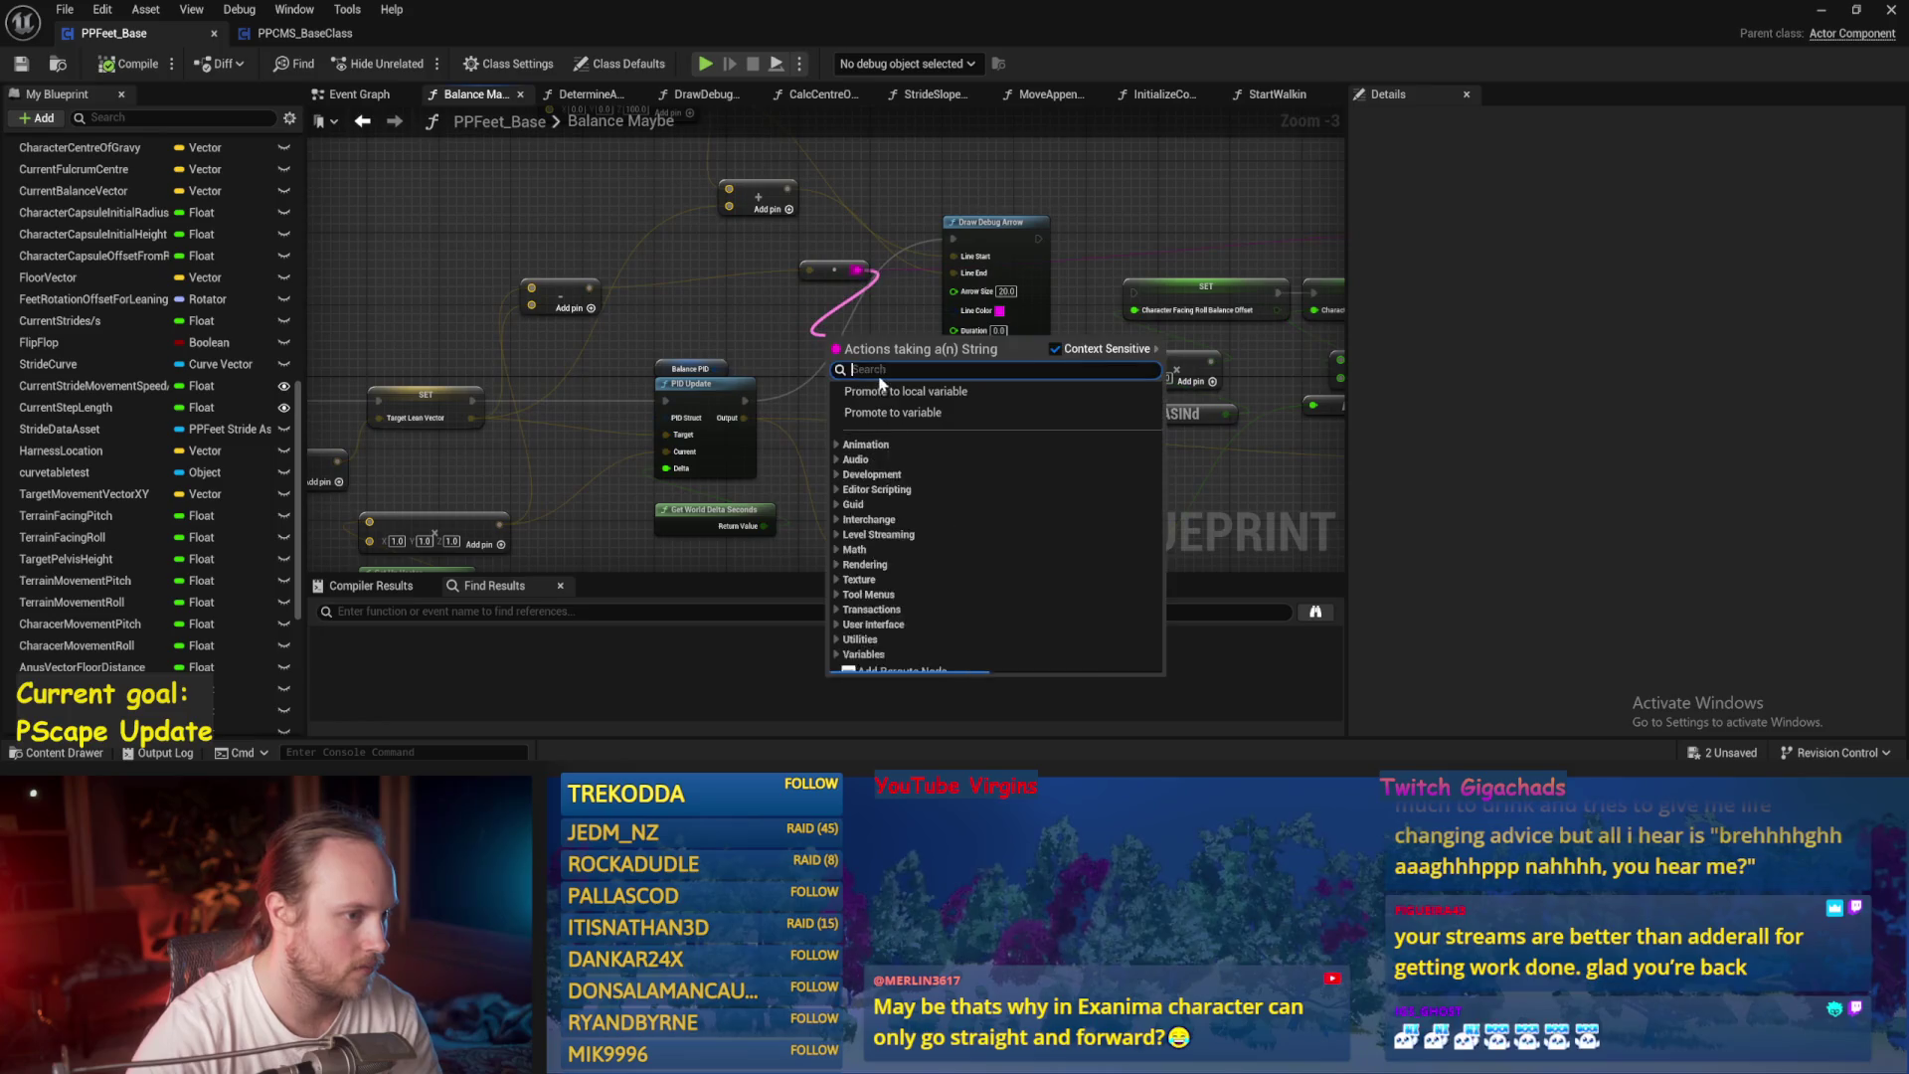
{"action": "mouse_move", "coordinate": [1071, 230]}
{"action": "left_mouse_down"}
{"action": "mouse_move", "coordinate": [928, 272]}
{"action": "mouse_move", "coordinate": [630, 290]}
{"action": "mouse_move", "coordinate": [1070, 273]}
{"action": "left_mouse_up"}
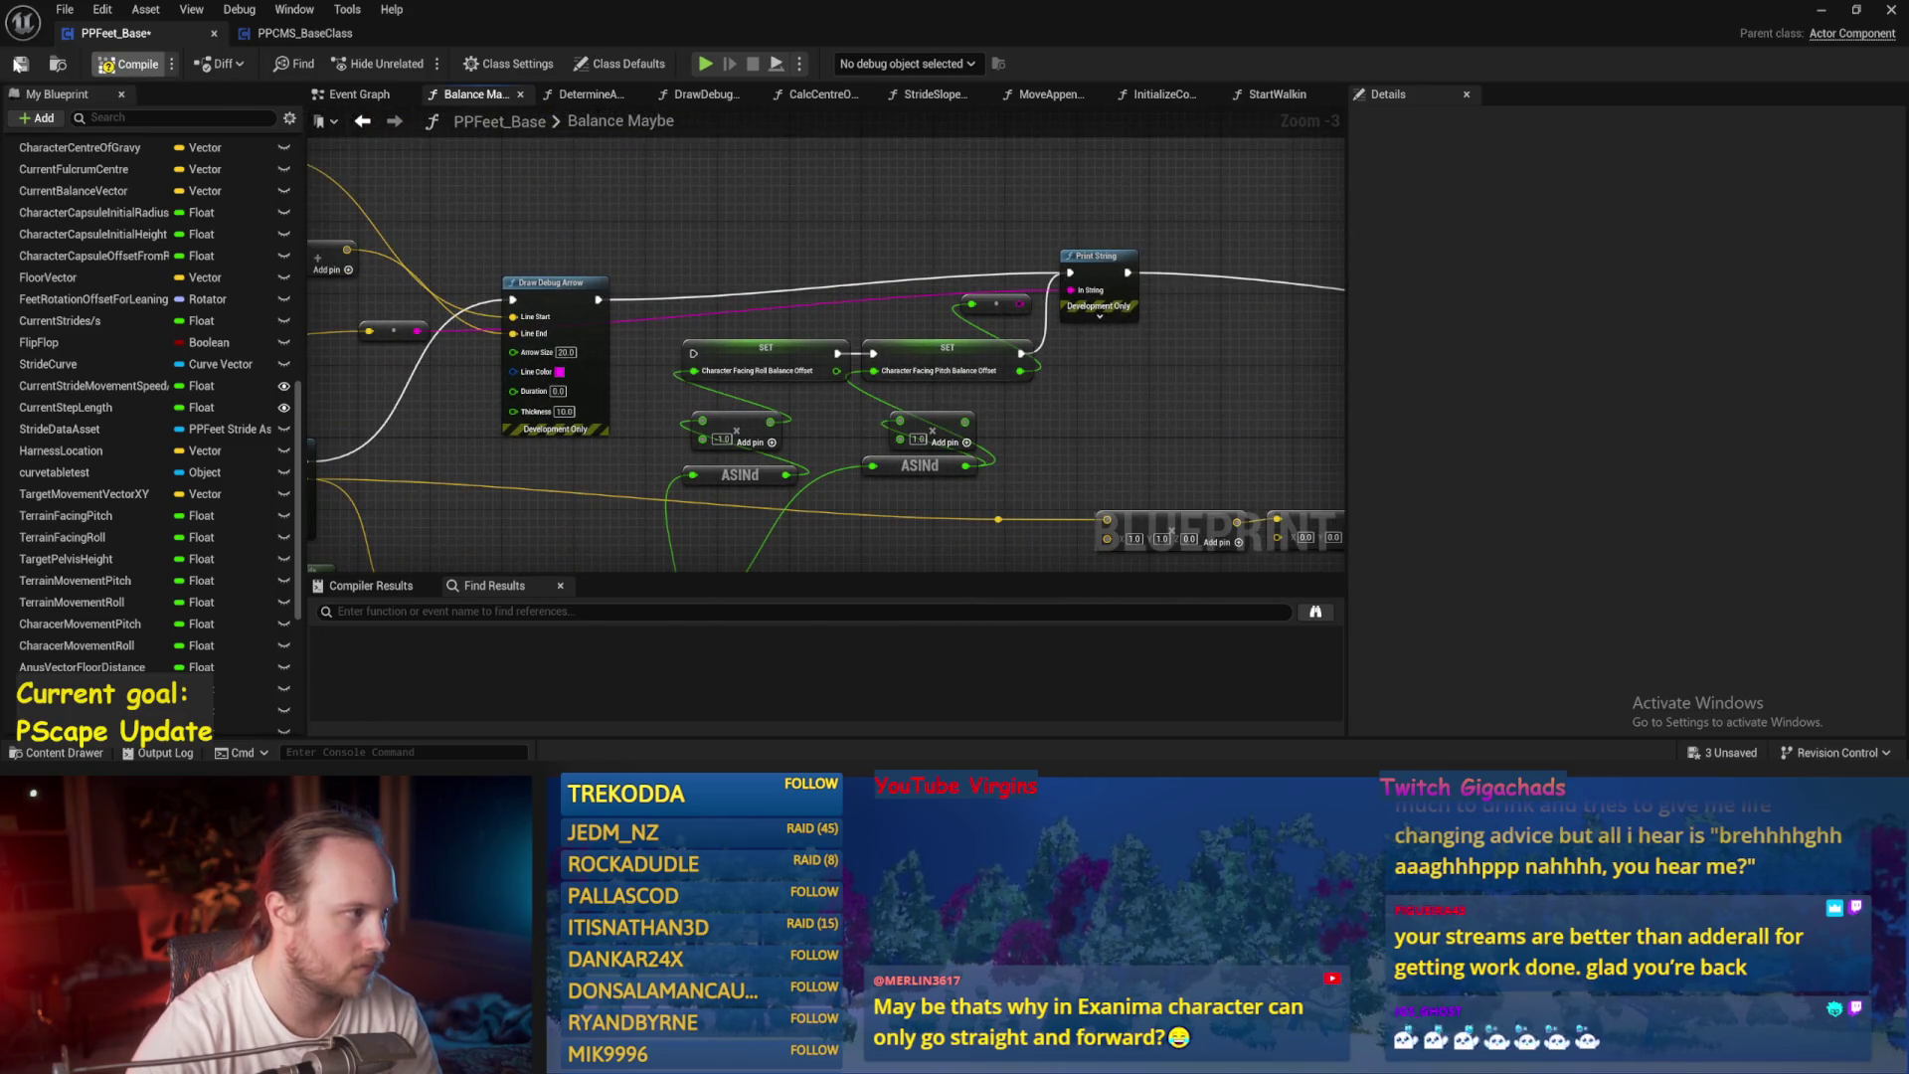
{"action": "left_click", "coordinate": [20, 65]}
{"action": "left_click", "coordinate": [1821, 11]}
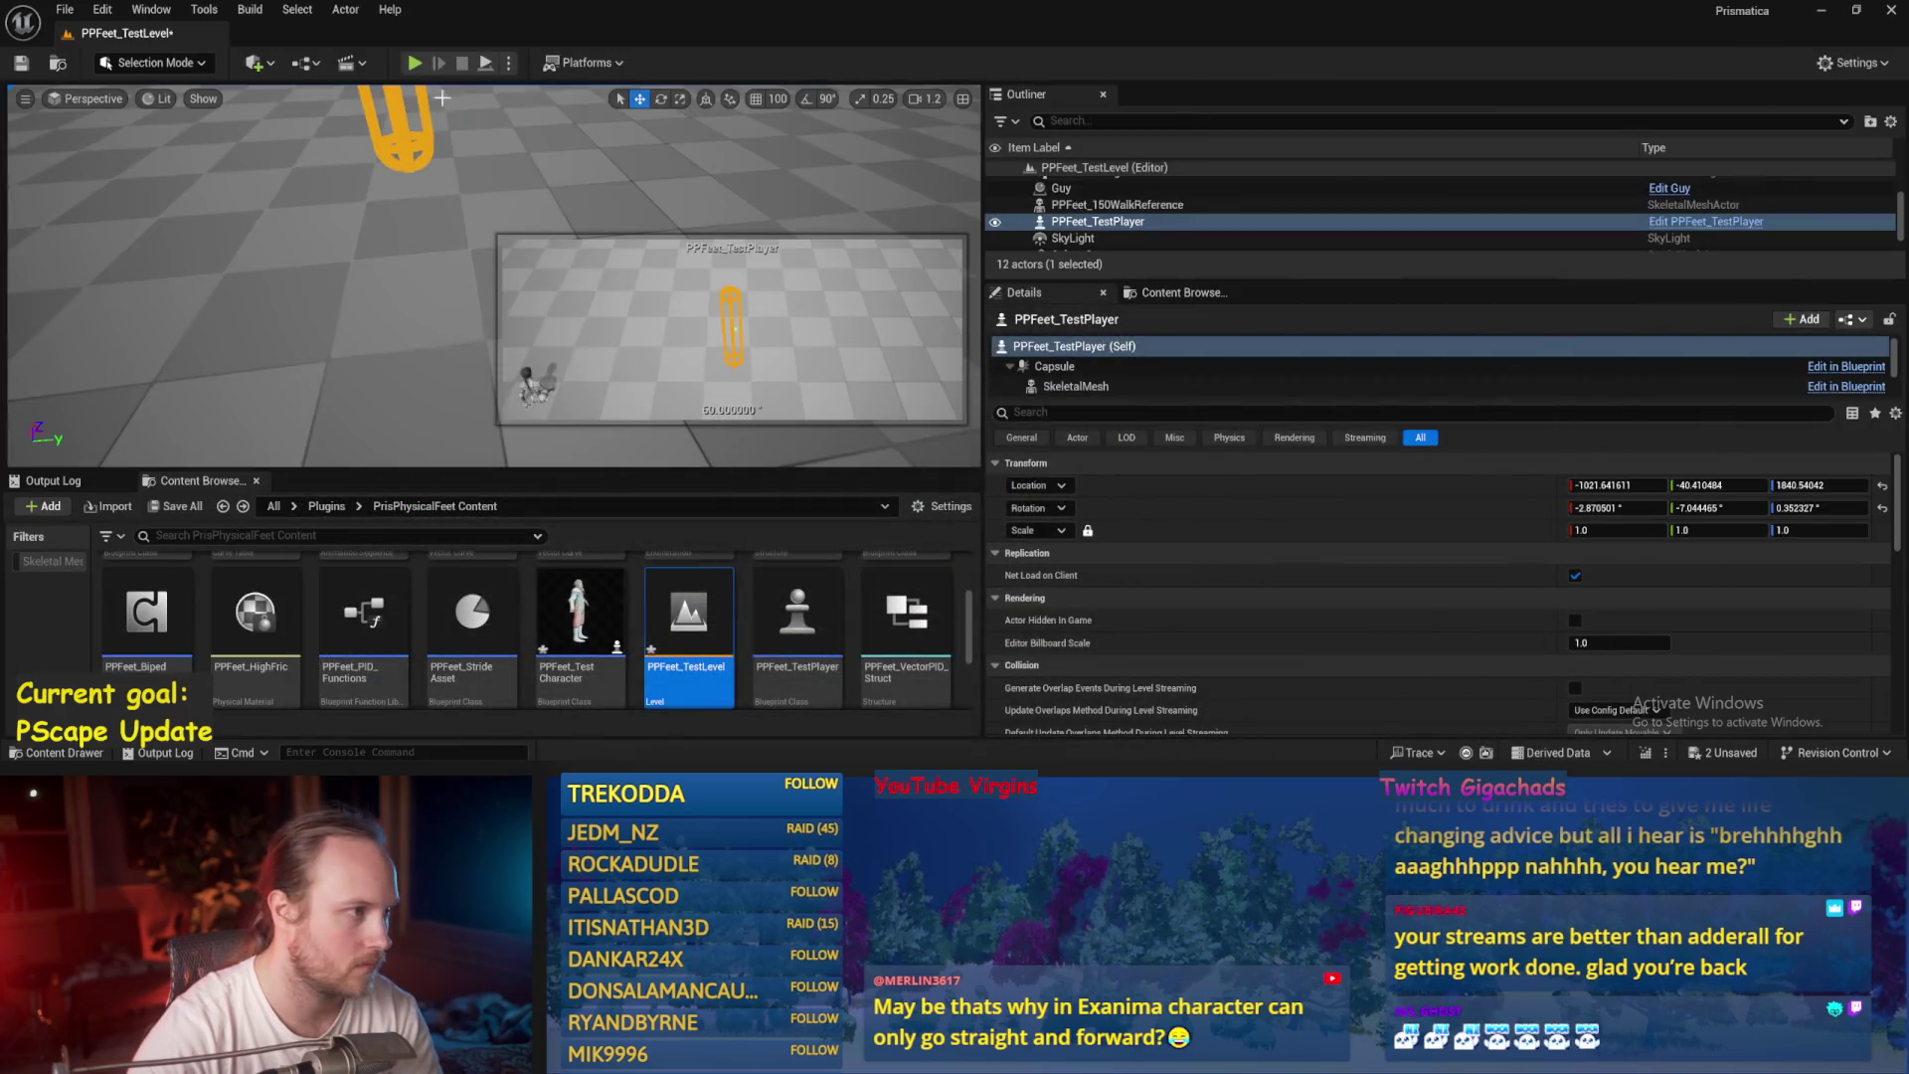
{"action": "left_click", "coordinate": [486, 63]}
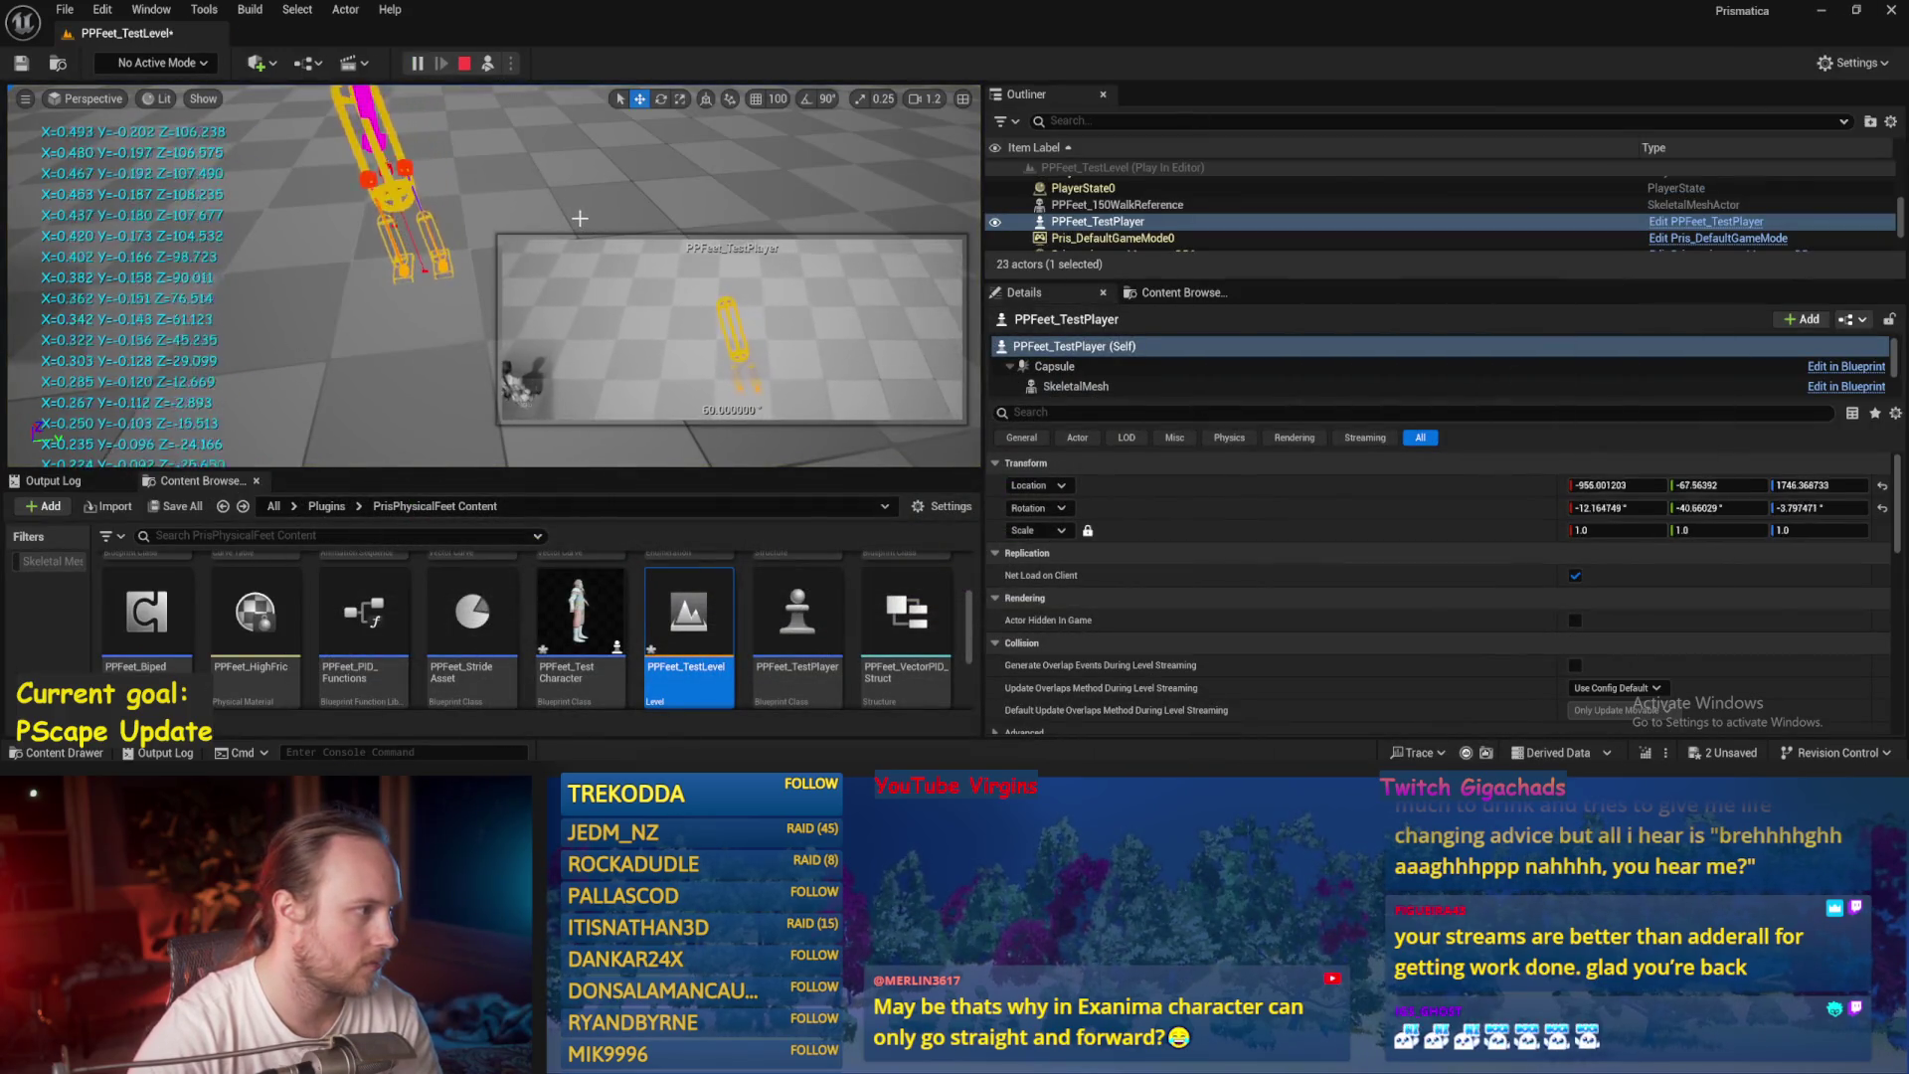
{"action": "key", "text": "alt+Tab"}
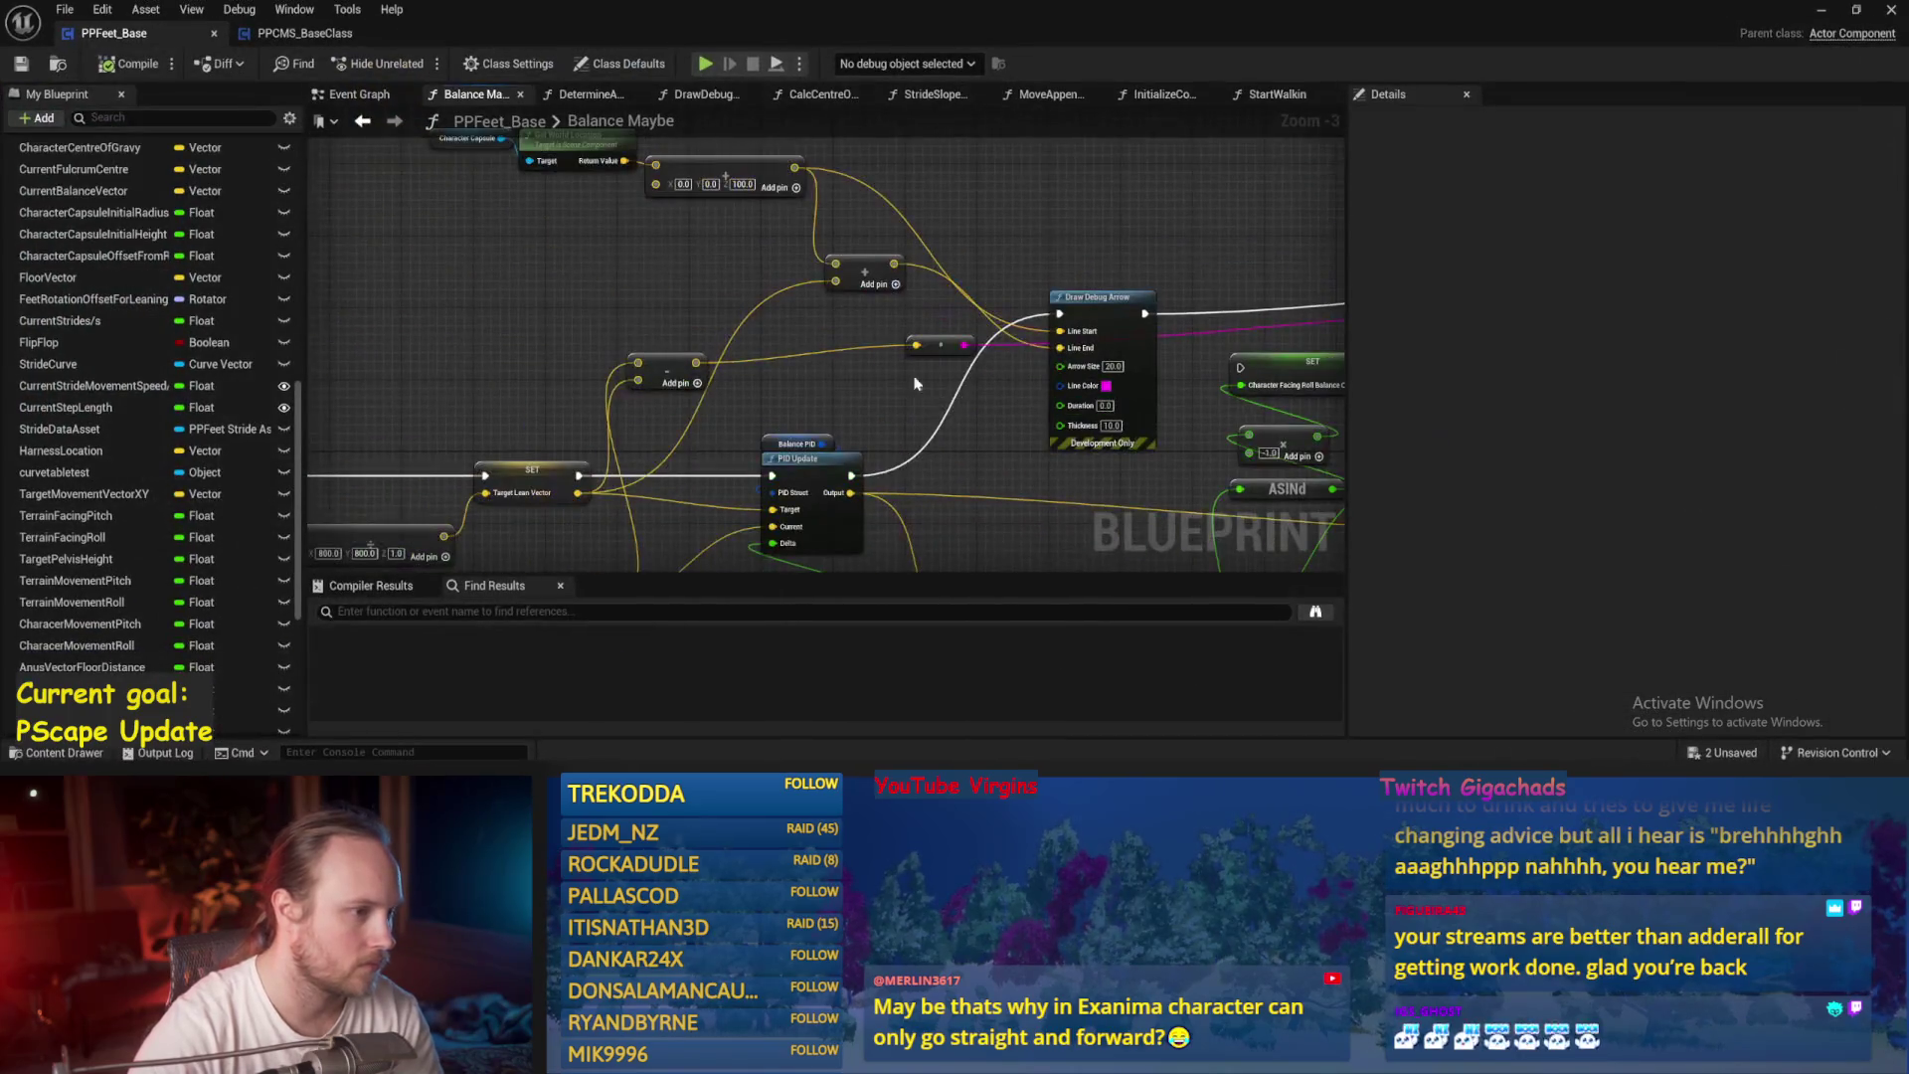
Move the add node up and to the left near the Draw Debug Arrow area.
{"action": "left_click_drag", "start_coordinate": [746, 356], "coordinate": [554, 199]}
{"action": "left_click_drag", "start_coordinate": [729, 443], "coordinate": [648, 336]}
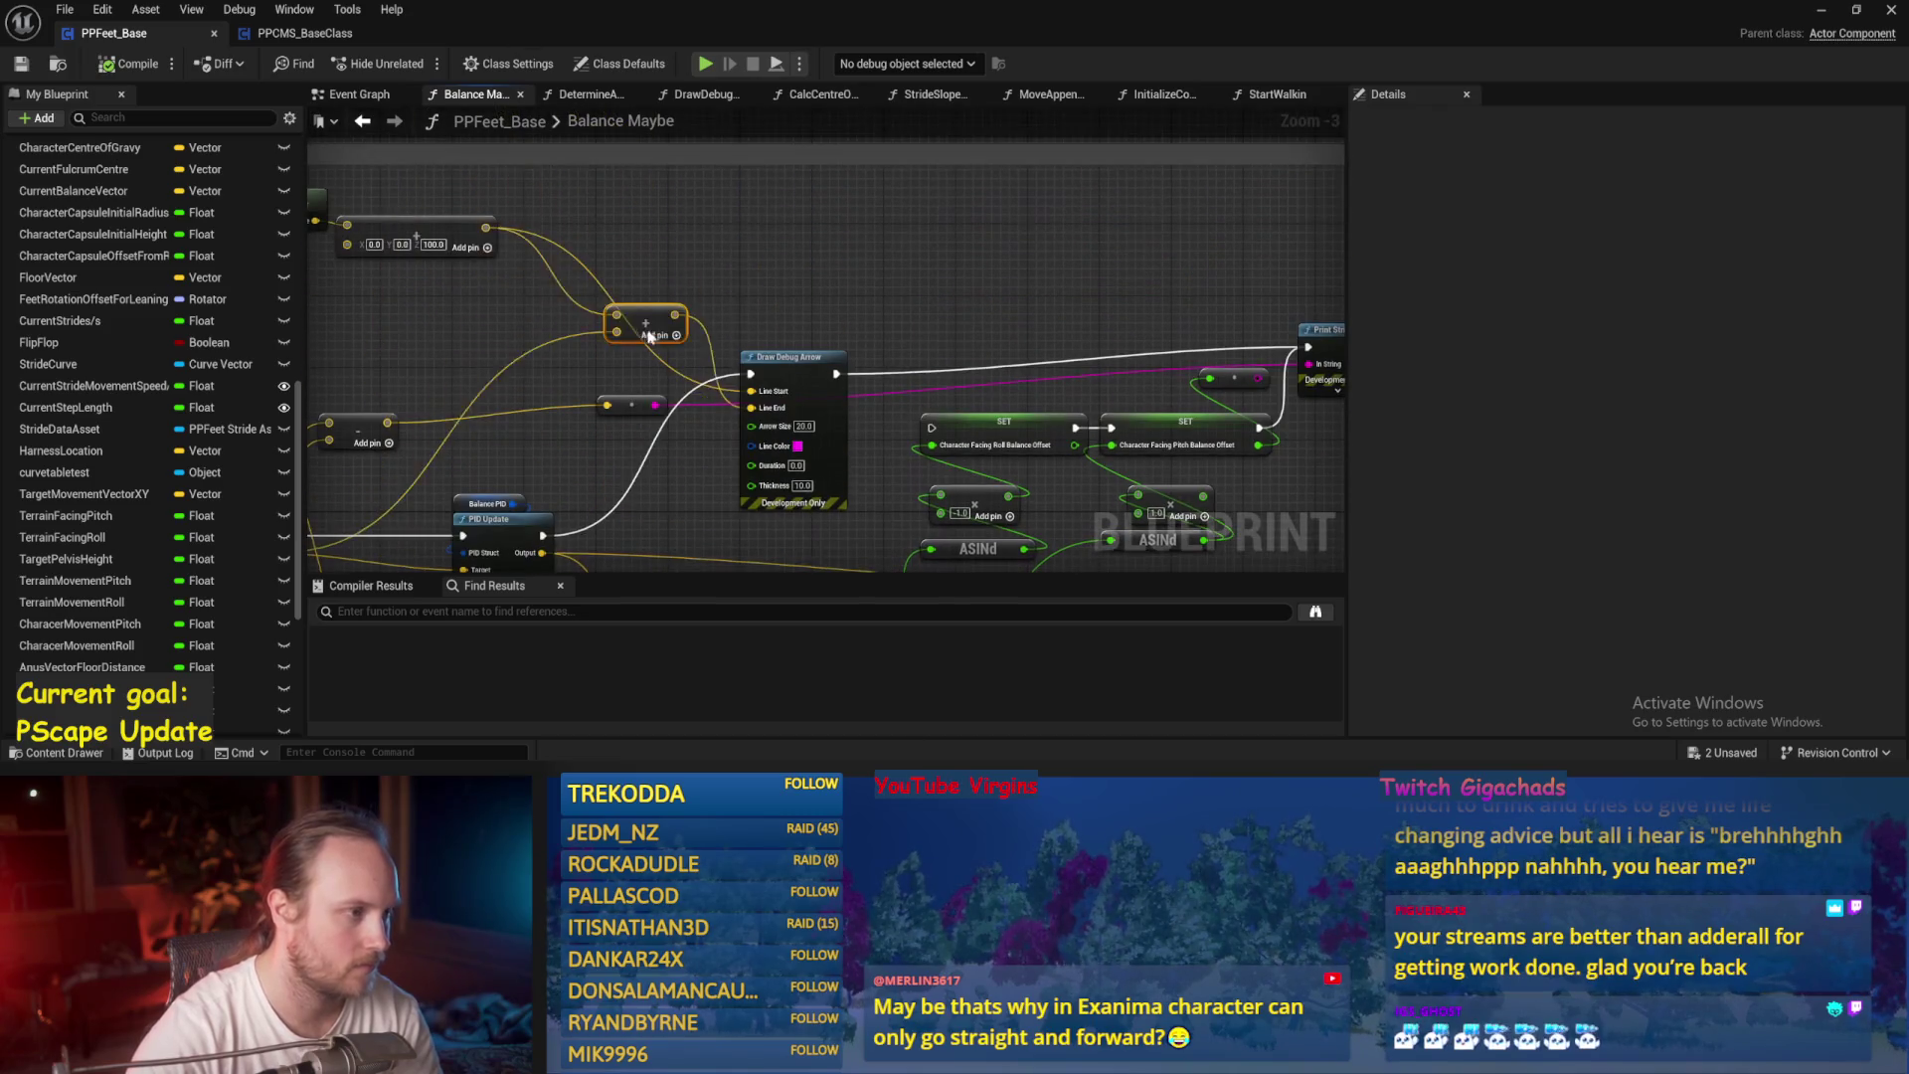
{"action": "left_click_drag", "start_coordinate": [789, 253], "coordinate": [194, 112]}
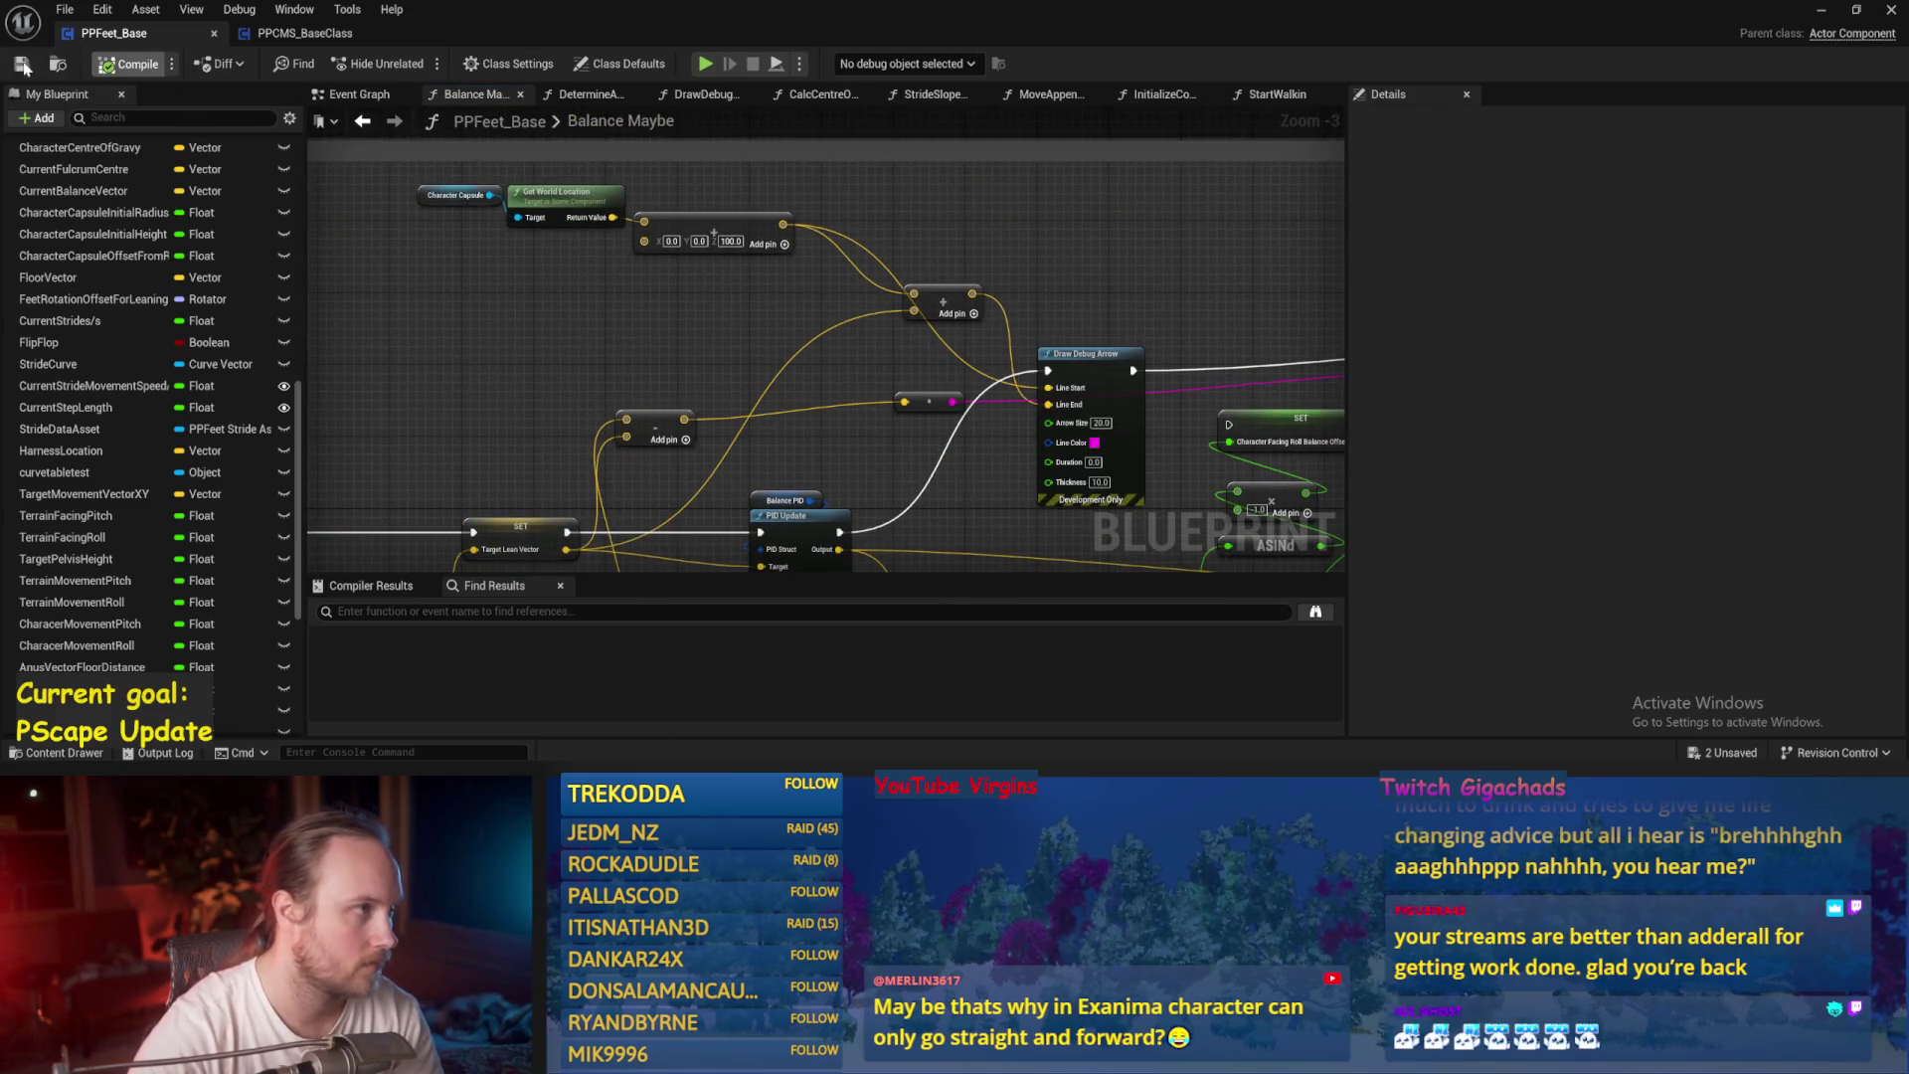
{"action": "mouse_move", "coordinate": [1049, 204]}
{"action": "left_mouse_down"}
{"action": "mouse_move", "coordinate": [1027, 268]}
{"action": "mouse_move", "coordinate": [867, 250]}
{"action": "mouse_move", "coordinate": [1045, 227]}
{"action": "mouse_move", "coordinate": [1000, 257]}
{"action": "left_mouse_up"}
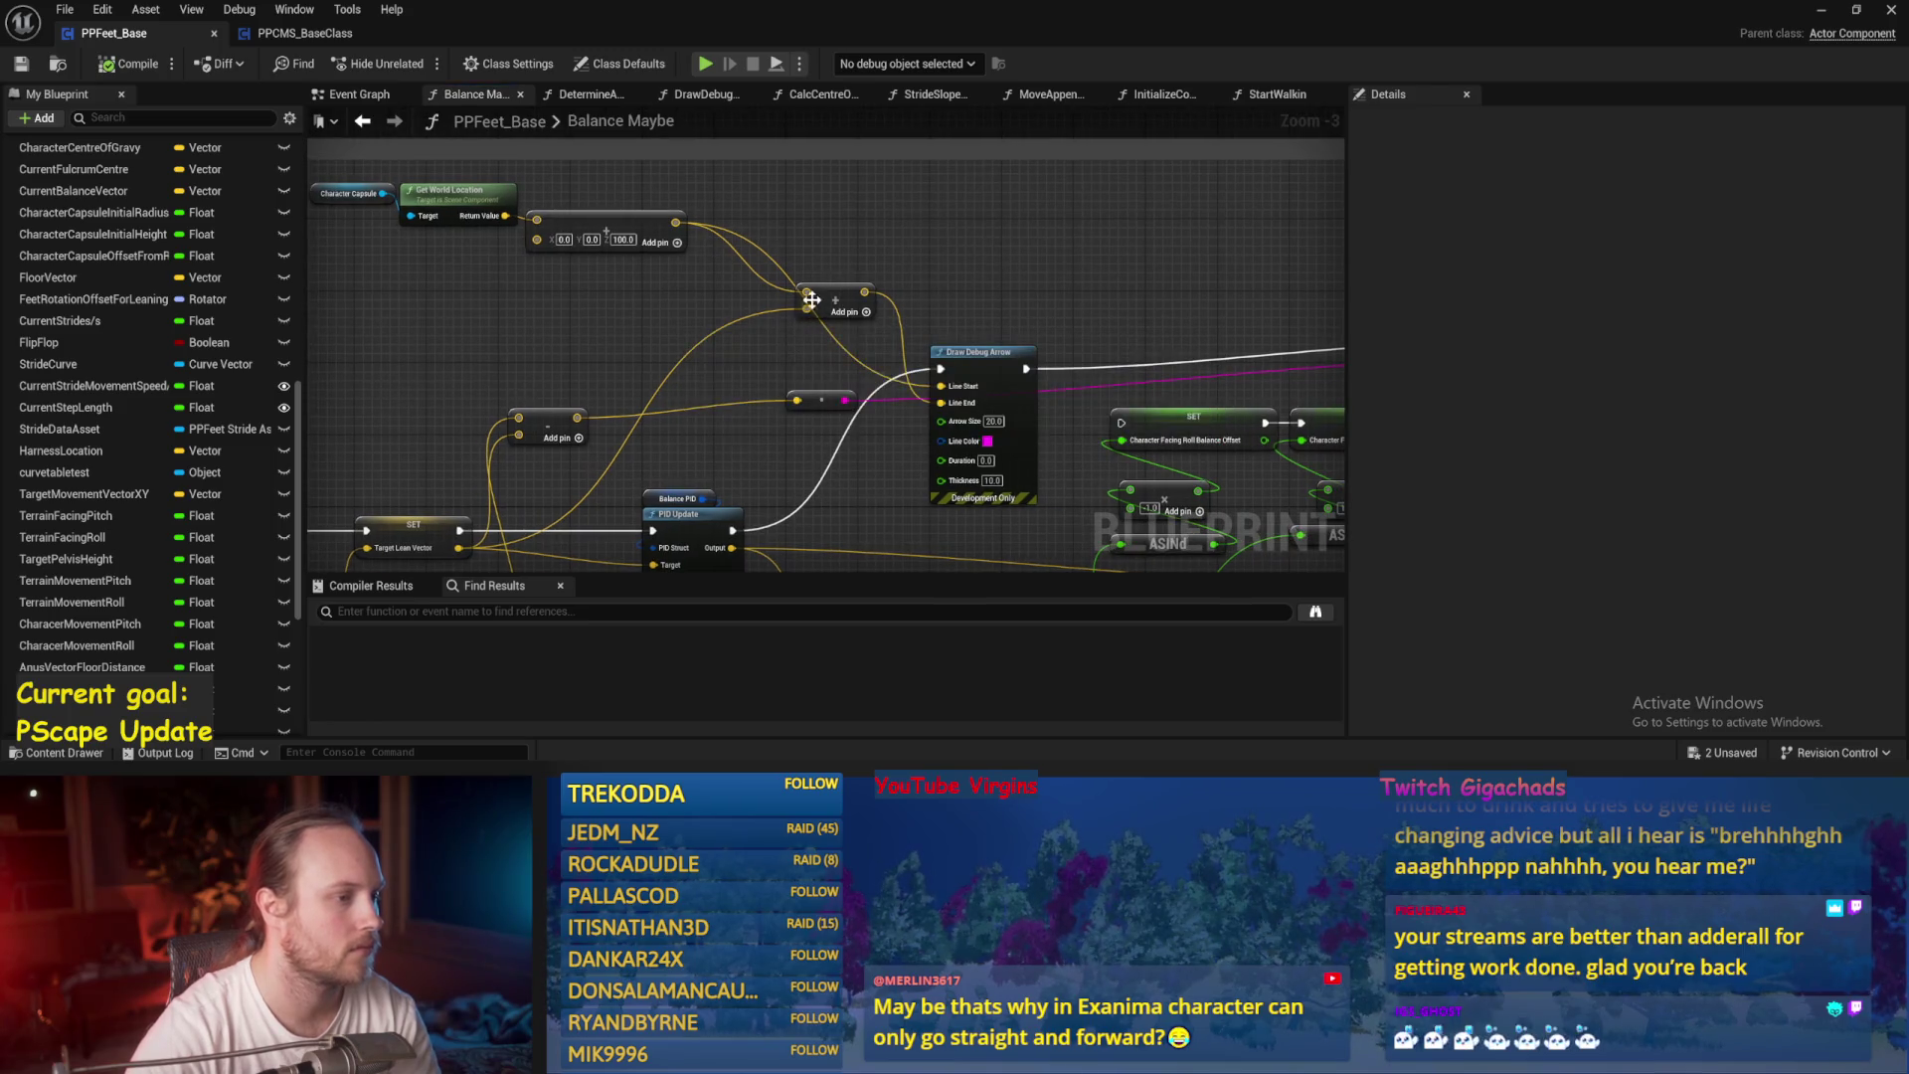
{"action": "left_click_drag", "start_coordinate": [846, 344], "coordinate": [876, 276]}
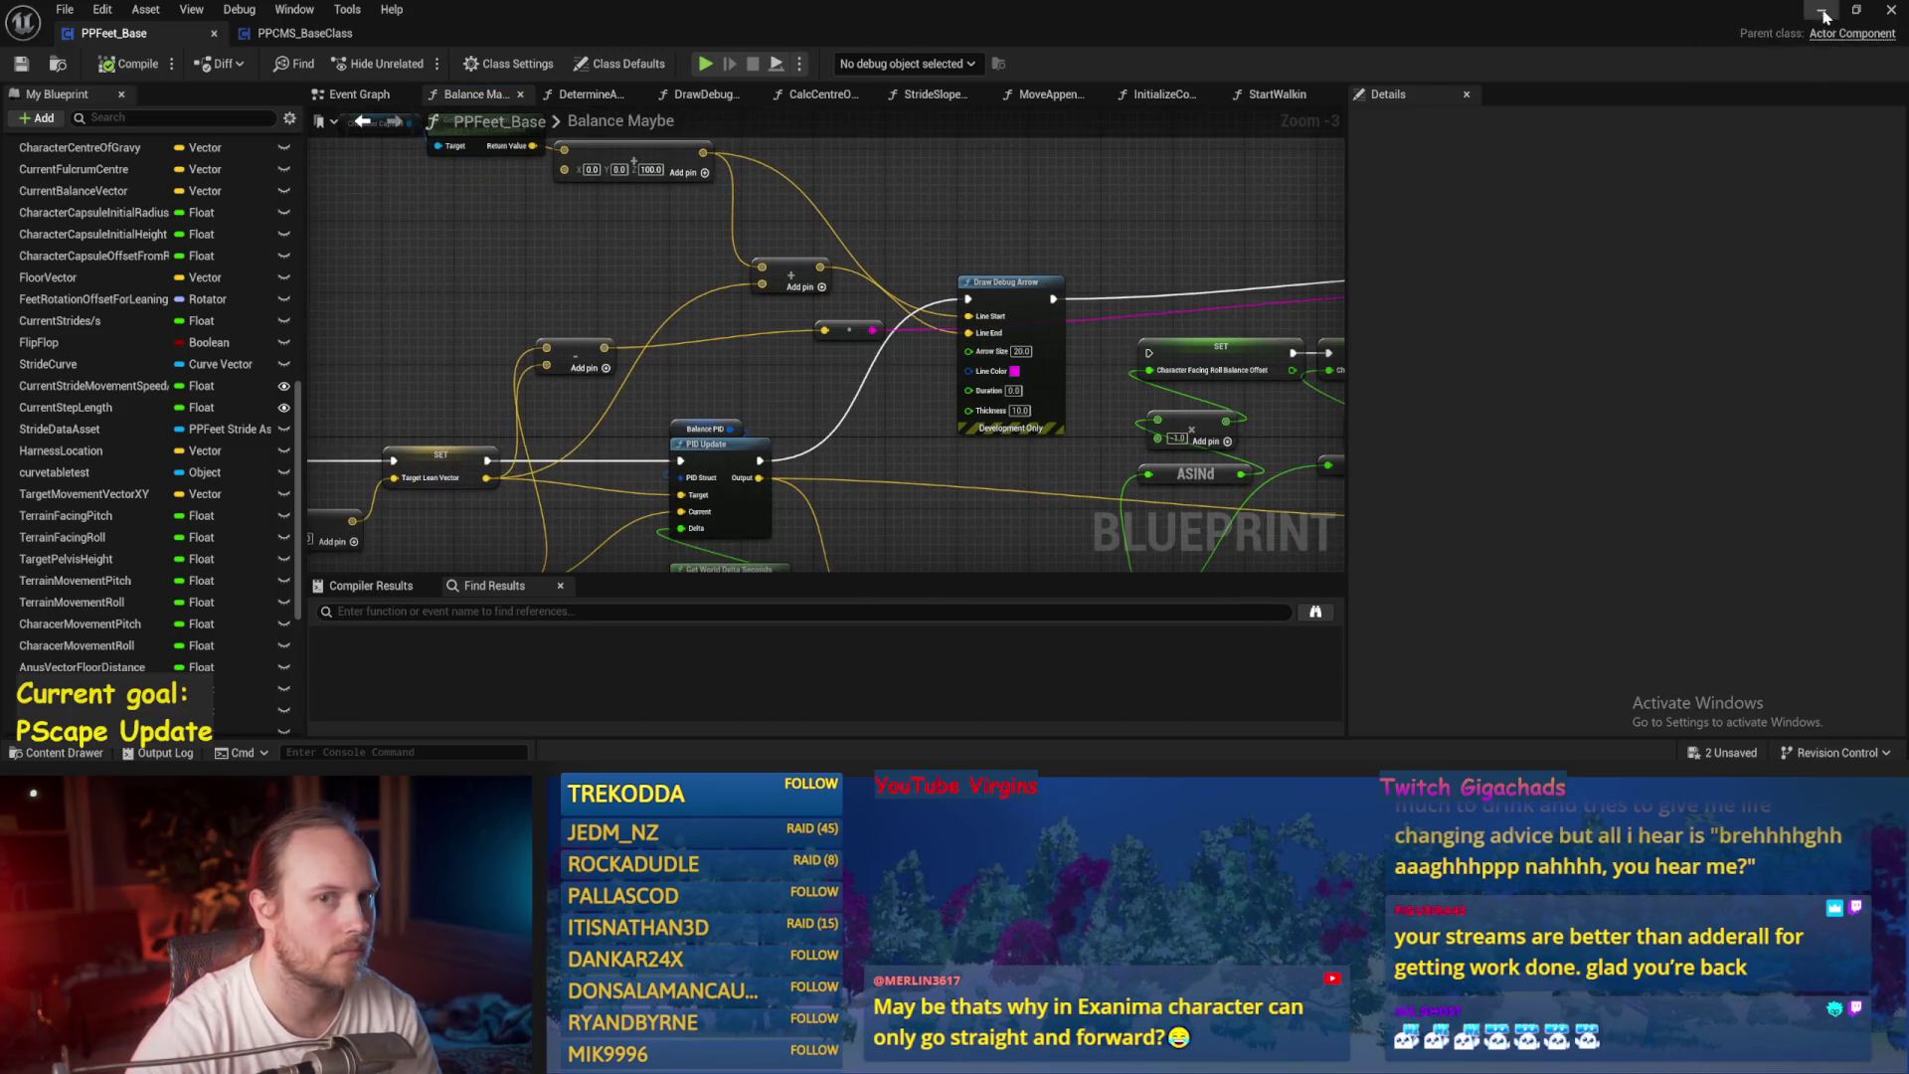
{"action": "left_click", "coordinate": [1822, 12]}
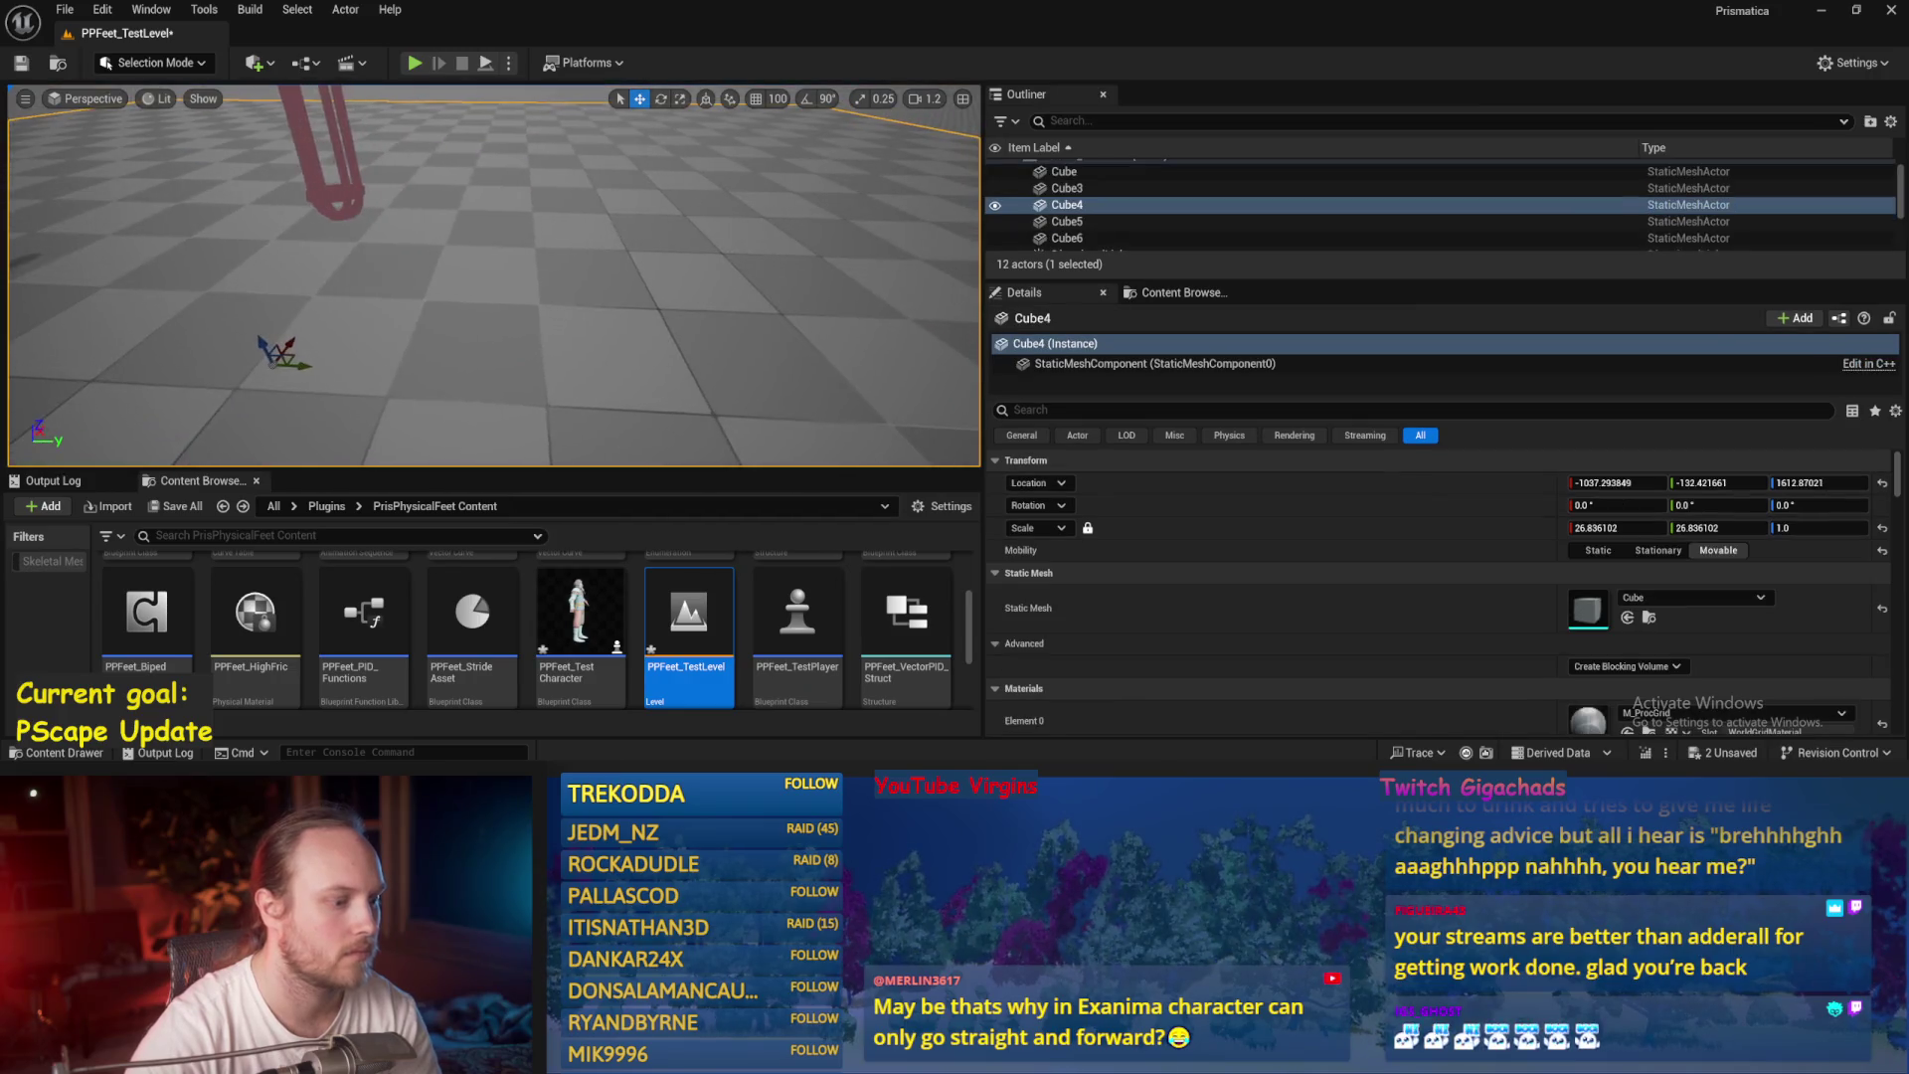
{"action": "key", "text": "alt+Tab"}
Connect the wire into Unrotate Vector's A input beside the Print String node.
{"action": "left_click_drag", "start_coordinate": [404, 349], "coordinate": [456, 297]}
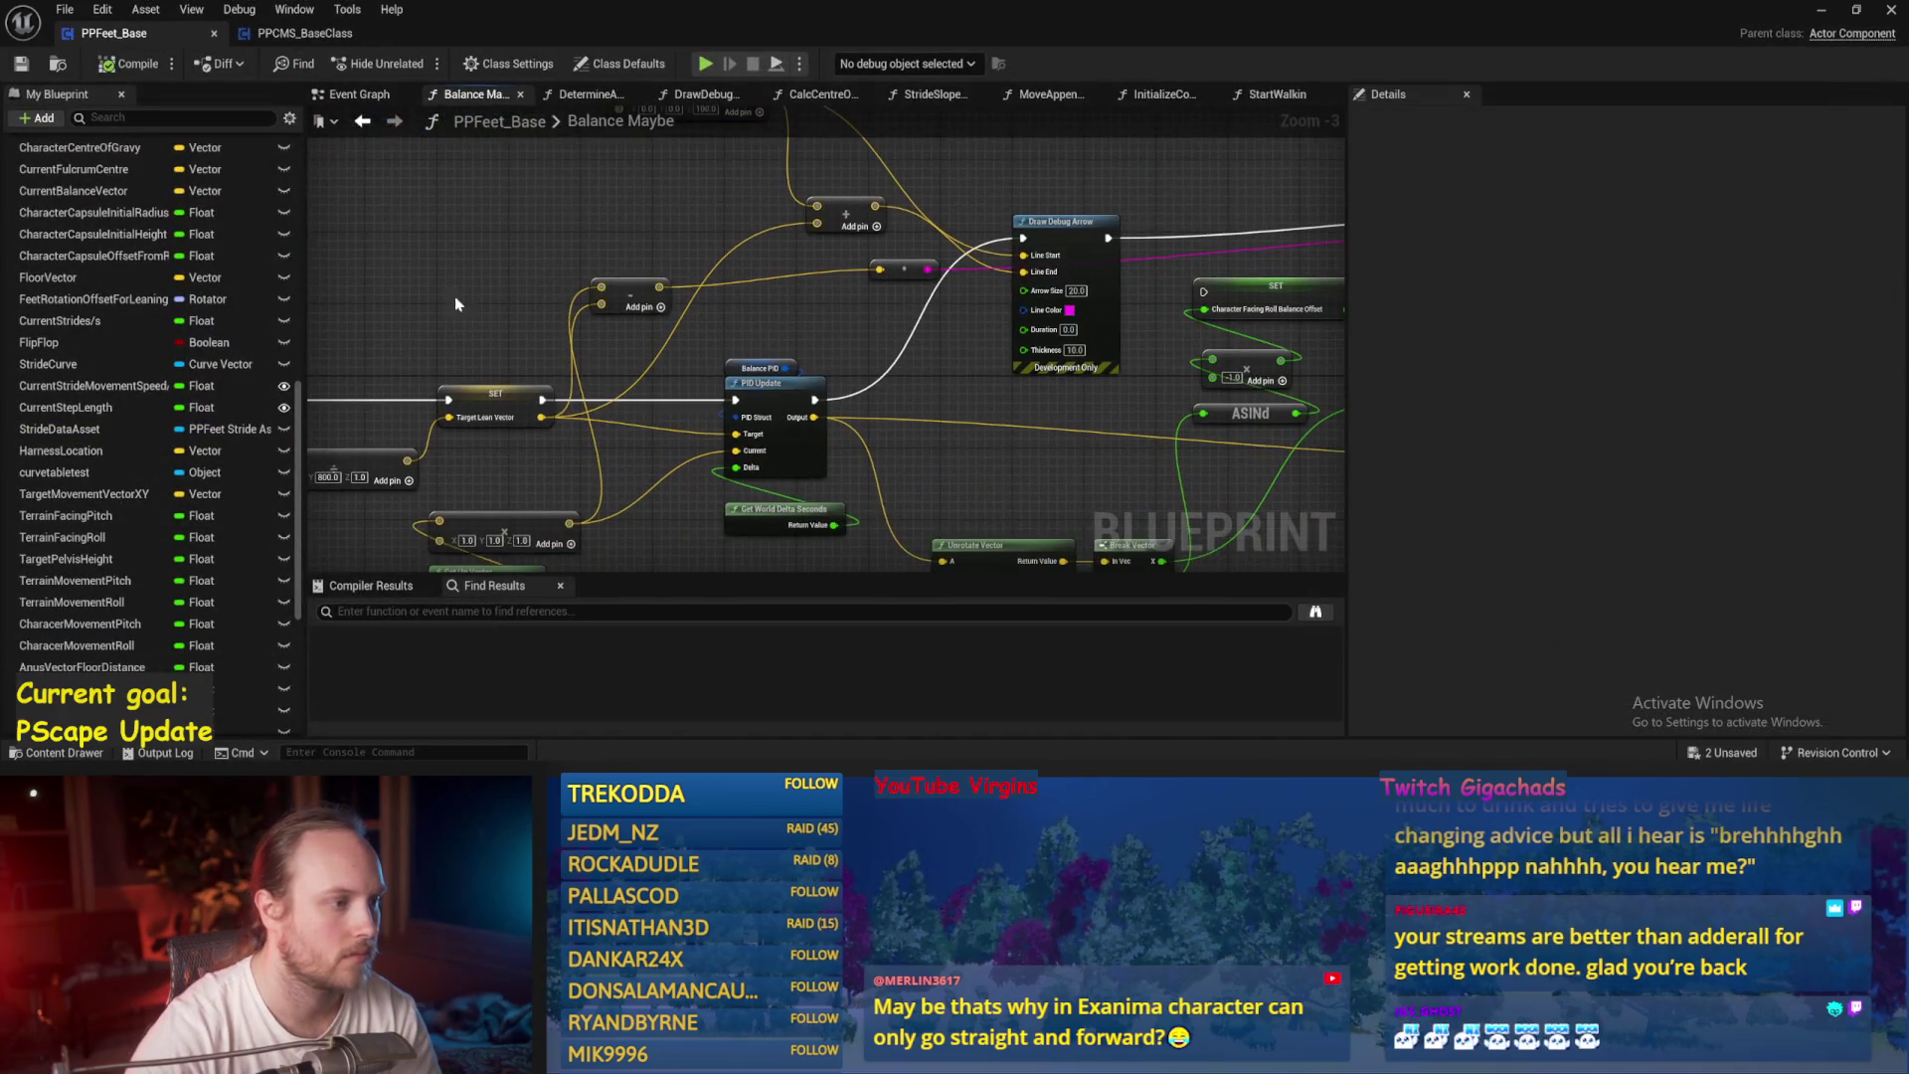
{"action": "mouse_move", "coordinate": [716, 277]}
{"action": "left_mouse_down"}
{"action": "mouse_move", "coordinate": [687, 328]}
{"action": "mouse_move", "coordinate": [838, 266]}
{"action": "mouse_move", "coordinate": [613, 455]}
{"action": "mouse_move", "coordinate": [733, 426]}
{"action": "mouse_move", "coordinate": [900, 301]}
{"action": "mouse_move", "coordinate": [773, 347]}
{"action": "left_mouse_up"}
{"action": "right_click", "coordinate": [733, 425]}
{"action": "key", "text": "Escape"}
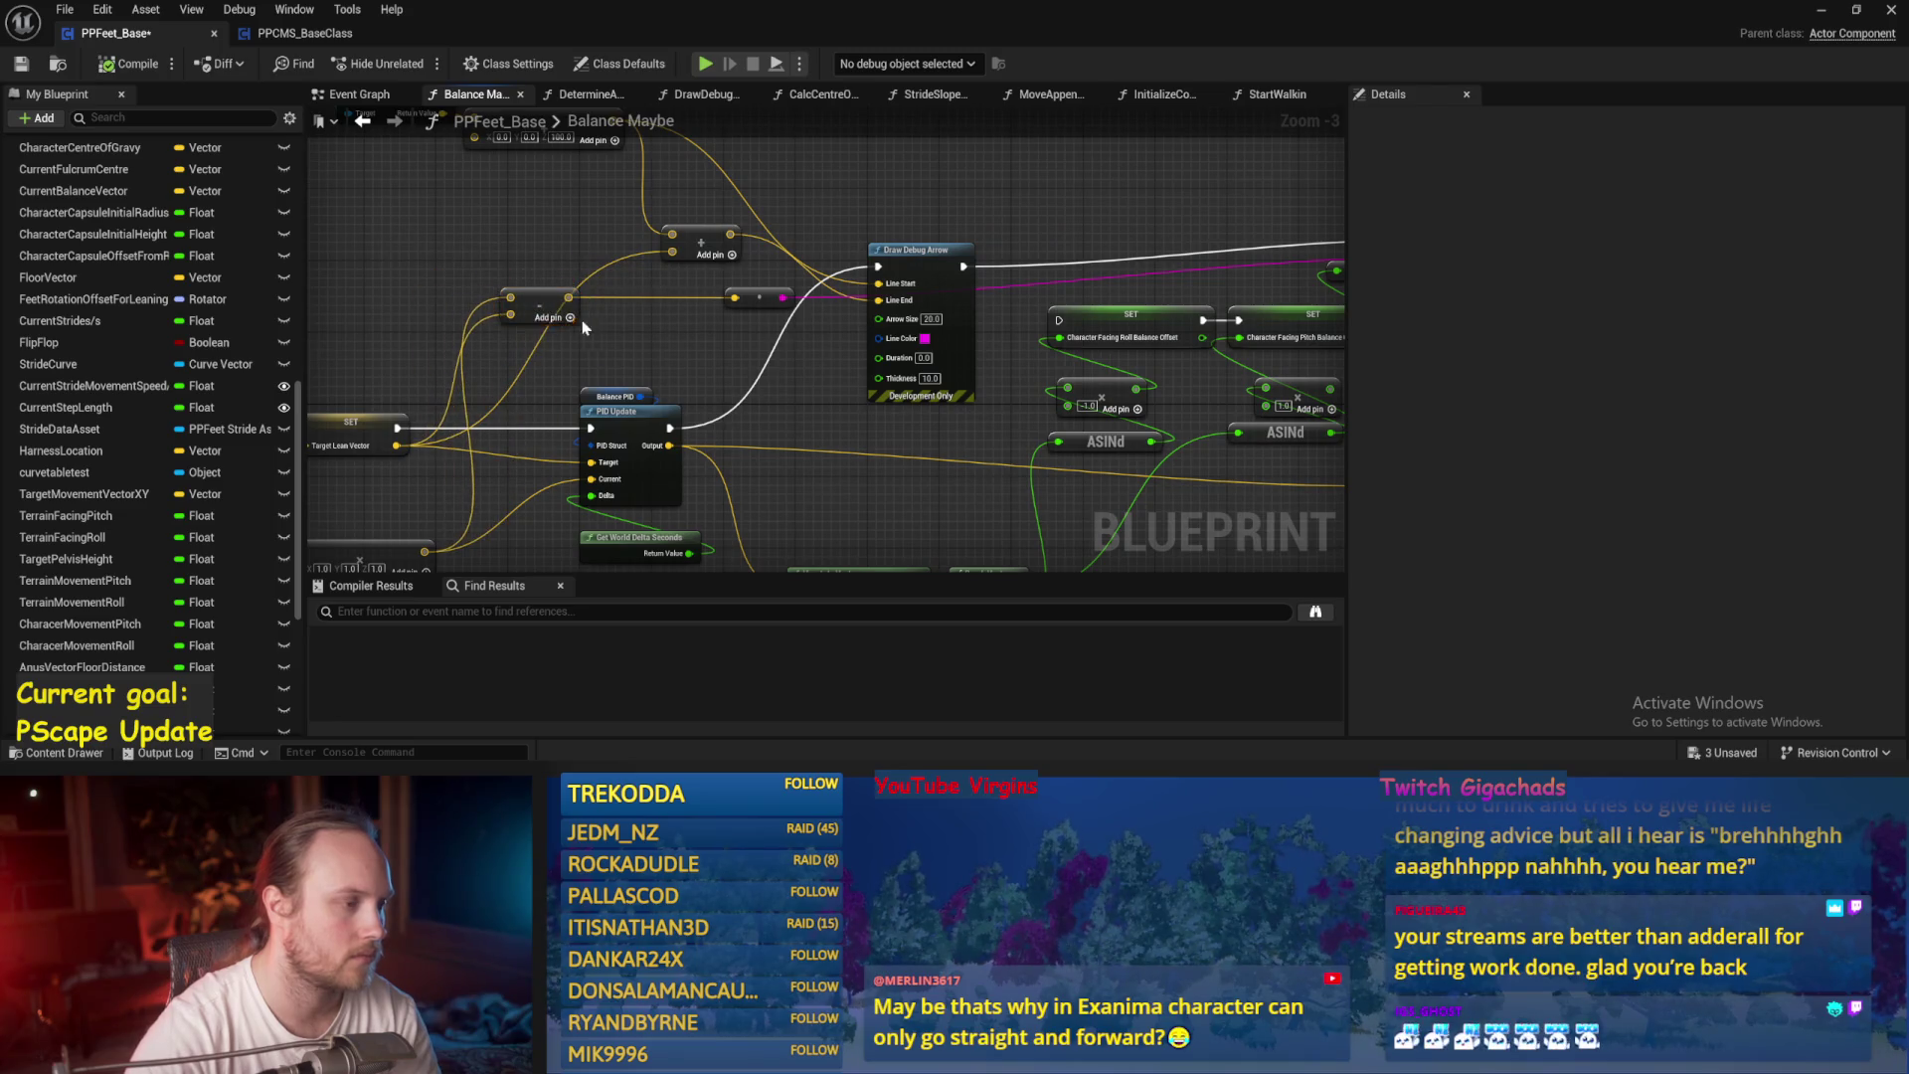
{"action": "right_click", "coordinate": [696, 343]}
{"action": "key", "text": "Escape"}
{"action": "mouse_move", "coordinate": [640, 346]}
{"action": "left_mouse_down"}
{"action": "mouse_move", "coordinate": [552, 391]}
{"action": "mouse_move", "coordinate": [419, 364]}
{"action": "left_mouse_up"}
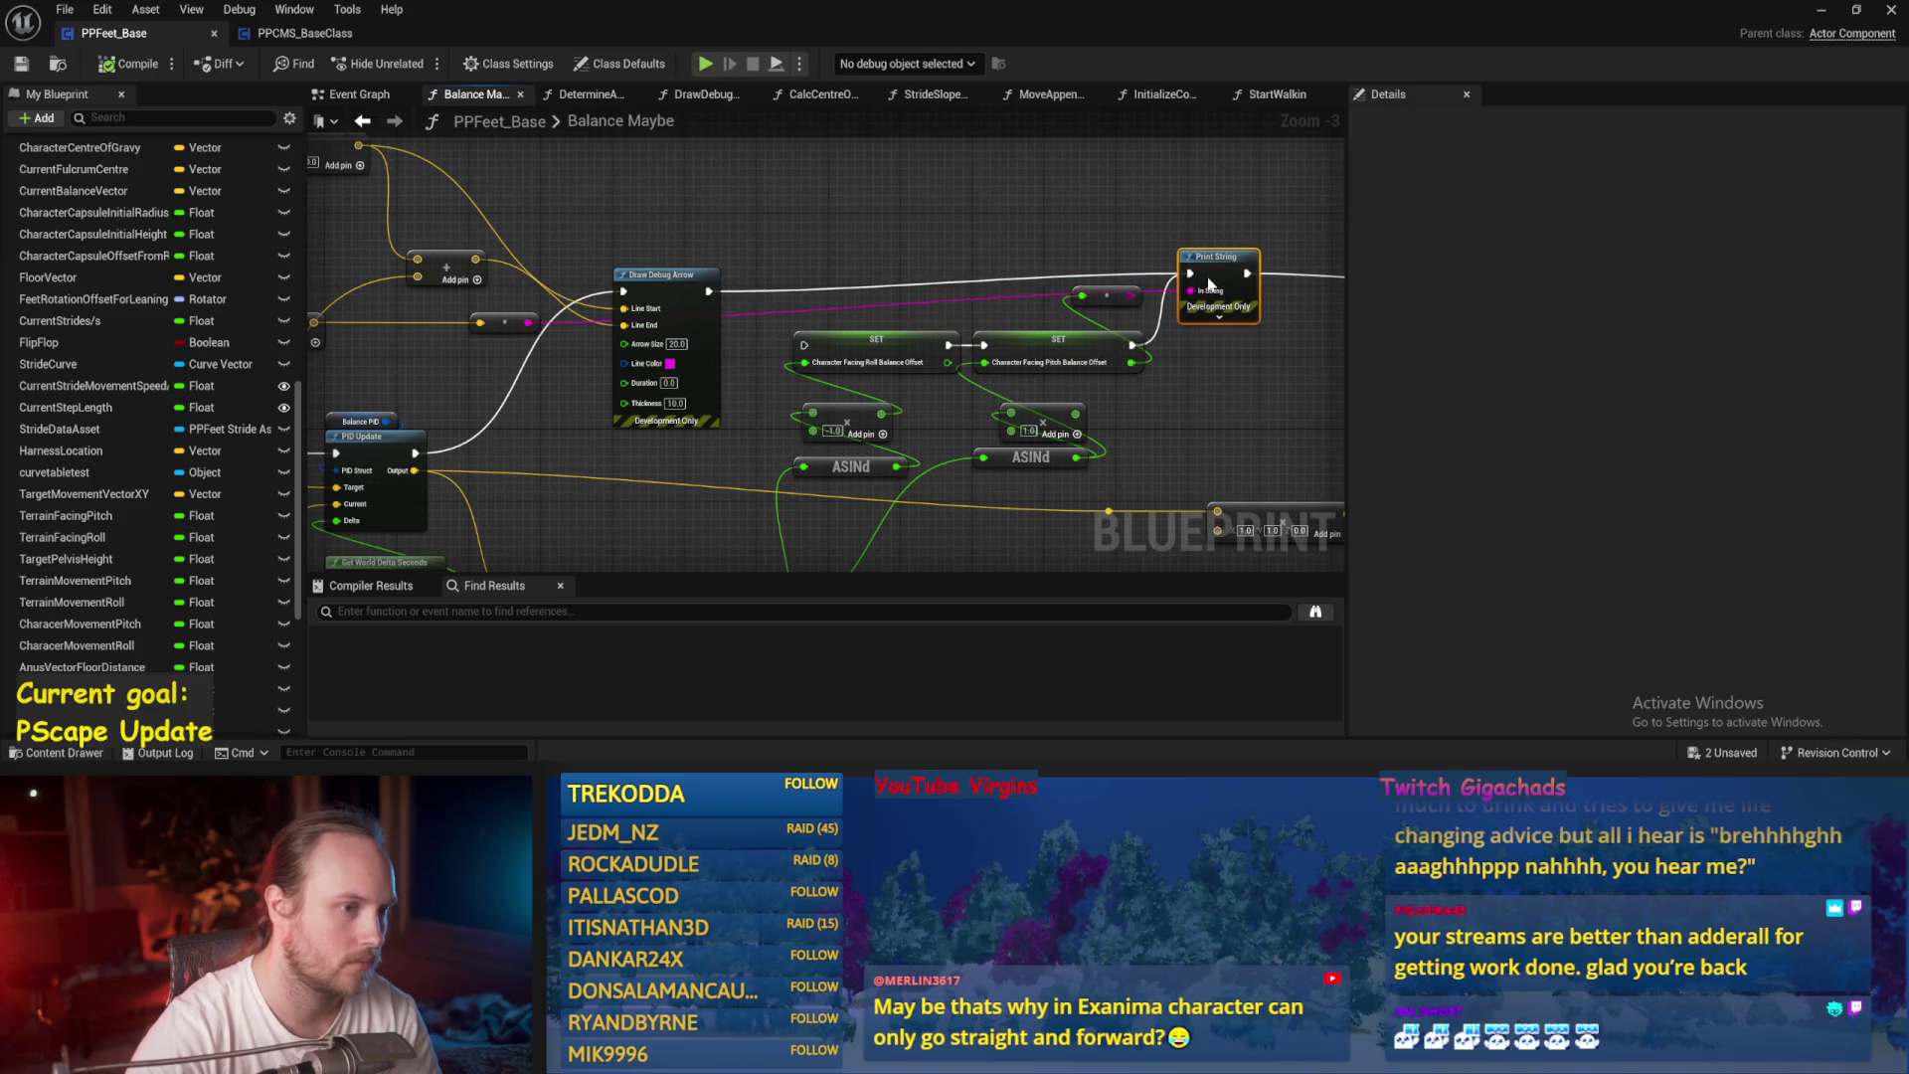
{"action": "left_click_drag", "start_coordinate": [437, 298], "coordinate": [716, 299]}
{"action": "mouse_move", "coordinate": [597, 328]}
{"action": "left_mouse_down"}
{"action": "mouse_move", "coordinate": [549, 251]}
{"action": "mouse_move", "coordinate": [503, 234]}
{"action": "mouse_move", "coordinate": [736, 532]}
{"action": "left_mouse_up"}
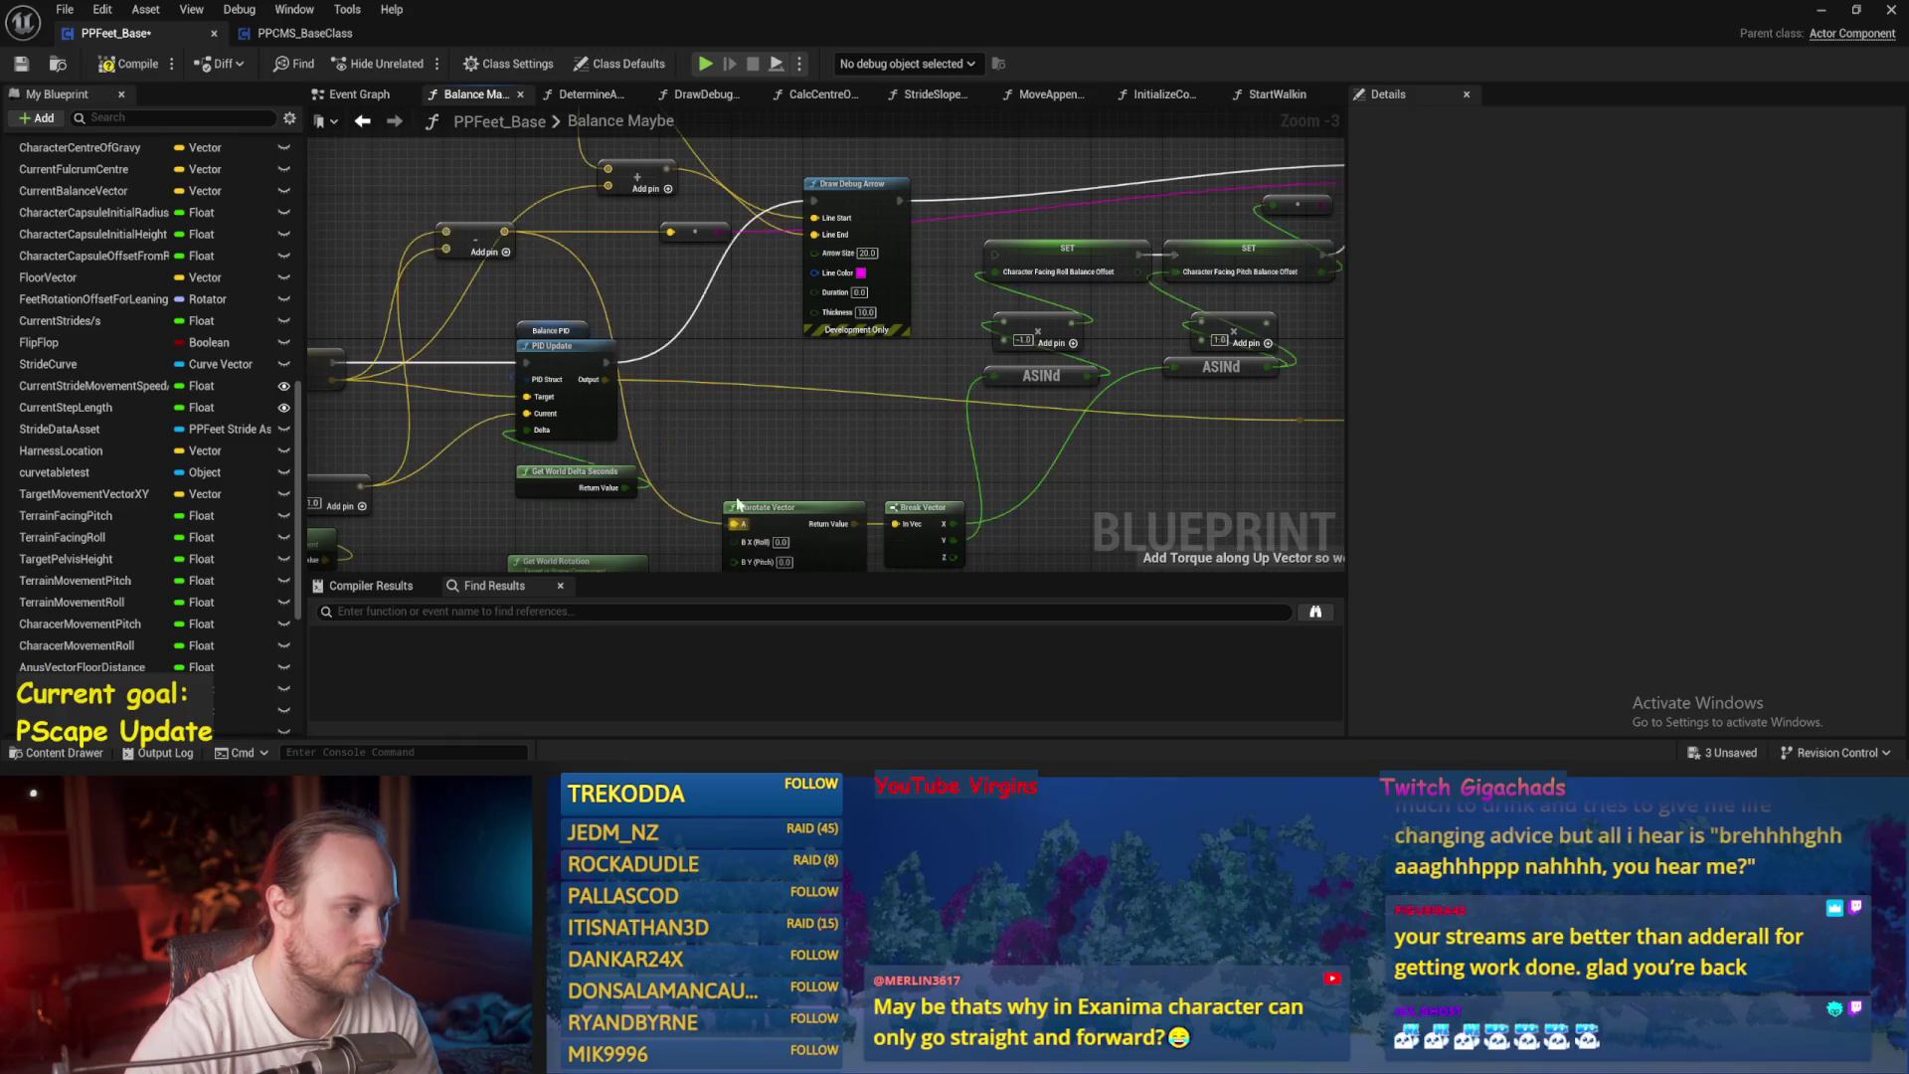
{"action": "left_click", "coordinate": [107, 65]}
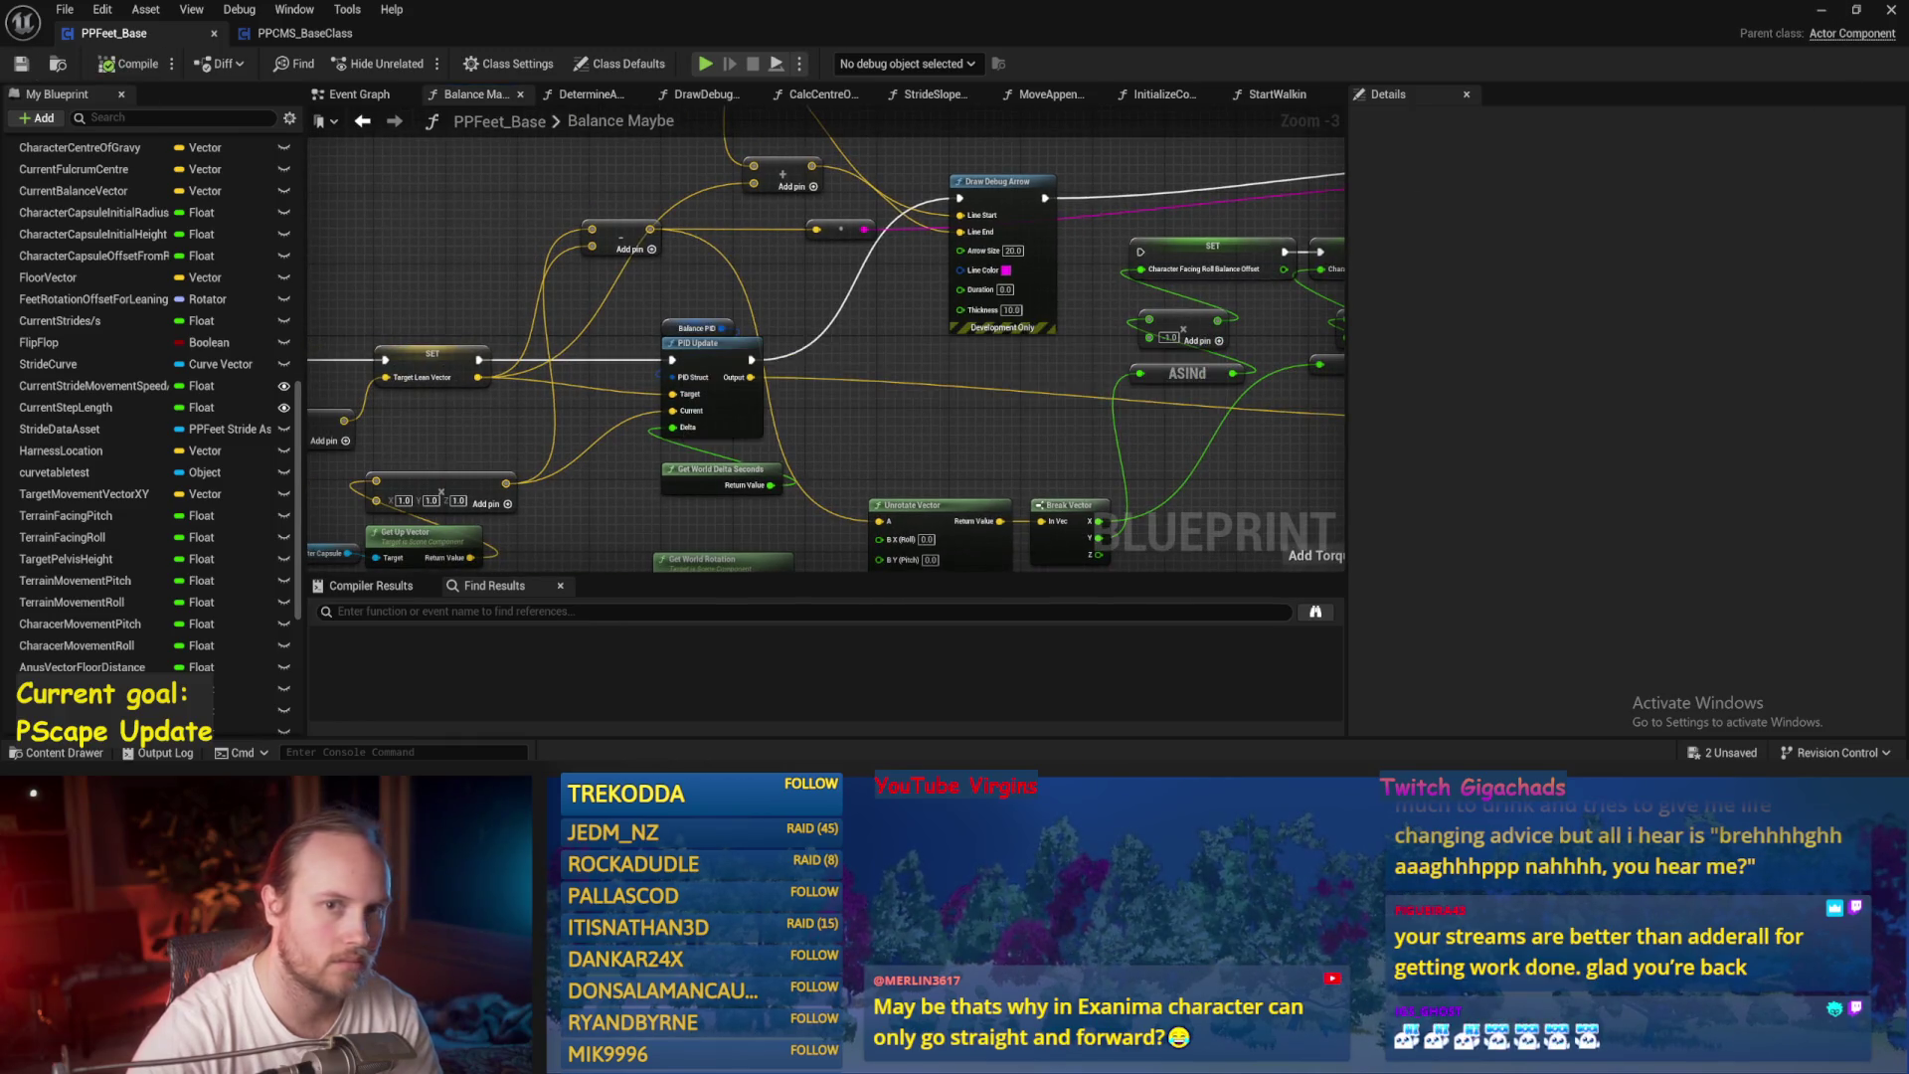
Playtest PPFeet_TestLevel again and stop.
{"action": "left_click", "coordinate": [1821, 12]}
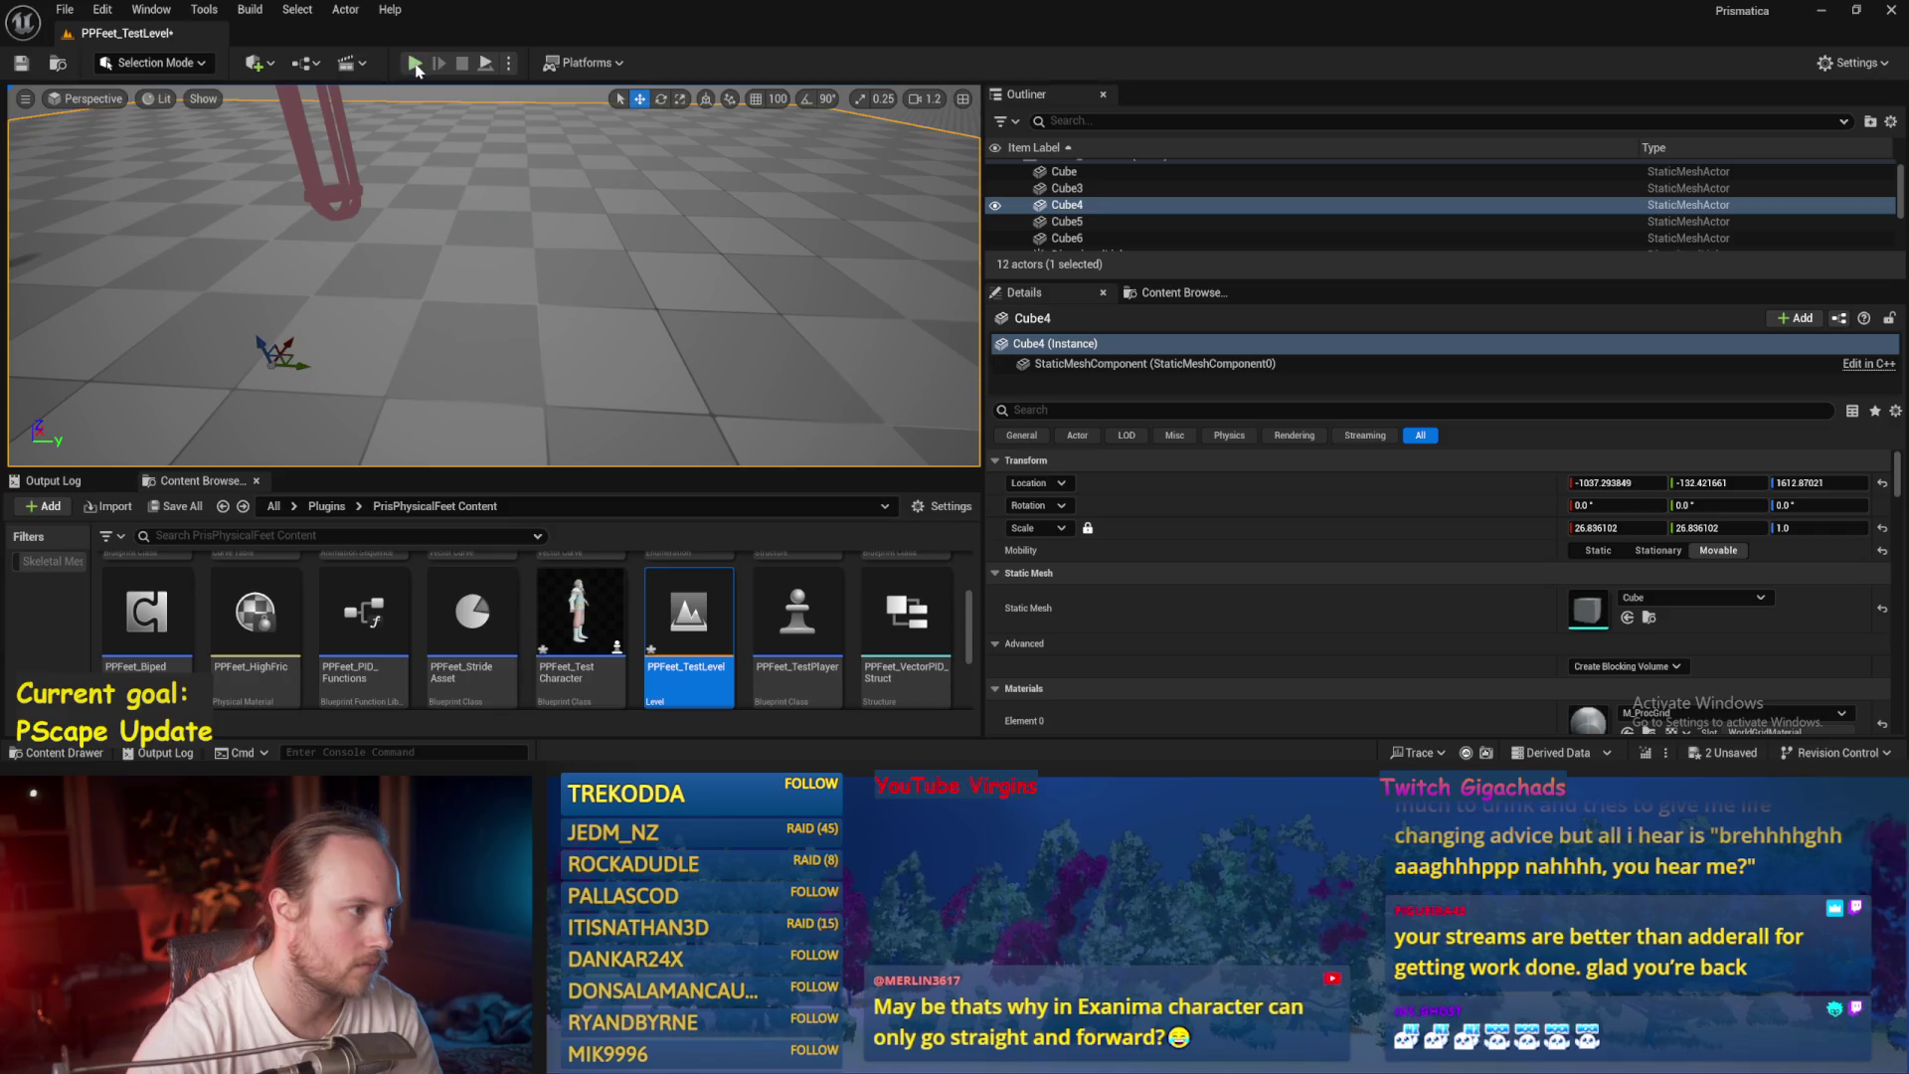
{"action": "left_click", "coordinate": [416, 64]}
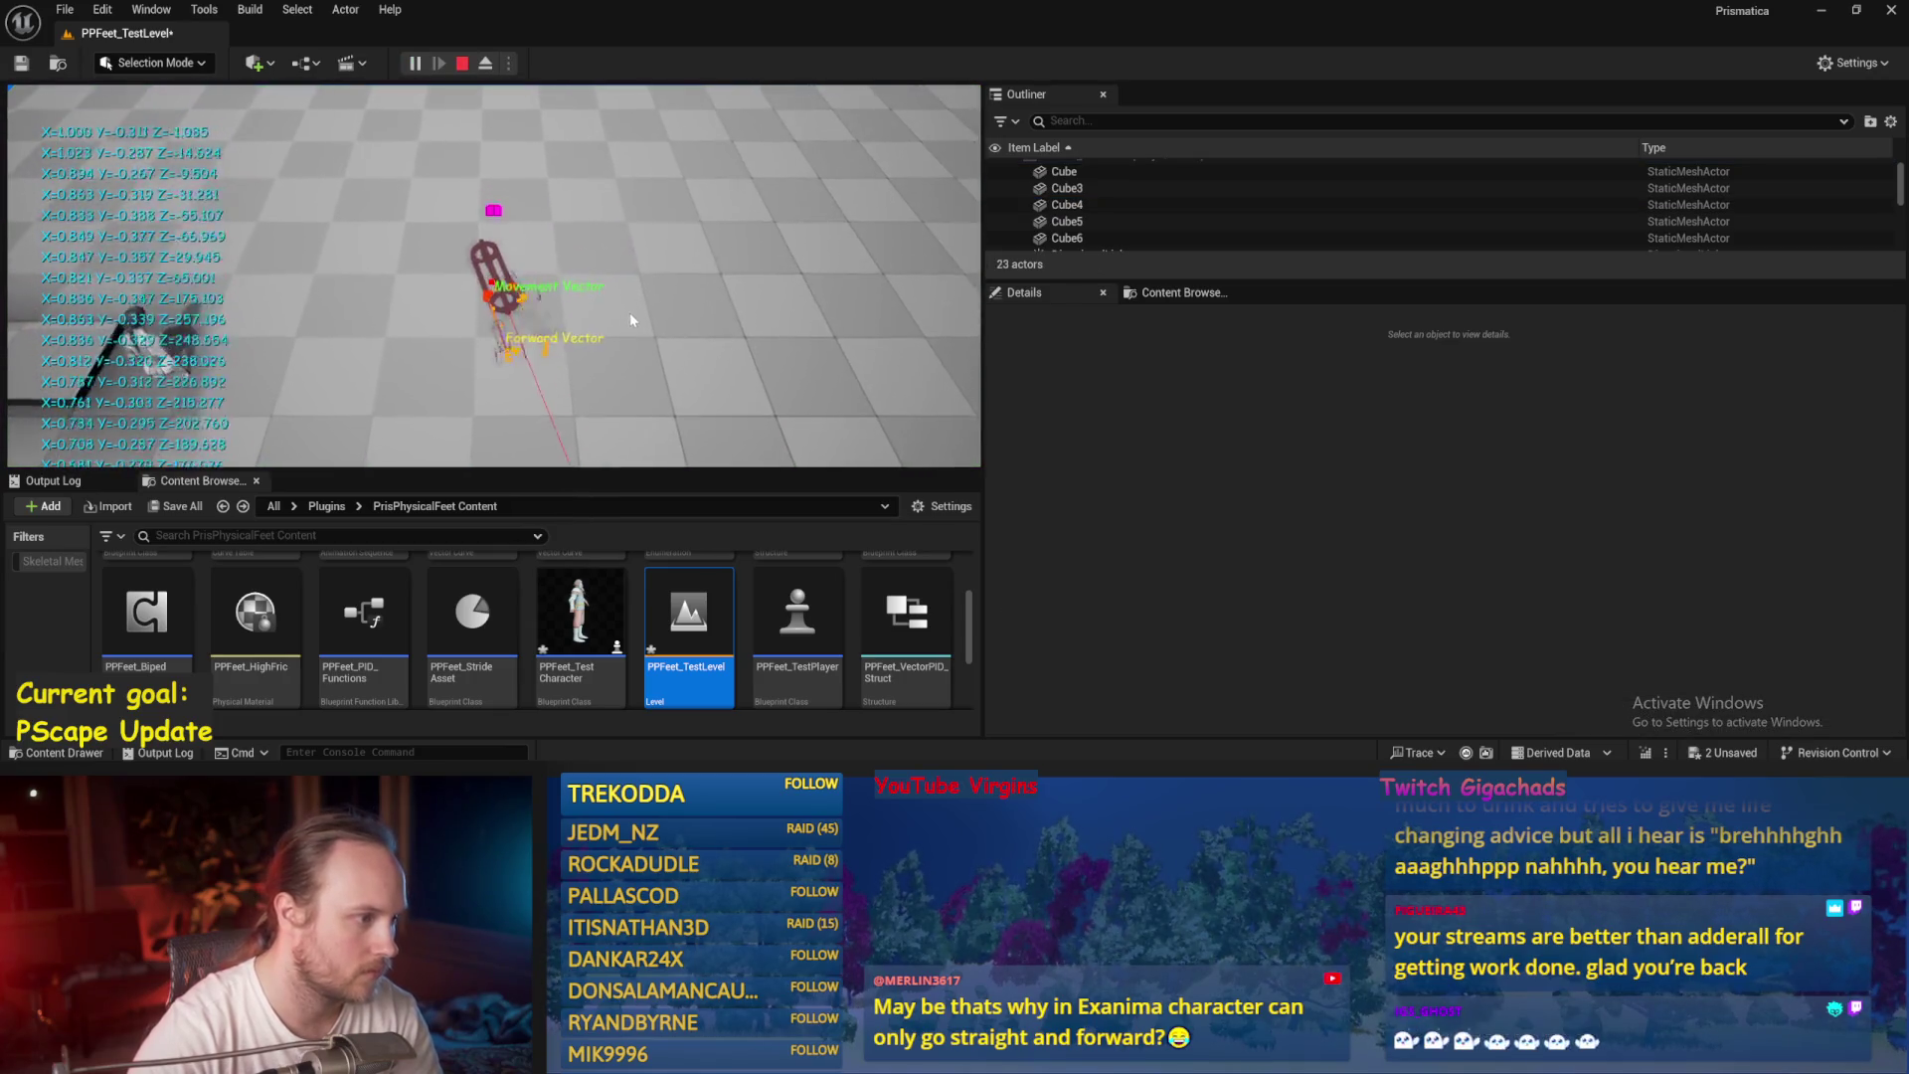
{"action": "key", "text": "Escape"}
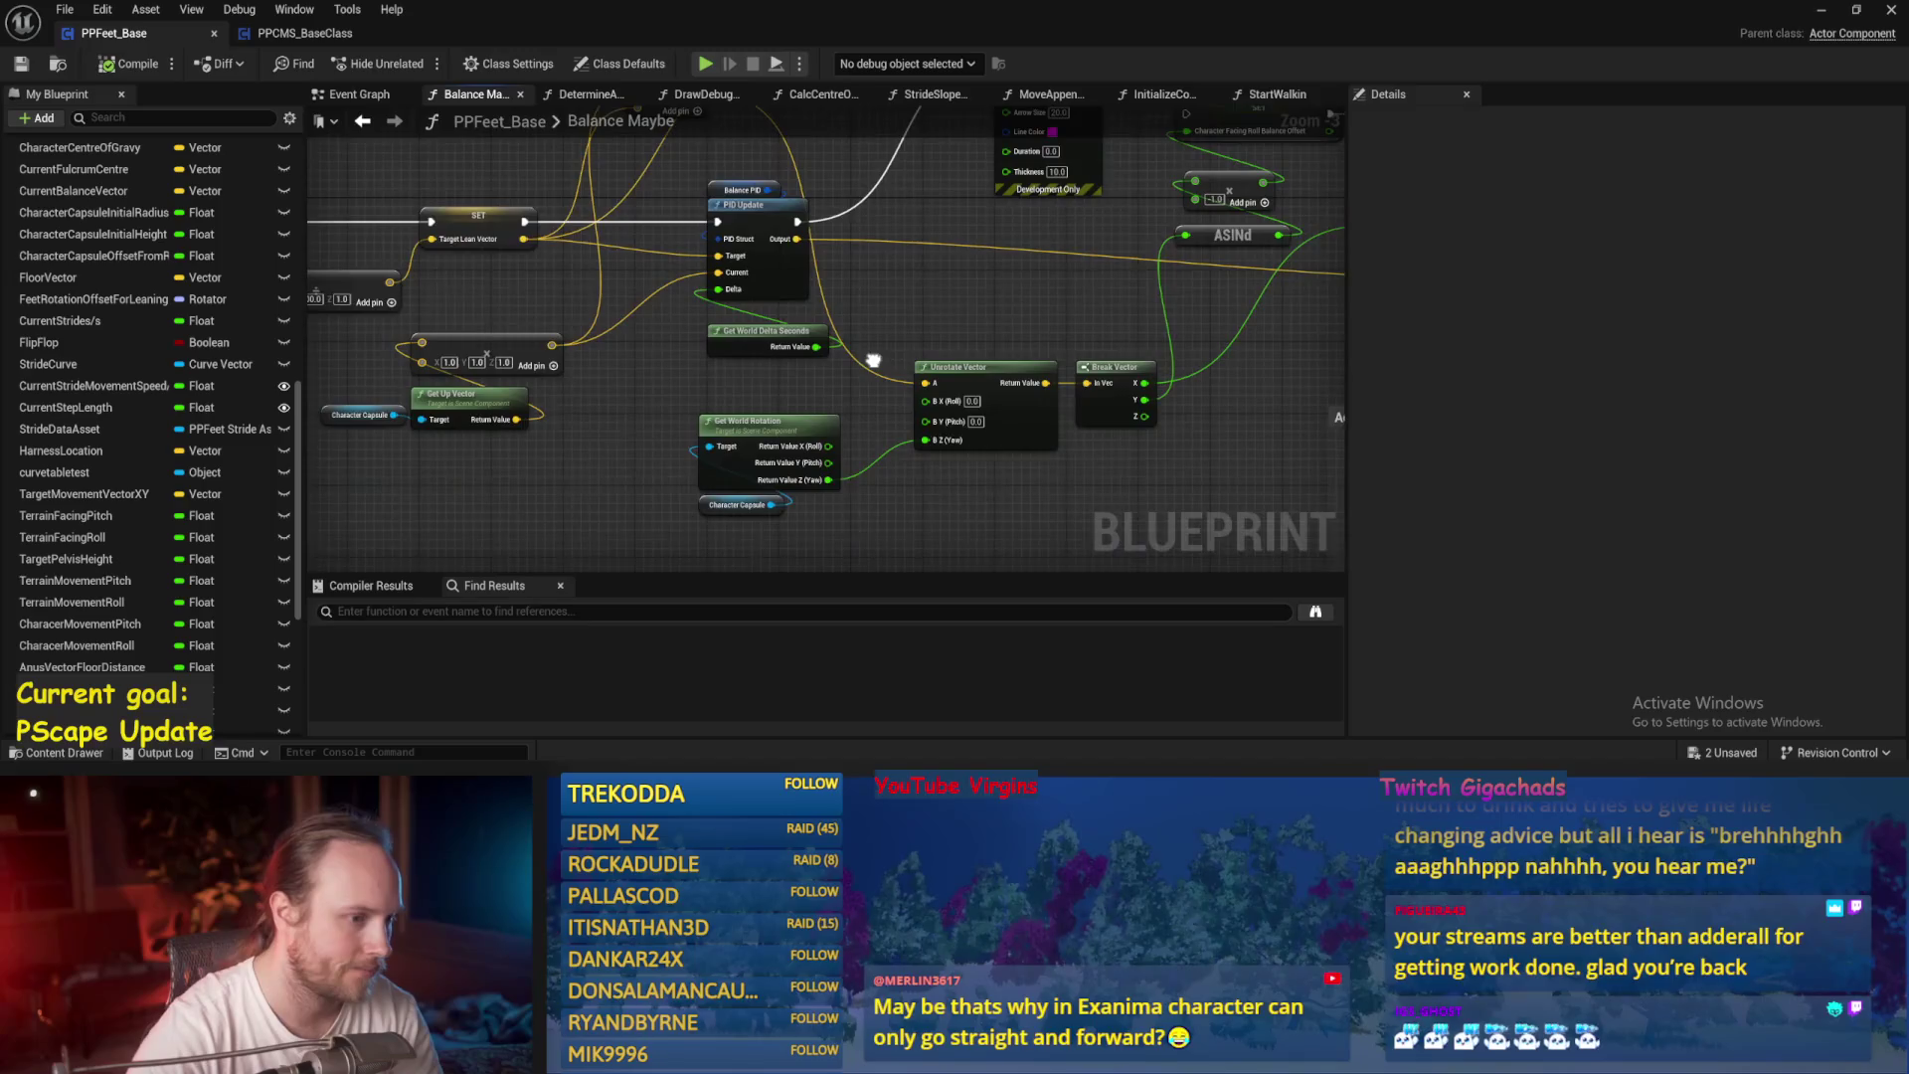
Connect the reroute node's wire to Target Lean Vector and save the blueprint.
{"action": "scroll", "coordinate": [619, 235], "scroll_direction": "up", "scroll_amount": 1}
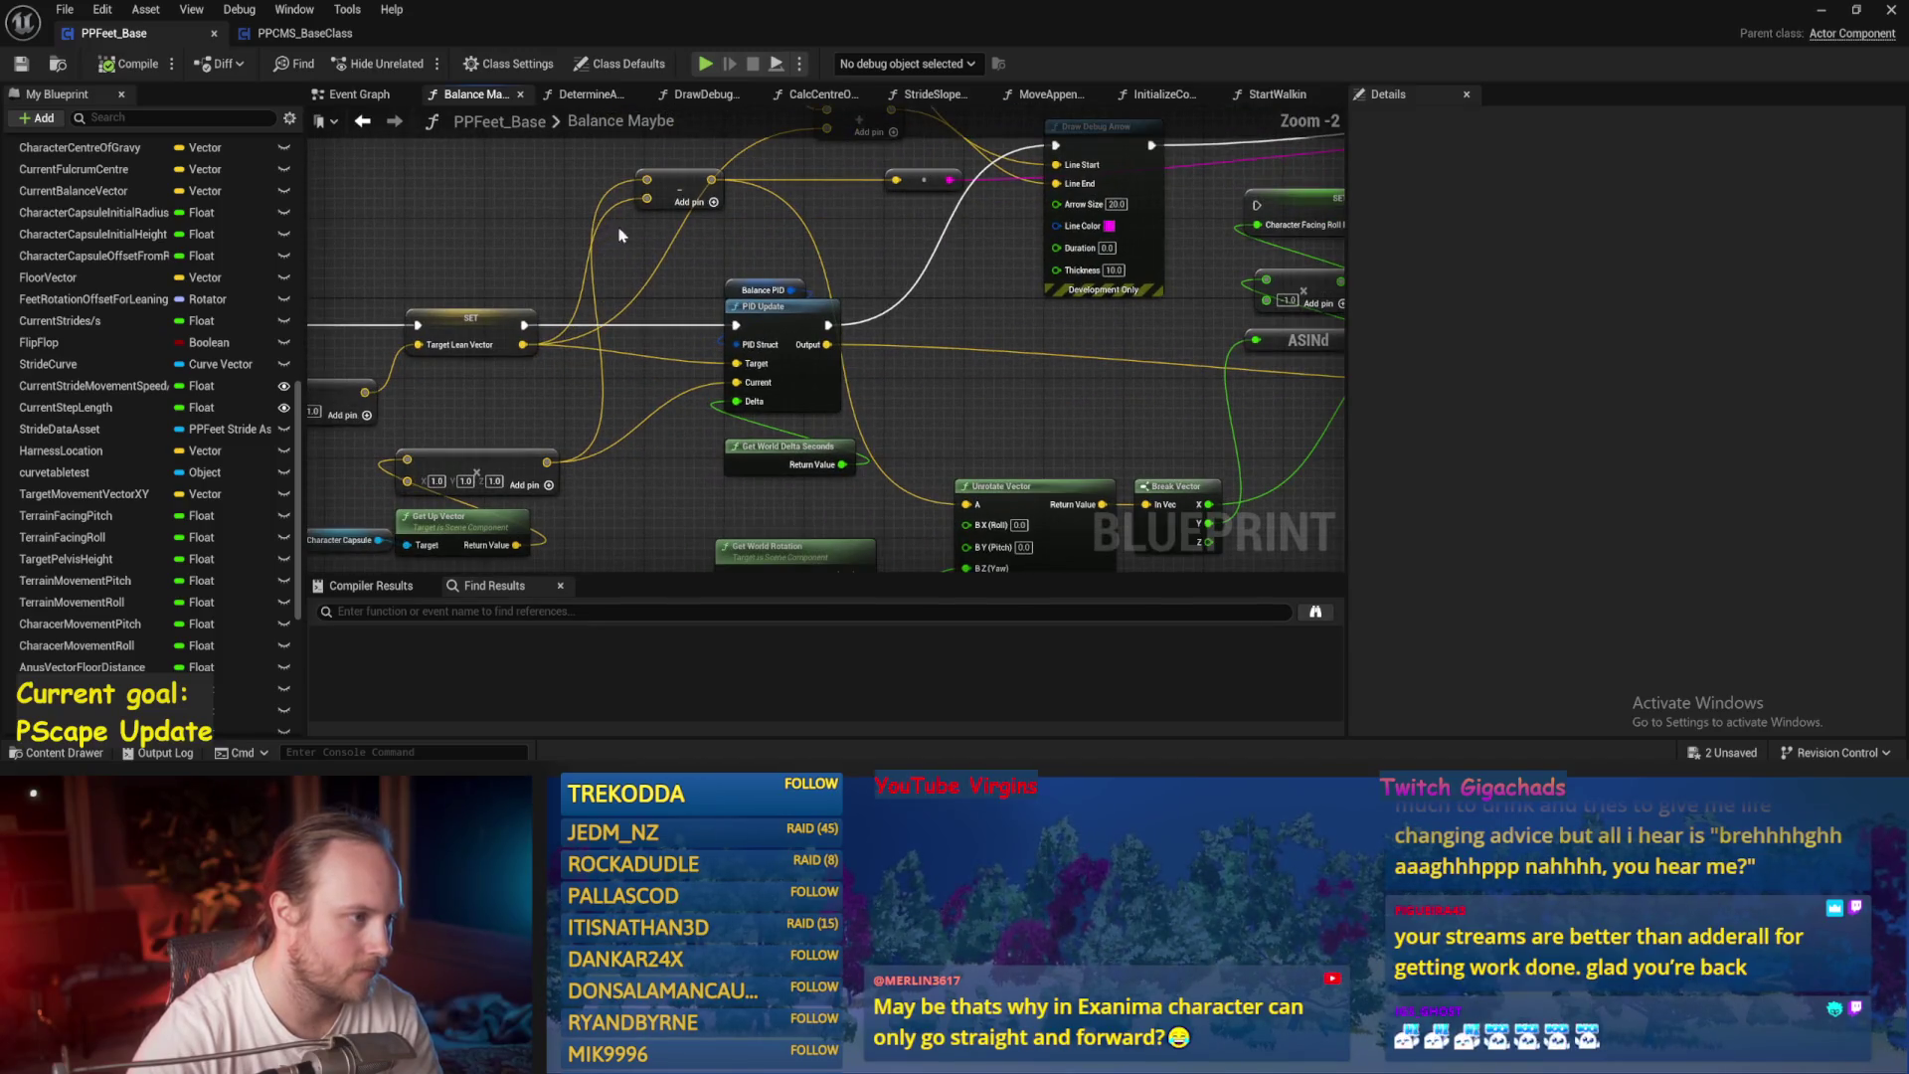
{"action": "left_click_drag", "start_coordinate": [653, 187], "coordinate": [643, 191]}
{"action": "left_click_drag", "start_coordinate": [517, 348], "coordinate": [521, 345]}
{"action": "left_click", "coordinate": [22, 64]}
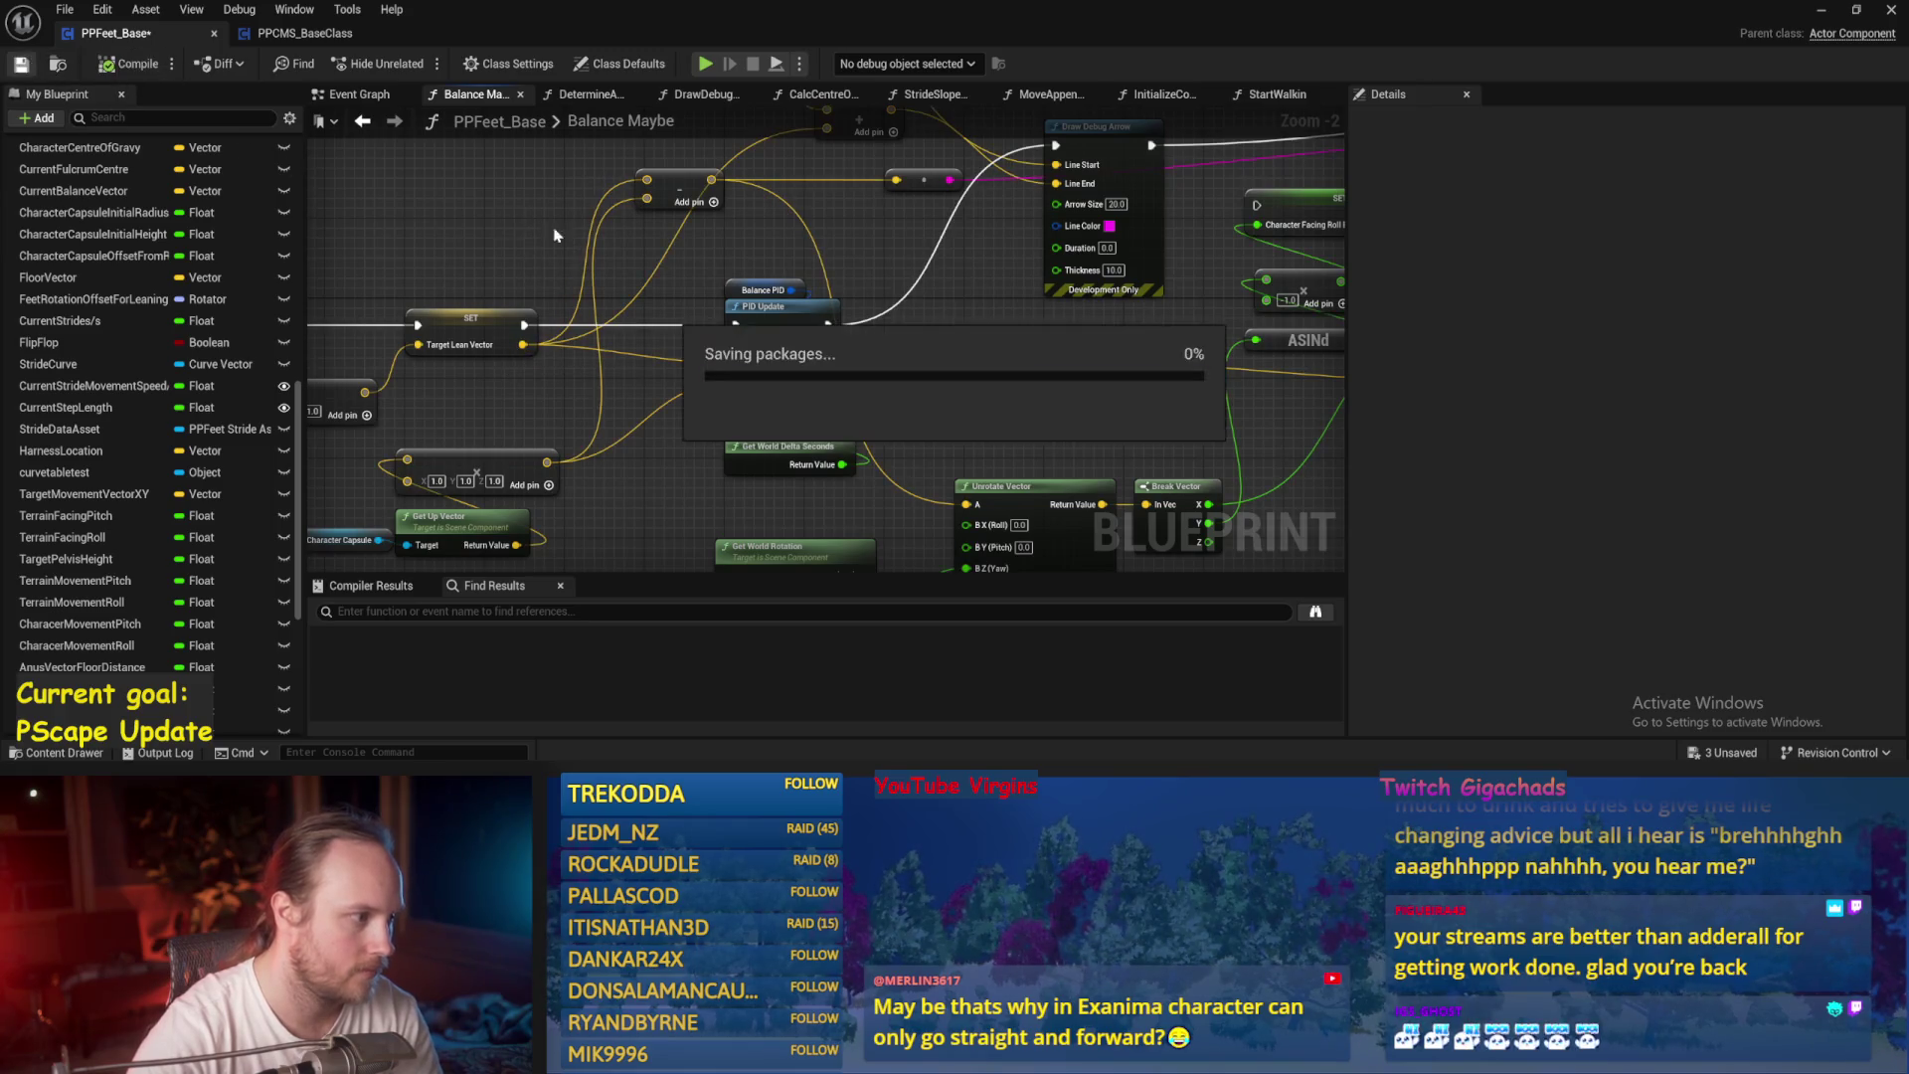
{"action": "left_click_drag", "start_coordinate": [528, 224], "coordinate": [738, 259]}
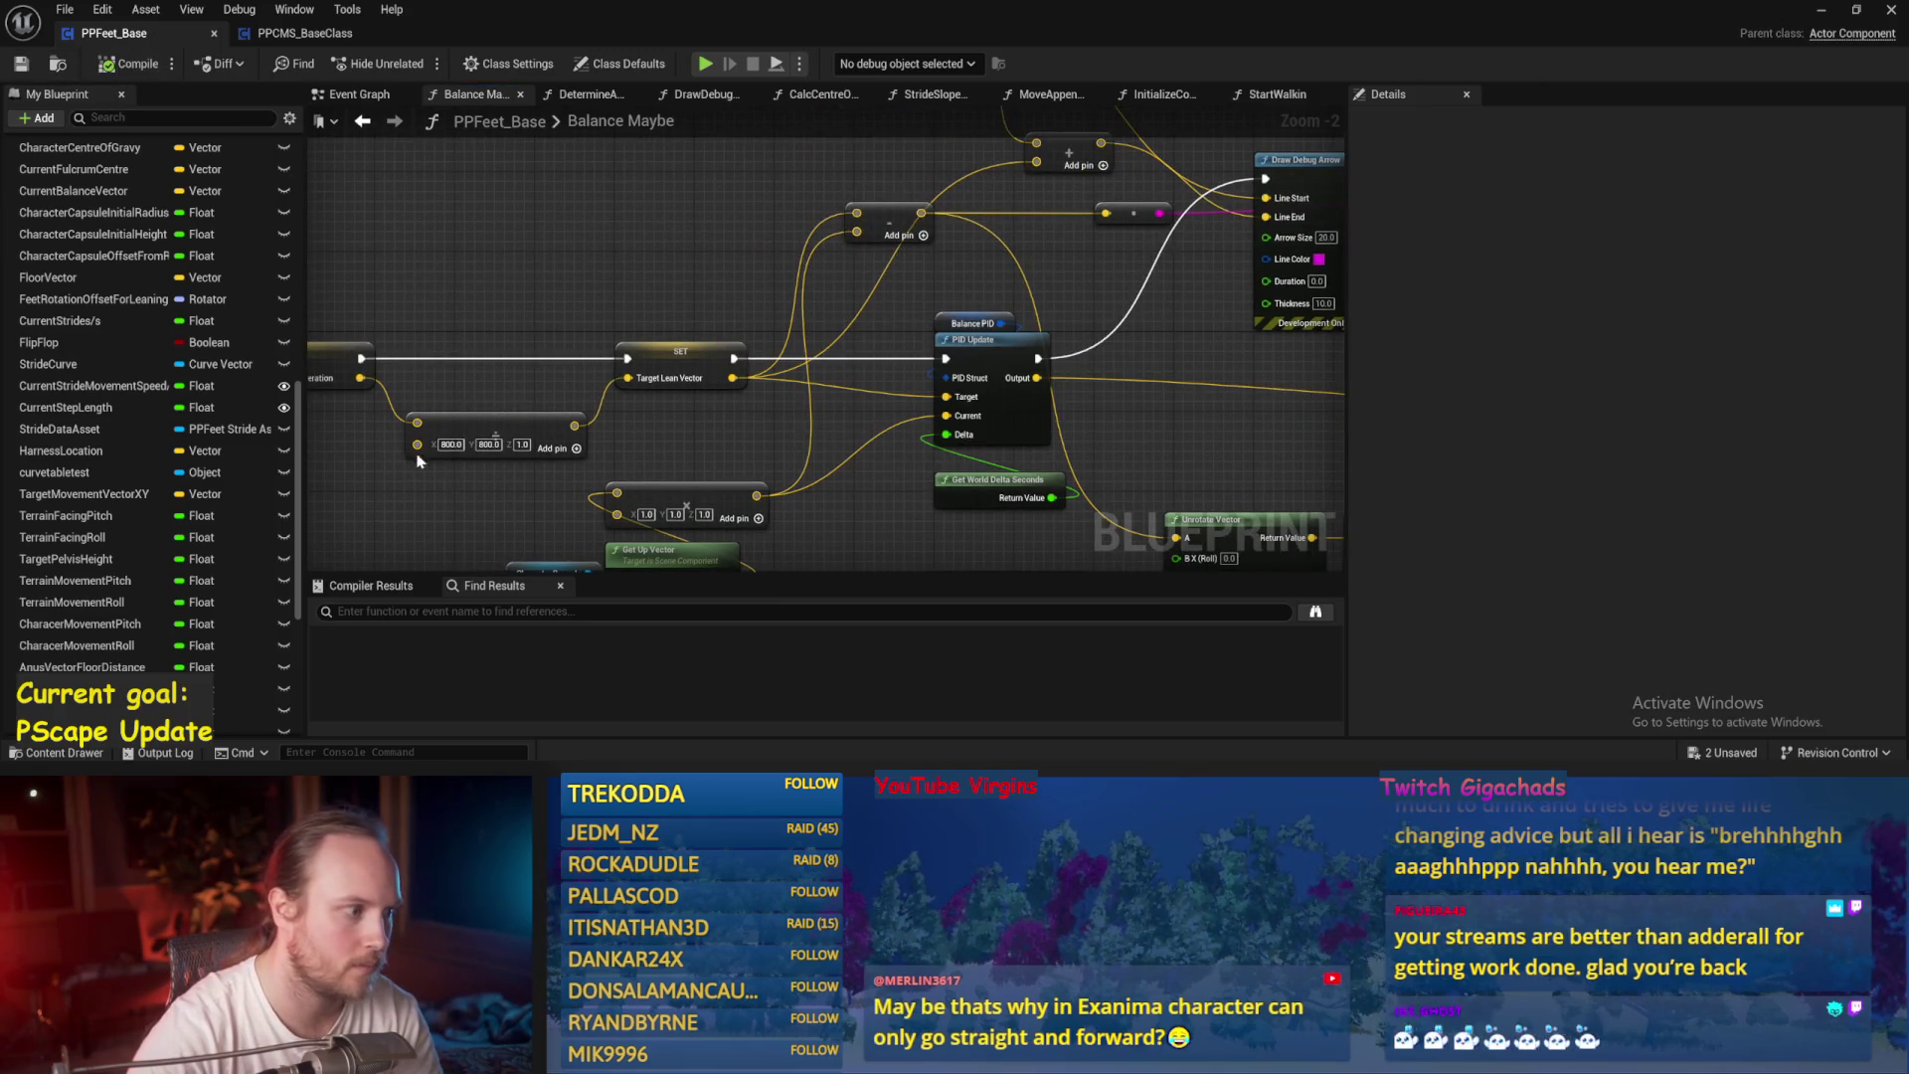
Playtest the test level and return to the PPFeet_Base blueprint.
{"action": "left_click", "coordinate": [1820, 12]}
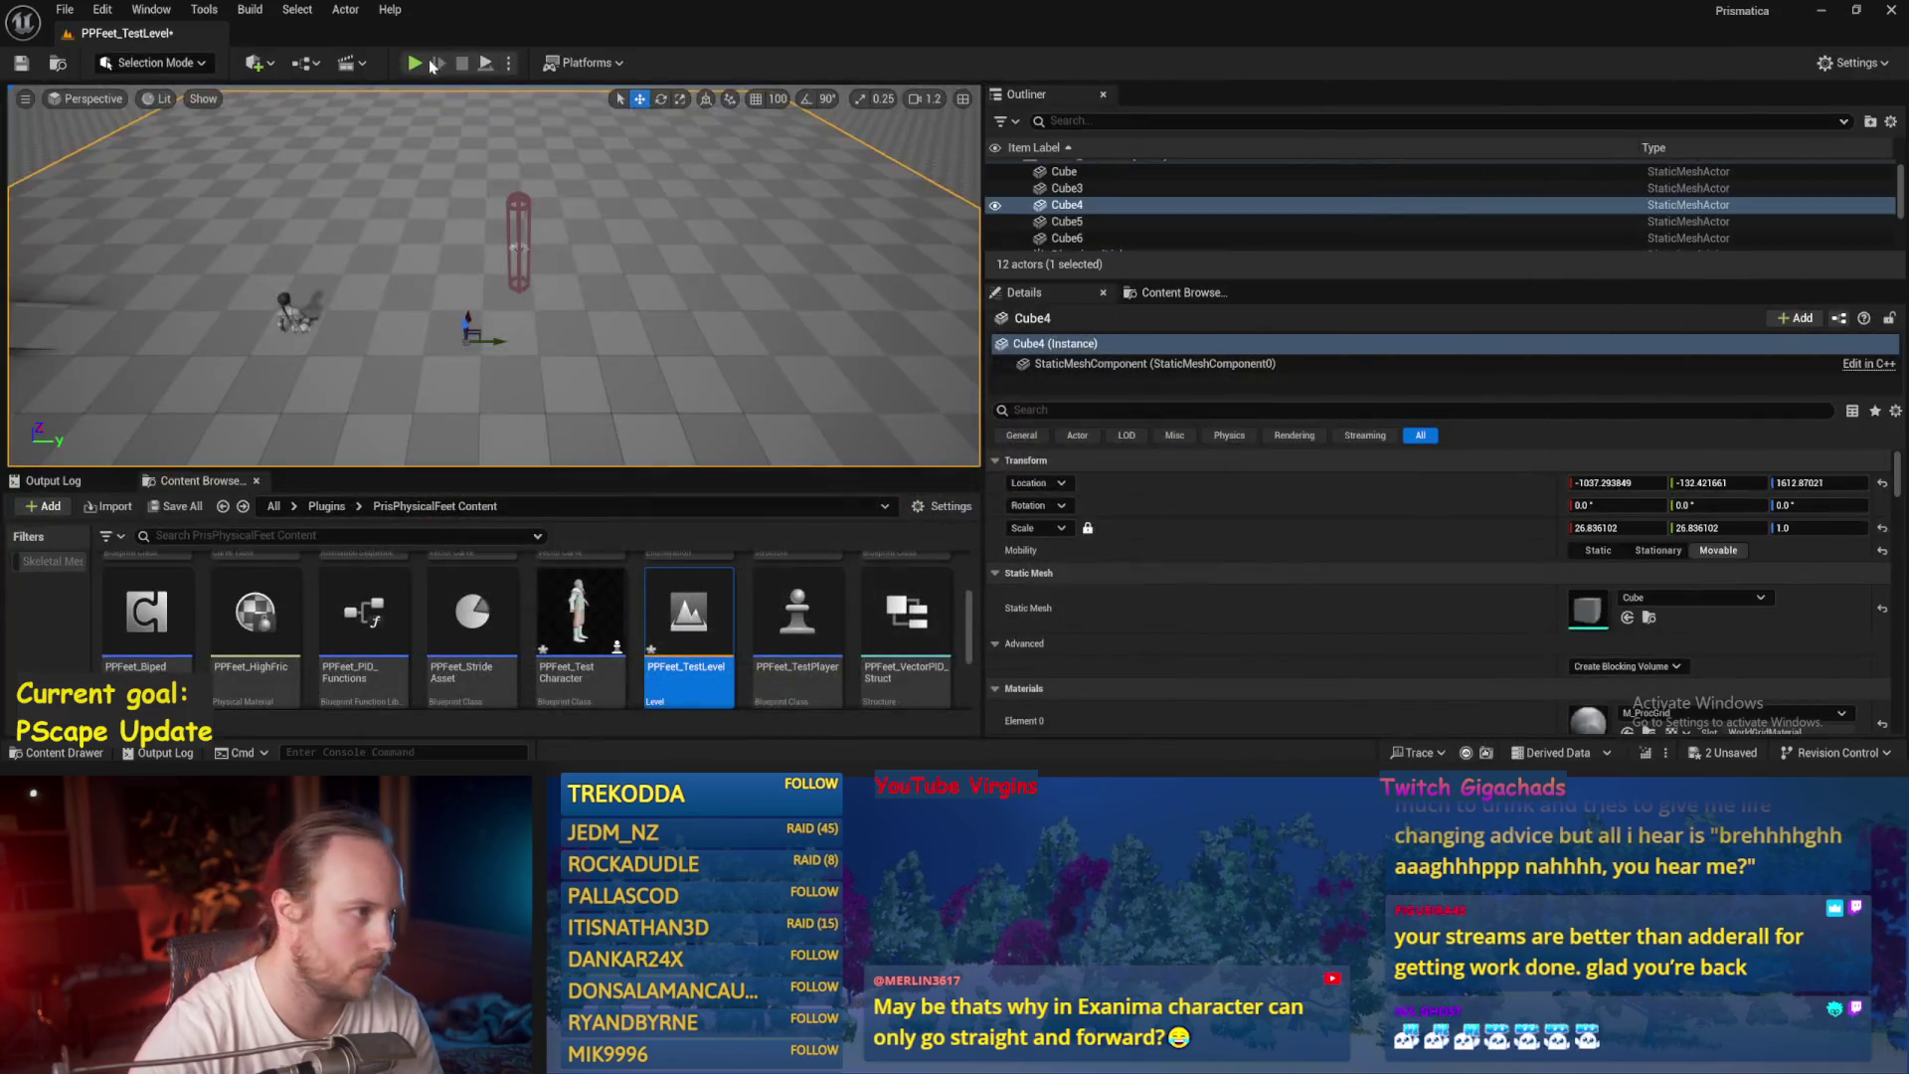
{"action": "left_click", "coordinate": [424, 65]}
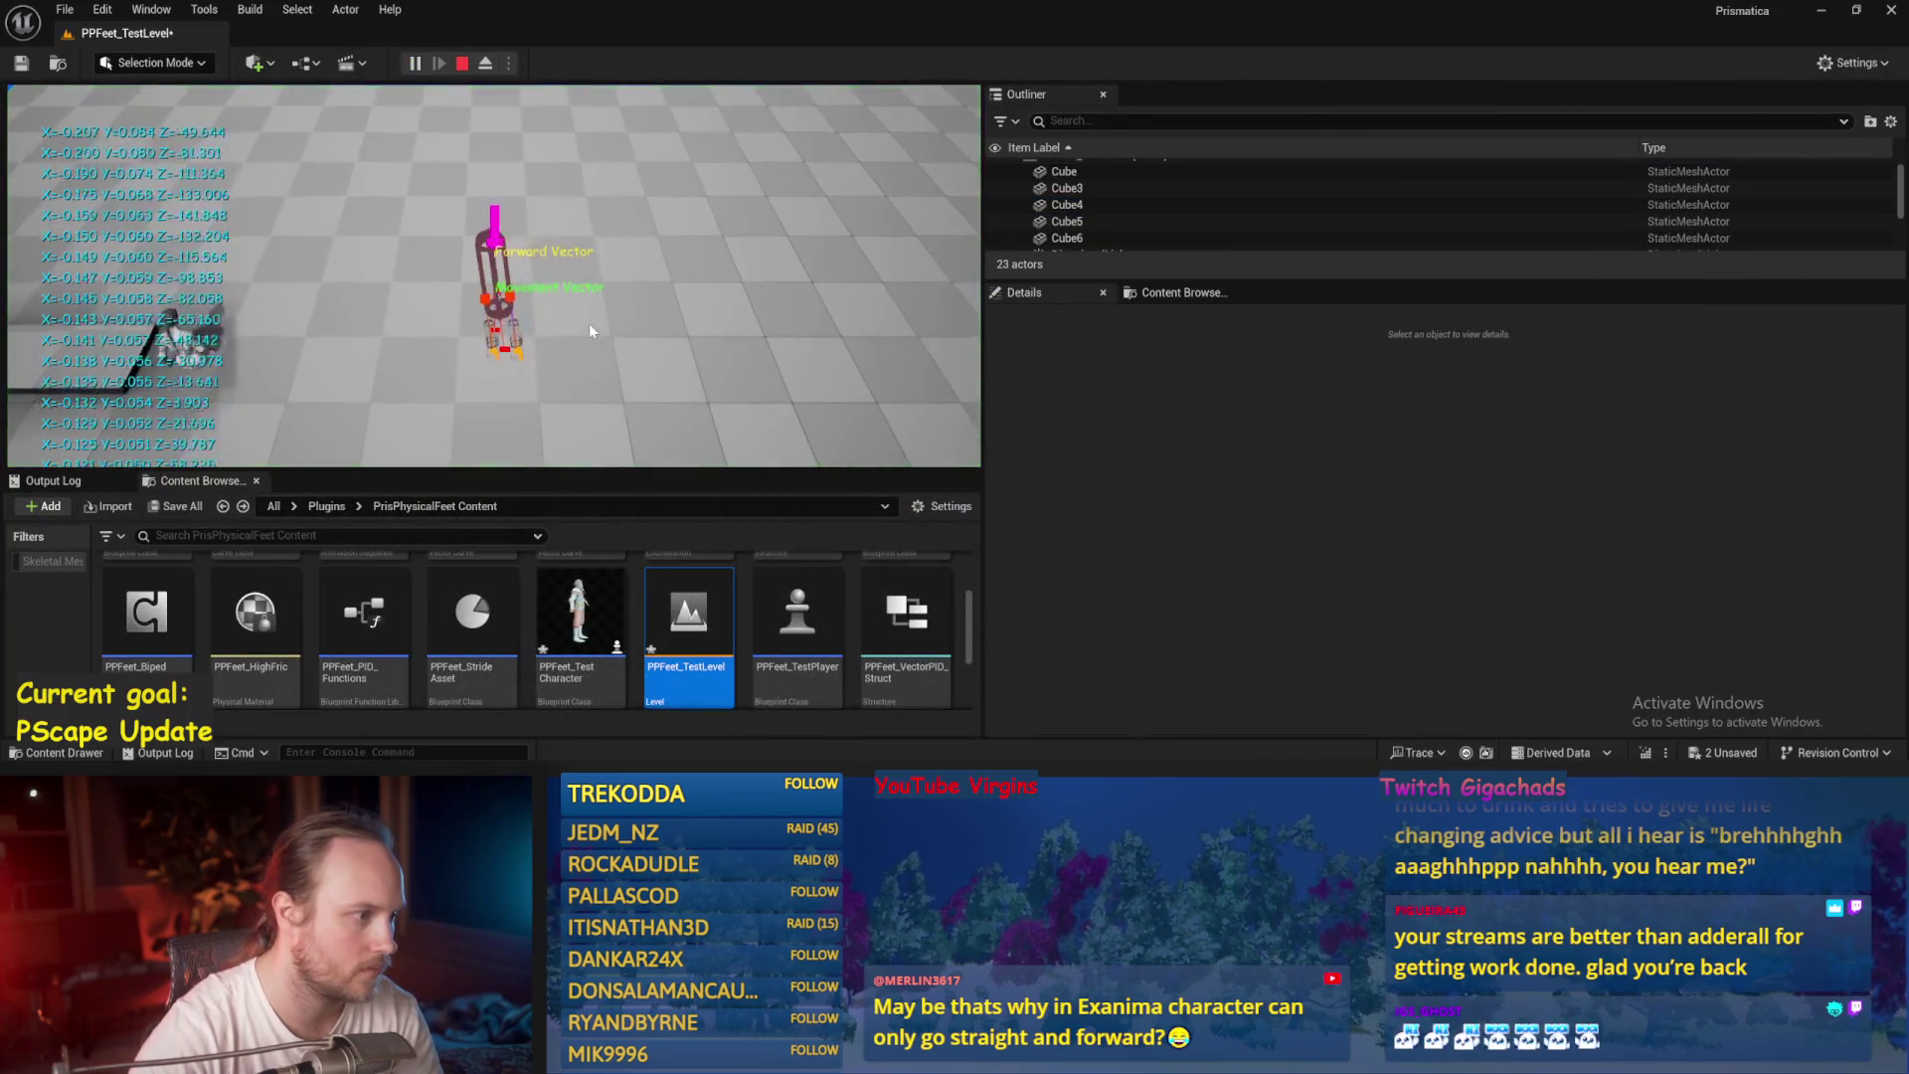
{"action": "key", "text": "Escape"}
{"action": "left_click", "coordinate": [875, 696]}
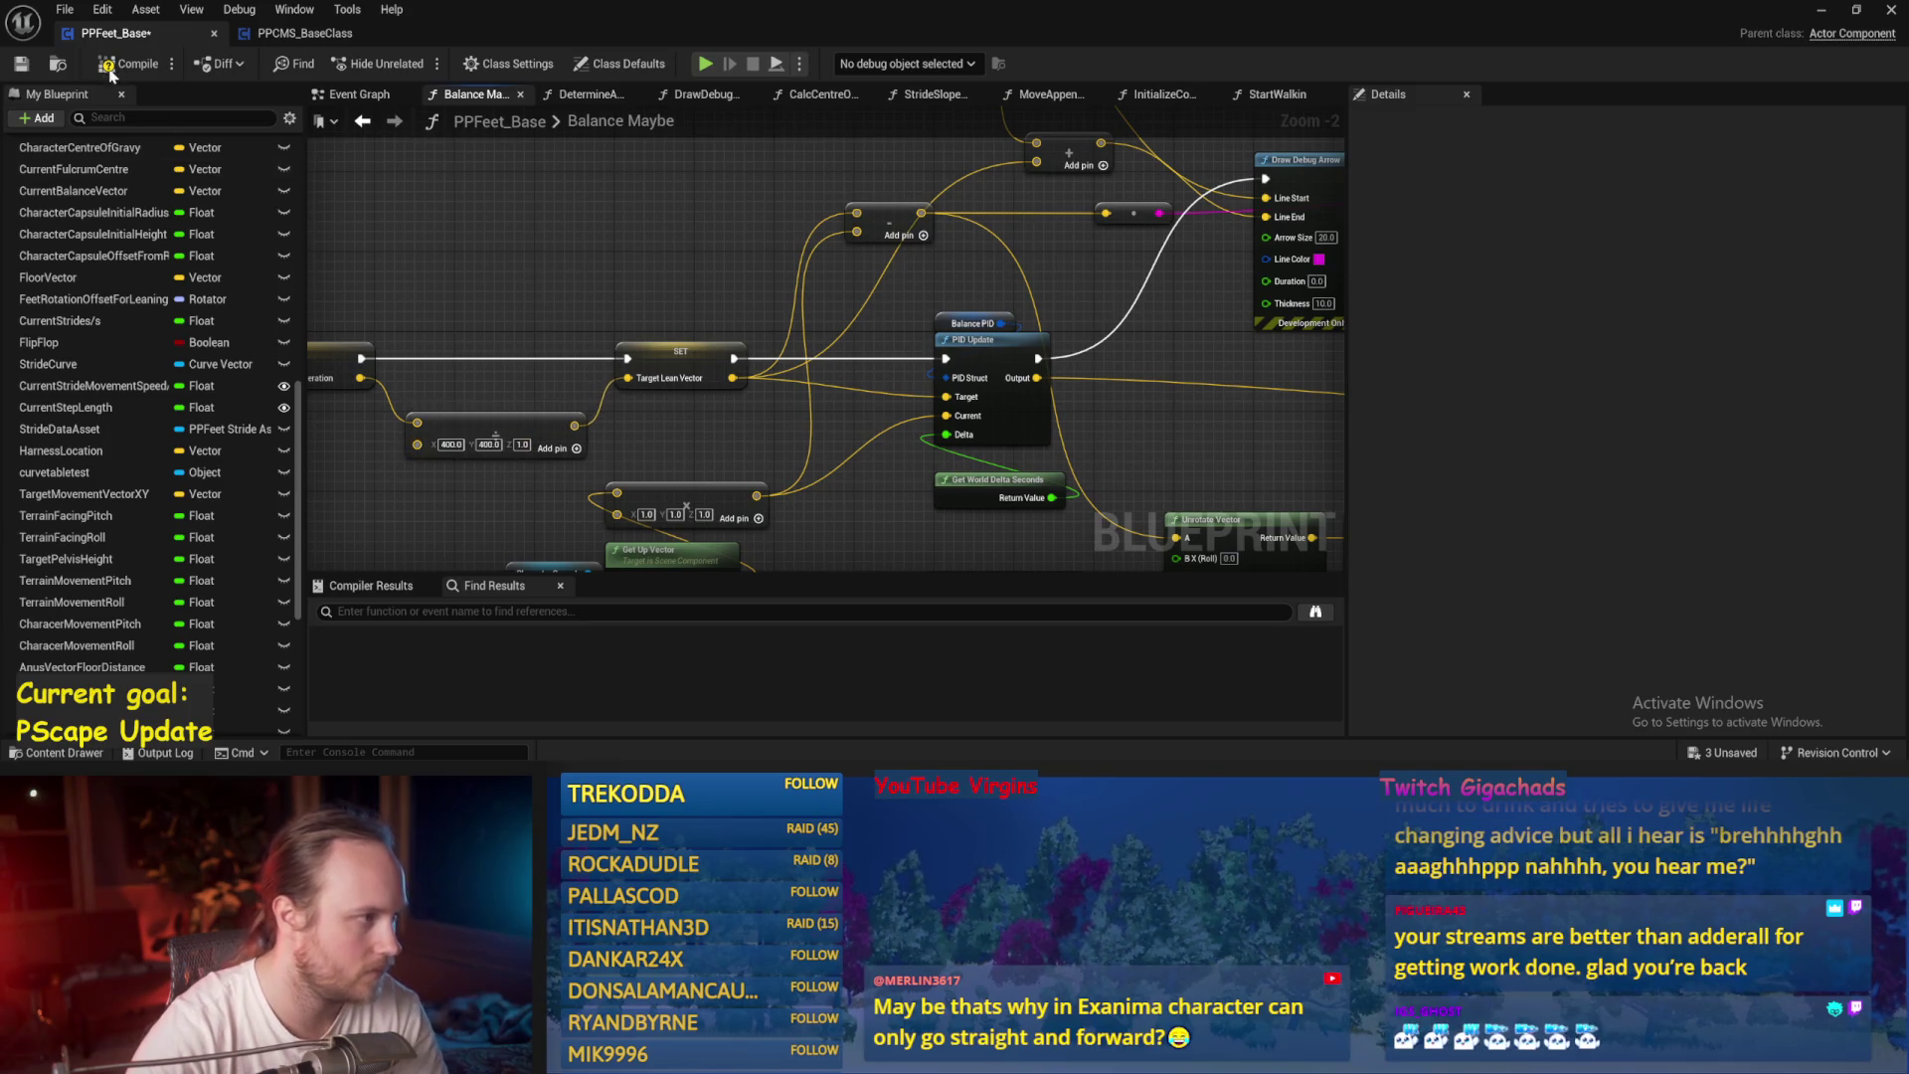
Compile and save, then run two more playtests of the character's balance.
{"action": "left_click", "coordinate": [21, 64]}
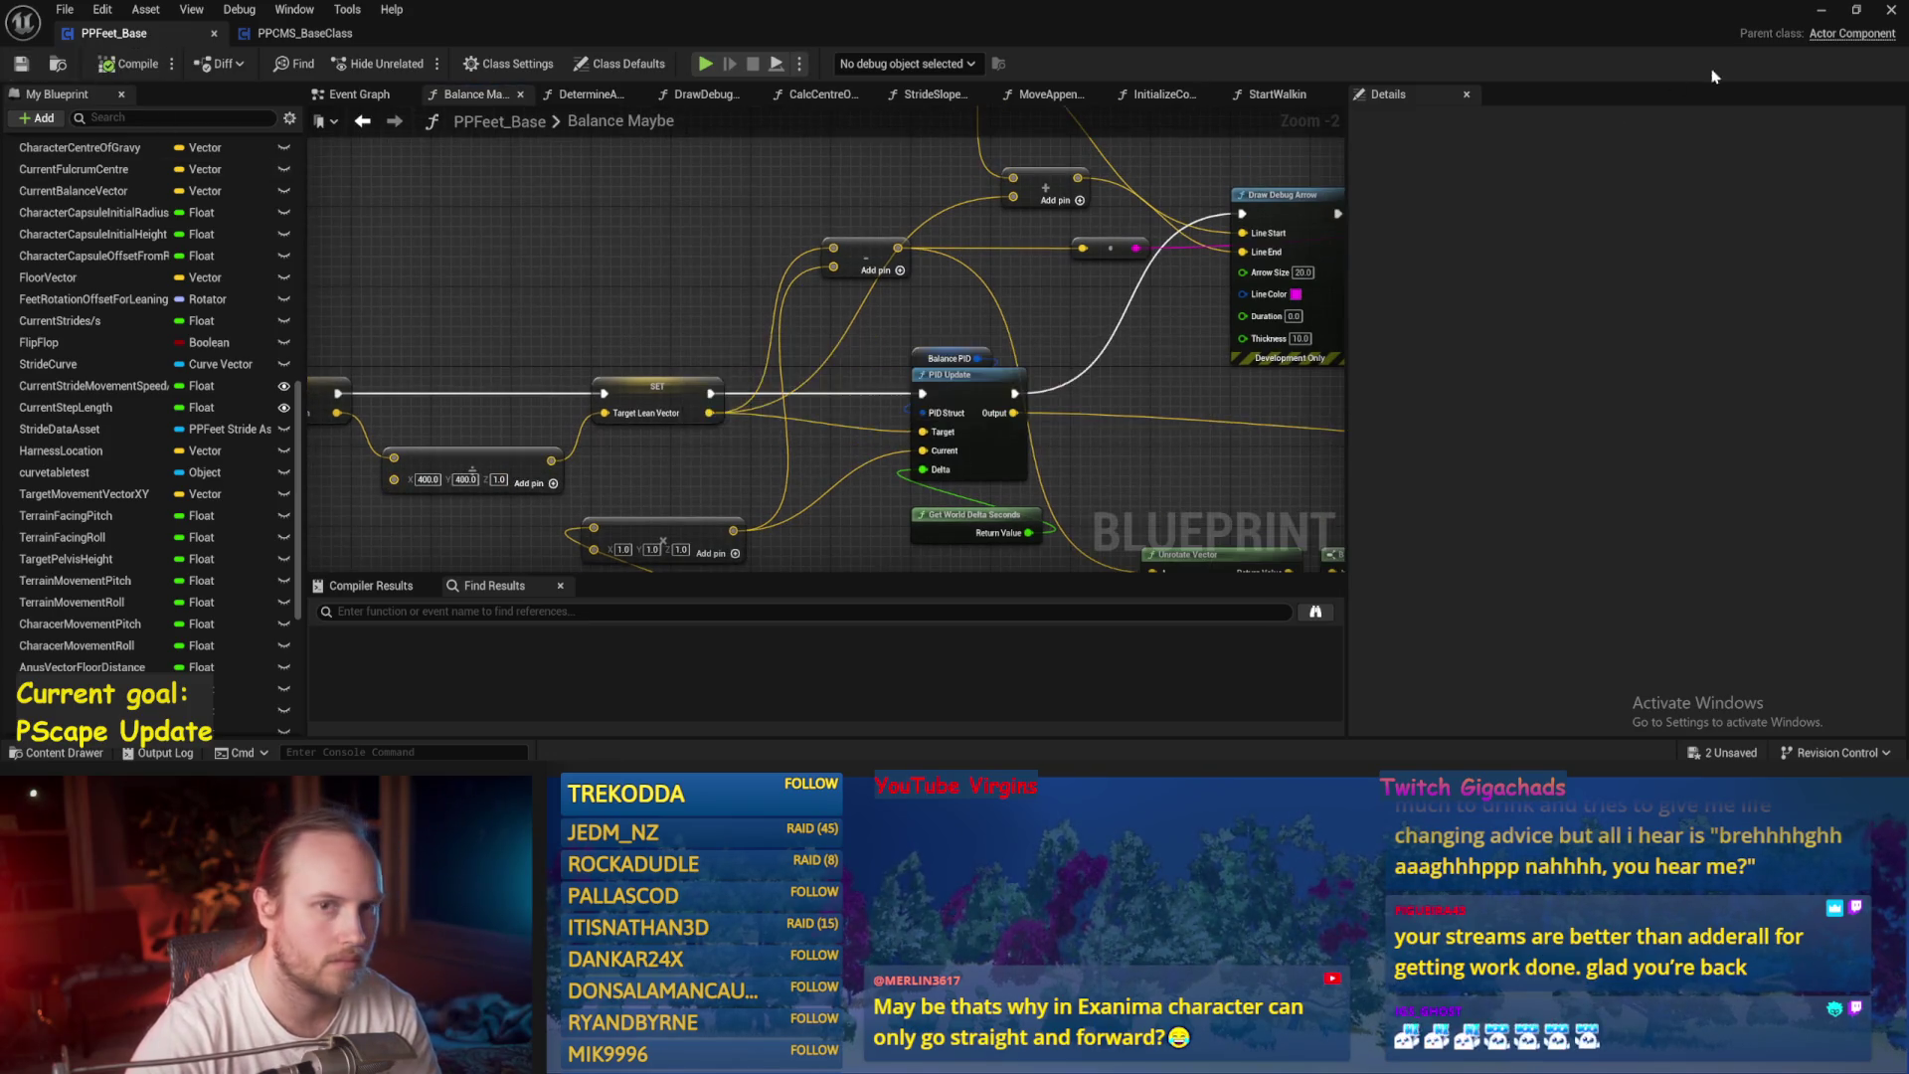
{"action": "left_click", "coordinate": [1826, 14]}
{"action": "left_click", "coordinate": [415, 63]}
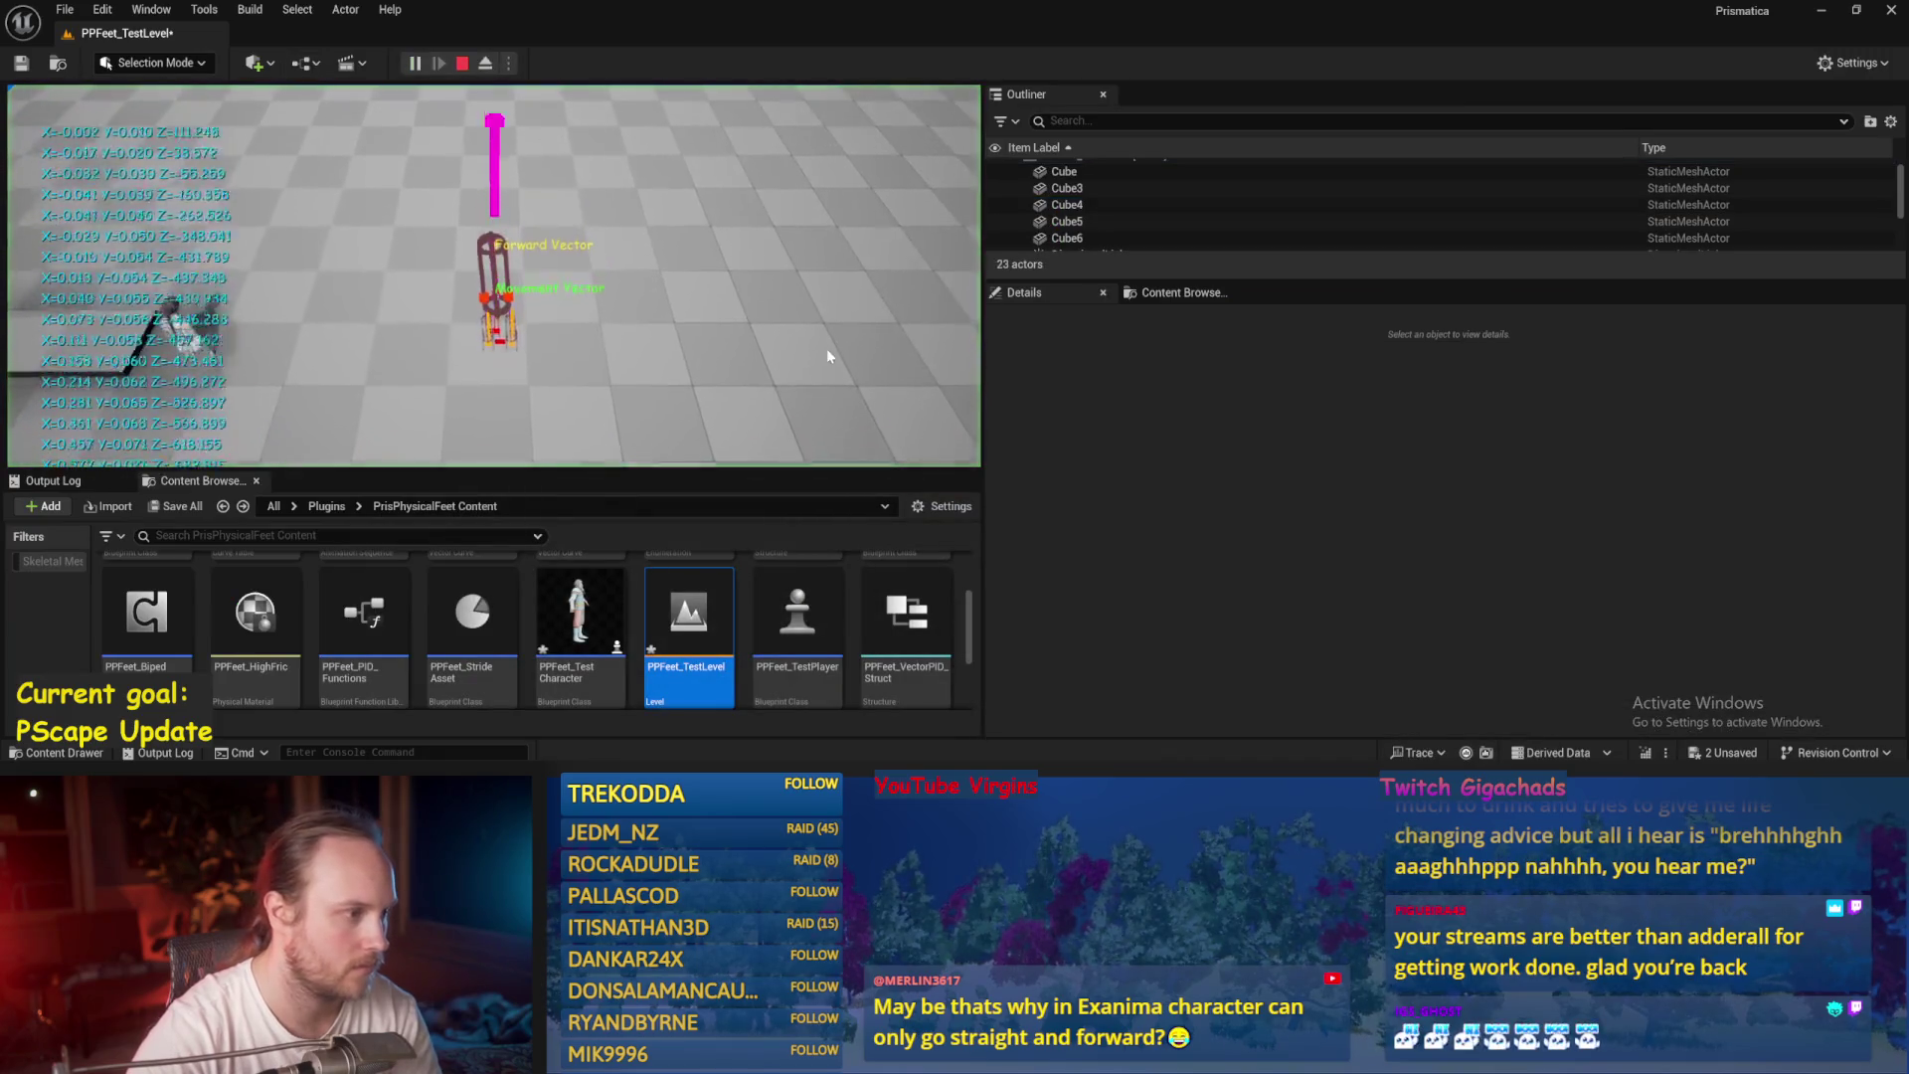
{"action": "key", "text": "Escape"}
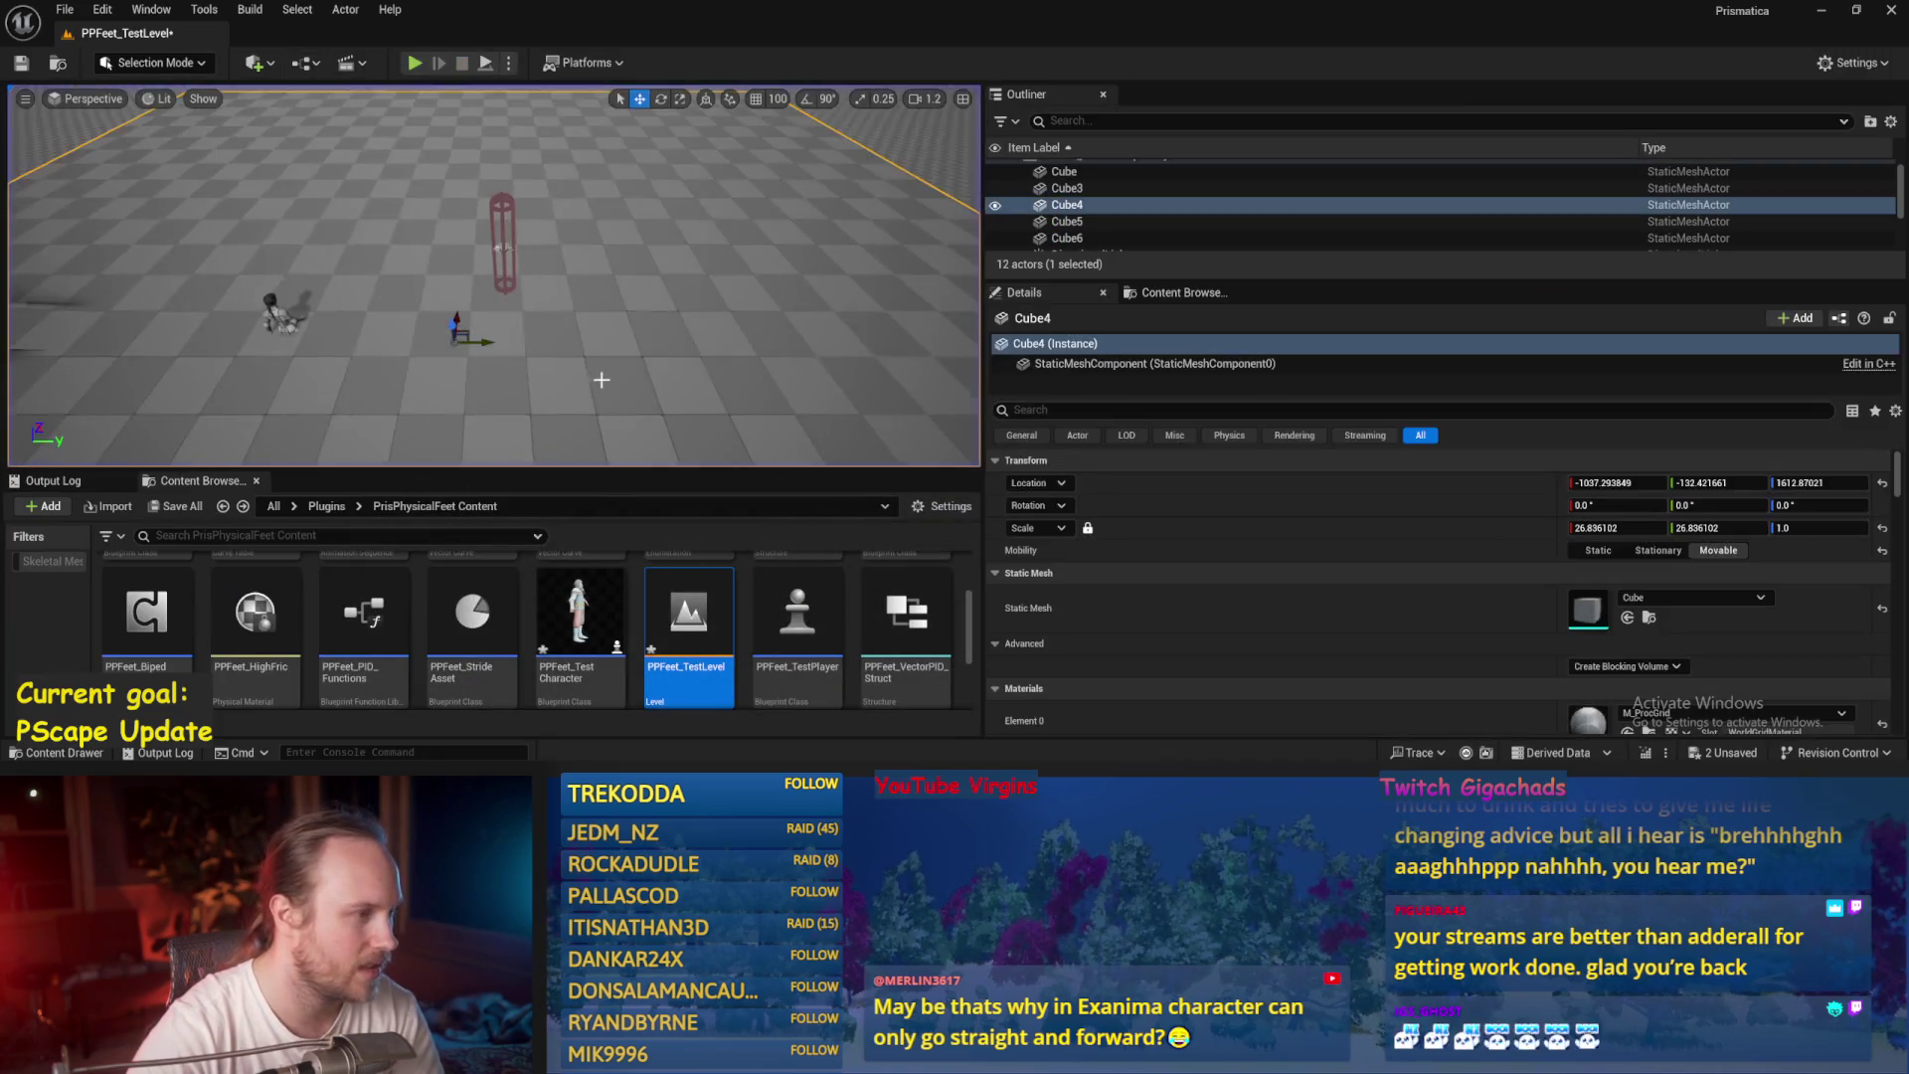
{"action": "left_click", "coordinate": [486, 64]}
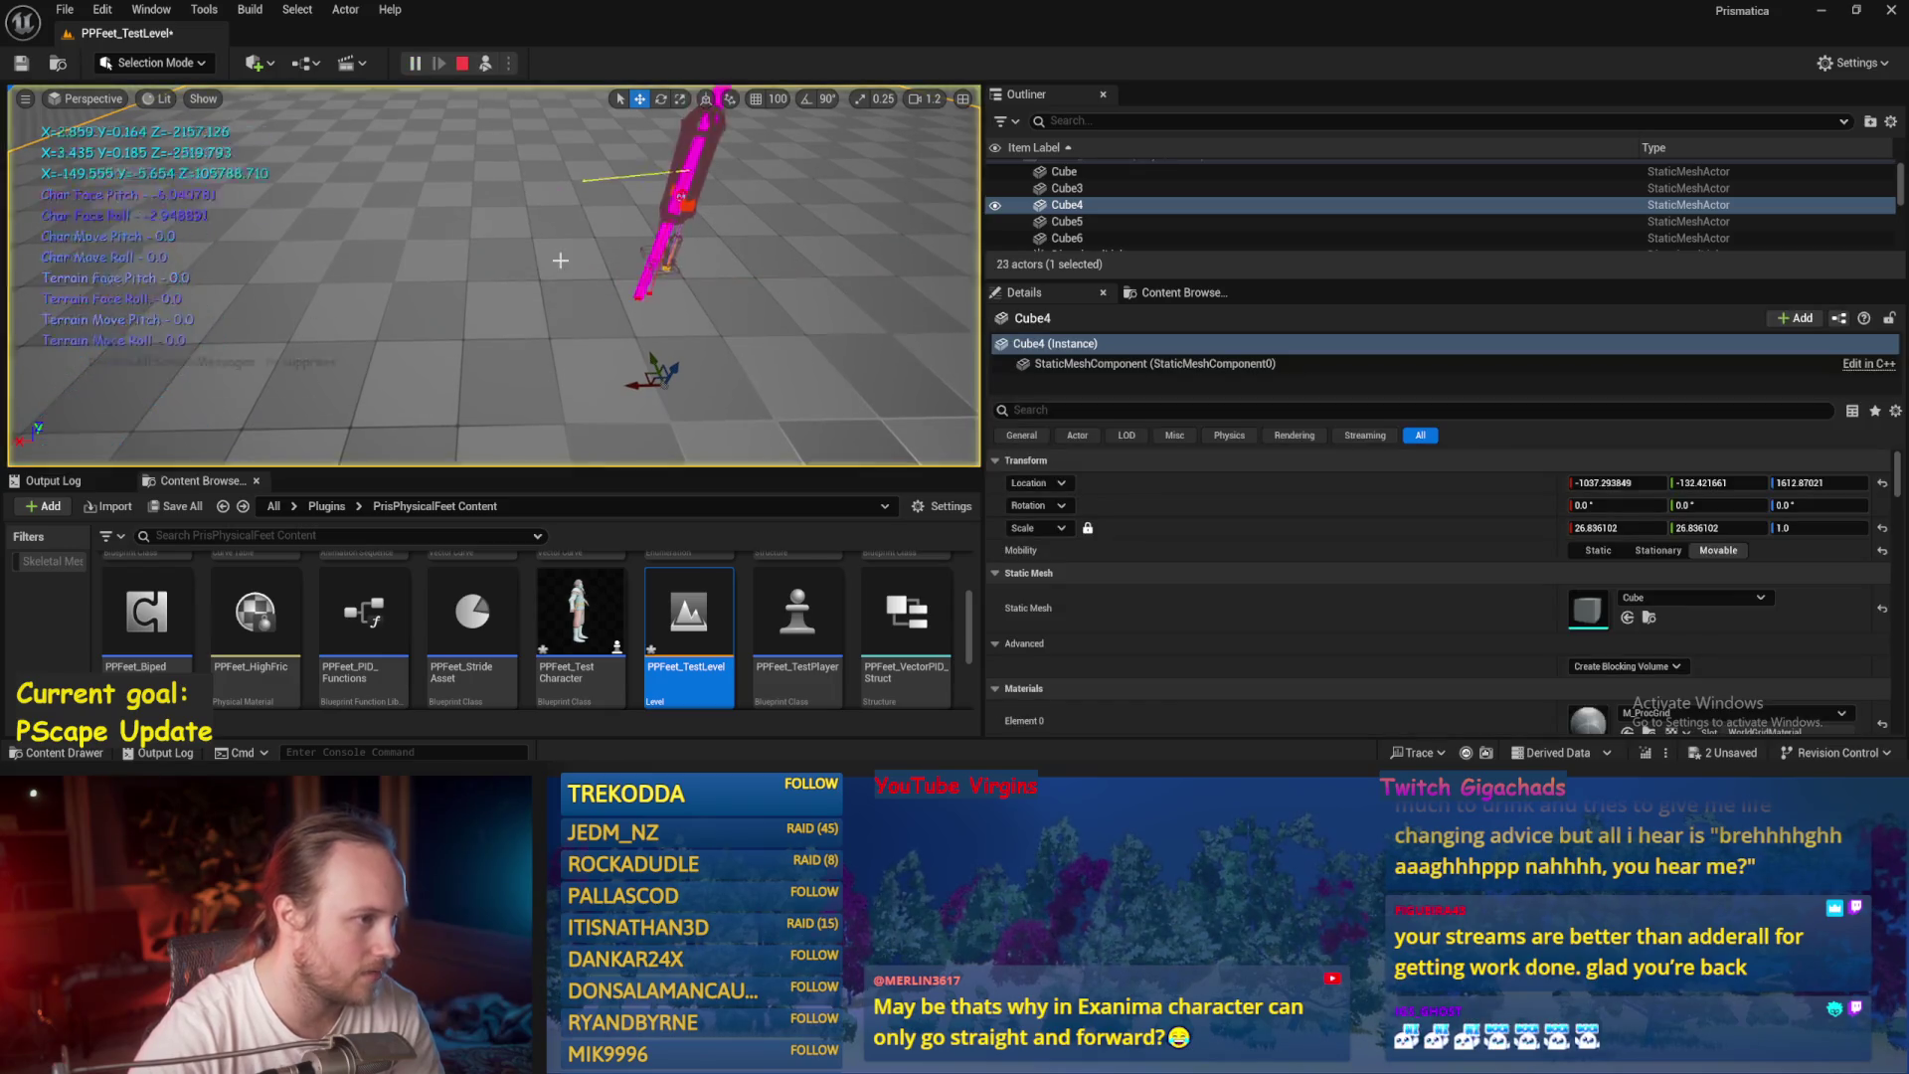
{"action": "key", "text": "Escape"}
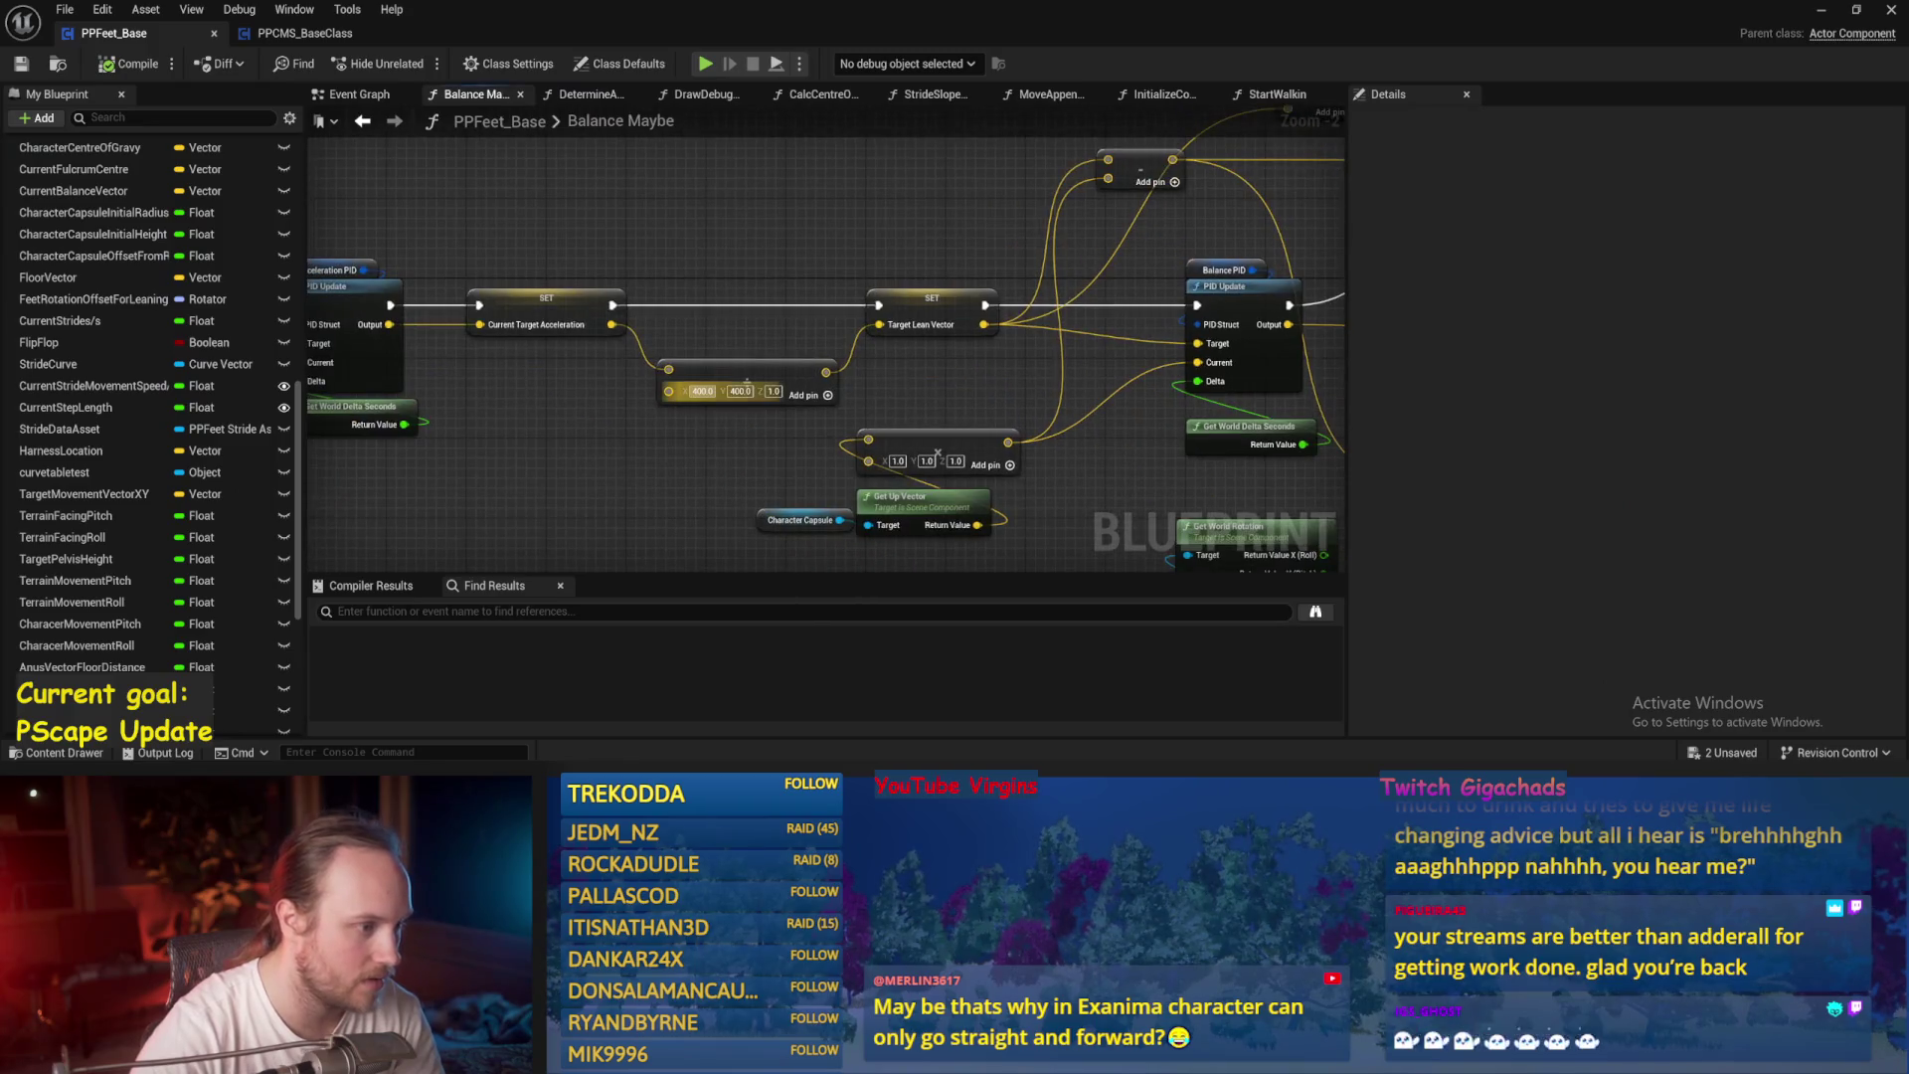
Tidy Balance Maybe by nudging the subtract node up and moving the vector node right, then save.
{"action": "left_click_drag", "start_coordinate": [900, 386], "coordinate": [682, 426]}
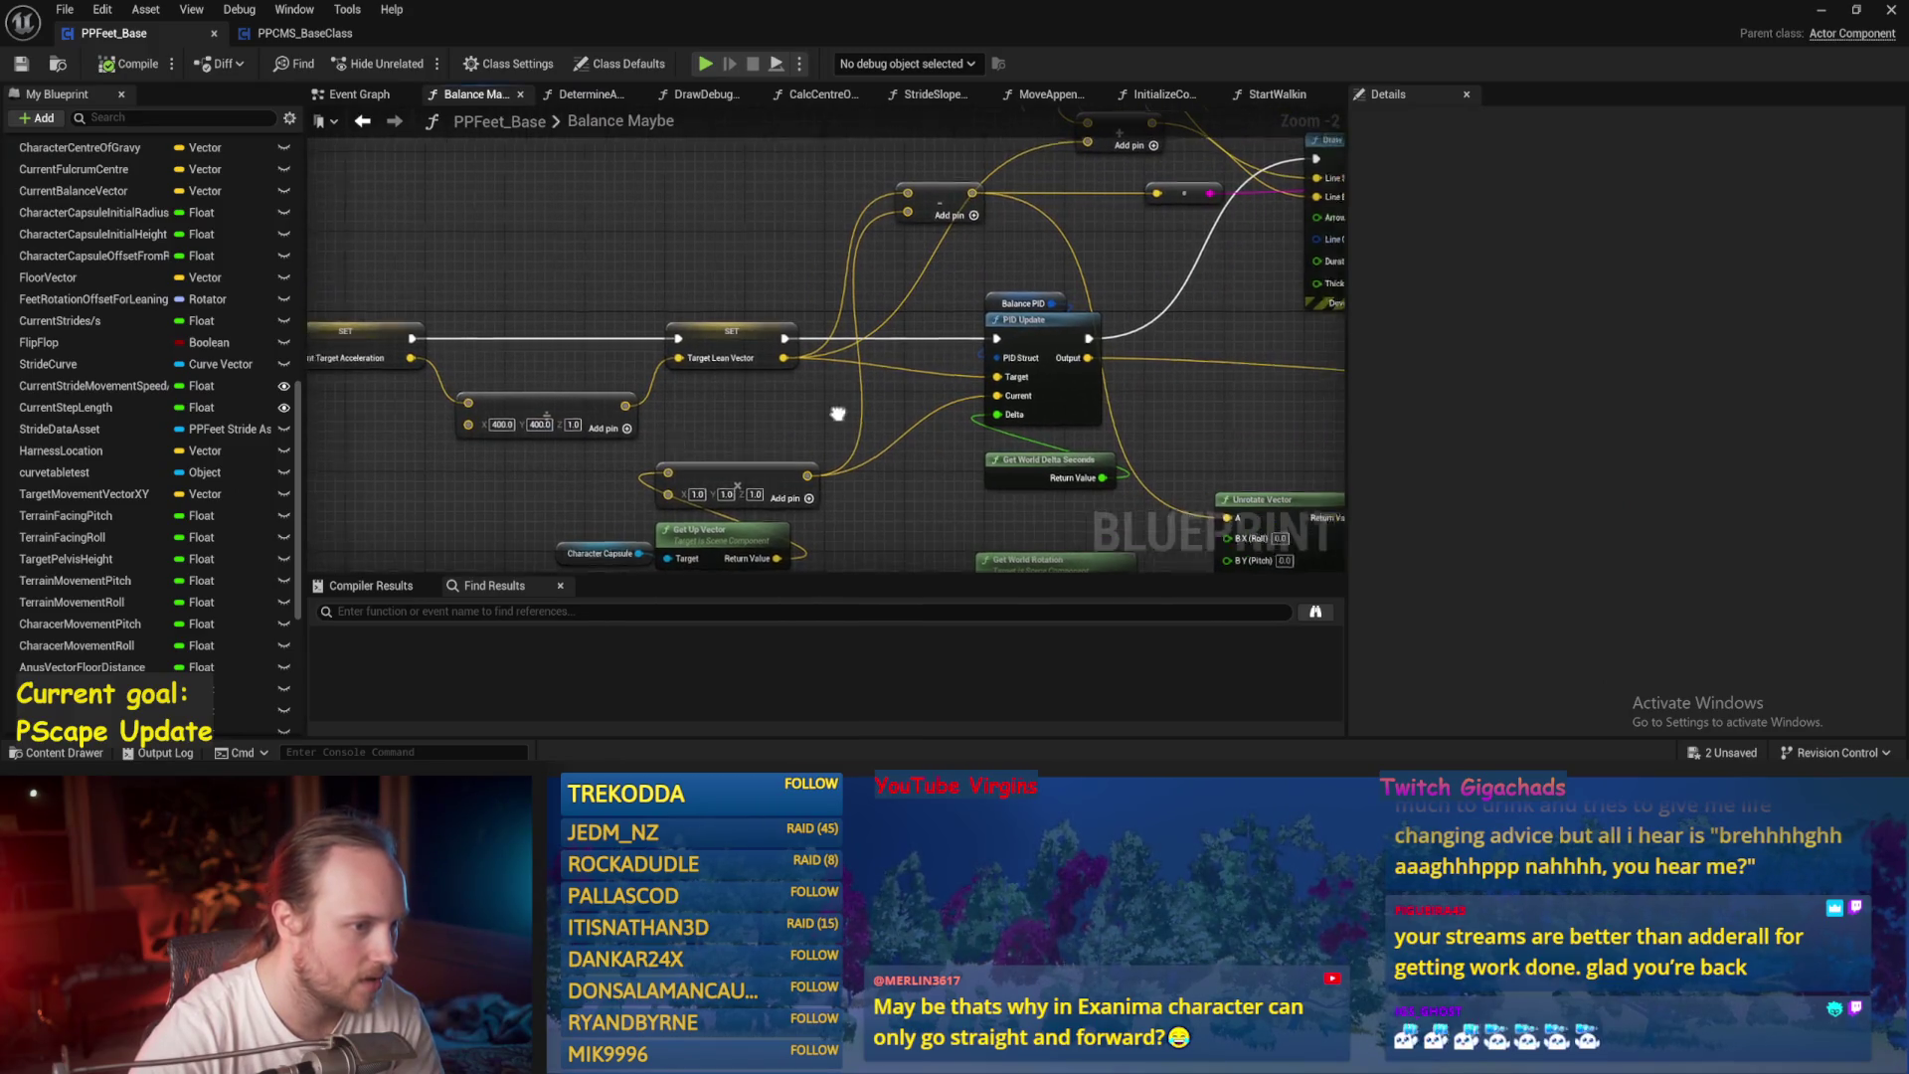
{"action": "mouse_move", "coordinate": [886, 409]}
{"action": "left_mouse_down"}
{"action": "mouse_move", "coordinate": [669, 446]}
{"action": "mouse_move", "coordinate": [673, 482]}
{"action": "mouse_move", "coordinate": [696, 467]}
{"action": "mouse_move", "coordinate": [722, 320]}
{"action": "left_mouse_up"}
{"action": "mouse_move", "coordinate": [623, 258]}
{"action": "left_mouse_down"}
{"action": "mouse_move", "coordinate": [785, 437]}
{"action": "mouse_move", "coordinate": [669, 356]}
{"action": "left_mouse_up"}
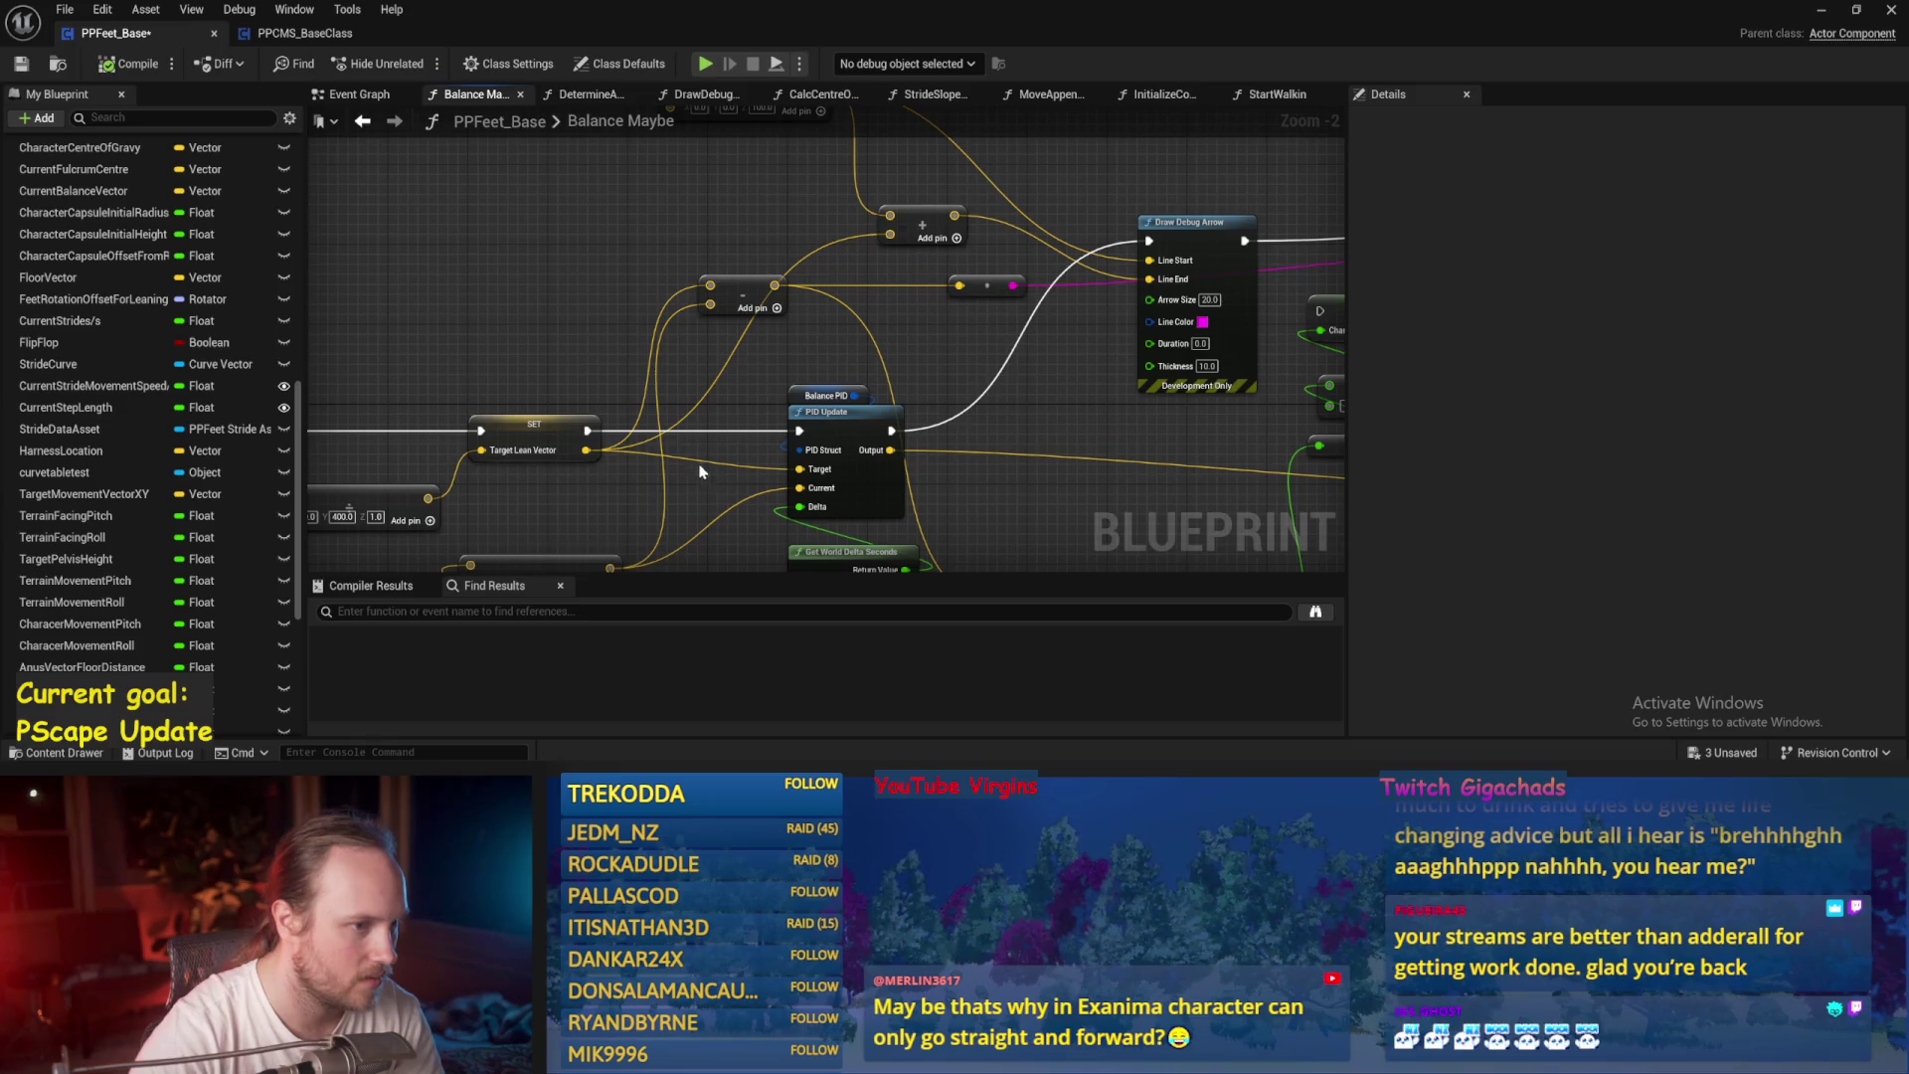
{"action": "key", "text": "ctrl+s"}
{"action": "mouse_move", "coordinate": [327, 478]}
{"action": "left_mouse_down"}
{"action": "mouse_move", "coordinate": [644, 392]}
{"action": "mouse_move", "coordinate": [724, 395]}
{"action": "mouse_move", "coordinate": [882, 319]}
{"action": "mouse_move", "coordinate": [1095, 328]}
{"action": "mouse_move", "coordinate": [447, 333]}
{"action": "left_mouse_up"}
{"action": "left_click_drag", "start_coordinate": [783, 362], "coordinate": [783, 342]}
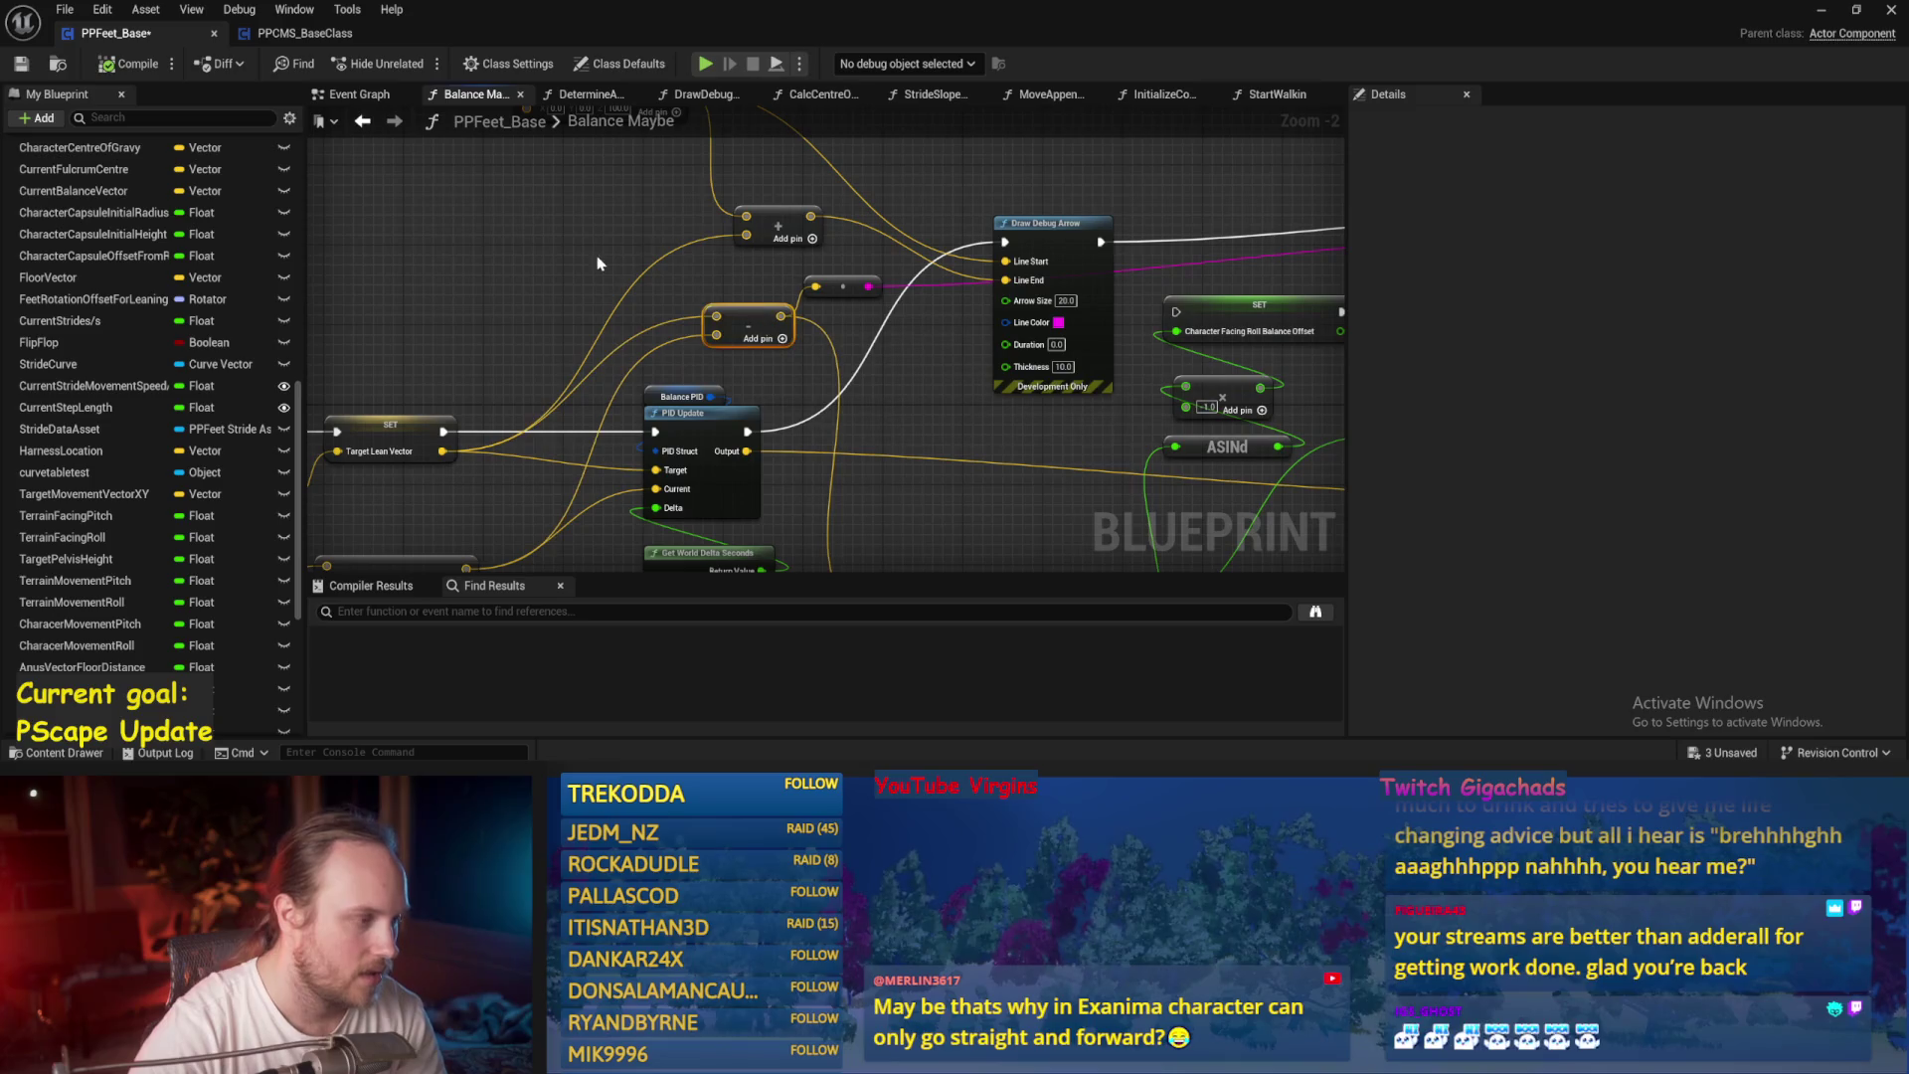
{"action": "mouse_move", "coordinate": [446, 460]}
{"action": "left_mouse_down"}
{"action": "mouse_move", "coordinate": [619, 316]}
{"action": "mouse_move", "coordinate": [653, 406]}
{"action": "mouse_move", "coordinate": [569, 450]}
{"action": "left_mouse_up"}
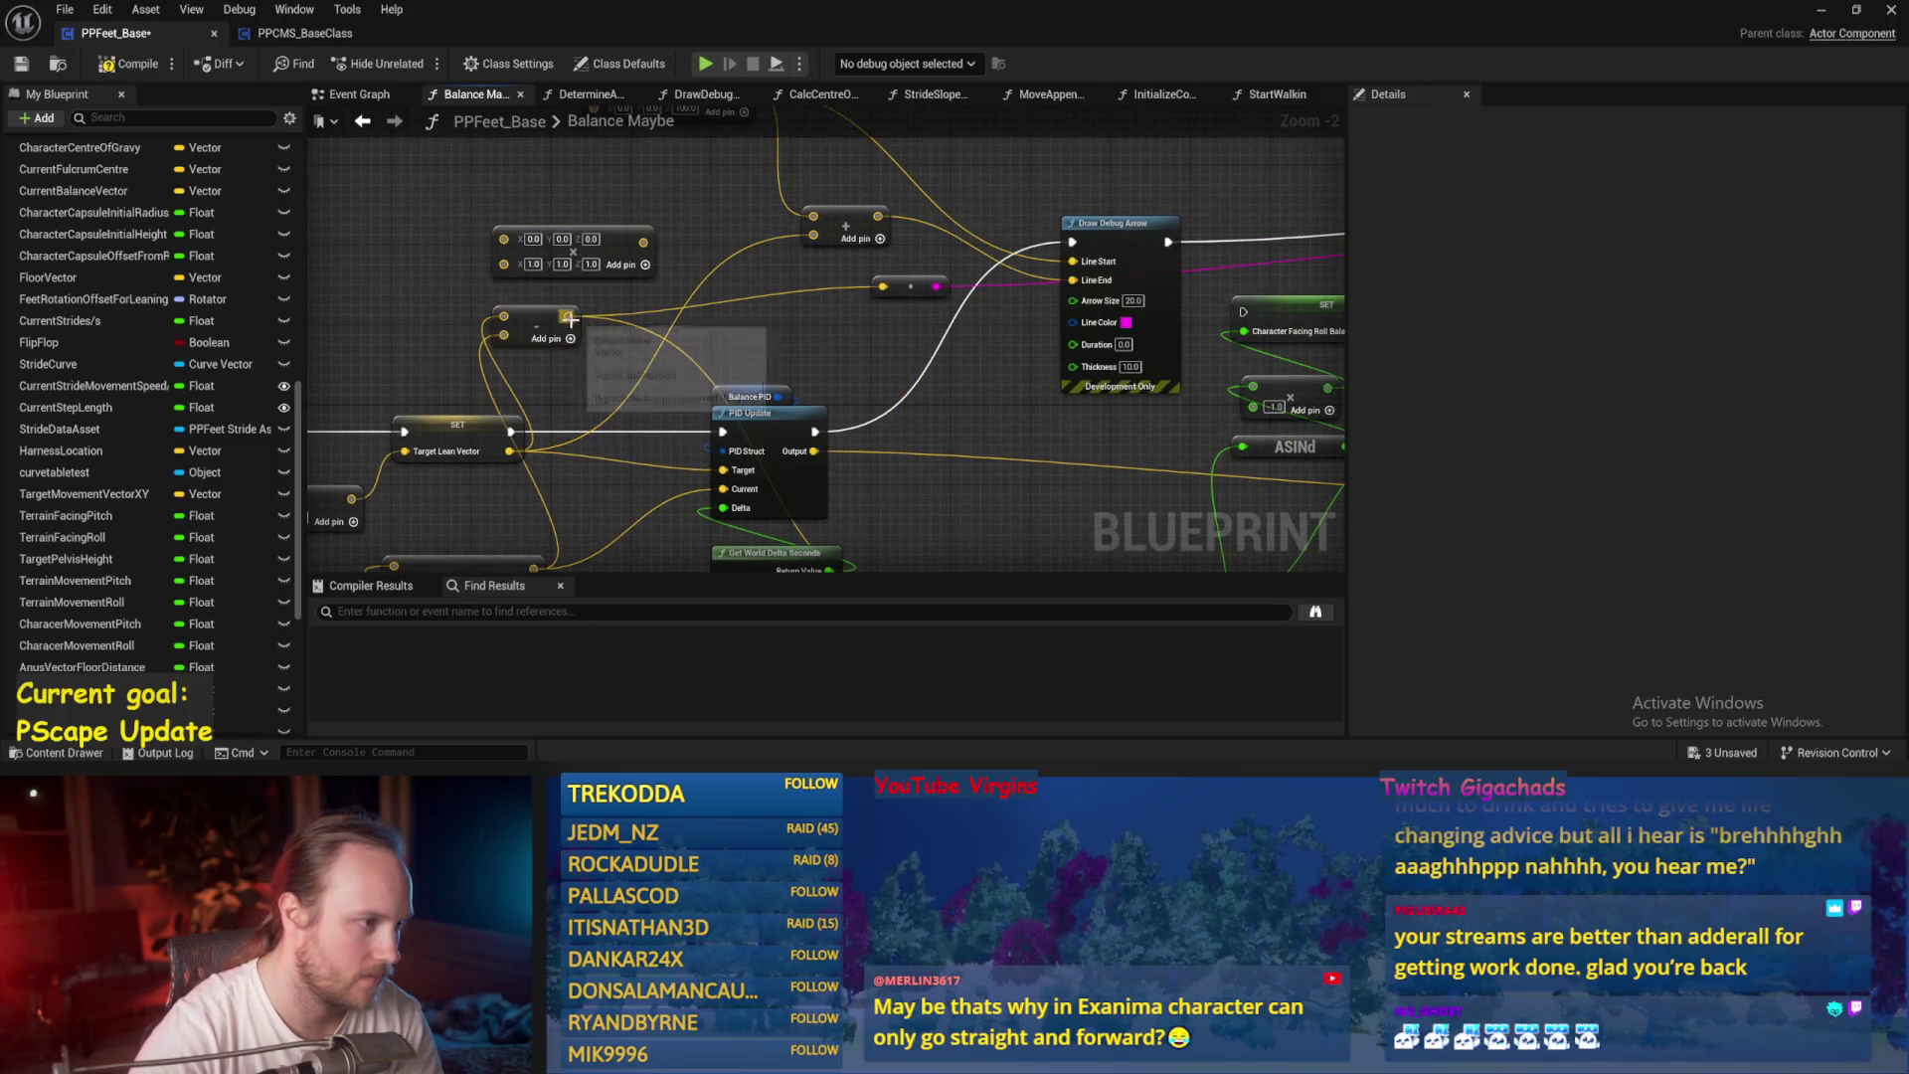
{"action": "mouse_move", "coordinate": [581, 232]}
{"action": "left_mouse_down"}
{"action": "mouse_move", "coordinate": [739, 231]}
{"action": "mouse_move", "coordinate": [815, 196]}
{"action": "left_mouse_up"}
{"action": "scroll", "coordinate": [838, 351], "scroll_direction": "up", "scroll_amount": 2}
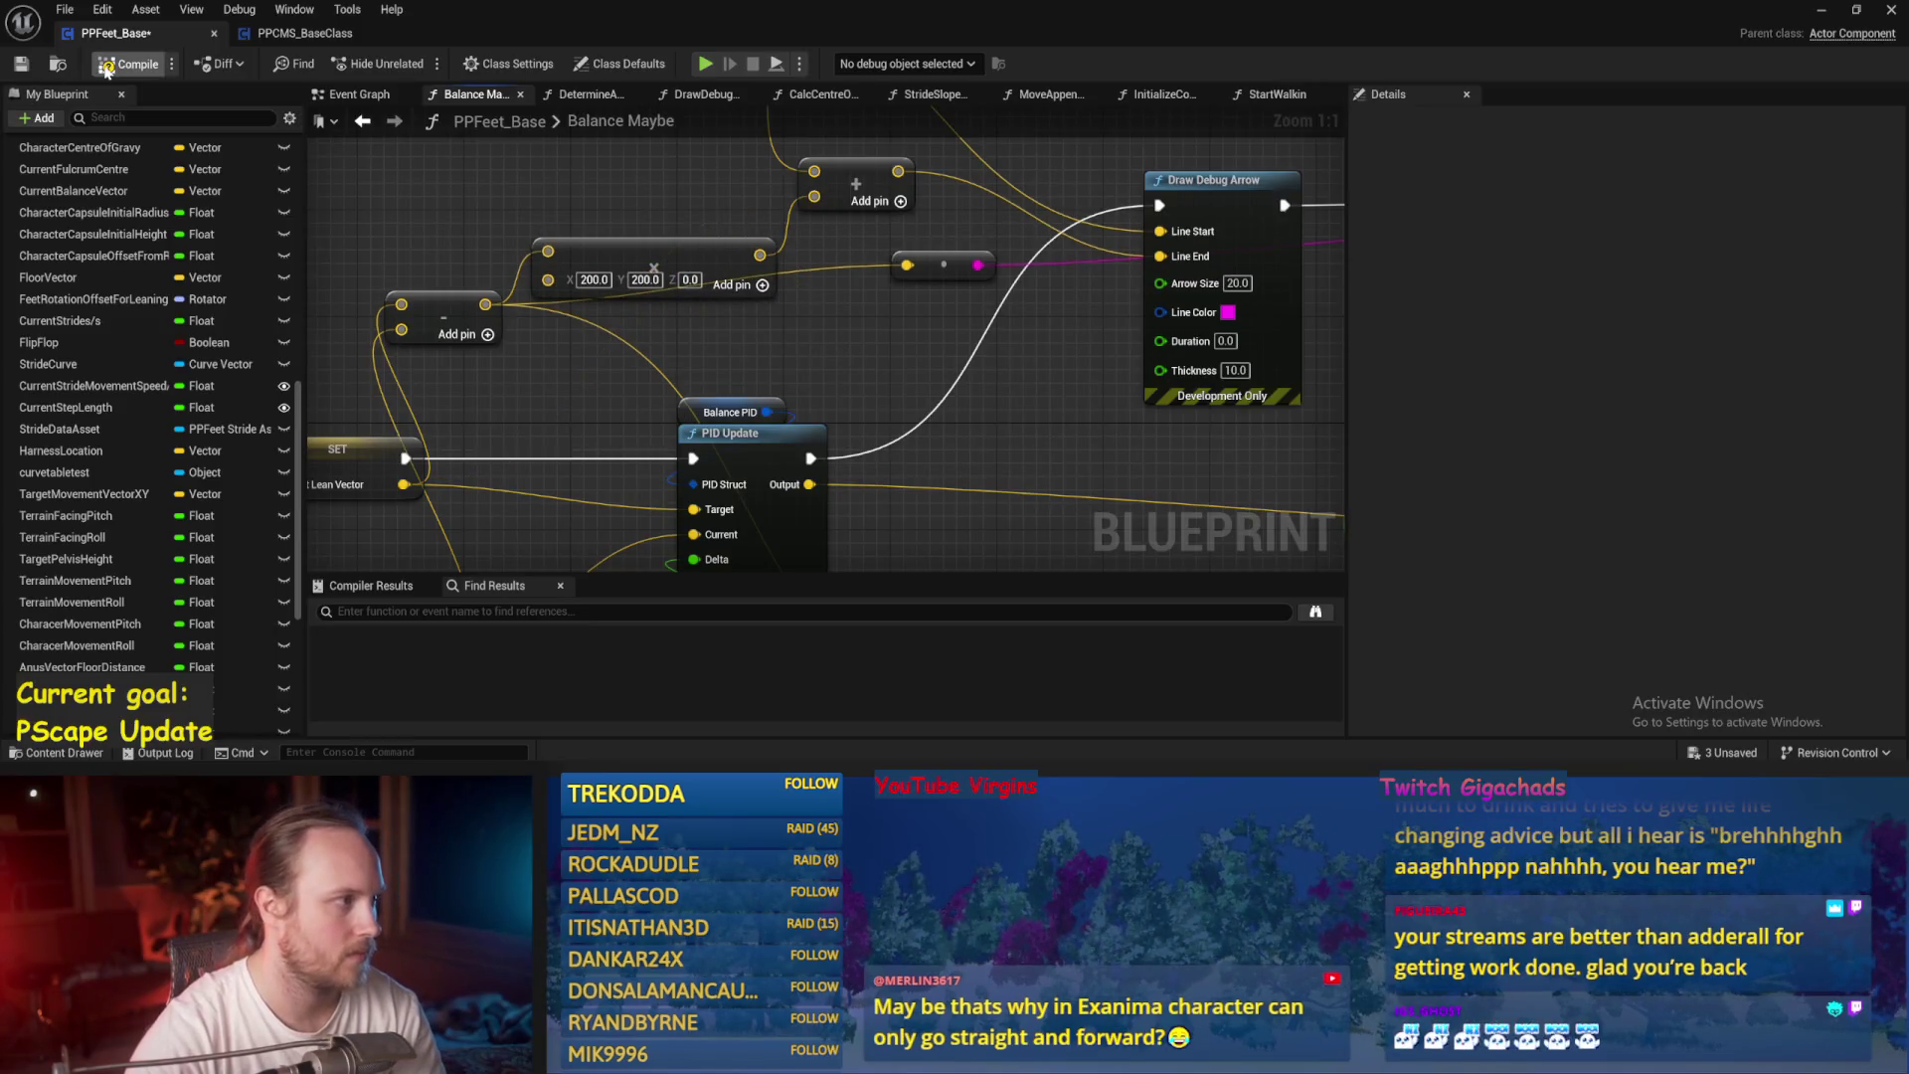
{"action": "left_click", "coordinate": [24, 65]}
Playtest and then simulate the test level, and reopen the Balance Maybe graph.
{"action": "left_click", "coordinate": [1821, 12]}
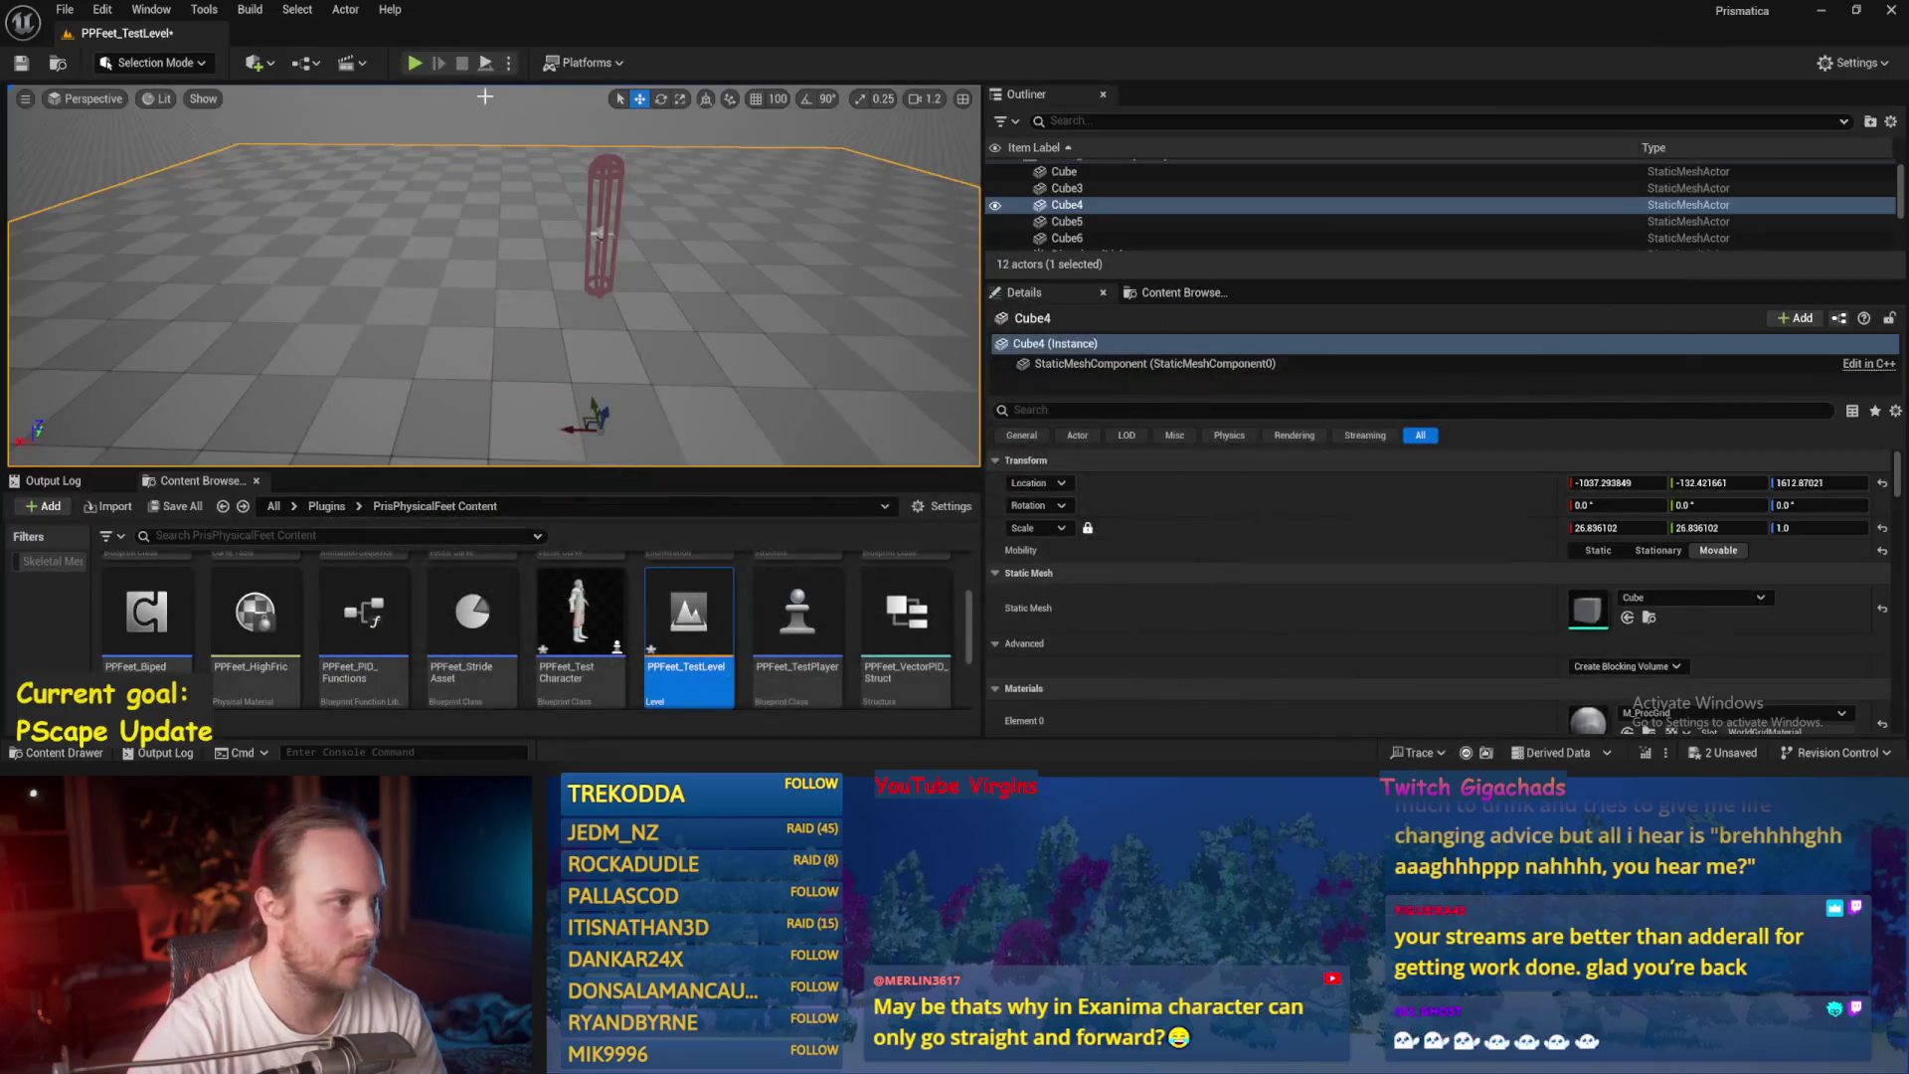
{"action": "left_click", "coordinate": [415, 64]}
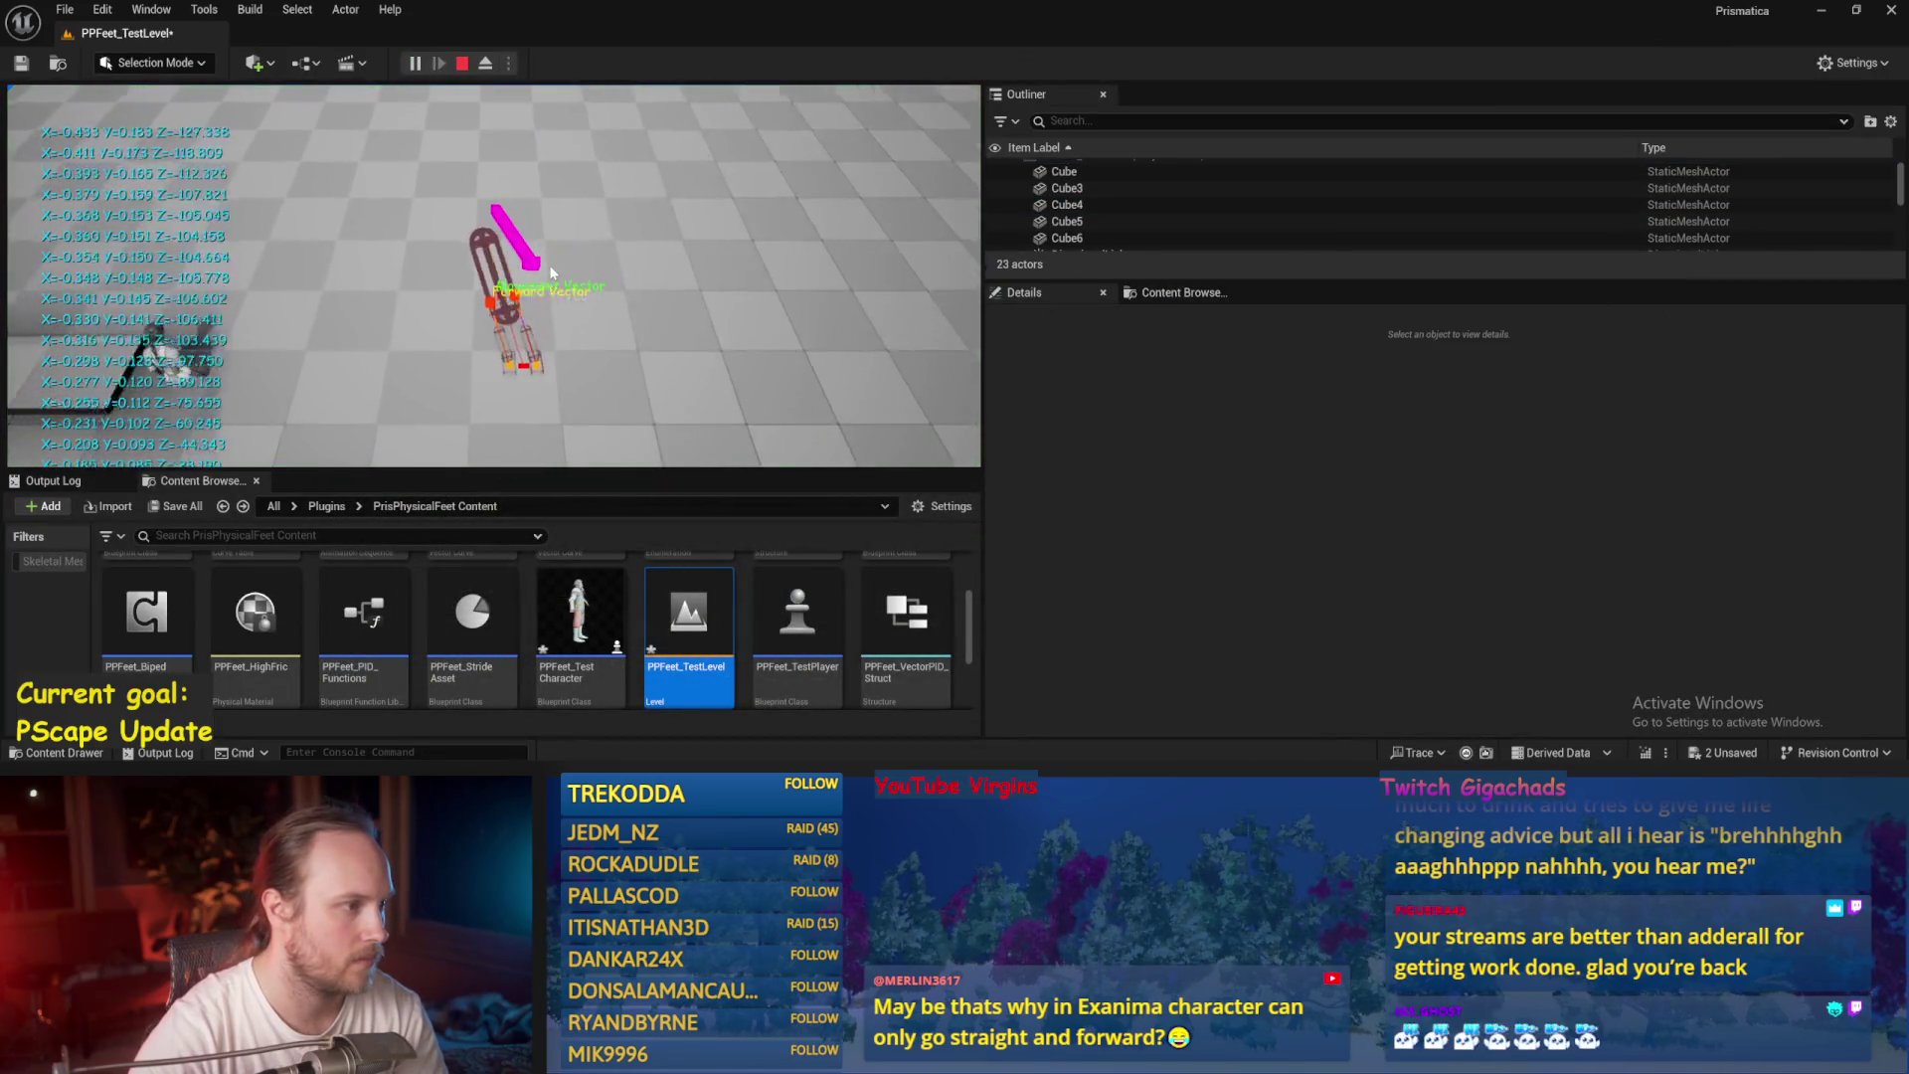
{"action": "left_click", "coordinate": [461, 63]}
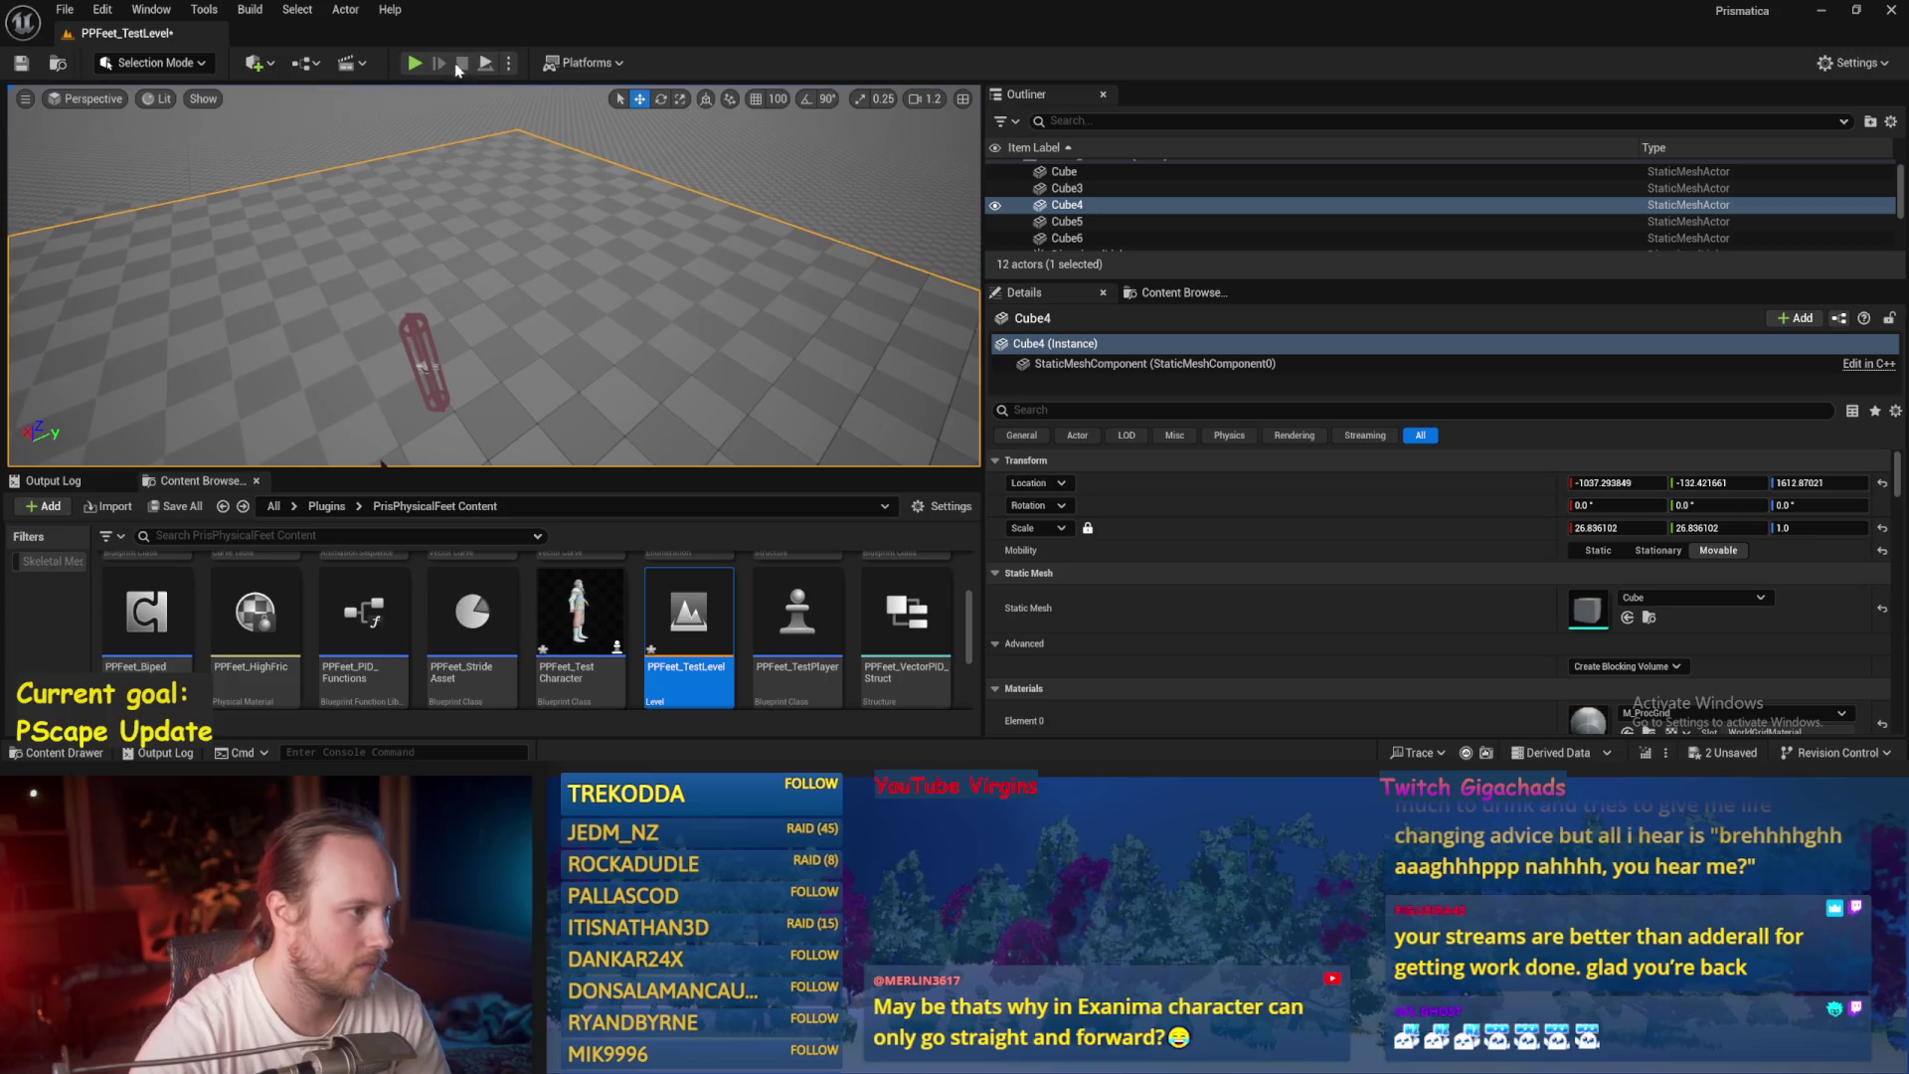
{"action": "left_click", "coordinate": [488, 64]}
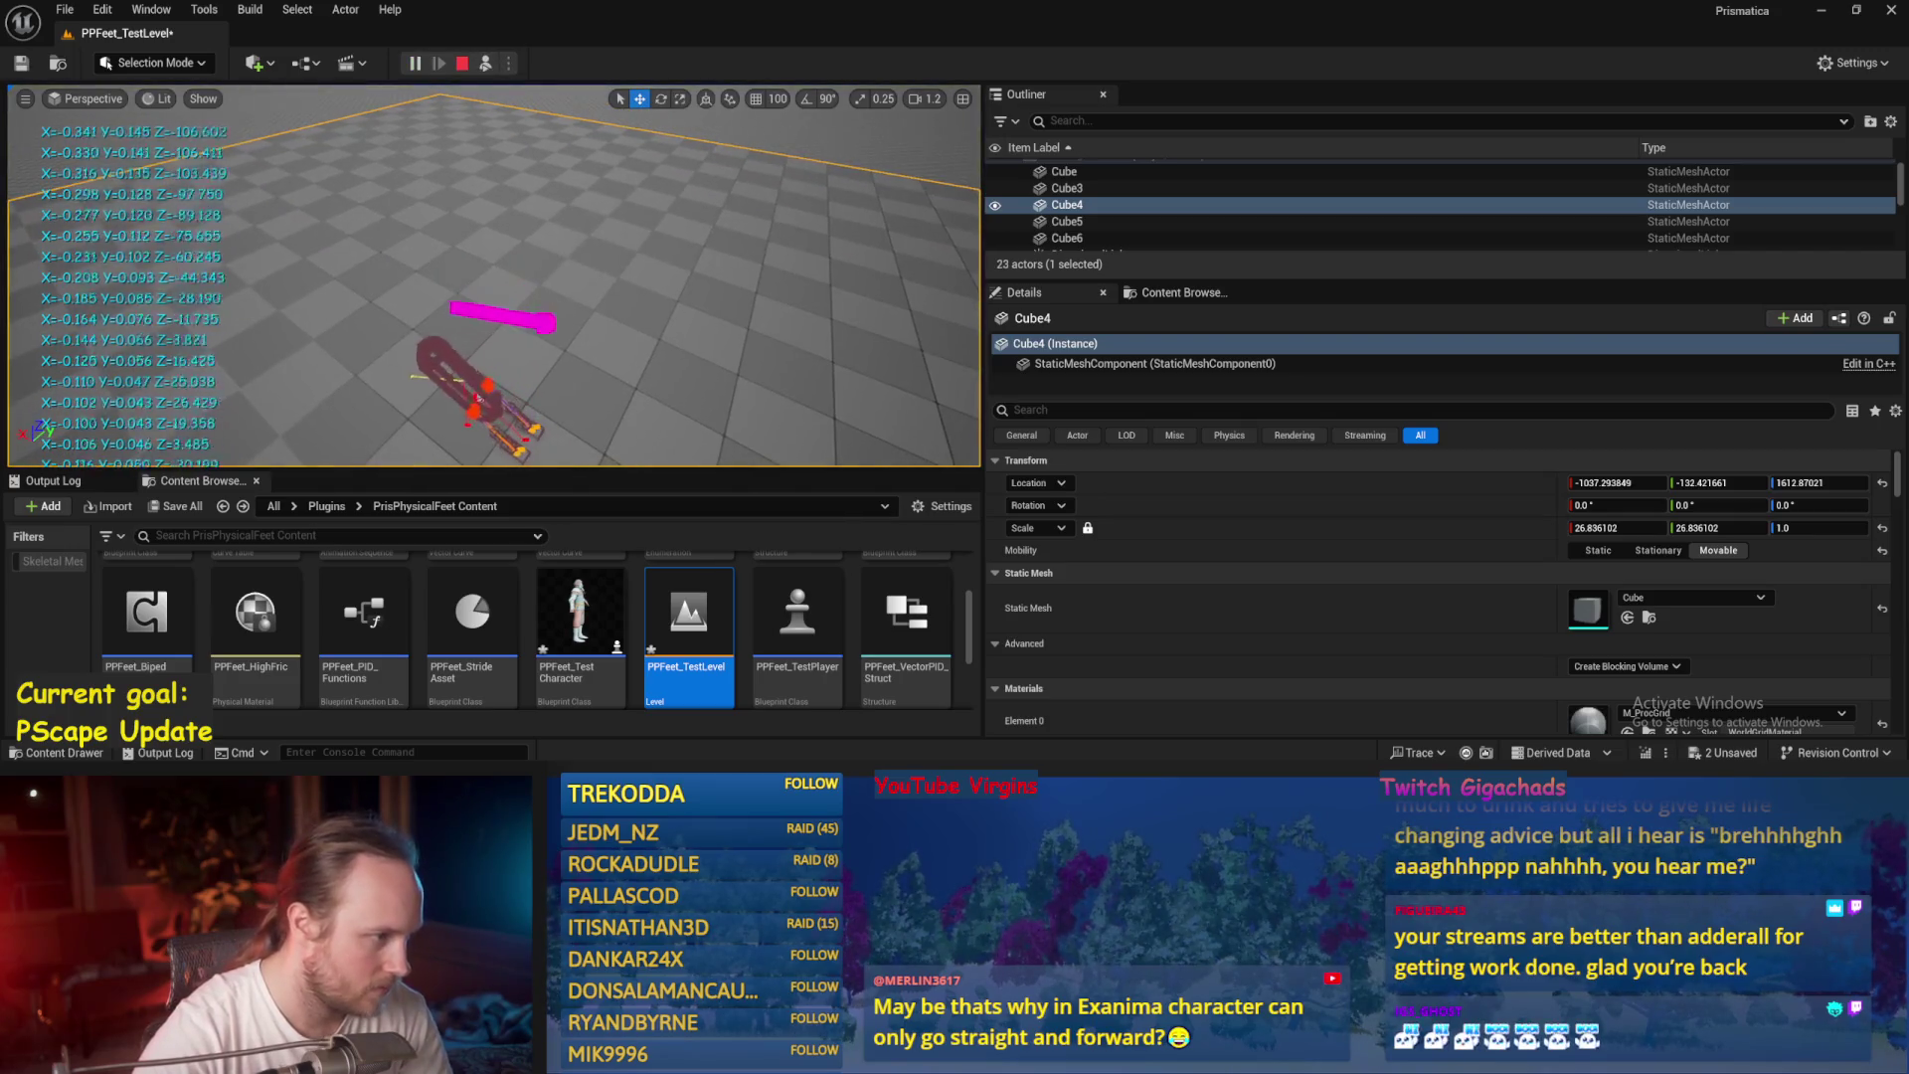
{"action": "key", "text": "Escape"}
{"action": "double_click", "coordinate": [689, 637]}
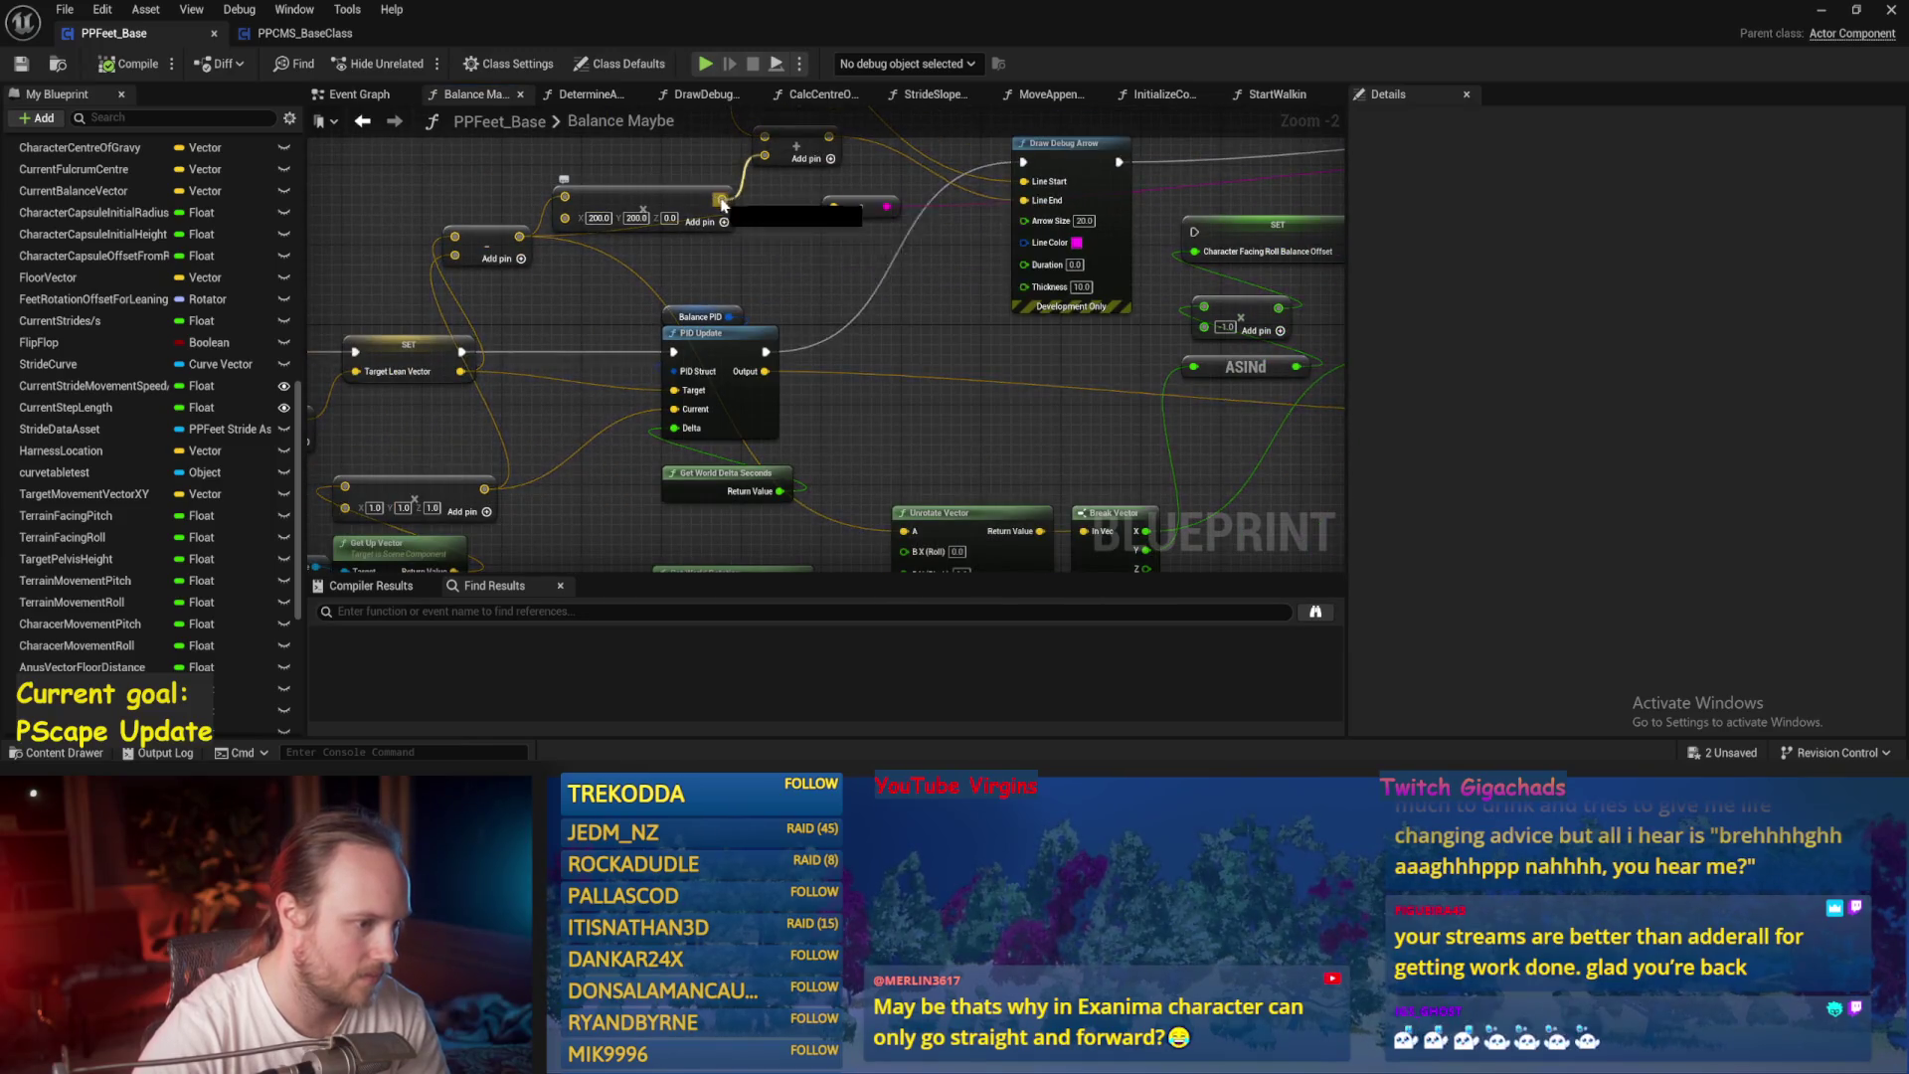
Undo the attempted Unrotate Vector A connection, save, and playtest the level.
{"action": "mouse_move", "coordinate": [910, 542]}
{"action": "left_mouse_down"}
{"action": "mouse_move", "coordinate": [972, 439]}
{"action": "mouse_move", "coordinate": [725, 413]}
{"action": "mouse_move", "coordinate": [541, 288]}
{"action": "left_mouse_up"}
{"action": "key", "text": "Escape"}
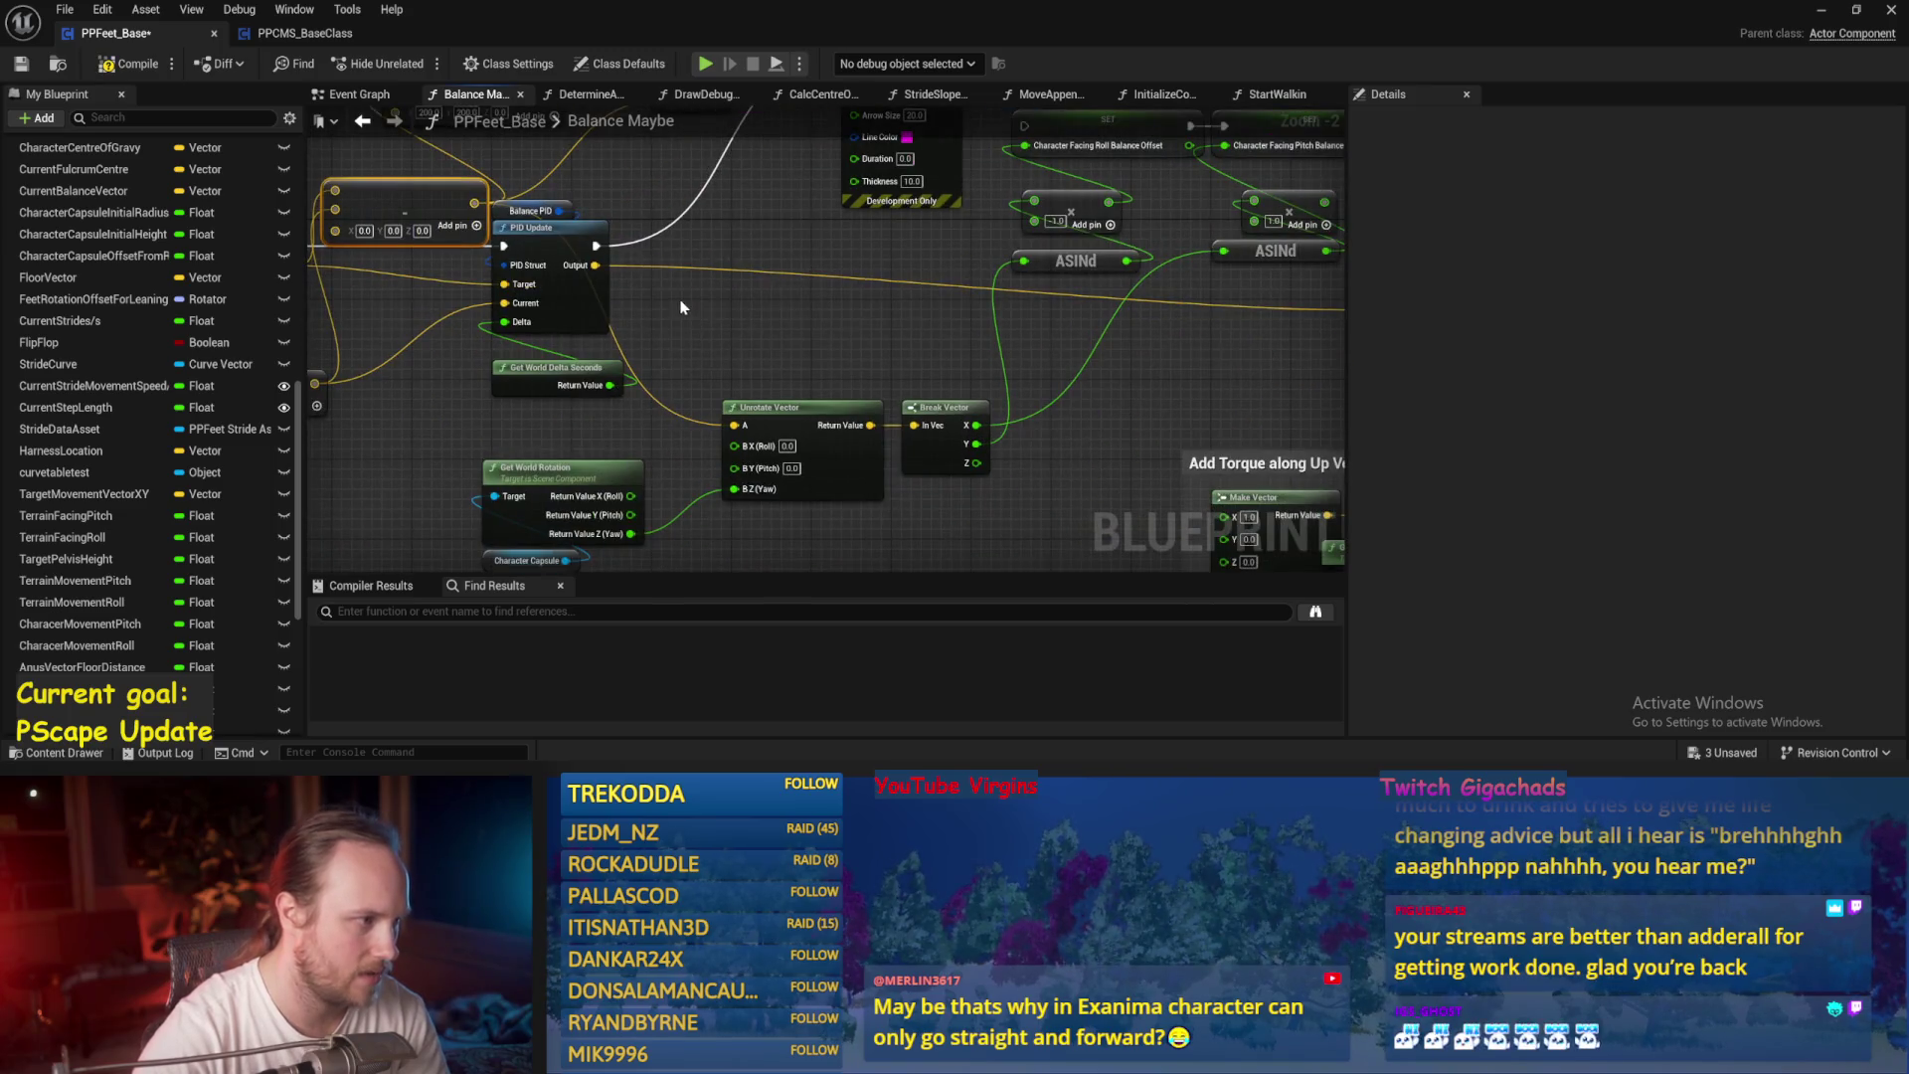
{"action": "key", "text": "ctrl+z"}
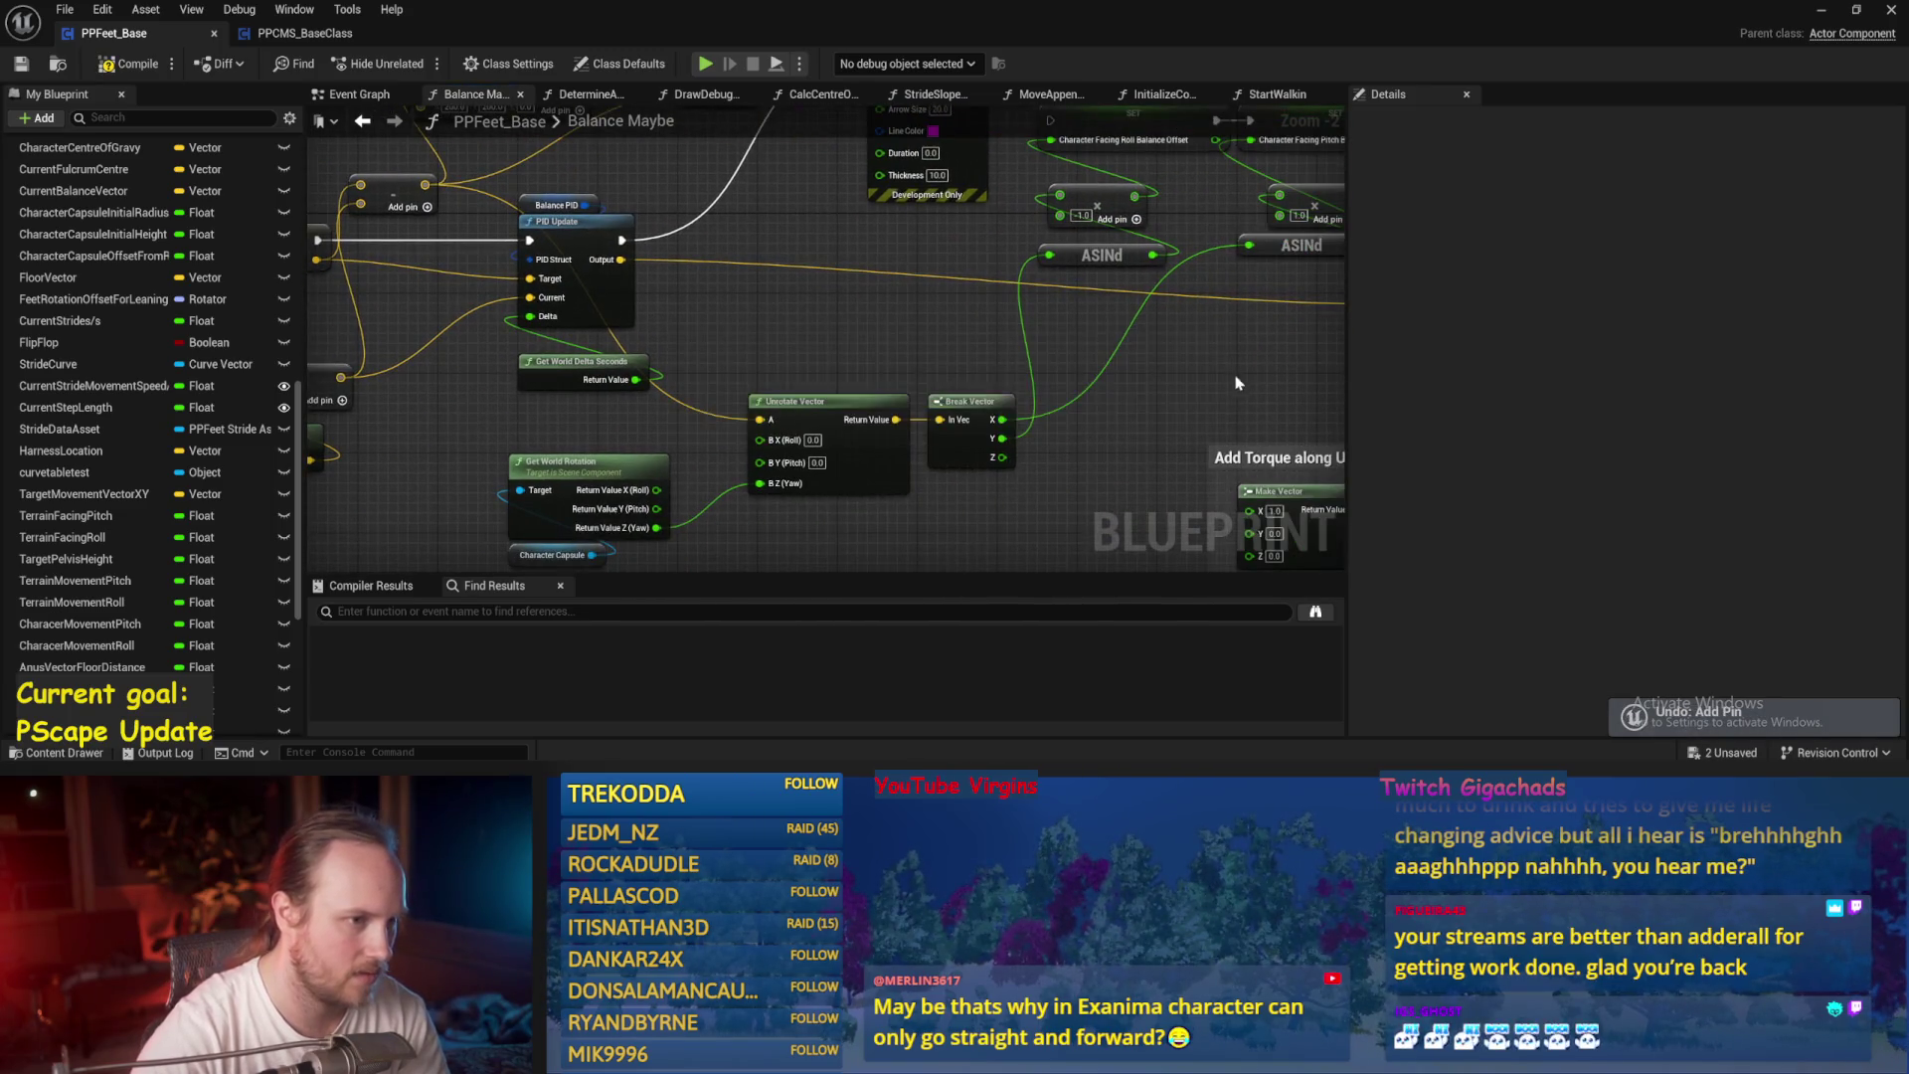
{"action": "left_click_drag", "start_coordinate": [1236, 383], "coordinate": [932, 473]}
{"action": "left_click_drag", "start_coordinate": [731, 248], "coordinate": [867, 277]}
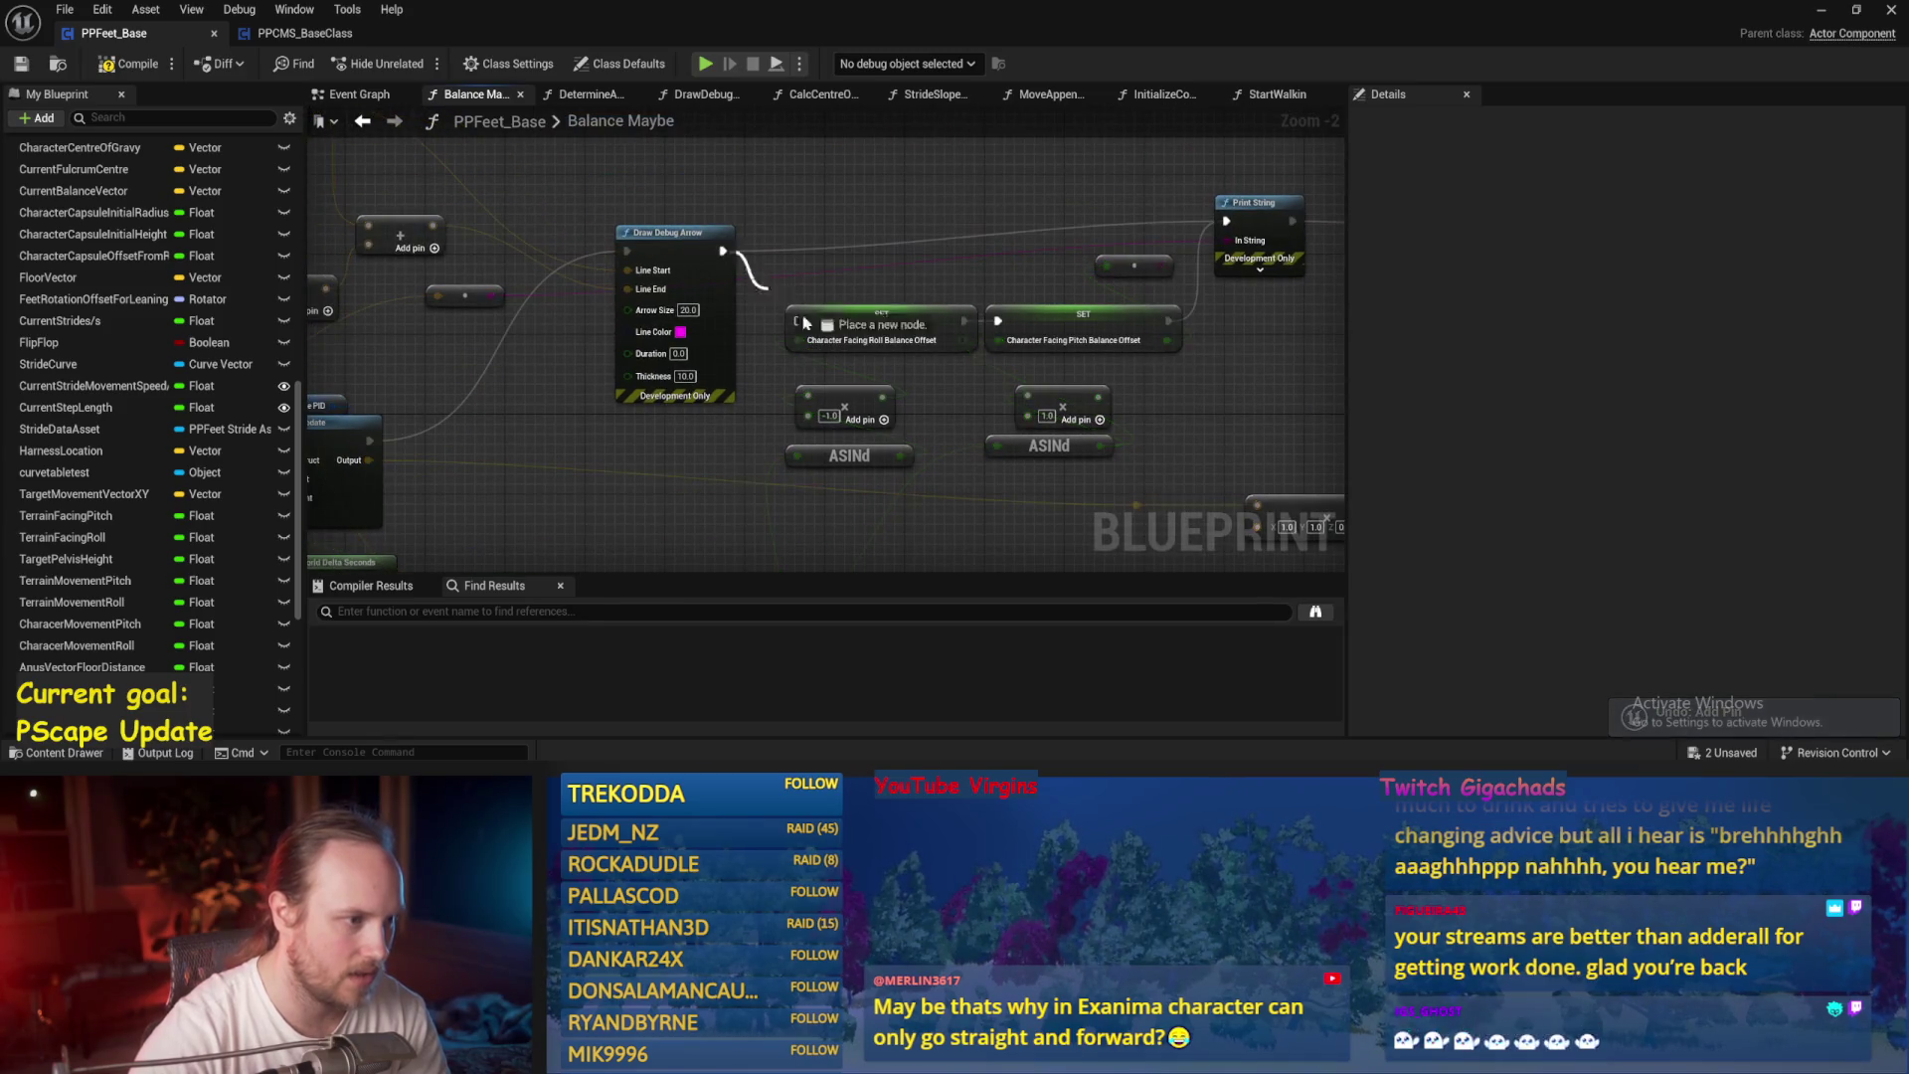
{"action": "key", "text": "ctrl+s"}
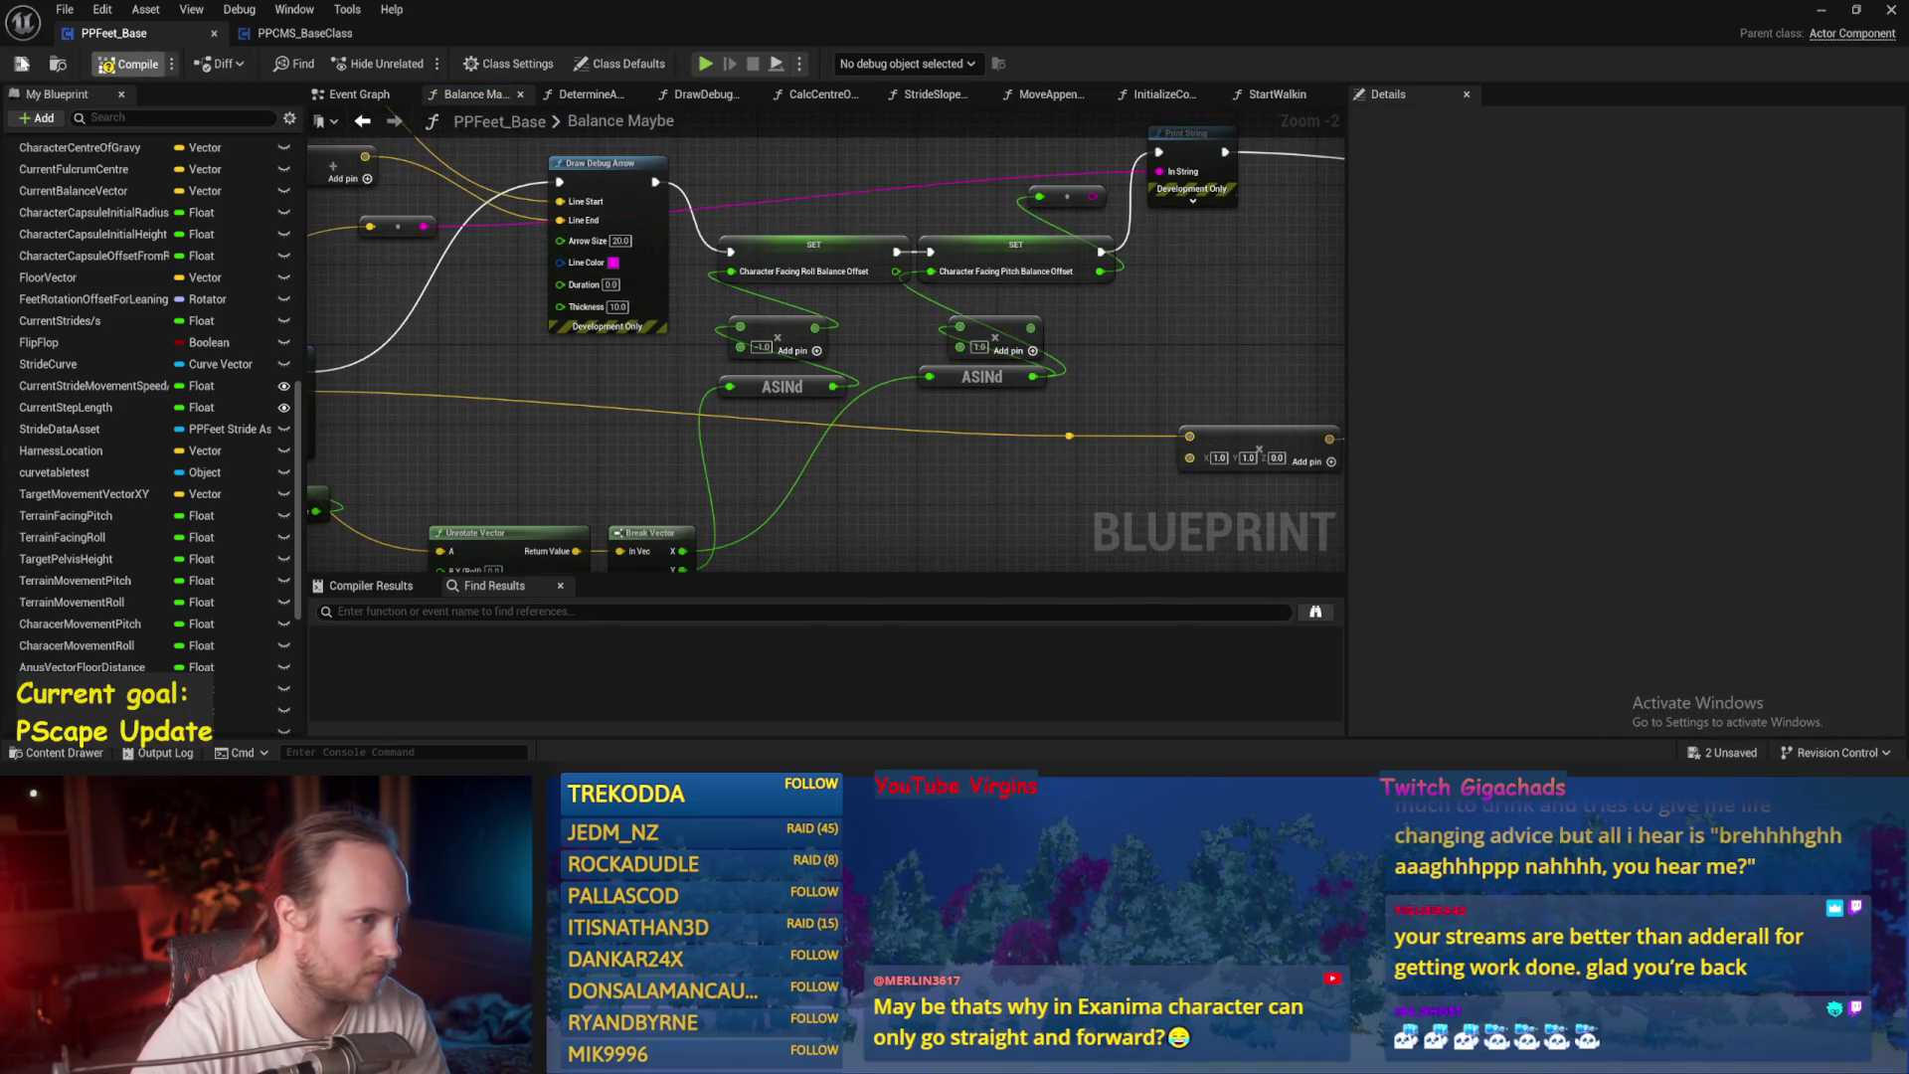
{"action": "left_click", "coordinate": [1822, 9]}
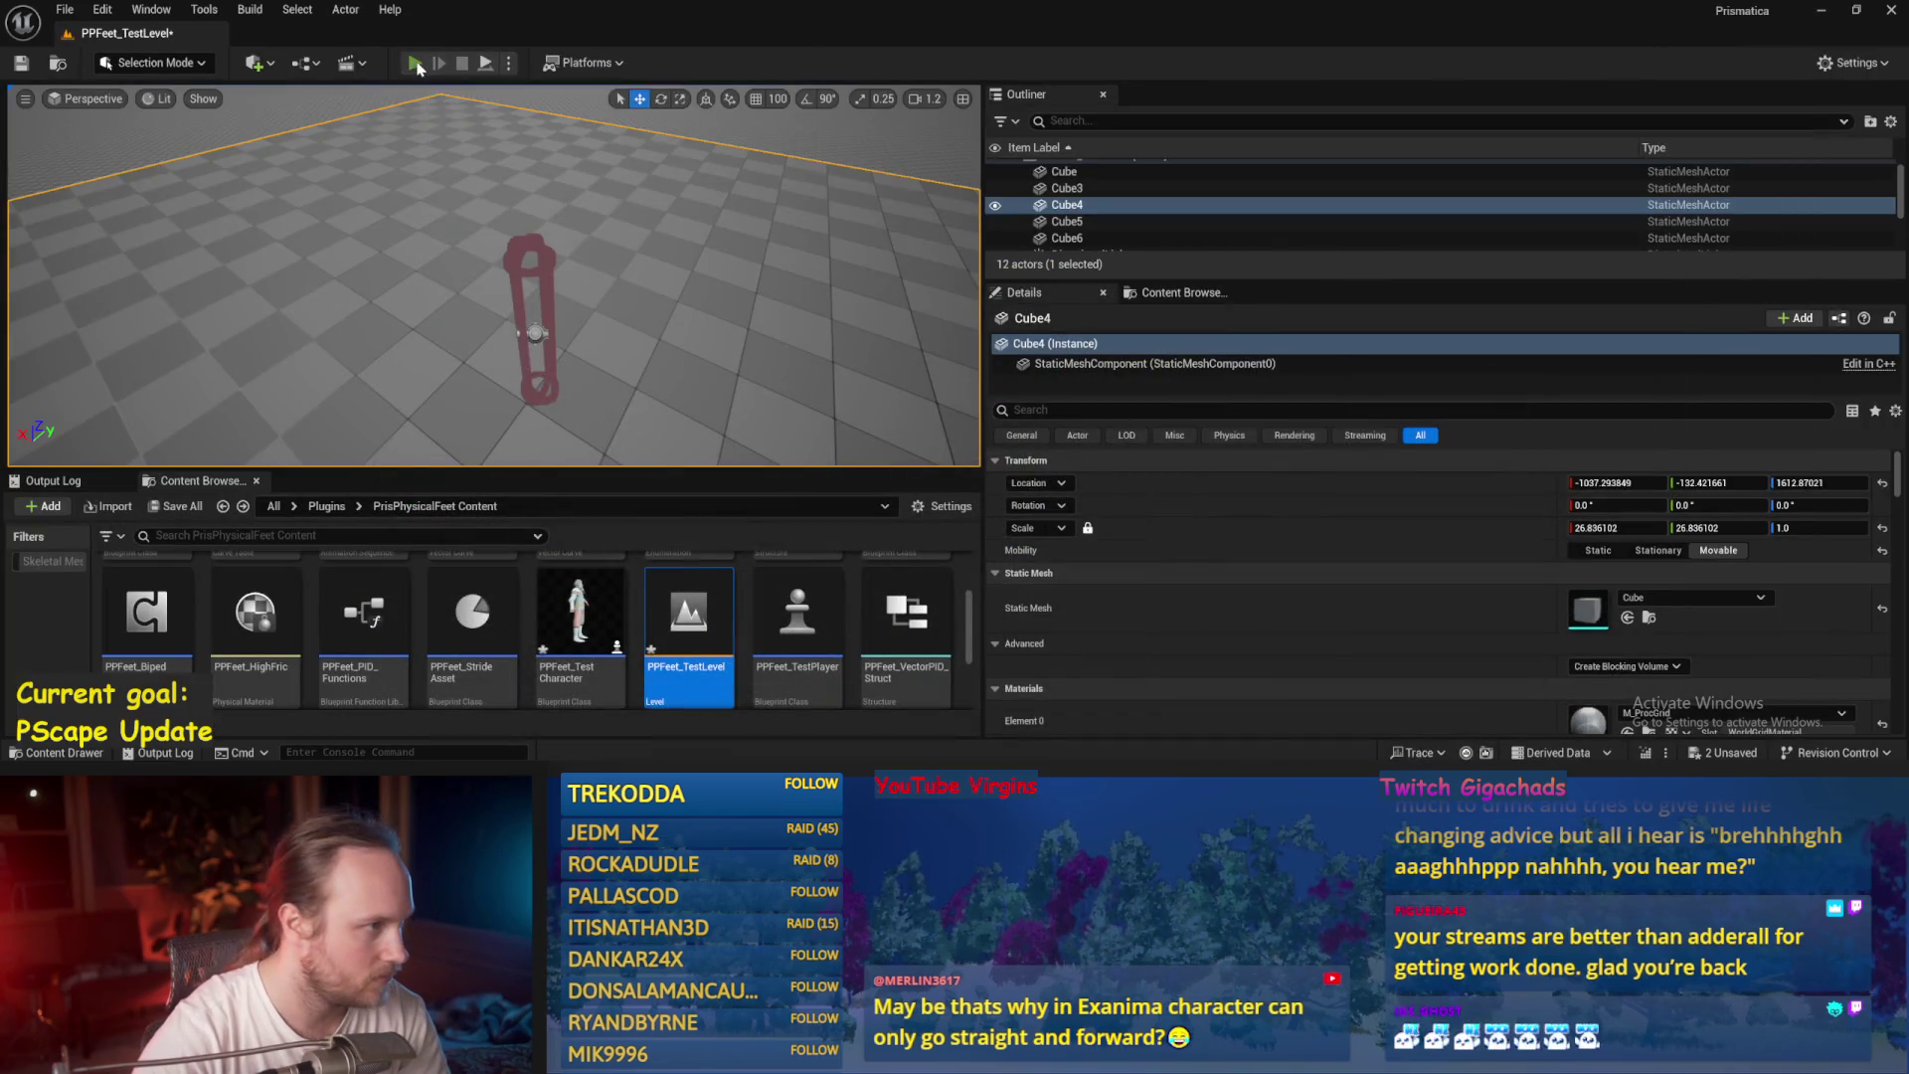
{"action": "left_click", "coordinate": [417, 66]}
{"action": "key", "text": "Escape"}
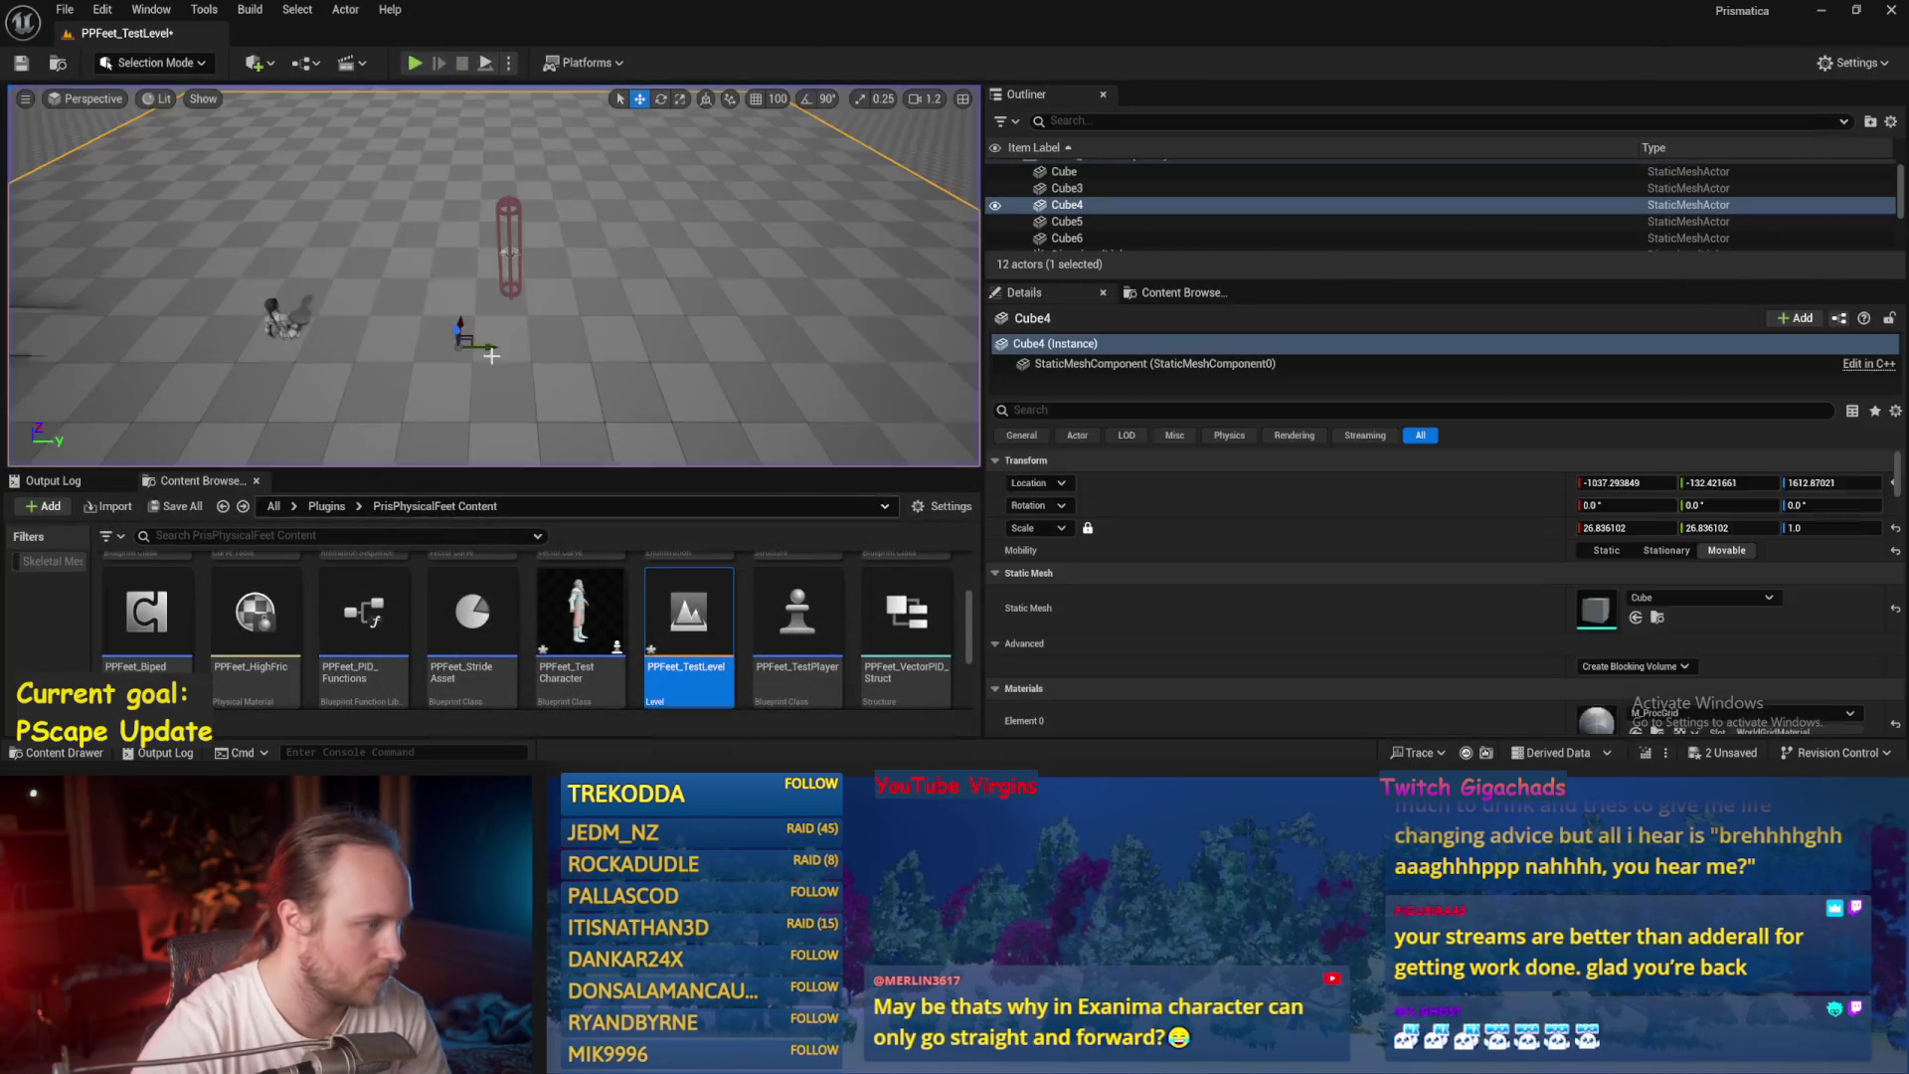
Reset PPFeet_TestPlayer's rotation to zero, playtest again, and return to the blueprint.
{"action": "left_click", "coordinate": [703, 242]}
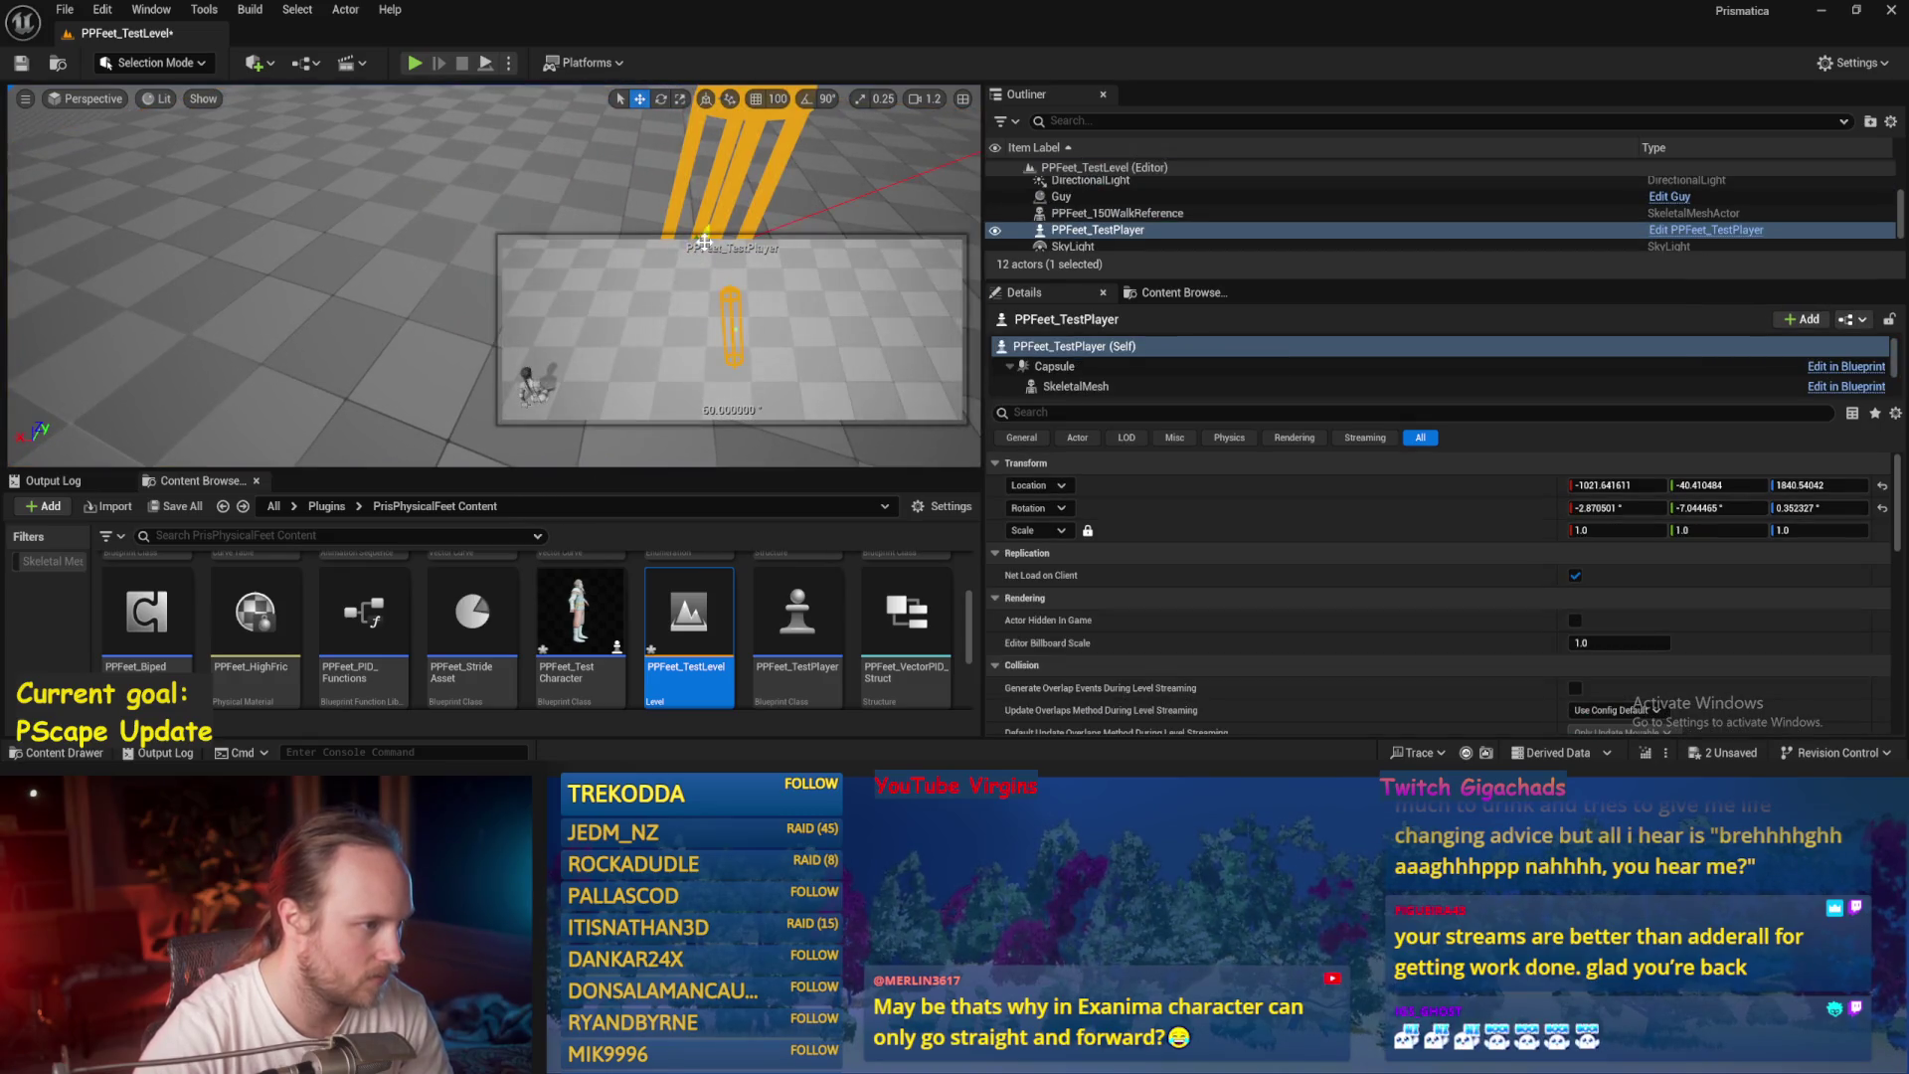
{"action": "left_click", "coordinate": [401, 212]}
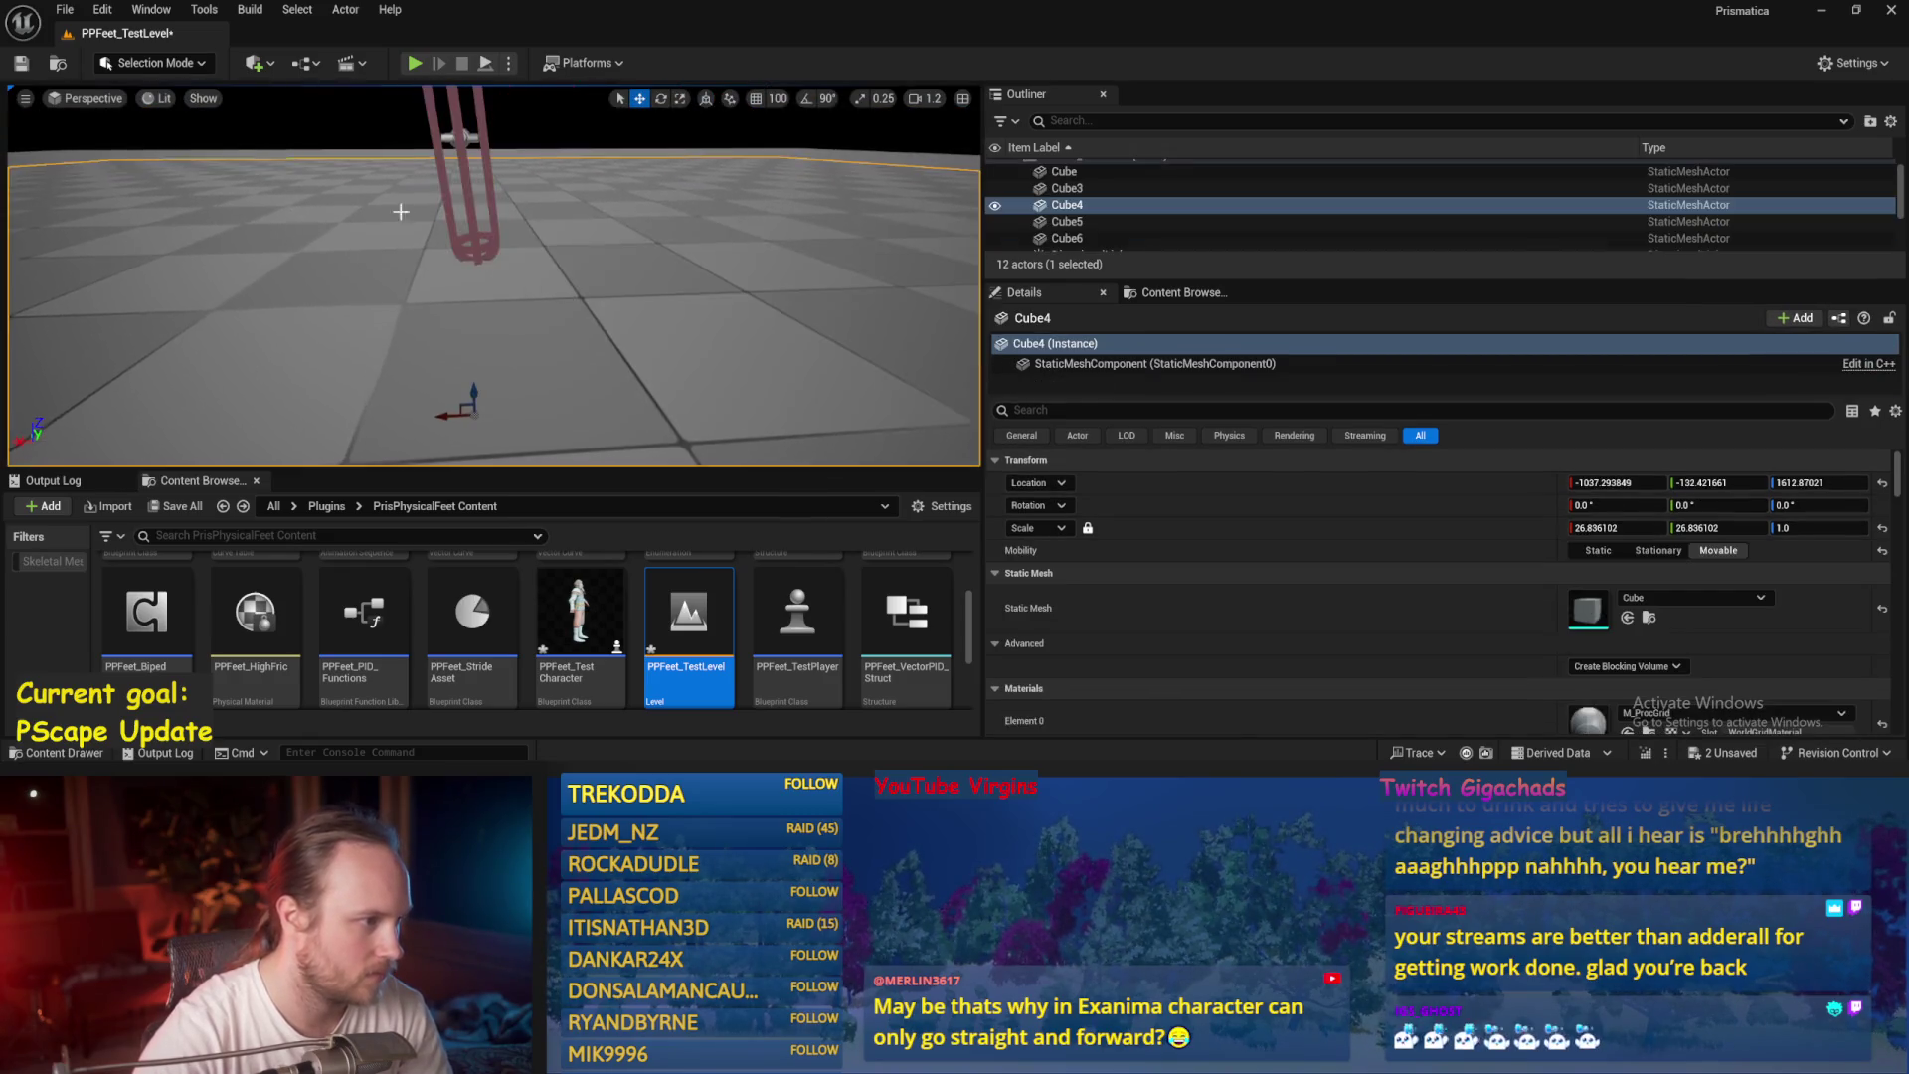
{"action": "left_click", "coordinate": [453, 152]}
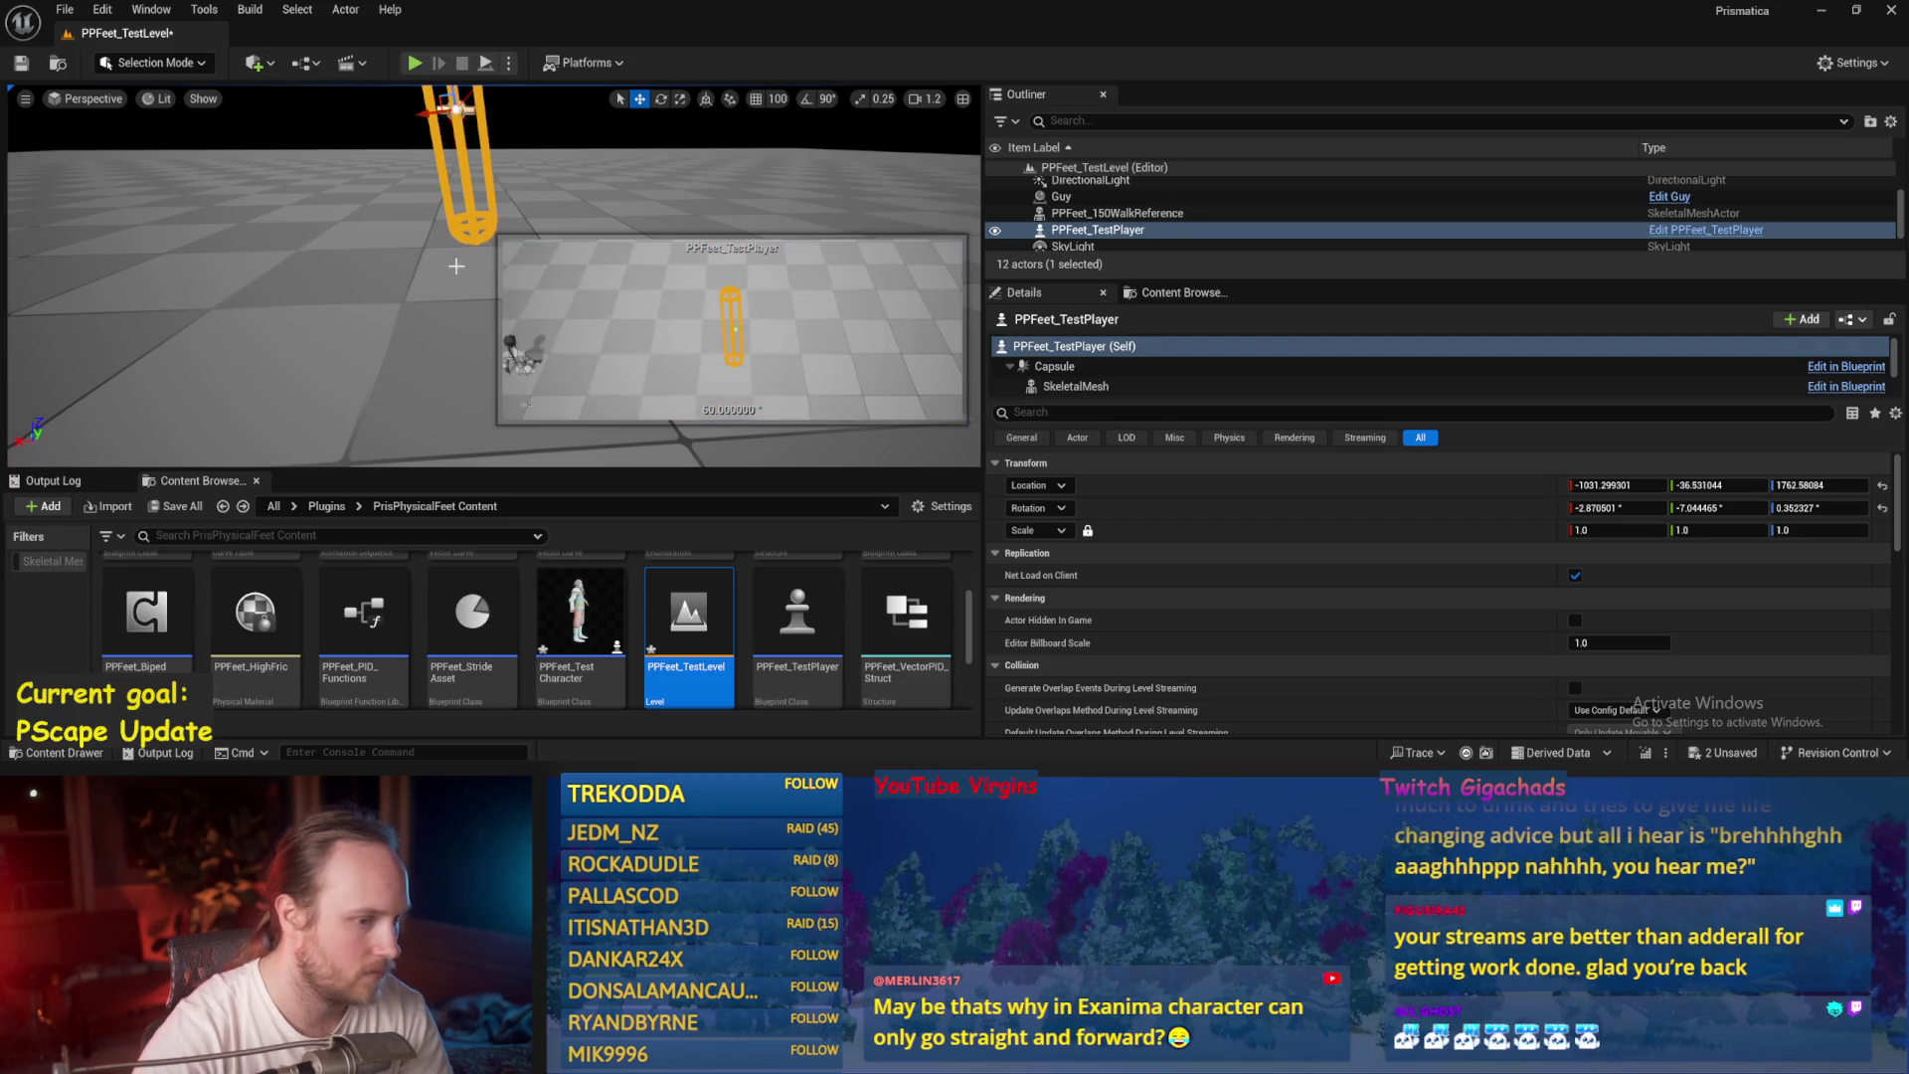
{"action": "left_click", "coordinate": [1881, 509]}
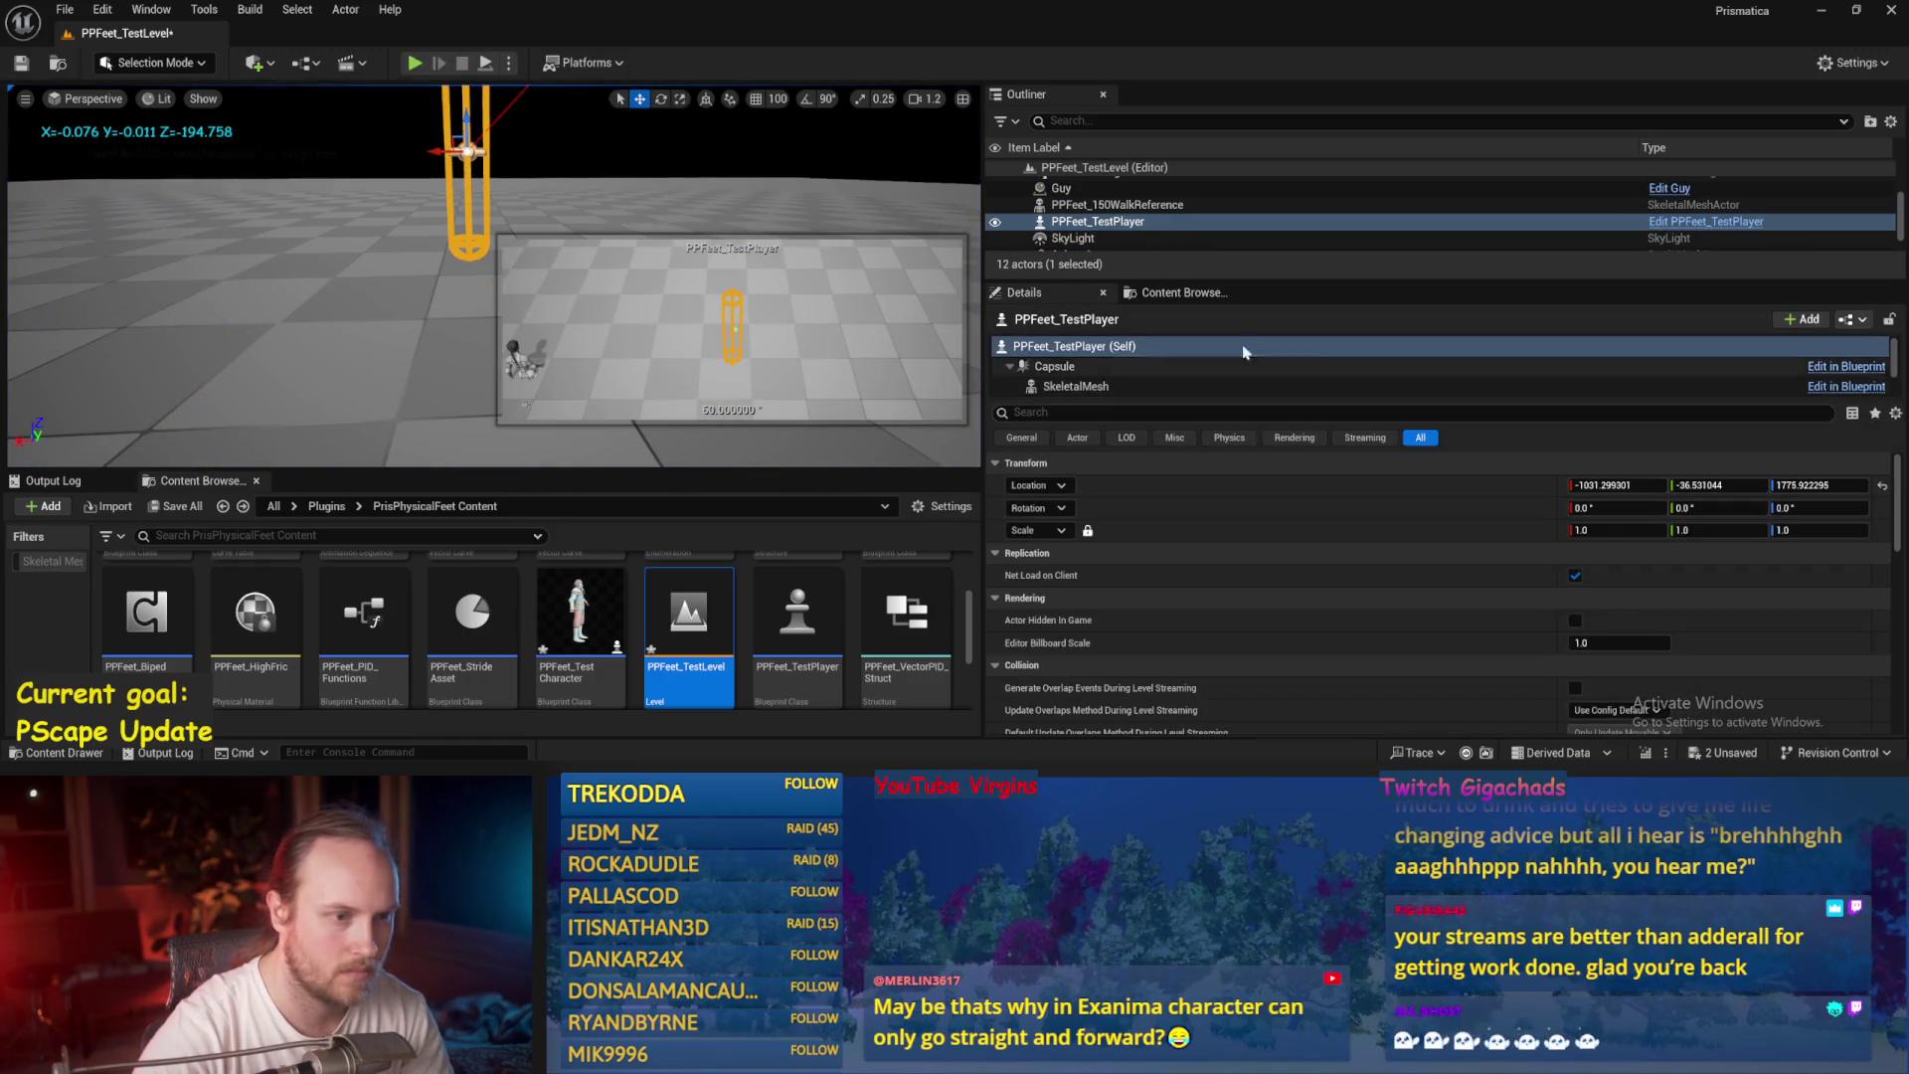
{"action": "left_click", "coordinate": [485, 66]}
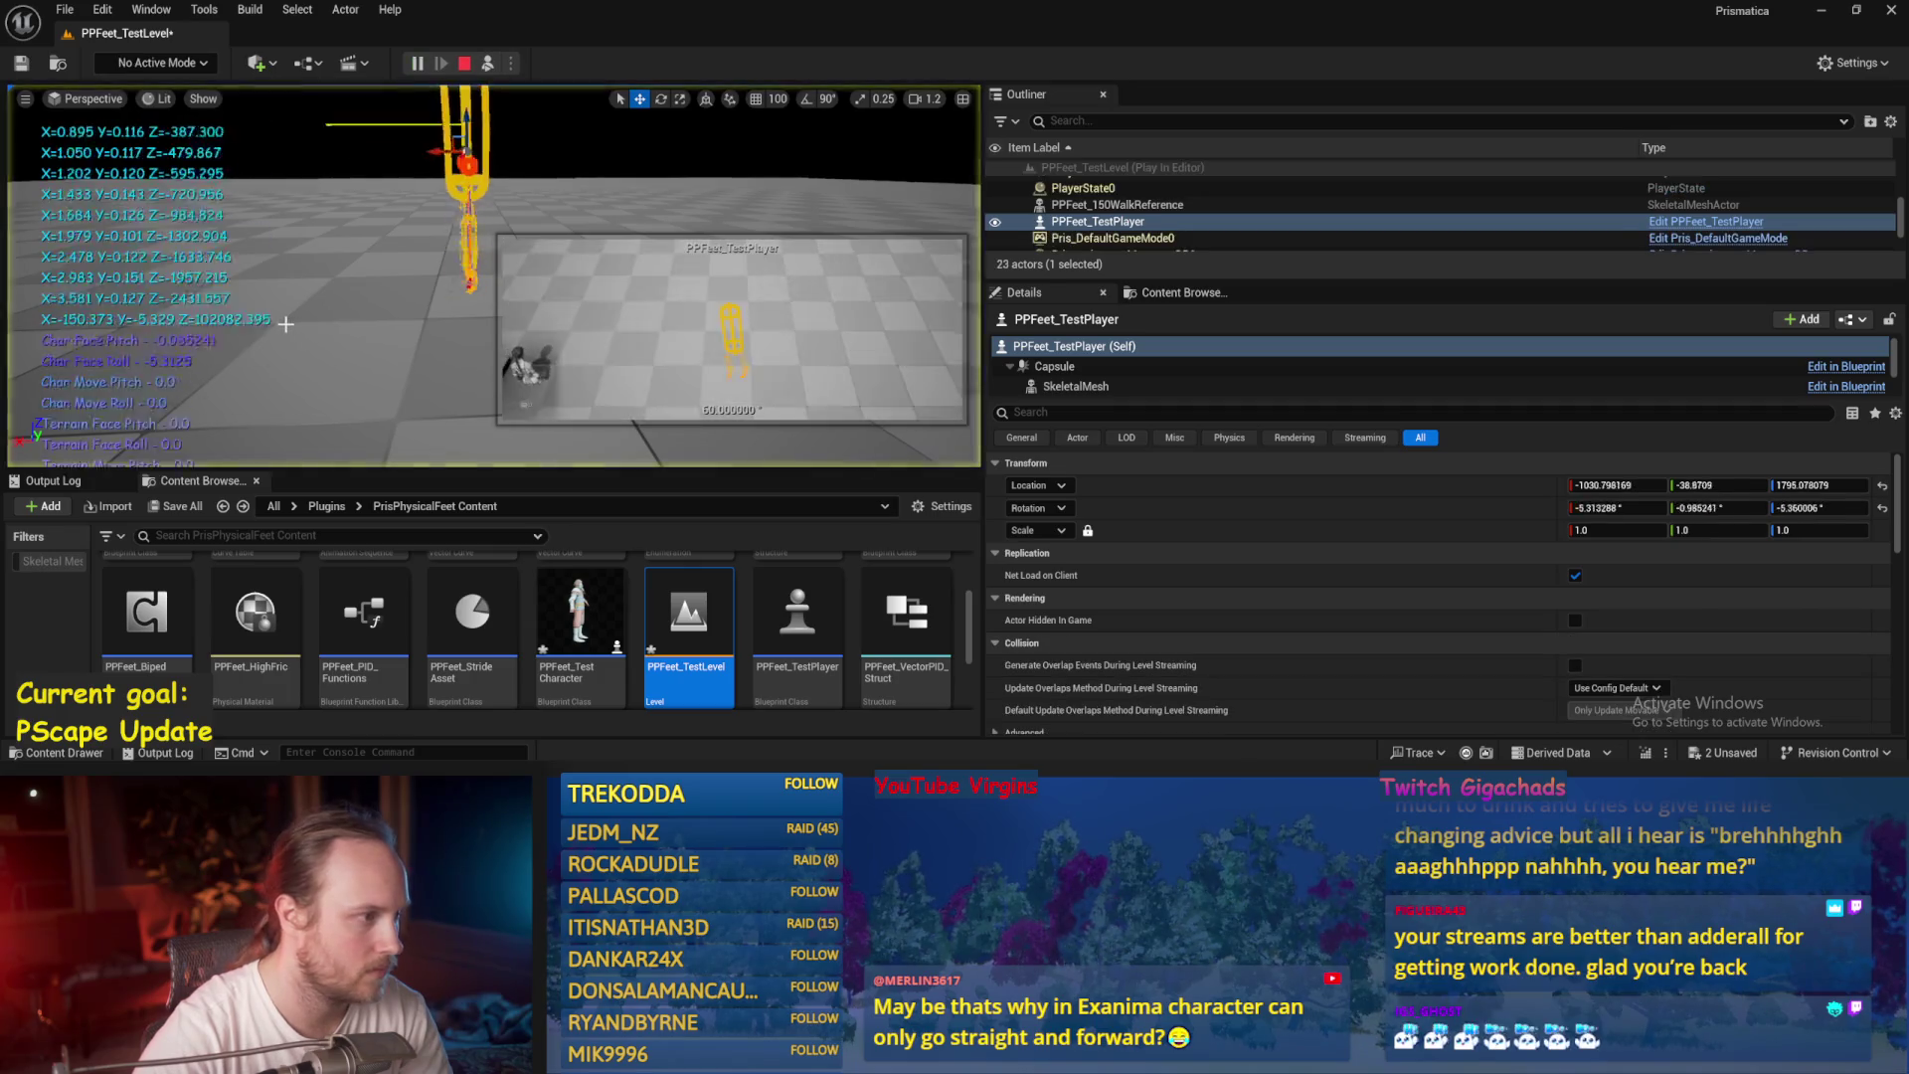
{"action": "key", "text": "Escape"}
{"action": "key", "text": "alt+Tab"}
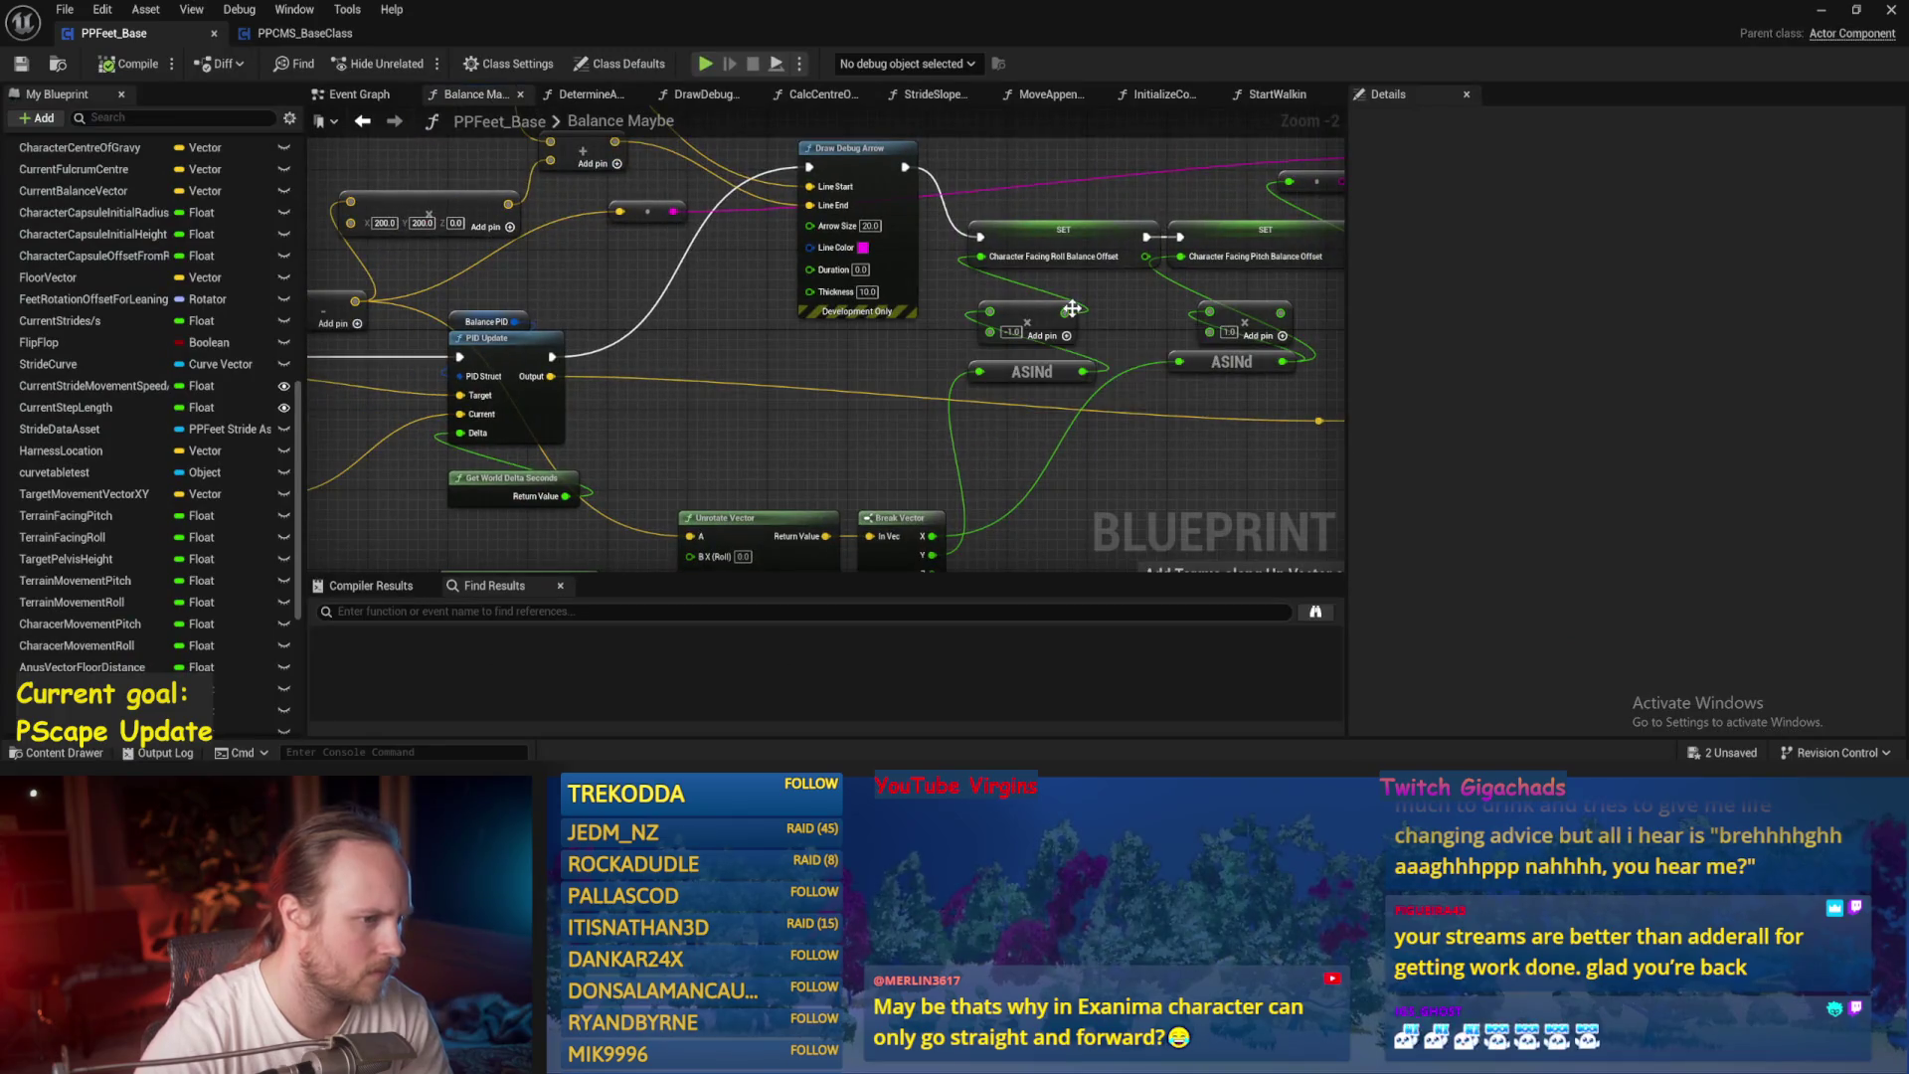
Commit the first ASINd multiplier's new value and save the PPFeet_Base blueprint.
{"action": "scroll", "coordinate": [855, 360], "scroll_direction": "up", "scroll_amount": 1}
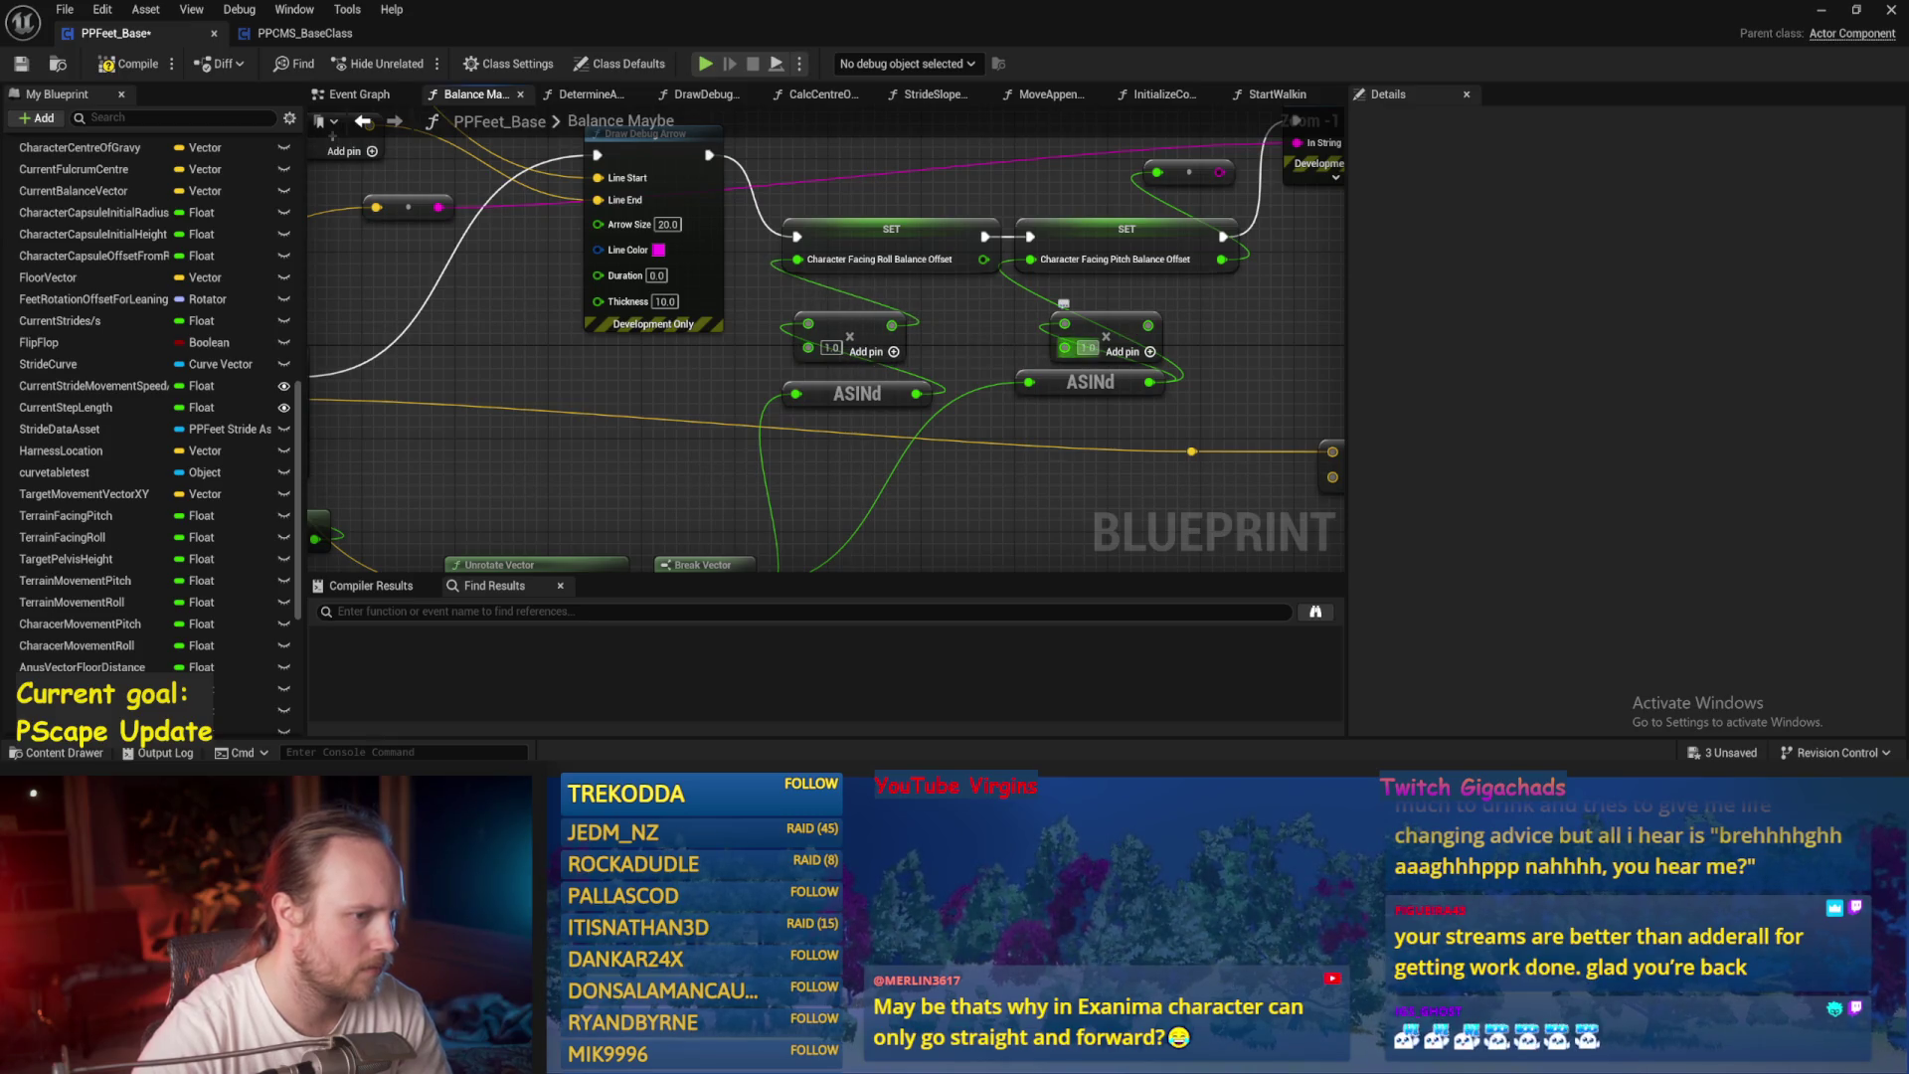
{"action": "key", "text": "Return"}
{"action": "key", "text": "ctrl+s"}
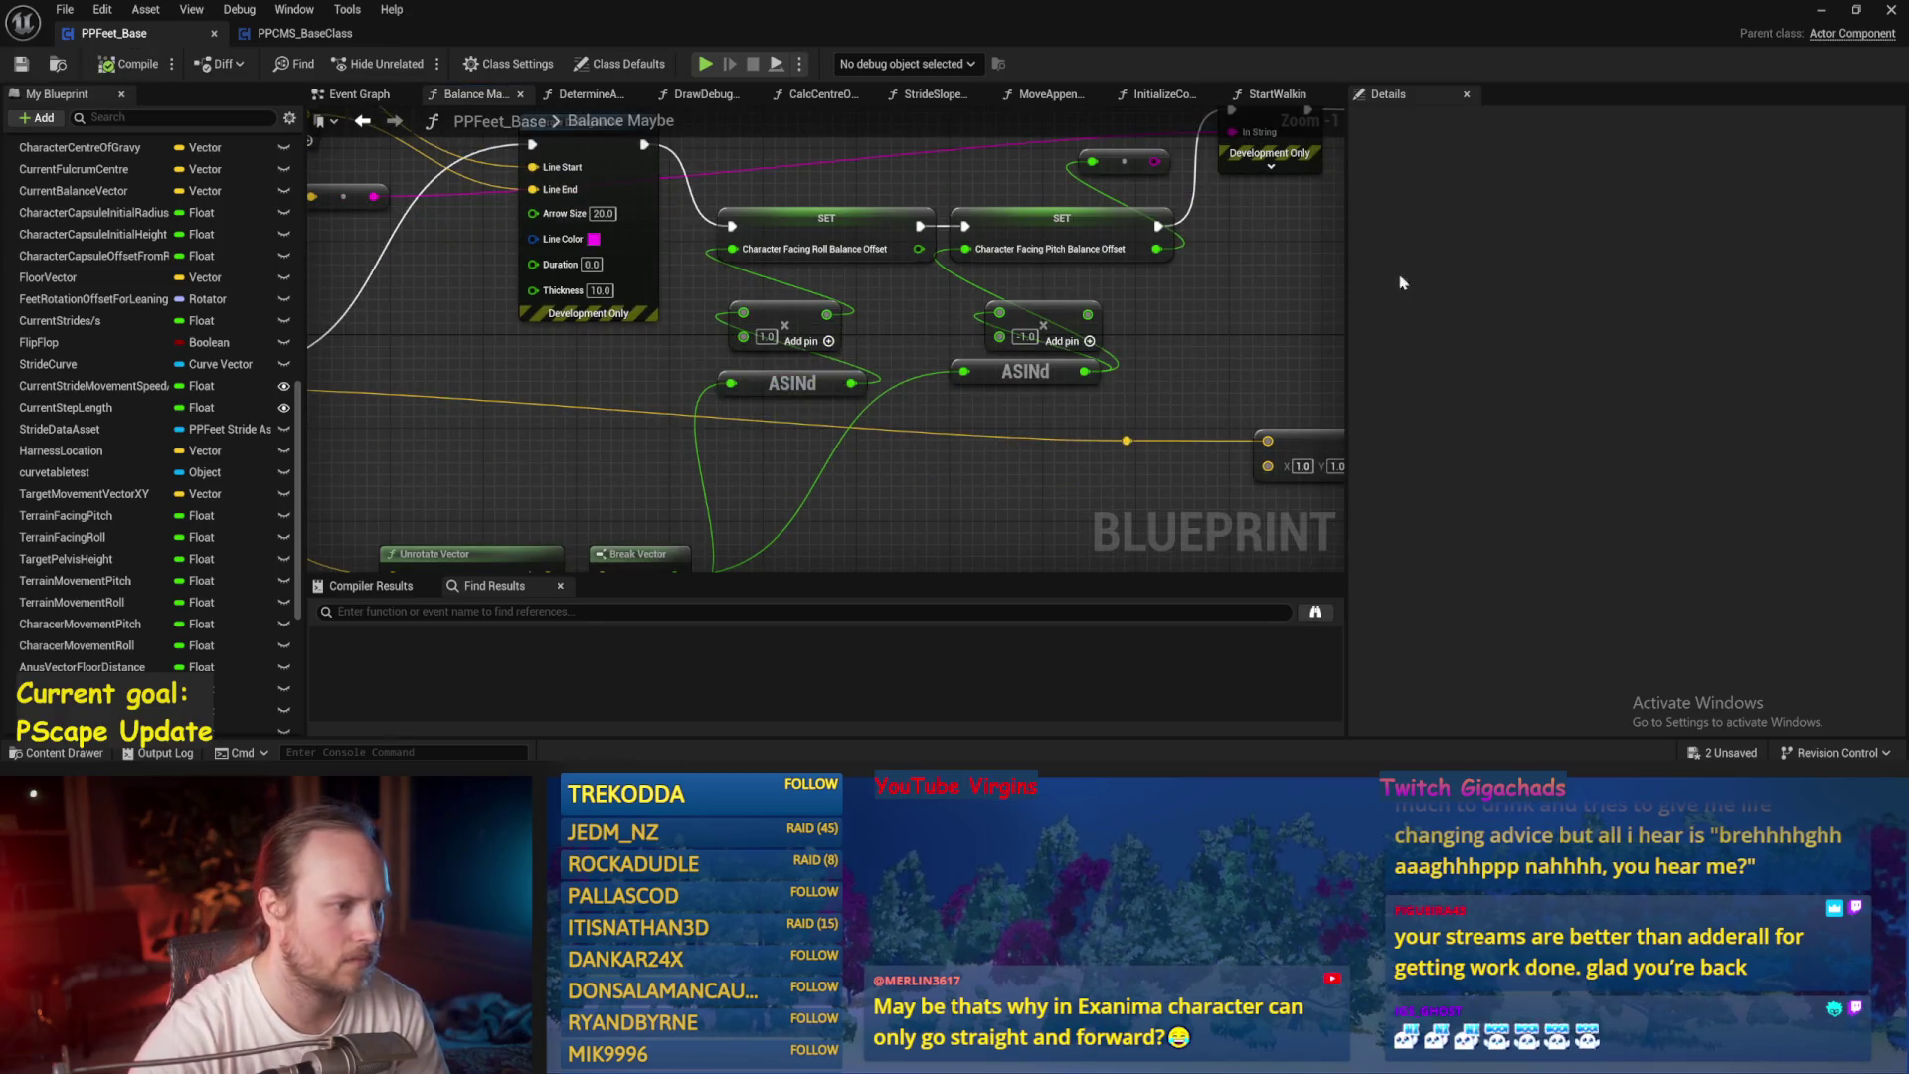
Playtest the character in the test level several times, detaching to inspect the test player.
{"action": "left_click", "coordinate": [1827, 12]}
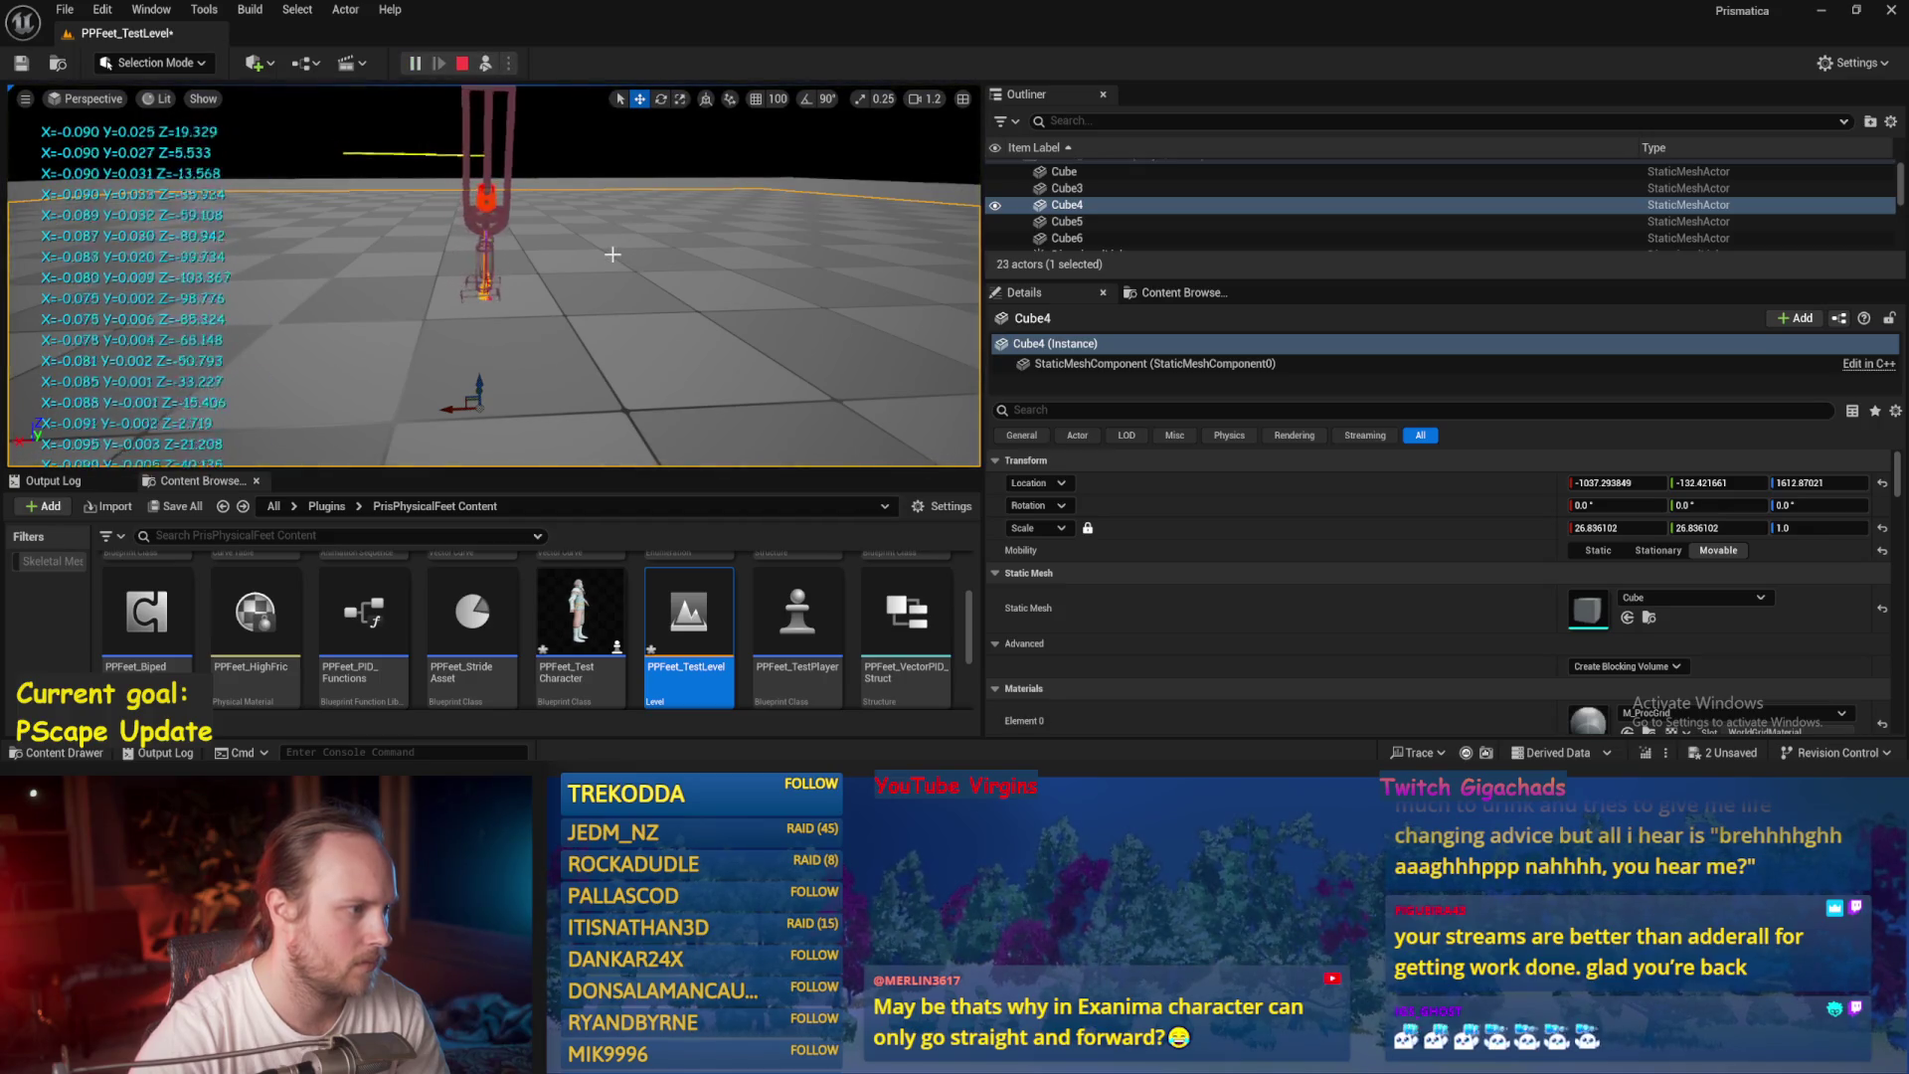
{"action": "key", "text": "Escape"}
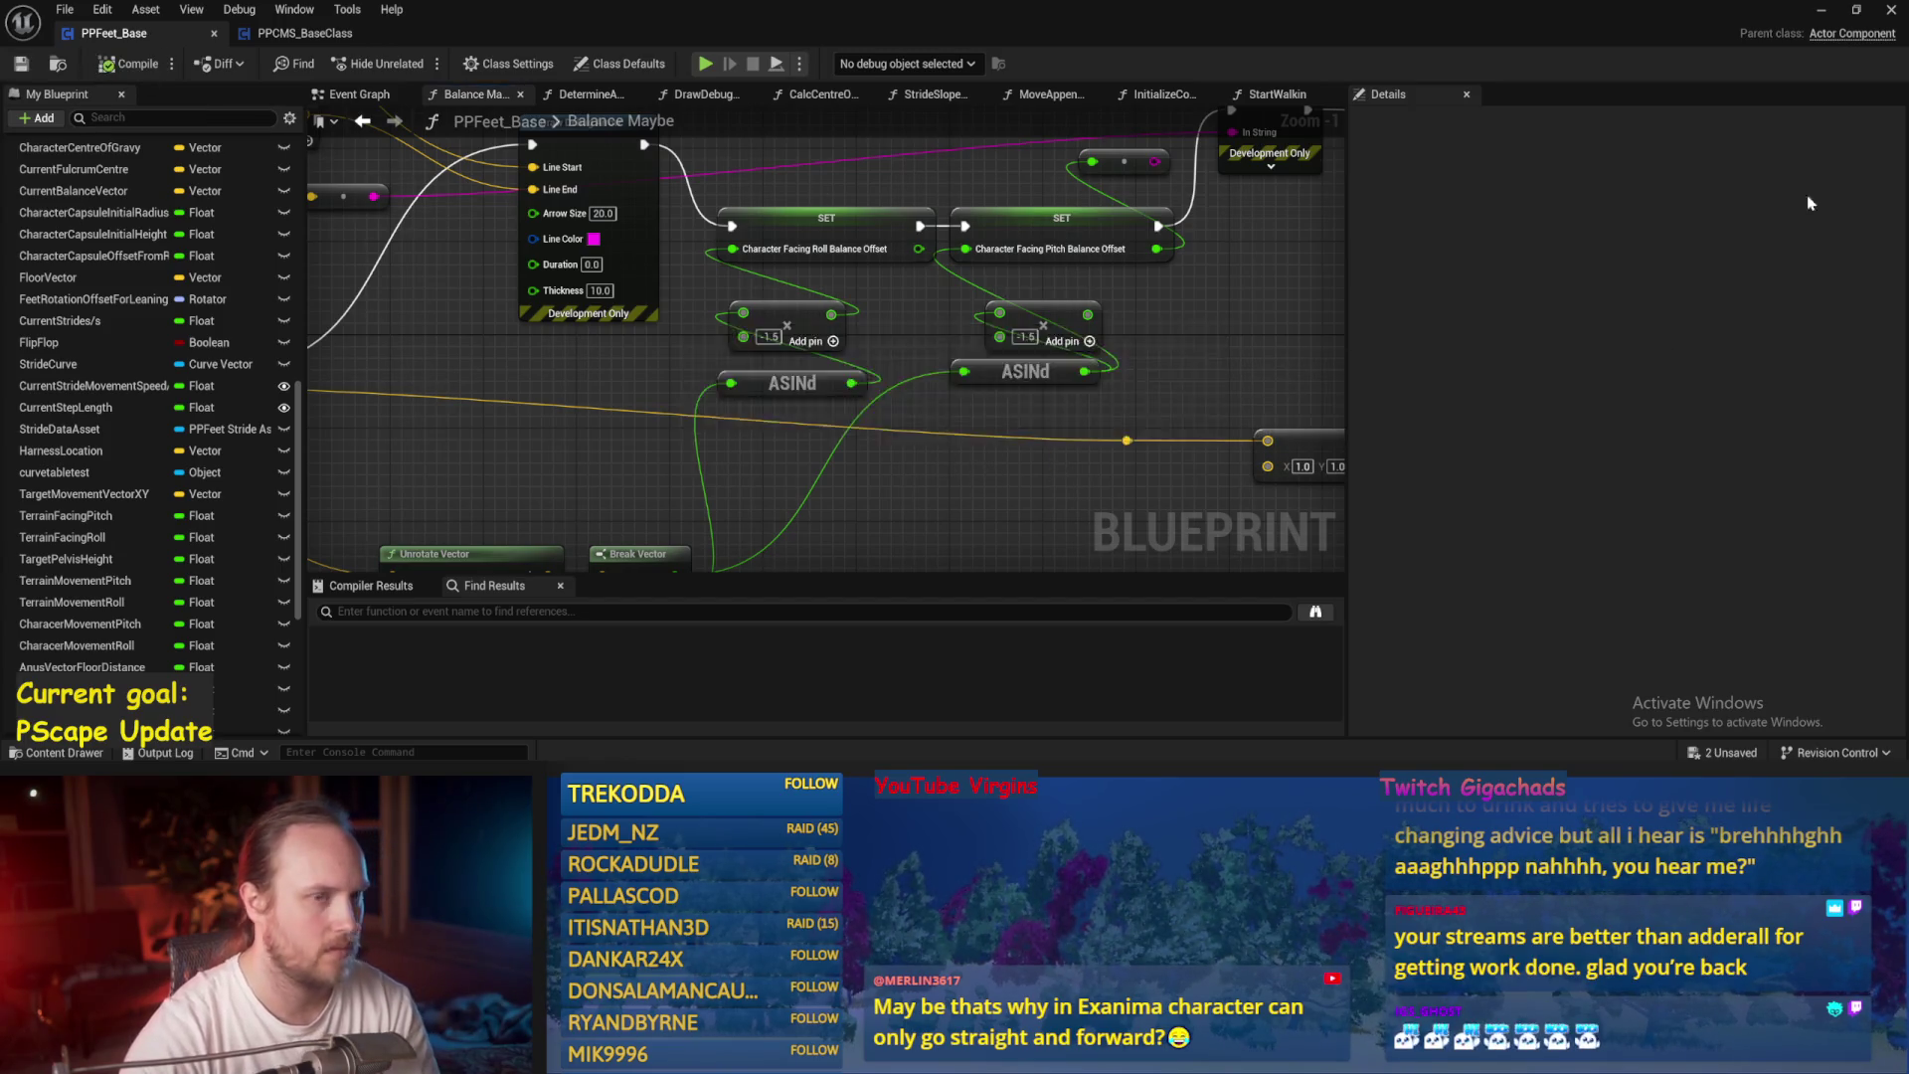
{"action": "key", "text": "alt+Tab"}
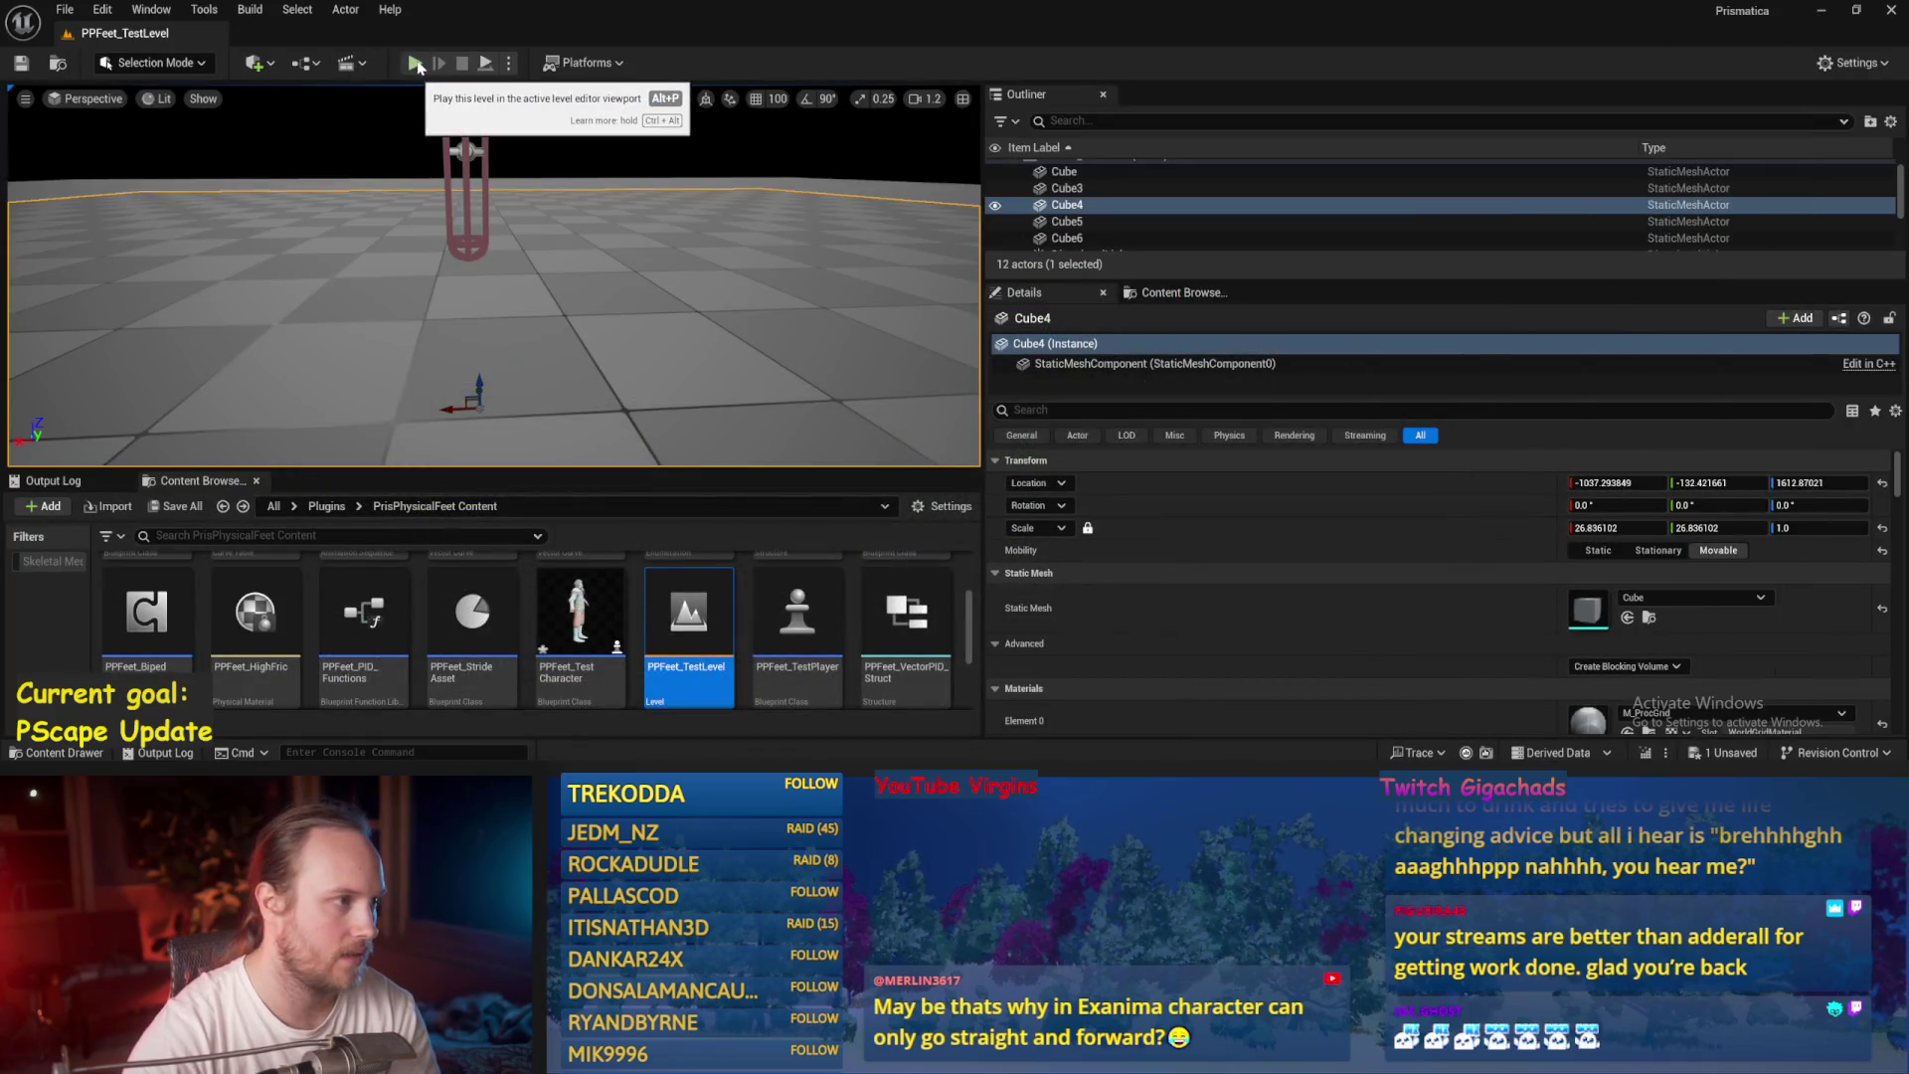
{"action": "left_click", "coordinate": [415, 62]}
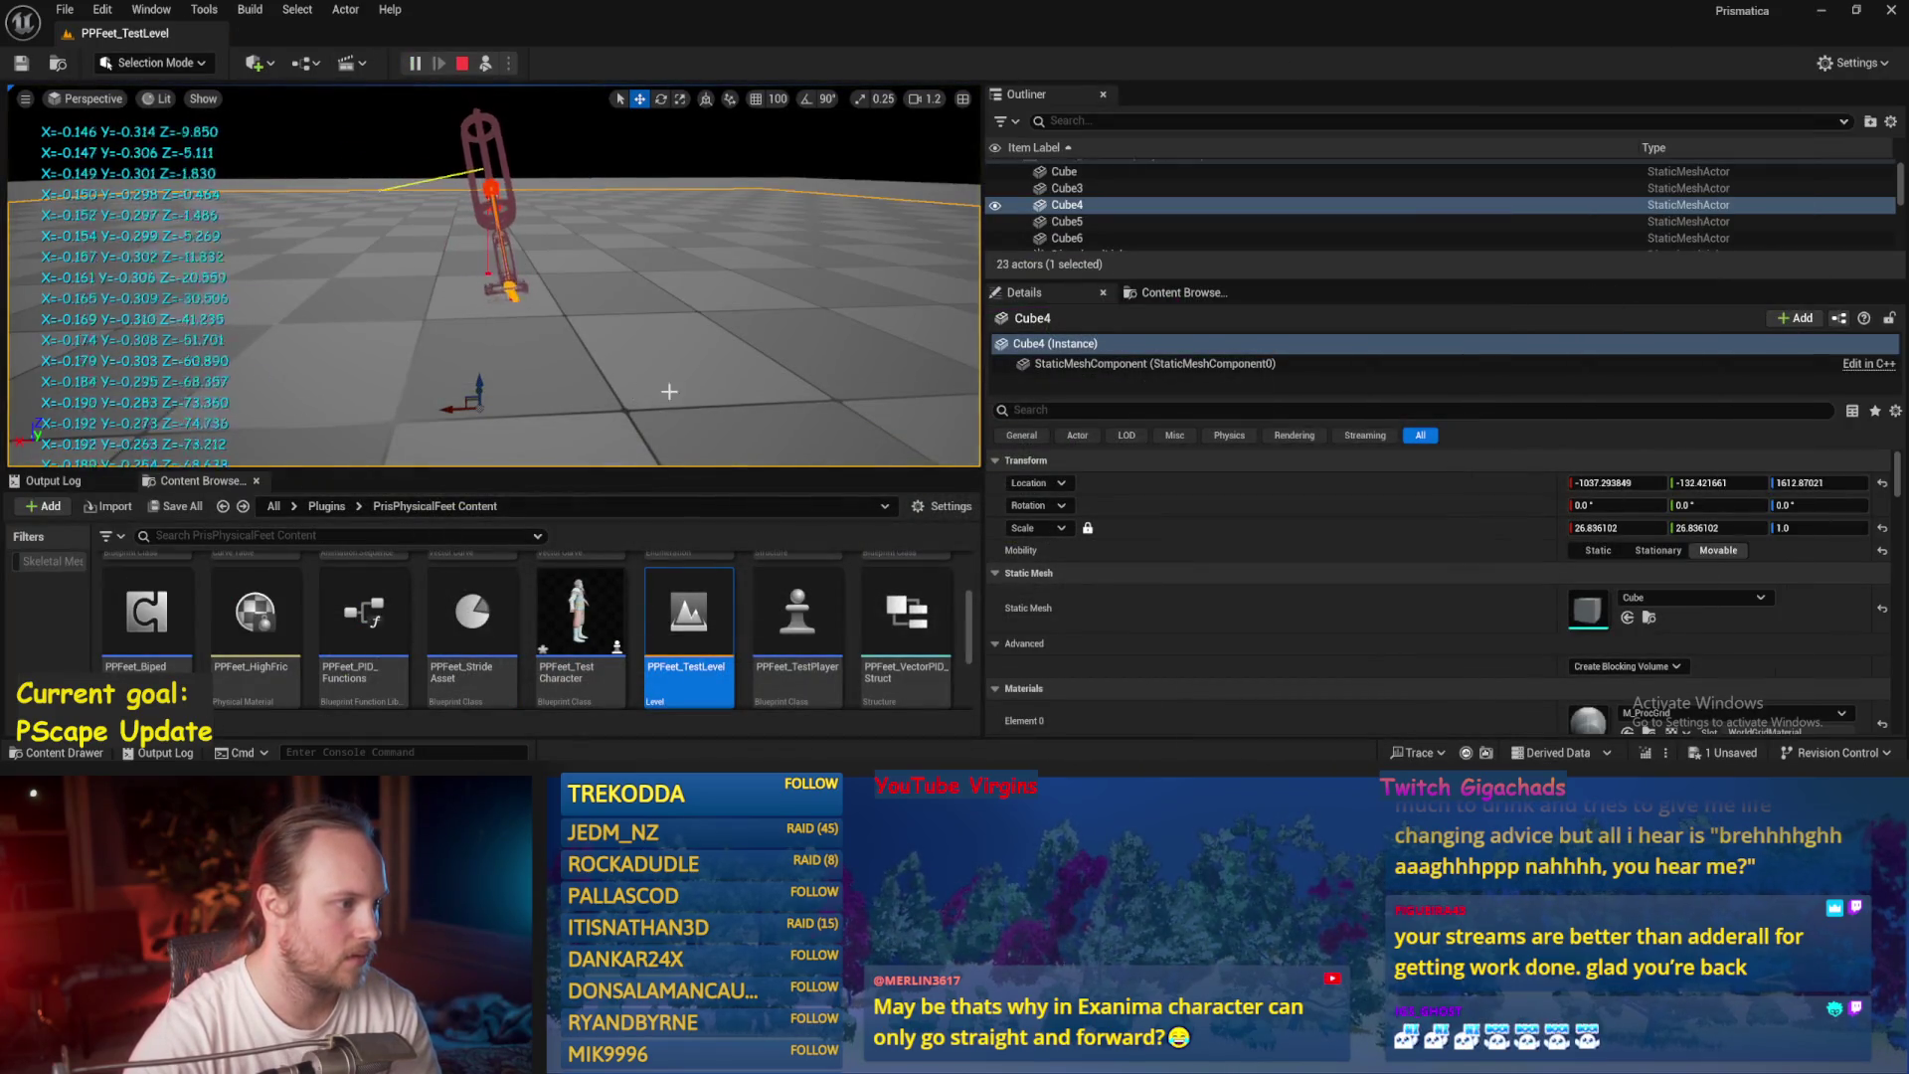
{"action": "key", "text": "Escape"}
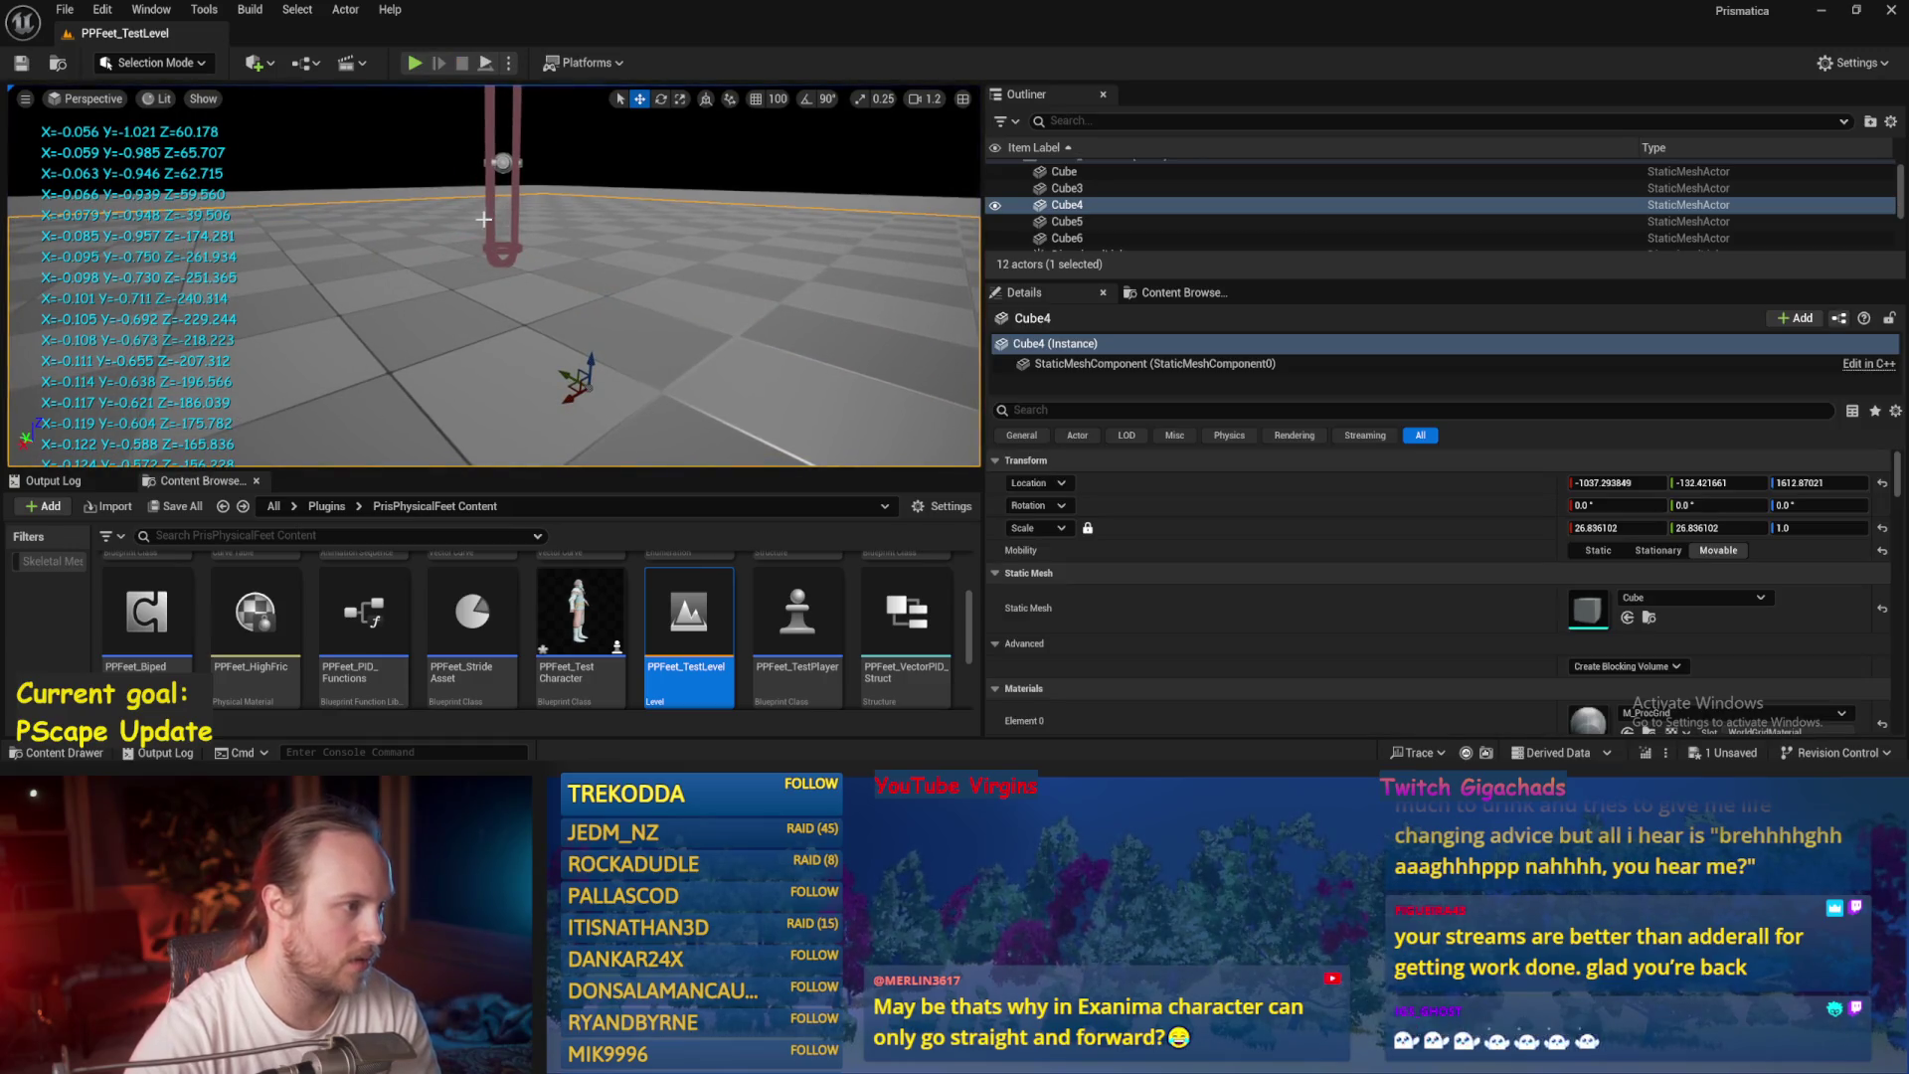
{"action": "key", "text": "alt+p"}
{"action": "left_click", "coordinate": [488, 65]}
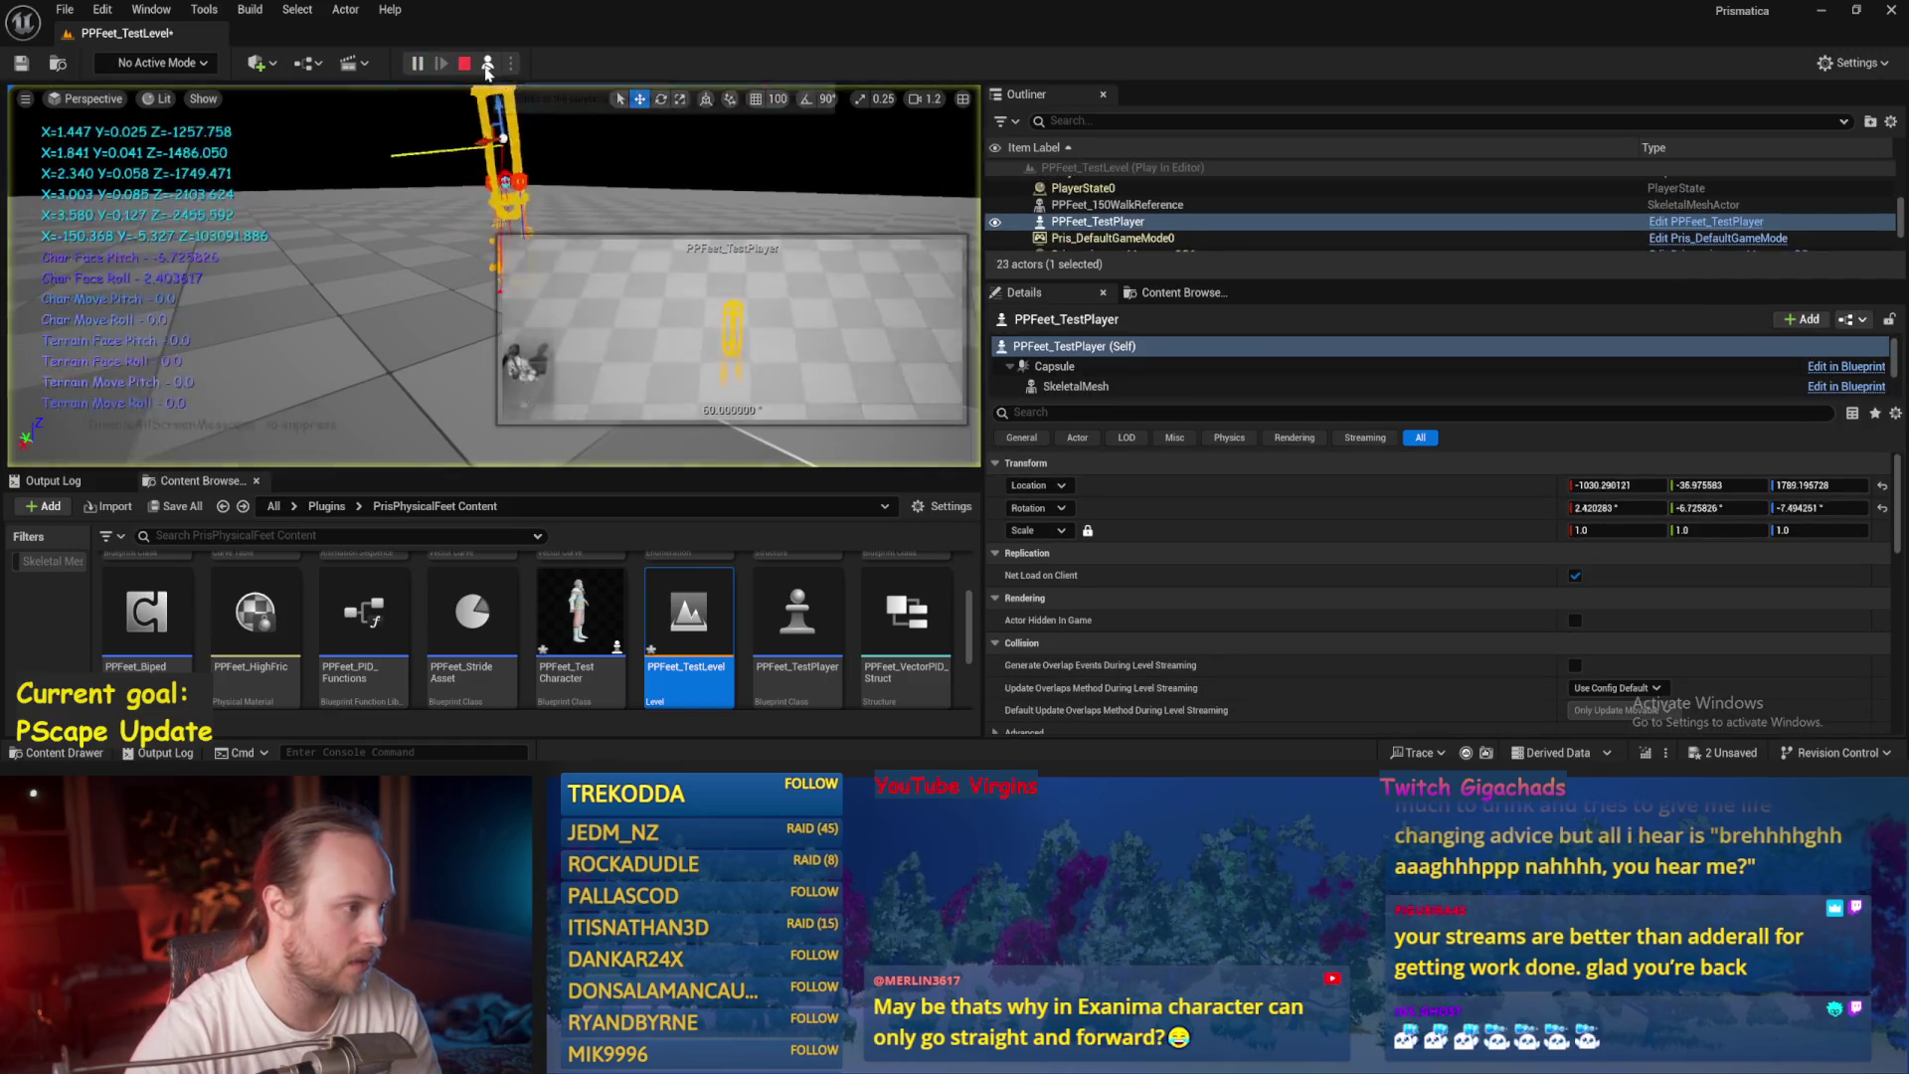
{"action": "key", "text": "Escape"}
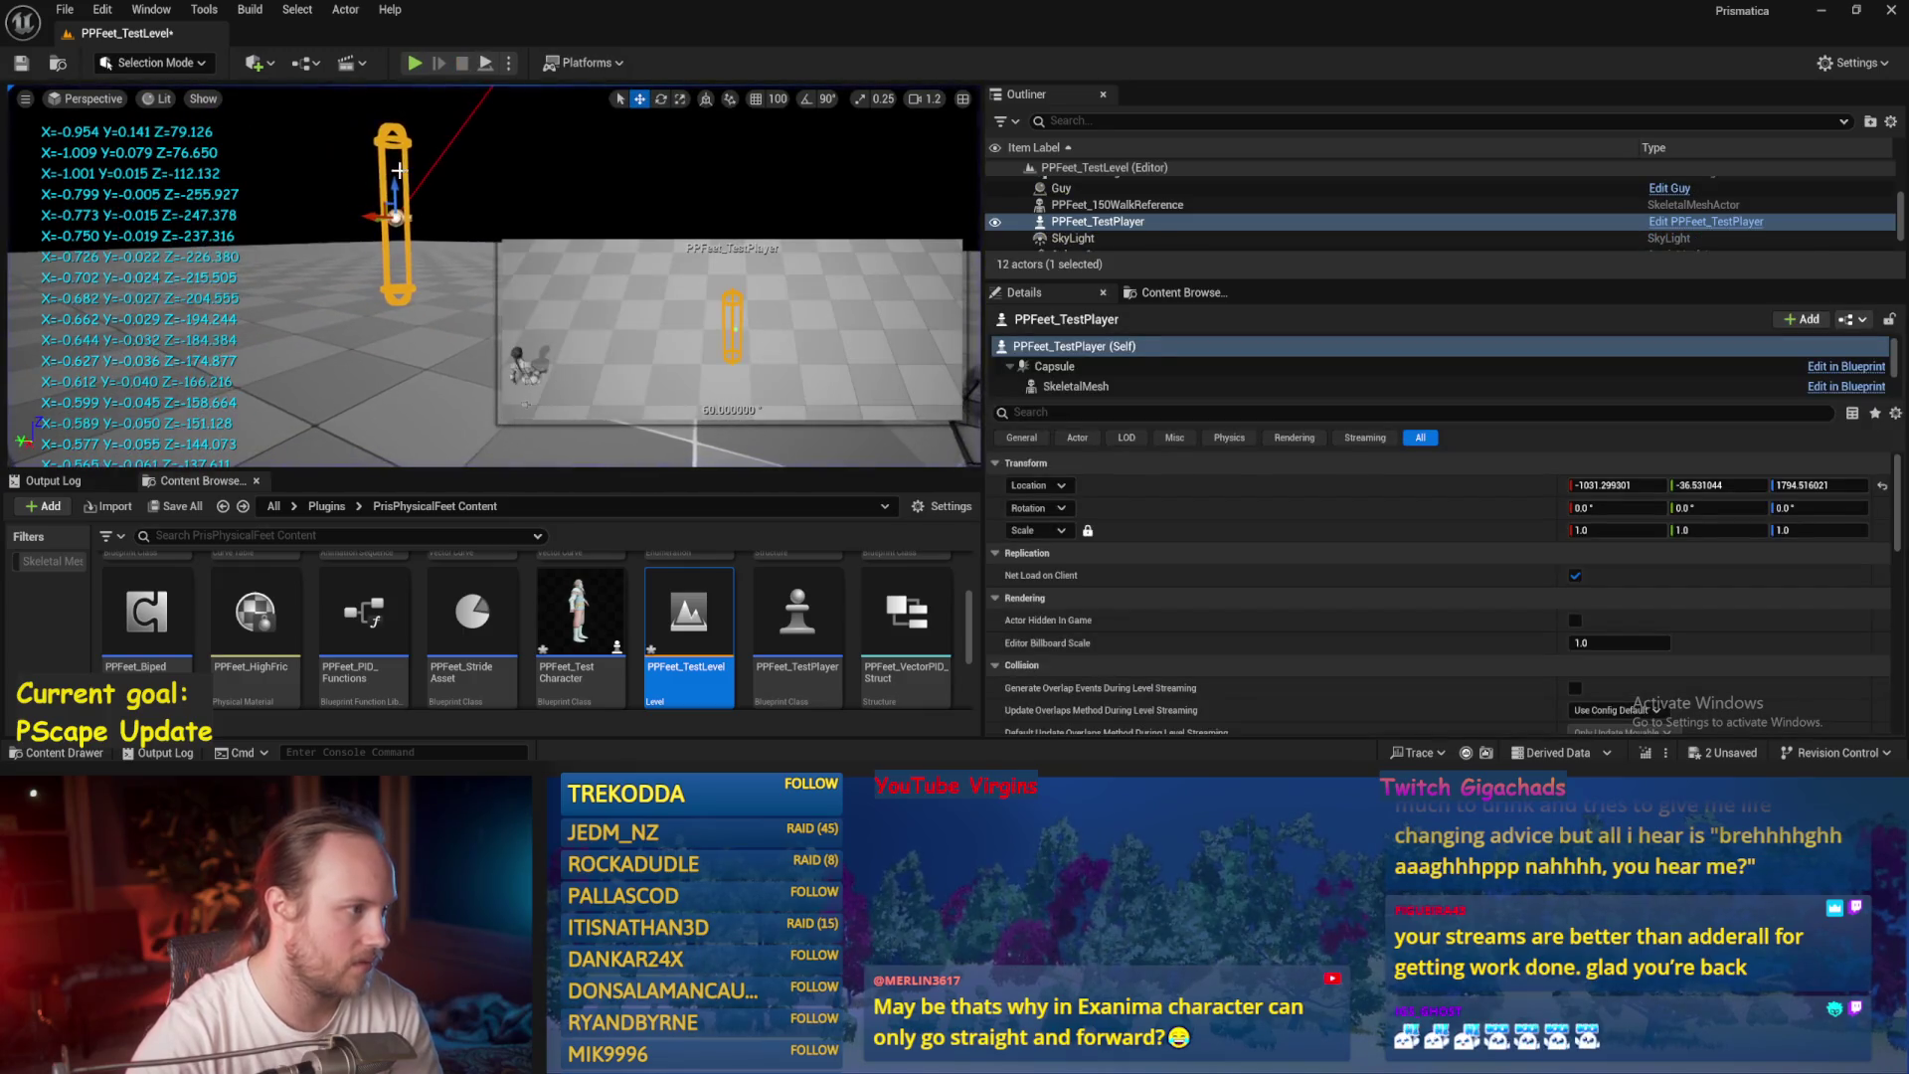
Raise and rotate the test player capsule, then playtest the level again.
{"action": "left_click_drag", "start_coordinate": [398, 171], "coordinate": [414, 138]}
{"action": "key", "text": "alt+p"}
{"action": "left_click", "coordinate": [487, 65]}
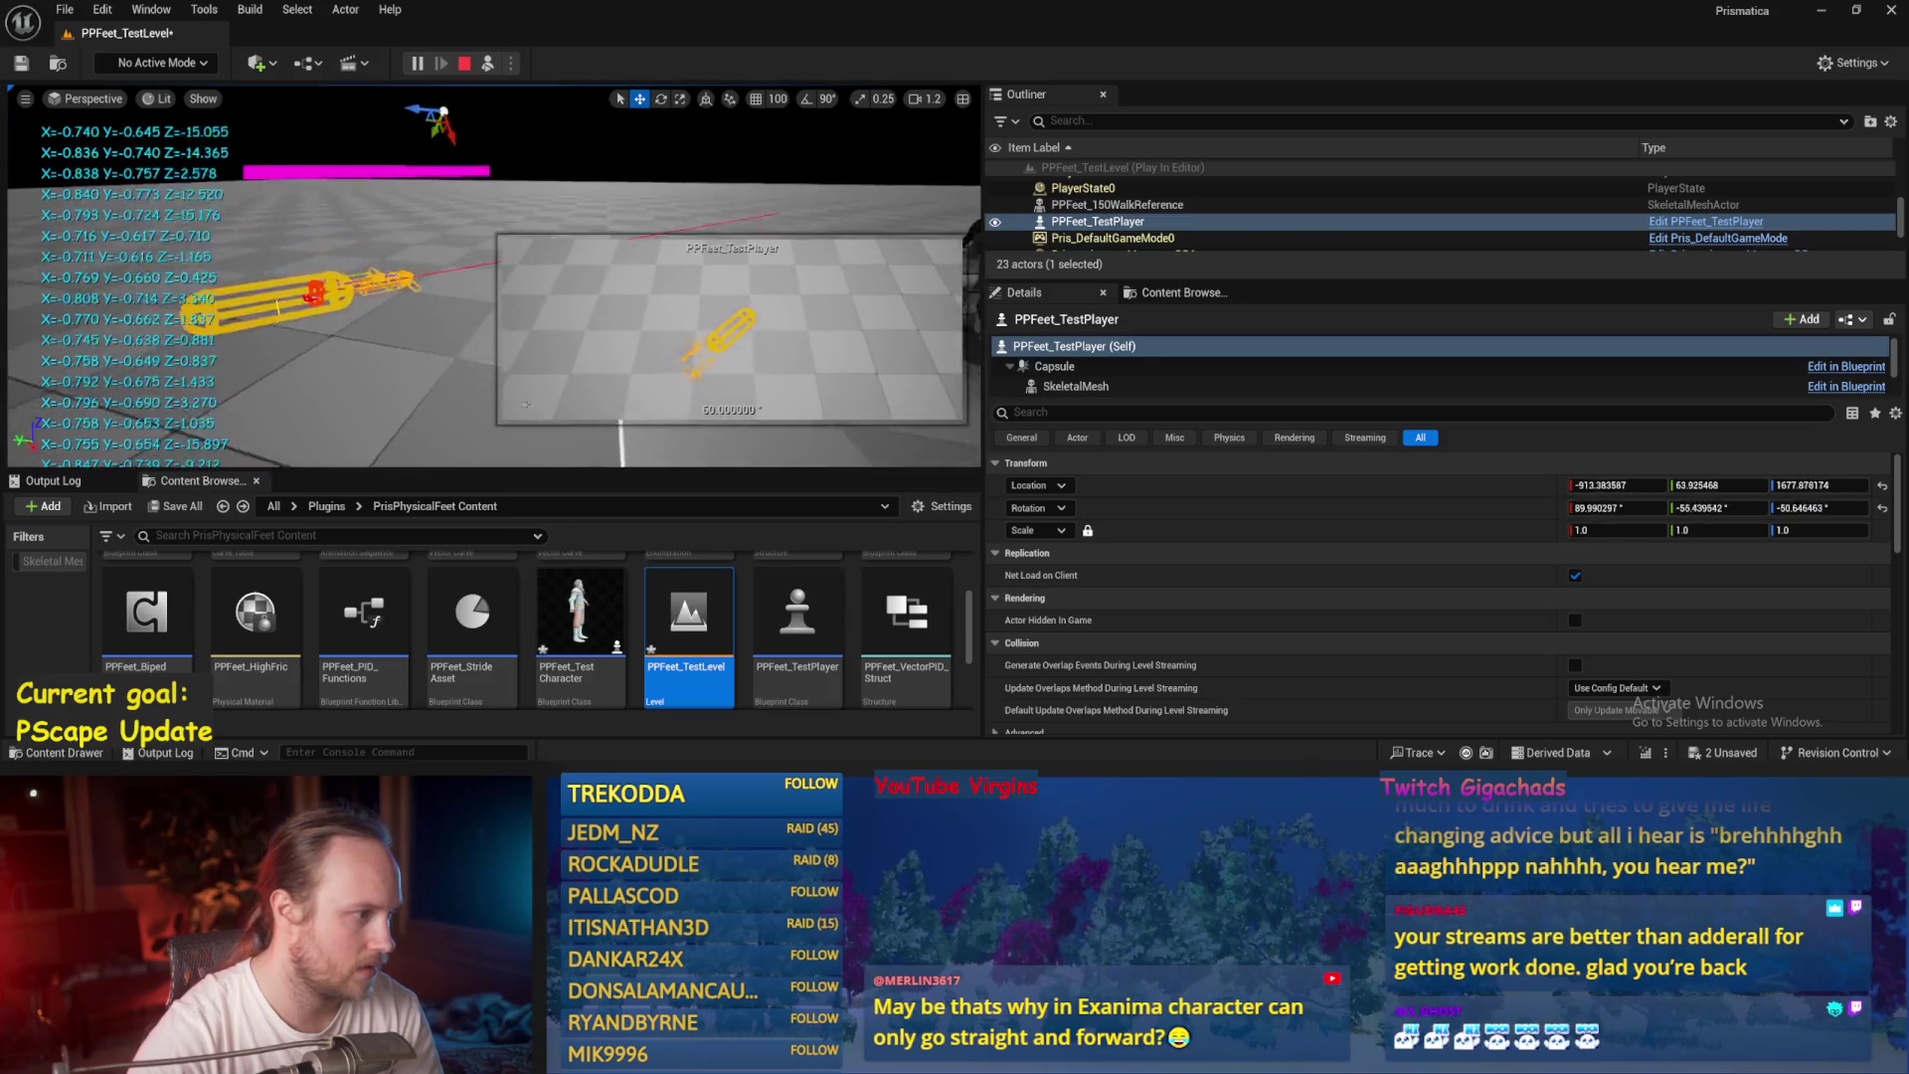
{"action": "key", "text": "Escape"}
{"action": "left_click_drag", "start_coordinate": [351, 221], "coordinate": [366, 151]}
{"action": "key", "text": "e"}
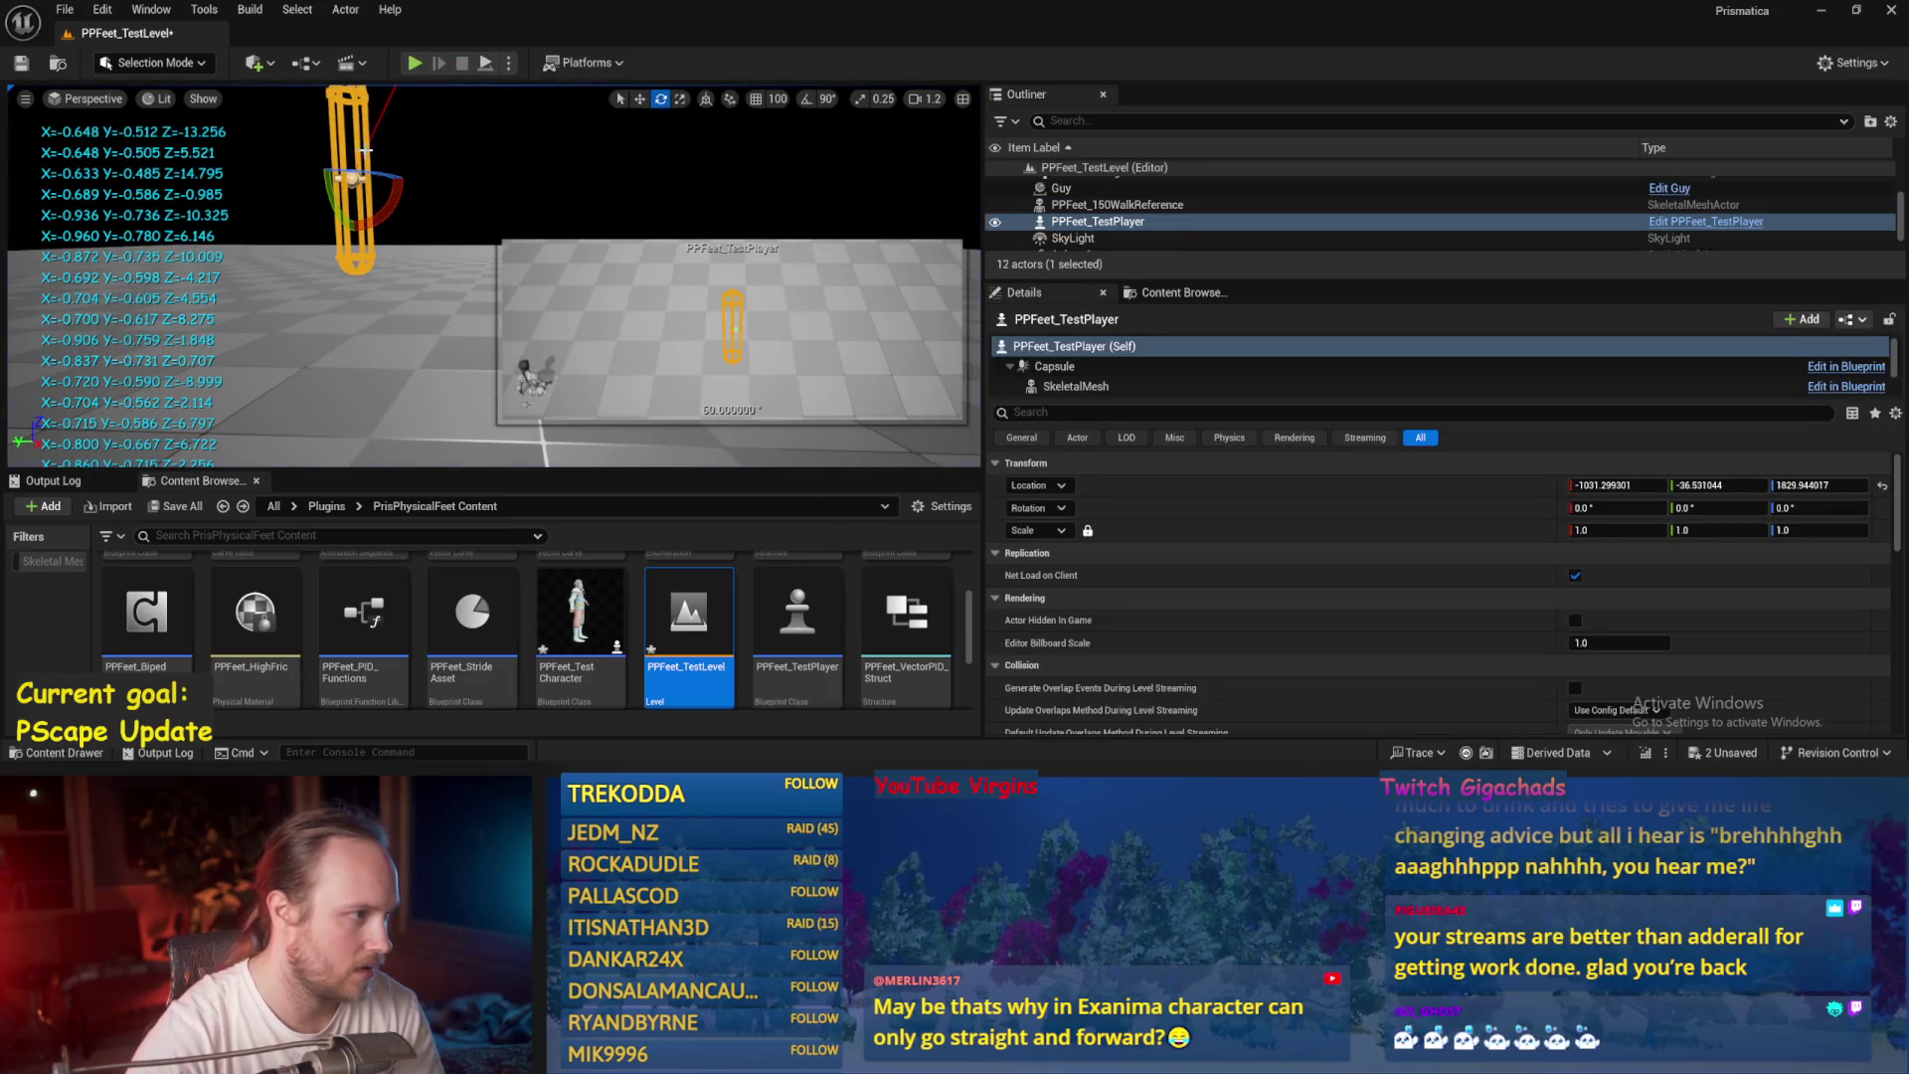
{"action": "left_click", "coordinate": [487, 66]}
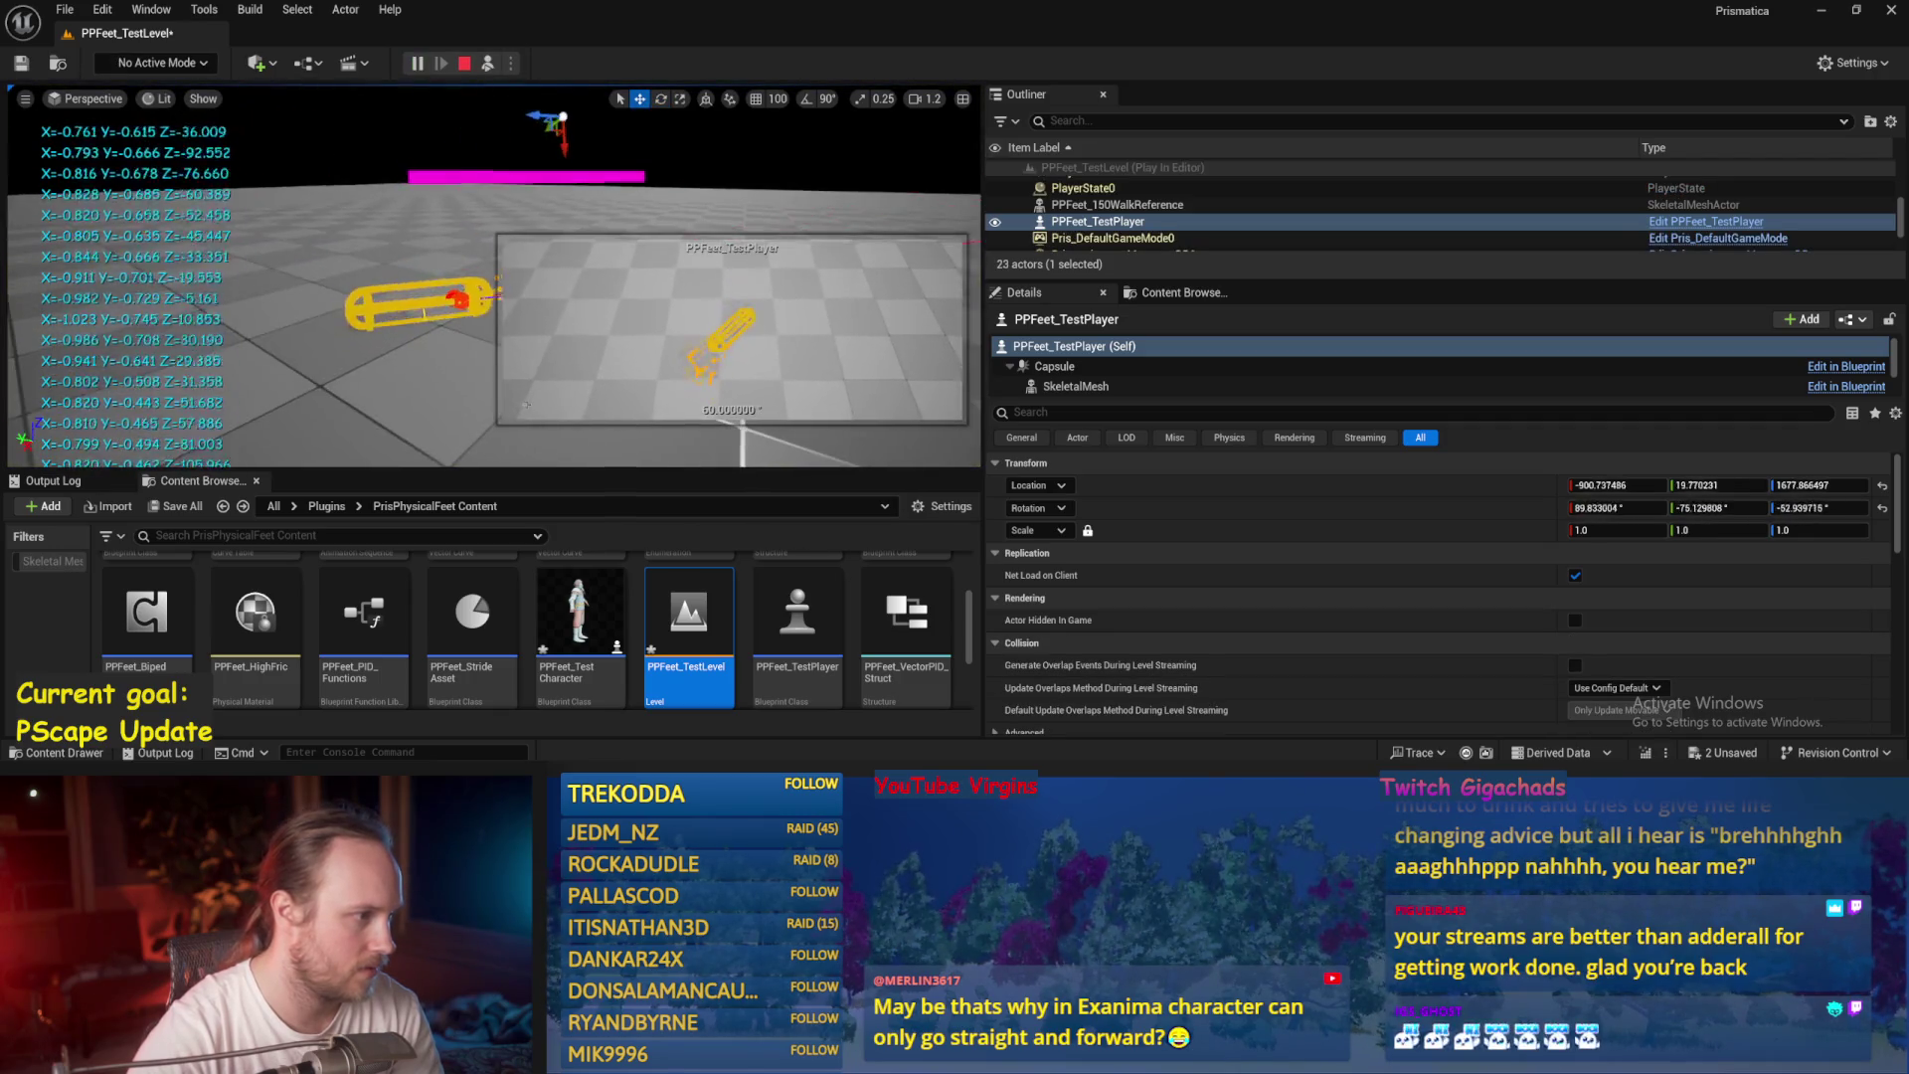
{"action": "key", "text": "Escape"}
{"action": "left_click", "coordinate": [495, 63]}
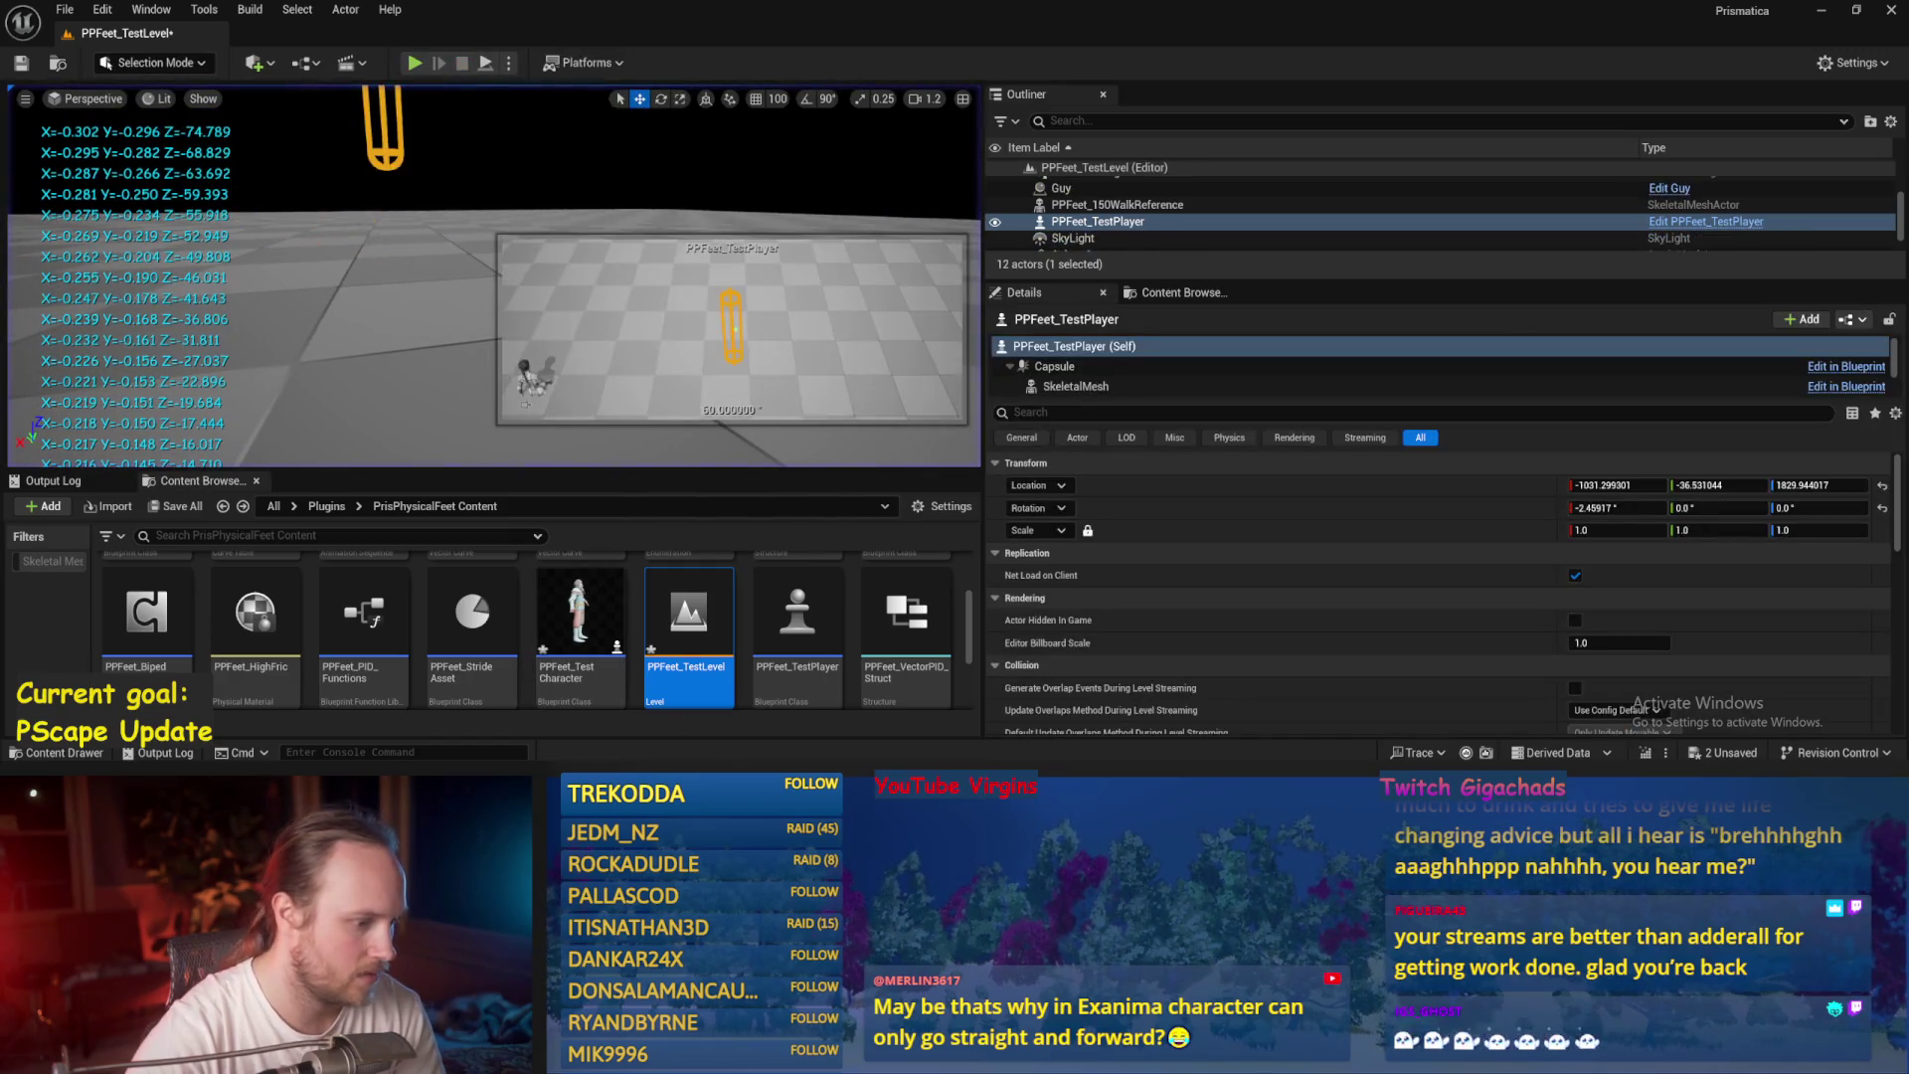
{"action": "key", "text": "Escape"}
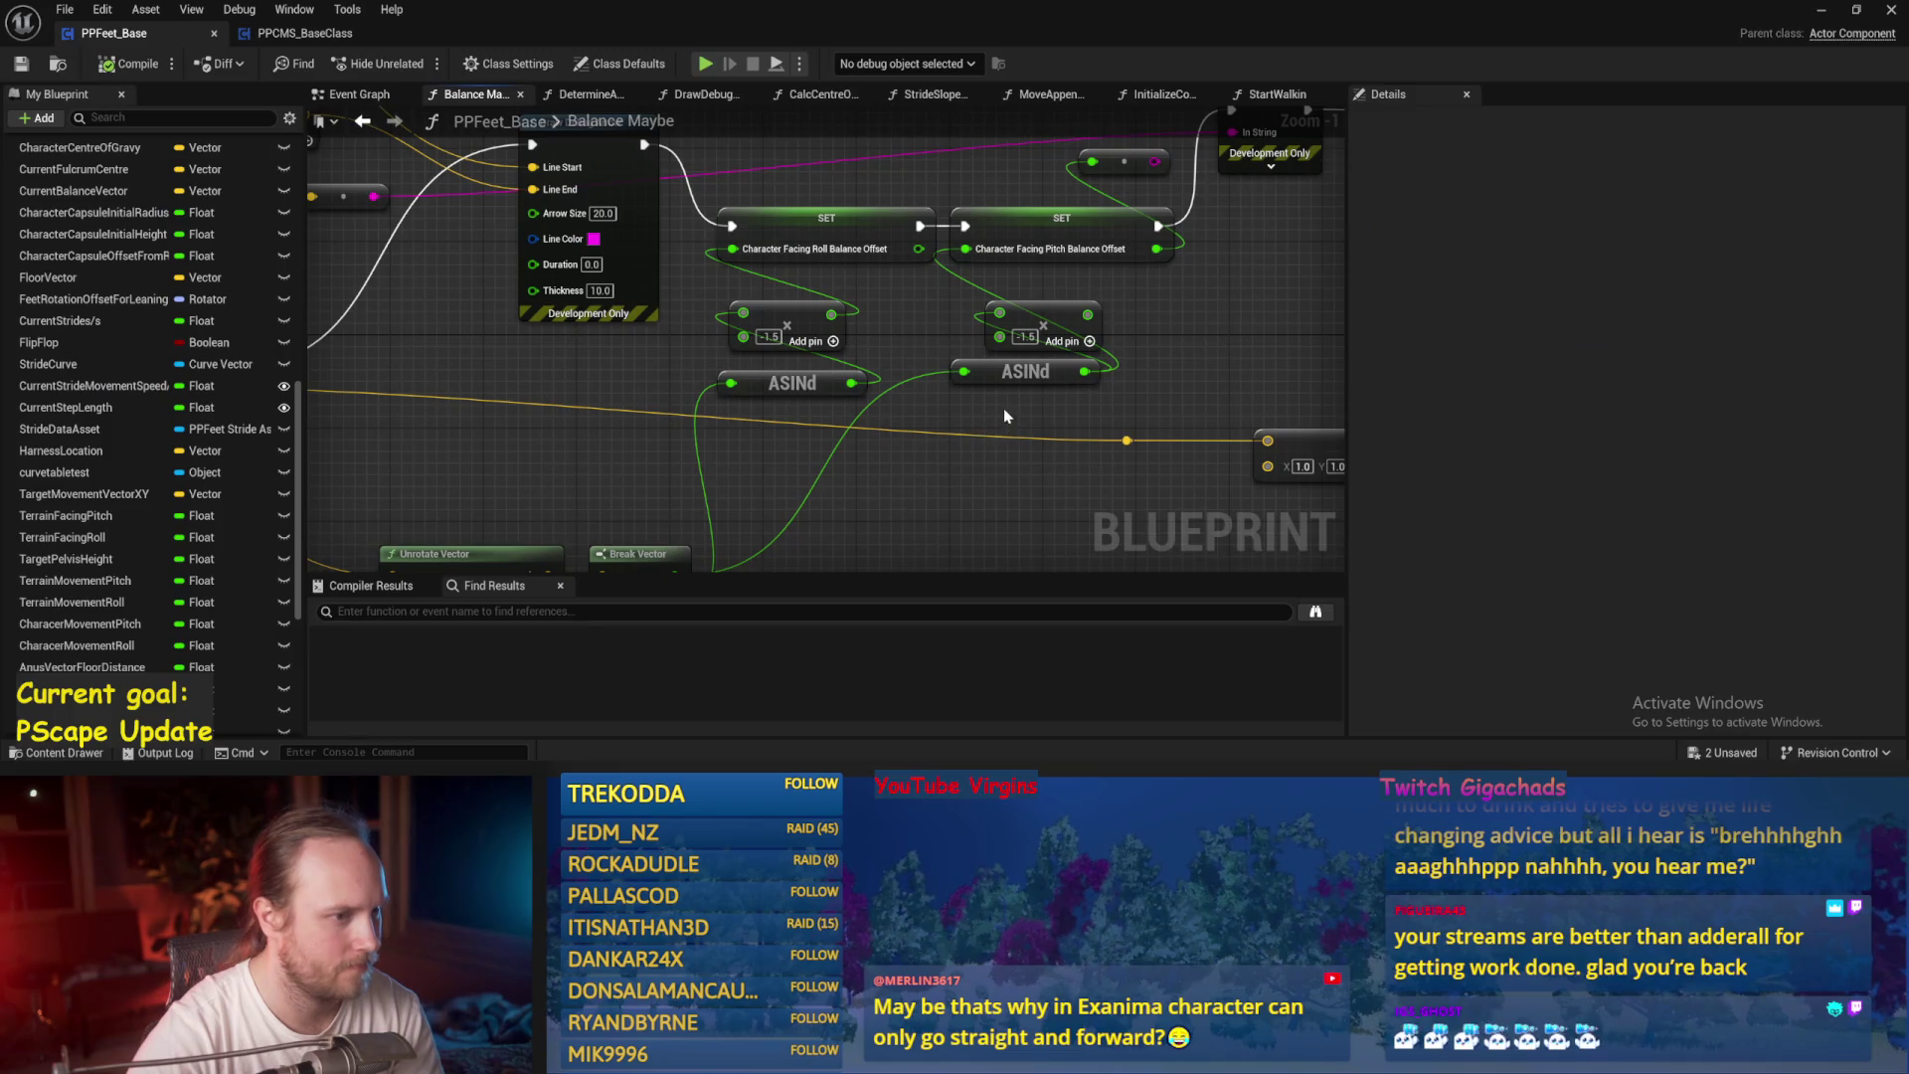
Change the second multiplier from -1.5 to 1.5, then compile and save PPFeet_Base.
{"action": "left_click", "coordinate": [1025, 336]}
{"action": "type", "text": "1.5"}
{"action": "key", "text": "Return"}
{"action": "left_click", "coordinate": [21, 64]}
{"action": "left_click", "coordinate": [1822, 10]}
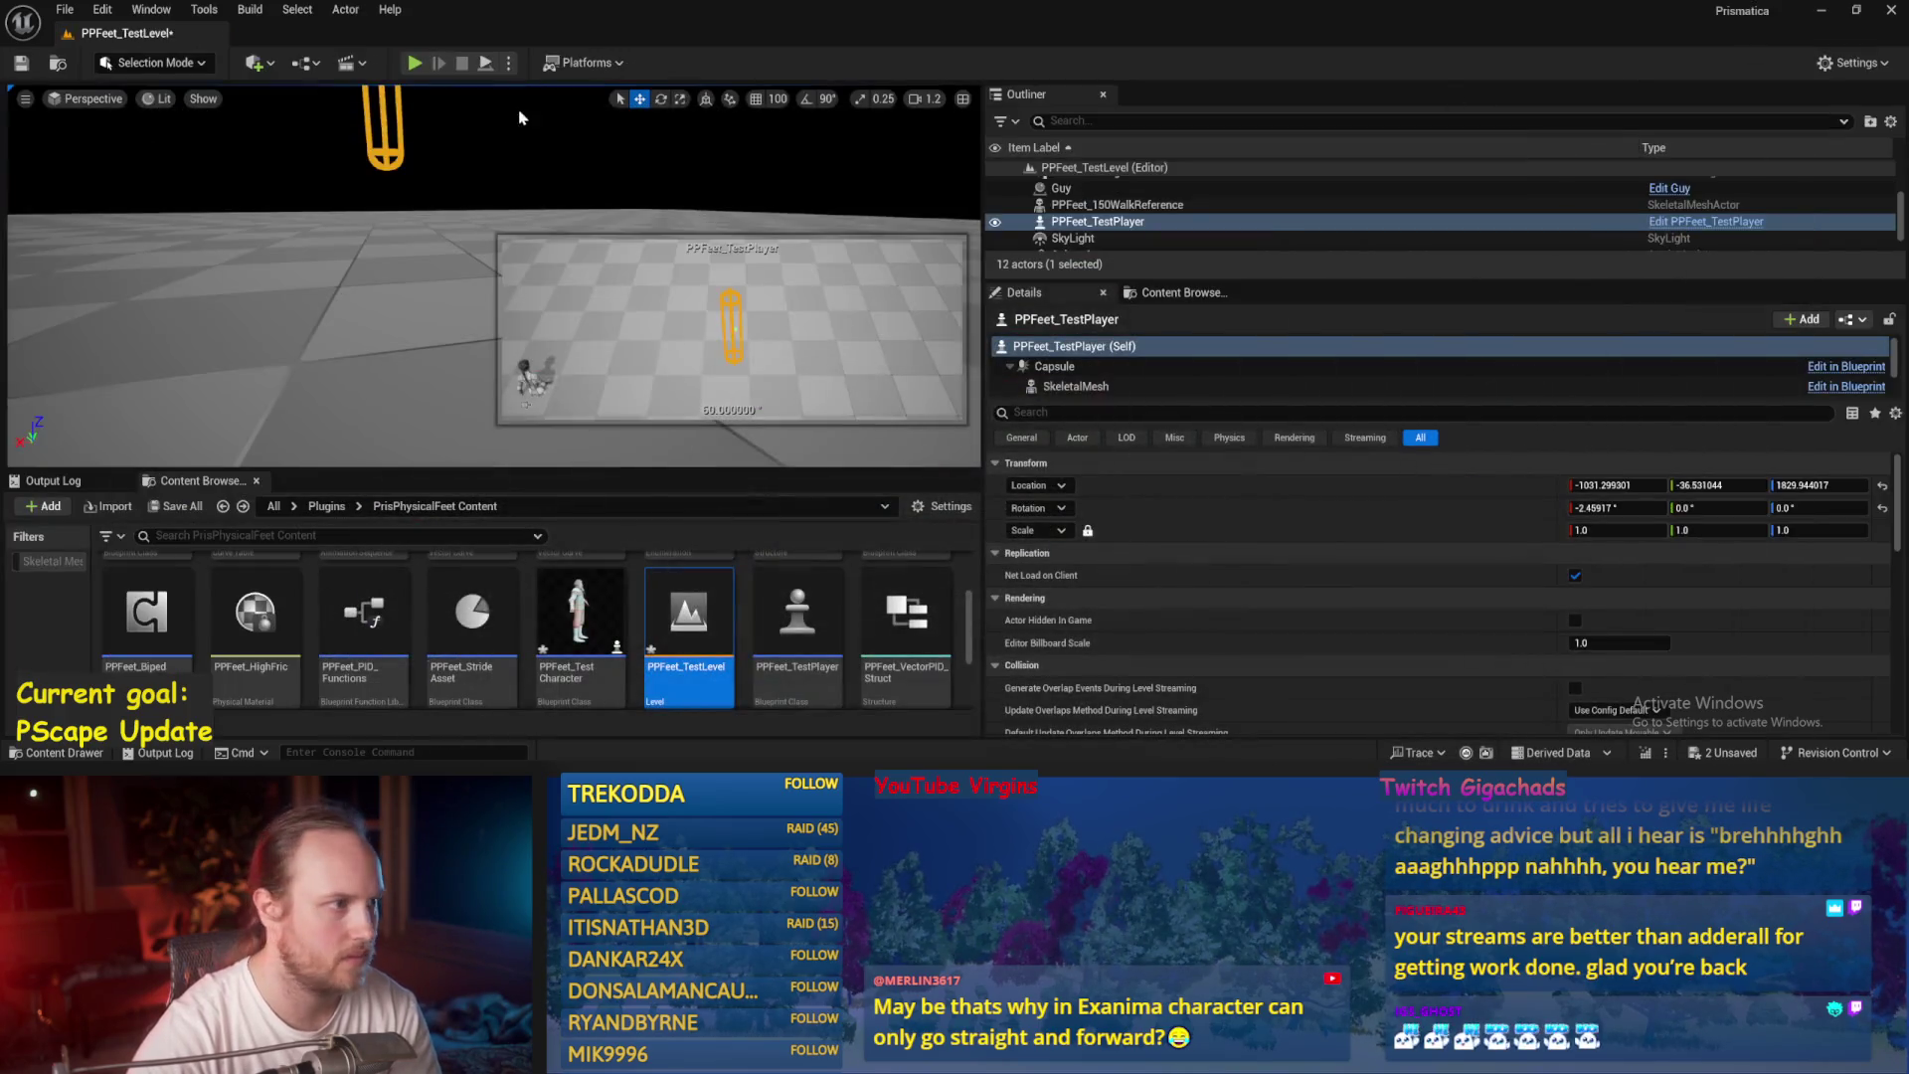
Playtest with the -1.5 and 1.5 multipliers and return to the Balance Maybe graph.
{"action": "left_click", "coordinate": [485, 64]}
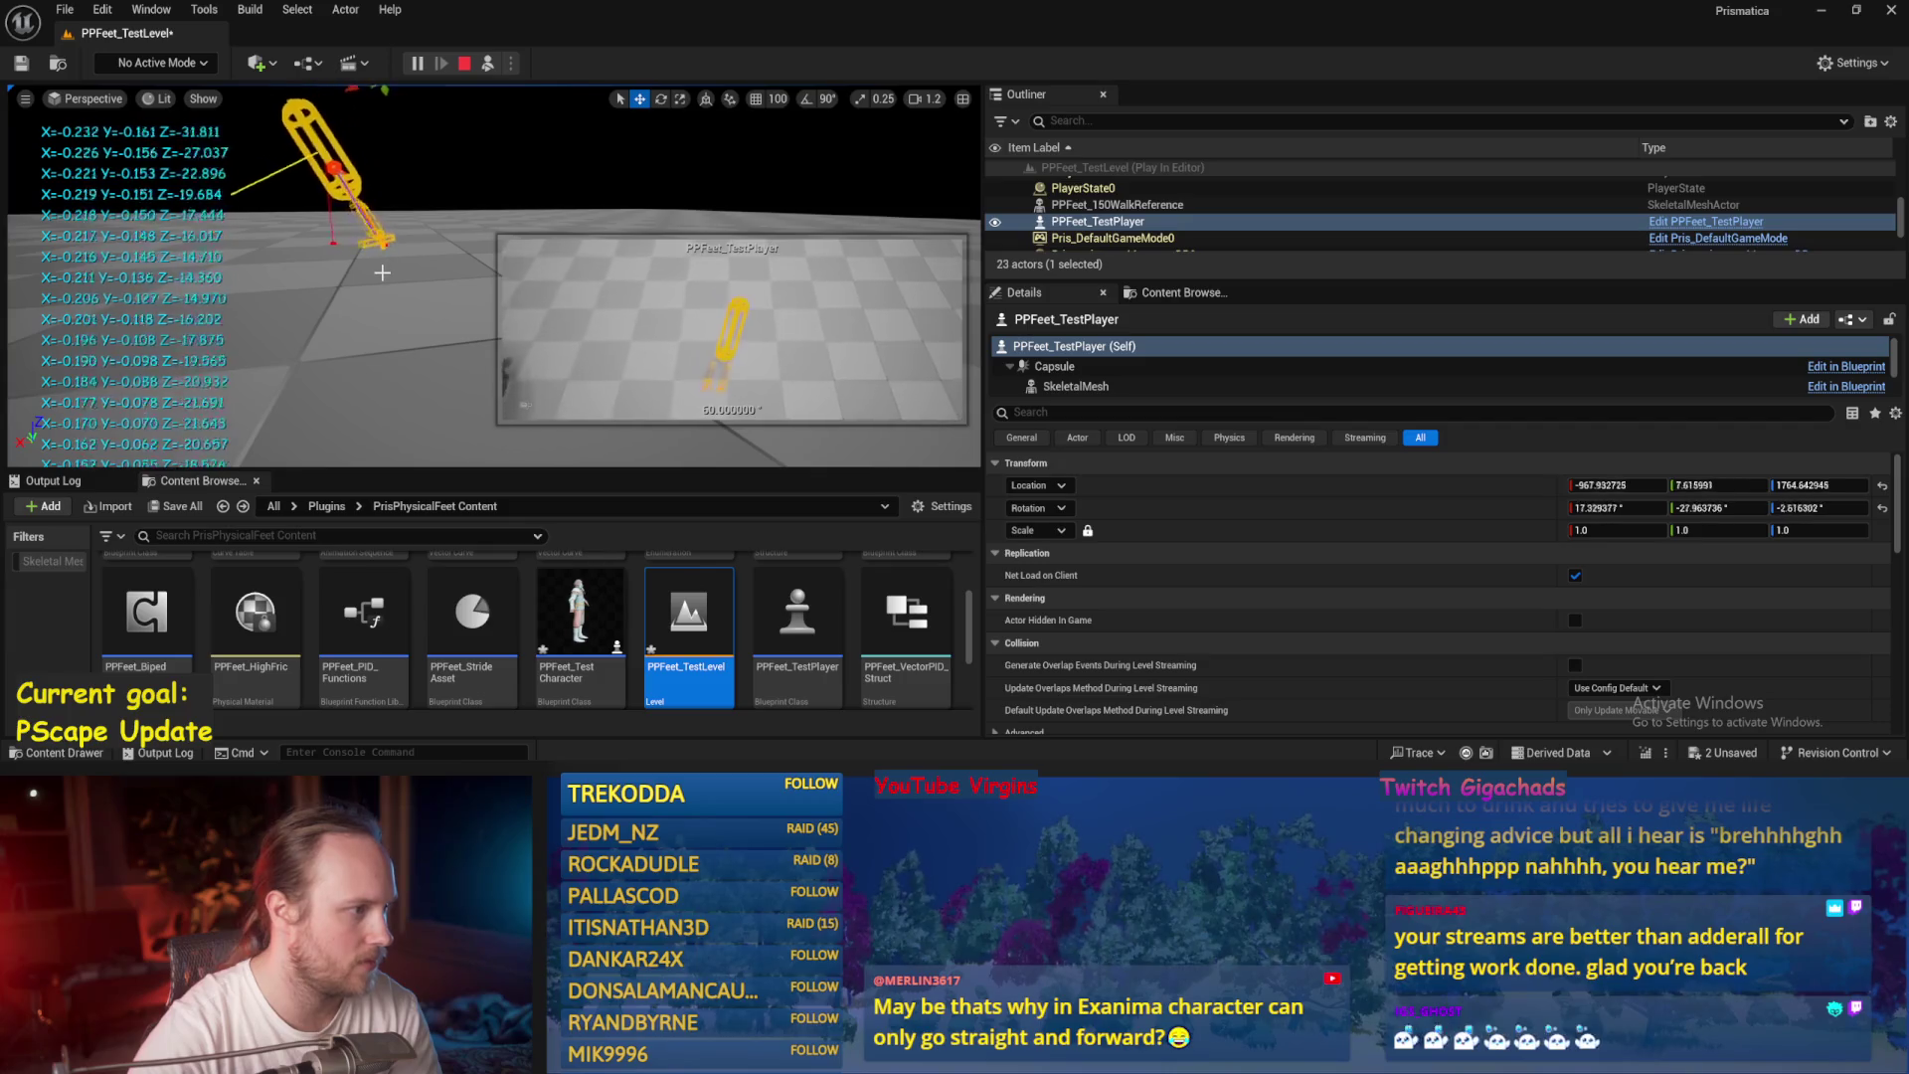
{"action": "key", "text": "Escape"}
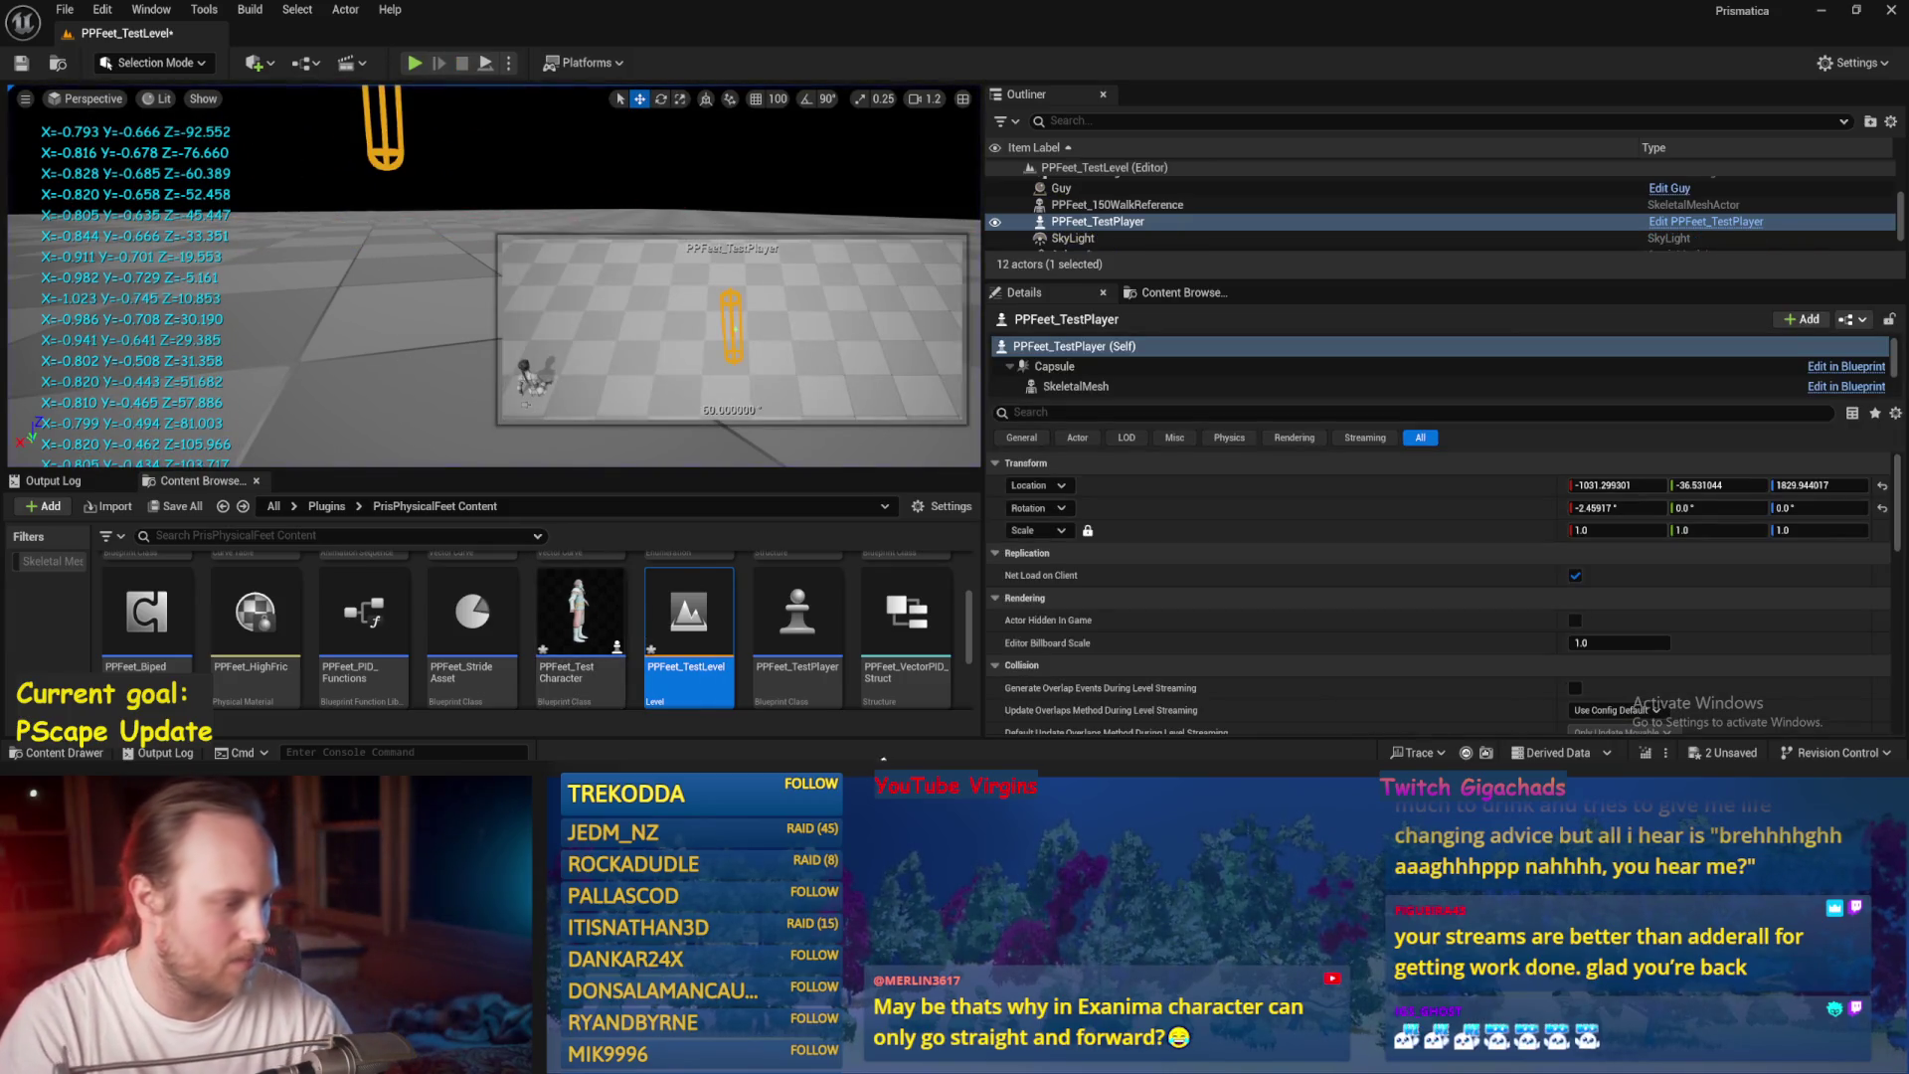
{"action": "key", "text": "alt+Tab"}
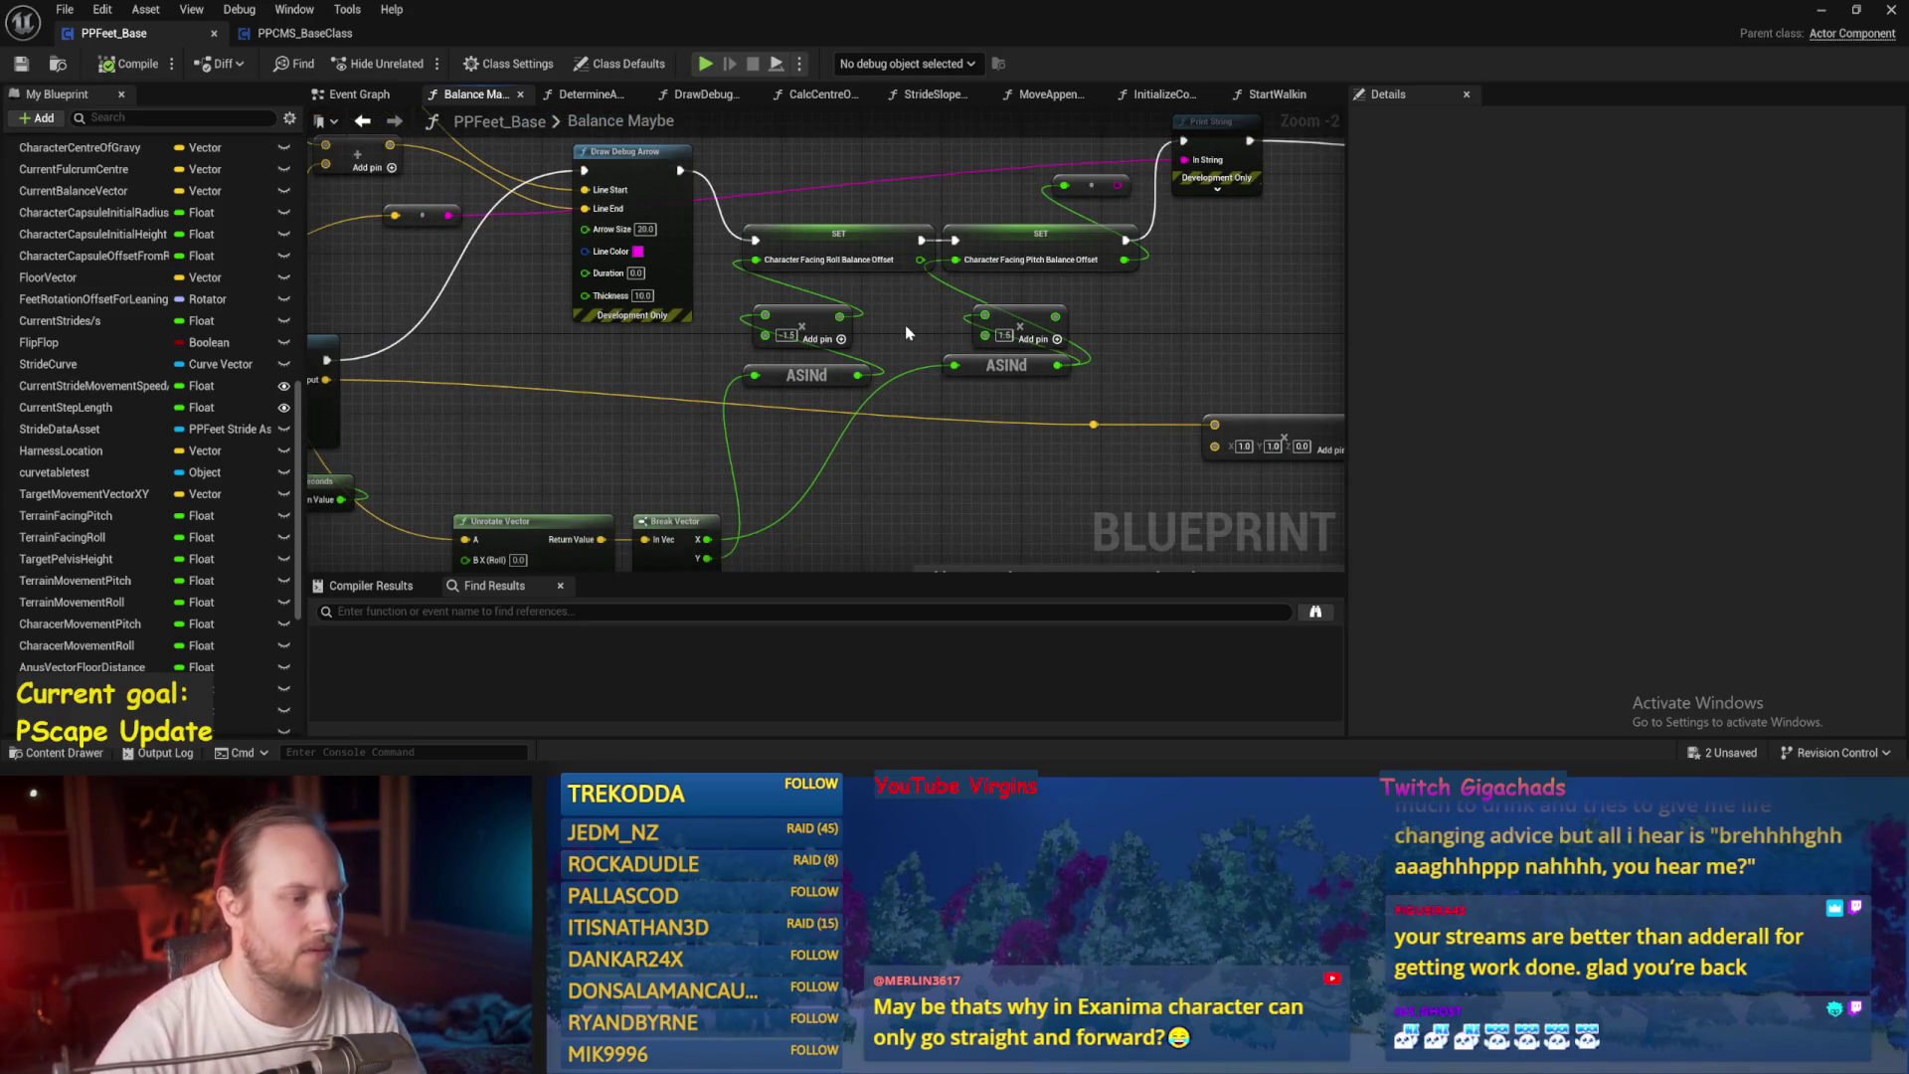
Zoom out and centre the whole Balance Maybe graph, including ASINd and PID Update nodes.
{"action": "scroll", "coordinate": [903, 326], "scroll_direction": "down", "scroll_amount": 1}
{"action": "left_click_drag", "start_coordinate": [888, 312], "coordinate": [1004, 328]}
{"action": "mouse_move", "coordinate": [864, 407]}
{"action": "left_mouse_down"}
{"action": "mouse_move", "coordinate": [666, 314]}
{"action": "mouse_move", "coordinate": [821, 388]}
{"action": "left_mouse_up"}
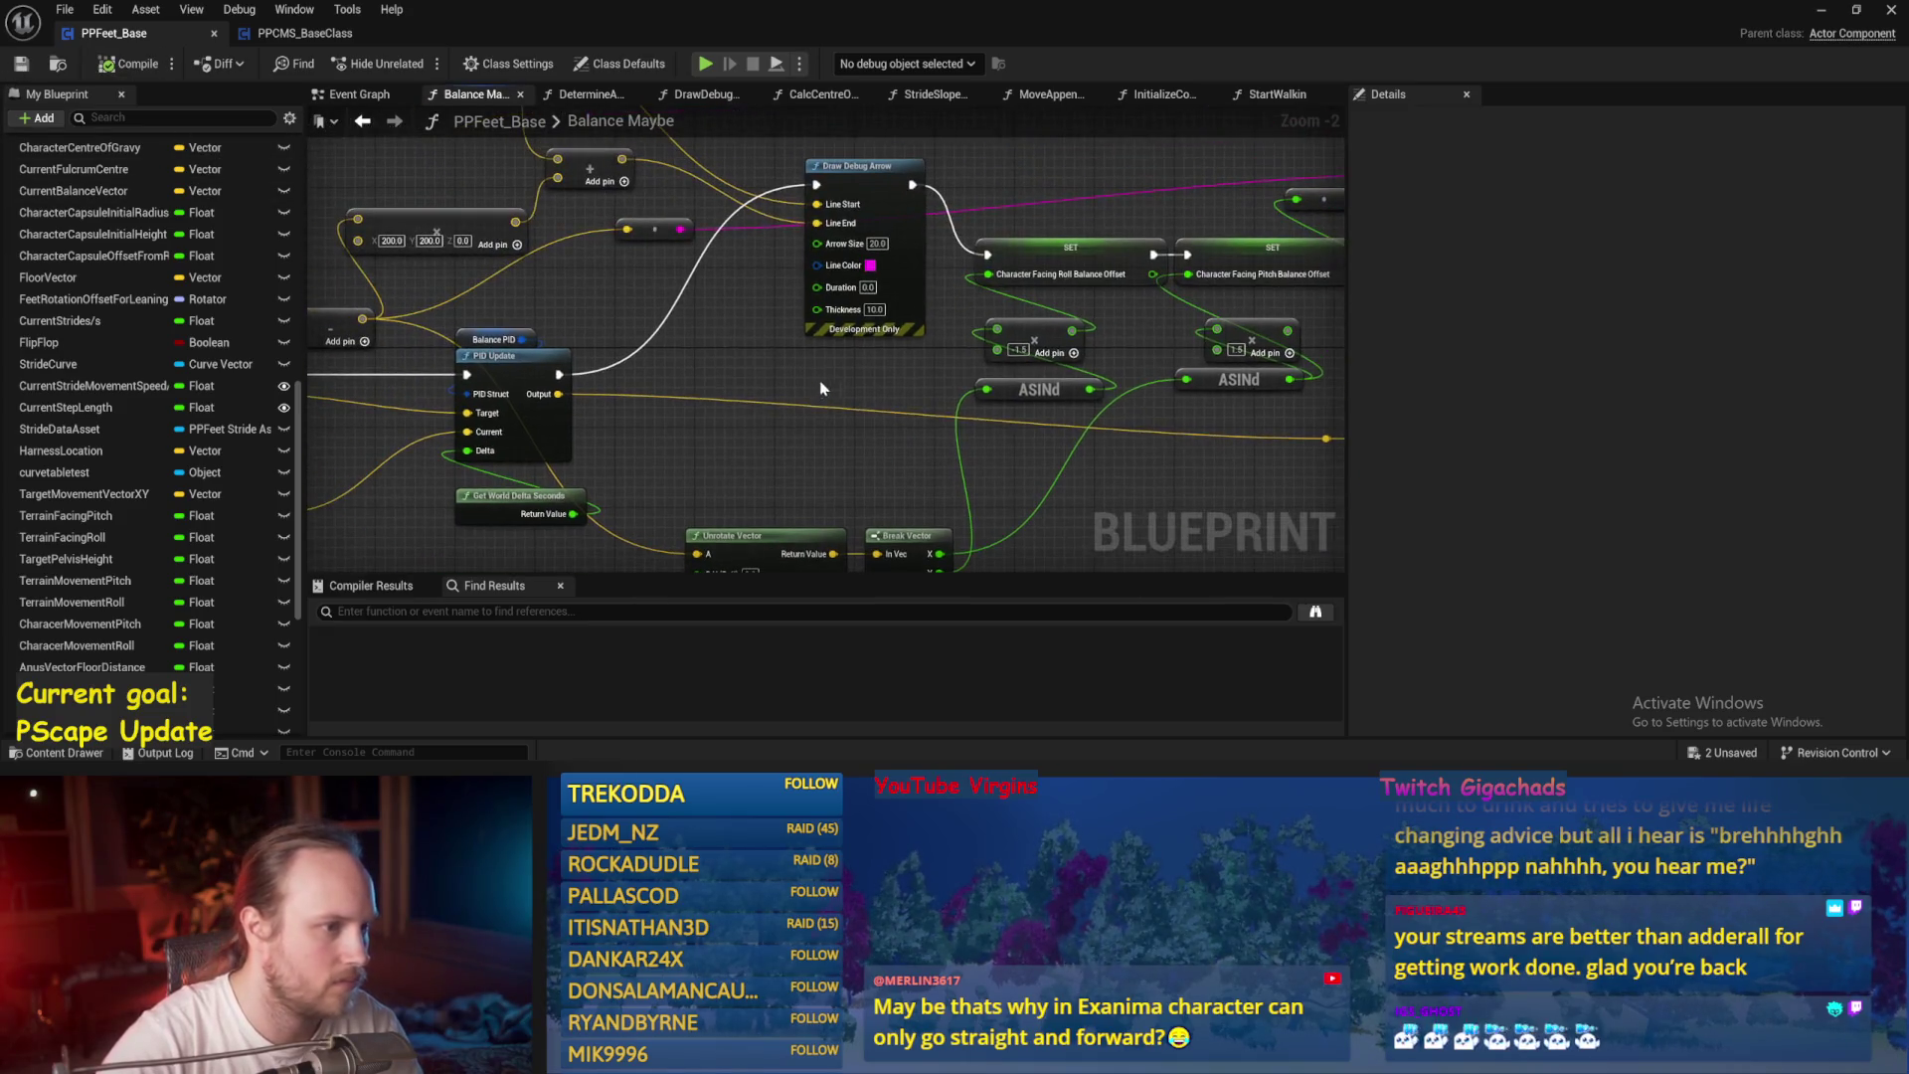
{"action": "scroll", "coordinate": [1102, 219], "scroll_direction": "down", "scroll_amount": 3}
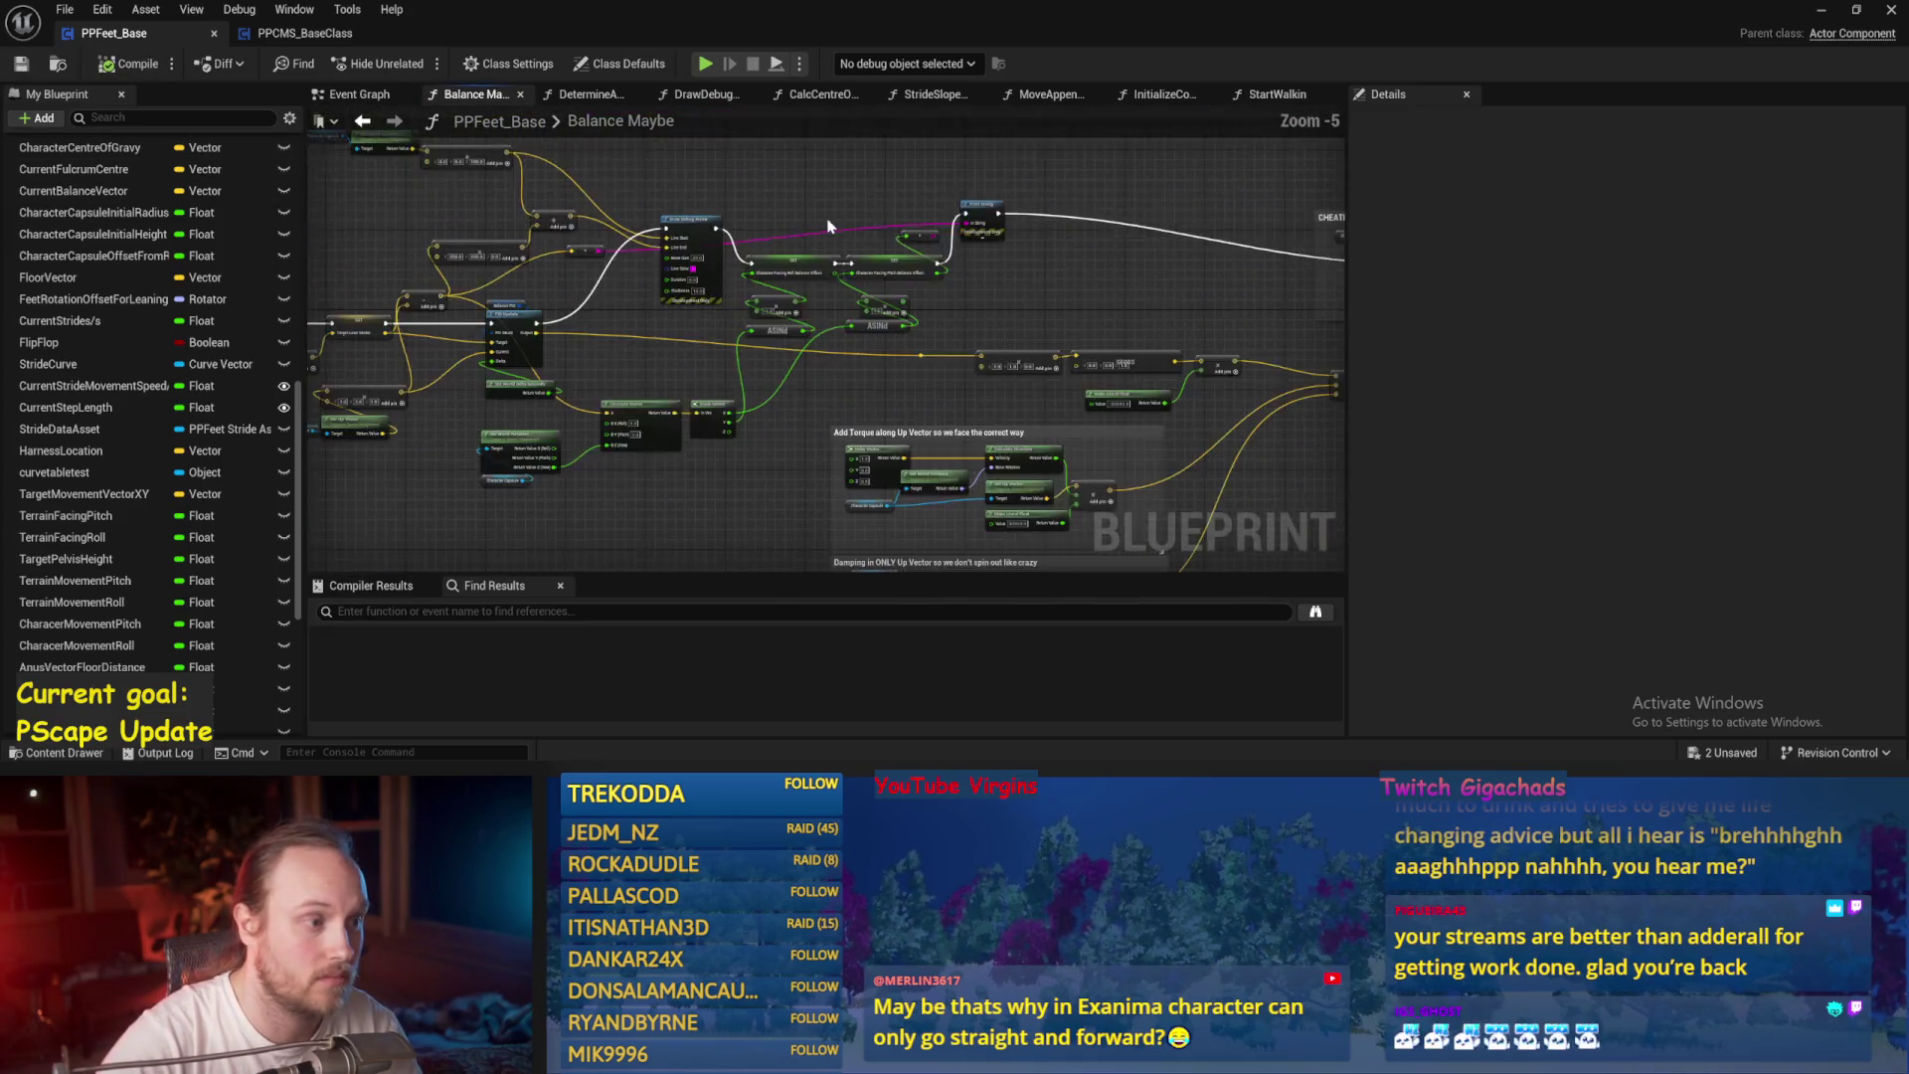
{"action": "left_click_drag", "start_coordinate": [1100, 193], "coordinate": [991, 320]}
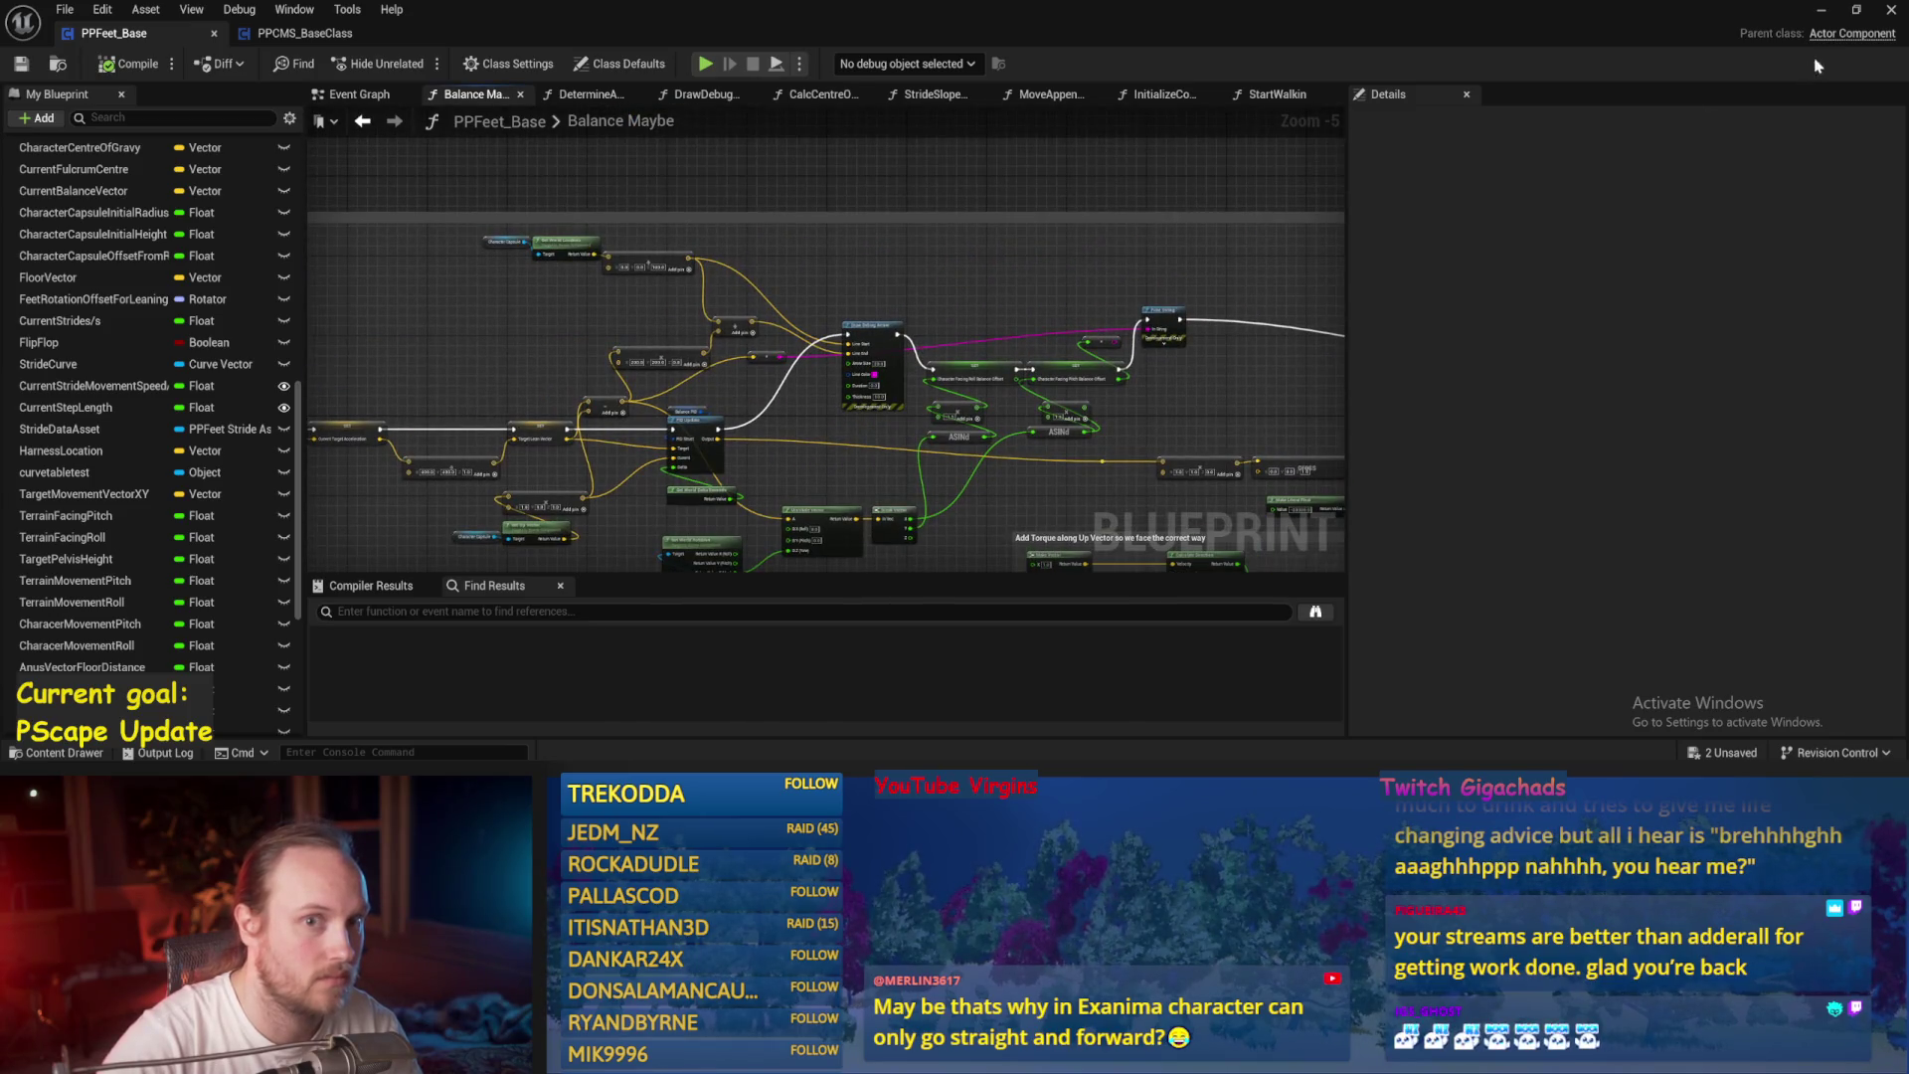
Save the current level, then save all remaining packages with File > Save All.
{"action": "left_click", "coordinate": [1822, 10]}
{"action": "key", "text": "ctrl+s"}
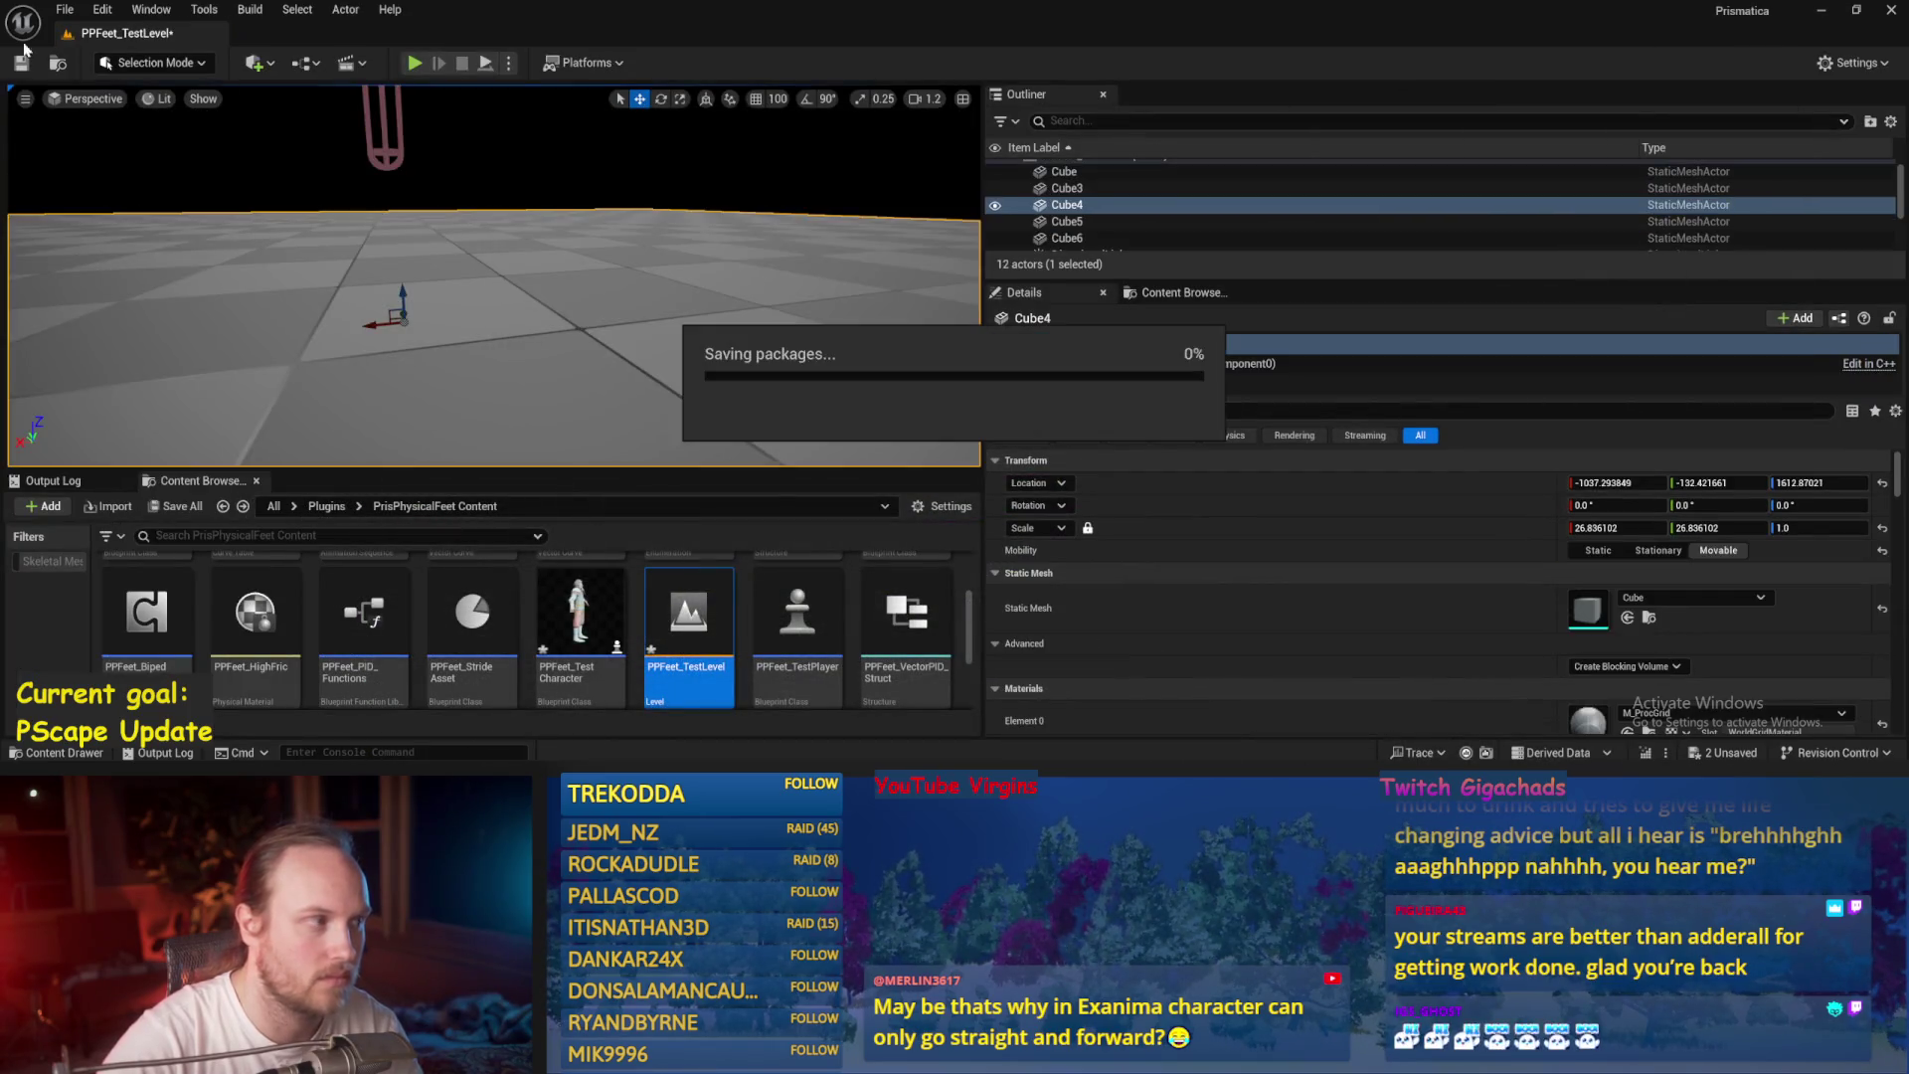
{"action": "left_click", "coordinate": [63, 12]}
{"action": "left_click", "coordinate": [110, 231]}
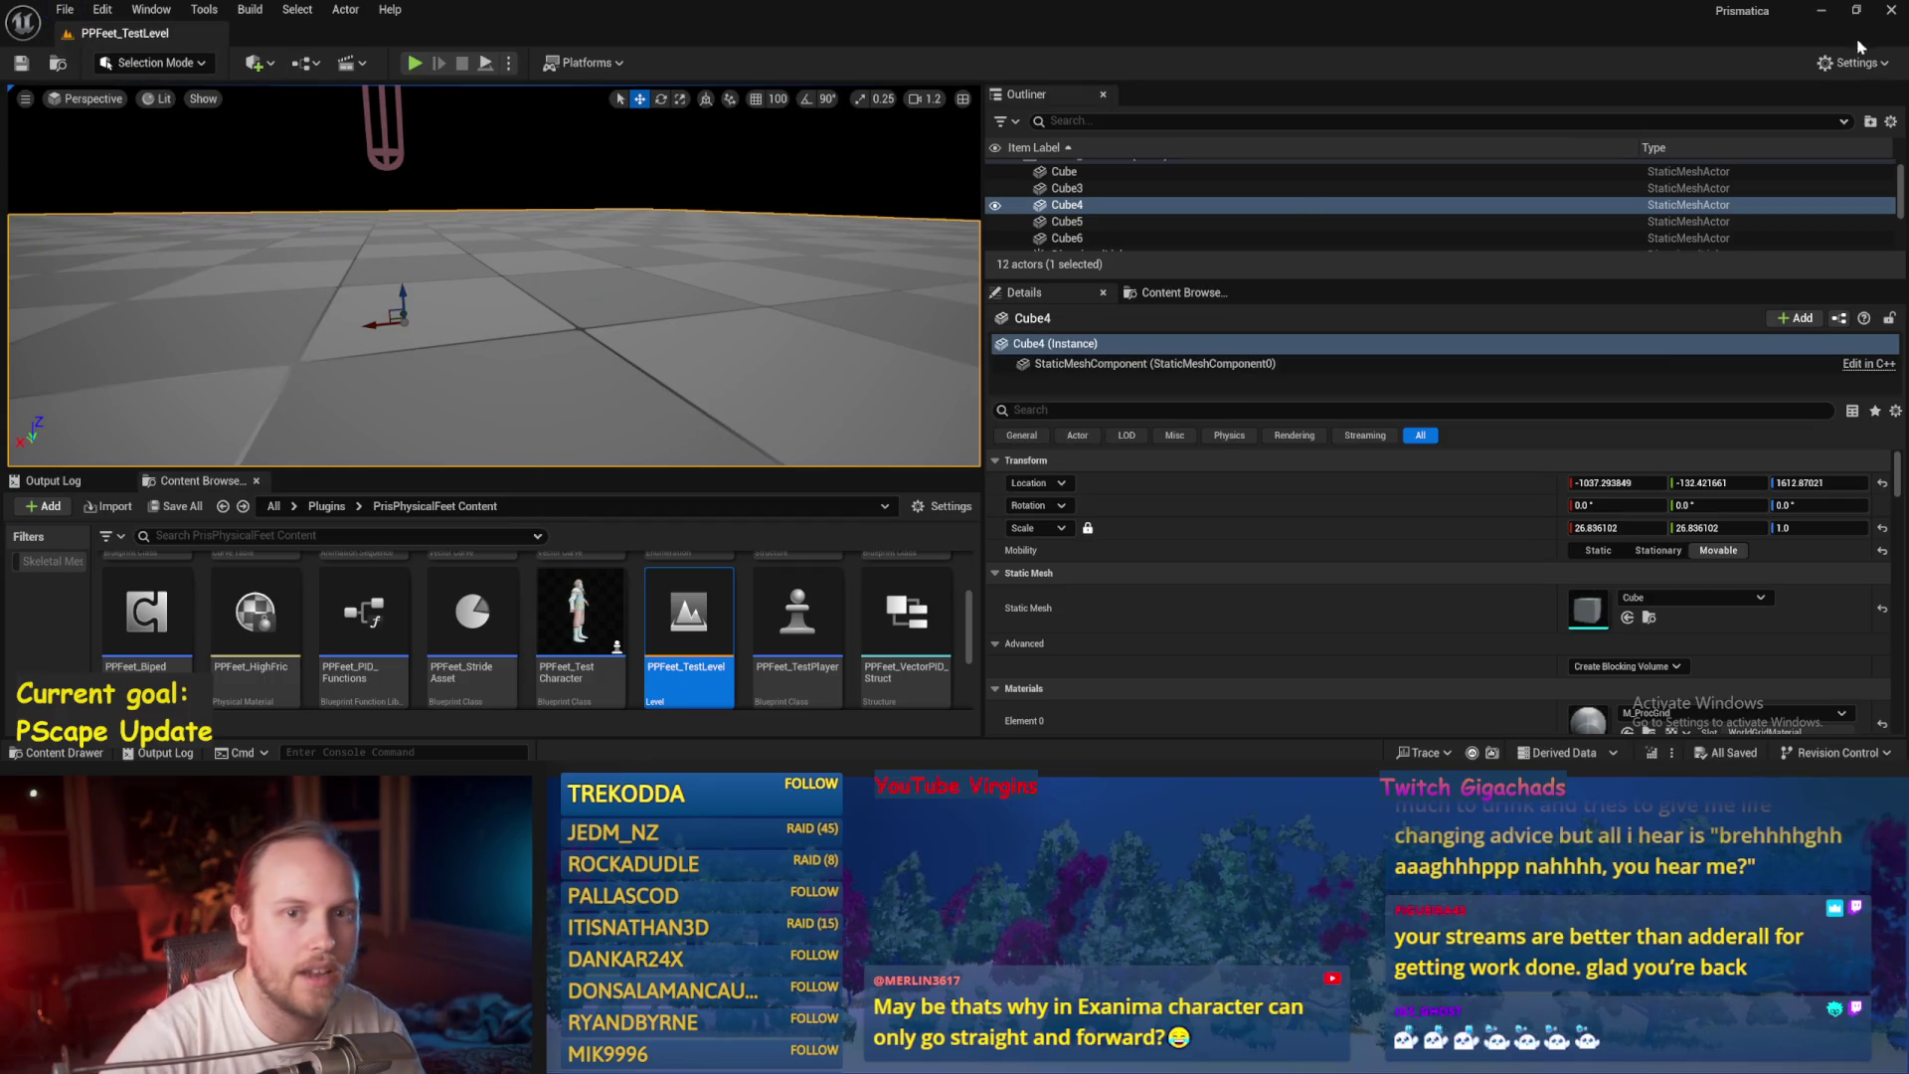